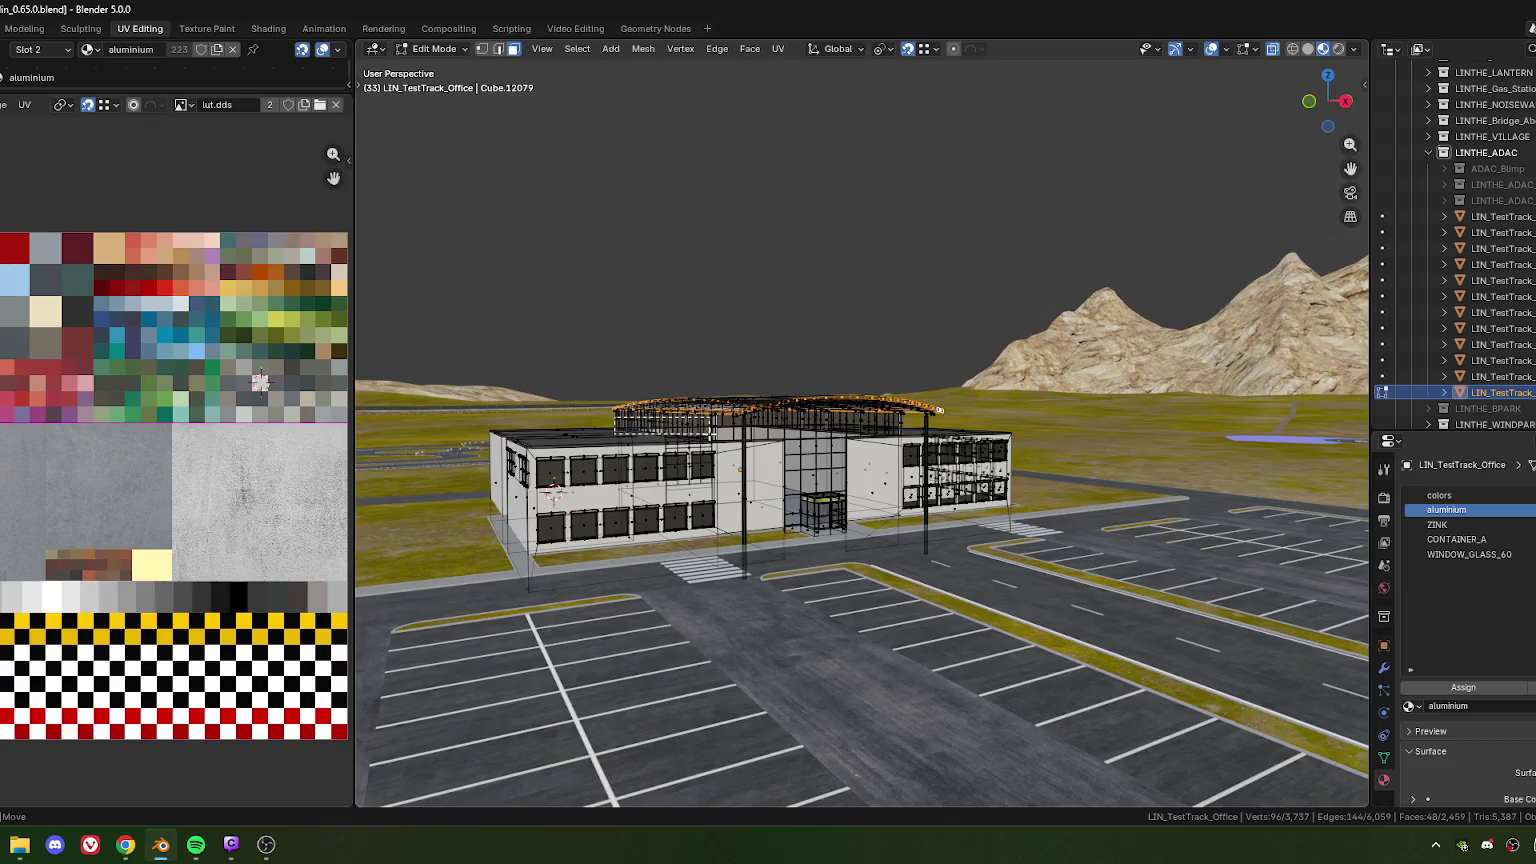
# Select the entrance porch faces and survey the building from above
pyautogui.click(708, 436)
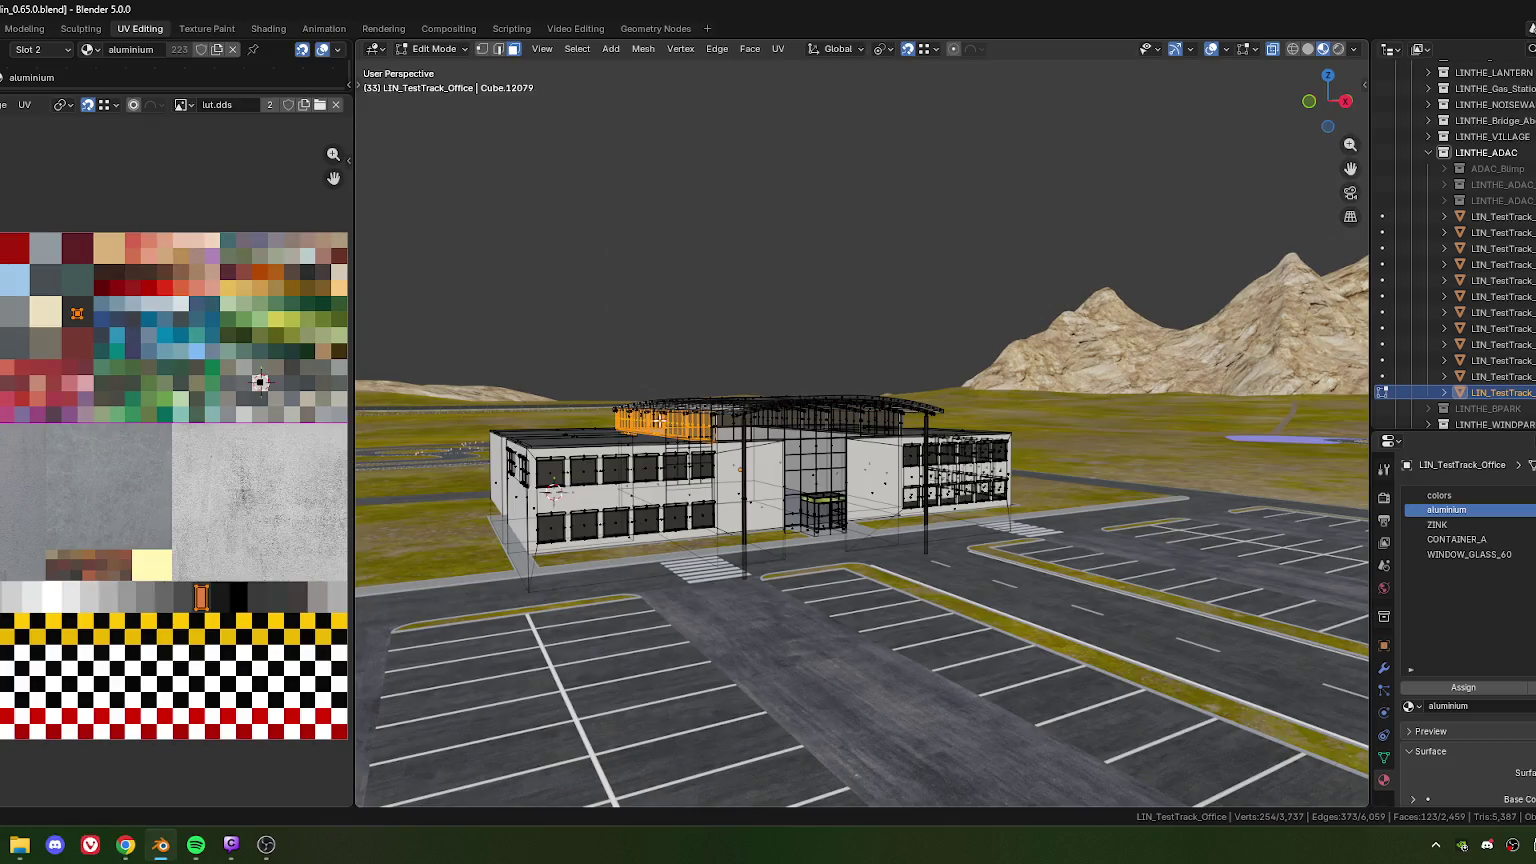
pyautogui.moveTo(845, 543); pyautogui.dragTo(845, 543)
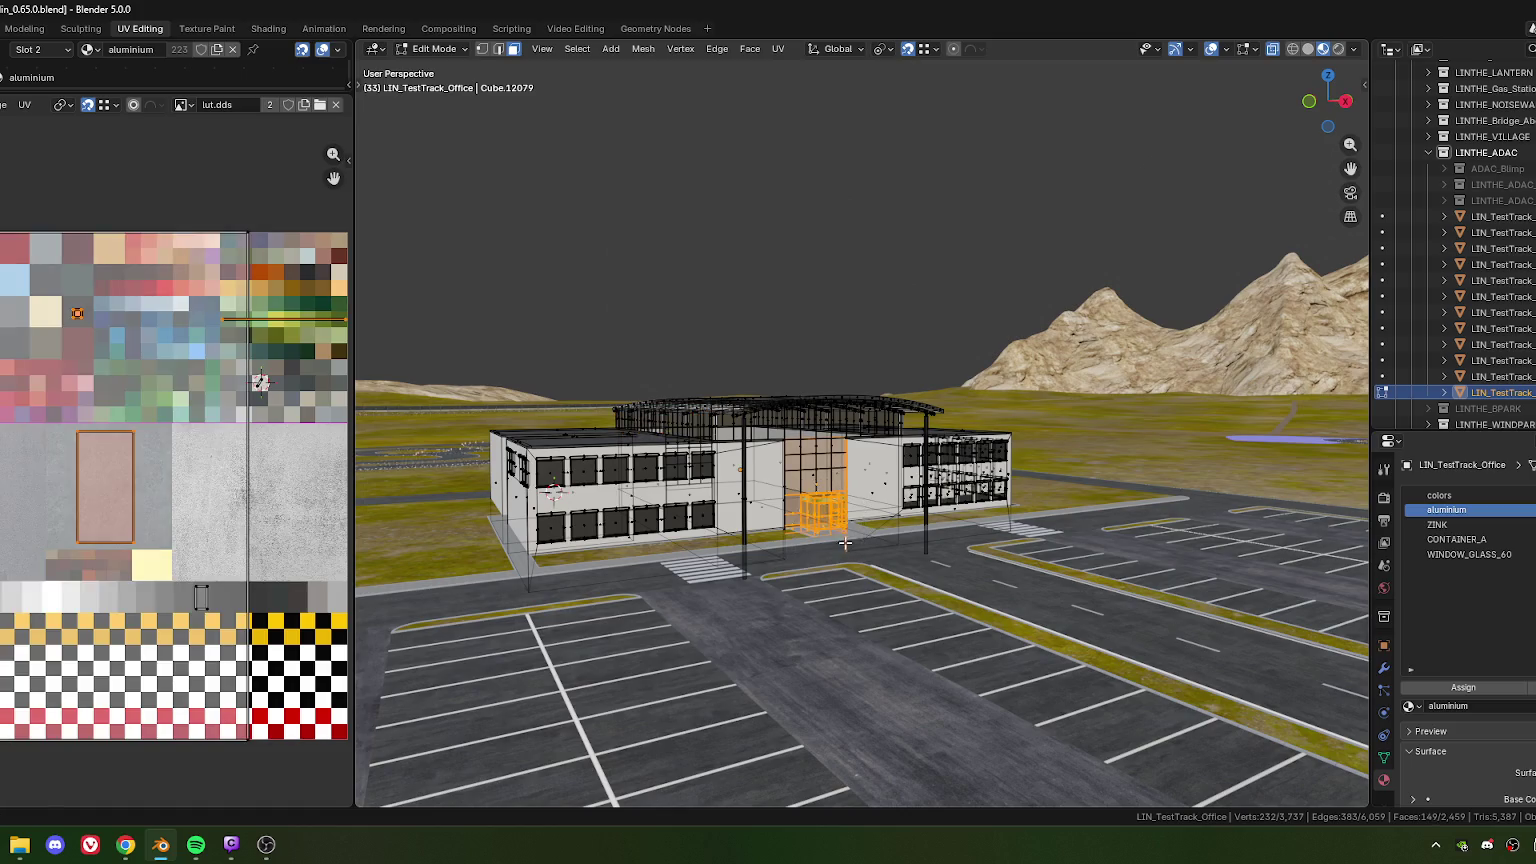
pyautogui.scroll(2, 800, 525)
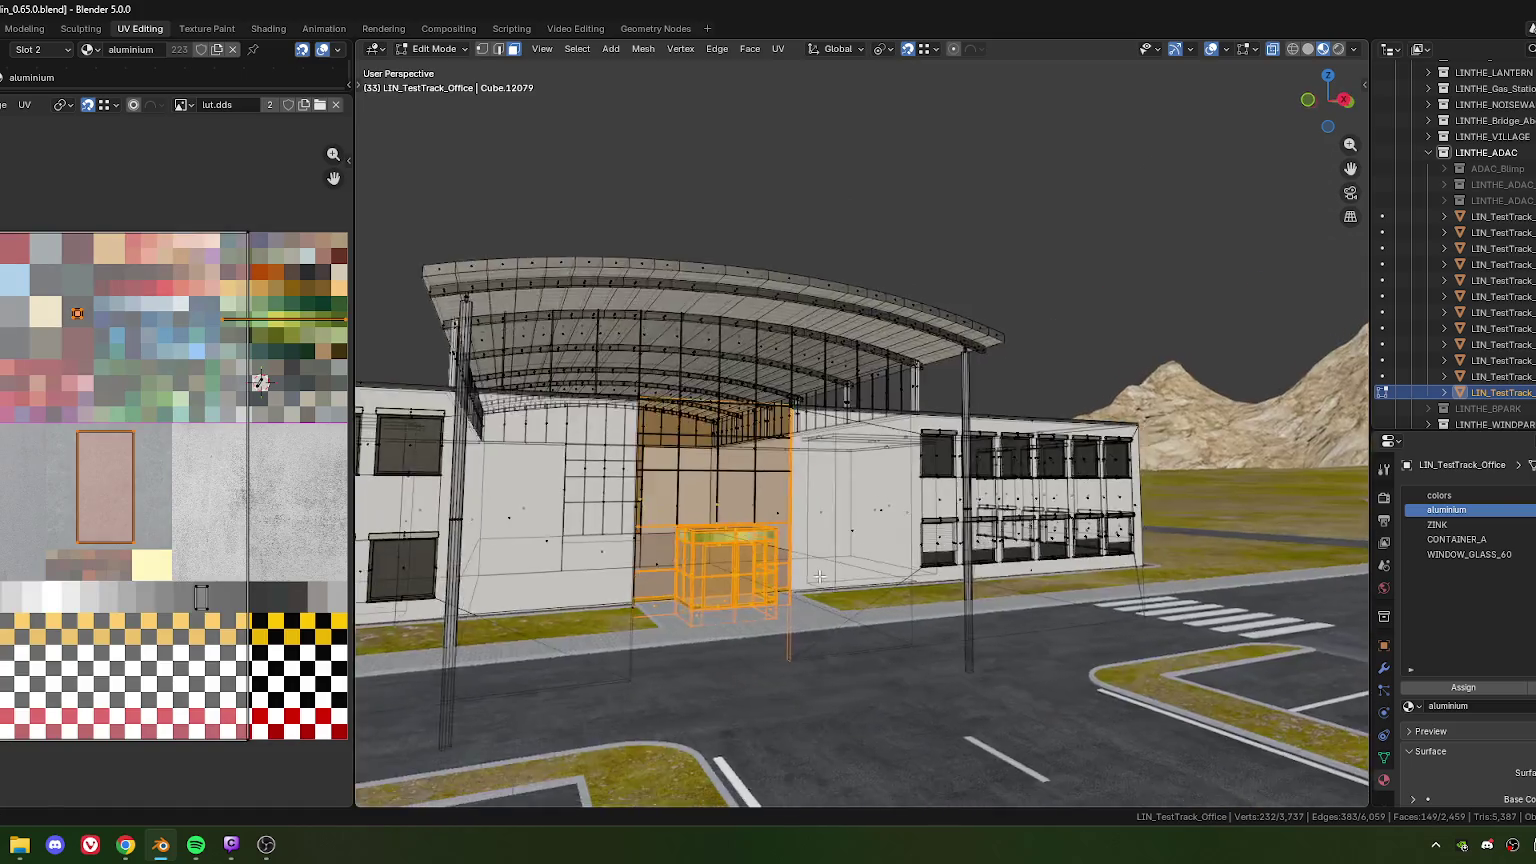
pyautogui.scroll(1, 760, 540)
pyautogui.scroll(1, 714, 556)
pyautogui.scroll(-2, 714, 556)
pyautogui.scroll(-1, 714, 556)
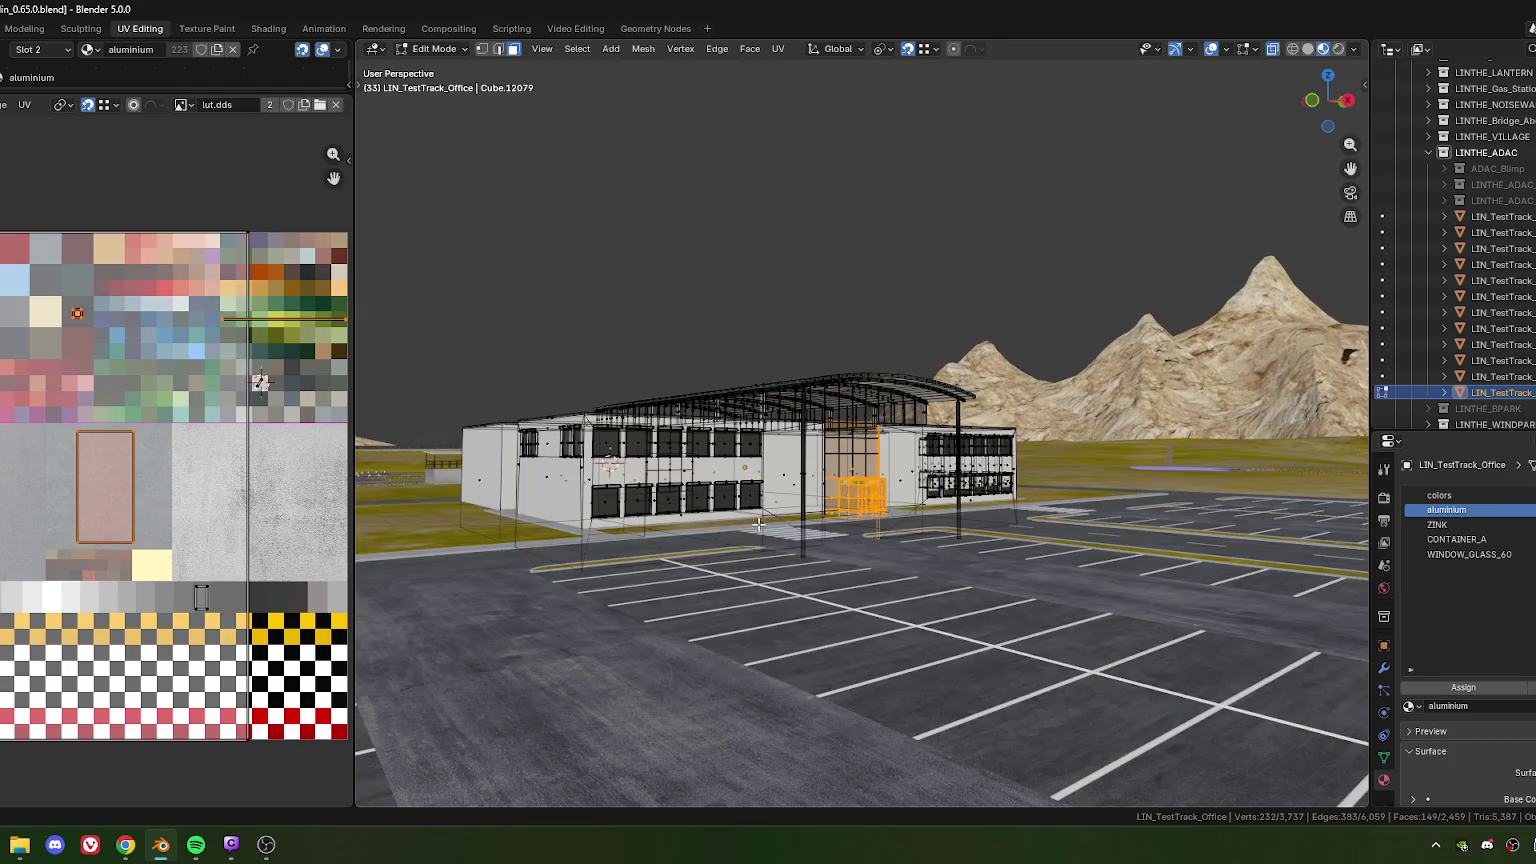
pyautogui.moveTo(714, 556)
pyautogui.mouseDown(button='middle')
pyautogui.moveTo(720, 539)
pyautogui.moveTo(600, 532)
pyautogui.mouseUp(button='middle')
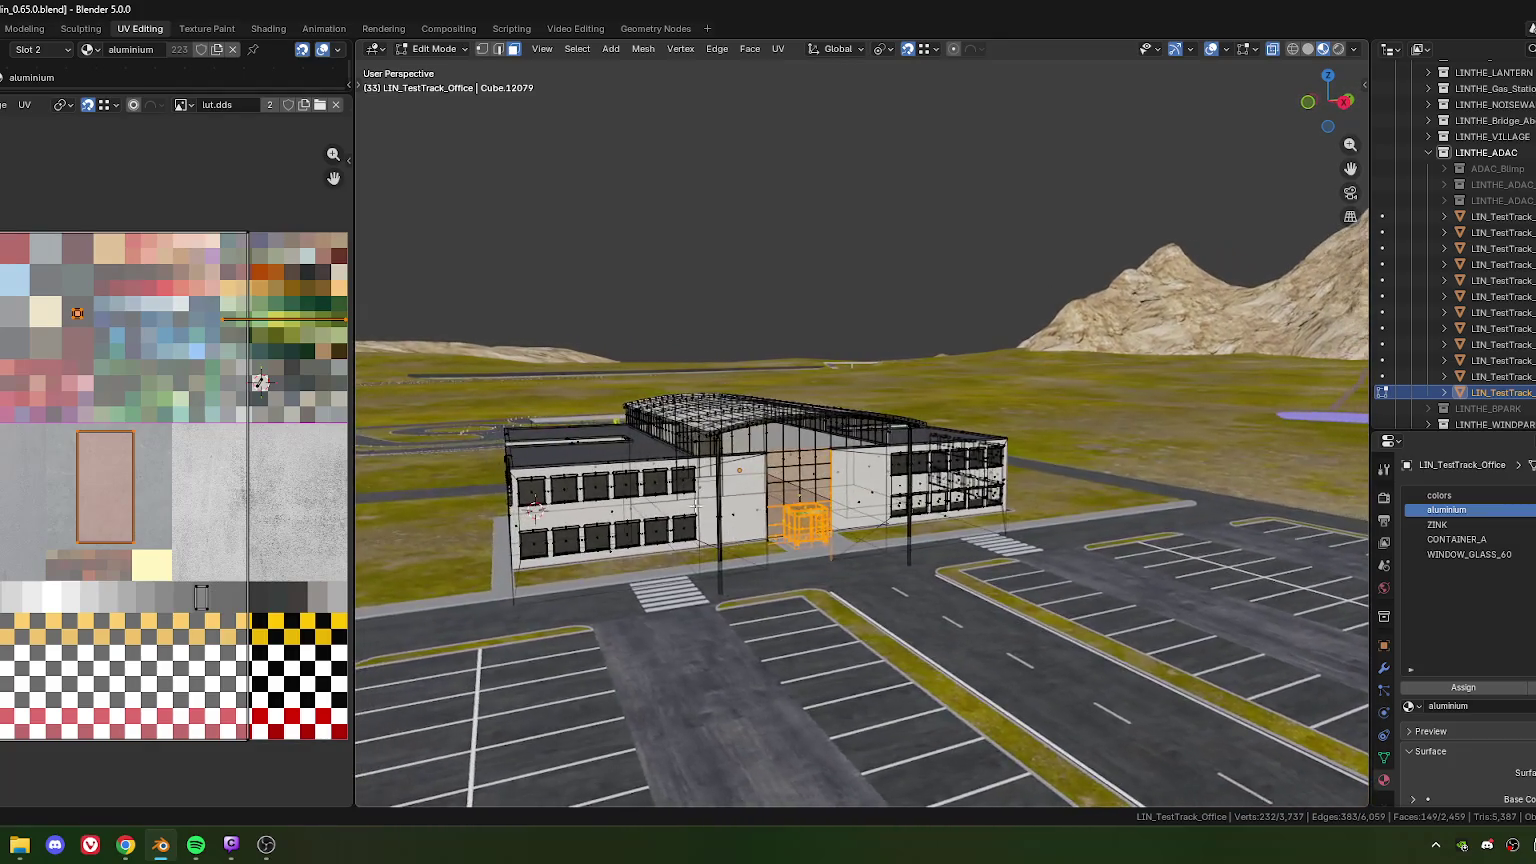
pyautogui.scroll(3, 583, 530)
pyautogui.keyDown('shift'); pyautogui.moveTo(442, 570); pyautogui.dragTo(652, 508, button='middle'); pyautogui.keyUp('shift')
# Select the window lintels and inspect them from above and the right wing
pyautogui.click(676, 489)
pyautogui.scroll(1, 670, 493)
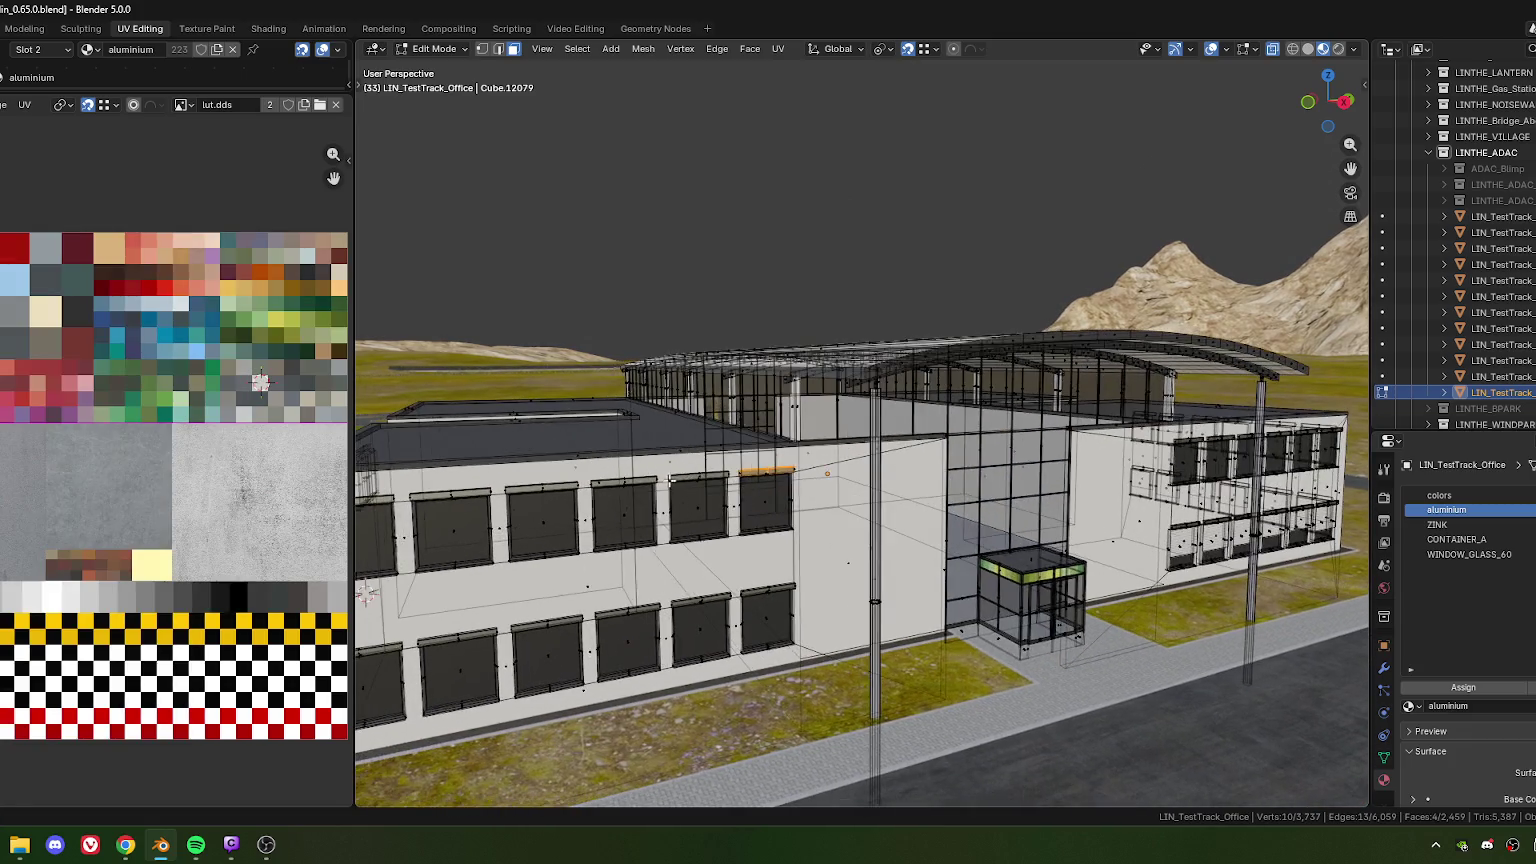
pyautogui.scroll(3, 668, 496)
pyautogui.scroll(2, 666, 498)
pyautogui.click(598, 449)
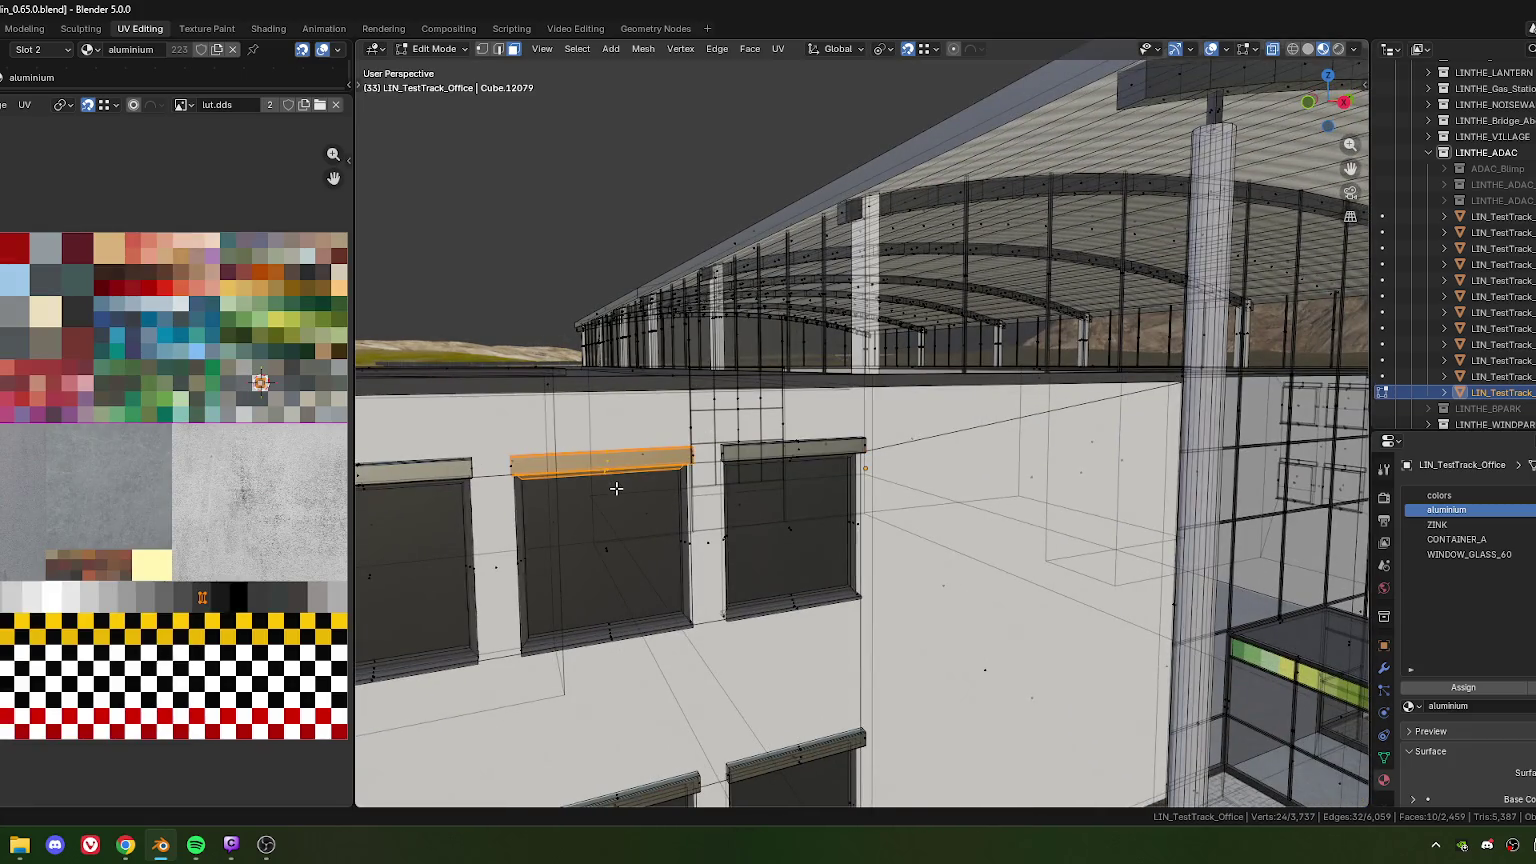
pyautogui.scroll(4, 700, 477)
pyautogui.moveTo(703, 478)
pyautogui.mouseDown(button='middle')
pyautogui.moveTo(721, 506)
pyautogui.moveTo(900, 560)
pyautogui.moveTo(791, 580)
pyautogui.moveTo(800, 530)
pyautogui.moveTo(886, 528)
pyautogui.moveTo(915, 643)
pyautogui.mouseUp(button='middle')
pyautogui.scroll(-8, 709, 503)
pyautogui.scroll(3, 979, 585)
pyautogui.scroll(-3, 837, 593)
pyautogui.scroll(3, 790, 519)
pyautogui.scroll(2, 915, 643)
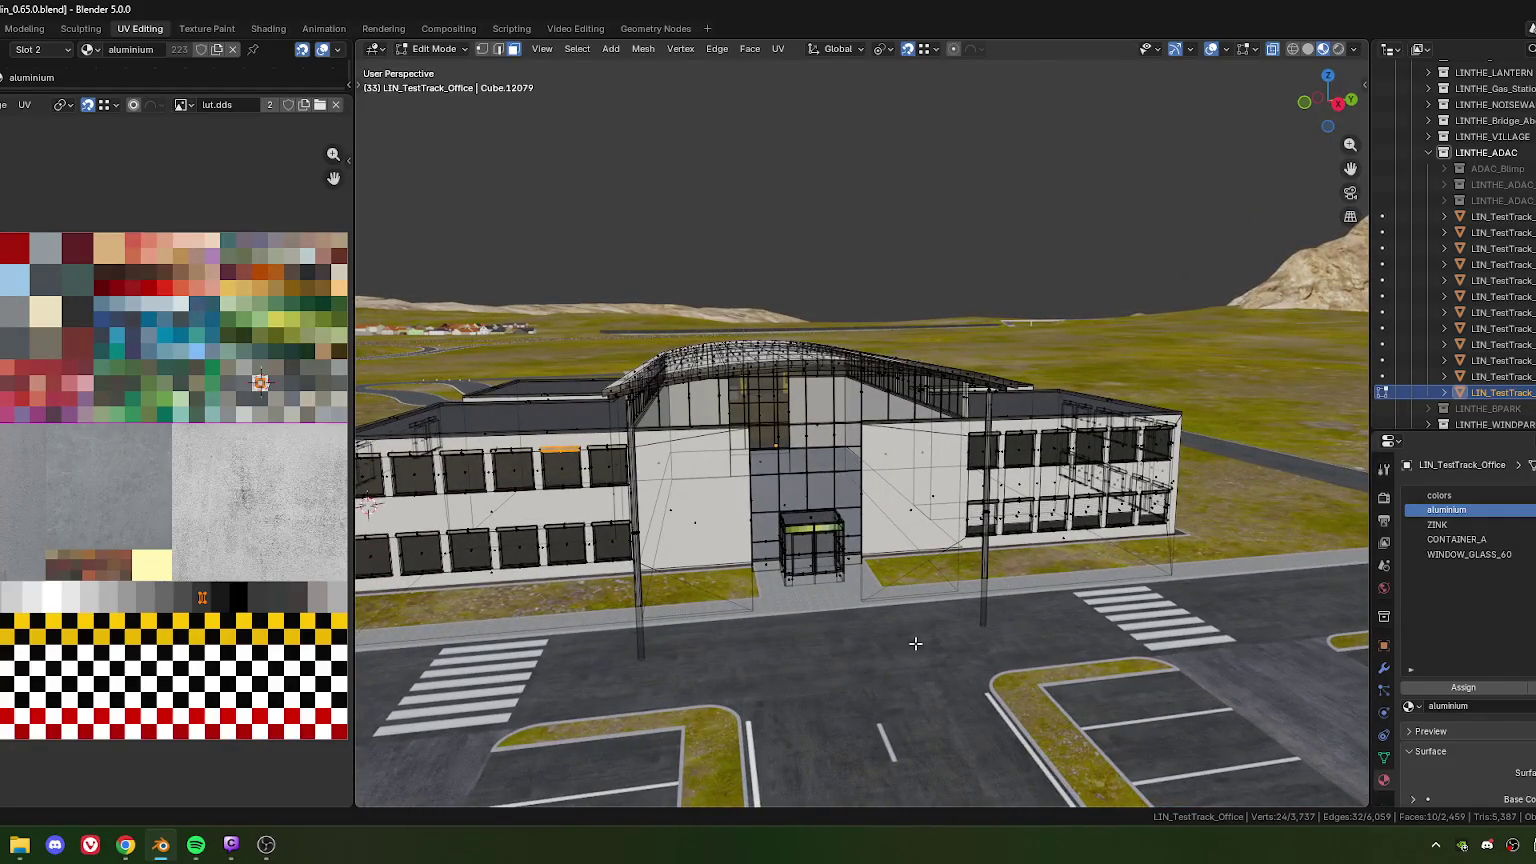
pyautogui.moveTo(929, 578); pyautogui.dragTo(810, 545, button='middle')
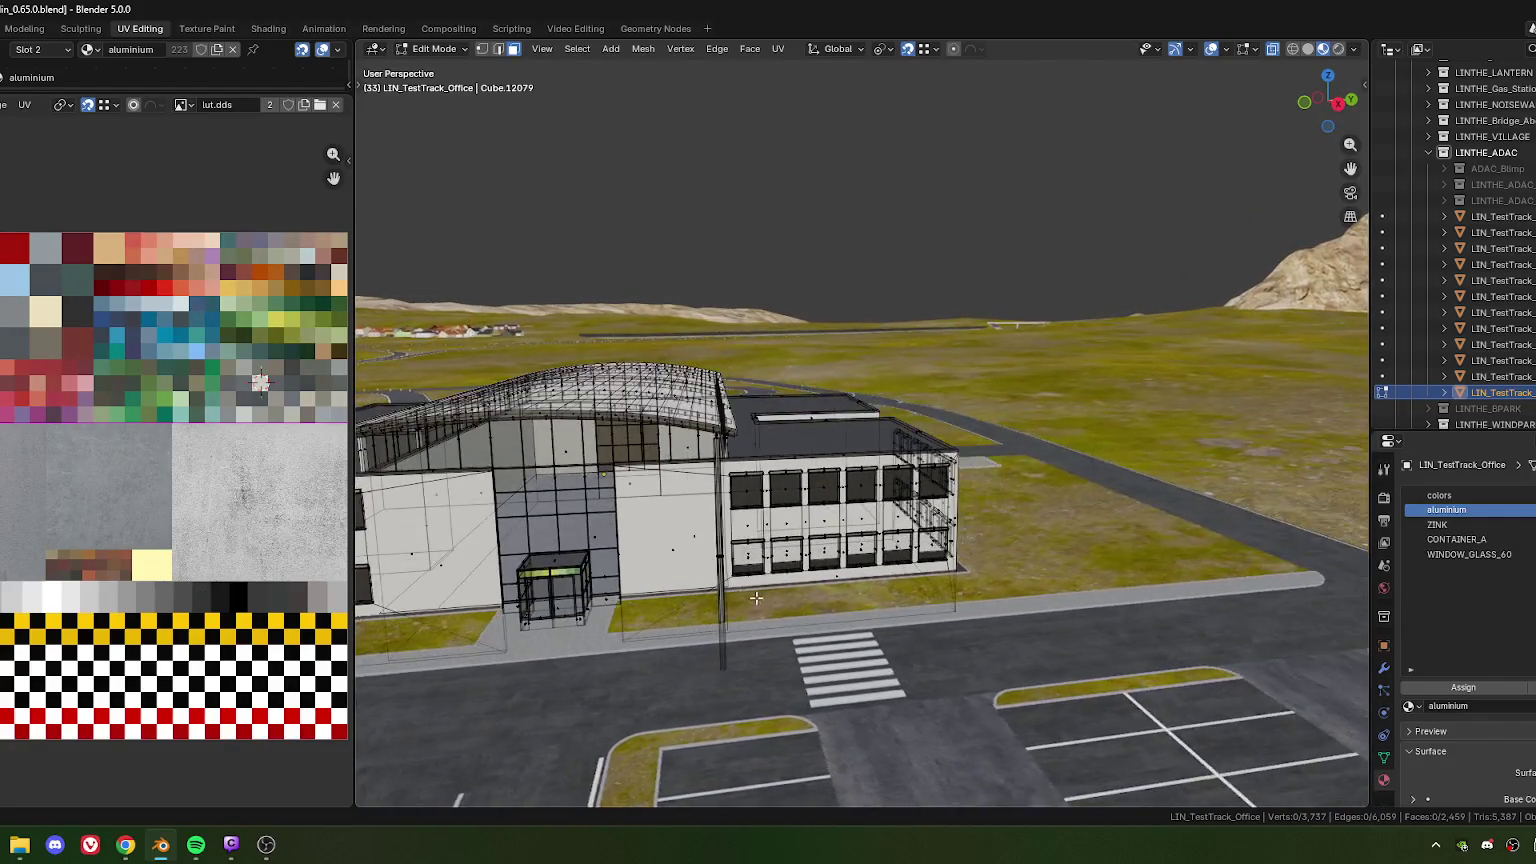
pyautogui.scroll(5, 810, 545)
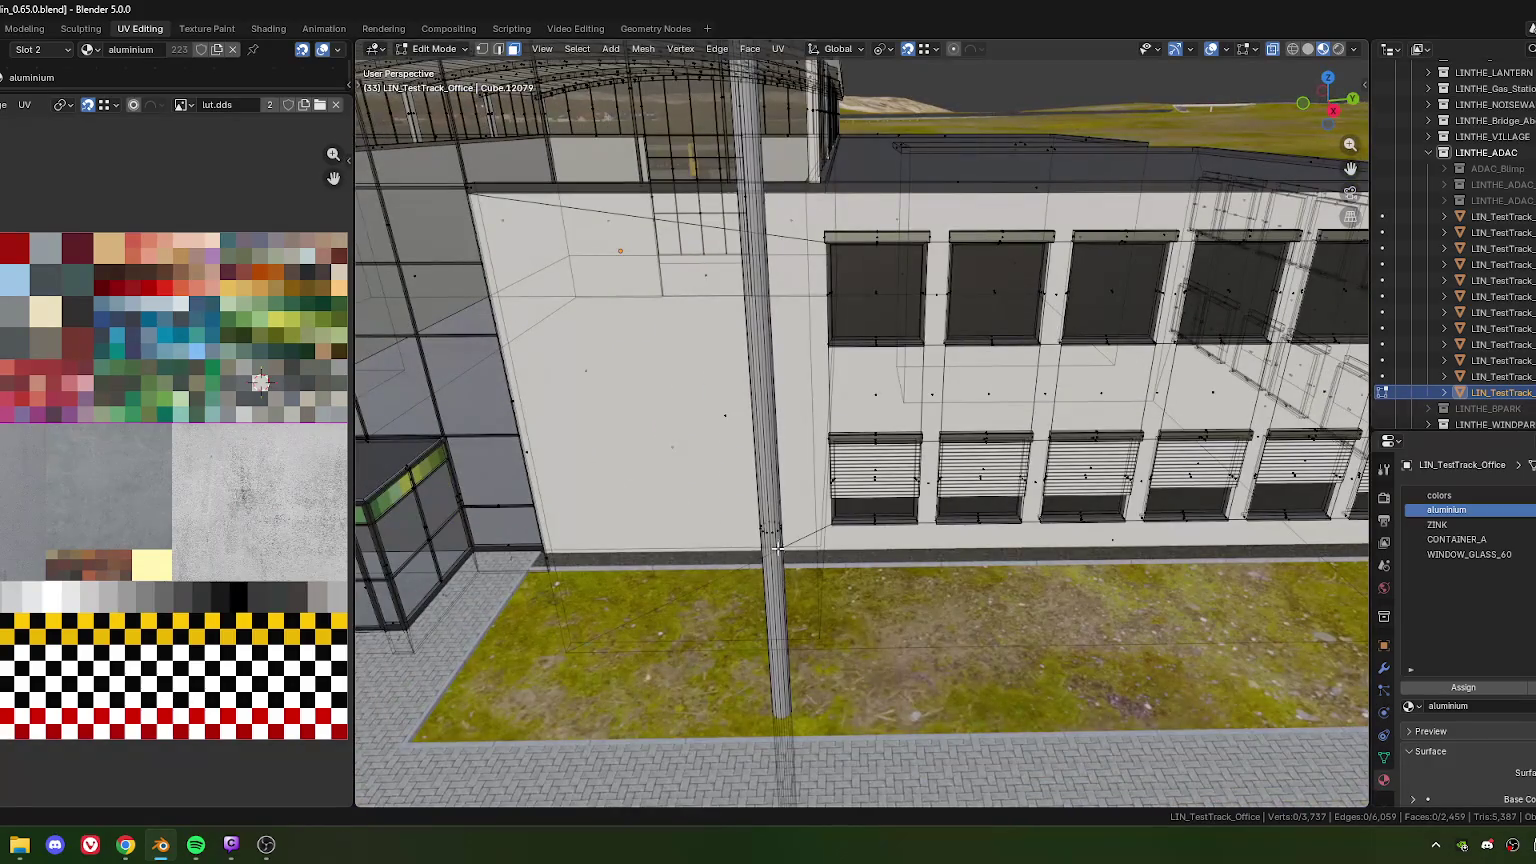
# Return to object mode and view the canopy from a low side angle
pyautogui.press('Tab')
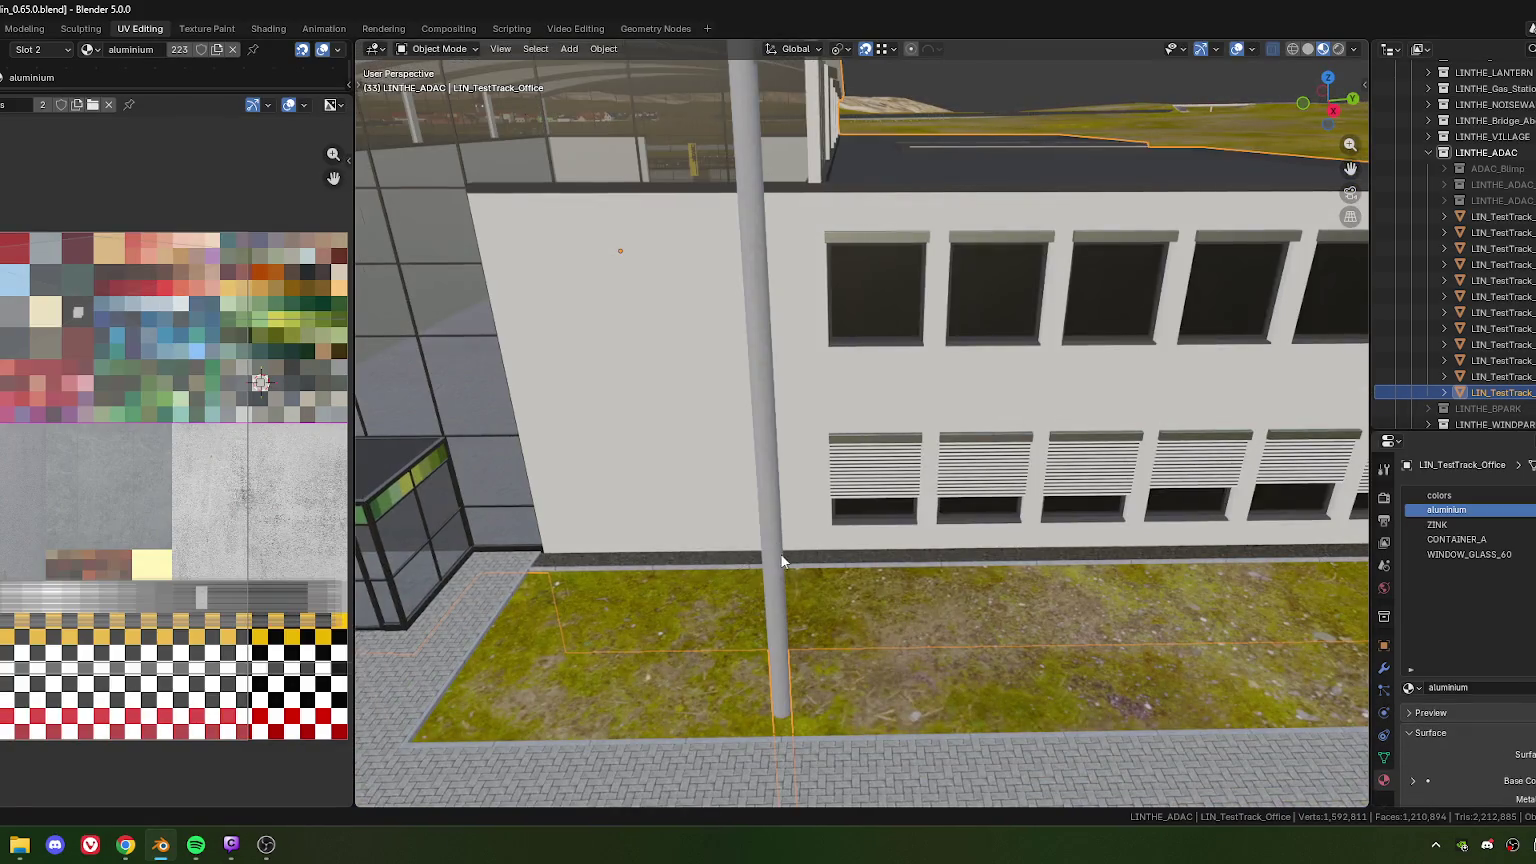
pyautogui.scroll(-3, 730, 545)
pyautogui.moveTo(730, 545)
pyautogui.mouseDown(button='middle')
pyautogui.moveTo(692, 448)
pyautogui.moveTo(797, 512)
pyautogui.mouseUp(button='middle')
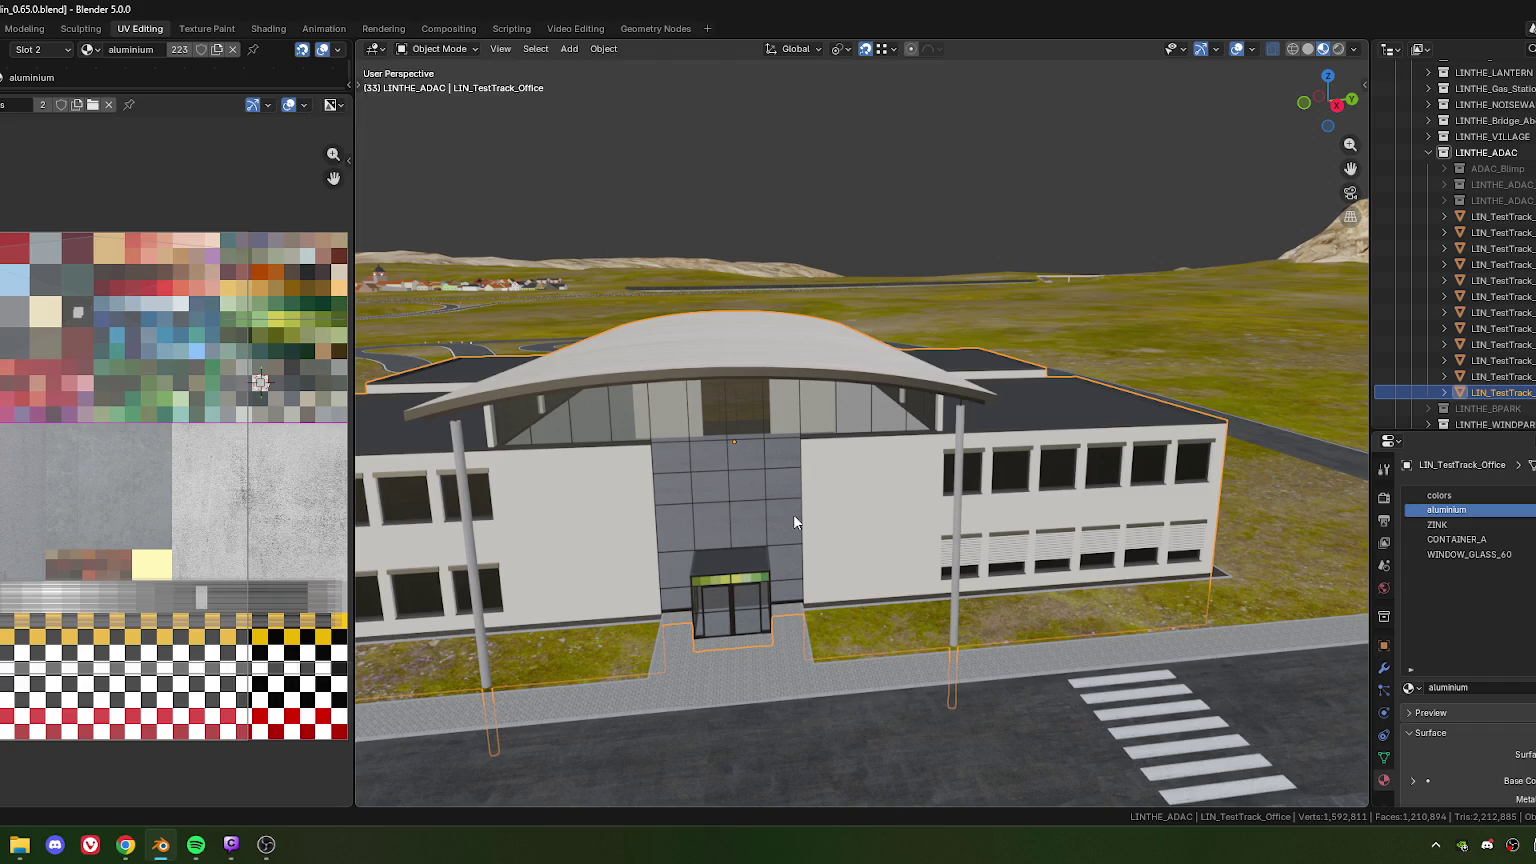
pyautogui.scroll(3, 660, 378)
pyautogui.moveTo(660, 378)
pyautogui.mouseDown(button='middle')
pyautogui.moveTo(647, 358)
pyautogui.moveTo(686, 324)
pyautogui.mouseUp(button='middle')
pyautogui.scroll(3, 686, 324)
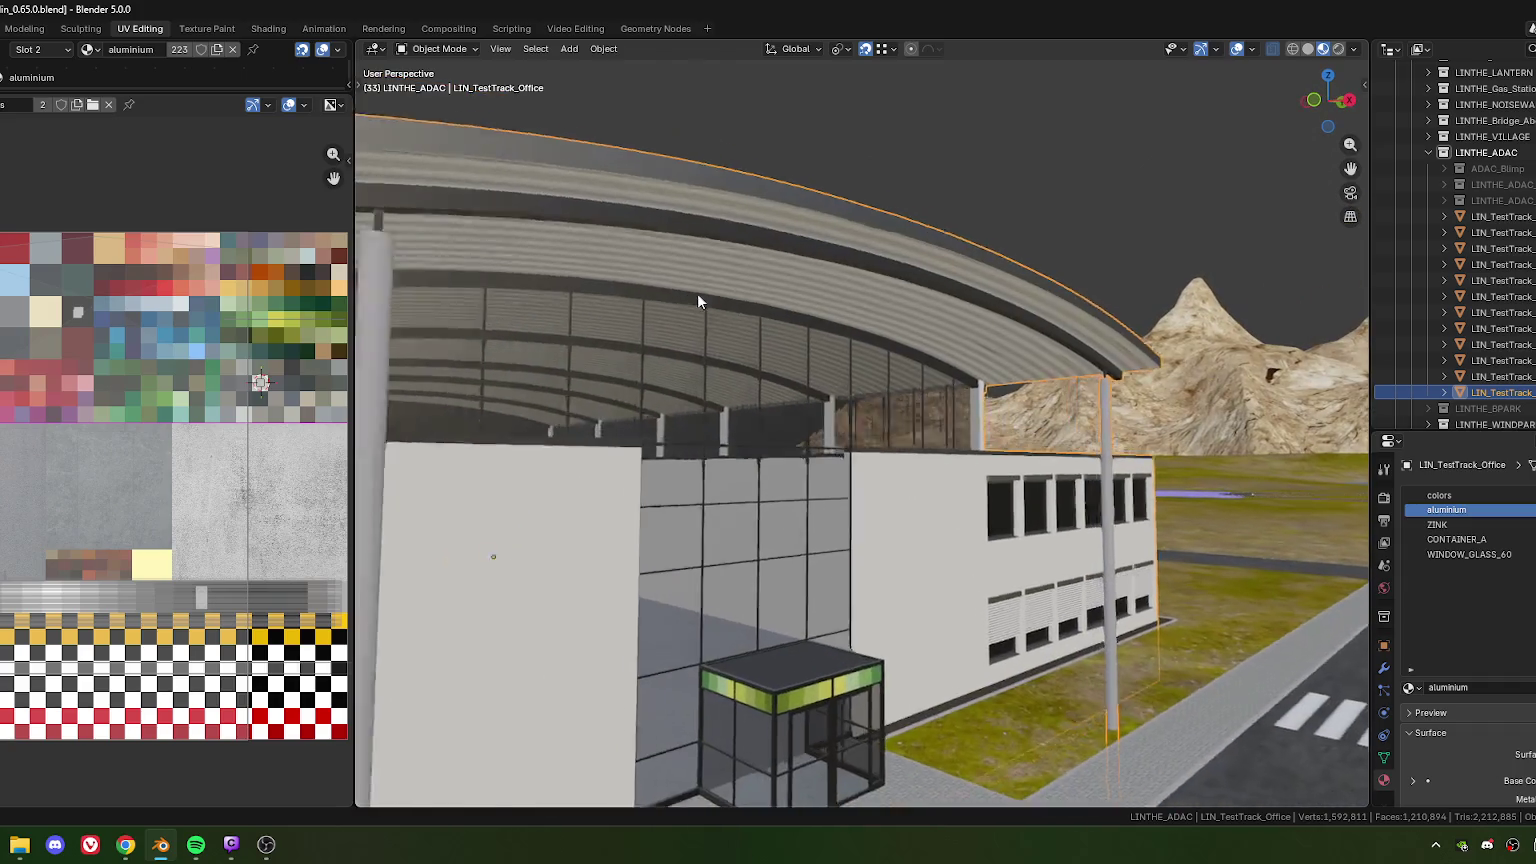
pyautogui.scroll(2, 697, 293)
# In edit mode, select the connected upper roof beam and duplicate it along Z
pyautogui.press('Tab')
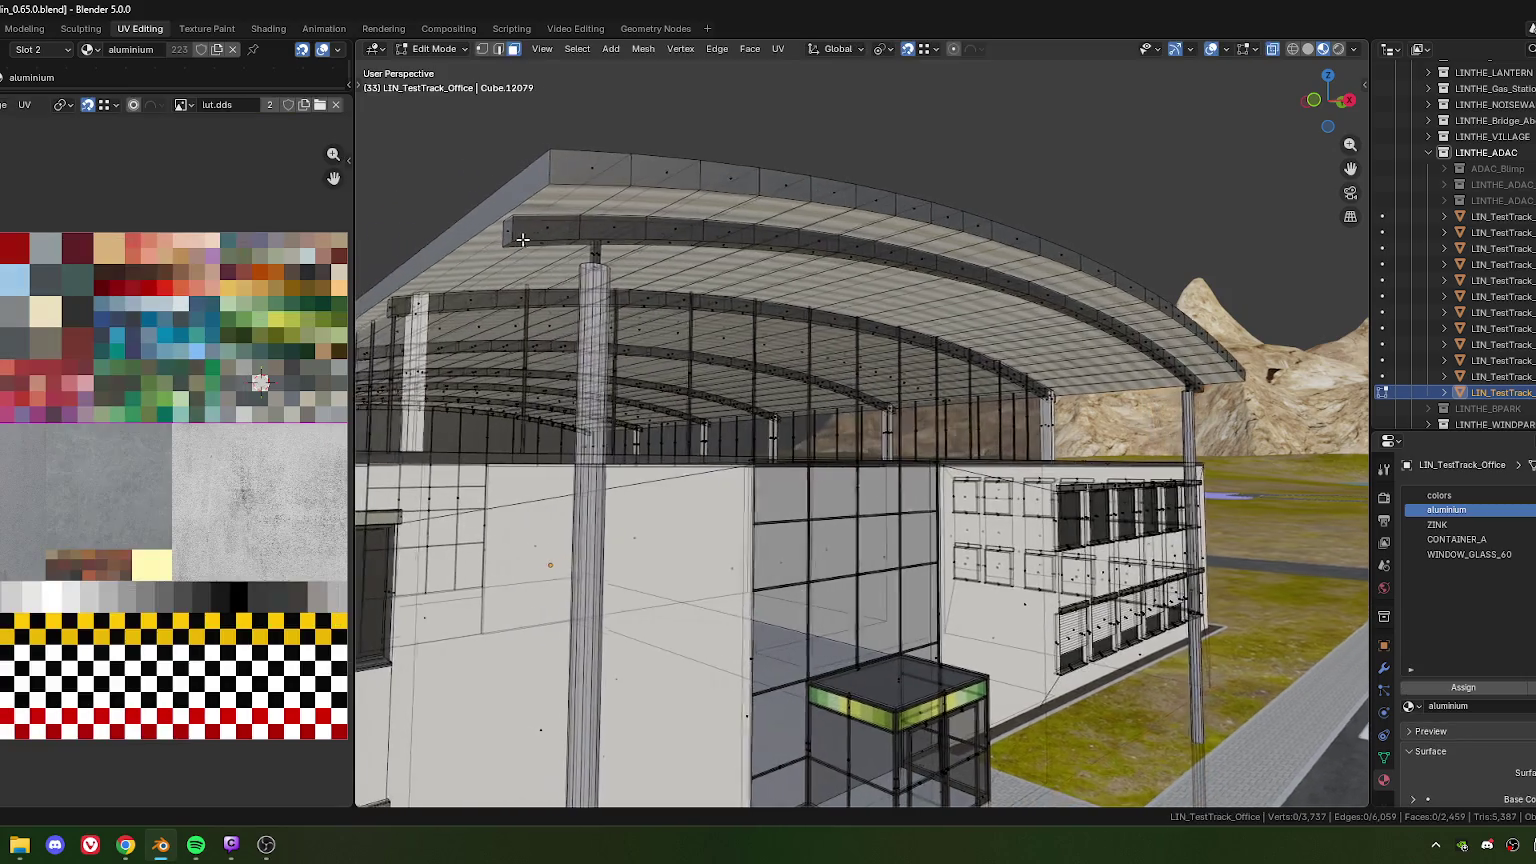
pyautogui.scroll(2, 559, 265)
pyautogui.hotkey('ctrl', 'l')
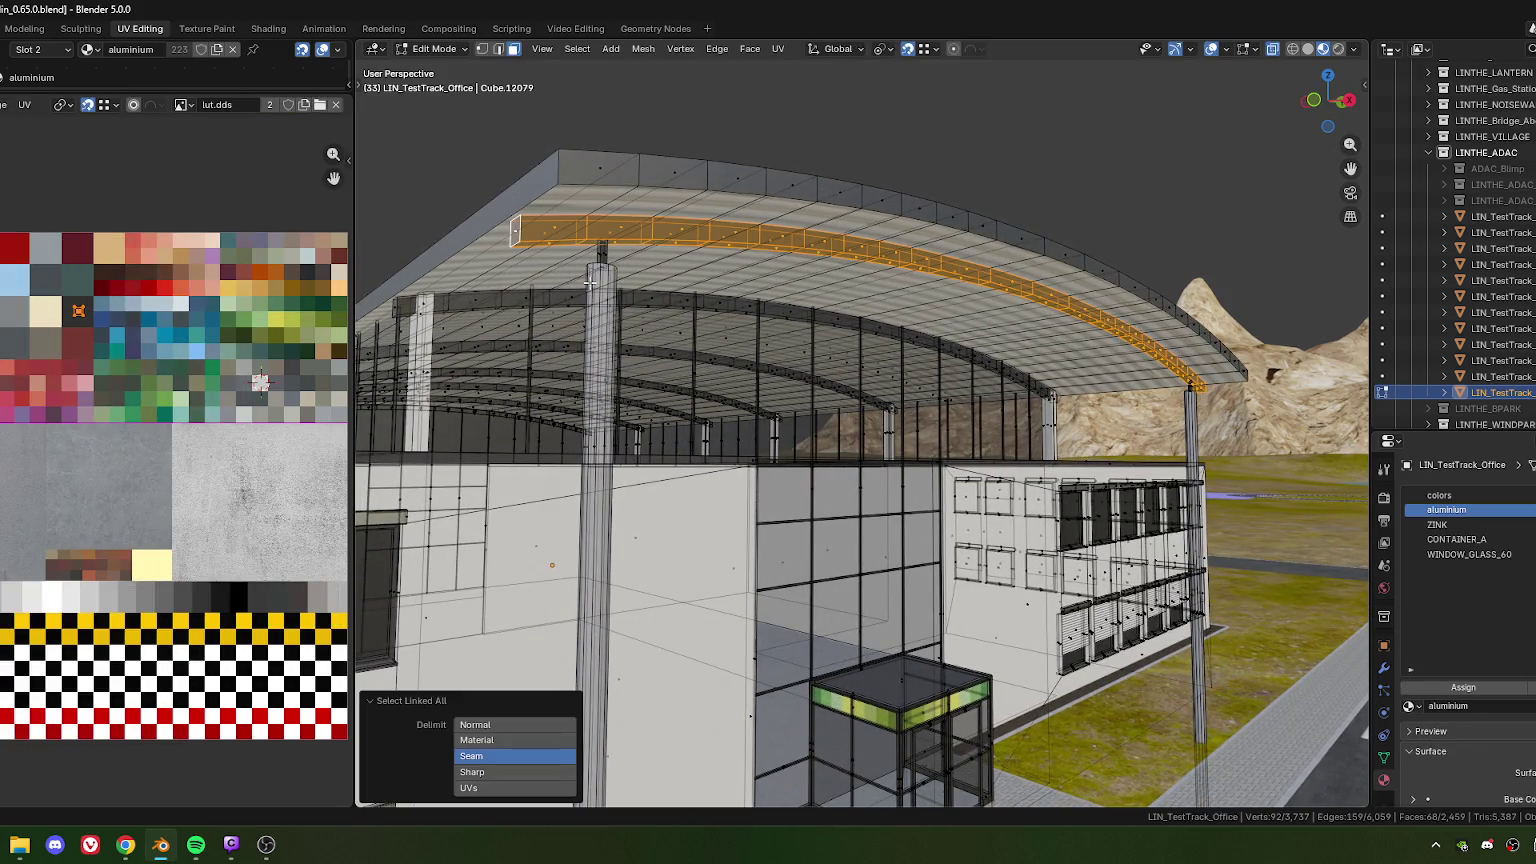
pyautogui.moveTo(838, 214); pyautogui.dragTo(896, 200, button='middle')
pyautogui.hotkey('shift', 'd')
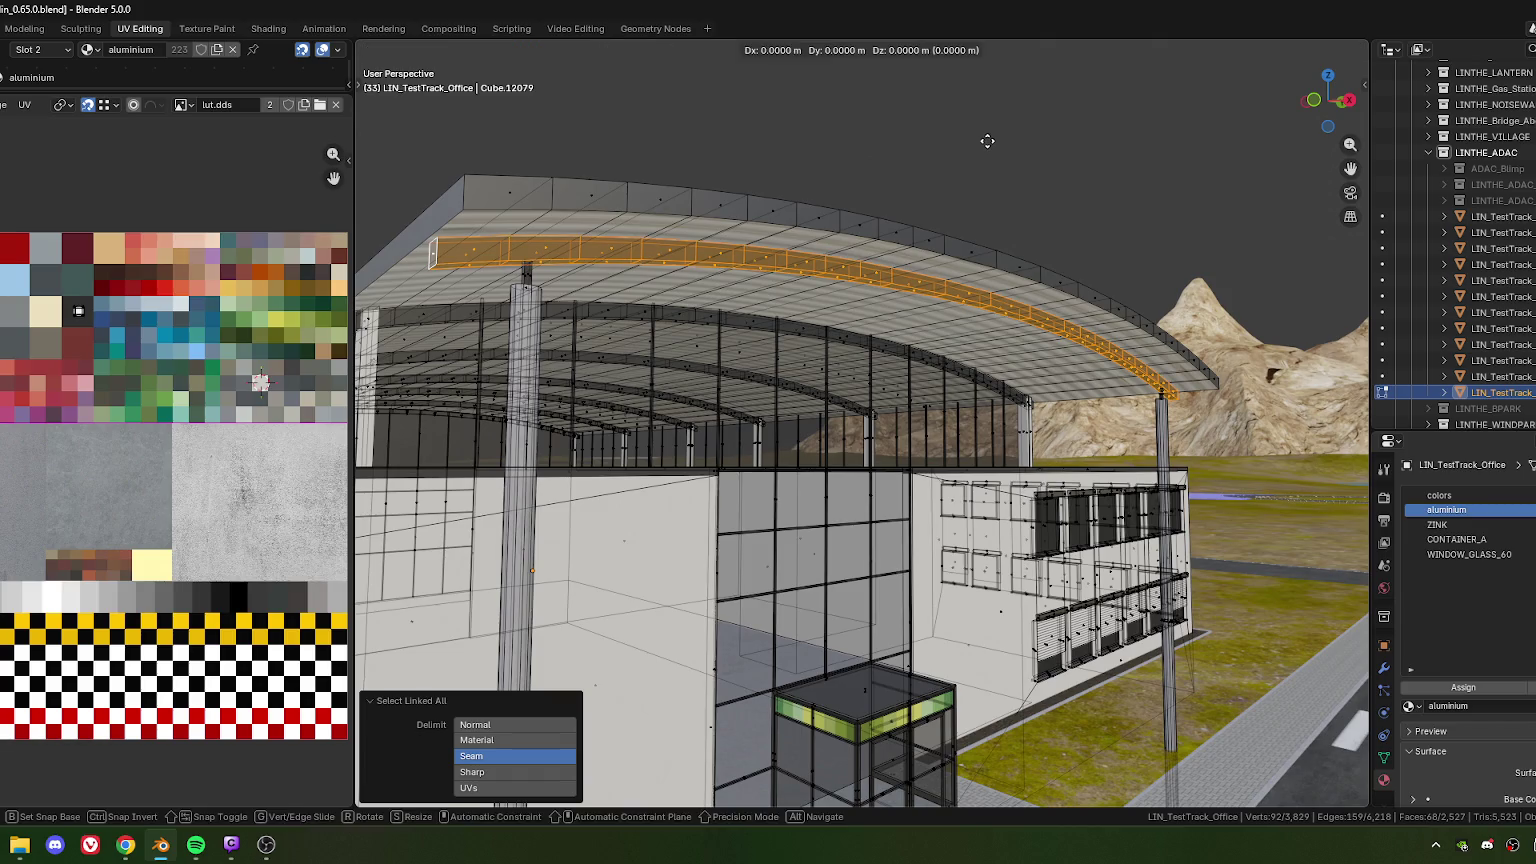
pyautogui.press('z')
pyautogui.click(987, 167)
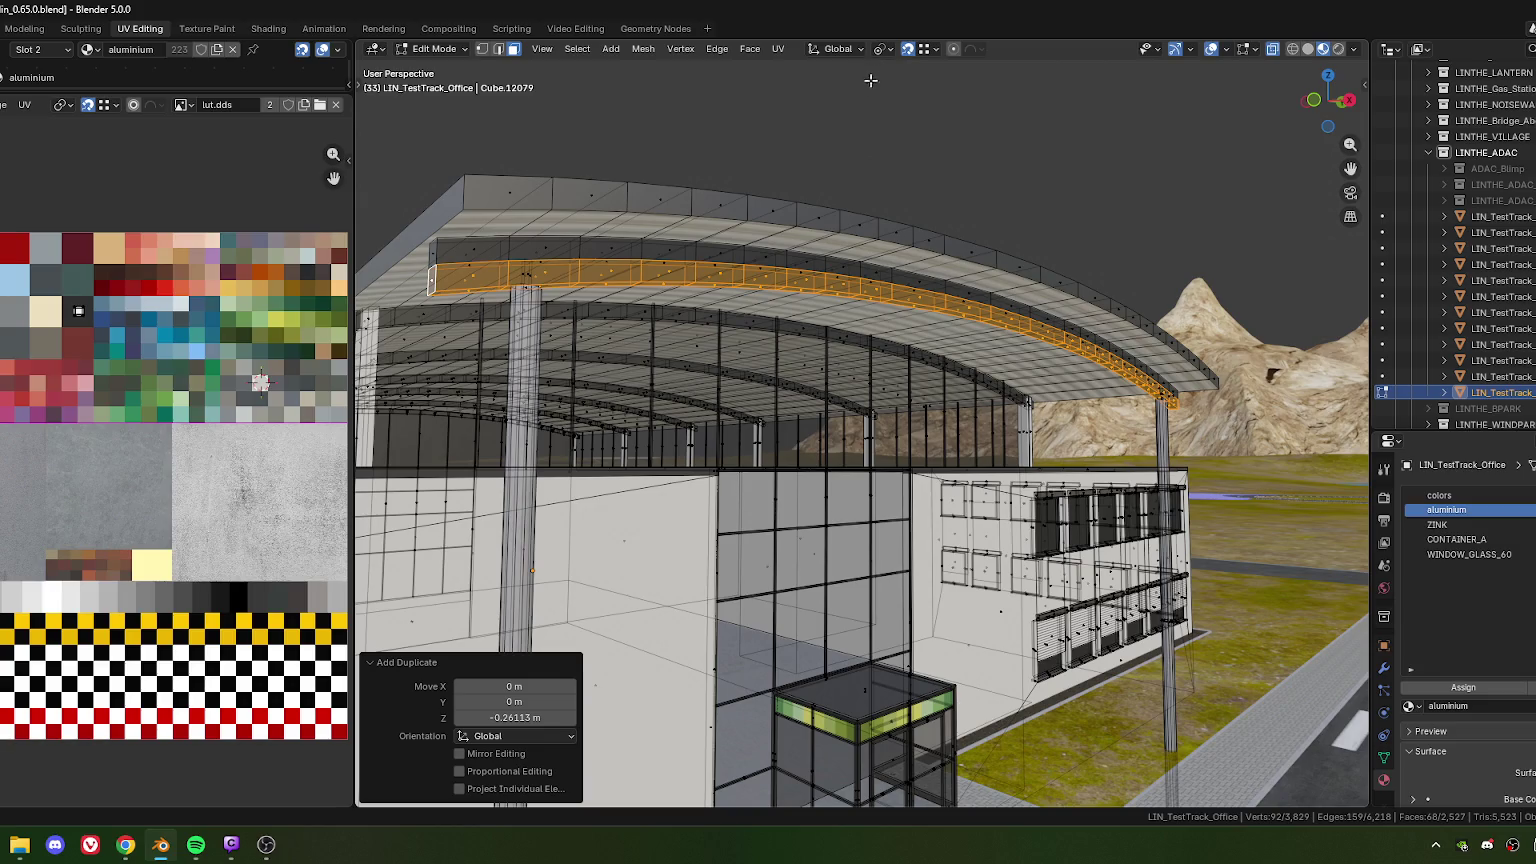
# Raise the duplicated beam vertically above the building
pyautogui.scroll(-5, 906, 181)
pyautogui.press('g')
pyautogui.press('z')
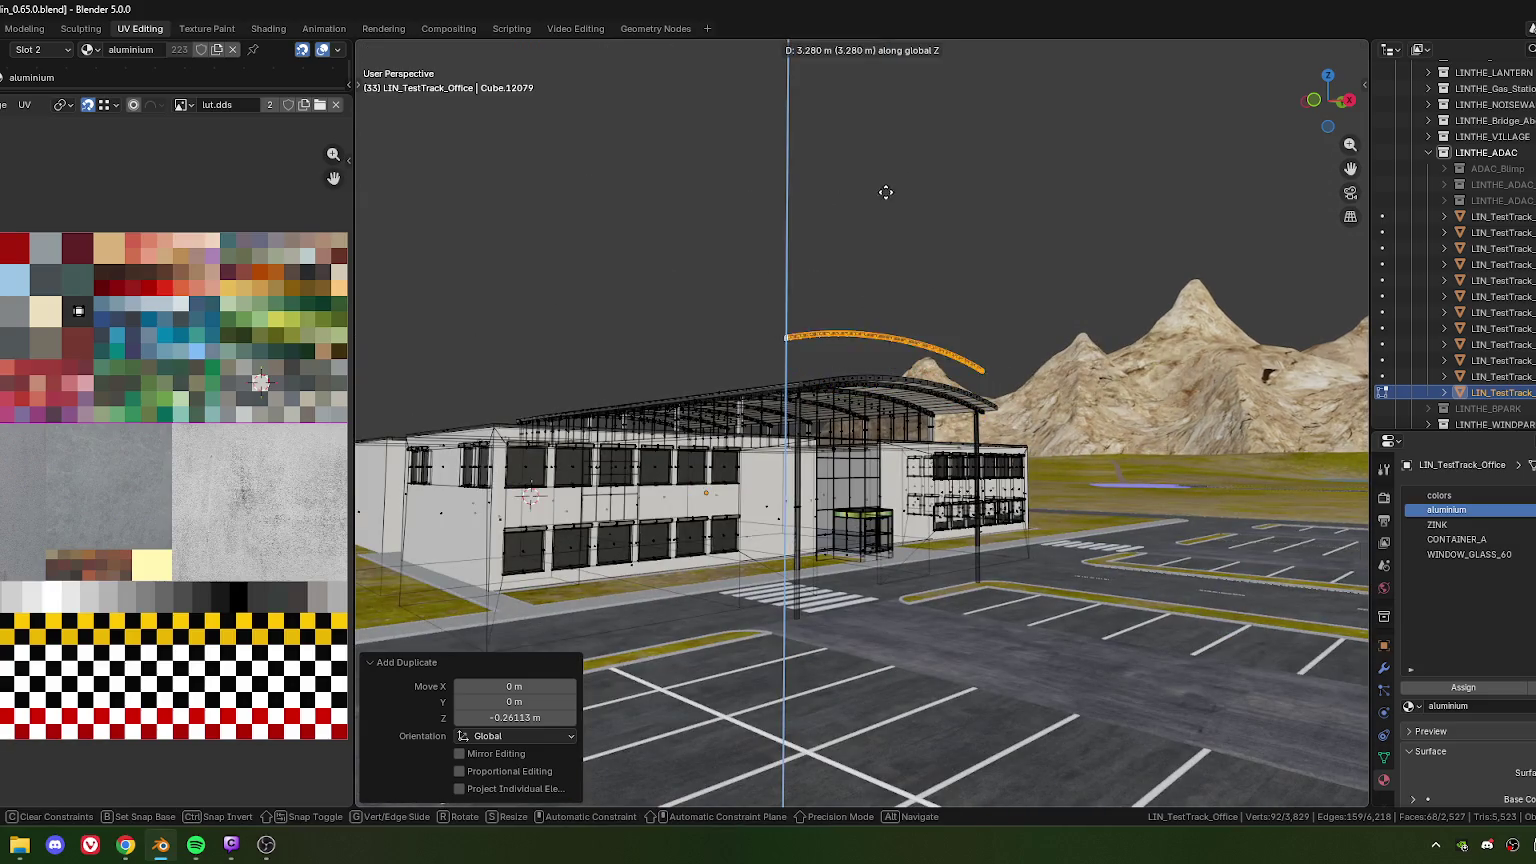
pyautogui.click(887, 161)
# Box-select the raised arc copy and lower it along Z onto the entrance canopy
pyautogui.click(915, 350)
pyautogui.moveTo(749, 202); pyautogui.dragTo(1030, 328)
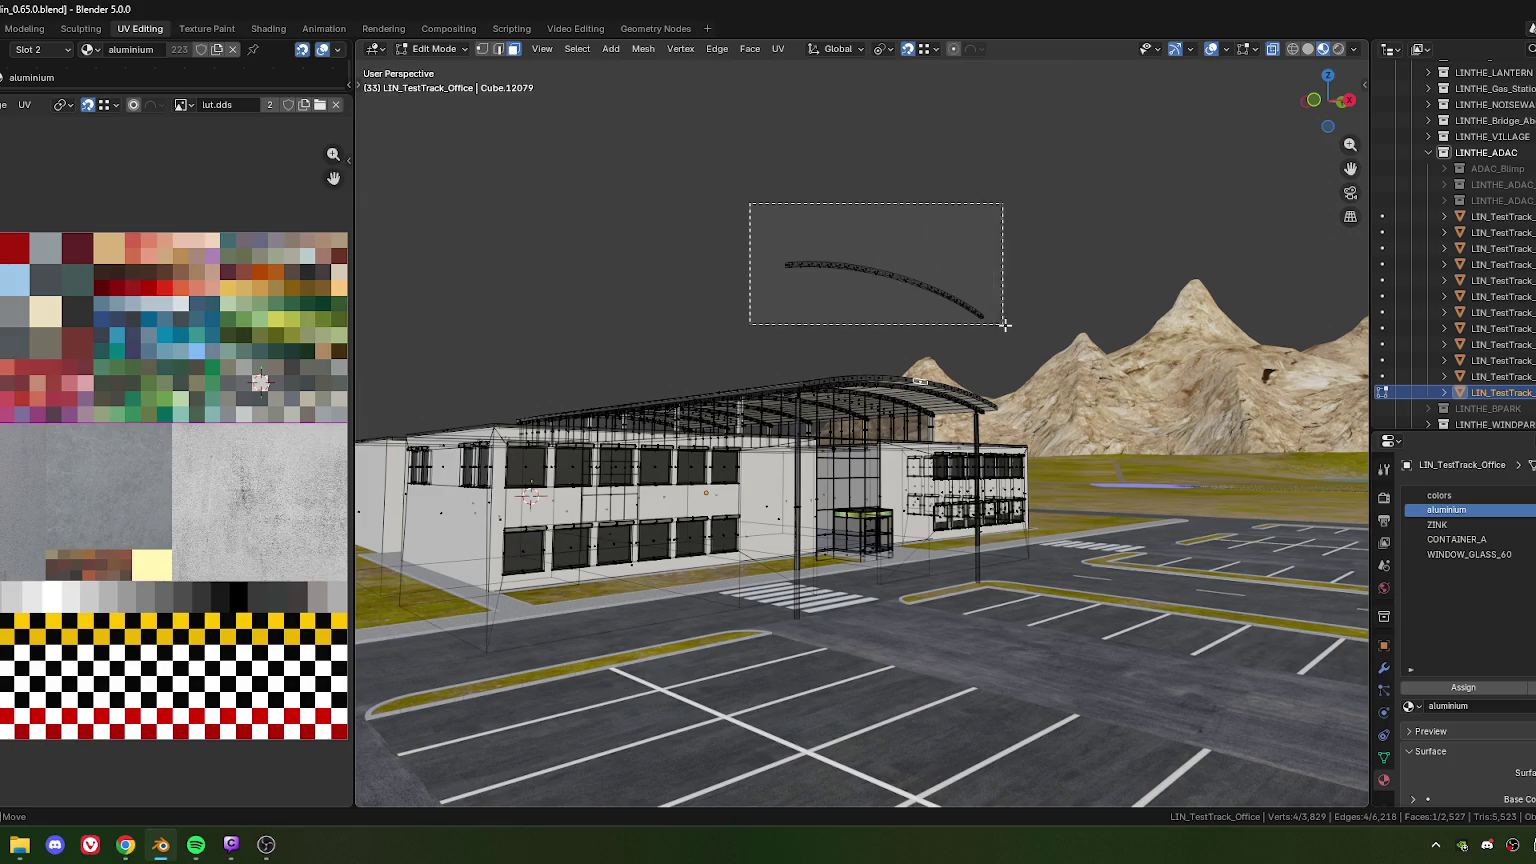
pyautogui.scroll(4, 933, 272)
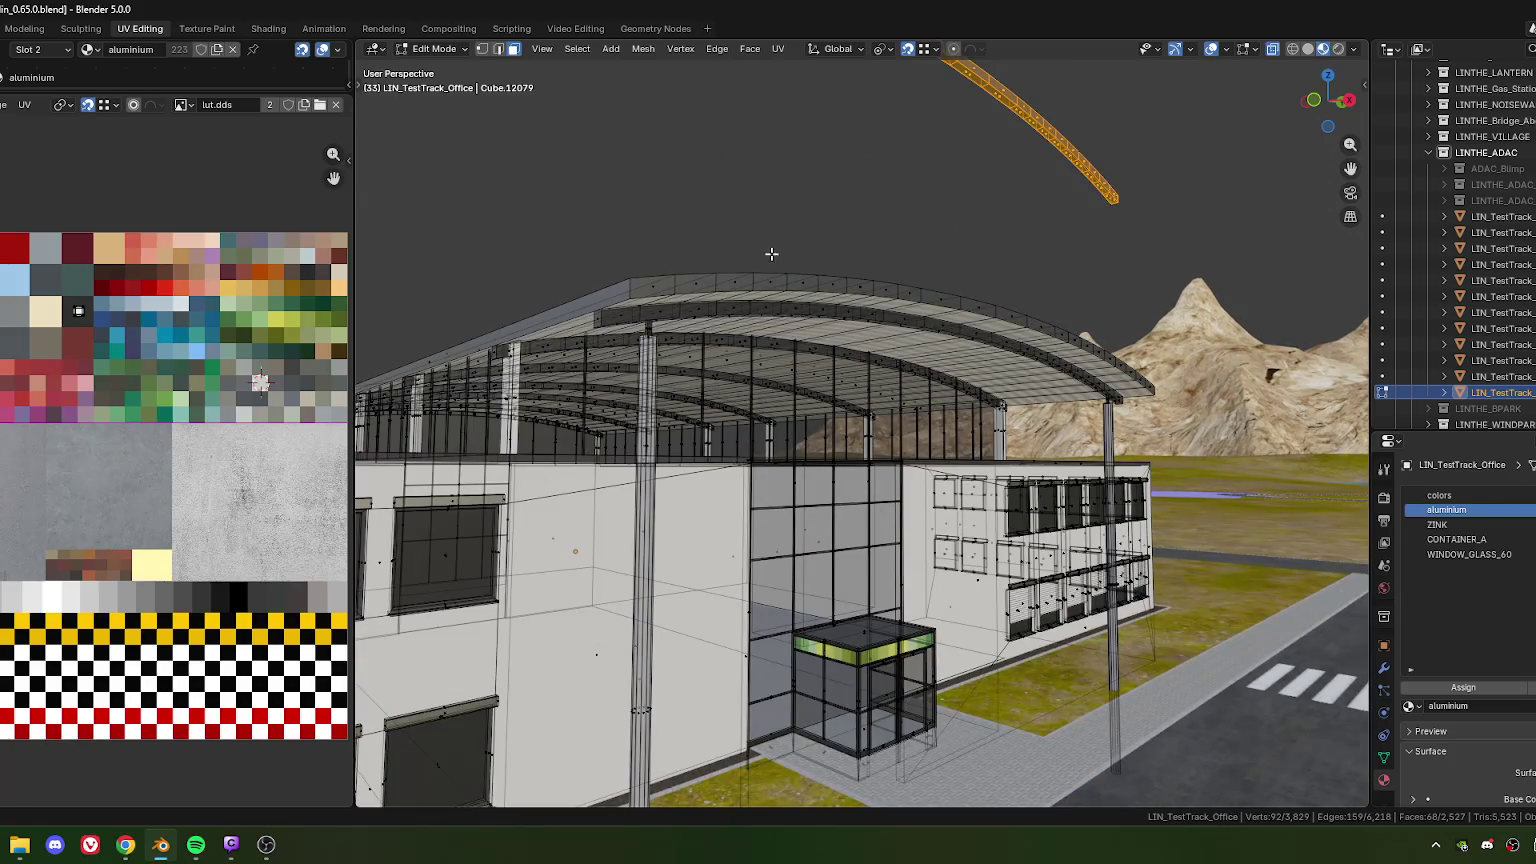
pyautogui.press('g')
pyautogui.press('z')
pyautogui.click(650, 341)
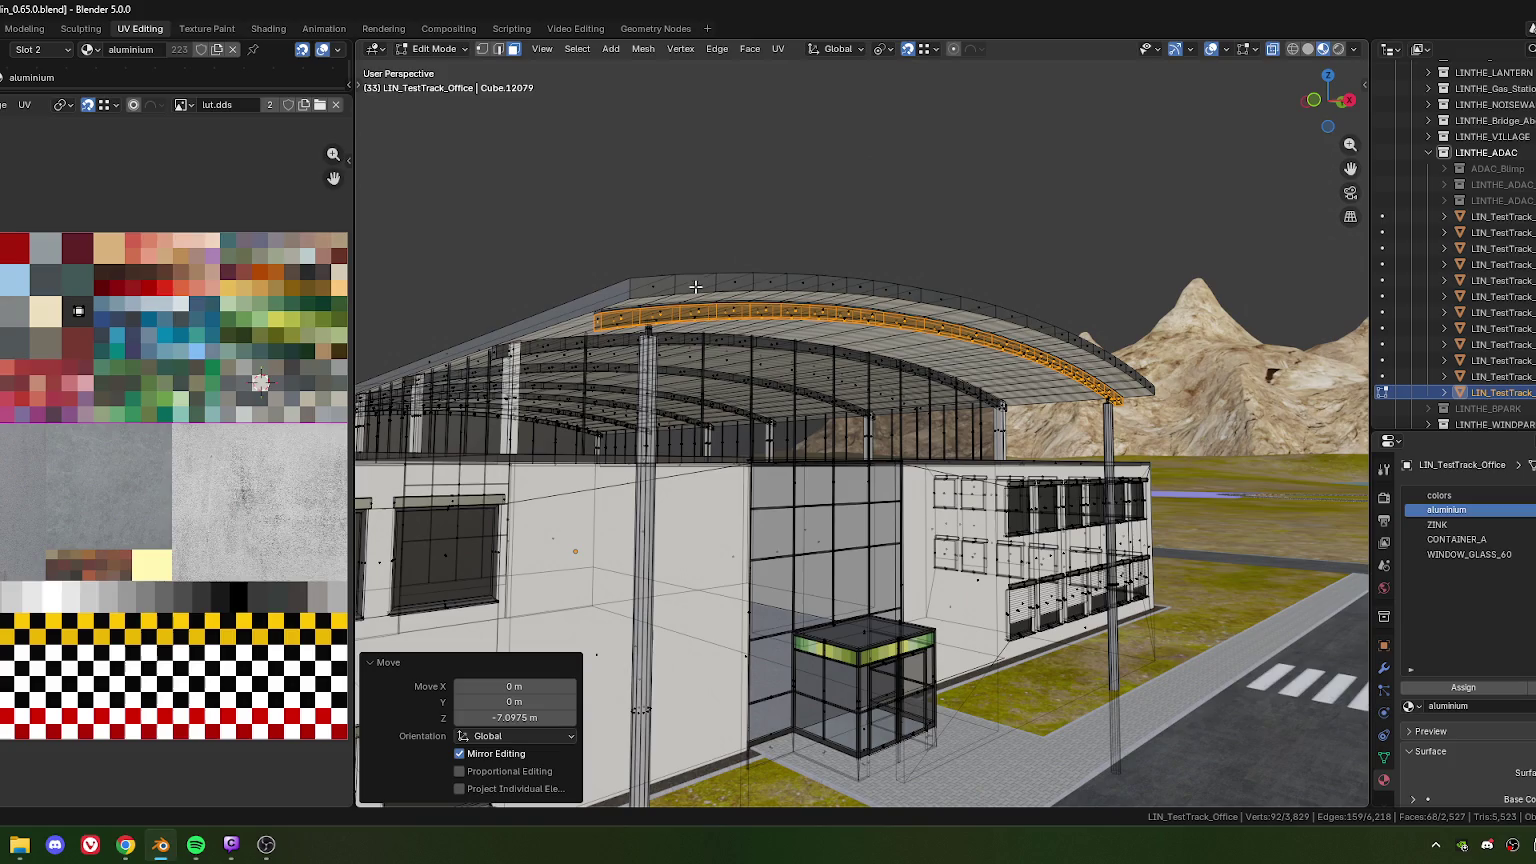
pyautogui.hotkey('ctrl', 'f')
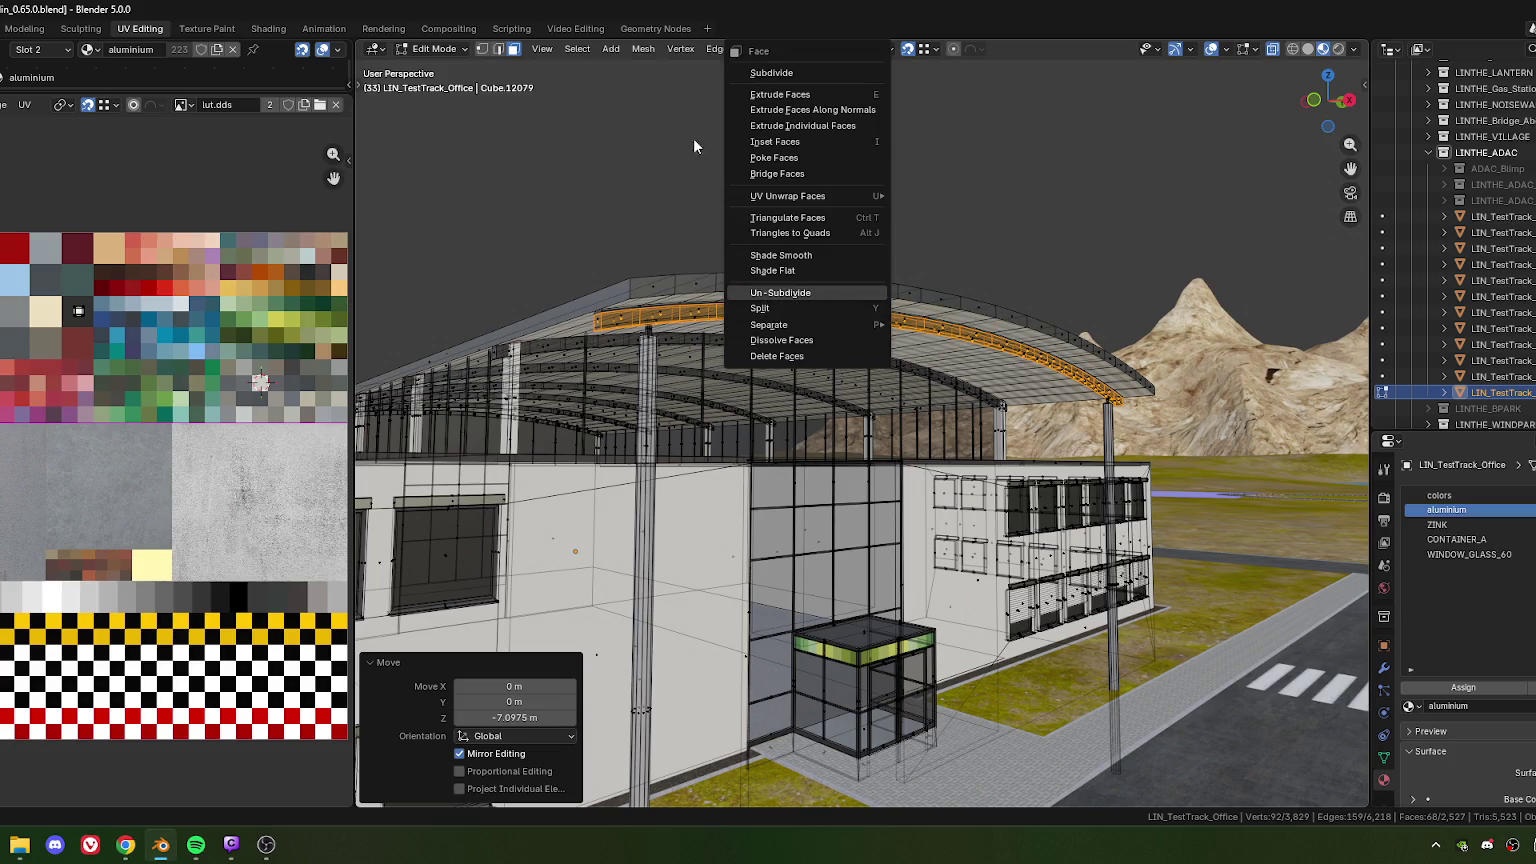
# In vertex select mode, mirror the copied arc along global Z
pyautogui.press('Escape')
pyautogui.press('1')
pyautogui.hotkey('ctrl', 'v')
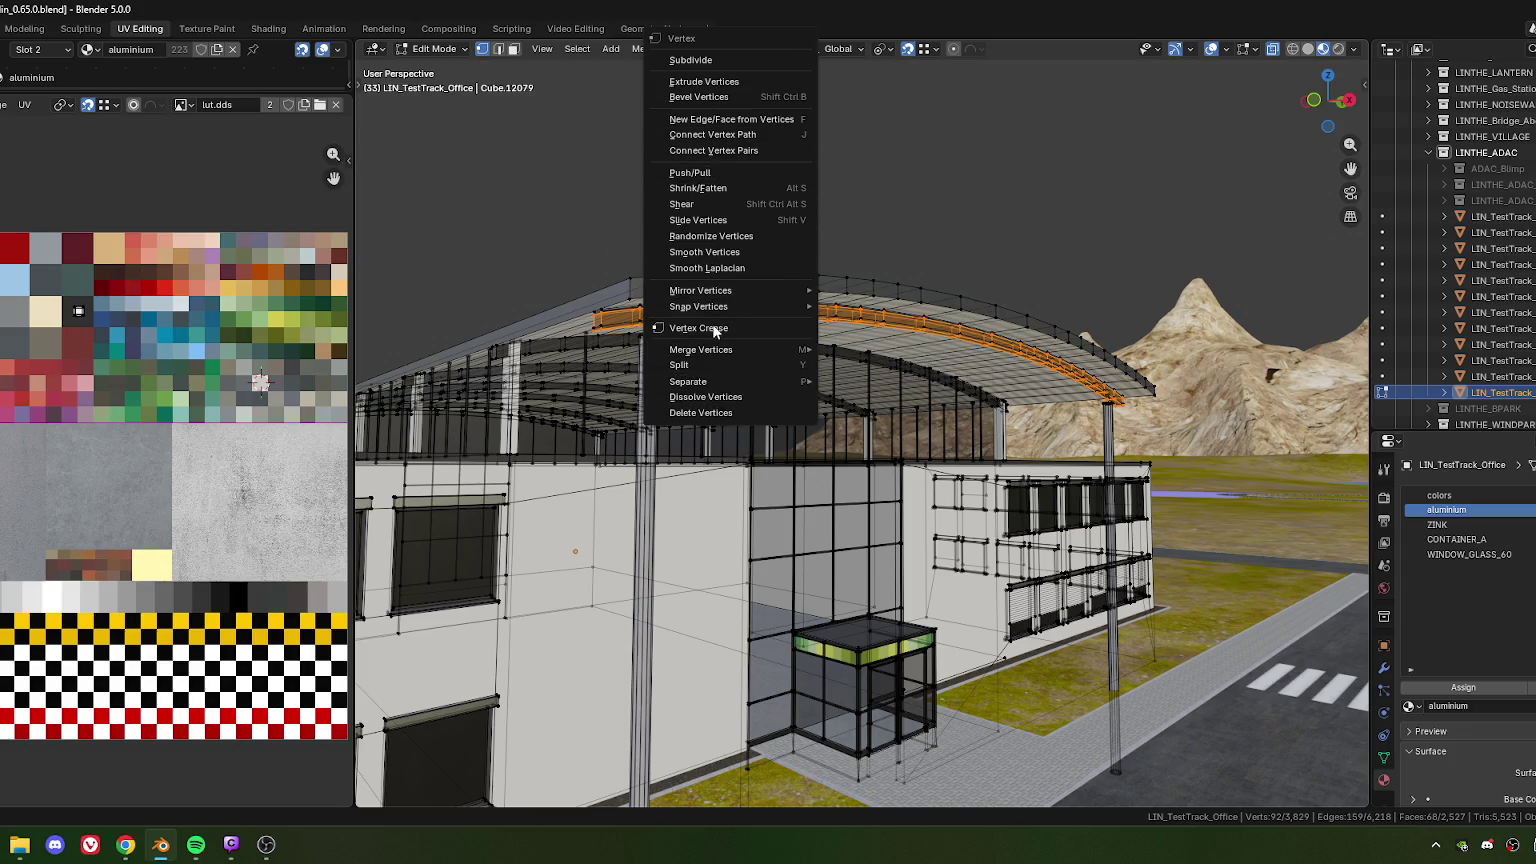
pyautogui.moveTo(701, 290)
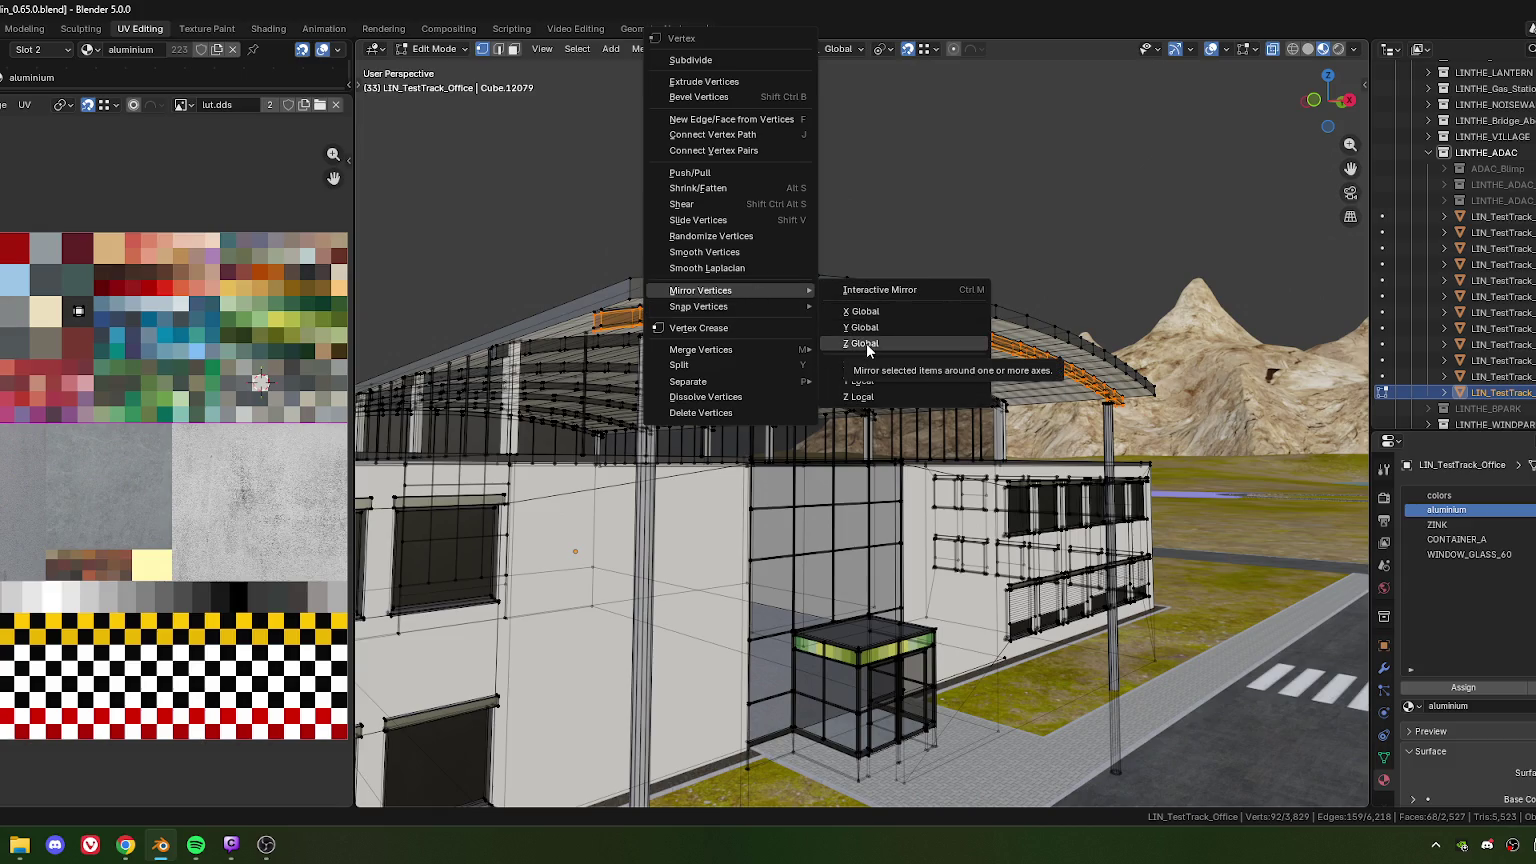
pyautogui.click(868, 346)
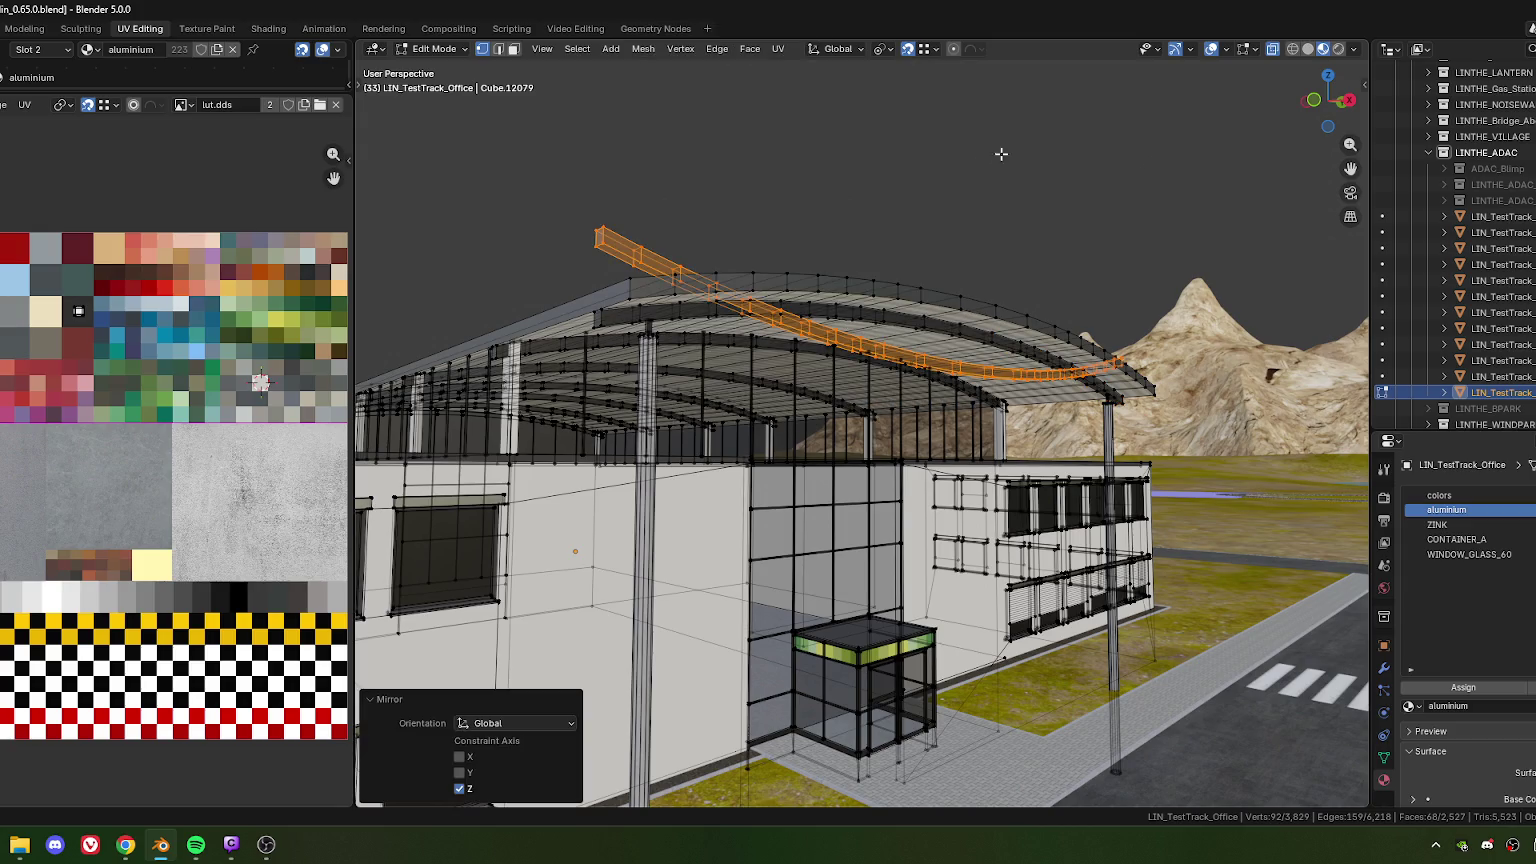
# Scale the flipped arc to 0.861, then again to 1.024
pyautogui.press('s')
pyautogui.click(1025, 222)
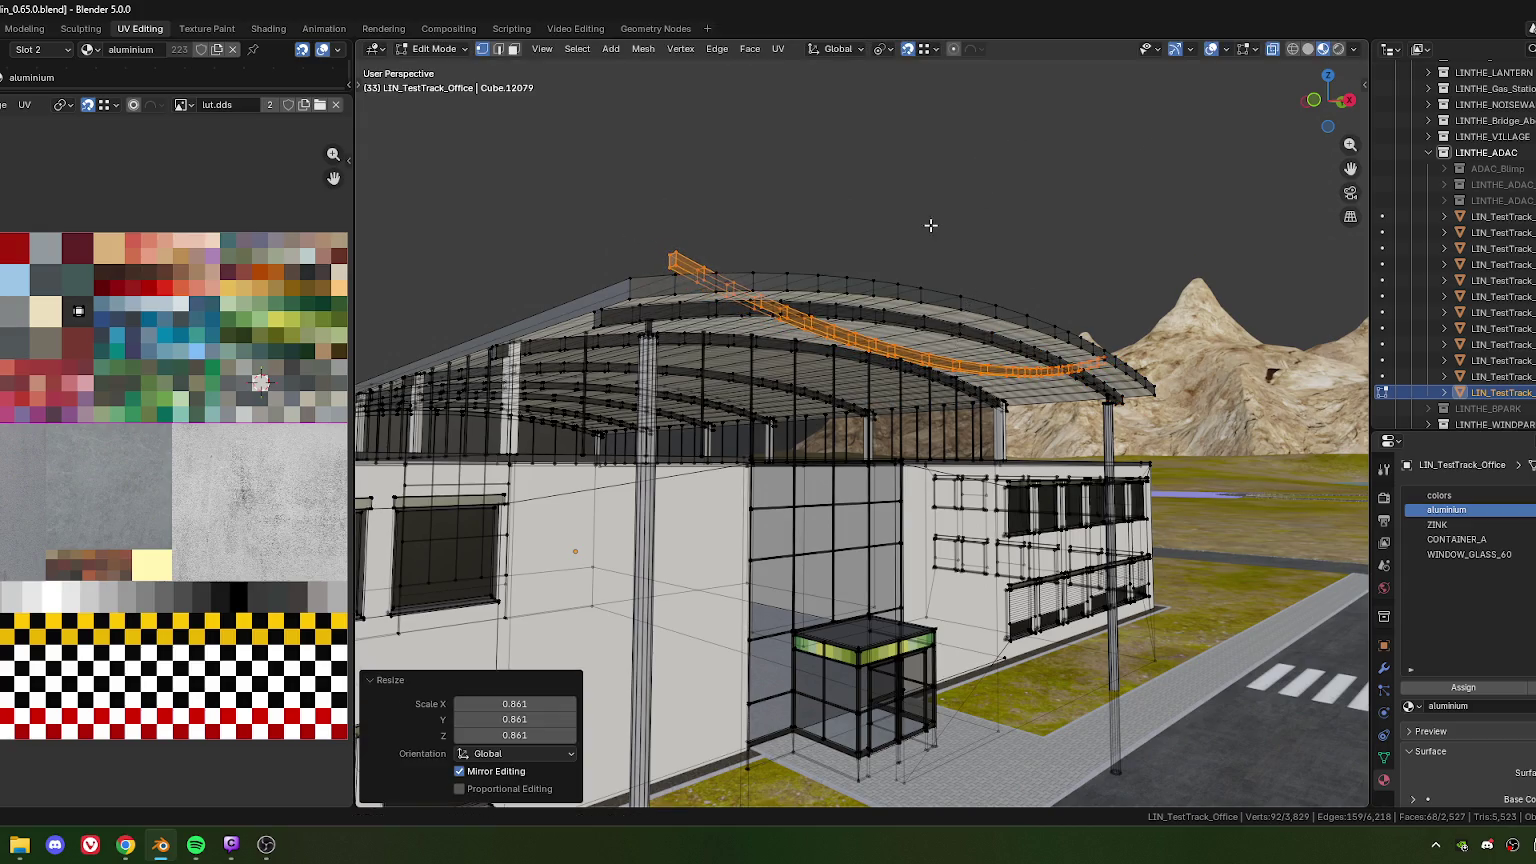
pyautogui.moveTo(1025, 226)
pyautogui.mouseDown(button='middle')
pyautogui.moveTo(862, 250)
pyautogui.moveTo(928, 218)
pyautogui.mouseUp(button='middle')
pyautogui.press('s')
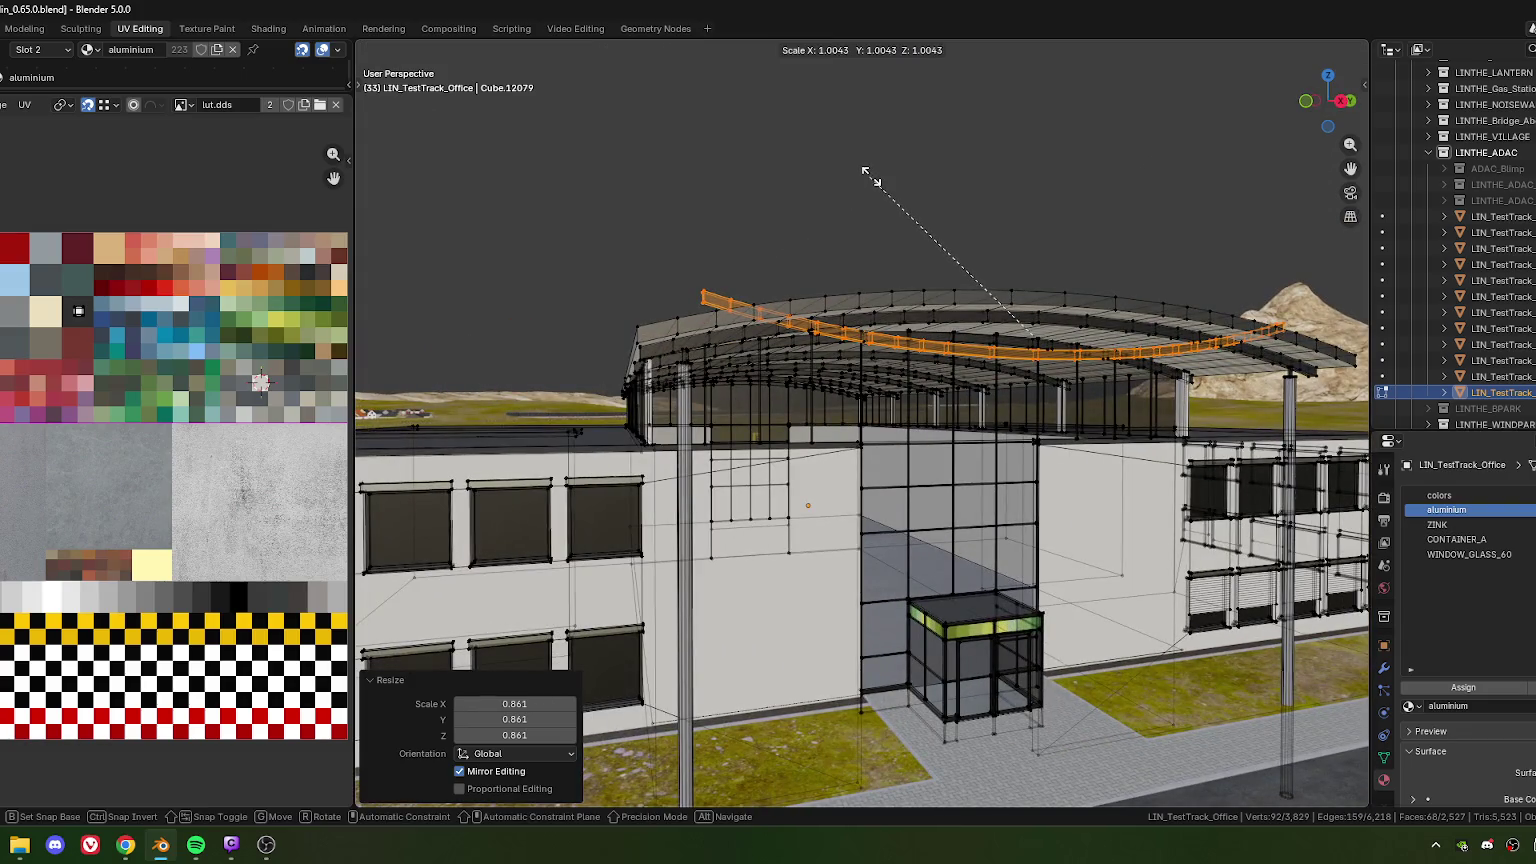
pyautogui.click(873, 172)
pyautogui.moveTo(741, 230)
pyautogui.mouseDown(button='middle')
pyautogui.moveTo(779, 217)
pyautogui.moveTo(755, 290)
pyautogui.moveTo(742, 282)
pyautogui.mouseUp(button='middle')
# Adjust the arc's height along Z until it sits at the post tops
pyautogui.press('g')
pyautogui.press('z')
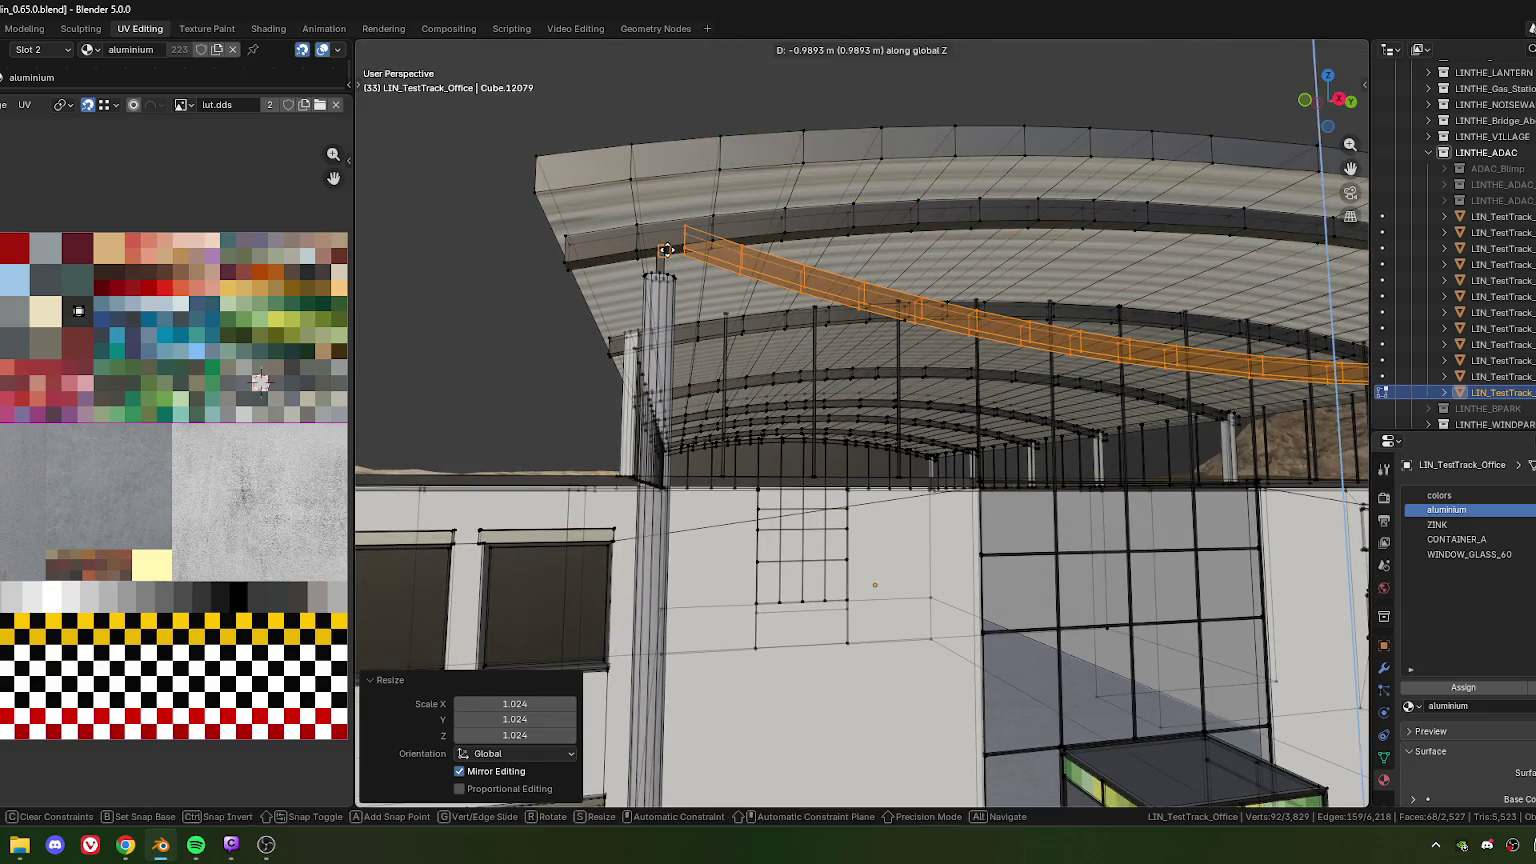
pyautogui.click(668, 250)
pyautogui.press('g')
pyautogui.press('z')
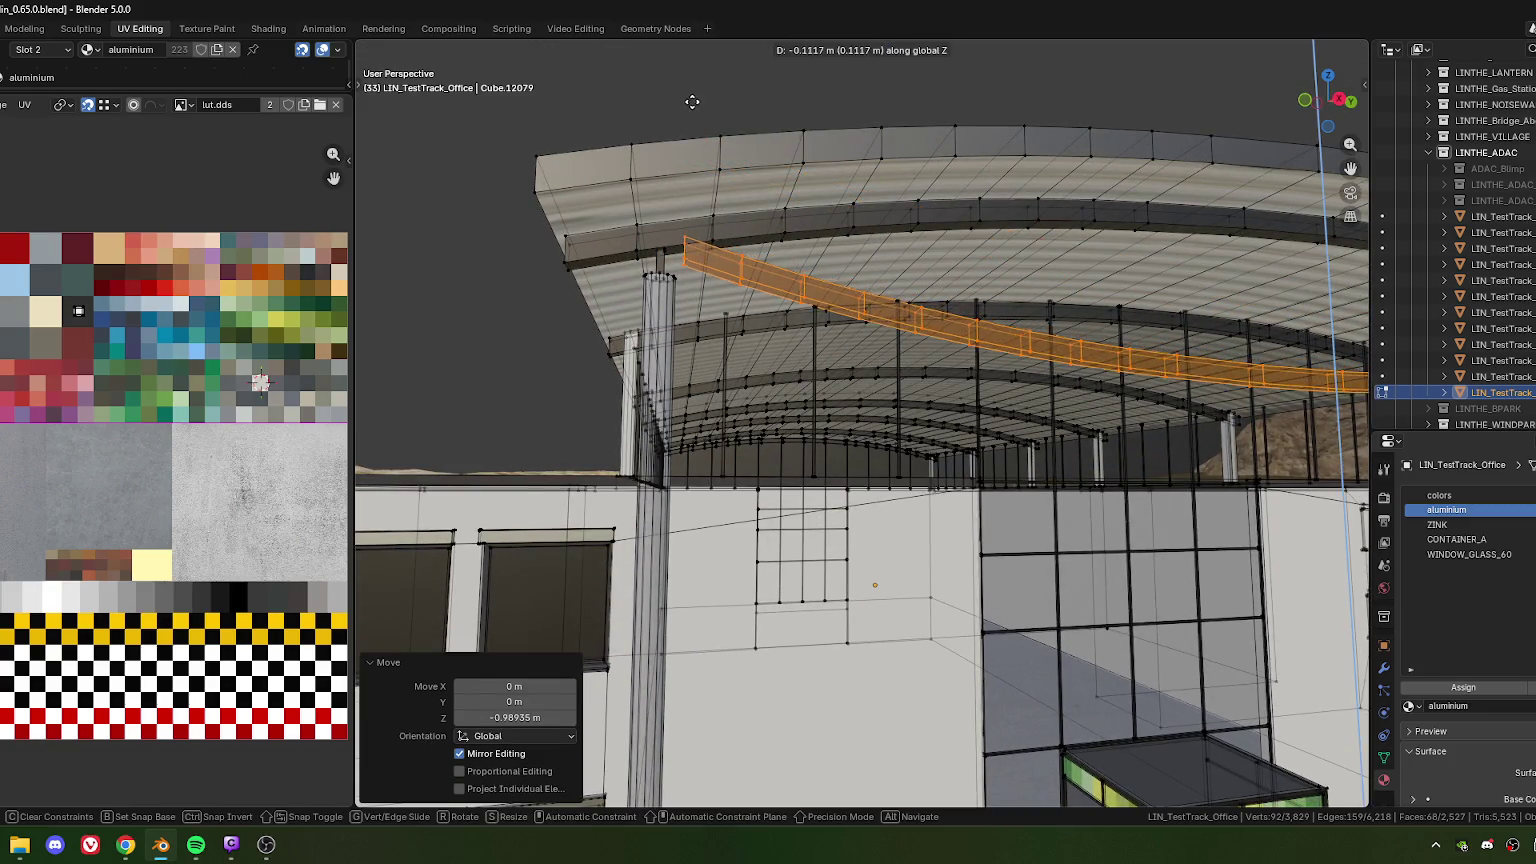
pyautogui.click(668, 255)
pyautogui.press('g')
pyautogui.press('z')
pyautogui.click(668, 250)
pyautogui.scroll(-5, 668, 250)
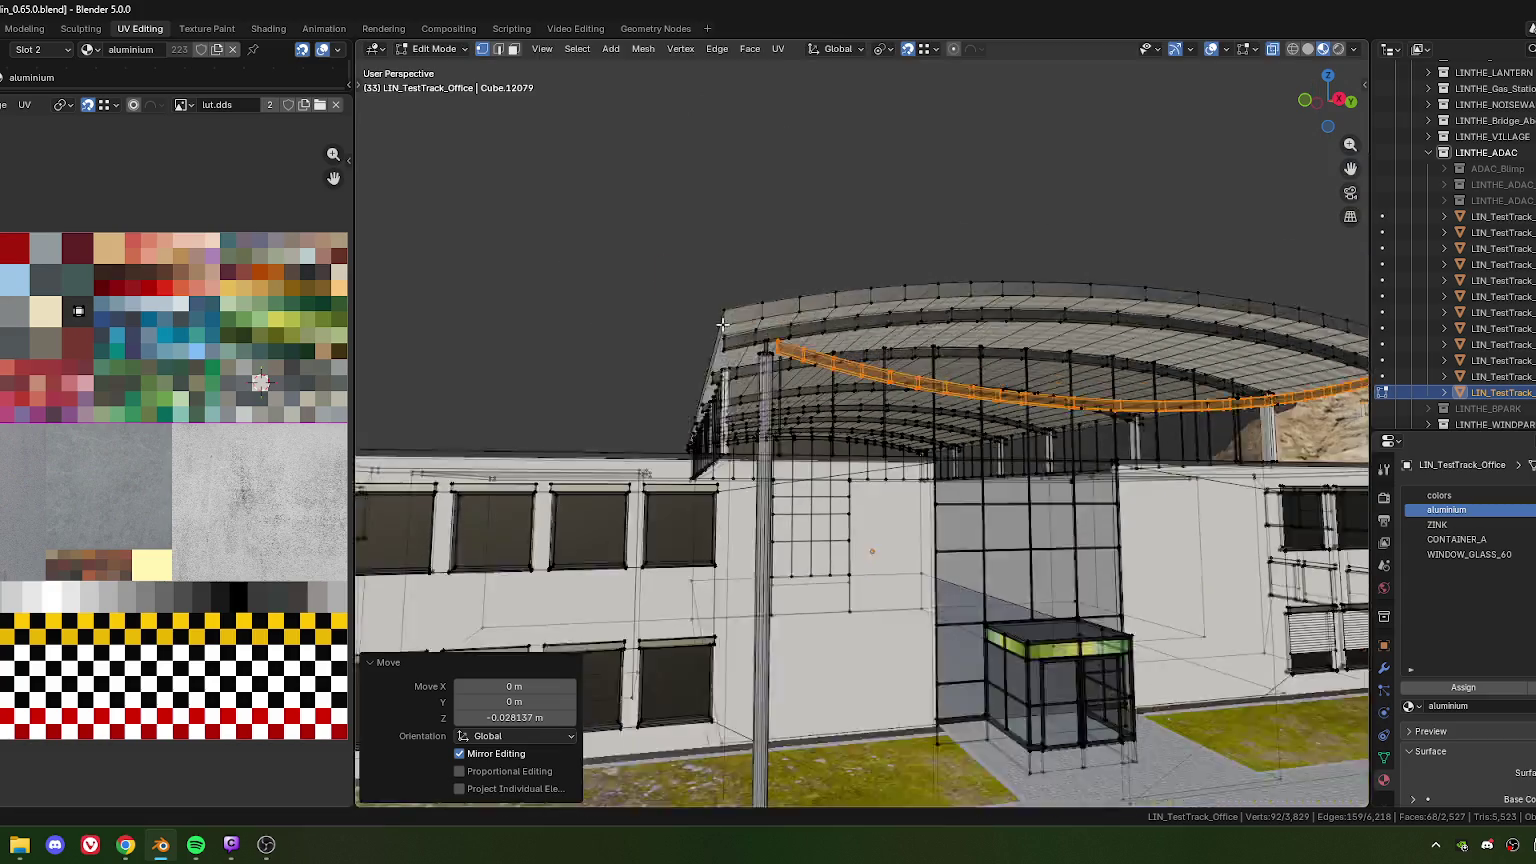
pyautogui.moveTo(668, 250)
pyautogui.mouseDown(button='middle')
pyautogui.moveTo(599, 406)
pyautogui.moveTo(671, 381)
pyautogui.moveTo(747, 393)
pyautogui.moveTo(979, 206)
pyautogui.mouseUp(button='middle')
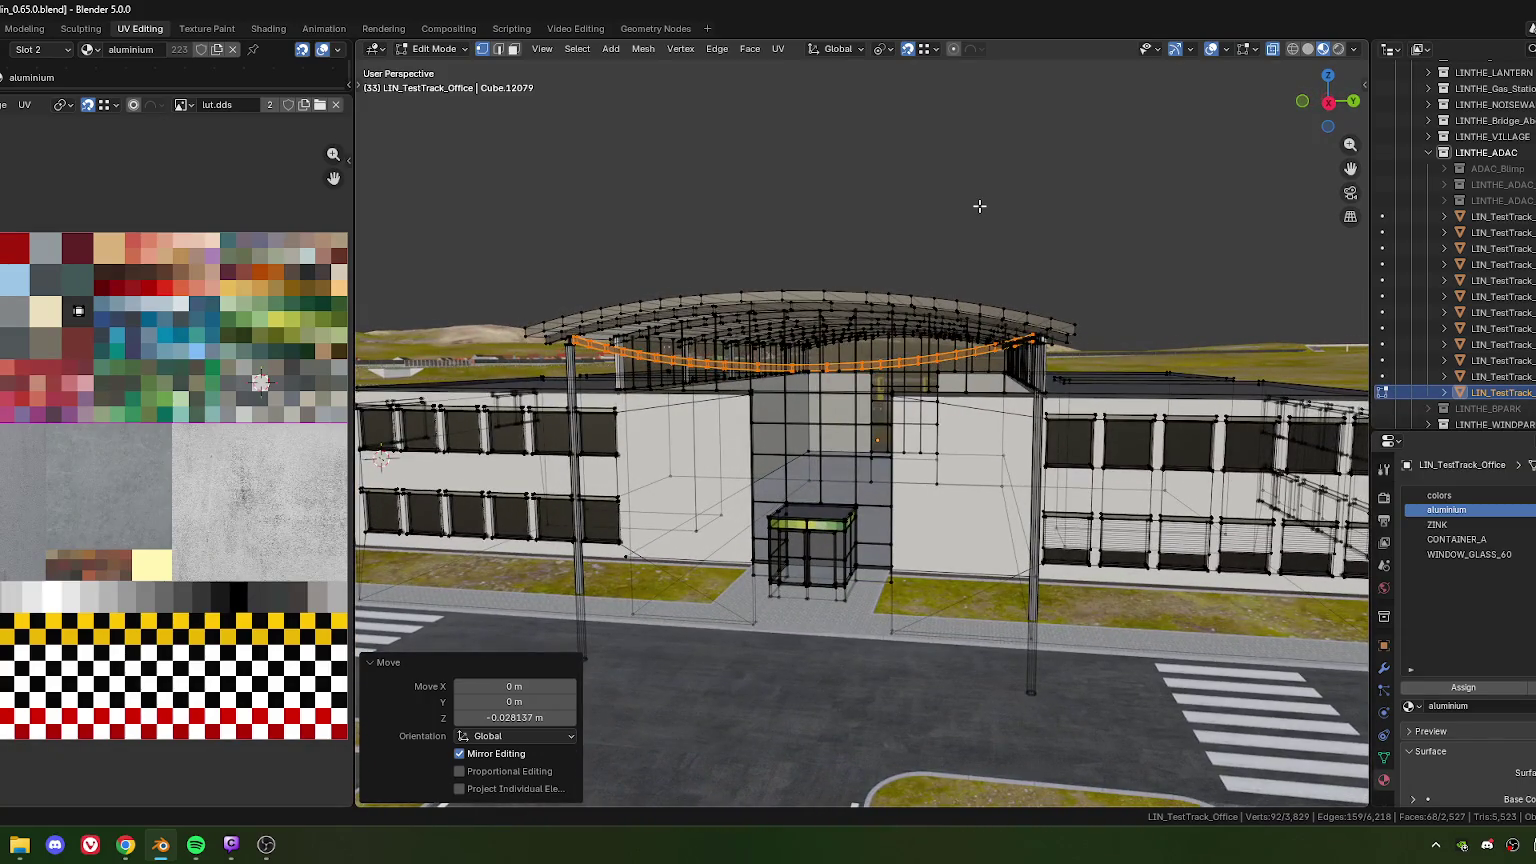
# Stretch the sagging cable 2.609 times along Z
pyautogui.press('s')
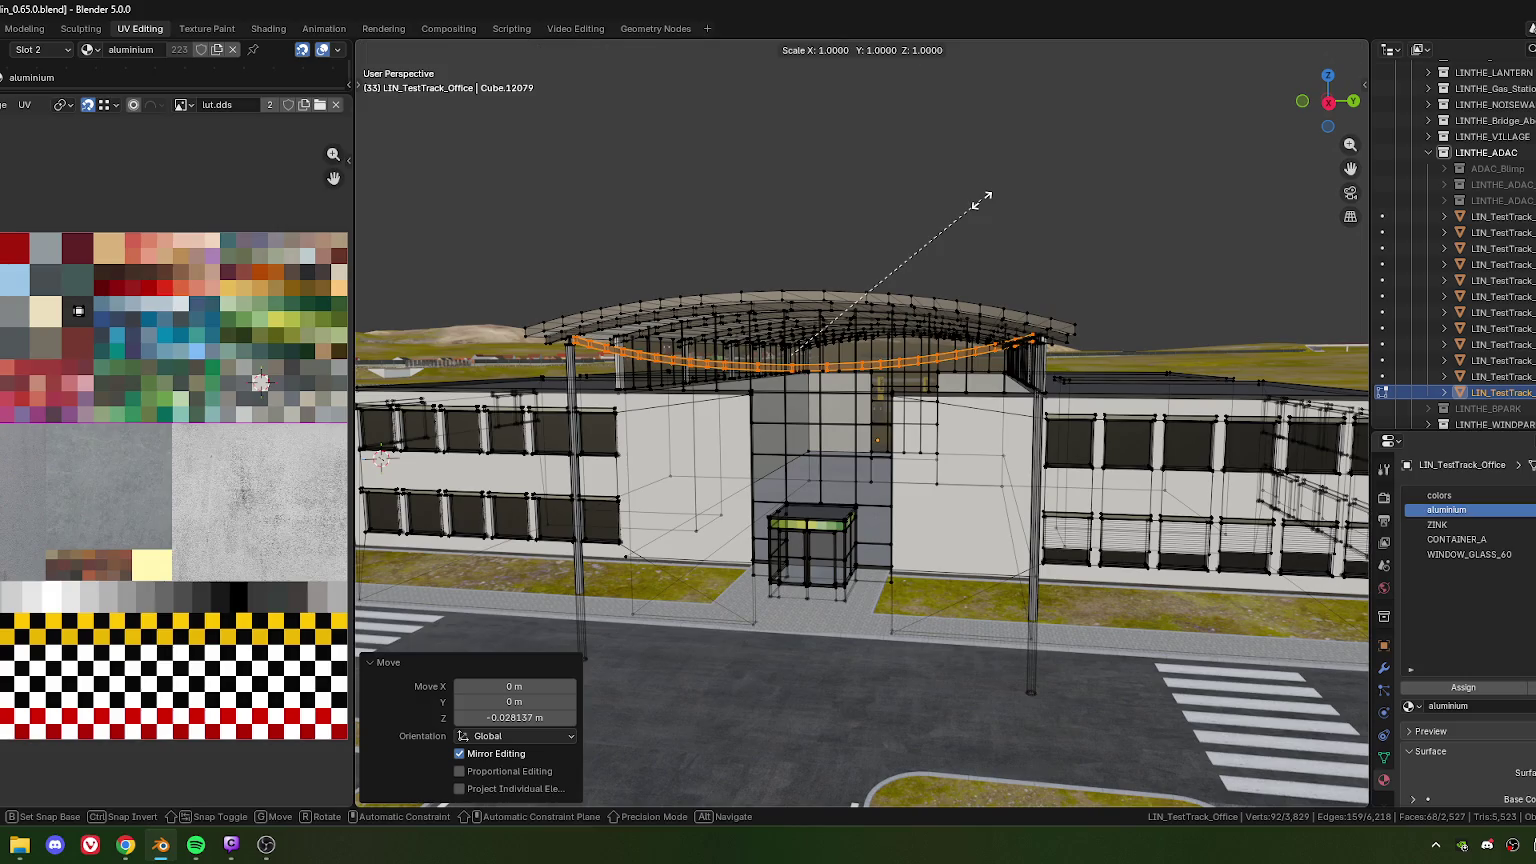
pyautogui.press('z')
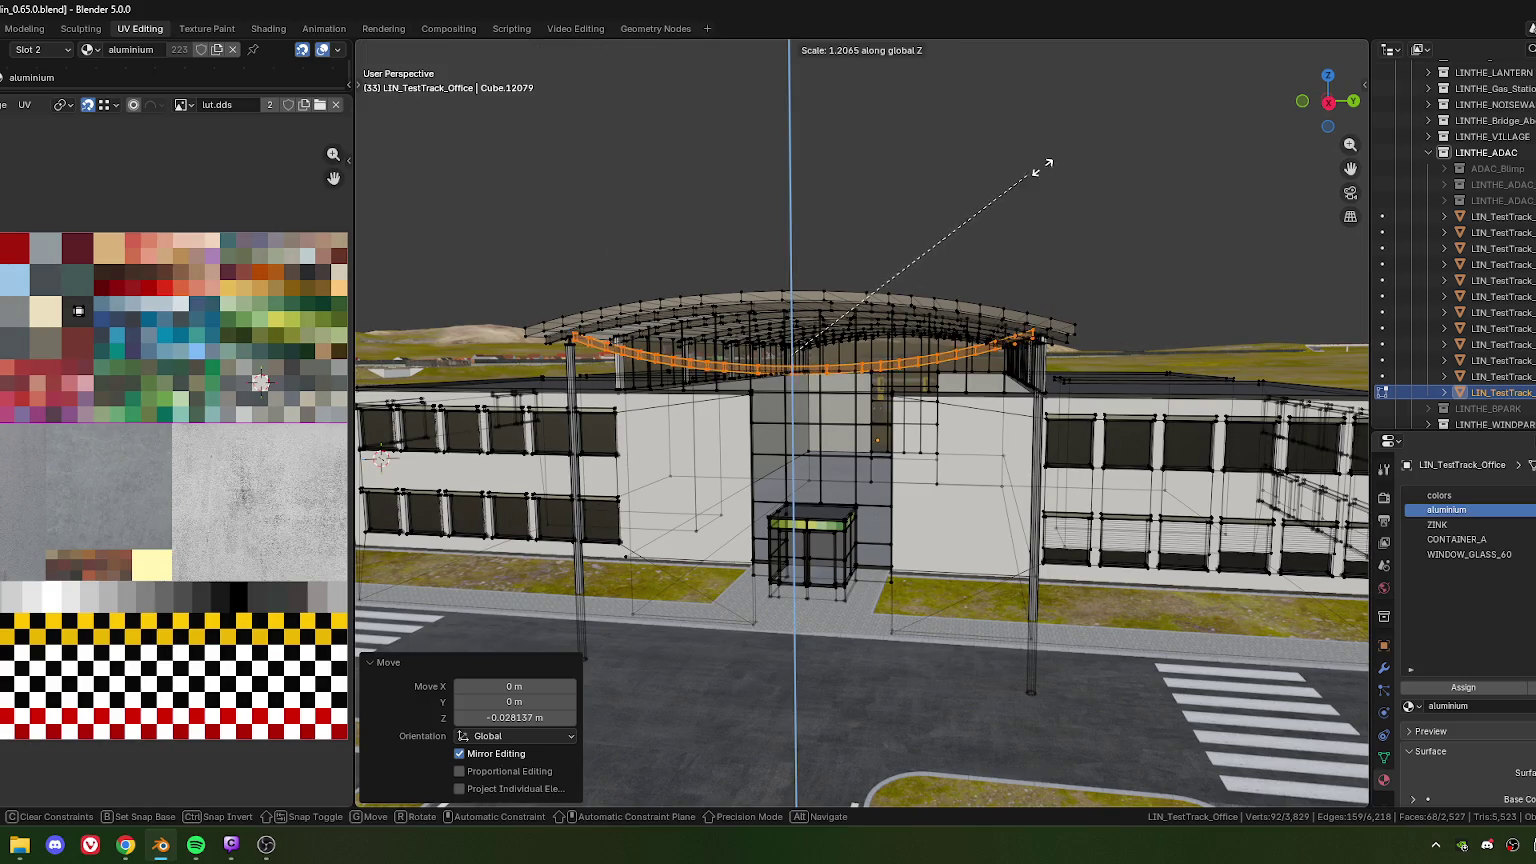
pyautogui.click(1347, 803)
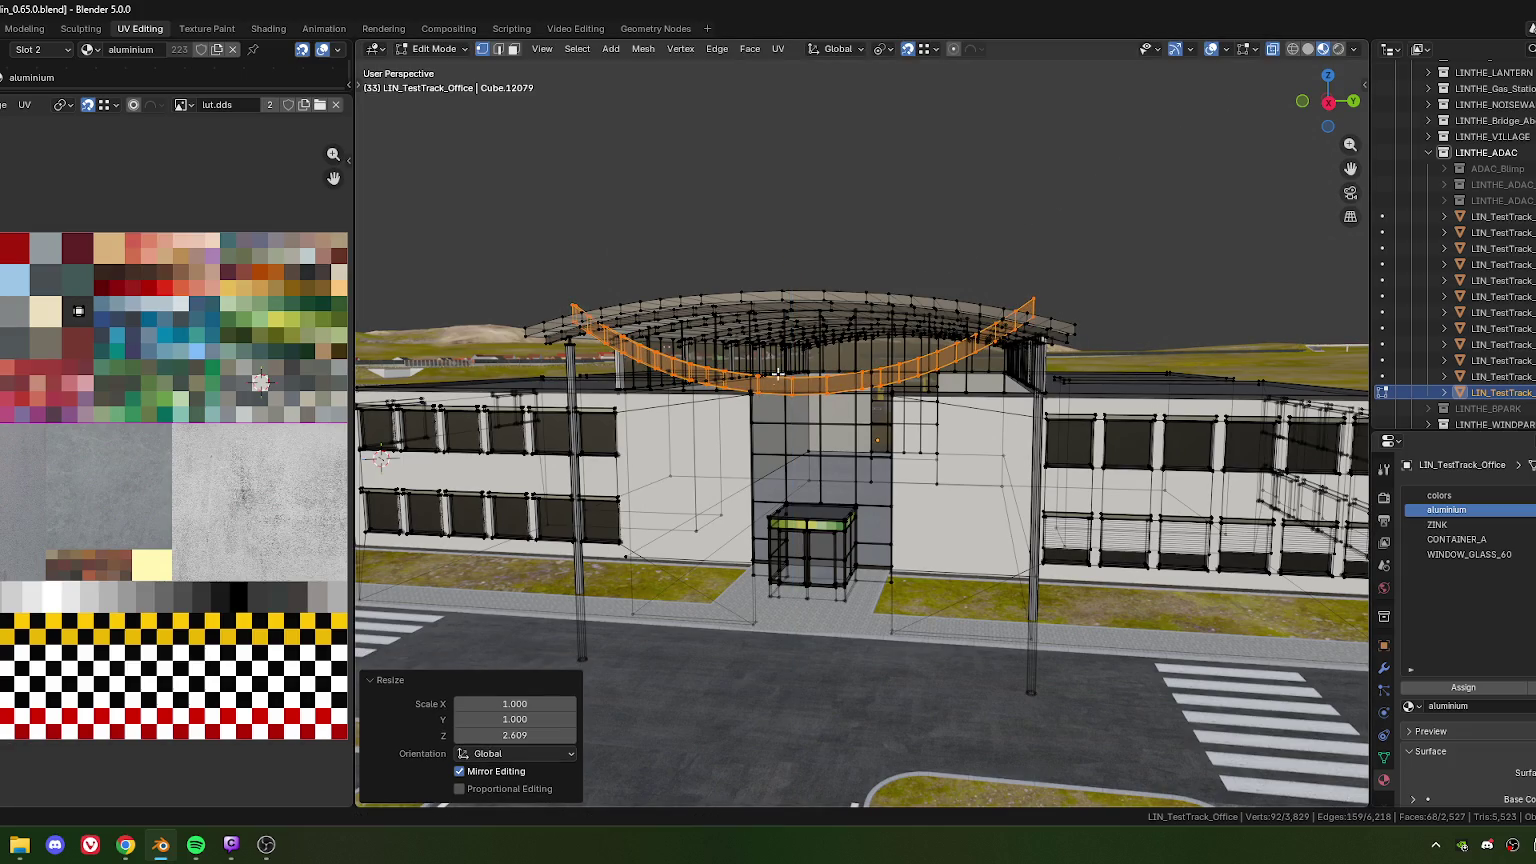
pyautogui.moveTo(778, 373); pyautogui.dragTo(796, 410, button='middle')
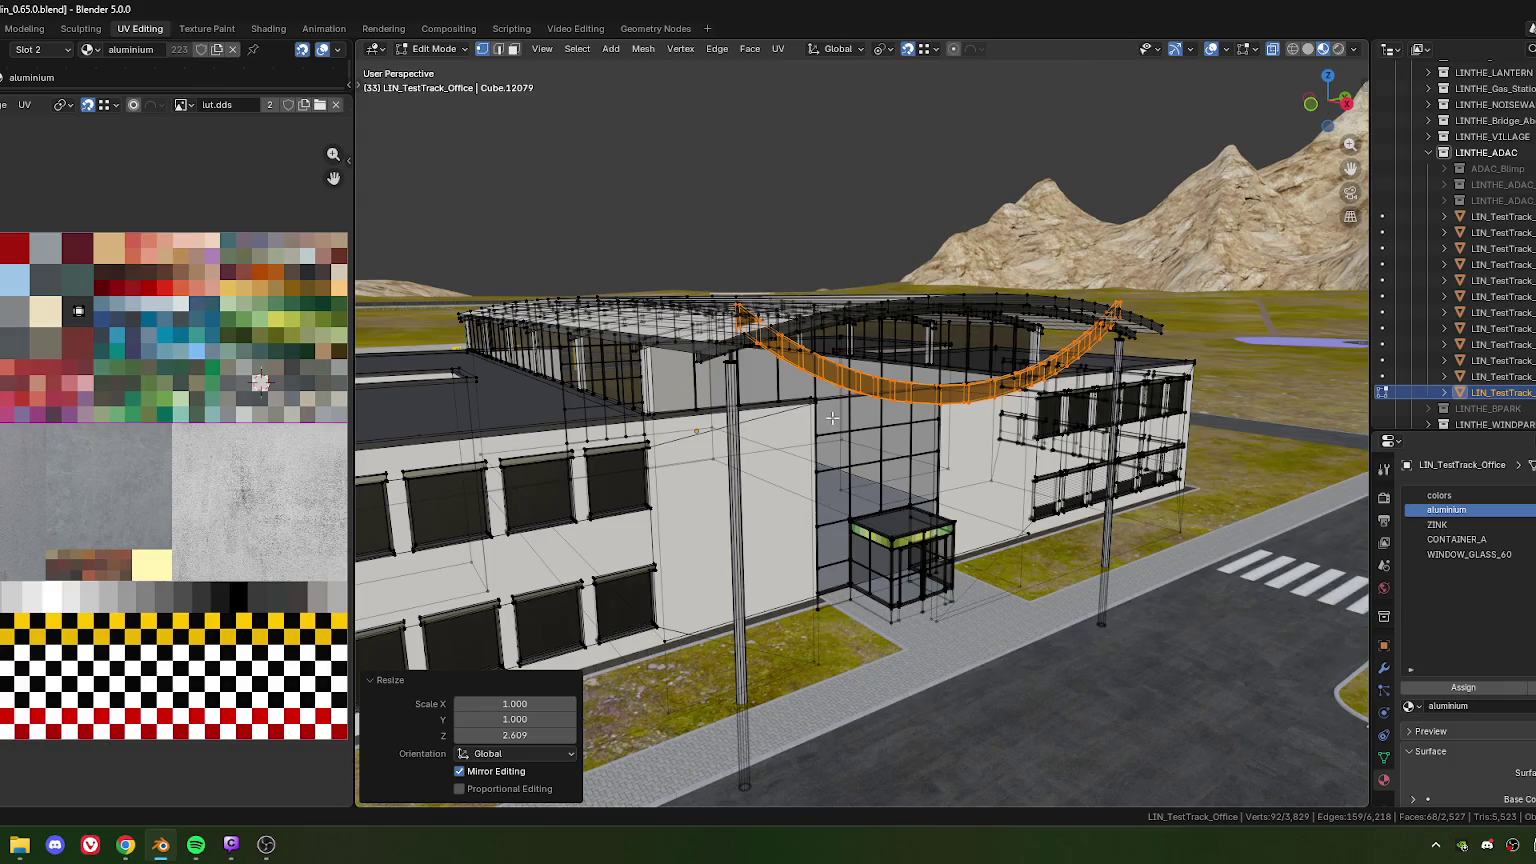
# Lower the cable 0.53 m along Z
pyautogui.moveTo(862, 467)
pyautogui.mouseDown(button='middle')
pyautogui.moveTo(830, 450)
pyautogui.moveTo(811, 470)
pyautogui.moveTo(847, 453)
pyautogui.mouseUp(button='middle')
pyautogui.scroll(4, 815, 440)
pyautogui.scroll(2, 807, 437)
pyautogui.scroll(-5, 807, 437)
pyautogui.scroll(3, 811, 475)
pyautogui.scroll(3, 811, 479)
pyautogui.scroll(4, 845, 443)
pyautogui.scroll(3, 842, 444)
pyautogui.scroll(2, 839, 445)
pyautogui.press('g')
pyautogui.press('z')
pyautogui.click(830, 455)
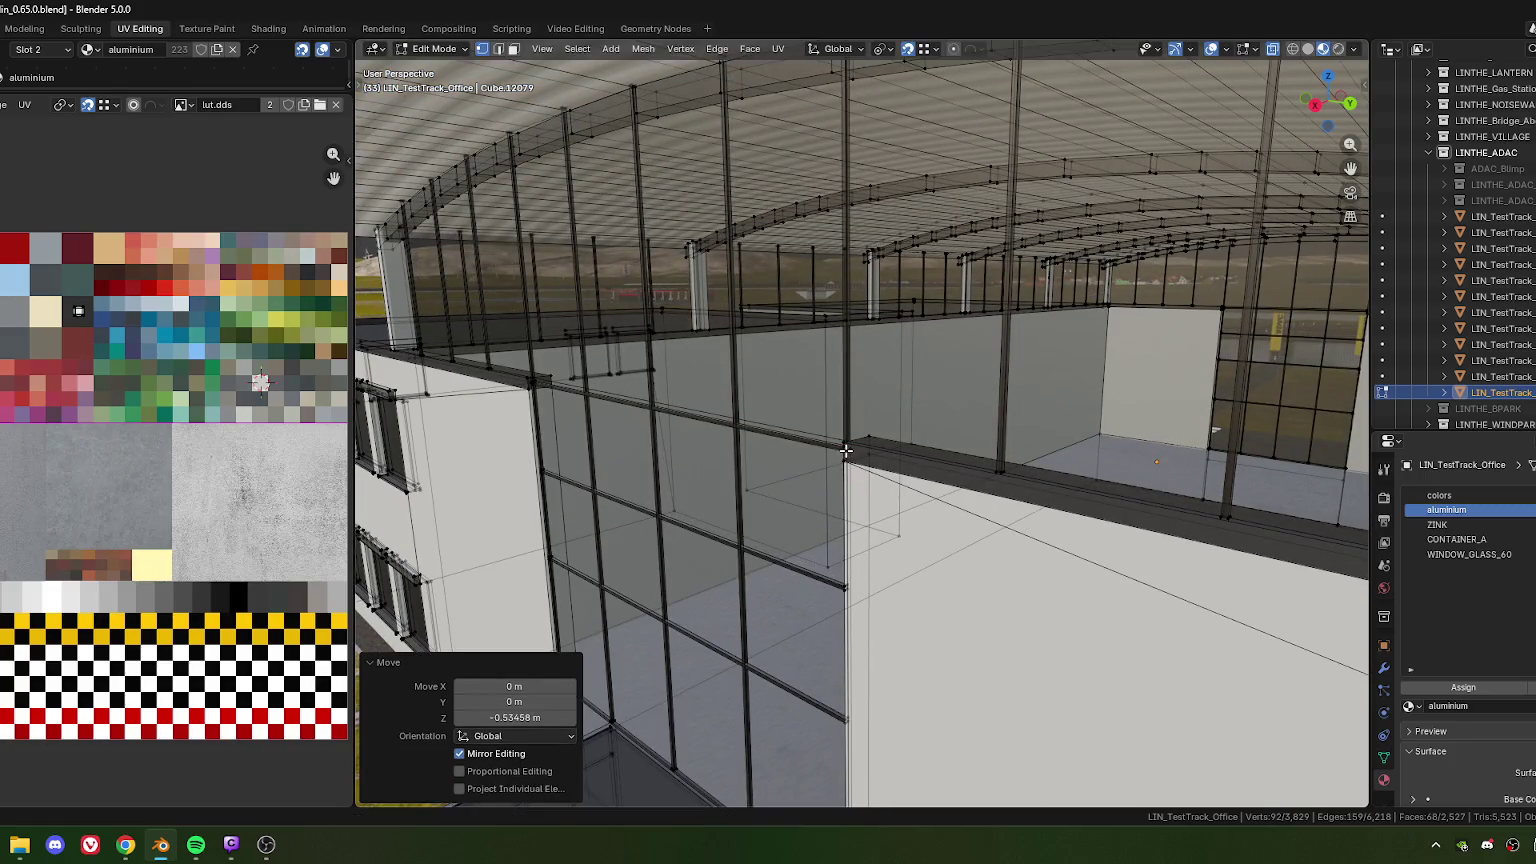
# Widen the cable slightly along X to 1.026
pyautogui.scroll(-8, 830, 455)
pyautogui.scroll(1, 810, 451)
pyautogui.moveTo(810, 451)
pyautogui.mouseDown(button='middle')
pyautogui.moveTo(893, 454)
pyautogui.moveTo(805, 400)
pyautogui.mouseUp(button='middle')
pyautogui.scroll(5, 875, 445)
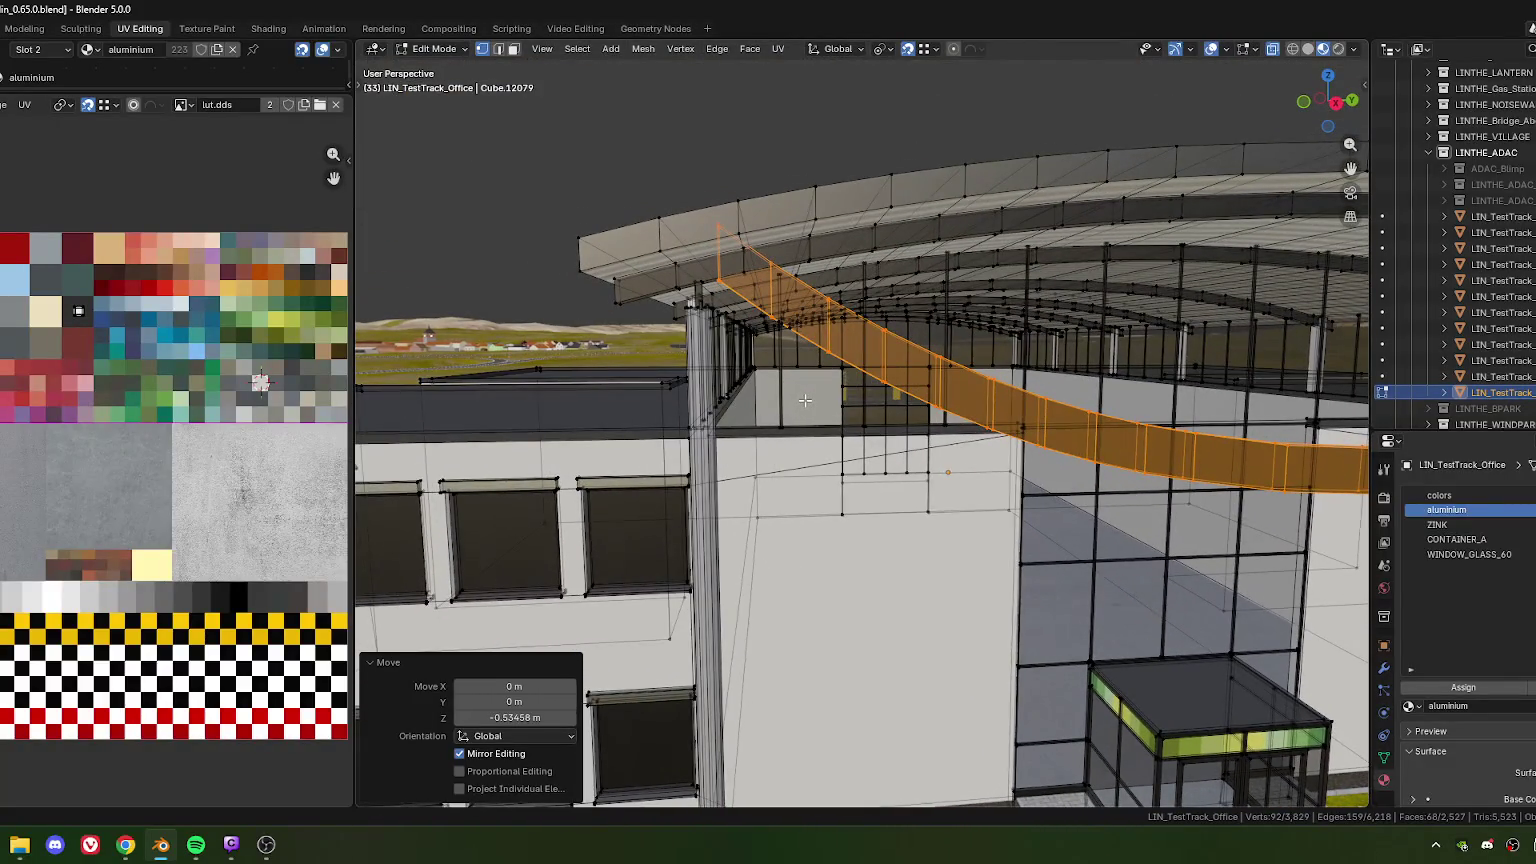
pyautogui.press('s')
pyautogui.press('x')
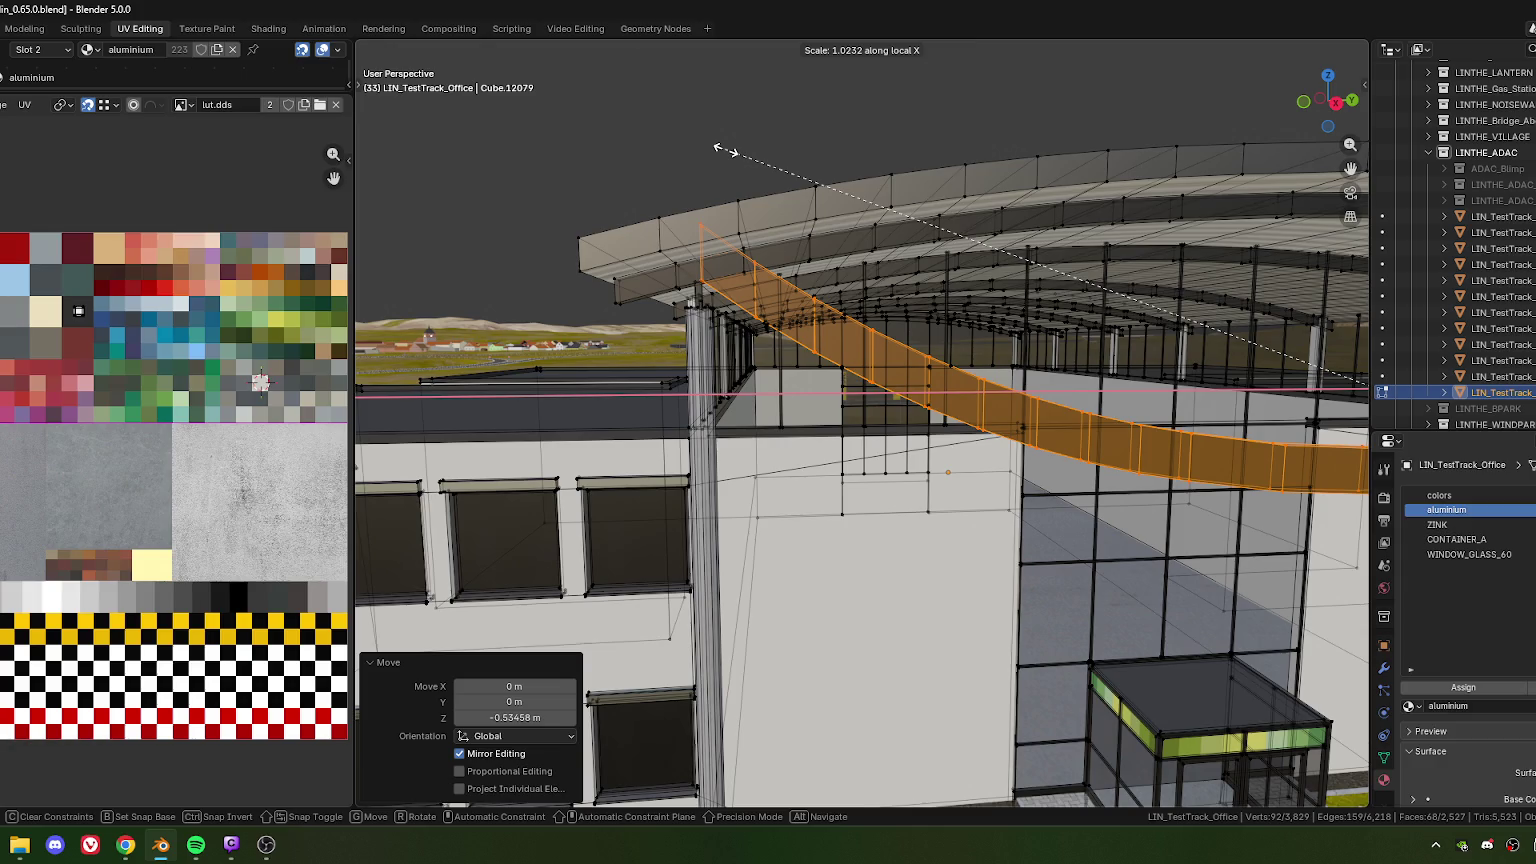
pyautogui.click(722, 150)
# Thin the cable's depth to 0.306
pyautogui.moveTo(722, 150)
pyautogui.mouseDown(button='middle')
pyautogui.moveTo(684, 432)
pyautogui.moveTo(744, 365)
pyautogui.moveTo(642, 397)
pyautogui.moveTo(701, 314)
pyautogui.moveTo(849, 397)
pyautogui.moveTo(955, 276)
pyautogui.mouseUp(button='middle')
pyautogui.scroll(3, 744, 365)
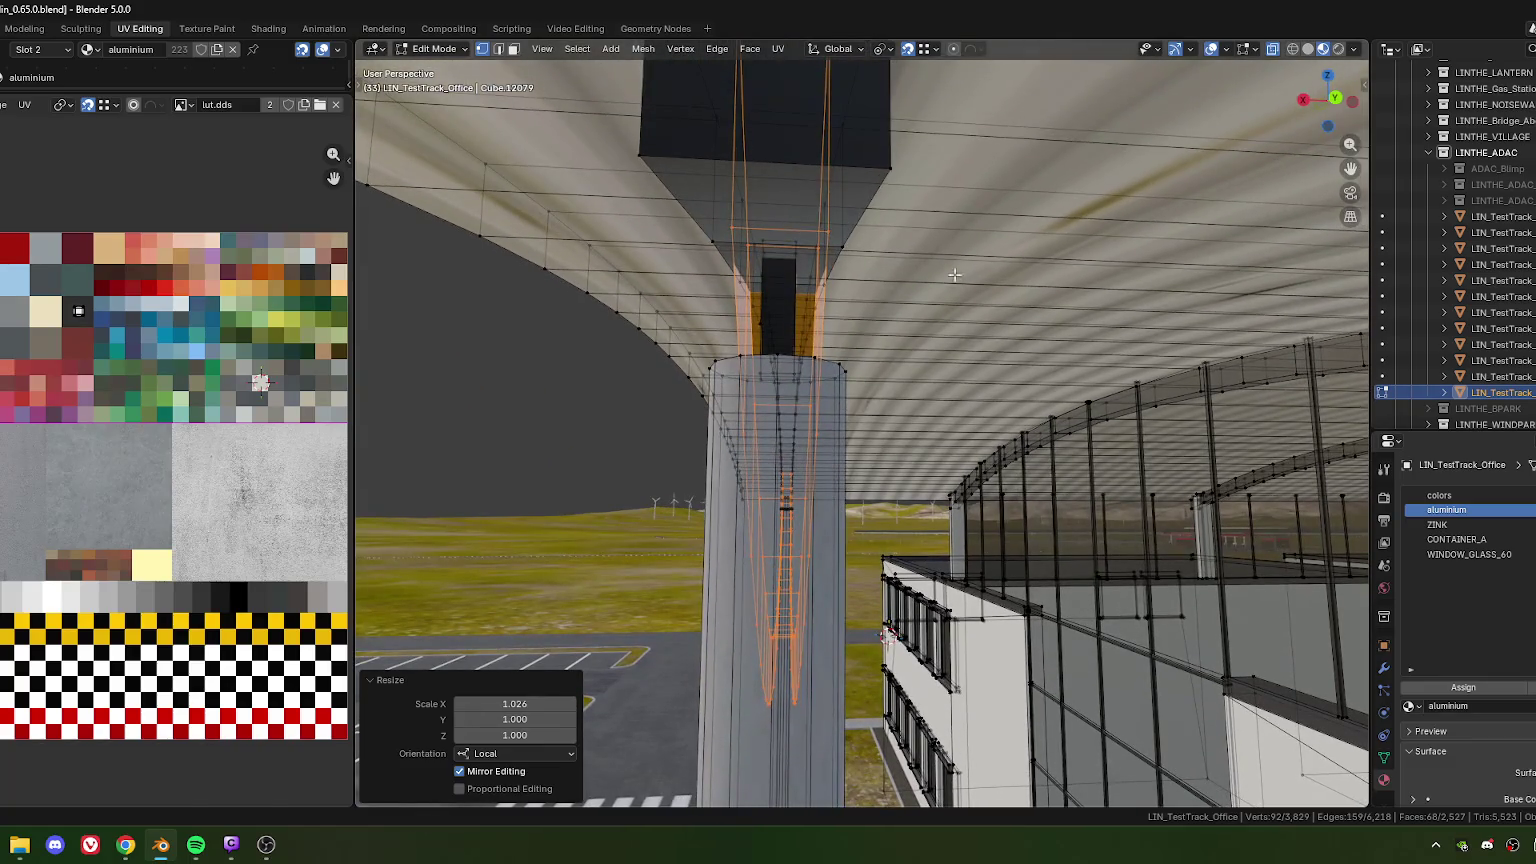
pyautogui.press('s')
pyautogui.press('x')
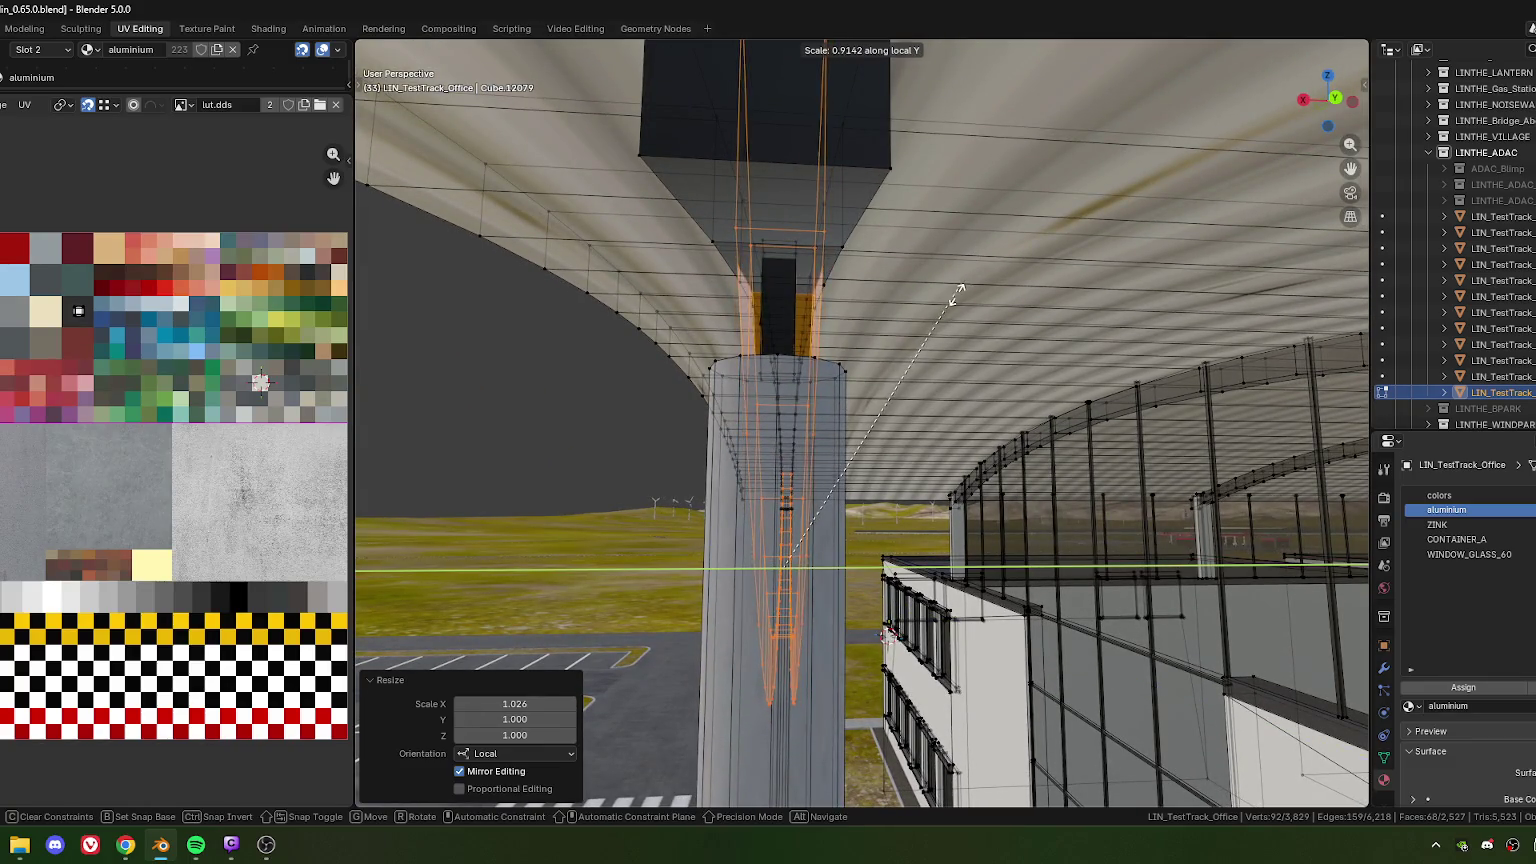
pyautogui.click(873, 499)
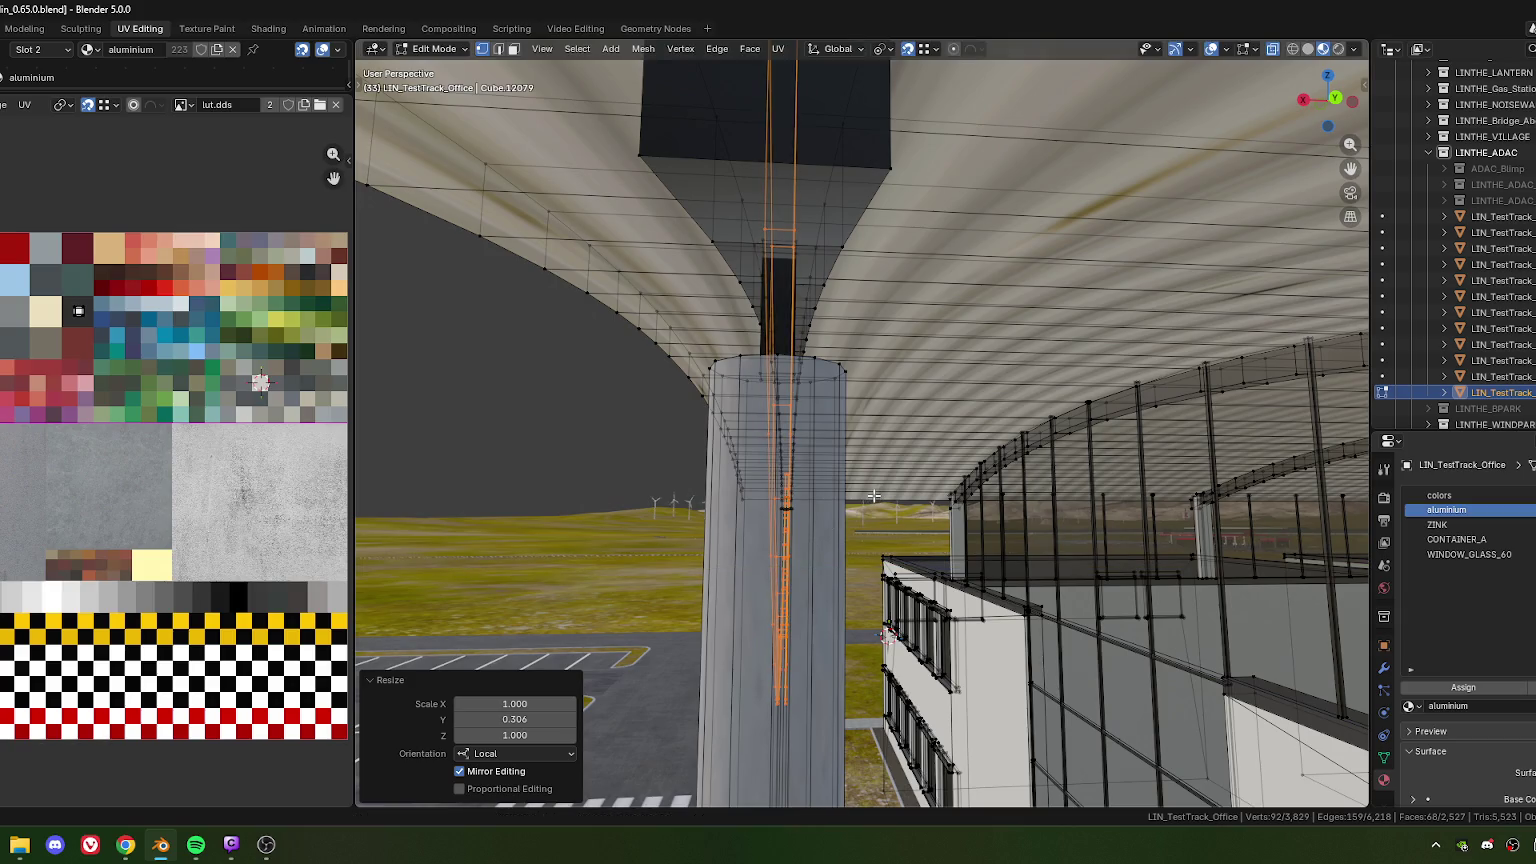
# Reduce the cable's vertical sag by scaling Z to 0.929
pyautogui.moveTo(854, 486)
pyautogui.mouseDown(button='middle')
pyautogui.moveTo(904, 458)
pyautogui.moveTo(862, 448)
pyautogui.moveTo(873, 442)
pyautogui.mouseUp(button='middle')
pyautogui.scroll(-2, 862, 448)
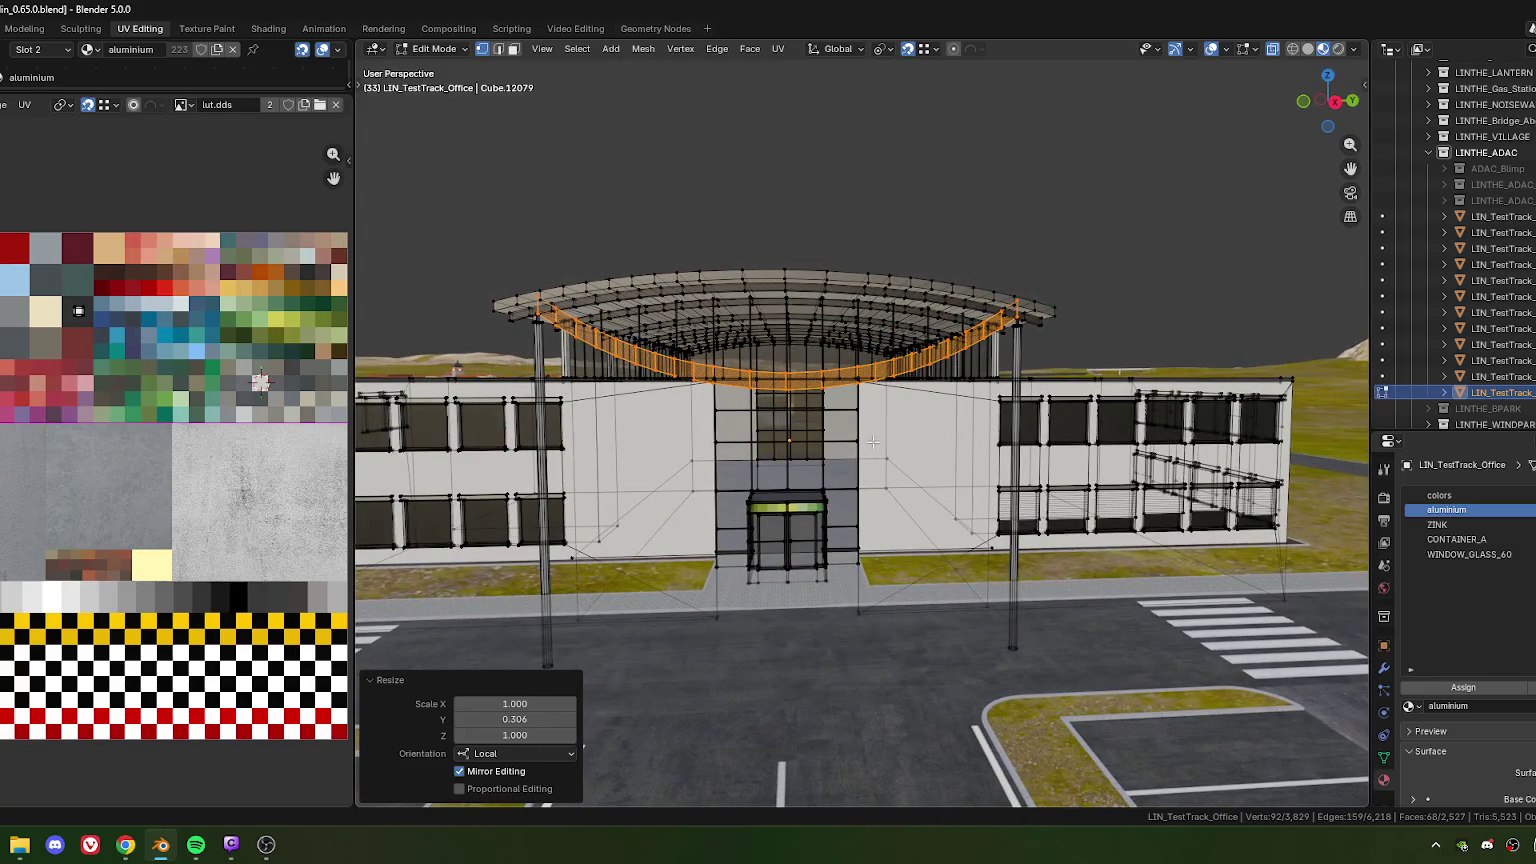
pyautogui.press('s')
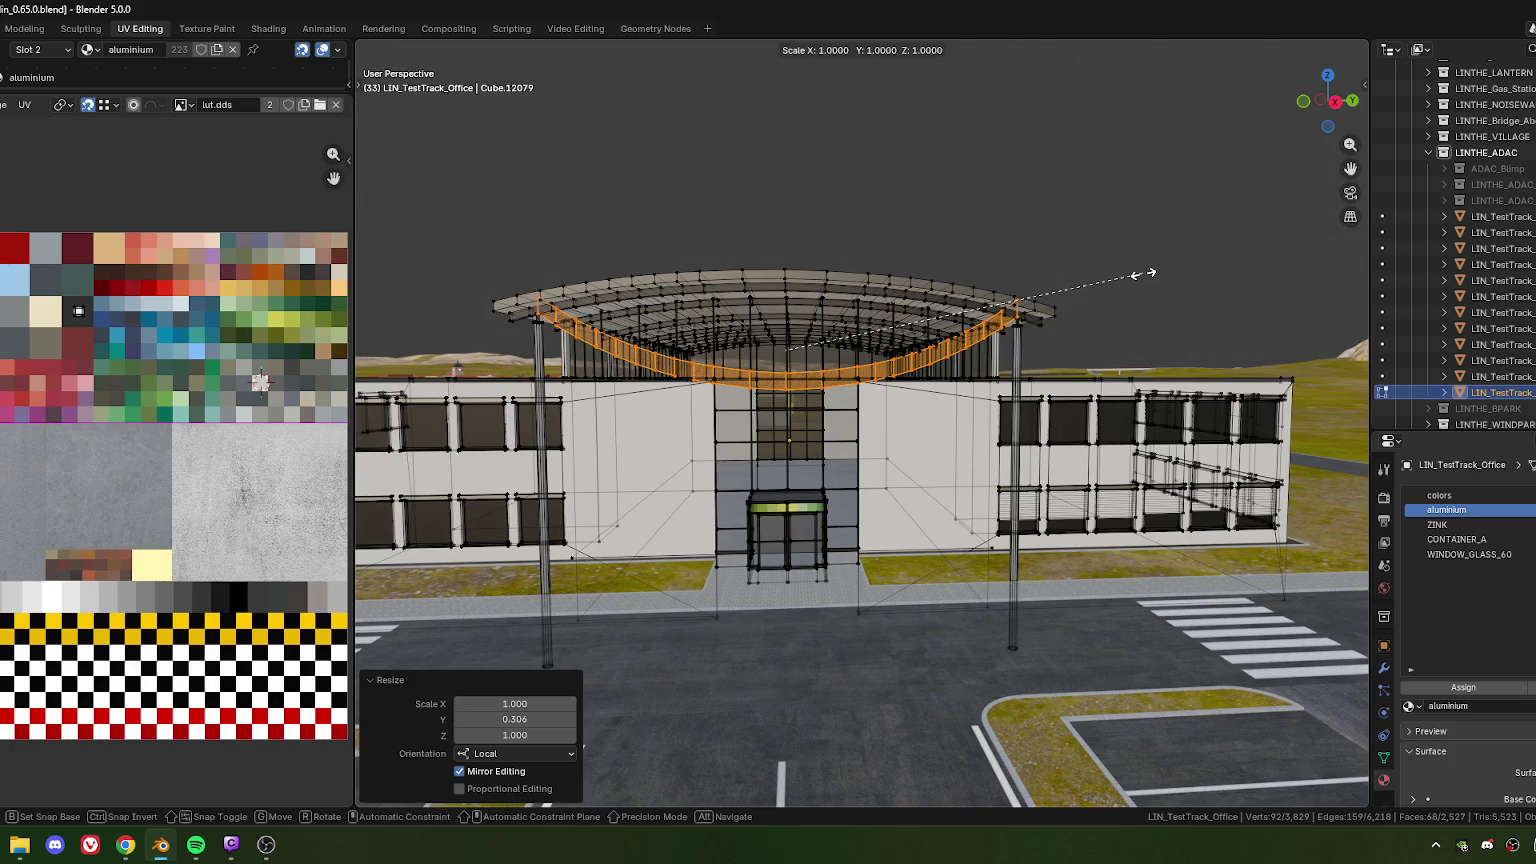
pyautogui.press('z')
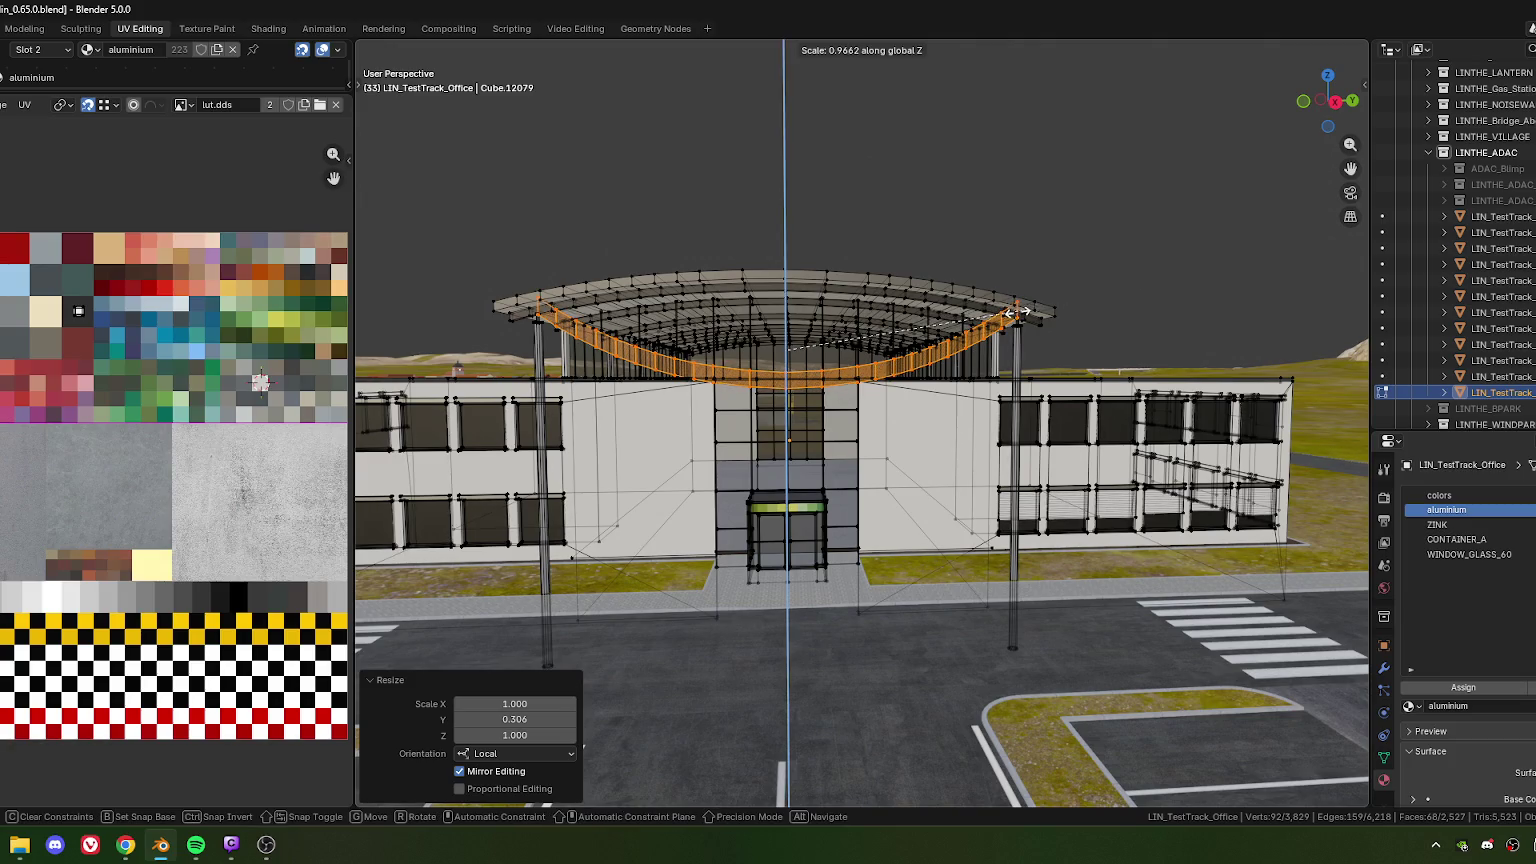
pyautogui.click(891, 334)
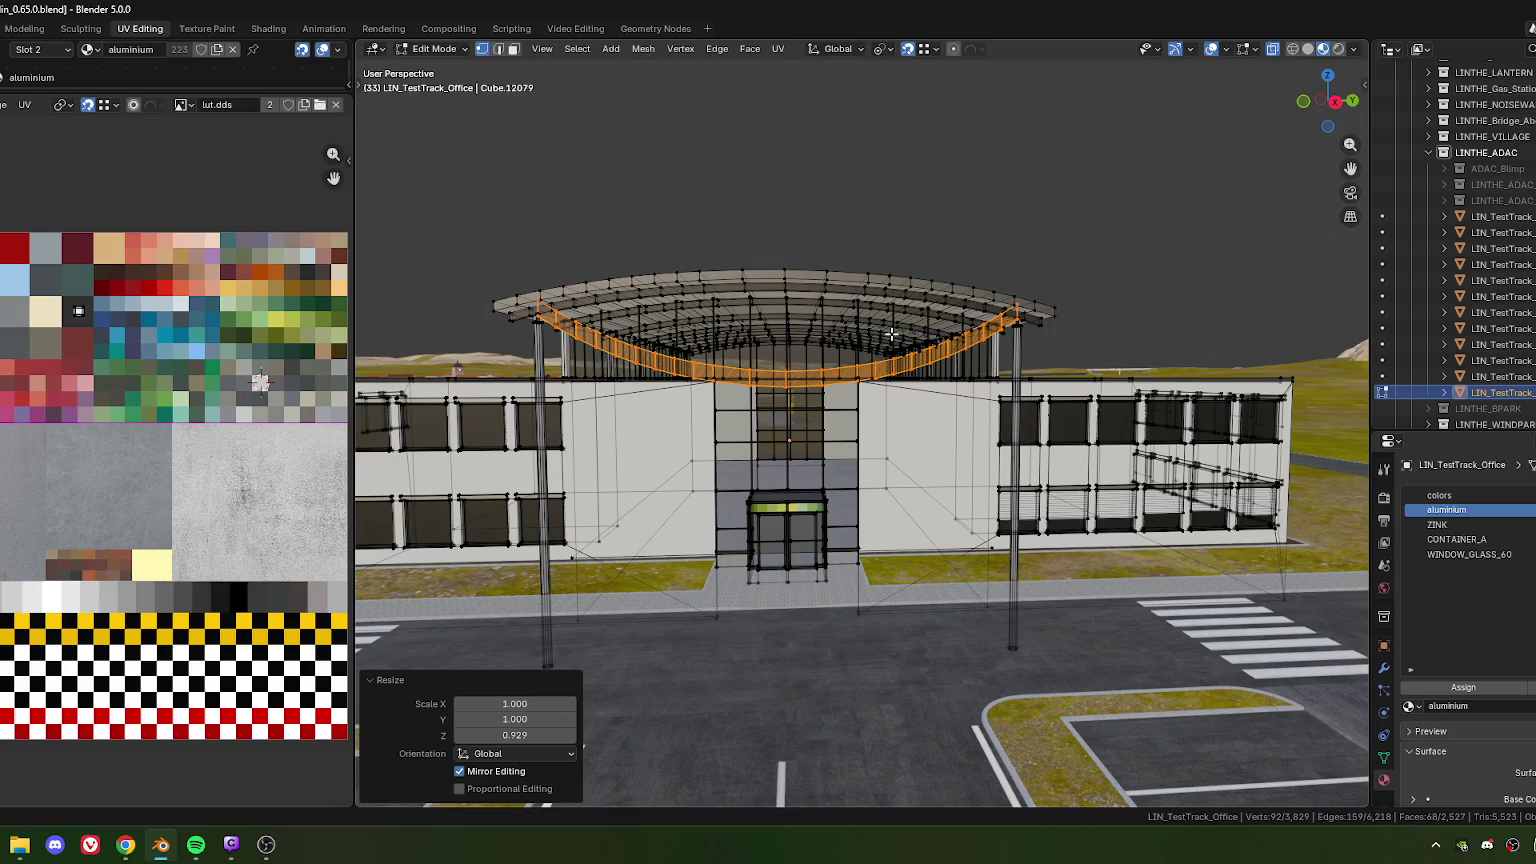
# Switch to edge select and pick the cable's top edge loop
pyautogui.scroll(4, 860, 415)
pyautogui.scroll(3, 788, 398)
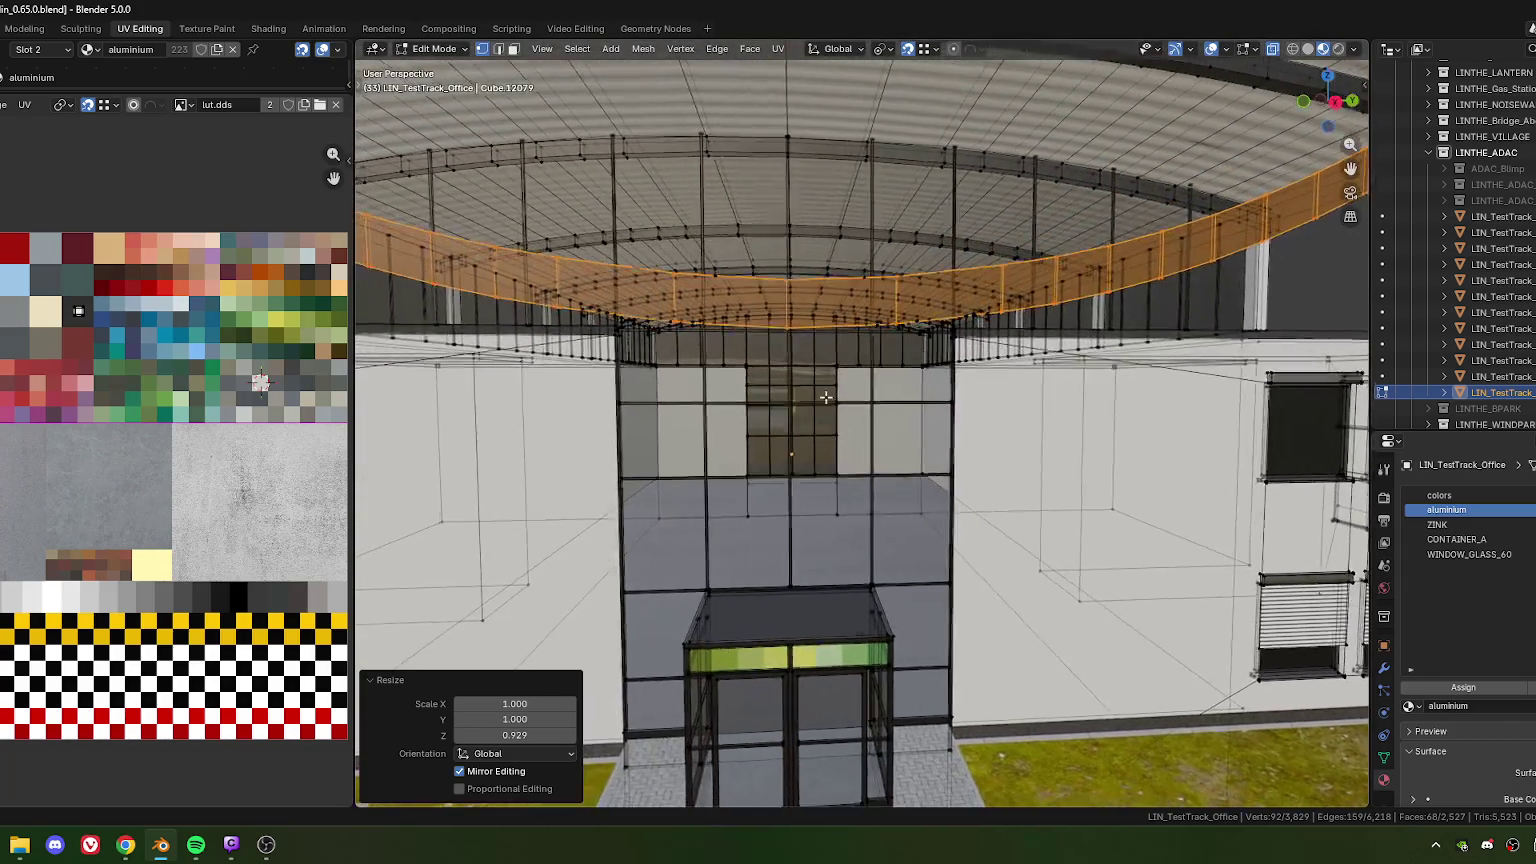
pyautogui.scroll(-2, 788, 398)
pyautogui.scroll(-2, 780, 408)
pyautogui.scroll(-2, 772, 418)
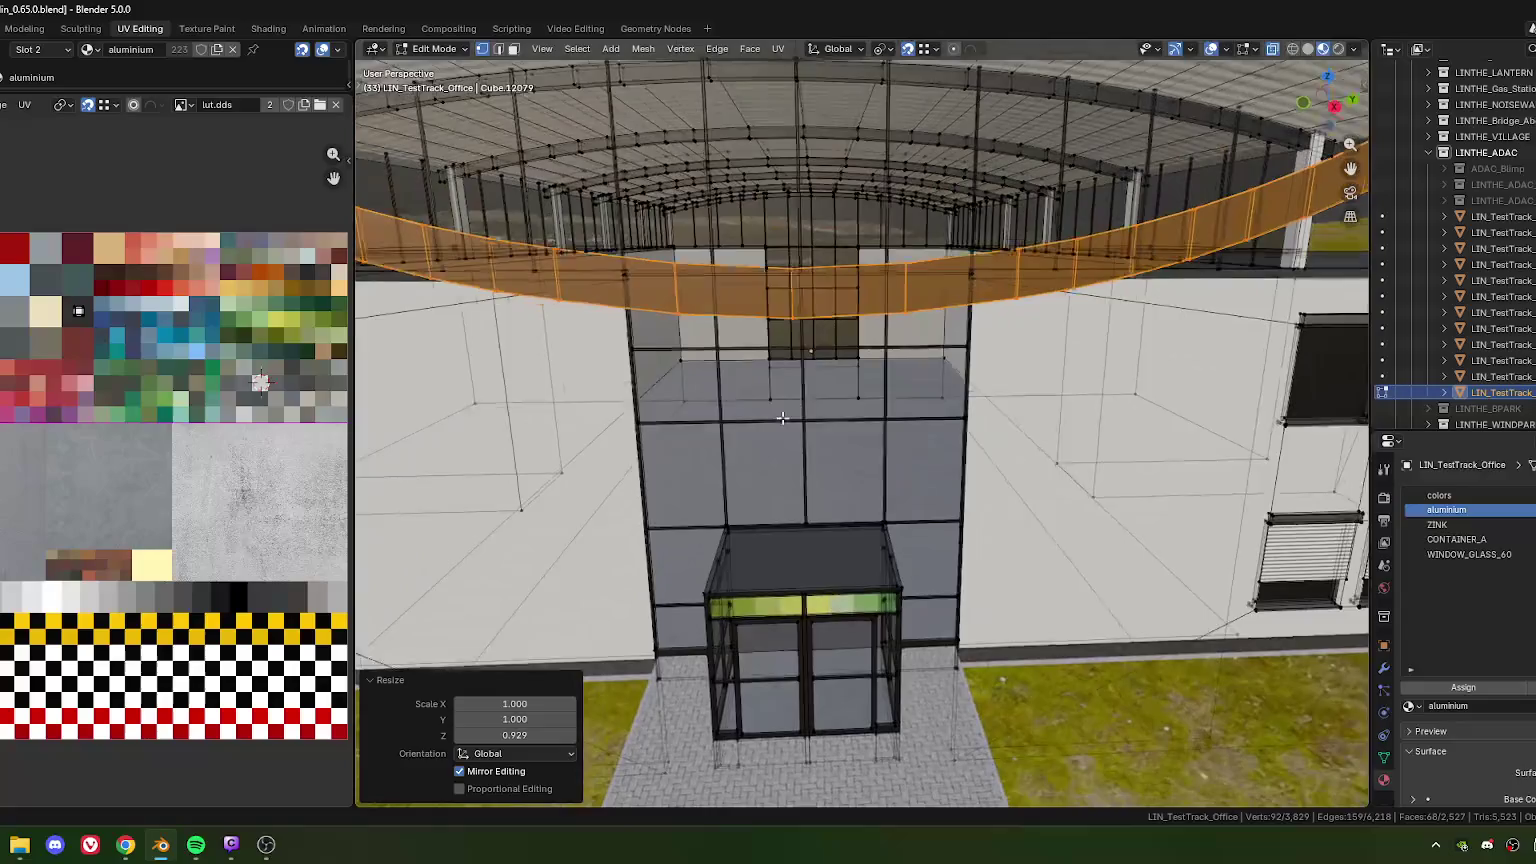
pyautogui.scroll(-2, 764, 430)
pyautogui.scroll(1, 764, 430)
pyautogui.scroll(2, 778, 415)
pyautogui.scroll(2, 795, 395)
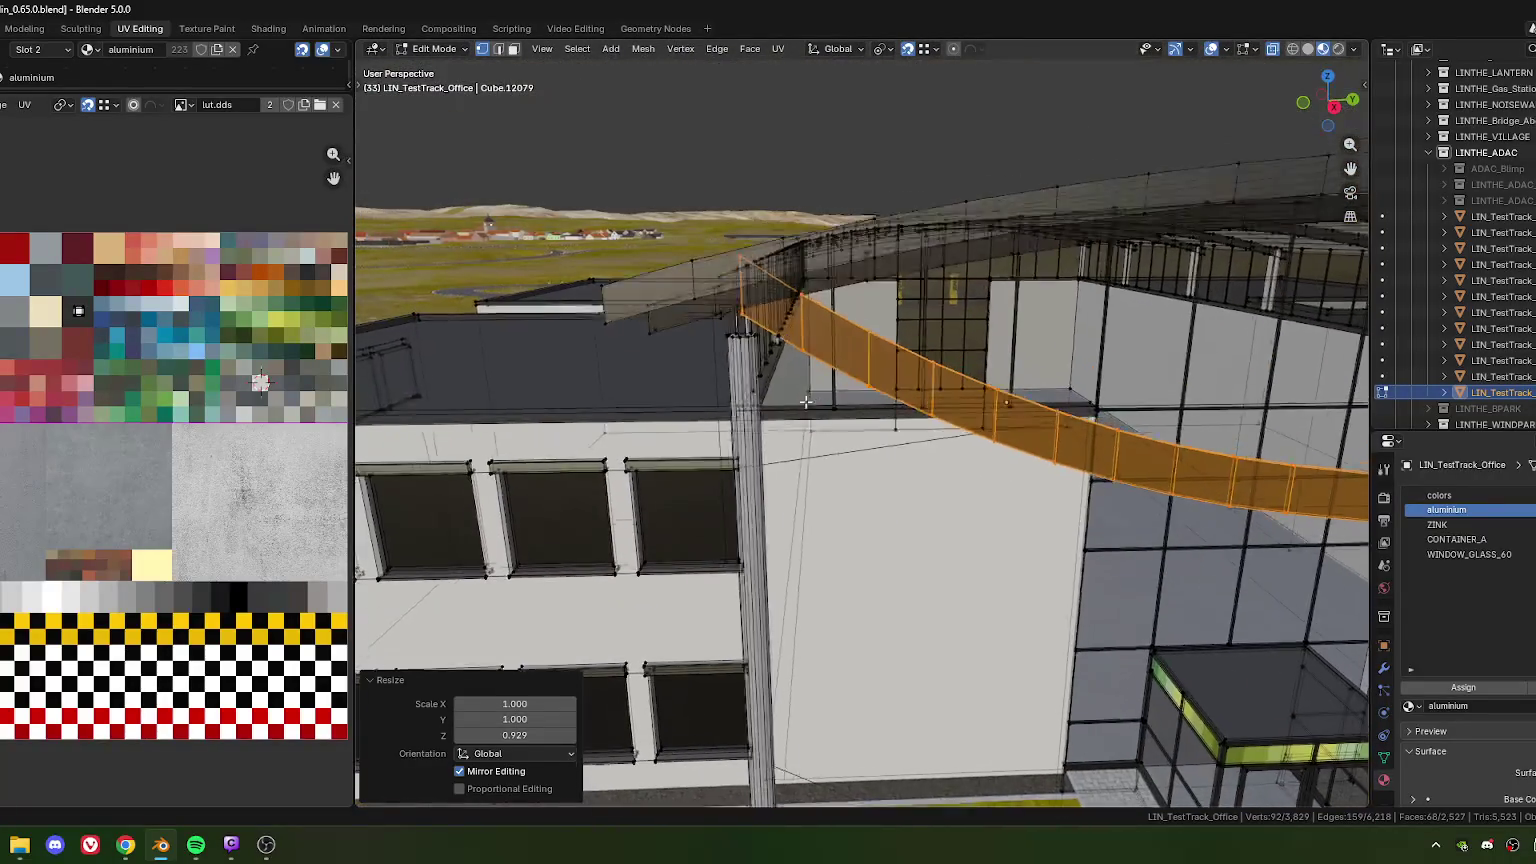
pyautogui.scroll(1, 810, 380)
pyautogui.moveTo(817, 372); pyautogui.dragTo(840, 378, button='middle')
pyautogui.scroll(2, 845, 380)
pyautogui.scroll(2, 851, 382)
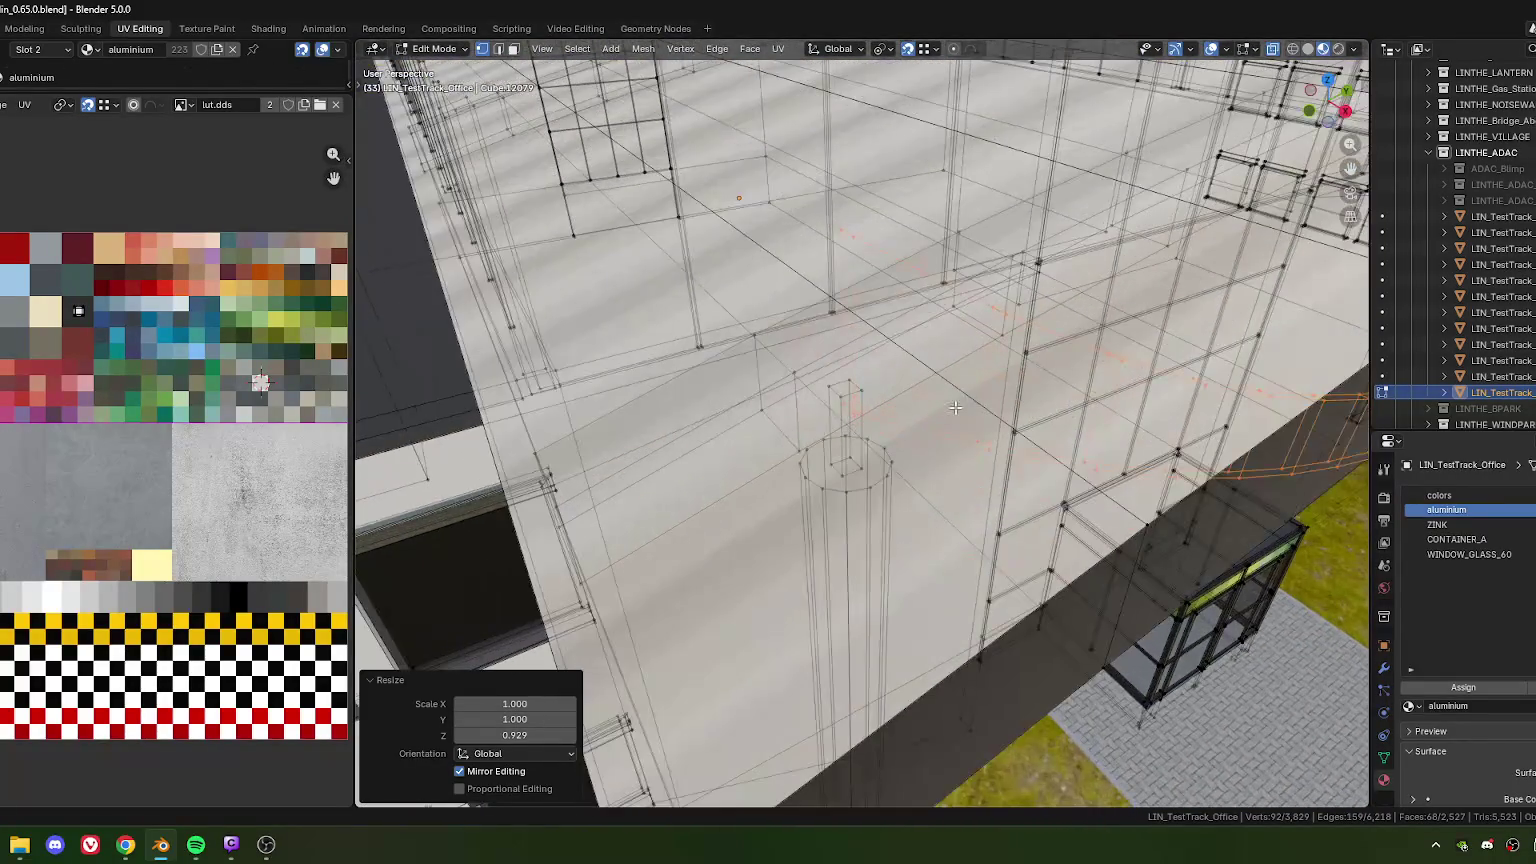
pyautogui.scroll(2, 851, 382)
pyautogui.press('2')
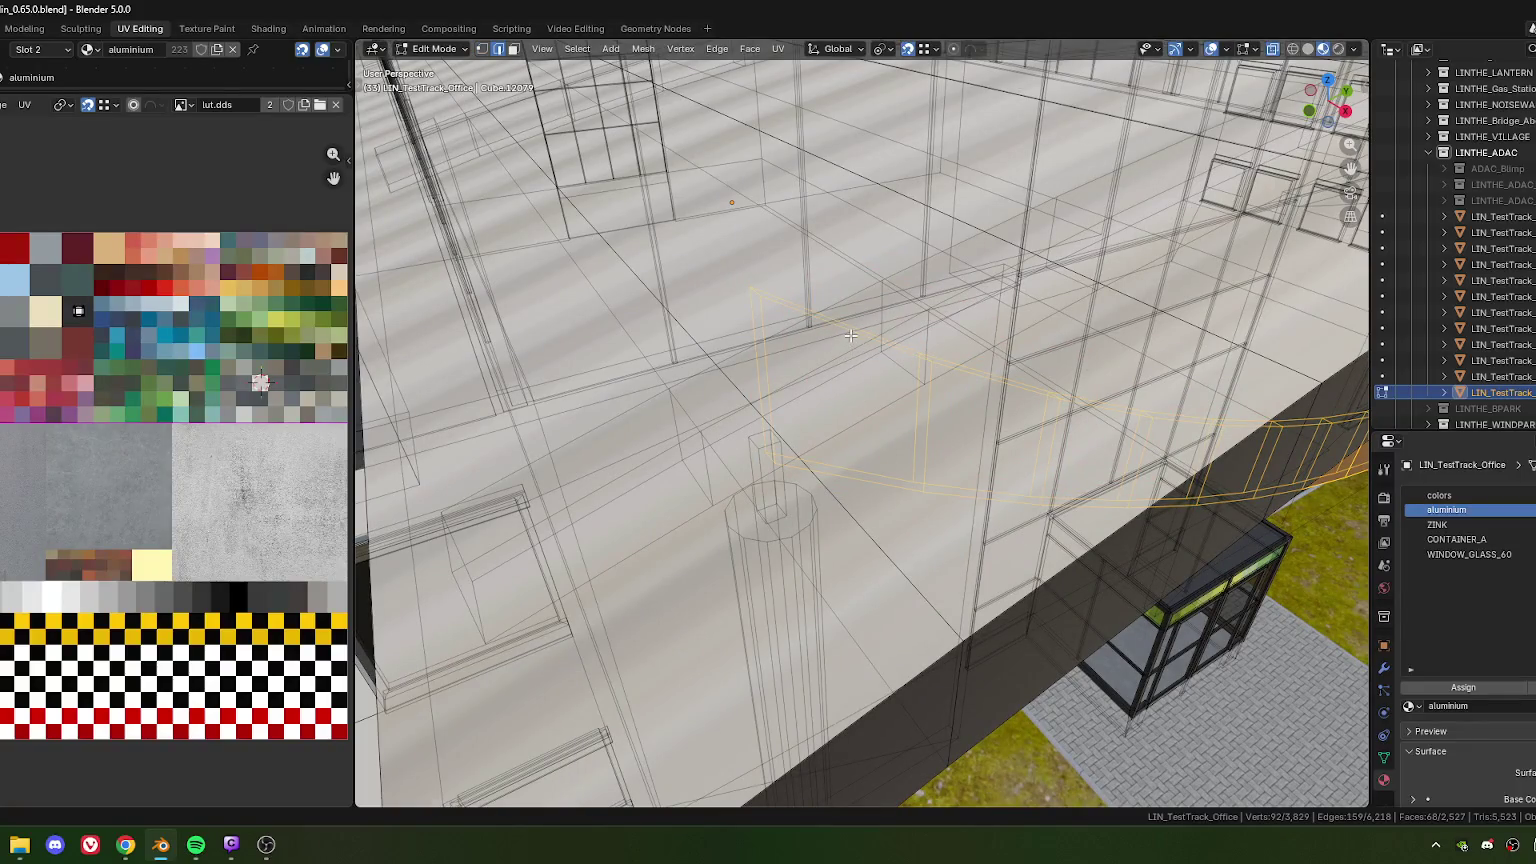
pyautogui.click(850, 336)
pyautogui.moveTo(850, 336); pyautogui.dragTo(843, 420, button='middle')
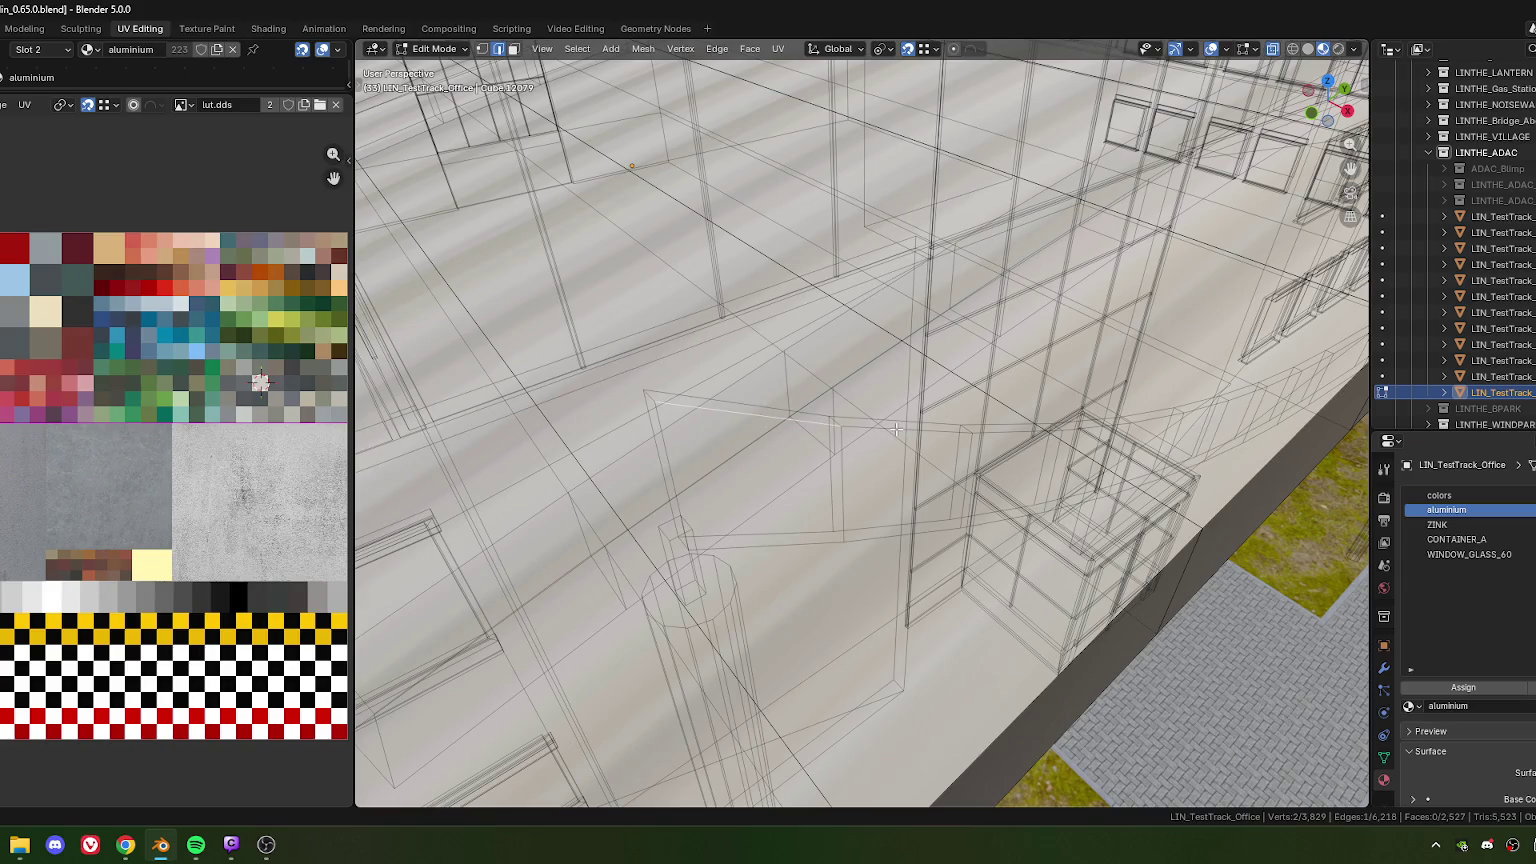
pyautogui.scroll(-5, 857, 425)
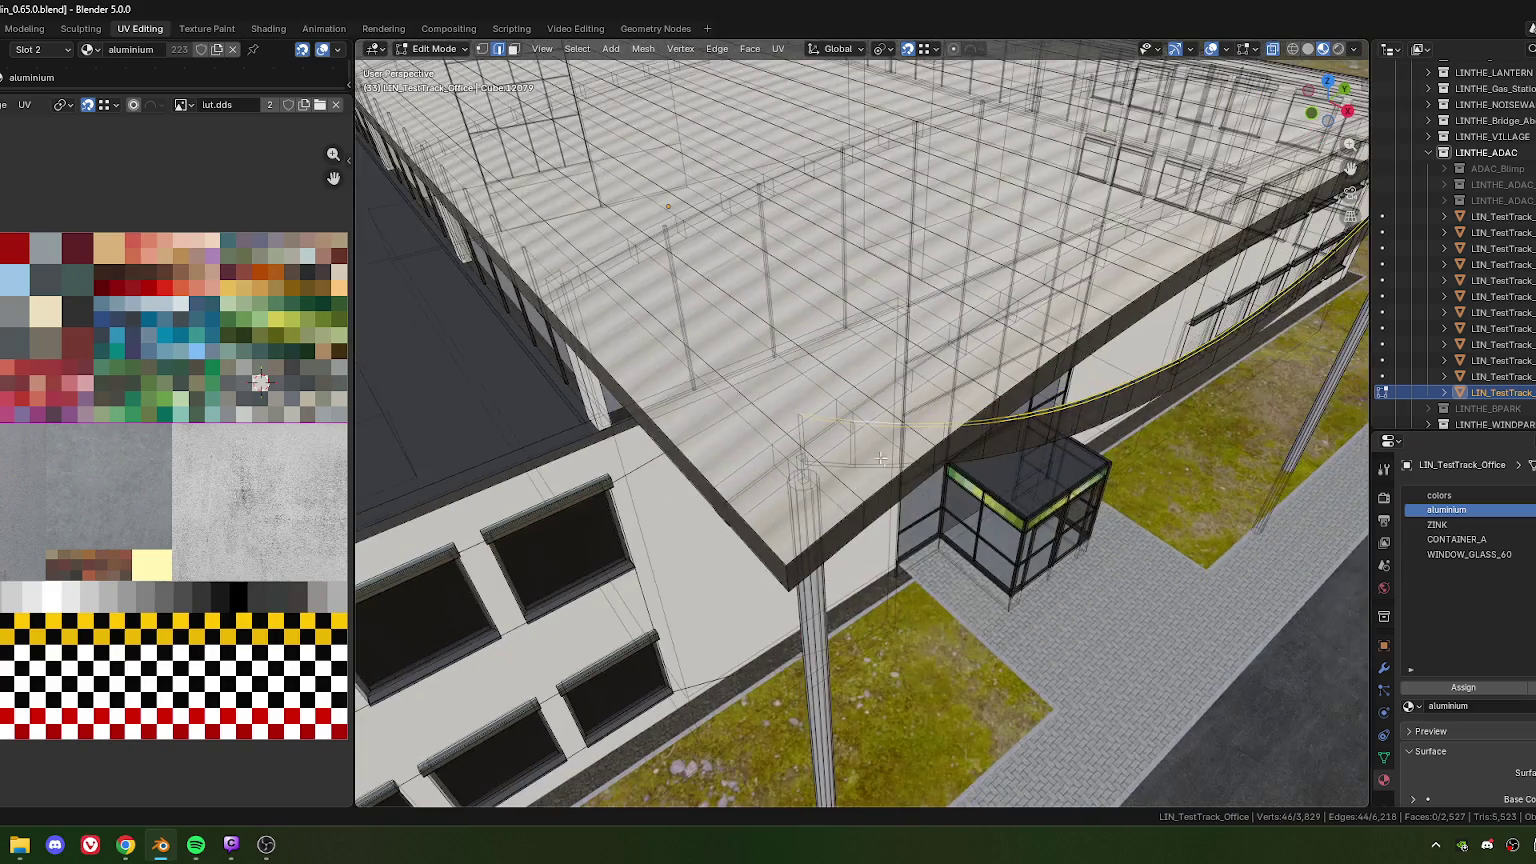
pyautogui.moveTo(857, 425); pyautogui.dragTo(830, 400, button='middle')
pyautogui.scroll(3, 820, 388)
pyautogui.scroll(3, 820, 388)
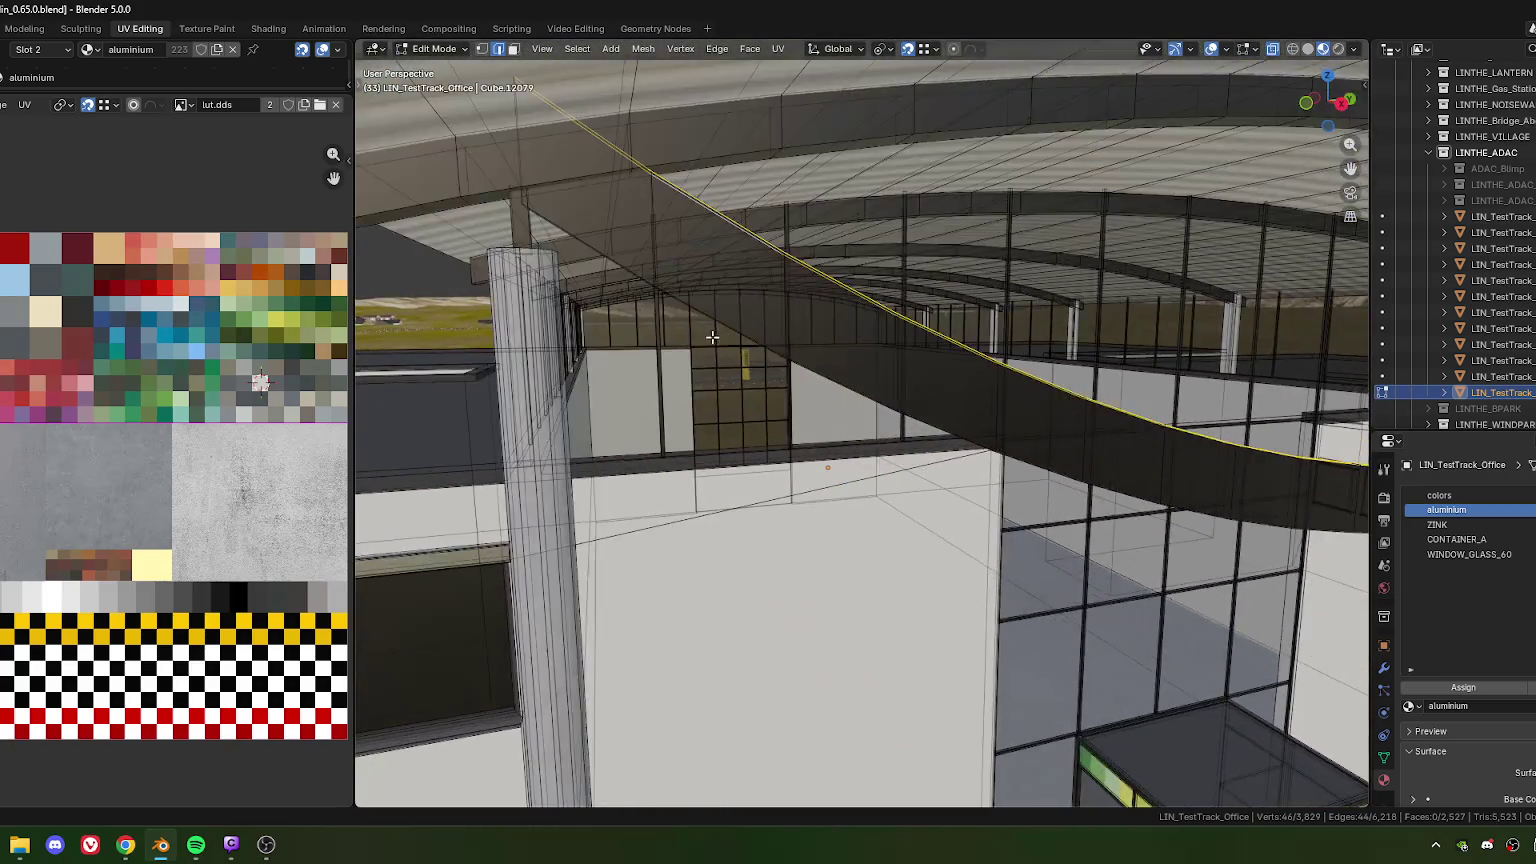
pyautogui.scroll(2, 798, 402)
# Lower the cable's selected top edge loop 0.47 m along Z and view the office front
pyautogui.press('g')
pyautogui.press('z')
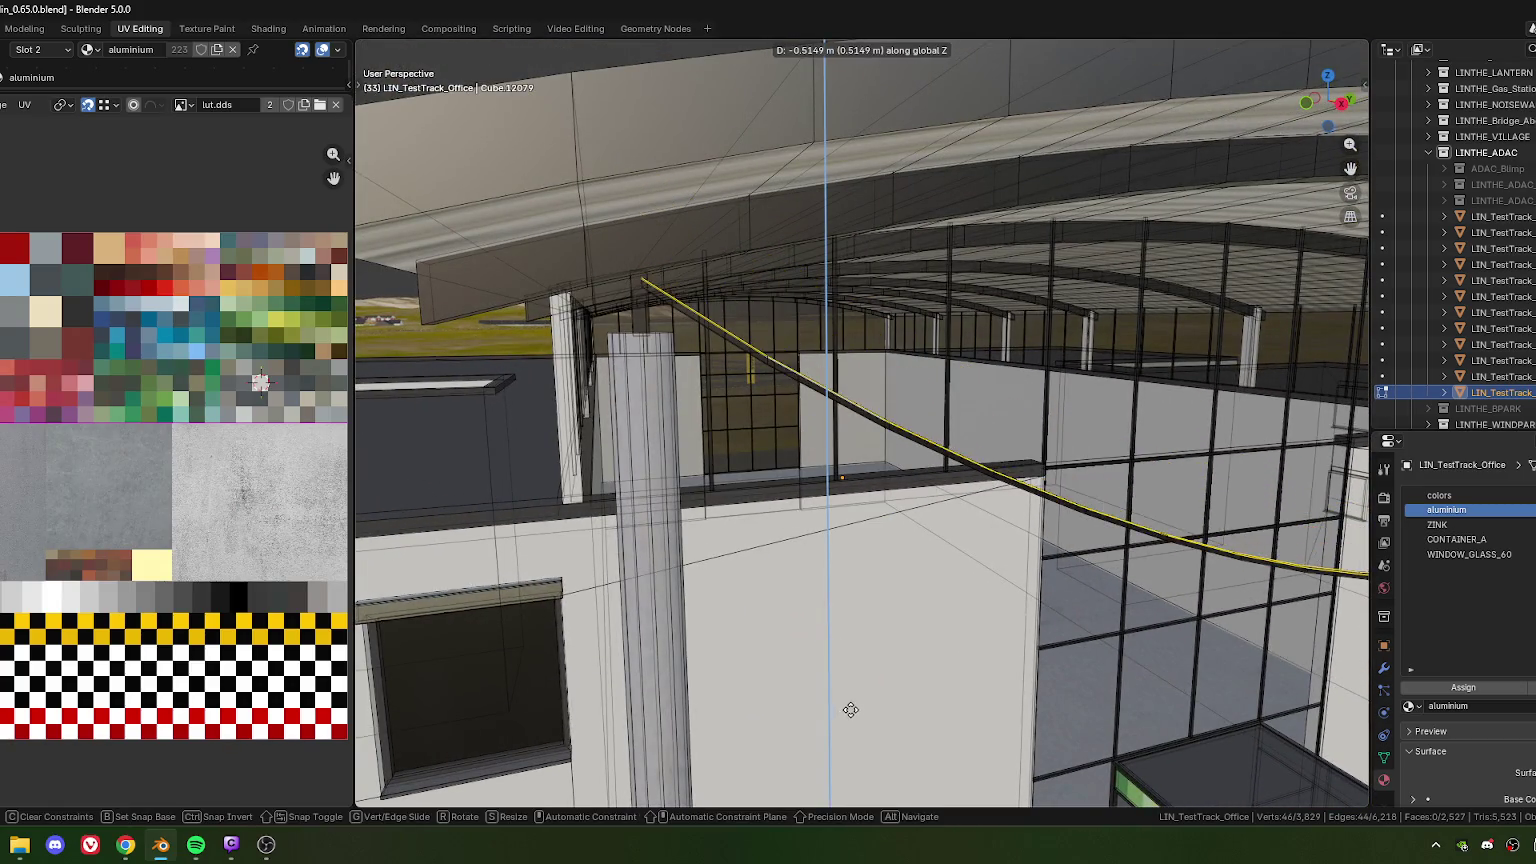
pyautogui.click(853, 706)
pyautogui.scroll(-5, 853, 706)
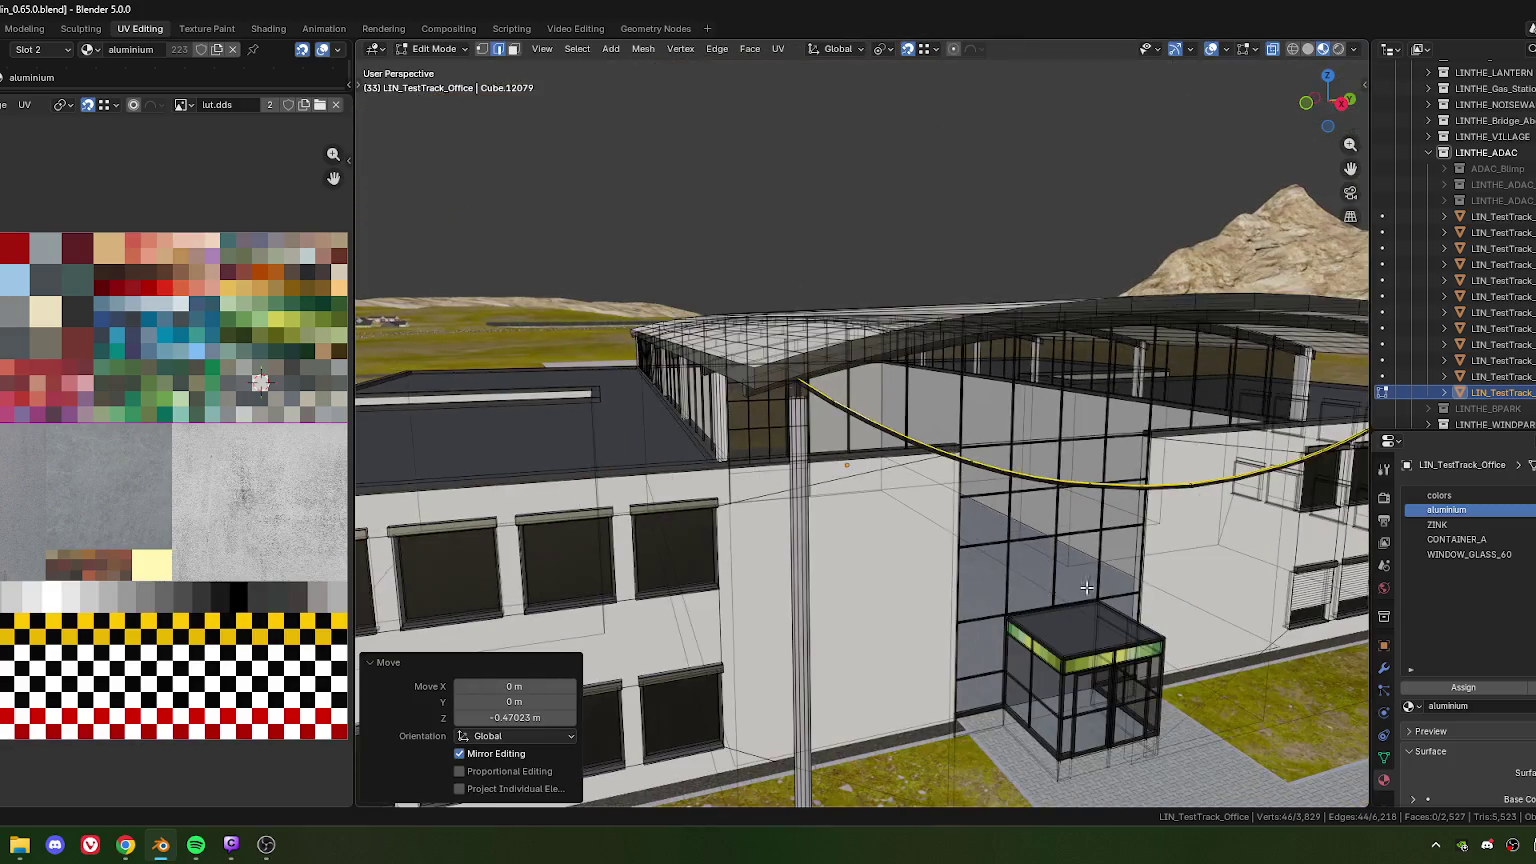
pyautogui.moveTo(853, 706)
pyautogui.mouseDown(button='middle')
pyautogui.moveTo(998, 604)
pyautogui.moveTo(890, 467)
pyautogui.moveTo(933, 489)
pyautogui.mouseUp(button='middle')
pyautogui.scroll(2, 998, 604)
pyautogui.scroll(-2, 998, 604)
pyautogui.scroll(3, 890, 467)
pyautogui.scroll(2, 933, 489)
pyautogui.scroll(-3, 935, 490)
pyautogui.scroll(2, 941, 495)
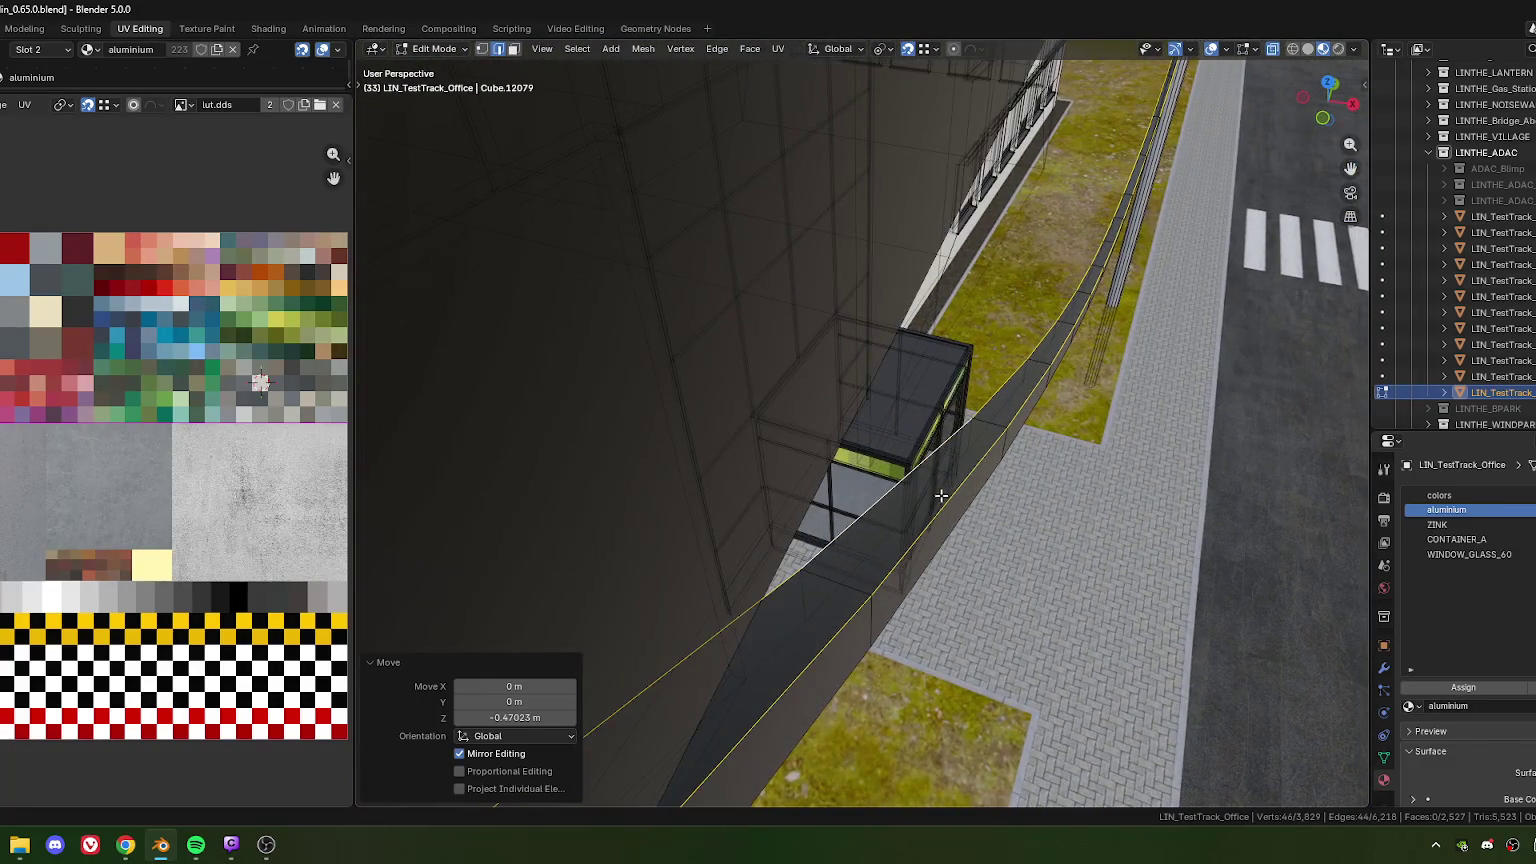
# Deselect everything and inspect the canopy underside and glass entrance
pyautogui.moveTo(1012, 446); pyautogui.dragTo(961, 453, button='middle')
pyautogui.click(961, 453)
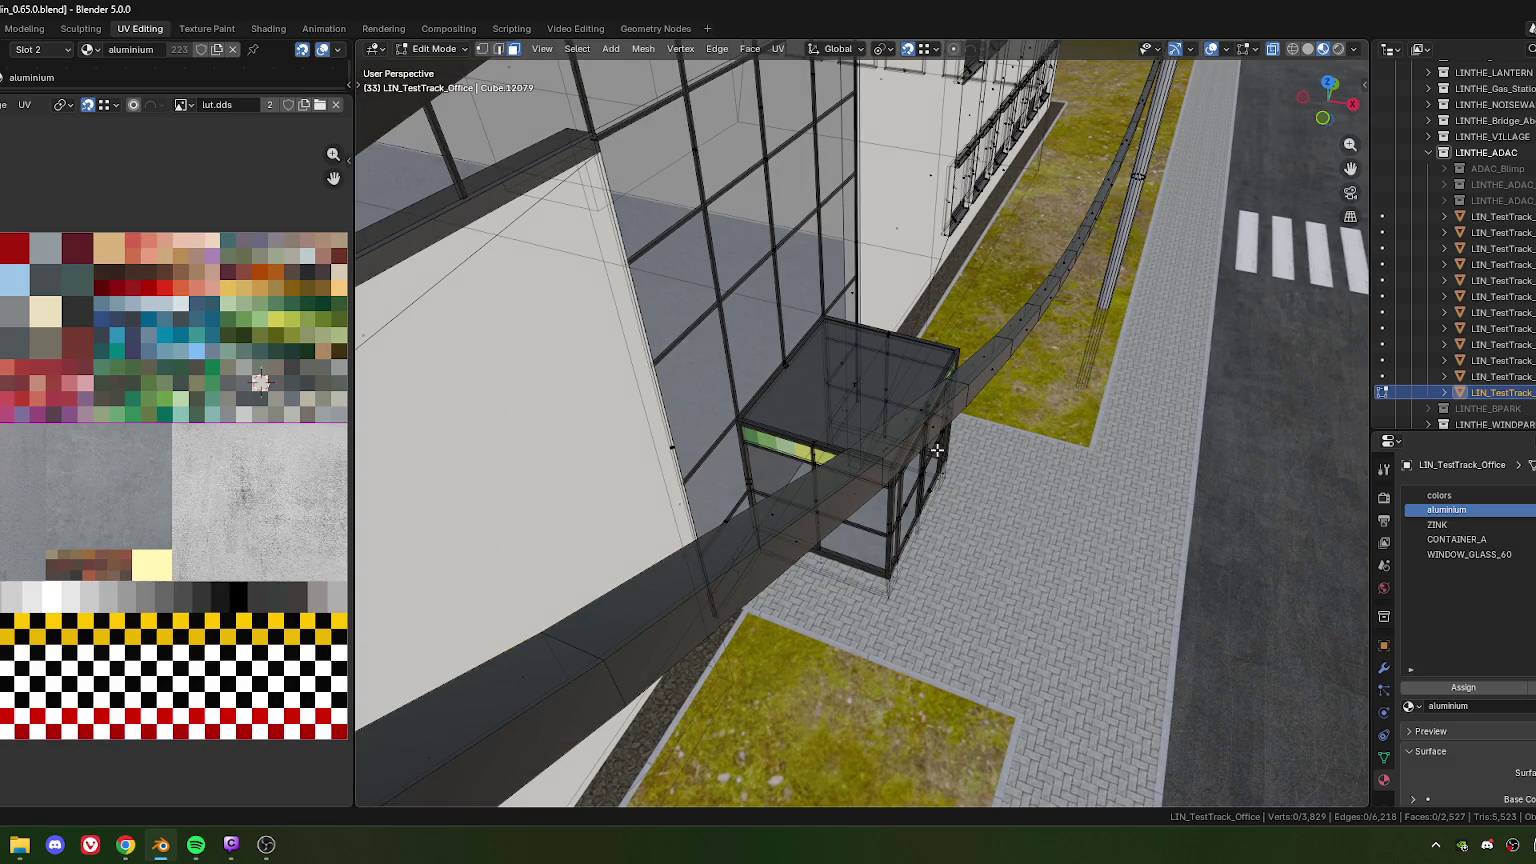
pyautogui.scroll(-2, 937, 450)
pyautogui.scroll(2, 950, 440)
pyautogui.scroll(1, 965, 431)
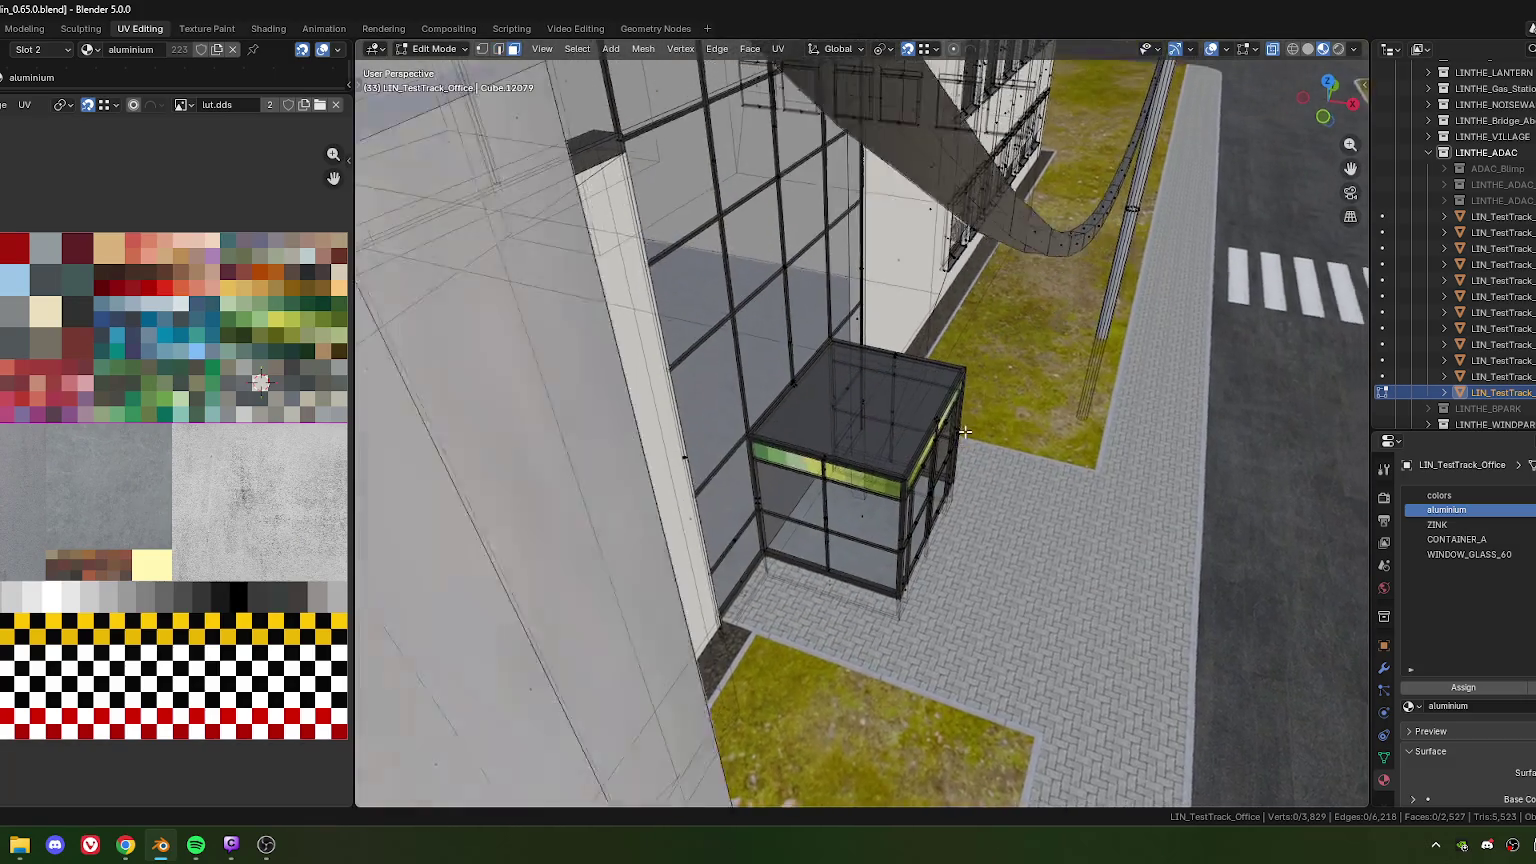
pyautogui.scroll(-3, 965, 431)
pyautogui.scroll(4, 965, 431)
pyautogui.scroll(-3, 940, 430)
pyautogui.moveTo(940, 430)
pyautogui.mouseDown(button='middle')
pyautogui.moveTo(911, 434)
pyautogui.moveTo(937, 399)
pyautogui.mouseUp(button='middle')
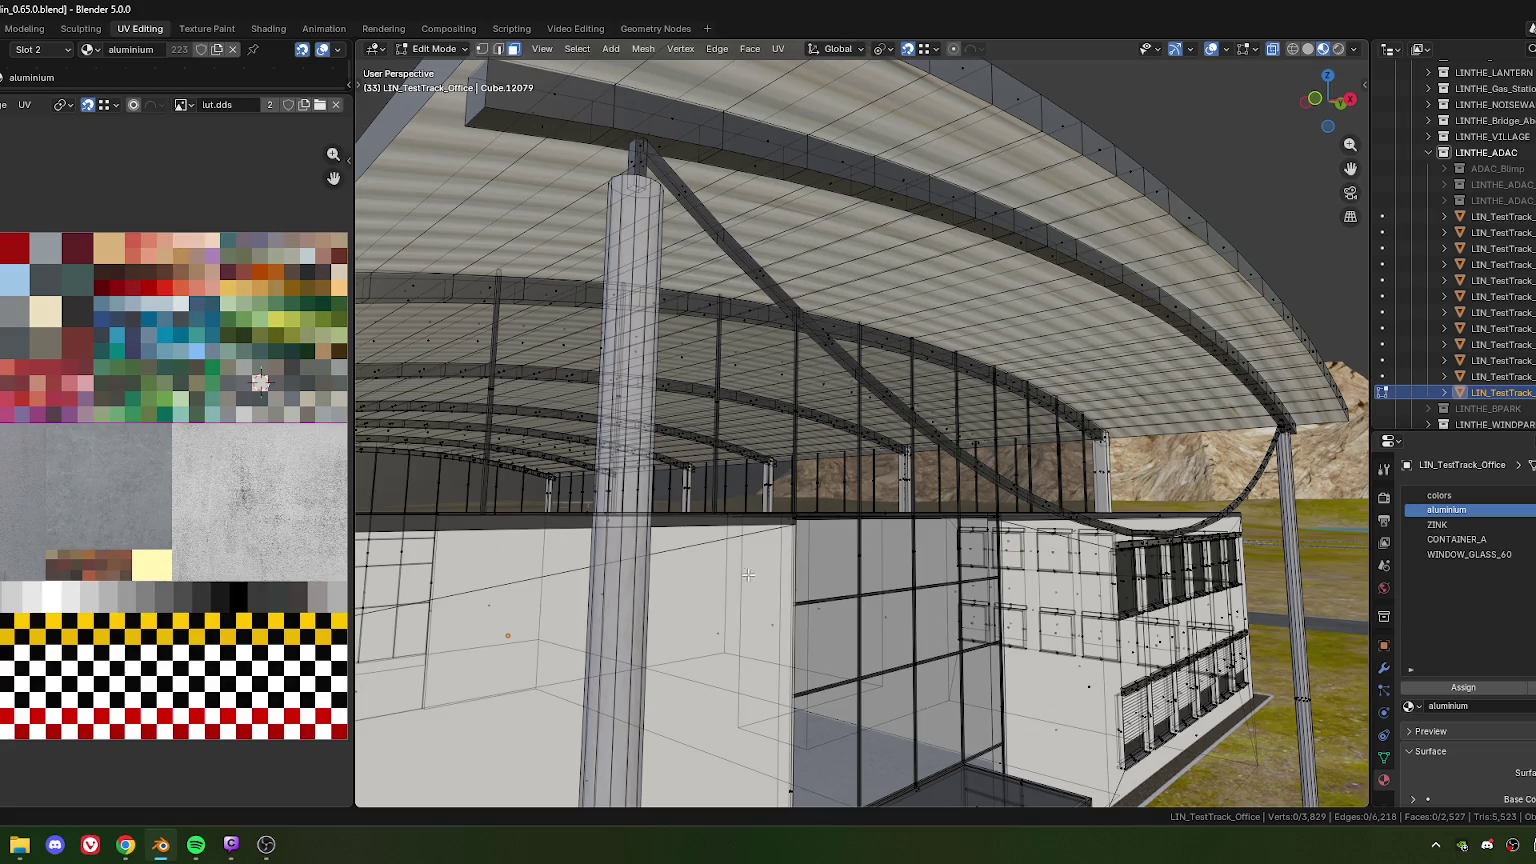
pyautogui.moveTo(770, 608); pyautogui.dragTo(636, 425, button='middle')
# Select two thin vertical faces beside the entrance and view them from outside
pyautogui.click(622, 476)
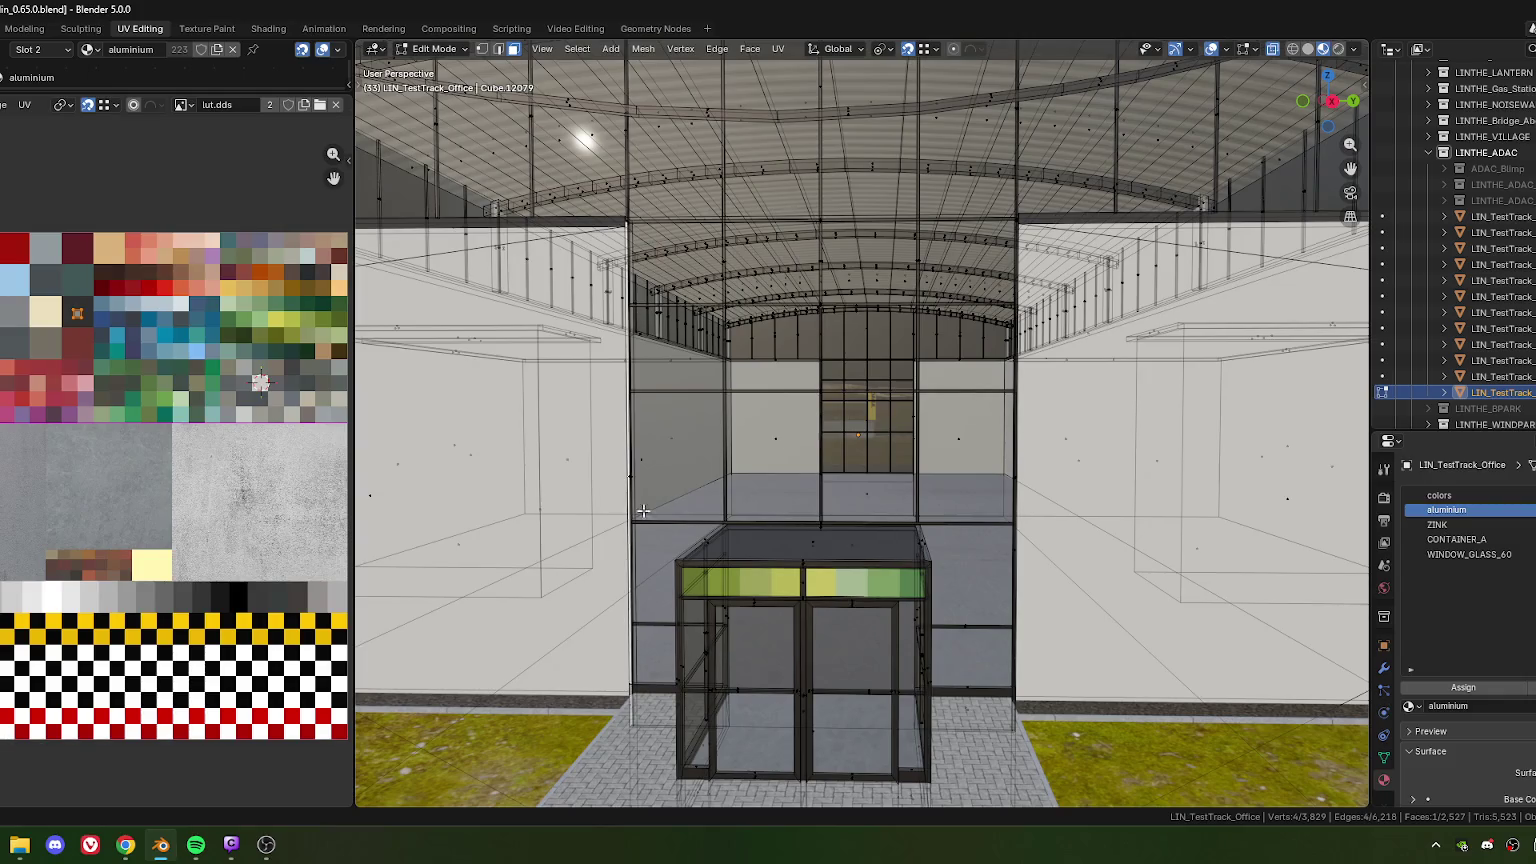
pyautogui.keyDown('shift'); pyautogui.click(1030, 482); pyautogui.keyUp('shift')
pyautogui.scroll(-3, 1030, 482)
pyautogui.scroll(-3, 1030, 482)
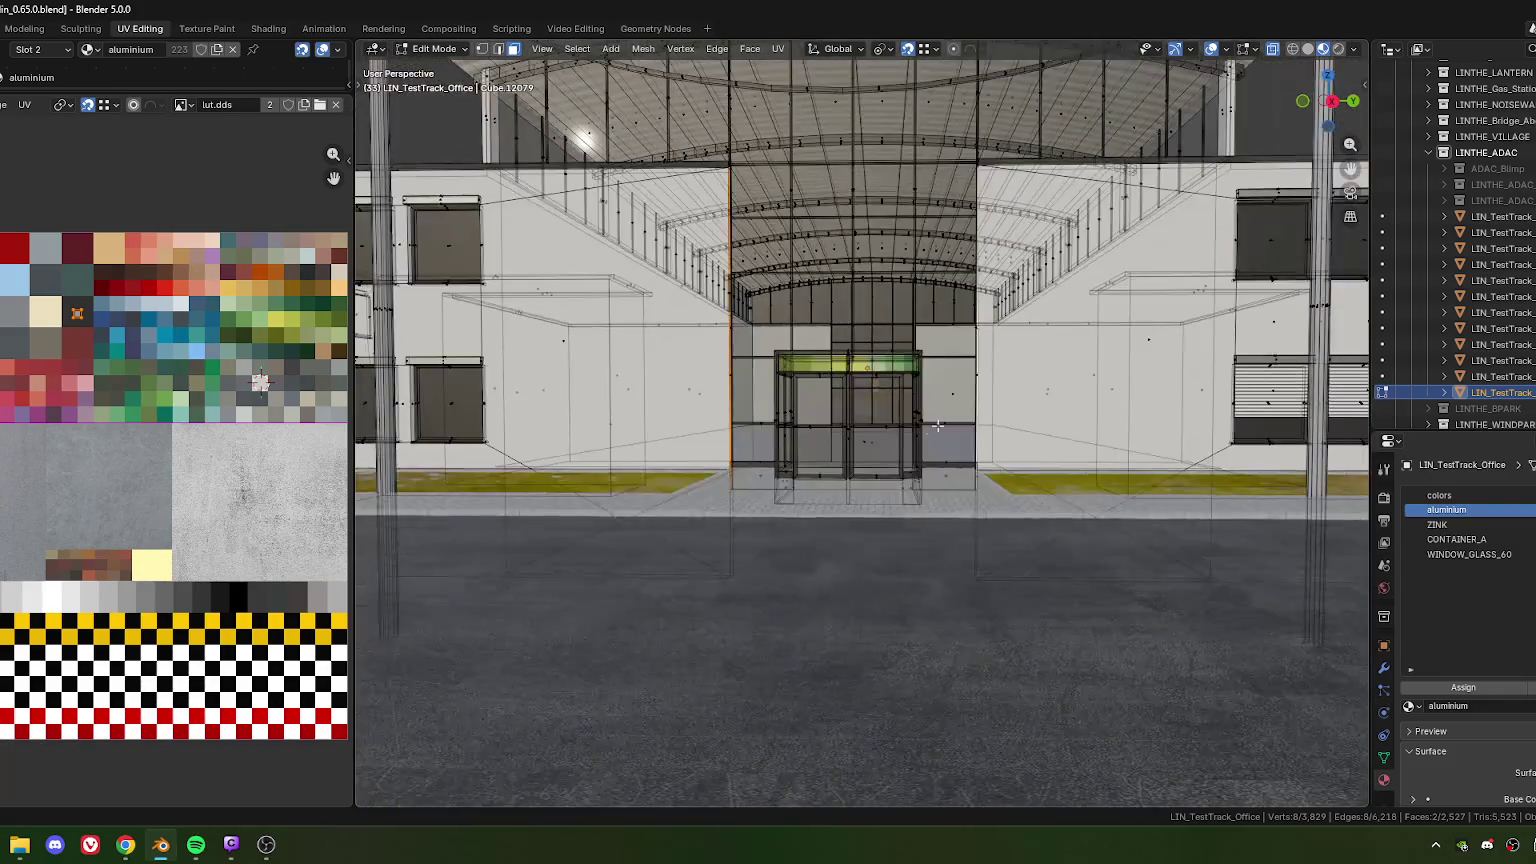
pyautogui.moveTo(1030, 482)
pyautogui.mouseDown(button='middle')
pyautogui.moveTo(840, 476)
pyautogui.moveTo(958, 481)
pyautogui.mouseUp(button='middle')
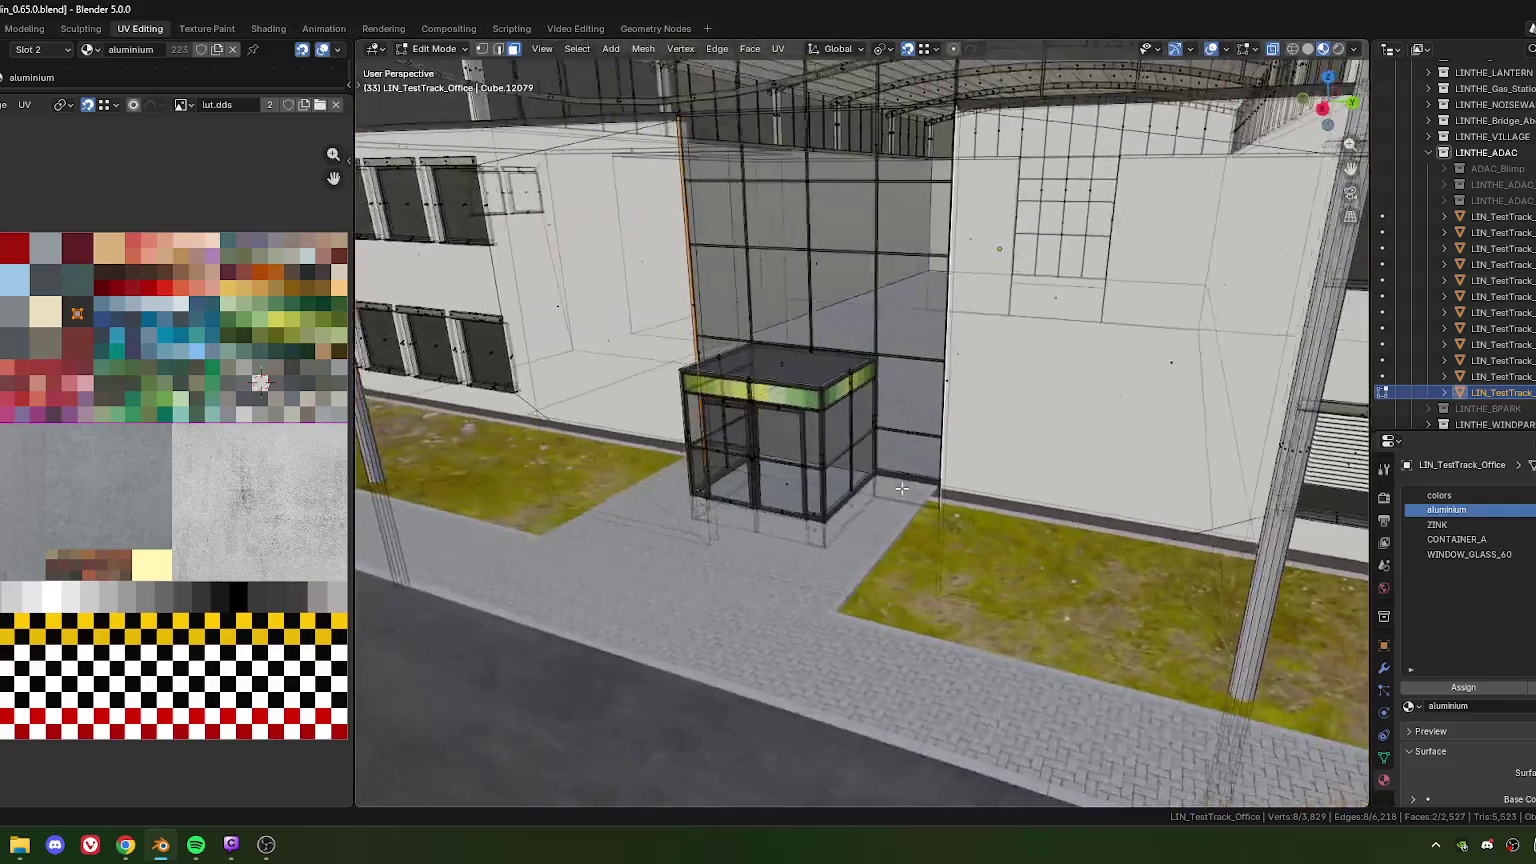
pyautogui.scroll(2, 958, 481)
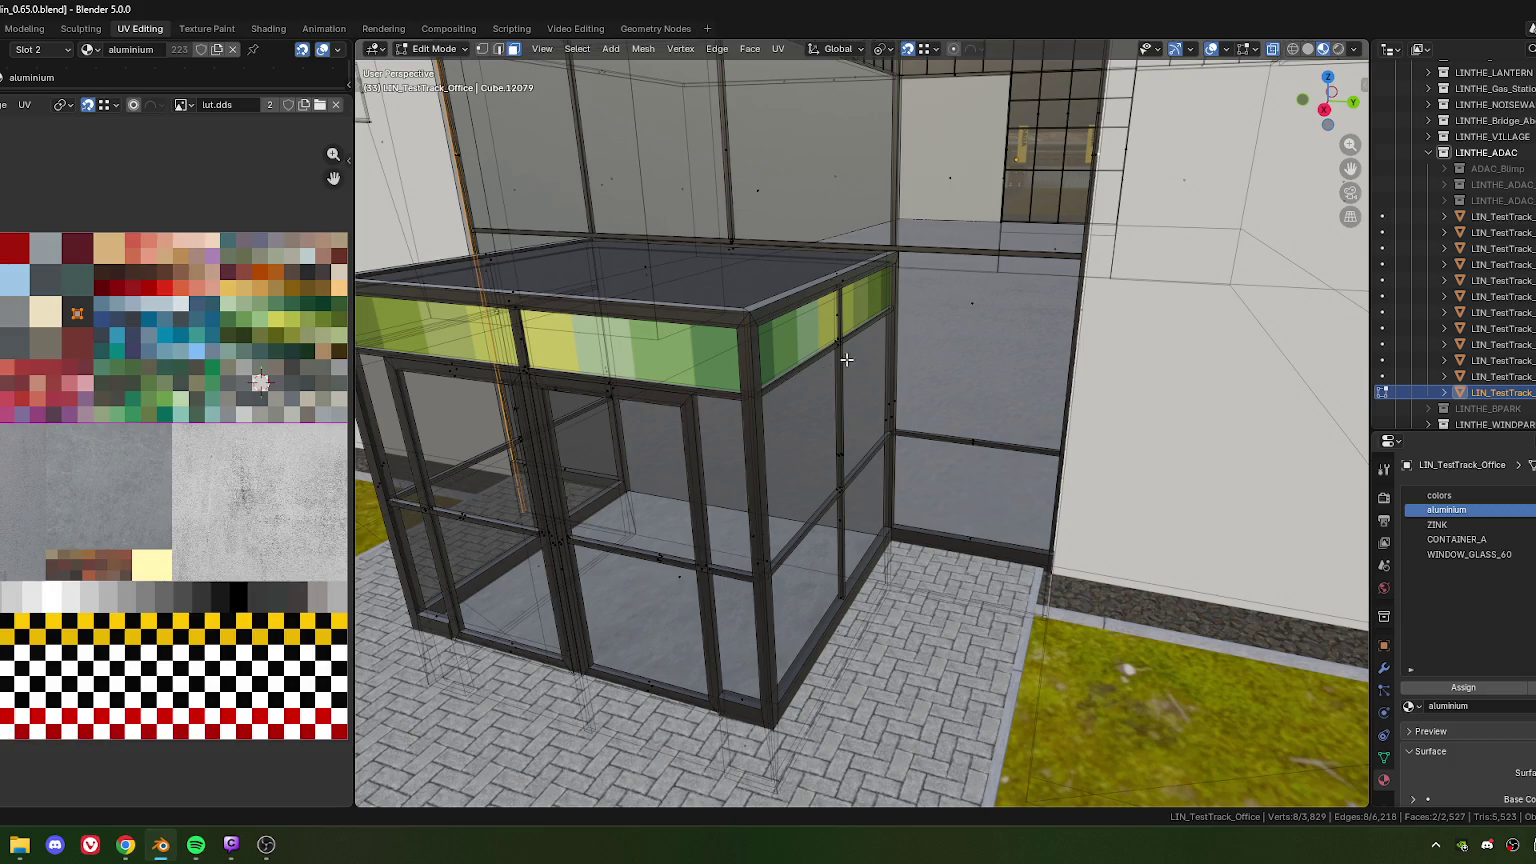
pyautogui.scroll(-5, 814, 291)
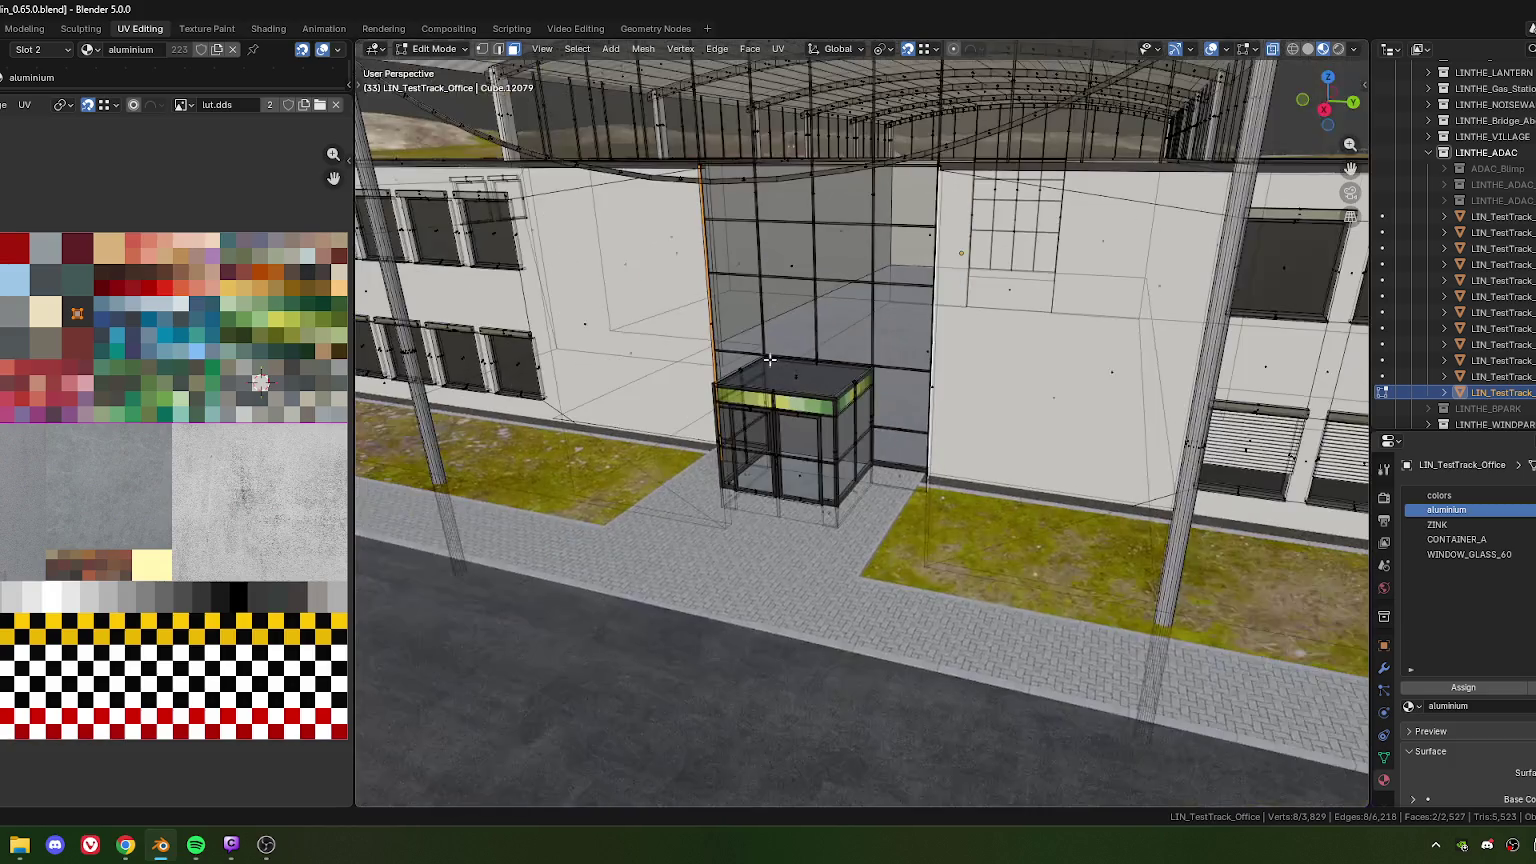
pyautogui.scroll(2, 814, 363)
# Orbit around the office building to its side facade with the diagonal beam
pyautogui.moveTo(658, 318)
pyautogui.mouseDown(button='middle')
pyautogui.moveTo(782, 433)
pyautogui.moveTo(808, 397)
pyautogui.moveTo(814, 412)
pyautogui.moveTo(654, 479)
pyautogui.moveTo(736, 453)
pyautogui.mouseUp(button='middle')
pyautogui.scroll(4, 792, 415)
pyautogui.scroll(5, 654, 479)
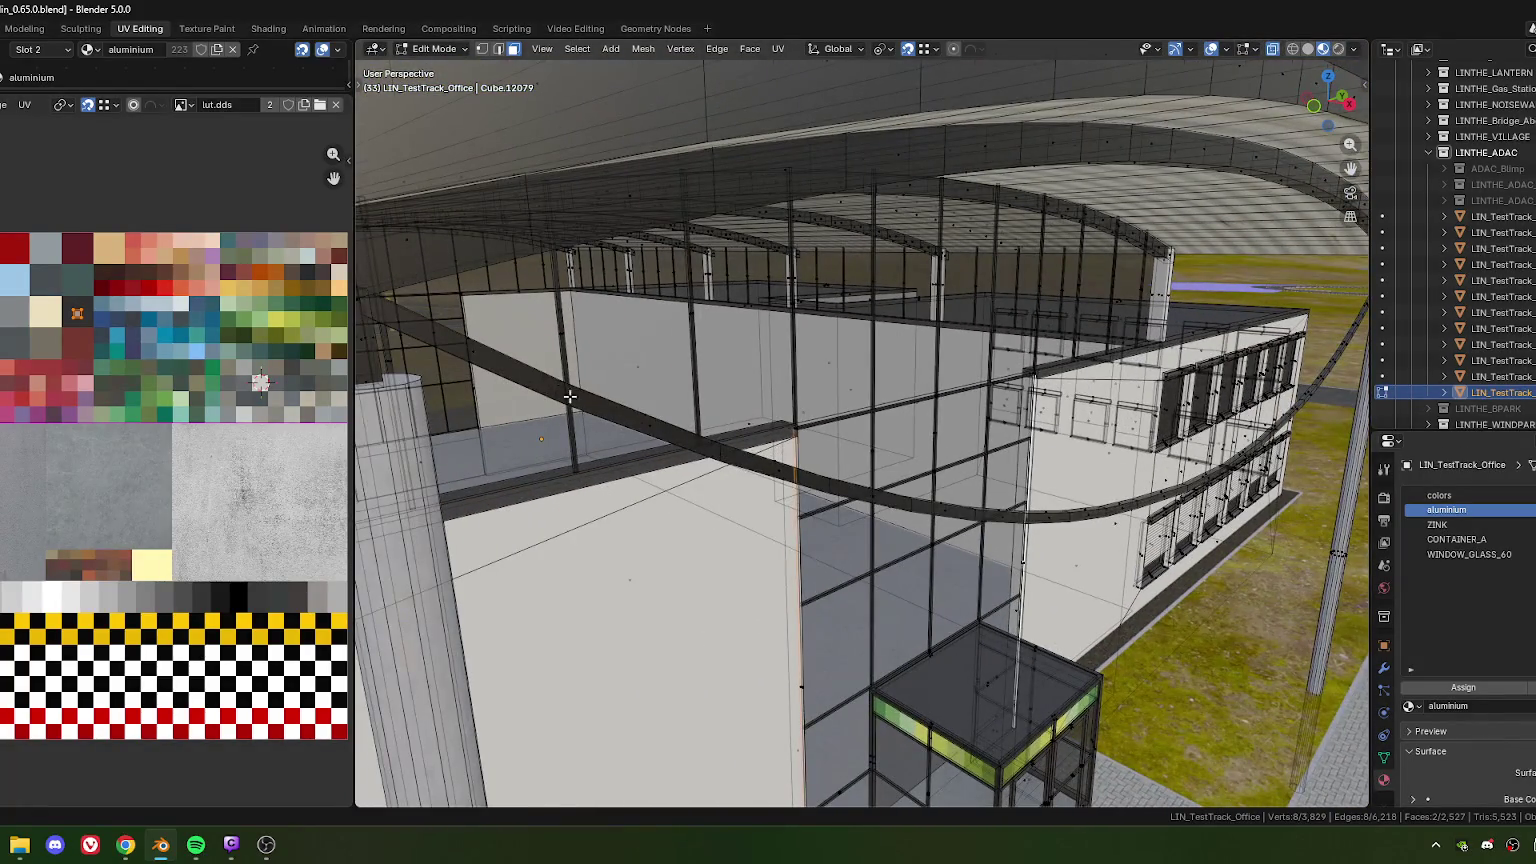
pyautogui.moveTo(569, 397)
pyautogui.mouseDown(button='middle')
pyautogui.moveTo(590, 316)
pyautogui.moveTo(644, 386)
pyautogui.mouseUp(button='middle')
pyautogui.scroll(3, 566, 337)
pyautogui.scroll(-5, 566, 337)
pyautogui.scroll(4, 644, 386)
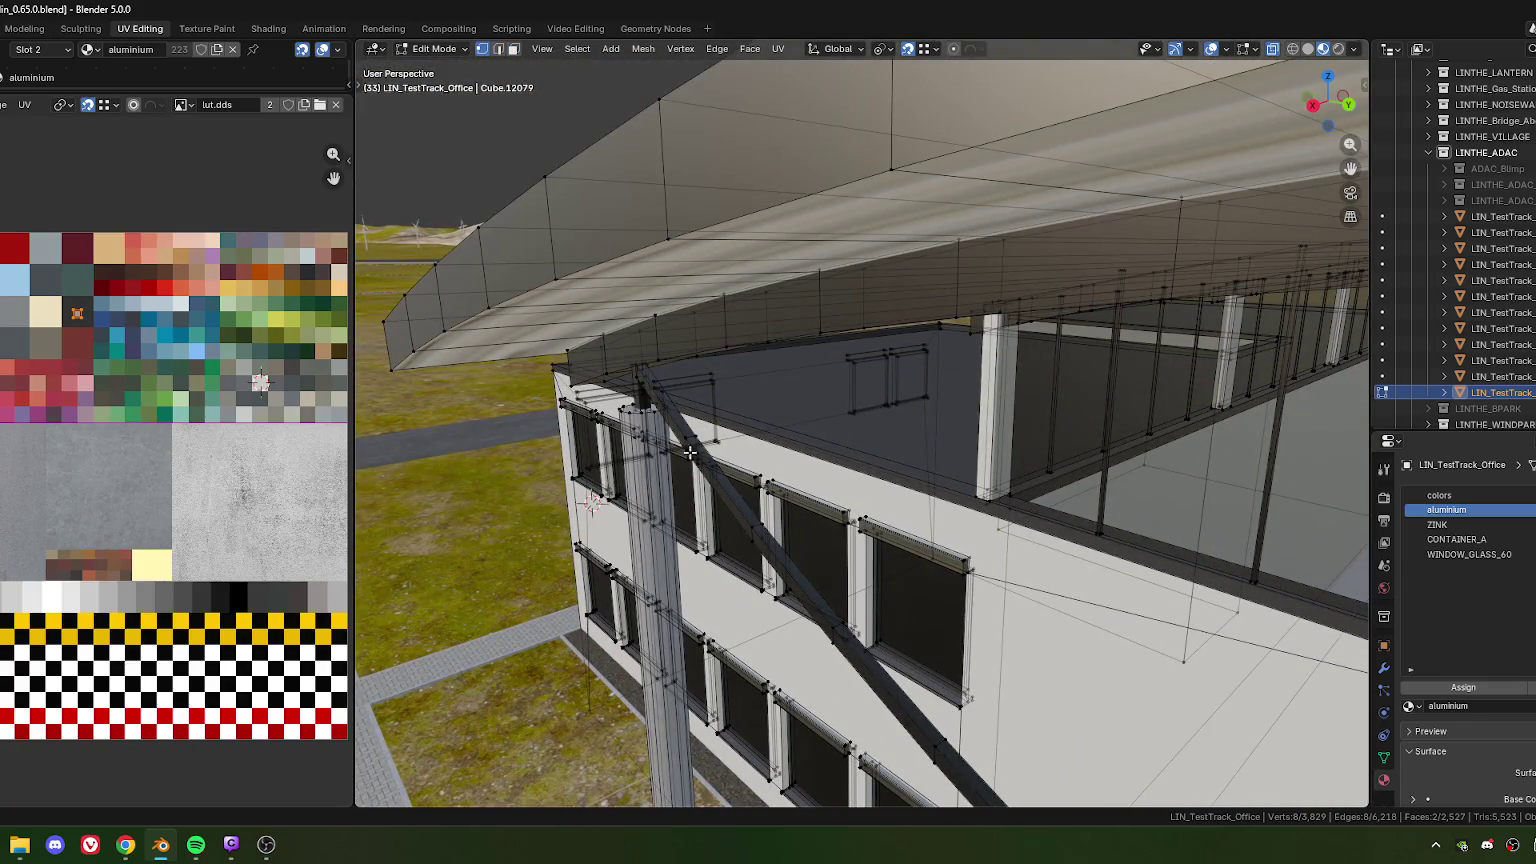
# Select the whole diagonal beam and hide everything else to isolate it
pyautogui.hotkey('ctrl', 'l')
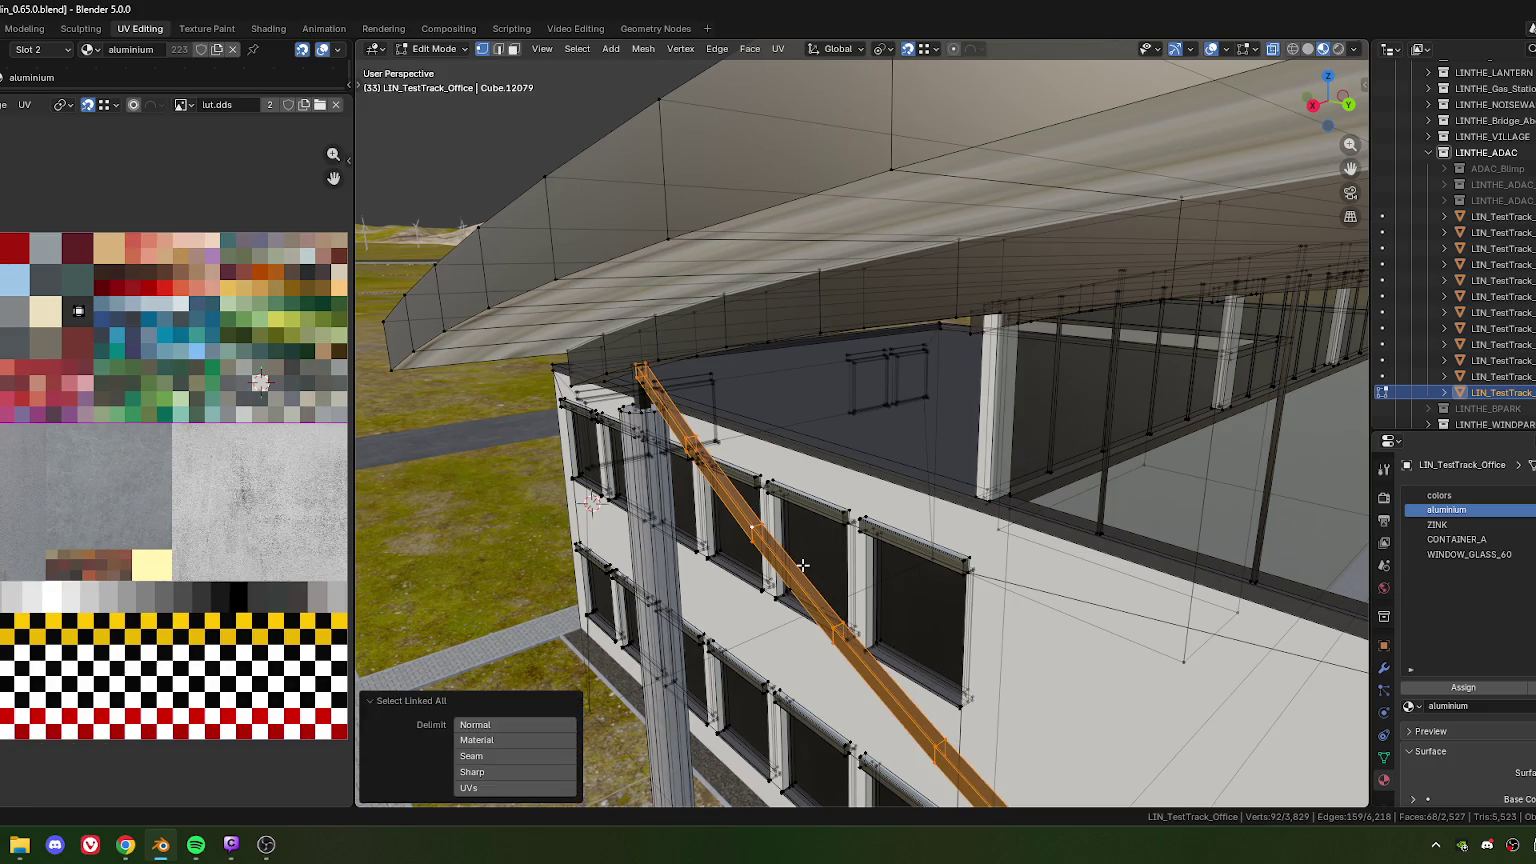
pyautogui.hotkey('shift', 'h')
pyautogui.moveTo(611, 388); pyautogui.dragTo(790, 405, button='middle')
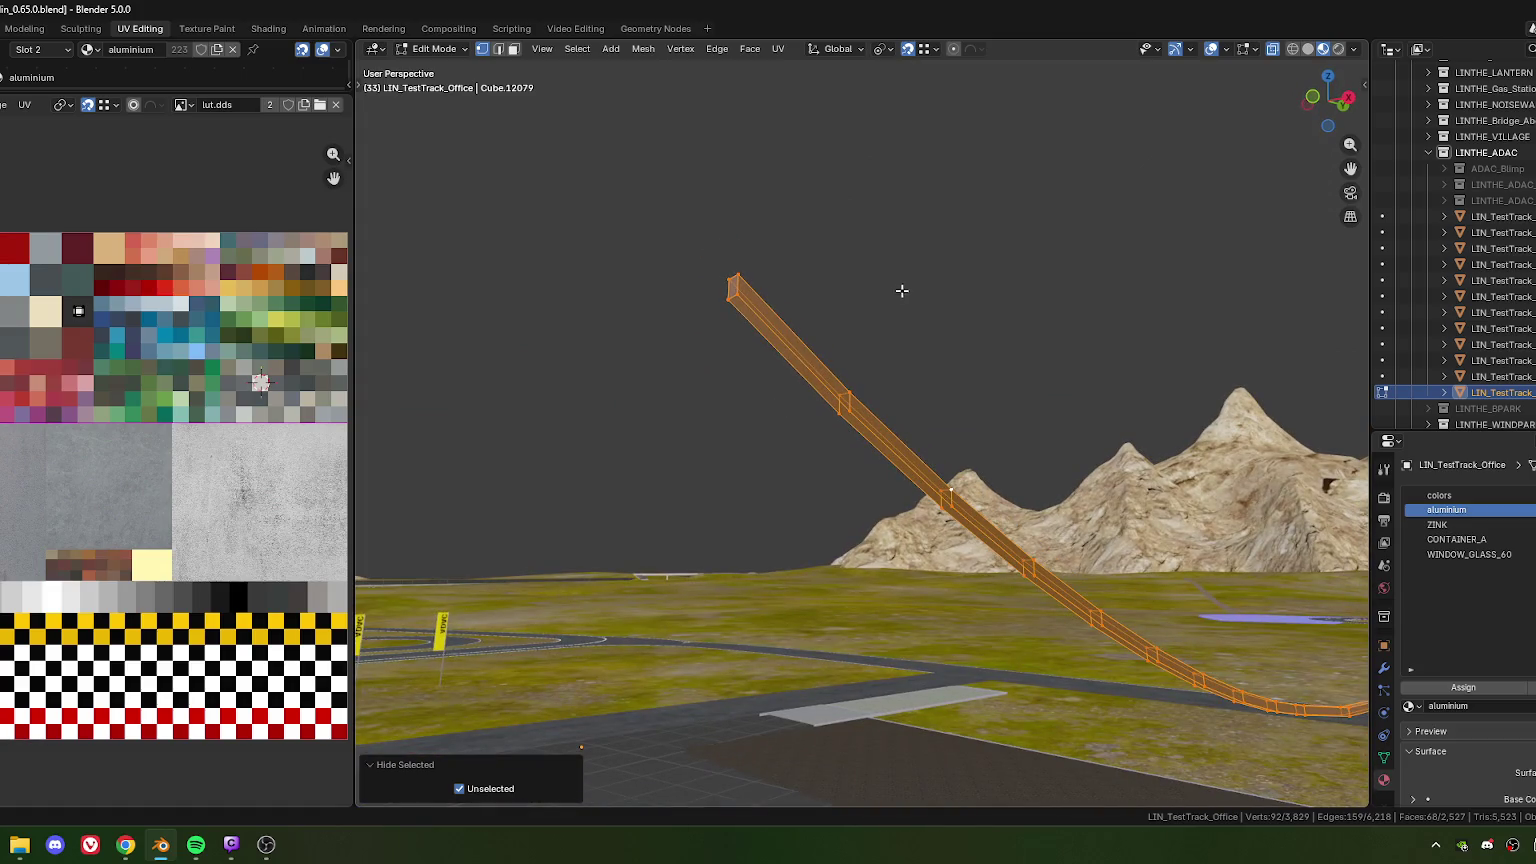
pyautogui.click(902, 290)
pyautogui.moveTo(902, 290)
pyautogui.mouseDown(button='middle')
pyautogui.moveTo(789, 343)
pyautogui.moveTo(679, 353)
pyautogui.mouseUp(button='middle')
pyautogui.moveTo(751, 315); pyautogui.dragTo(764, 324, button='middle')
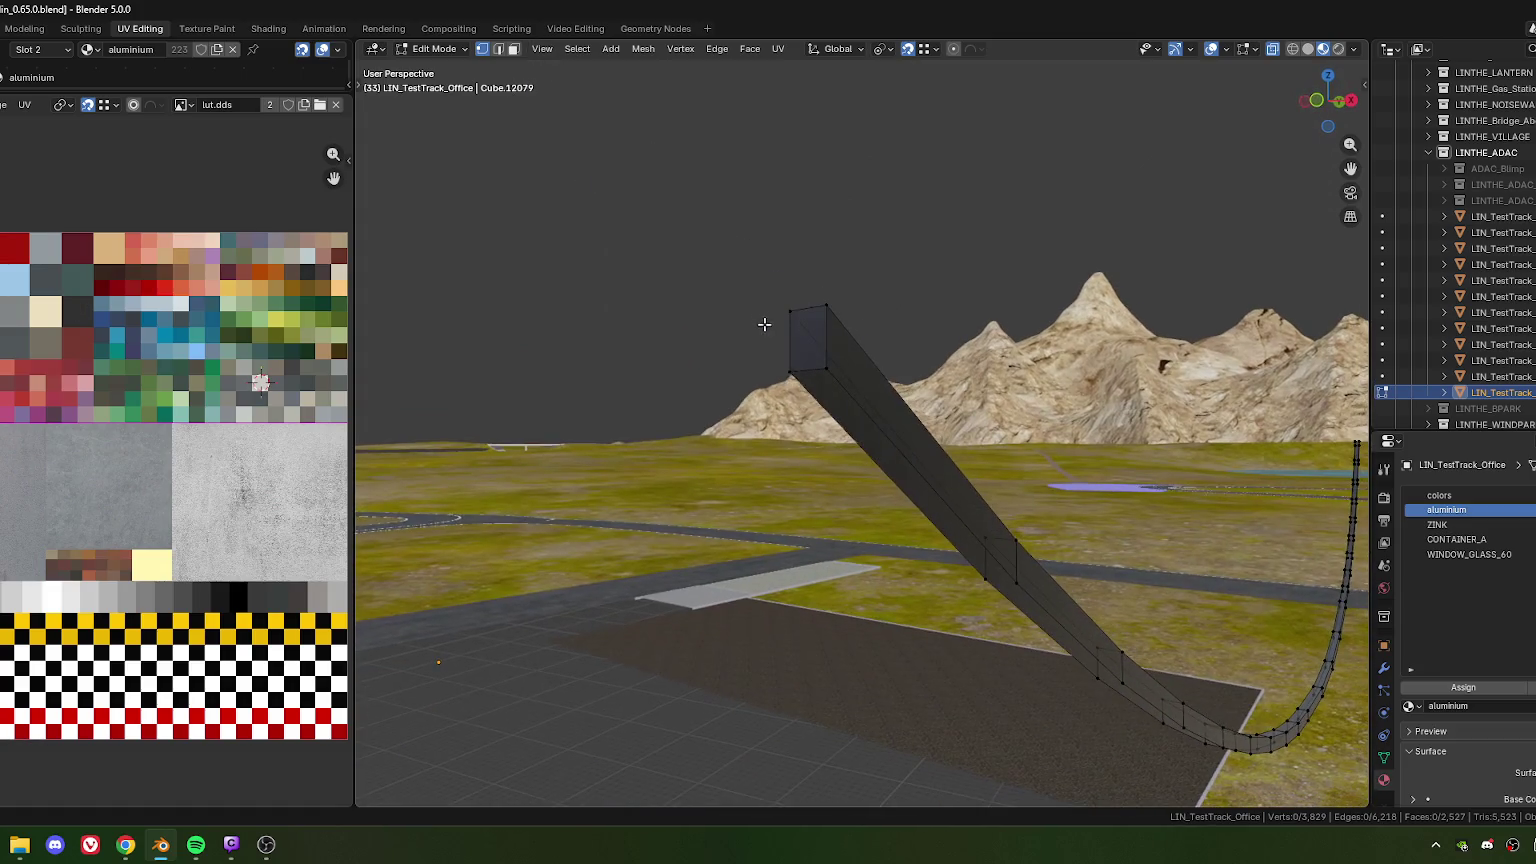
# Select the edge loop on the beam's open side and Grid Fill it
pyautogui.press('3')
pyautogui.keyDown('alt'); pyautogui.click(853, 442); pyautogui.keyUp('alt')
pyautogui.moveTo(1005, 543); pyautogui.dragTo(905, 455, button='middle')
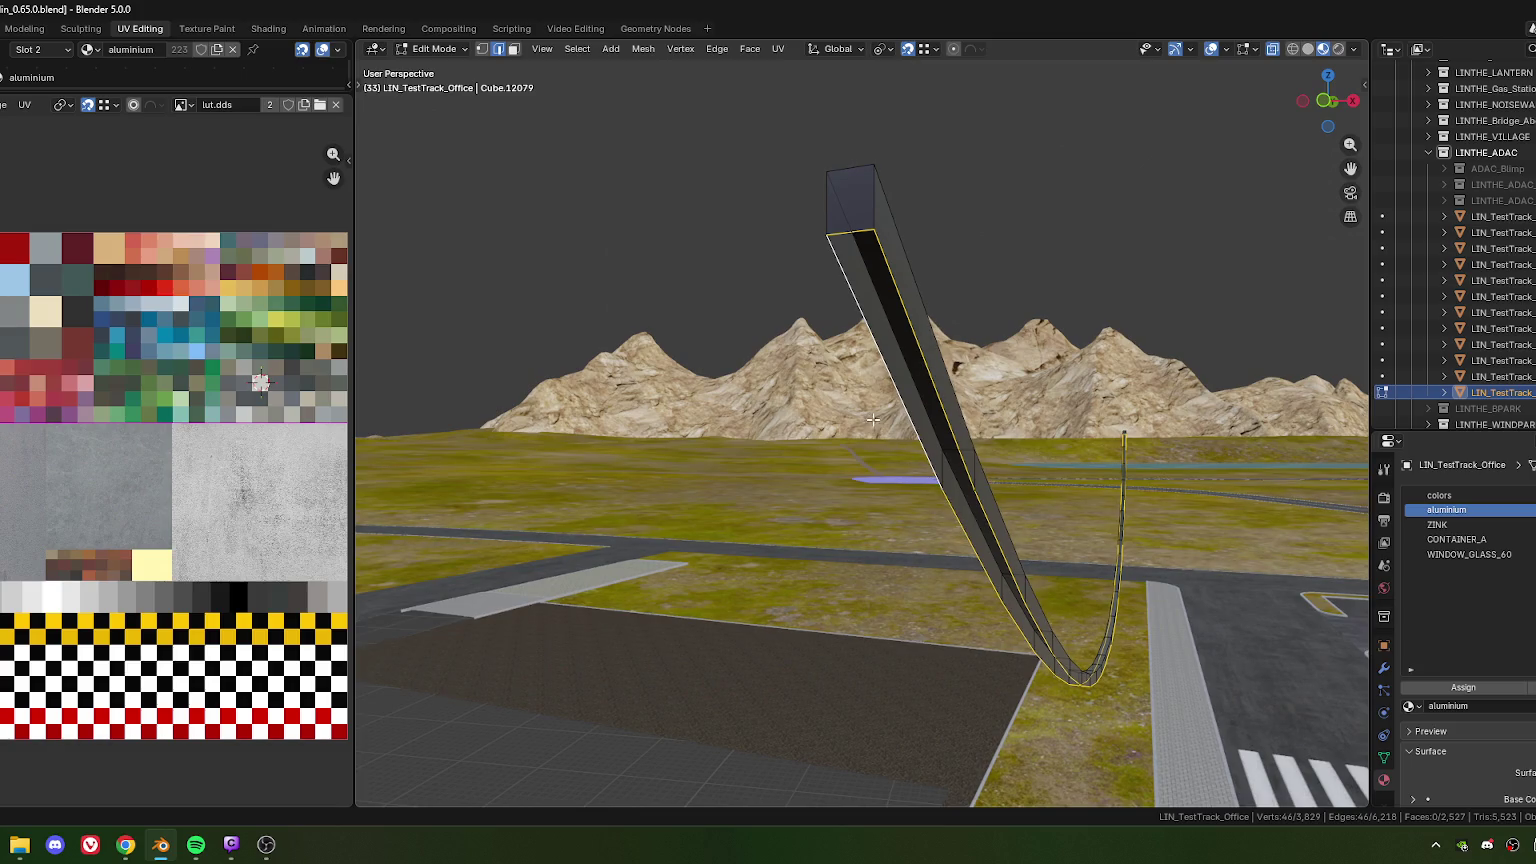
pyautogui.press('1')
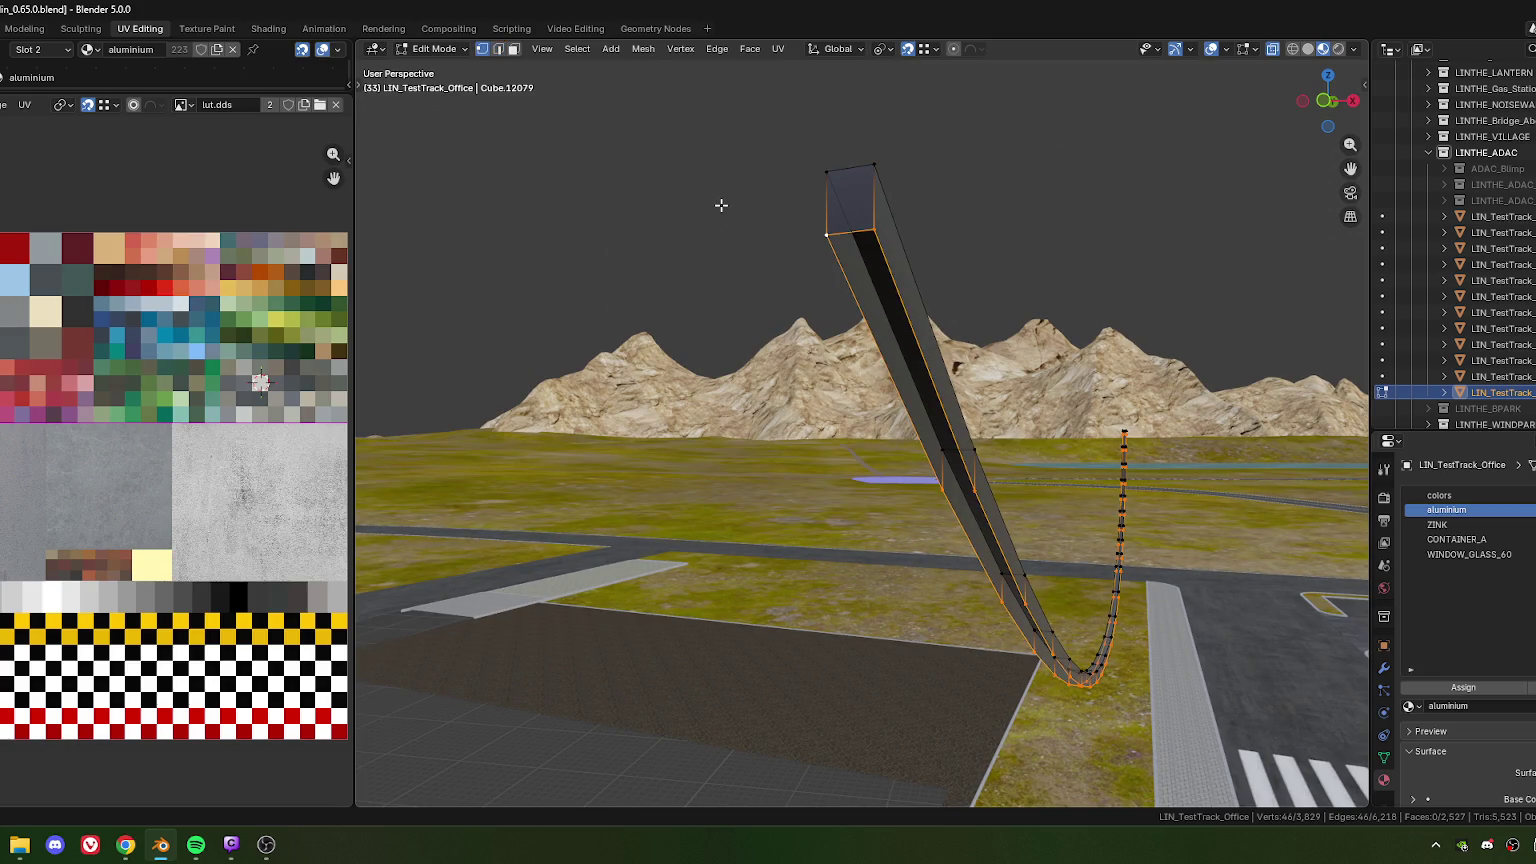
pyautogui.hotkey('ctrl', 'f')
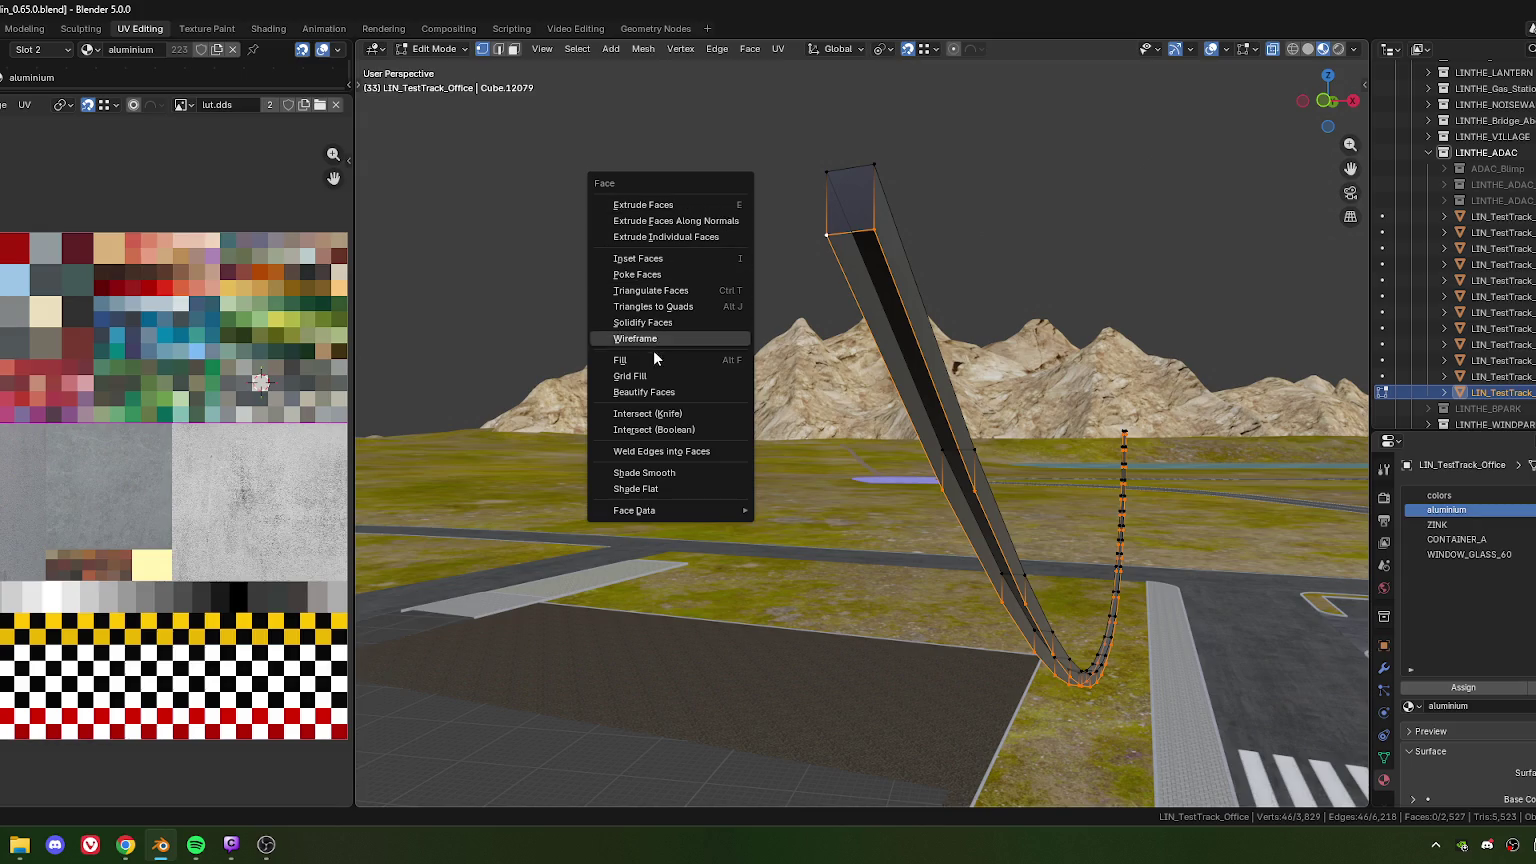
pyautogui.click(651, 374)
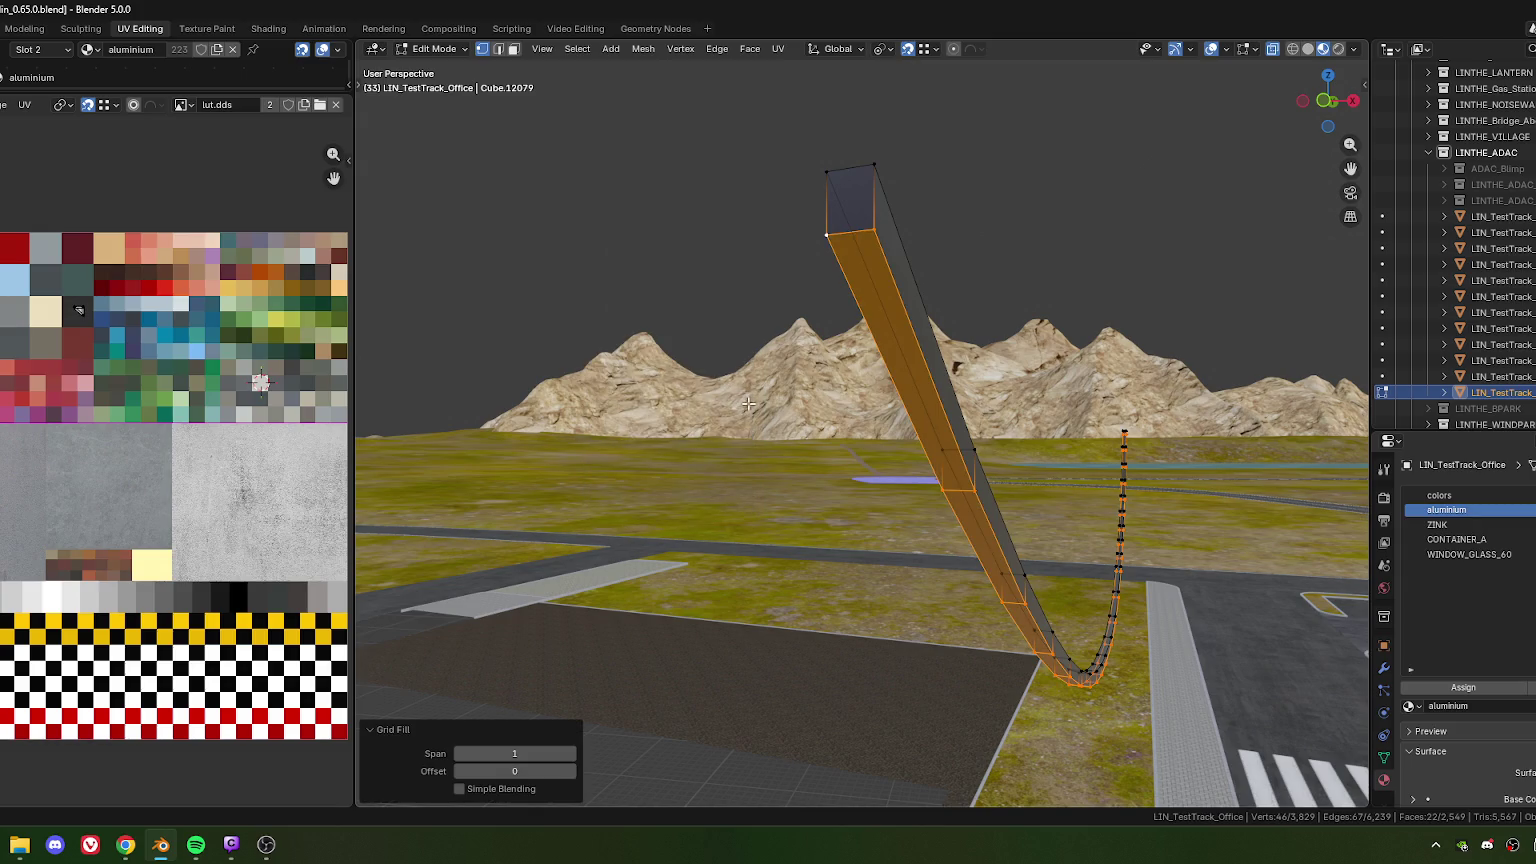
pyautogui.press('Tab')
pyautogui.press('KP_Decimal')
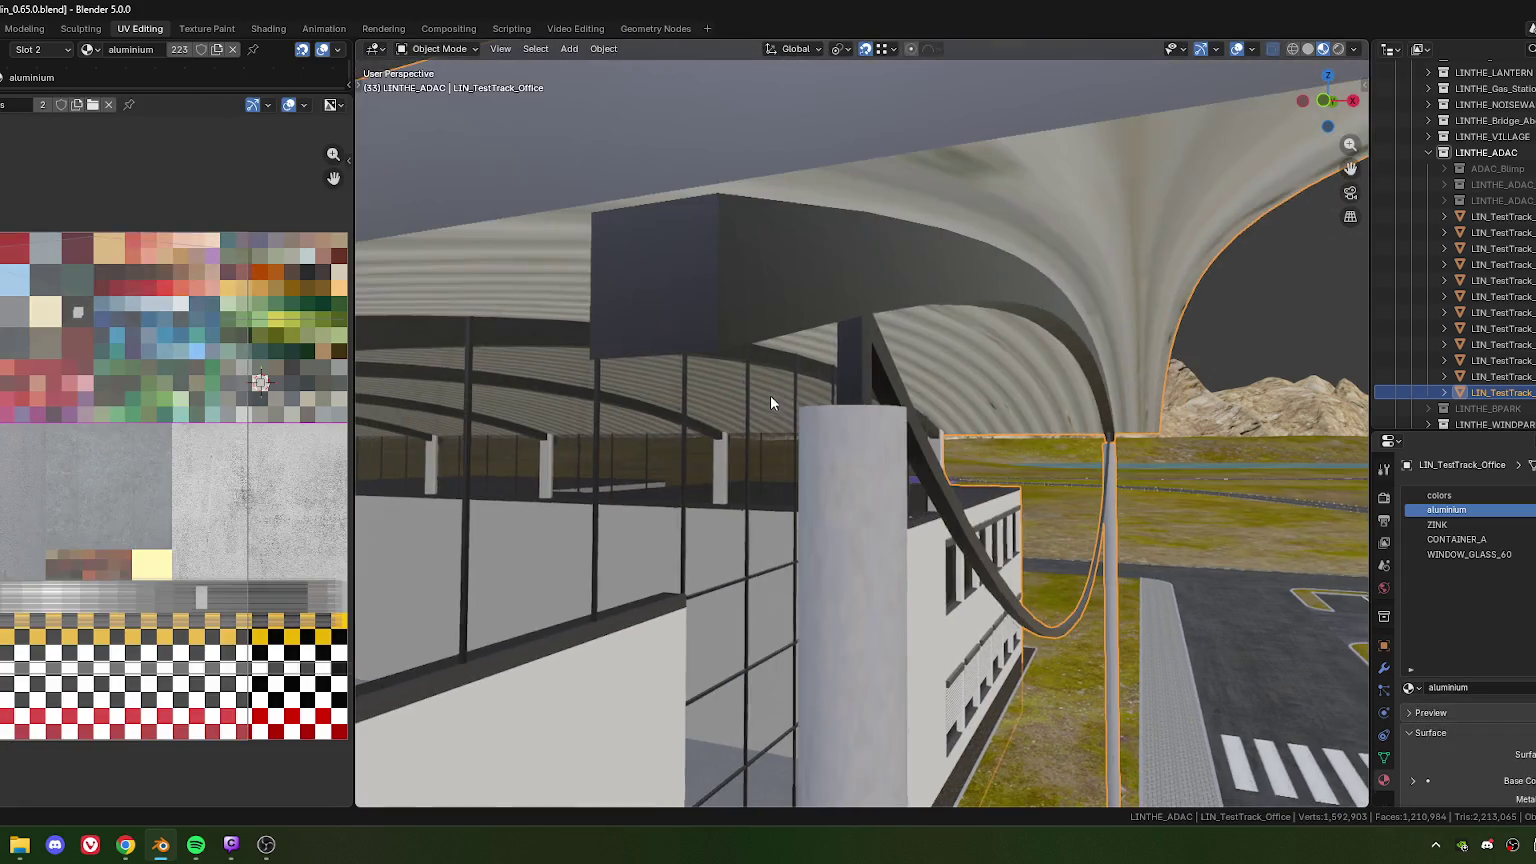
pyautogui.moveTo(770, 395)
pyautogui.mouseDown(button='middle')
pyautogui.moveTo(744, 443)
pyautogui.moveTo(1061, 514)
pyautogui.moveTo(554, 463)
pyautogui.moveTo(652, 241)
pyautogui.moveTo(608, 241)
pyautogui.moveTo(576, 314)
pyautogui.moveTo(809, 300)
pyautogui.moveTo(824, 325)
pyautogui.moveTo(779, 344)
pyautogui.moveTo(802, 360)
pyautogui.moveTo(827, 262)
pyautogui.mouseUp(button='middle')
pyautogui.scroll(3, 817, 342)
pyautogui.scroll(2, 786, 361)
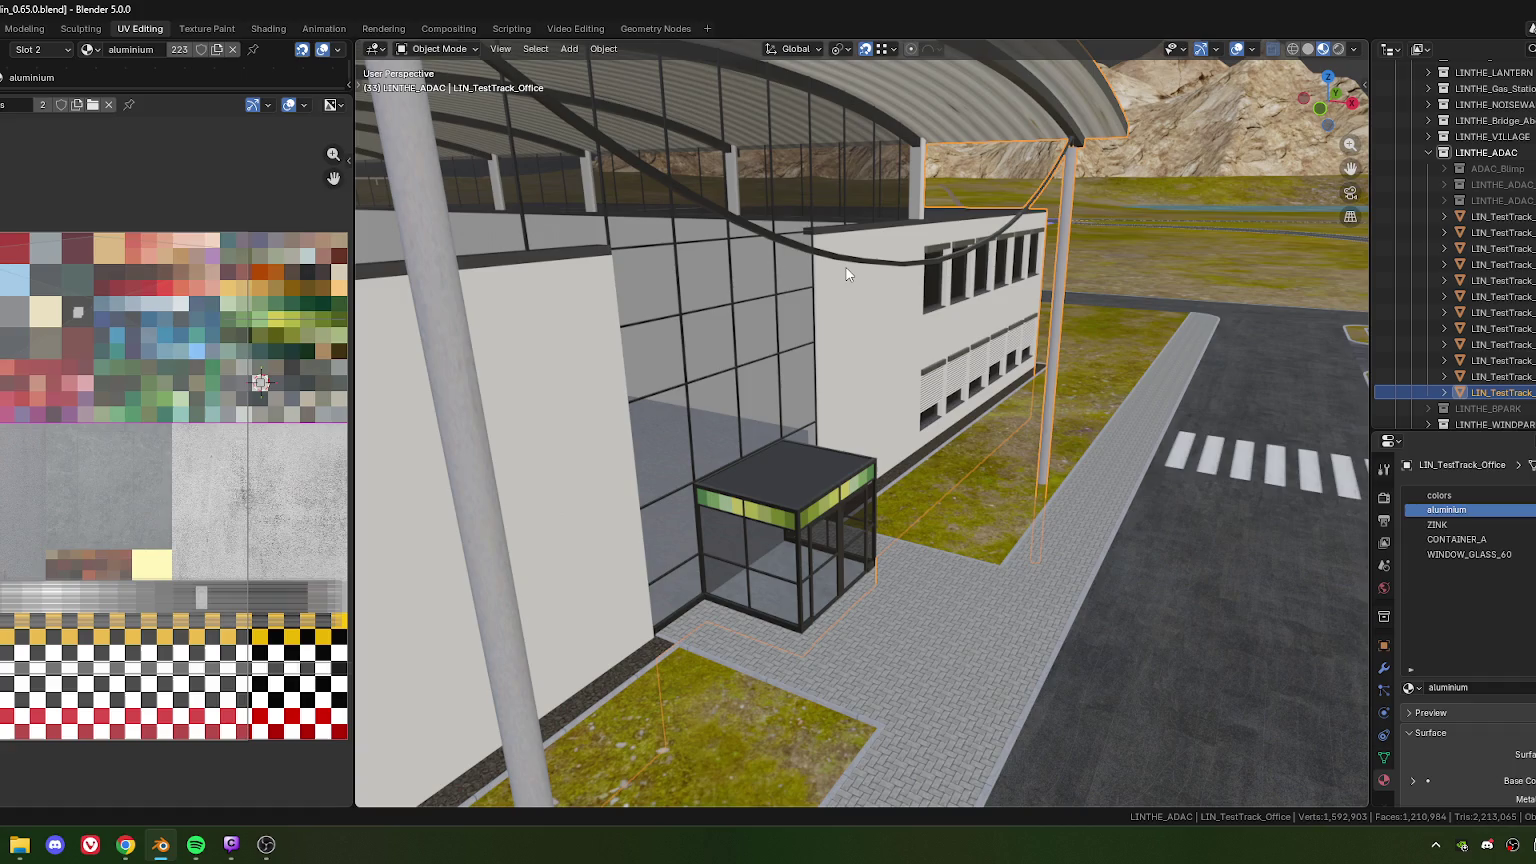
pyautogui.scroll(-5, 848, 278)
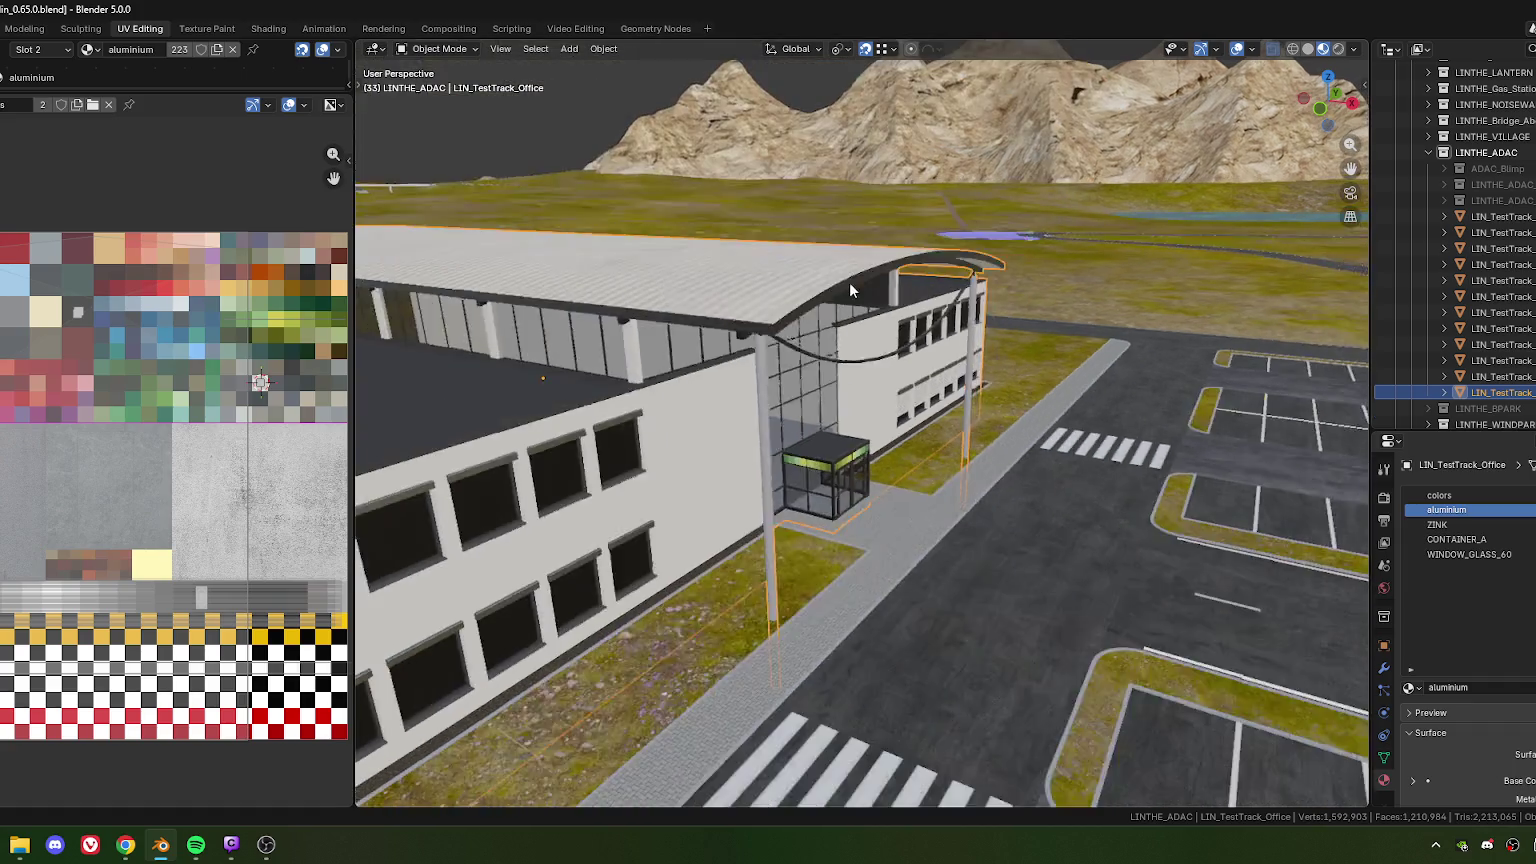
pyautogui.moveTo(850, 282)
pyautogui.mouseDown(button='middle')
pyautogui.moveTo(866, 348)
pyautogui.moveTo(684, 360)
pyautogui.moveTo(683, 374)
pyautogui.moveTo(829, 398)
pyautogui.moveTo(806, 366)
pyautogui.moveTo(822, 377)
pyautogui.mouseUp(button='middle')
pyautogui.scroll(3, 686, 364)
pyautogui.scroll(2, 806, 372)
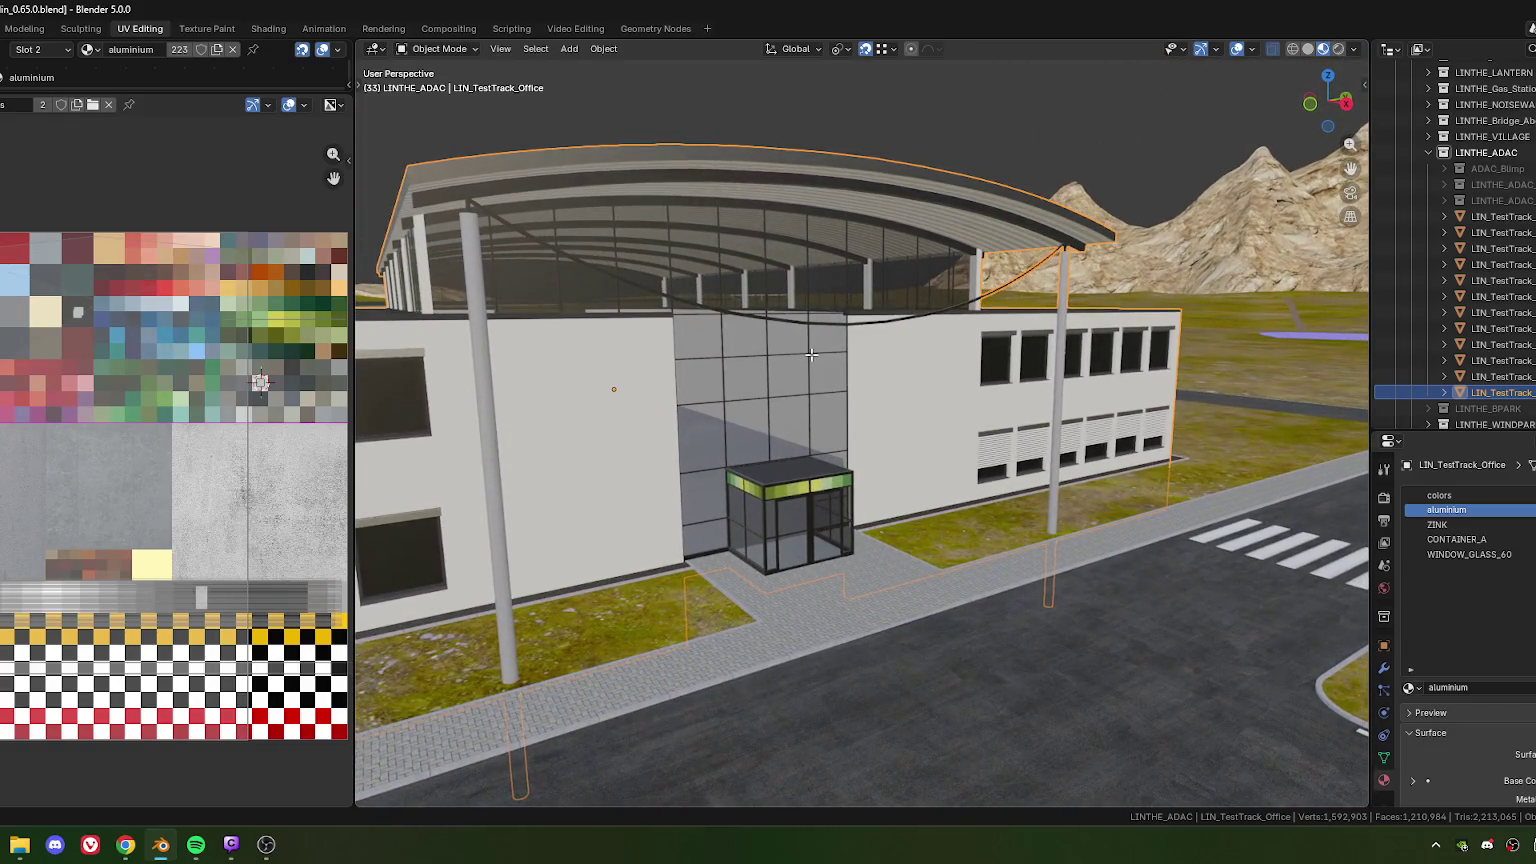
pyautogui.press('Tab')
# Select the whole curved cable and start a Y-axis scale, then cancel it
pyautogui.hotkey('ctrl', 'l')
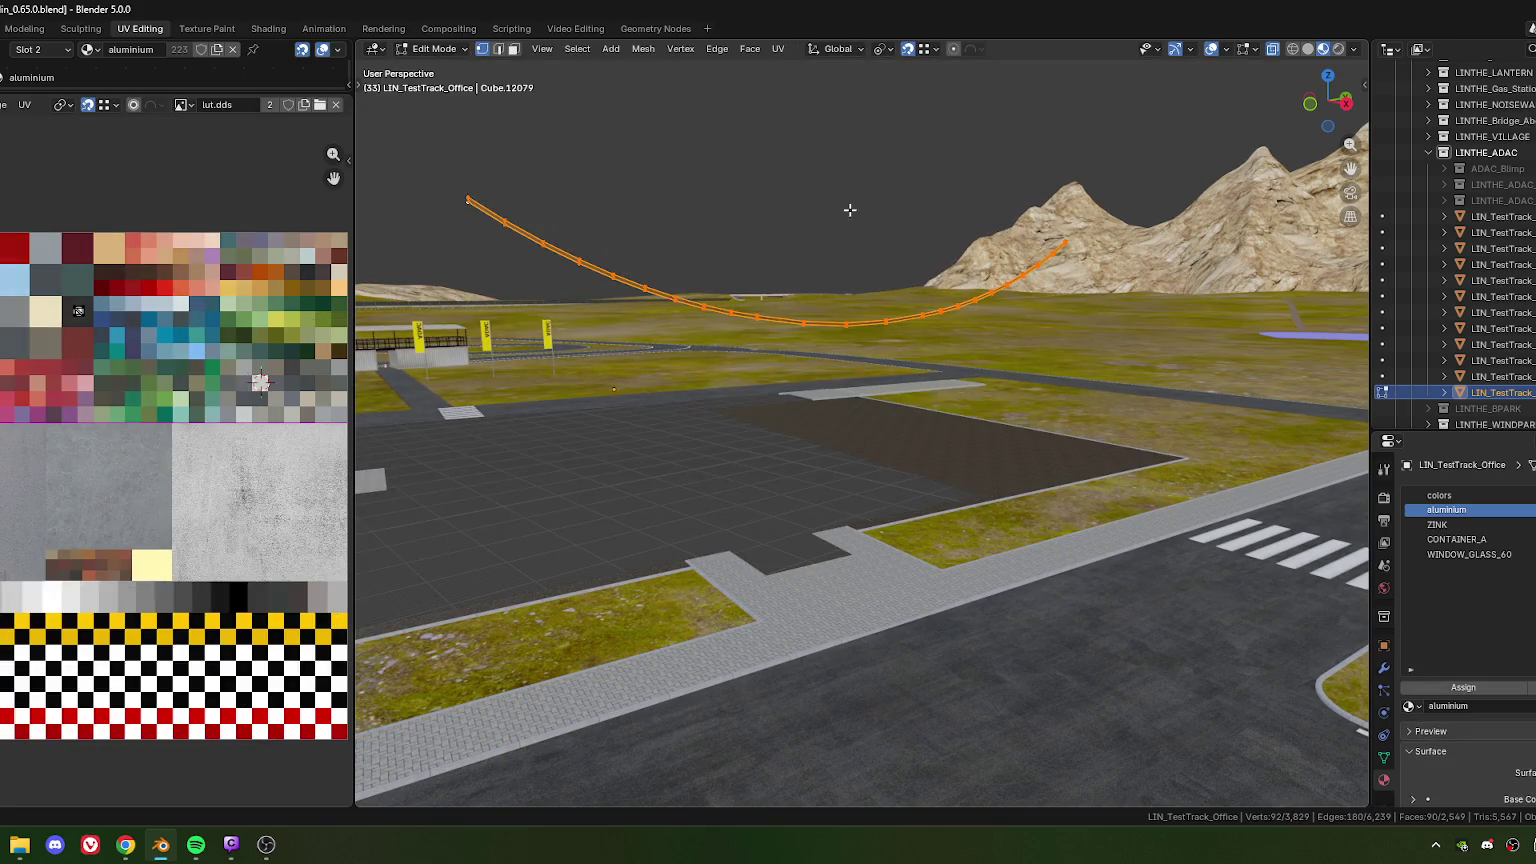
pyautogui.press('s')
pyautogui.press('y')
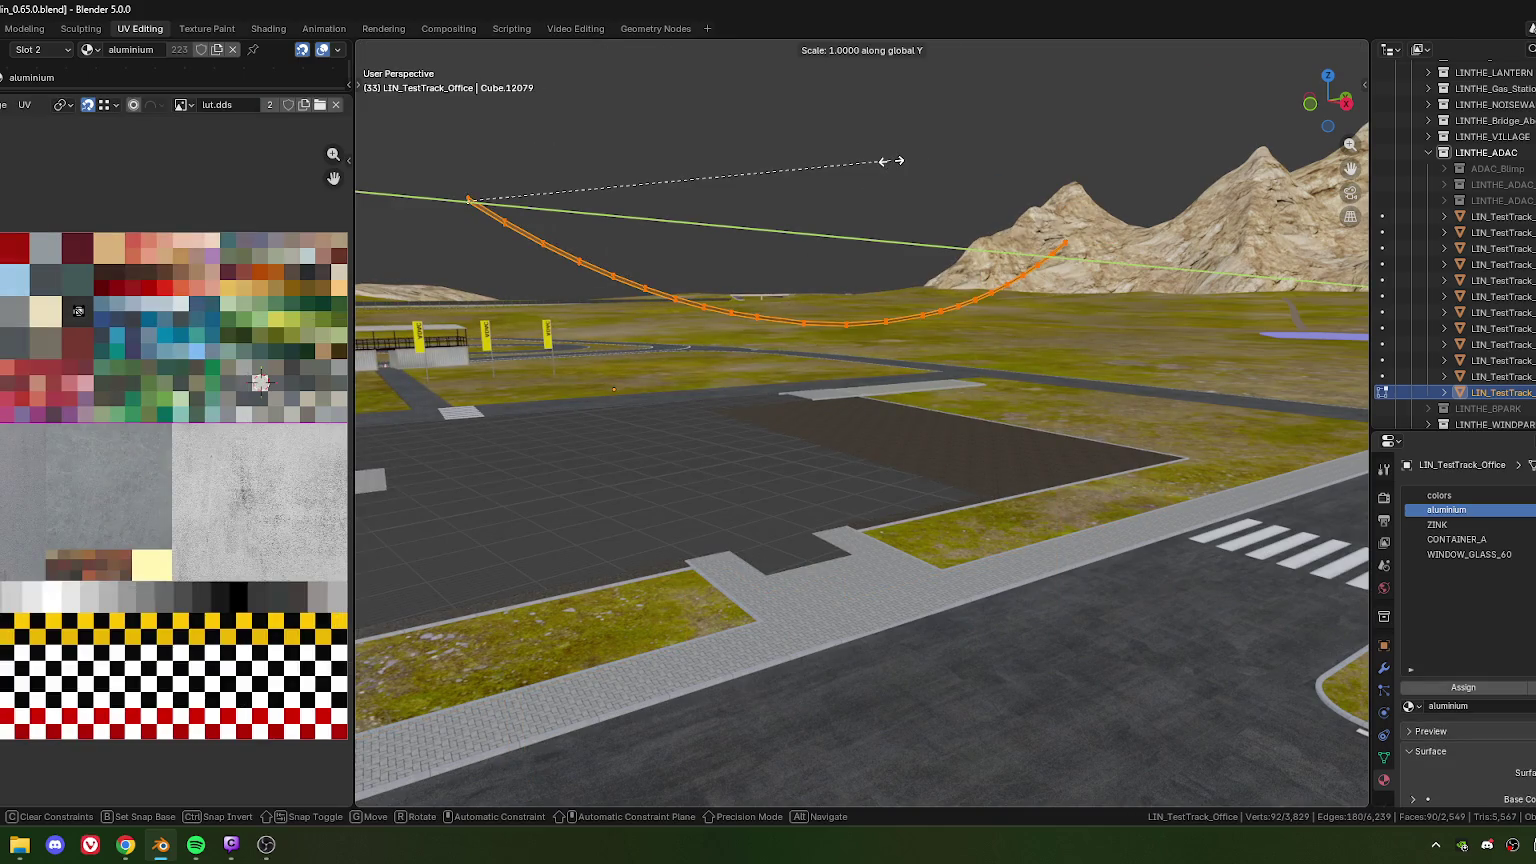
pyautogui.press('Escape')
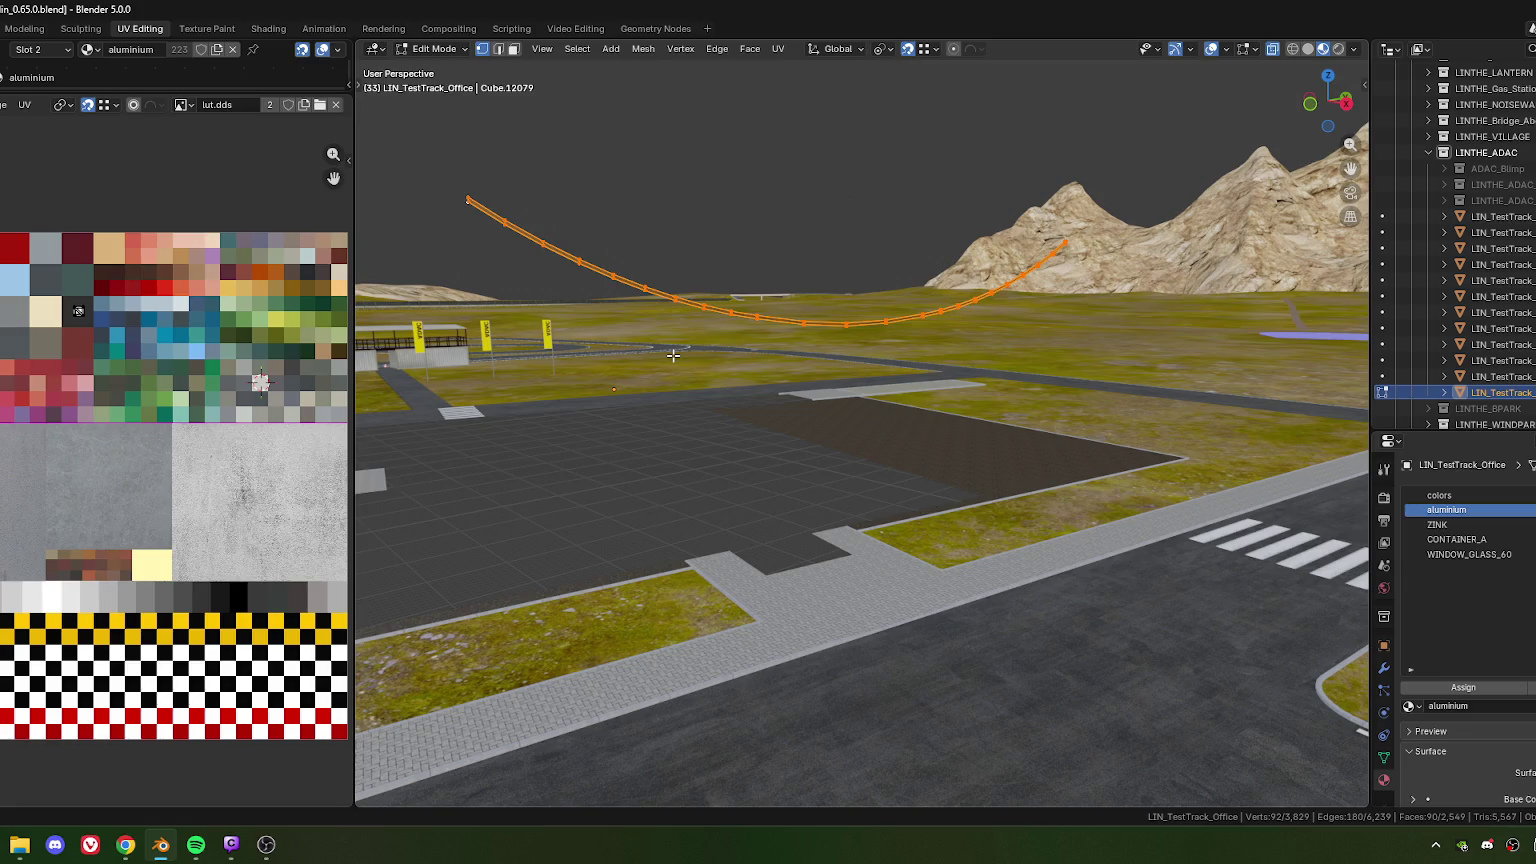
# Reveal the hidden building, reselect the whole cable and scale it to 0.772 along Z
pyautogui.hotkey('alt', 'h')
pyautogui.hotkey('alt', 'a')
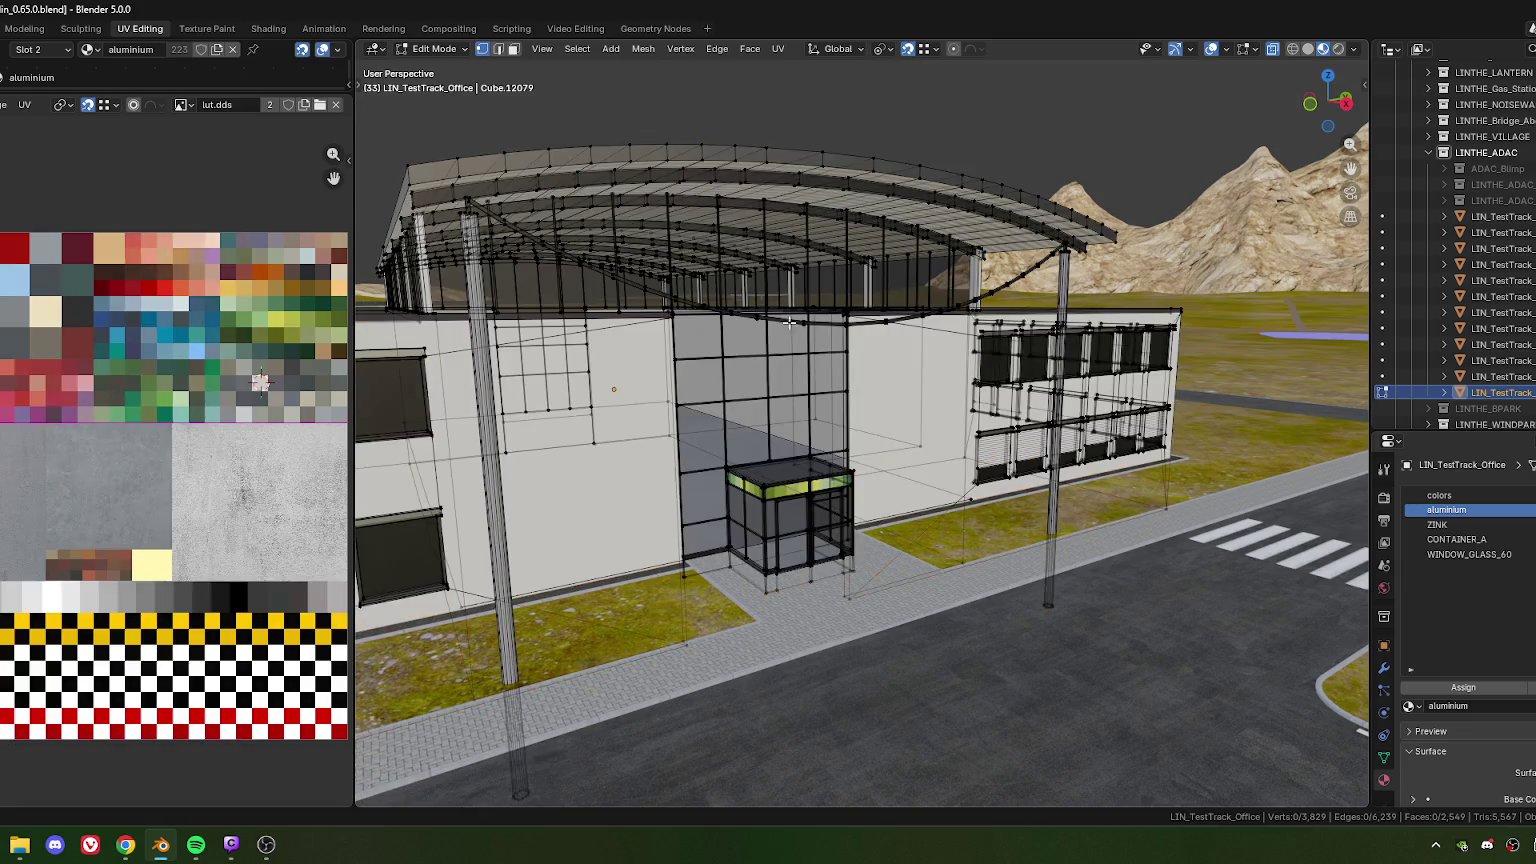
pyautogui.moveTo(860, 296); pyautogui.dragTo(806, 325, button='middle')
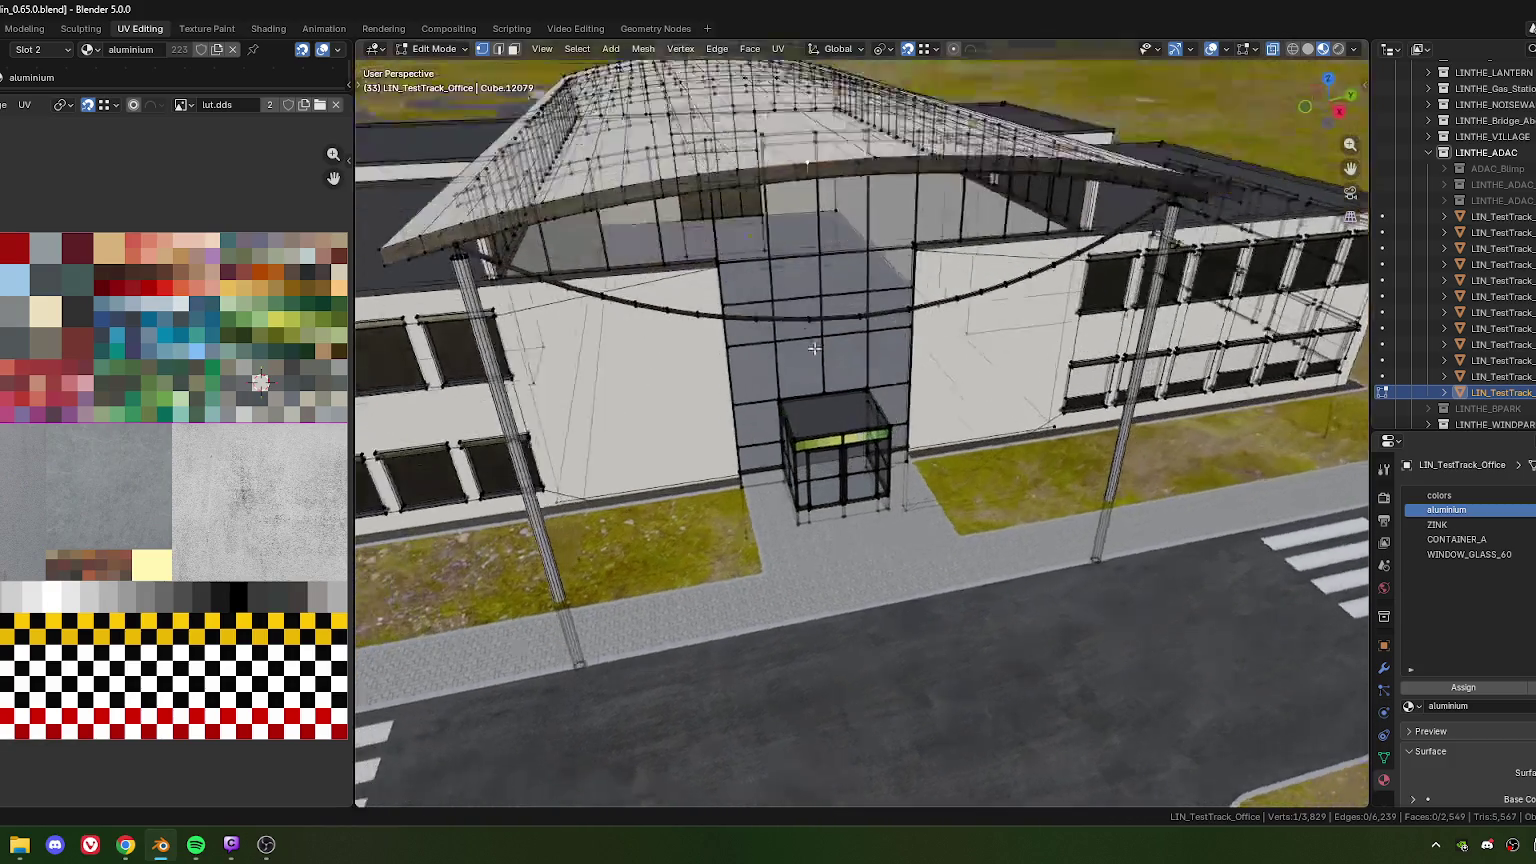
pyautogui.click(822, 320)
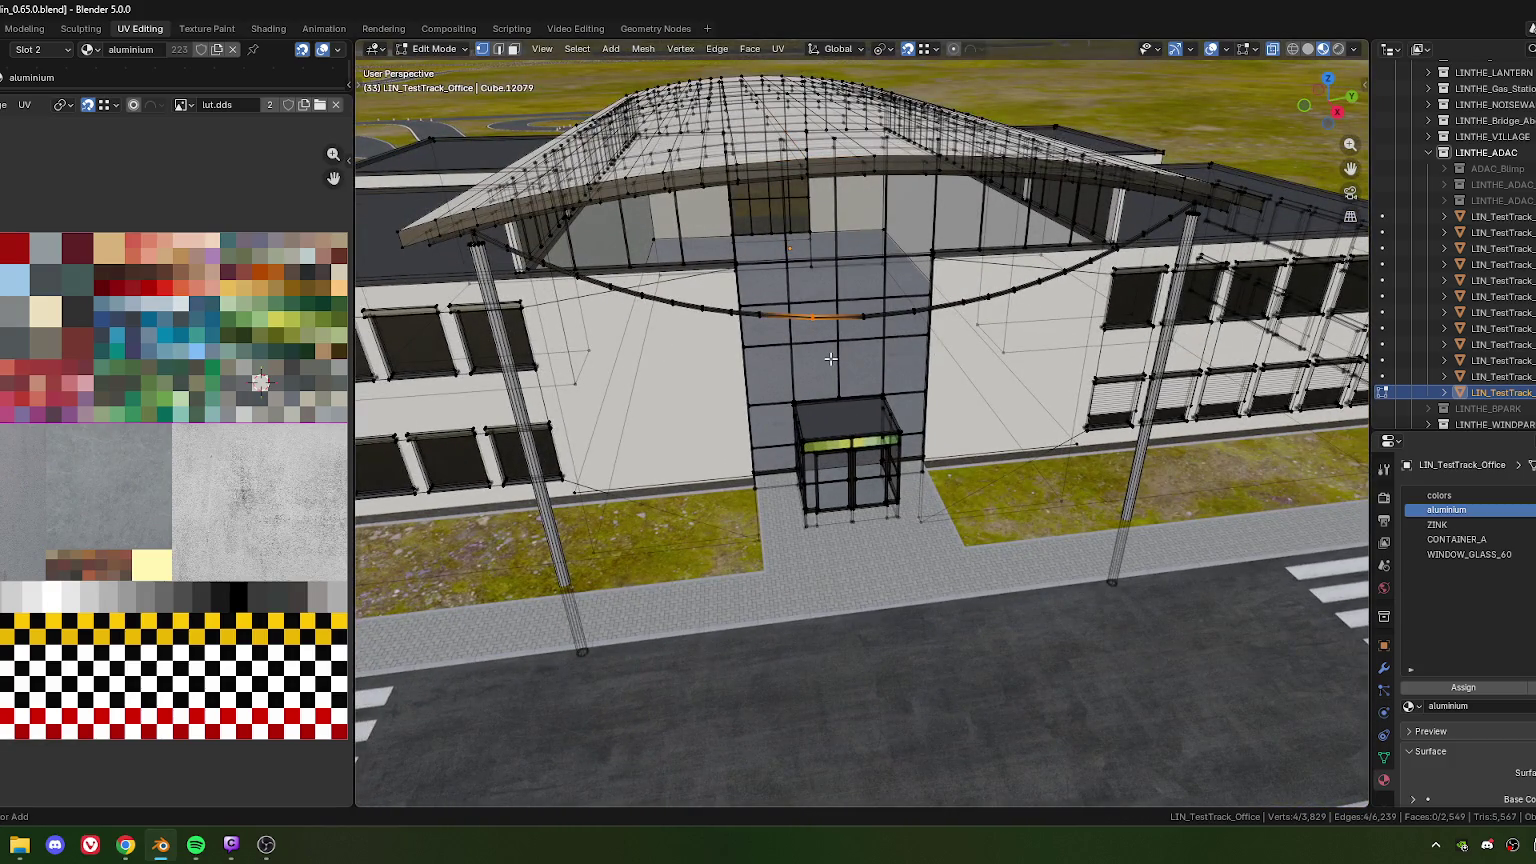
pyautogui.hotkey('ctrl', 'l')
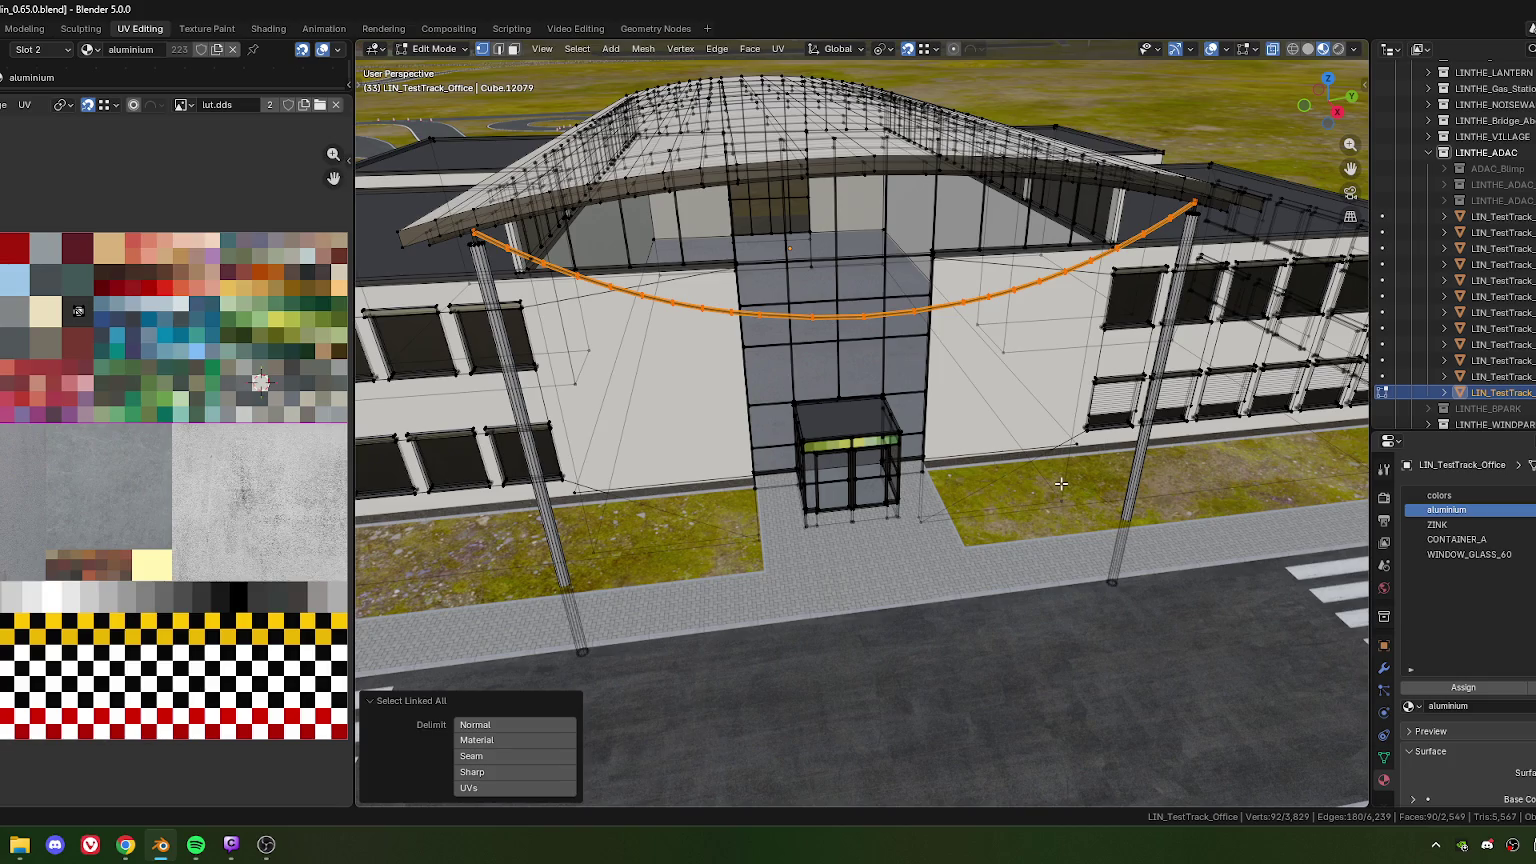
pyautogui.press('s')
pyautogui.press('z')
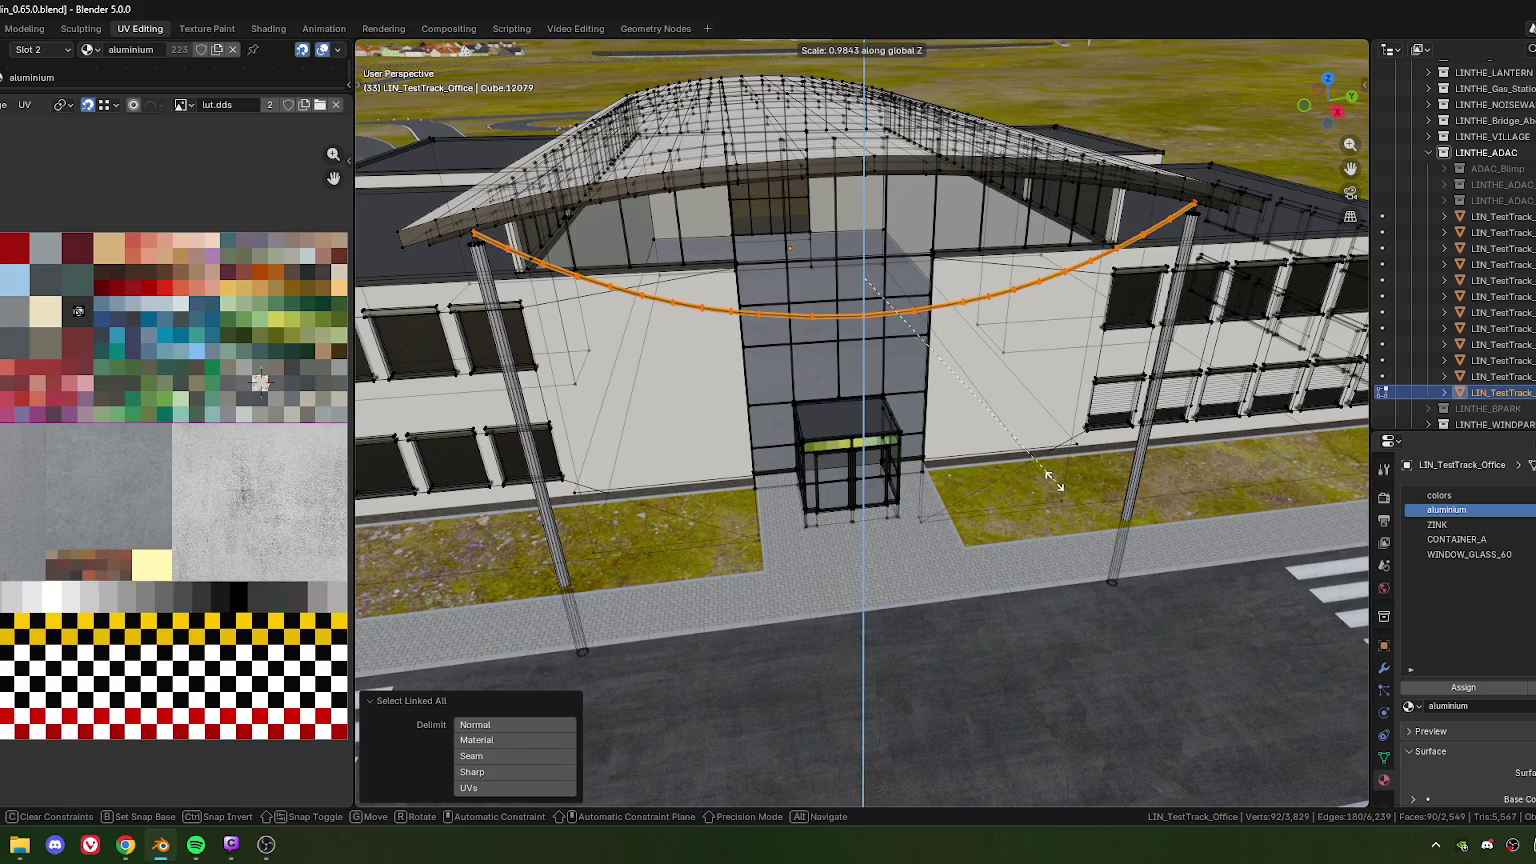
pyautogui.click(1015, 438)
# Raise the cable 0.33155 m along Z toward the post tops
pyautogui.moveTo(1015, 438)
pyautogui.mouseDown(button='middle')
pyautogui.moveTo(640, 440)
pyautogui.moveTo(828, 541)
pyautogui.mouseUp(button='middle')
pyautogui.scroll(5, 603, 438)
pyautogui.press('g')
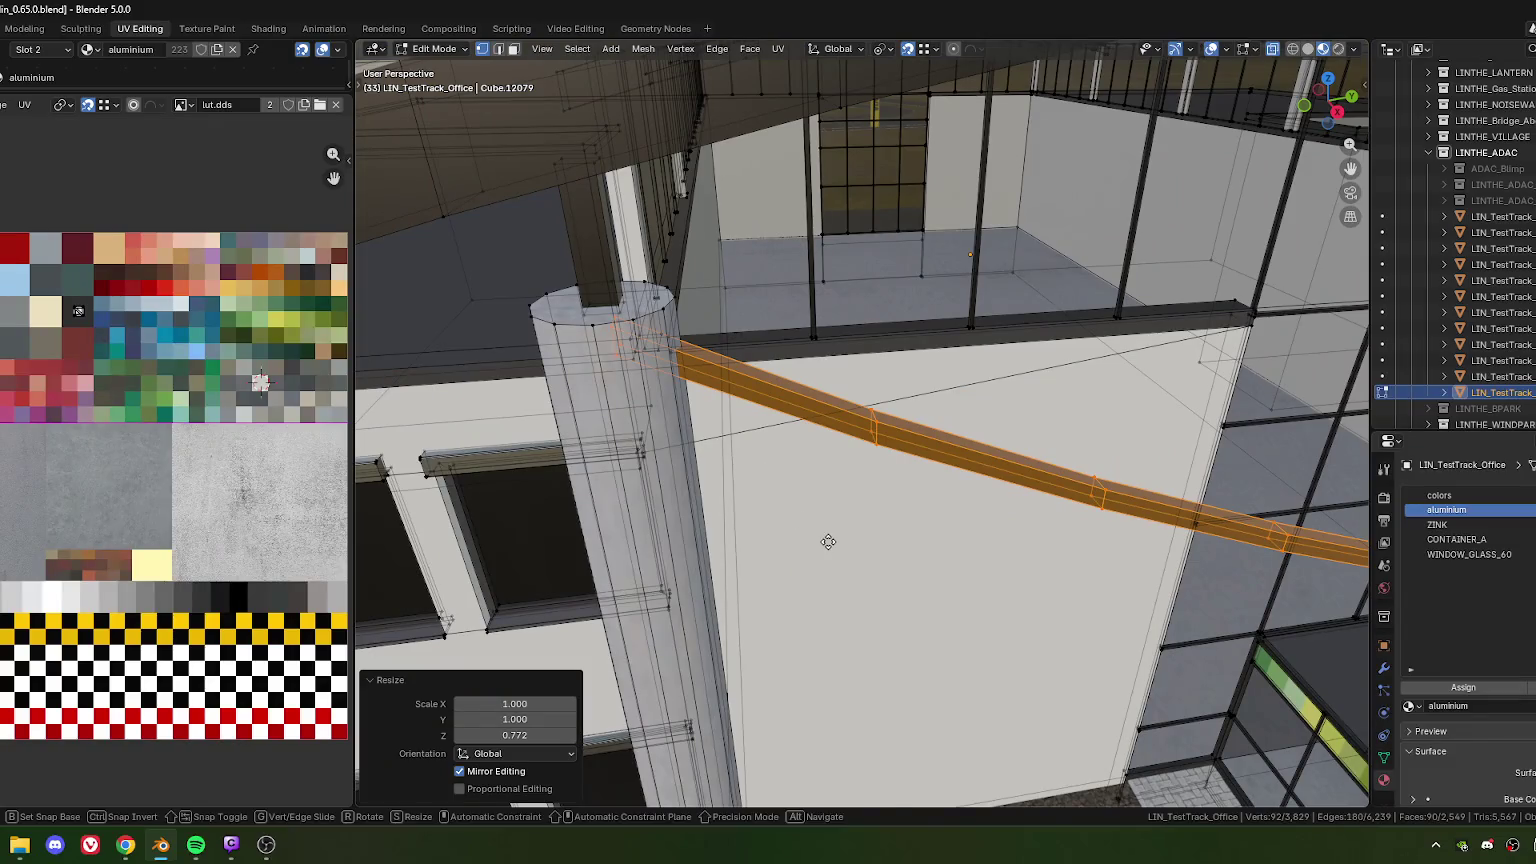
pyautogui.press('z')
pyautogui.moveTo(828, 541); pyautogui.dragTo(833, 463)
pyautogui.click(833, 462)
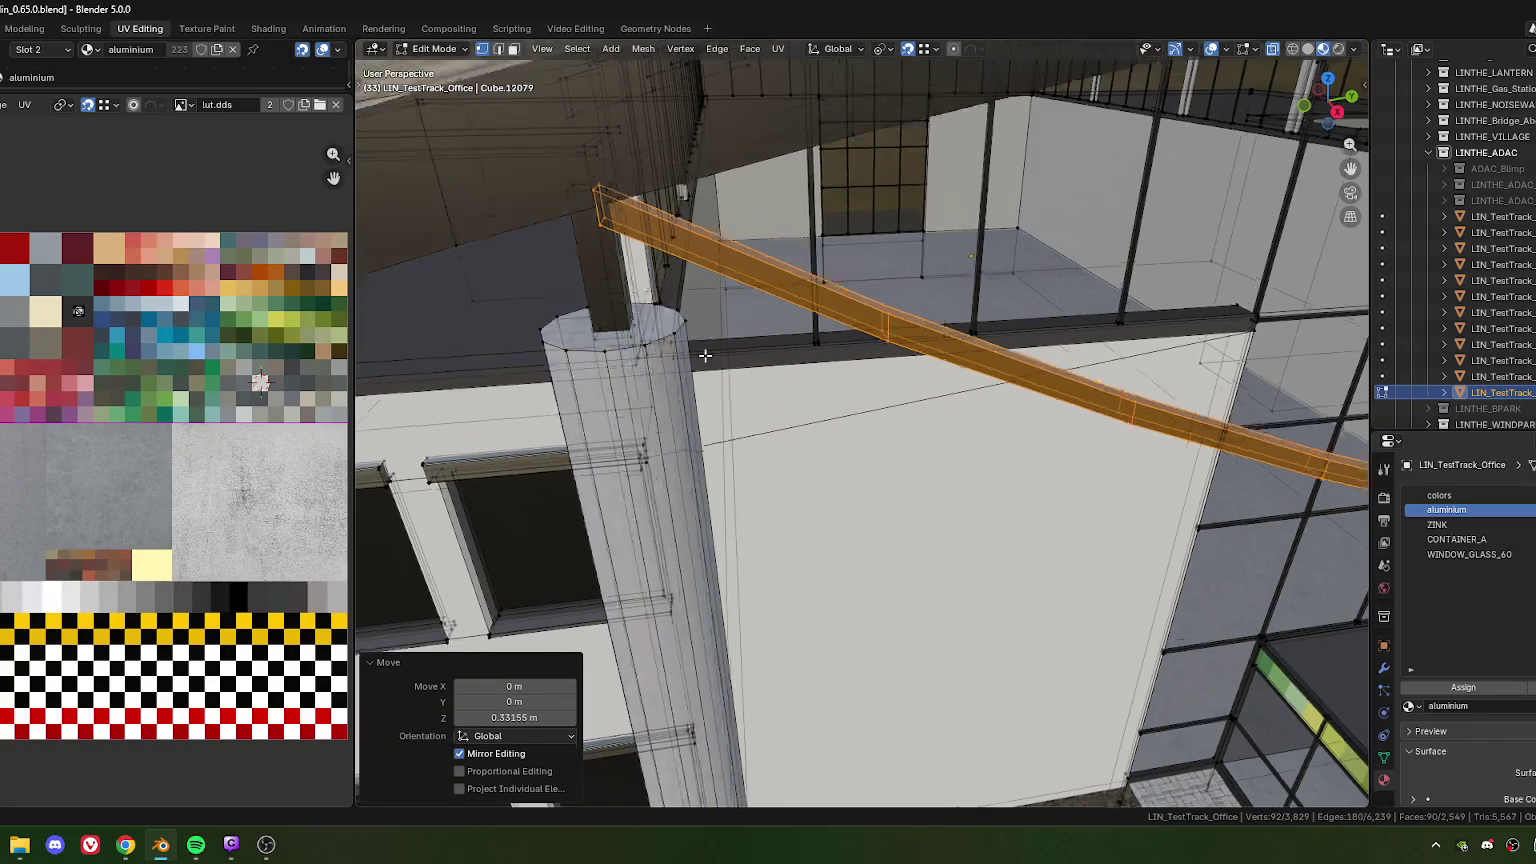
# Nudge the cable up a further 0.02 m so its ends sit on the posts
pyautogui.moveTo(705, 355)
pyautogui.mouseDown(button='middle')
pyautogui.moveTo(641, 315)
pyautogui.moveTo(754, 423)
pyautogui.mouseUp(button='middle')
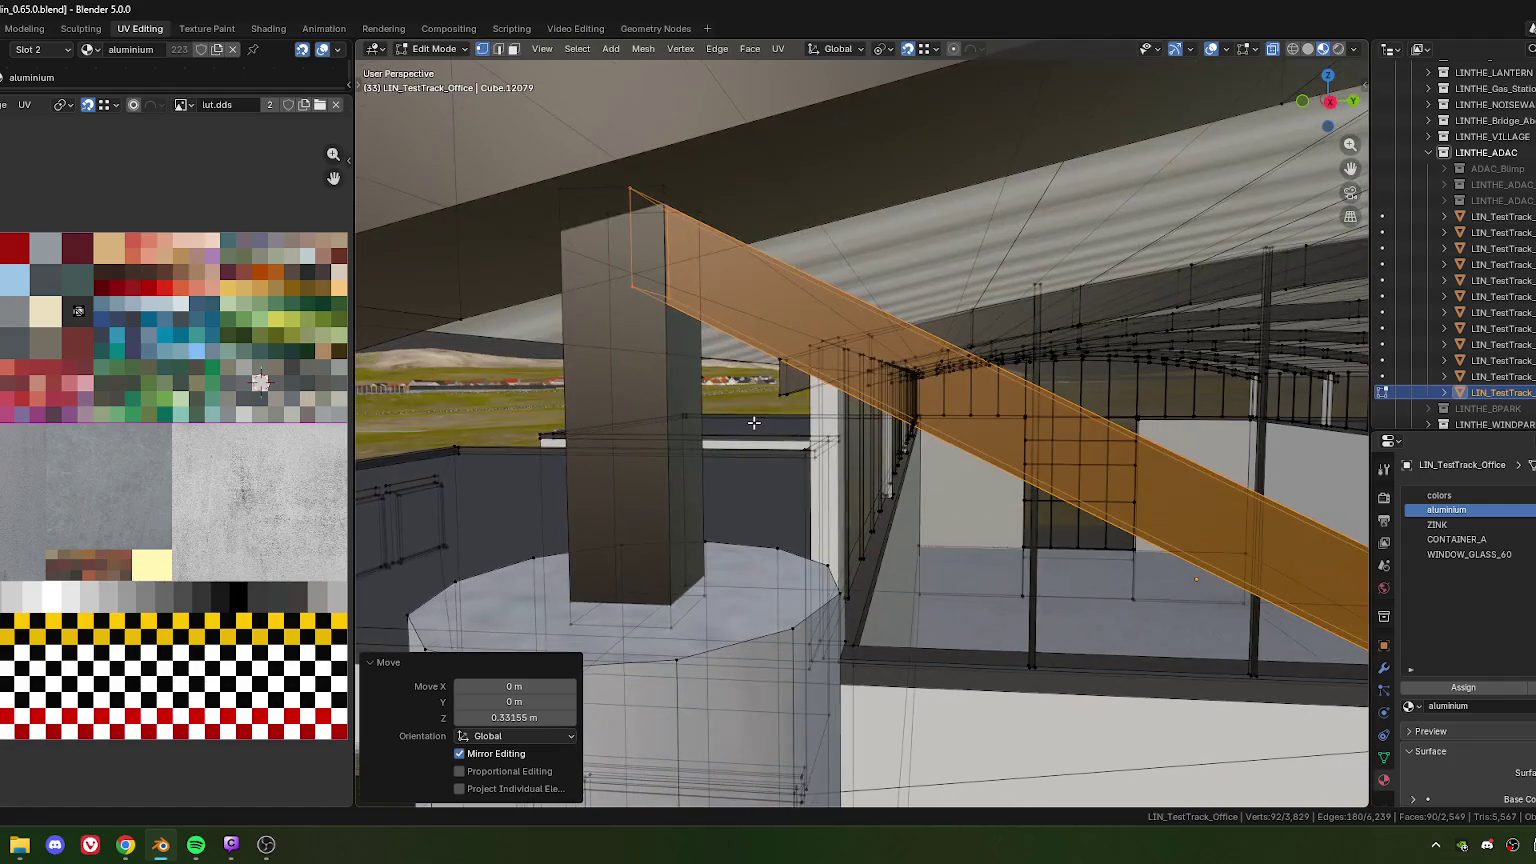
pyautogui.keyDown('shift'); pyautogui.moveTo(713, 203); pyautogui.dragTo(715, 243, button='middle'); pyautogui.keyUp('shift')
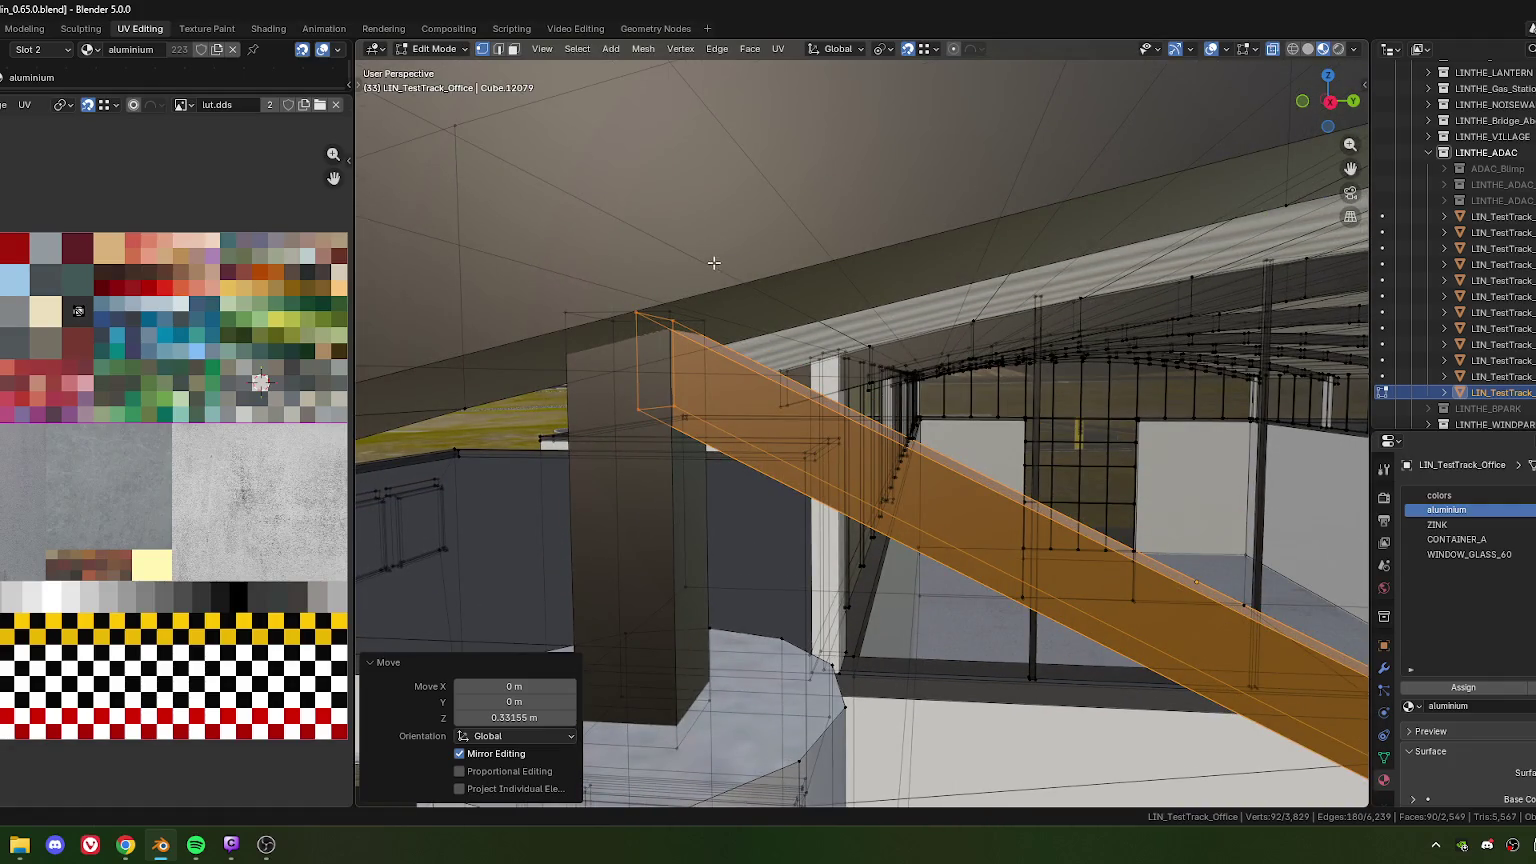
pyautogui.press('g')
pyautogui.press('z')
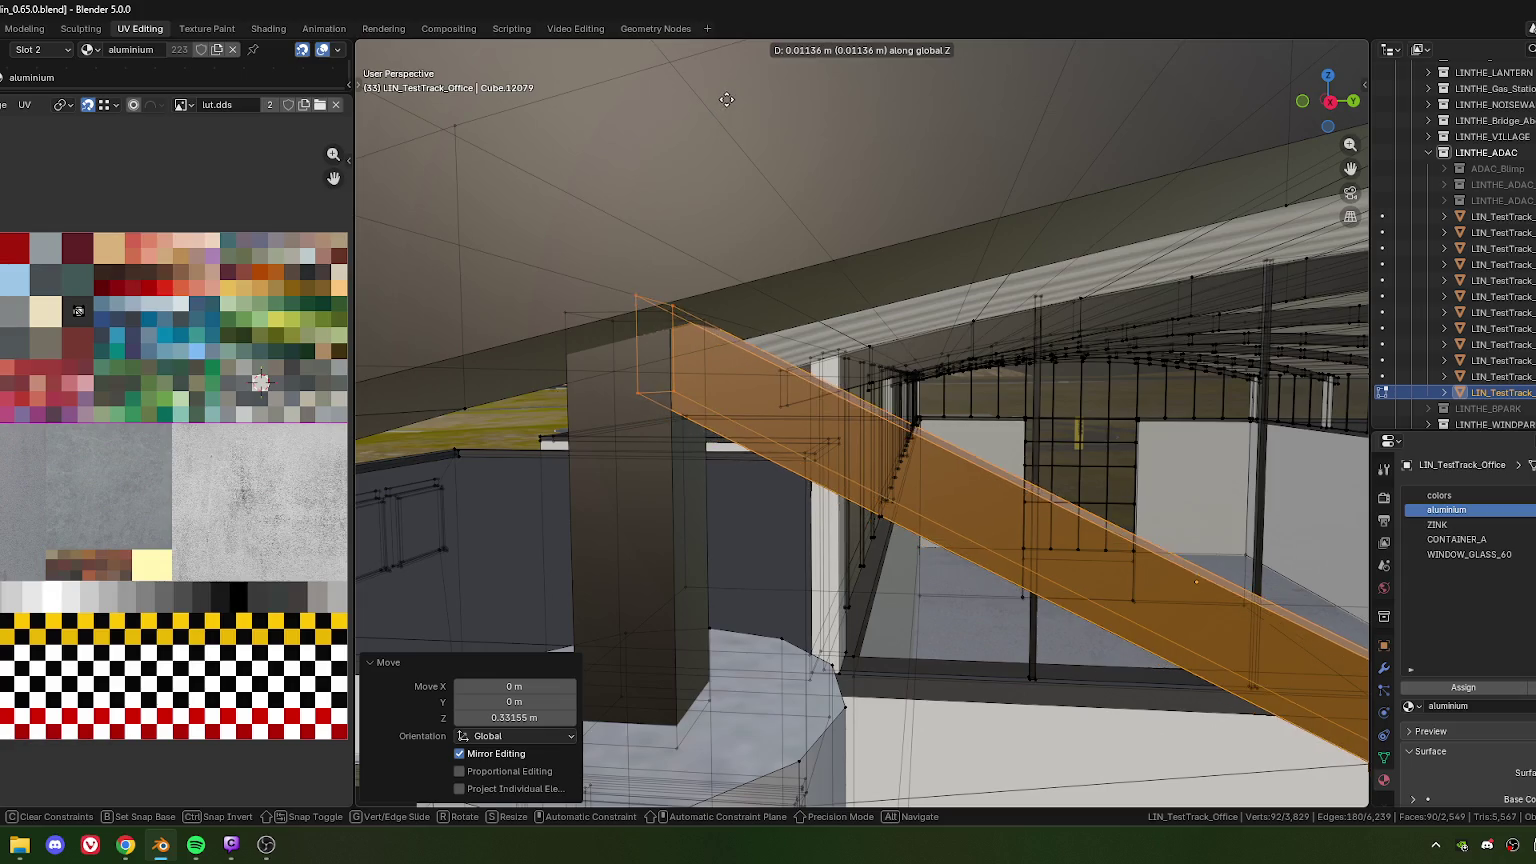
pyautogui.click(728, 83)
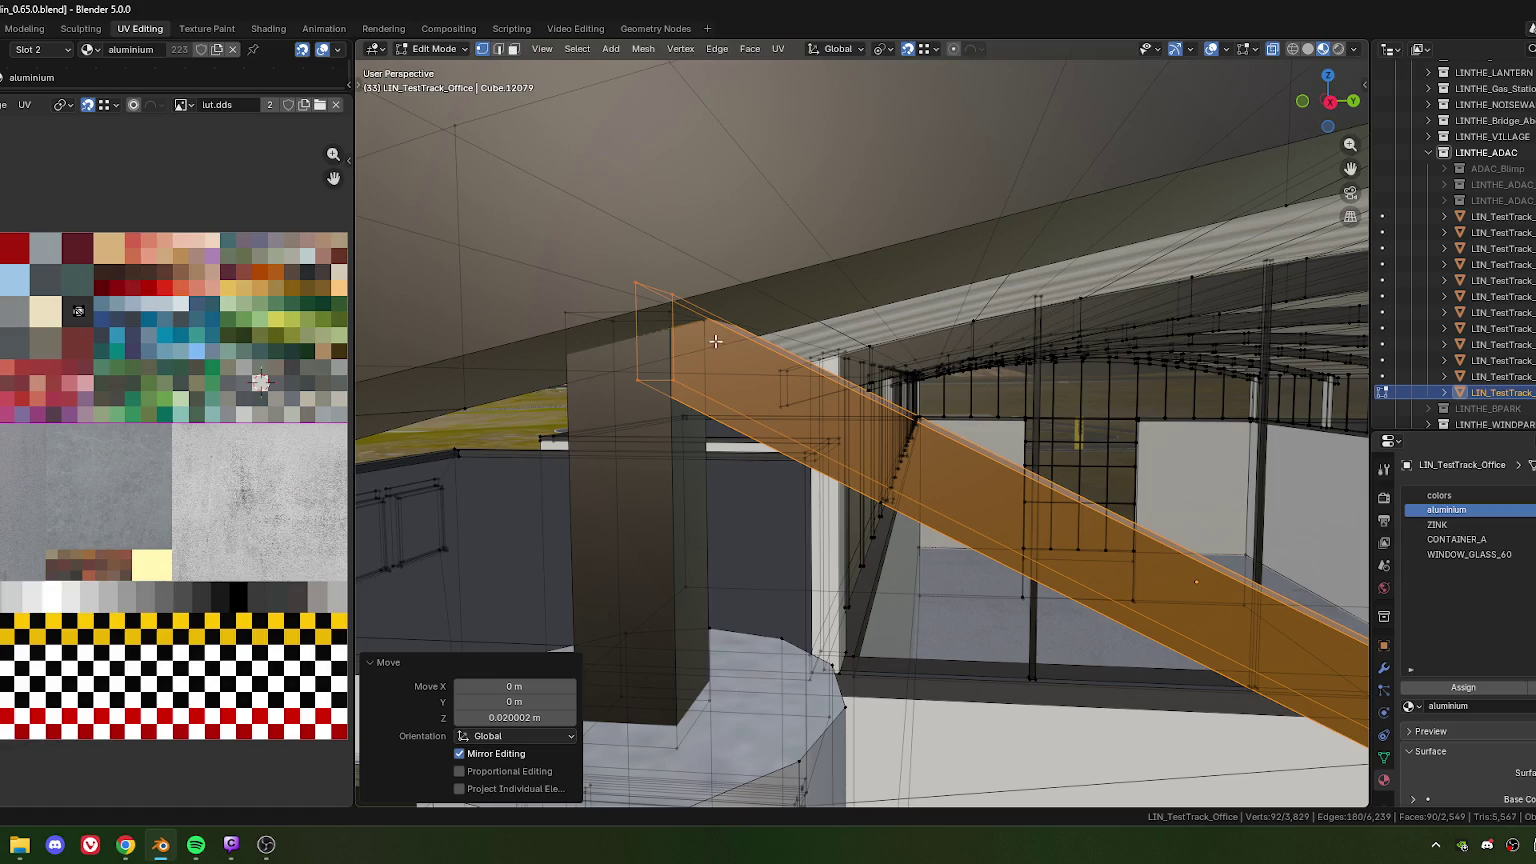
pyautogui.scroll(-2, 723, 363)
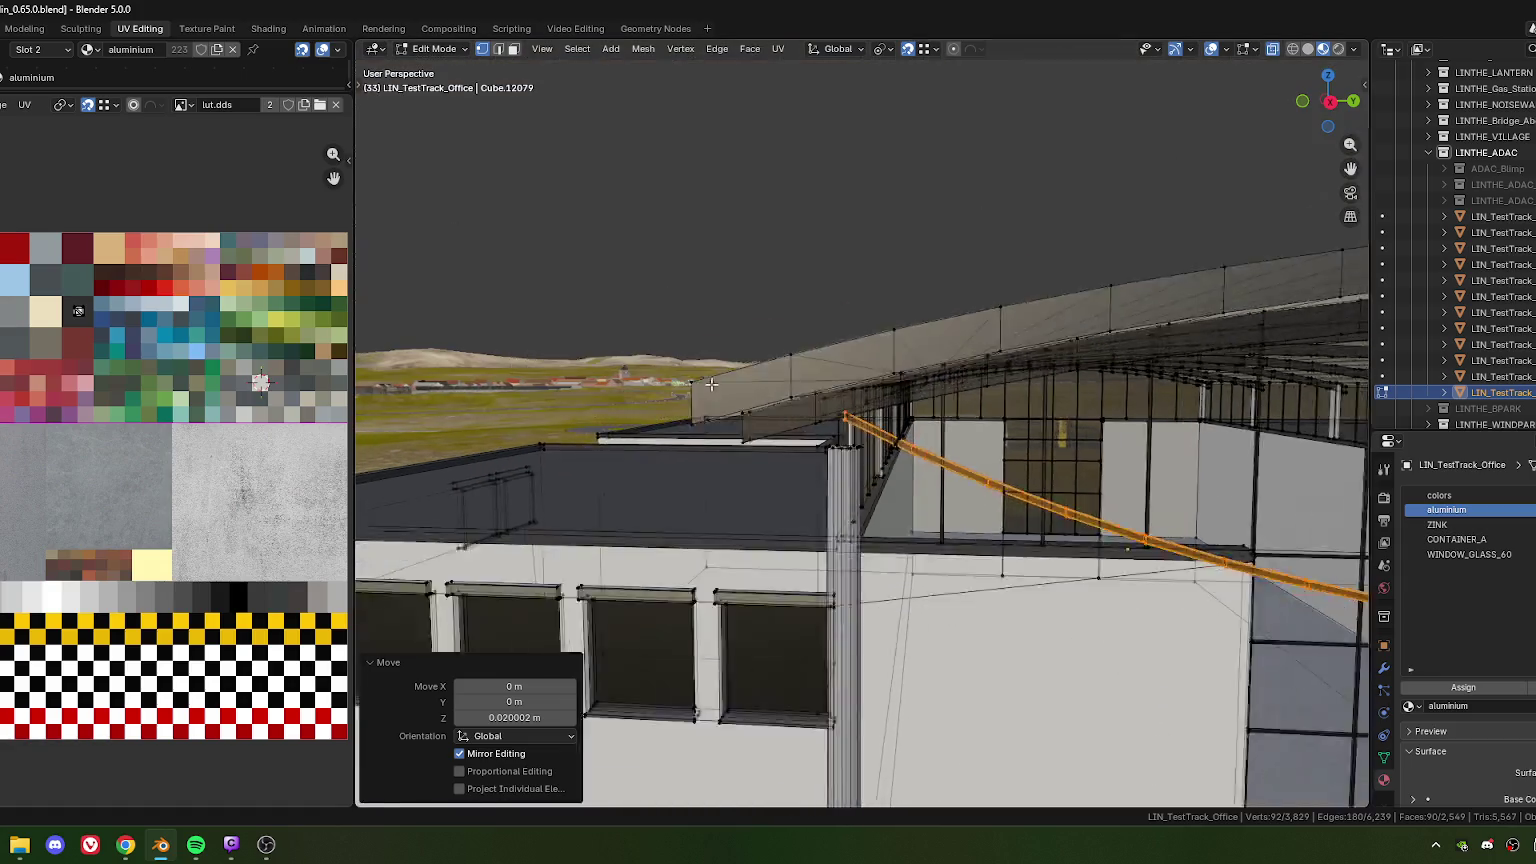
pyautogui.scroll(-2, 750, 390)
pyautogui.scroll(-2, 780, 420)
pyautogui.scroll(-3, 820, 455)
pyautogui.moveTo(820, 455)
pyautogui.mouseDown(button='middle')
pyautogui.moveTo(798, 471)
pyautogui.moveTo(770, 438)
pyautogui.moveTo(865, 439)
pyautogui.moveTo(917, 478)
pyautogui.moveTo(898, 382)
pyautogui.mouseUp(button='middle')
pyautogui.press('Tab')
pyautogui.scroll(3, 899, 385)
pyautogui.scroll(2, 926, 400)
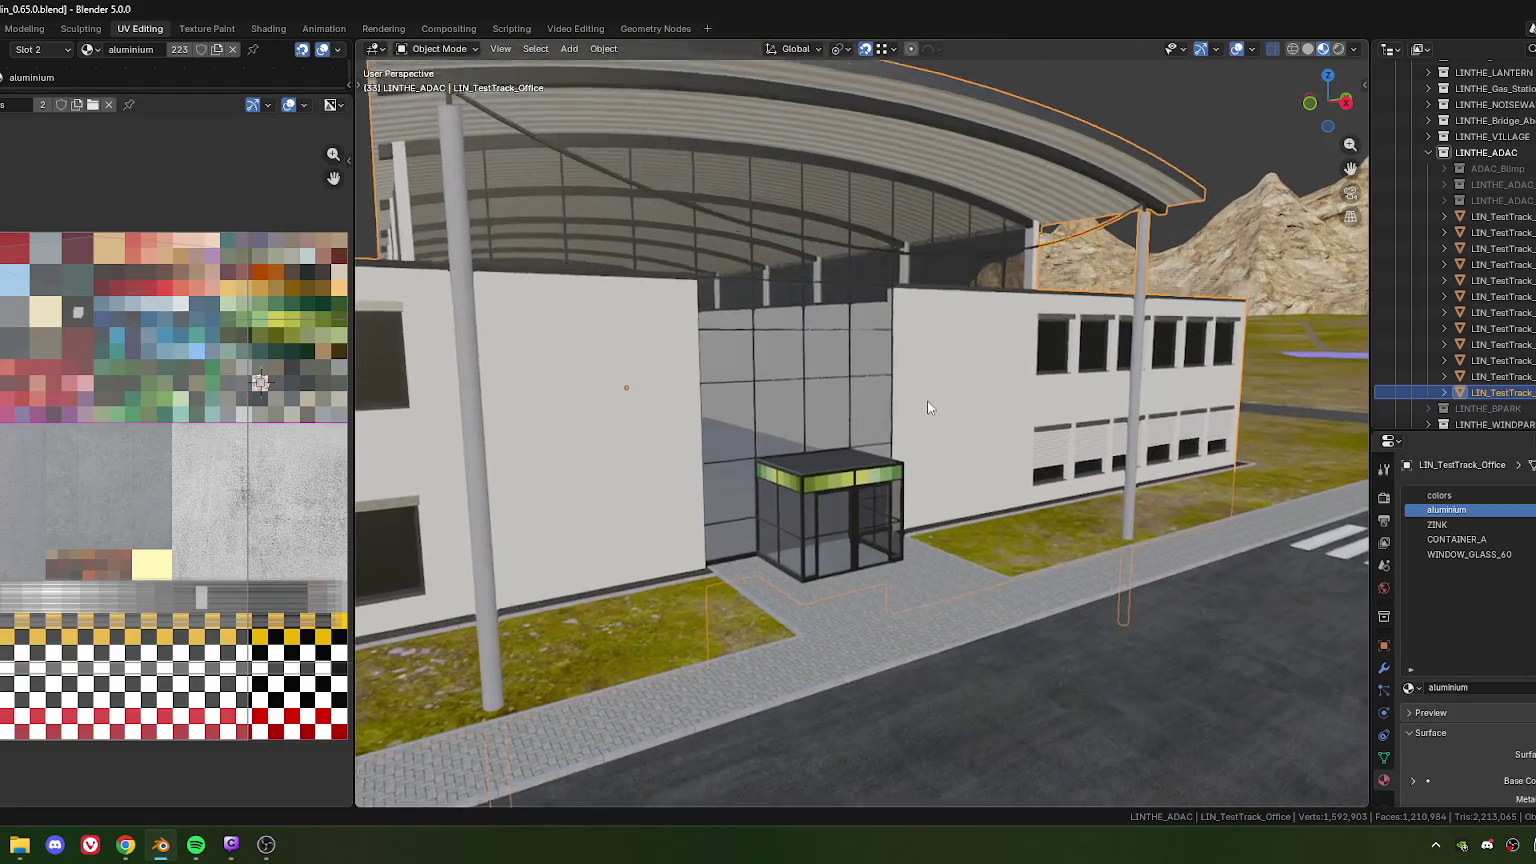
pyautogui.scroll(1, 940, 432)
pyautogui.moveTo(940, 432); pyautogui.dragTo(866, 456, button='middle')
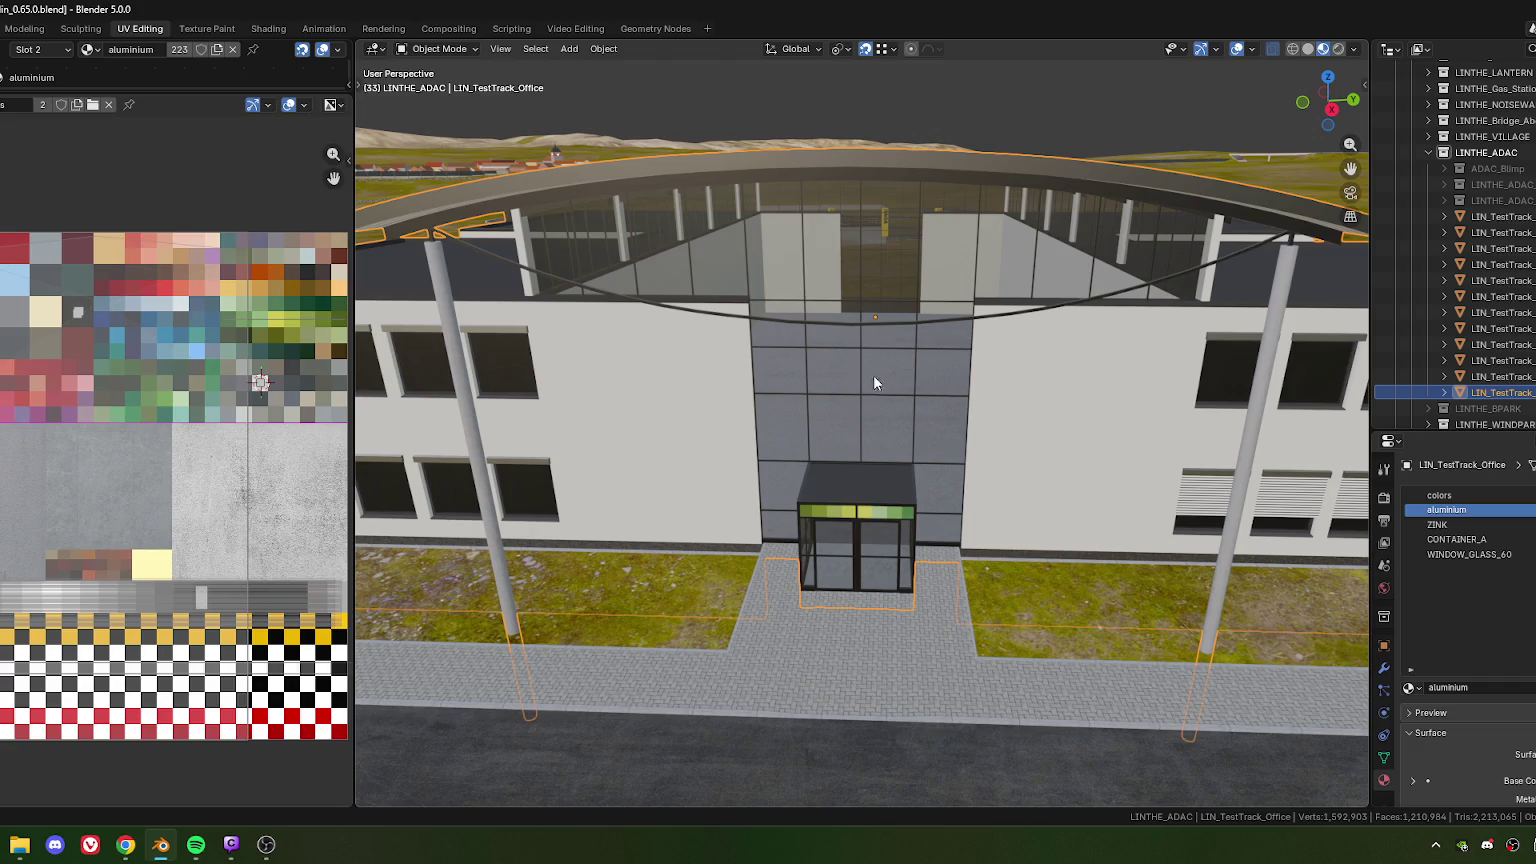
pyautogui.moveTo(834, 268); pyautogui.dragTo(804, 318, button='middle')
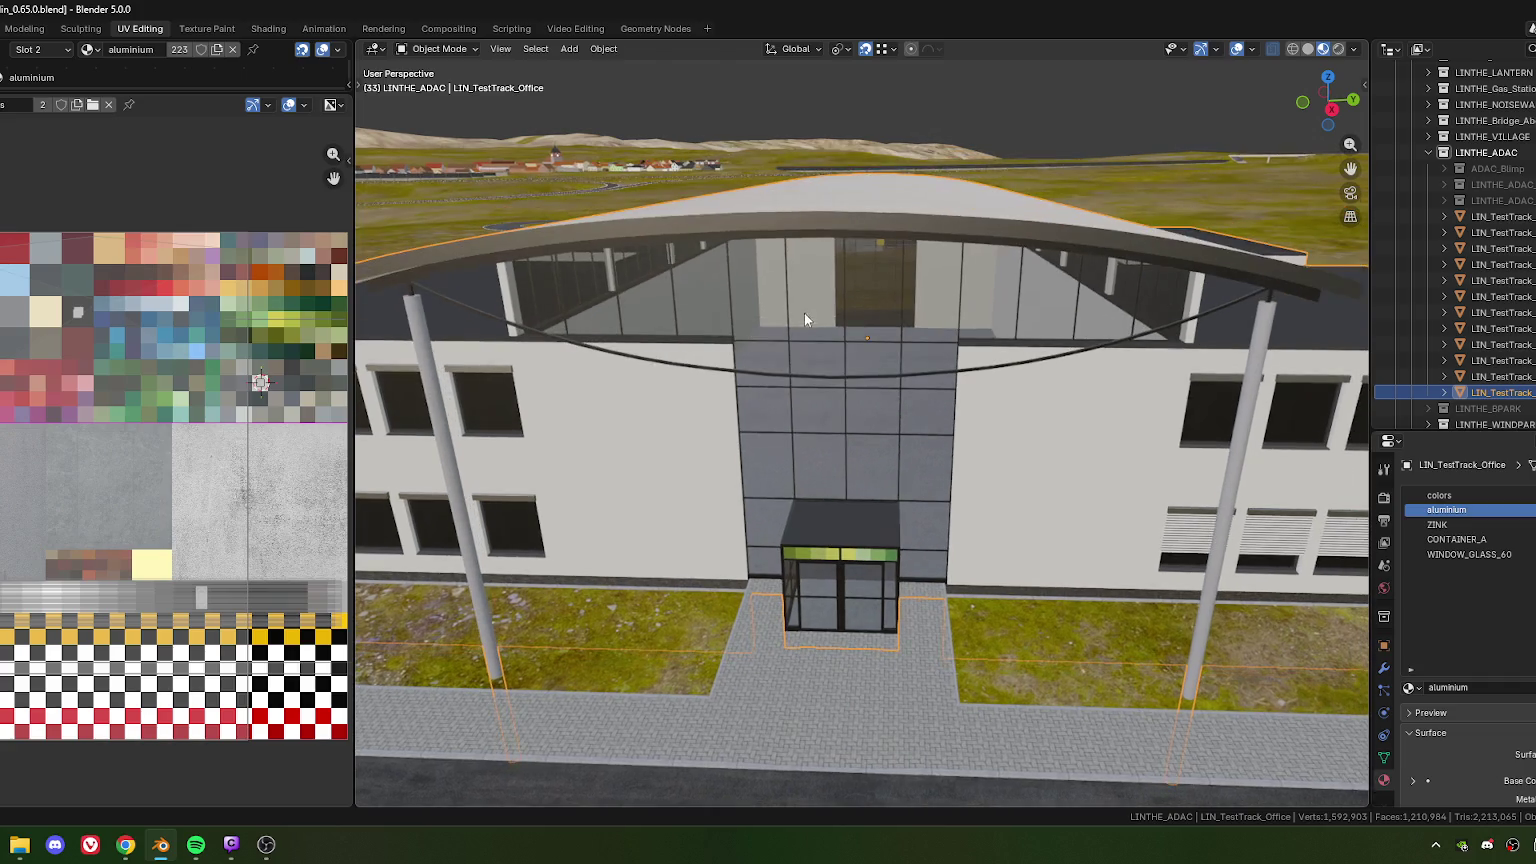
pyautogui.moveTo(614, 318); pyautogui.dragTo(634, 307, button='middle')
# Back in Edit Mode, pick one hanger post edge and Ctrl+L select the whole post
pyautogui.press('Tab')
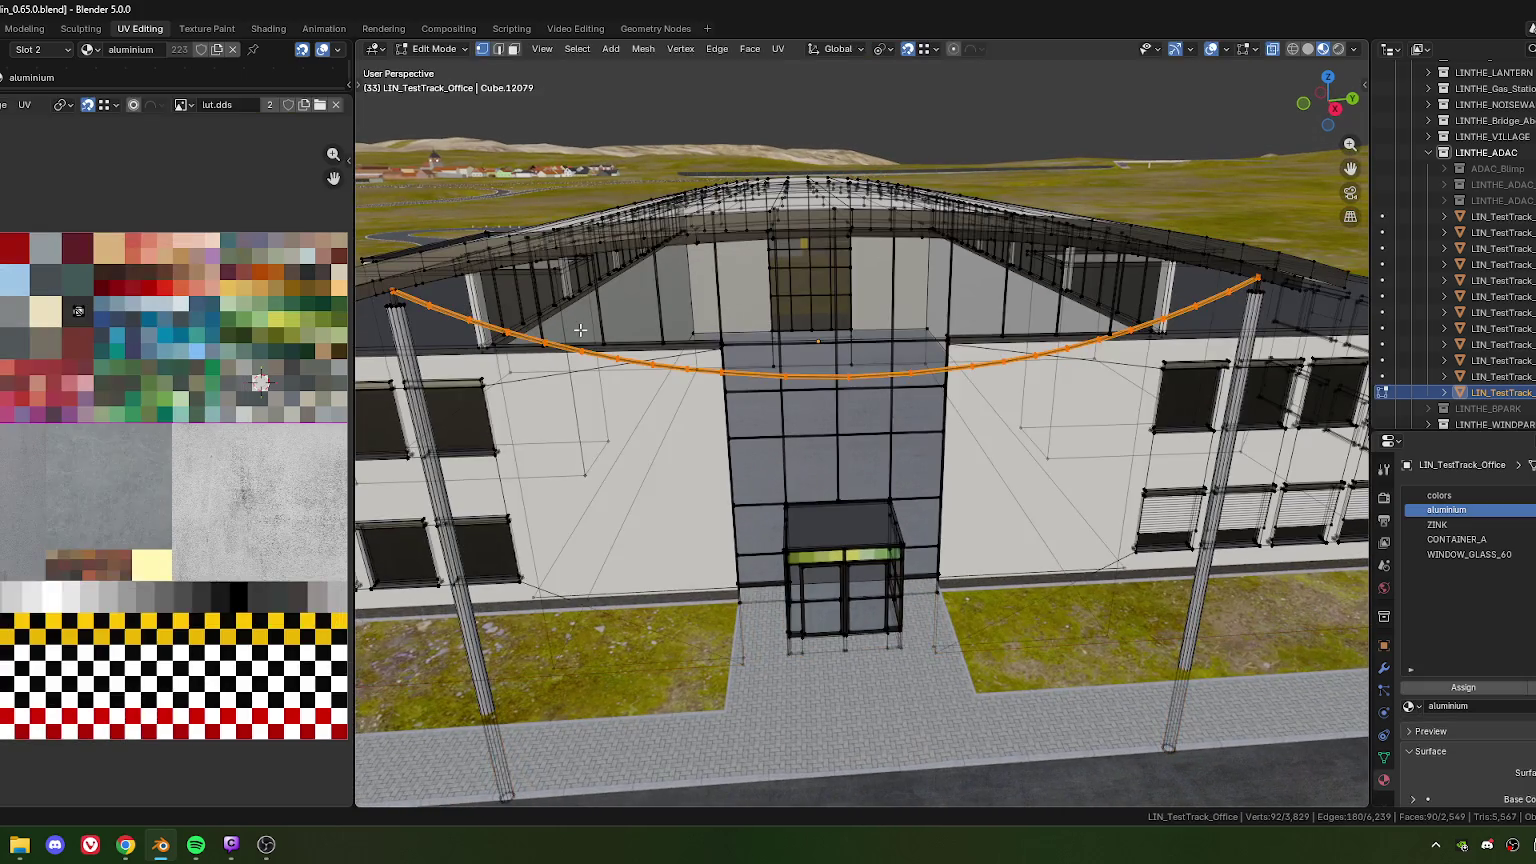
pyautogui.moveTo(503, 313); pyautogui.dragTo(772, 375, button='middle')
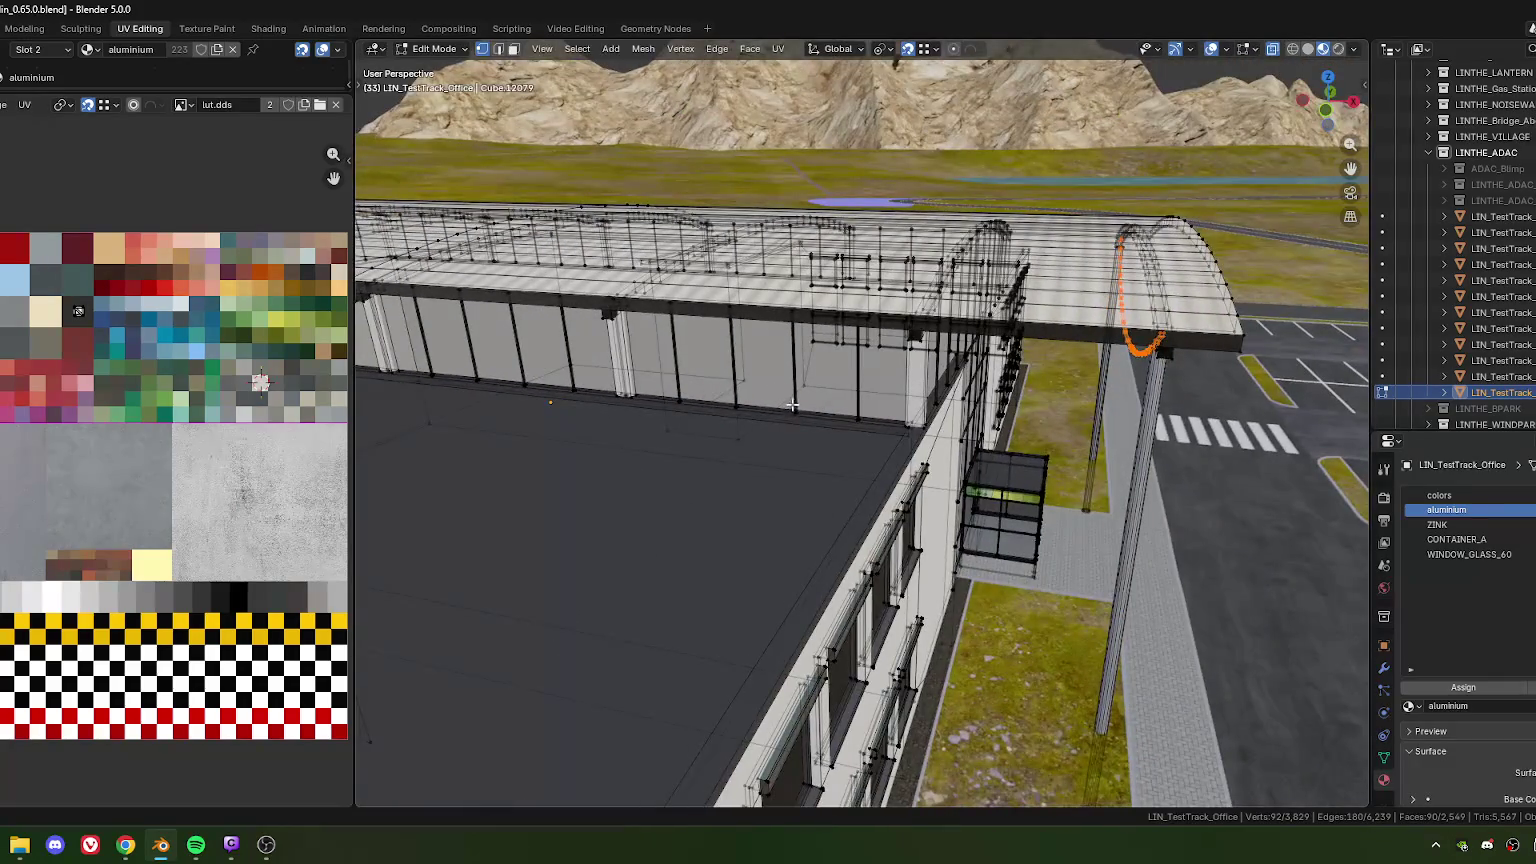
pyautogui.click(792, 405)
pyautogui.hotkey('ctrl', 'l')
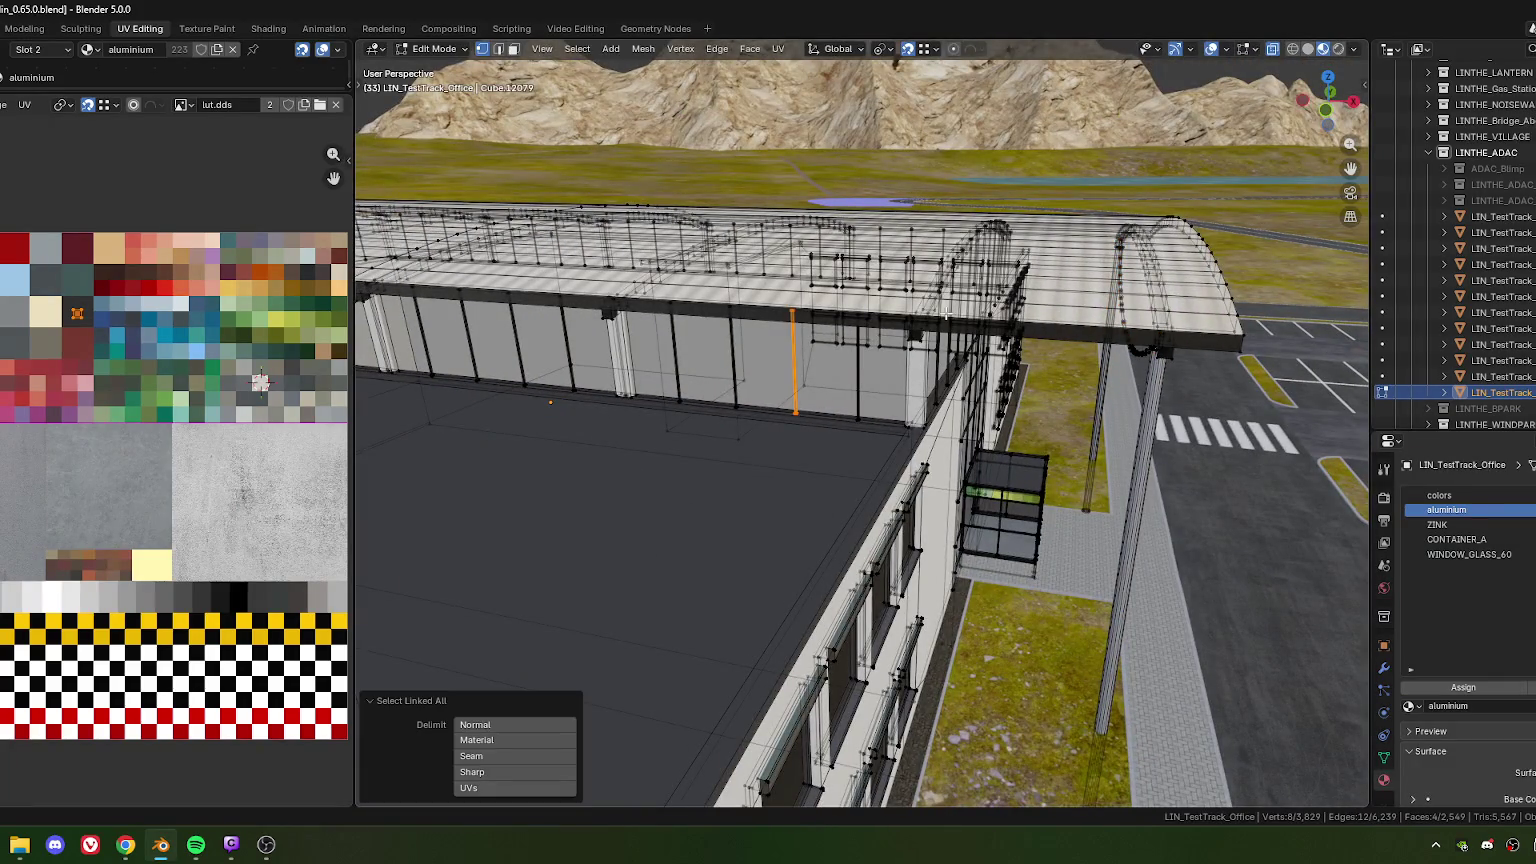
pyautogui.moveTo(946, 316); pyautogui.dragTo(787, 458, button='middle')
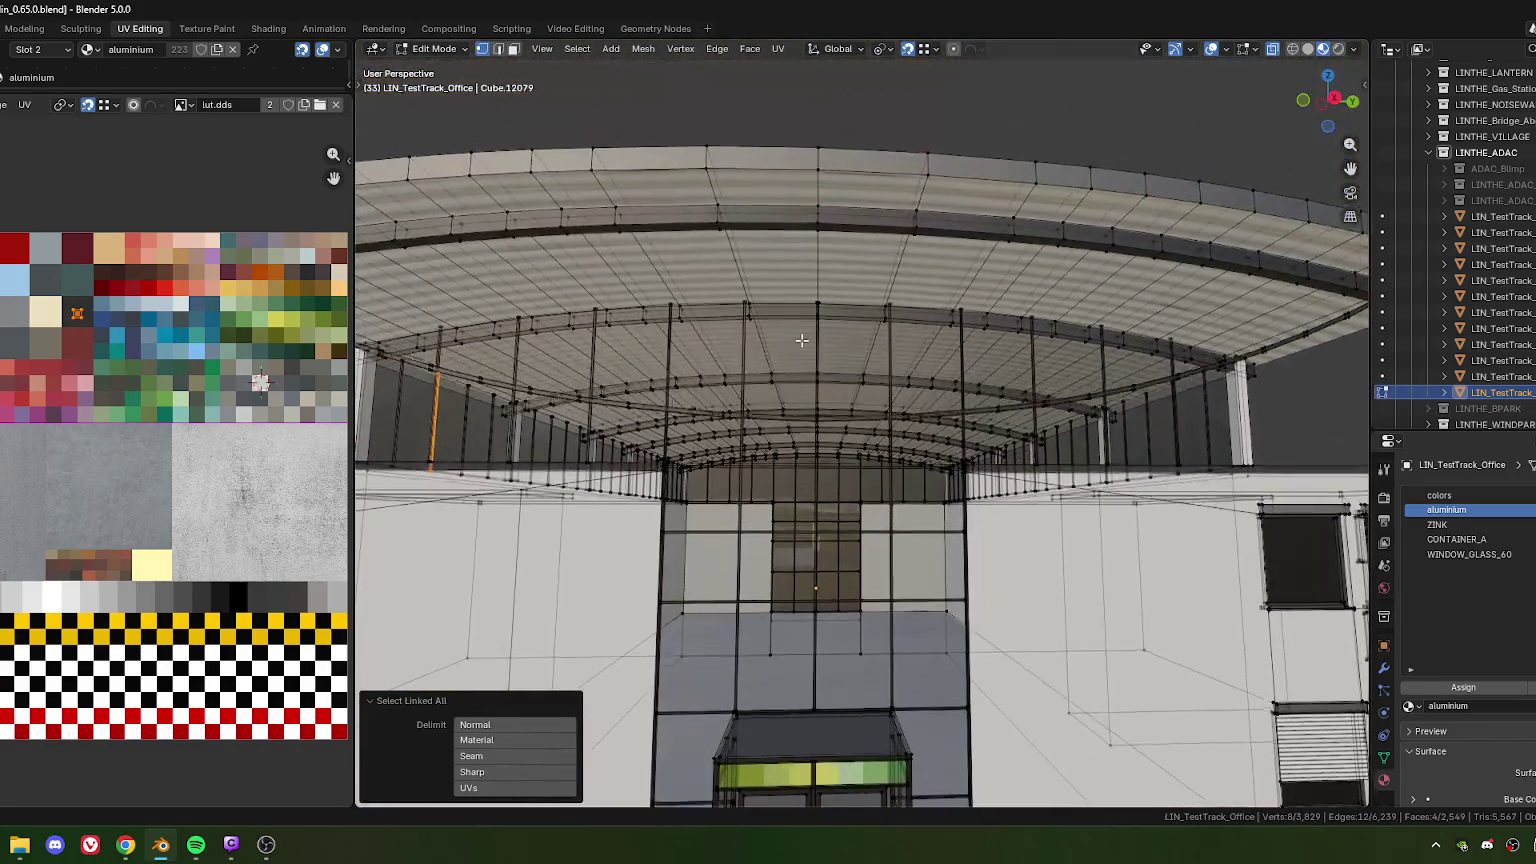
pyautogui.moveTo(750, 296); pyautogui.dragTo(806, 314, button='middle')
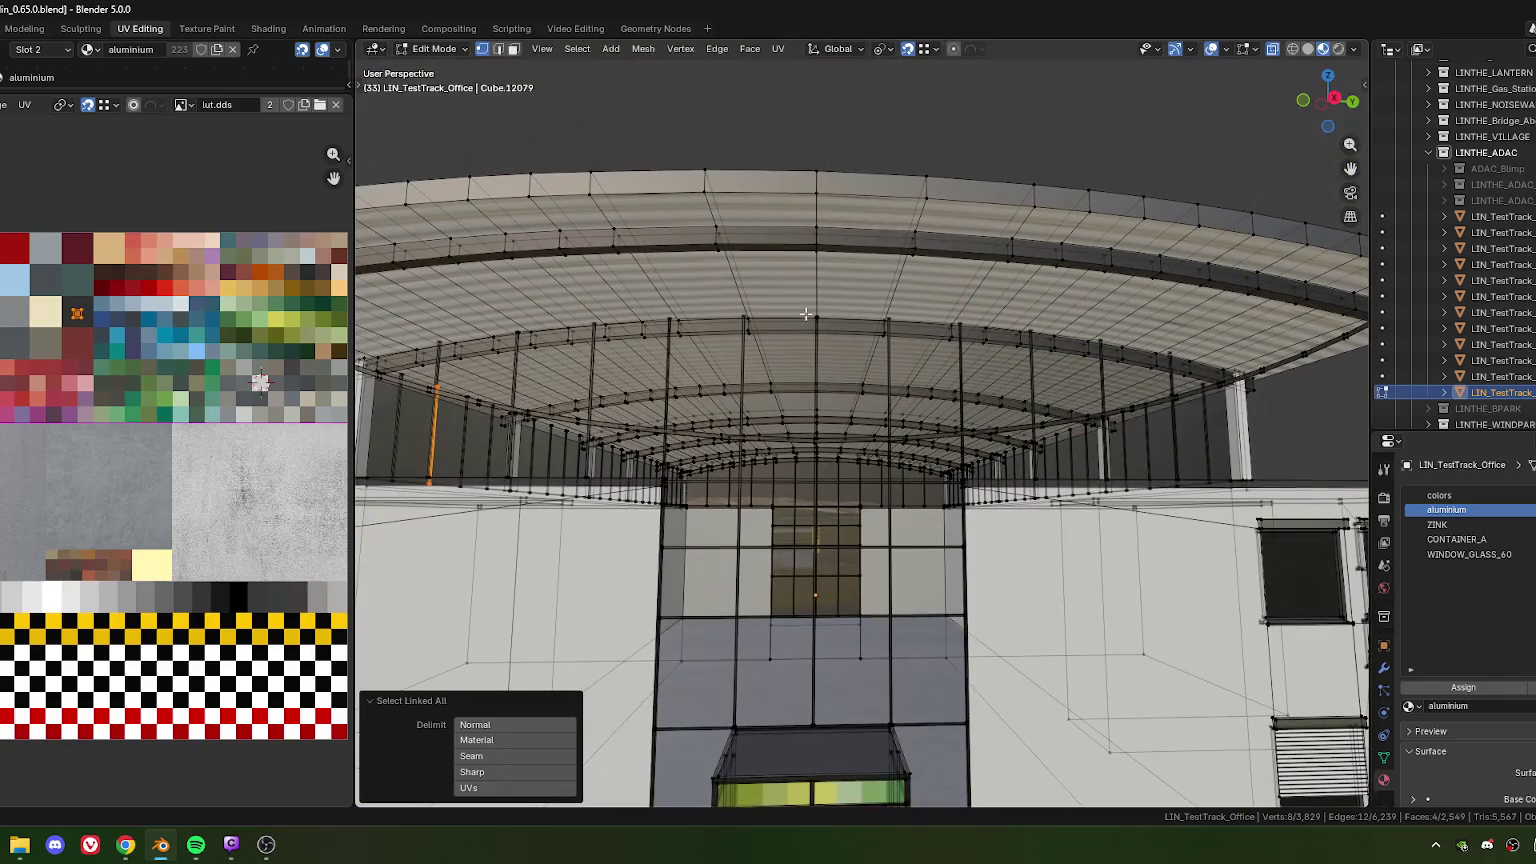
# Duplicate the hanger post and place the copy at the canopy roof centre
pyautogui.hotkey('shift', 'd')
pyautogui.click(818, 245)
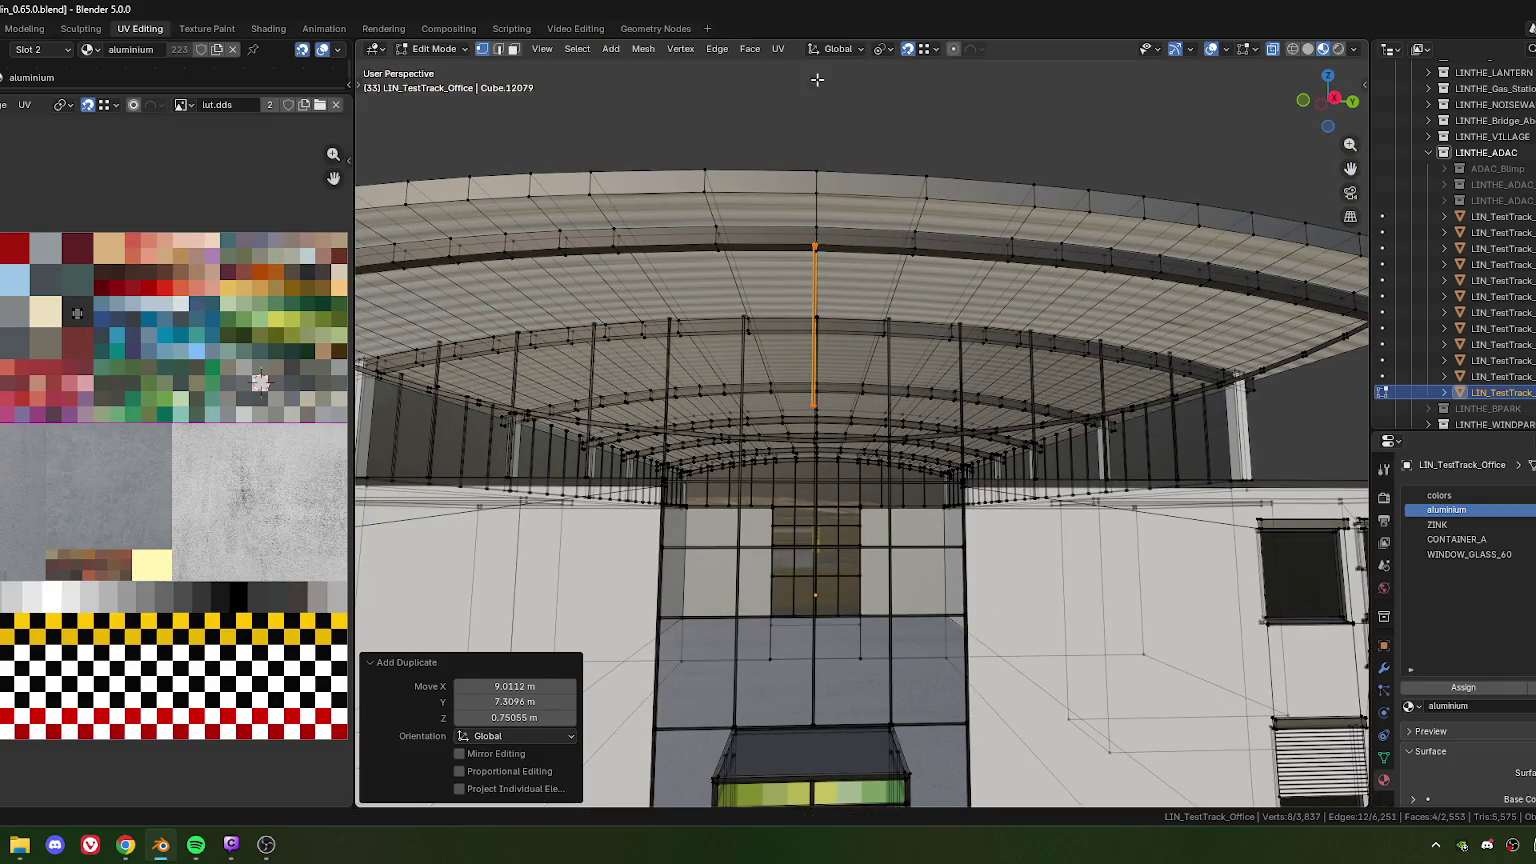
pyautogui.click(884, 49)
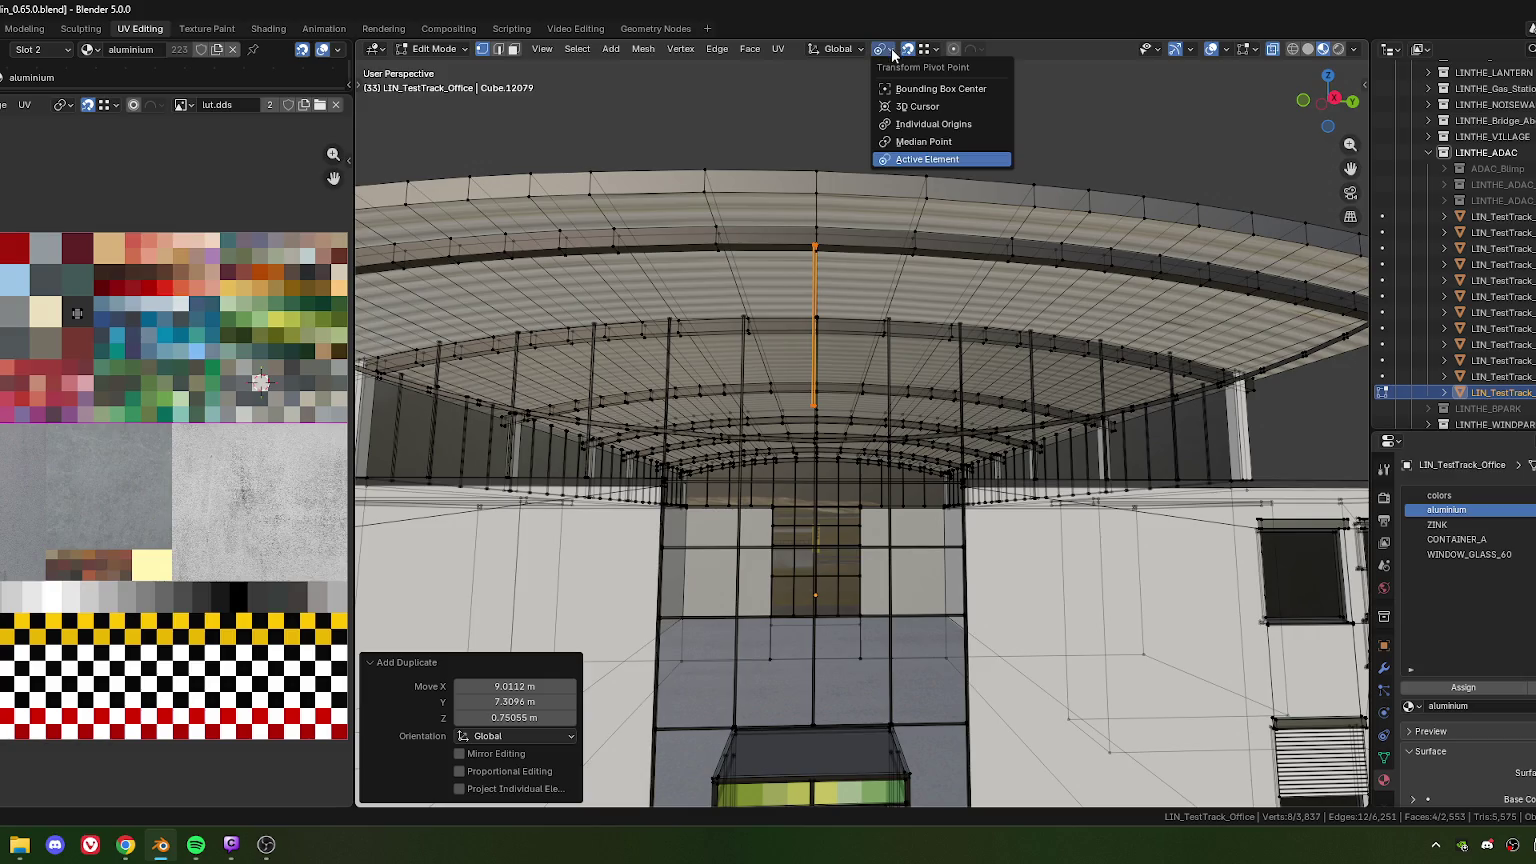
pyautogui.click(938, 49)
pyautogui.click(938, 49)
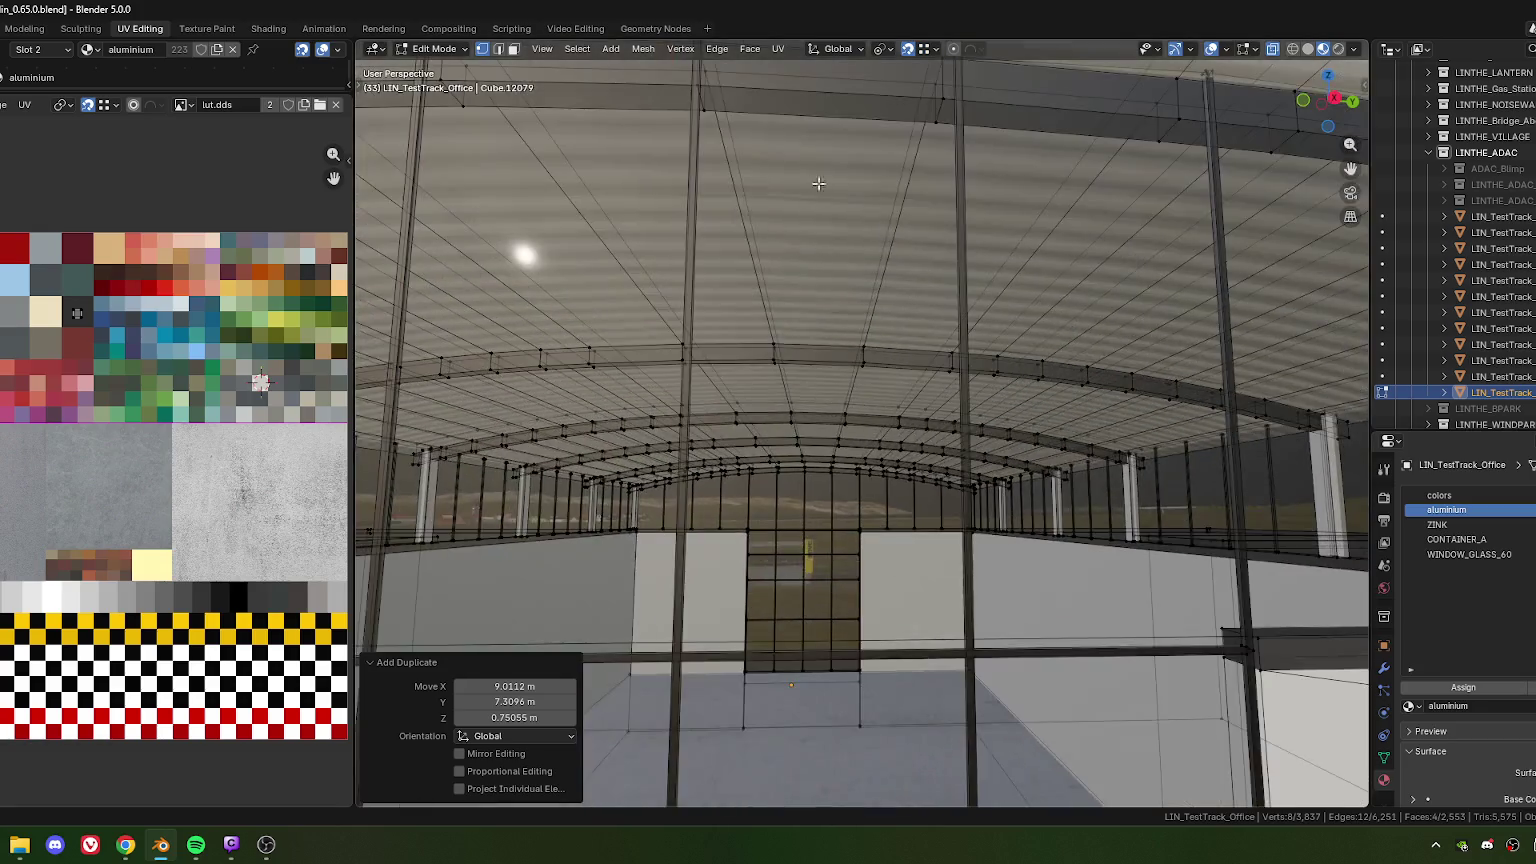
pyautogui.moveTo(794, 229); pyautogui.dragTo(815, 301, button='middle')
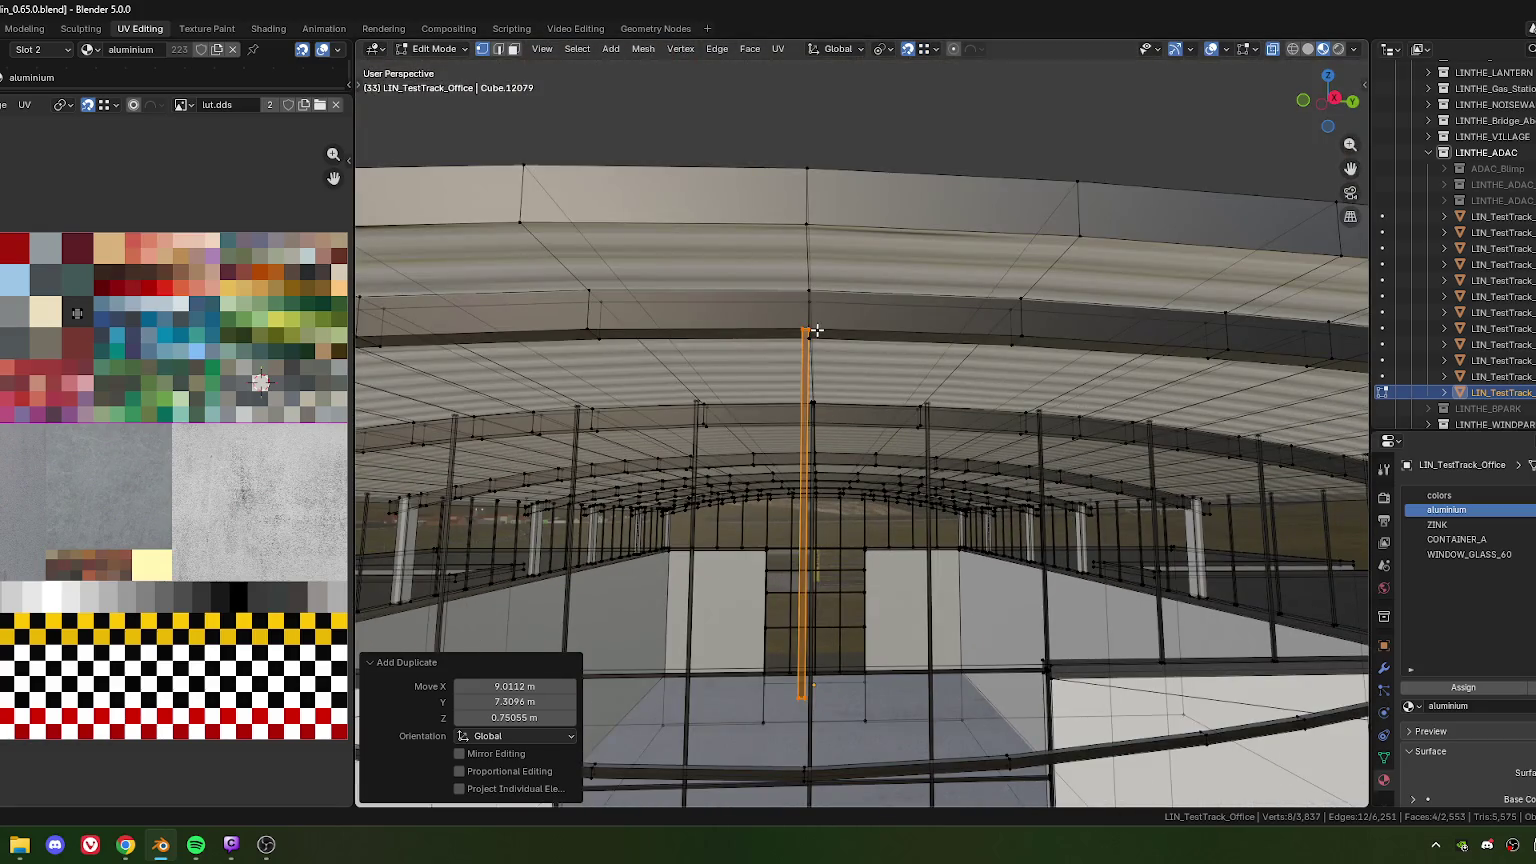
pyautogui.press('KP_Decimal')
pyautogui.moveTo(899, 198); pyautogui.dragTo(735, 315, button='middle')
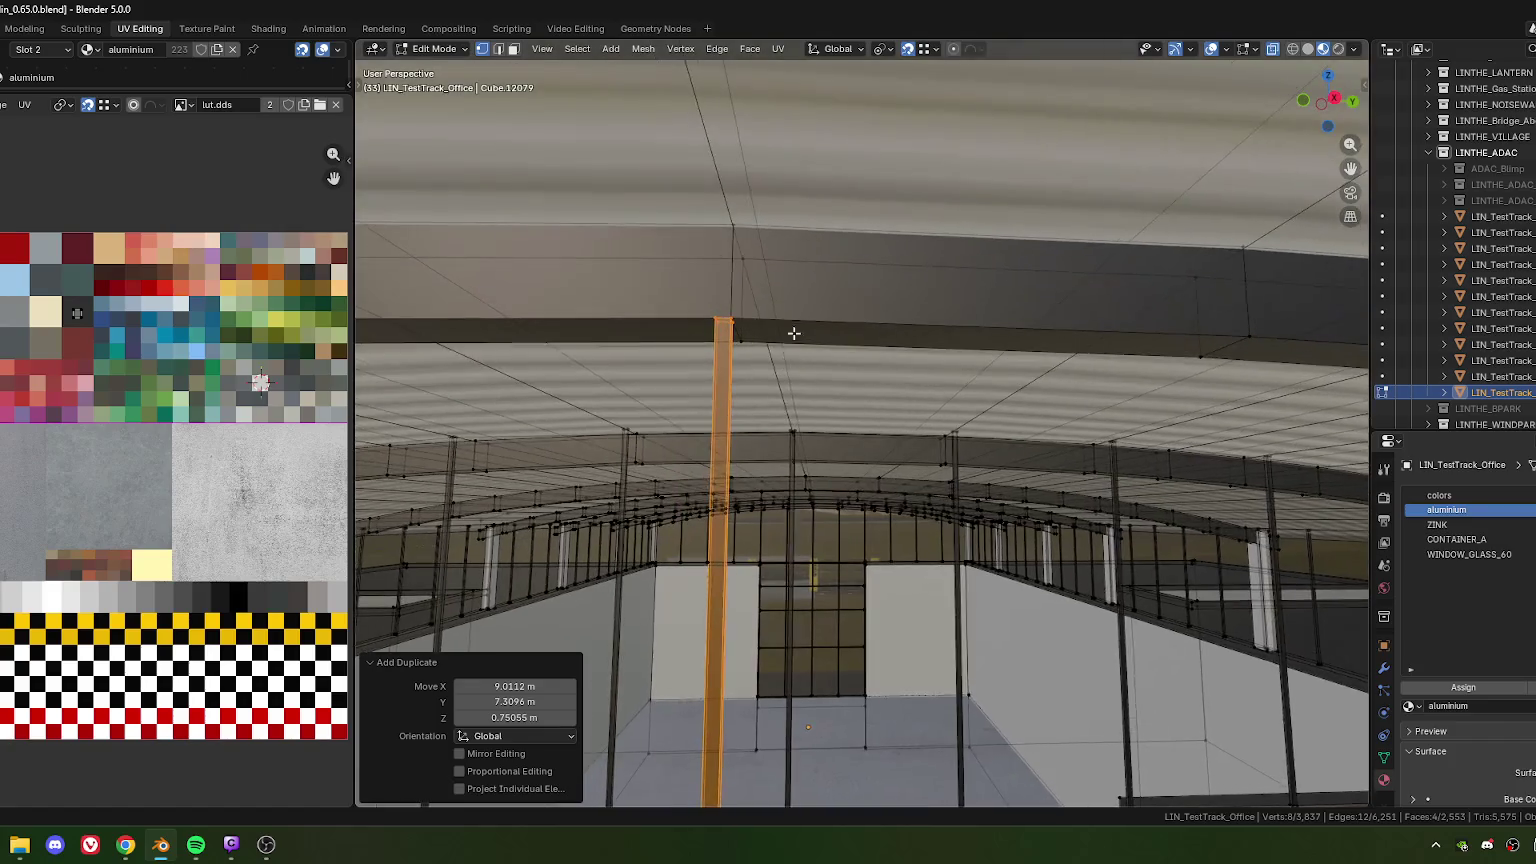
# Shift the copy slightly along local X, then 0.10503 m along local Y into line
pyautogui.press('g')
pyautogui.press('x')
pyautogui.press('x')
pyautogui.click(737, 348)
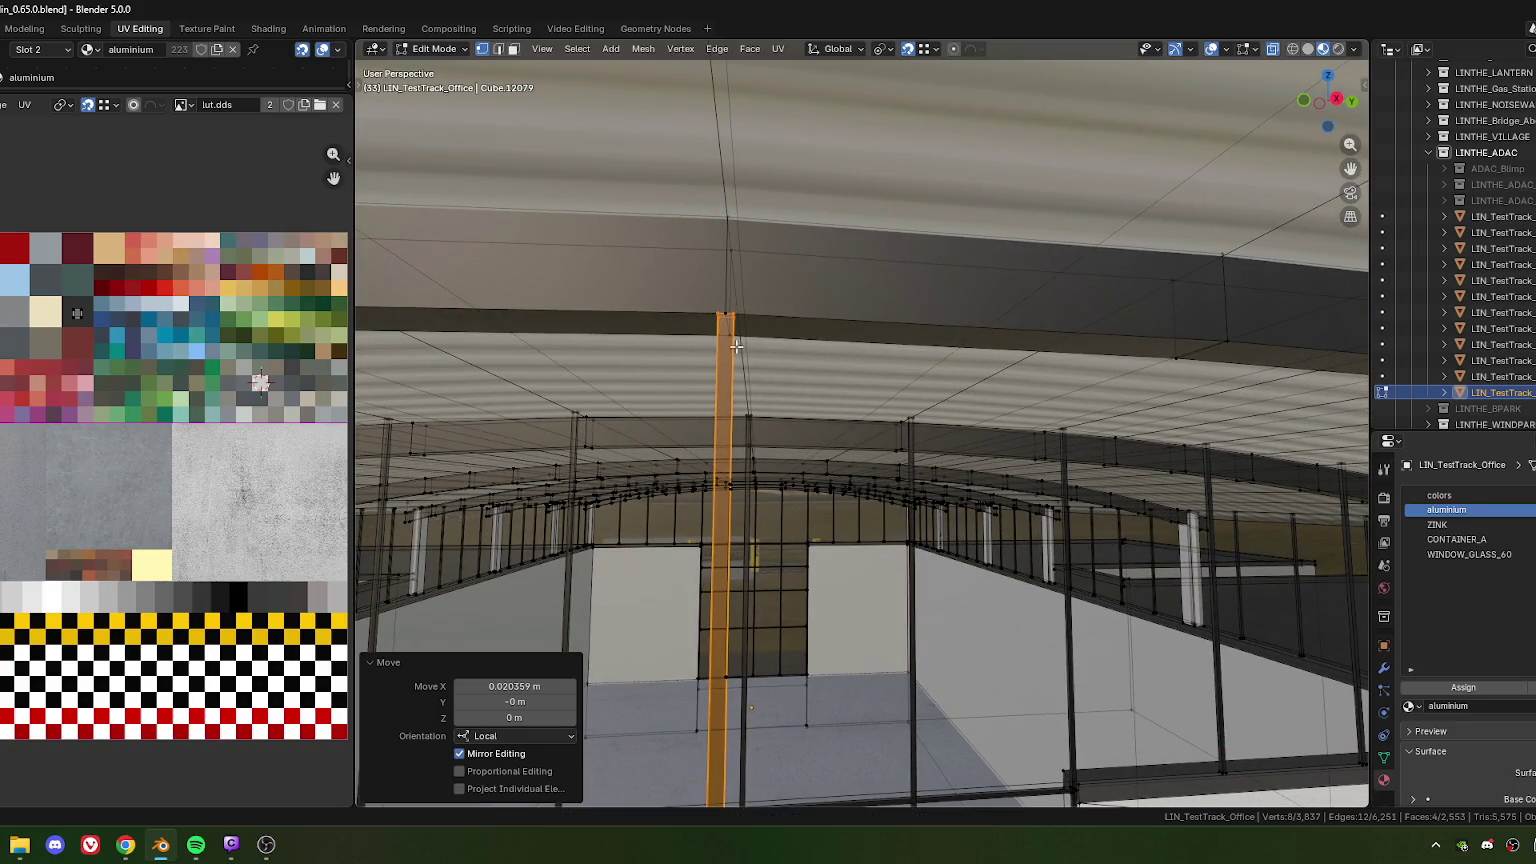
pyautogui.moveTo(737, 348); pyautogui.dragTo(930, 360, button='middle')
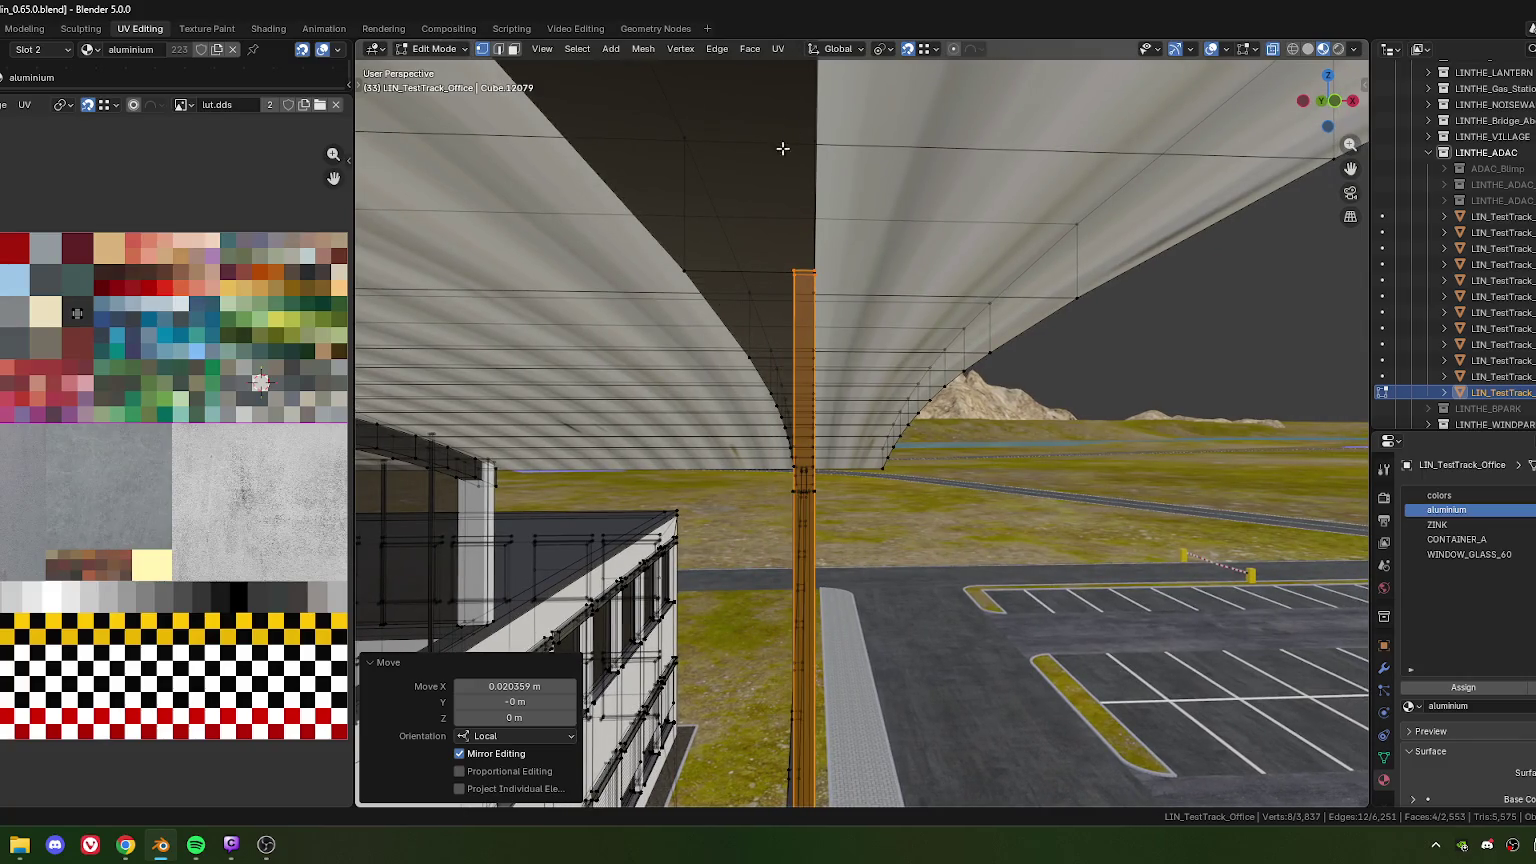
pyautogui.click(934, 50)
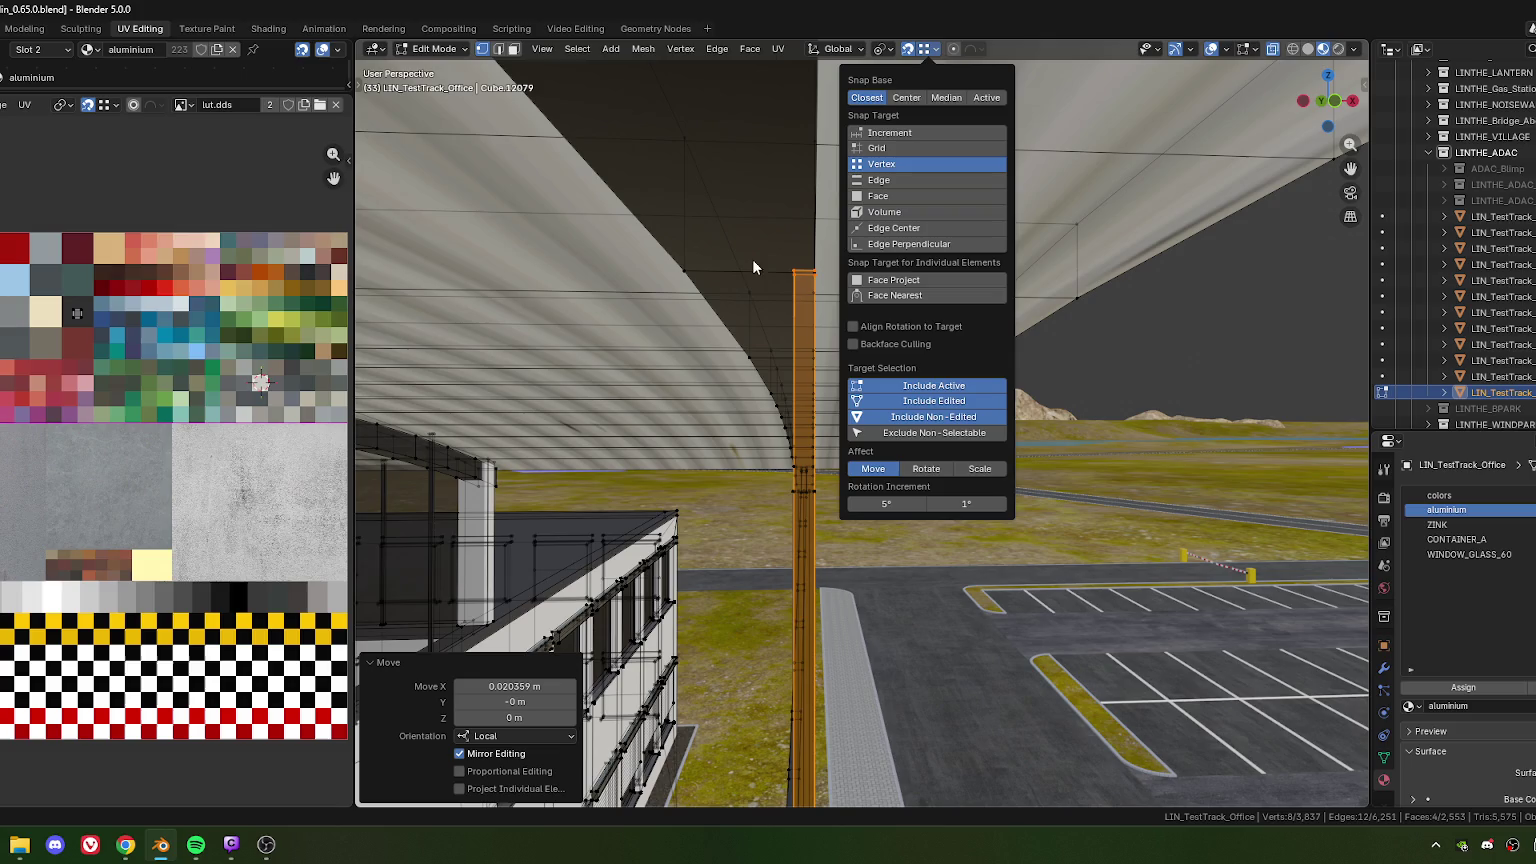
pyautogui.press('g')
pyautogui.press('y')
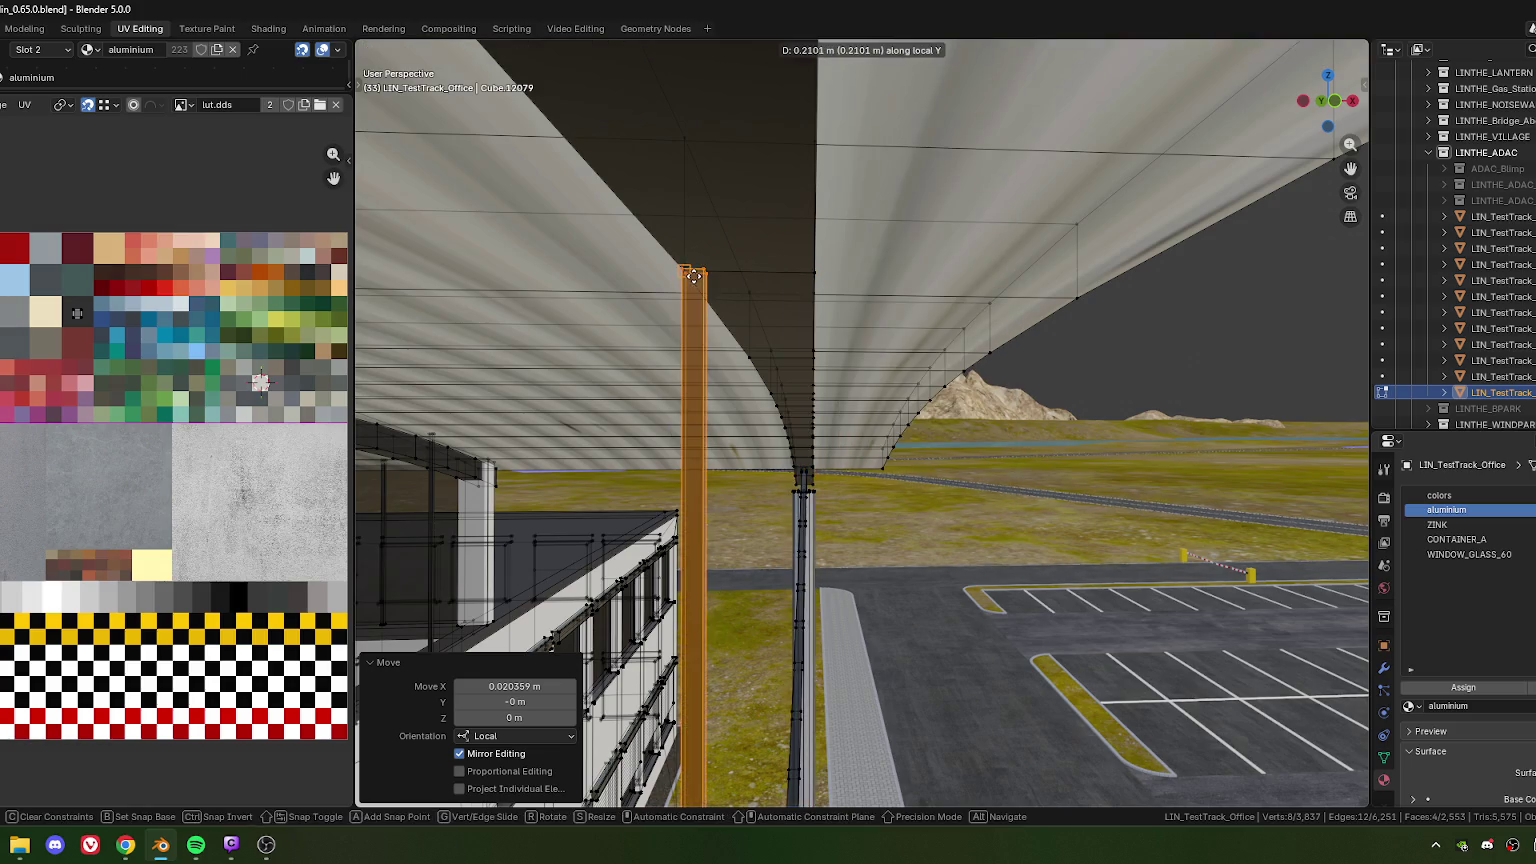
pyautogui.click(669, 419)
pyautogui.click(502, 702)
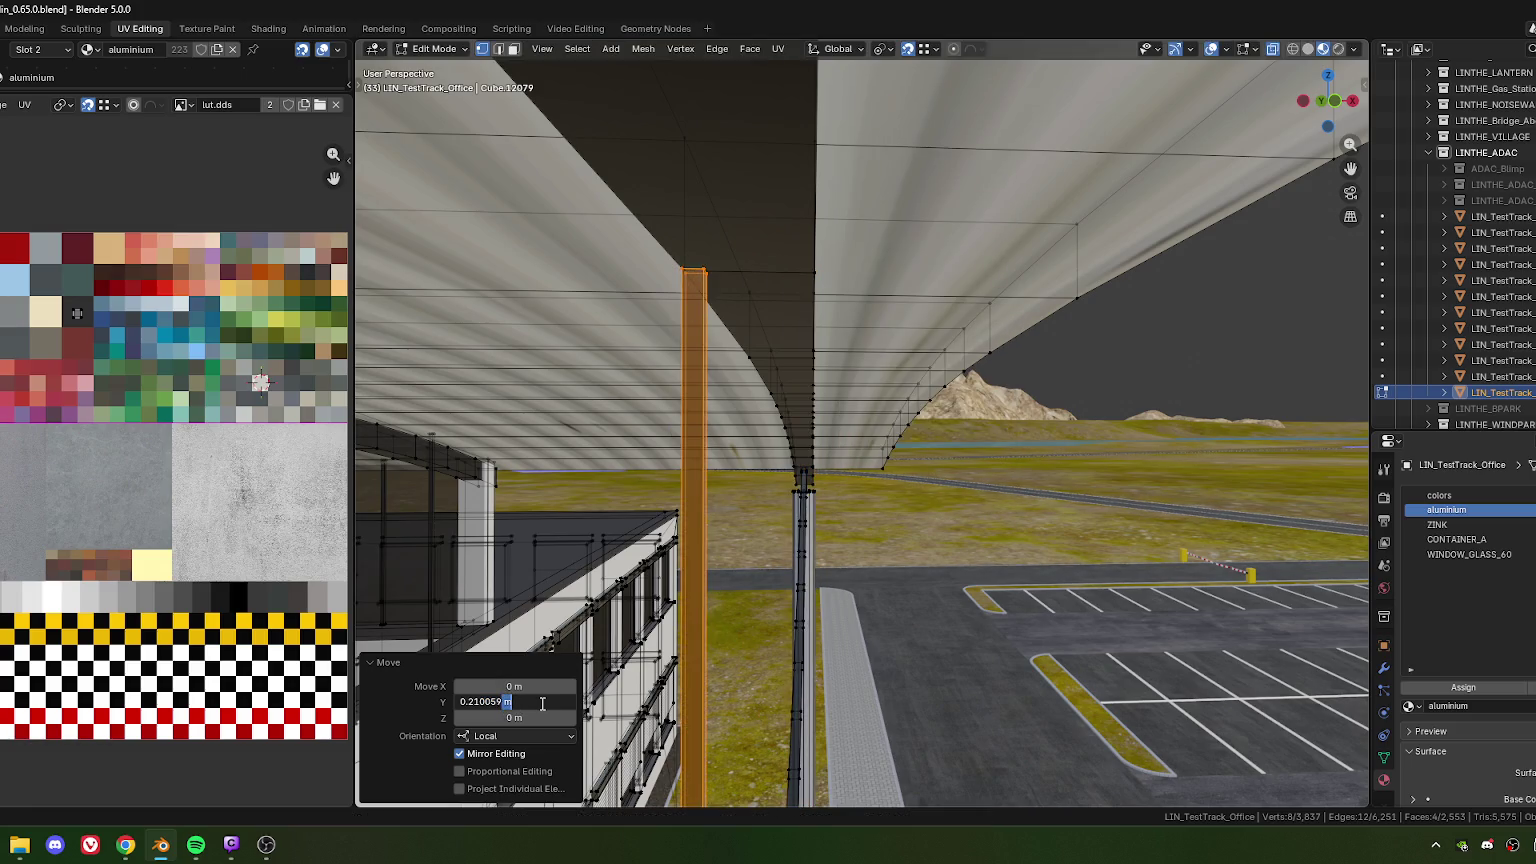
pyautogui.press('Return')
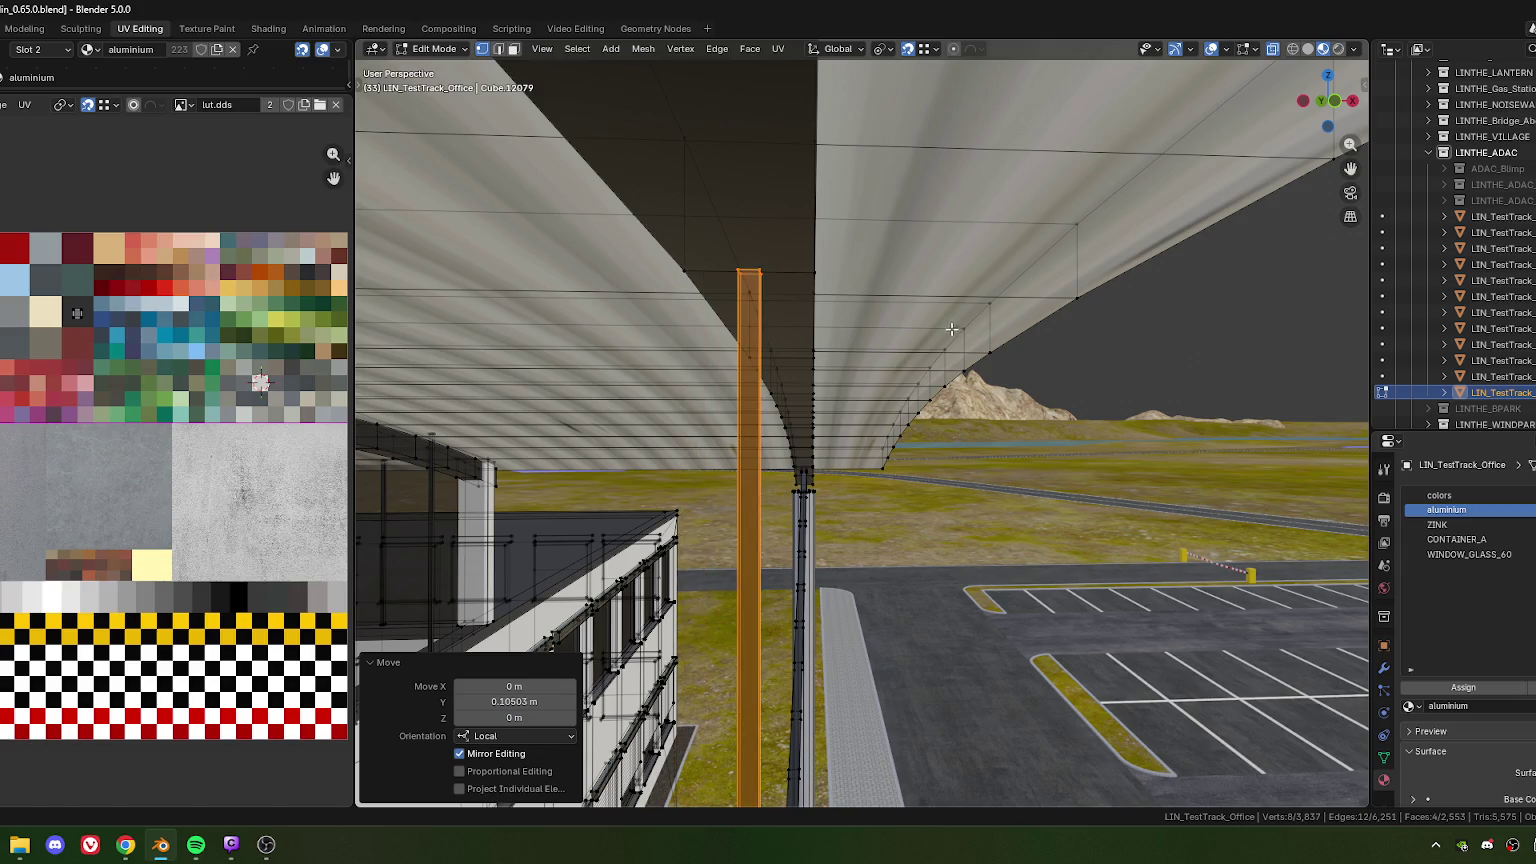
# Scale the copy about 2.5 times in X and Y, keeping its height
pyautogui.press('s')
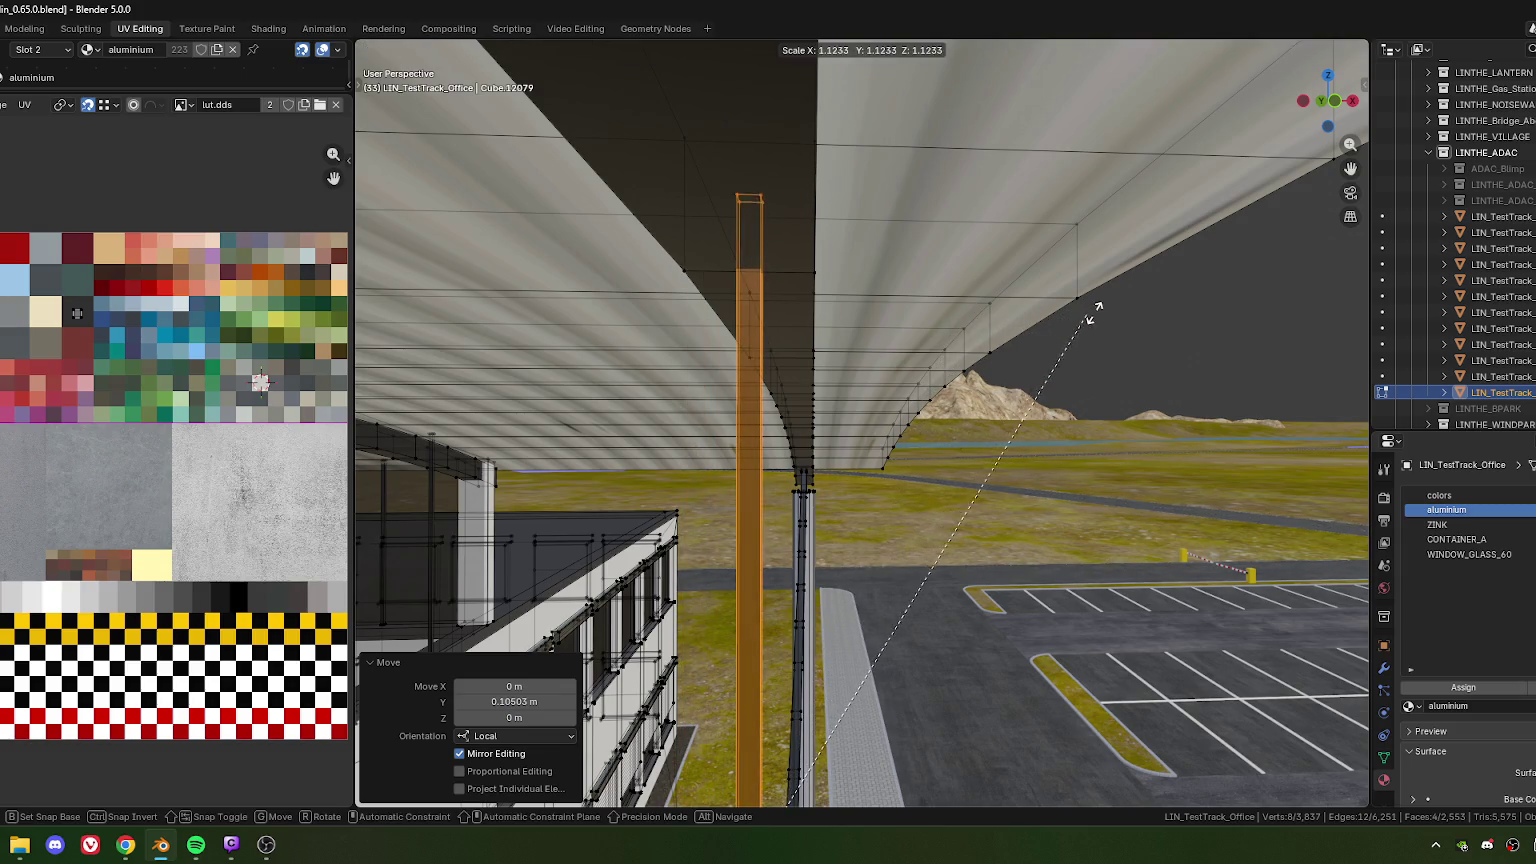
pyautogui.hotkey('shift', 'z')
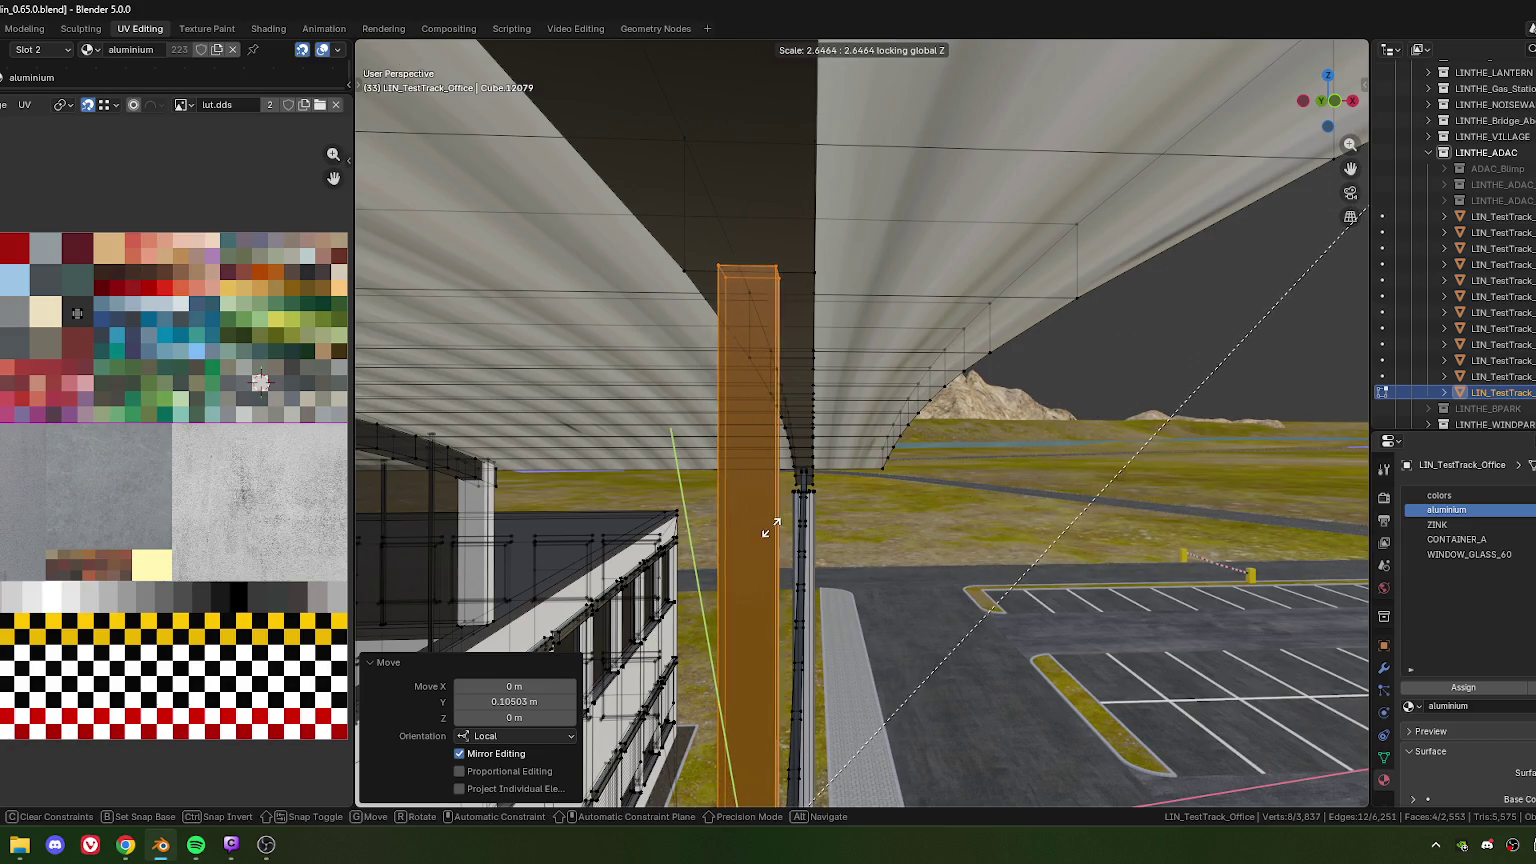
pyautogui.moveTo(771, 531)
pyautogui.mouseDown(button='middle')
pyautogui.moveTo(708, 591)
pyautogui.moveTo(887, 600)
pyautogui.mouseUp(button='middle')
pyautogui.click(708, 591)
# Rotate the new post 45° about Z from top view
pyautogui.press('KP_7')
pyautogui.write('s')
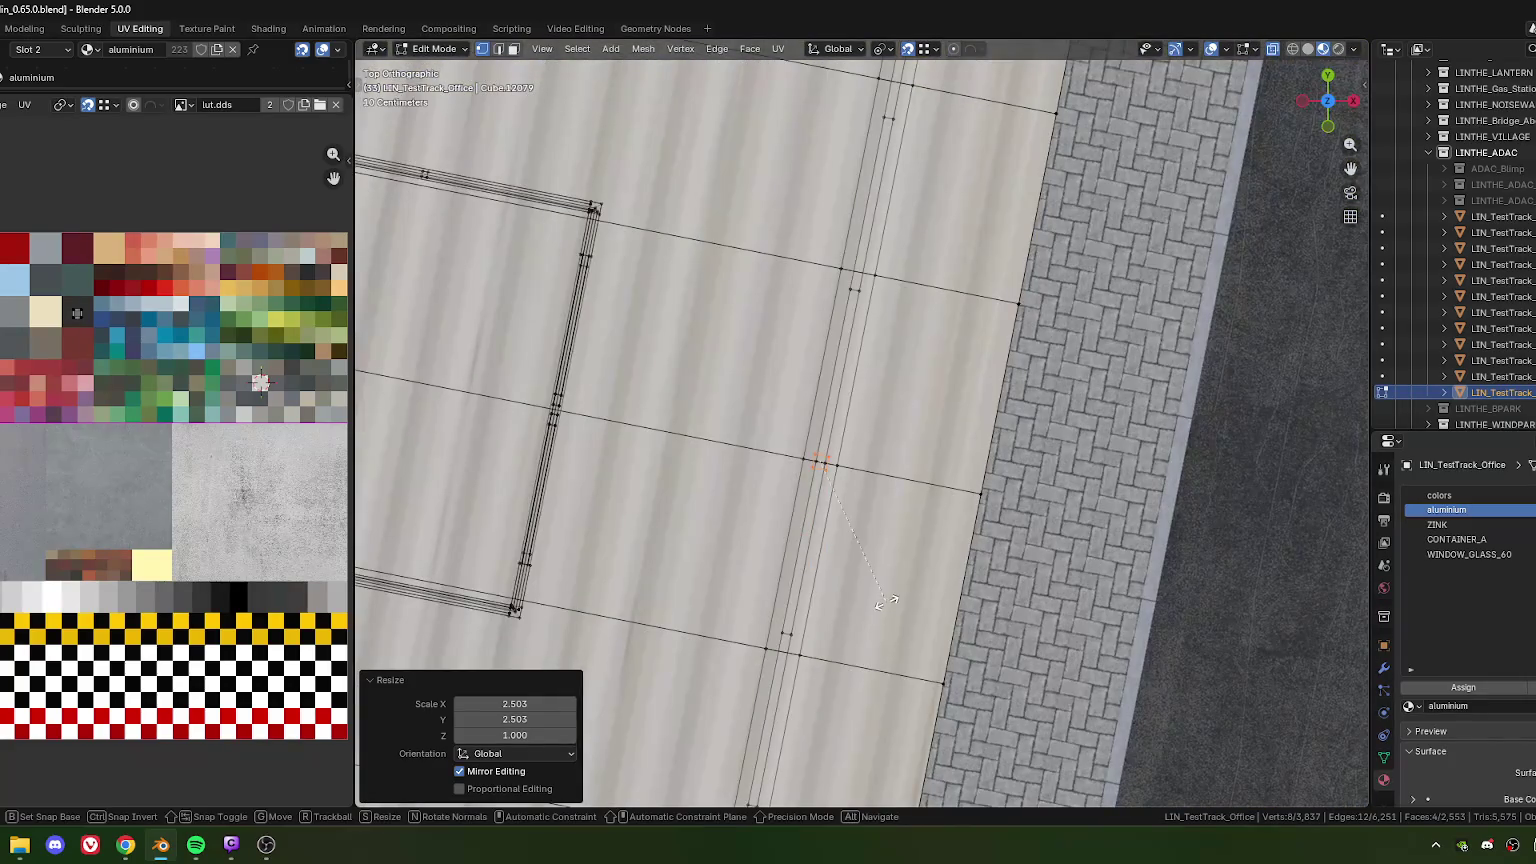
pyautogui.write('r45')
pyautogui.press('Return')
pyautogui.moveTo(888, 504); pyautogui.dragTo(819, 342, button='middle')
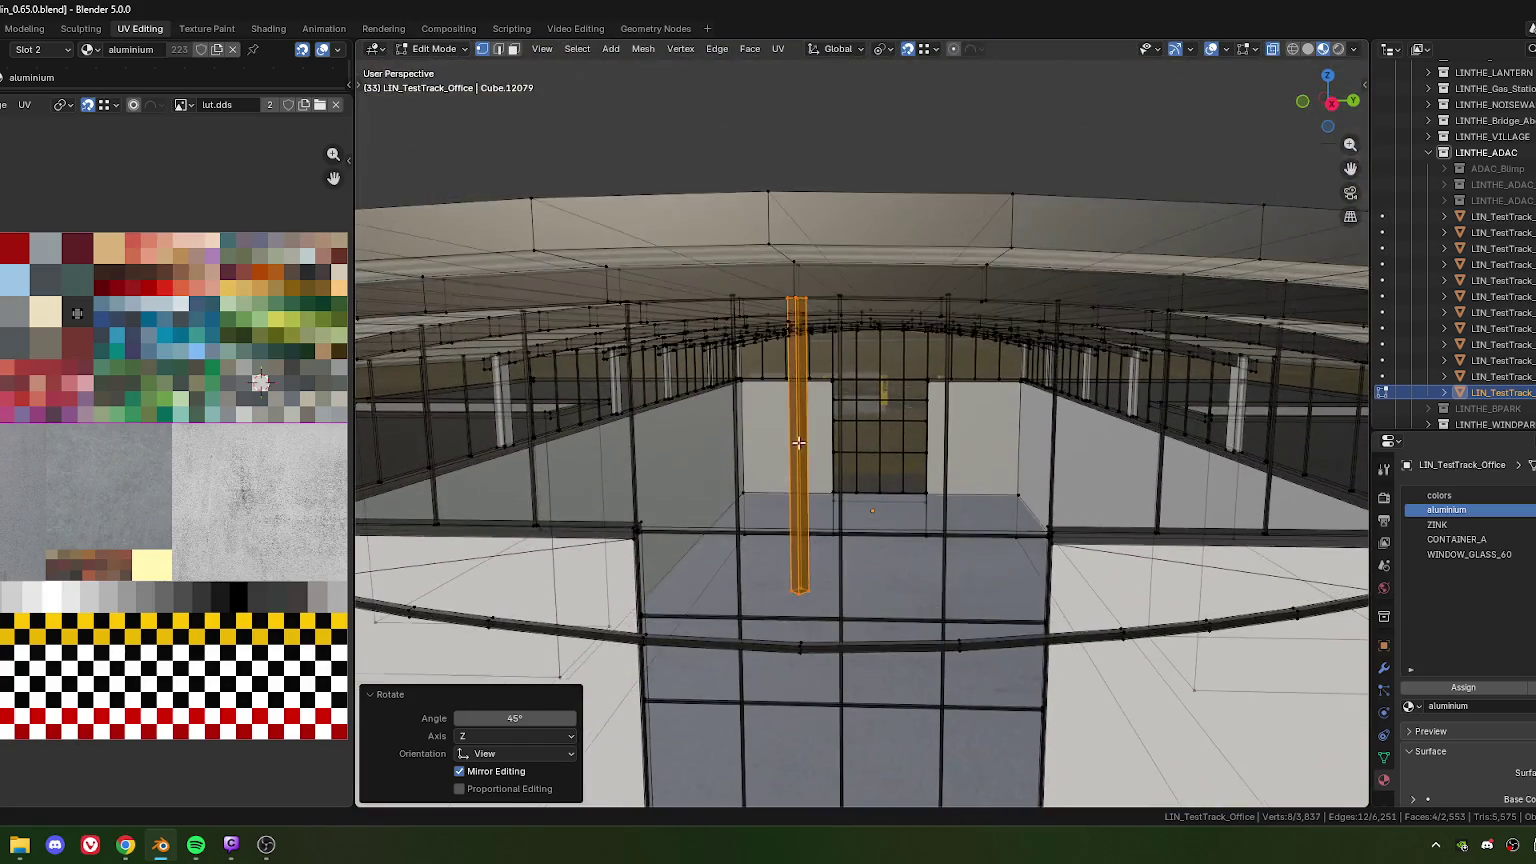
pyautogui.scroll(3, 819, 342)
pyautogui.moveTo(819, 342)
pyautogui.mouseDown(button='middle')
pyautogui.moveTo(895, 371)
pyautogui.moveTo(793, 354)
pyautogui.moveTo(837, 363)
pyautogui.mouseUp(button='middle')
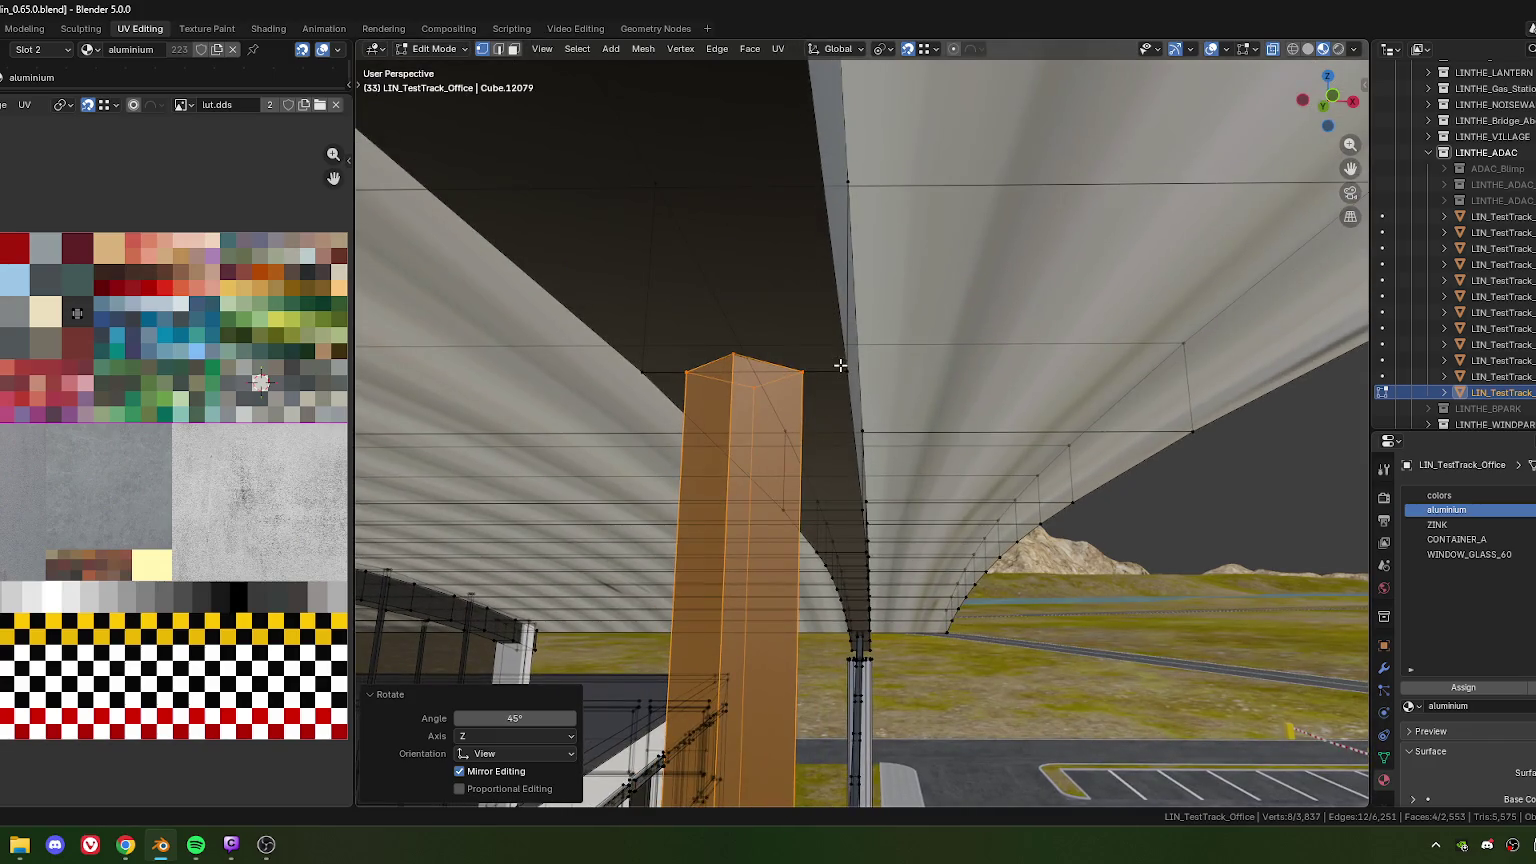
# Raise the post exactly 0.01 m along Z up to the canopy roof
pyautogui.press('g')
pyautogui.press('z')
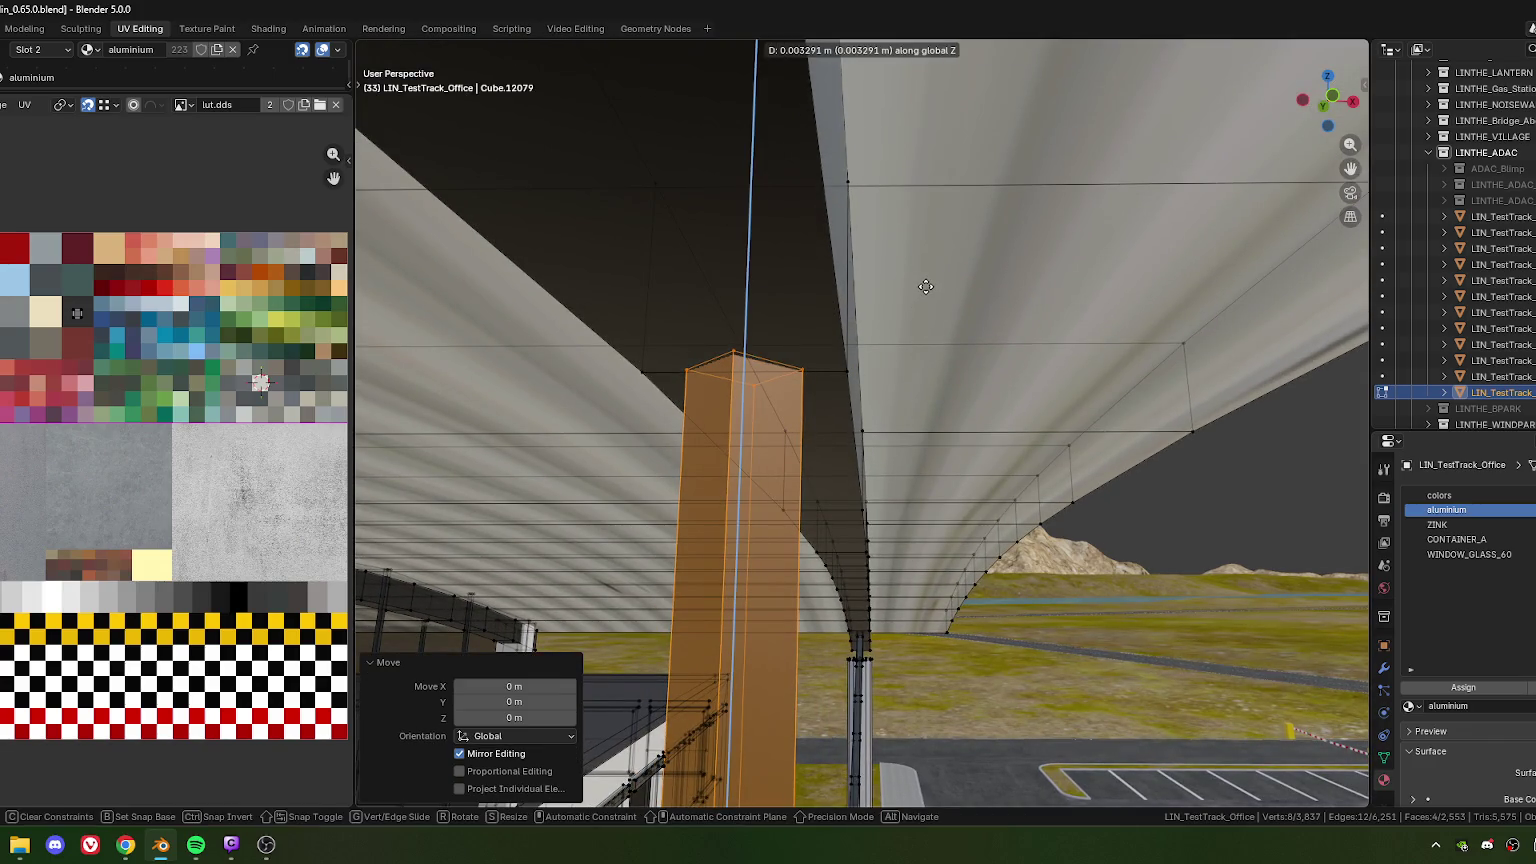
pyautogui.click(926, 283)
pyautogui.click(482, 718)
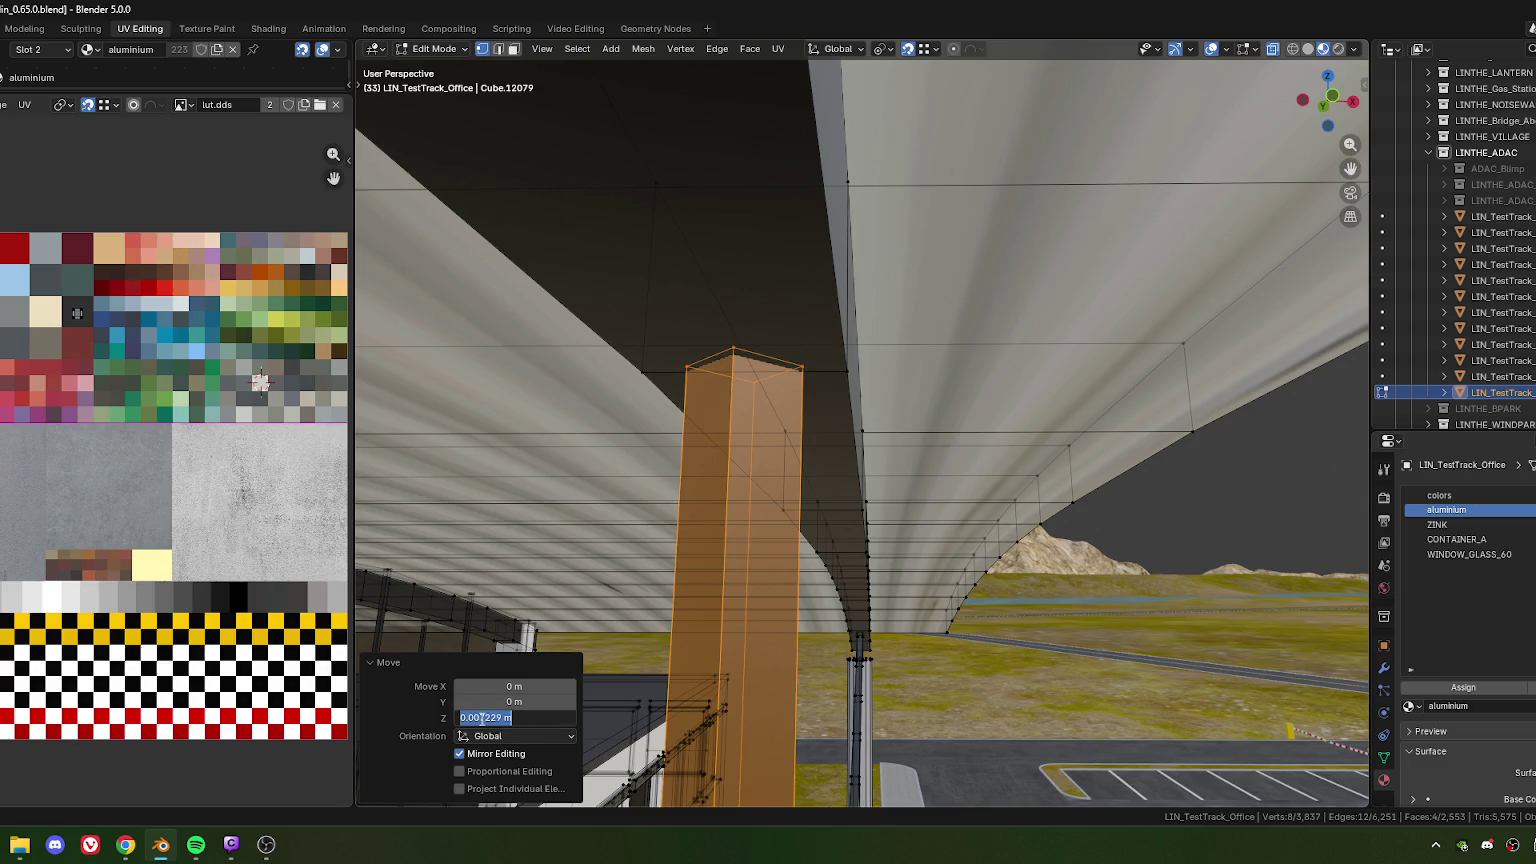
pyautogui.press('Return')
pyautogui.moveTo(600, 600); pyautogui.dragTo(709, 492, button='middle')
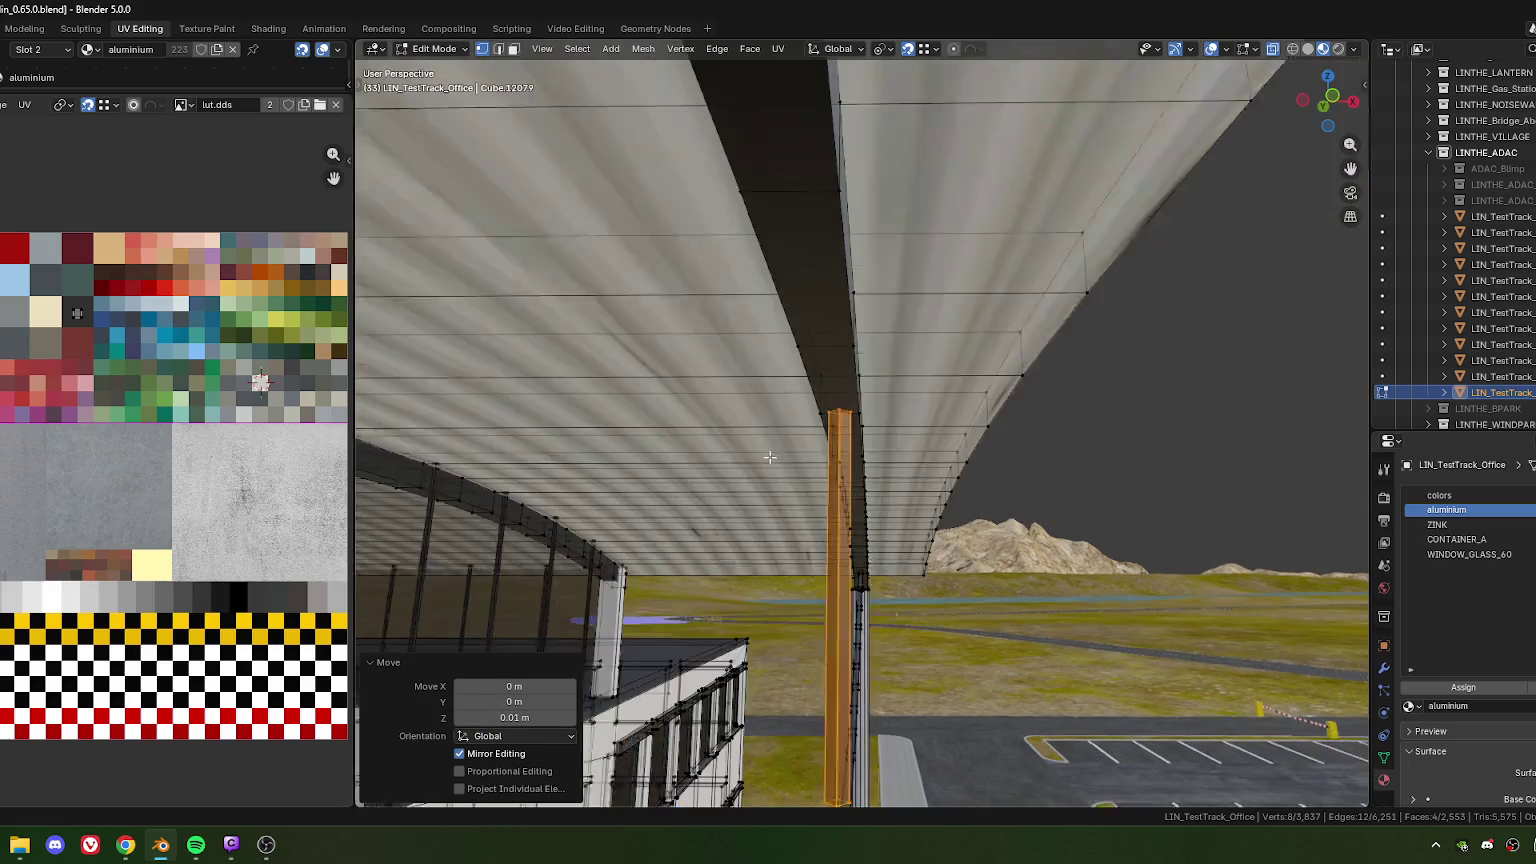
# Select the post's bottom ring and lower it along Z toward the cable
pyautogui.keyDown('alt'); pyautogui.click(720, 514); pyautogui.keyUp('alt')
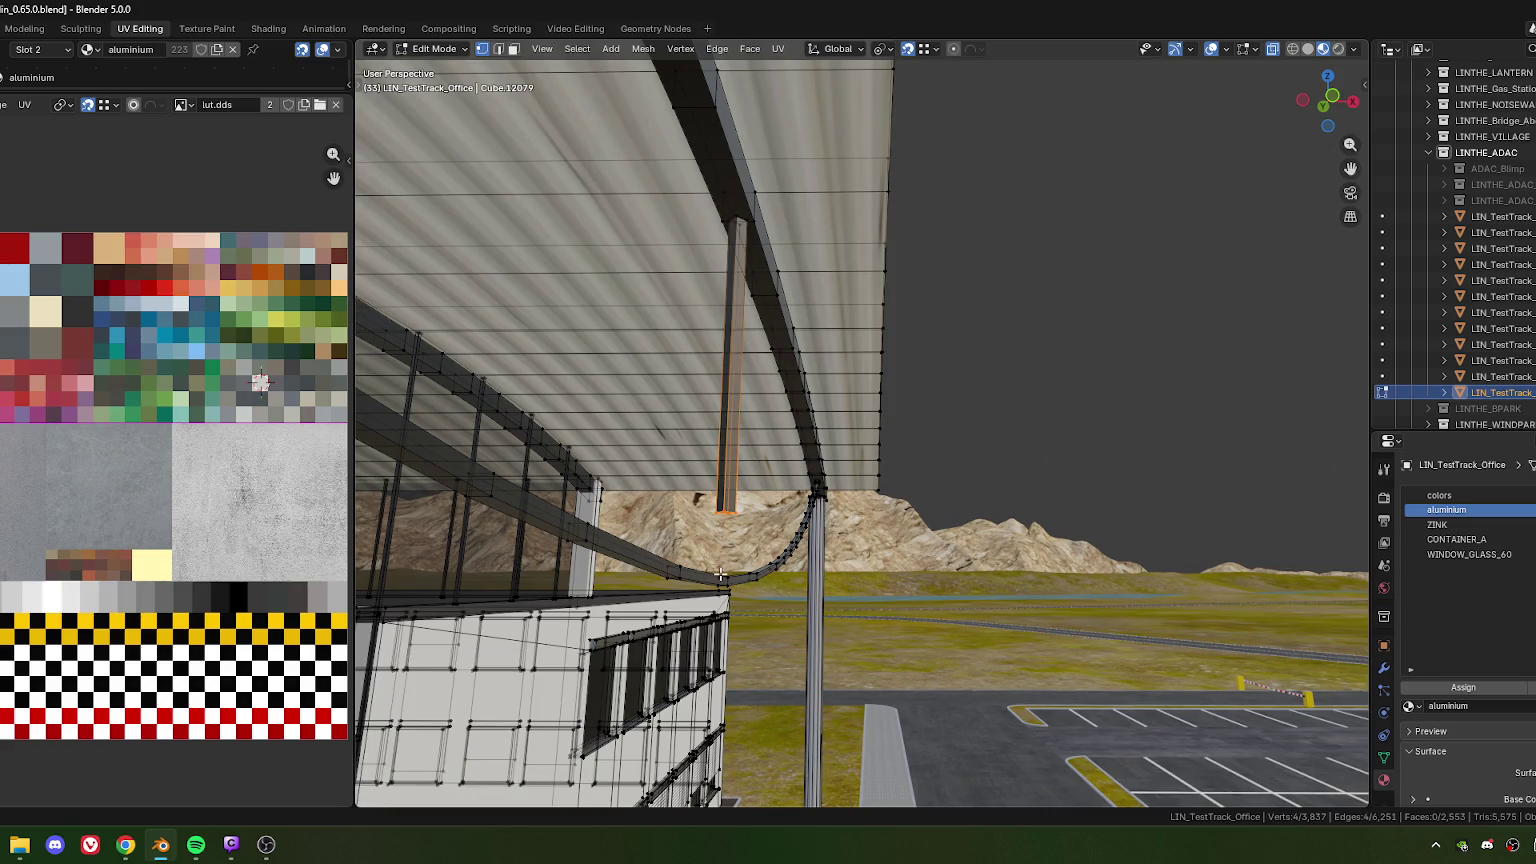
pyautogui.moveTo(720, 514)
pyautogui.mouseDown(button='middle')
pyautogui.moveTo(777, 507)
pyautogui.moveTo(673, 508)
pyautogui.moveTo(698, 504)
pyautogui.mouseUp(button='middle')
pyautogui.scroll(1, 732, 508)
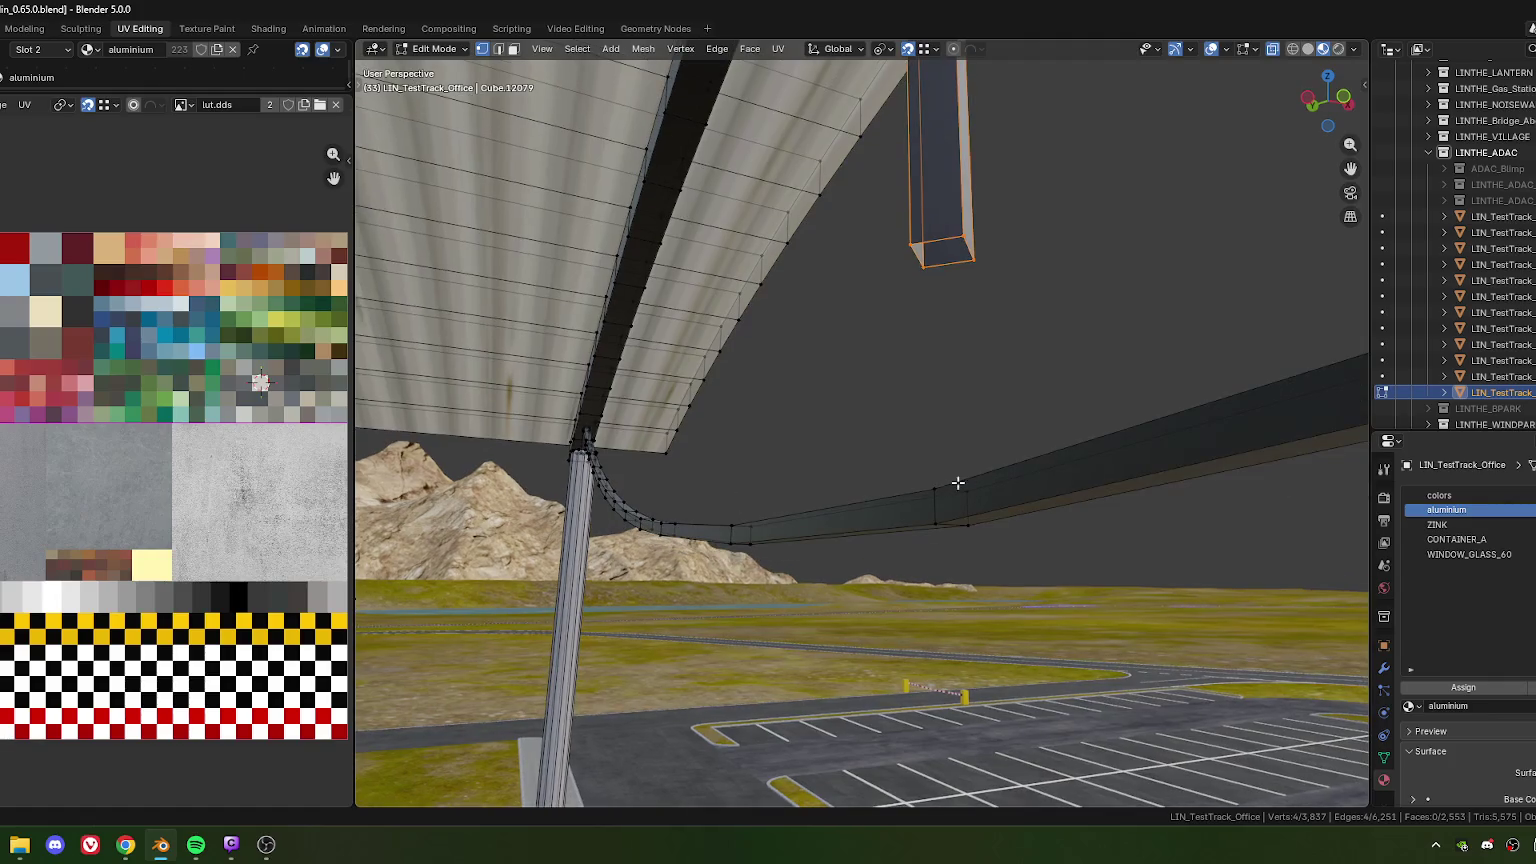
pyautogui.press('g')
pyautogui.press('z')
pyautogui.click(936, 488)
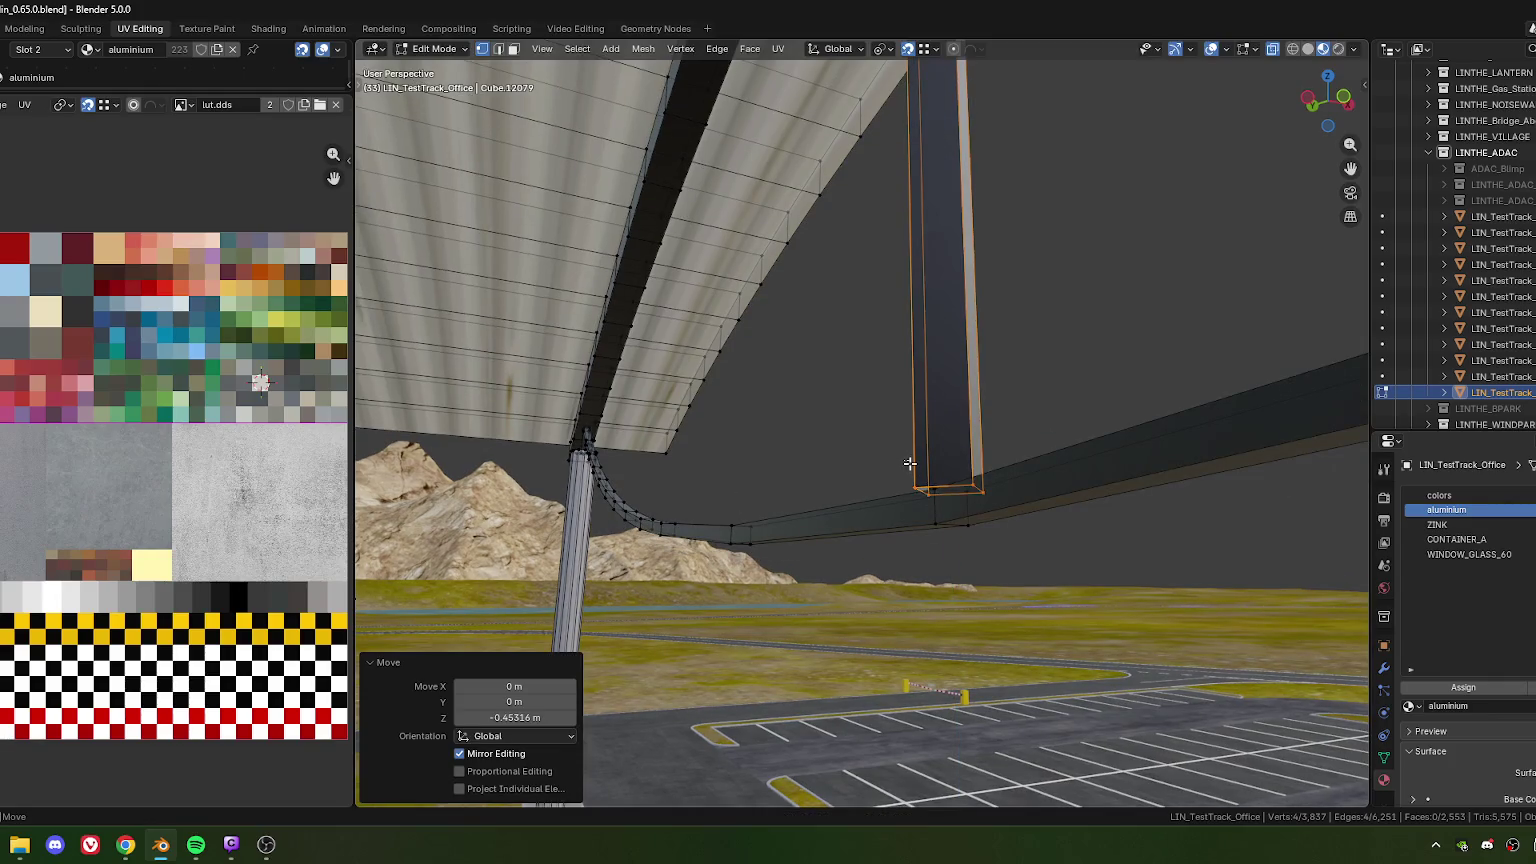
pyautogui.click(1028, 390)
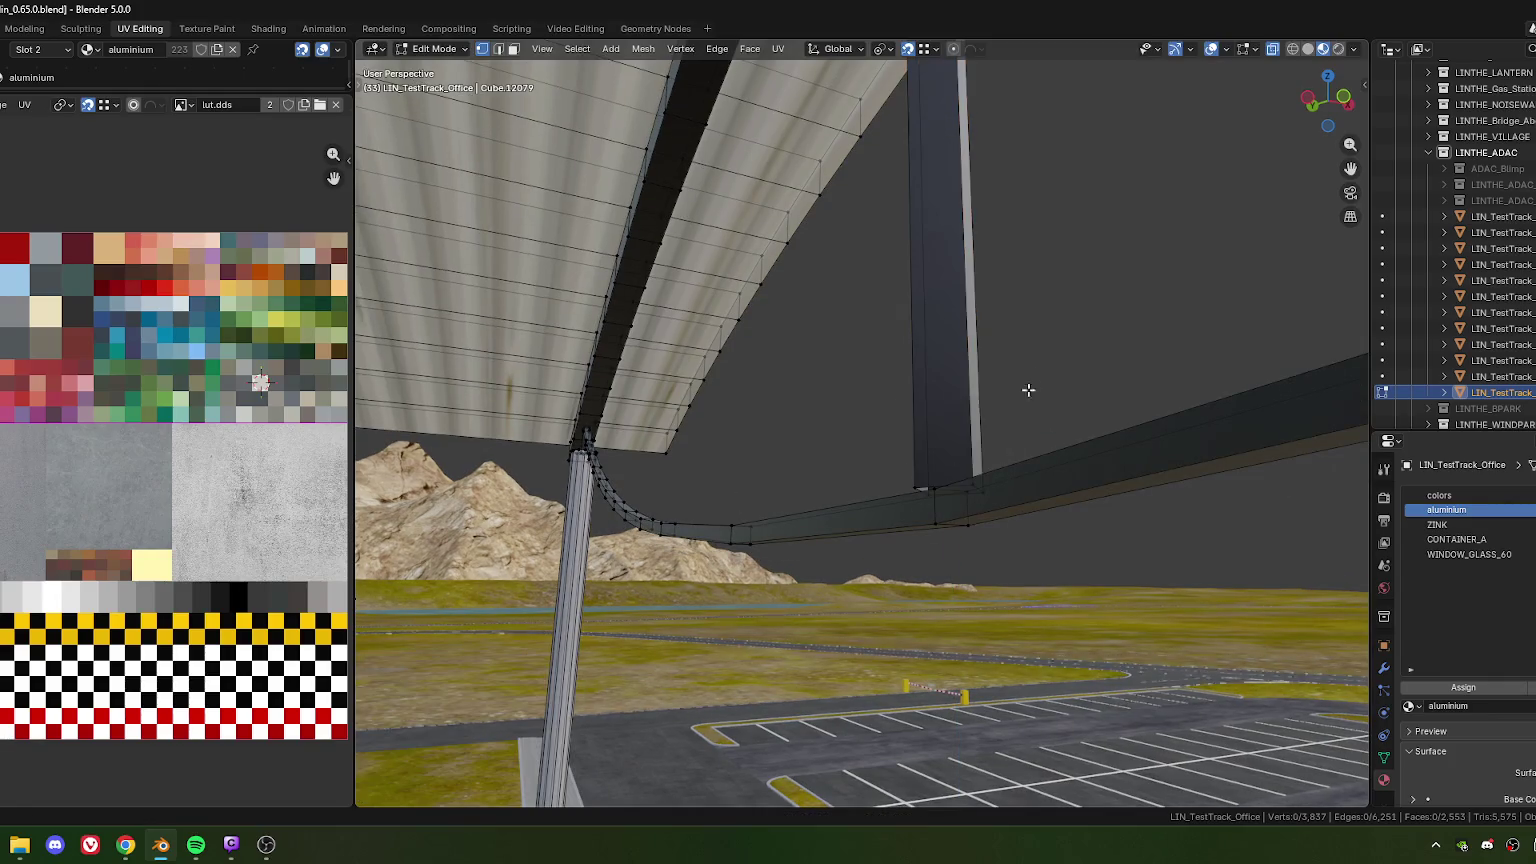
# Select another pillar's bottom ring and lower it 0.01 m along Z
pyautogui.keyDown('alt'); pyautogui.click(950, 452); pyautogui.keyUp('alt')
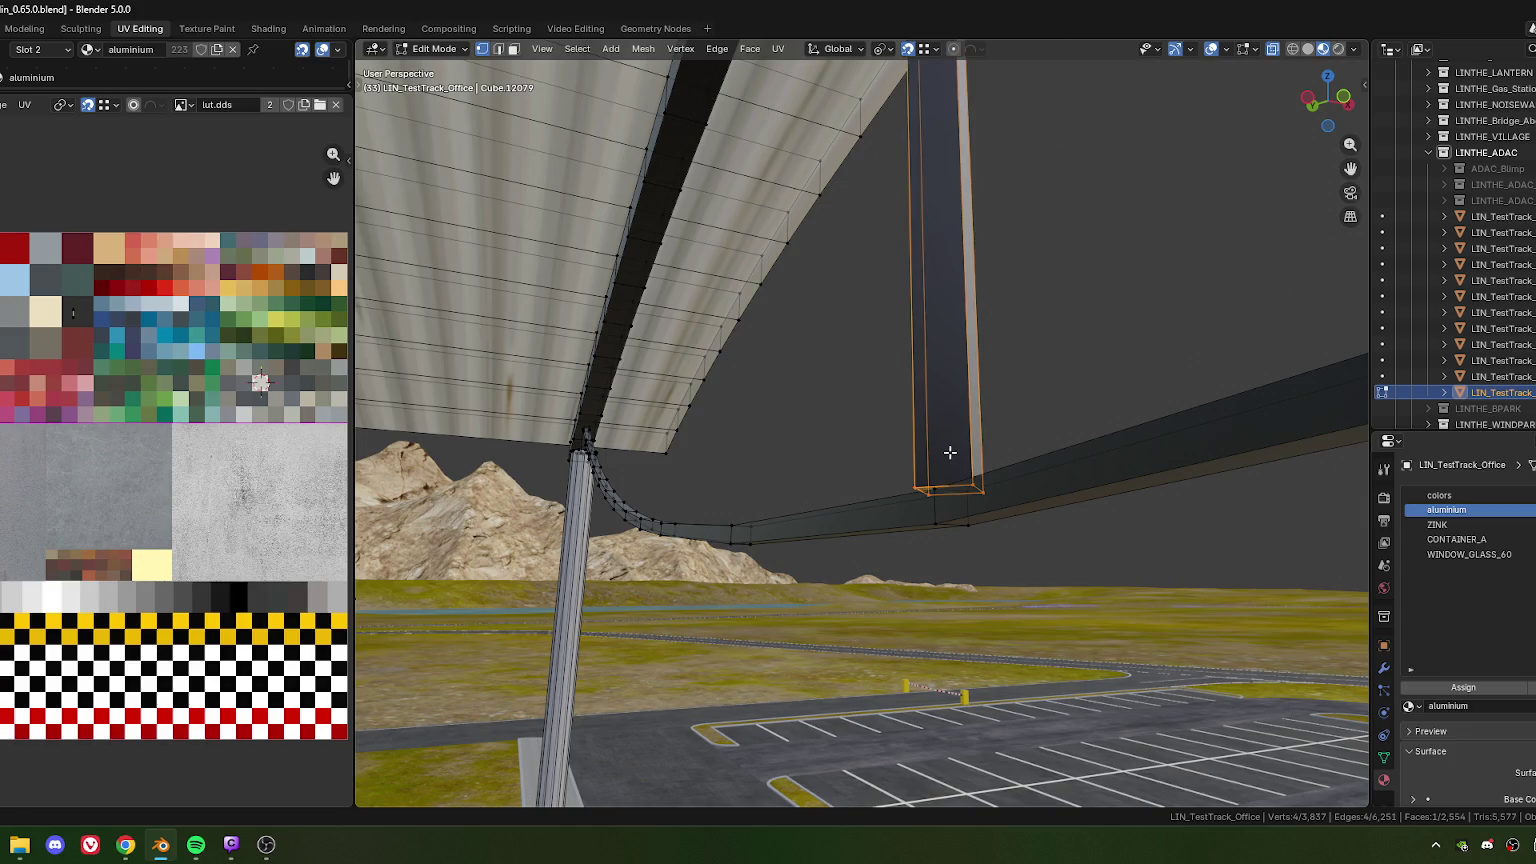
pyautogui.moveTo(950, 452); pyautogui.dragTo(850, 470, button='middle')
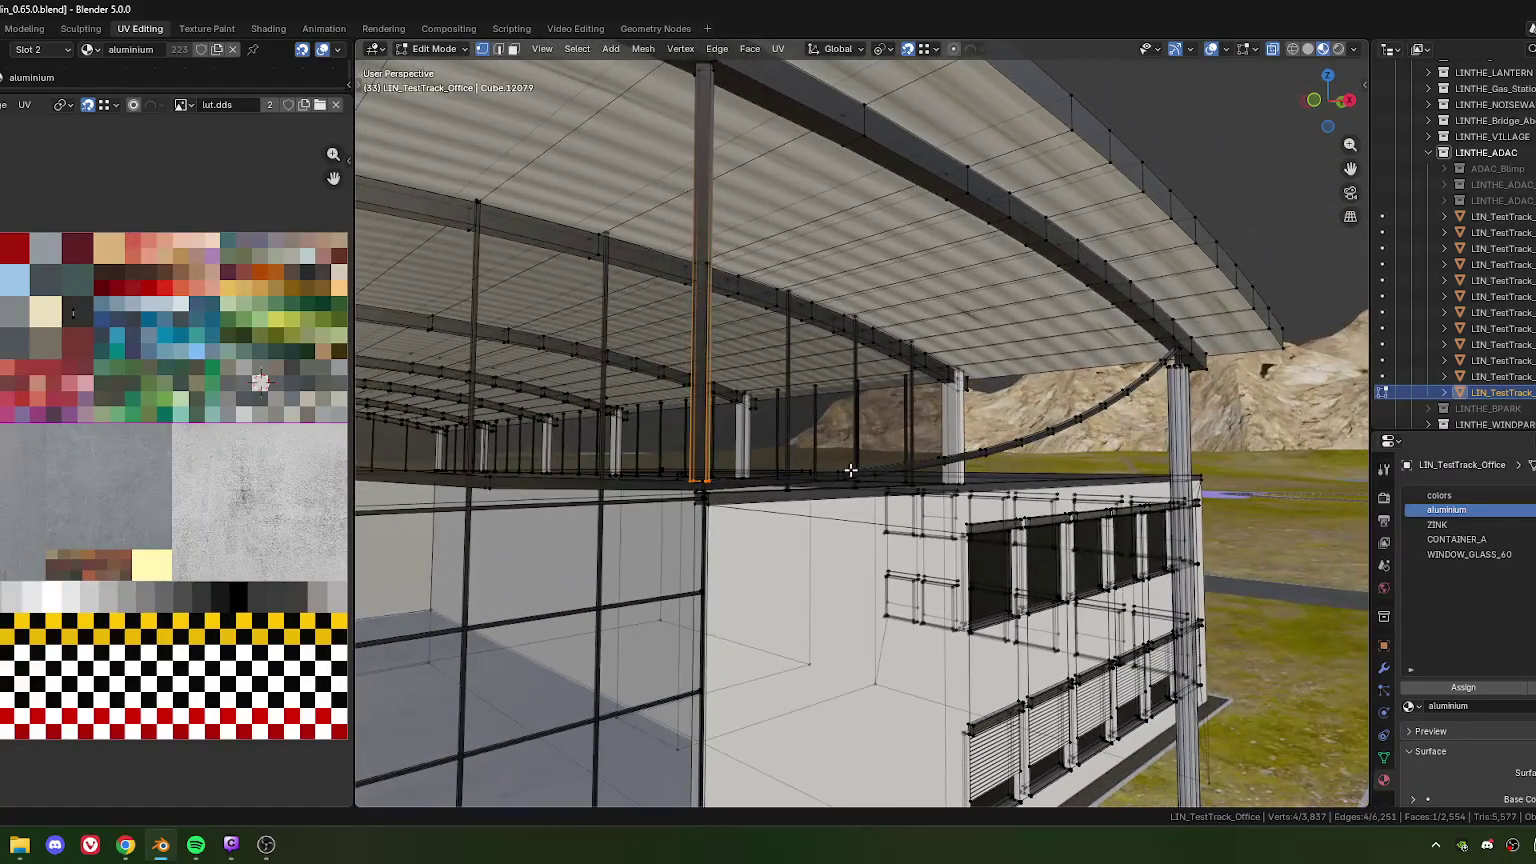
pyautogui.scroll(3, 766, 505)
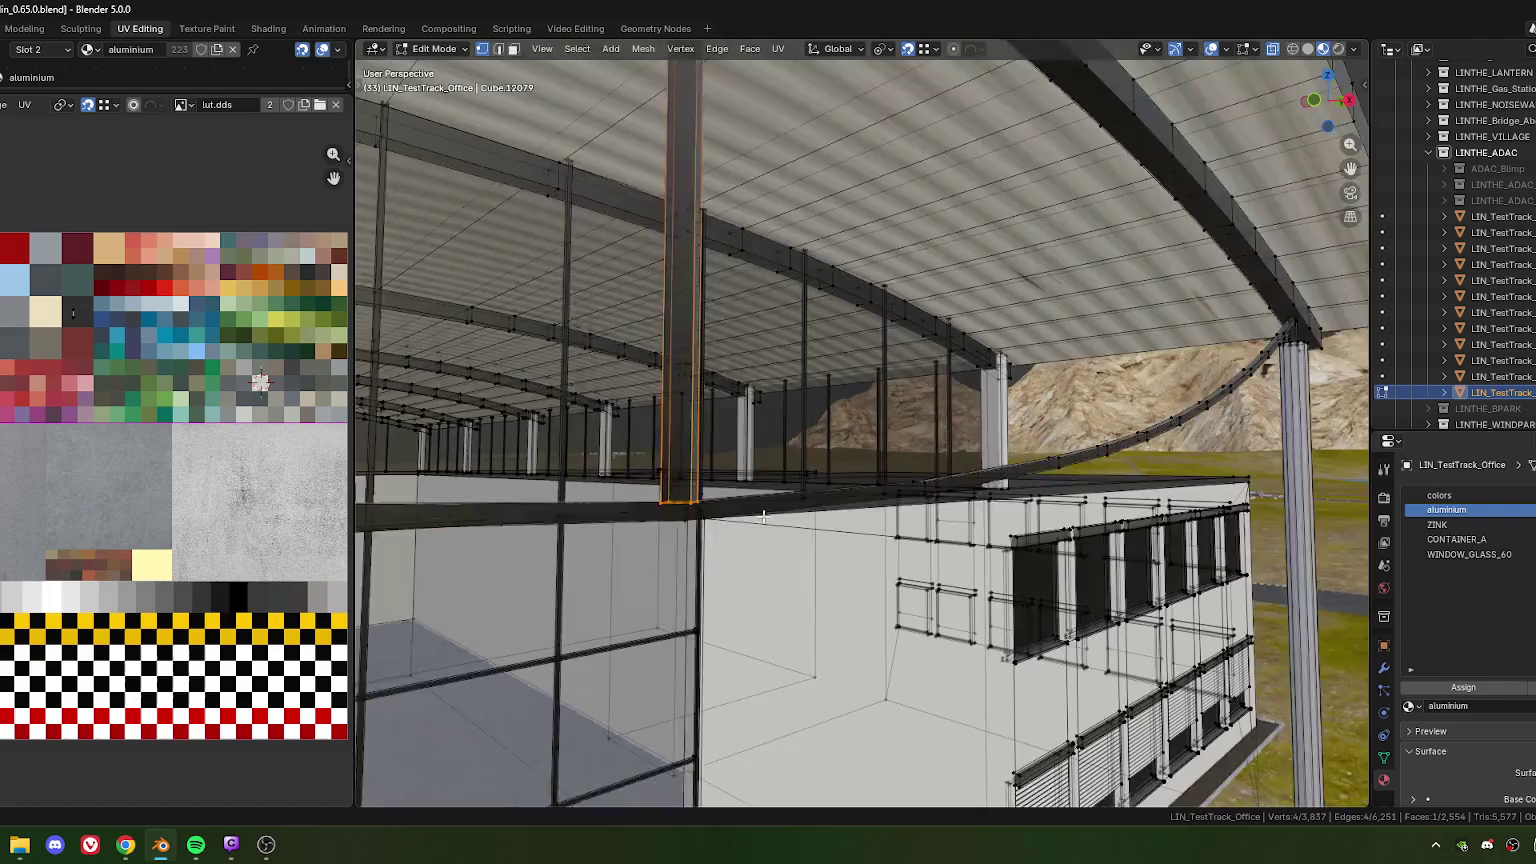
pyautogui.moveTo(763, 516)
pyautogui.mouseDown(button='middle')
pyautogui.moveTo(810, 542)
pyautogui.moveTo(881, 651)
pyautogui.mouseUp(button='middle')
pyautogui.press('g')
pyautogui.press('z')
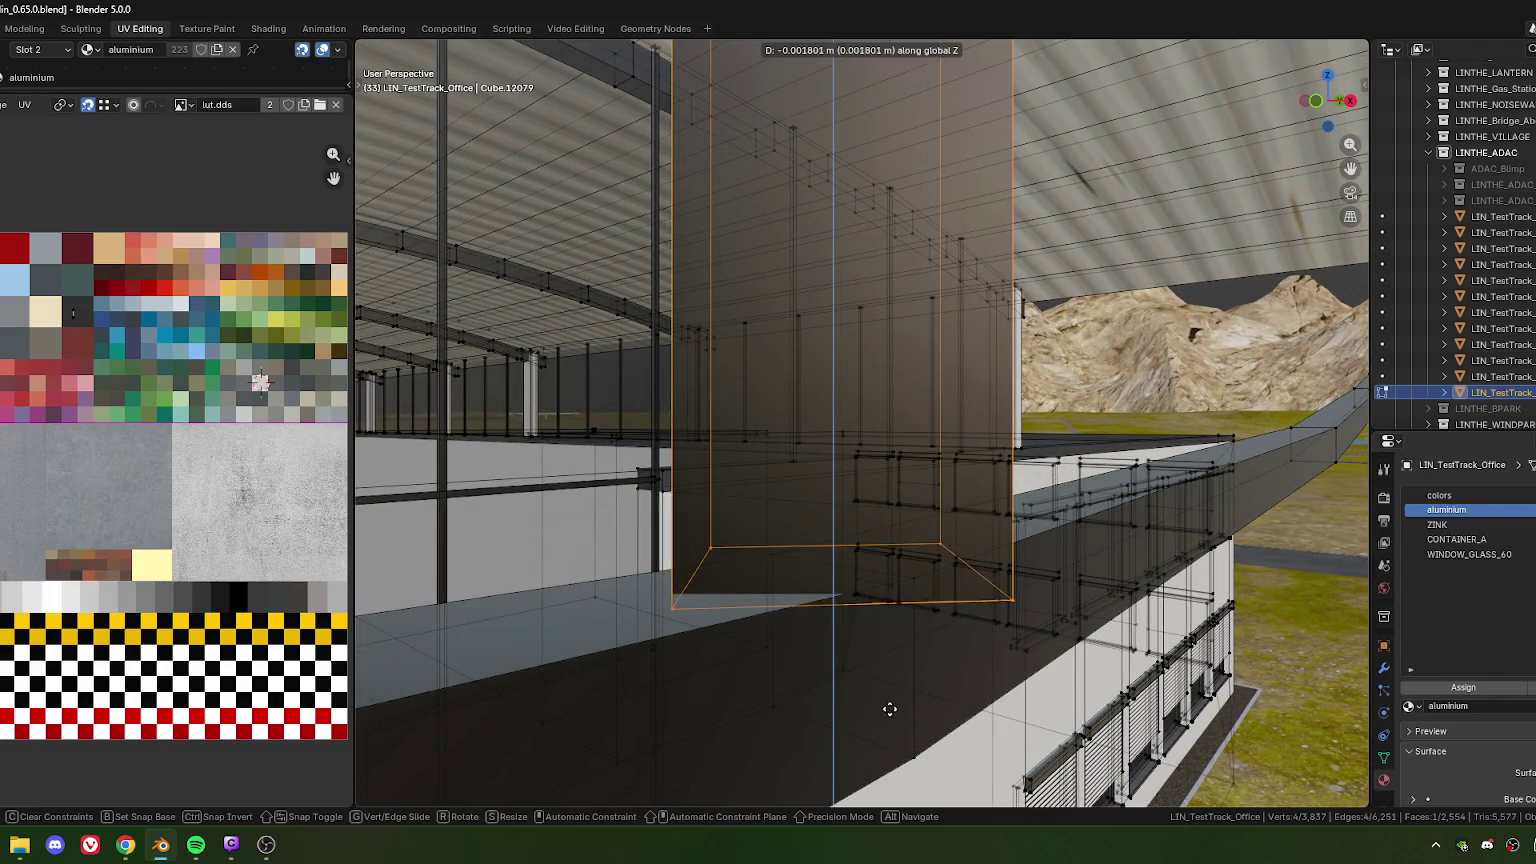
pyautogui.click(842, 724)
pyautogui.click(500, 718)
pyautogui.moveTo(479, 718); pyautogui.dragTo(510, 718)
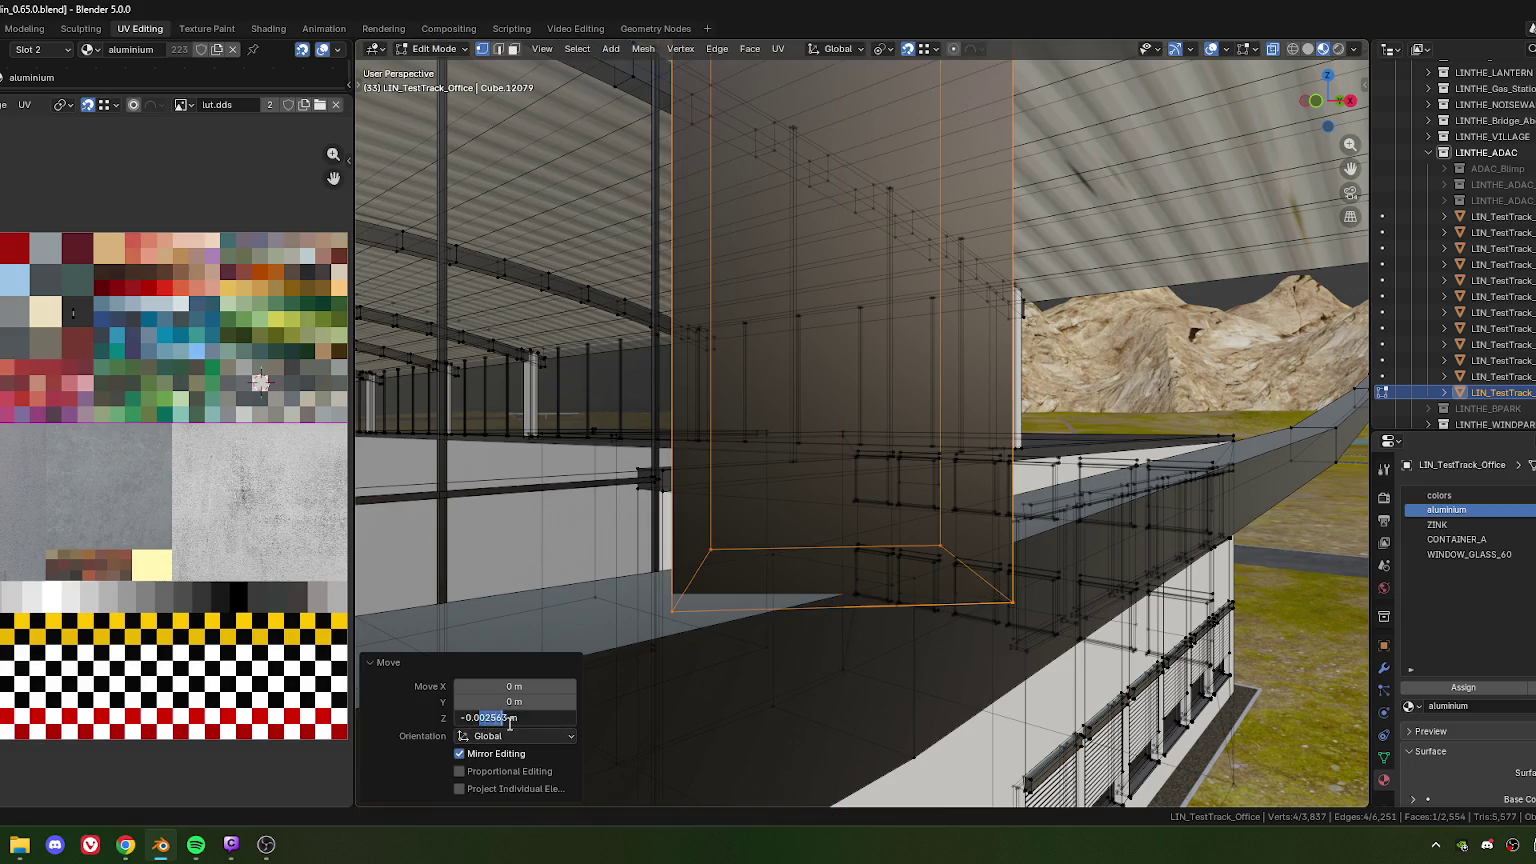
pyautogui.write('01')
pyautogui.press('Return')
# In face select mode, select the vertical strip of faces forming the post
pyautogui.scroll(-5, 788, 405)
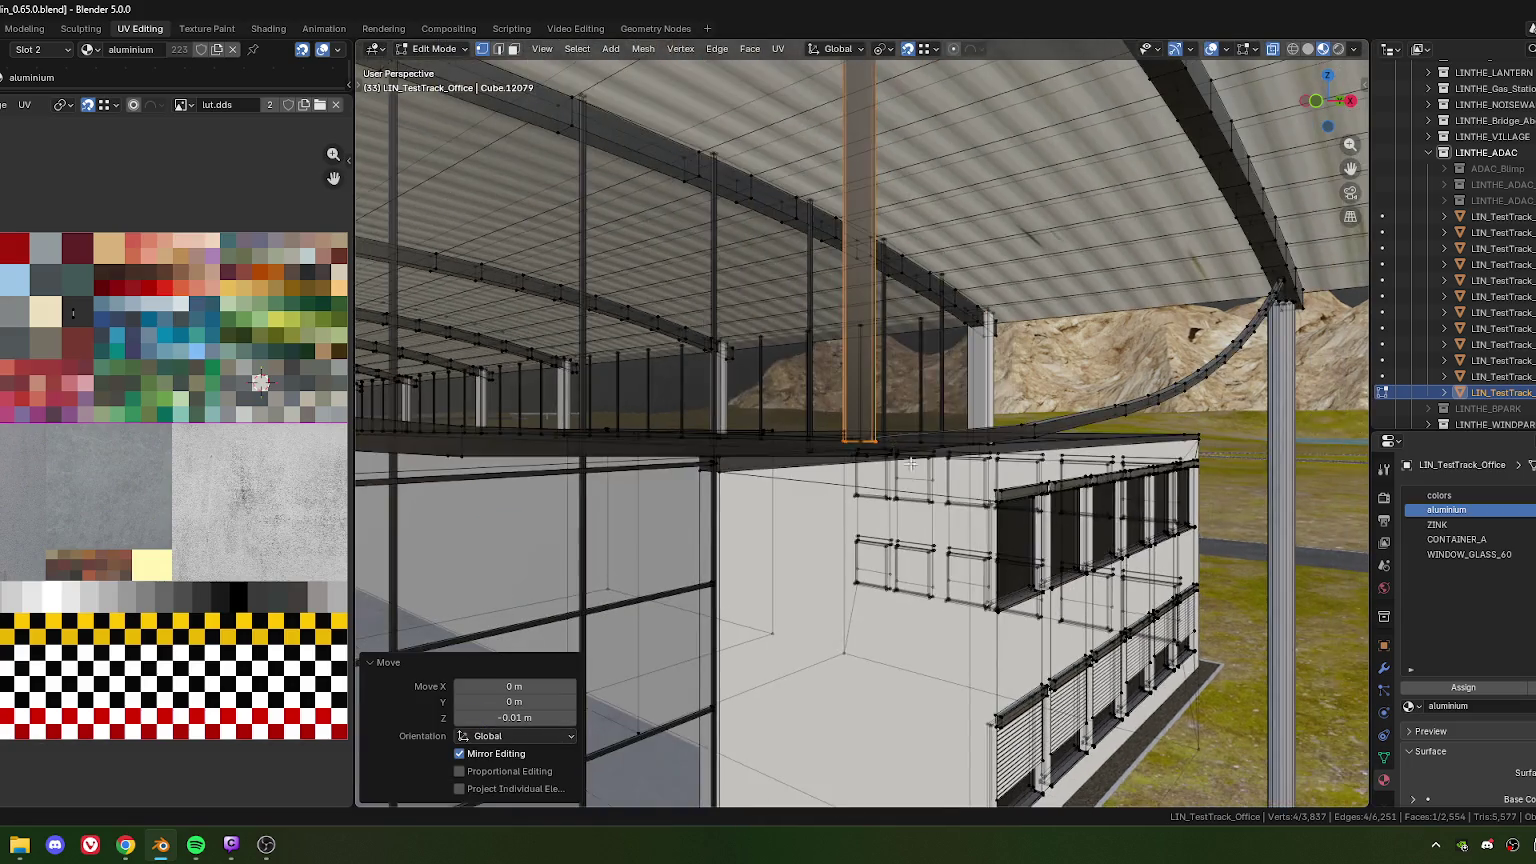
pyautogui.moveTo(910, 463)
pyautogui.mouseDown(button='middle')
pyautogui.moveTo(839, 401)
pyautogui.moveTo(835, 339)
pyautogui.moveTo(933, 537)
pyautogui.moveTo(847, 486)
pyautogui.mouseUp(button='middle')
pyautogui.press('3')
pyautogui.keyDown('alt'); pyautogui.click(835, 339); pyautogui.keyUp('alt')
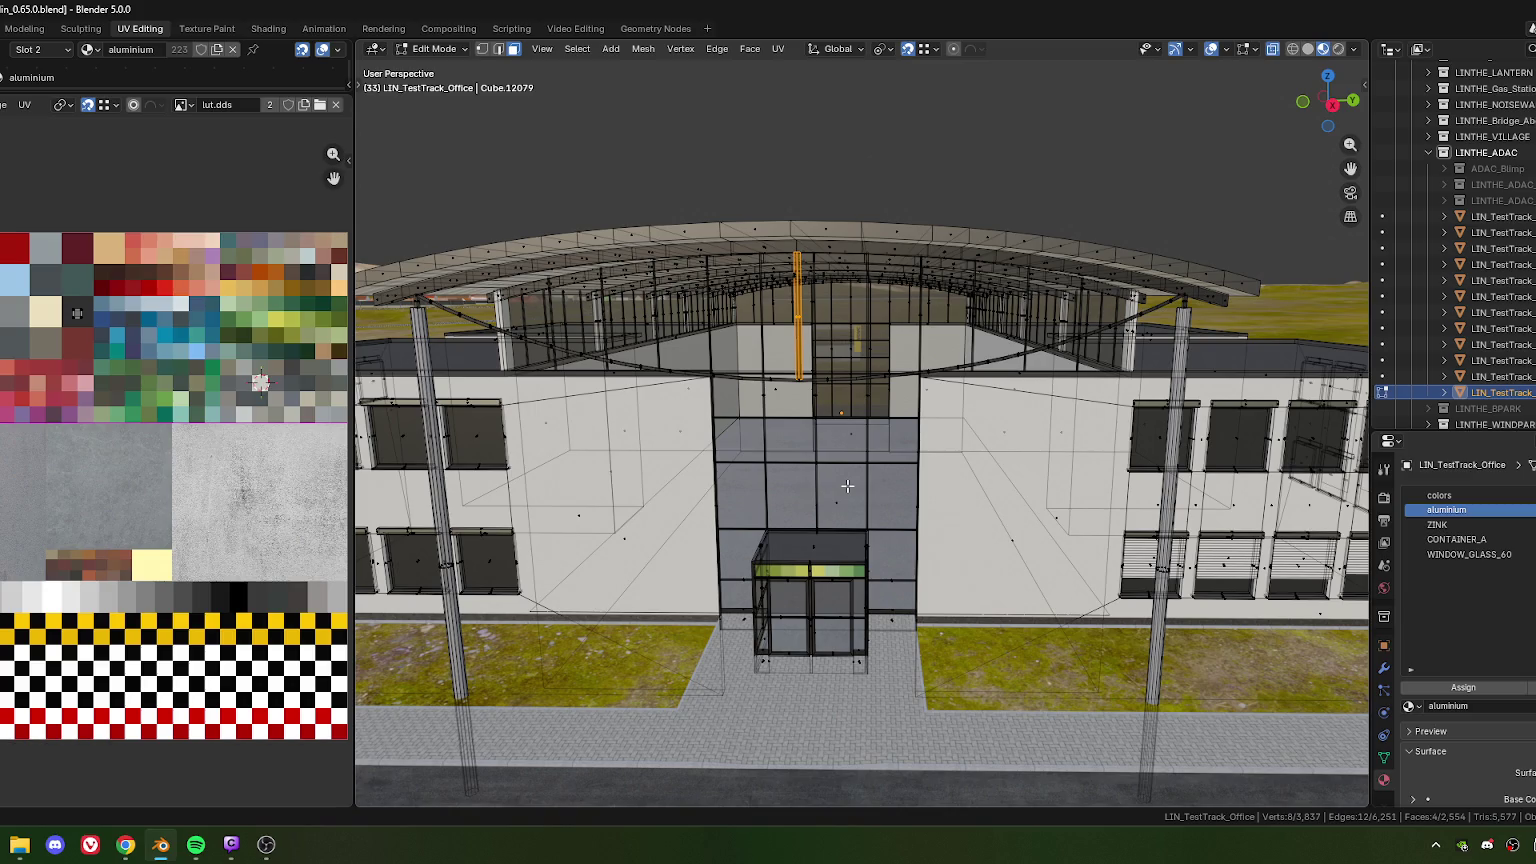
pyautogui.moveTo(917, 396)
pyautogui.mouseDown(button='middle')
pyautogui.moveTo(889, 441)
pyautogui.moveTo(900, 432)
pyautogui.mouseUp(button='middle')
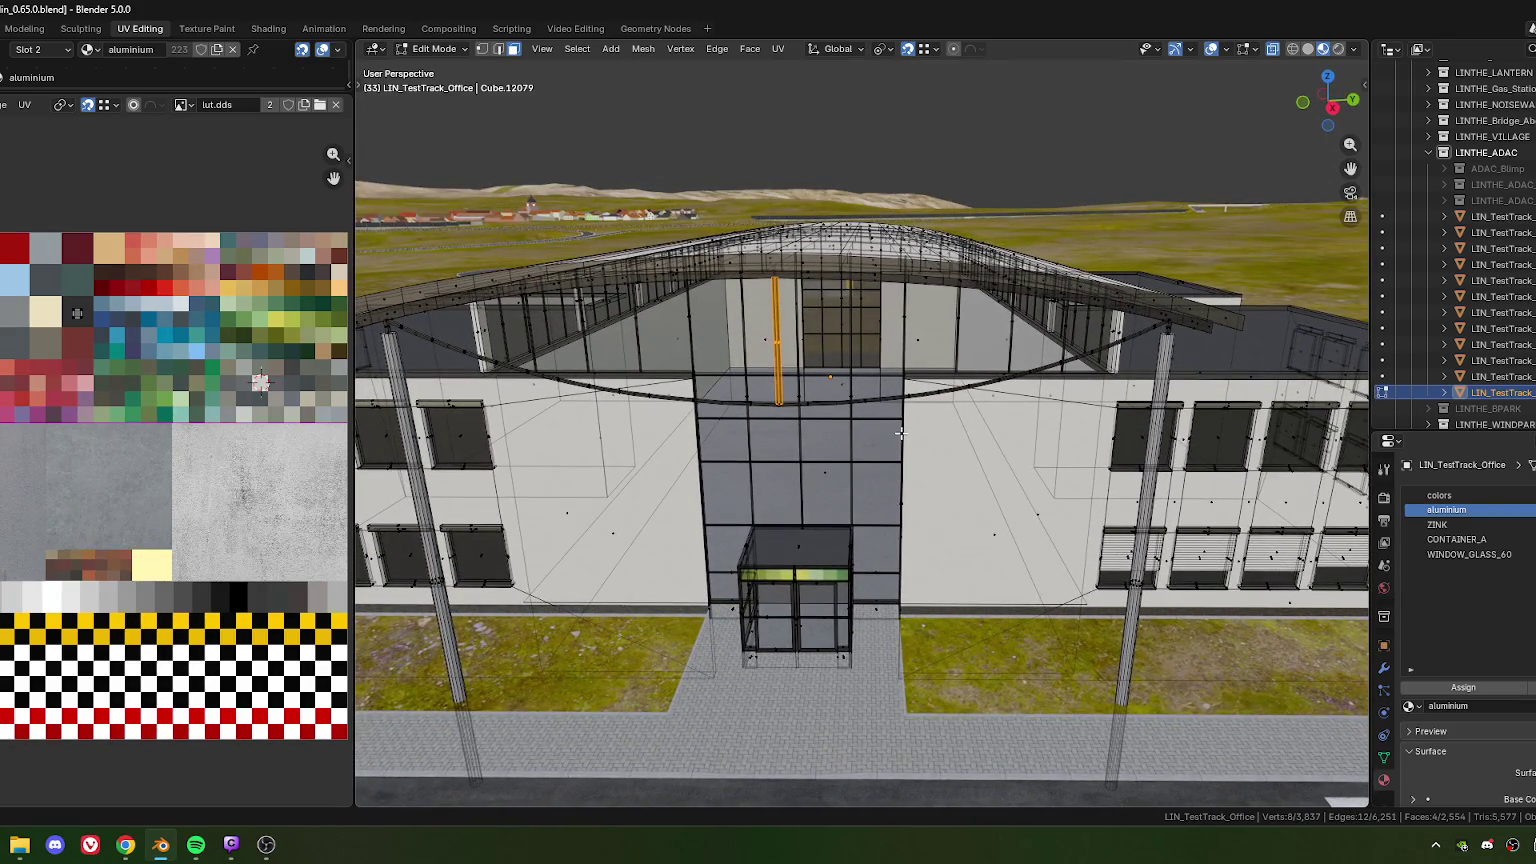
pyautogui.scroll(1, 792, 387)
# Separate the hanger post into its own object and centre its origin on its geometry
pyautogui.rightClick(793, 388)
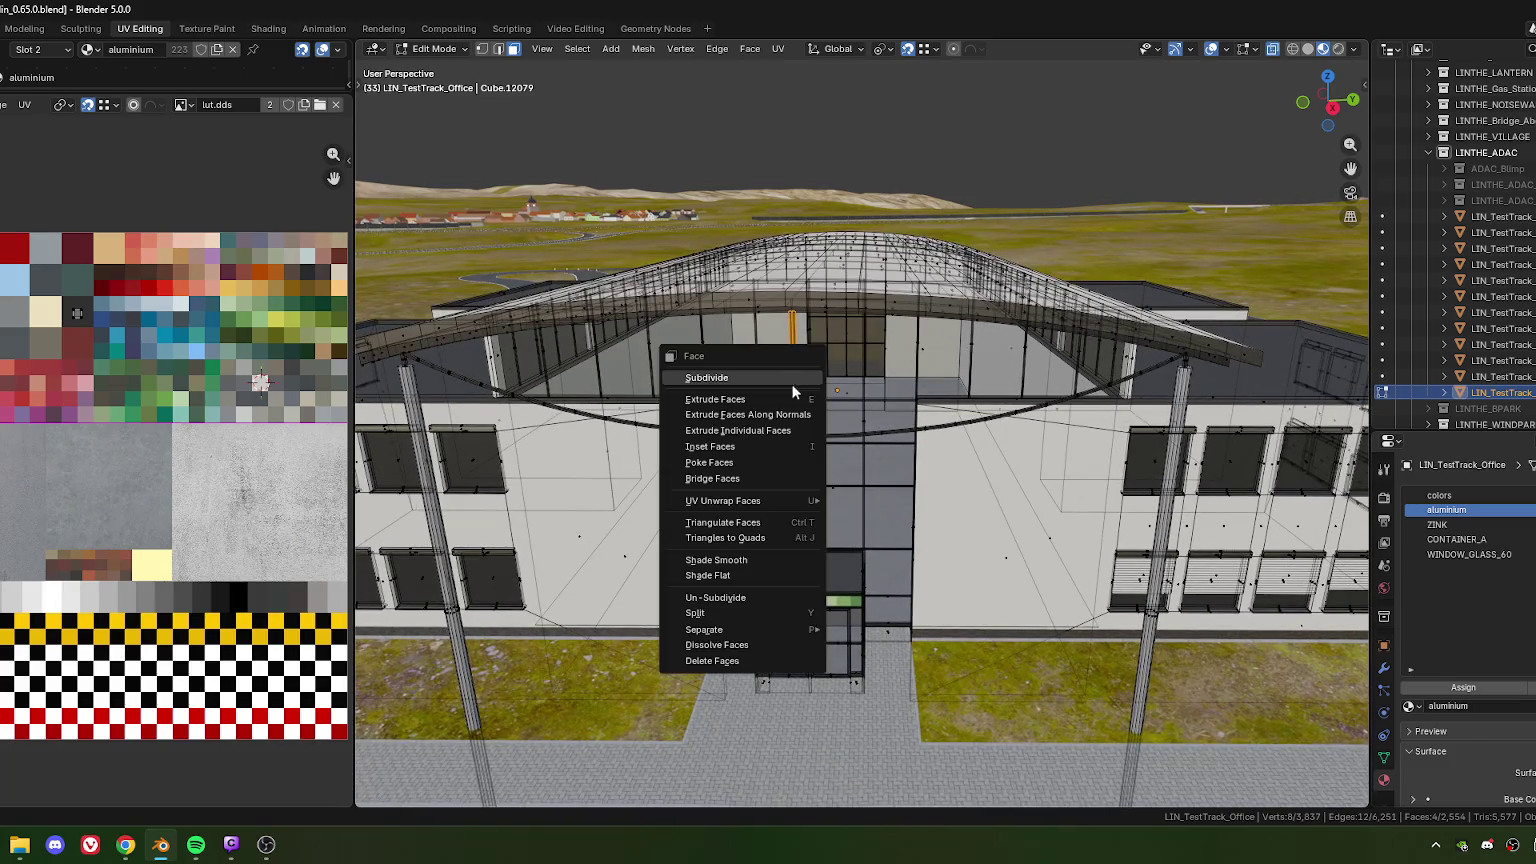
pyautogui.moveTo(720, 629)
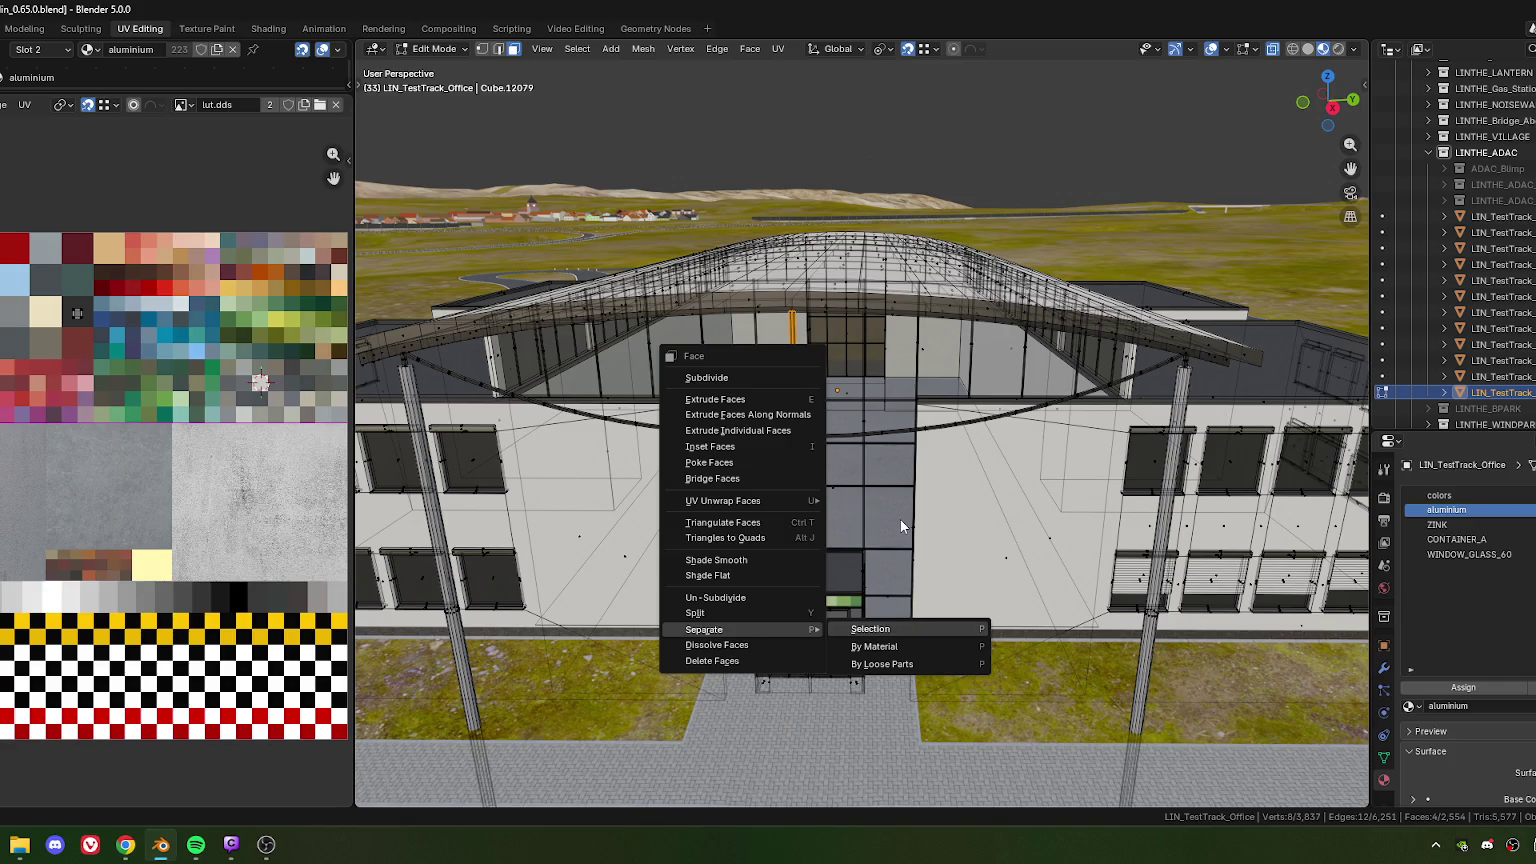
pyautogui.press('Return')
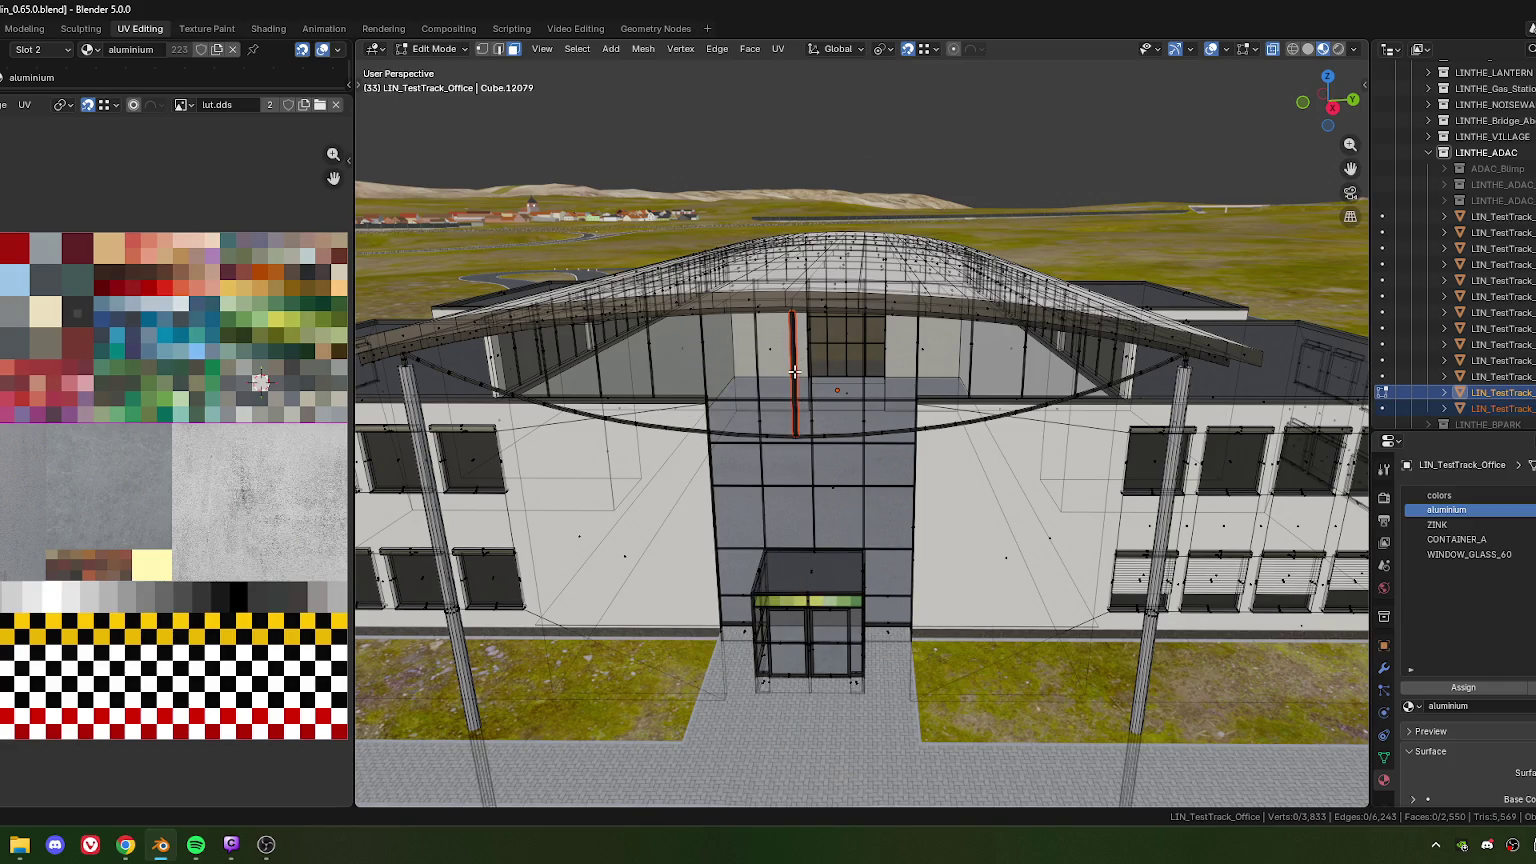
pyautogui.press('Tab')
pyautogui.click(793, 372)
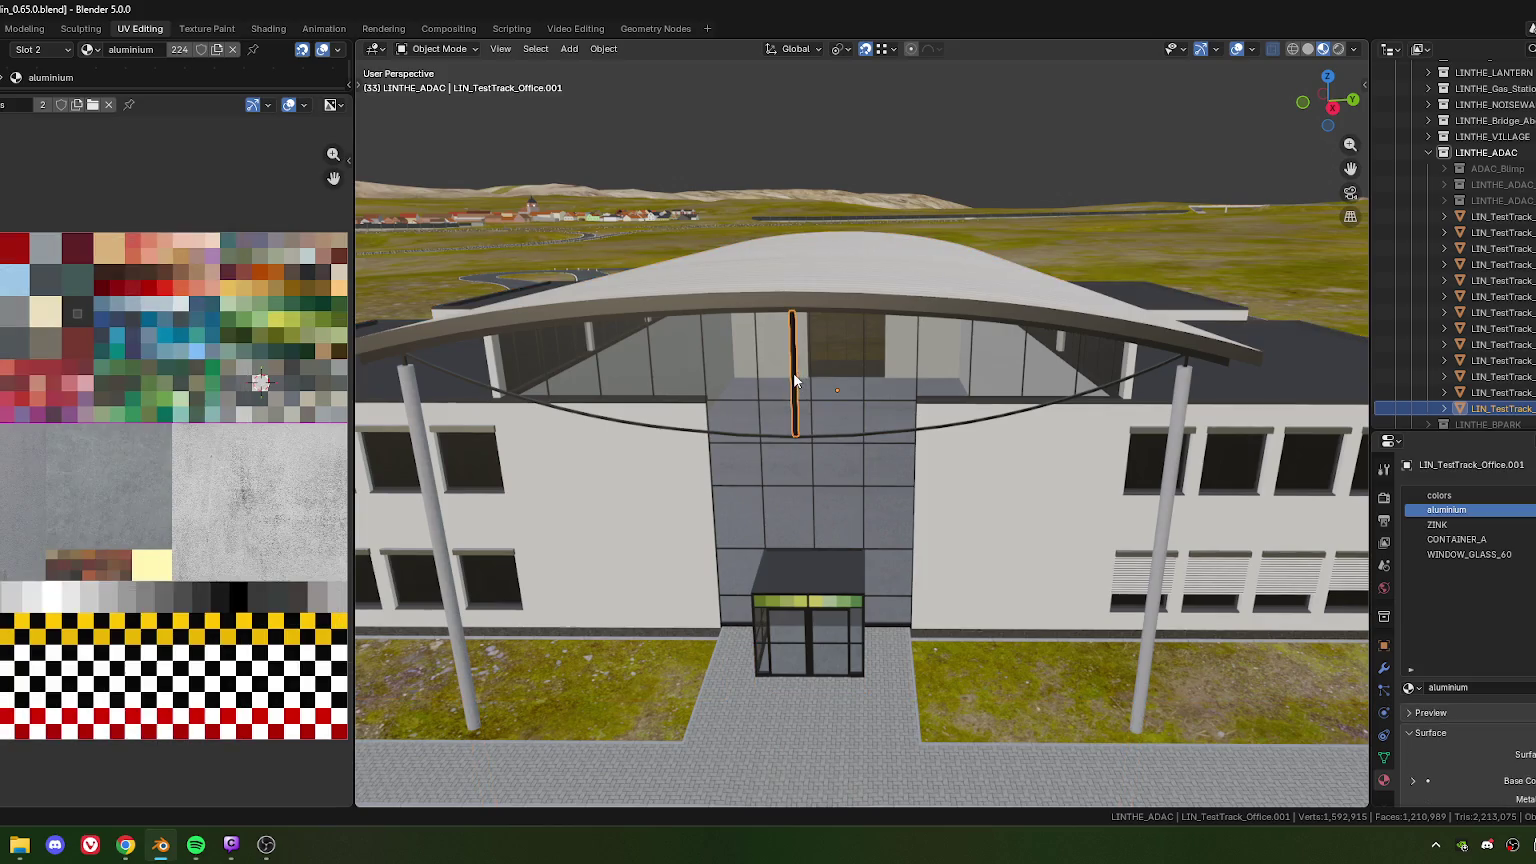
pyautogui.rightClick(793, 372)
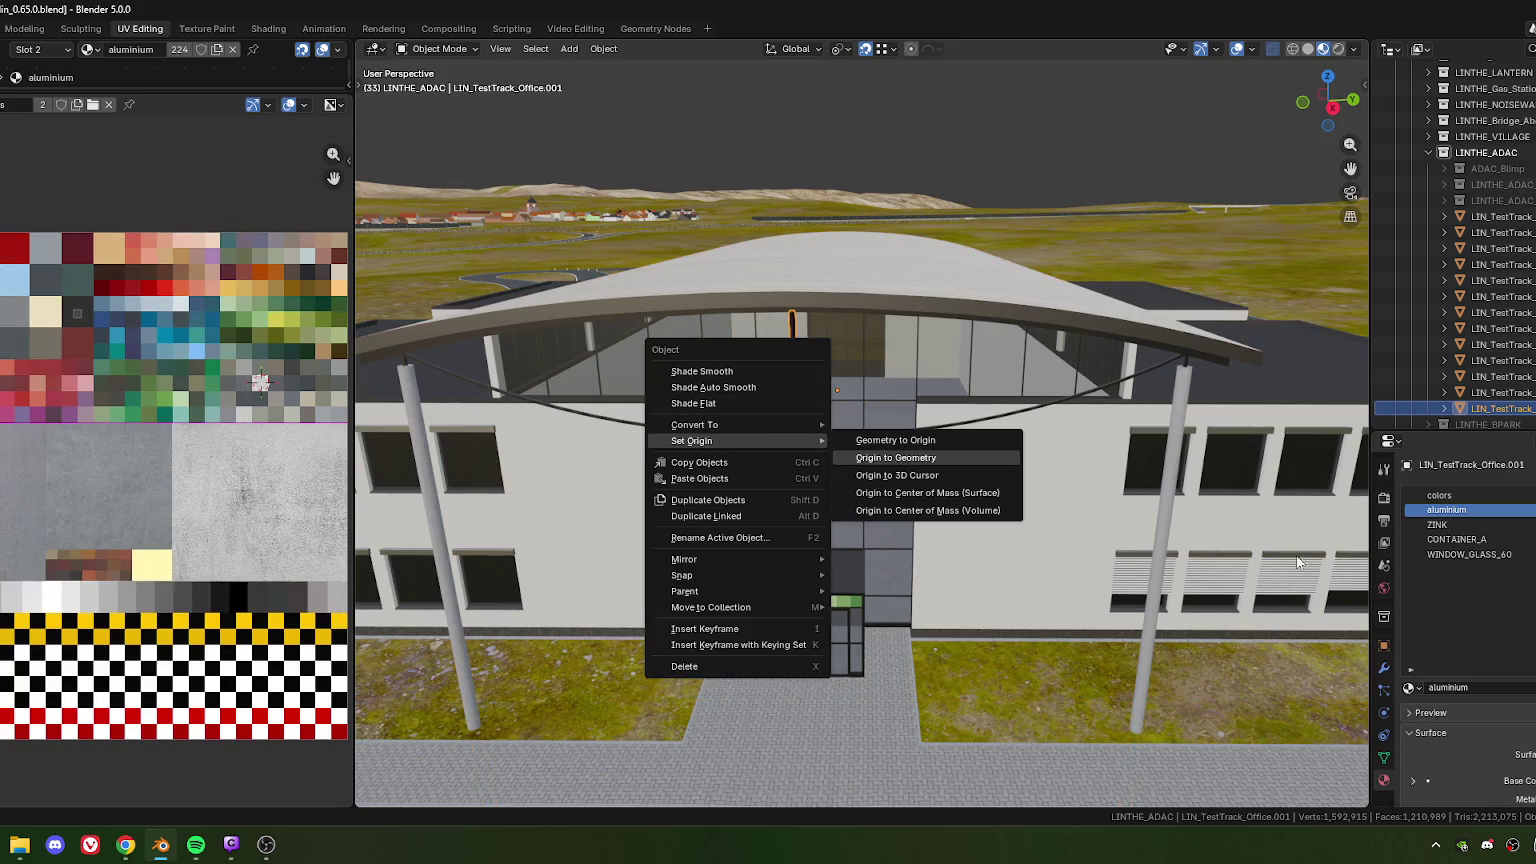
pyautogui.click(896, 457)
# Add an Array modifier to the separated hanger post
pyautogui.click(1384, 667)
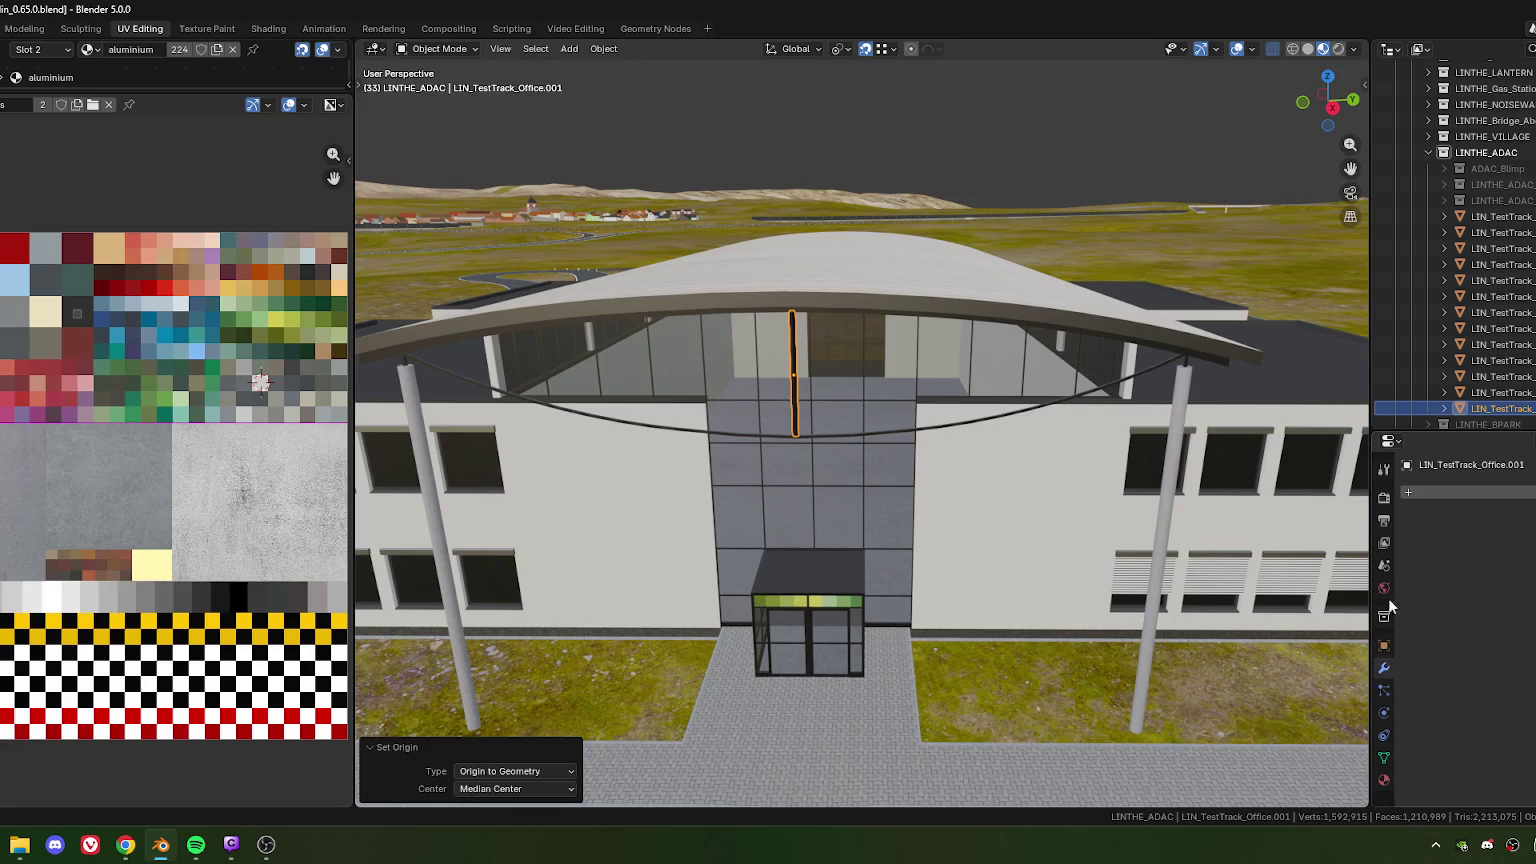
pyautogui.click(1458, 490)
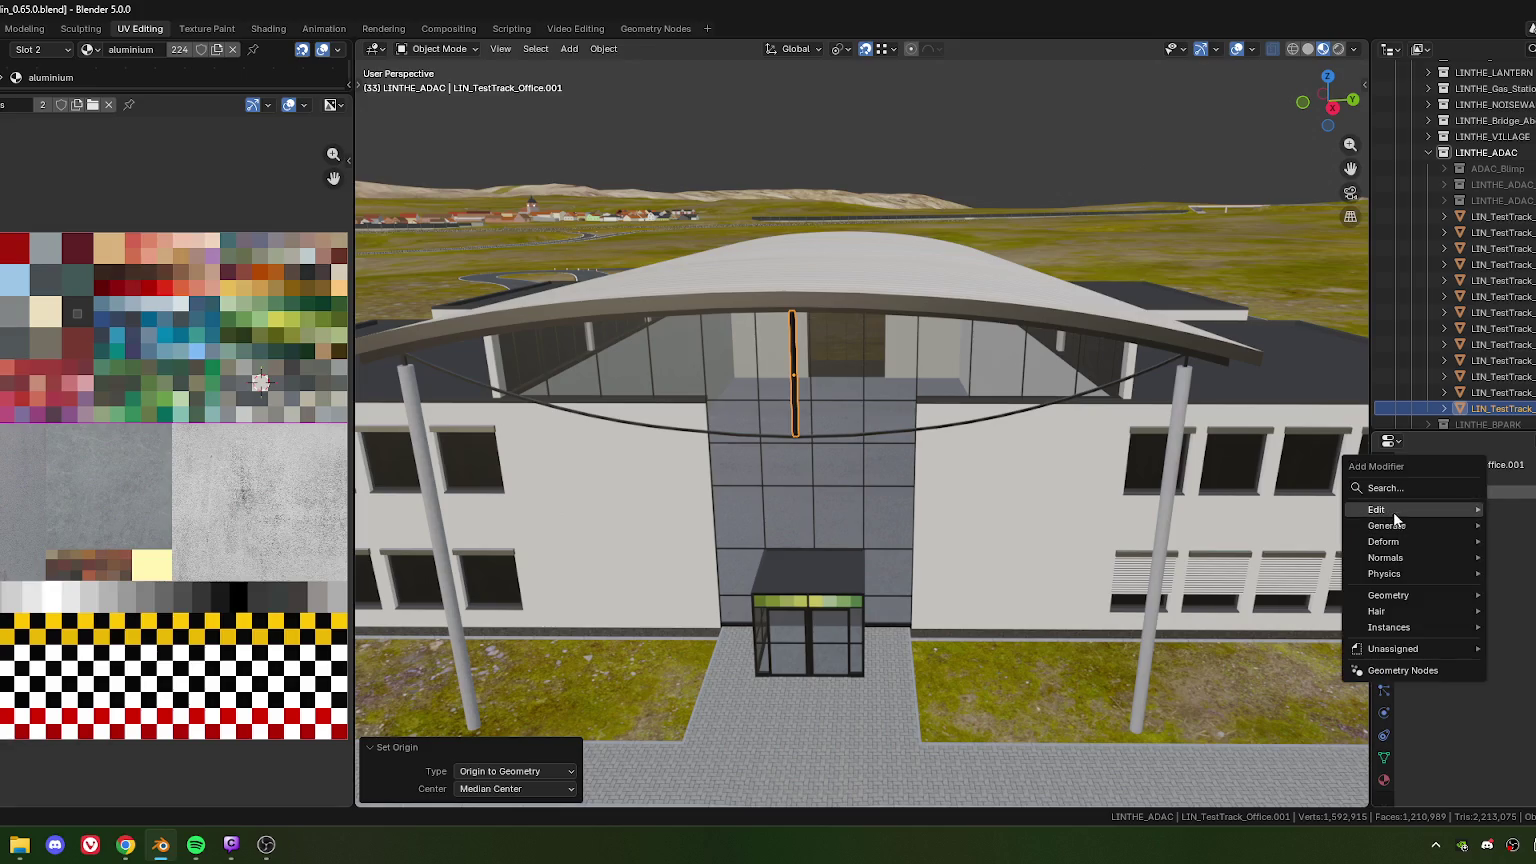
pyautogui.click(1393, 490)
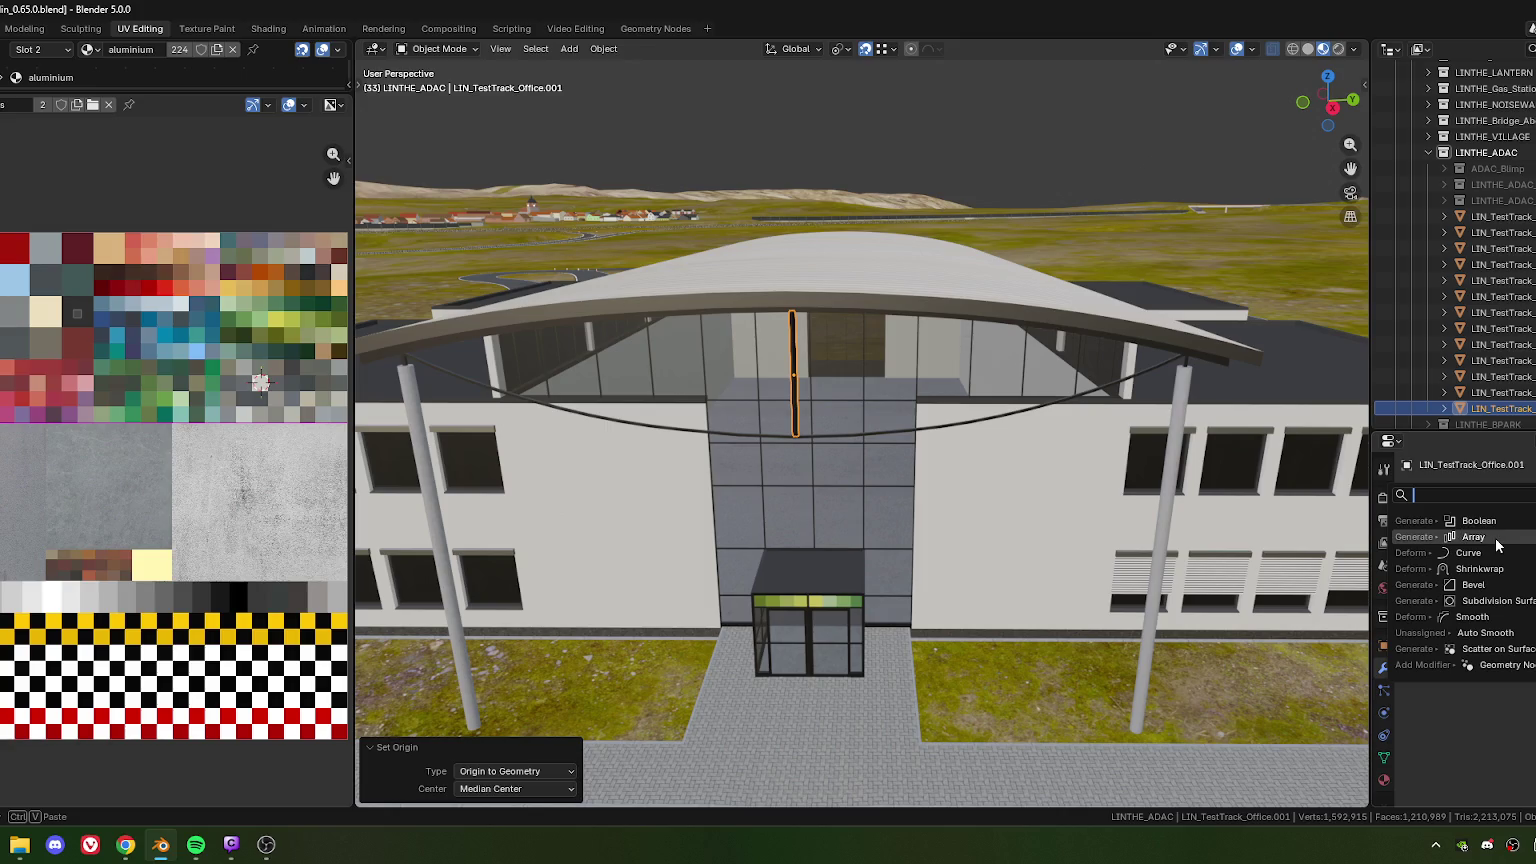
pyautogui.click(1474, 537)
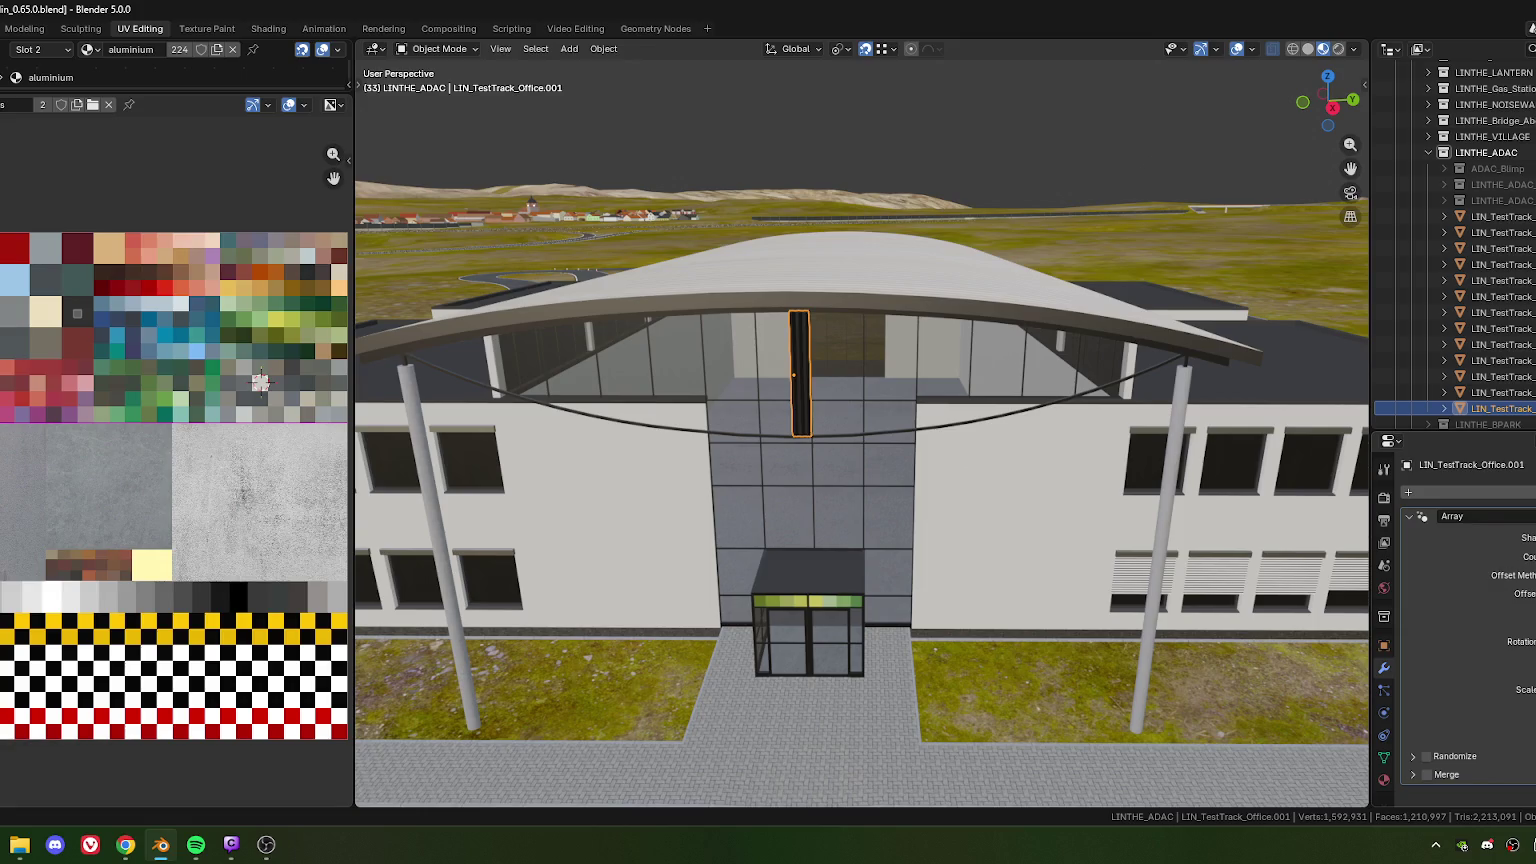
# Tune the Array relative offset to space the hanger posts under the canopy
pyautogui.scroll(5, 1028, 526)
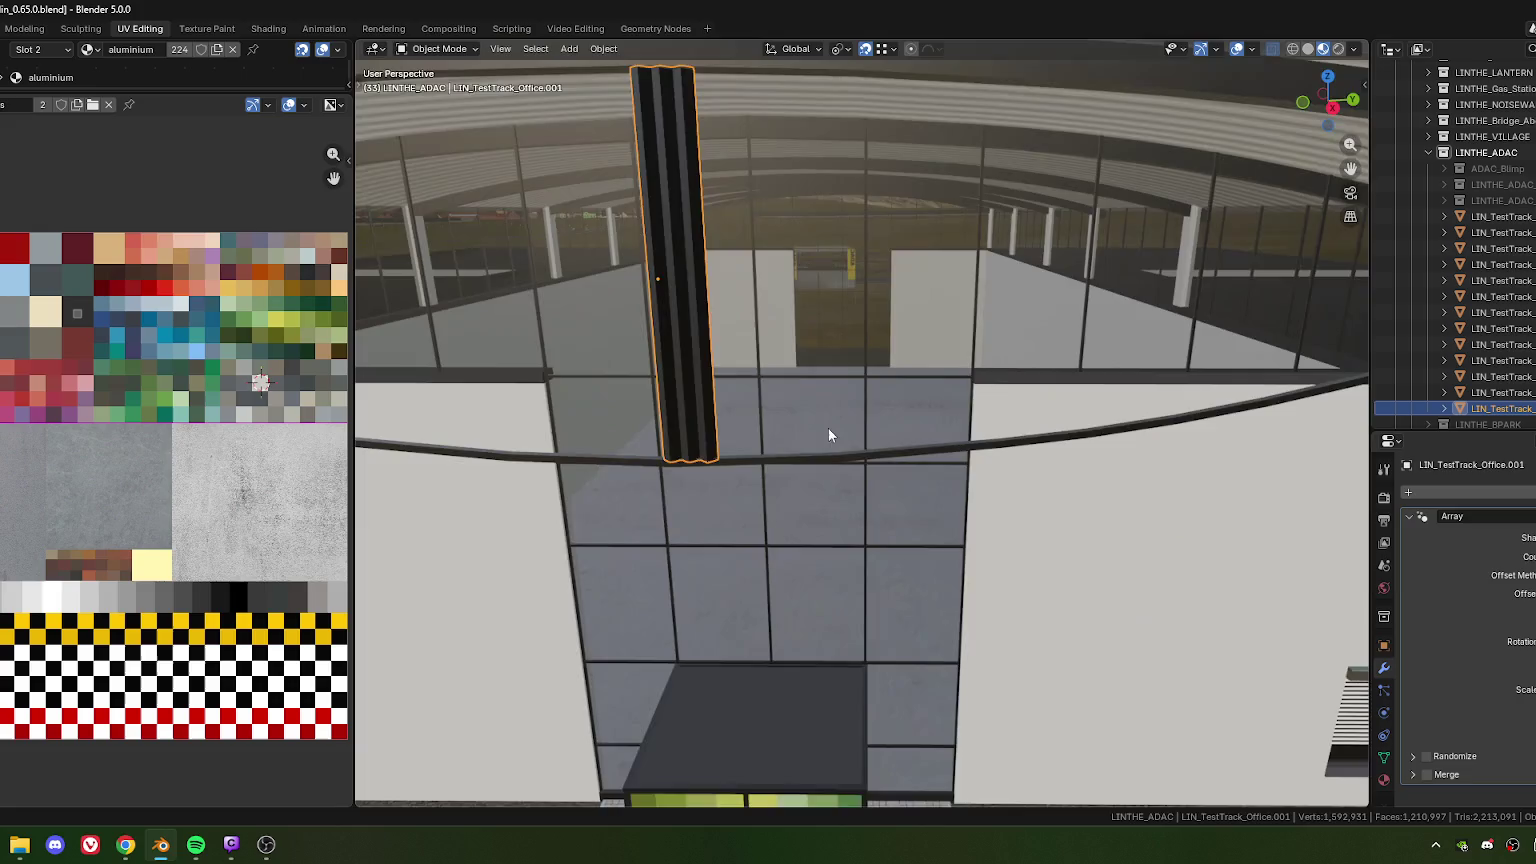
pyautogui.moveTo(875, 518)
pyautogui.mouseDown(button='middle')
pyautogui.moveTo(1021, 526)
pyautogui.moveTo(874, 516)
pyautogui.moveTo(893, 560)
pyautogui.mouseUp(button='middle')
pyautogui.scroll(-3, 874, 516)
pyautogui.scroll(-4, 893, 529)
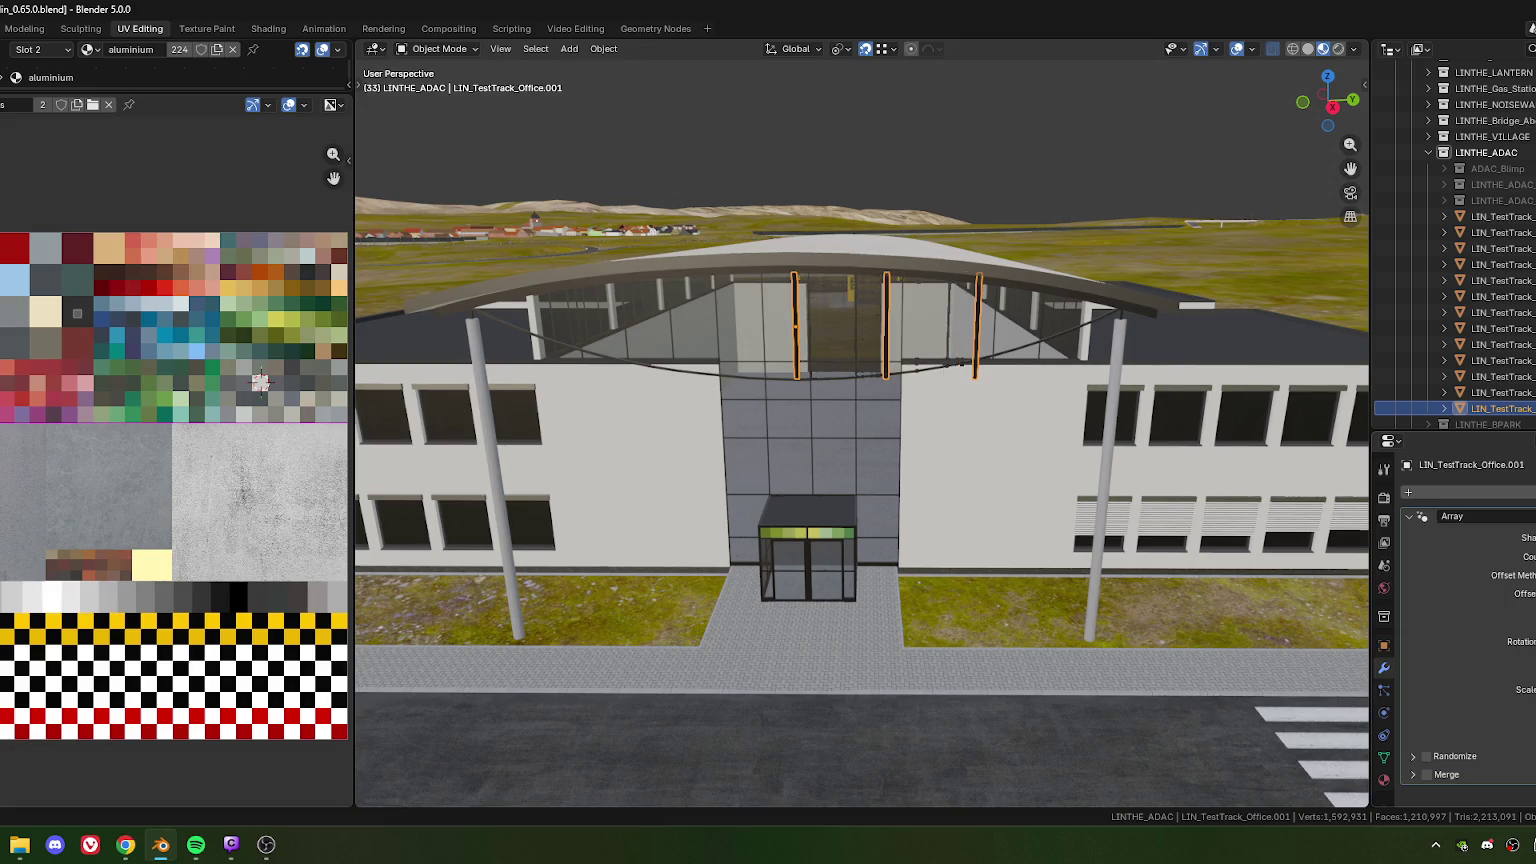
pyautogui.moveTo(1520, 594); pyautogui.dragTo(1520, 600)
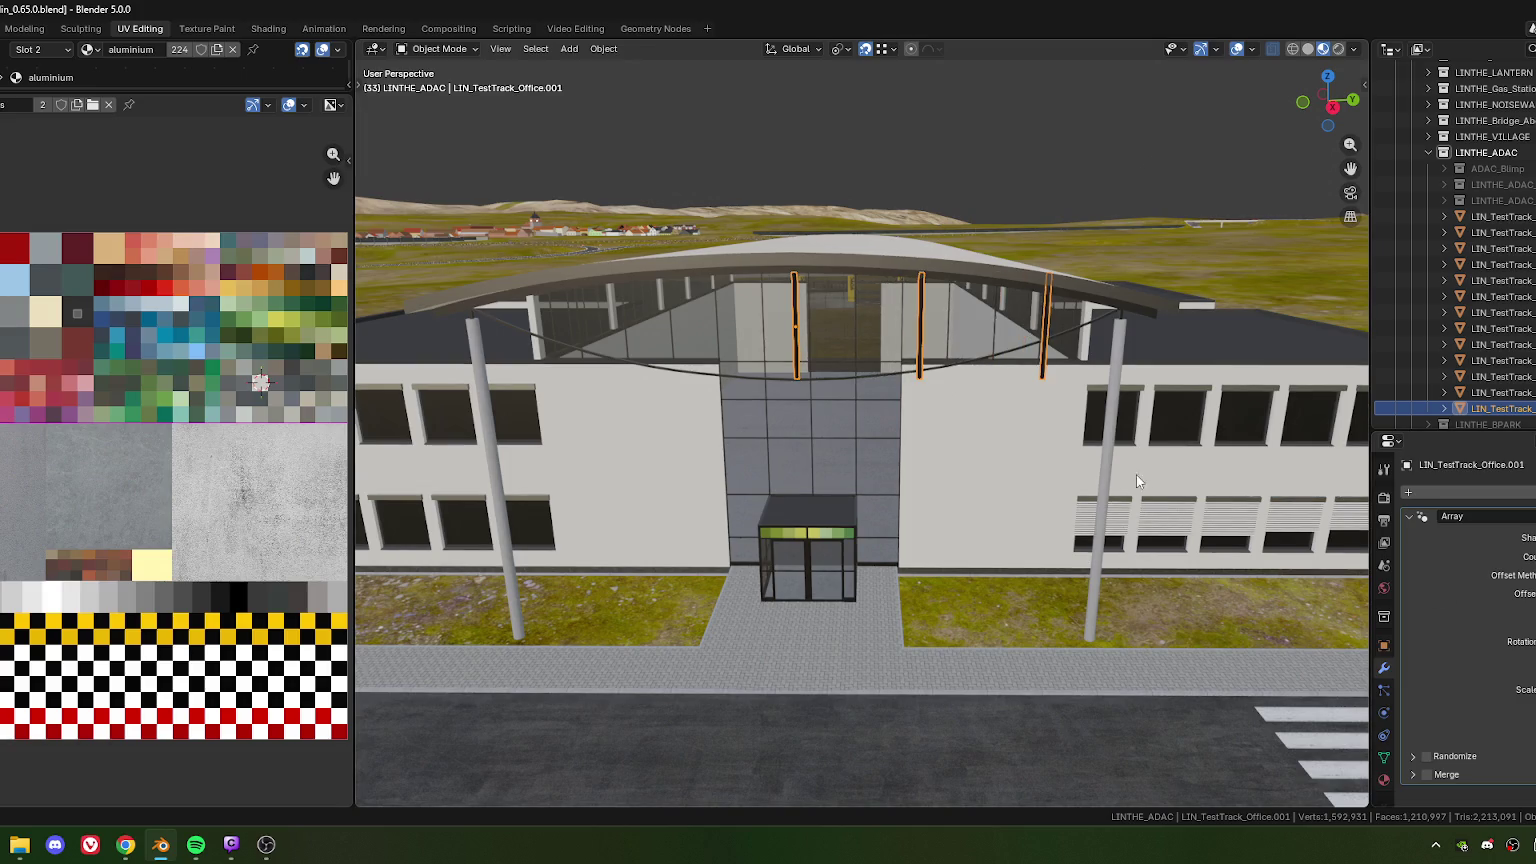
pyautogui.moveTo(1136, 474)
pyautogui.mouseDown(button='middle')
pyautogui.moveTo(990, 478)
pyautogui.moveTo(972, 438)
pyautogui.mouseUp(button='middle')
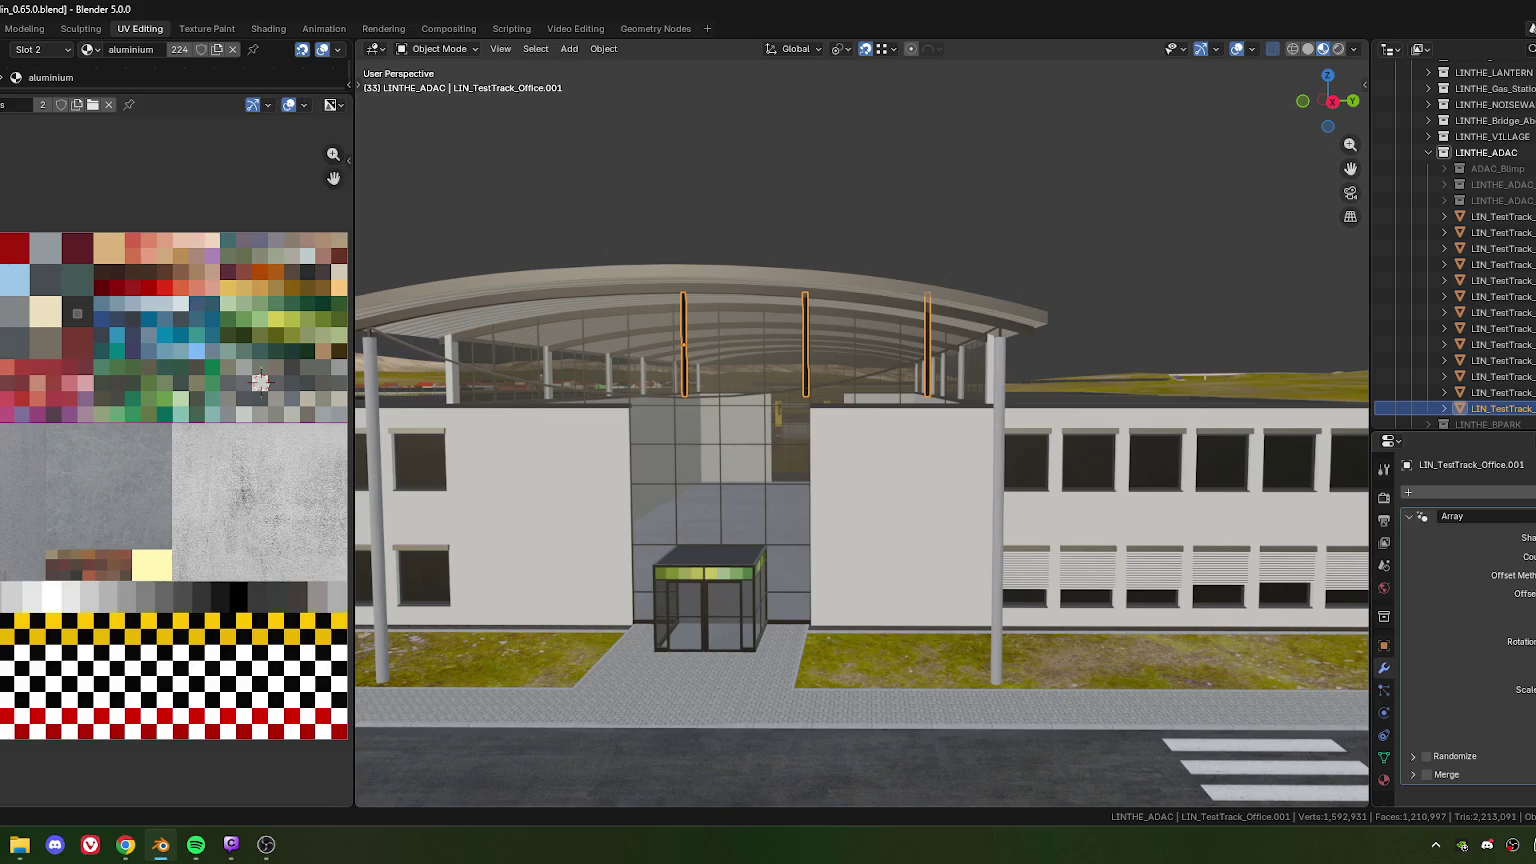
pyautogui.moveTo(1520, 594); pyautogui.dragTo(1514, 594)
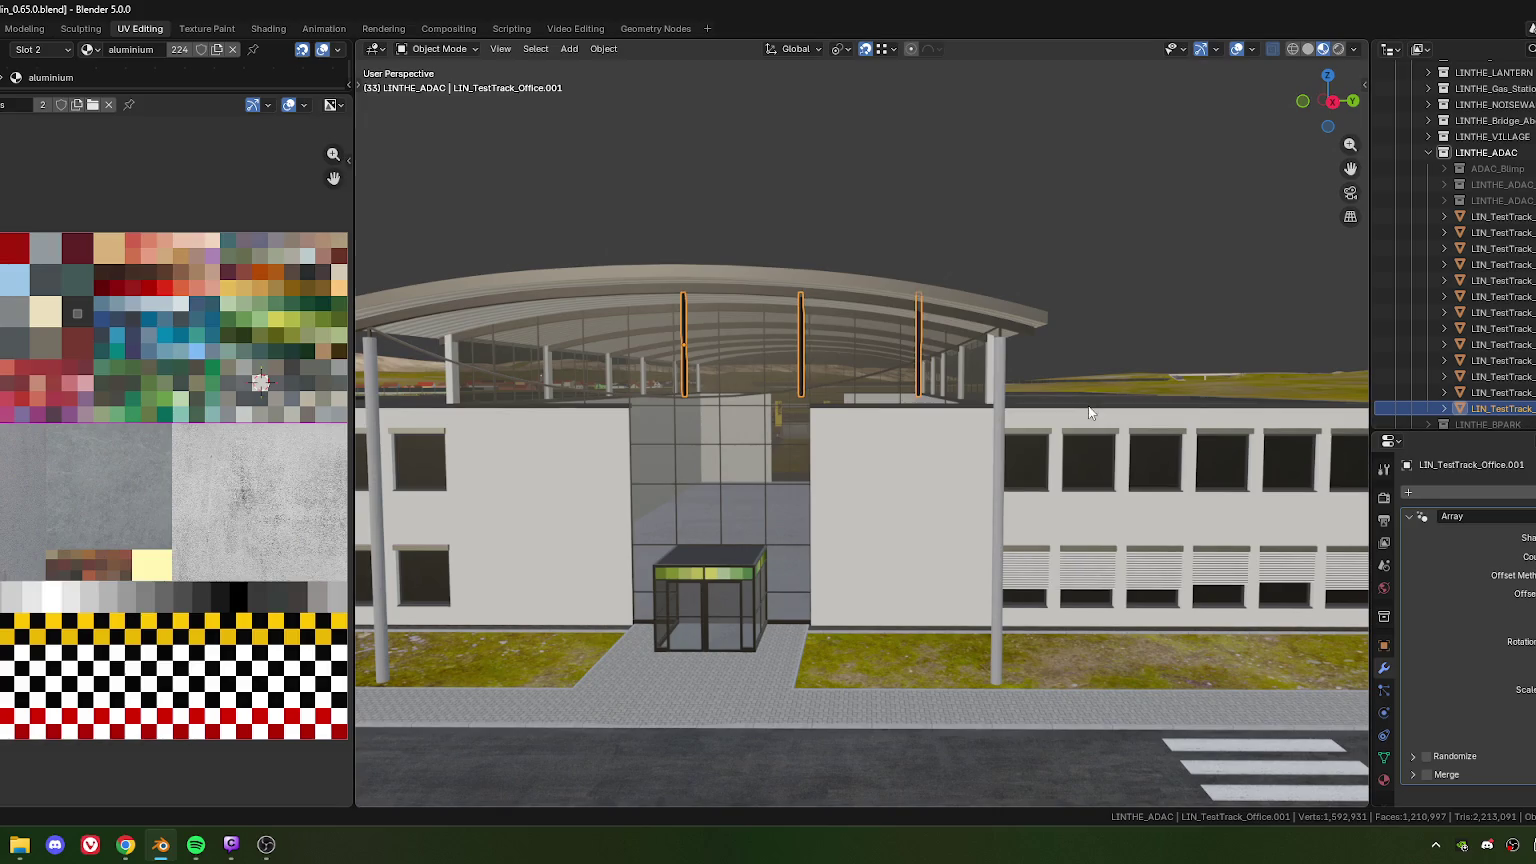
# Drop the rightmost post to leave three, and duplicate the modifier as Array.001
pyautogui.moveTo(932, 411)
pyautogui.mouseDown(button='middle')
pyautogui.moveTo(856, 418)
pyautogui.moveTo(840, 398)
pyautogui.moveTo(926, 424)
pyautogui.moveTo(938, 473)
pyautogui.mouseUp(button='middle')
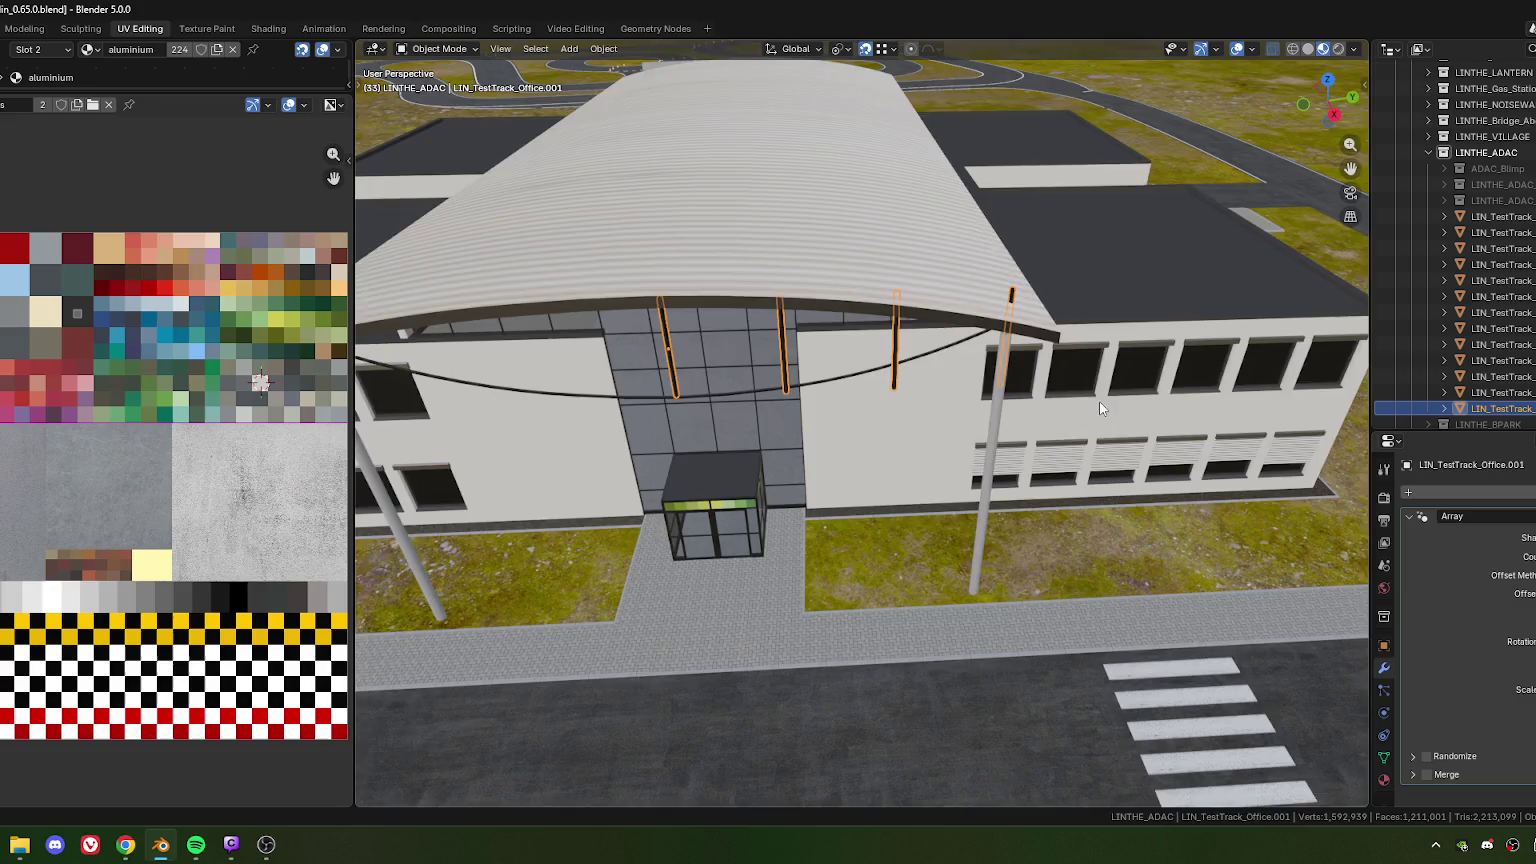
pyautogui.moveTo(1099, 401)
pyautogui.mouseDown(button='middle')
pyautogui.moveTo(860, 409)
pyautogui.moveTo(979, 503)
pyautogui.moveTo(953, 514)
pyautogui.mouseUp(button='middle')
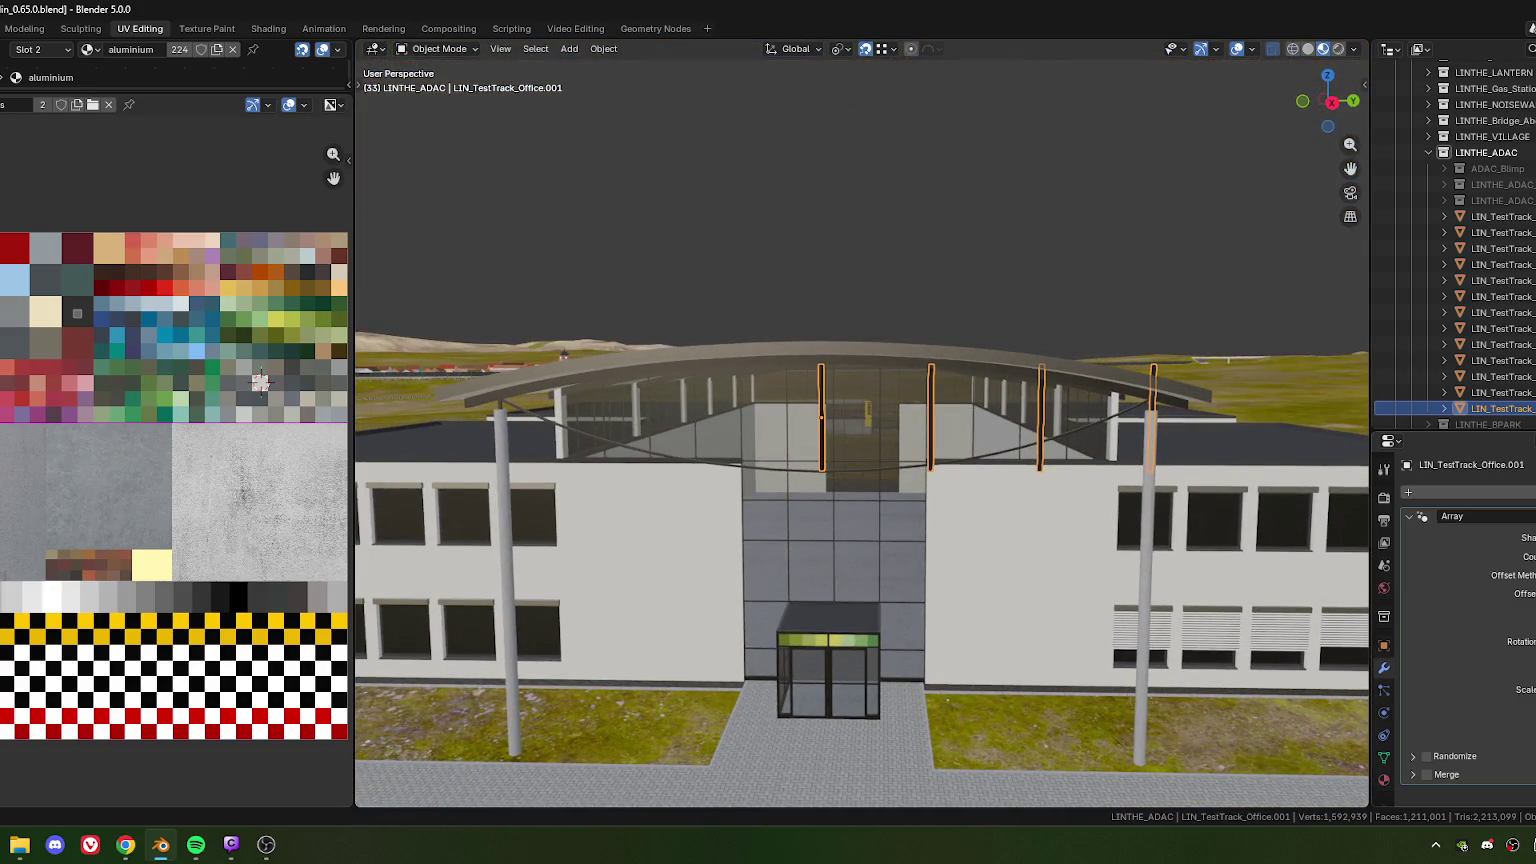
pyautogui.hotkey('ctrl', 'z')
pyautogui.hotkey('shift', 'd')
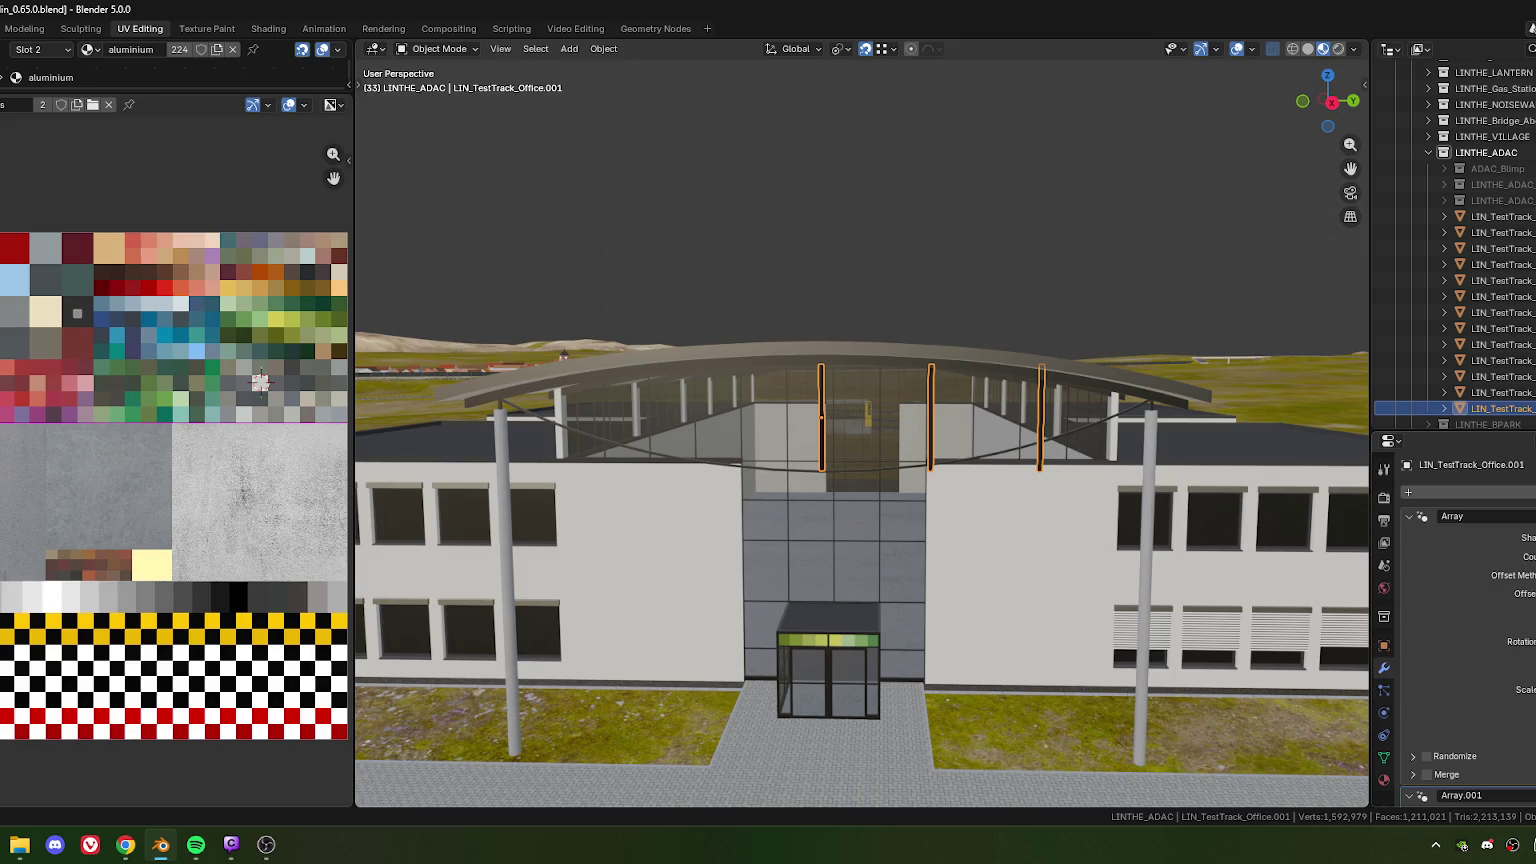
# Undo so the post array extends leftwards, then view the curved roof from above
pyautogui.hotkey('ctrl', 'z')
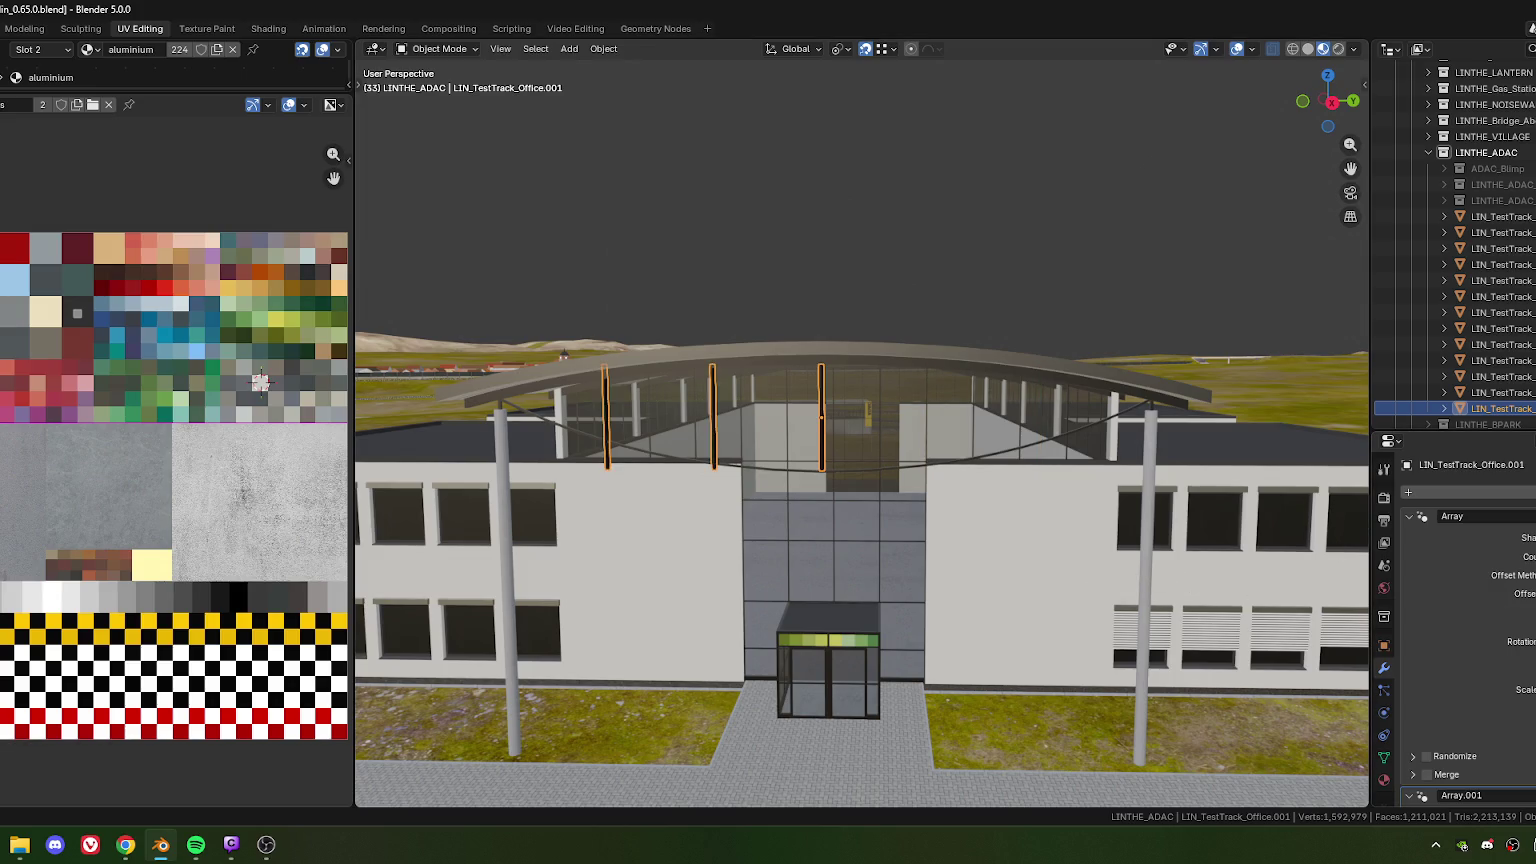
pyautogui.scroll(-2, 1530, 663)
pyautogui.scroll(-1, 1530, 663)
pyautogui.scroll(-1, 1530, 663)
pyautogui.scroll(-1, 1530, 663)
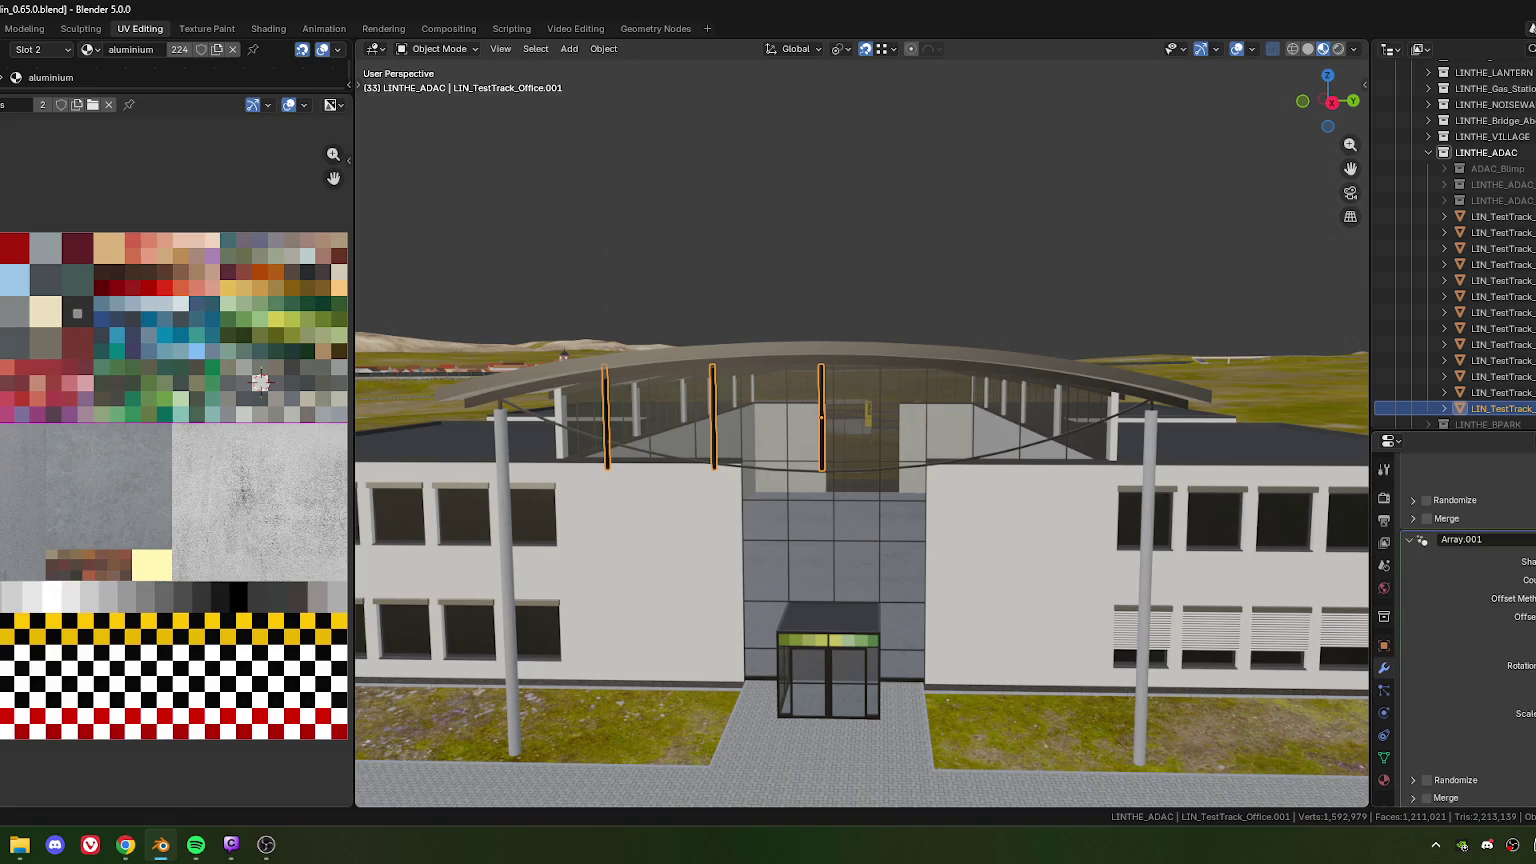
pyautogui.moveTo(812, 460)
pyautogui.mouseDown(button='middle')
pyautogui.moveTo(832, 493)
pyautogui.moveTo(810, 480)
pyautogui.moveTo(824, 473)
pyautogui.moveTo(780, 486)
pyautogui.moveTo(812, 490)
pyautogui.mouseUp(button='middle')
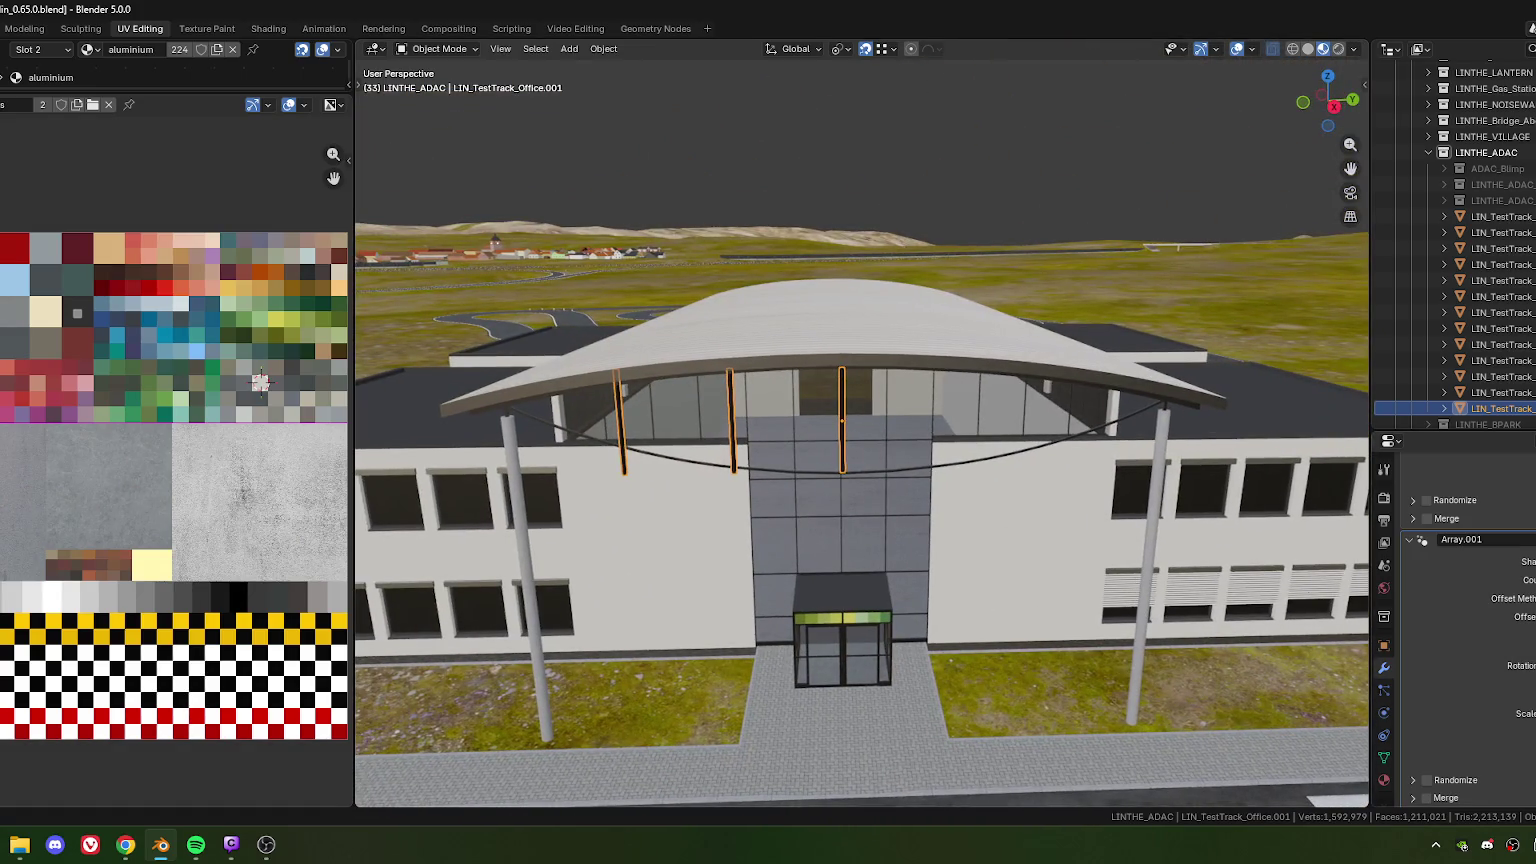
# Orbit and zoom around the building to check the three evenly spaced hanger posts
pyautogui.scroll(4, 1455, 620)
pyautogui.scroll(2, 1455, 620)
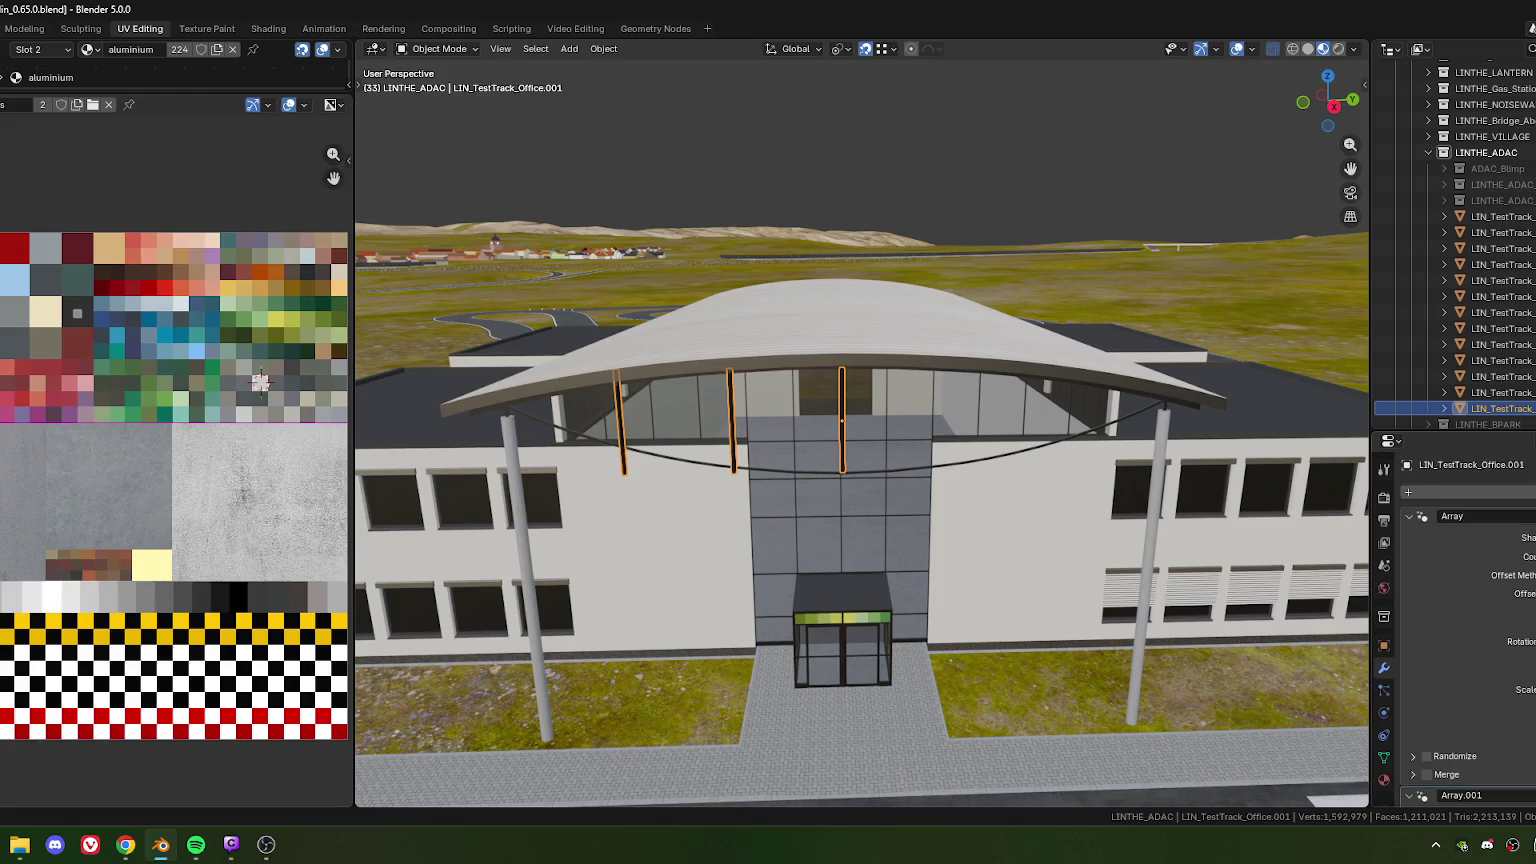
pyautogui.scroll(-4, 1496, 641)
pyautogui.scroll(-2, 1496, 641)
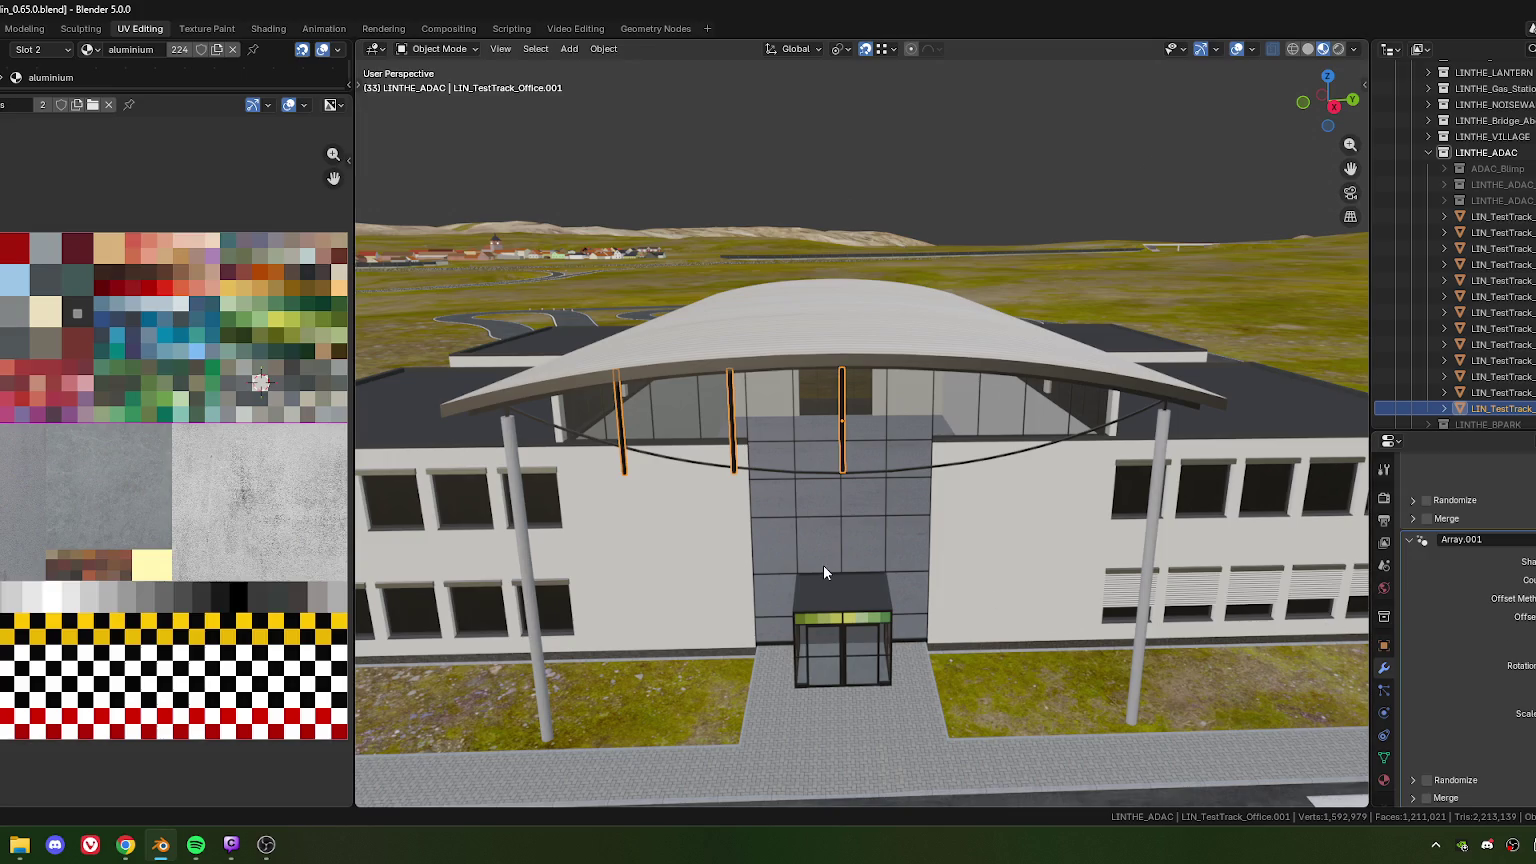
pyautogui.moveTo(968, 512); pyautogui.dragTo(938, 514, button='middle')
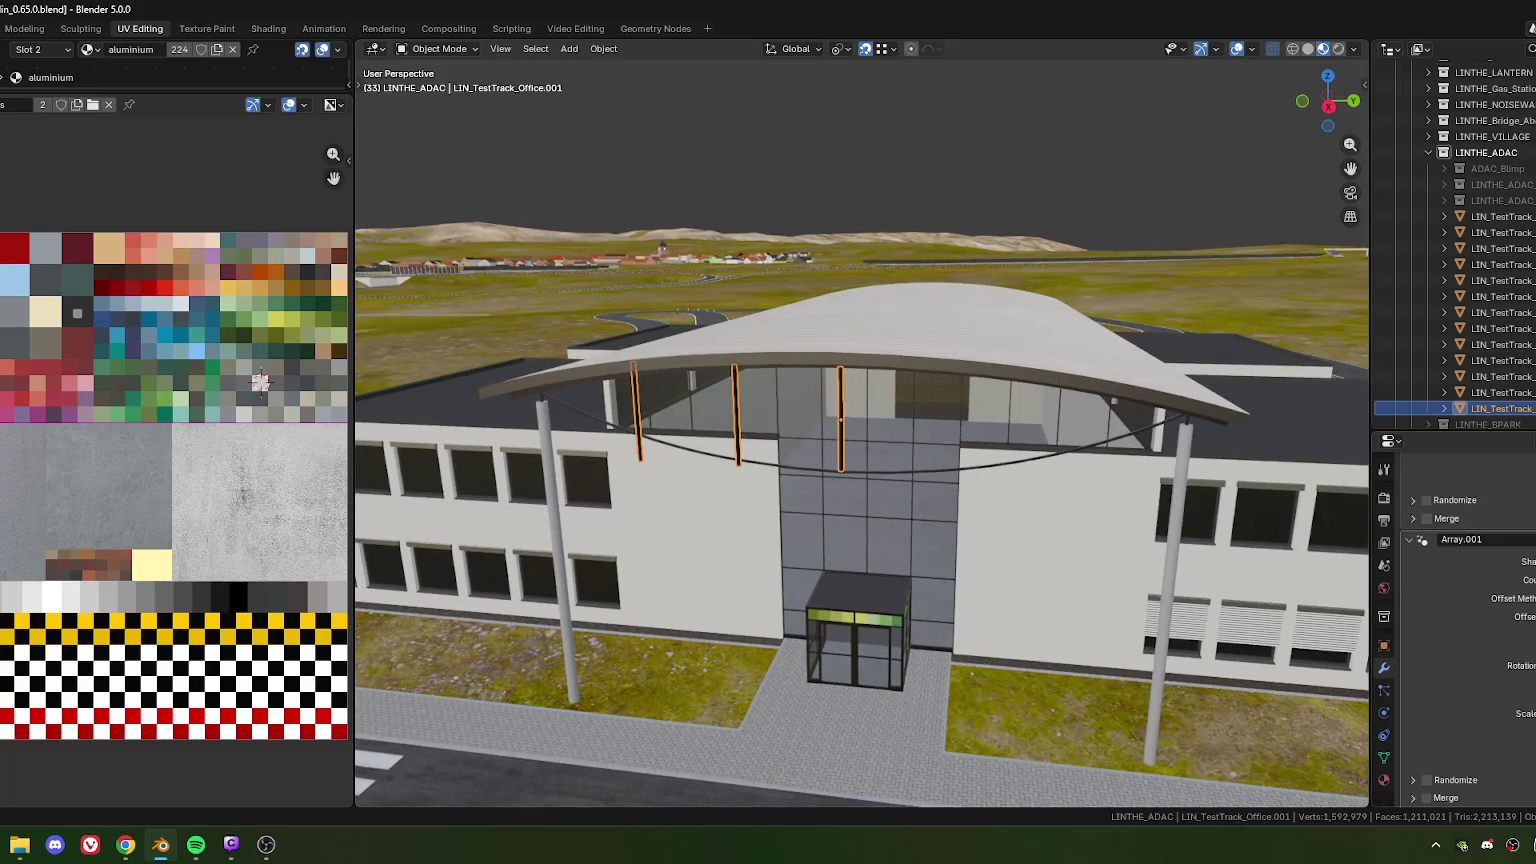
pyautogui.scroll(4, 1455, 620)
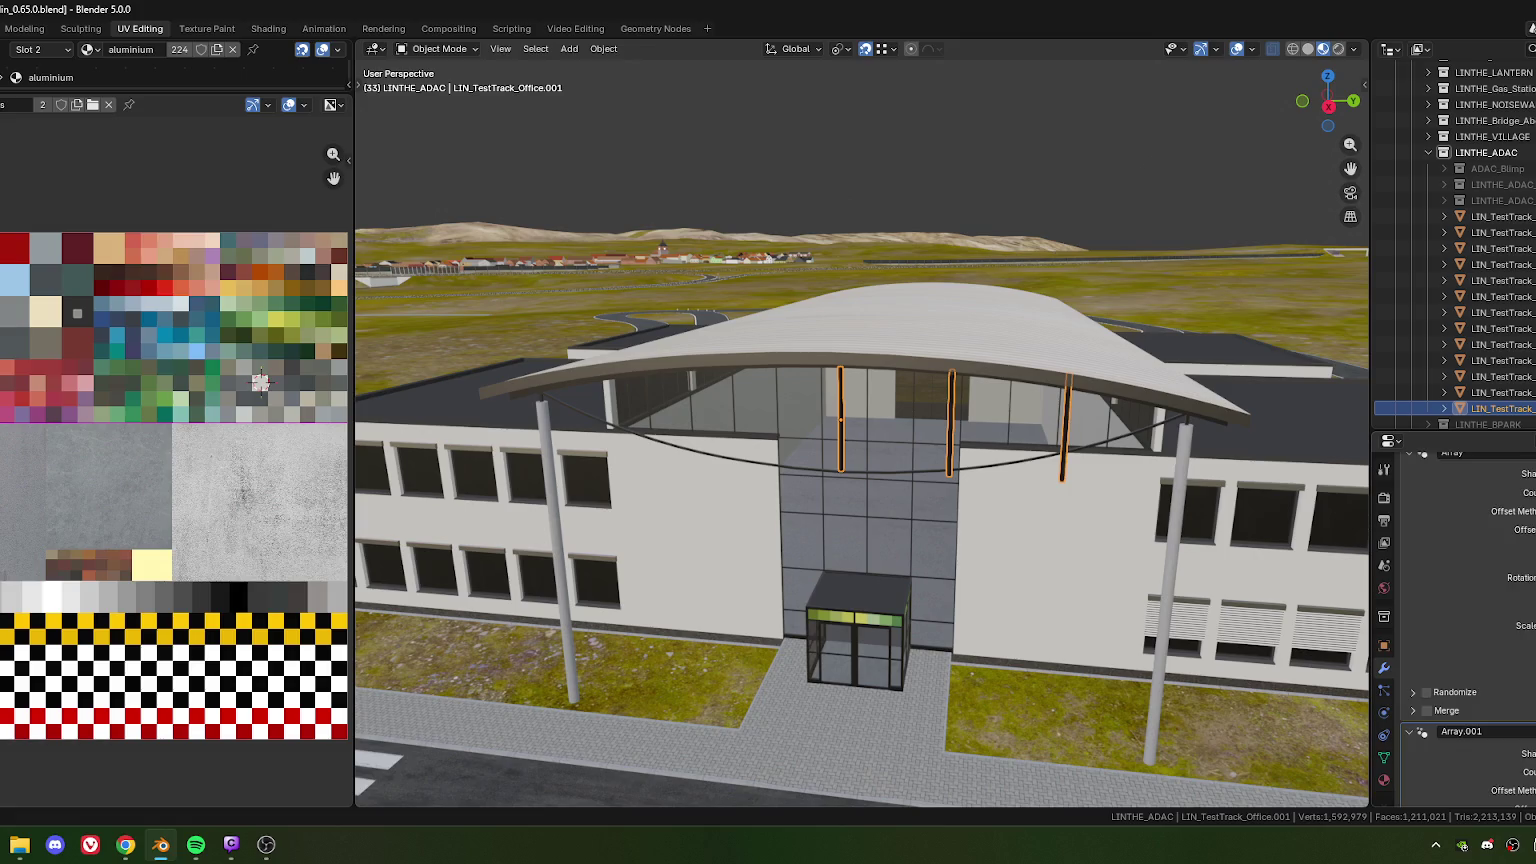
pyautogui.scroll(-4, 1455, 620)
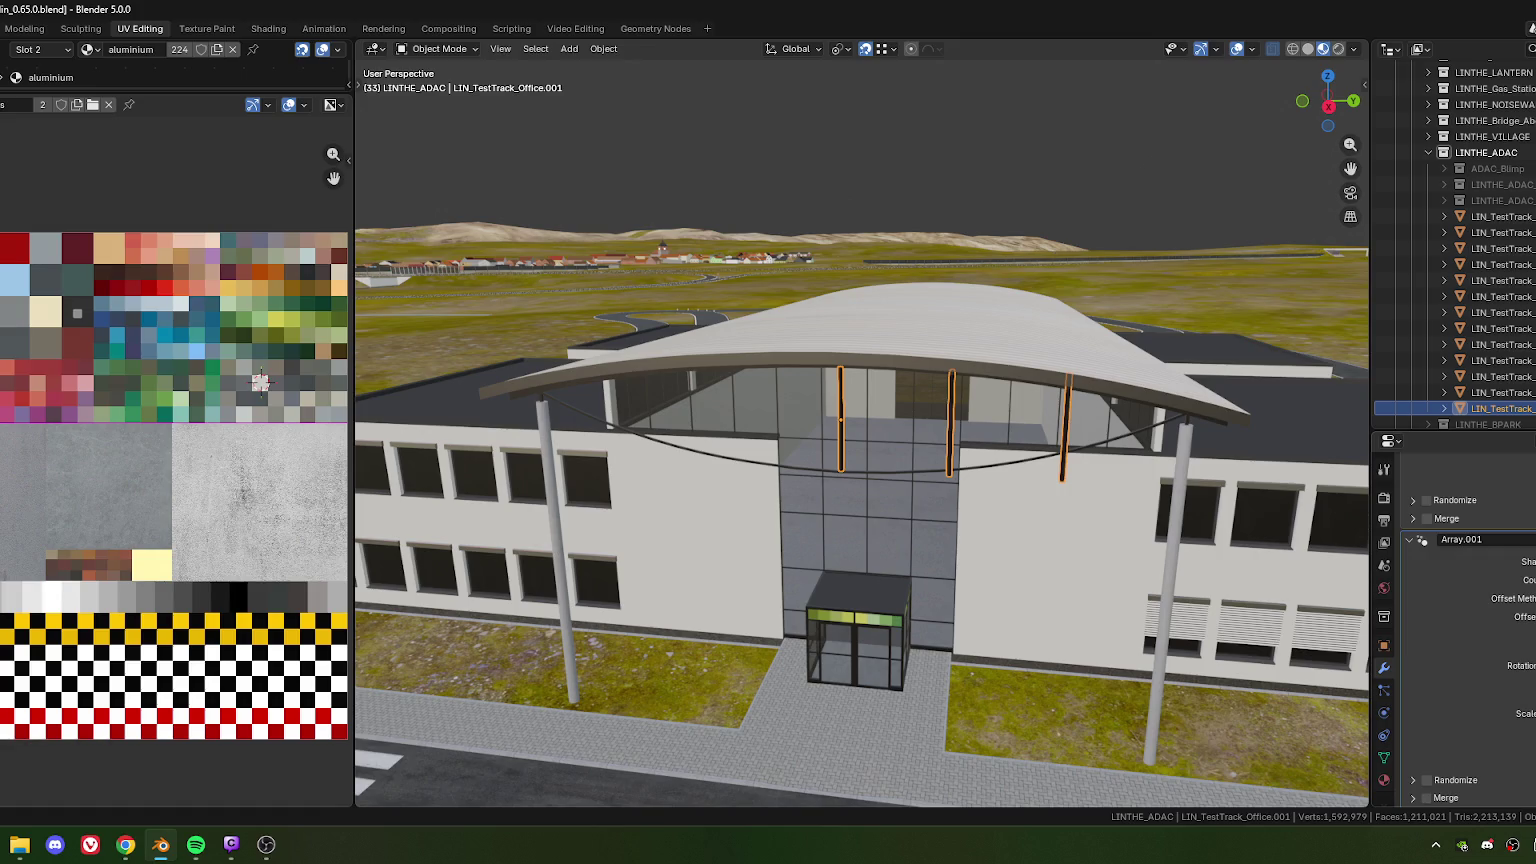
pyautogui.scroll(5, 1470, 620)
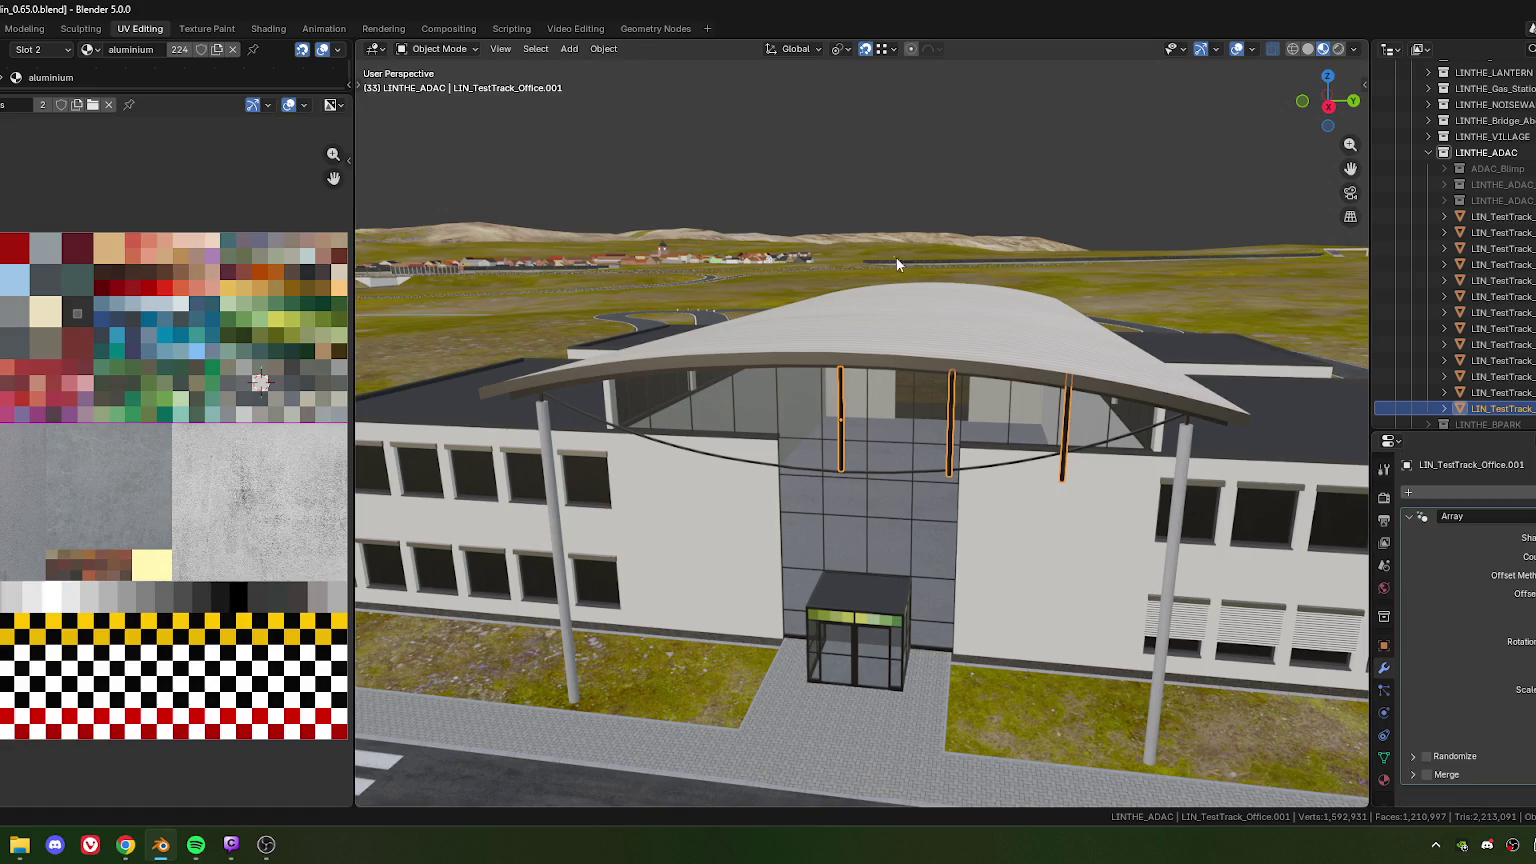
pyautogui.moveTo(908, 350); pyautogui.dragTo(911, 218, button='middle')
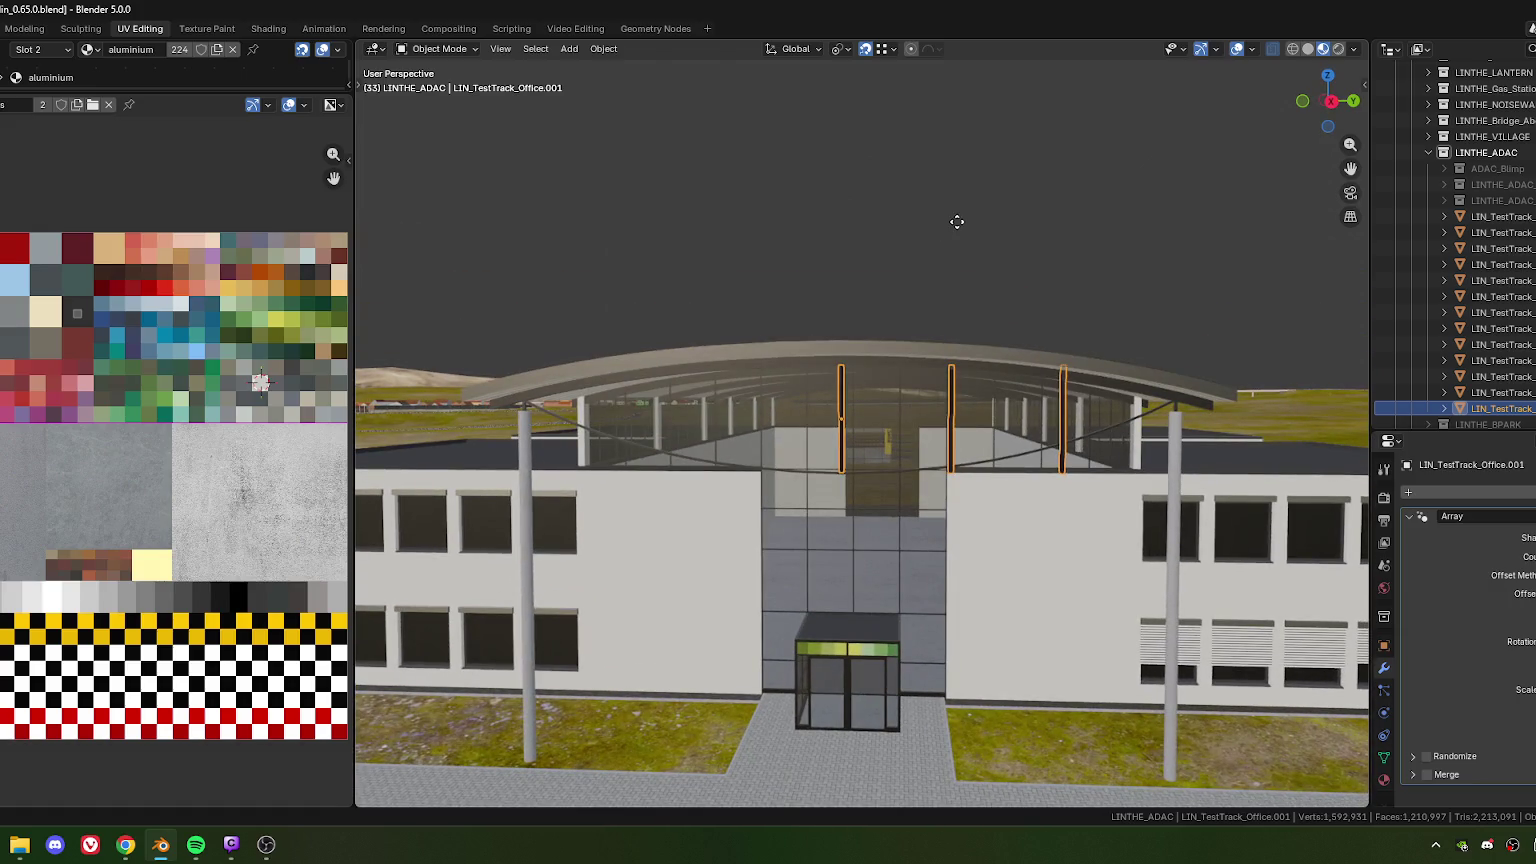
# Duplicate the arrayed posts, shift the copy left, and convert both sets to mesh
pyautogui.hotkey('shift', 'd')
pyautogui.rightClick(956, 229)
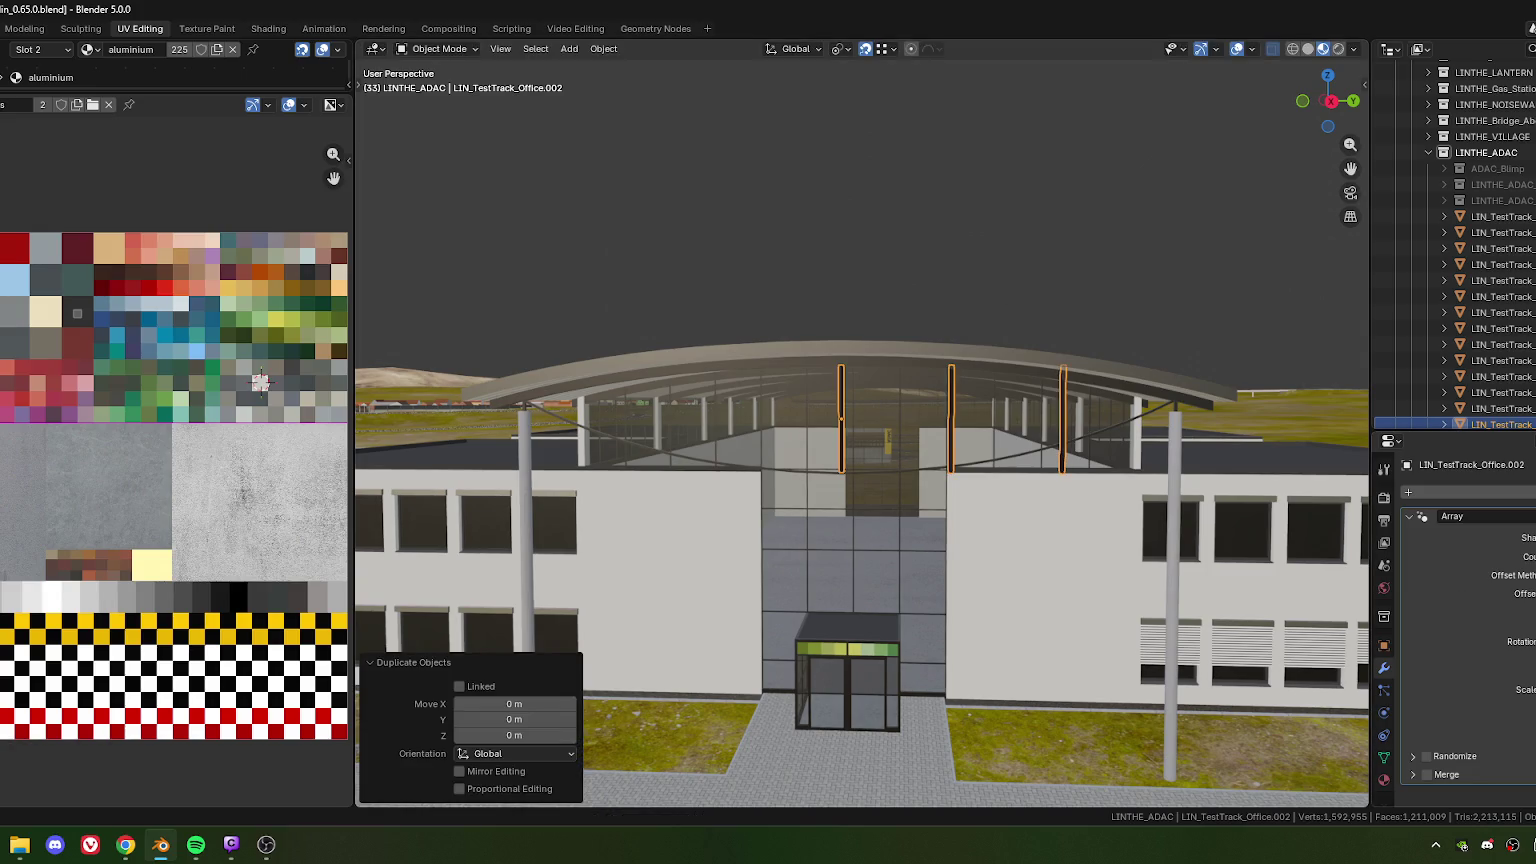
pyautogui.press('g')
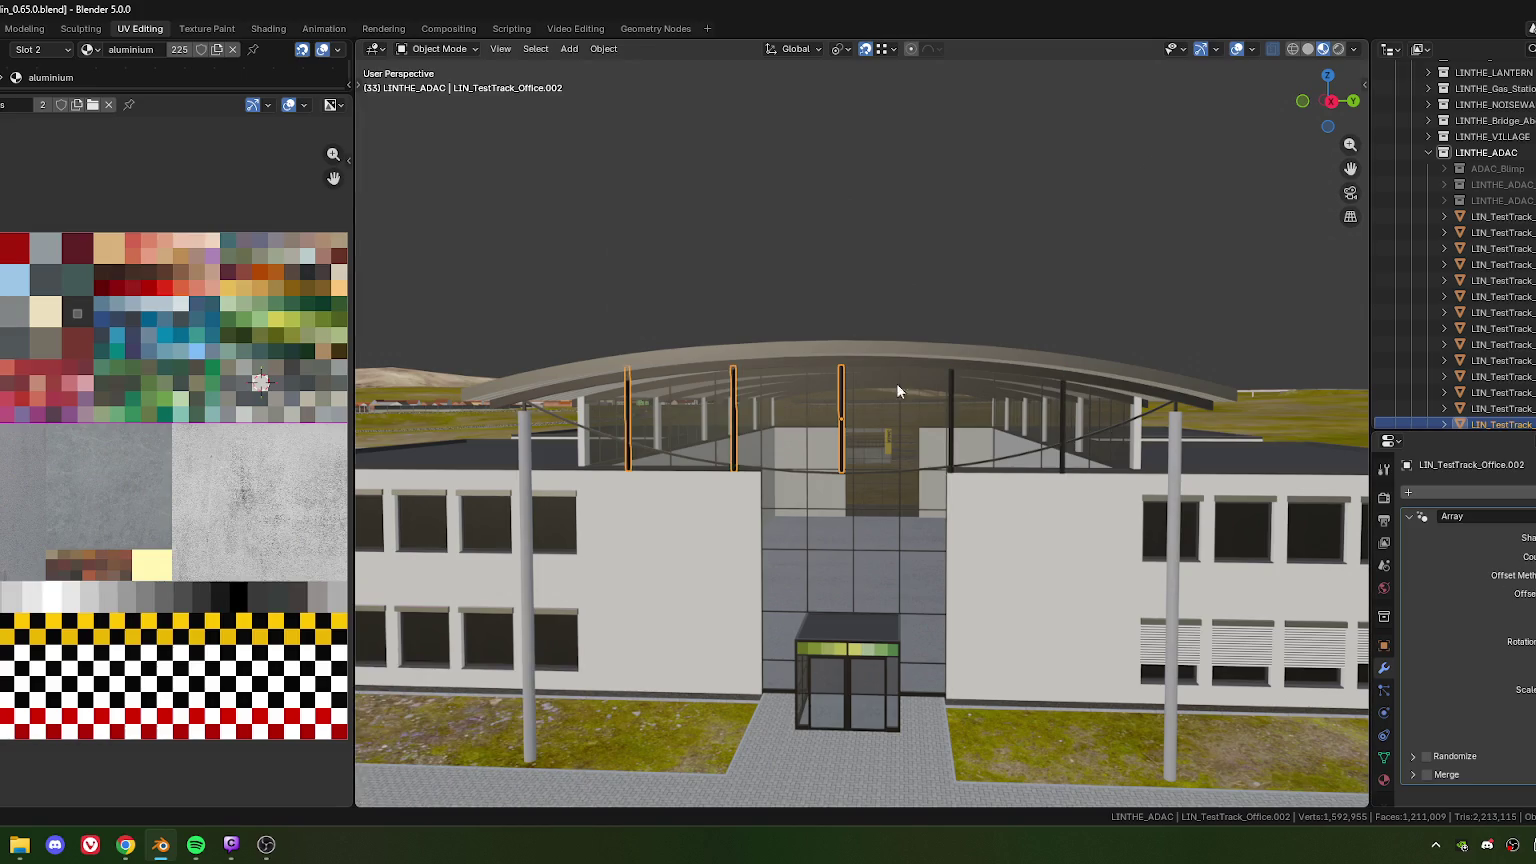
pyautogui.moveTo(896, 383)
pyautogui.mouseDown(button='middle')
pyautogui.moveTo(828, 367)
pyautogui.moveTo(886, 402)
pyautogui.mouseUp(button='middle')
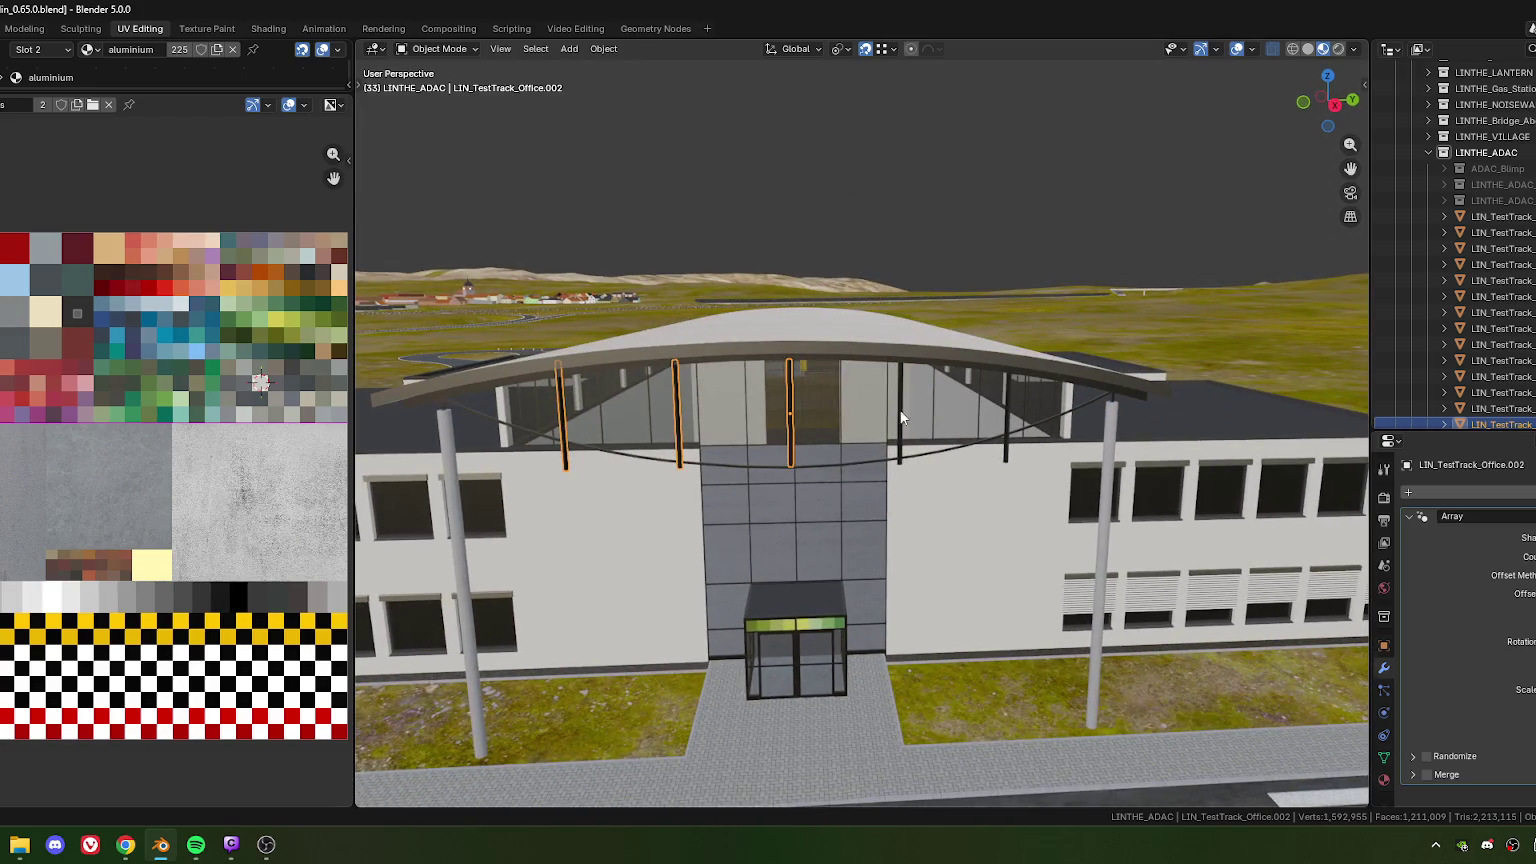
pyautogui.keyDown('shift'); pyautogui.click(904, 414); pyautogui.keyUp('shift')
pyautogui.rightClick(901, 415)
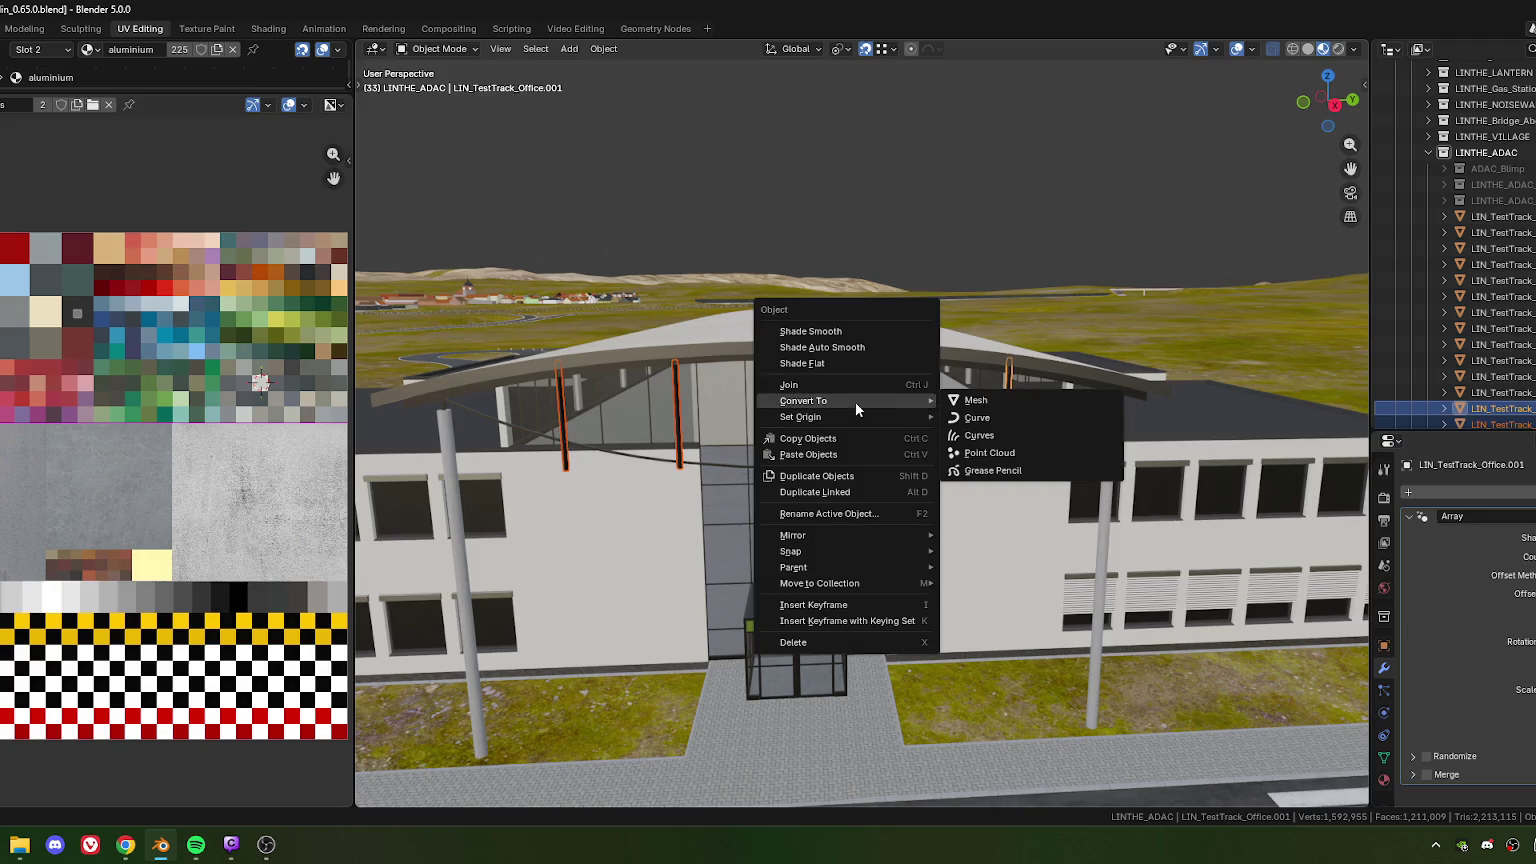
pyautogui.moveTo(803, 401)
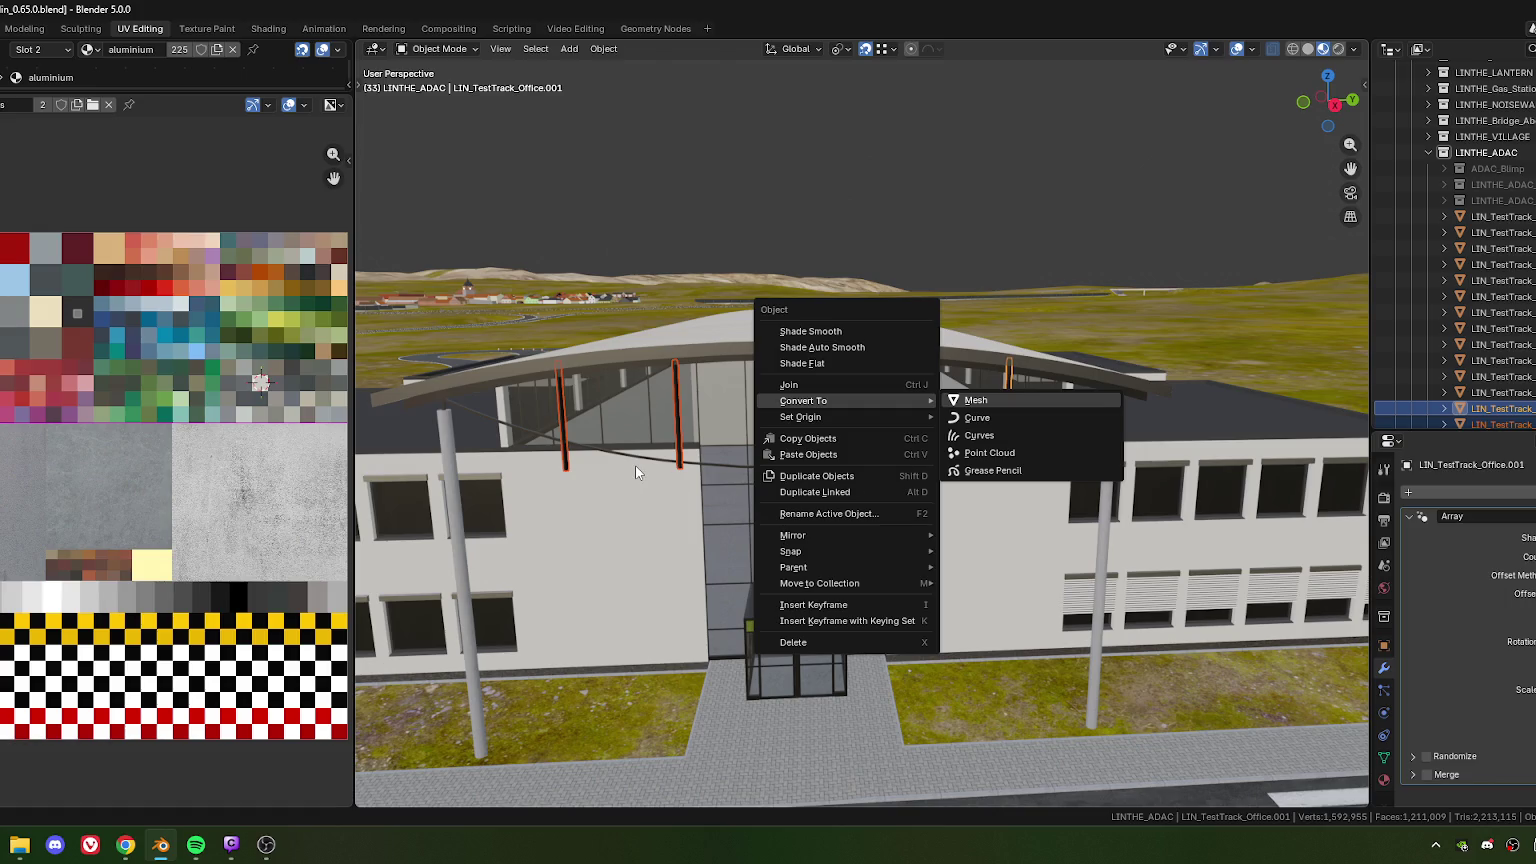
pyautogui.press('Return')
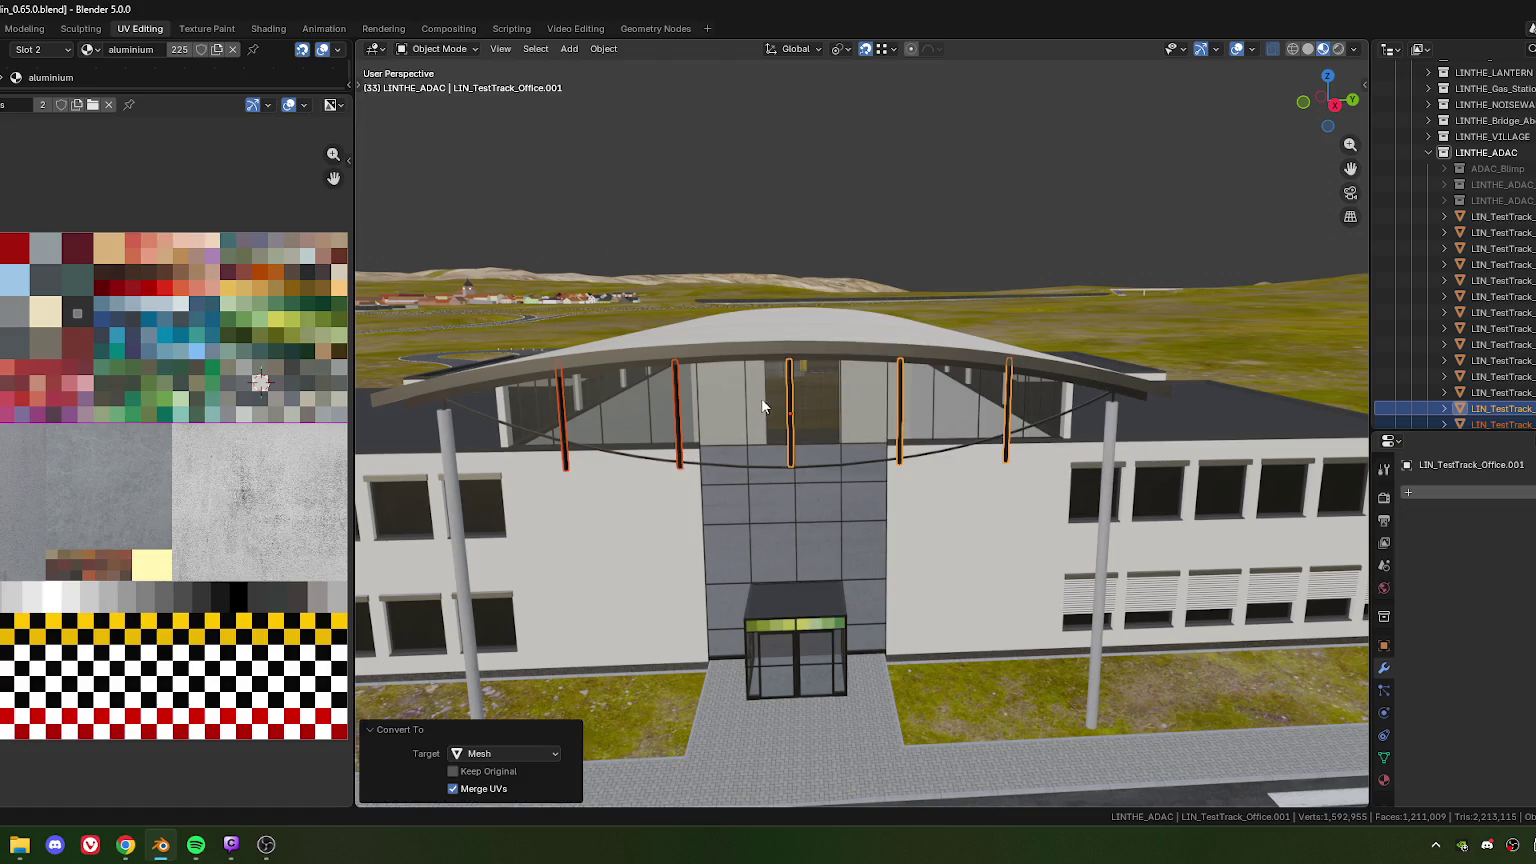
# Join the hanger posts into one object and merge by distance, removing 8 duplicate vertices
pyautogui.rightClick(761, 398)
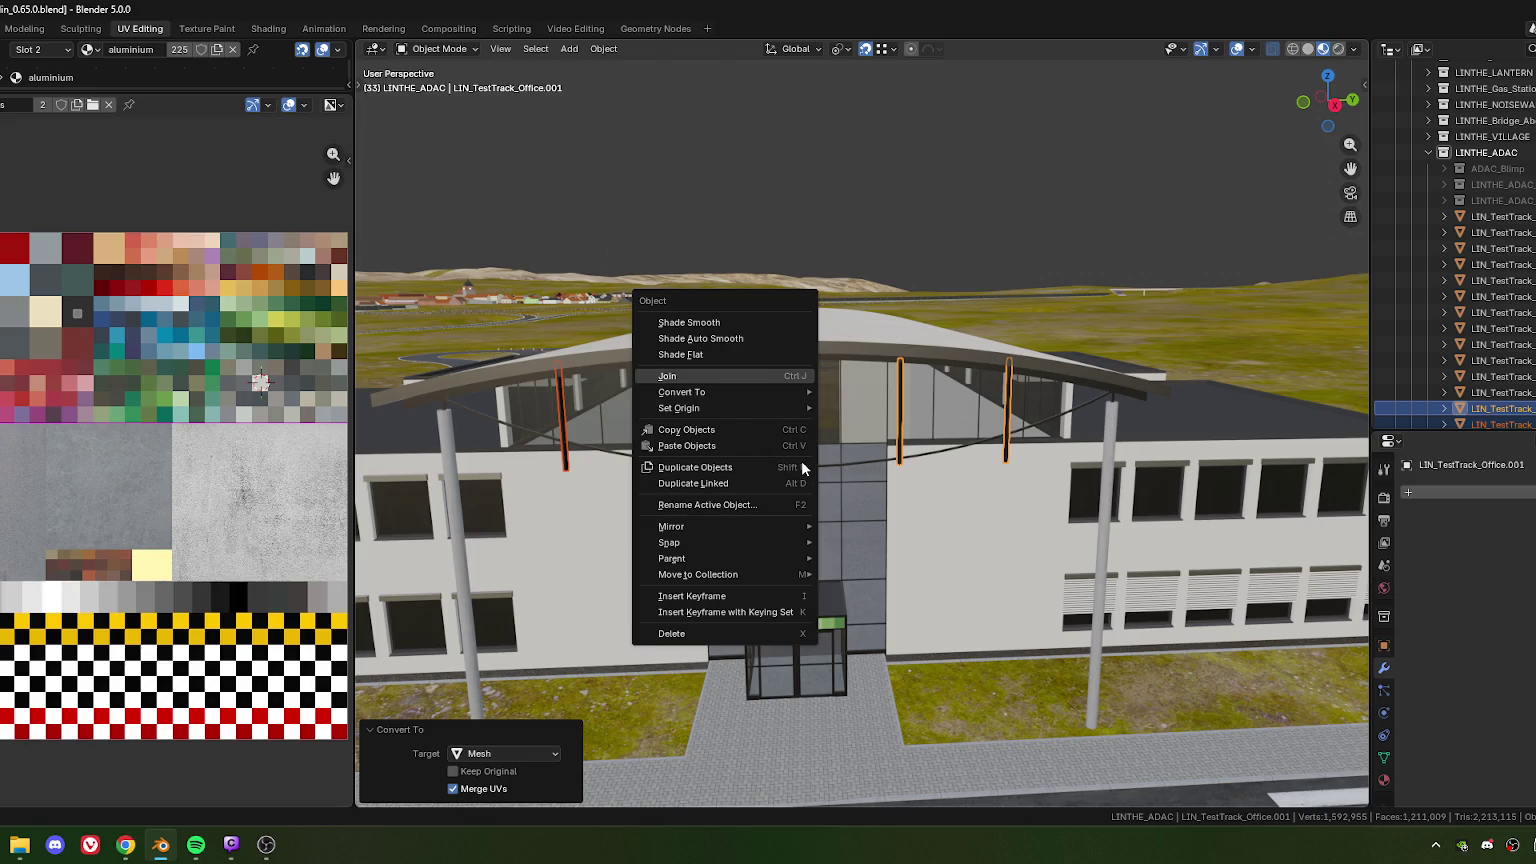
pyautogui.press('Return')
pyautogui.press('Tab')
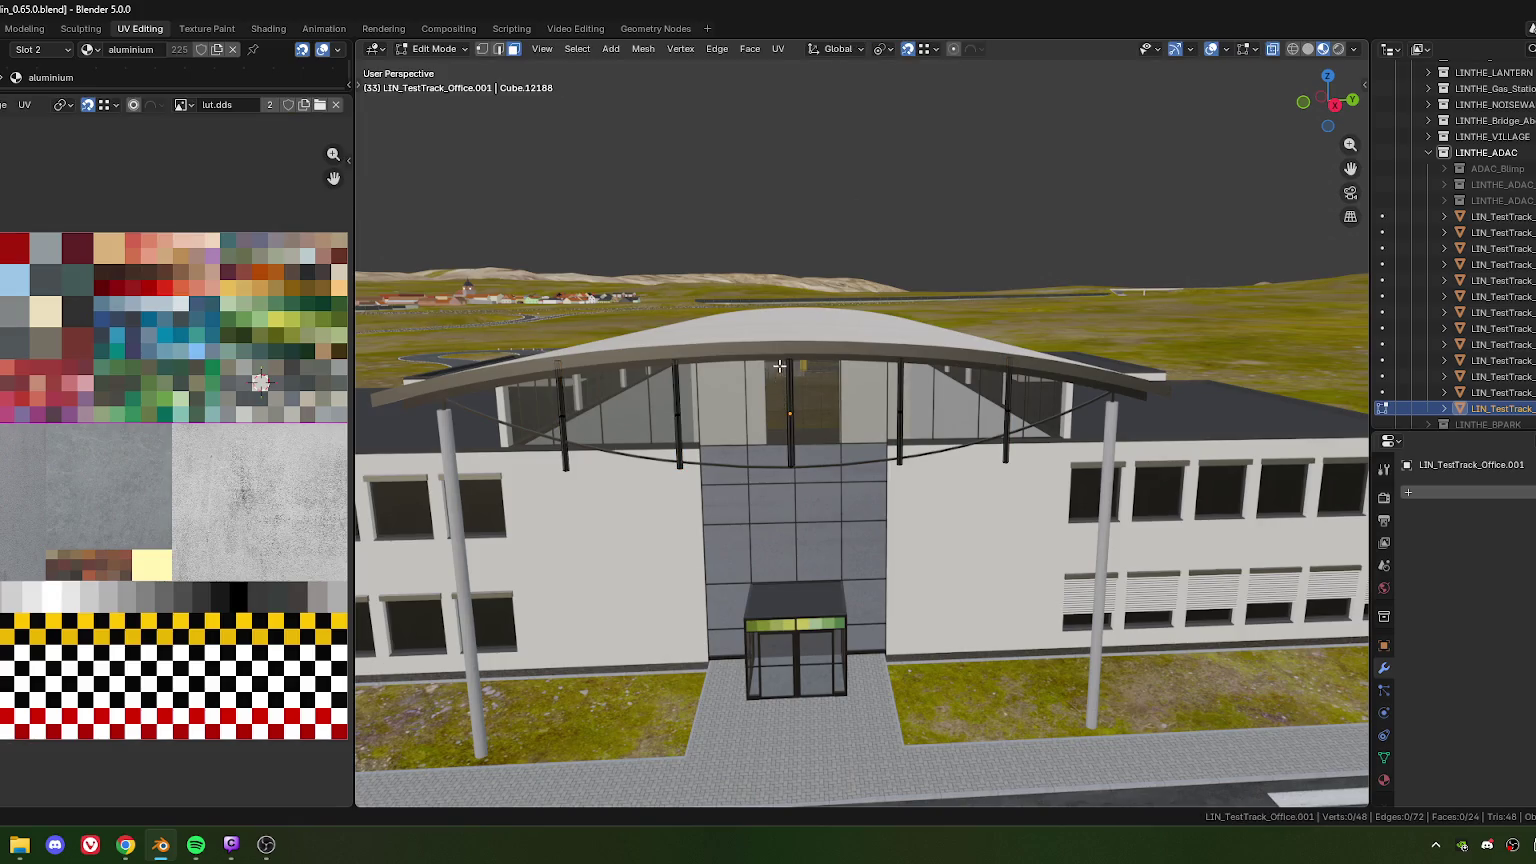
pyautogui.press('1')
pyautogui.press('l')
pyautogui.press('m')
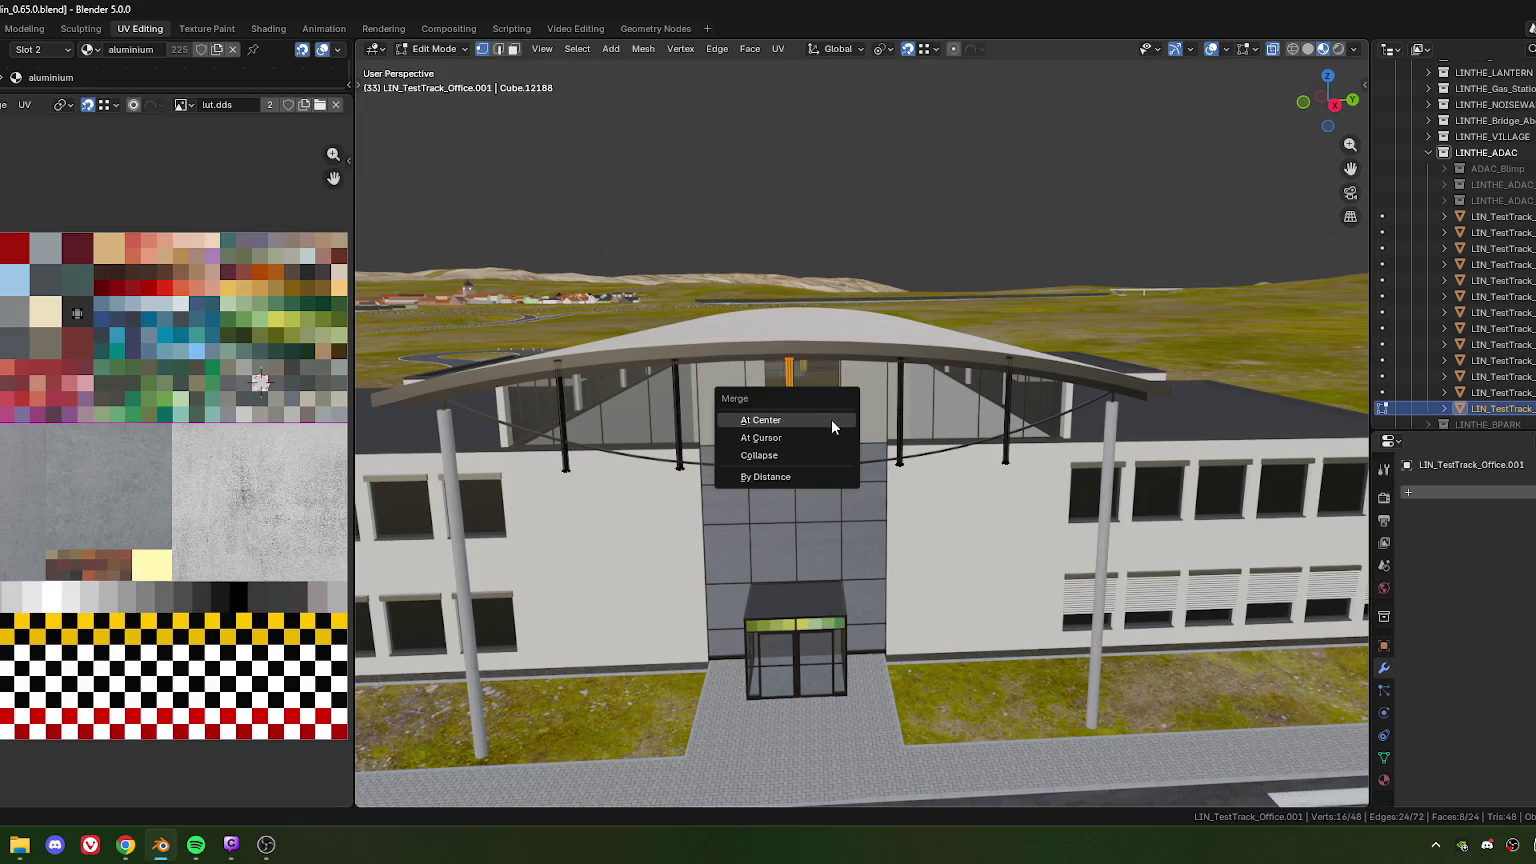
pyautogui.click(830, 419)
pyautogui.moveTo(745, 456)
pyautogui.mouseDown(button='middle')
pyautogui.moveTo(774, 452)
pyautogui.moveTo(749, 418)
pyautogui.mouseUp(button='middle')
pyautogui.press('Tab')
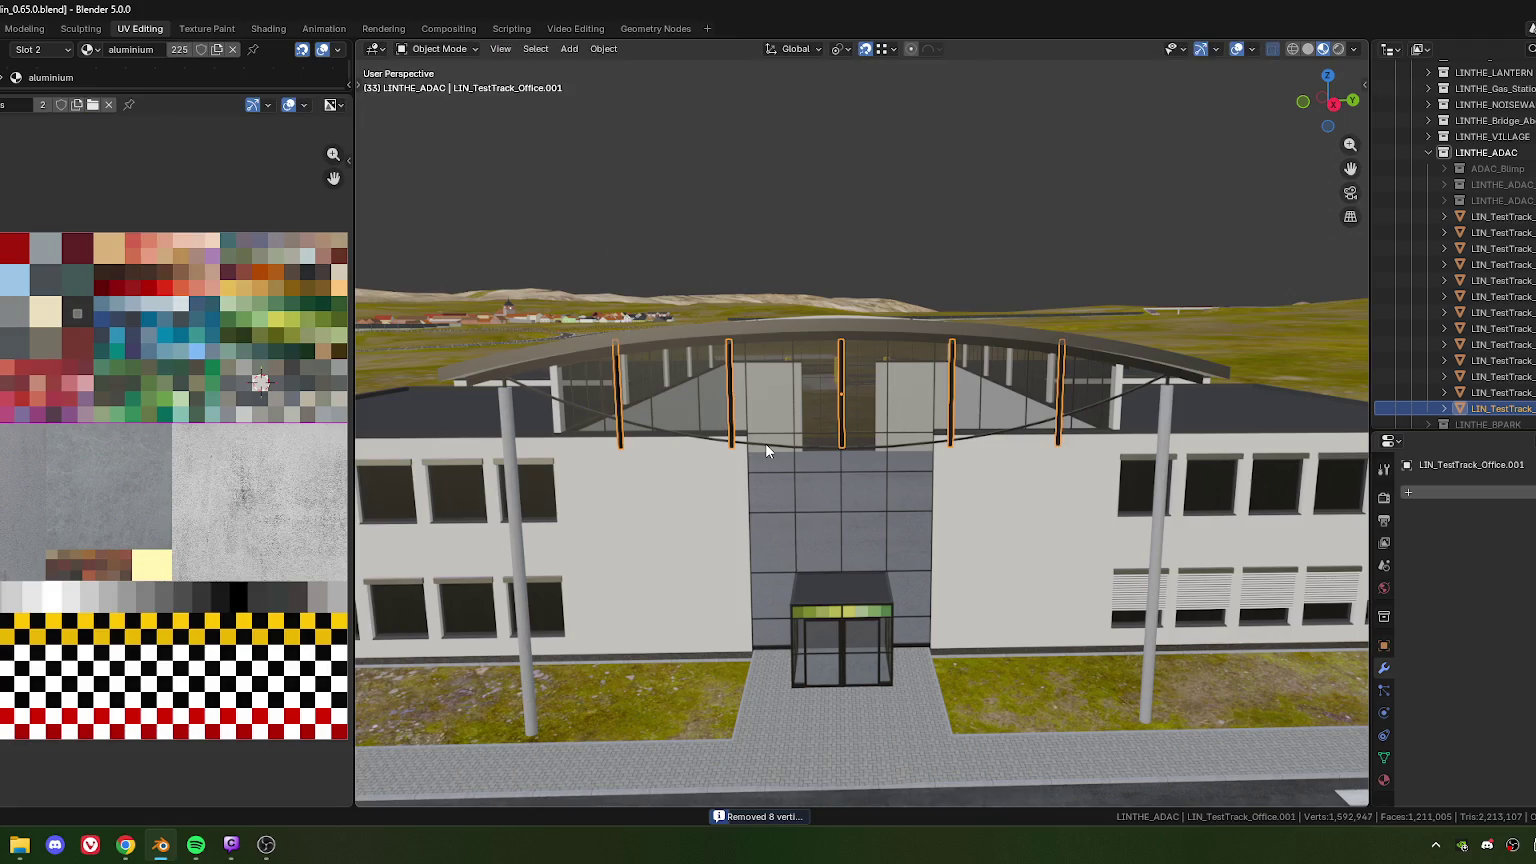
# Enter Edit Mode on the main office mesh and view the roof
pyautogui.press('Tab')
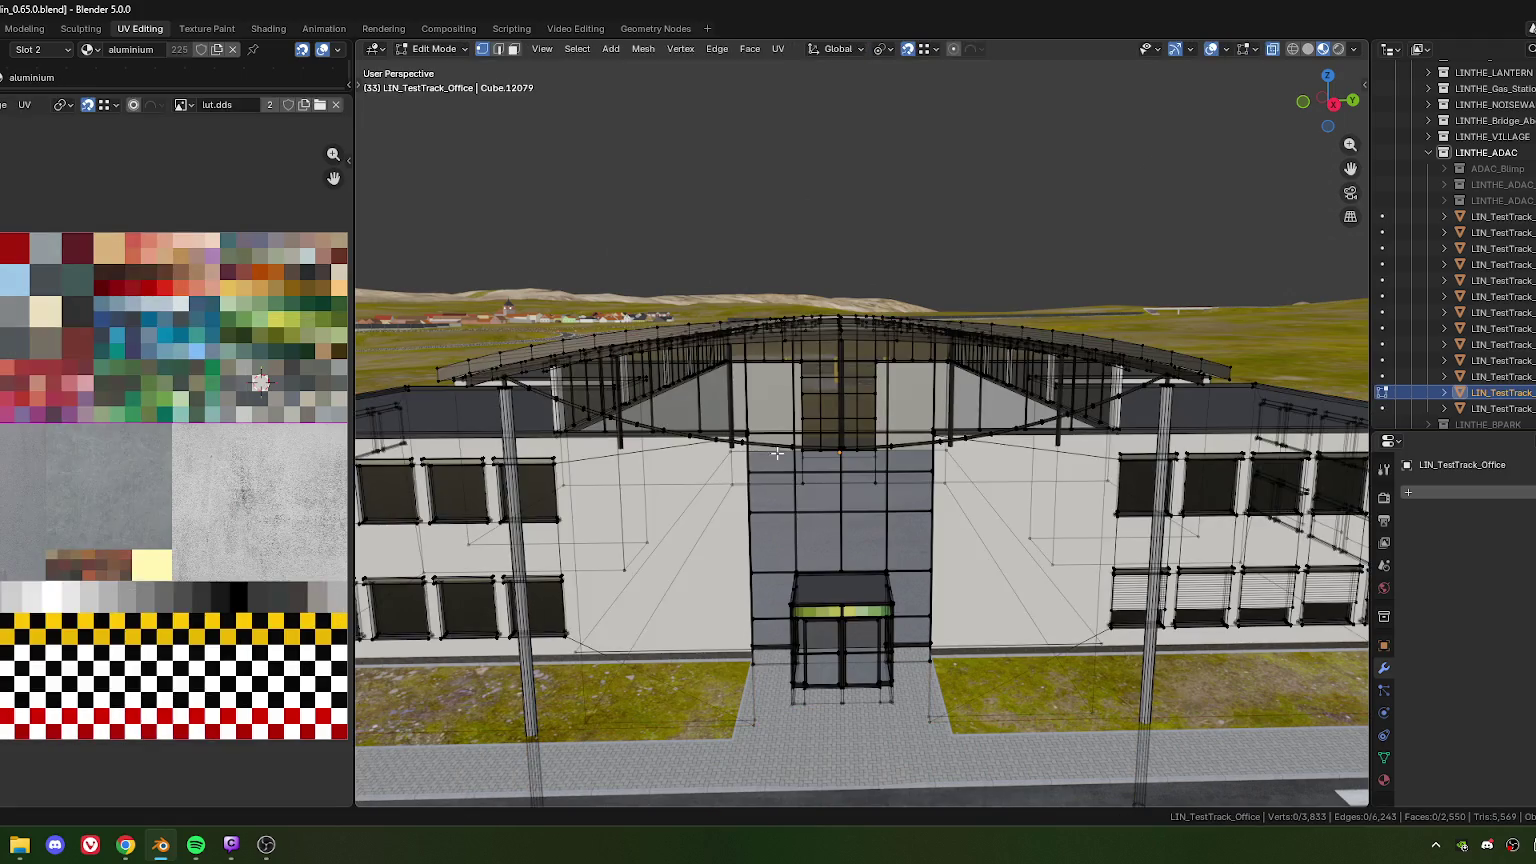
pyautogui.moveTo(775, 454); pyautogui.dragTo(848, 505, button='middle')
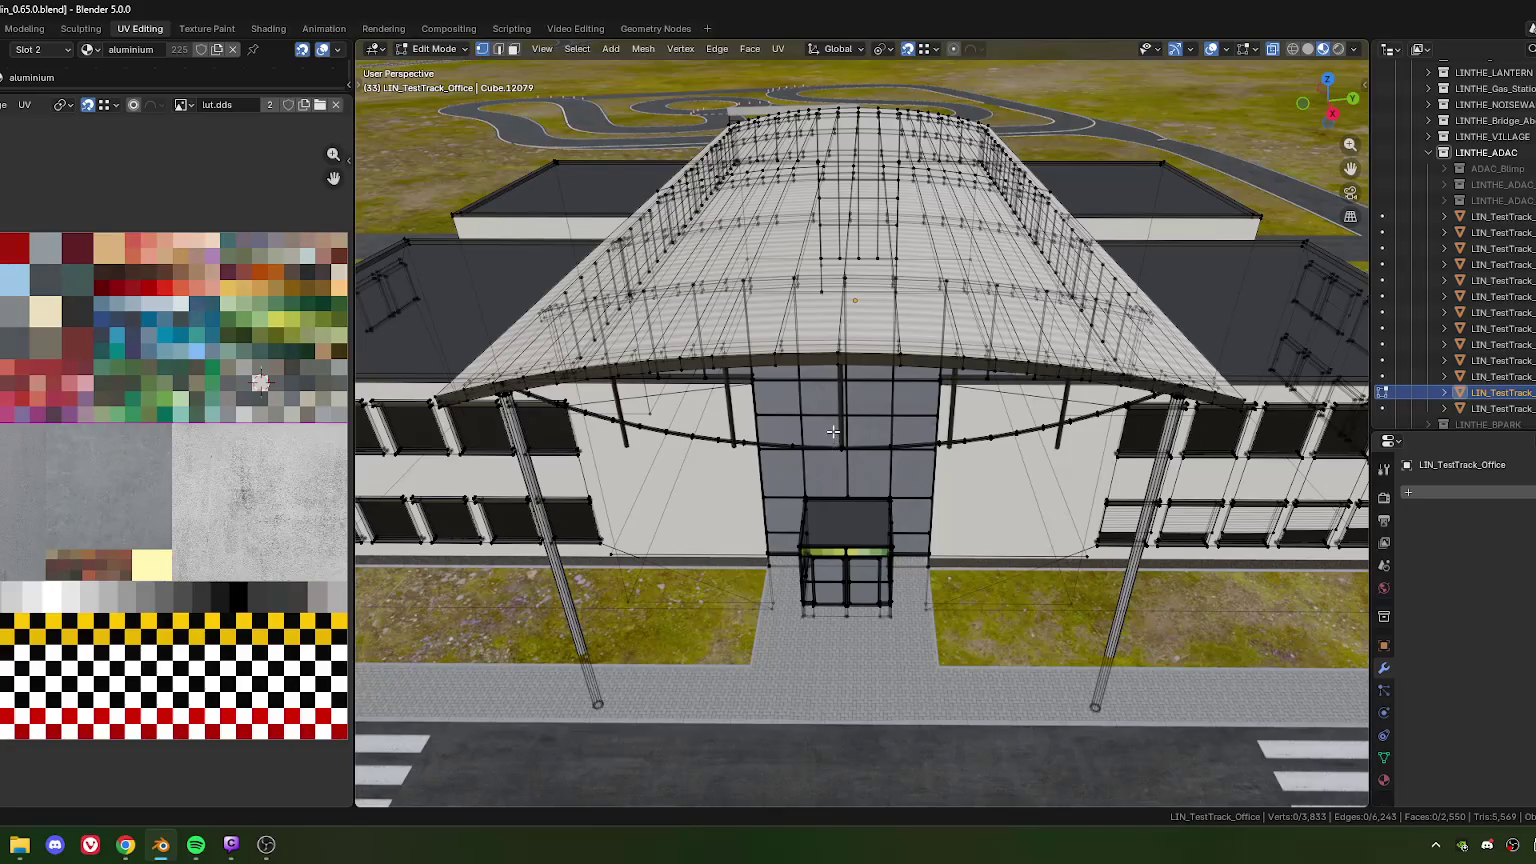
pyautogui.moveTo(810, 482); pyautogui.dragTo(815, 472, button='middle')
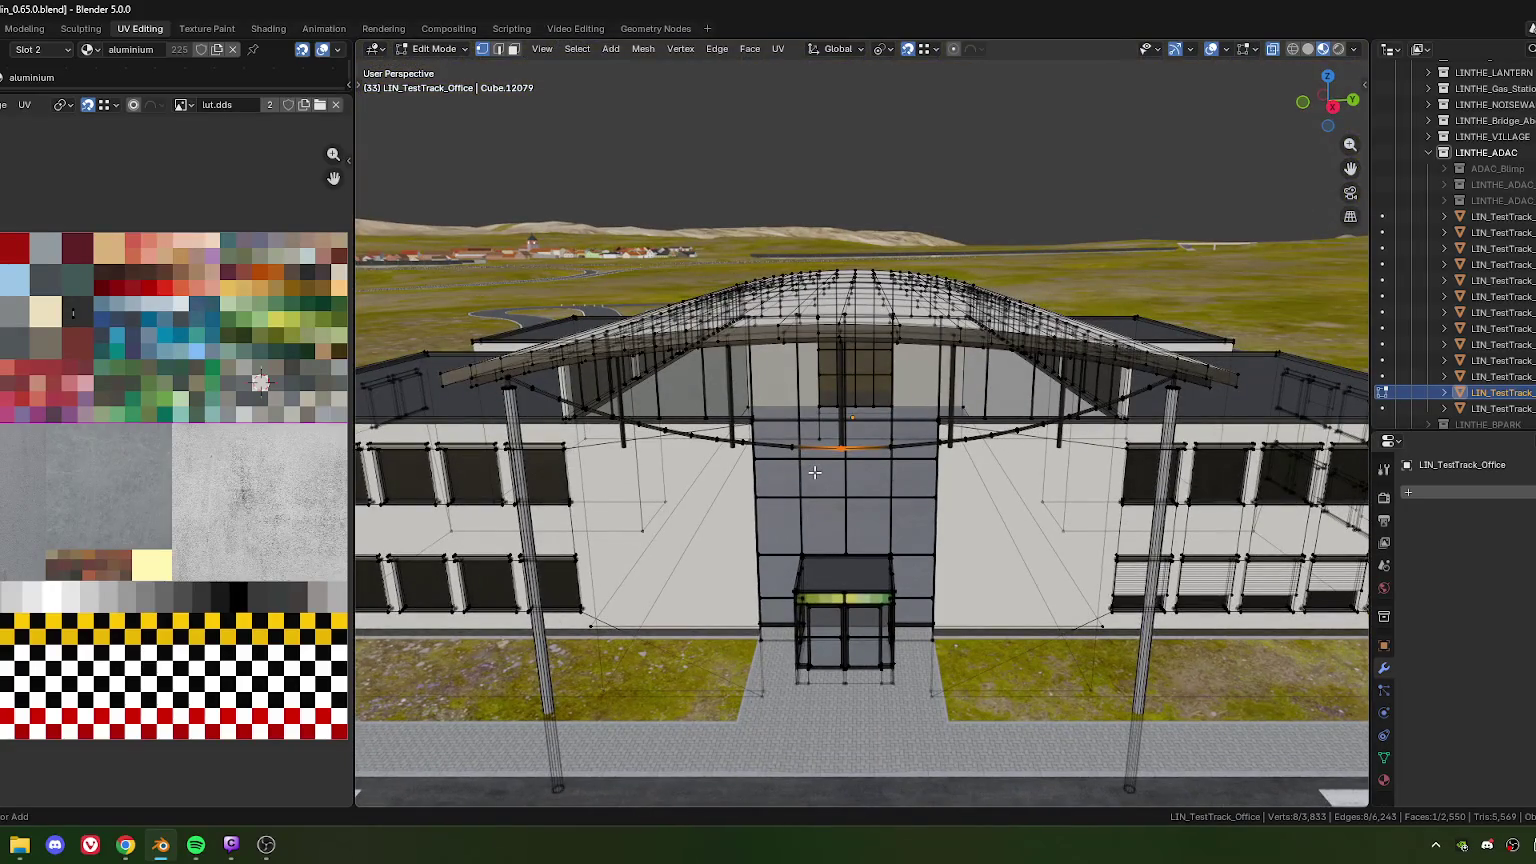
# Select the whole cable hanging under the canopy roof
pyautogui.hotkey('ctrl', 'l')
pyautogui.moveTo(571, 337)
pyautogui.mouseDown(button='middle')
pyautogui.moveTo(726, 387)
pyautogui.moveTo(745, 301)
pyautogui.mouseUp(button='middle')
pyautogui.scroll(5, 640, 360)
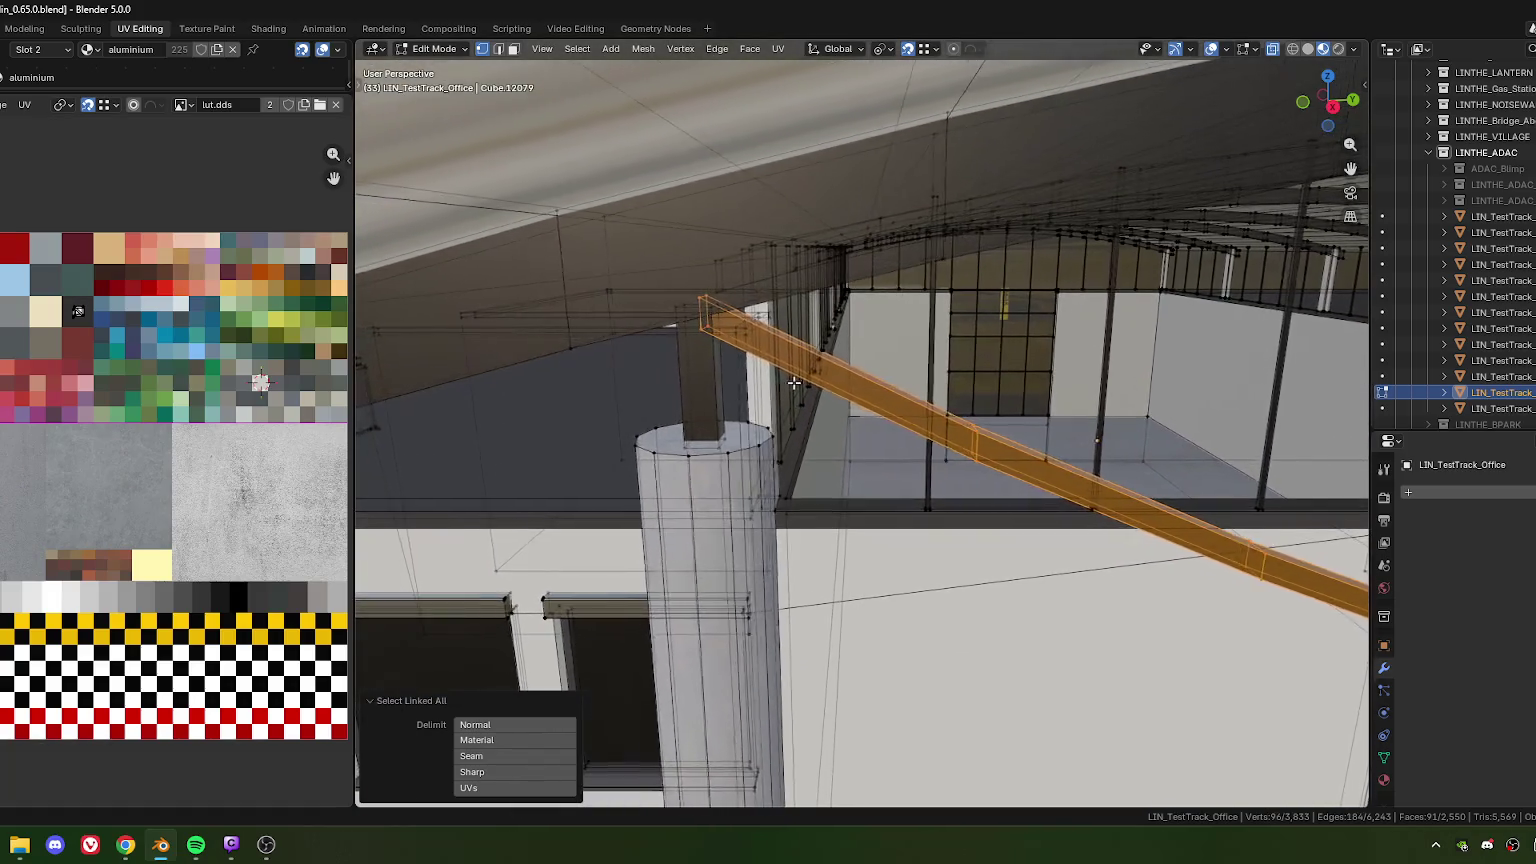
pyautogui.keyDown('shift'); pyautogui.click(745, 301); pyautogui.keyUp('shift')
pyautogui.keyDown('shift'); pyautogui.click(745, 301); pyautogui.keyUp('shift')
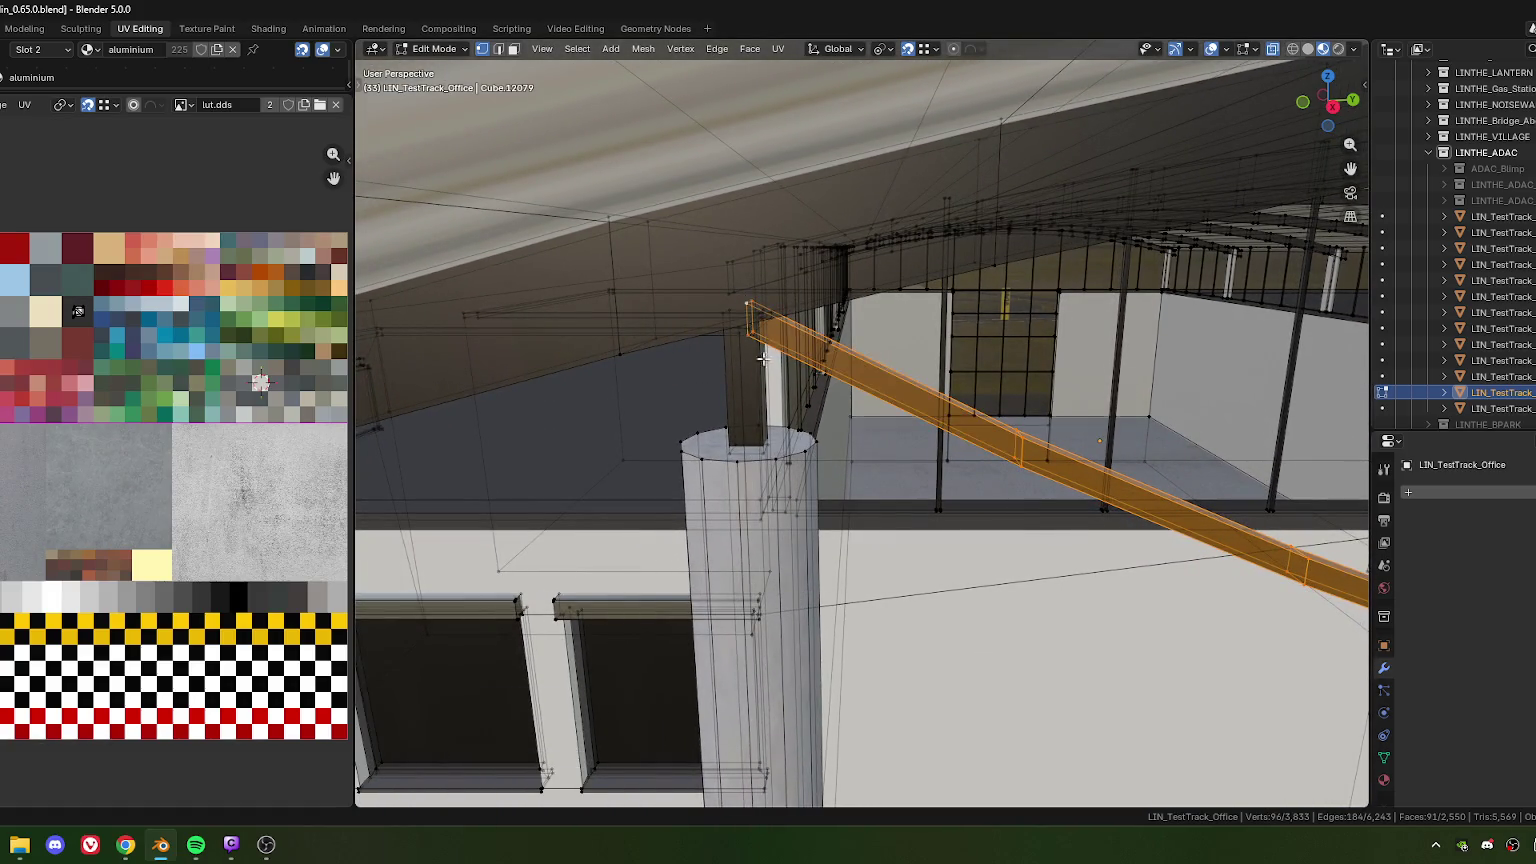
pyautogui.scroll(-5, 745, 301)
pyautogui.moveTo(745, 301)
pyautogui.mouseDown(button='middle')
pyautogui.moveTo(669, 408)
pyautogui.moveTo(1016, 228)
pyautogui.mouseUp(button='middle')
pyautogui.scroll(2, 669, 408)
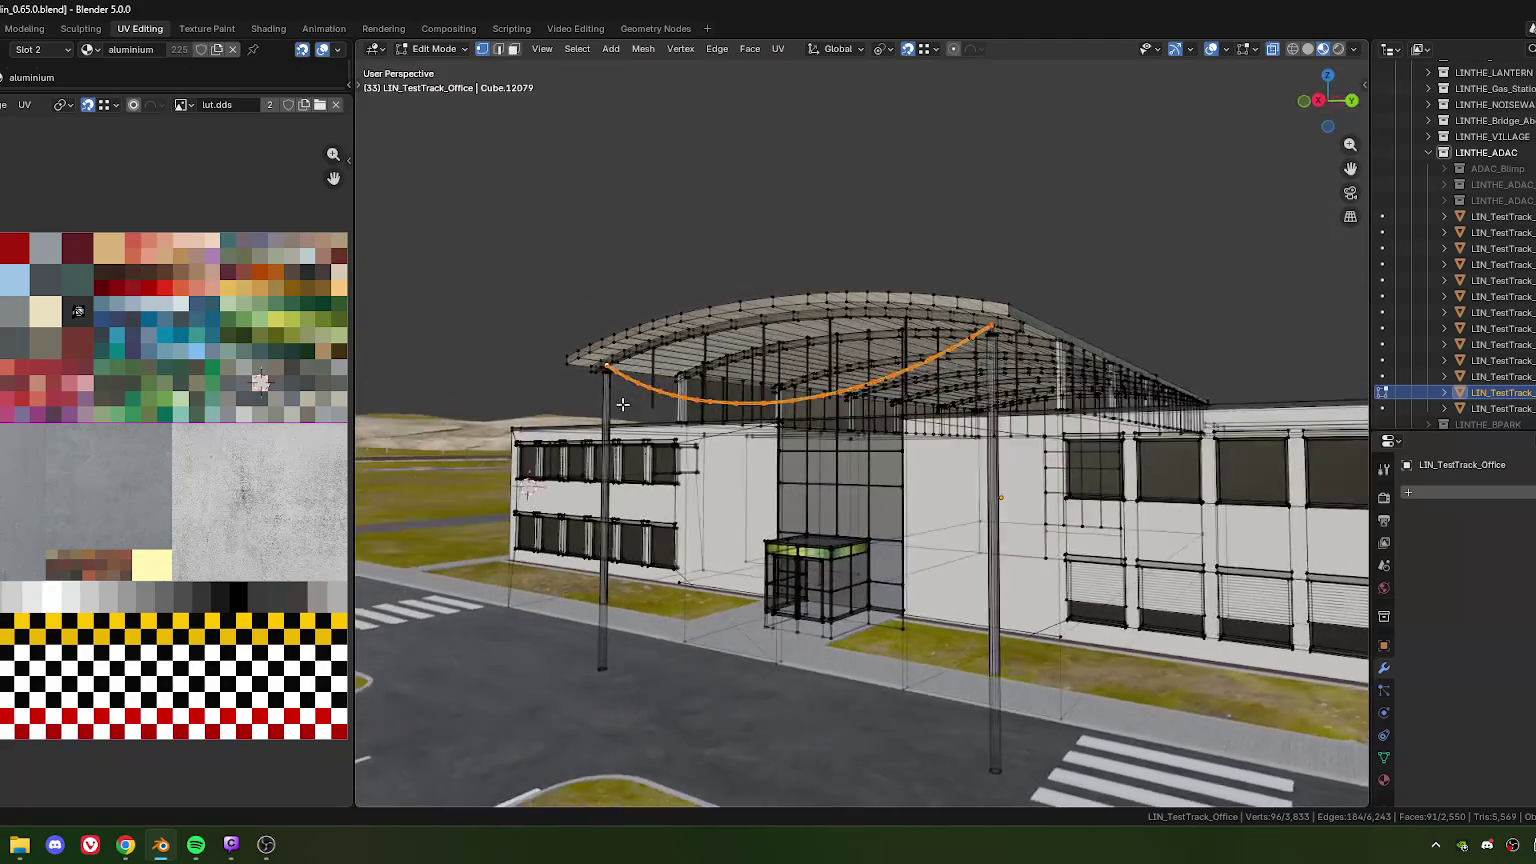
# Scale the cable to 0.804 along its local Z axis and inspect the pillar end
pyautogui.press('s')
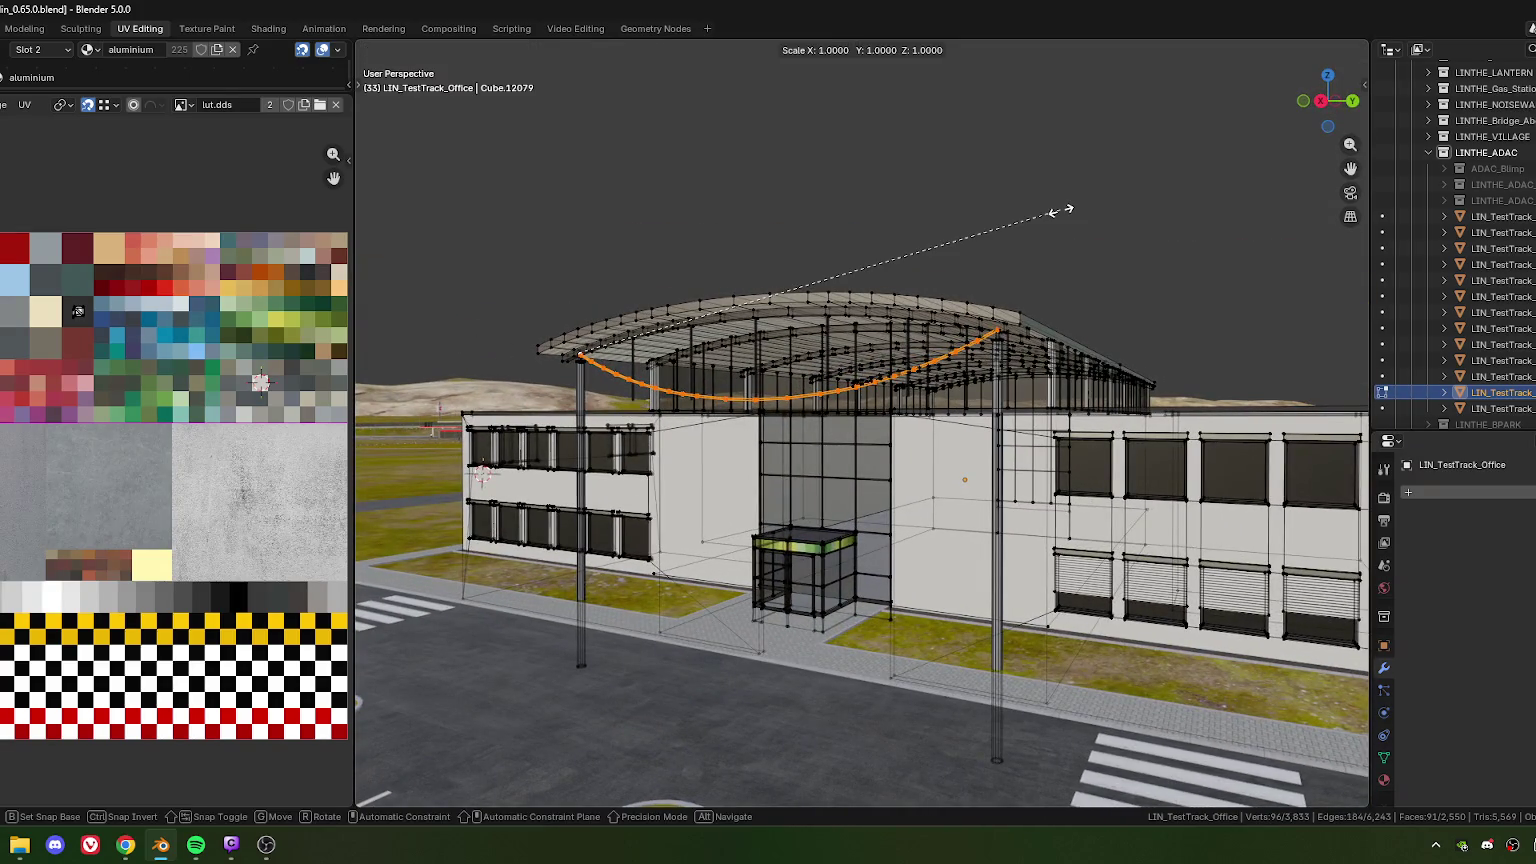
pyautogui.press('z')
pyautogui.press('z')
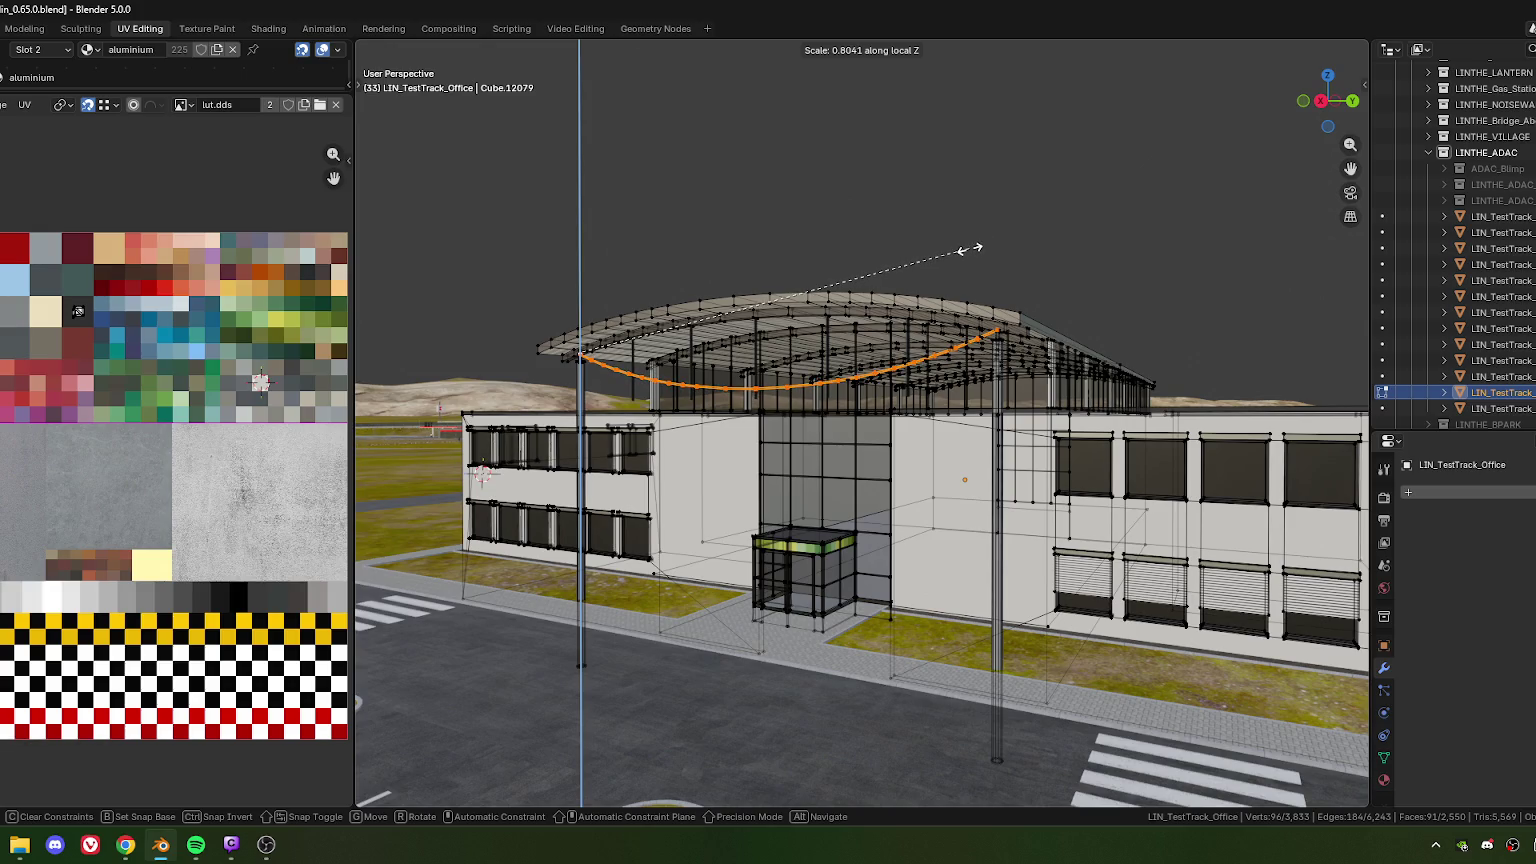
pyautogui.click(970, 249)
pyautogui.moveTo(791, 318); pyautogui.dragTo(806, 392, button='middle')
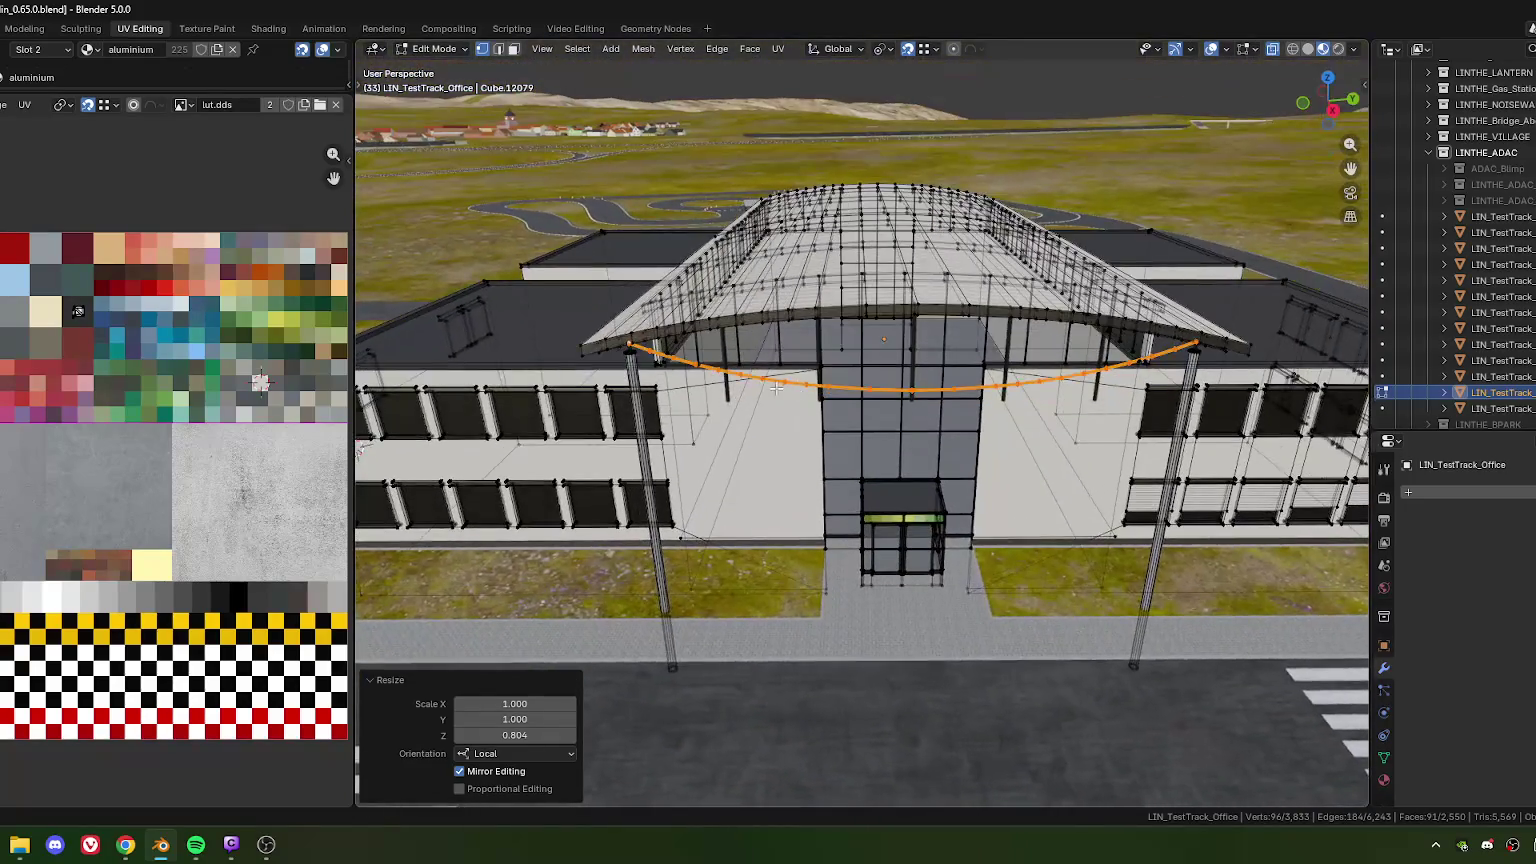
pyautogui.moveTo(806, 392)
pyautogui.mouseDown(button='middle')
pyautogui.moveTo(745, 428)
pyautogui.moveTo(810, 429)
pyautogui.mouseUp(button='middle')
pyautogui.scroll(2, 745, 428)
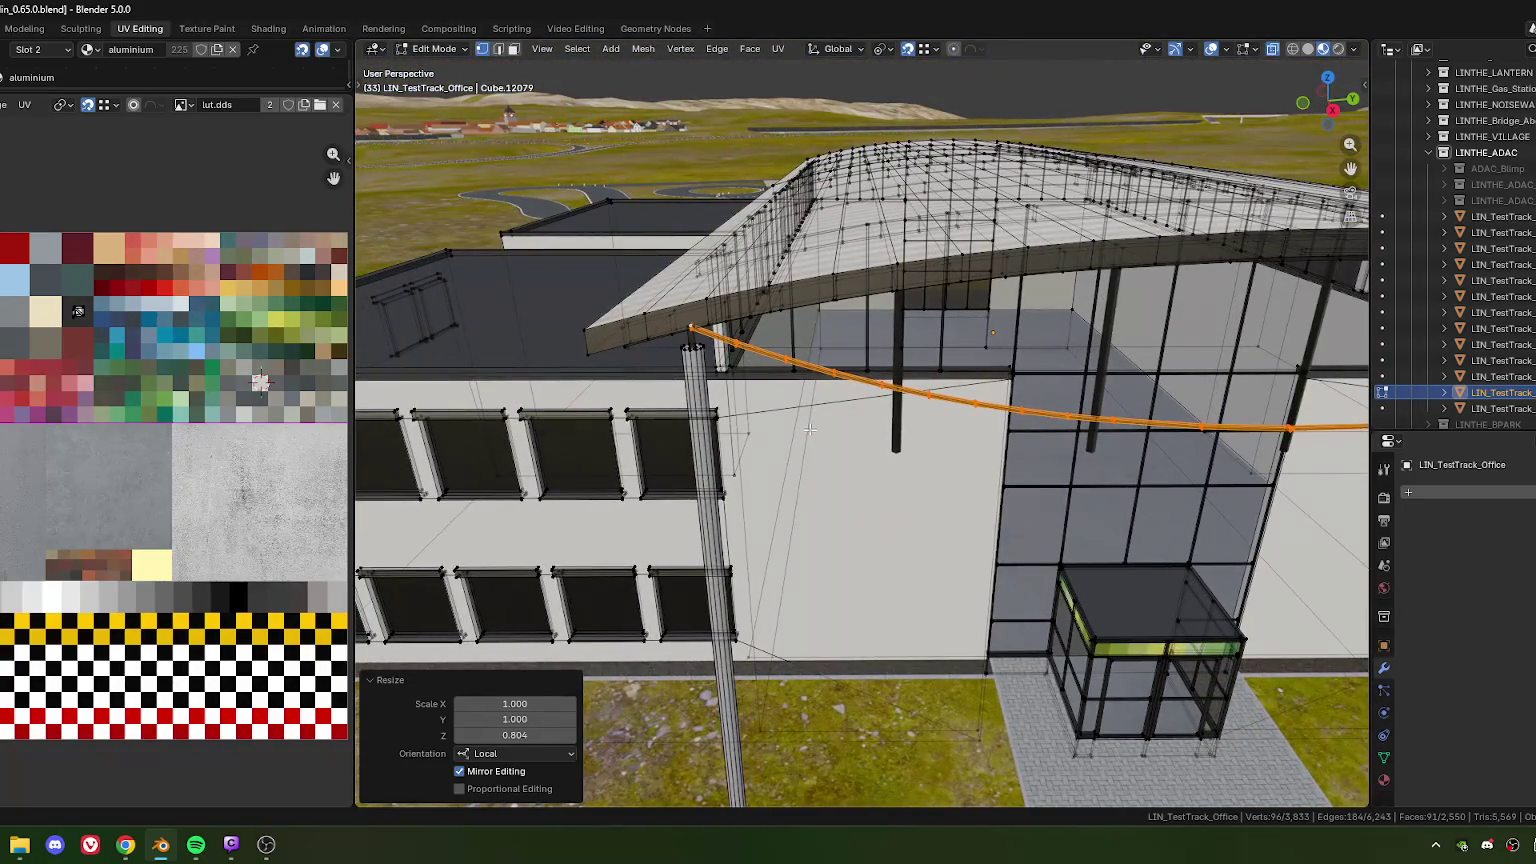
pyautogui.scroll(4, 713, 391)
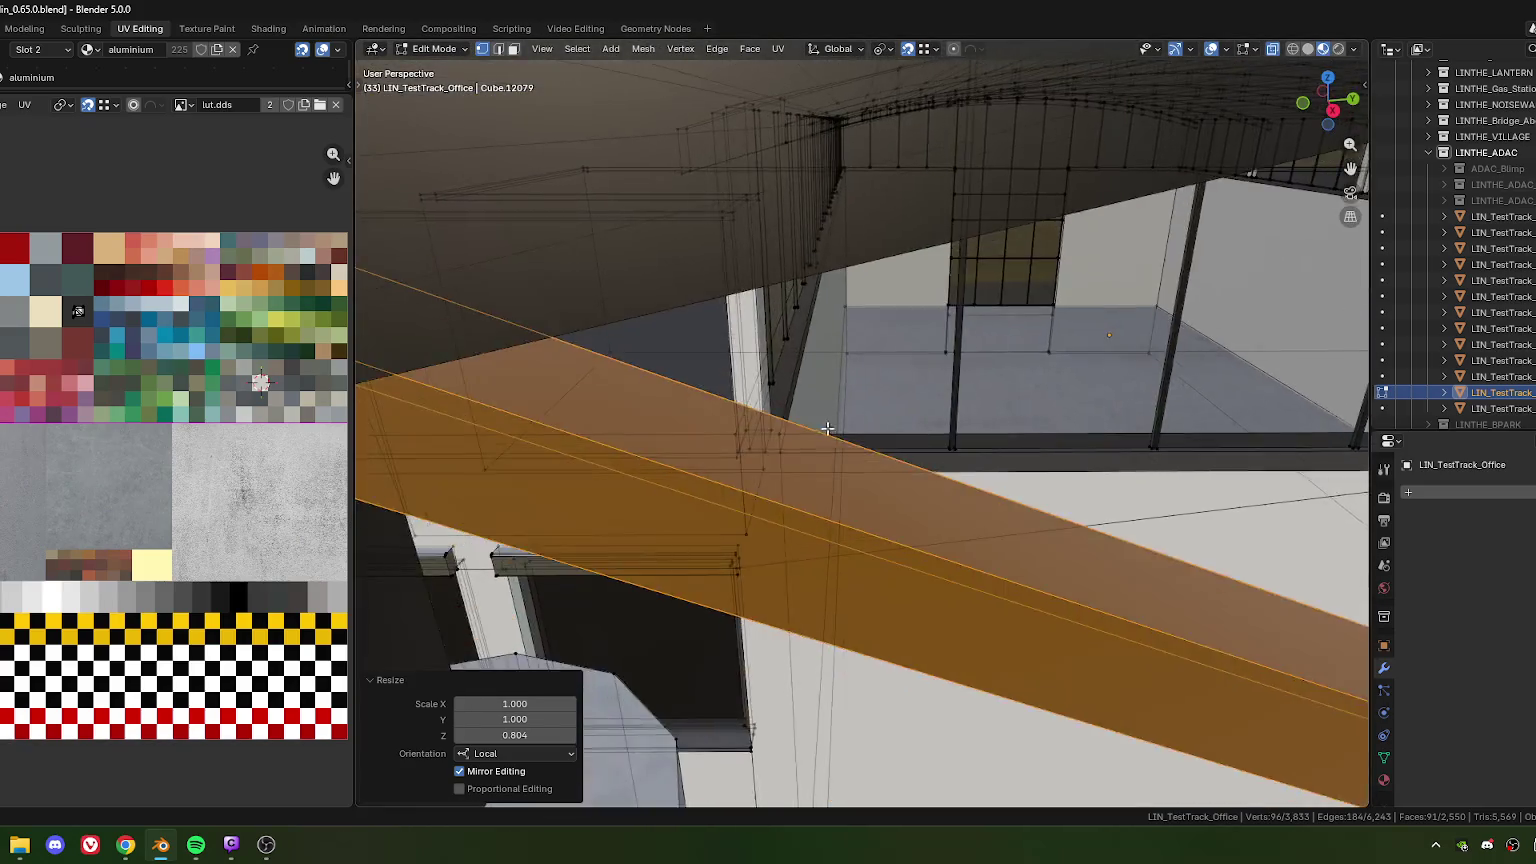
pyautogui.moveTo(713, 391)
pyautogui.mouseDown(button='middle')
pyautogui.moveTo(782, 427)
pyautogui.moveTo(671, 464)
pyautogui.moveTo(741, 453)
pyautogui.mouseUp(button='middle')
pyautogui.scroll(-3, 782, 427)
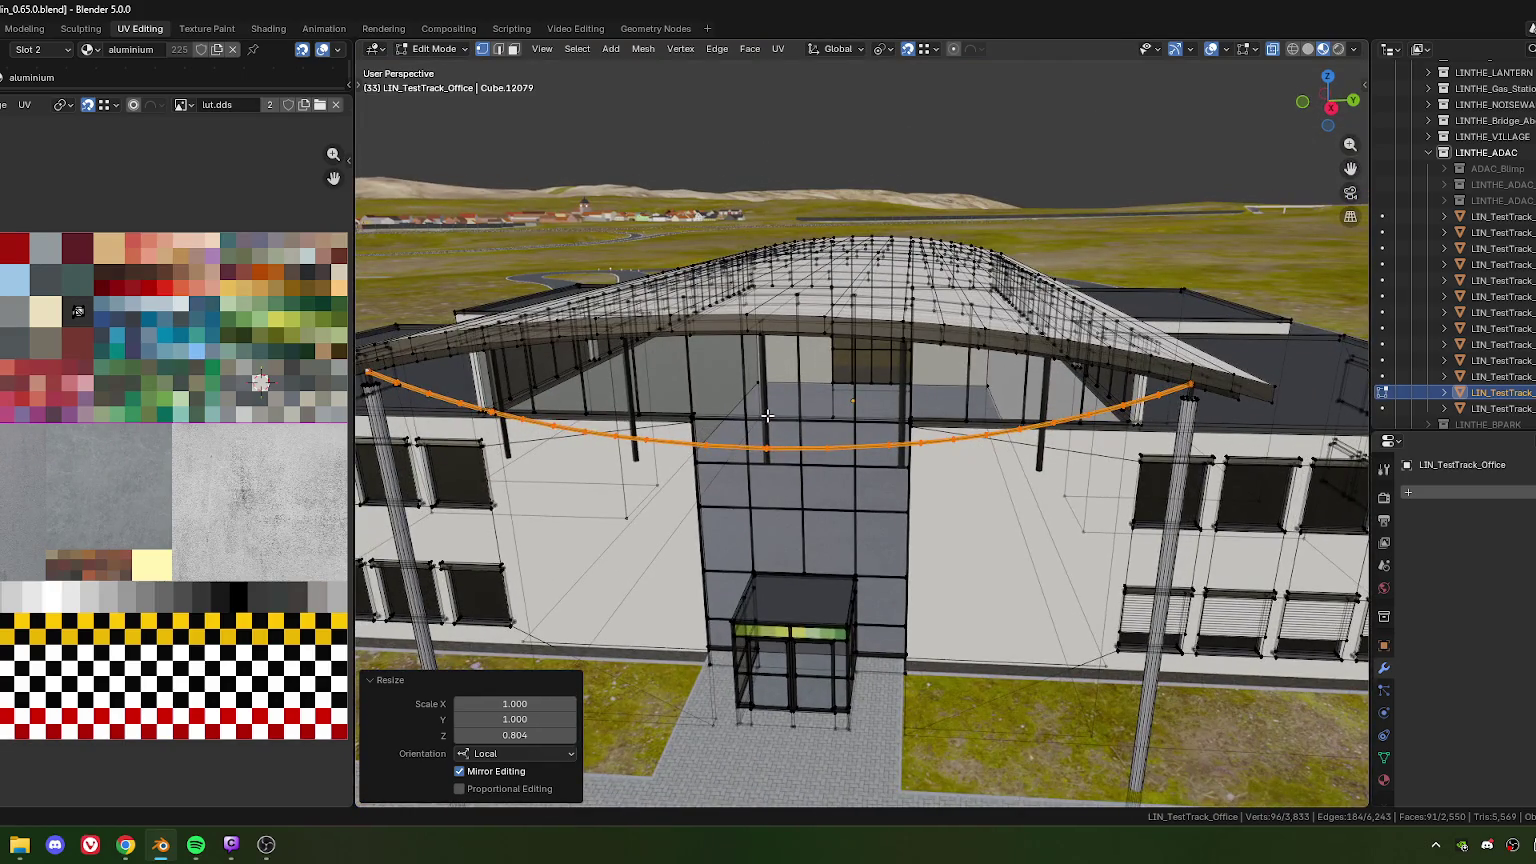
pyautogui.press('Tab')
# Select the middle hanger post and move its bottom vertices vertically
pyautogui.click(765, 452)
pyautogui.press('Tab')
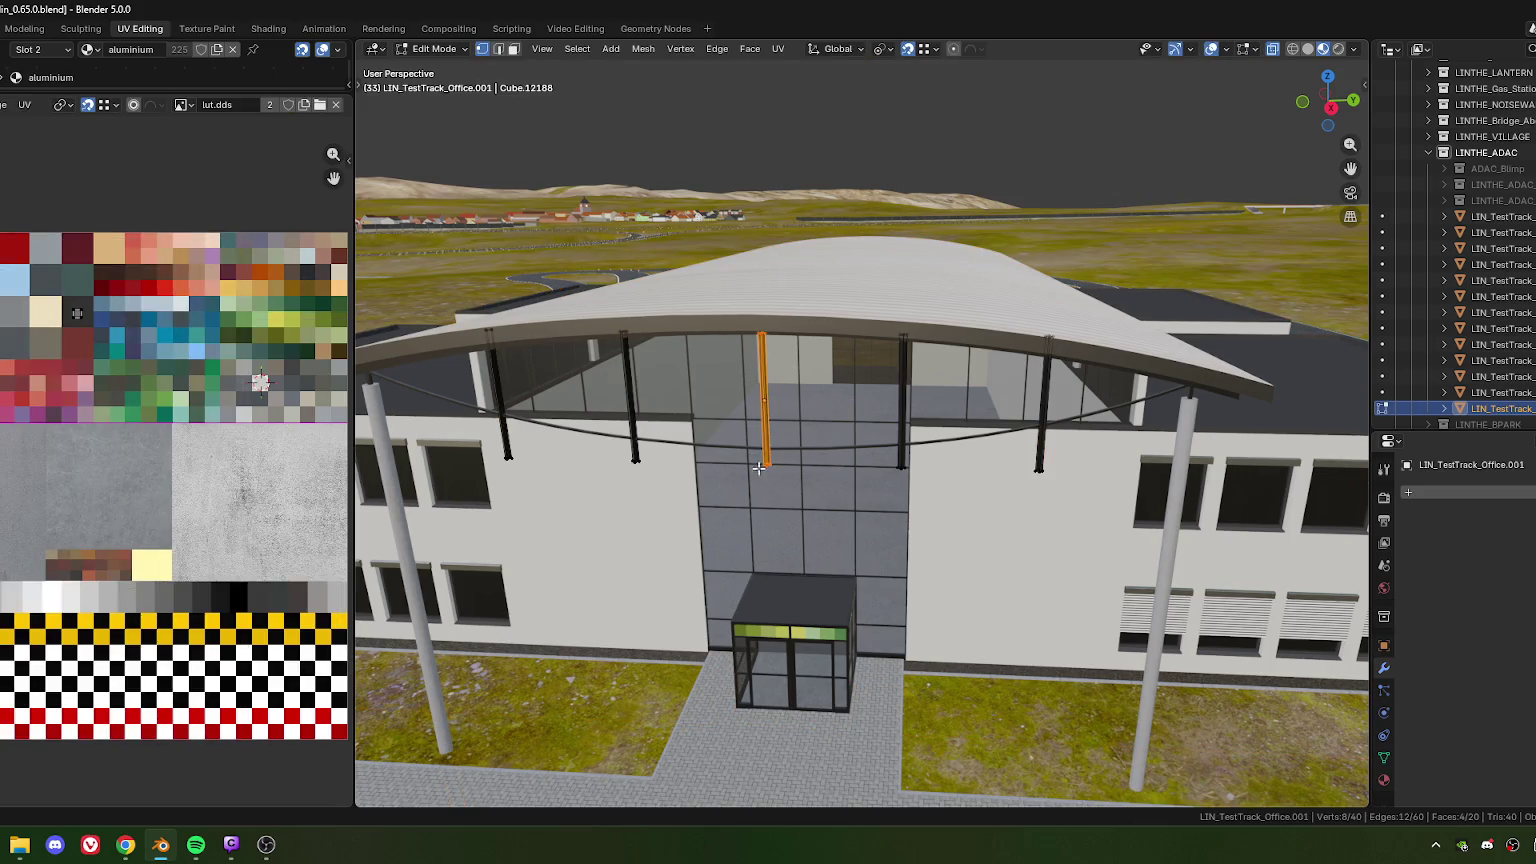
pyautogui.scroll(5, 681, 517)
pyautogui.moveTo(681, 517); pyautogui.dragTo(810, 508, button='middle')
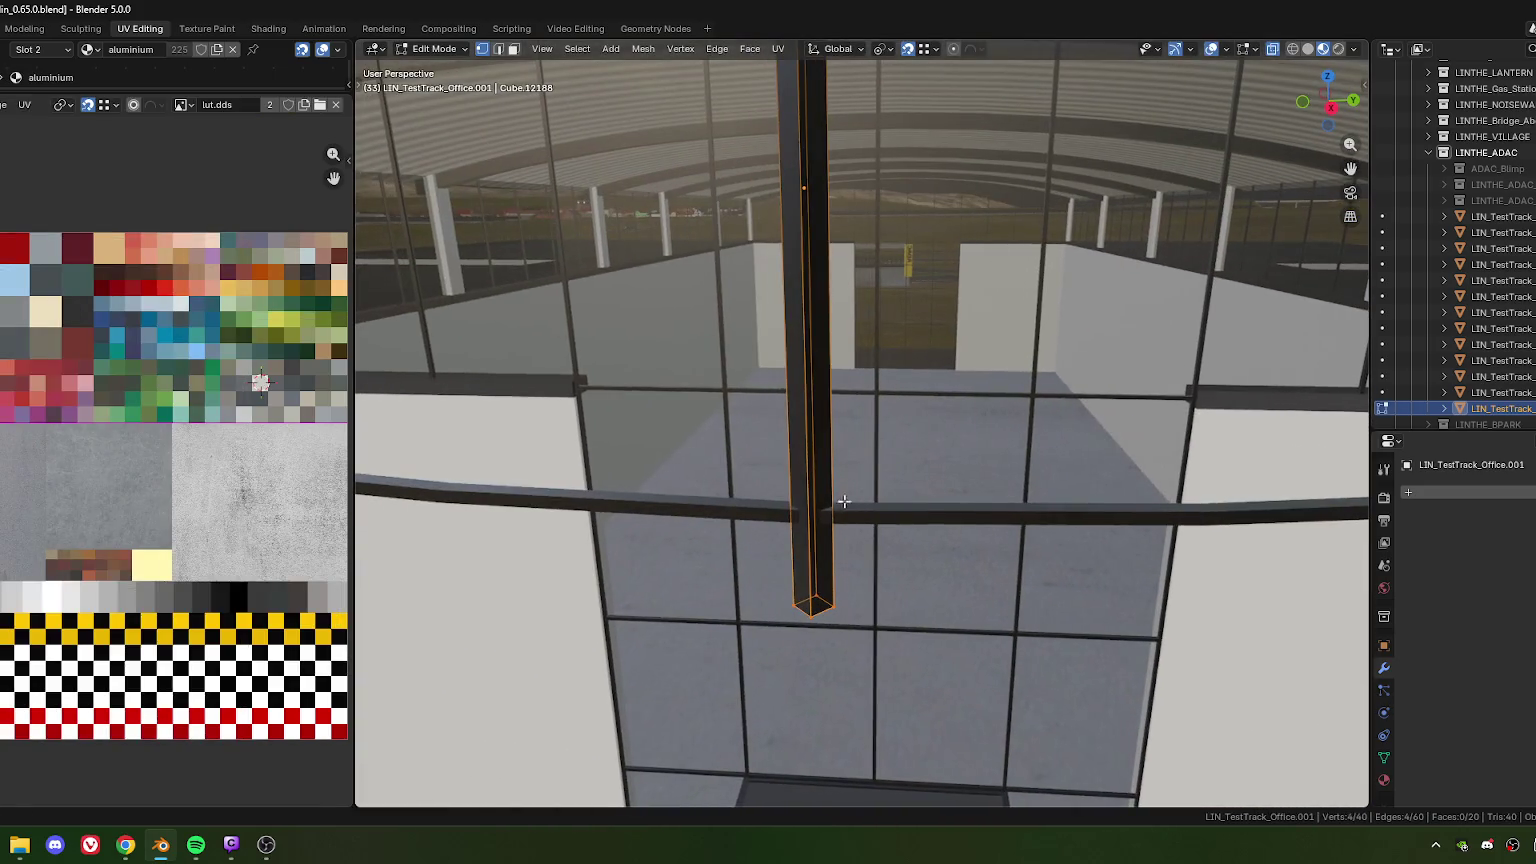
pyautogui.press('g')
pyautogui.press('z')
pyautogui.click(810, 508)
# Set the post bottom's Z move to -0.01 m so it meets the cable
pyautogui.press('g')
pyautogui.press('z')
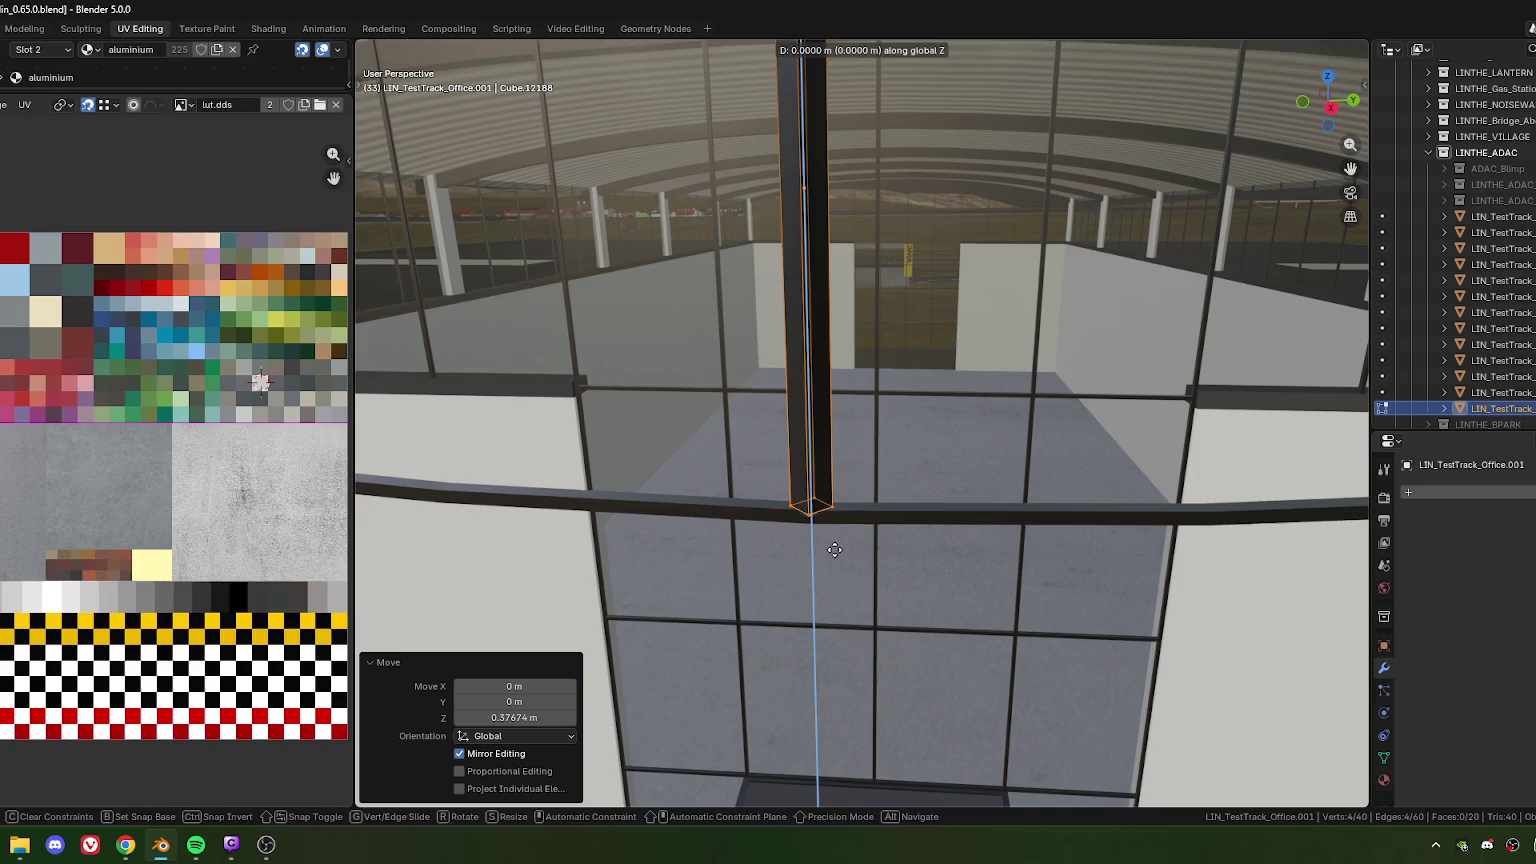
pyautogui.click(836, 564)
pyautogui.click(506, 719)
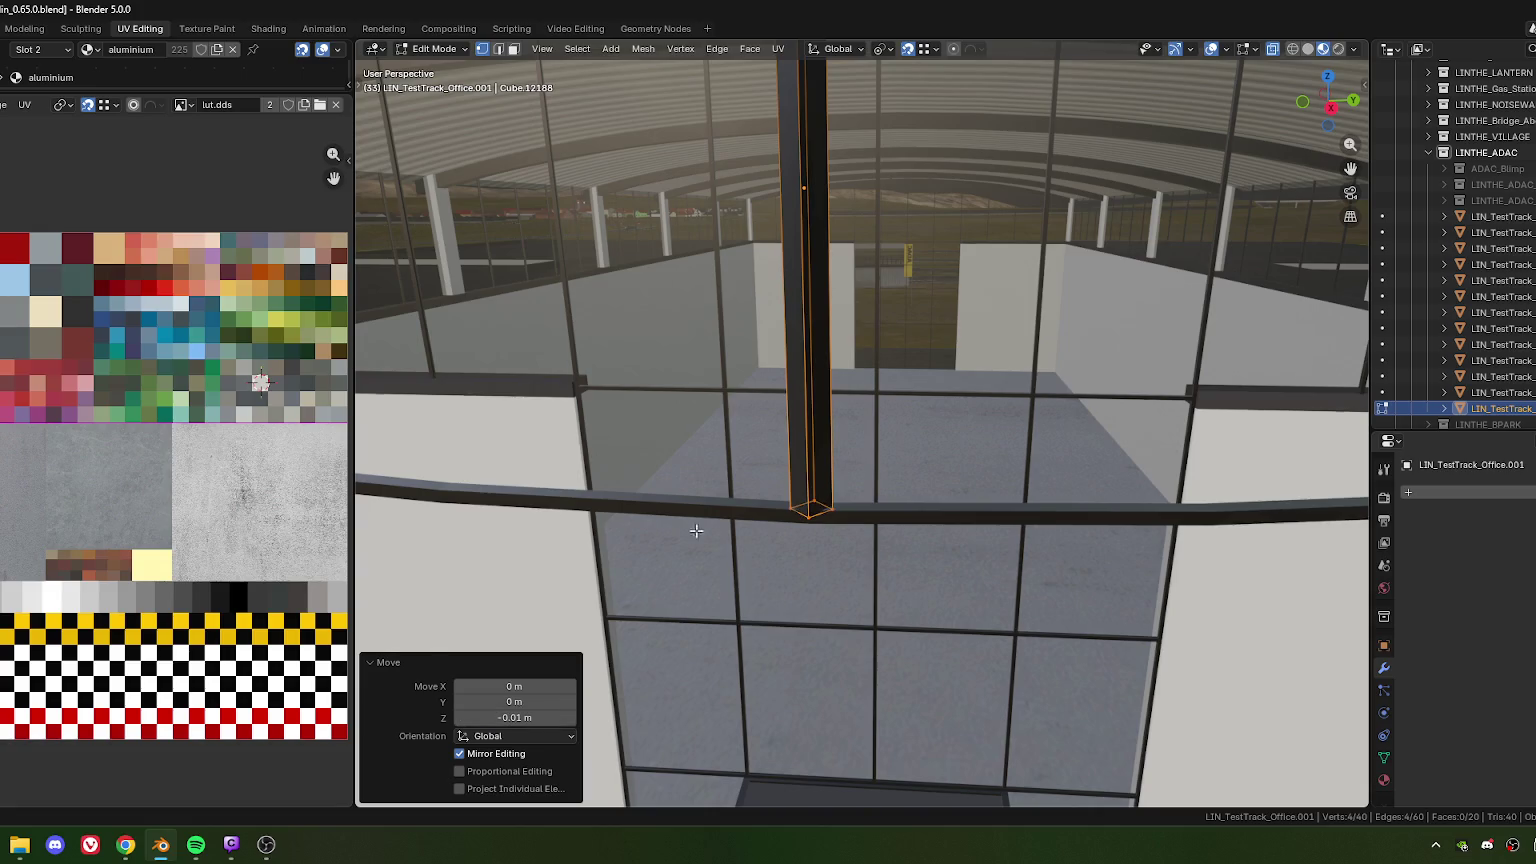
pyautogui.scroll(-5, 696, 531)
pyautogui.moveTo(760, 520); pyautogui.dragTo(839, 503, button='middle')
pyautogui.moveTo(866, 514); pyautogui.dragTo(861, 516)
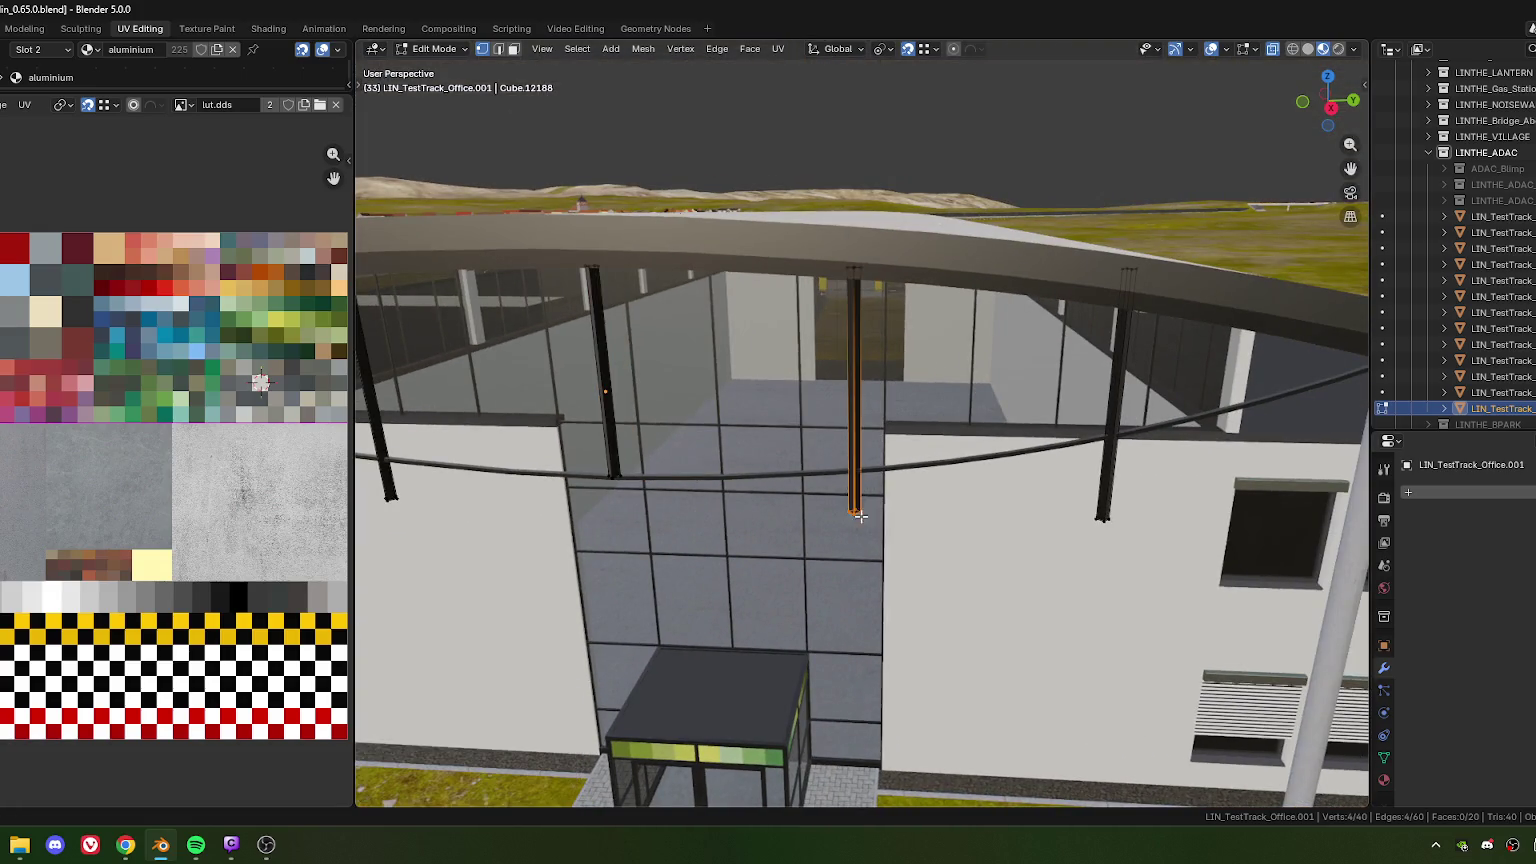
pyautogui.press('Tab')
# Enter Edit Mode on the office mesh and select an edge loop on the cable
pyautogui.click(850, 510)
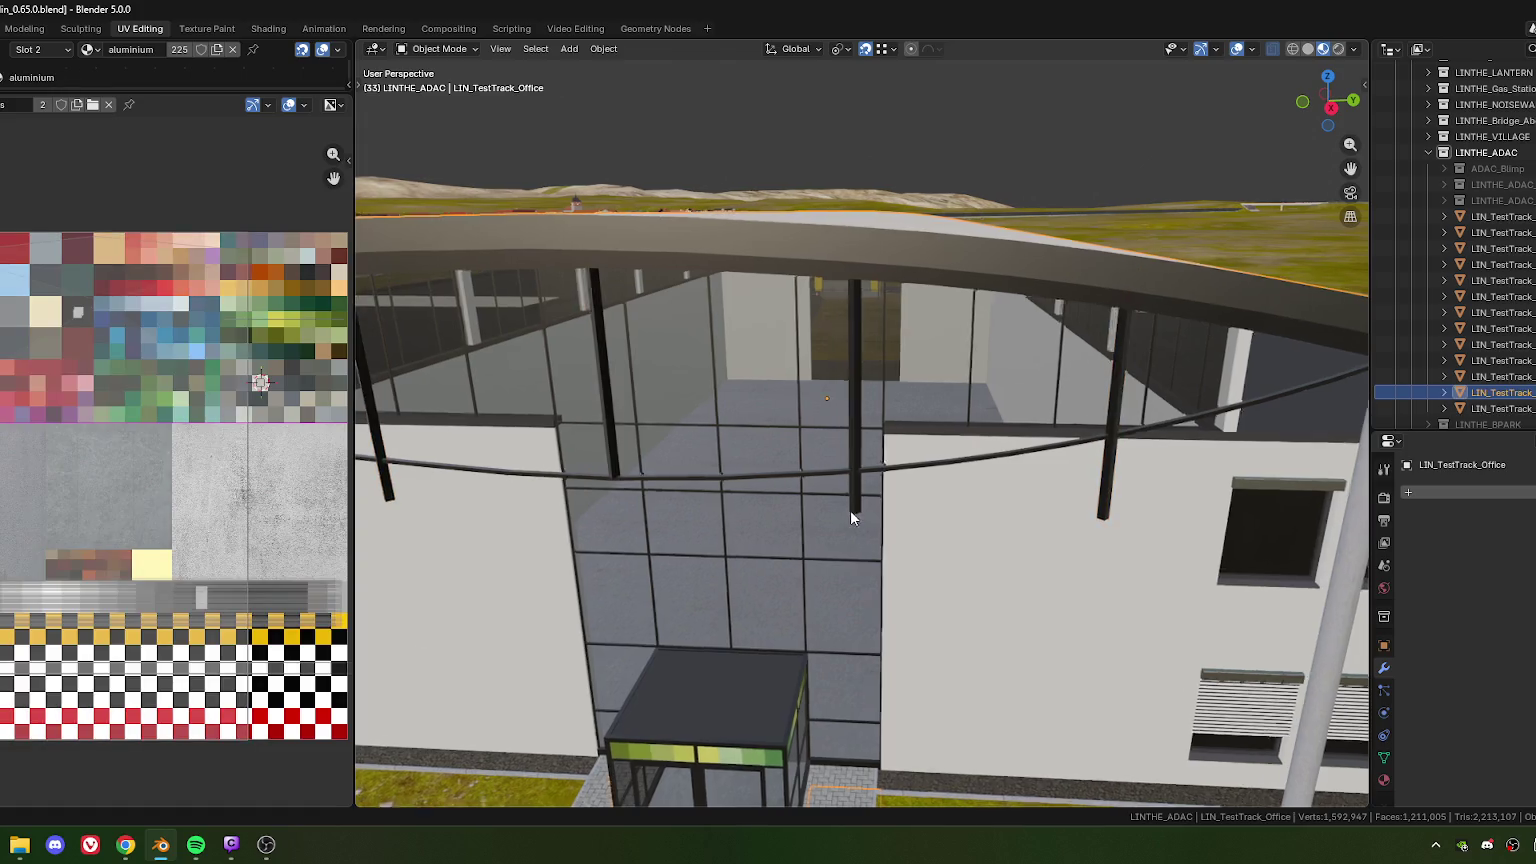
pyautogui.press('Tab')
pyautogui.scroll(3, 861, 521)
pyautogui.scroll(2, 861, 521)
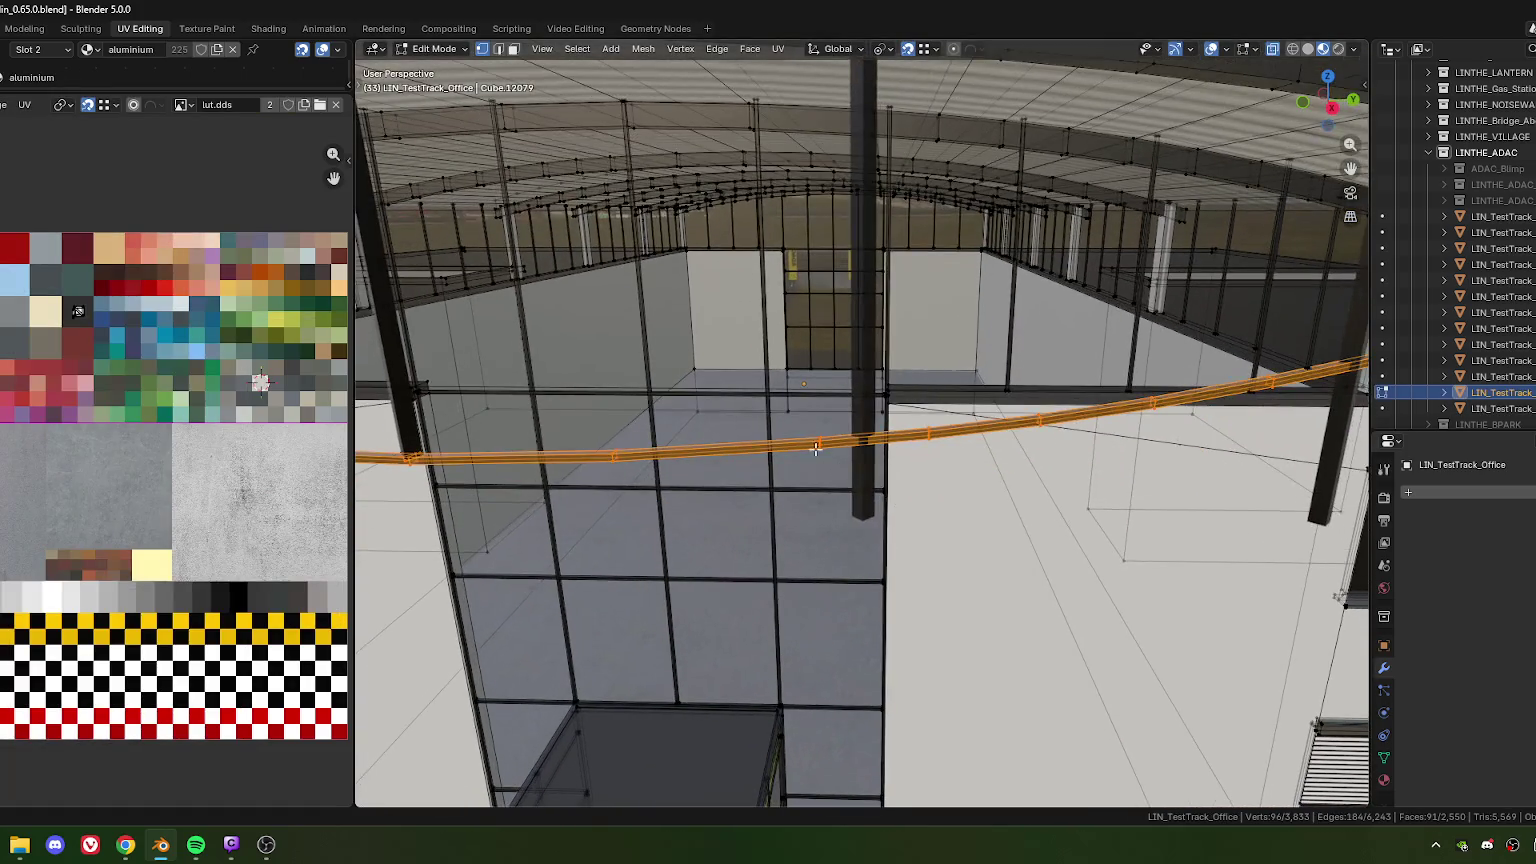
pyautogui.keyDown('alt'); pyautogui.click(816, 440); pyautogui.keyUp('alt')
pyautogui.scroll(2, 856, 540)
pyautogui.moveTo(856, 540); pyautogui.dragTo(852, 515, button='middle')
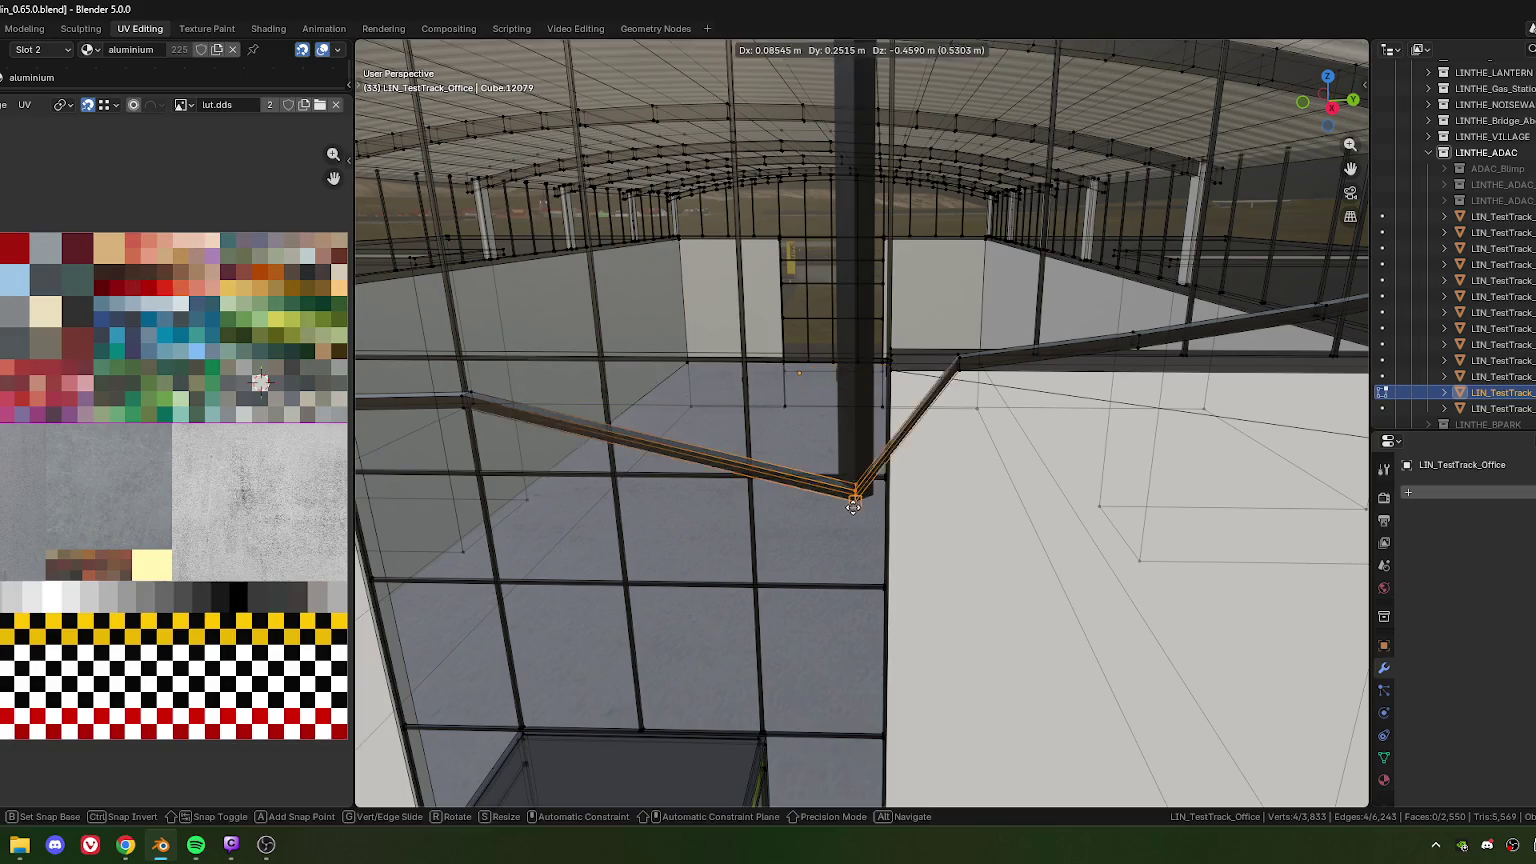
# Edge-slide the cable loop toward the hanging post
pyautogui.press('g')
pyautogui.press('g')
pyautogui.click(854, 510)
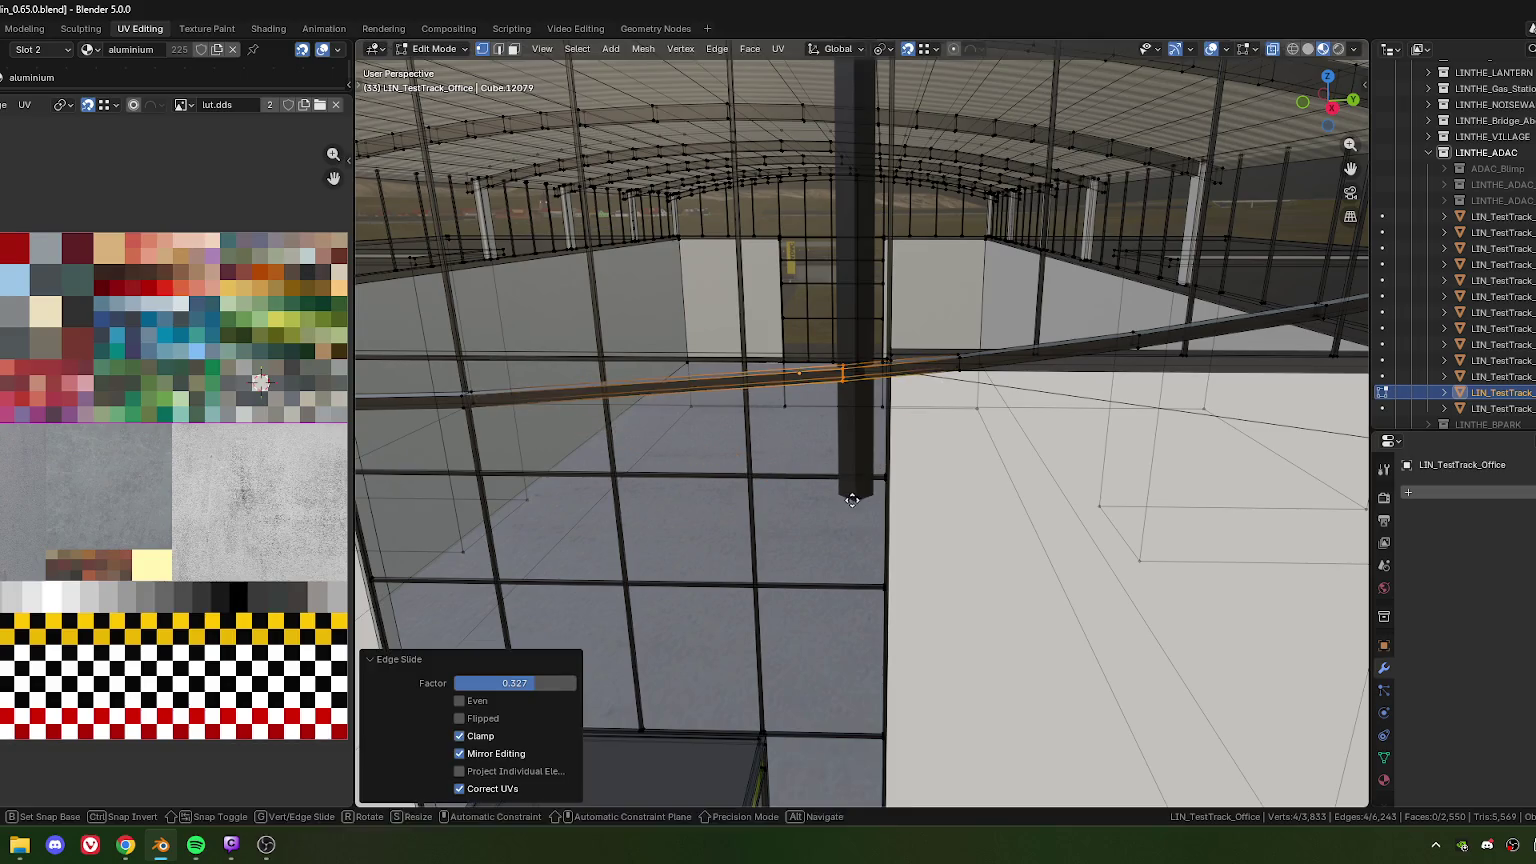
pyautogui.press('g')
pyautogui.press('g')
pyautogui.click(855, 502)
pyautogui.moveTo(855, 502)
pyautogui.mouseDown(button='middle')
pyautogui.moveTo(855, 518)
pyautogui.moveTo(778, 470)
pyautogui.mouseUp(button='middle')
pyautogui.scroll(-2, 853, 517)
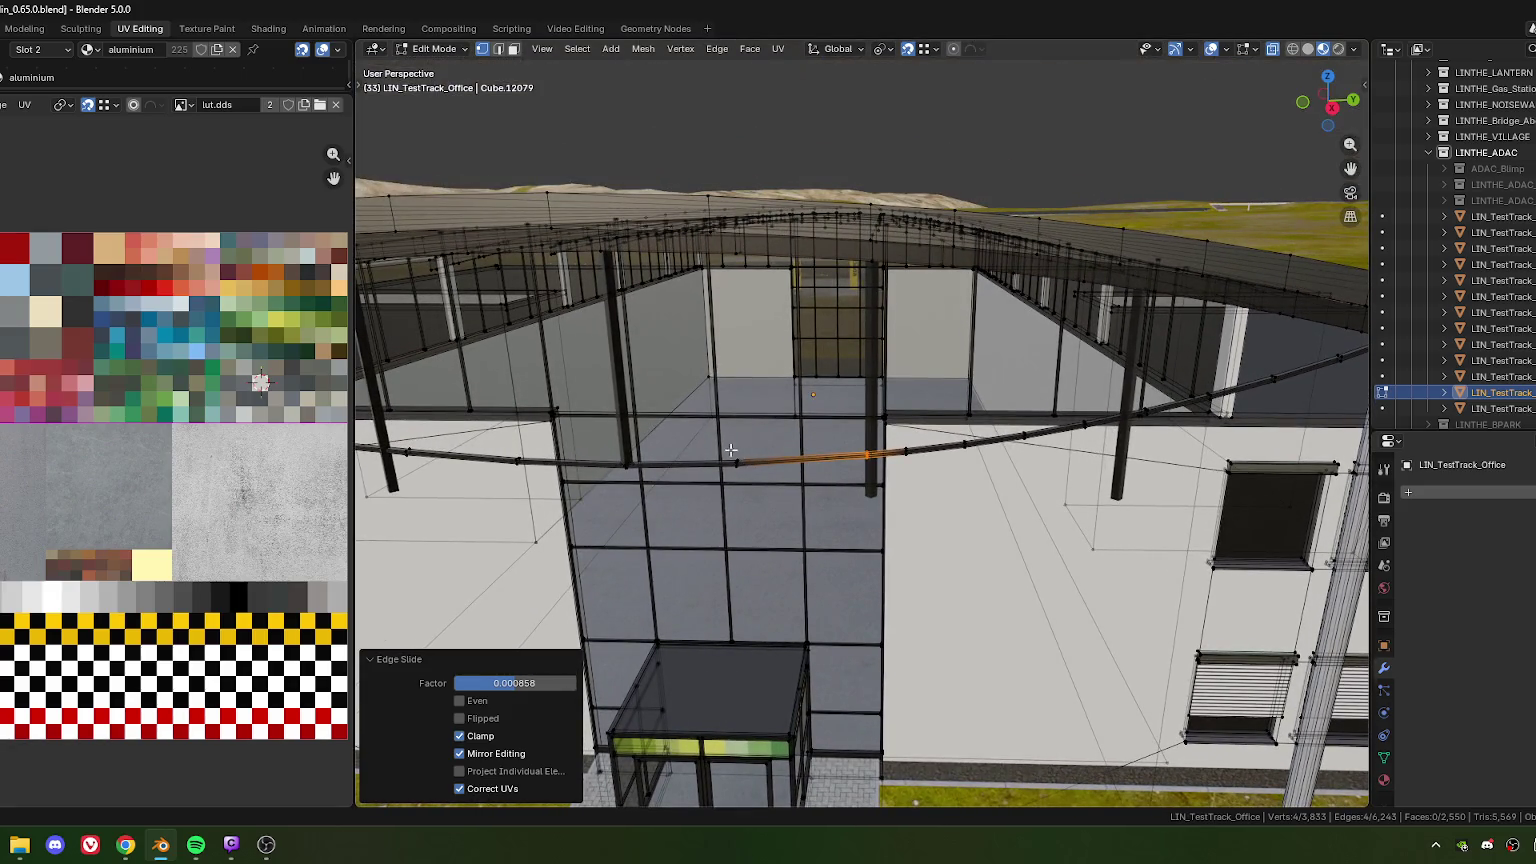
# Add the neighbouring cable edge and slide it along the cable to factor 0.654
pyautogui.keyDown('shift'); pyautogui.click(731, 451); pyautogui.keyUp('shift')
pyautogui.press('g')
pyautogui.press('g')
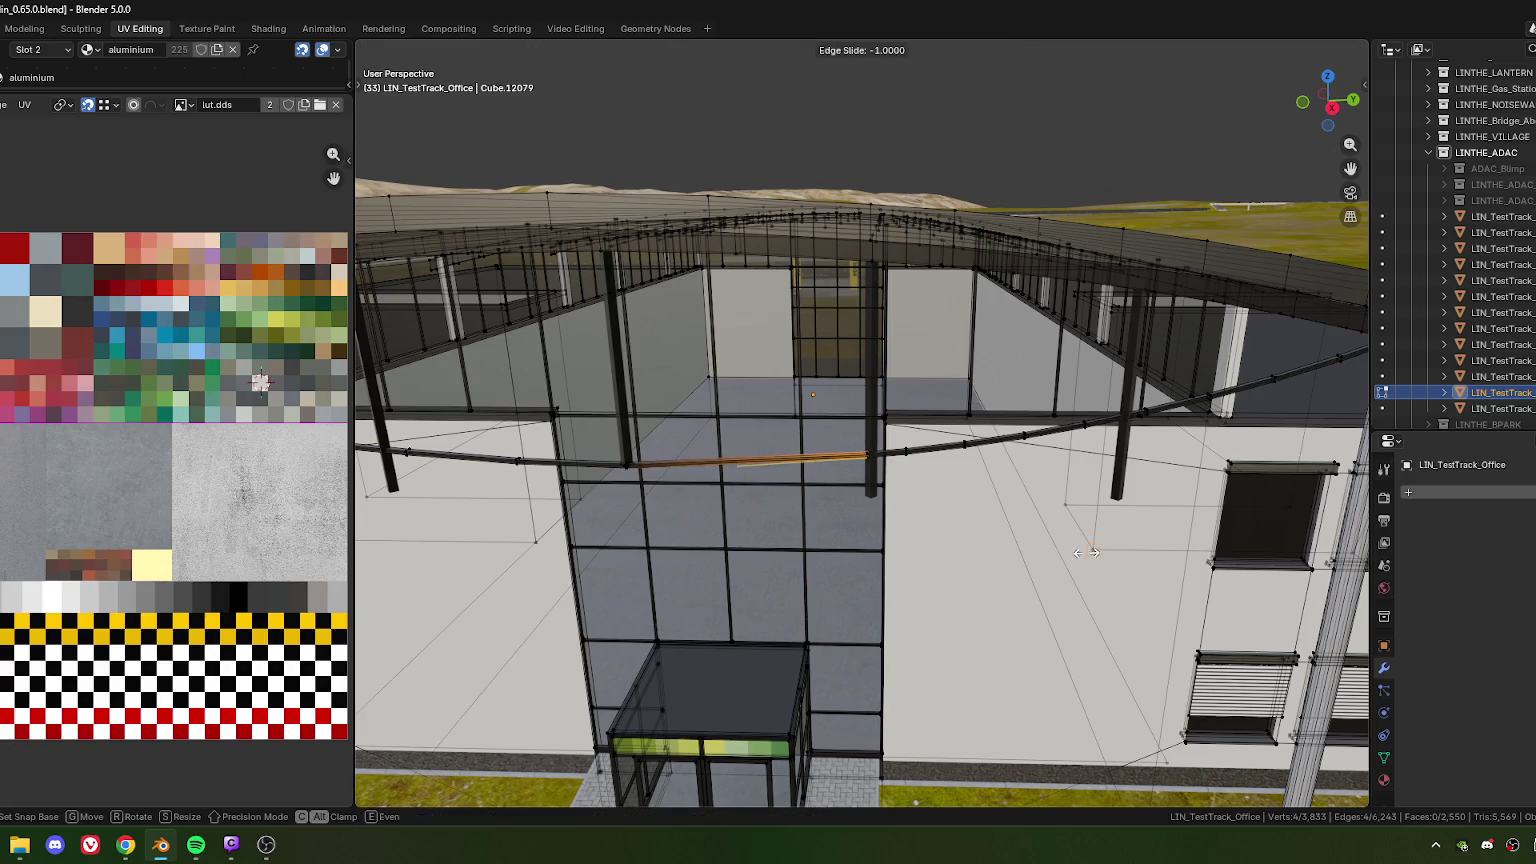
pyautogui.click(863, 455)
pyautogui.press('g')
pyautogui.press('g')
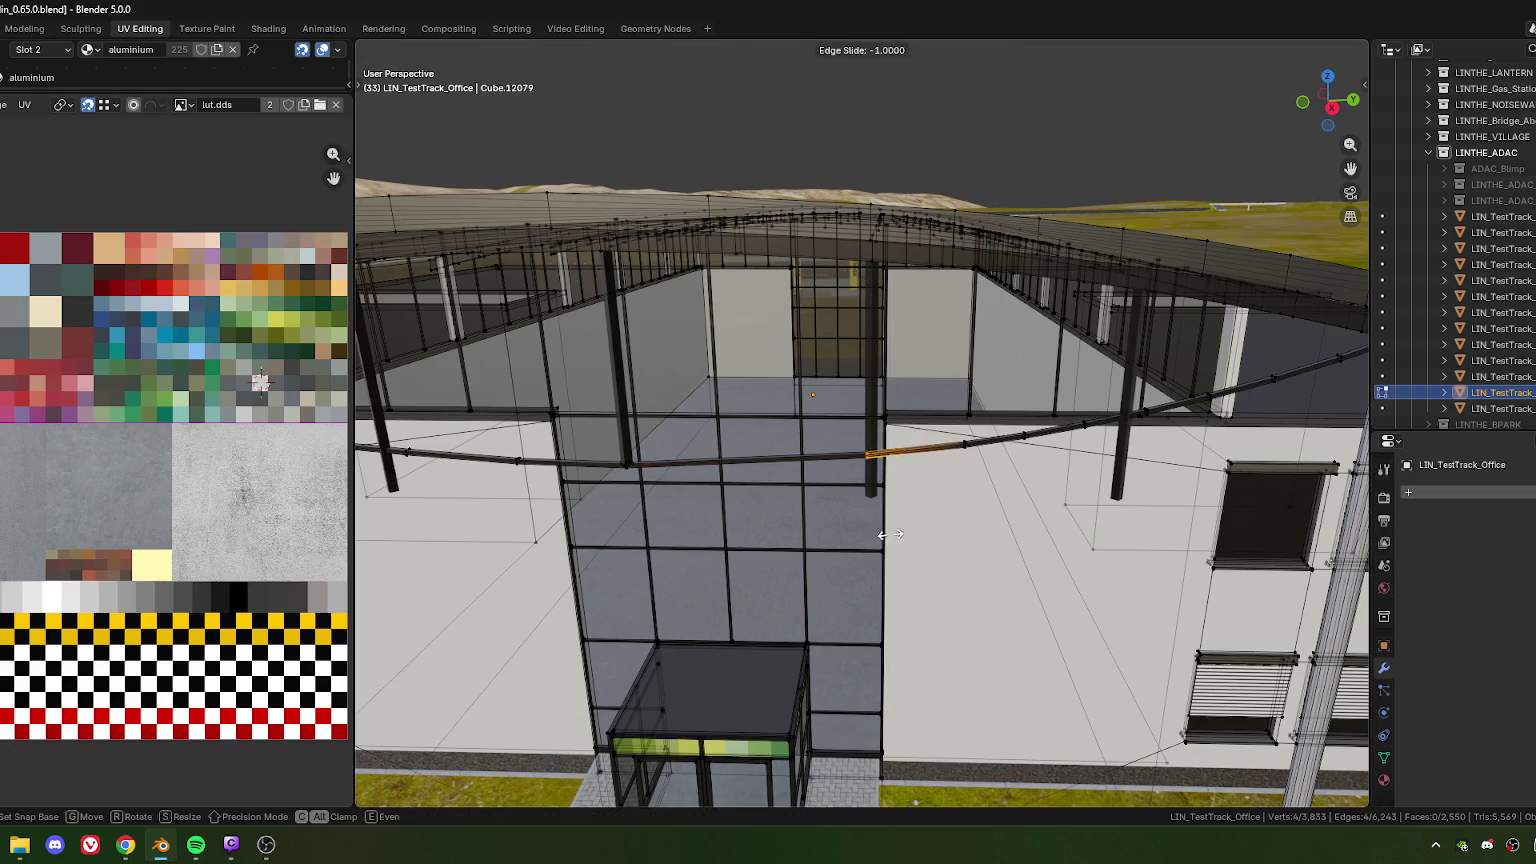
pyautogui.click(906, 447)
pyautogui.moveTo(906, 447)
pyautogui.mouseDown(button='middle')
pyautogui.moveTo(852, 504)
pyautogui.moveTo(818, 461)
pyautogui.moveTo(853, 525)
pyautogui.mouseUp(button='middle')
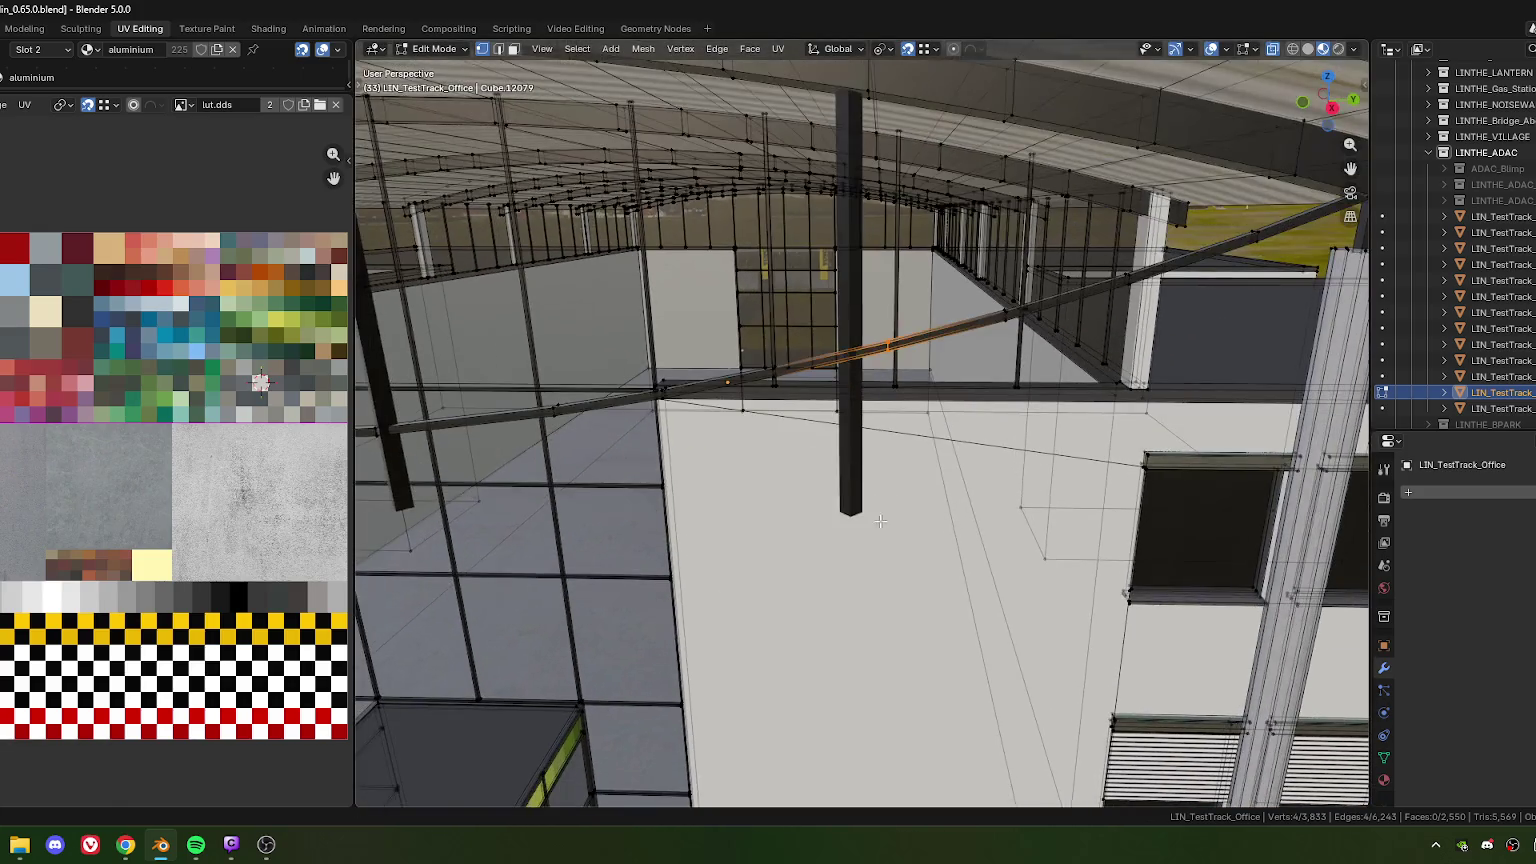
pyautogui.press('g')
pyautogui.press('g')
pyautogui.click(853, 525)
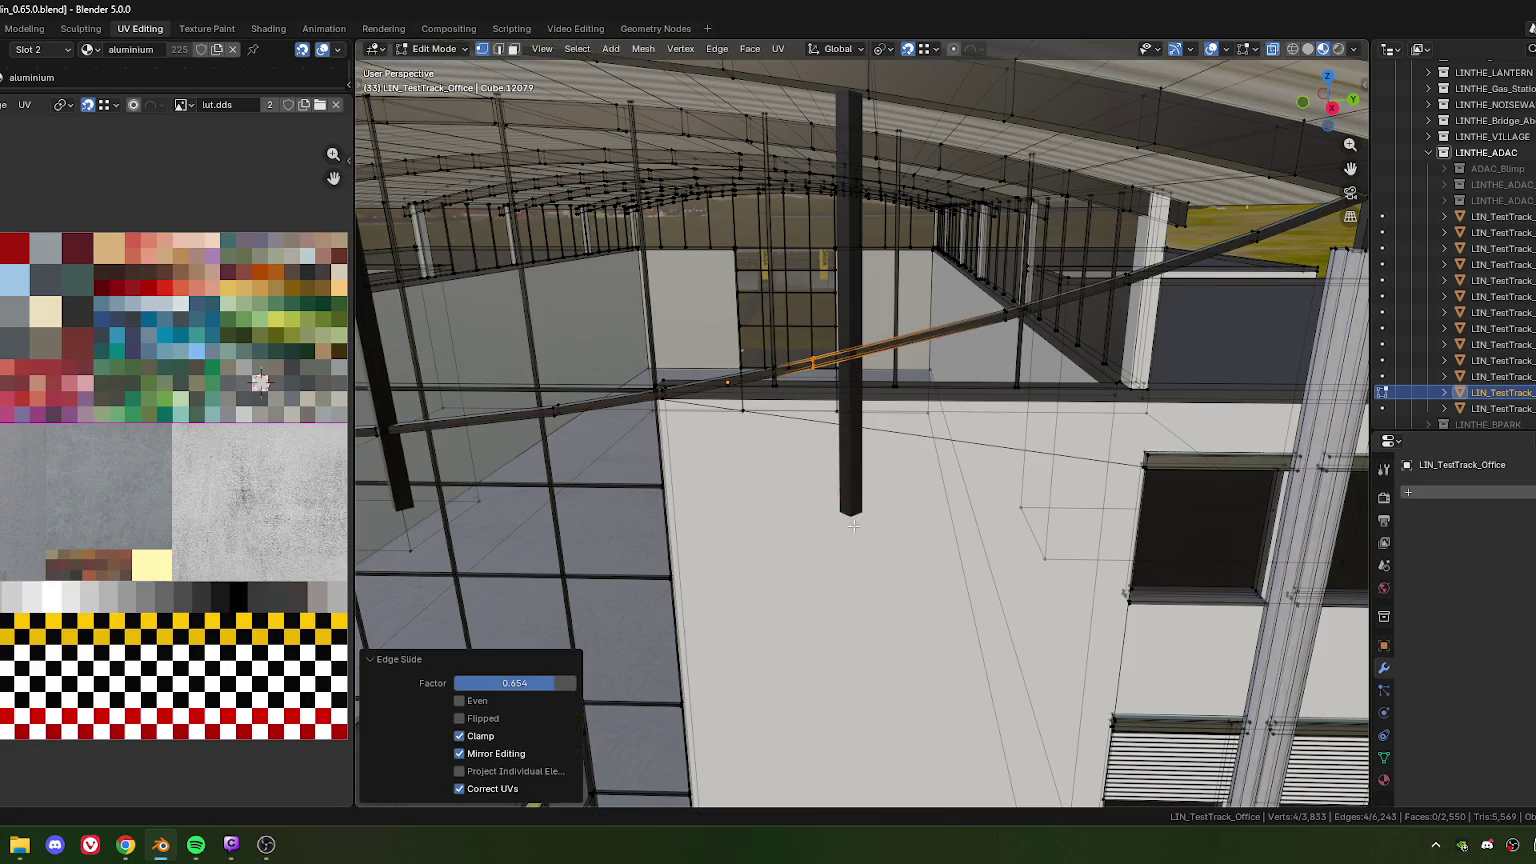
# Keep sliding the cable loop, ending at factor -1.000 at its segment's end
pyautogui.press('g')
pyautogui.press('g')
pyautogui.click(828, 576)
pyautogui.moveTo(835, 527); pyautogui.dragTo(842, 486, button='middle')
pyautogui.press('g')
pyautogui.press('g')
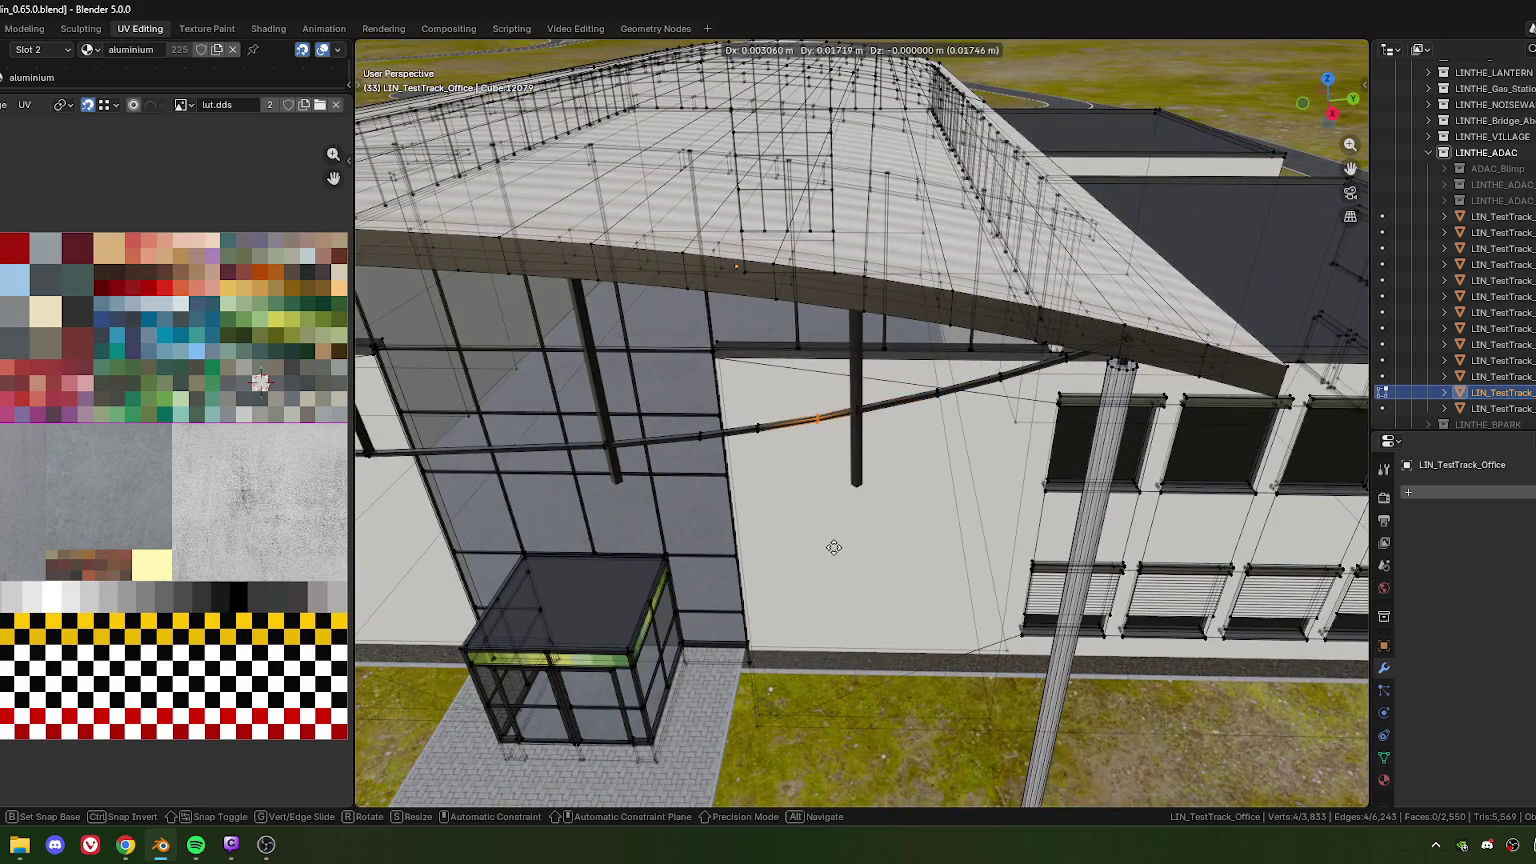
pyautogui.click(823, 549)
pyautogui.press('g')
pyautogui.press('g')
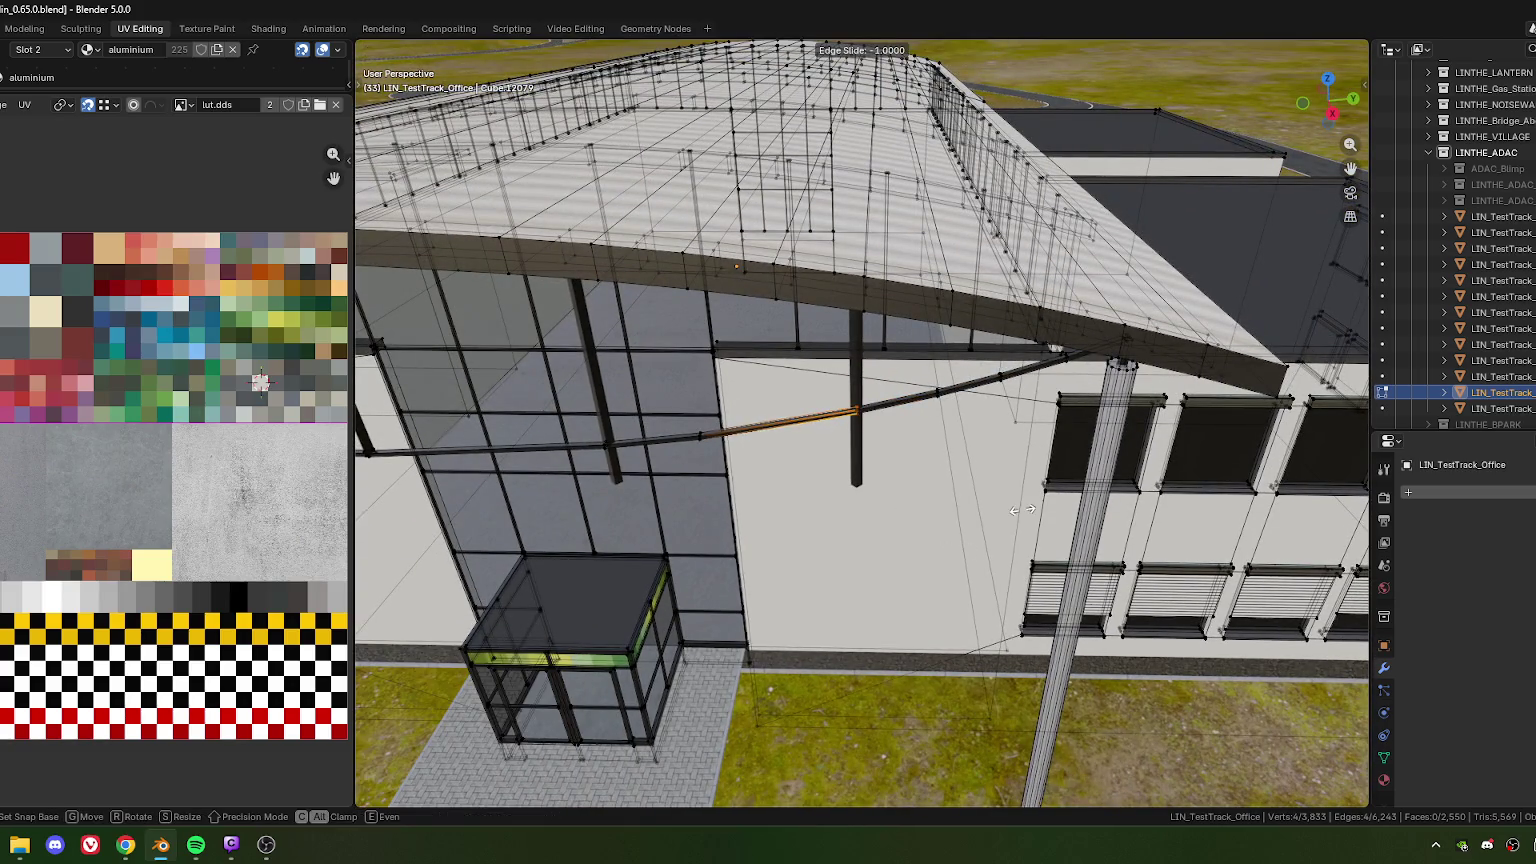
pyautogui.click(787, 517)
pyautogui.press('g')
pyautogui.press('g')
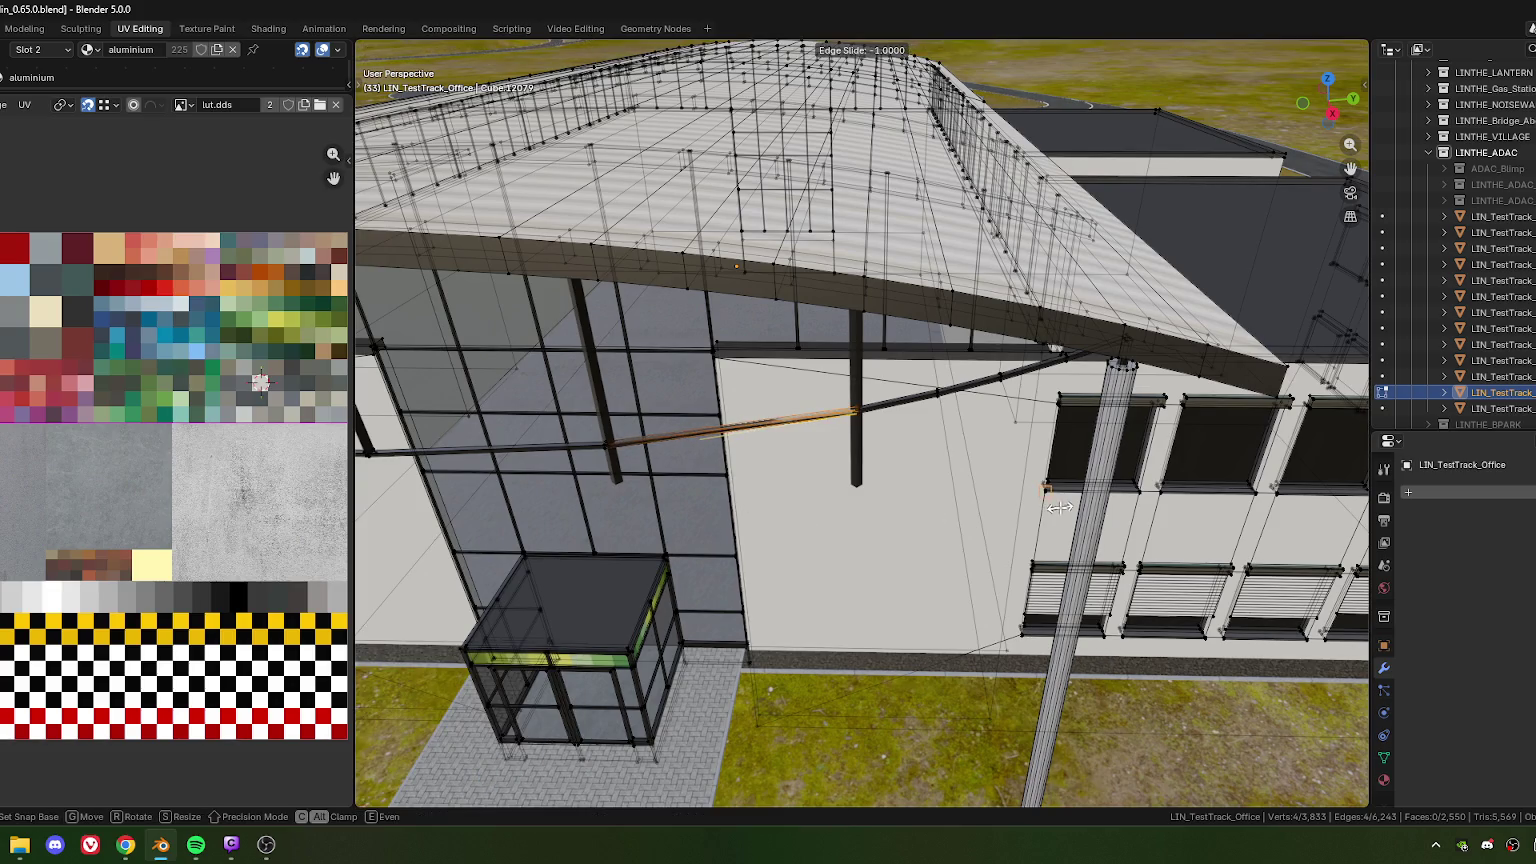
pyautogui.click(740, 430)
pyautogui.moveTo(740, 430)
pyautogui.mouseDown(button='middle')
pyautogui.moveTo(775, 415)
pyautogui.moveTo(842, 485)
pyautogui.moveTo(757, 503)
pyautogui.mouseUp(button='middle')
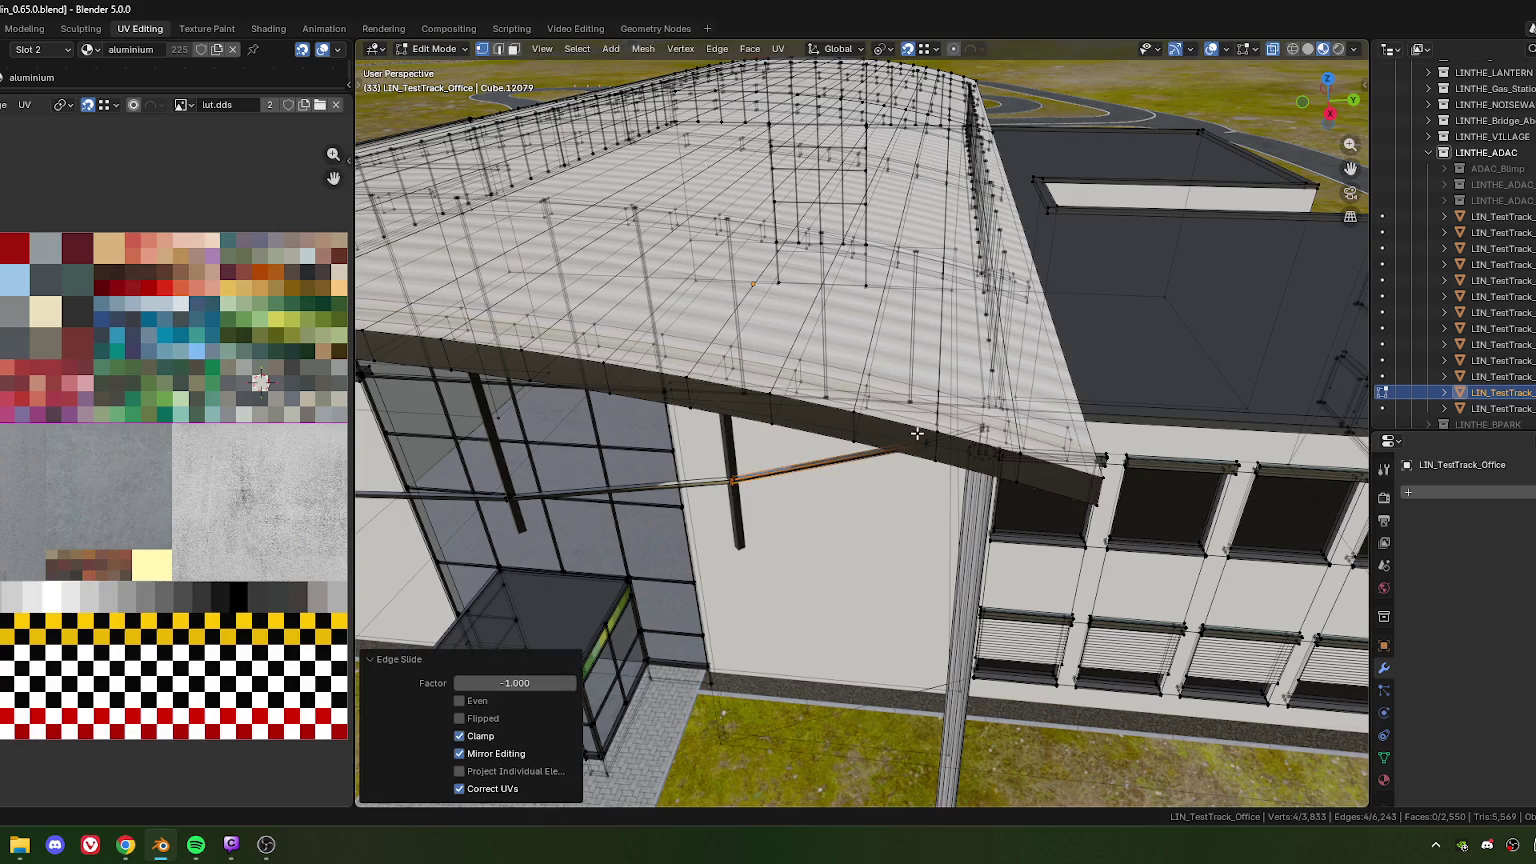
# Edge-slide the first cable loop into line beneath the nearest hanger post
pyautogui.moveTo(930, 455)
pyautogui.mouseDown(button='middle')
pyautogui.moveTo(577, 506)
pyautogui.moveTo(861, 481)
pyautogui.mouseUp(button='middle')
pyautogui.press('g')
pyautogui.press('g')
pyautogui.click(880, 460)
pyautogui.scroll(5, 861, 481)
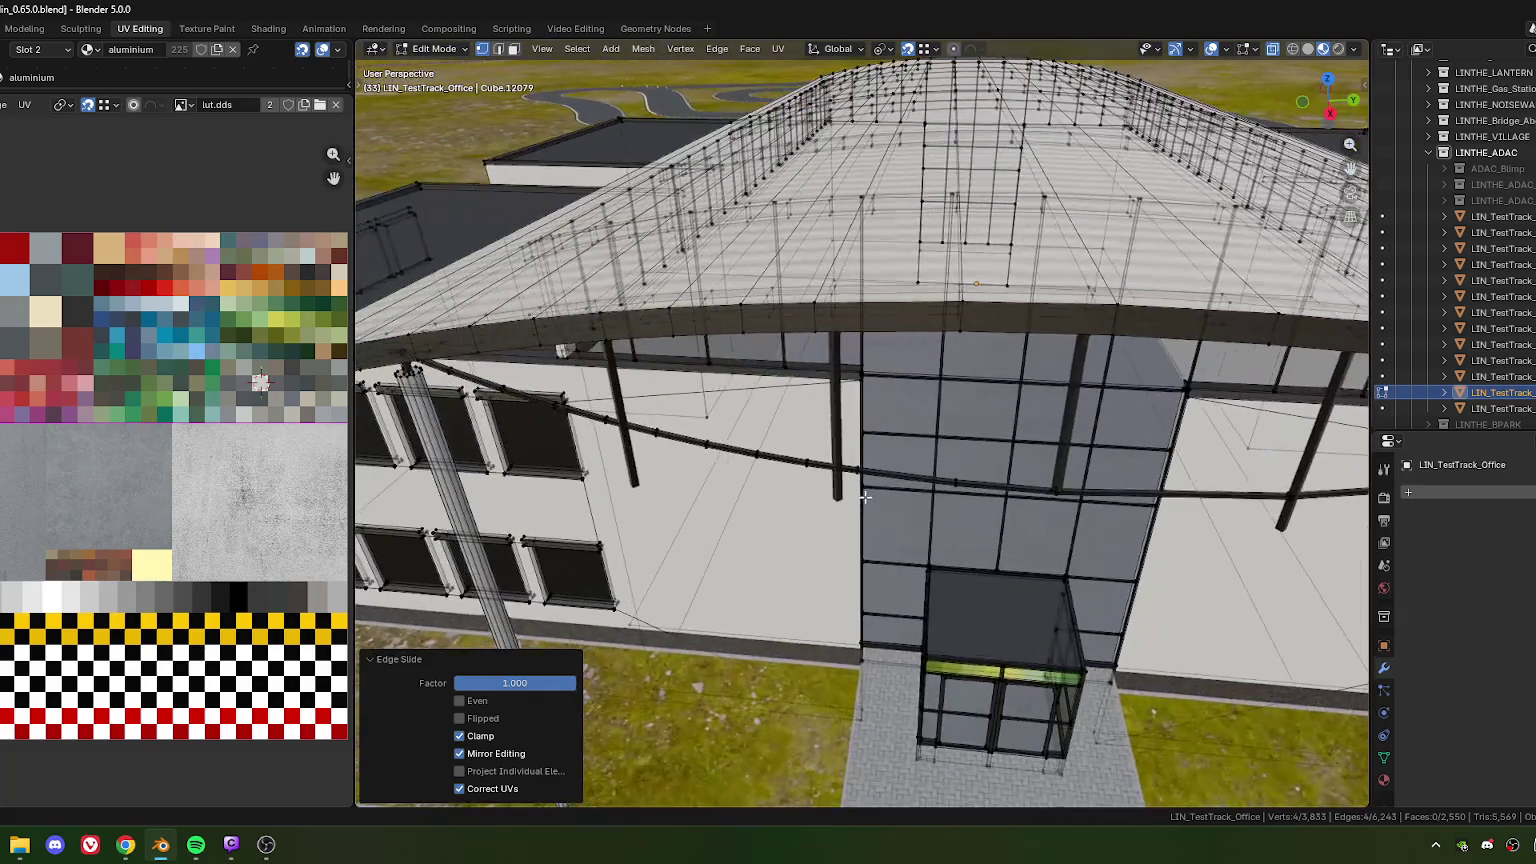
pyautogui.scroll(3, 861, 481)
pyautogui.moveTo(874, 535); pyautogui.dragTo(875, 536)
pyautogui.moveTo(875, 536); pyautogui.dragTo(885, 537, button='middle')
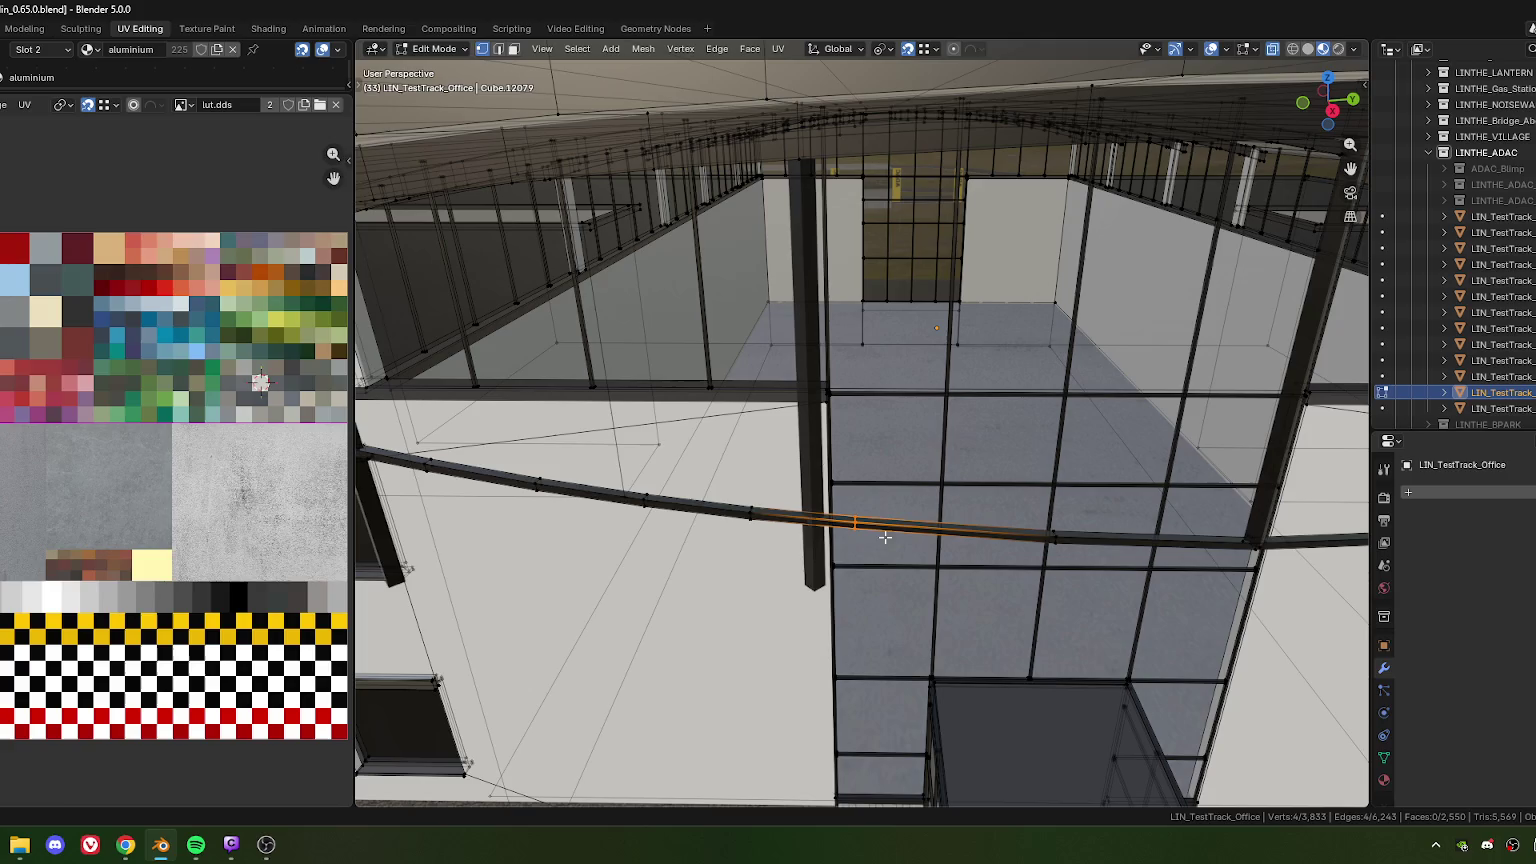
pyautogui.press('g')
pyautogui.press('g')
pyautogui.click(816, 592)
pyautogui.press('g')
pyautogui.press('g')
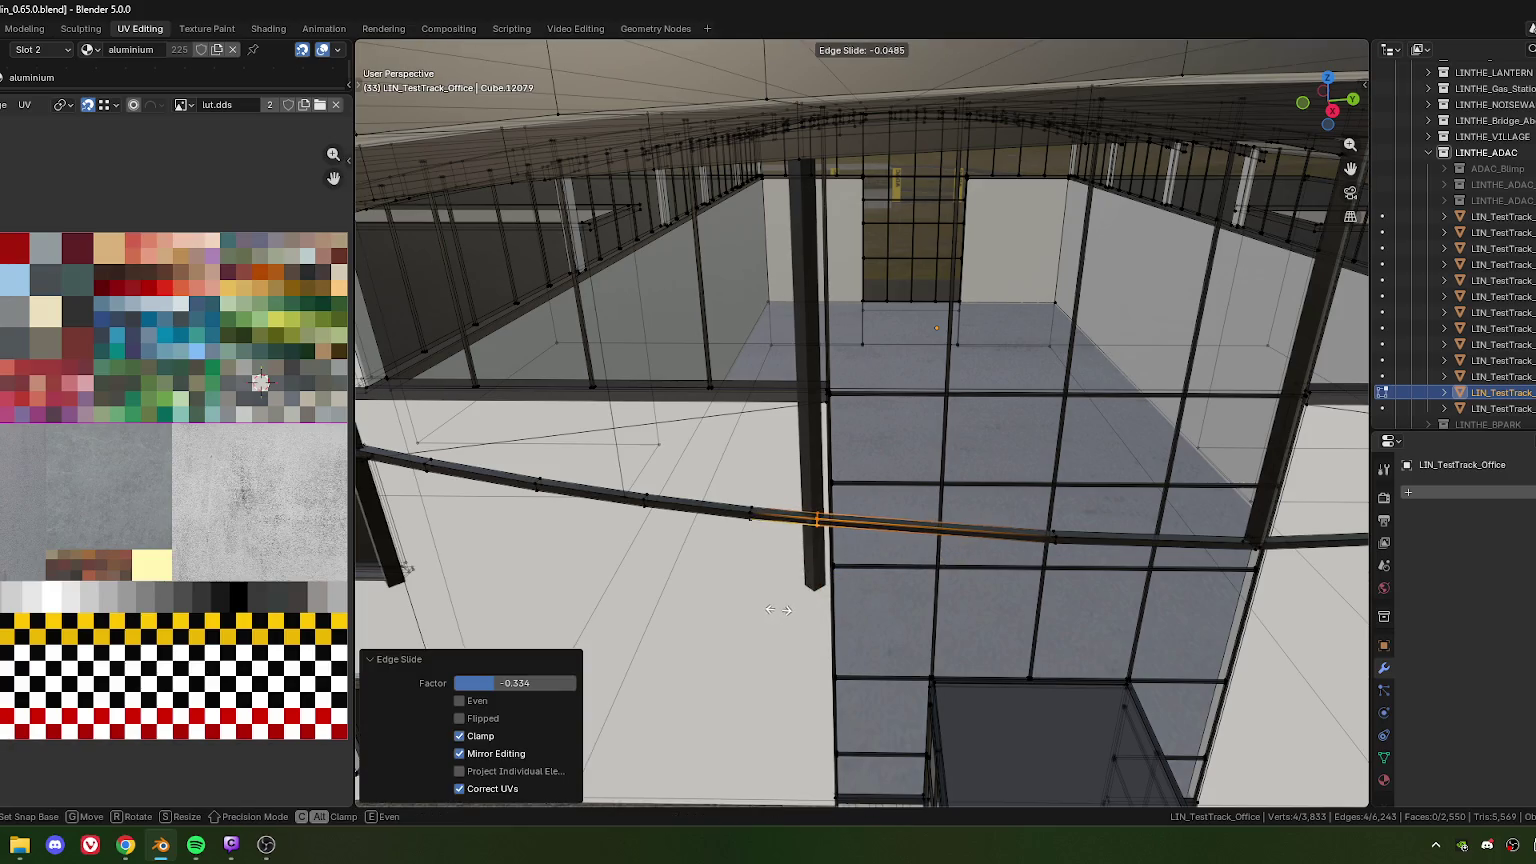
pyautogui.click(768, 607)
# Slide another cable loop along the cable to the end of its segment
pyautogui.moveTo(955, 561); pyautogui.dragTo(983, 499, button='middle')
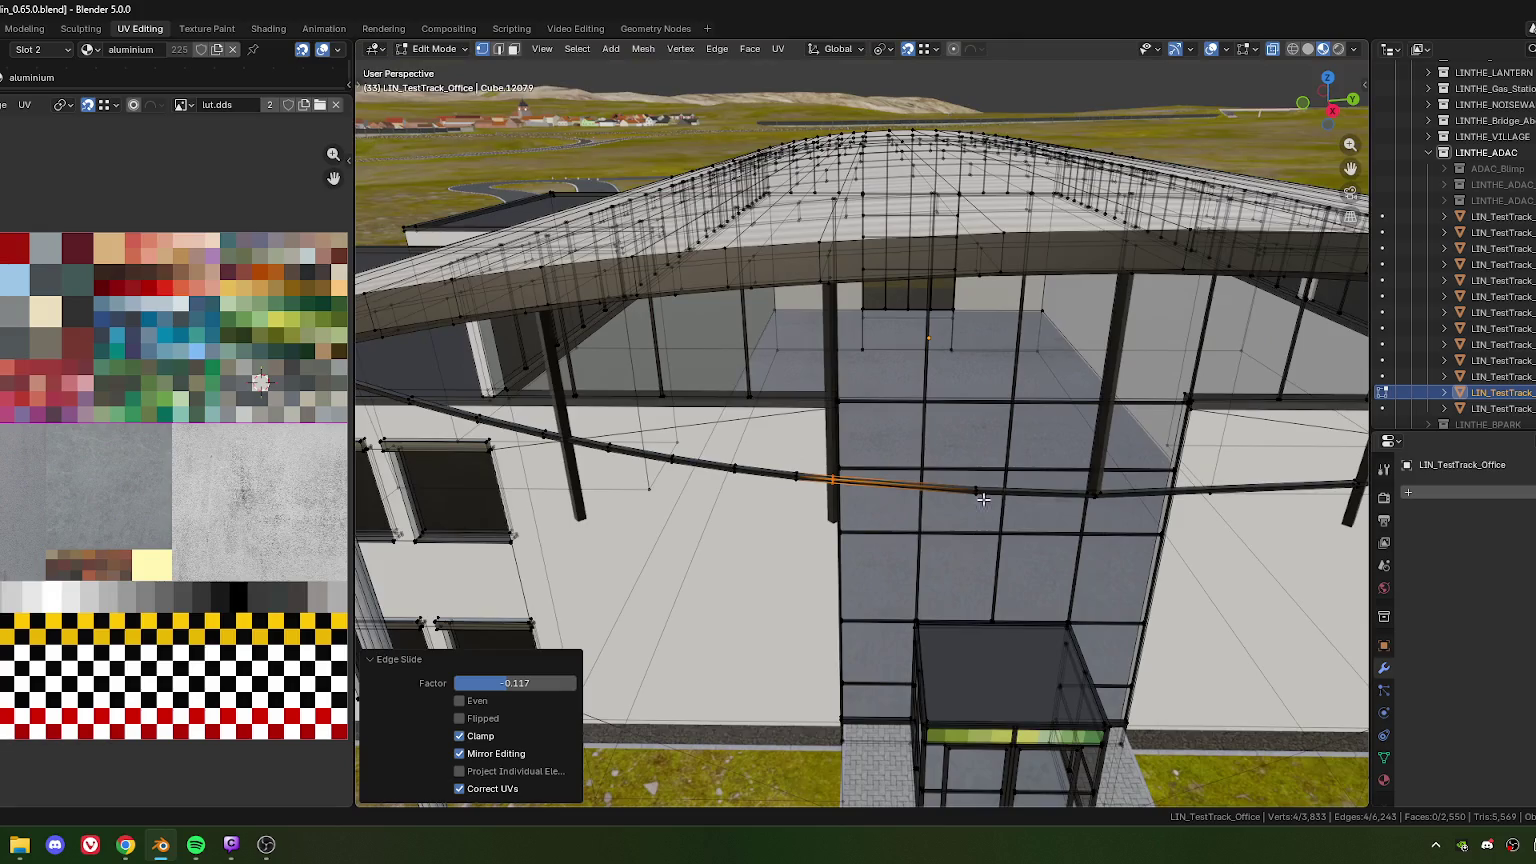
pyautogui.press('g')
pyautogui.press('g')
pyautogui.click(780, 530)
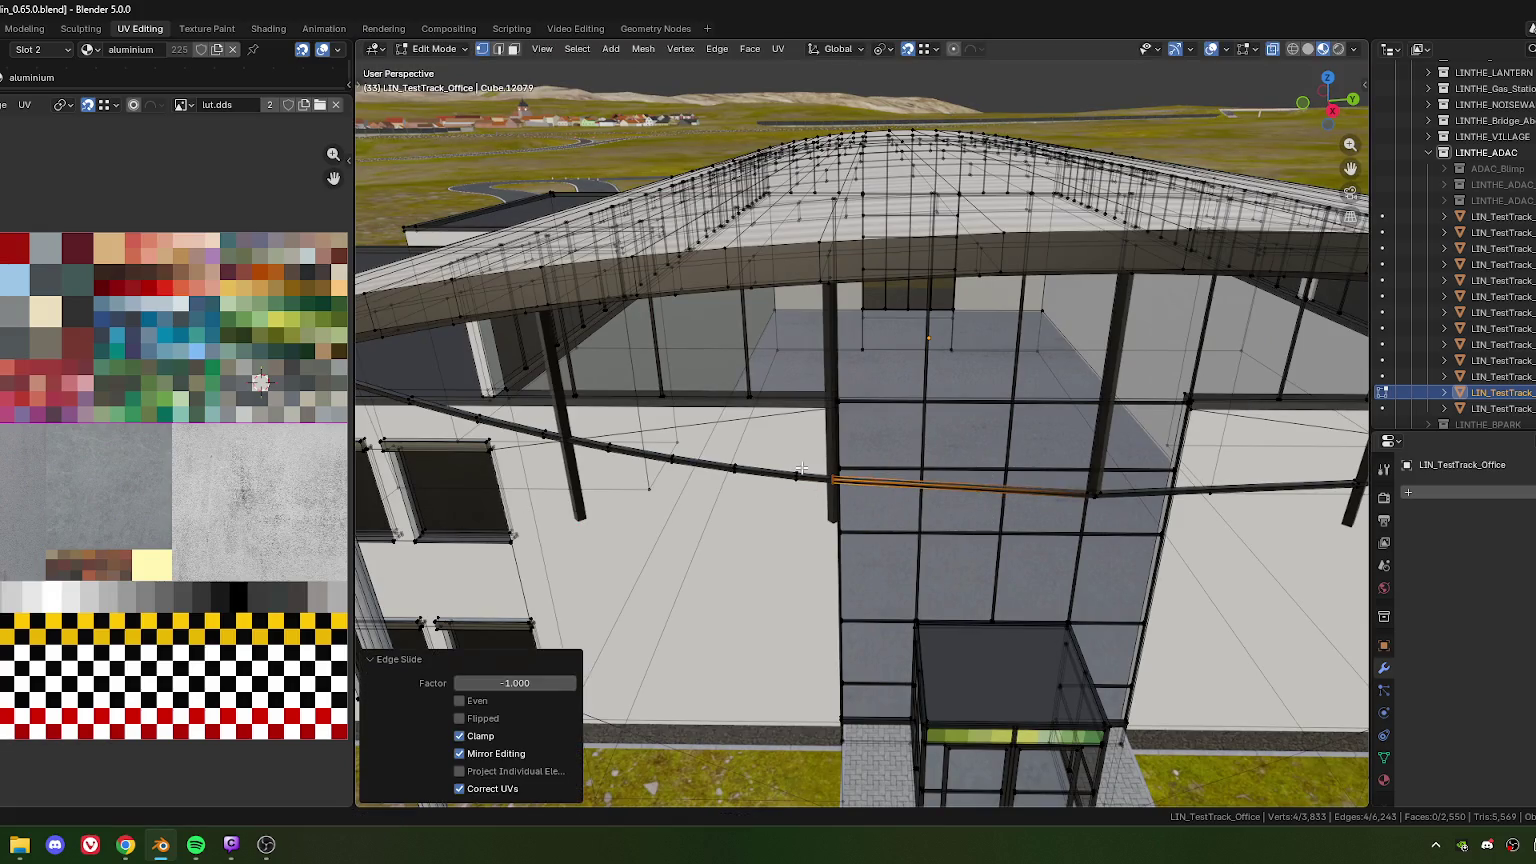
pyautogui.press('g')
pyautogui.press('g')
pyautogui.press('g')
pyautogui.press('g')
pyautogui.click(776, 533)
pyautogui.press('g')
pyautogui.press('g')
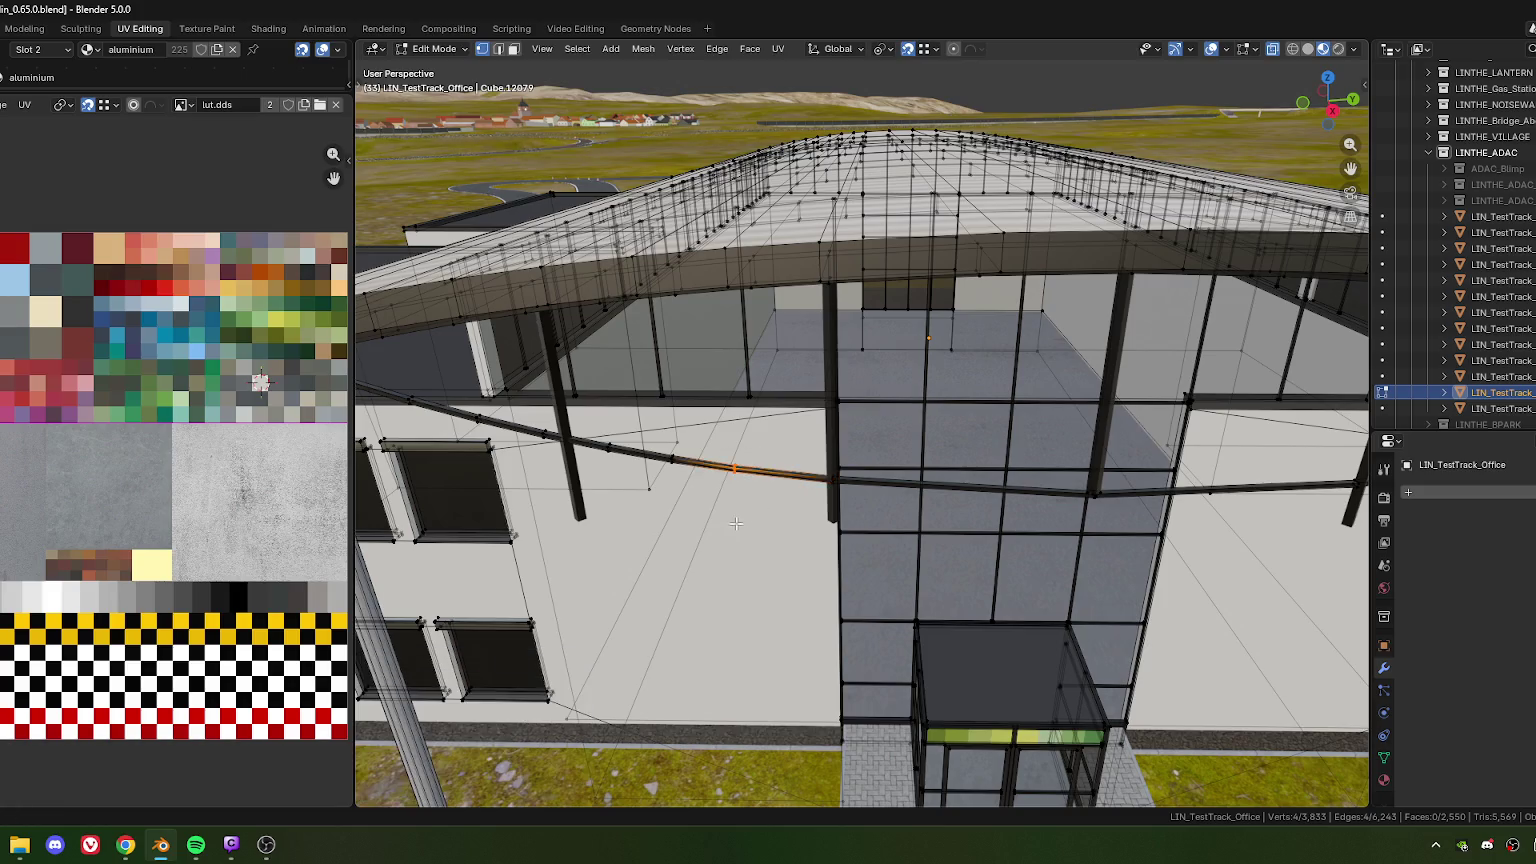
pyautogui.click(925, 533)
pyautogui.moveTo(925, 533)
pyautogui.mouseDown(button='middle')
pyautogui.moveTo(779, 522)
pyautogui.moveTo(795, 440)
pyautogui.mouseUp(button='middle')
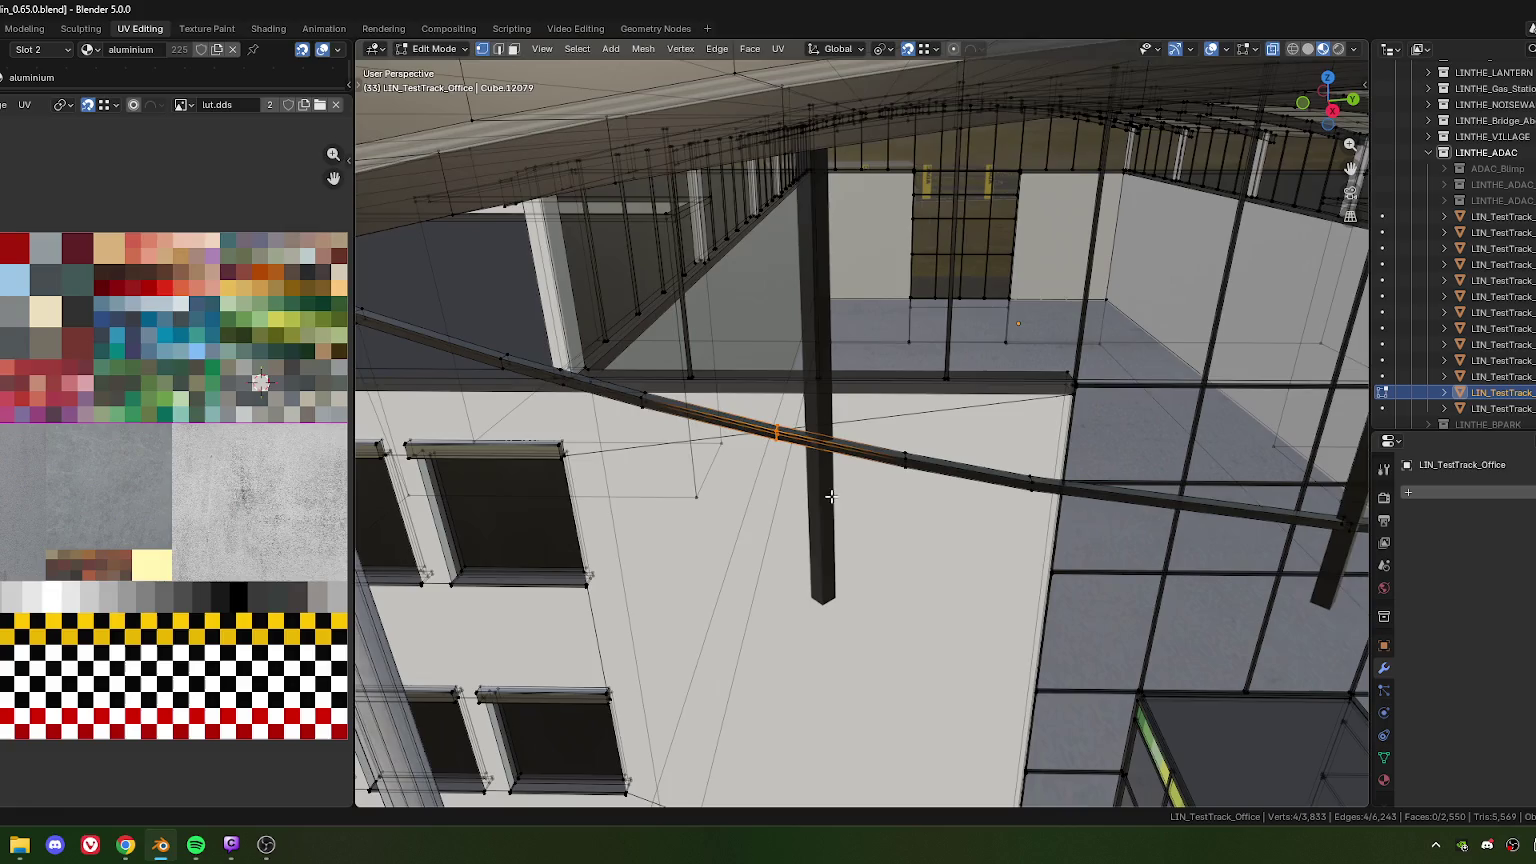
# Slide the next cable loops along the cable until they sit against the posts
pyautogui.press('g')
pyautogui.press('g')
pyautogui.click(869, 516)
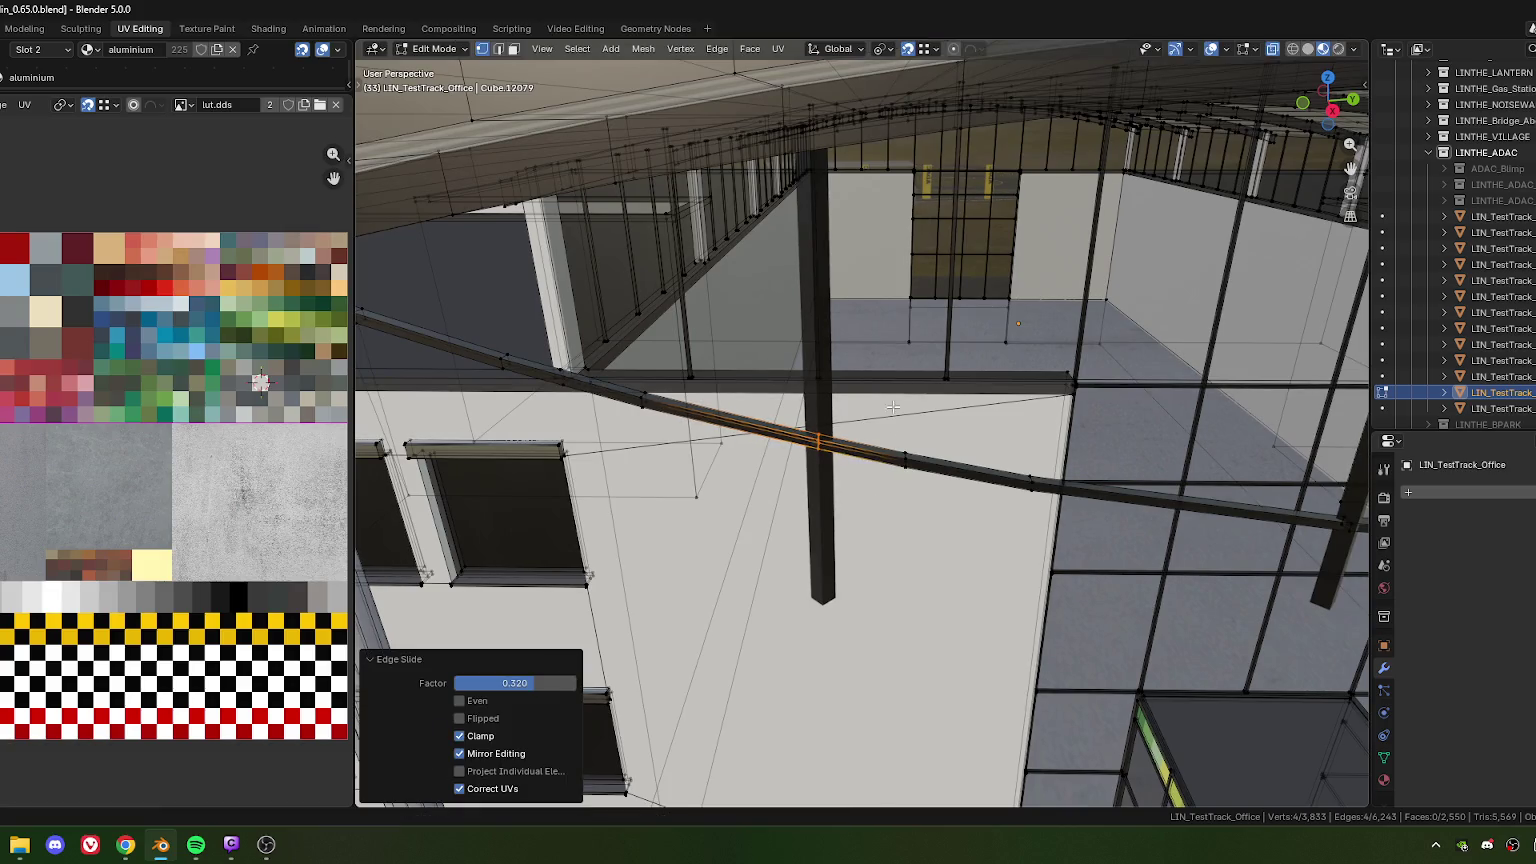
pyautogui.press('g')
pyautogui.press('g')
pyautogui.click(717, 439)
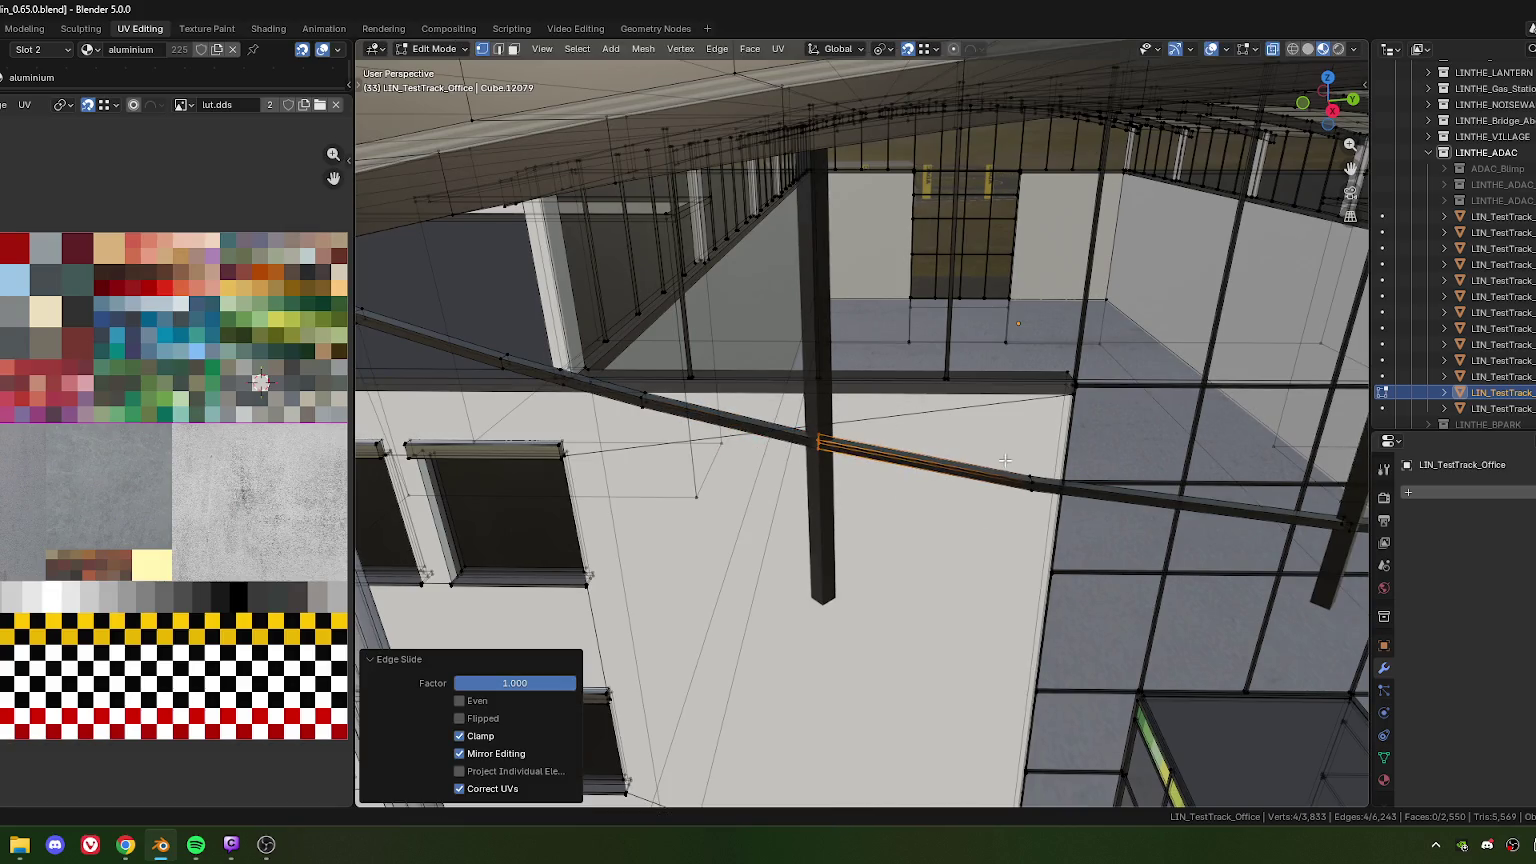
pyautogui.press('g')
pyautogui.press('g')
pyautogui.click(627, 449)
# Slide a further loop to its post, undoing and redoing the last slide
pyautogui.moveTo(627, 449); pyautogui.dragTo(727, 441, button='middle')
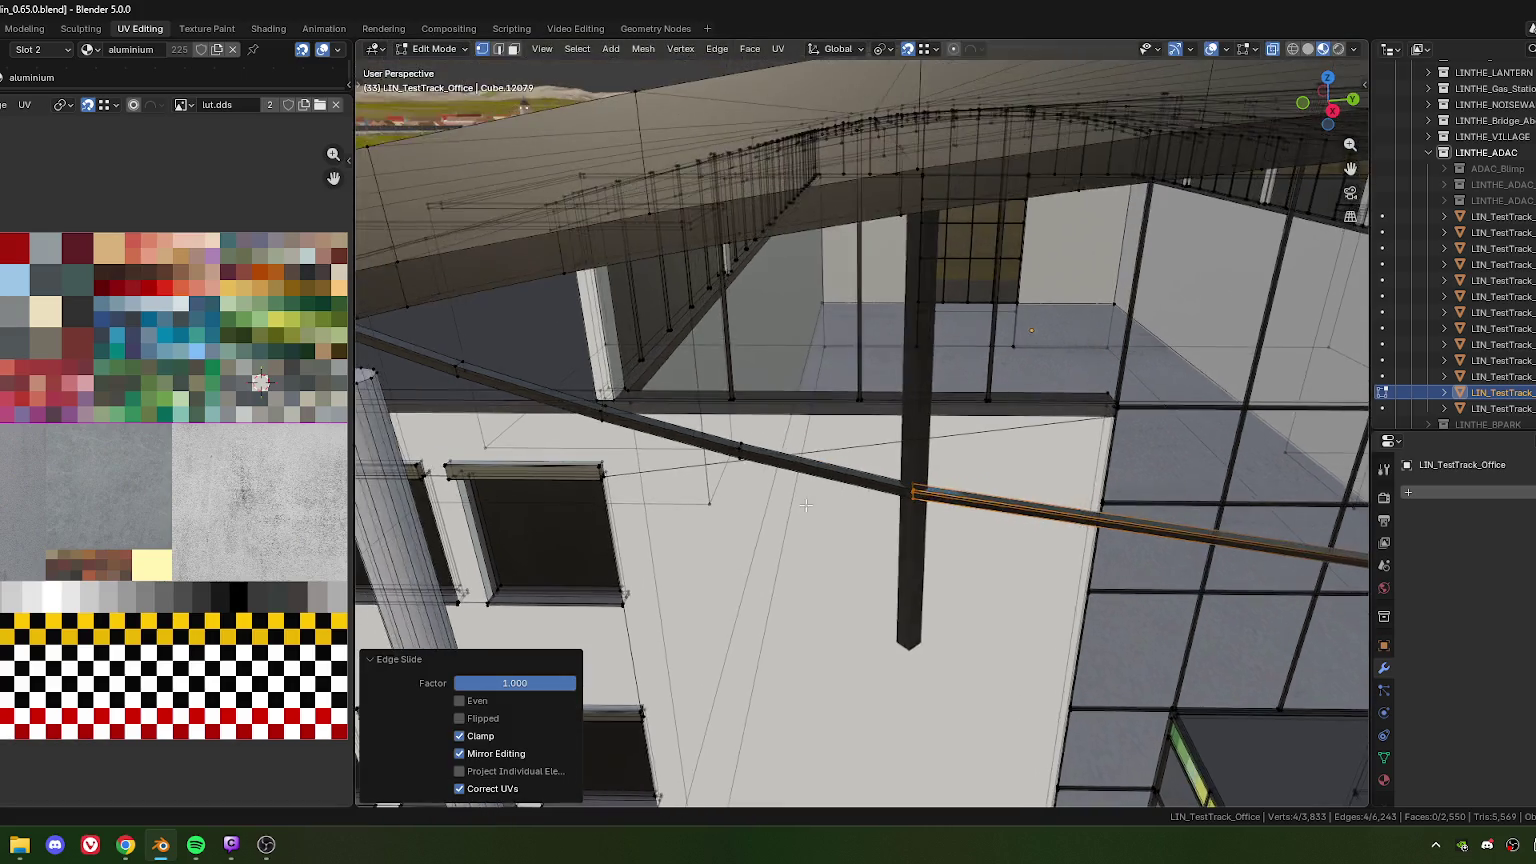
pyautogui.press('g')
pyautogui.press('g')
pyautogui.click(1040, 549)
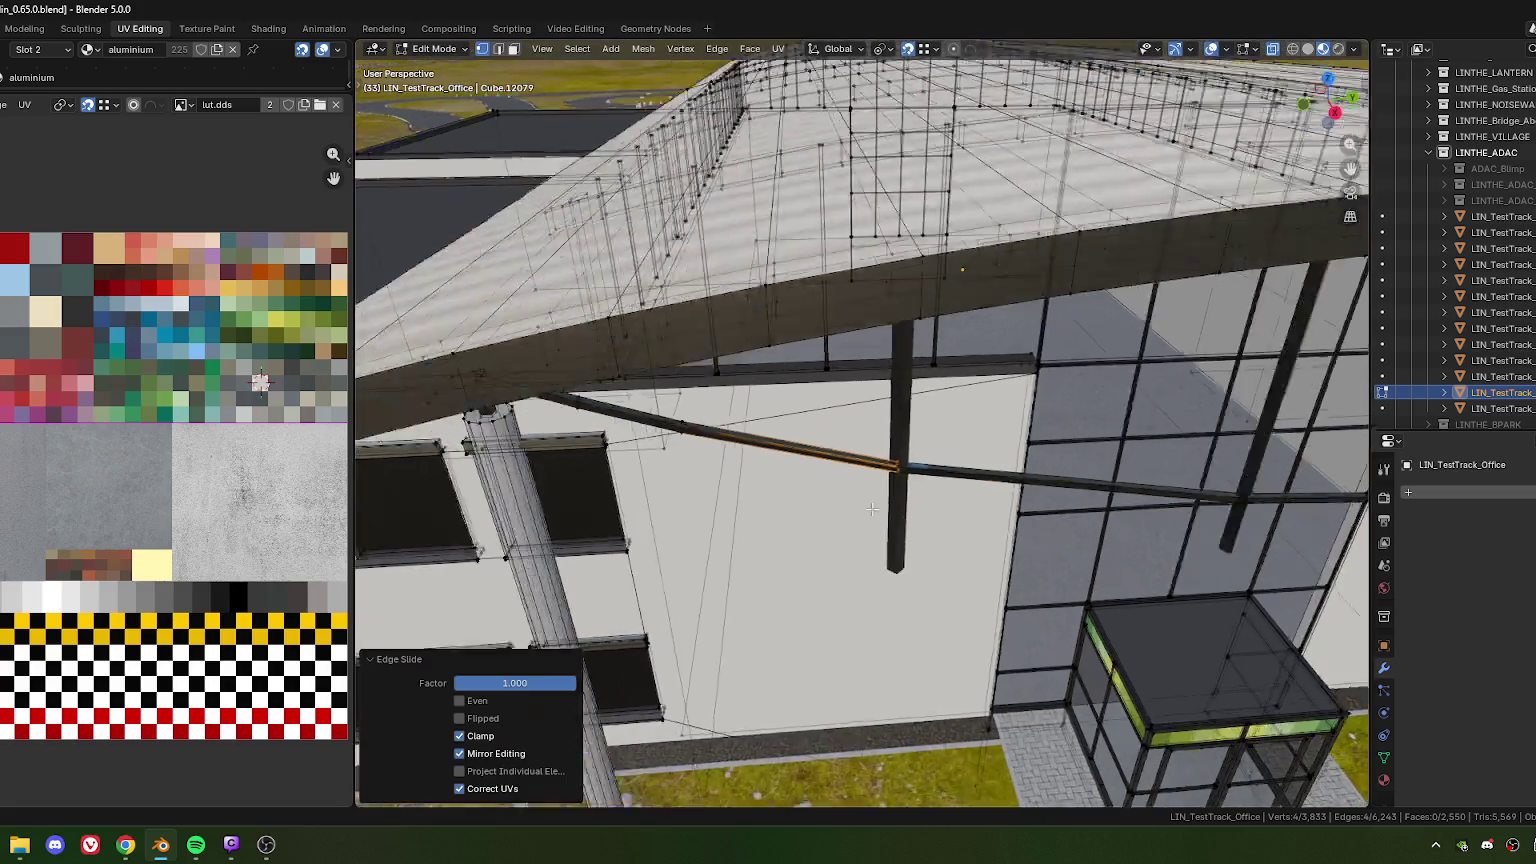
pyautogui.moveTo(1040, 549); pyautogui.dragTo(725, 430, button='middle')
pyautogui.press('g')
pyautogui.press('g')
pyautogui.click(1050, 535)
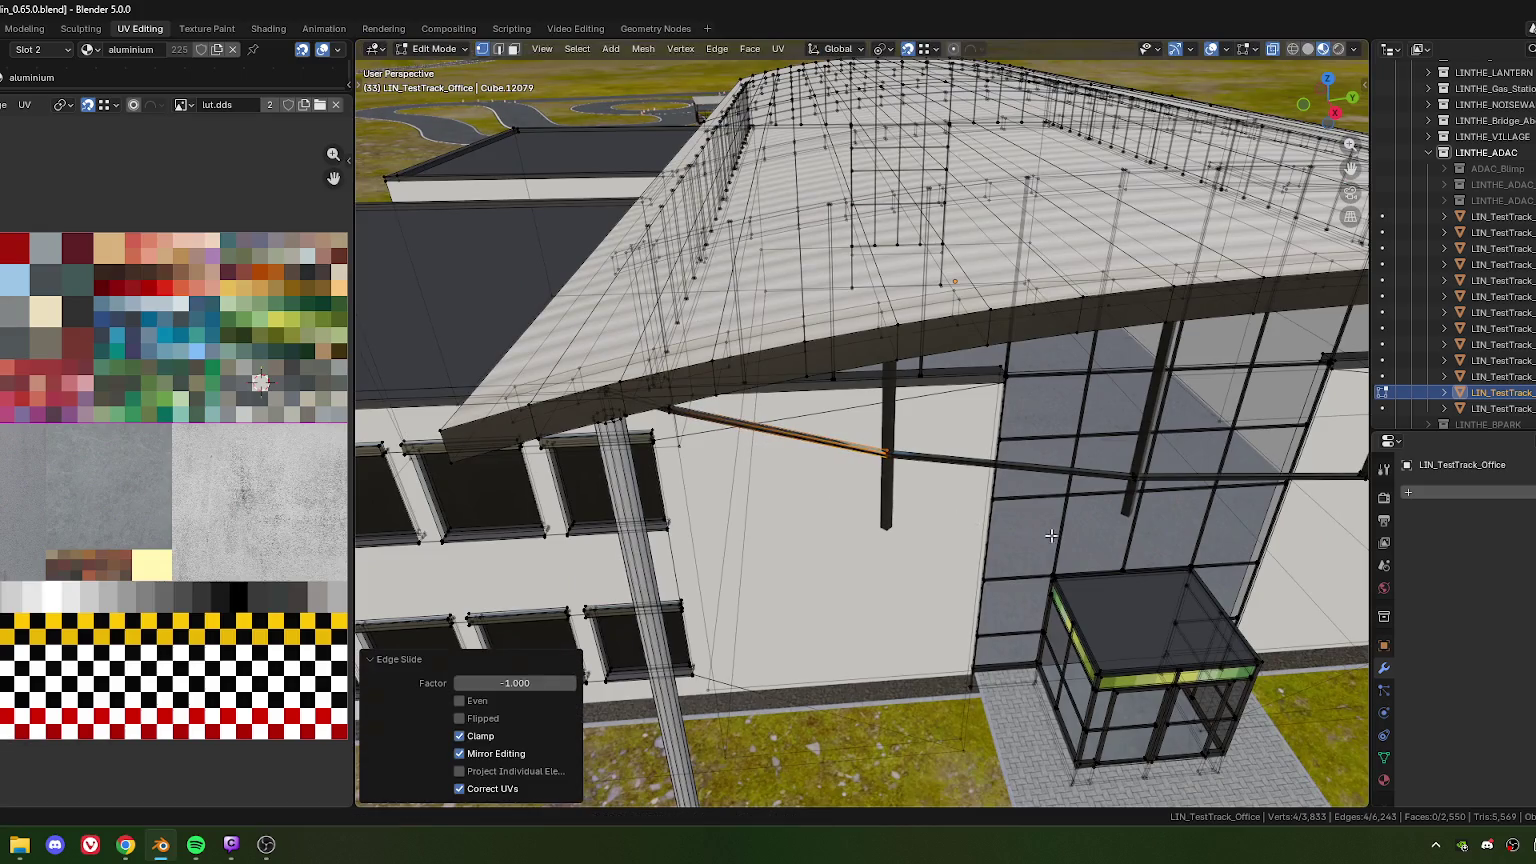
pyautogui.hotkey('ctrl', 'z')
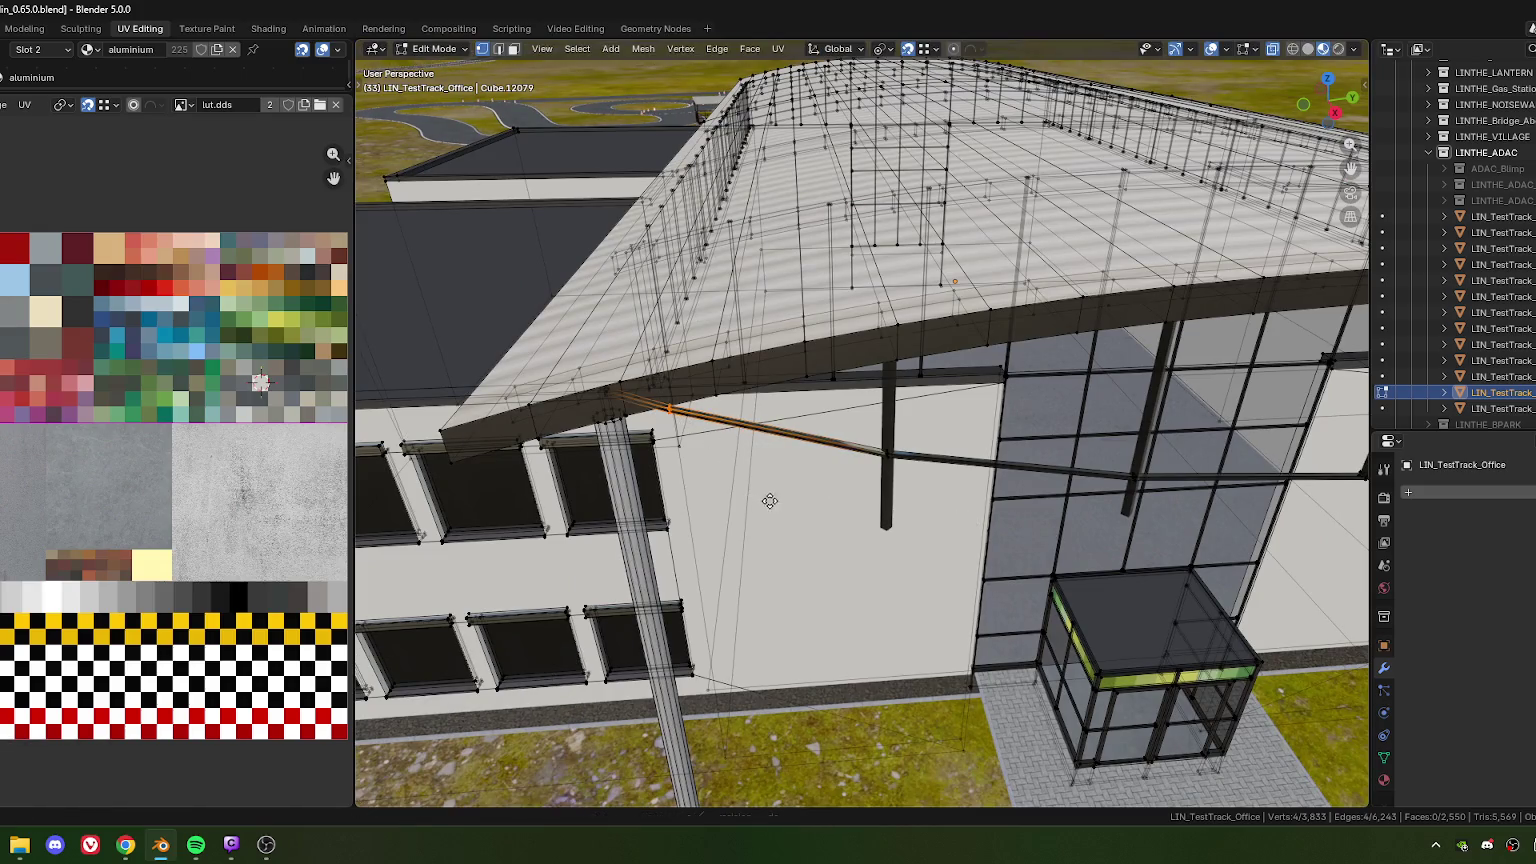
pyautogui.press('g')
pyautogui.click(1107, 553)
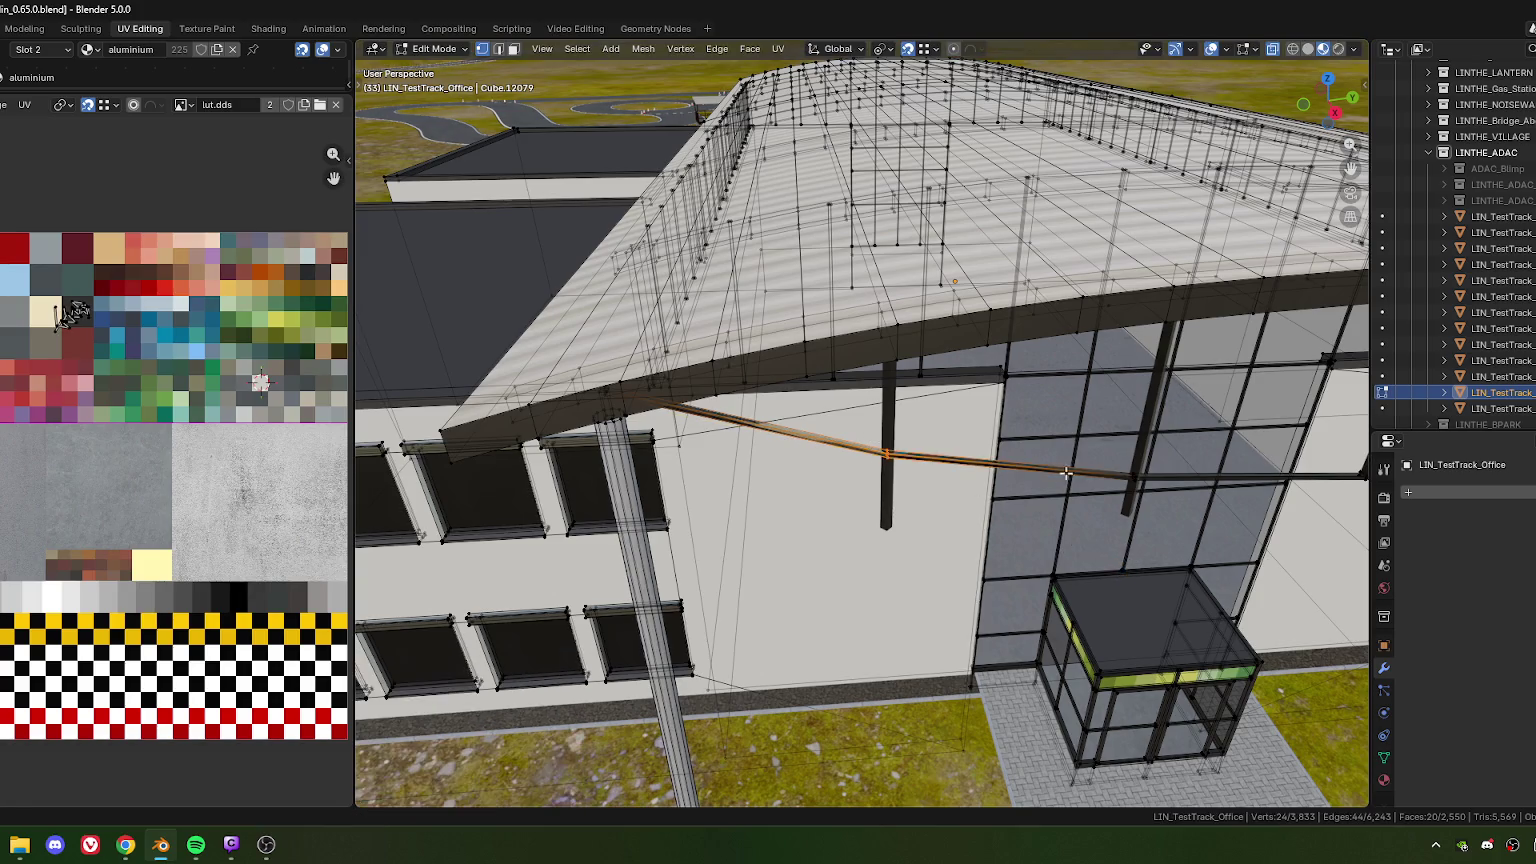
# Select the whole cable and merge its overlapping vertices By Distance
pyautogui.moveTo(876, 442)
pyautogui.mouseDown(button='middle')
pyautogui.moveTo(622, 465)
pyautogui.moveTo(812, 459)
pyautogui.moveTo(765, 453)
pyautogui.moveTo(821, 492)
pyautogui.mouseUp(button='middle')
pyautogui.keyDown('ctrl'); pyautogui.click(760, 447); pyautogui.keyUp('ctrl')
pyautogui.keyDown('ctrl'); pyautogui.click(765, 453); pyautogui.keyUp('ctrl')
pyautogui.keyDown('ctrl'); pyautogui.click(821, 492); pyautogui.keyUp('ctrl')
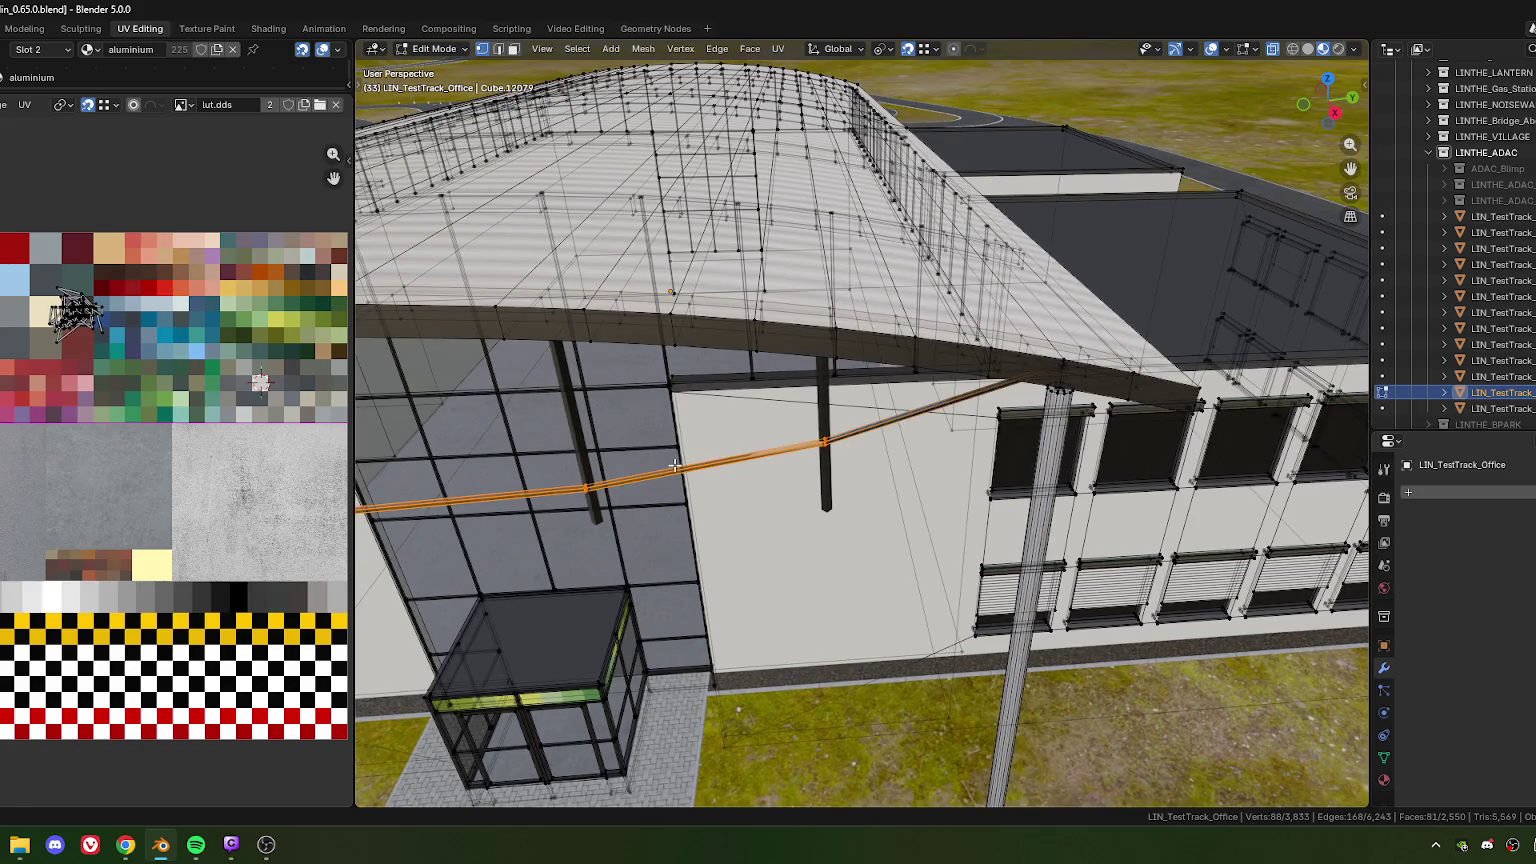
pyautogui.press('m')
pyautogui.press('b')
# Slide a single cable loop, then nudge it along local X under a post
pyautogui.moveTo(539, 518)
pyautogui.mouseDown(button='middle')
pyautogui.moveTo(783, 478)
pyautogui.moveTo(984, 557)
pyautogui.moveTo(851, 563)
pyautogui.moveTo(856, 515)
pyautogui.moveTo(814, 505)
pyautogui.mouseUp(button='middle')
pyautogui.keyDown('alt'); pyautogui.click(783, 478); pyautogui.keyUp('alt')
pyautogui.press('g')
pyautogui.press('g')
pyautogui.click(999, 558)
pyautogui.press('g')
pyautogui.press('x')
pyautogui.press('x')
pyautogui.click(852, 570)
# Move the cable loop at the post along local X to align with it
pyautogui.moveTo(789, 481); pyautogui.dragTo(820, 505)
pyautogui.moveTo(820, 505); pyautogui.dragTo(836, 478, button='middle')
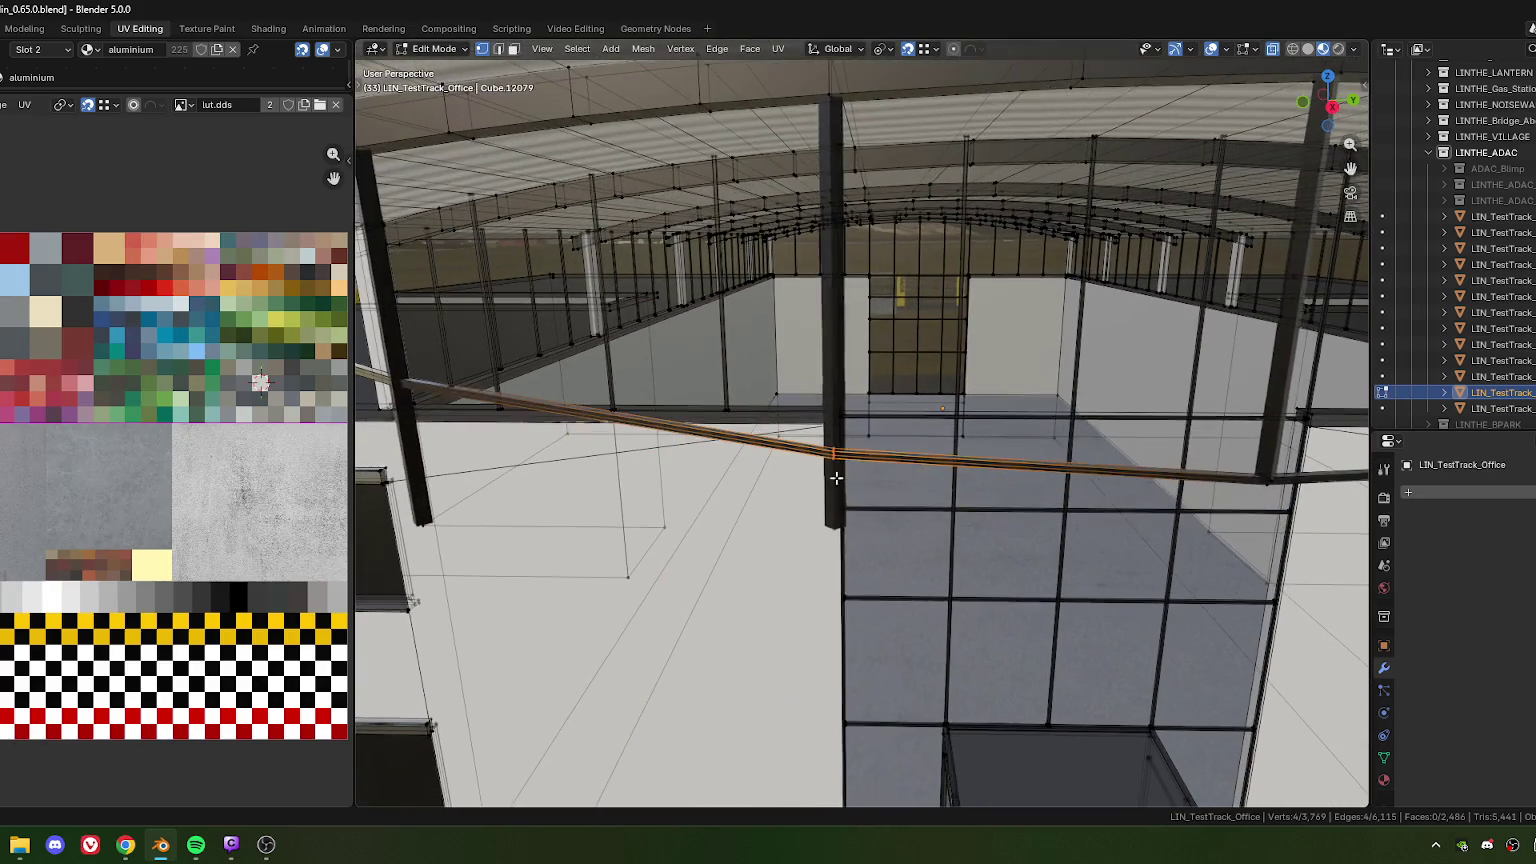
pyautogui.moveTo(837, 543)
pyautogui.mouseDown(button='middle')
pyautogui.moveTo(805, 571)
pyautogui.moveTo(838, 499)
pyautogui.mouseUp(button='middle')
pyautogui.press('g')
pyautogui.press('x')
pyautogui.press('x')
pyautogui.click(810, 566)
# Fine-tune the loop along local X, finishing -0.00342 m in line with the post
pyautogui.press('g')
pyautogui.press('x')
pyautogui.press('x')
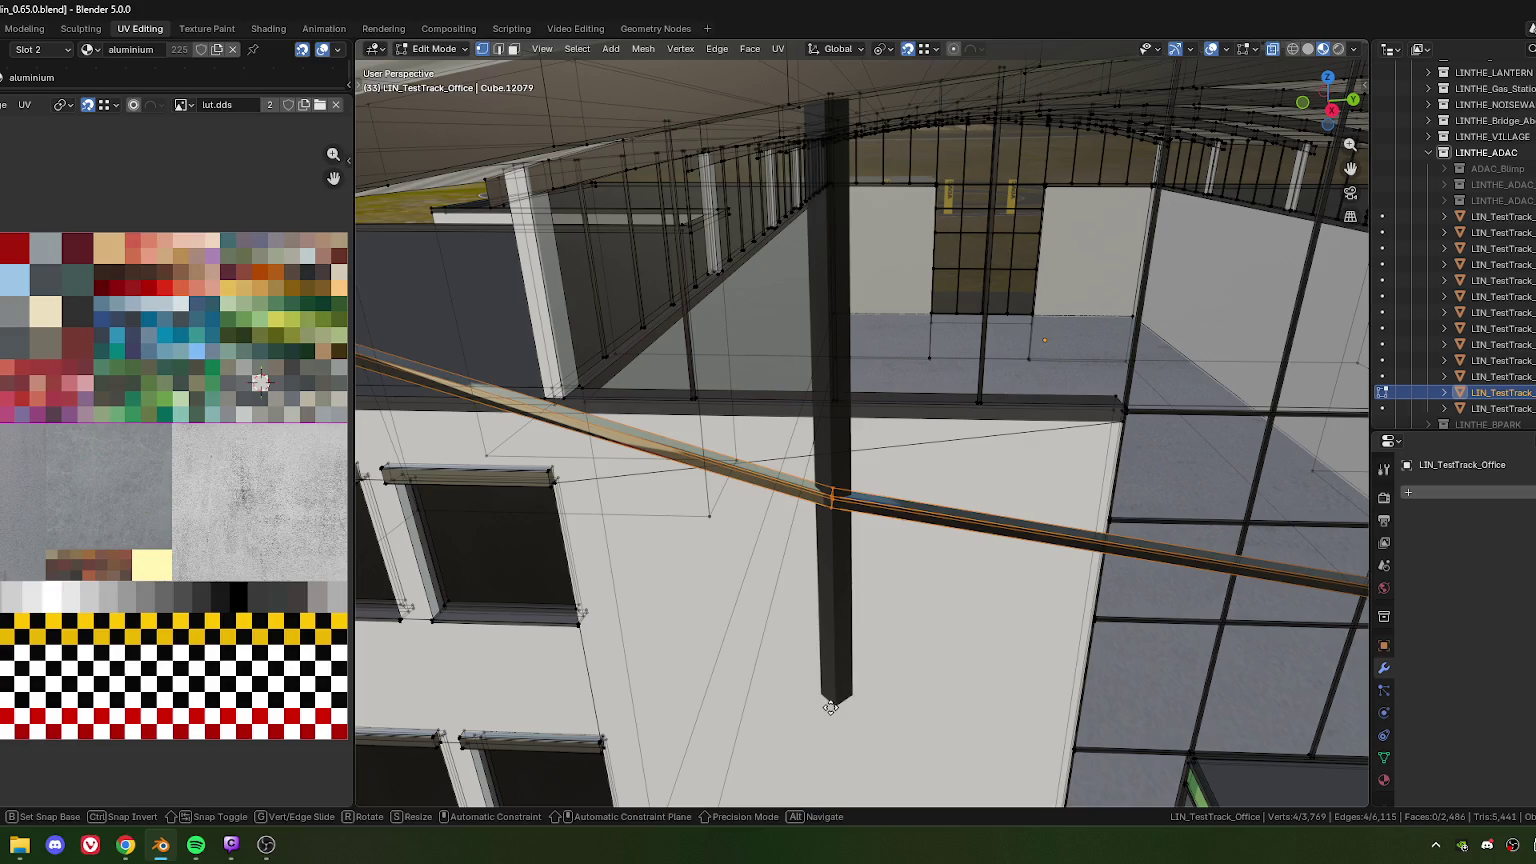
pyautogui.click(831, 707)
pyautogui.moveTo(831, 707)
pyautogui.mouseDown(button='middle')
pyautogui.moveTo(575, 487)
pyautogui.moveTo(814, 468)
pyautogui.moveTo(761, 430)
pyautogui.moveTo(835, 570)
pyautogui.mouseUp(button='middle')
pyautogui.press('g')
pyautogui.press('x')
pyautogui.click(826, 570)
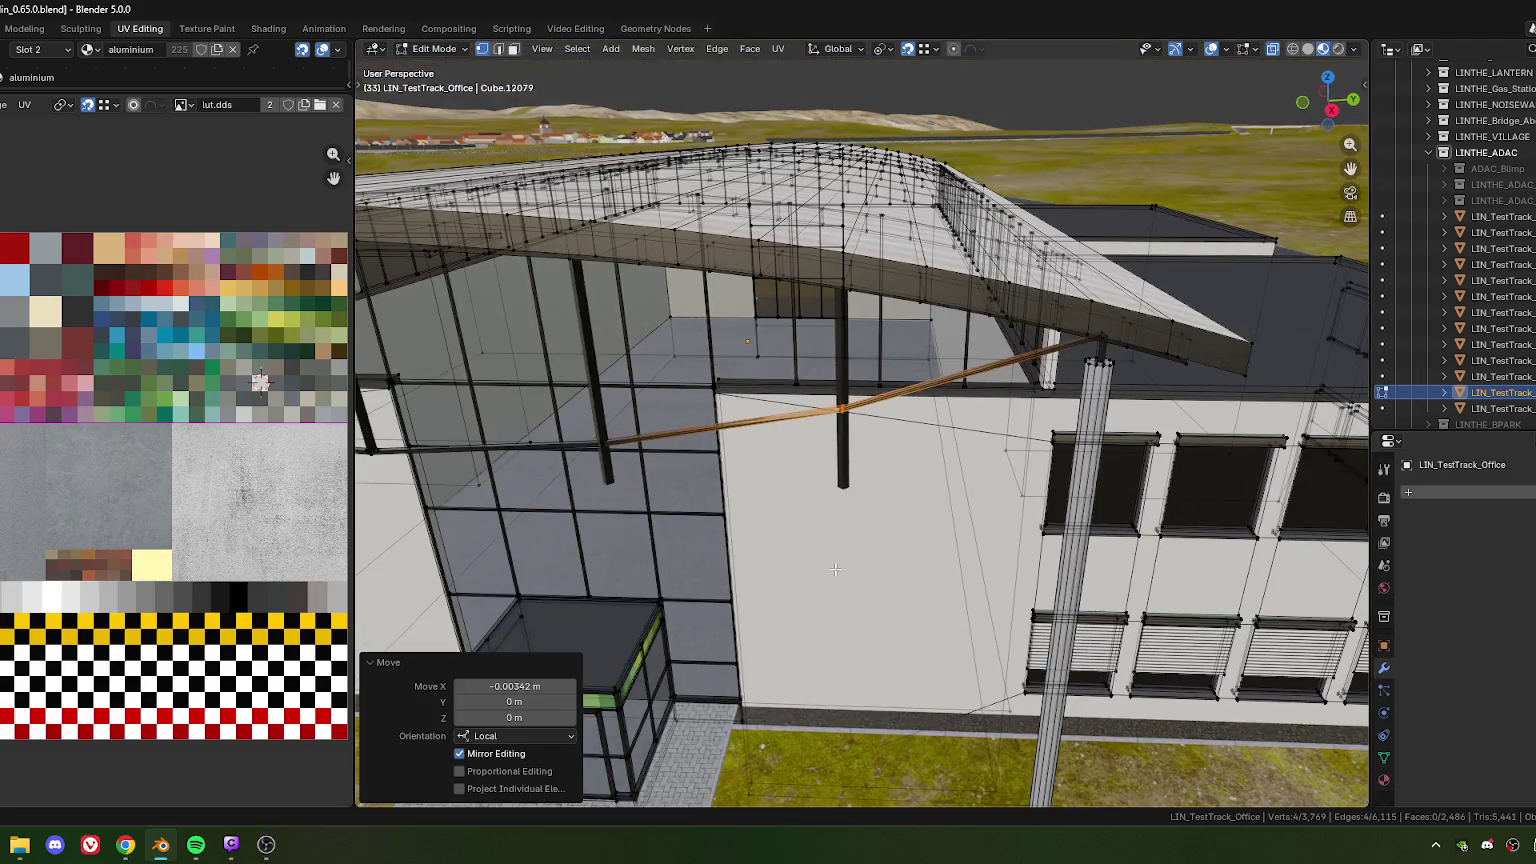
pyautogui.moveTo(902, 436); pyautogui.dragTo(905, 465, button='middle')
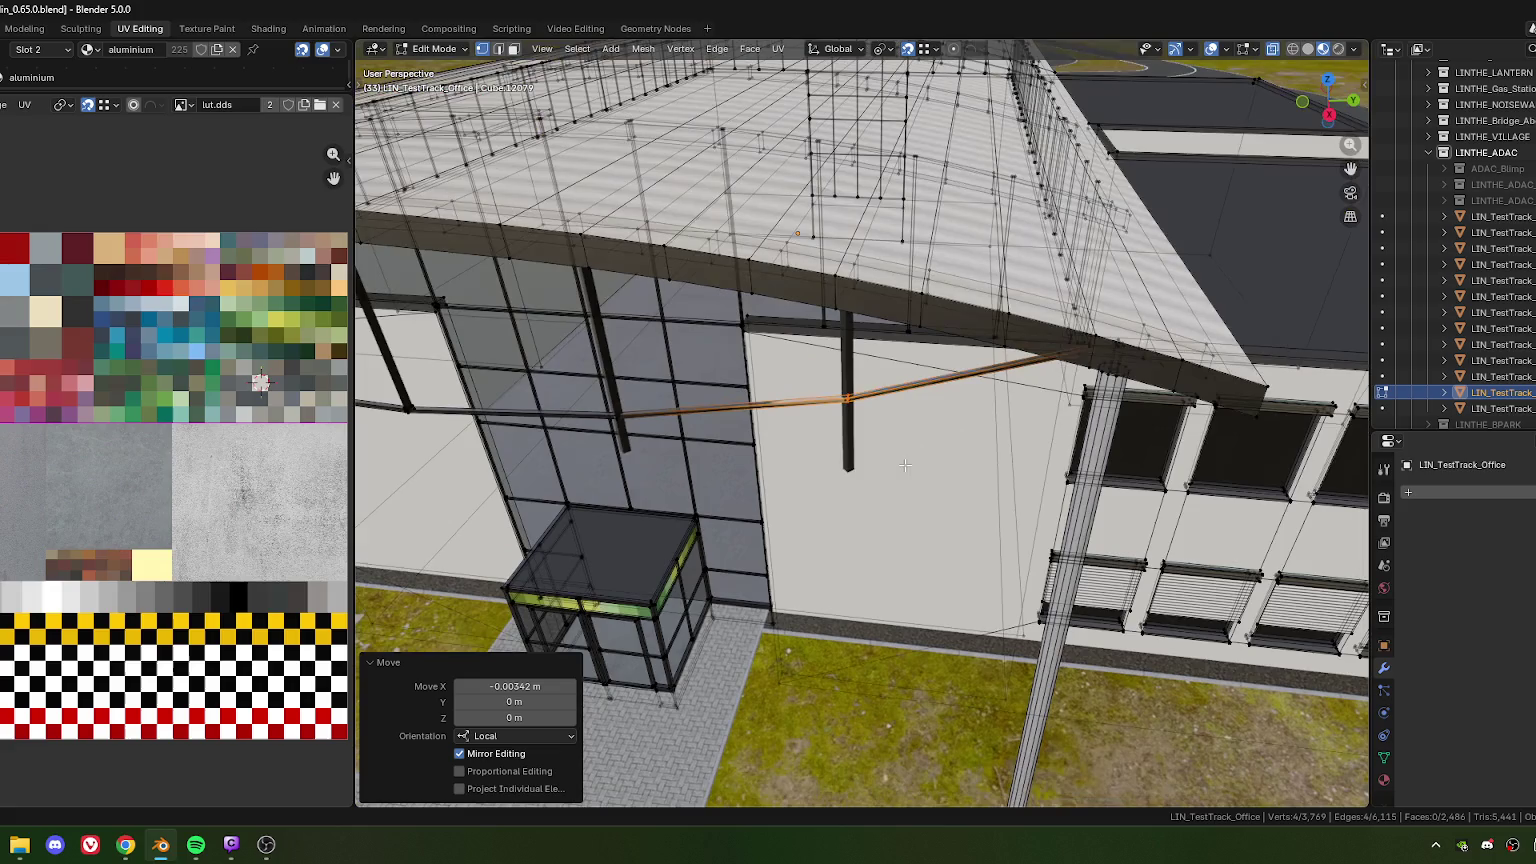
# Unwrap the cable, scale its UV island to 0.258 and move it onto one palette swatch
pyautogui.hotkey('ctrl', 'l')
pyautogui.press('u')
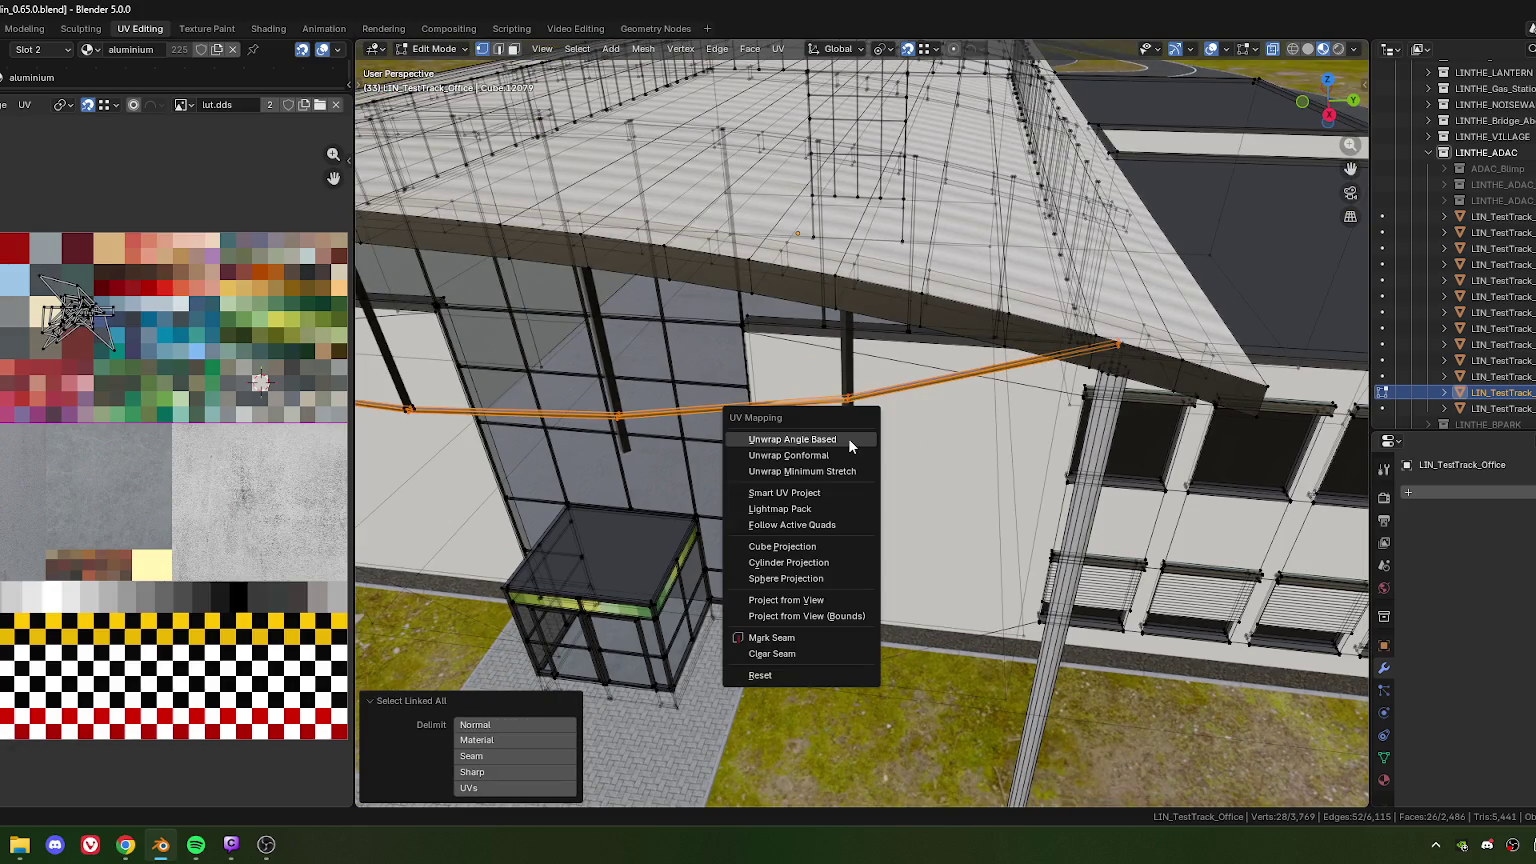
pyautogui.click(848, 438)
pyautogui.press('a')
pyautogui.press('s')
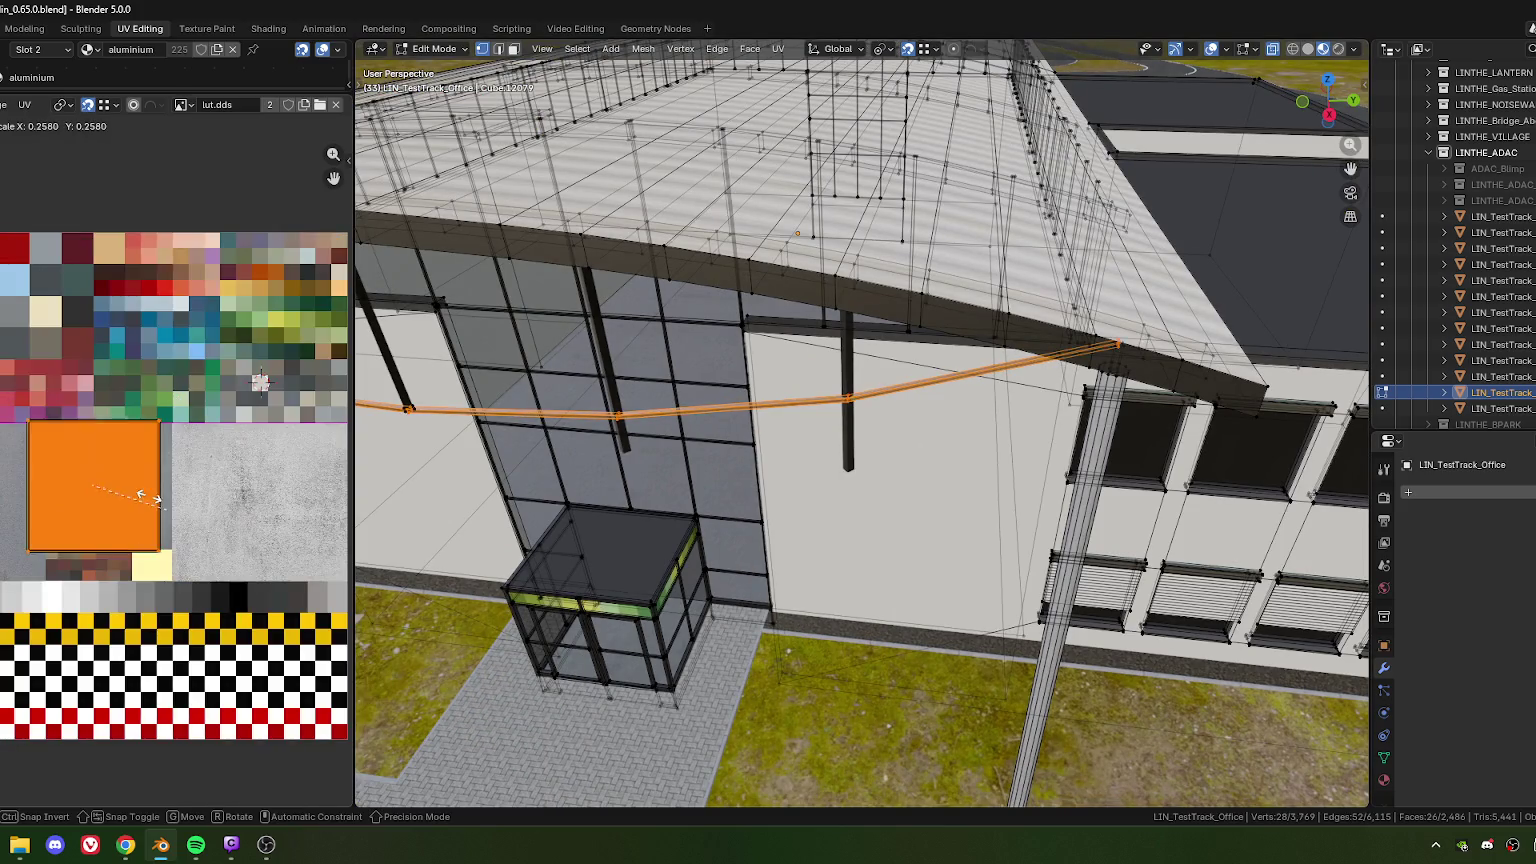
pyautogui.click(101, 493)
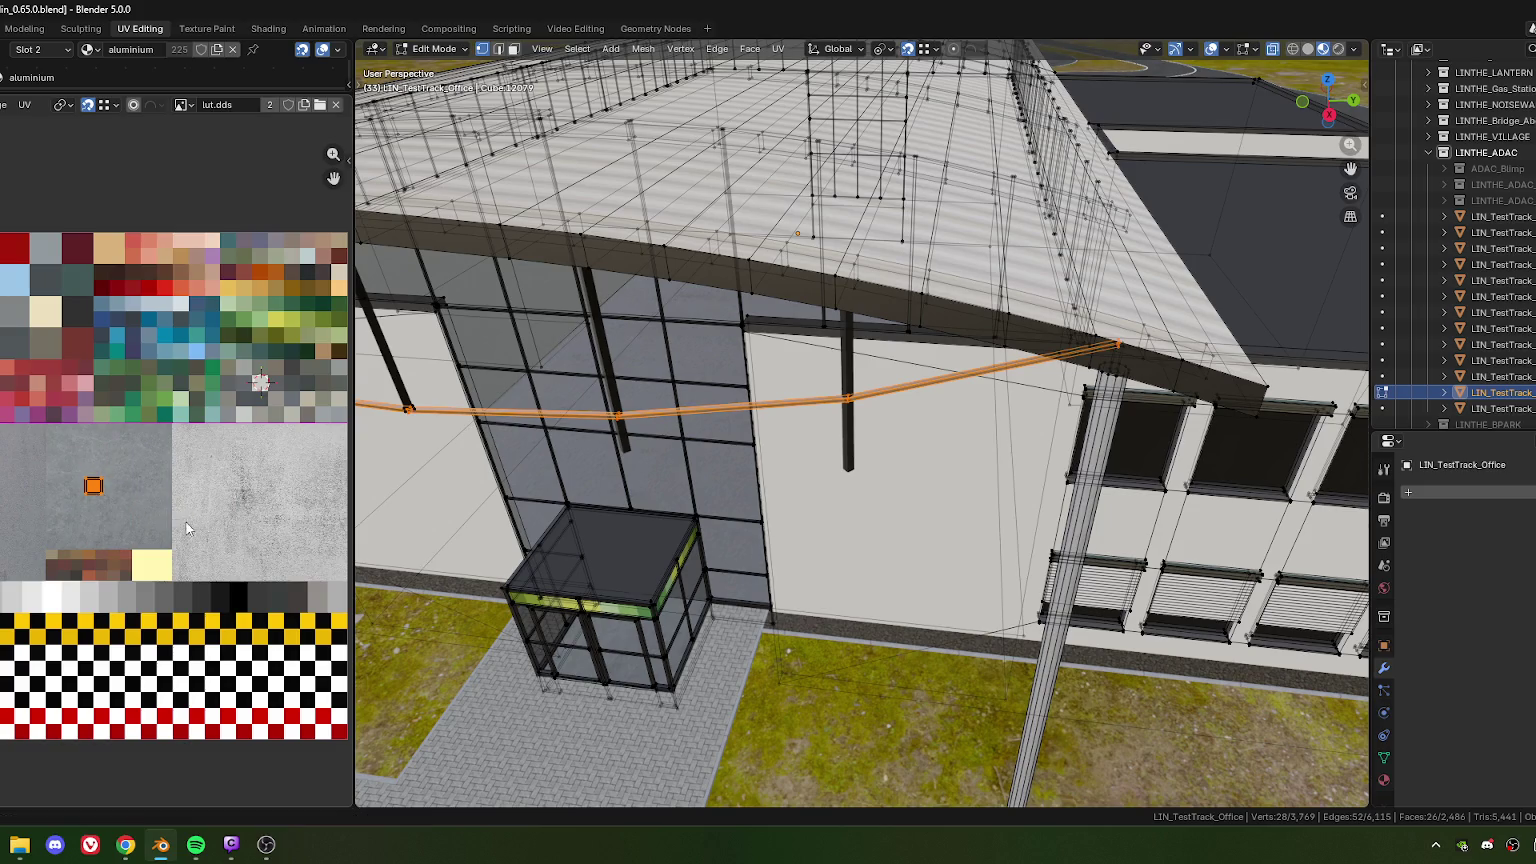
pyautogui.press('g')
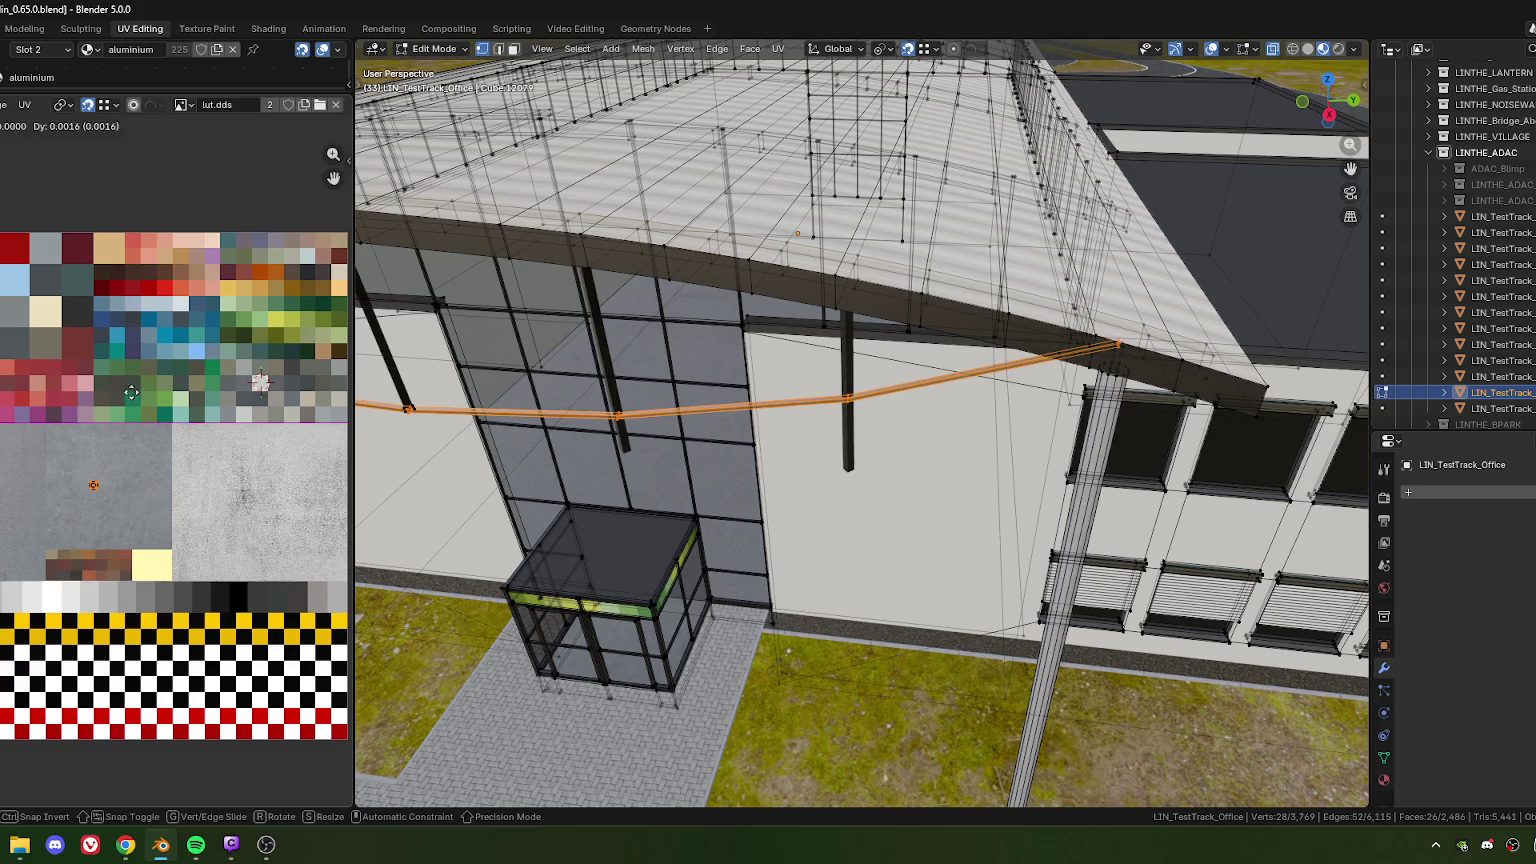
pyautogui.click(114, 302)
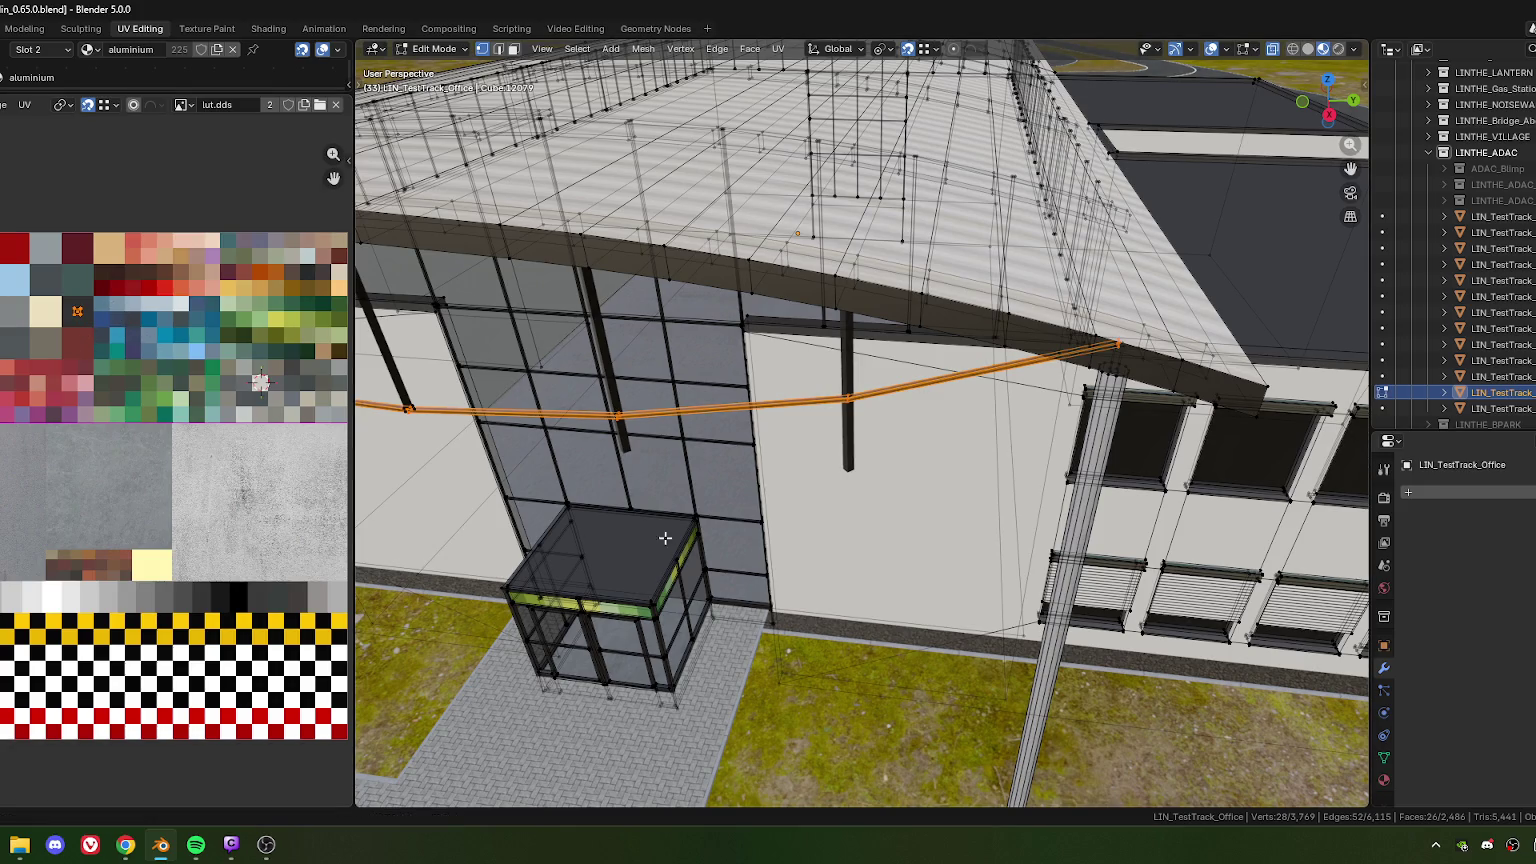
# Switch to face select and pick the entrance's glass front and frame strip
pyautogui.press('3')
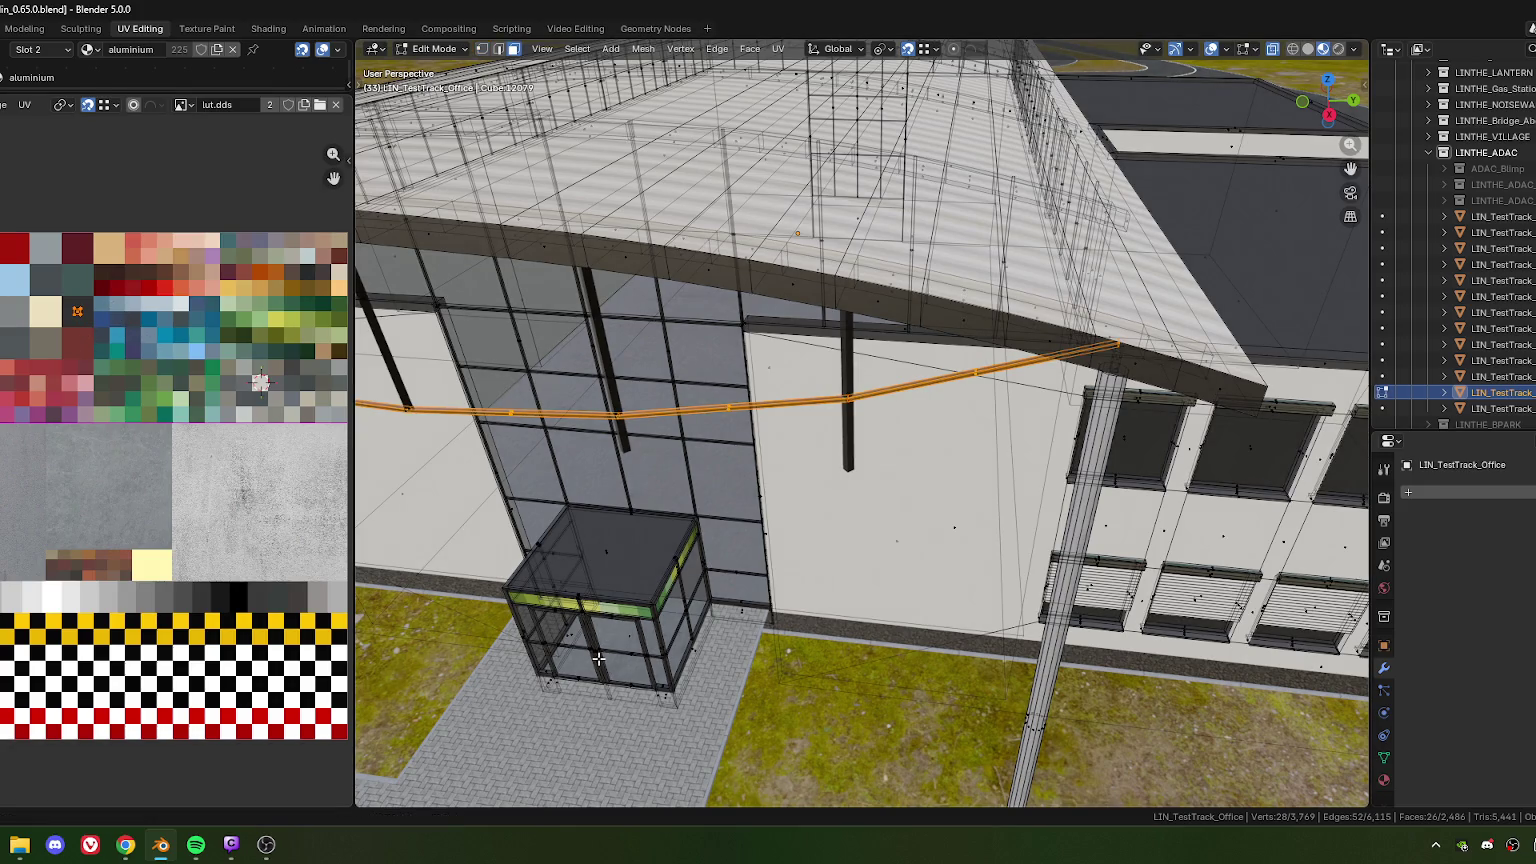
pyautogui.click(598, 658)
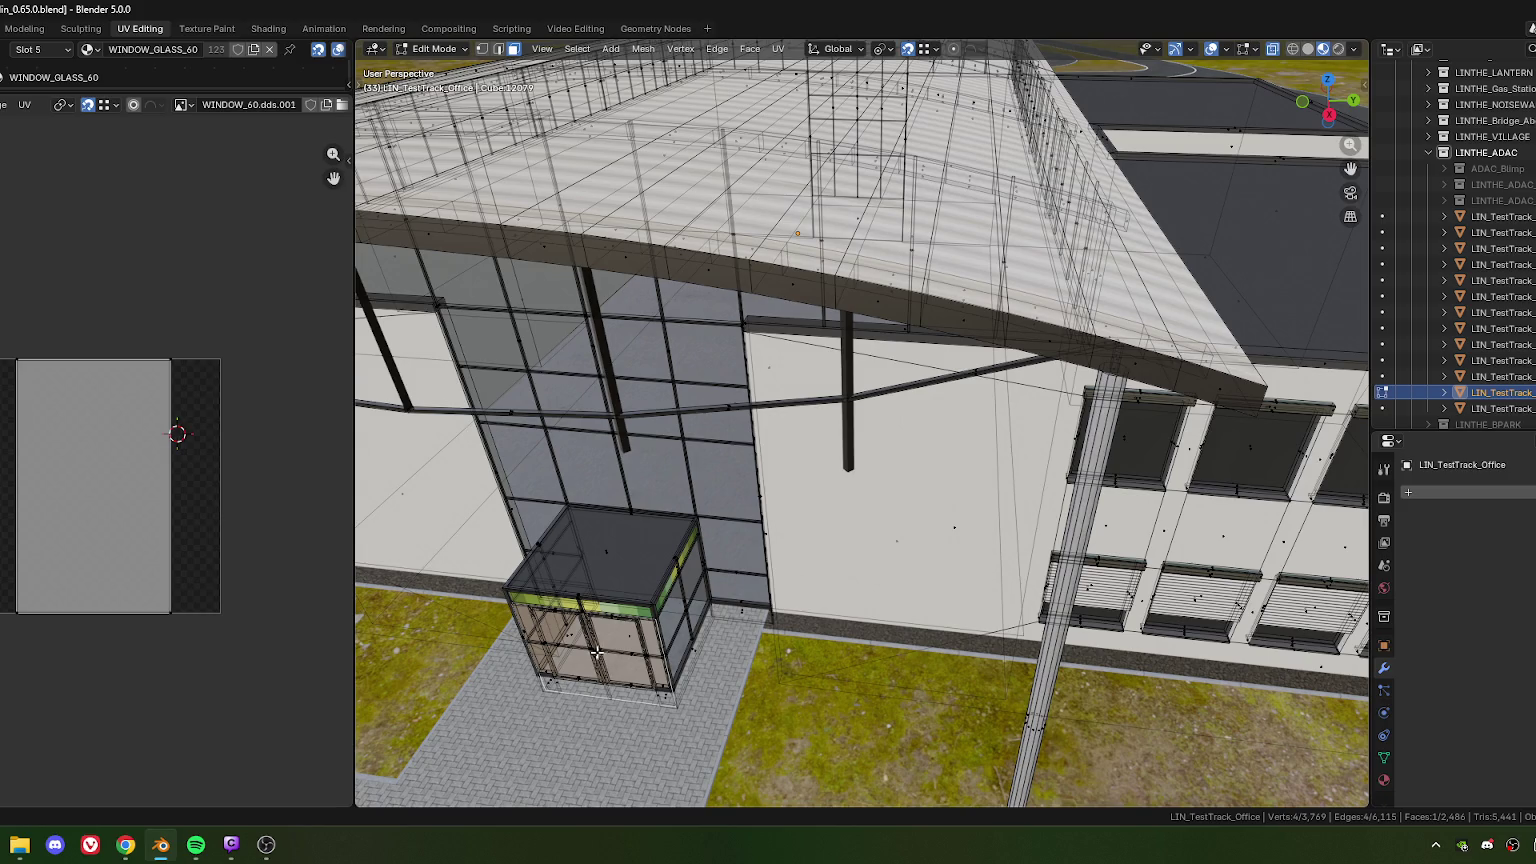
pyautogui.click(603, 662)
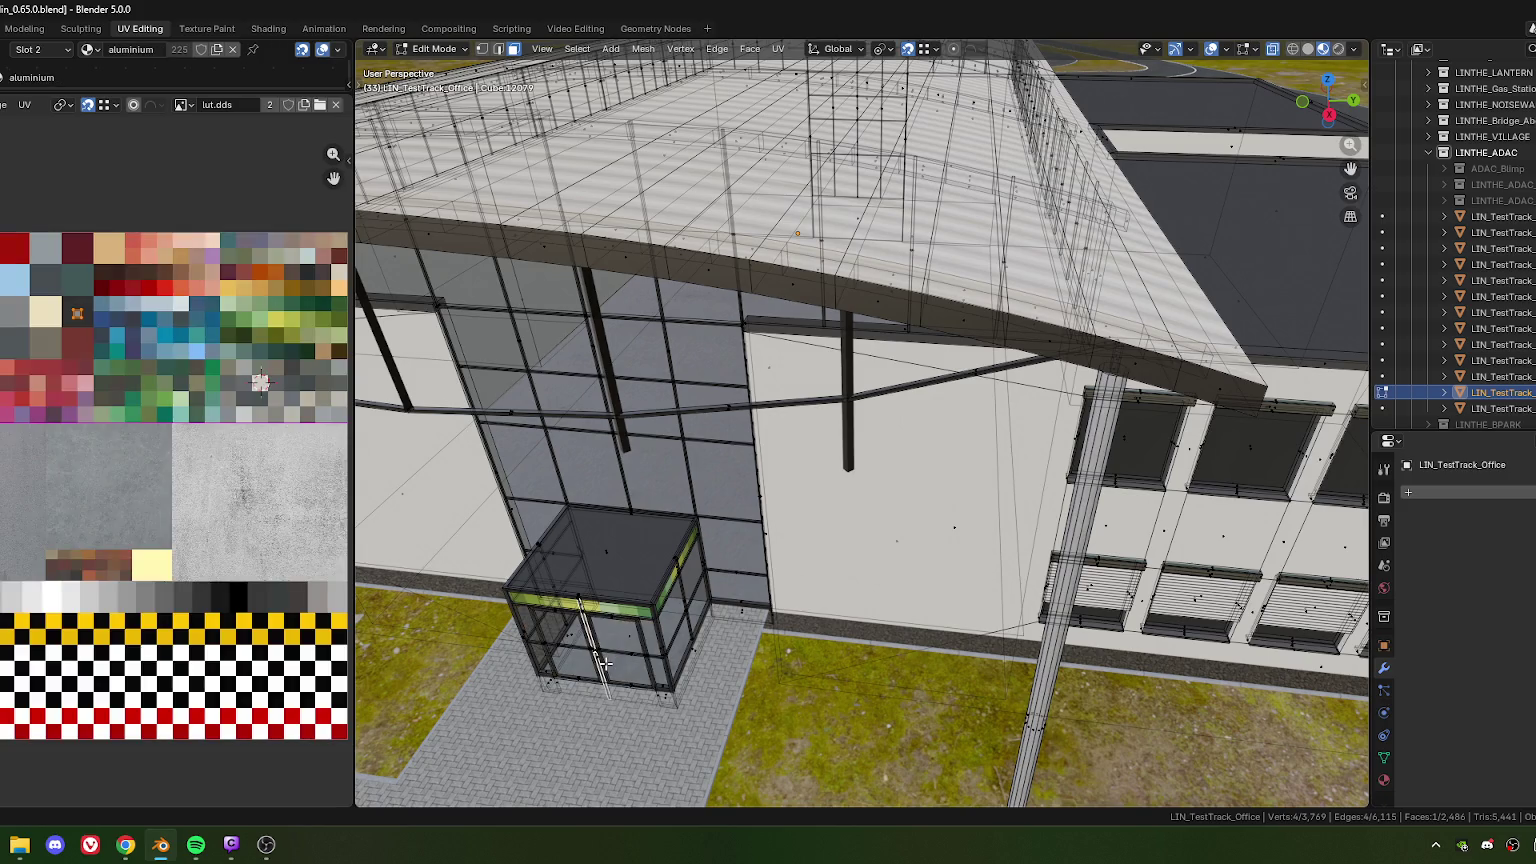
# Select a hanger post in Edit Mode and move its bottom vertices down
pyautogui.press('Tab')
pyautogui.click(848, 434)
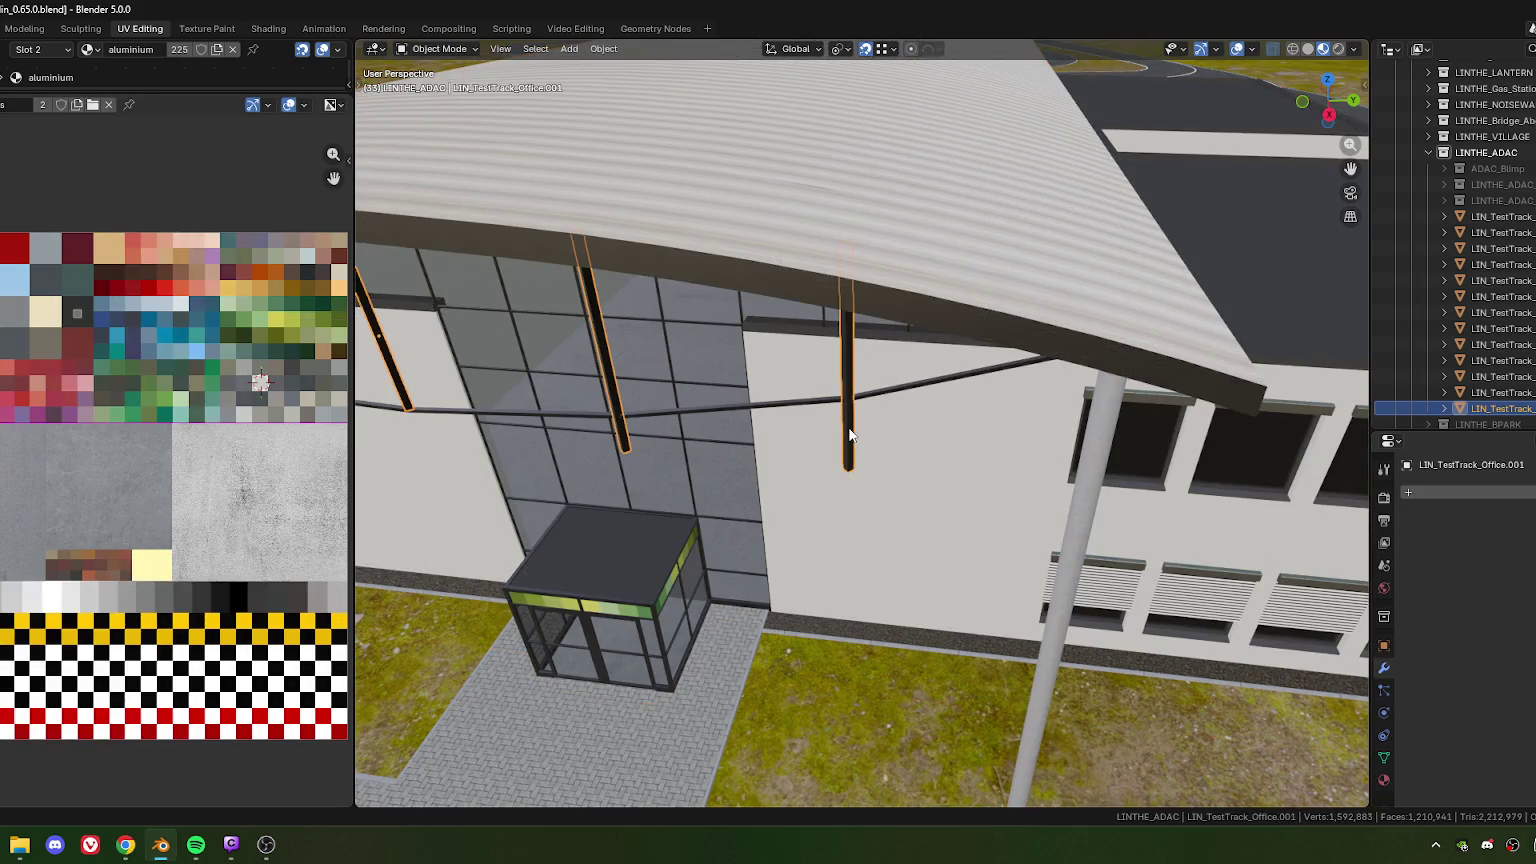
pyautogui.press('Tab')
pyautogui.keyDown('alt'); pyautogui.click(848, 466); pyautogui.keyUp('alt')
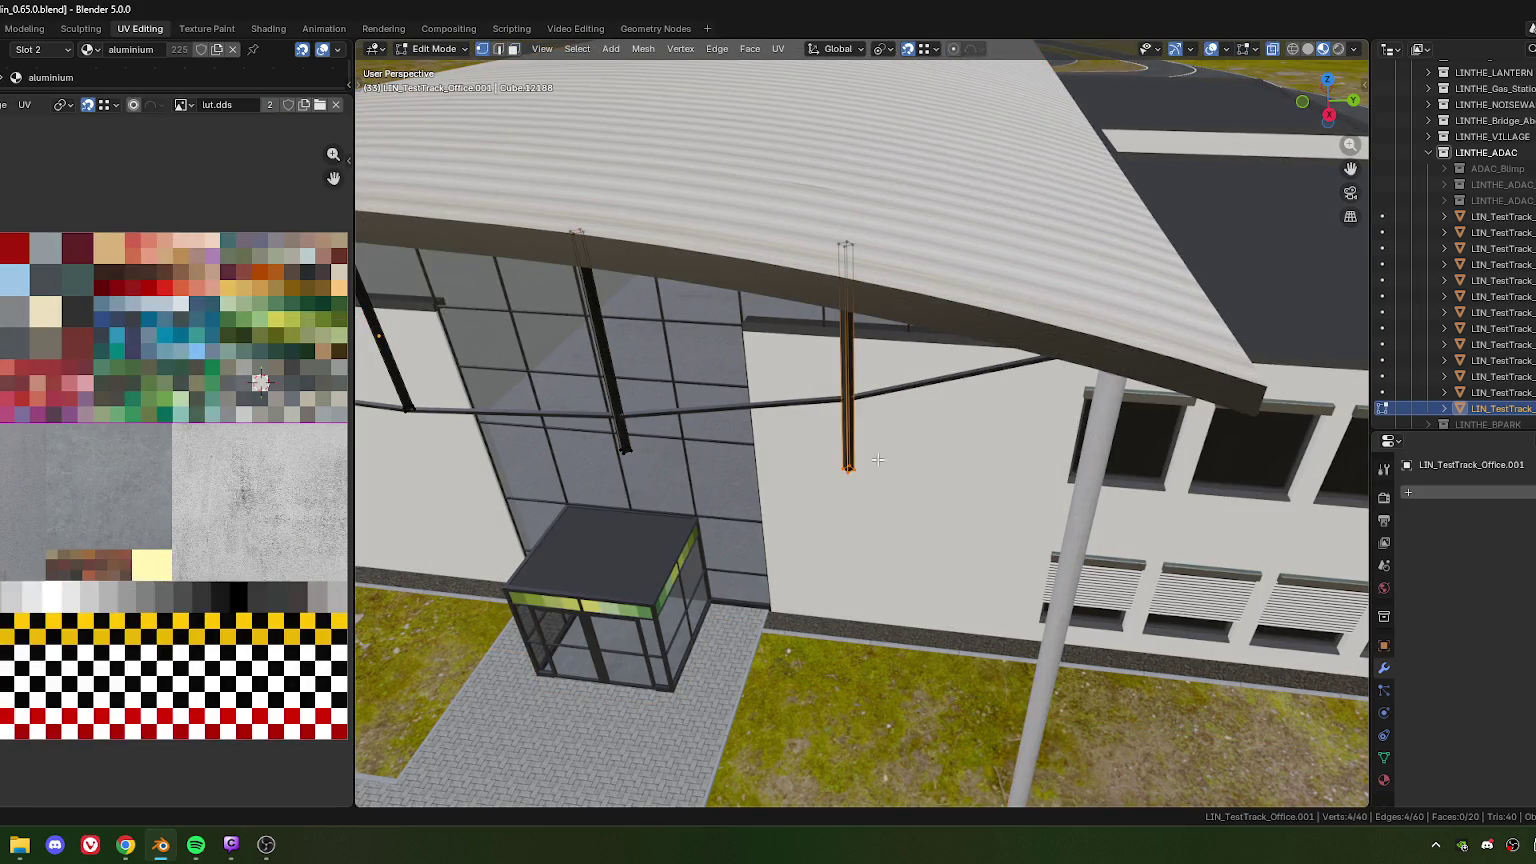
pyautogui.press('g')
pyautogui.click(847, 394)
# Lower the post's bottom end along Z onto the sagging cable
pyautogui.scroll(5, 835, 485)
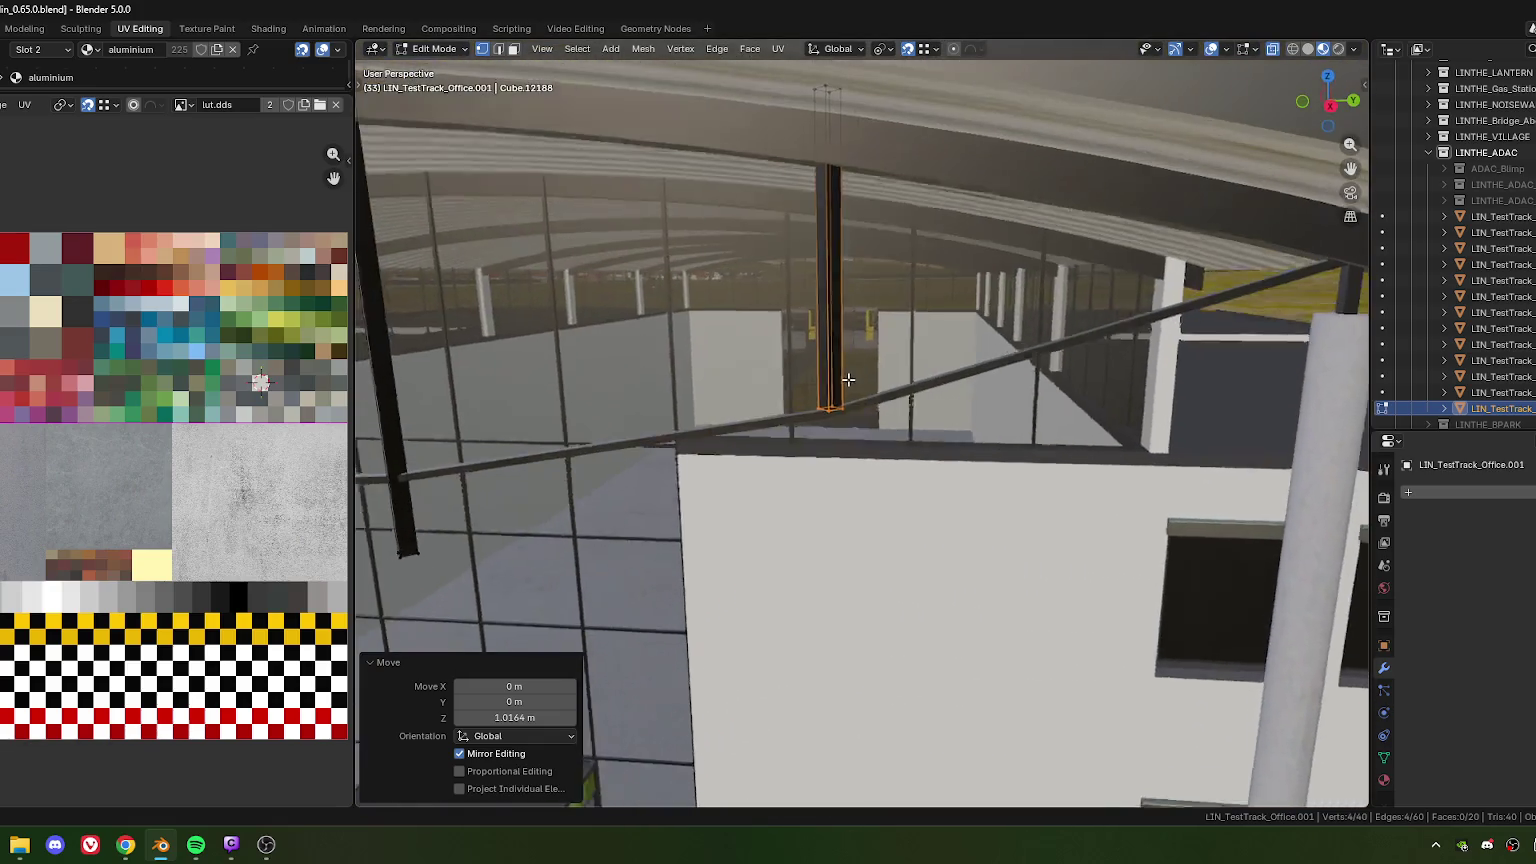
pyautogui.moveTo(835, 485); pyautogui.dragTo(766, 450, button='middle')
pyautogui.press('g')
pyautogui.press('z')
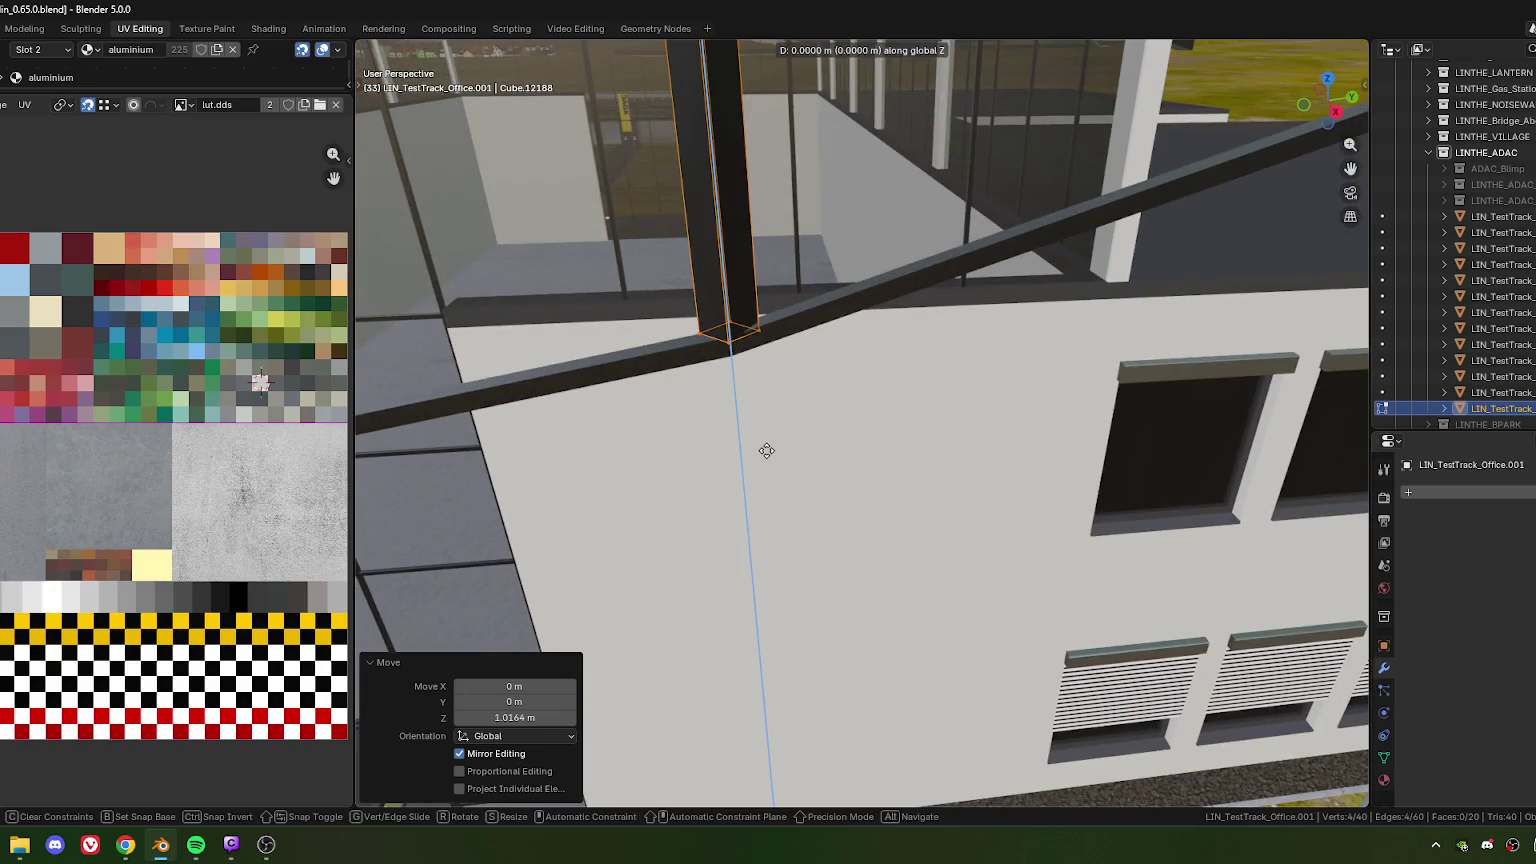
pyautogui.click(769, 457)
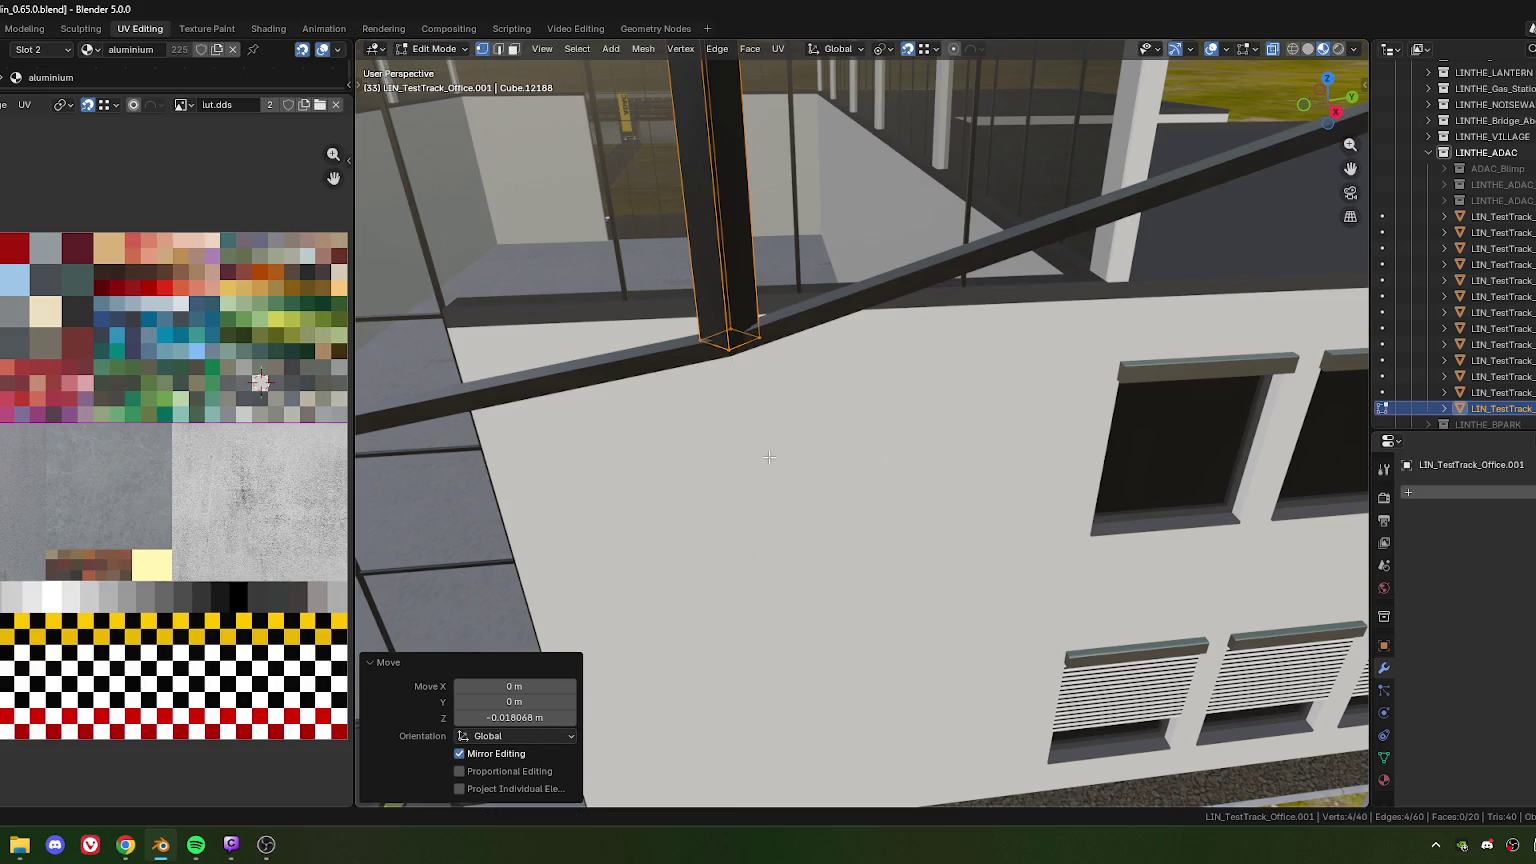
pyautogui.moveTo(769, 457)
pyautogui.mouseDown(button='middle')
pyautogui.moveTo(830, 495)
pyautogui.moveTo(805, 485)
pyautogui.mouseUp(button='middle')
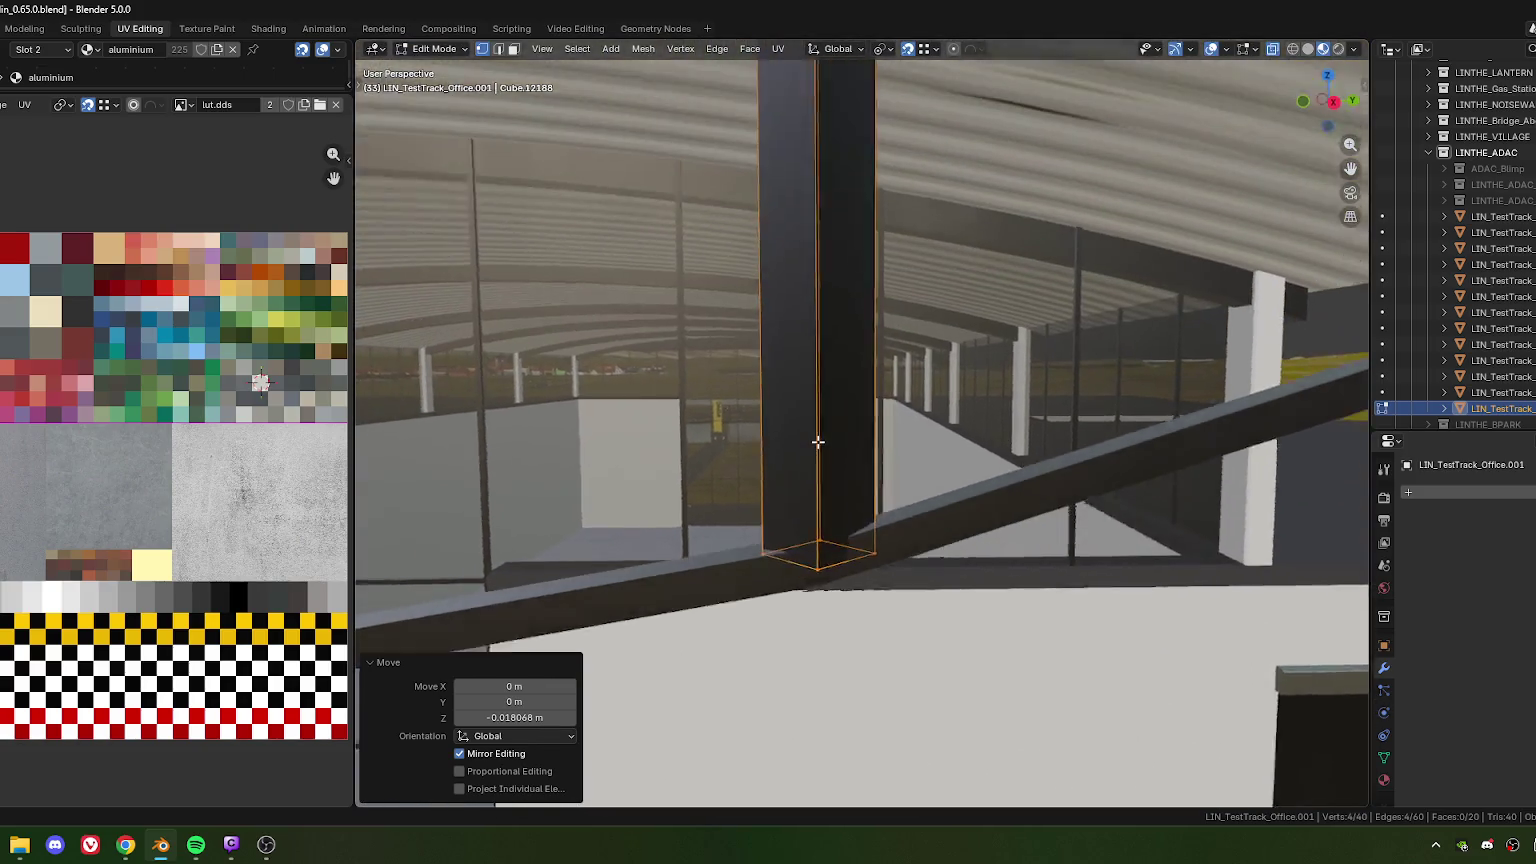
pyautogui.press('g')
pyautogui.press('z')
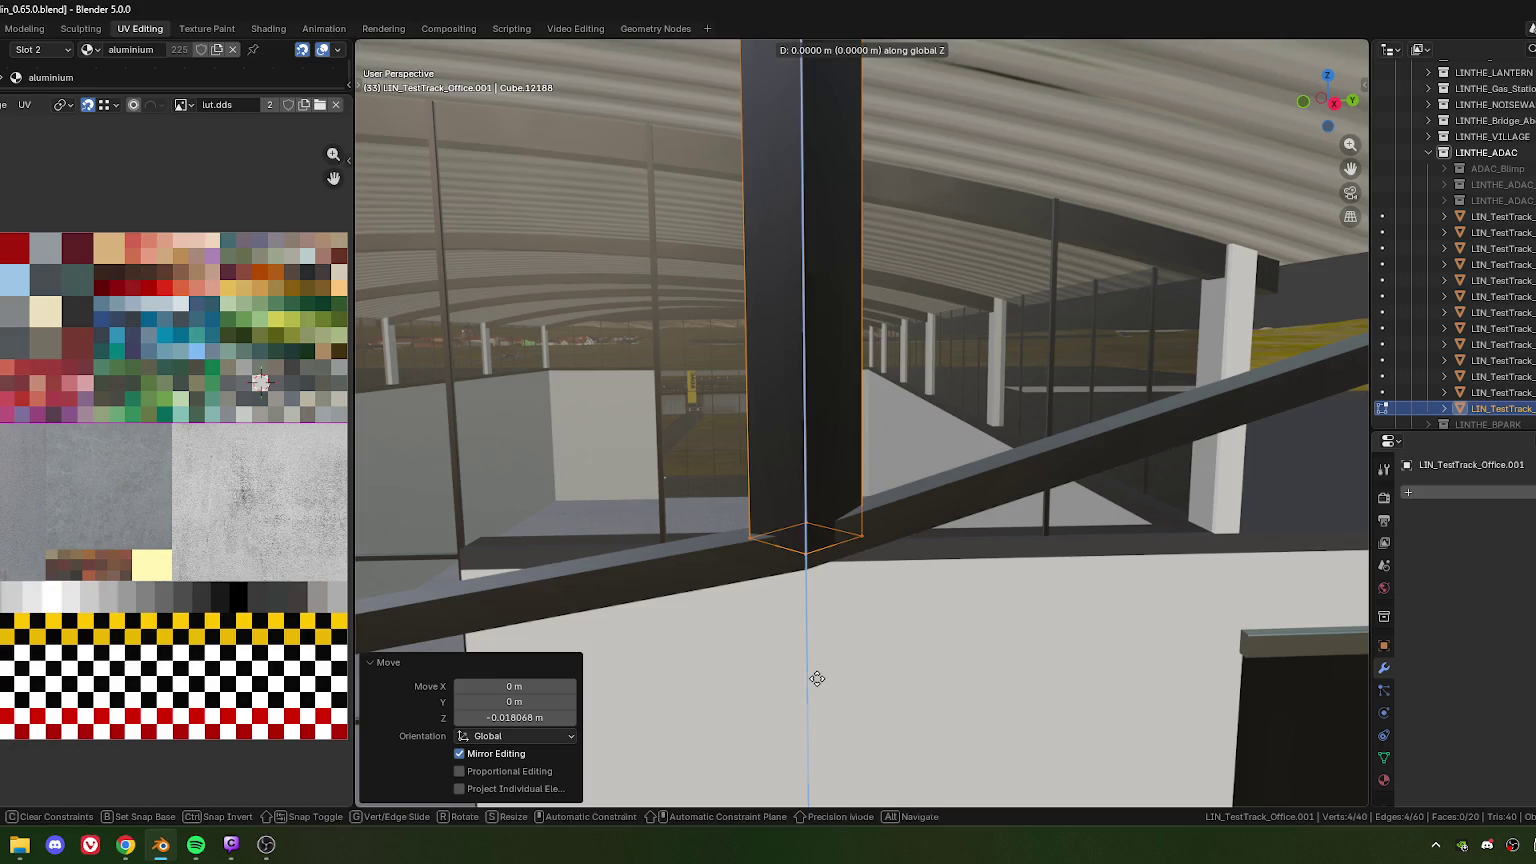
pyautogui.click(828, 647)
# Check the post from inside and settle its bottom position on the cable
pyautogui.moveTo(828, 647)
pyautogui.mouseDown(button='middle')
pyautogui.moveTo(893, 535)
pyautogui.moveTo(741, 473)
pyautogui.moveTo(665, 502)
pyautogui.mouseUp(button='middle')
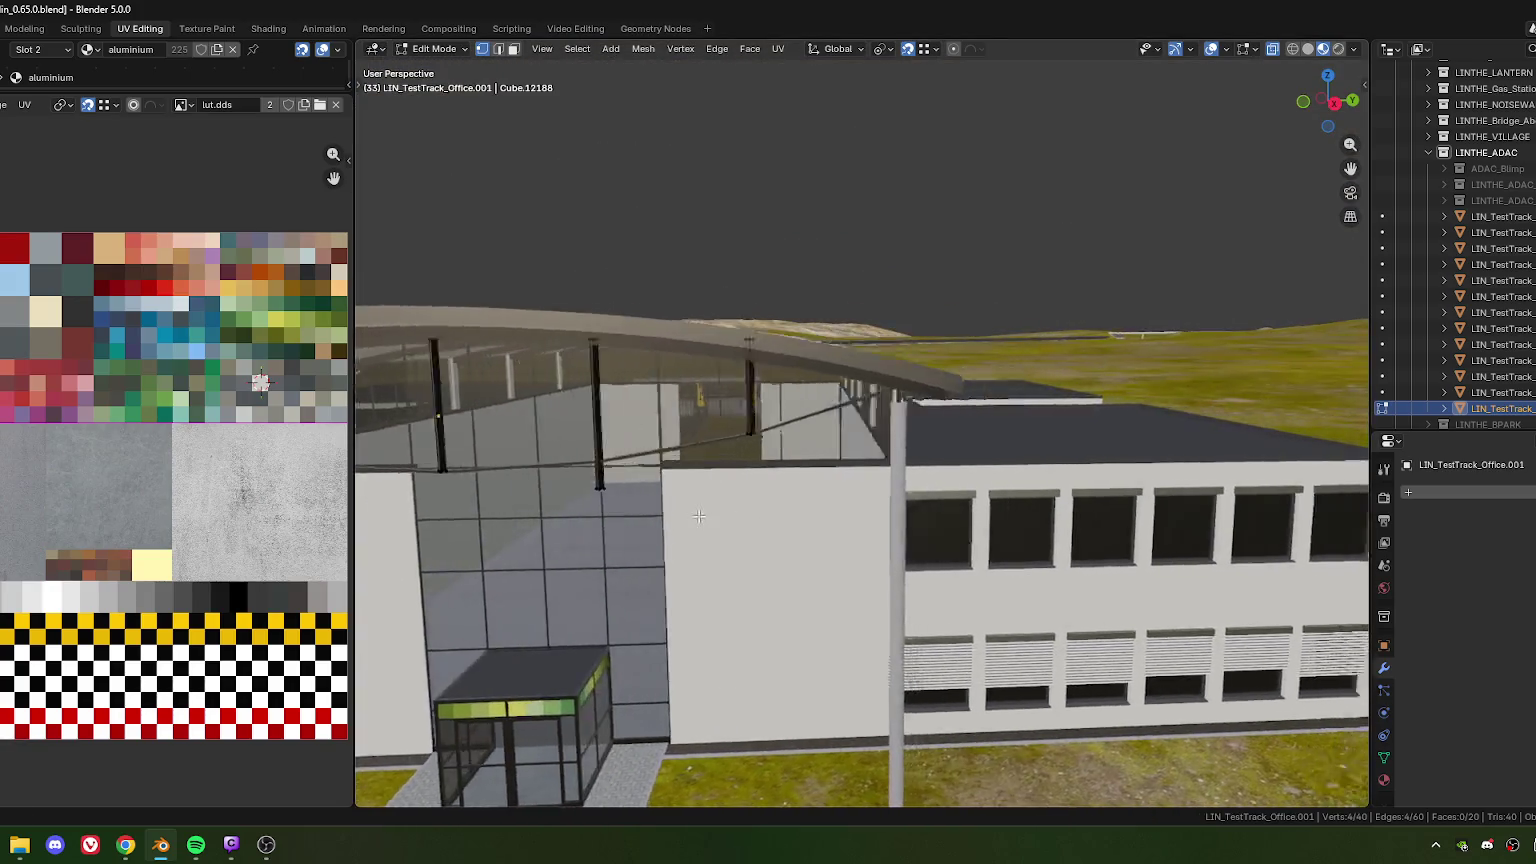
pyautogui.moveTo(800, 480); pyautogui.dragTo(723, 494, button='middle')
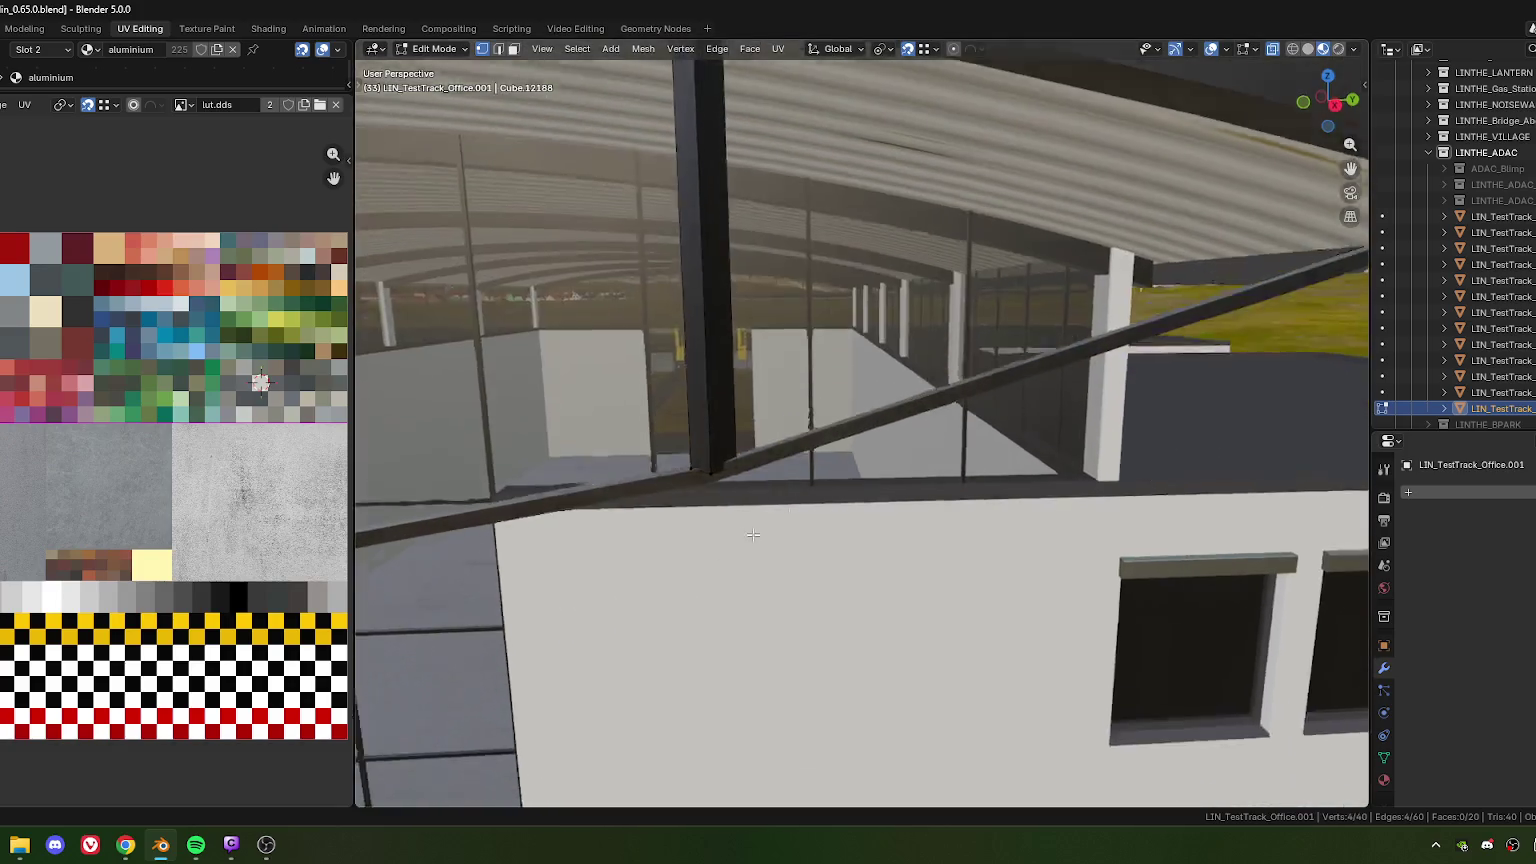
pyautogui.click(715, 421)
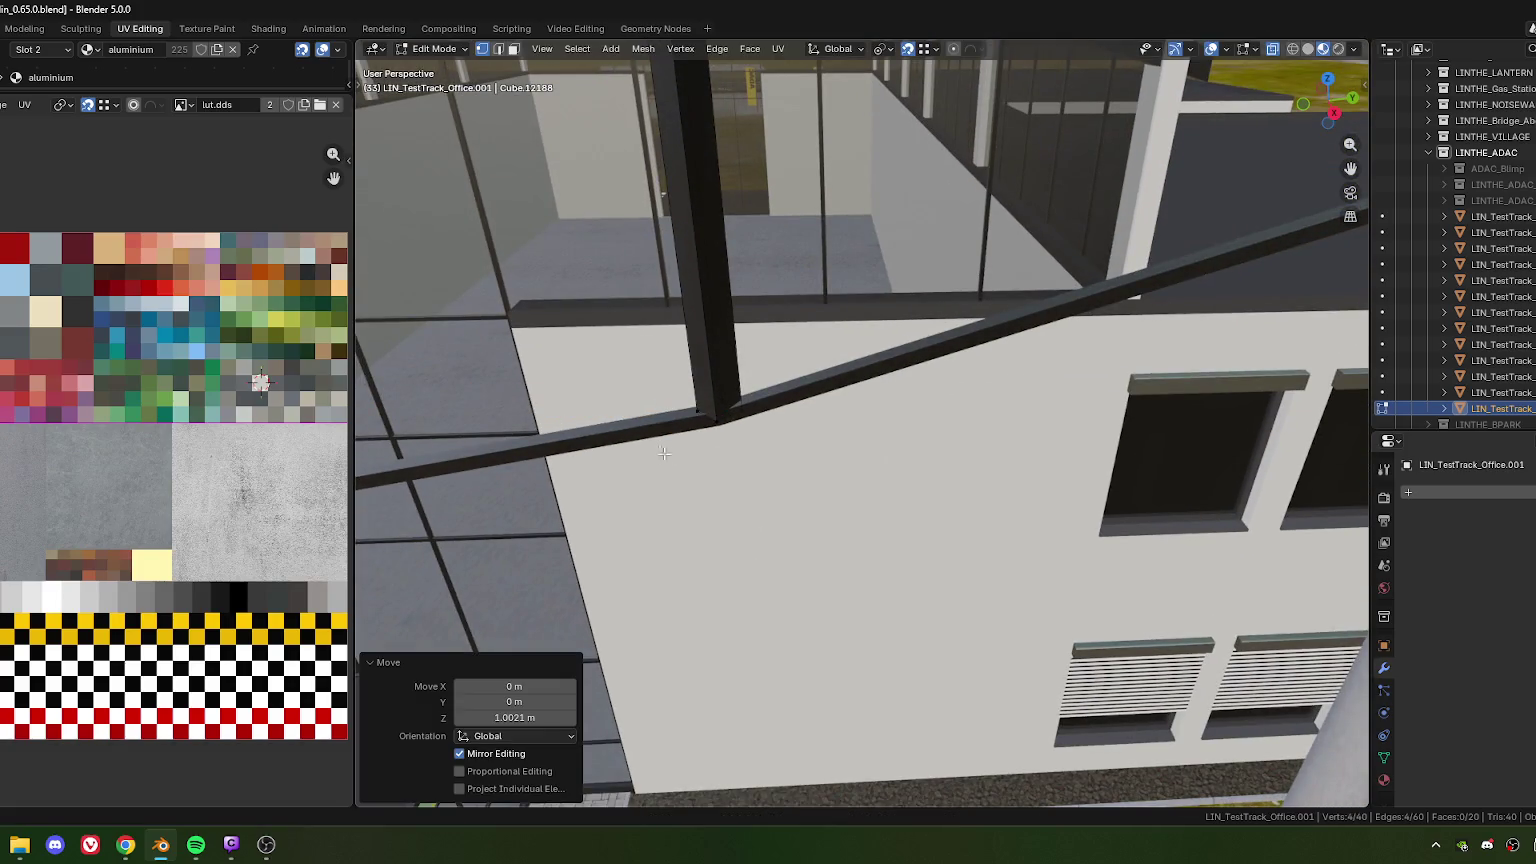
pyautogui.moveTo(664, 453)
pyautogui.mouseDown(button='middle')
pyautogui.moveTo(989, 447)
pyautogui.moveTo(933, 538)
pyautogui.mouseUp(button='middle')
pyautogui.scroll(-4, 933, 538)
# Select the bottoms of two more hanger posts and lower them along Z to the cable
pyautogui.click(995, 445)
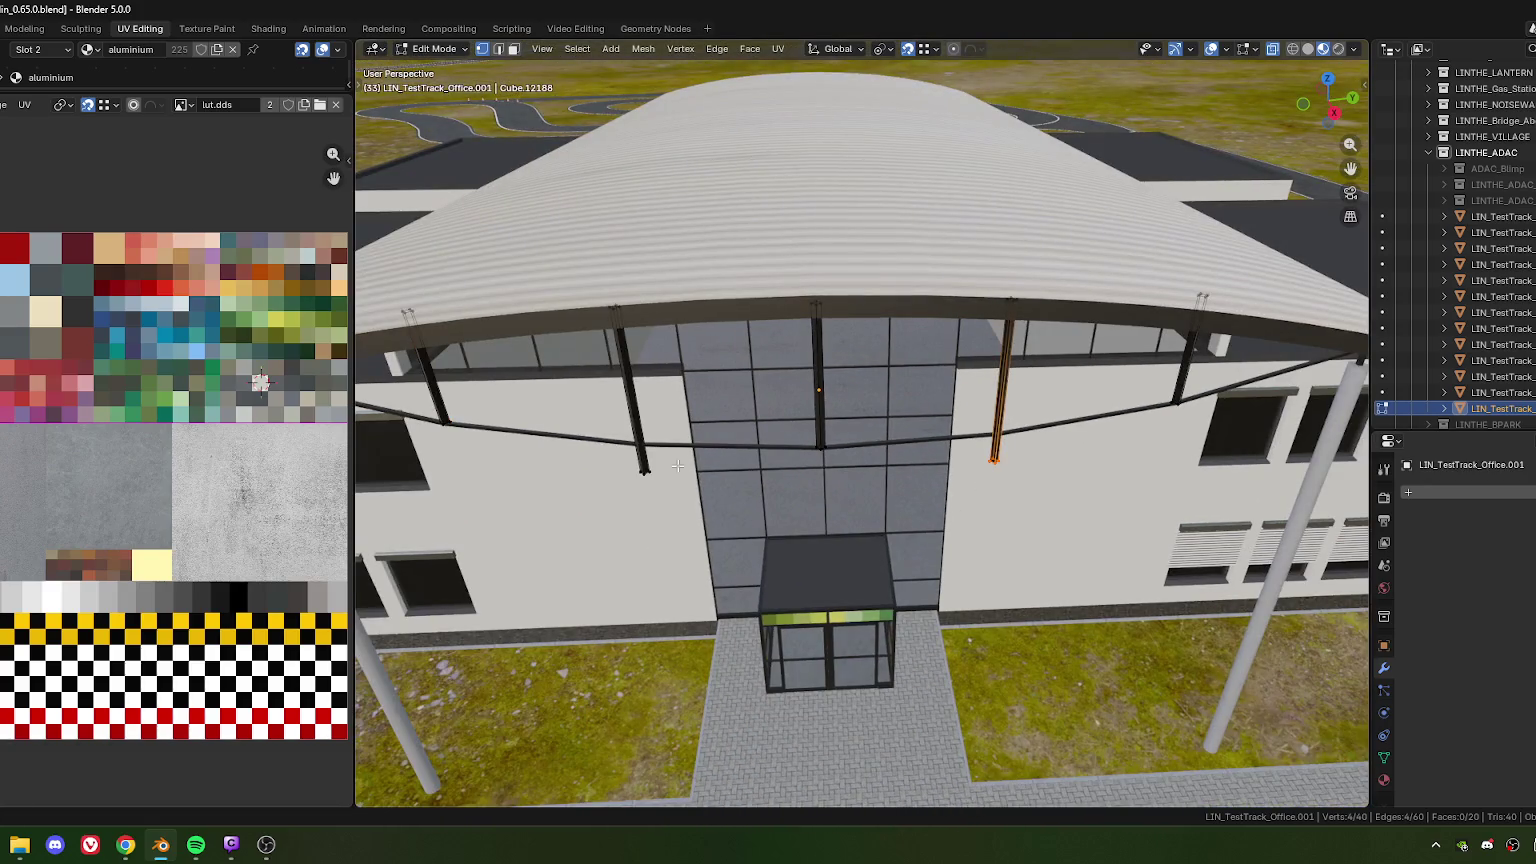
pyautogui.keyDown('shift'); pyautogui.click(645, 467); pyautogui.keyUp('shift')
pyautogui.moveTo(650, 467); pyautogui.dragTo(728, 489, button='middle')
pyautogui.scroll(5, 728, 489)
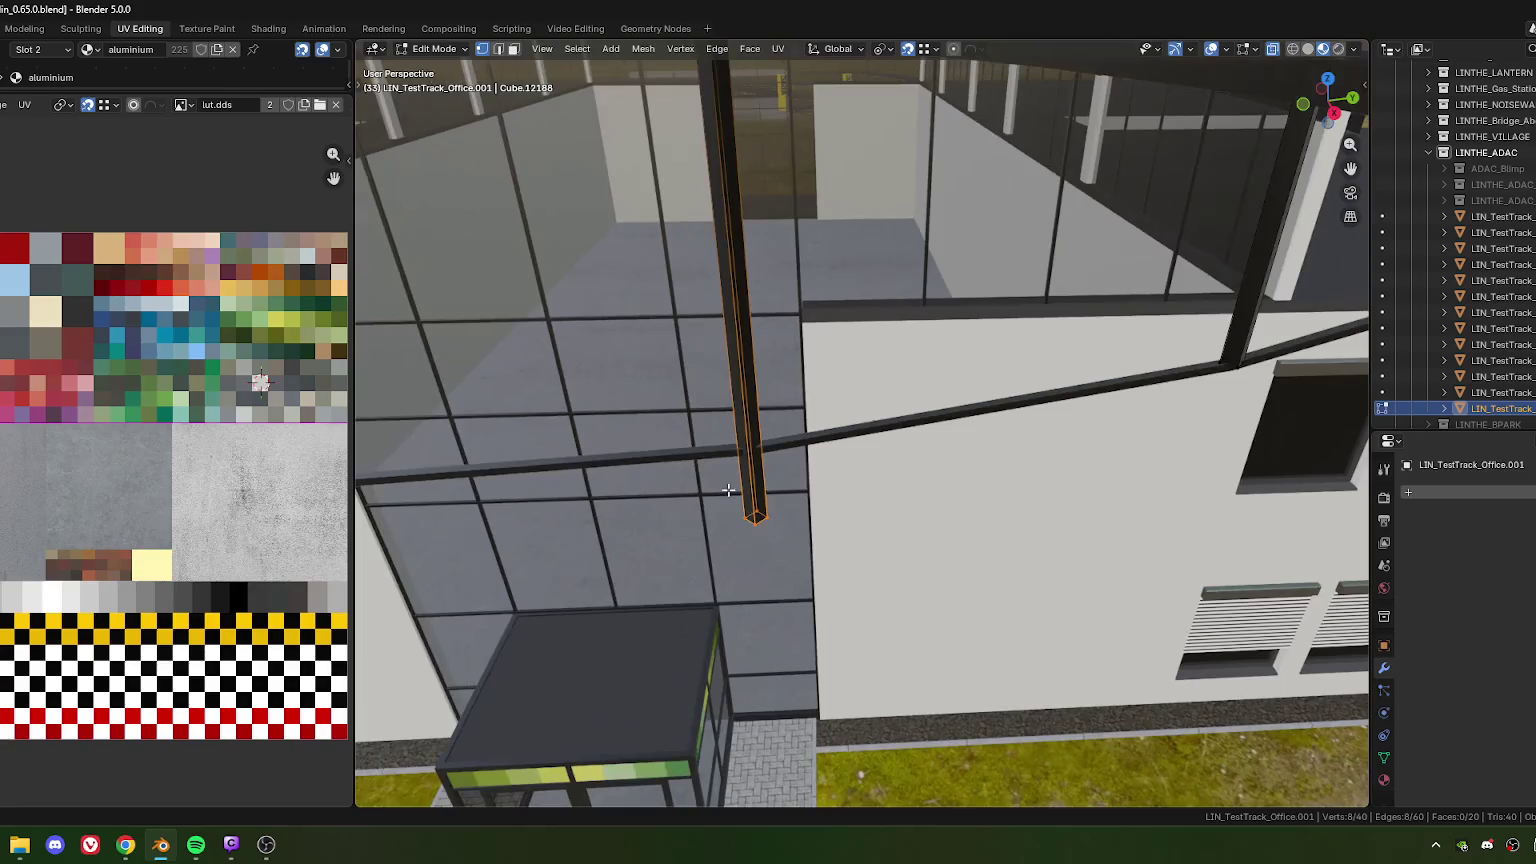
pyautogui.scroll(2, 728, 489)
pyautogui.press('g')
pyautogui.press('z')
pyautogui.click(686, 446)
# Lower those post bottoms slightly further along Z, by -0.007302 m
pyautogui.scroll(1, 752, 495)
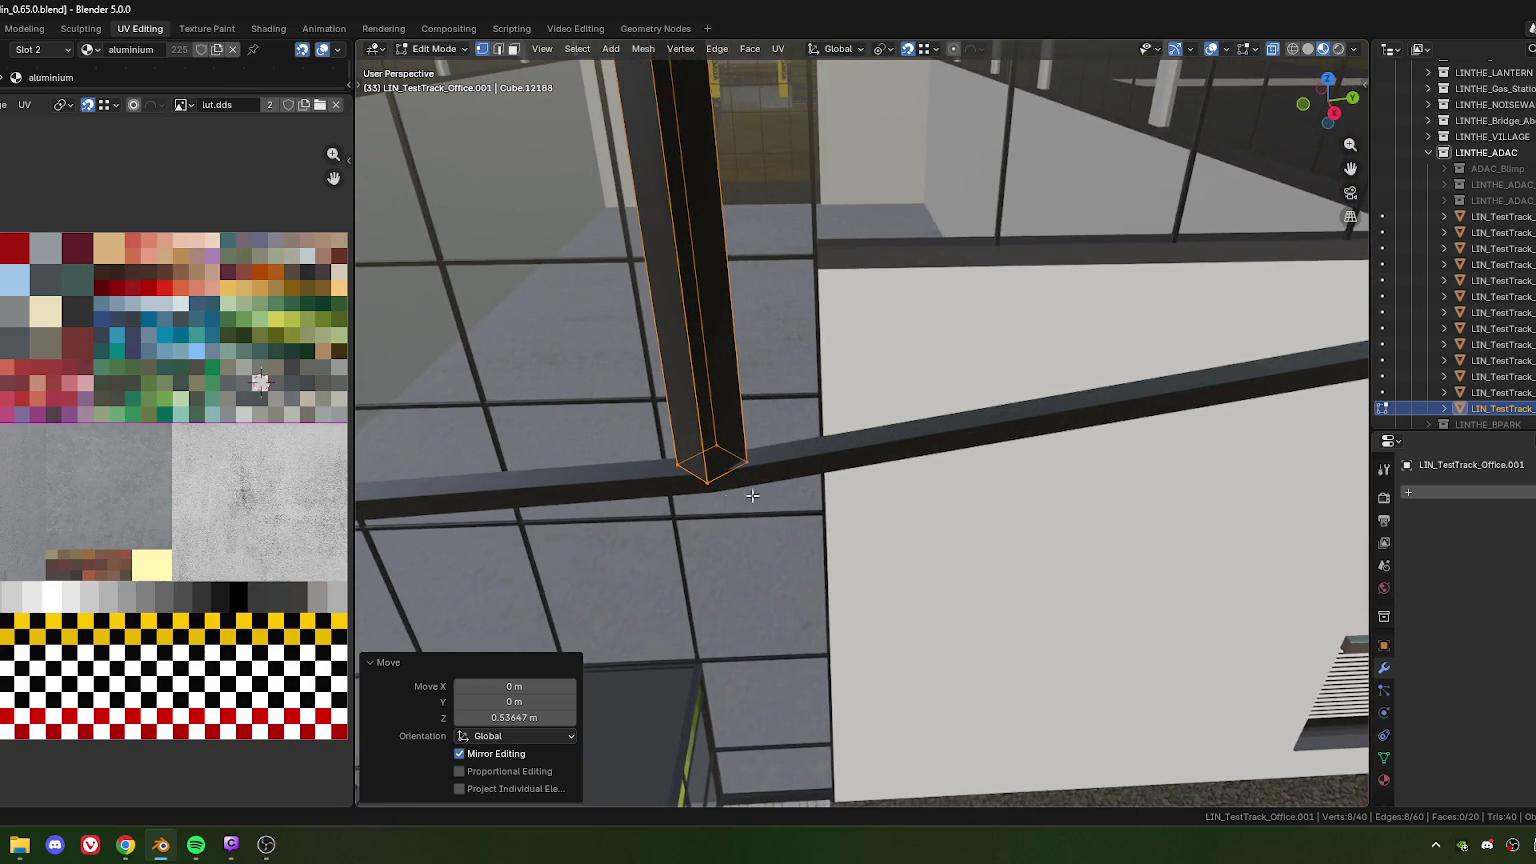
pyautogui.moveTo(752, 495); pyautogui.dragTo(863, 529, button='middle')
pyautogui.press('g')
pyautogui.press('z')
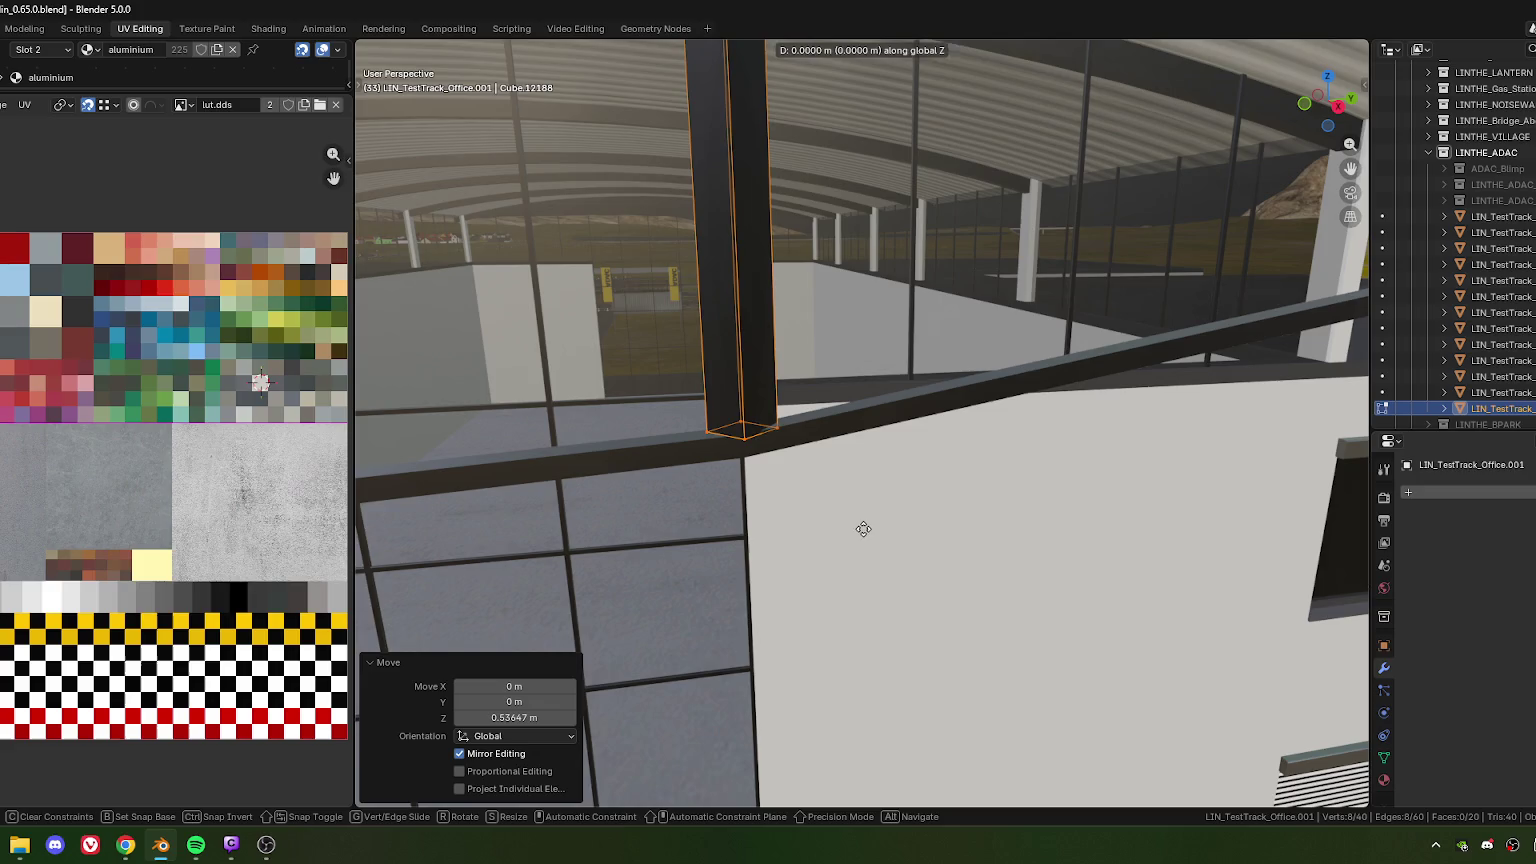
pyautogui.click(877, 583)
pyautogui.moveTo(877, 583)
pyautogui.mouseDown(button='middle')
pyautogui.moveTo(806, 484)
pyautogui.moveTo(821, 518)
pyautogui.mouseUp(button='middle')
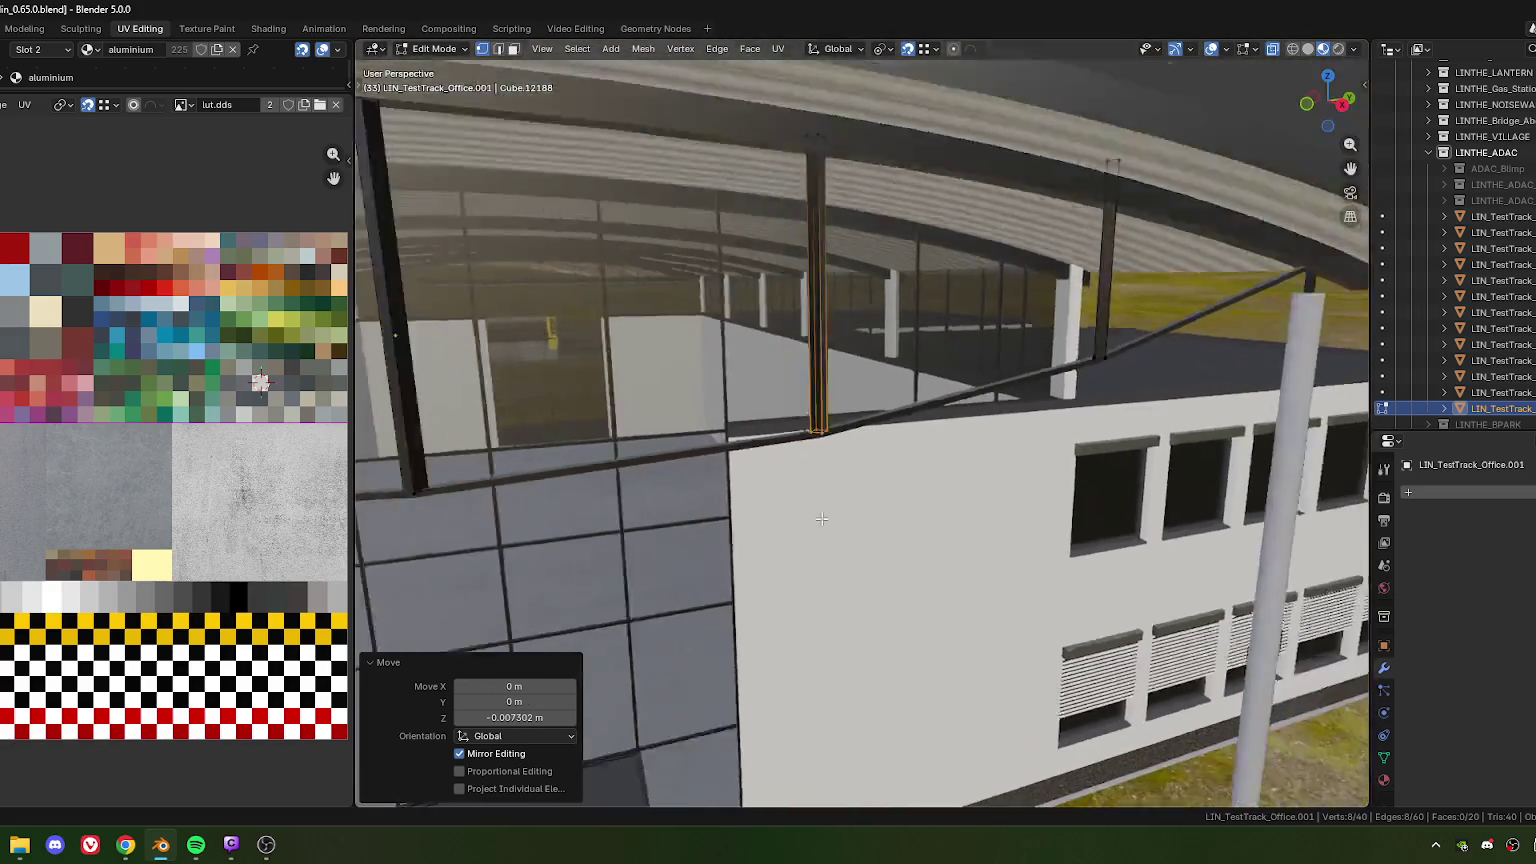
pyautogui.scroll(-6, 821, 518)
# Leave Edit Mode and orbit and zoom around the office building to inspect it
pyautogui.press('Tab')
pyautogui.moveTo(866, 540); pyautogui.dragTo(863, 292, button='middle')
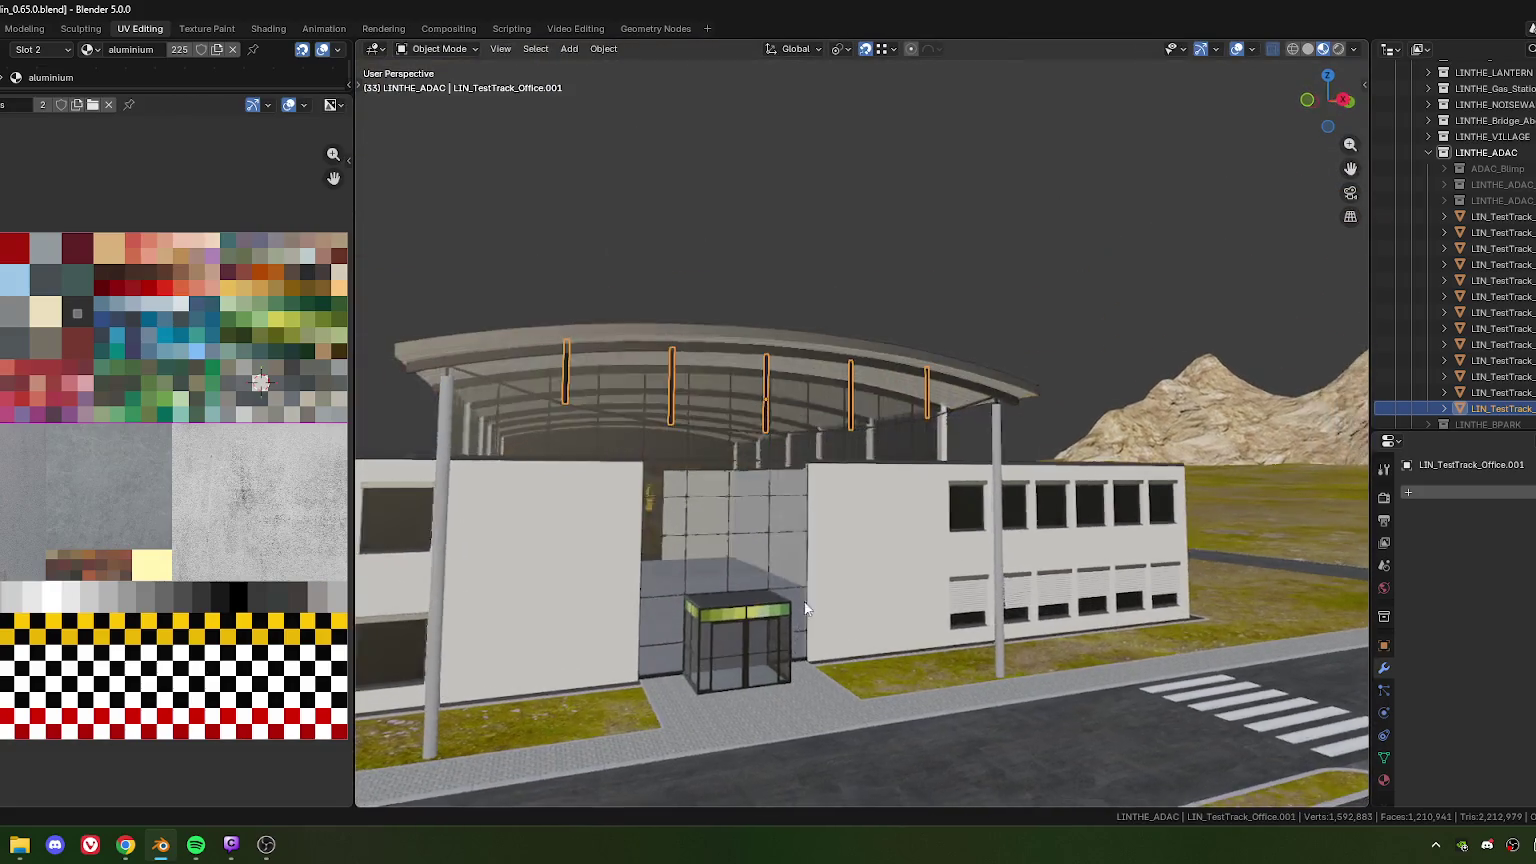
pyautogui.scroll(-4, 776, 620)
pyautogui.moveTo(778, 610); pyautogui.dragTo(655, 595, button='middle')
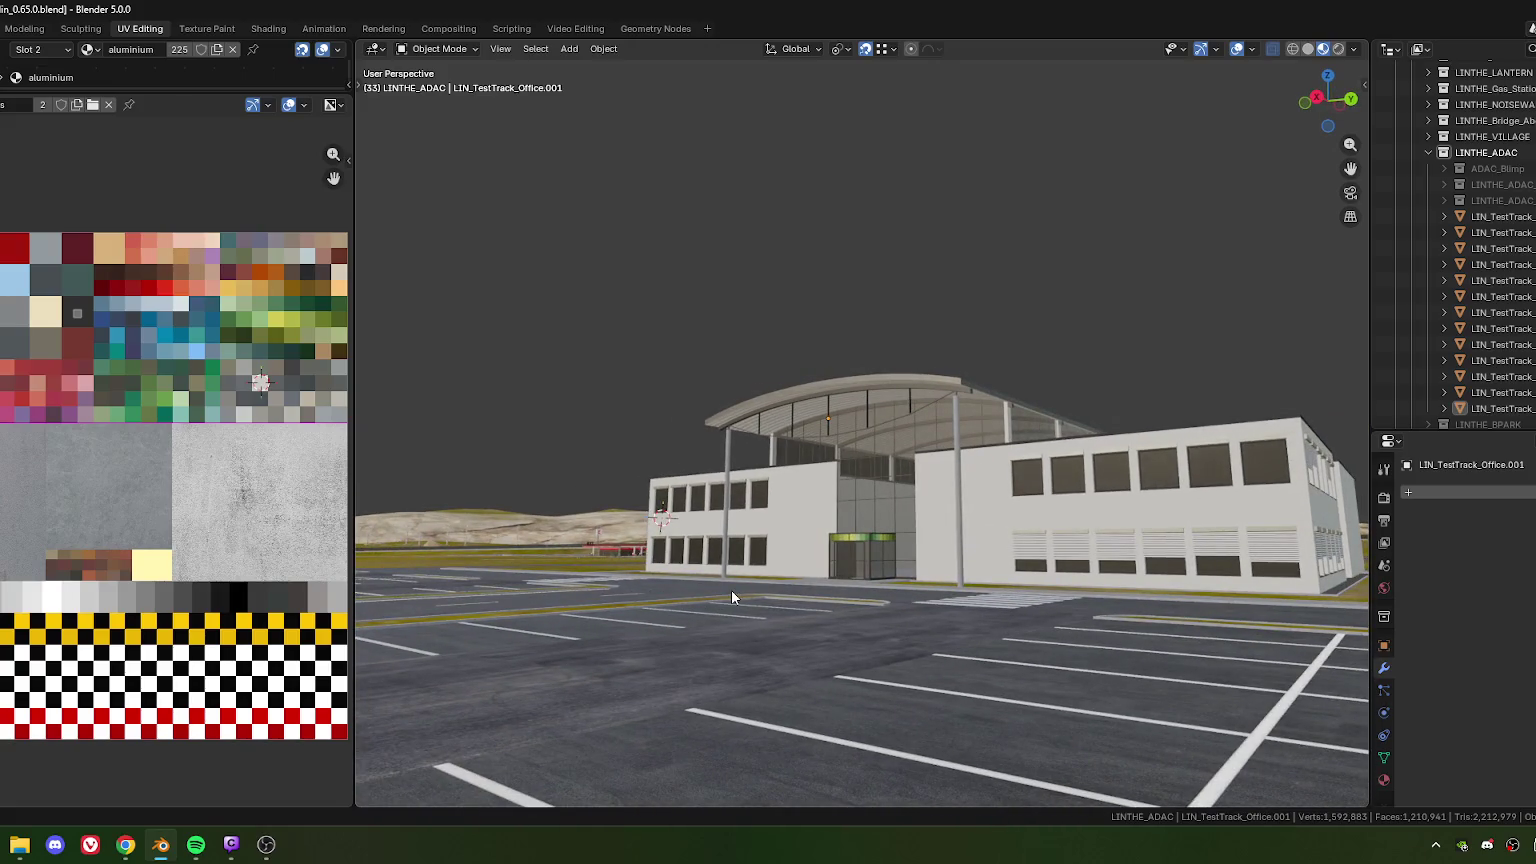
pyautogui.moveTo(838, 479); pyautogui.dragTo(953, 557, button='middle')
pyautogui.scroll(3, 904, 526)
pyautogui.scroll(2, 865, 546)
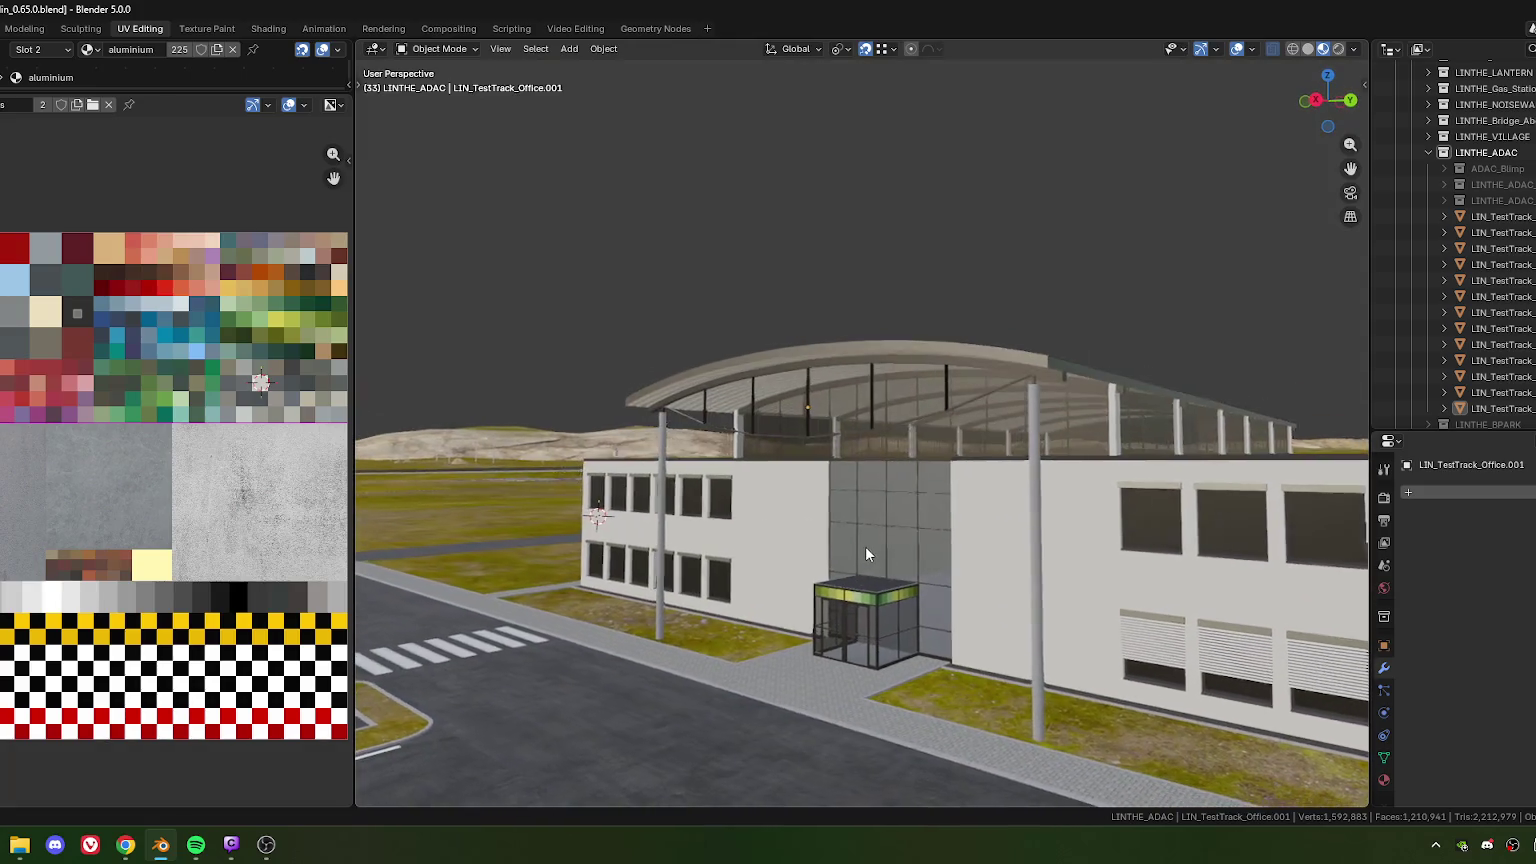
pyautogui.scroll(2, 833, 445)
pyautogui.scroll(-2, 871, 494)
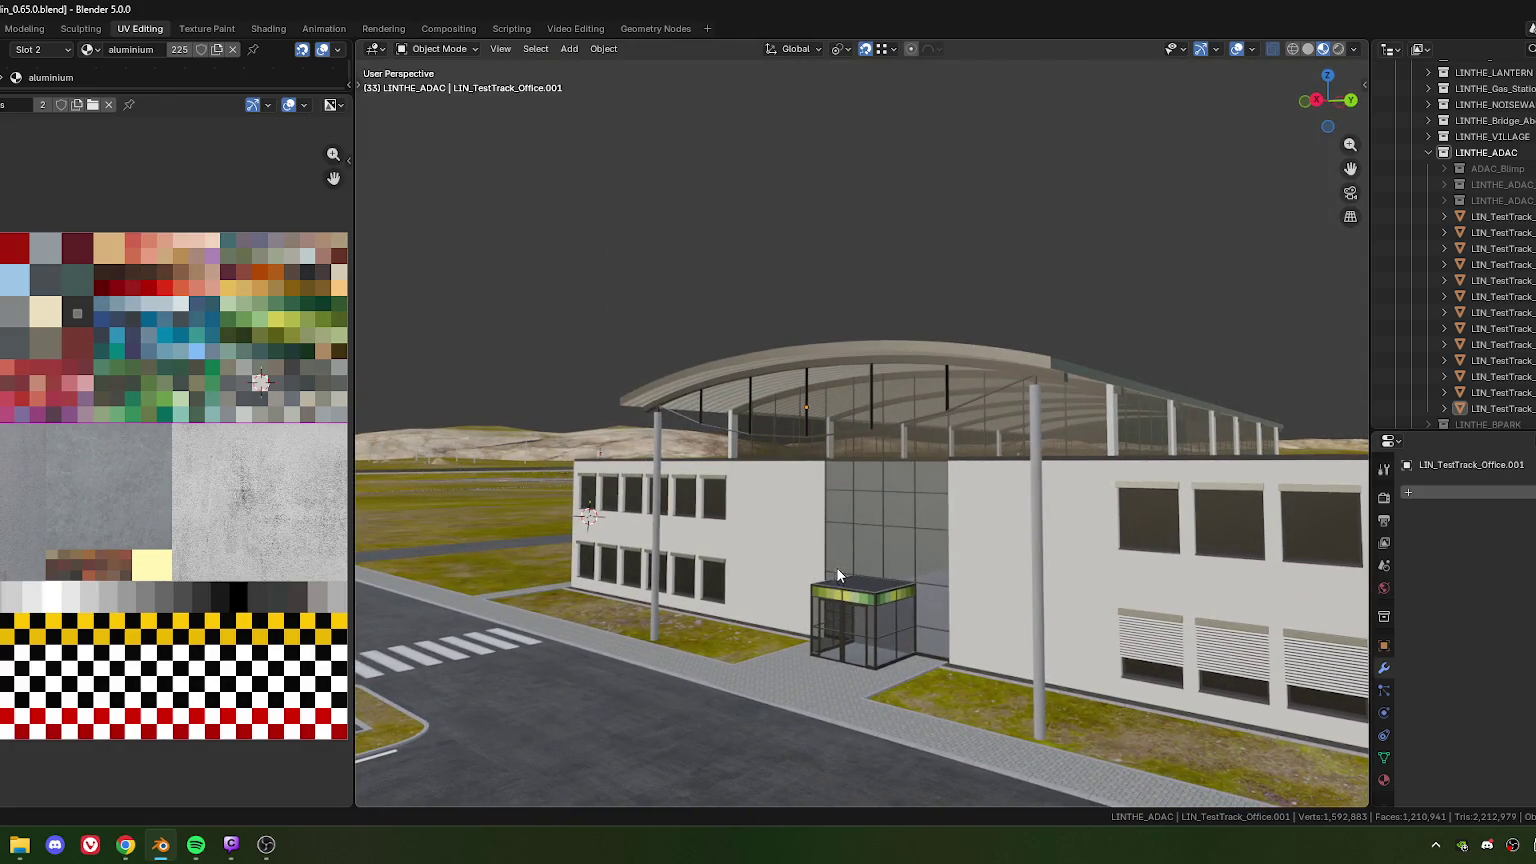
pyautogui.moveTo(836, 566)
pyautogui.mouseDown(button='middle')
pyautogui.moveTo(792, 528)
pyautogui.moveTo(965, 566)
pyautogui.mouseUp(button='middle')
pyautogui.scroll(2, 965, 566)
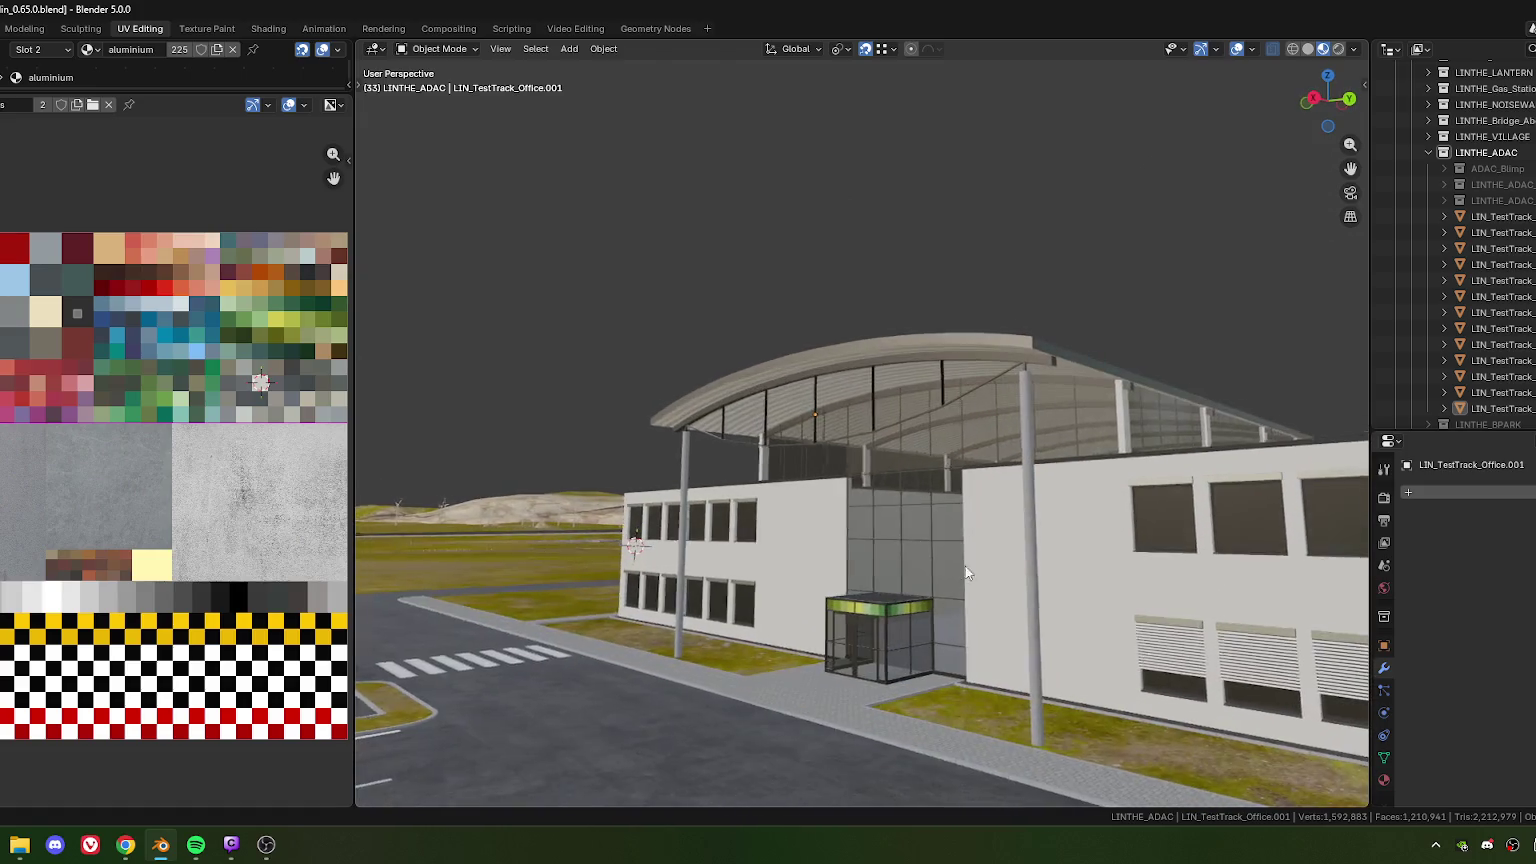
pyautogui.scroll(1, 965, 566)
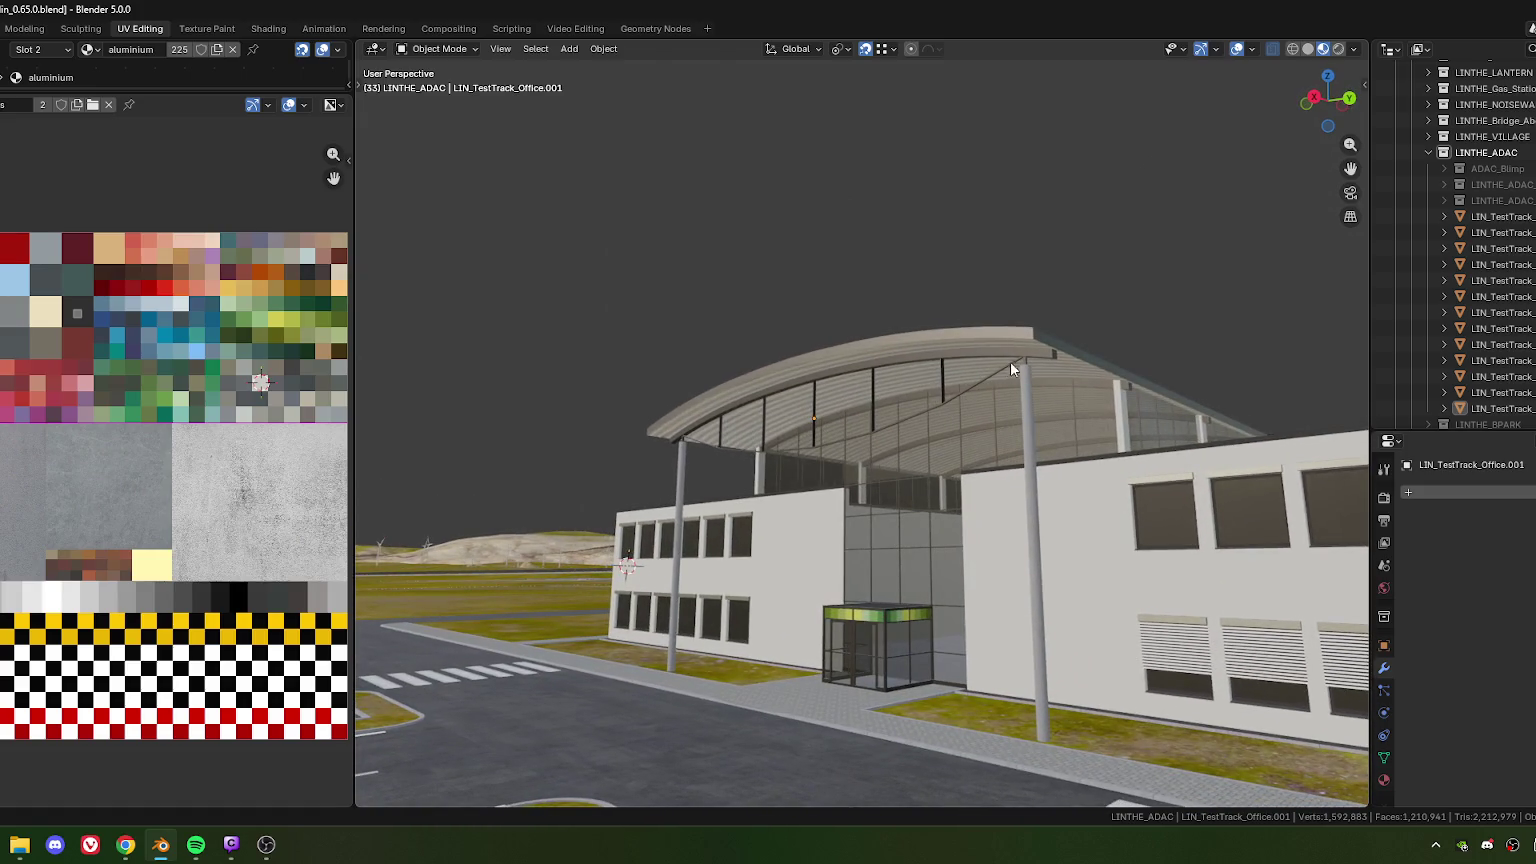
pyautogui.moveTo(856, 444)
pyautogui.mouseDown(button='middle')
pyautogui.moveTo(830, 497)
pyautogui.moveTo(836, 481)
pyautogui.moveTo(981, 493)
pyautogui.mouseUp(button='middle')
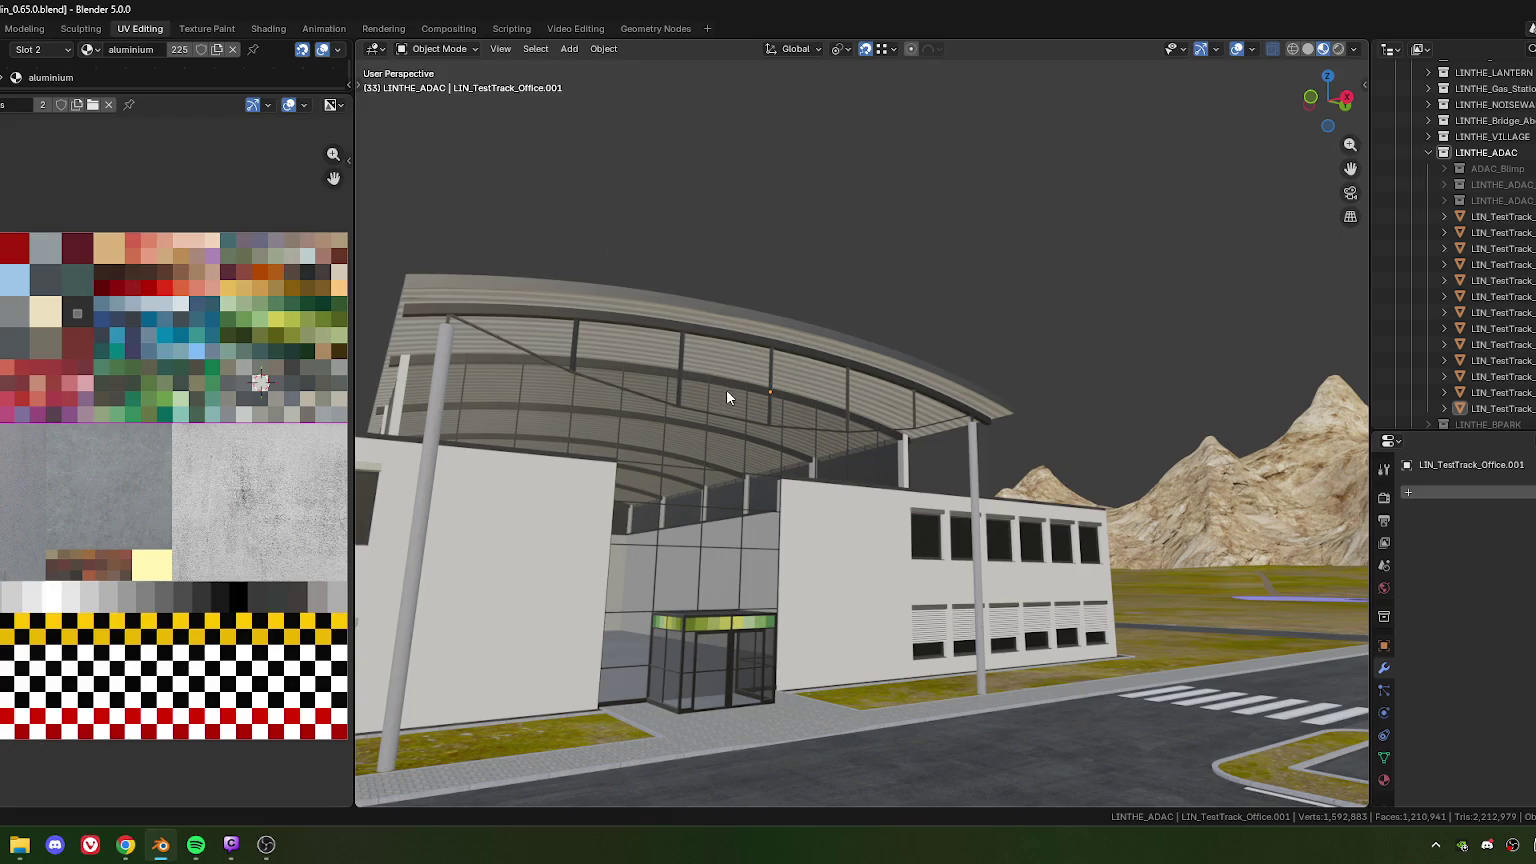
# Widen the 3D viewport by shrinking the image editor, then orbit around the canopy
pyautogui.moveTo(350, 394); pyautogui.dragTo(76, 400)
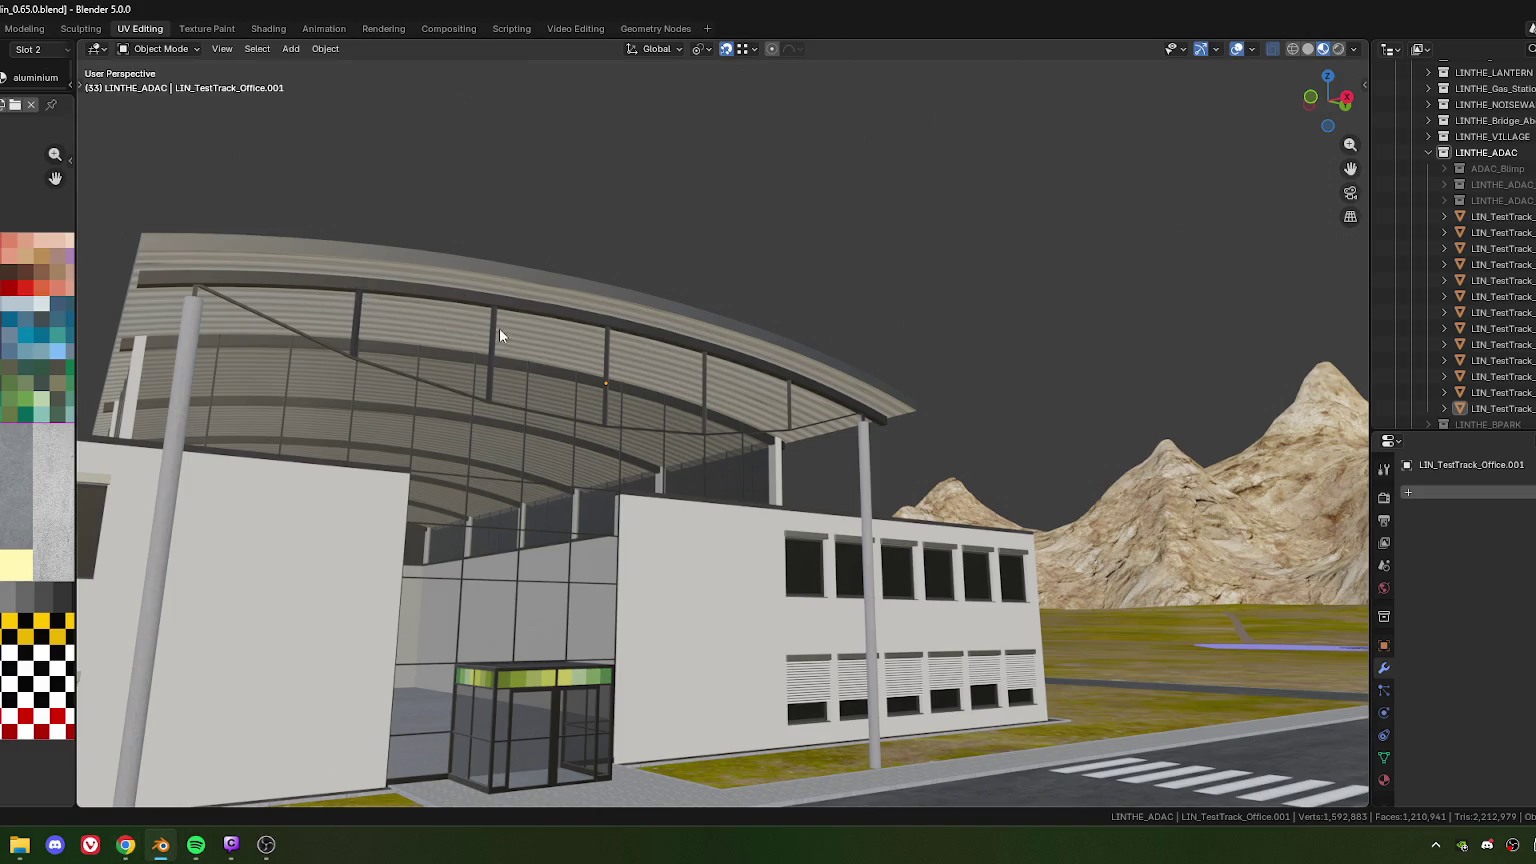
pyautogui.moveTo(499, 328)
pyautogui.mouseDown(button='middle')
pyautogui.moveTo(614, 455)
pyautogui.moveTo(660, 461)
pyautogui.mouseUp(button='middle')
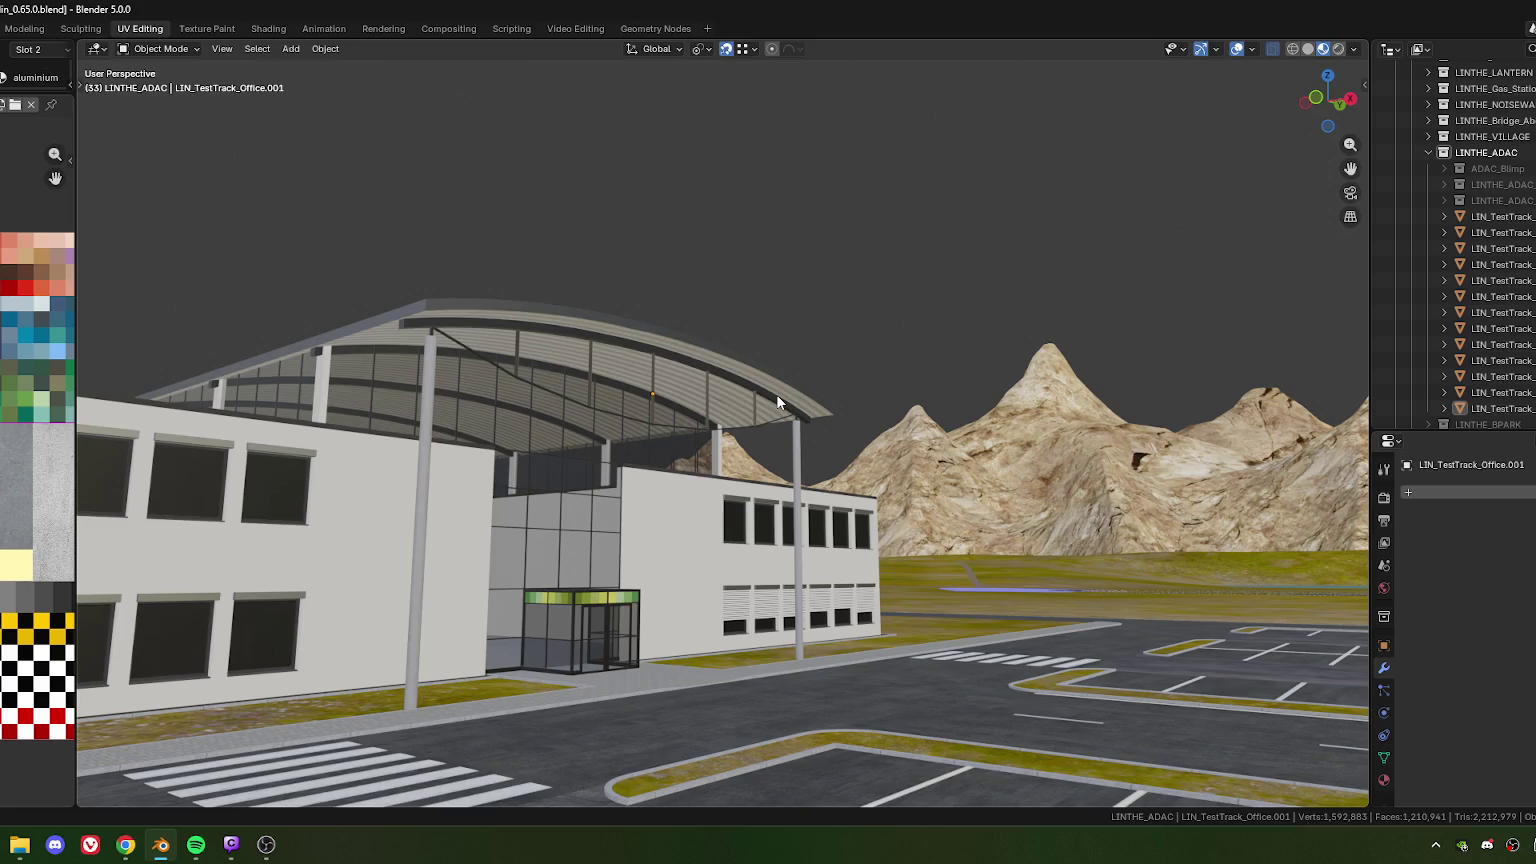
pyautogui.moveTo(744, 391); pyautogui.dragTo(445, 364, button='middle')
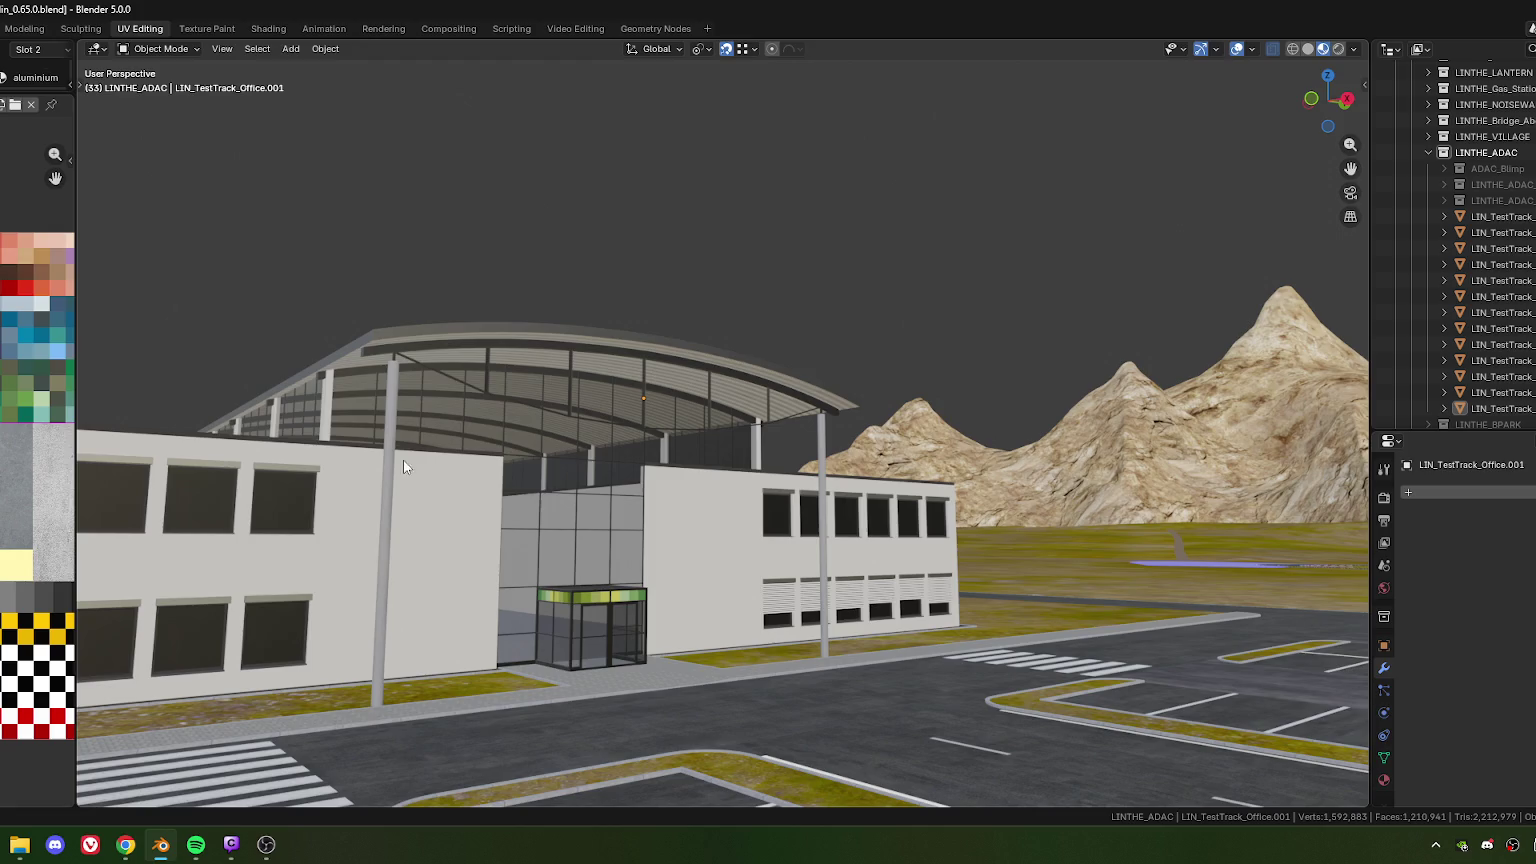
pyautogui.moveTo(514, 420); pyautogui.dragTo(496, 413, button='middle')
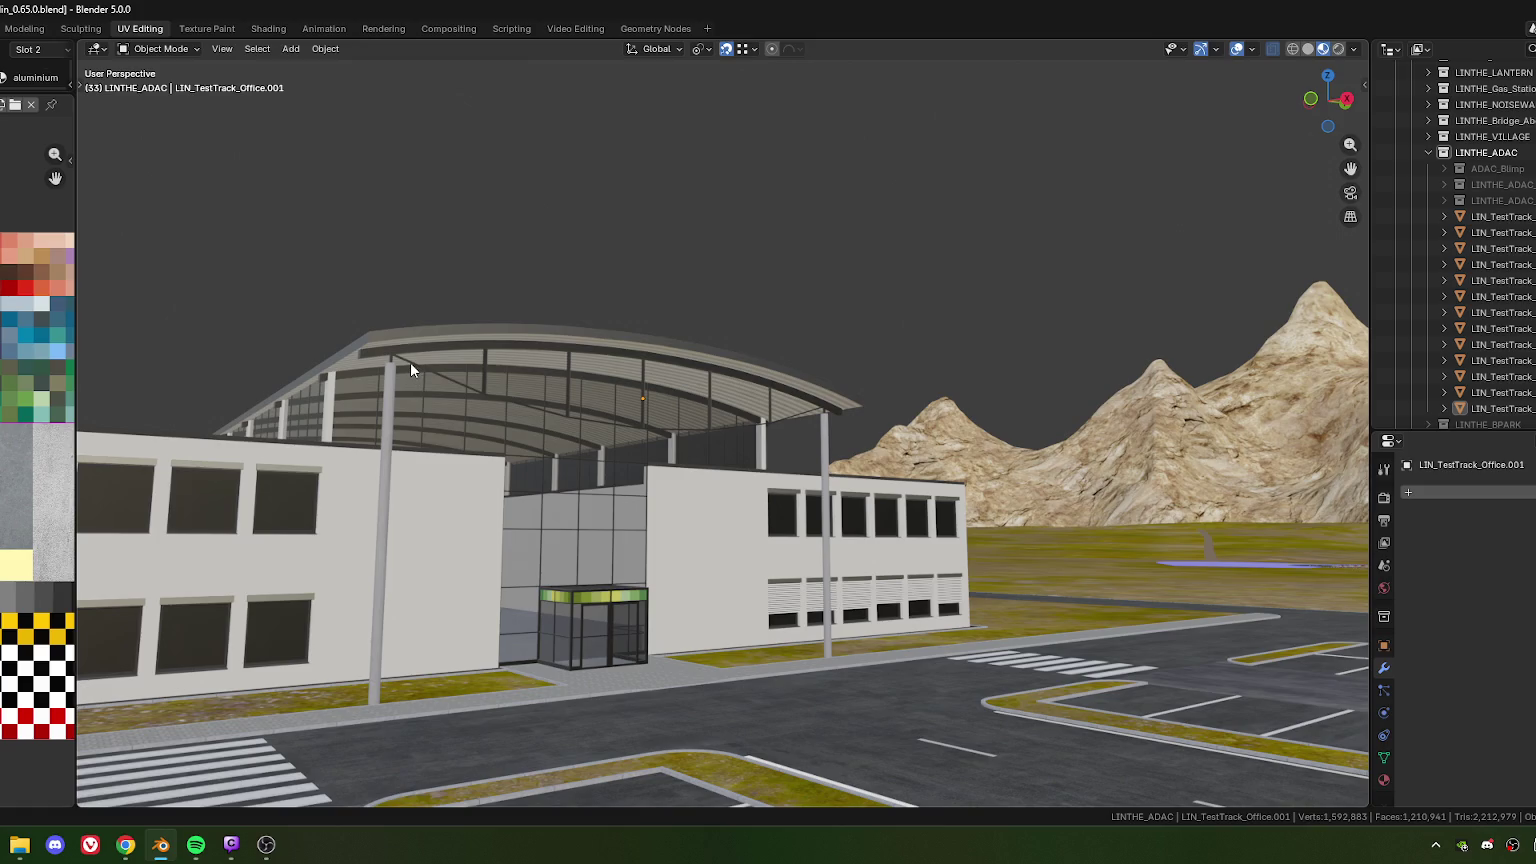
# Select the office building and enter Edit Mode with face selection
pyautogui.scroll(4, 380, 360)
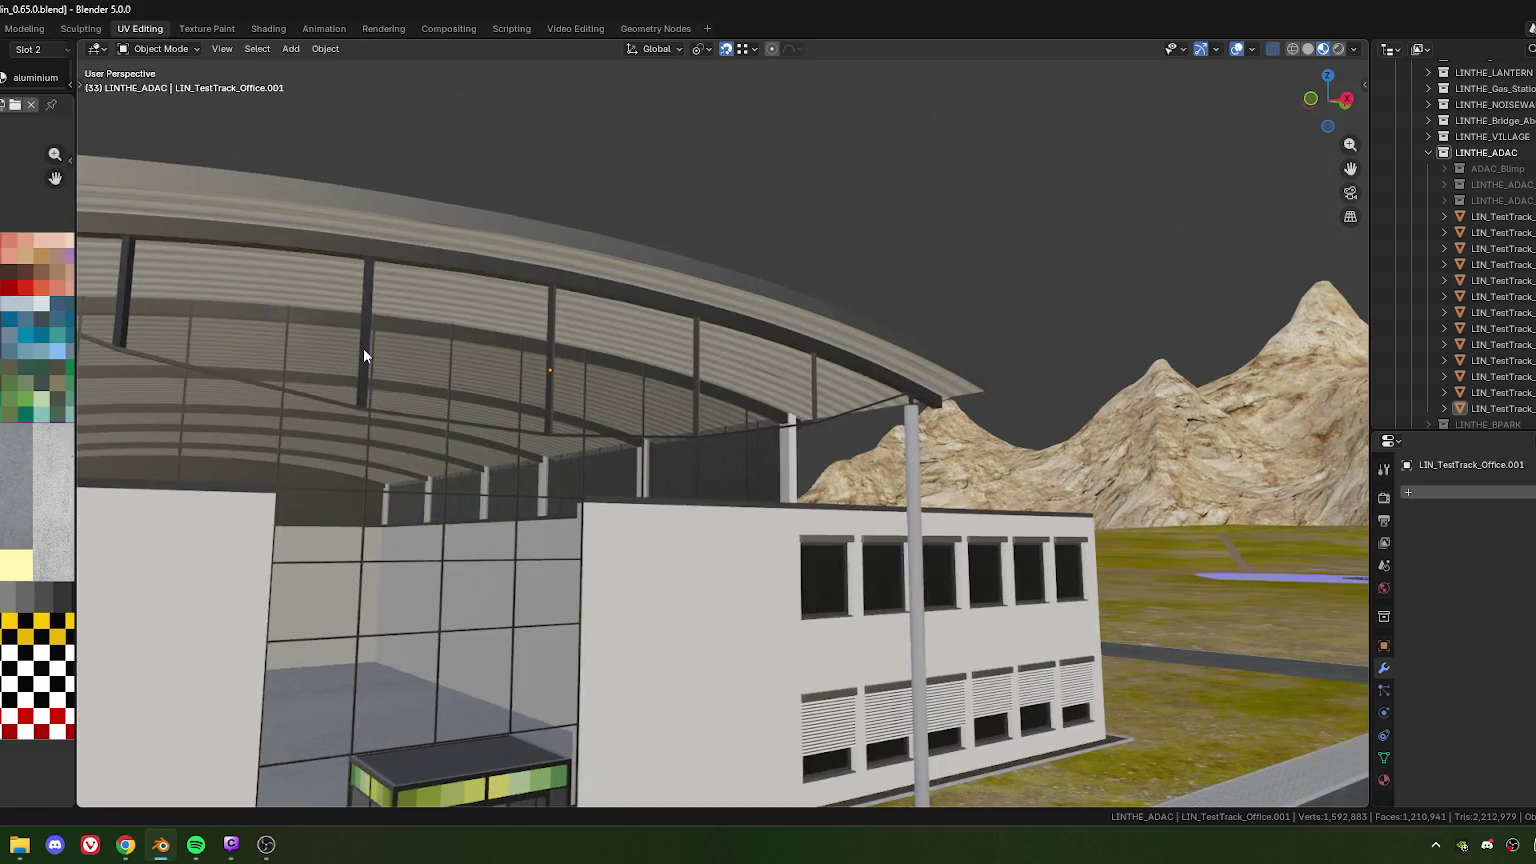
pyautogui.scroll(-1, 368, 346)
pyautogui.scroll(-4, 450, 350)
pyautogui.scroll(5, 480, 352)
pyautogui.moveTo(468, 356); pyautogui.dragTo(450, 308, button='middle')
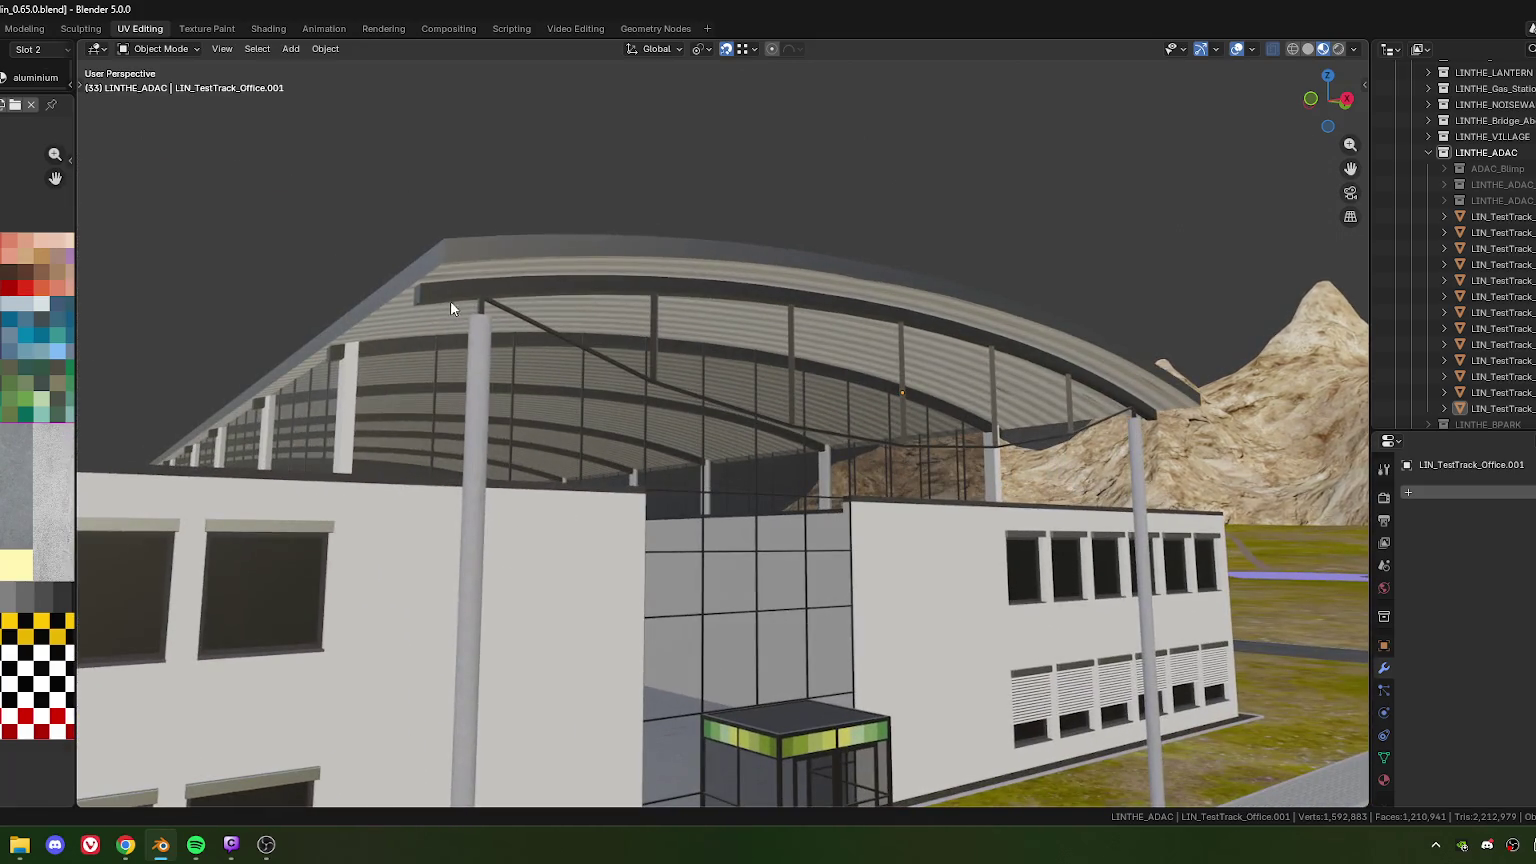
pyautogui.click(477, 362)
pyautogui.press('Tab')
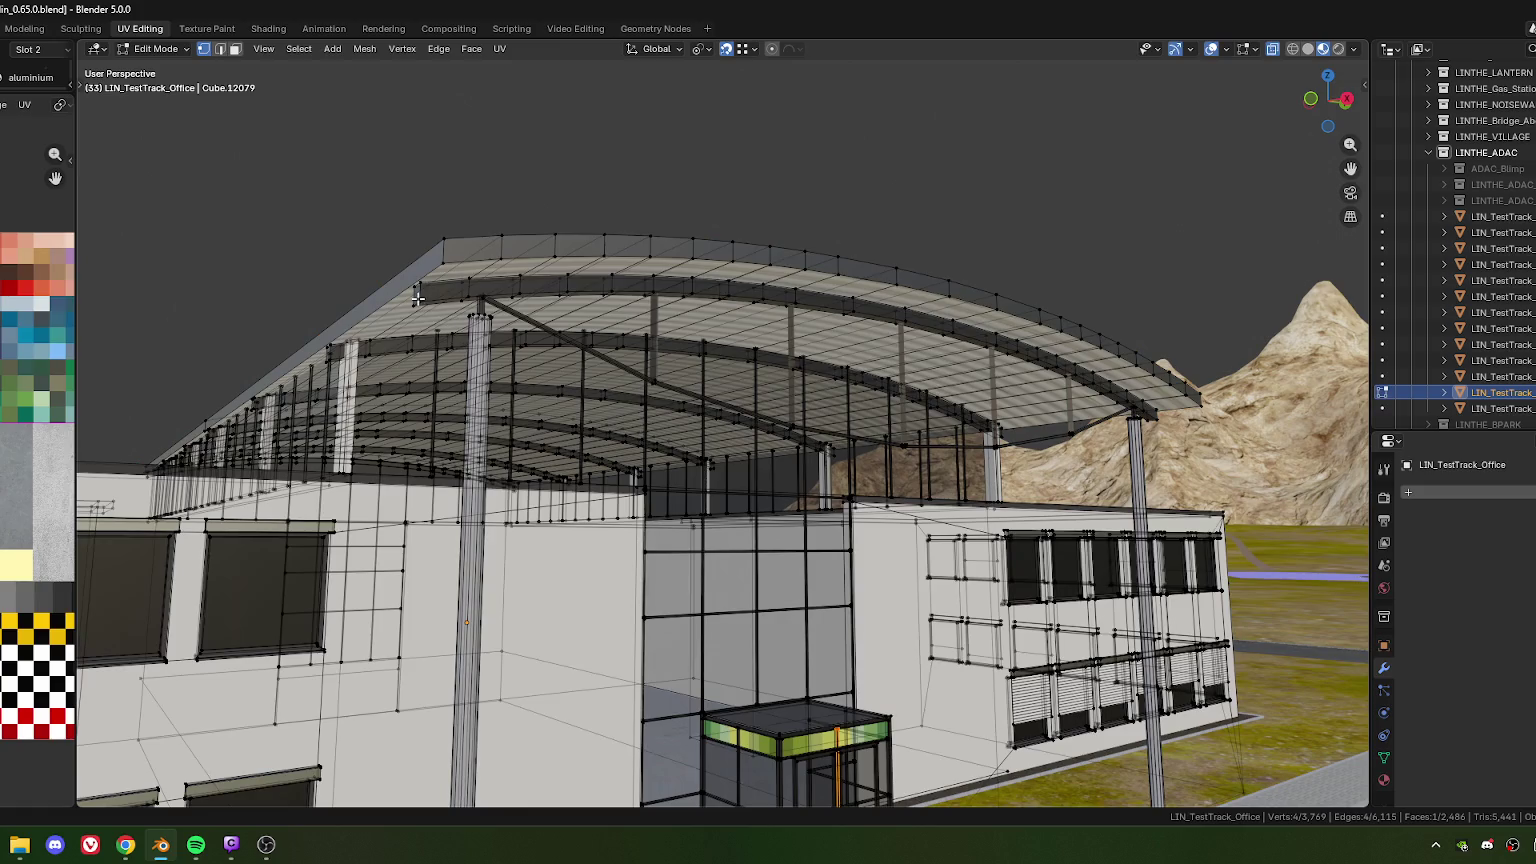
pyautogui.press('3')
# Add a second small face to the selection and switch to top view
pyautogui.scroll(-3, 424, 303)
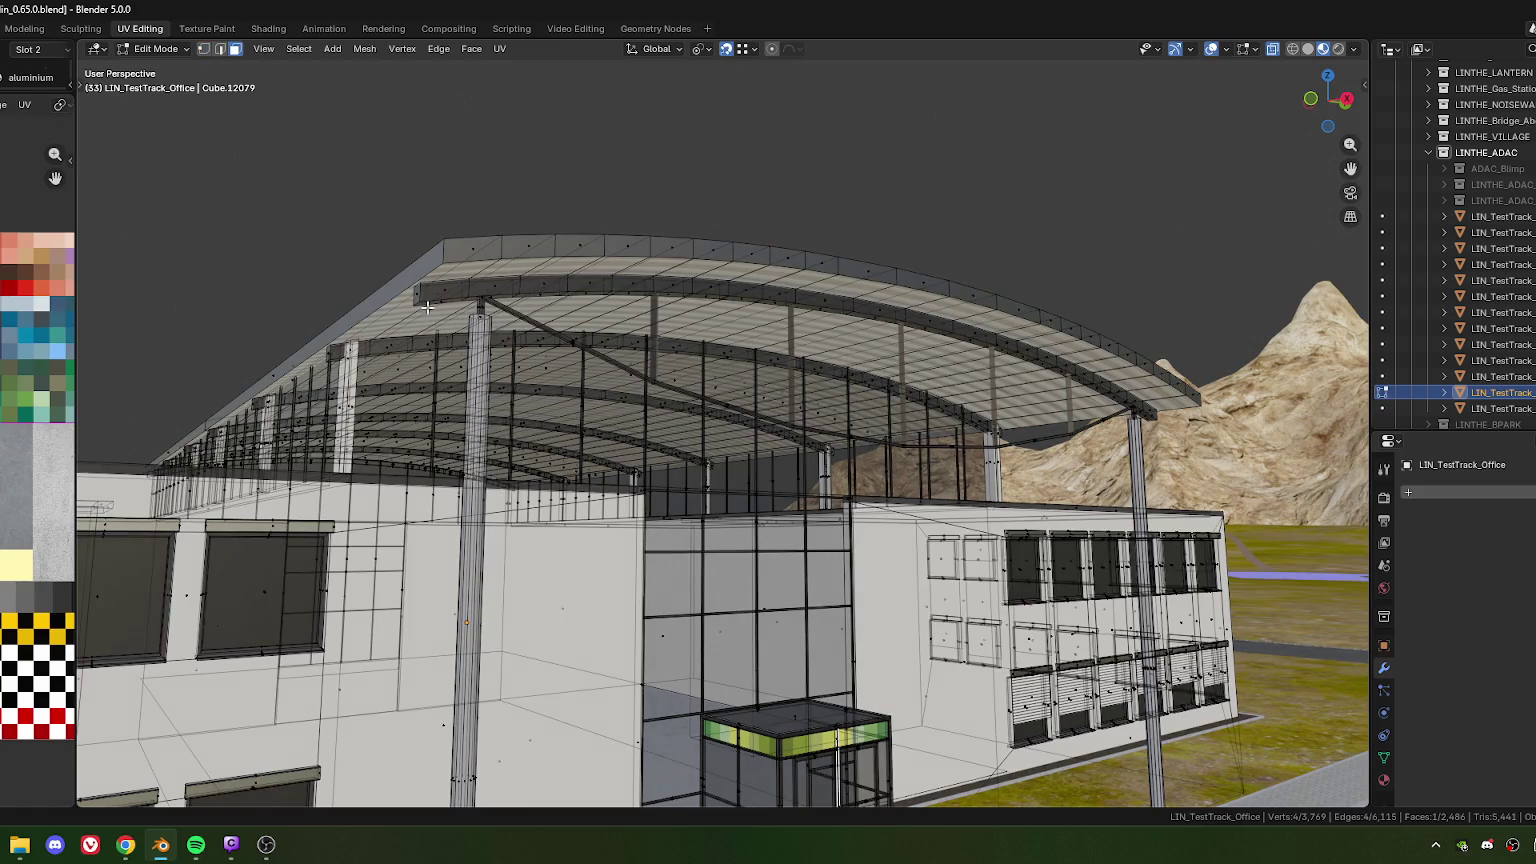
pyautogui.moveTo(424, 303); pyautogui.dragTo(620, 410, button='middle')
pyautogui.scroll(3, 652, 422)
pyautogui.keyDown('shift'); pyautogui.click(760, 404); pyautogui.keyUp('shift')
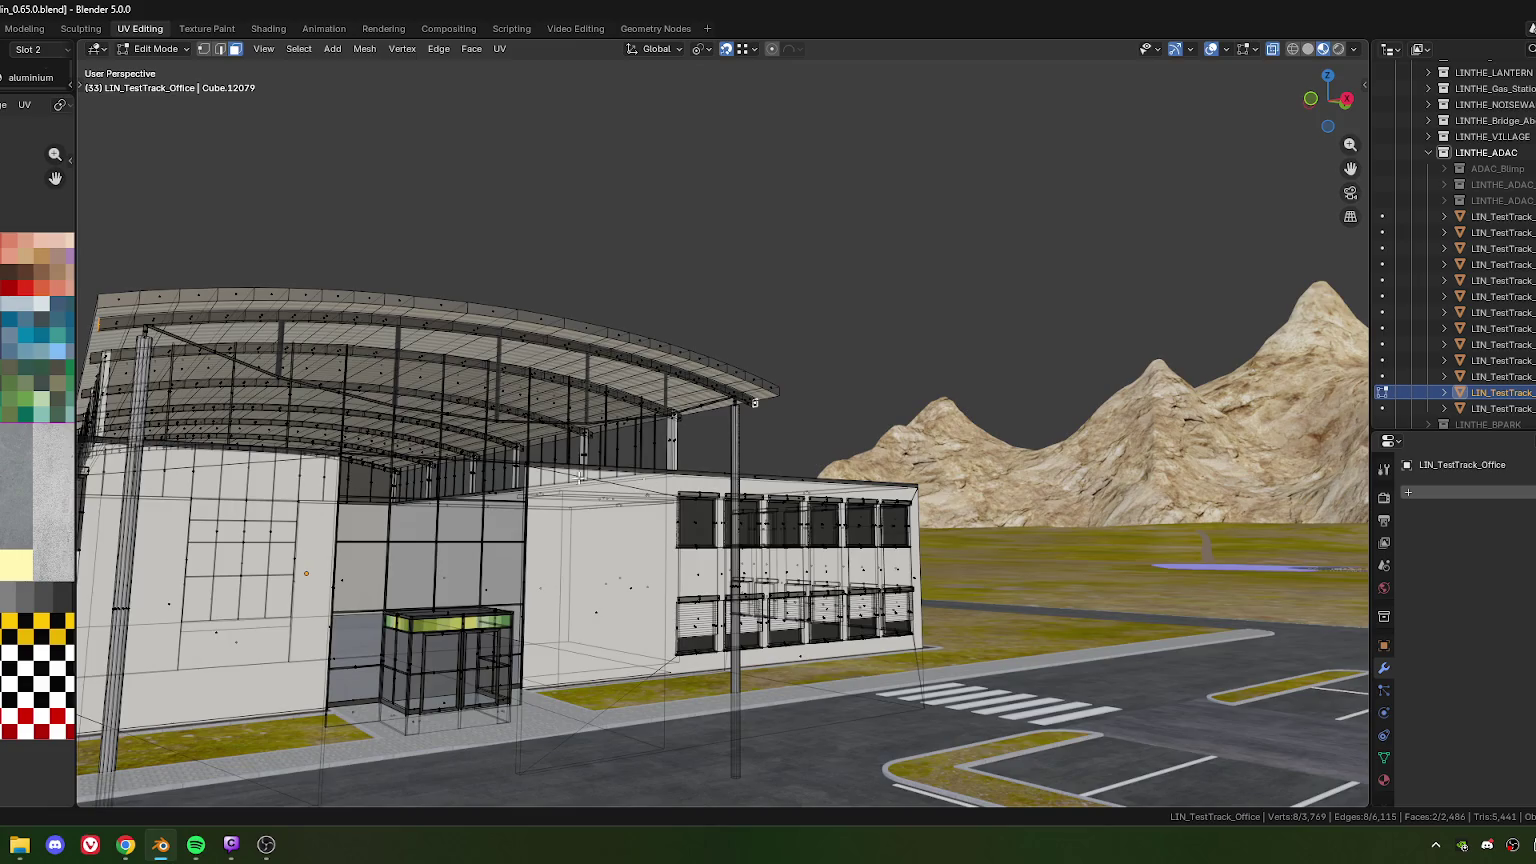
pyautogui.moveTo(760, 404); pyautogui.dragTo(704, 393, button='middle')
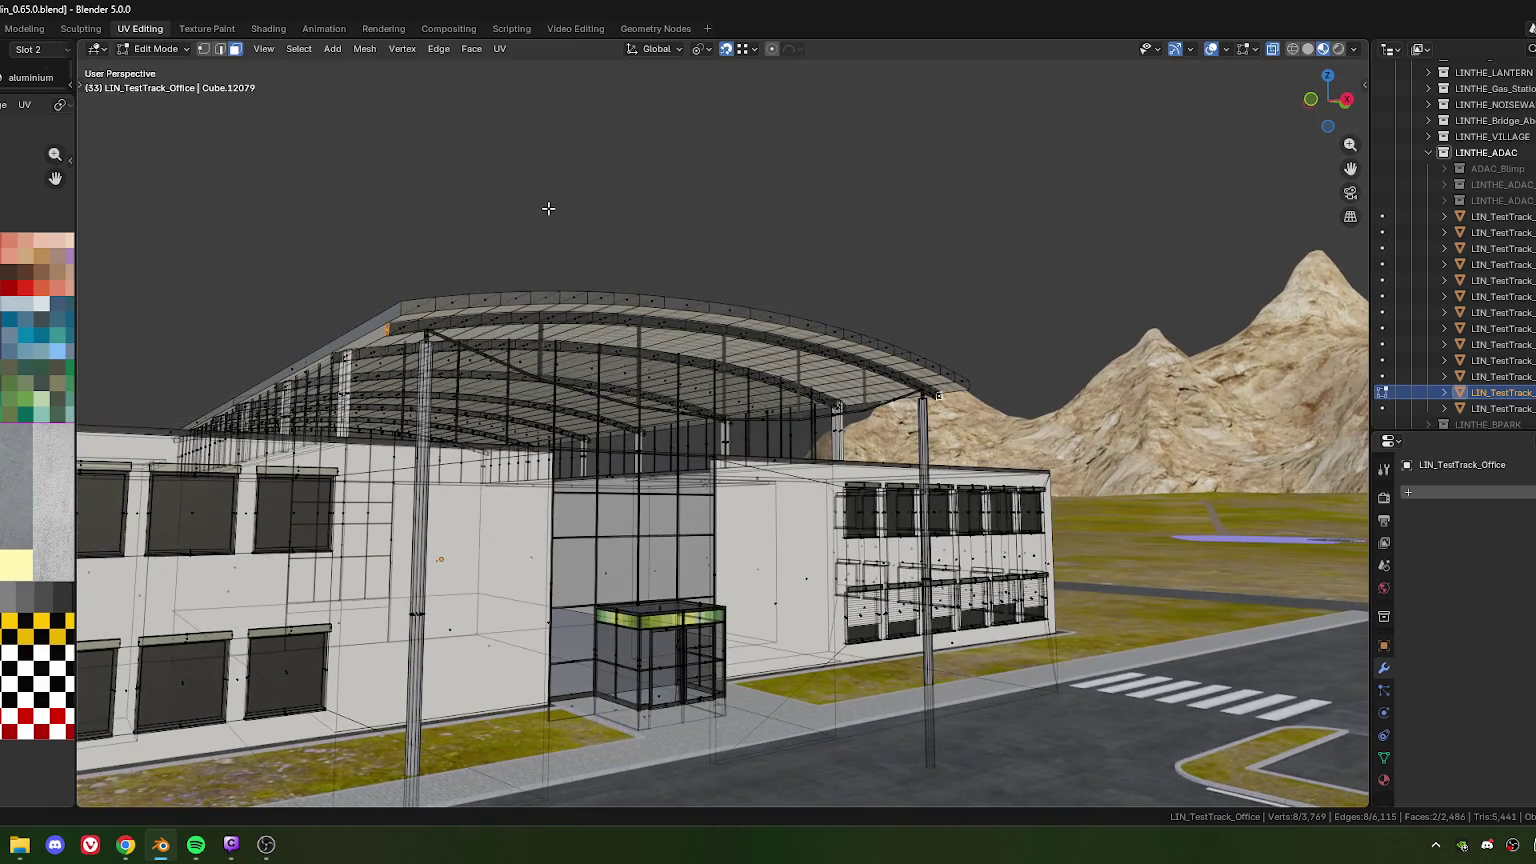
pyautogui.press('KP_7')
pyautogui.scroll(-3, 825, 411)
# Duplicate the two selected faces about 3.5 m along local Y
pyautogui.keyDown('shift'); pyautogui.moveTo(825, 411); pyautogui.dragTo(721, 422, button='middle'); pyautogui.keyUp('shift')
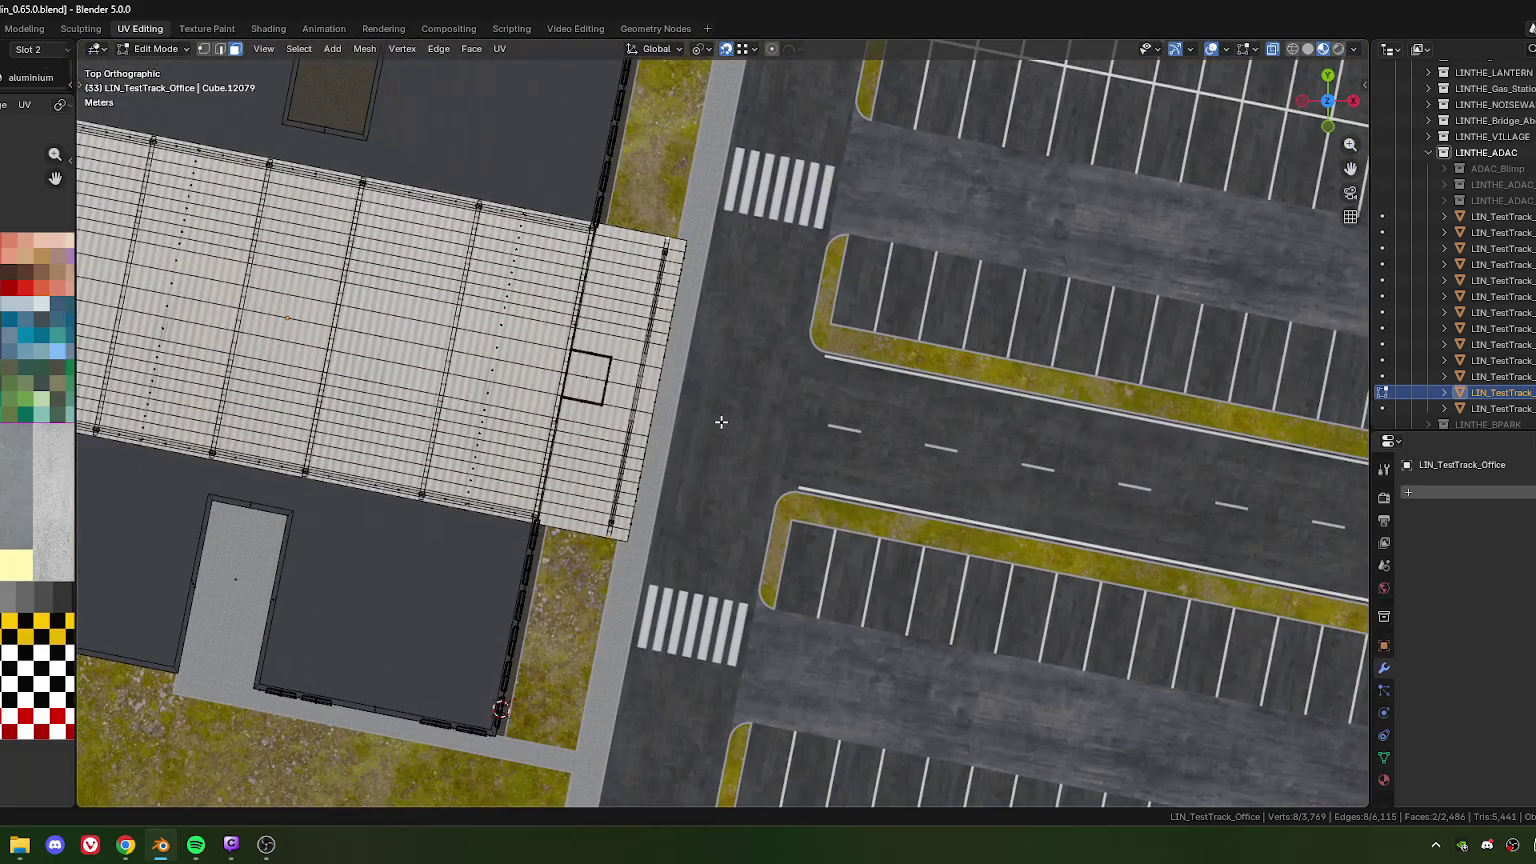
pyautogui.press('e')
pyautogui.press('y')
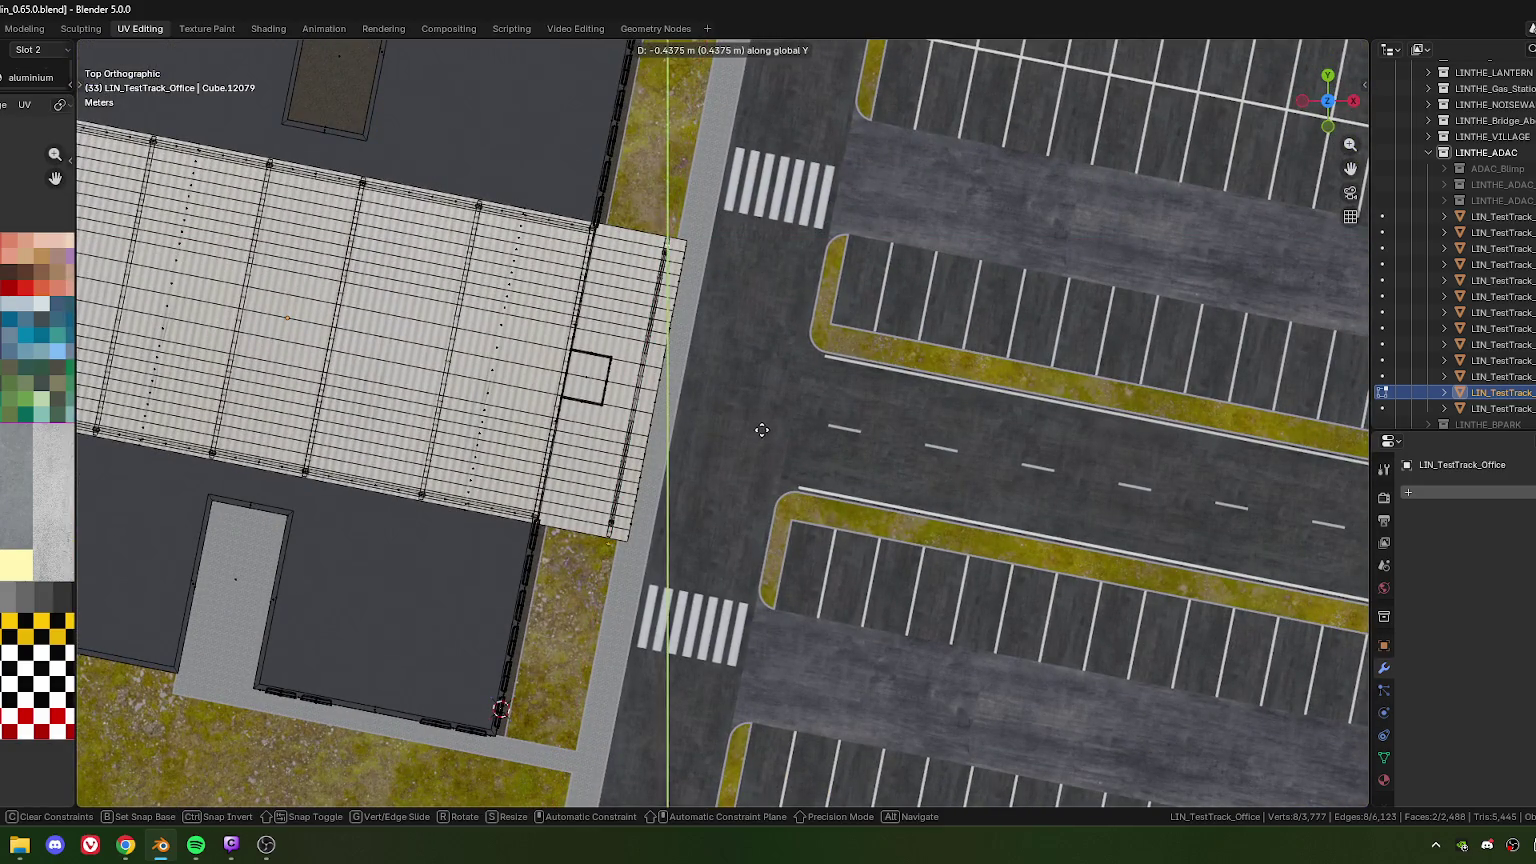
pyautogui.press('y')
pyautogui.click(760, 432)
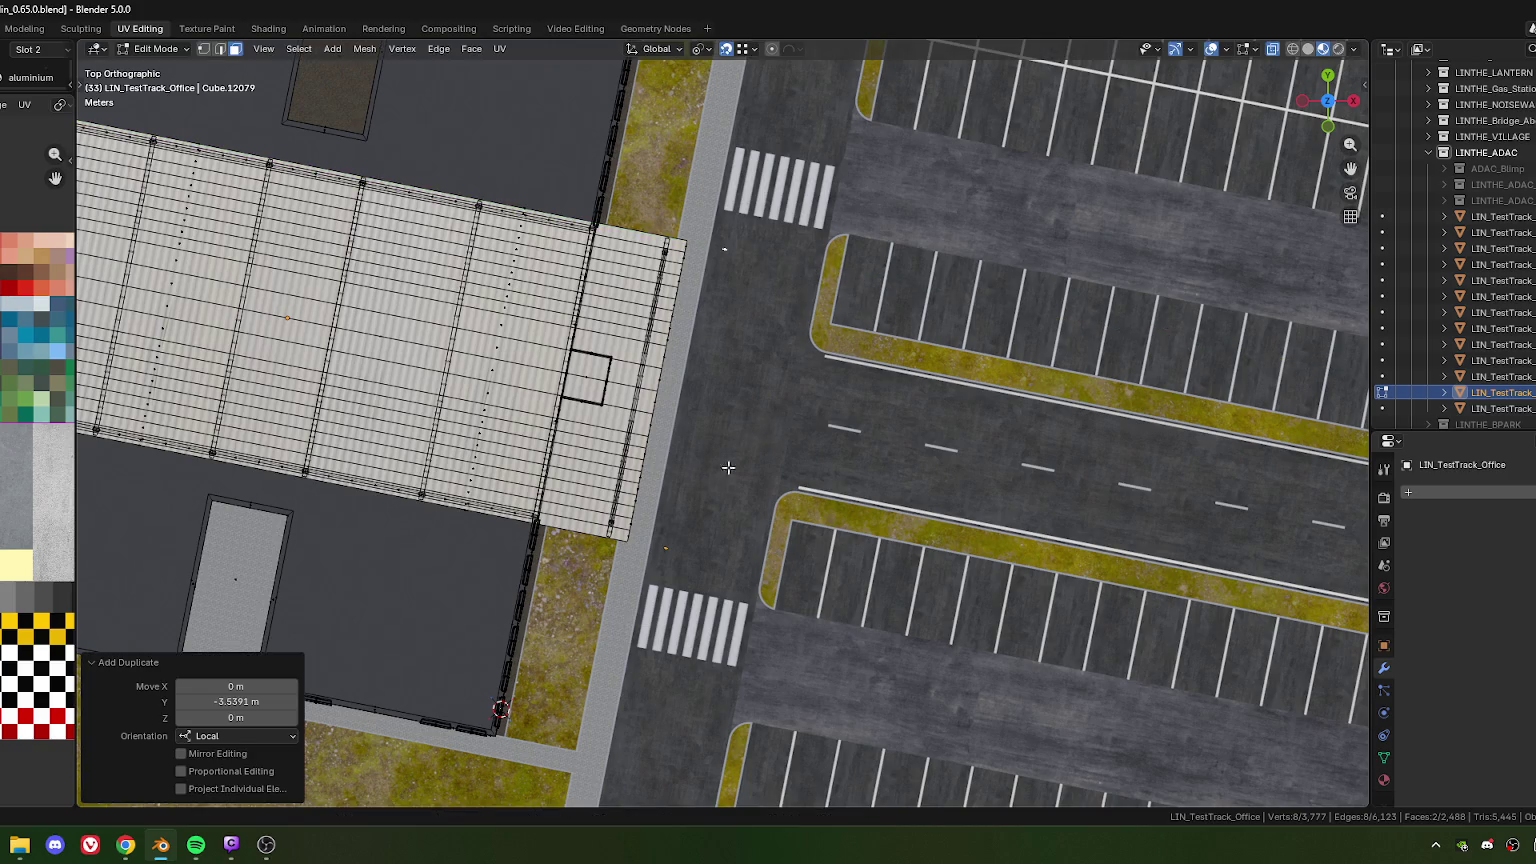
pyautogui.moveTo(725, 521)
pyautogui.mouseDown(button='middle')
pyautogui.moveTo(688, 455)
pyautogui.moveTo(711, 289)
pyautogui.mouseUp(button='middle')
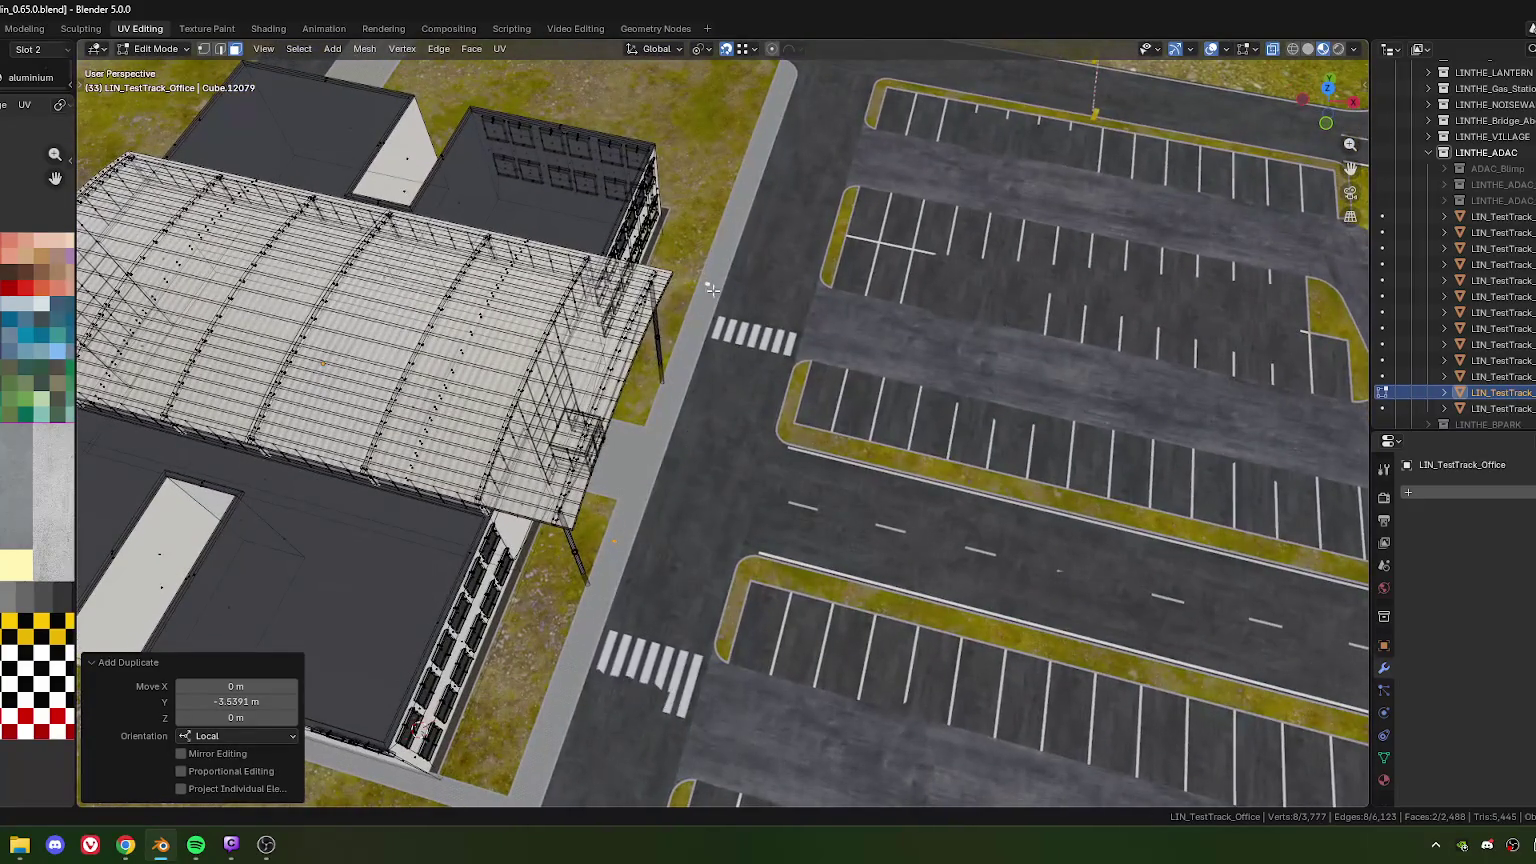
# Move one copied face along local X to about -7.42 m
pyautogui.click(705, 284)
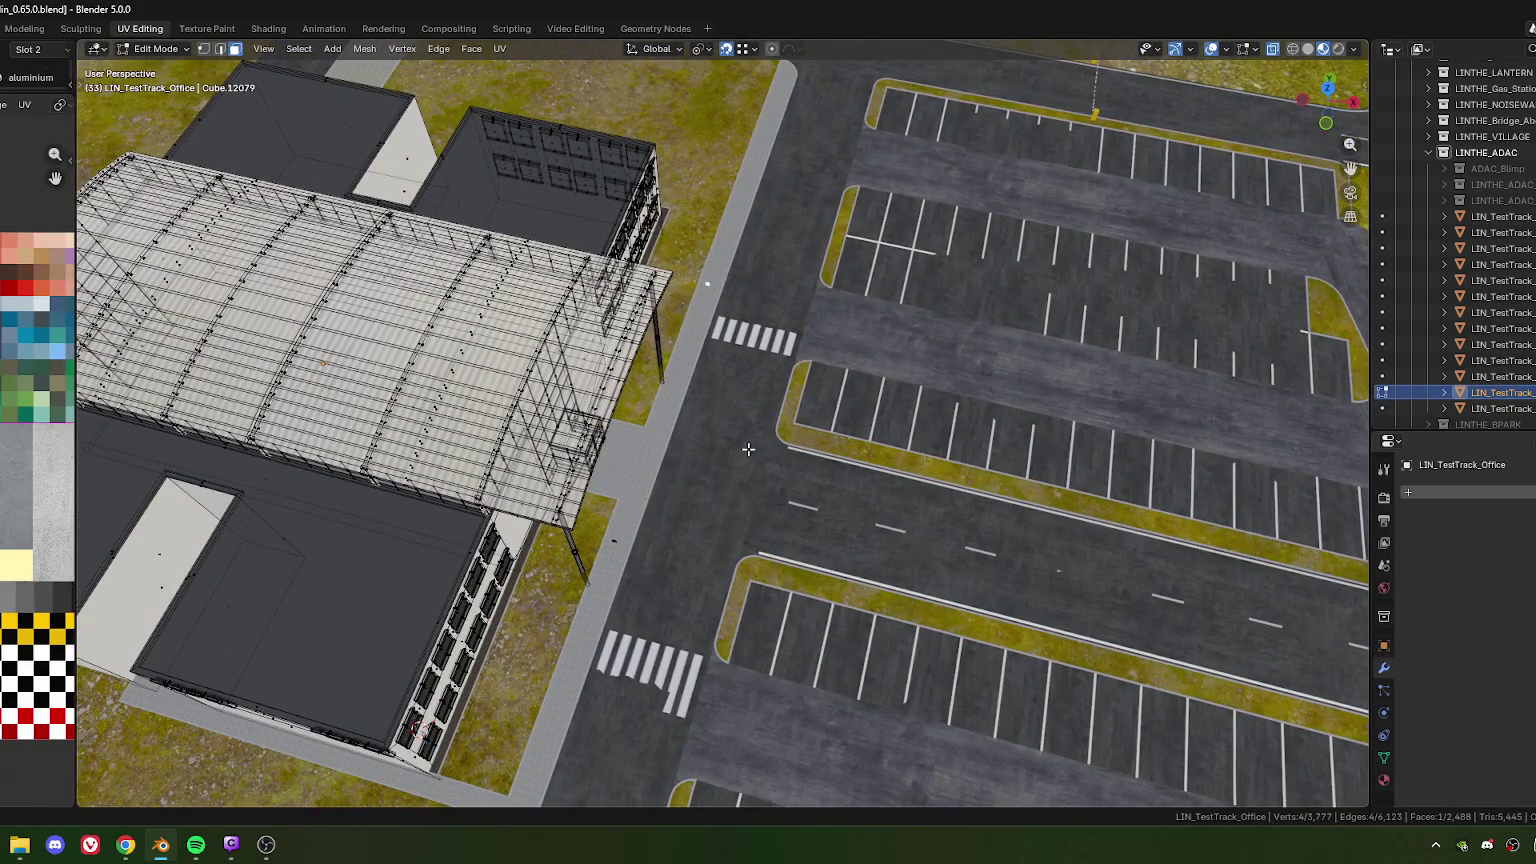
pyautogui.press('KP_7')
pyautogui.press('g')
pyautogui.press('x')
pyautogui.press('x')
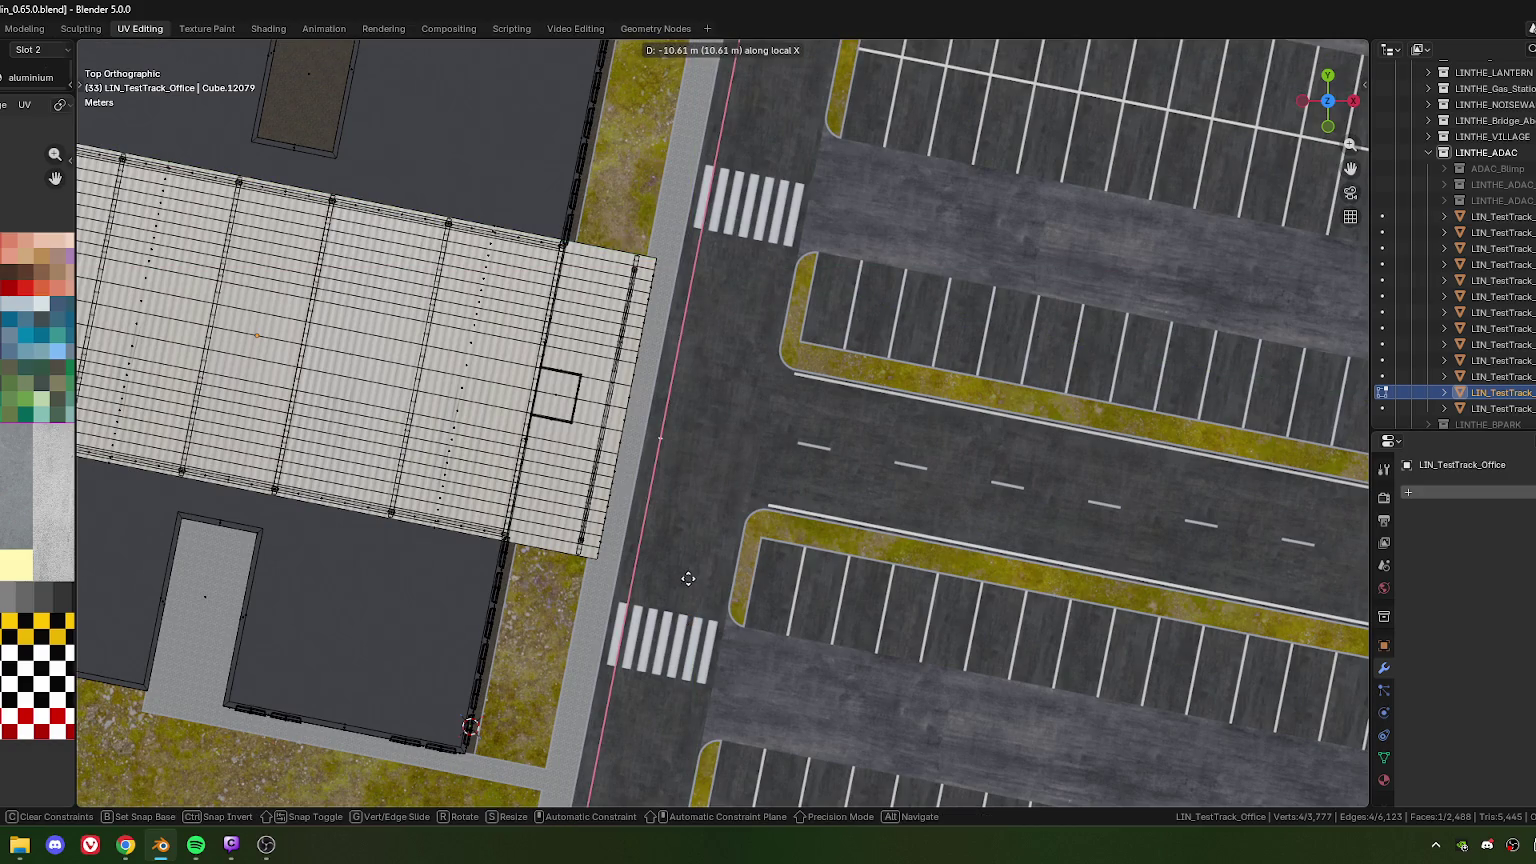
pyautogui.click(688, 590)
pyautogui.press('g')
pyautogui.press('x')
pyautogui.press('x')
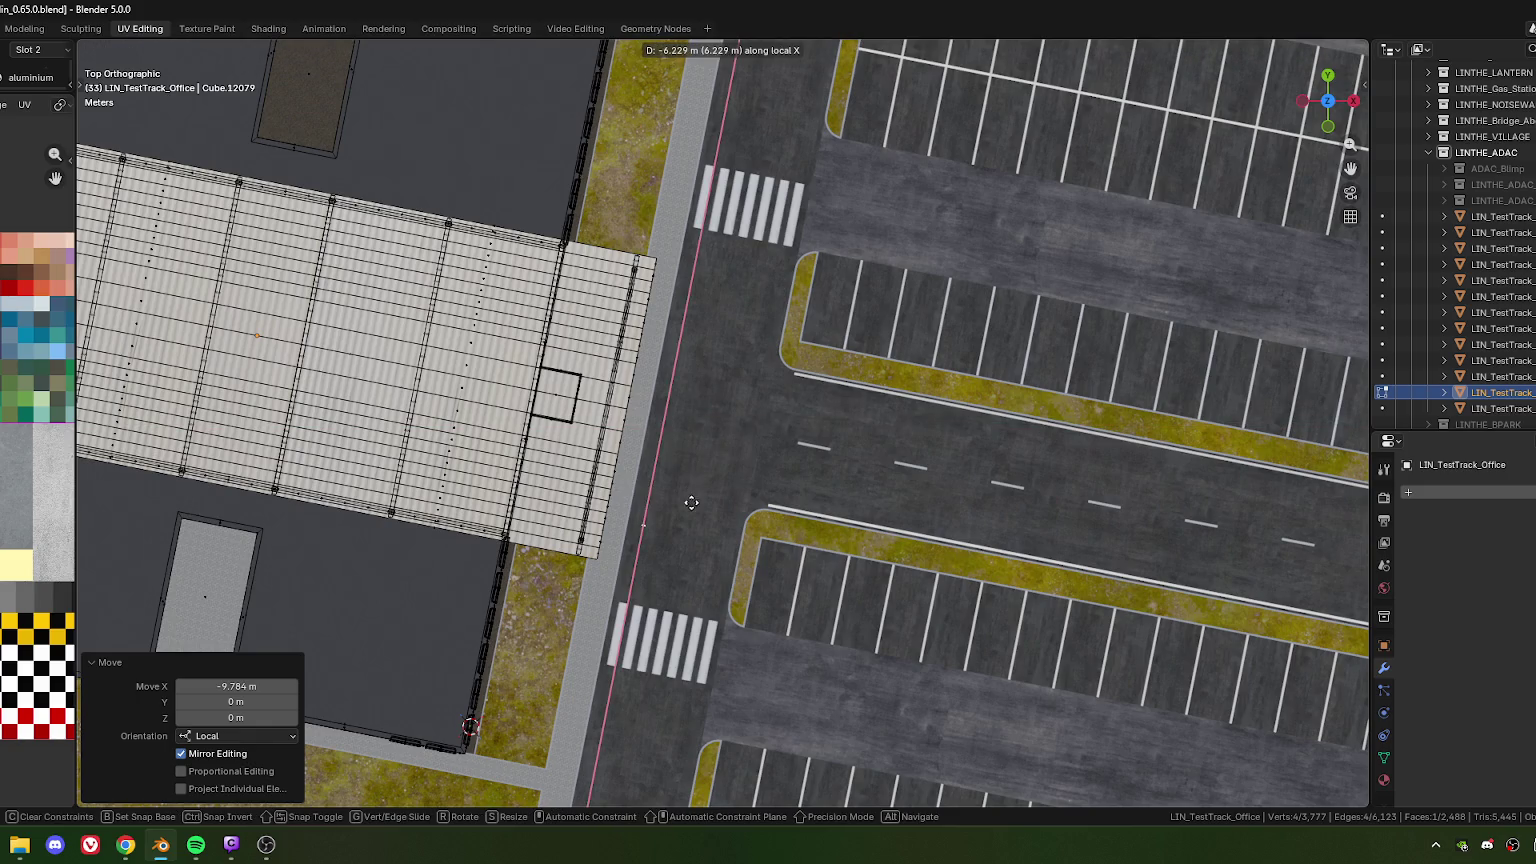
pyautogui.click(691, 502)
# Add the other copied face to the selection and frame both faces in view
pyautogui.scroll(3, 669, 603)
pyautogui.scroll(3, 840, 223)
pyautogui.scroll(4, 690, 224)
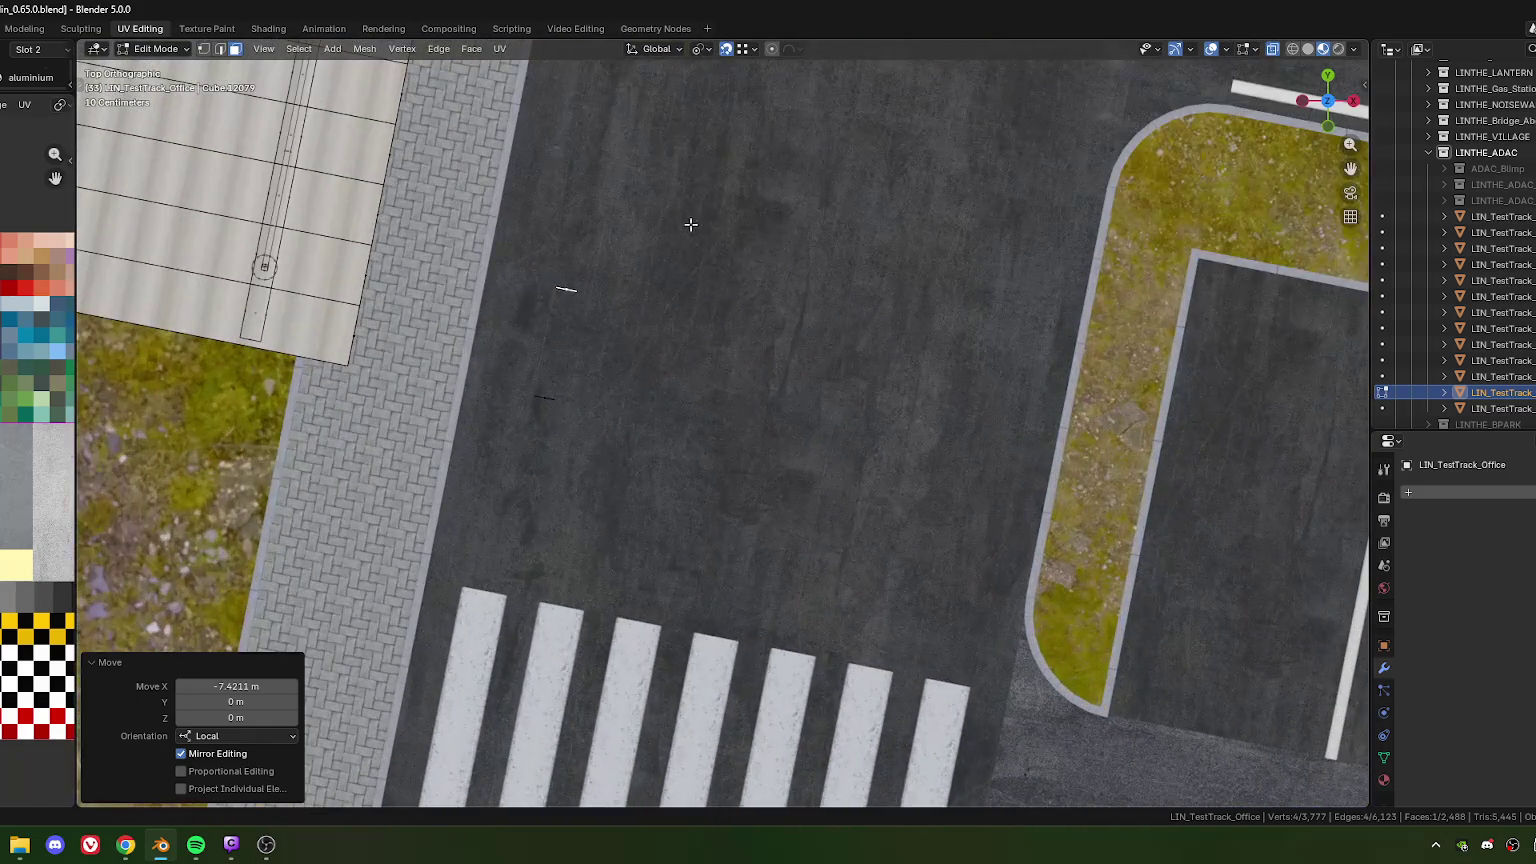
pyautogui.press('g')
pyautogui.press('x')
pyautogui.press('x')
pyautogui.rightClick(672, 285)
pyautogui.keyDown('shift'); pyautogui.click(545, 390); pyautogui.keyUp('shift')
pyautogui.moveTo(686, 487); pyautogui.dragTo(684, 491, button='middle')
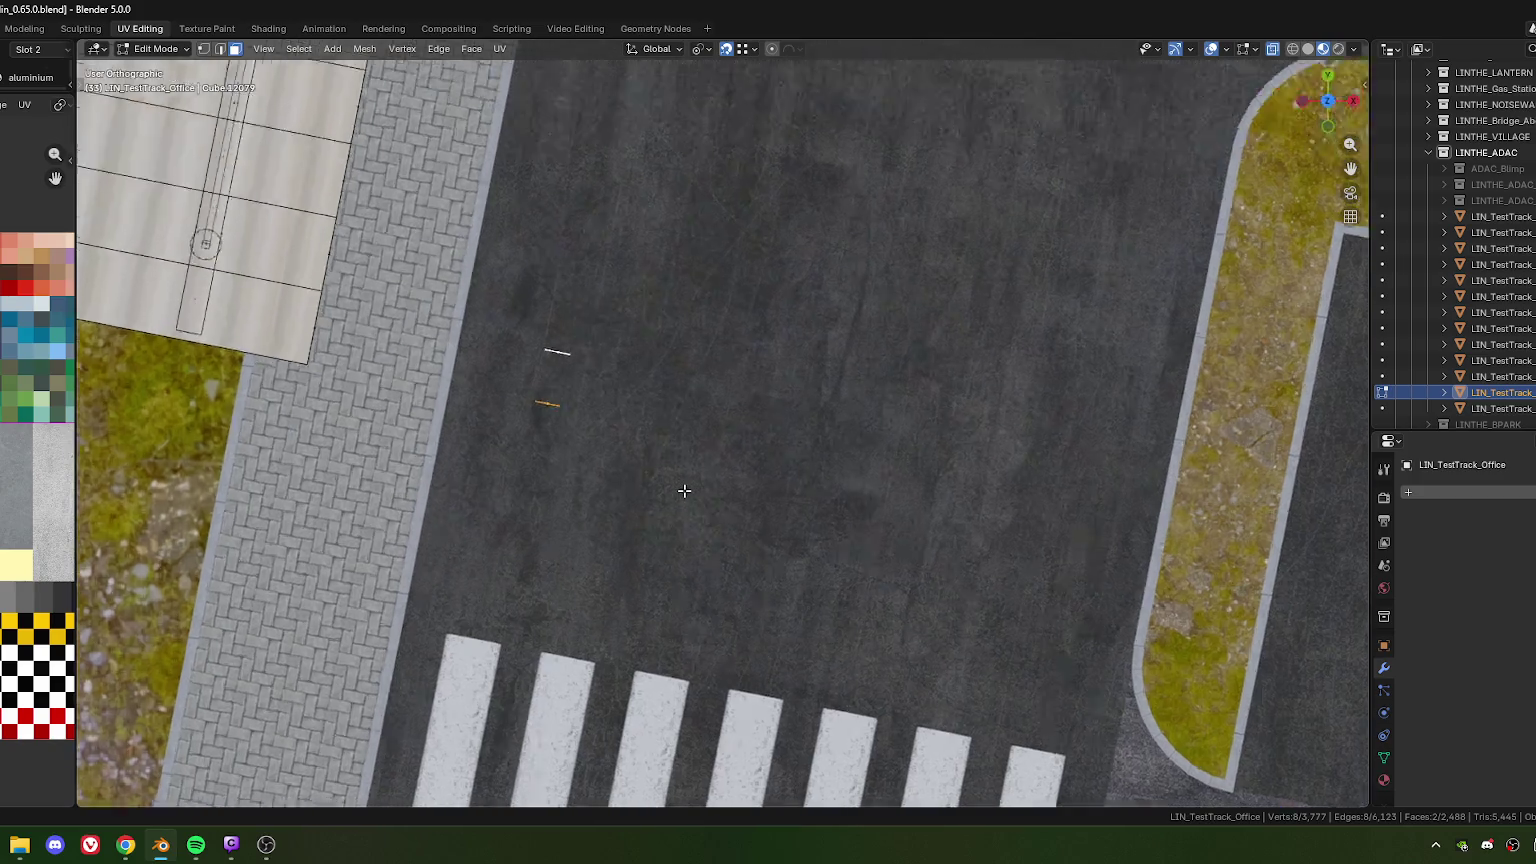
pyautogui.press('KP_Decimal')
pyautogui.scroll(-5, 696, 391)
pyautogui.moveTo(850, 521)
pyautogui.mouseDown(button='middle')
pyautogui.moveTo(812, 465)
pyautogui.moveTo(728, 483)
pyautogui.moveTo(888, 477)
pyautogui.mouseUp(button='middle')
pyautogui.scroll(-2, 728, 483)
pyautogui.scroll(3, 799, 507)
# In edge mode, fill two side faces bridging the two road-side panels
pyautogui.press('2')
pyautogui.click(736, 505)
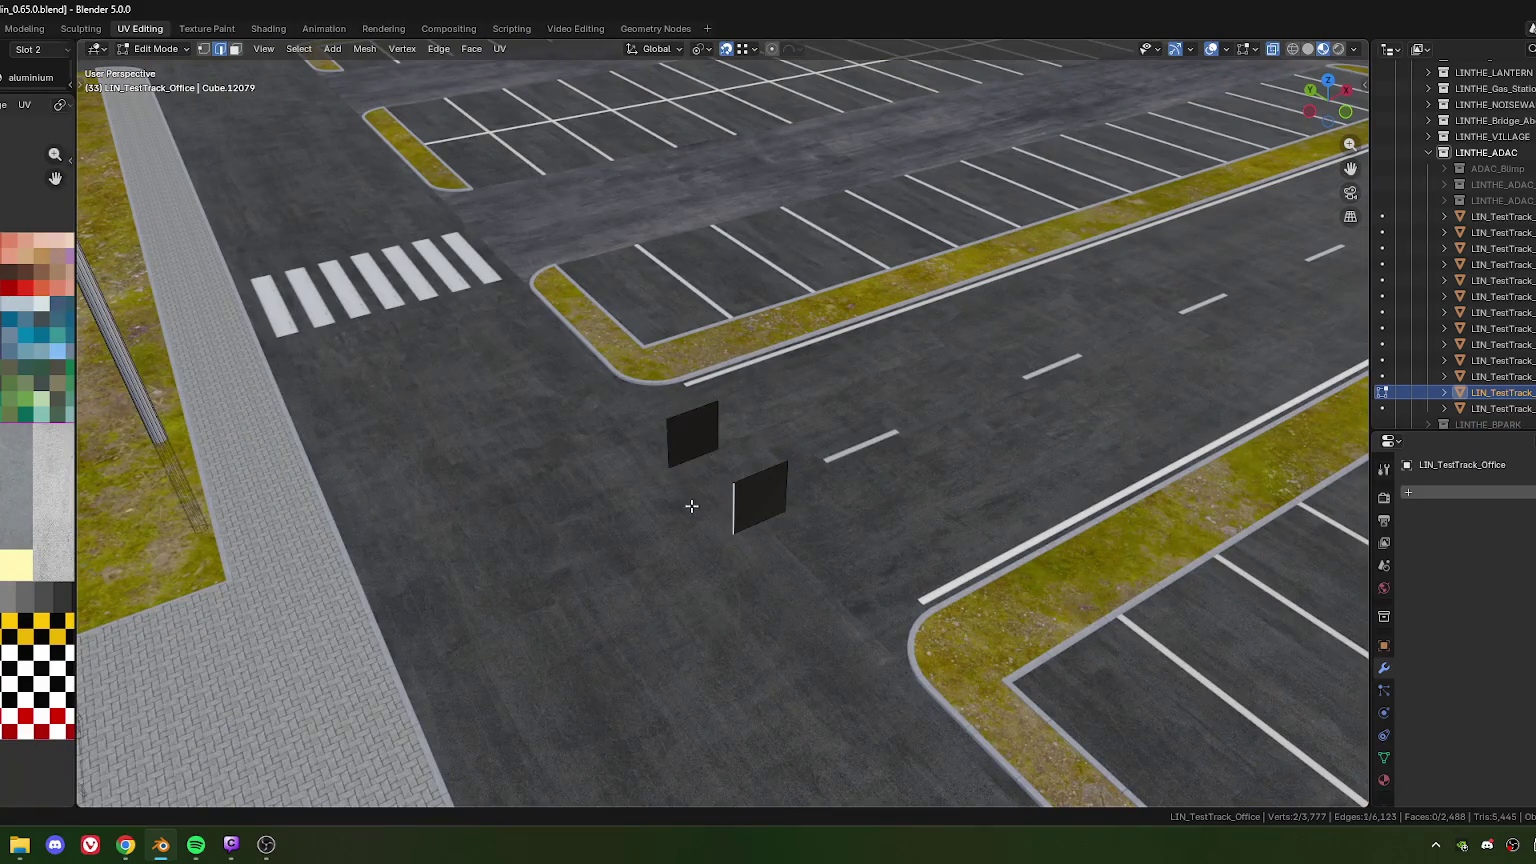
pyautogui.keyDown('shift'); pyautogui.click(669, 436); pyautogui.keyUp('shift')
pyautogui.press('f')
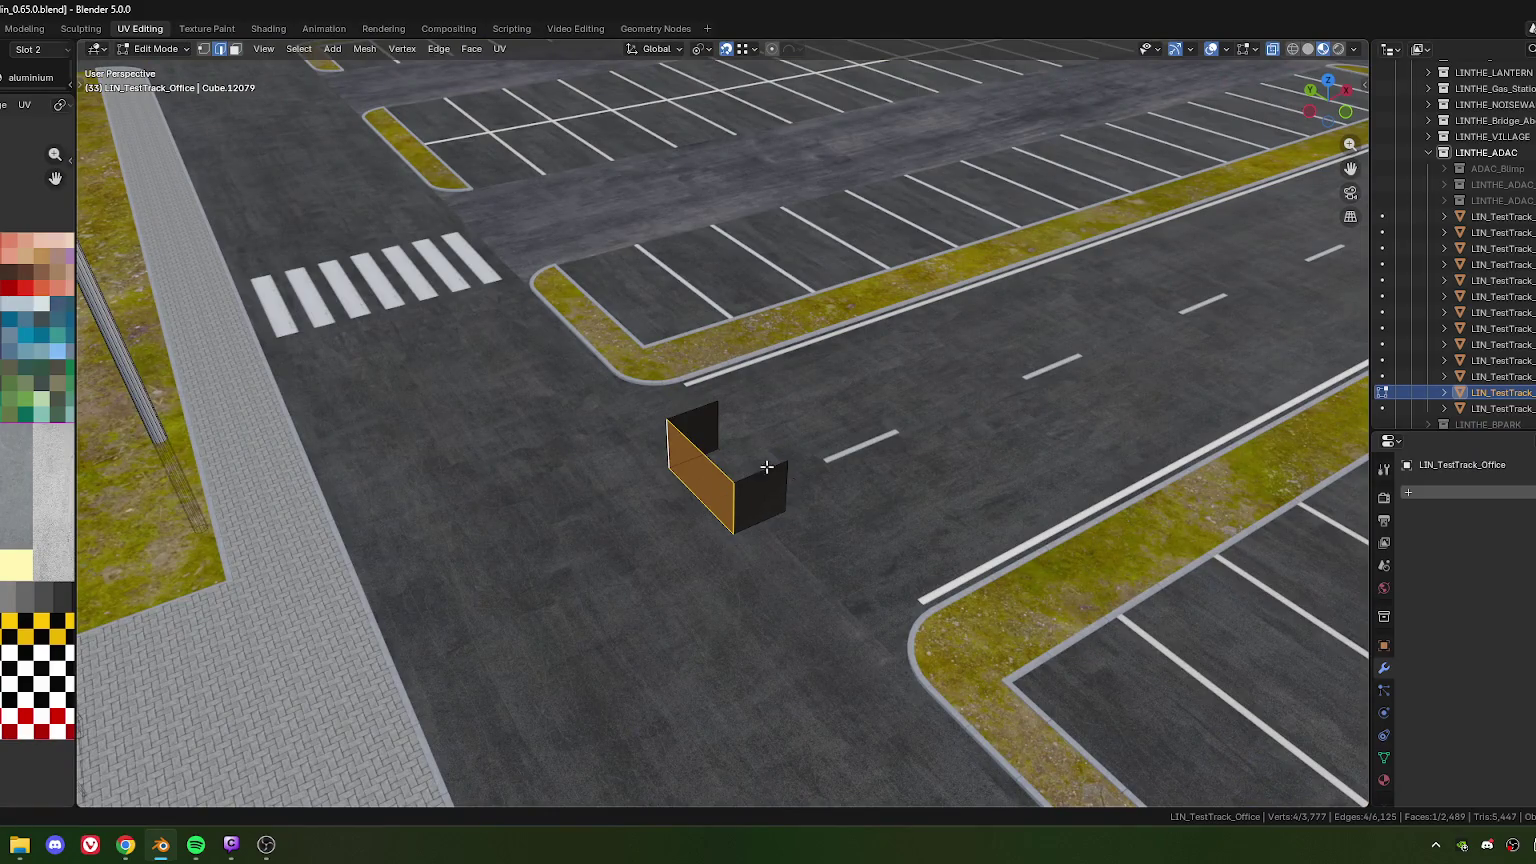
pyautogui.click(772, 478)
pyautogui.keyDown('shift'); pyautogui.click(718, 425); pyautogui.keyUp('shift')
pyautogui.press('f')
# Fill the floor of the box between its bottom edges
pyautogui.click(721, 468)
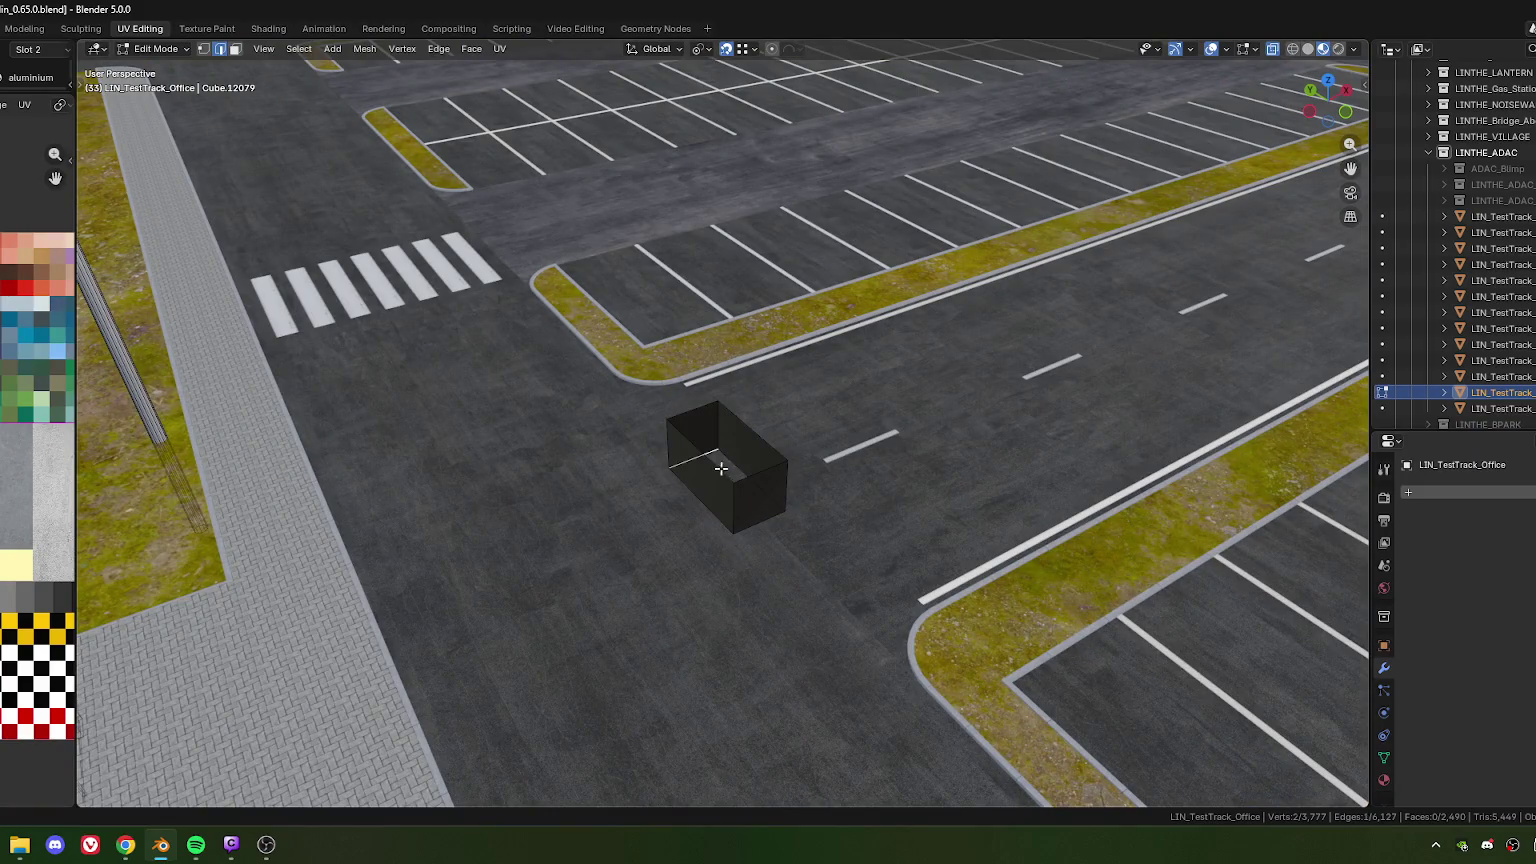
pyautogui.keyDown('shift'); pyautogui.click(759, 521); pyautogui.keyUp('shift')
pyautogui.press('f')
pyautogui.click(694, 411)
pyautogui.moveTo(864, 511)
pyautogui.mouseDown(button='middle')
pyautogui.moveTo(820, 549)
pyautogui.moveTo(869, 535)
pyautogui.moveTo(743, 472)
pyautogui.mouseUp(button='middle')
# Box-select the small box and rotate it 90° with R 90
pyautogui.moveTo(669, 381); pyautogui.dragTo(785, 512)
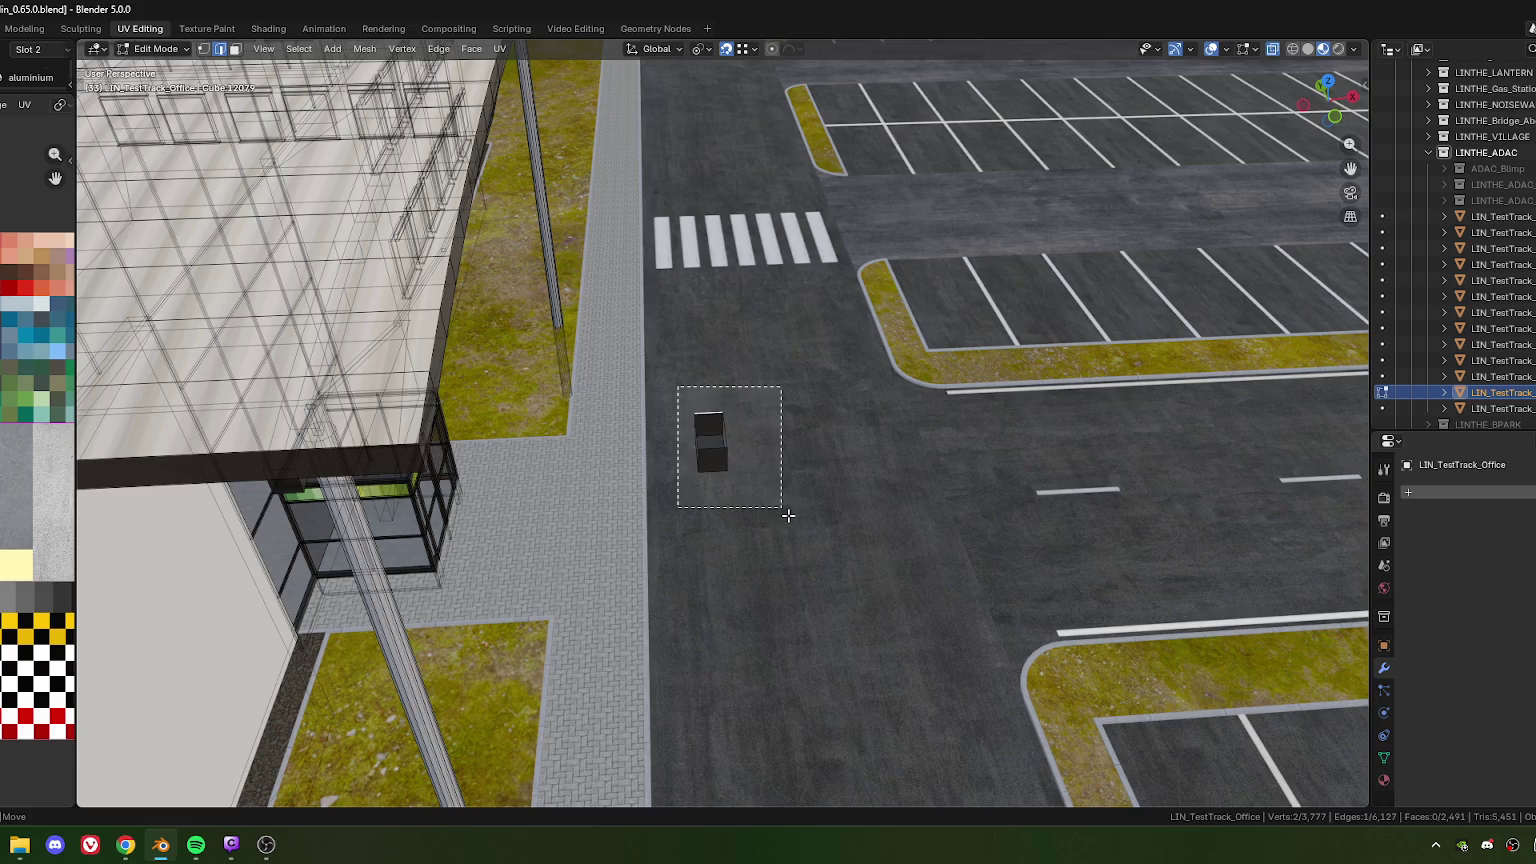
pyautogui.press('KP_7')
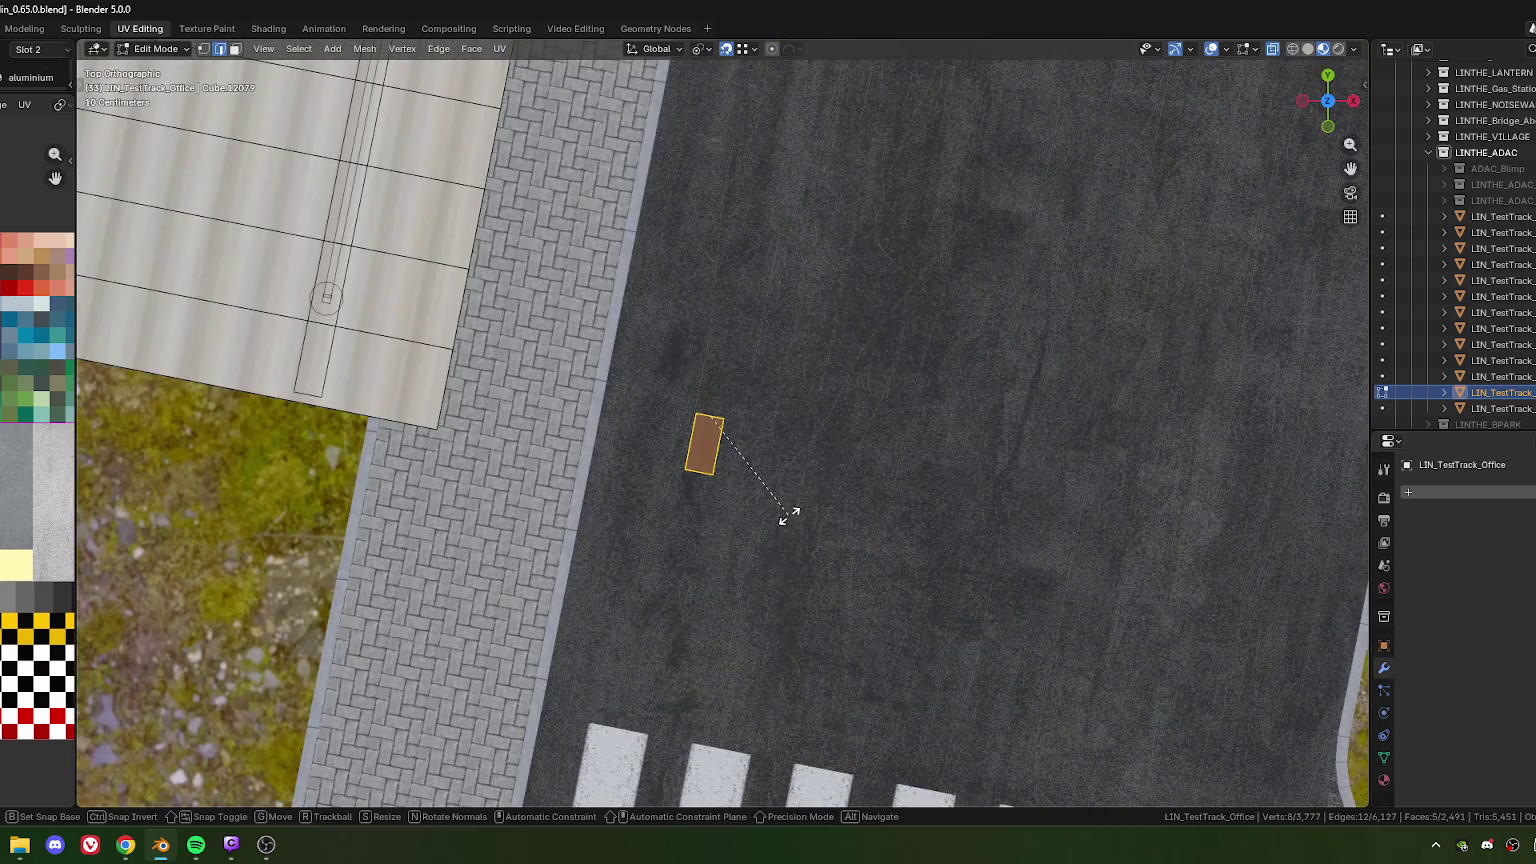
pyautogui.write('r90')
pyautogui.press('Return')
# Move the box up the road onto the sidewalk beside the building
pyautogui.scroll(-5, 838, 353)
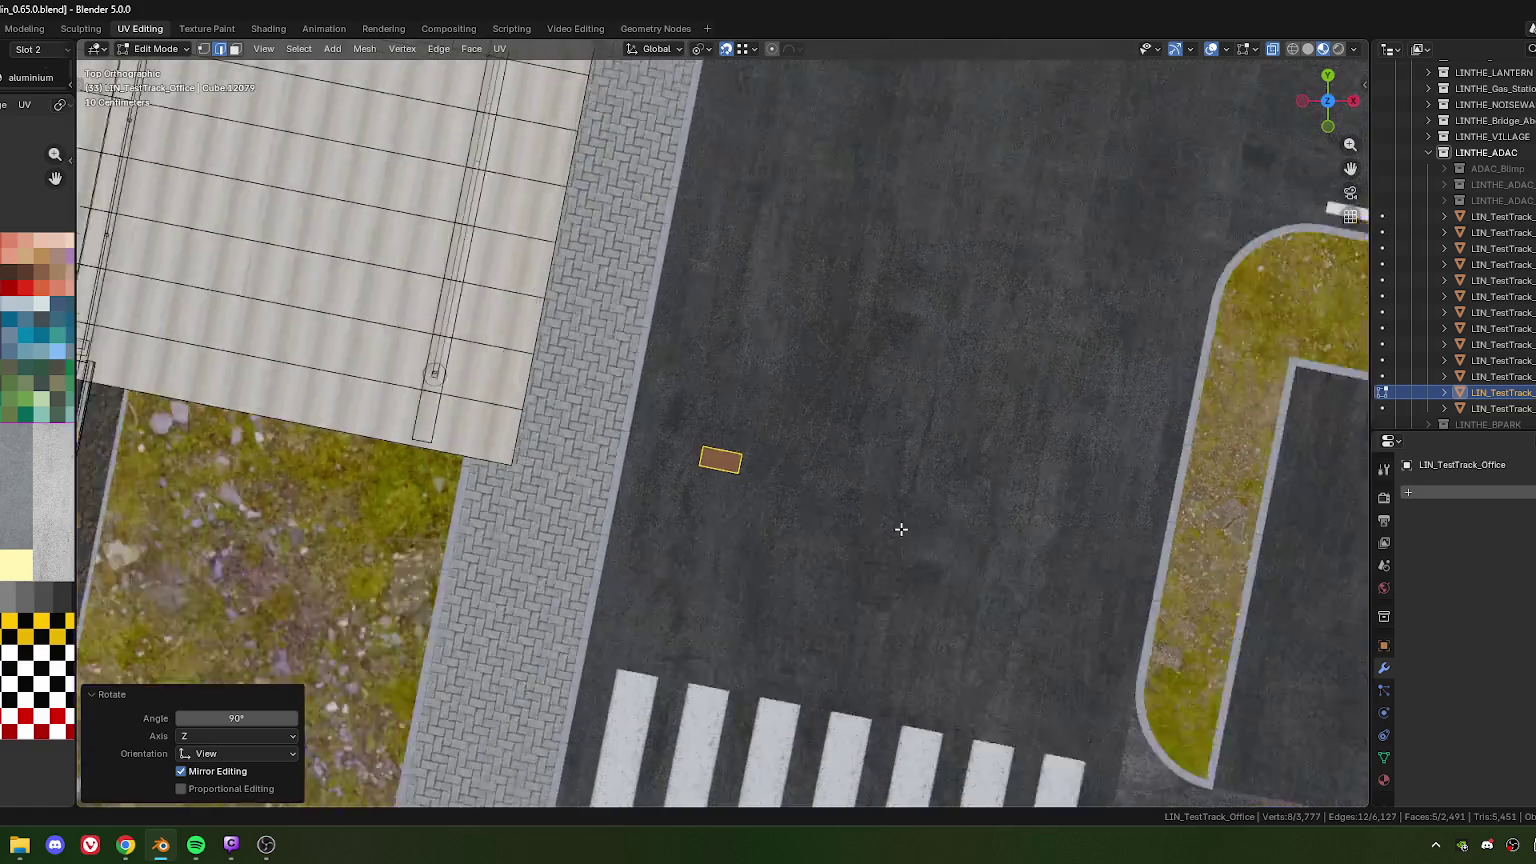
pyautogui.moveTo(838, 353); pyautogui.dragTo(730, 383, button='middle')
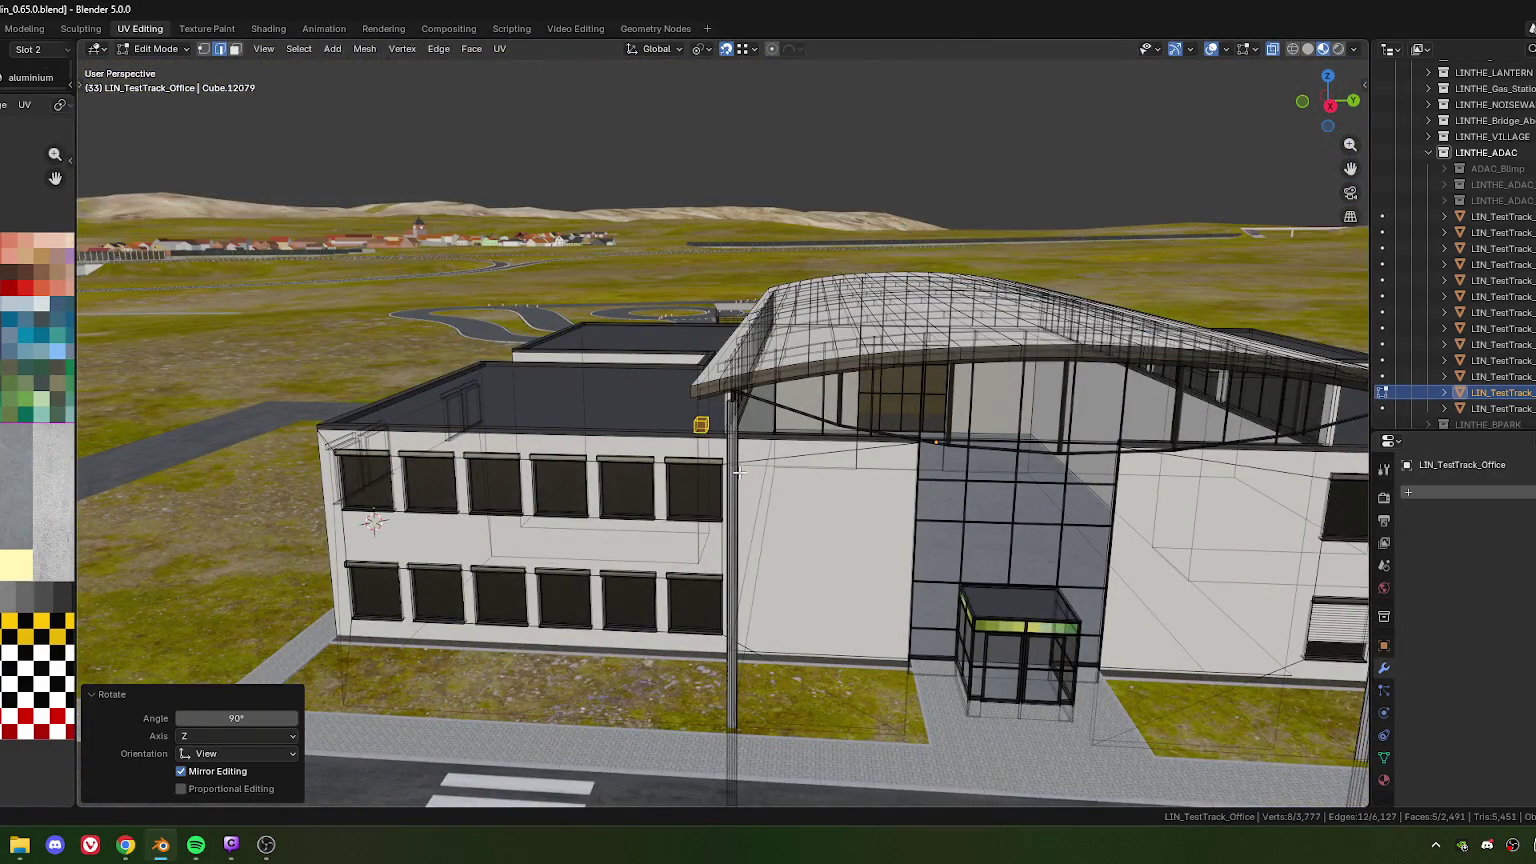
pyautogui.moveTo(933, 421); pyautogui.dragTo(678, 551, button='middle')
pyautogui.scroll(2, 678, 551)
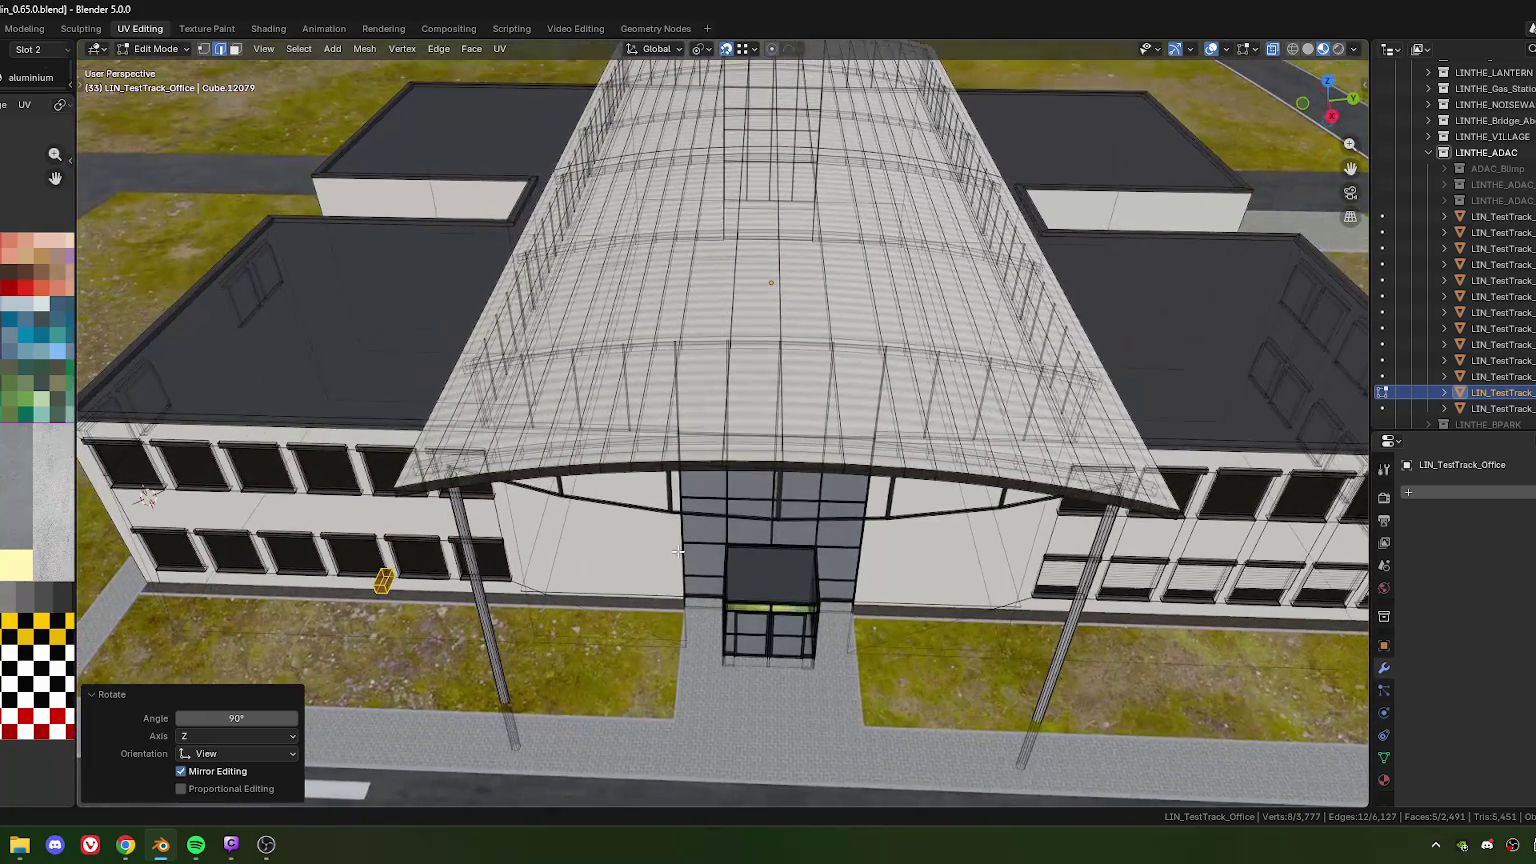
pyautogui.press('KP_7')
pyautogui.press('g')
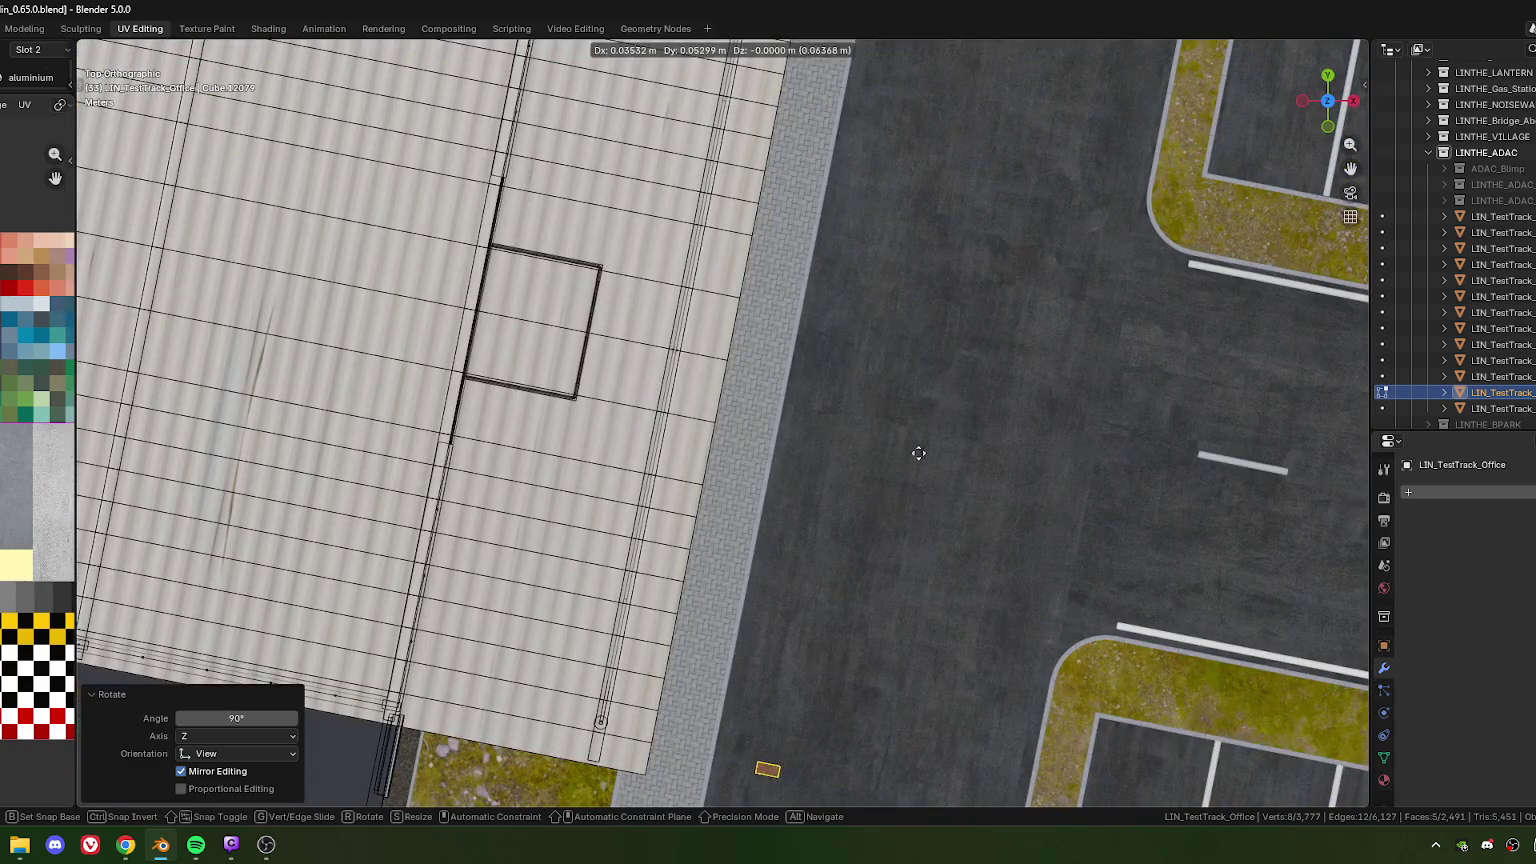
pyautogui.click(850, 266)
pyautogui.scroll(-4, 770, 418)
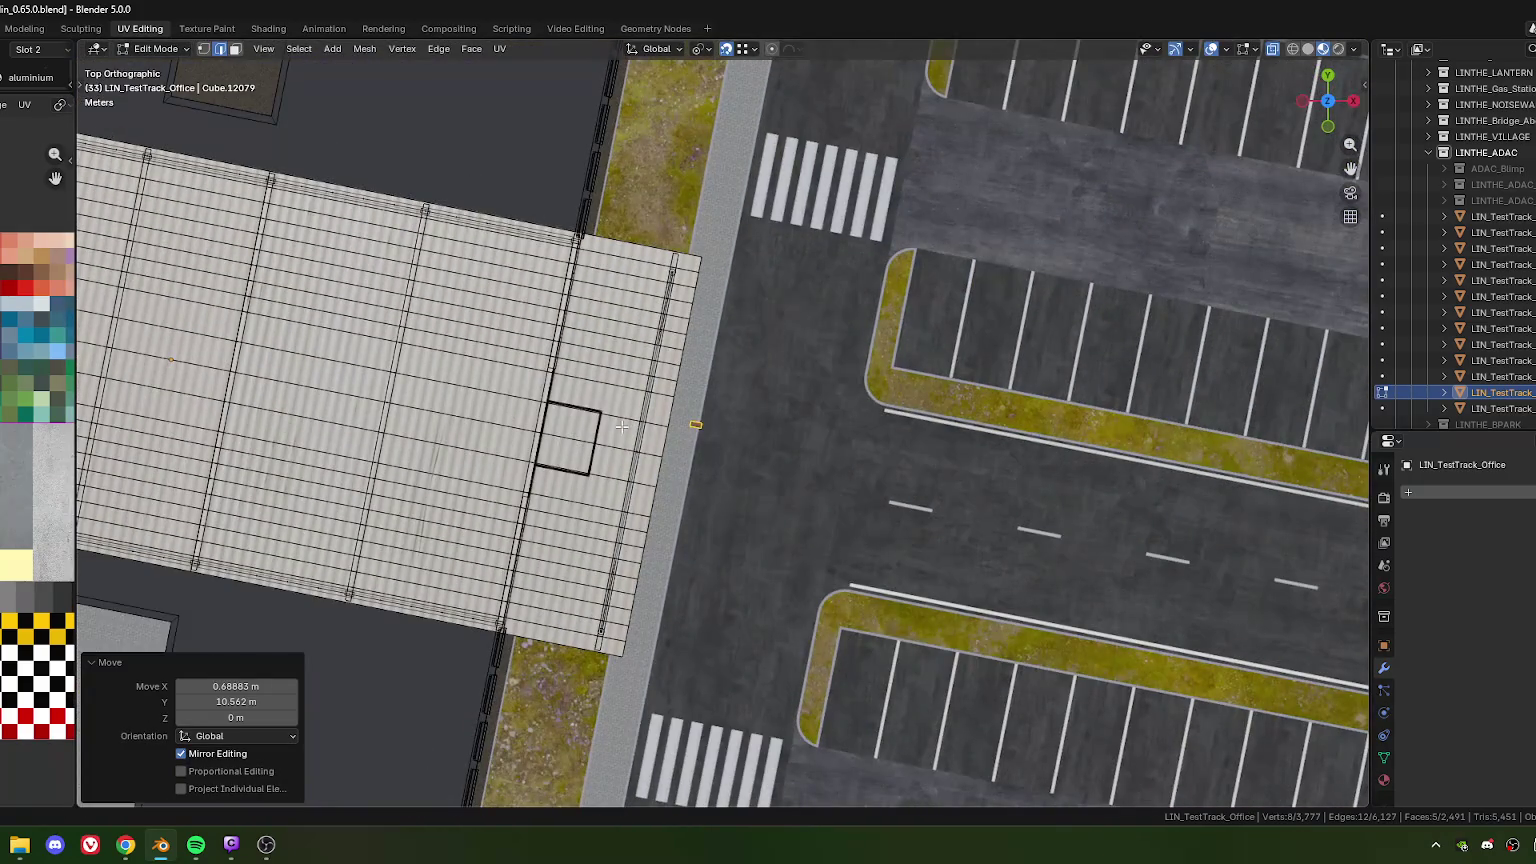
pyautogui.scroll(2, 700, 430)
pyautogui.scroll(3, 700, 418)
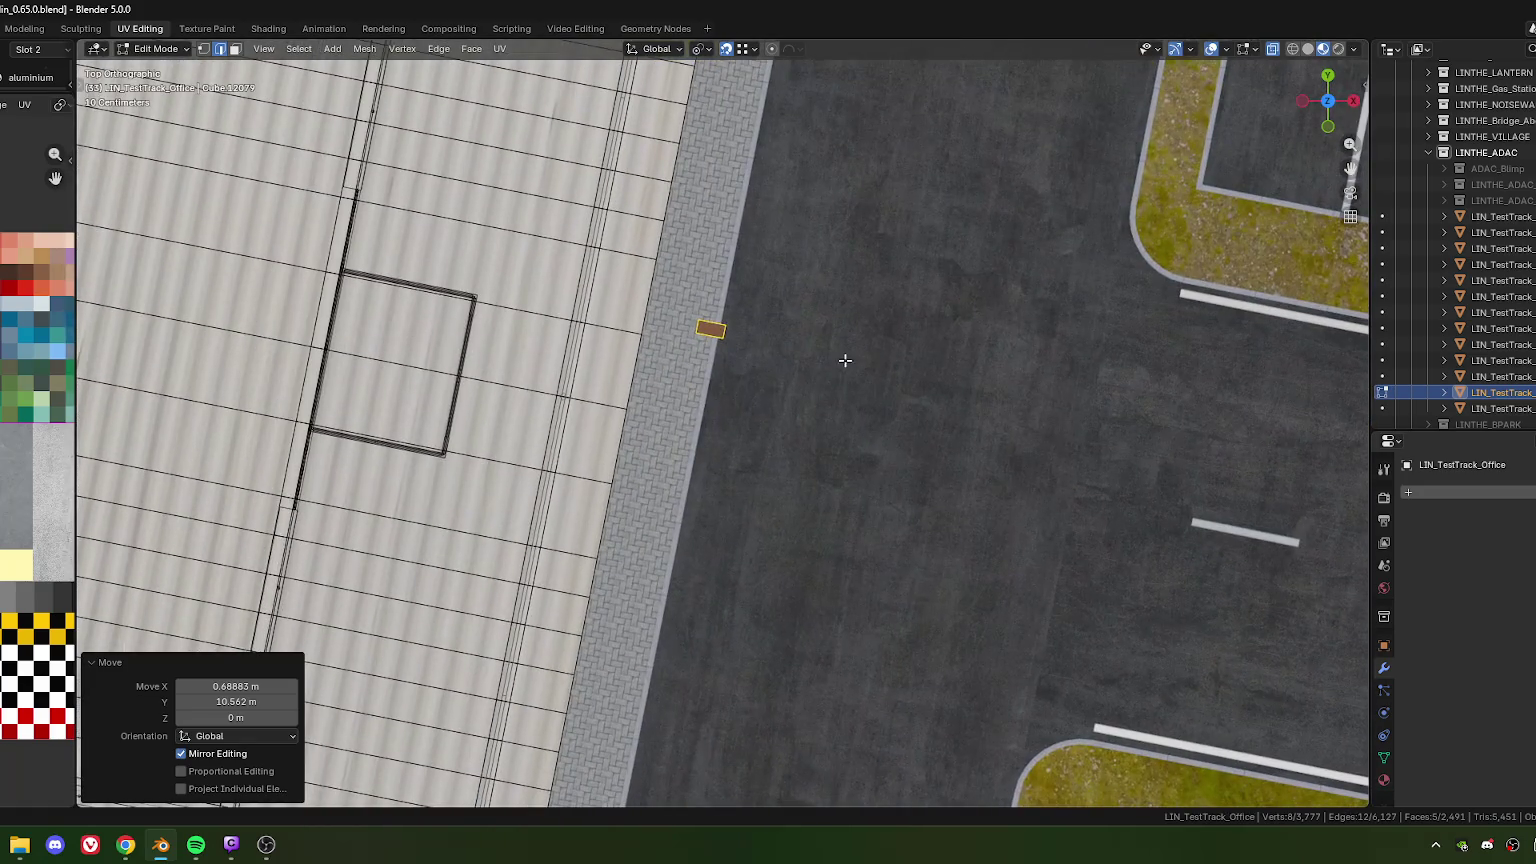
pyautogui.press('g')
pyautogui.click(783, 455)
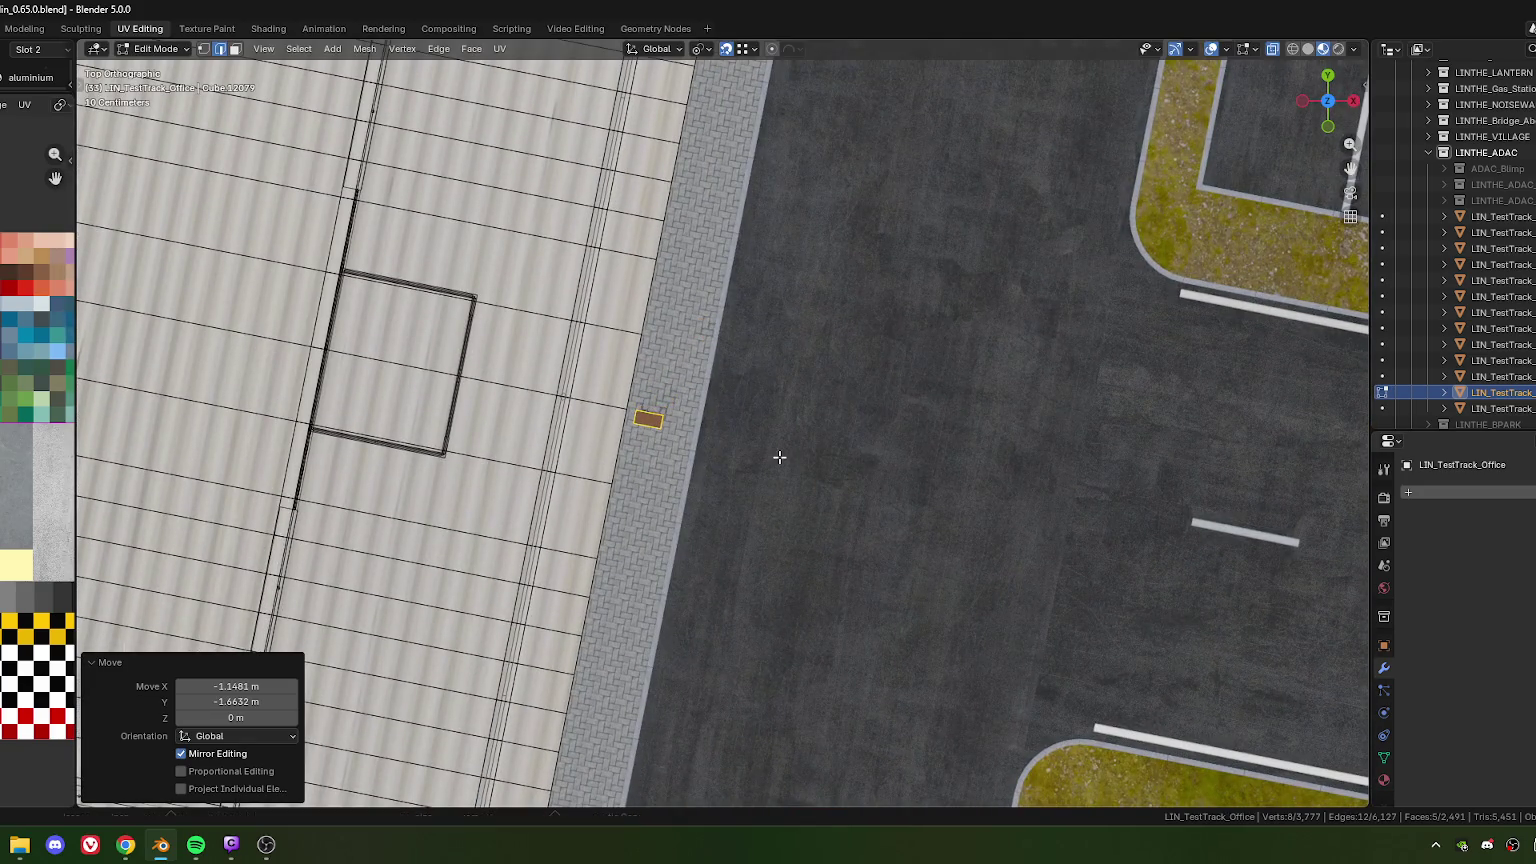
# Check the snapping options and shift the box 0.10731 m along local X
pyautogui.click(750, 52)
pyautogui.scroll(2, 709, 610)
pyautogui.scroll(2, 680, 480)
pyautogui.press('g')
pyautogui.press('x')
pyautogui.press('x')
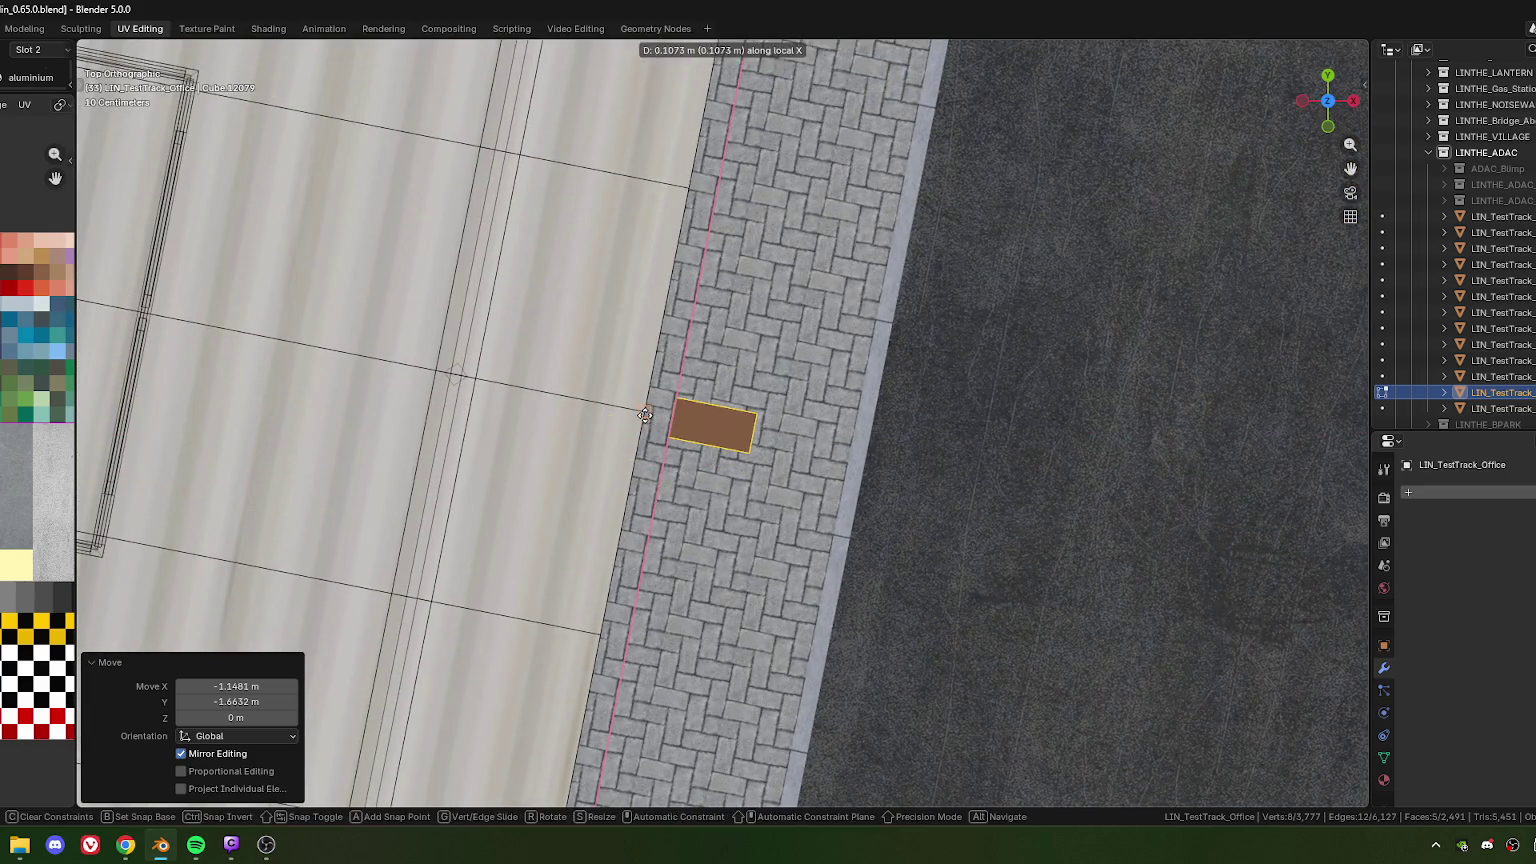
pyautogui.click(645, 415)
pyautogui.keyDown('ctrl'); pyautogui.scroll(-2, 708, 473); pyautogui.keyUp('ctrl')
pyautogui.press('g')
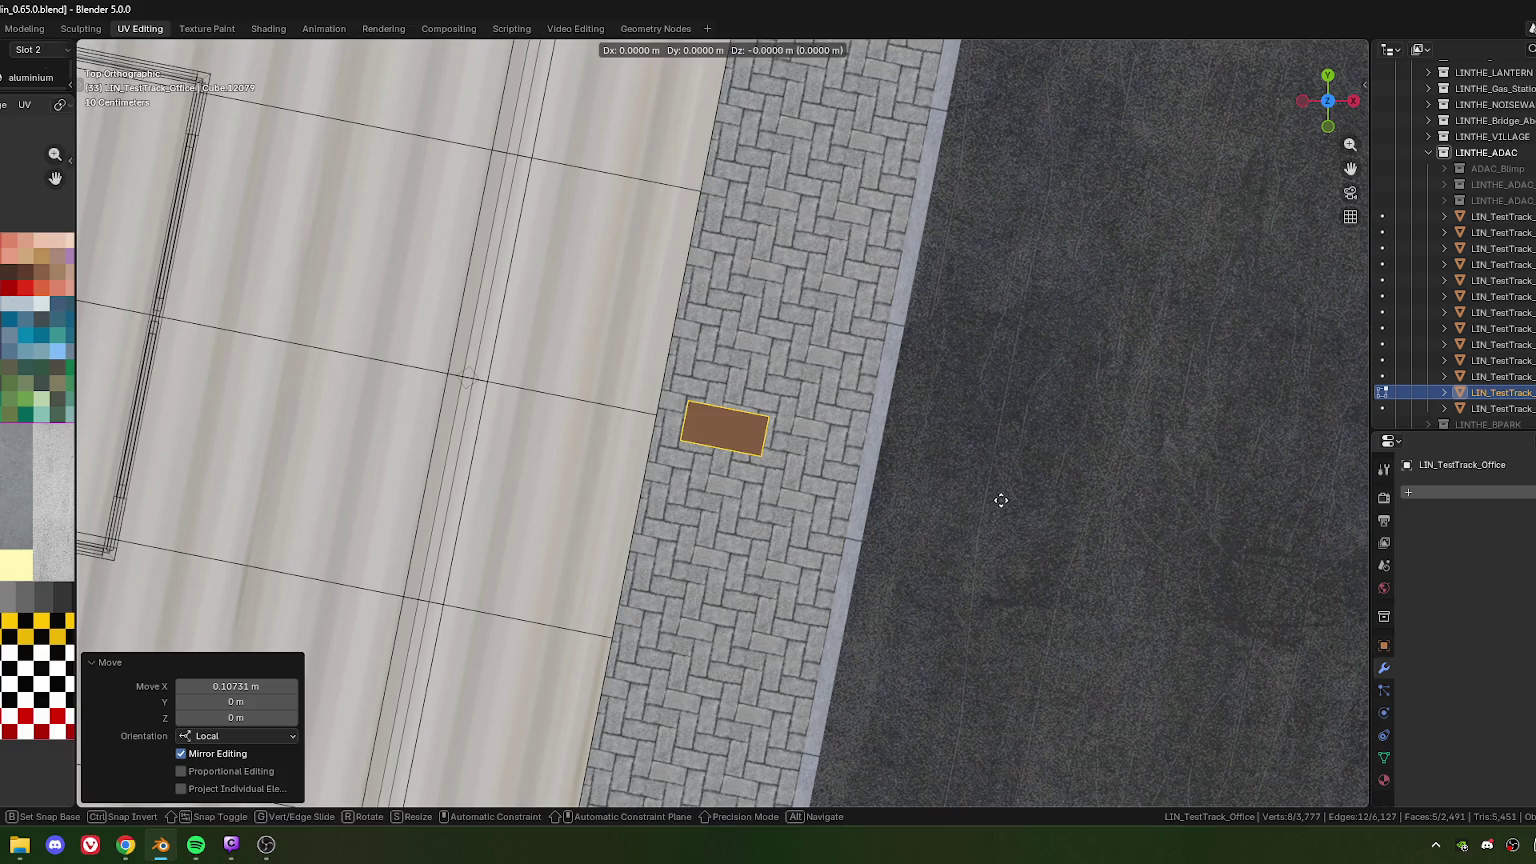
pyautogui.press('Escape')
# Raise the box 1.2631 m along Z to meet the curved roof beam
pyautogui.scroll(-5, 919, 528)
pyautogui.moveTo(919, 528)
pyautogui.mouseDown(button='middle')
pyautogui.moveTo(775, 480)
pyautogui.moveTo(798, 525)
pyautogui.moveTo(703, 513)
pyautogui.mouseUp(button='middle')
pyautogui.scroll(3, 712, 521)
pyautogui.press('g')
pyautogui.press('z')
pyautogui.click(703, 513)
pyautogui.scroll(-3, 734, 569)
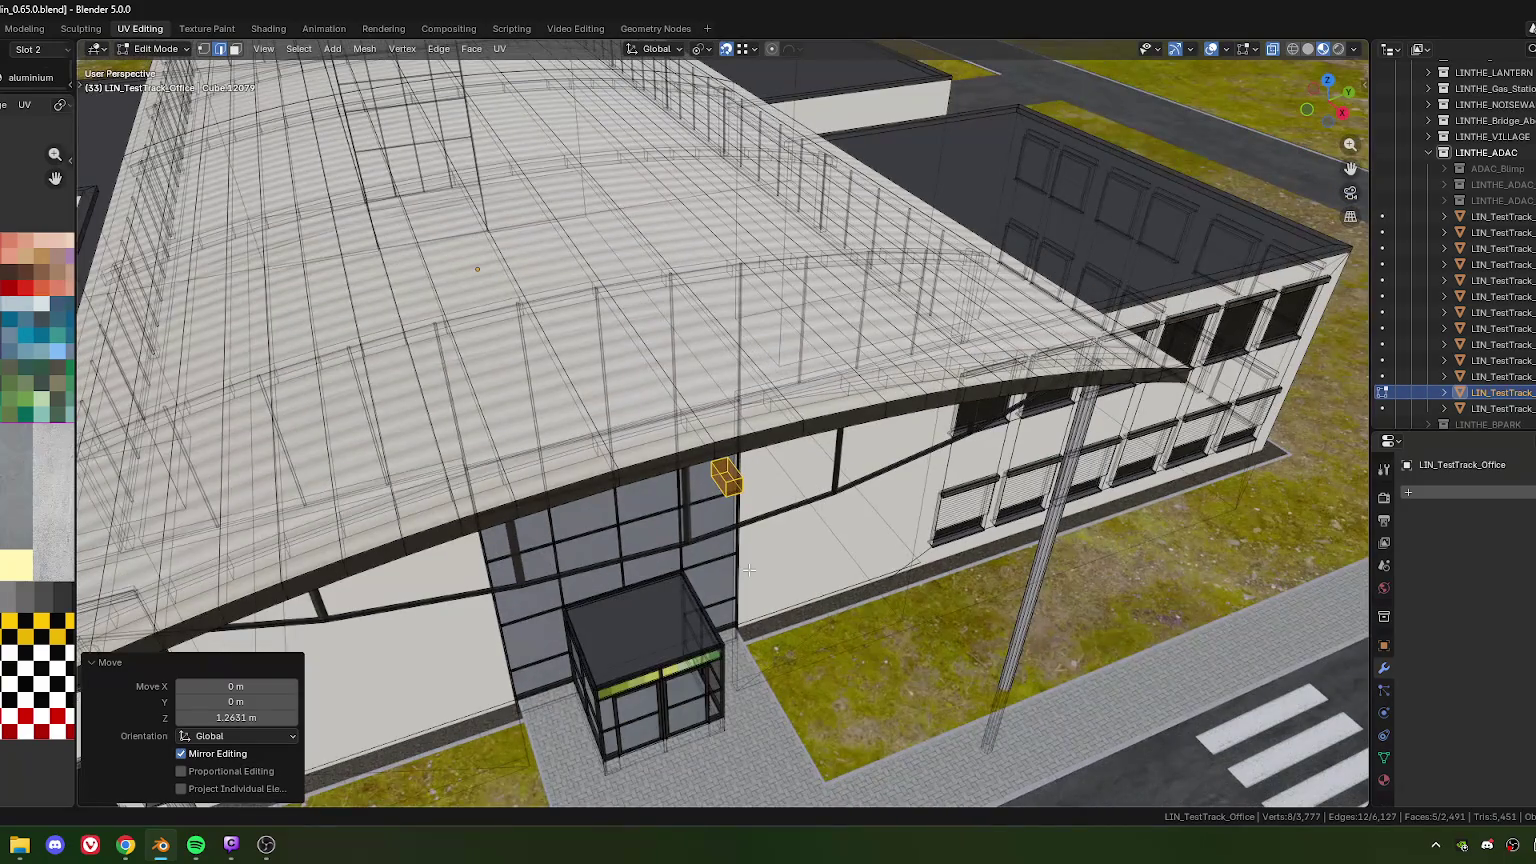
pyautogui.press('KP_7')
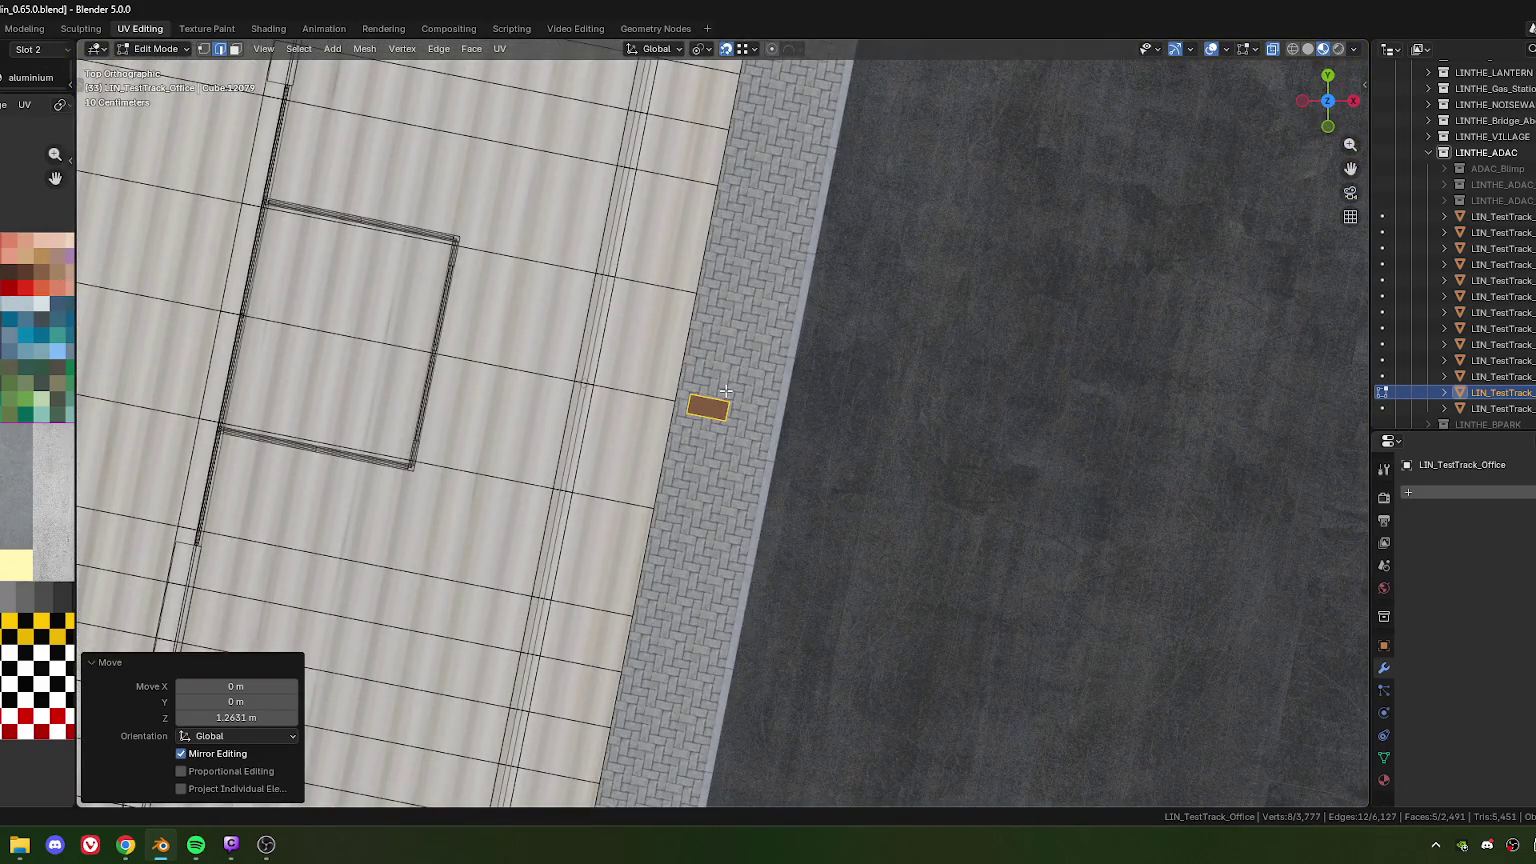
# Flatten the box to 0.804 of its height along Z
pyautogui.scroll(4, 753, 435)
pyautogui.scroll(-2, 753, 435)
pyautogui.moveTo(753, 435)
pyautogui.mouseDown(button='middle')
pyautogui.moveTo(677, 481)
pyautogui.moveTo(768, 285)
pyautogui.mouseUp(button='middle')
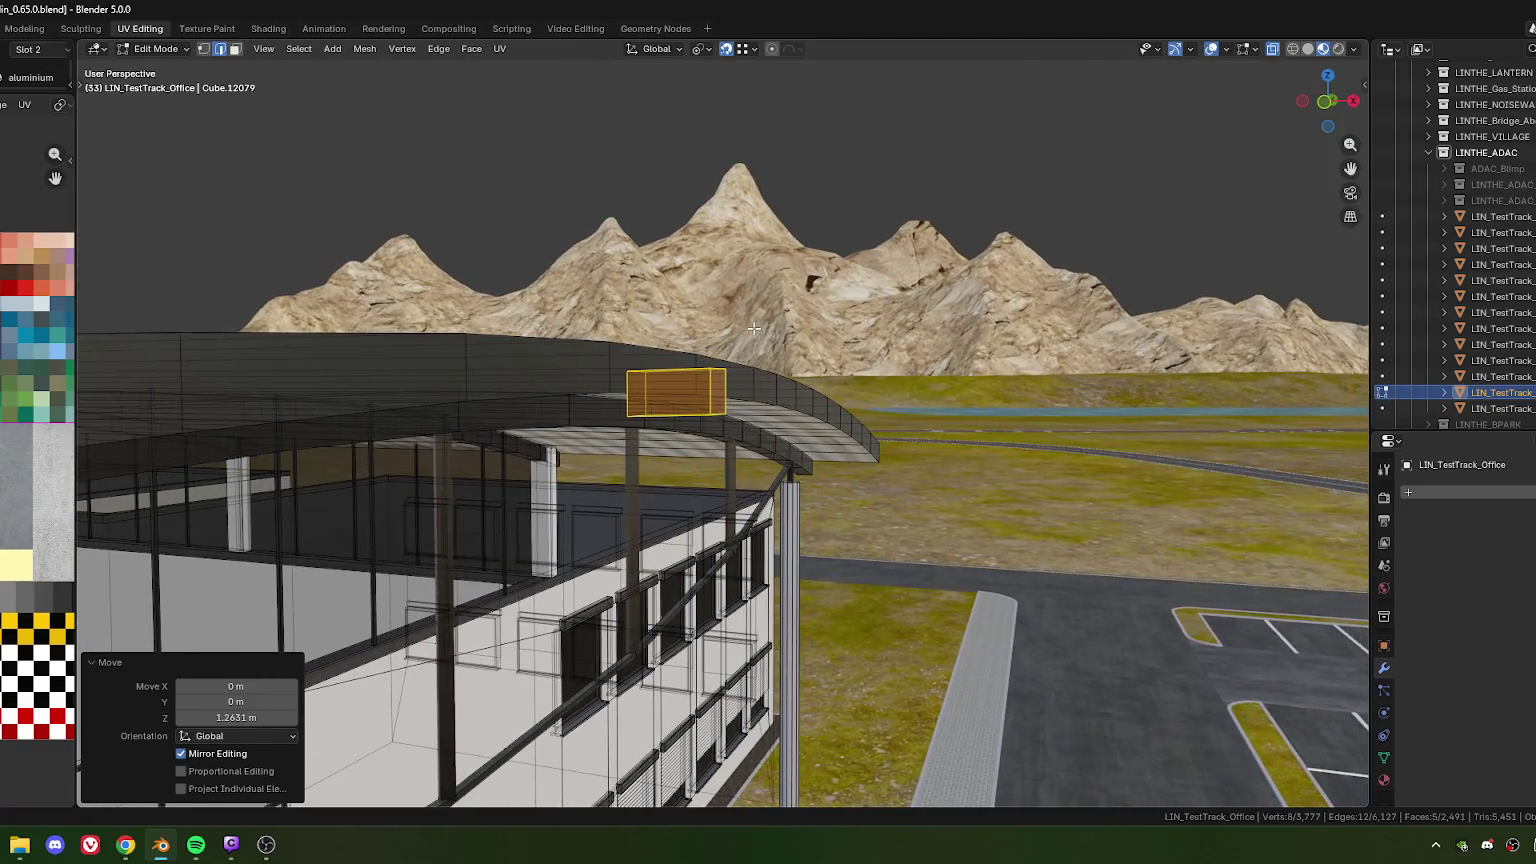
pyautogui.press('s')
pyautogui.press('y')
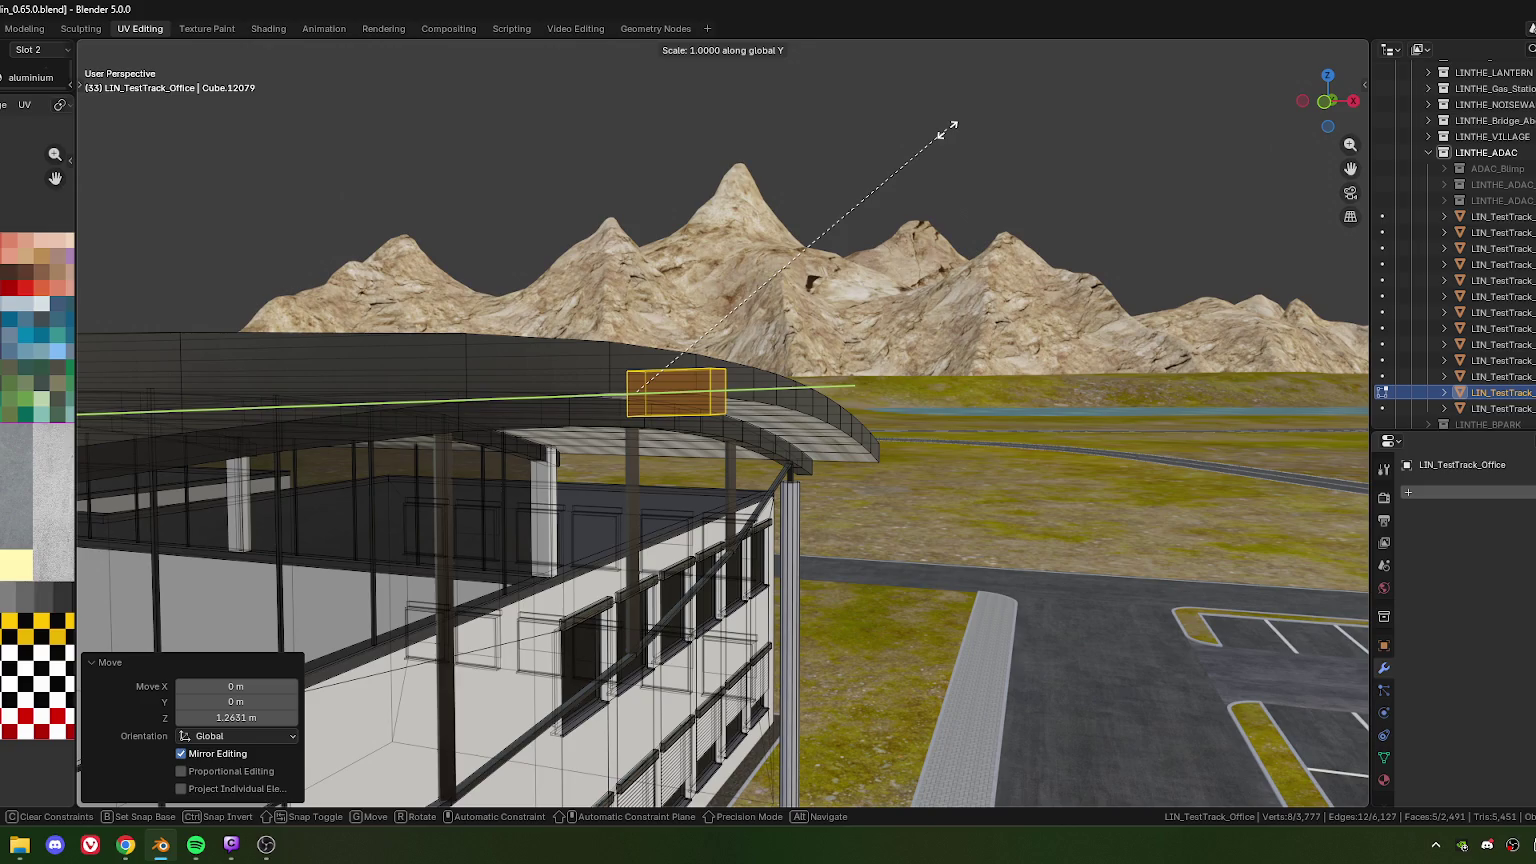
pyautogui.press('z')
pyautogui.click(881, 178)
# Narrow the box to 0.783 along its local X axis
pyautogui.moveTo(881, 178)
pyautogui.mouseDown(button='middle')
pyautogui.moveTo(848, 292)
pyautogui.moveTo(826, 267)
pyautogui.mouseUp(button='middle')
pyautogui.press('s')
pyautogui.press('x')
pyautogui.press('y')
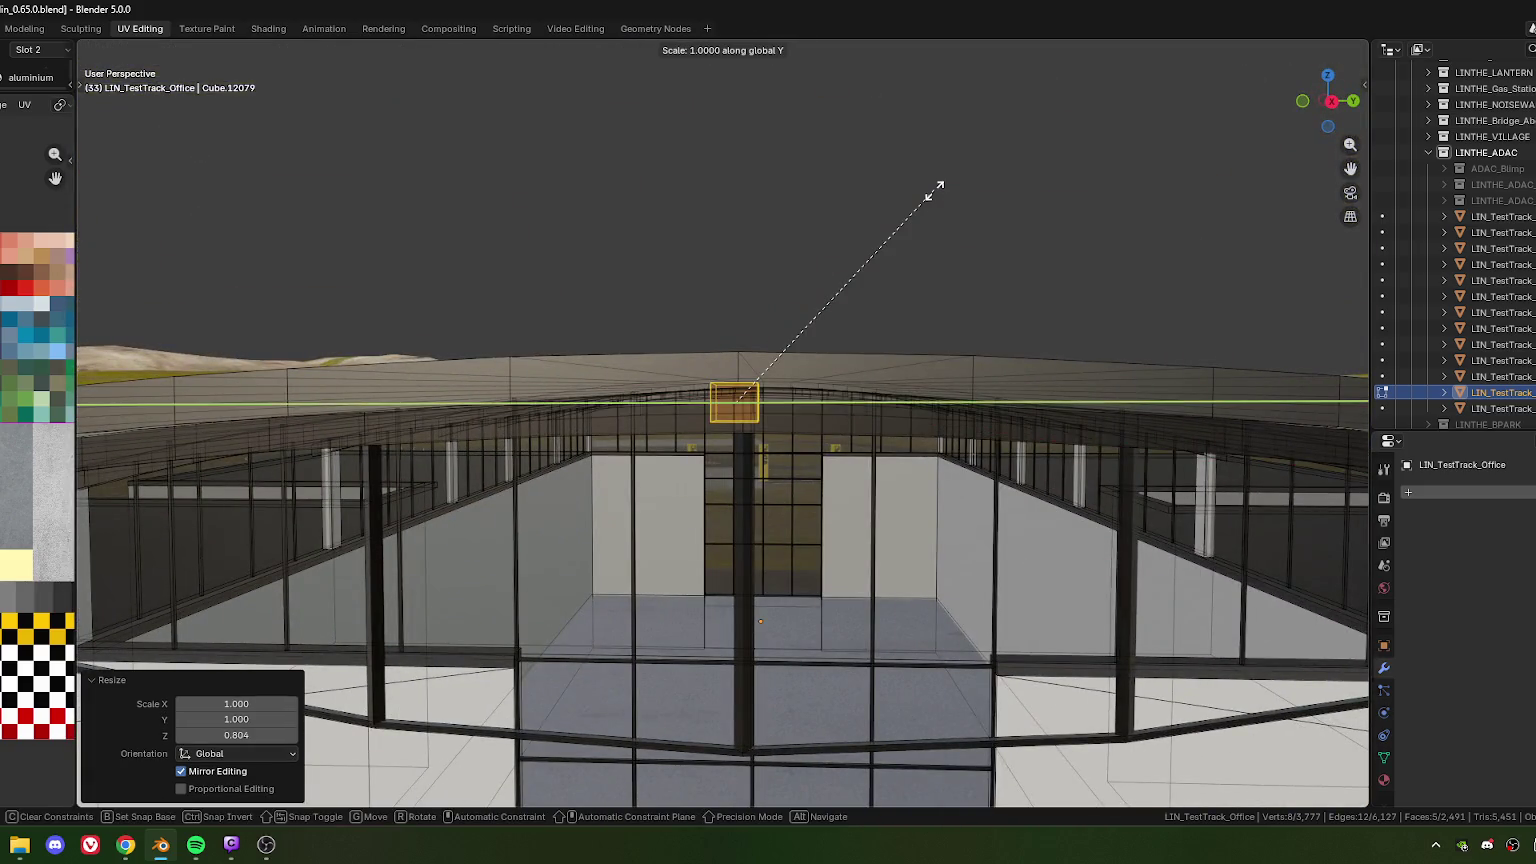
pyautogui.press('x')
pyautogui.press('x')
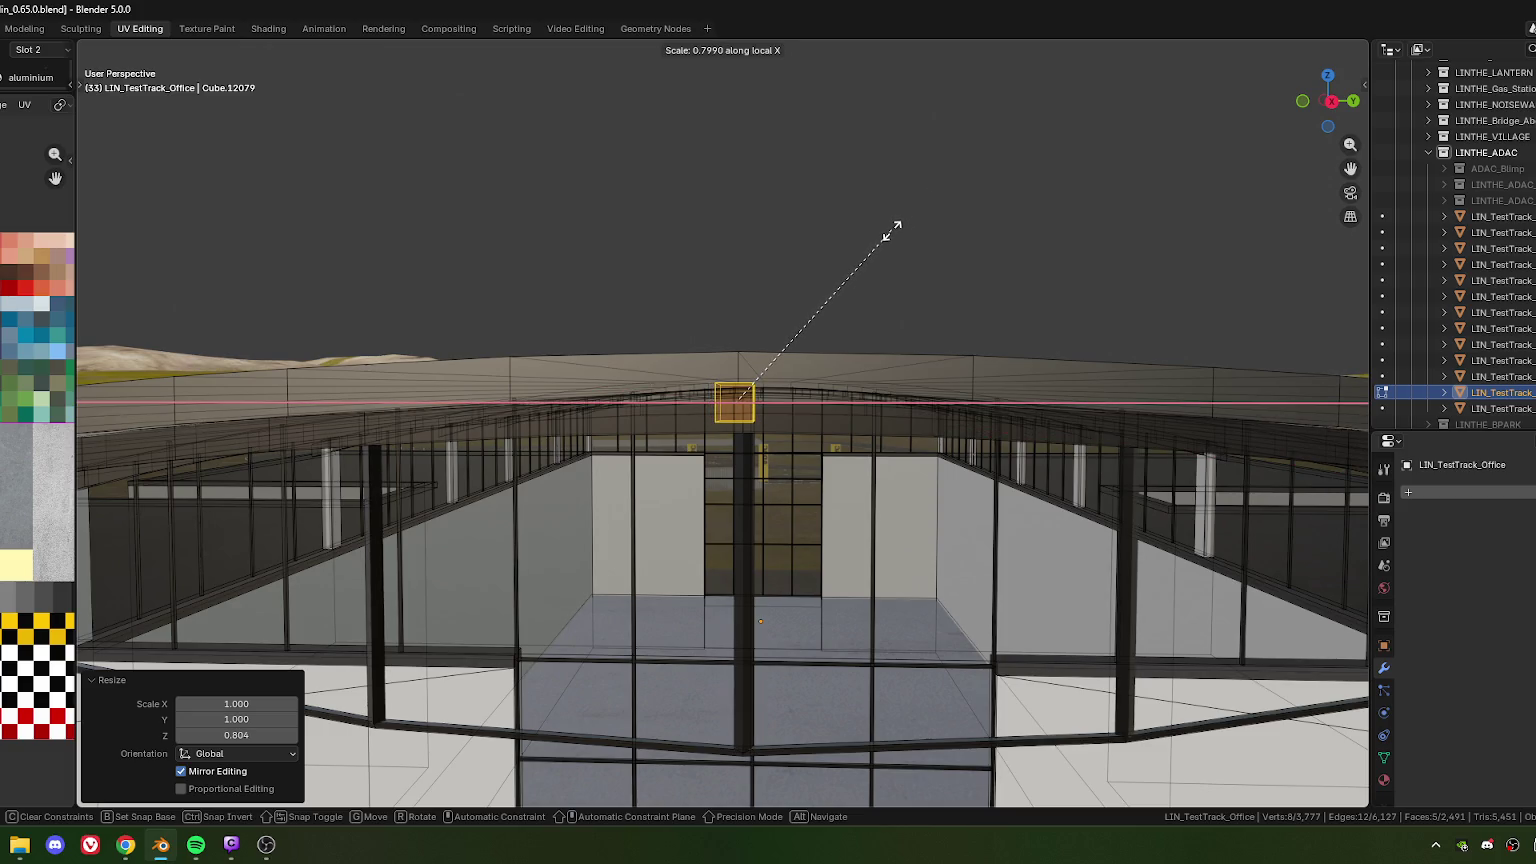
pyautogui.click(891, 235)
pyautogui.moveTo(719, 443)
pyautogui.mouseDown(button='middle')
pyautogui.moveTo(740, 446)
pyautogui.moveTo(650, 460)
pyautogui.moveTo(592, 447)
pyautogui.moveTo(626, 466)
pyautogui.moveTo(605, 424)
pyautogui.moveTo(628, 444)
pyautogui.moveTo(617, 425)
pyautogui.moveTo(698, 411)
pyautogui.moveTo(638, 425)
pyautogui.mouseUp(button='middle')
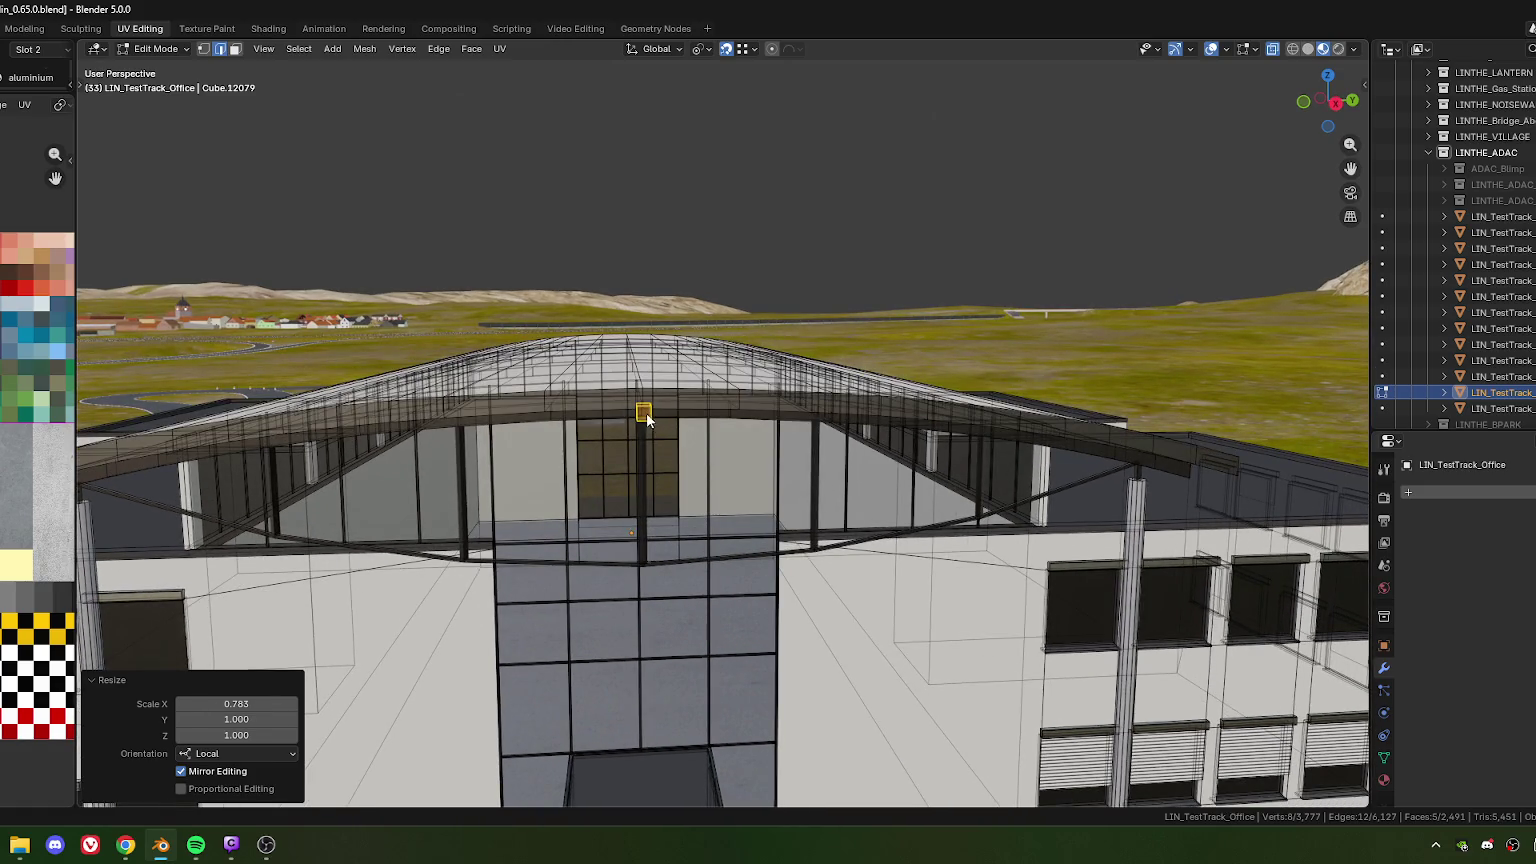
# Separate the selected box from the office mesh, then return to Object Mode
pyautogui.press('Tab')
pyautogui.rightClick(644, 412)
pyautogui.click(621, 405)
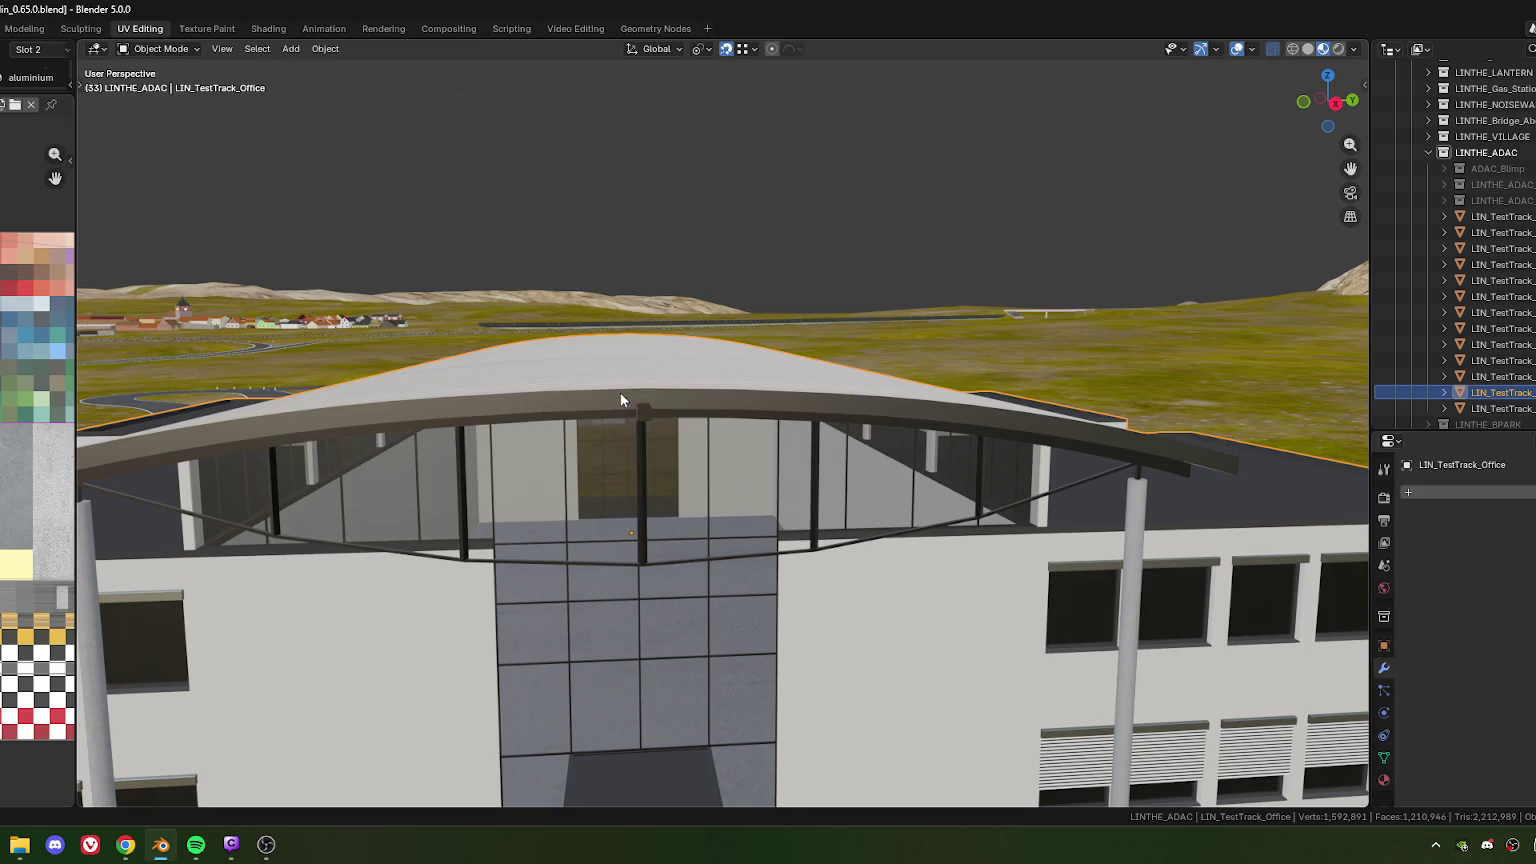
pyautogui.press('Tab')
pyautogui.rightClick(644, 412)
pyautogui.moveTo(594, 773)
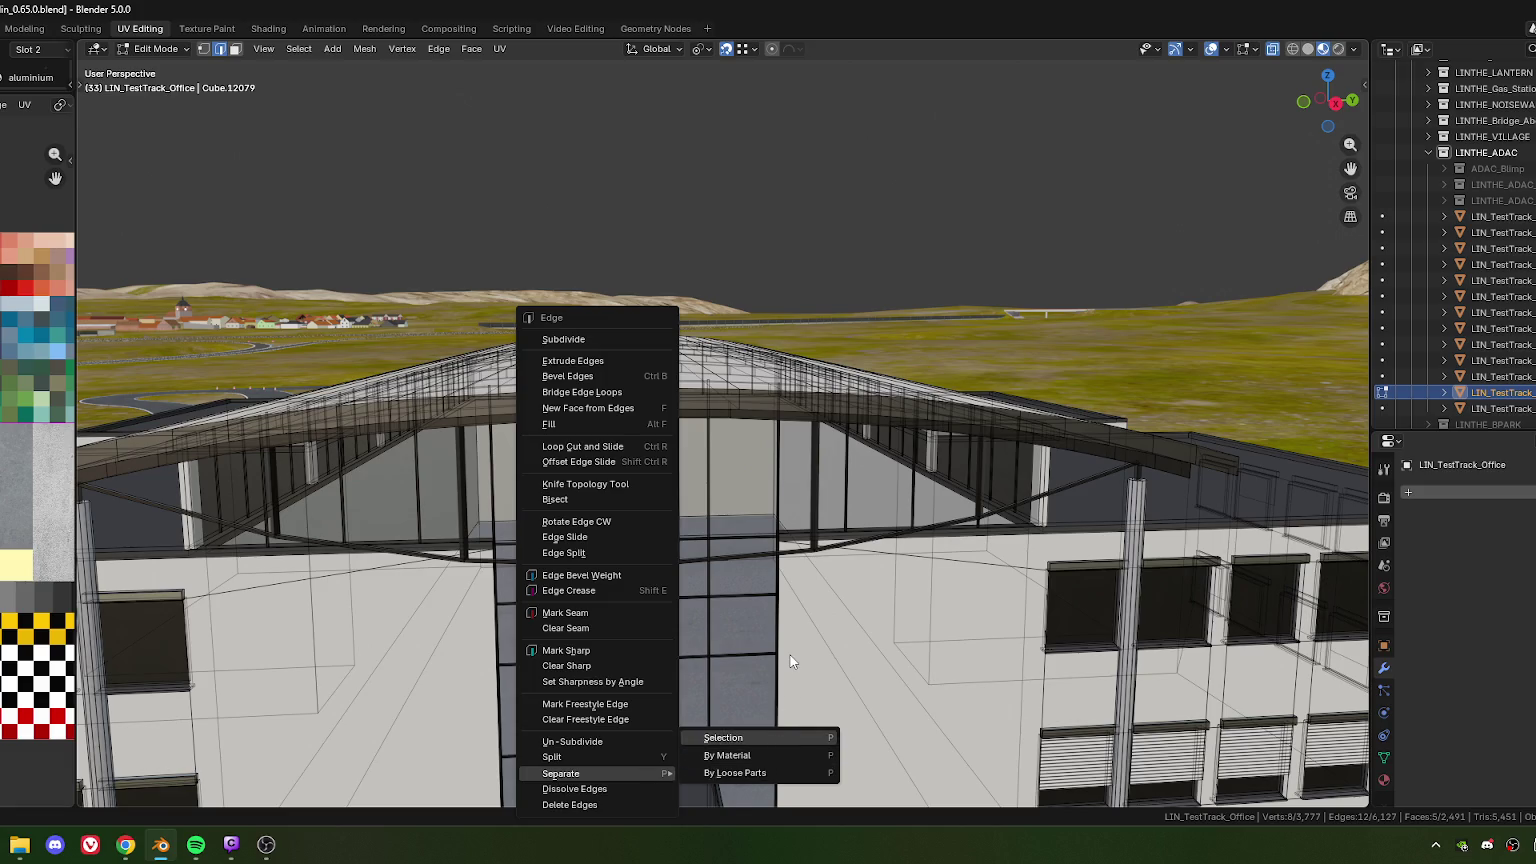
pyautogui.press('Return')
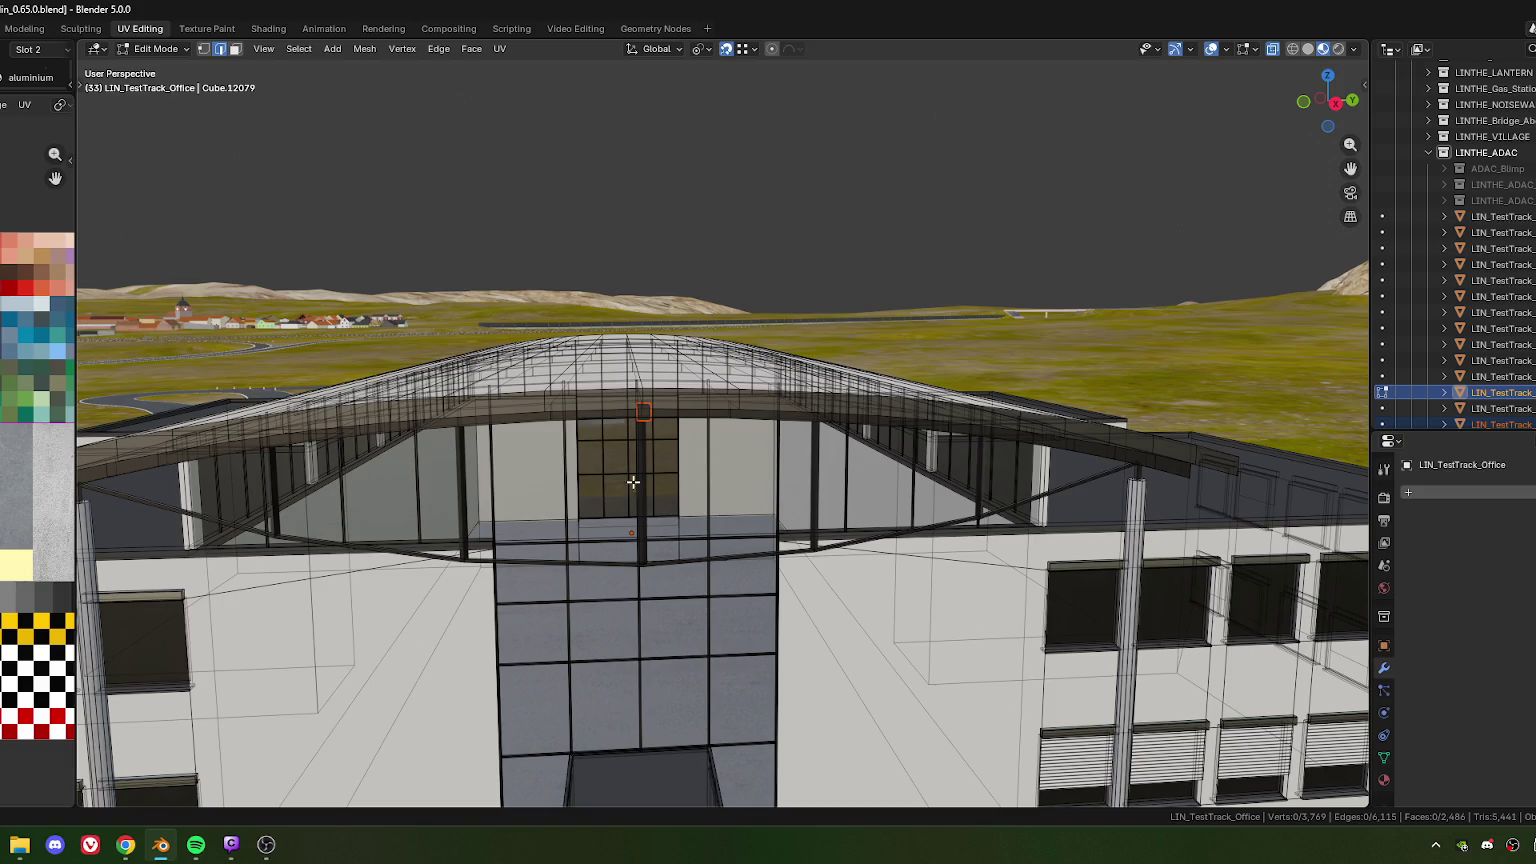
pyautogui.scroll(3, 636, 490)
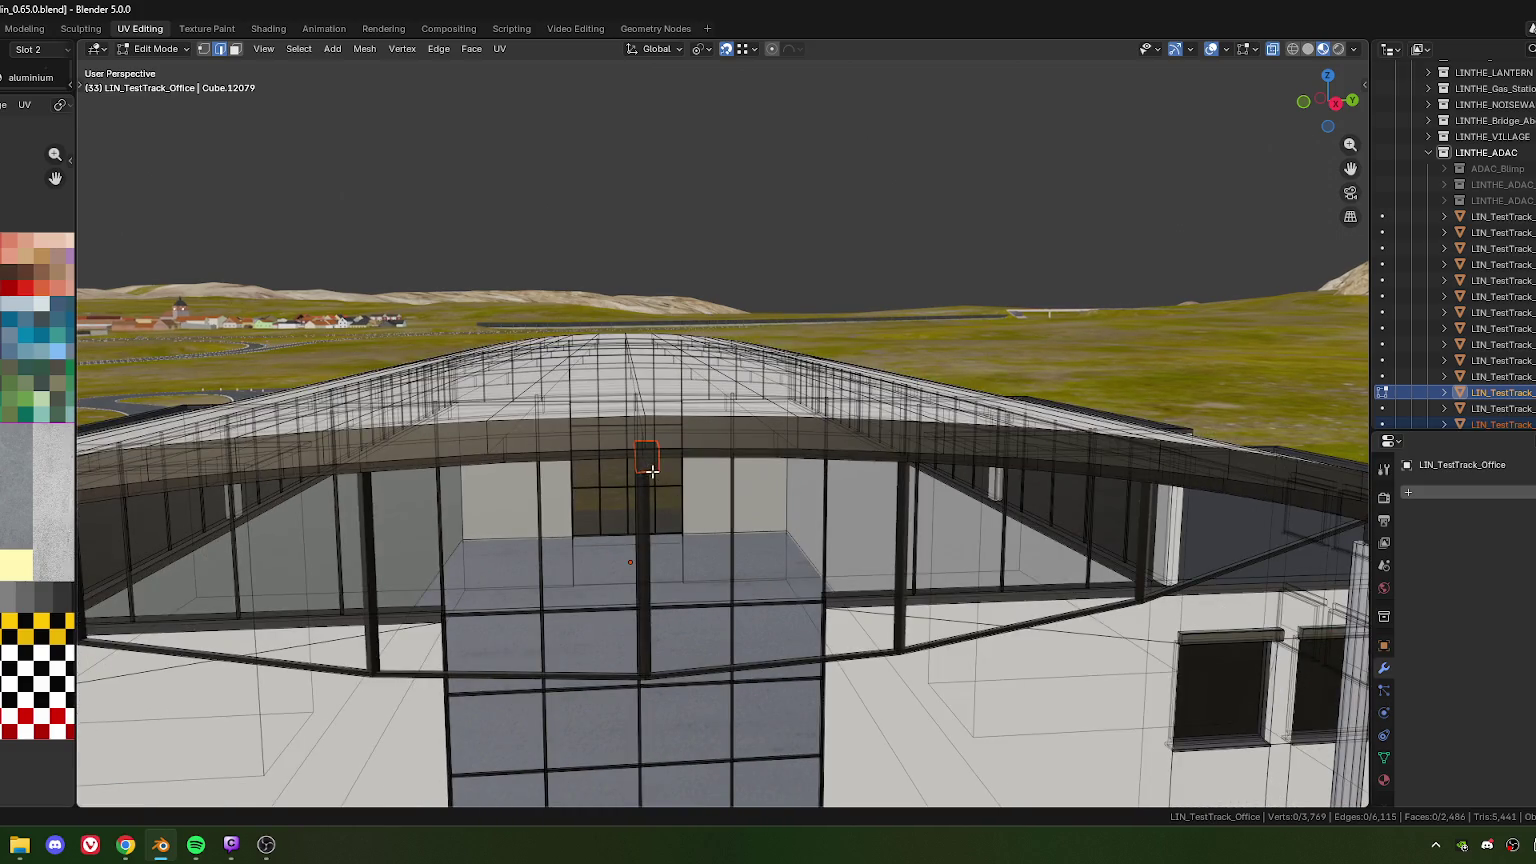
pyautogui.press('Tab')
# Set the separated box's origin to its geometry
pyautogui.click(658, 467)
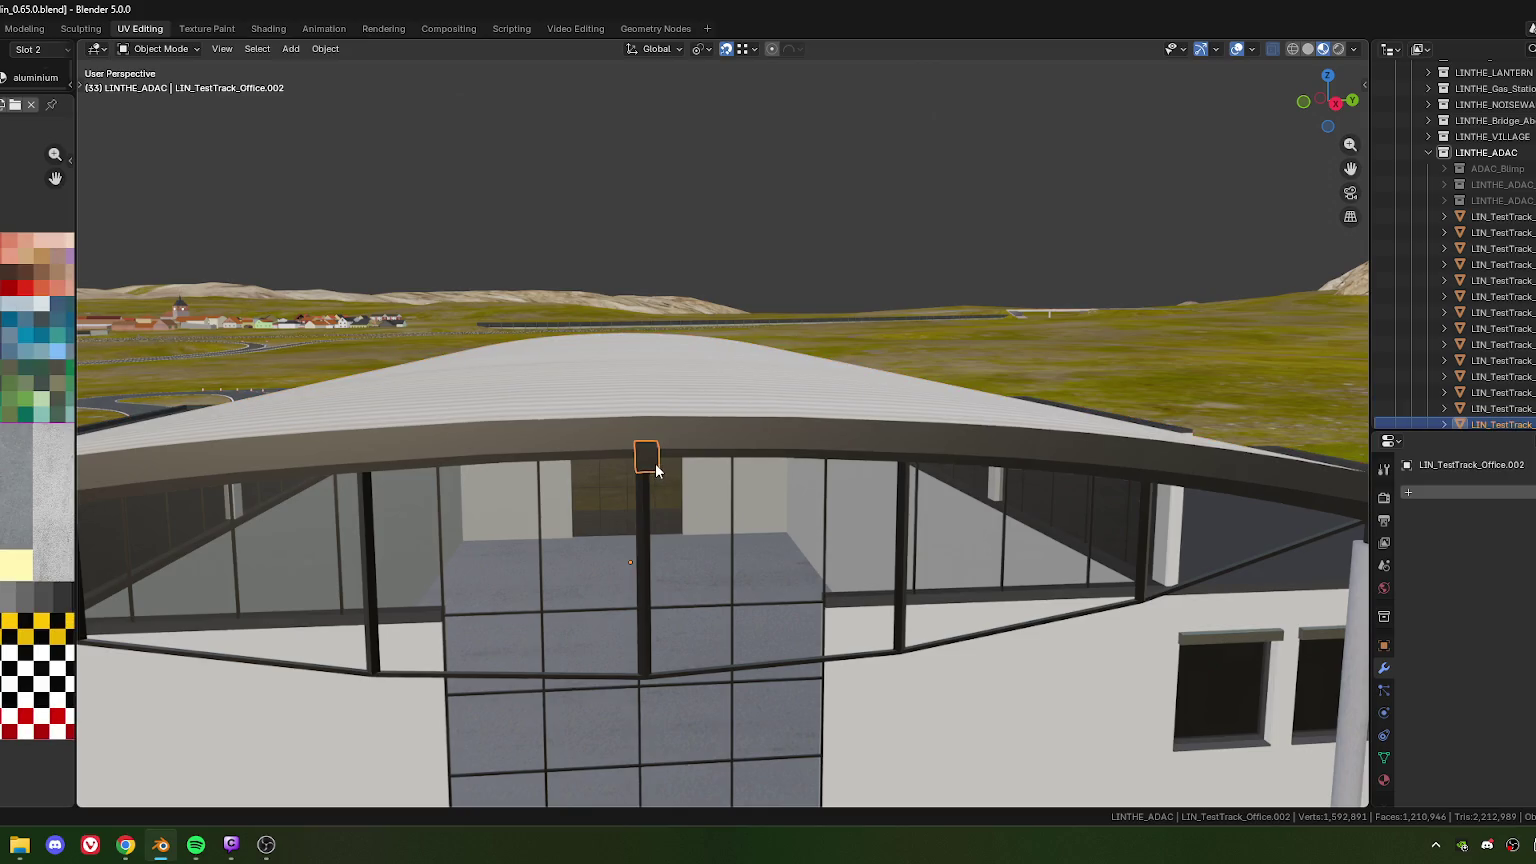
pyautogui.rightClick(600, 482)
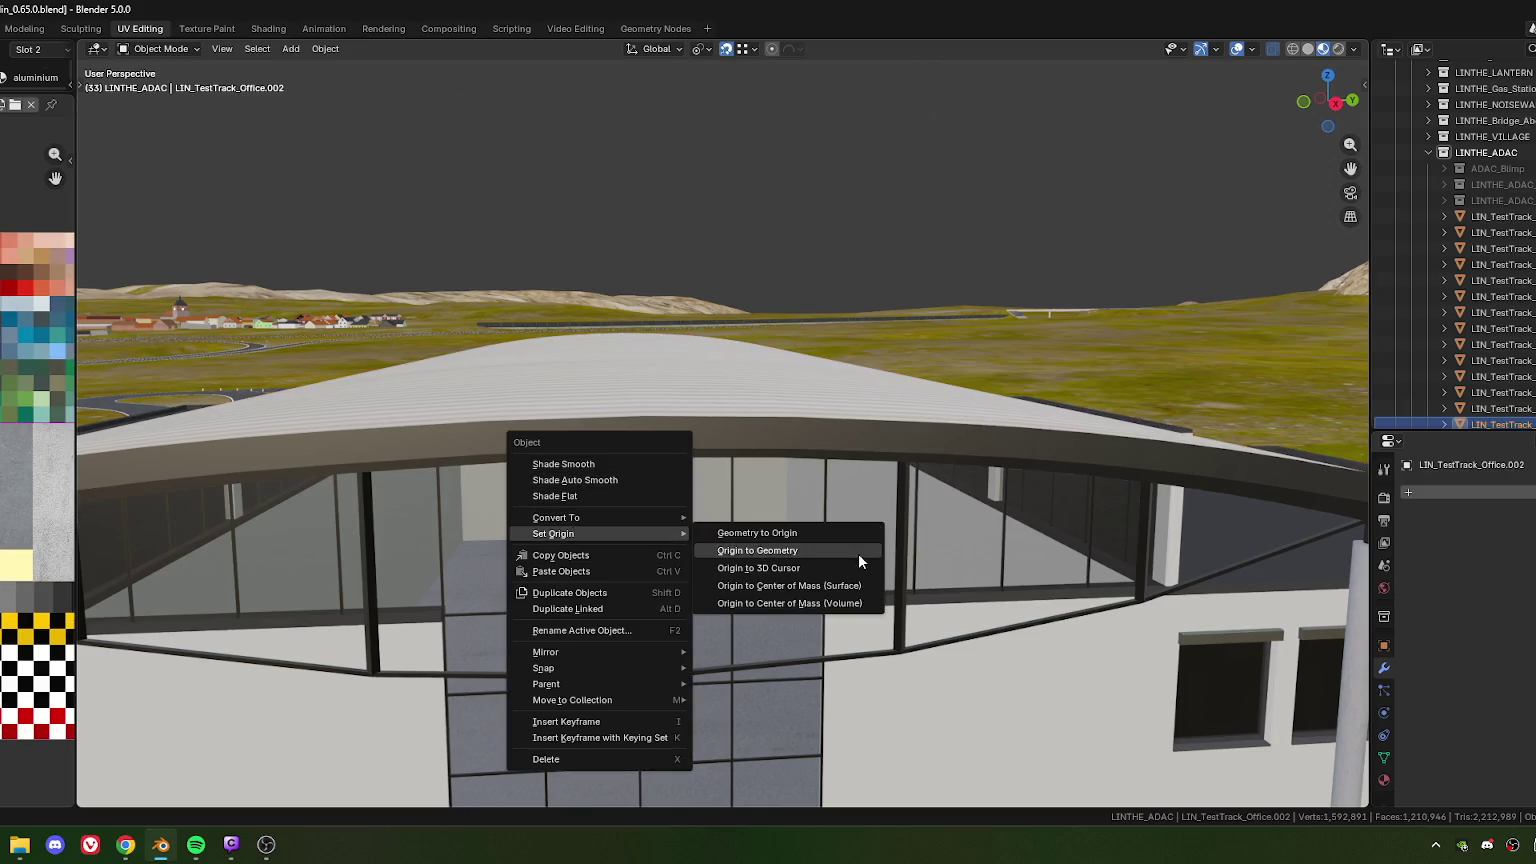
pyautogui.click(858, 553)
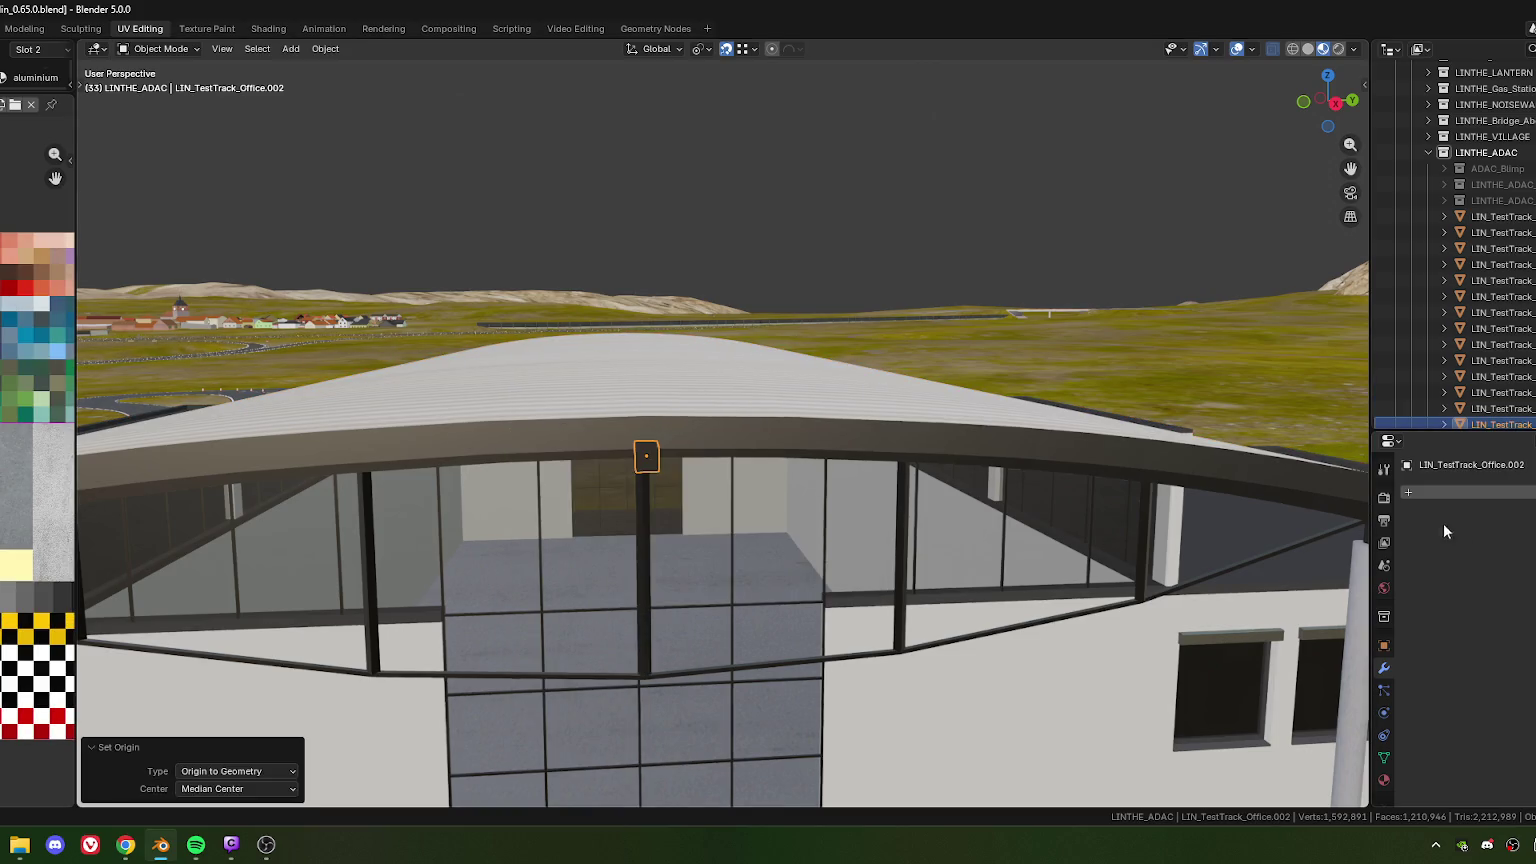
# Add an Array modifier to the box in Modifier properties
pyautogui.click(1383, 648)
pyautogui.click(1385, 668)
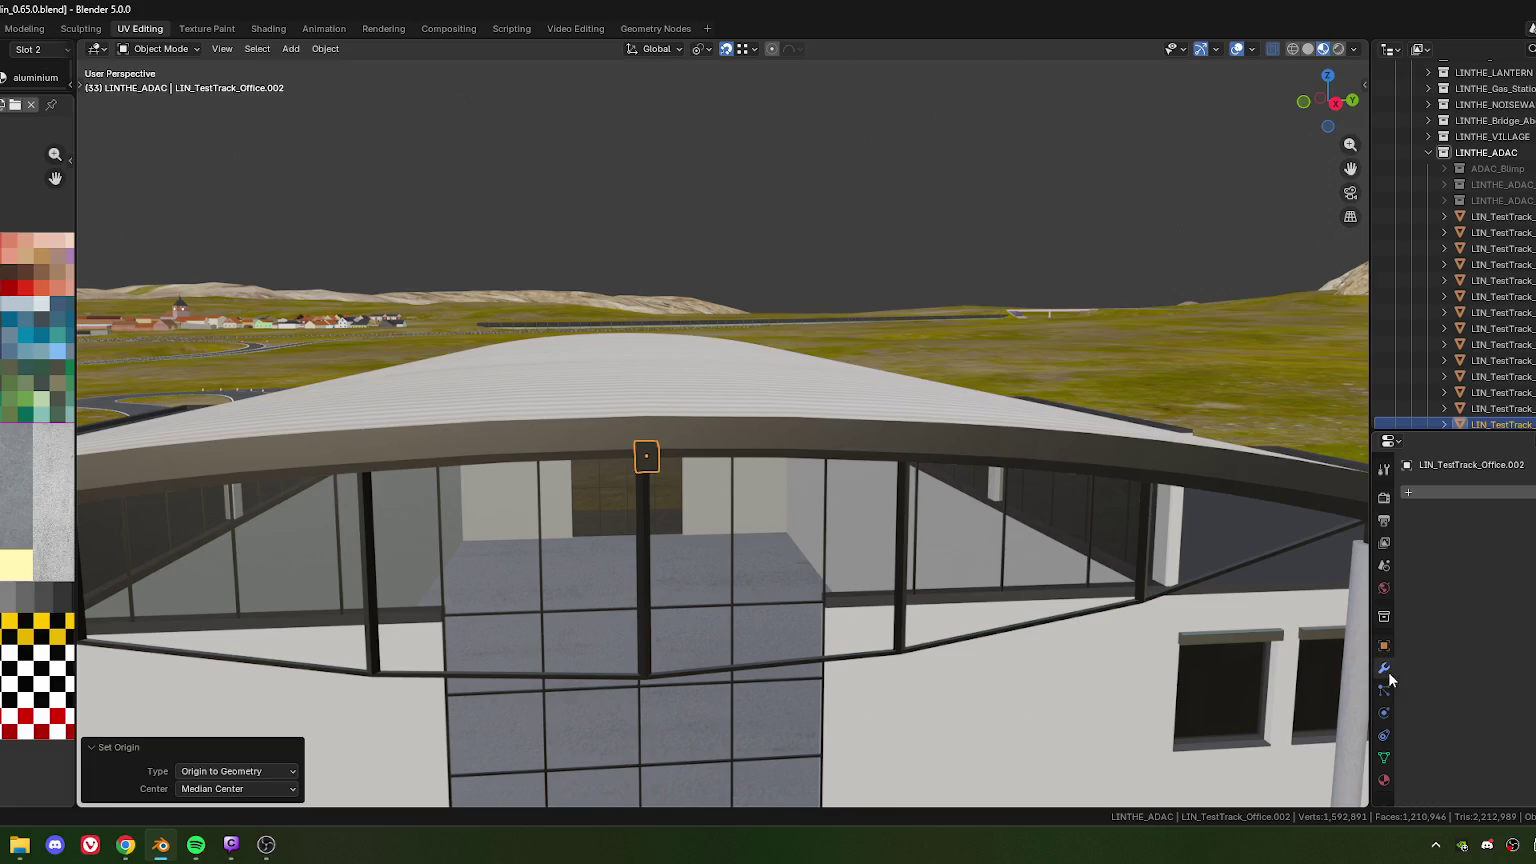
pyautogui.click(1451, 488)
pyautogui.click(1392, 488)
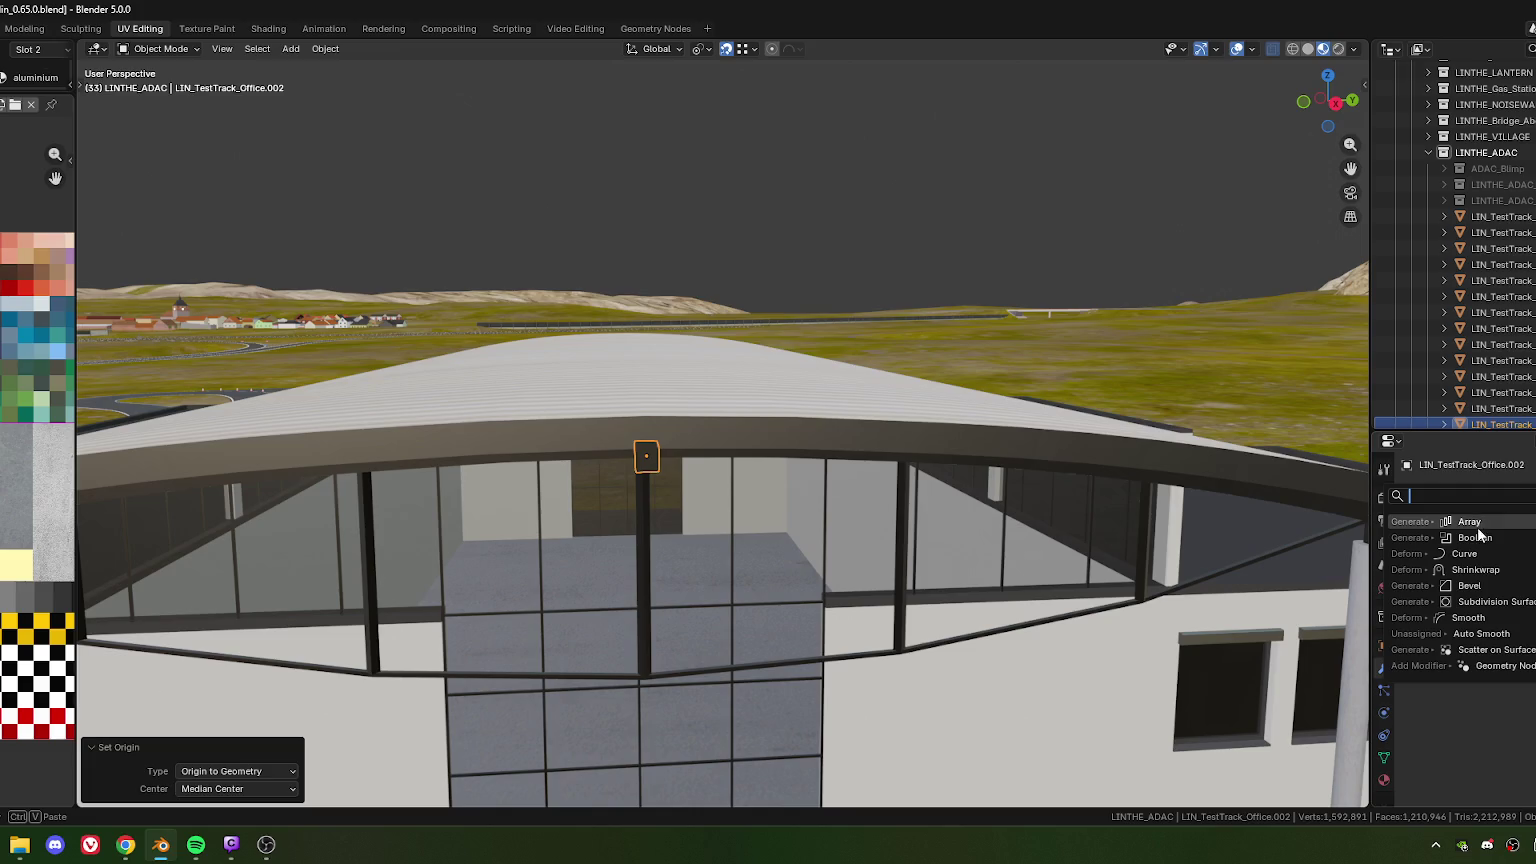
pyautogui.hotkey('alt', 'Tab')
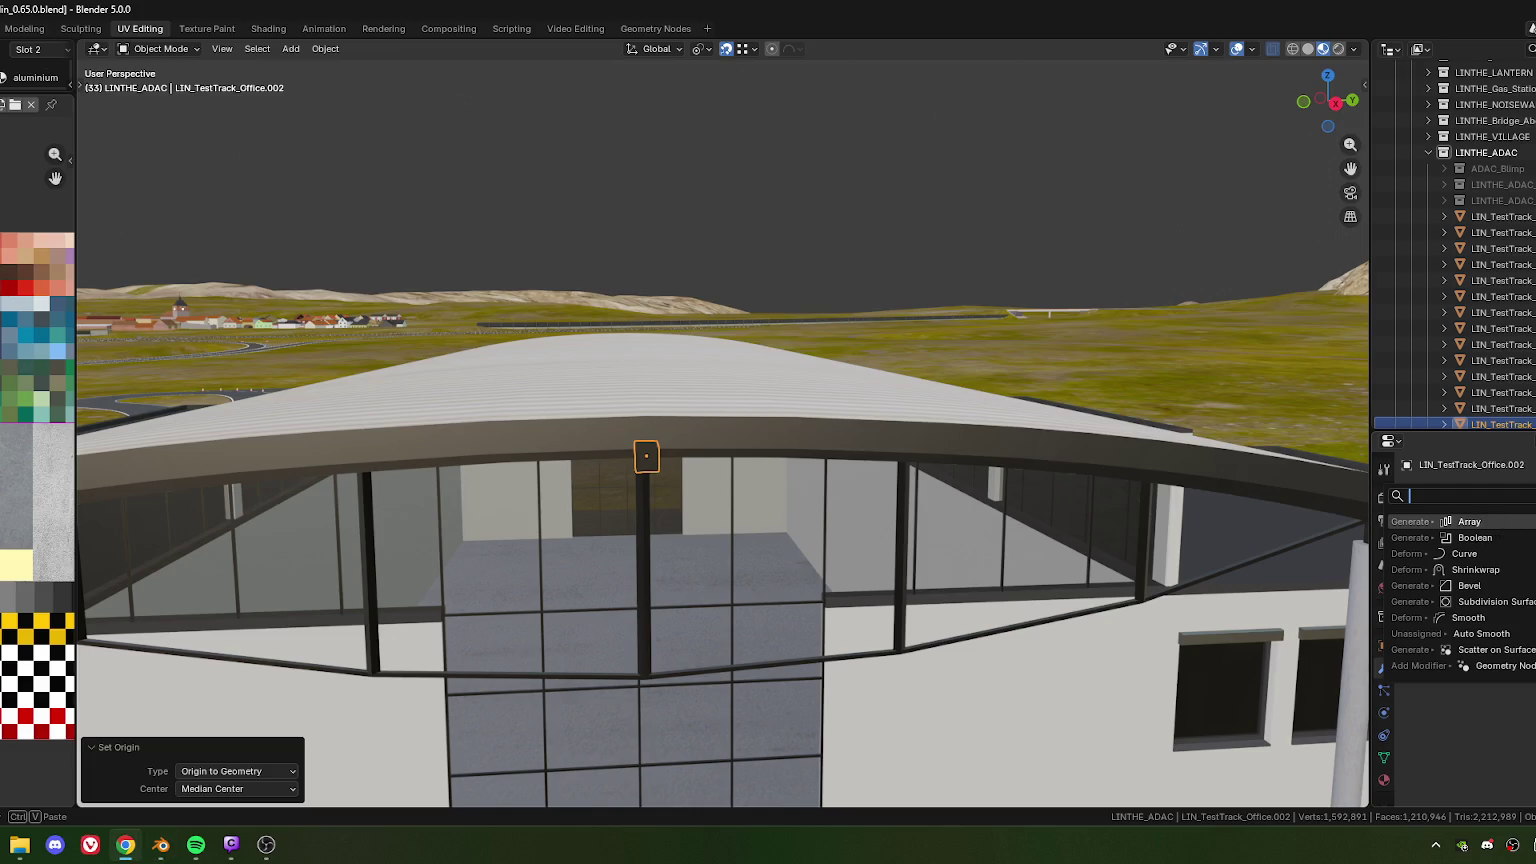
pyautogui.press('Return')
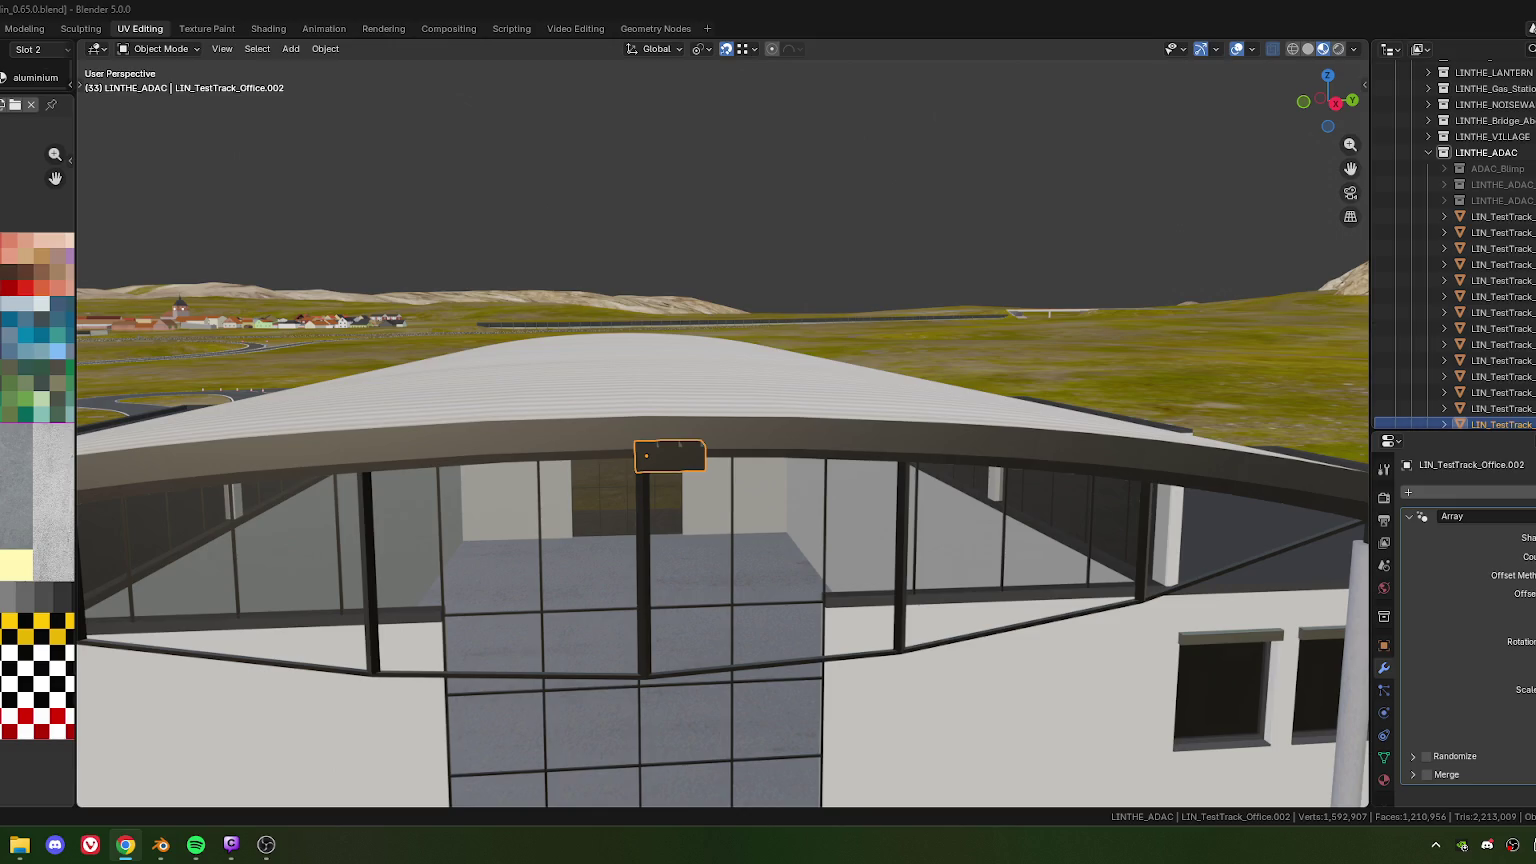
# Set the Array count to 4 and raise its relative offset along the roof edge
pyautogui.moveTo(716, 440)
pyautogui.mouseDown(button='middle')
pyautogui.moveTo(634, 507)
pyautogui.moveTo(651, 488)
pyautogui.moveTo(682, 508)
pyautogui.mouseUp(button='middle')
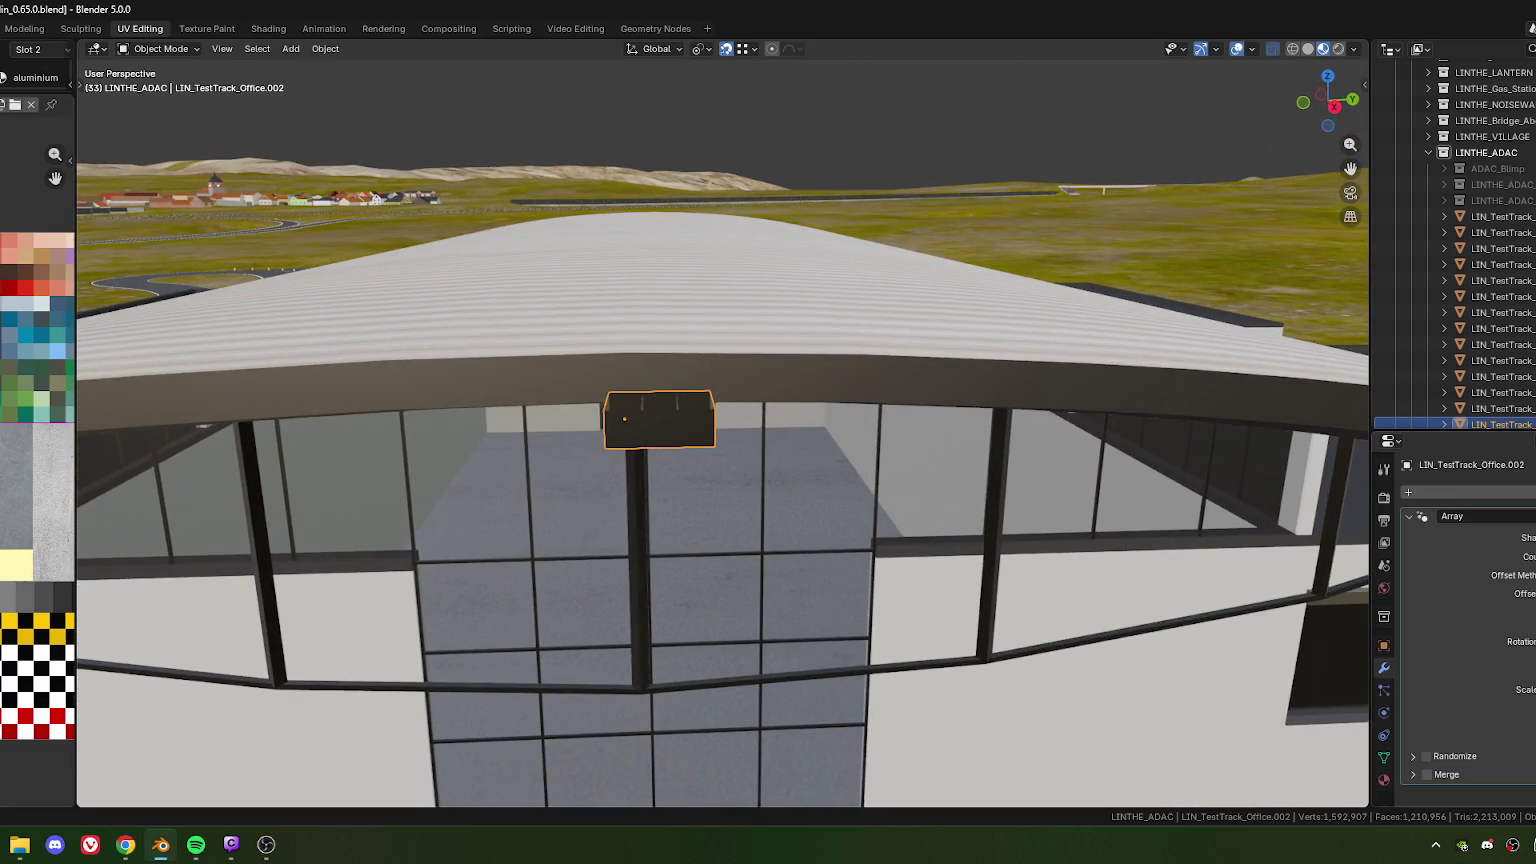
pyautogui.scroll(-1, 863, 505)
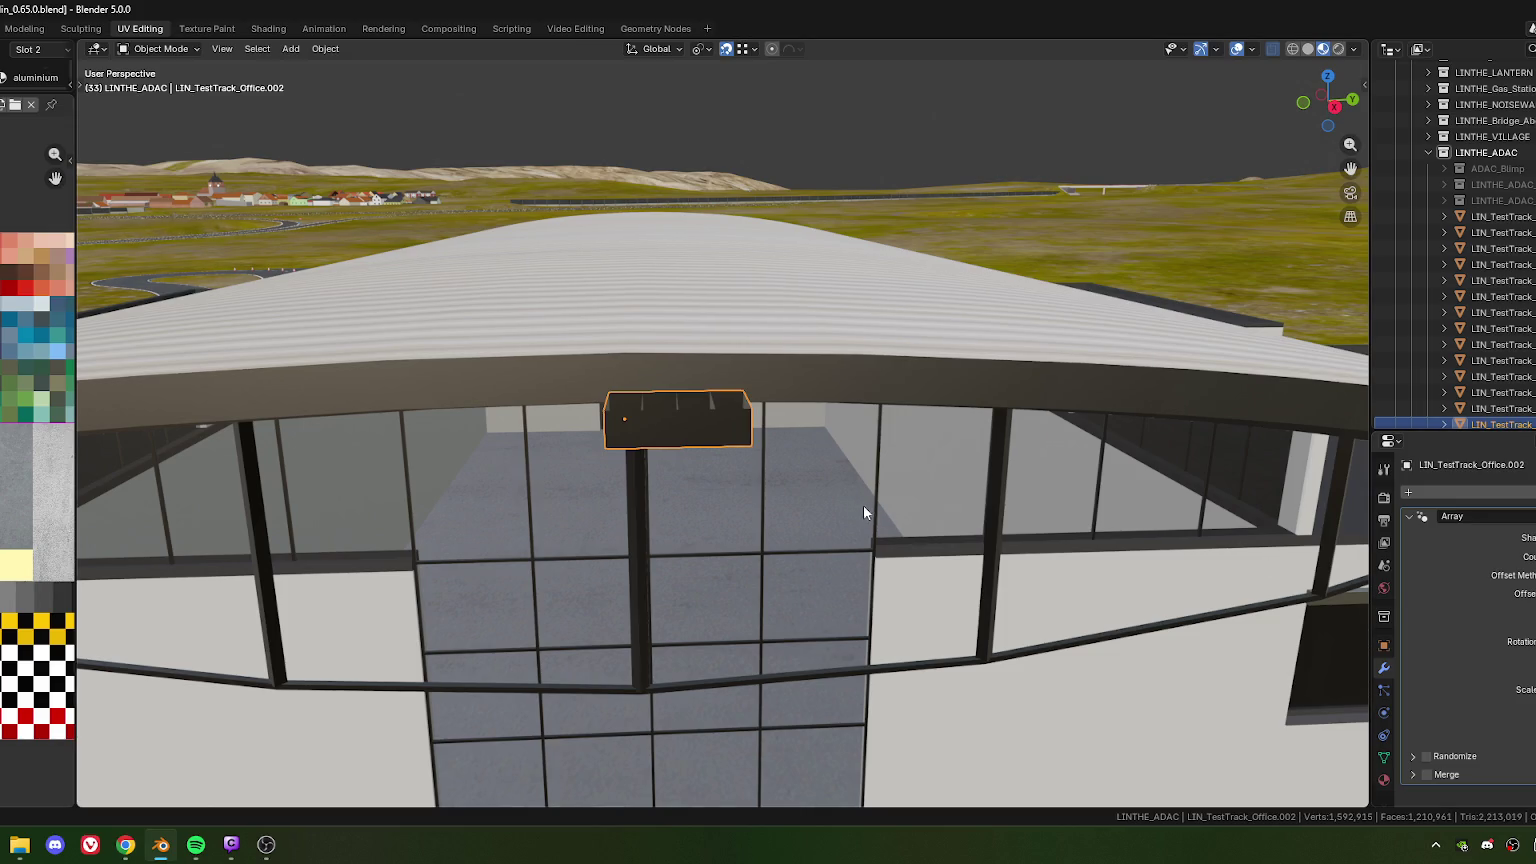
pyautogui.scroll(-3, 880, 505)
pyautogui.scroll(-2, 908, 503)
pyautogui.moveTo(908, 503)
pyautogui.mouseDown(button='middle')
pyautogui.moveTo(736, 428)
pyautogui.moveTo(757, 457)
pyautogui.mouseUp(button='middle')
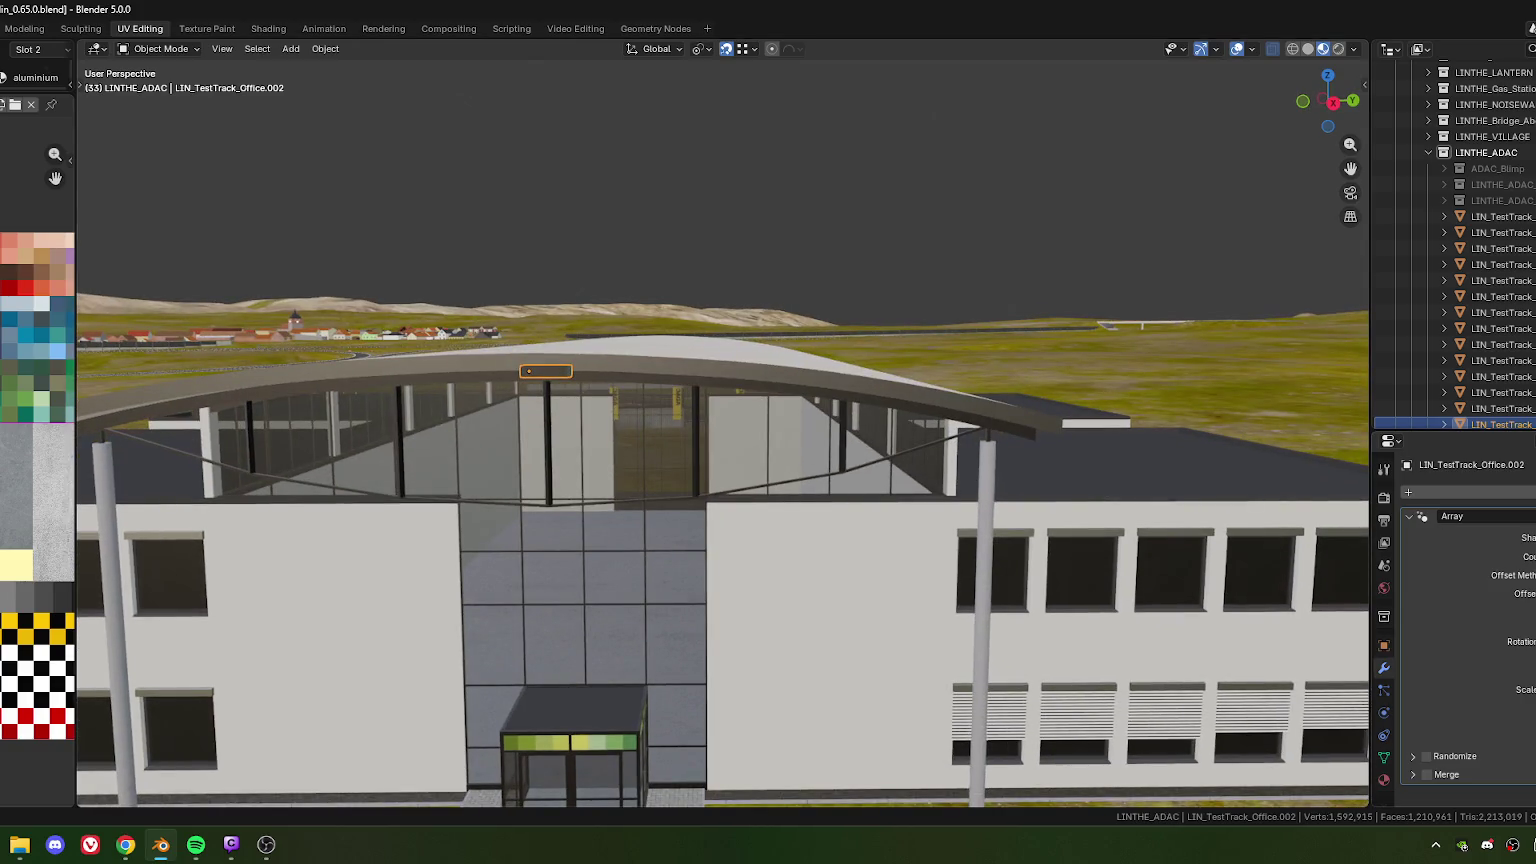
pyautogui.moveTo(1530, 556); pyautogui.dragTo(1535, 556)
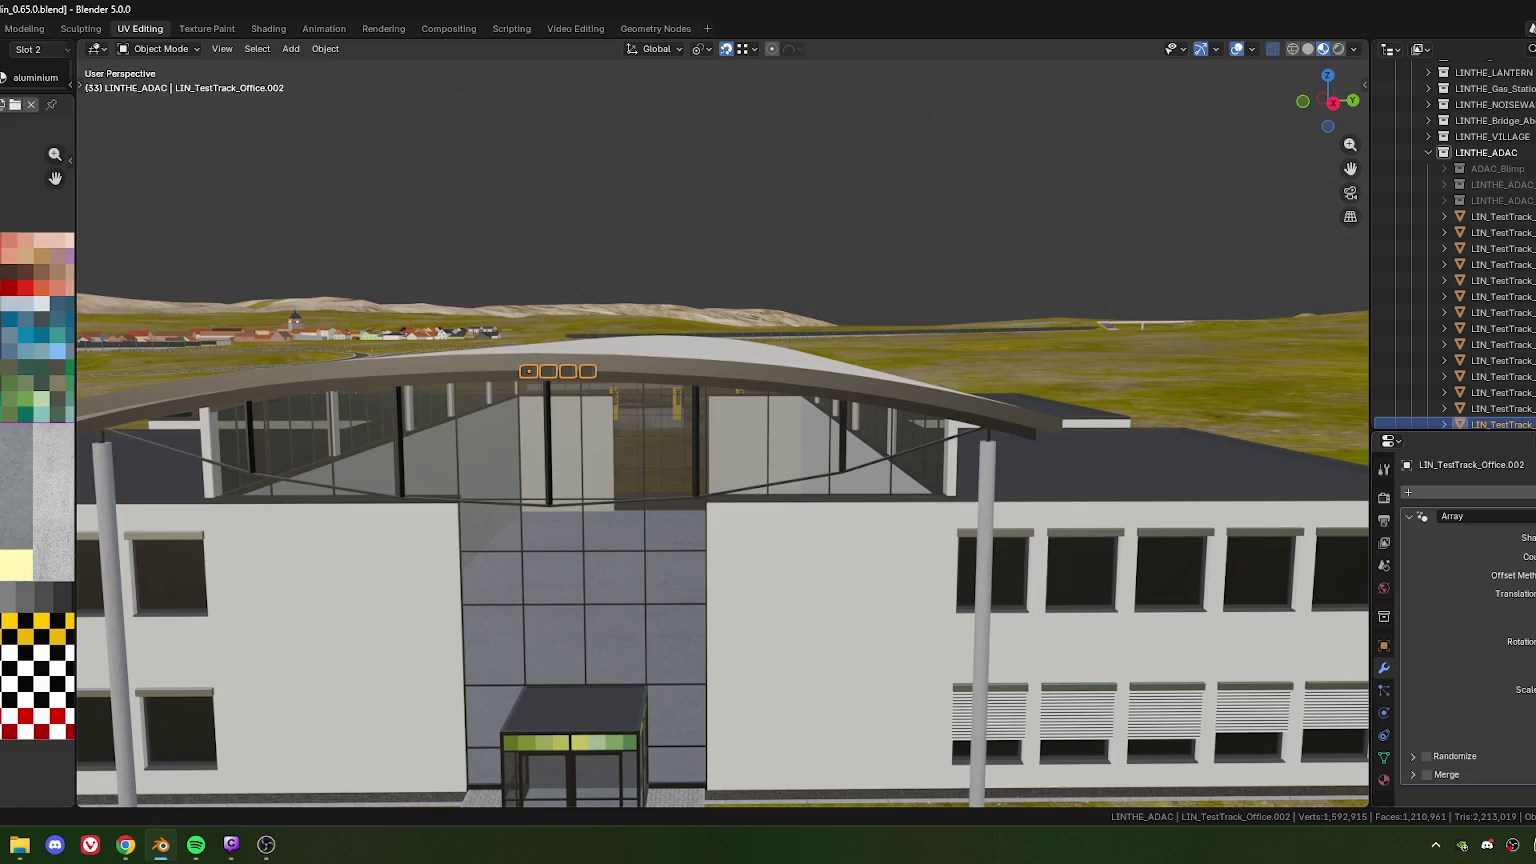
pyautogui.moveTo(1525, 593); pyautogui.dragTo(1535, 593)
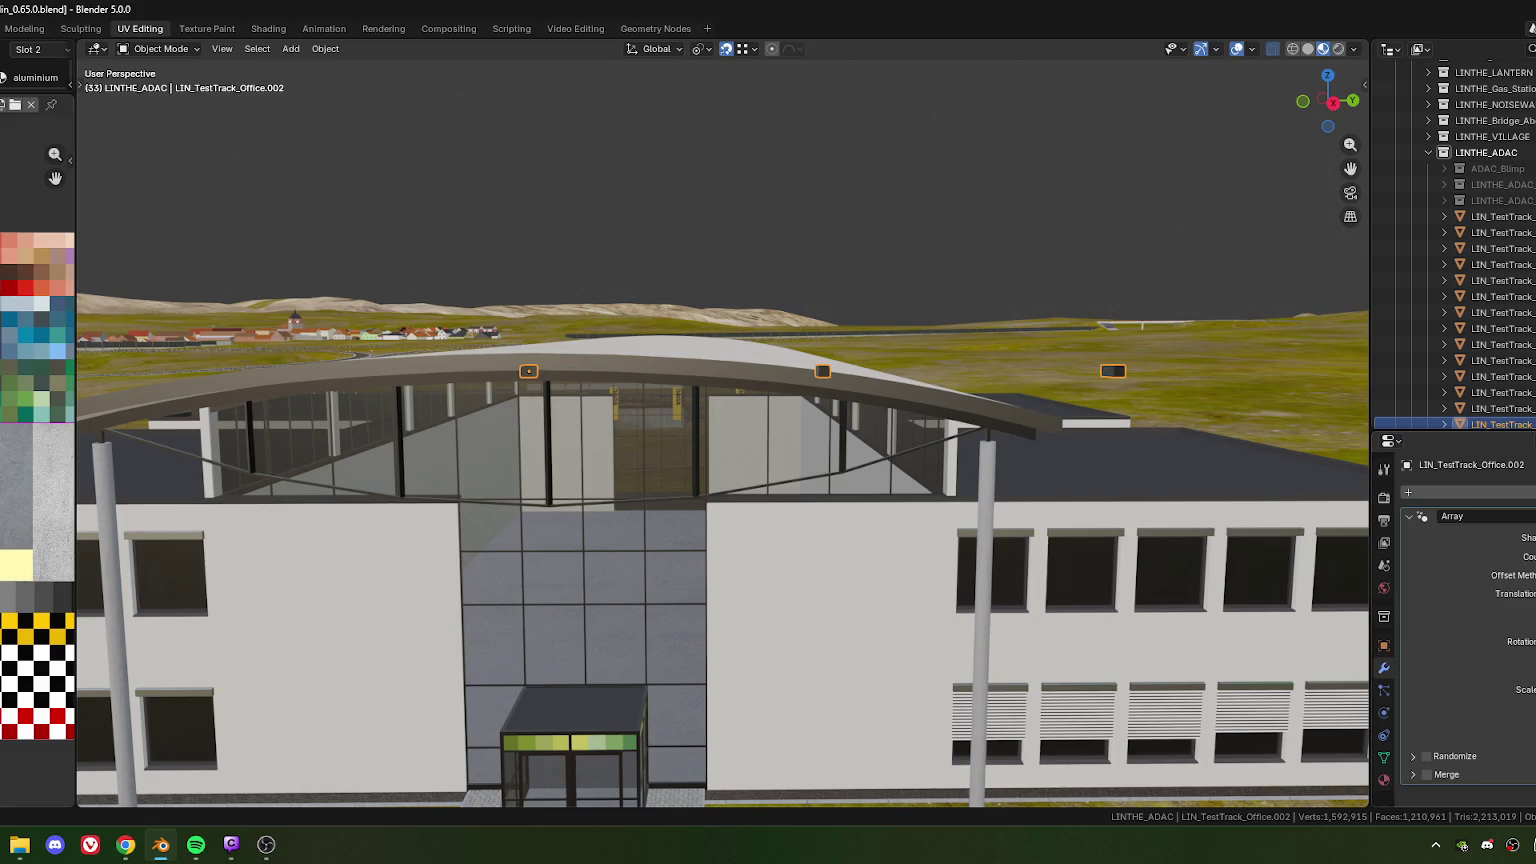
pyautogui.press('KP_Decimal')
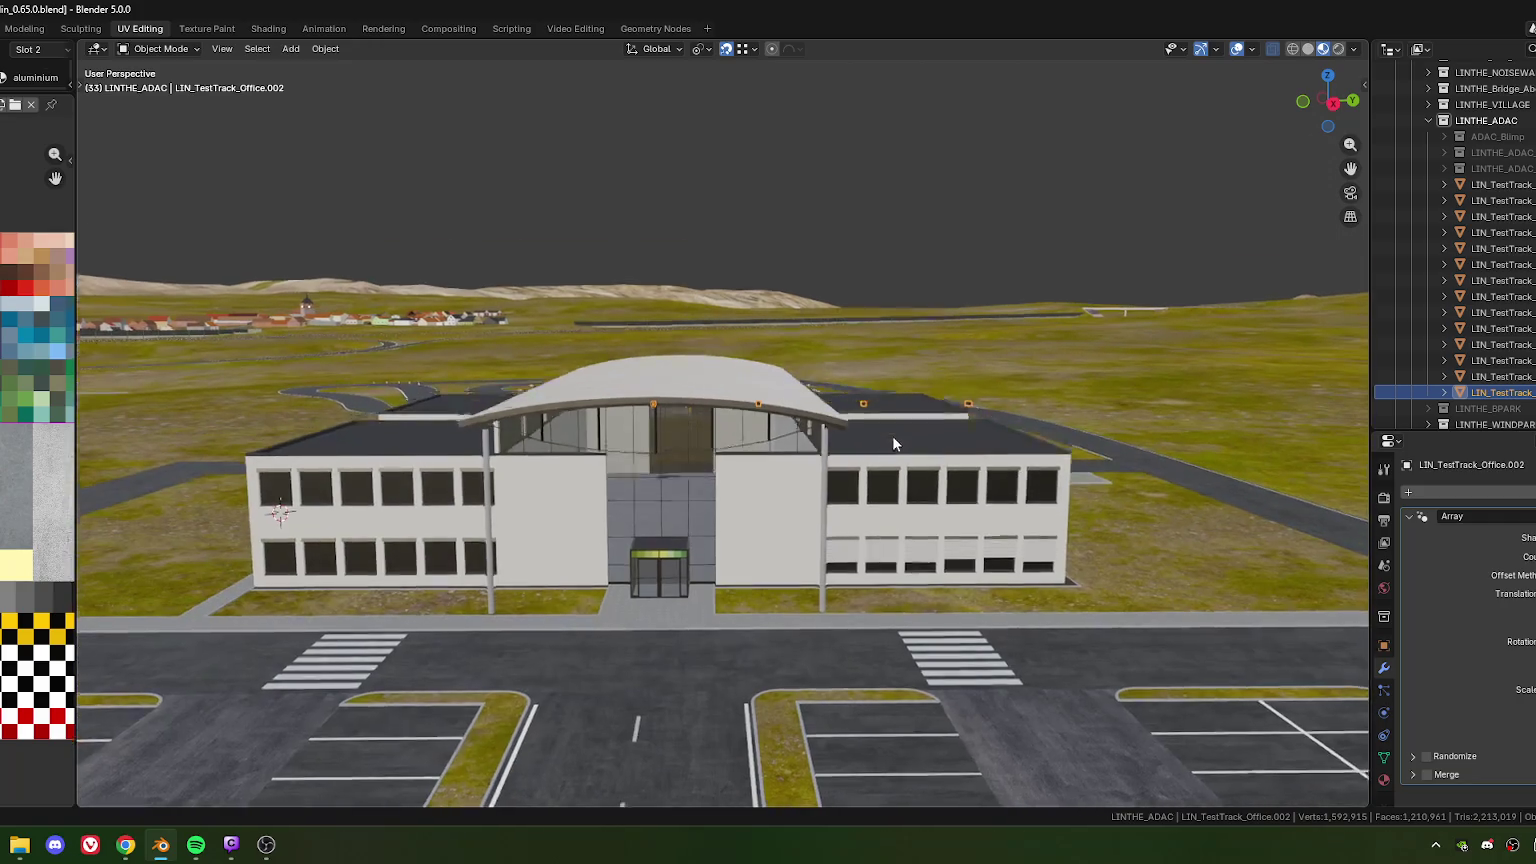
# Undo the last offset change and check the four boxes' spacing from top and side views
pyautogui.moveTo(892, 434)
pyautogui.mouseDown(button='middle')
pyautogui.moveTo(886, 493)
pyautogui.moveTo(919, 506)
pyautogui.mouseUp(button='middle')
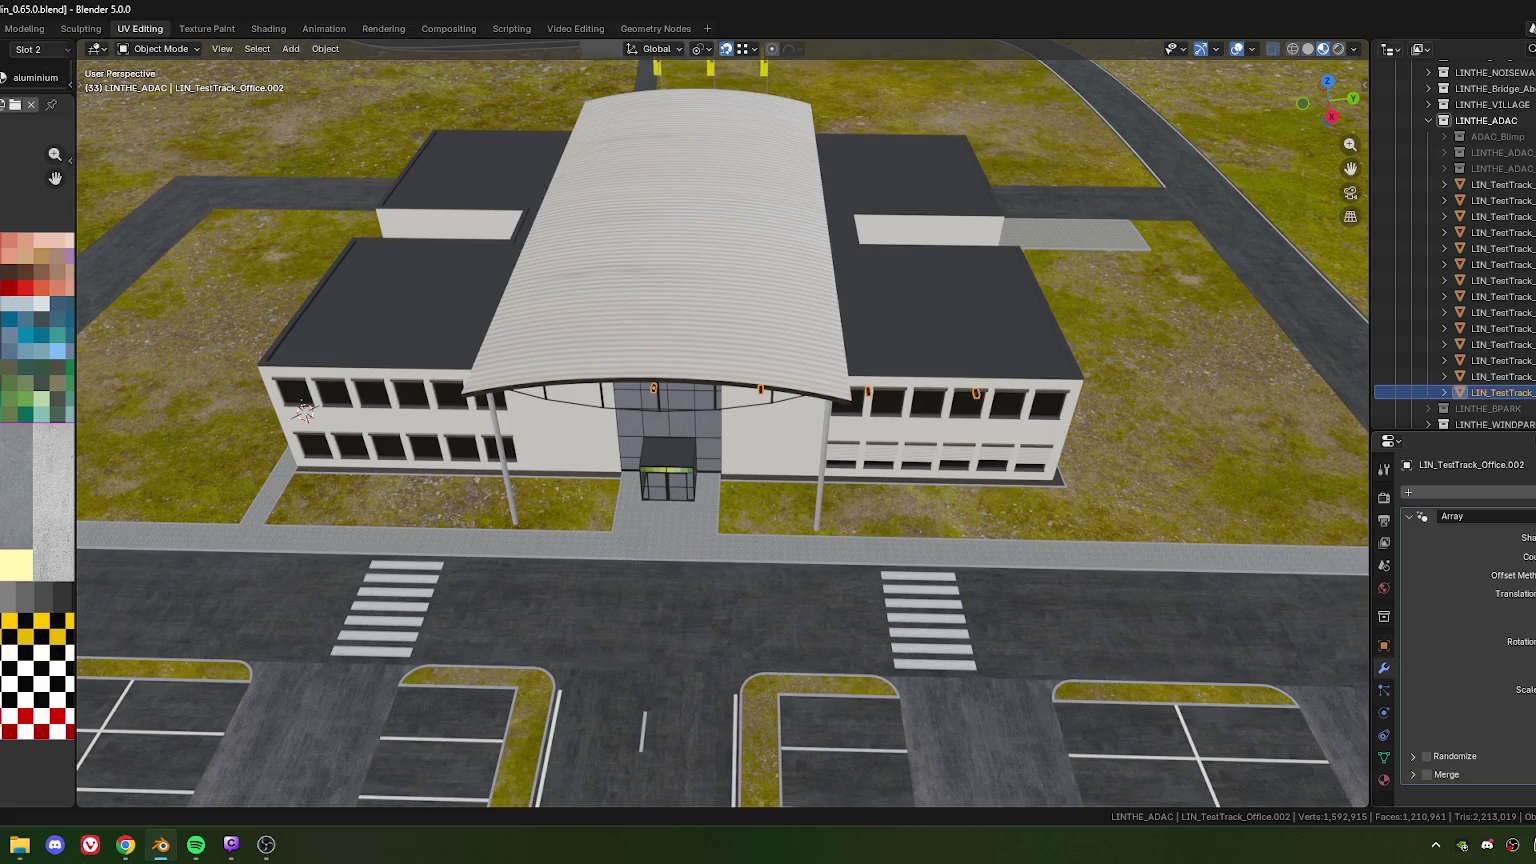
pyautogui.hotkey('ctrl', 'z')
pyautogui.press('KP_7')
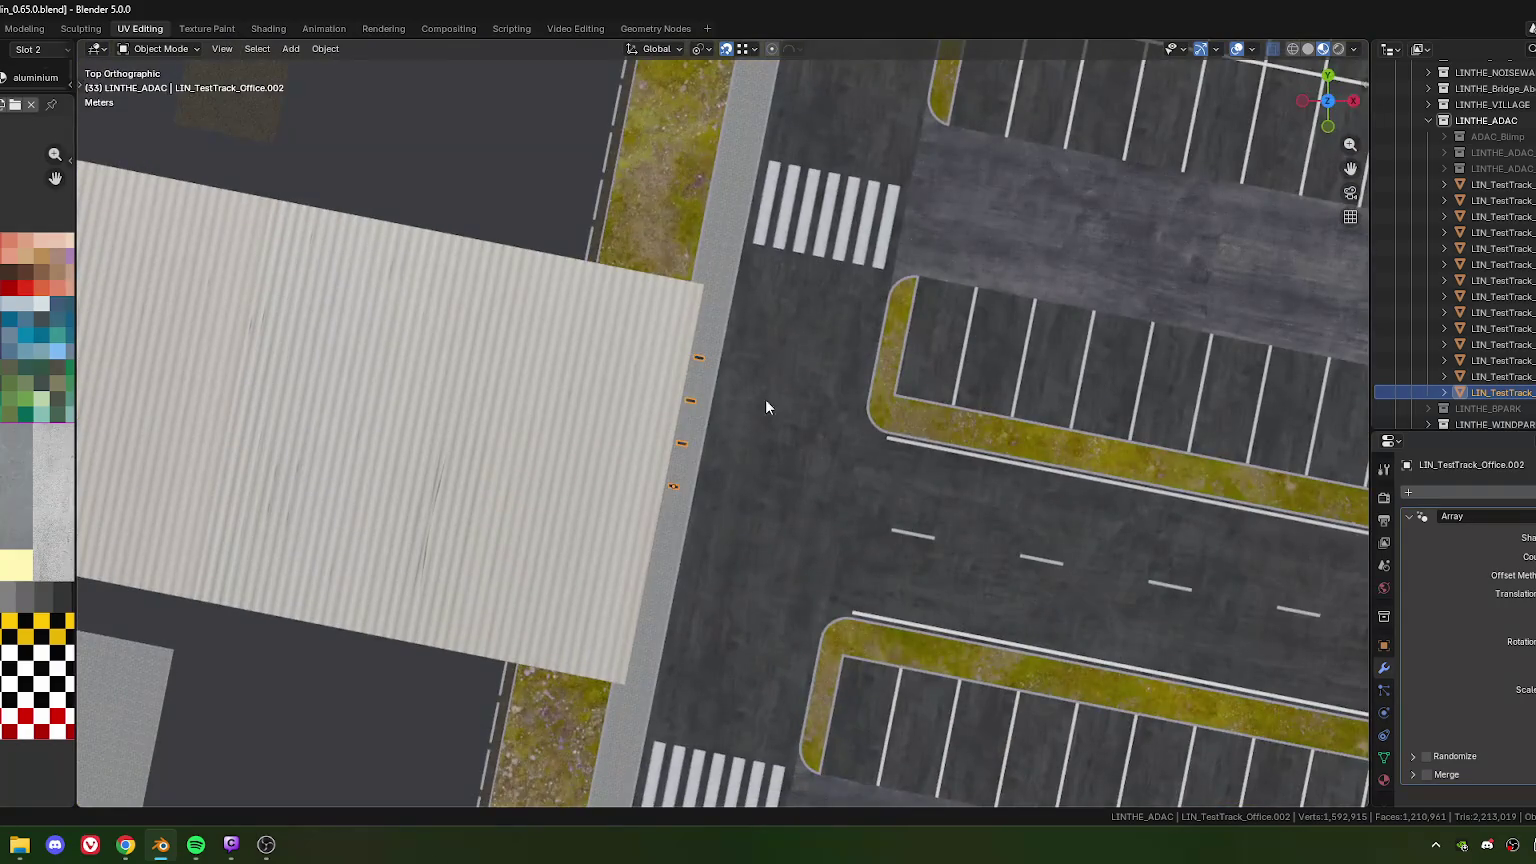
pyautogui.scroll(1, 766, 406)
pyautogui.scroll(3, 703, 429)
pyautogui.scroll(2, 717, 538)
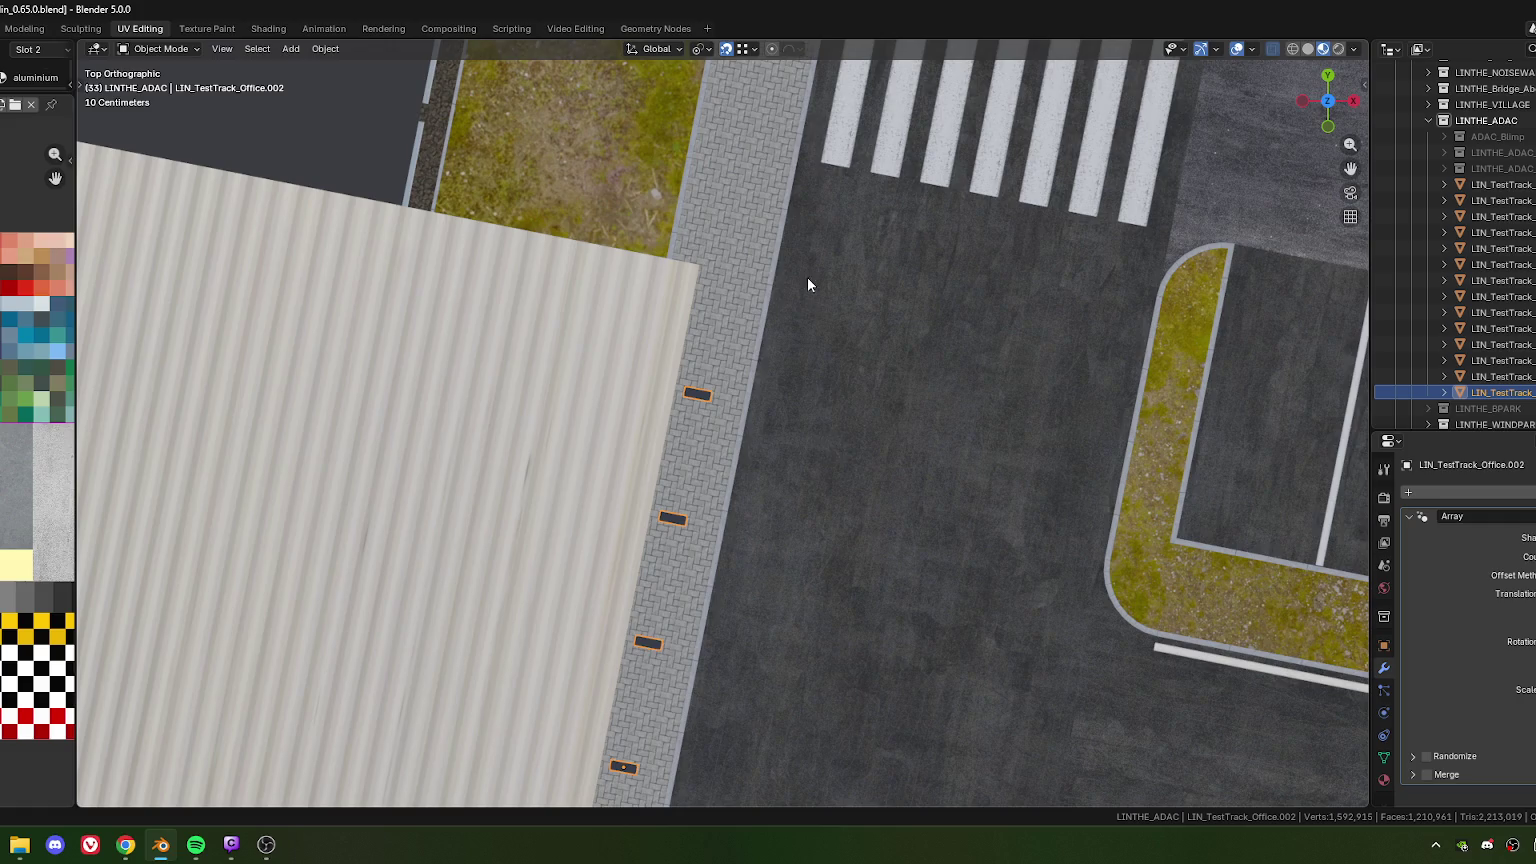
pyautogui.keyDown('shift'); pyautogui.scroll(2, 832, 383); pyautogui.keyUp('shift')
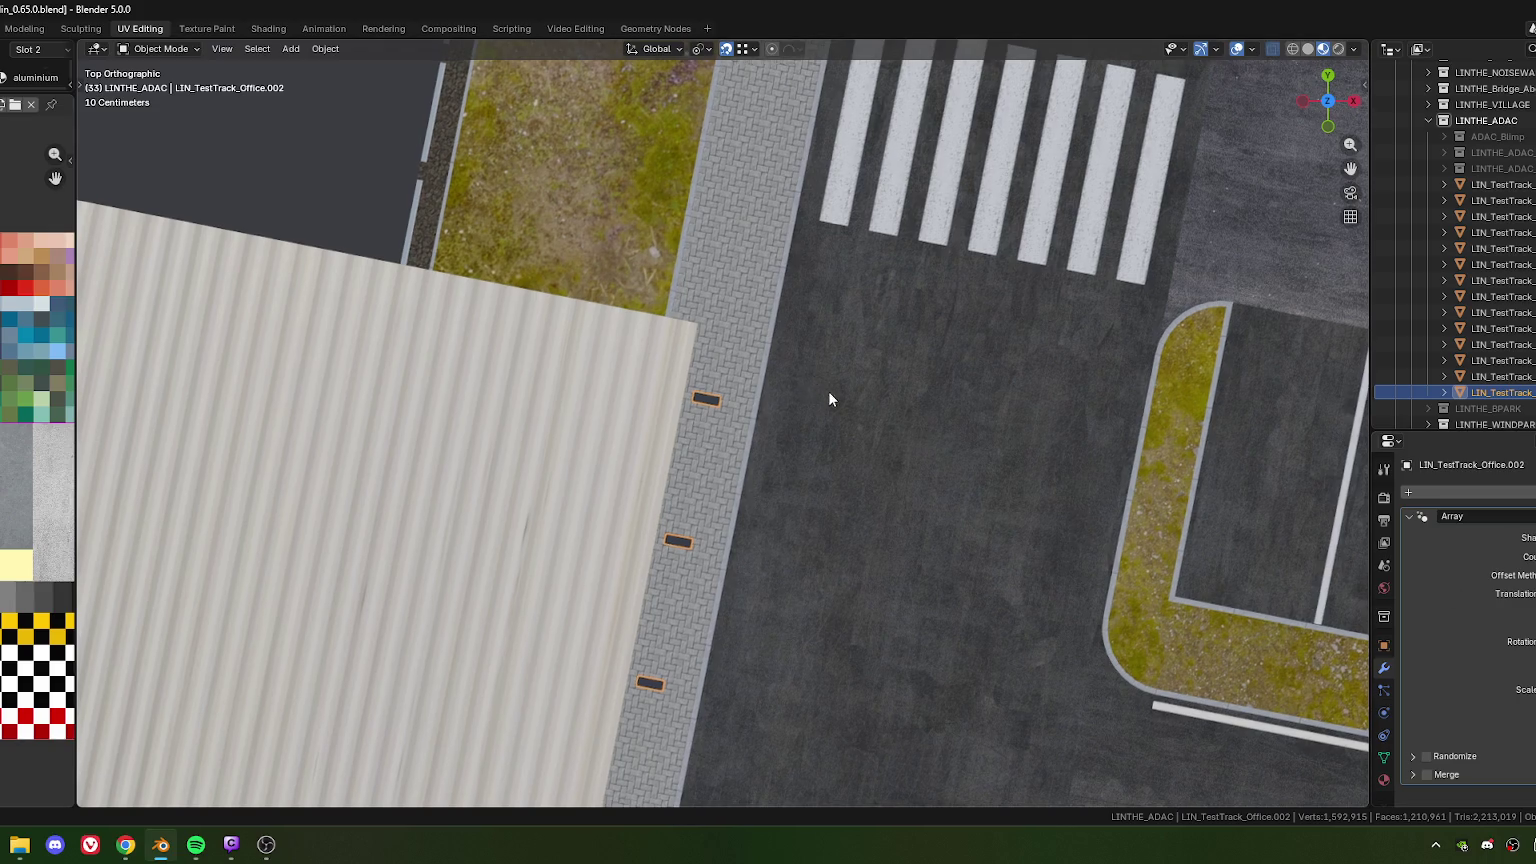
pyautogui.moveTo(826, 398)
pyautogui.mouseDown(button='middle')
pyautogui.moveTo(823, 473)
pyautogui.moveTo(781, 341)
pyautogui.moveTo(790, 376)
pyautogui.moveTo(746, 343)
pyautogui.moveTo(672, 353)
pyautogui.moveTo(770, 361)
pyautogui.moveTo(729, 385)
pyautogui.mouseUp(button='middle')
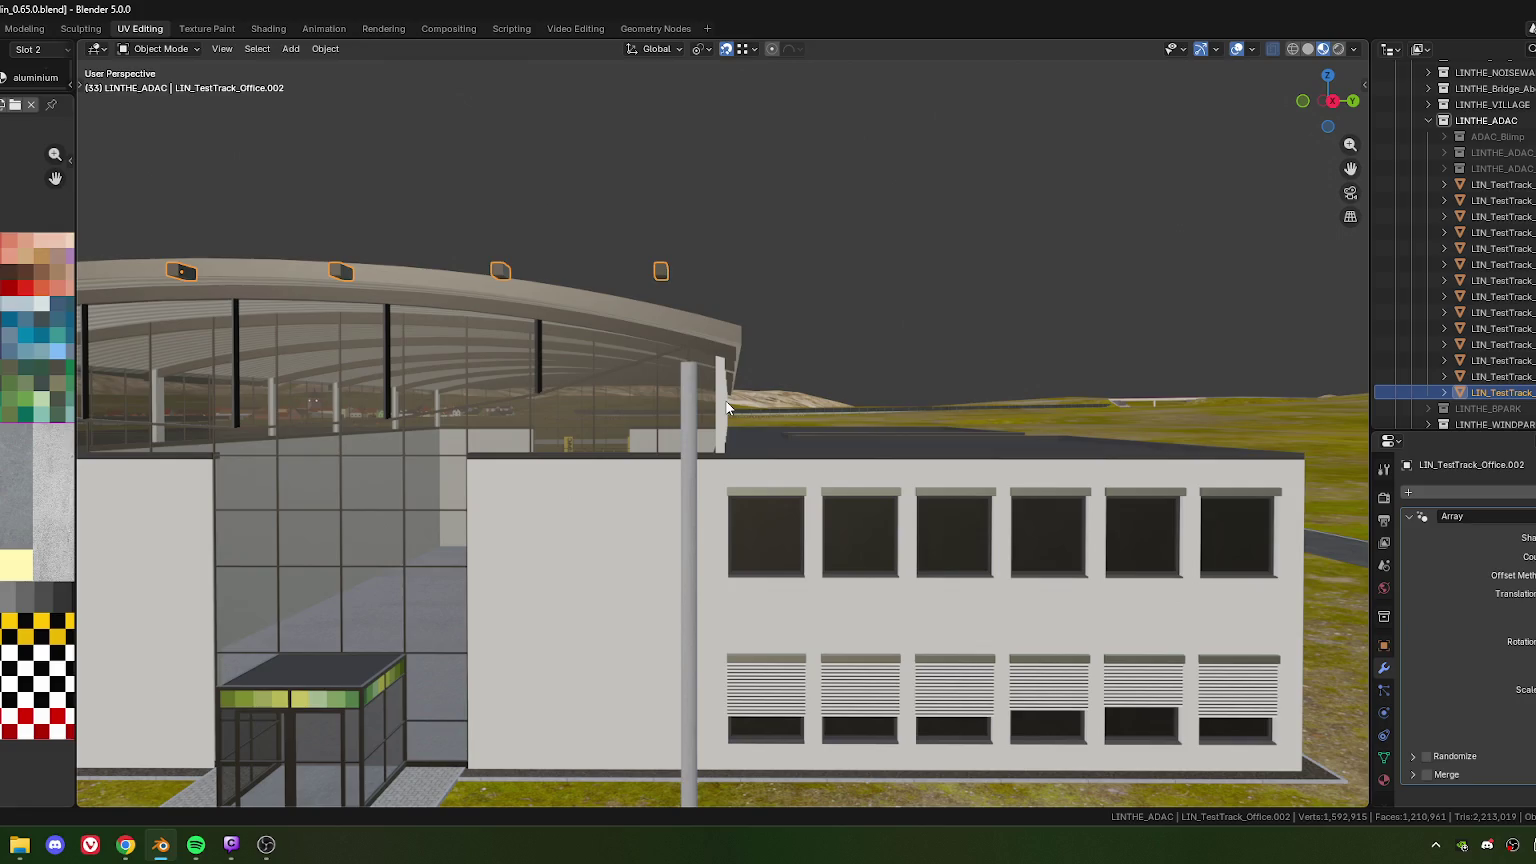
# In the office mesh, duplicate the strut's top vertex 6.2782 m along Y in top view
pyautogui.click(721, 391)
pyautogui.press('Tab')
pyautogui.moveTo(721, 391); pyautogui.dragTo(720, 386, button='middle')
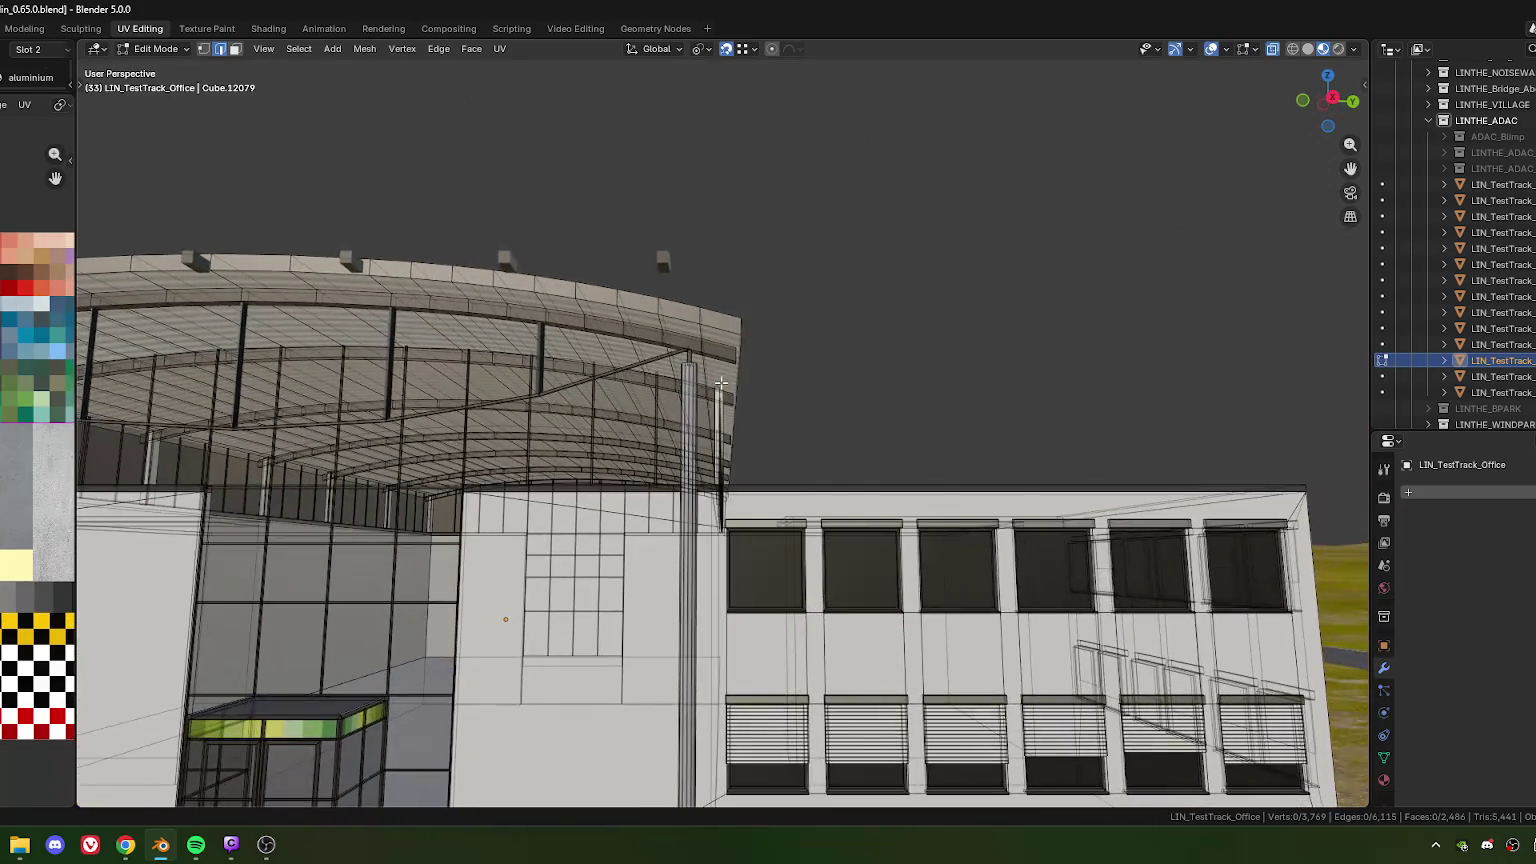
pyautogui.press('1')
pyautogui.click(716, 385)
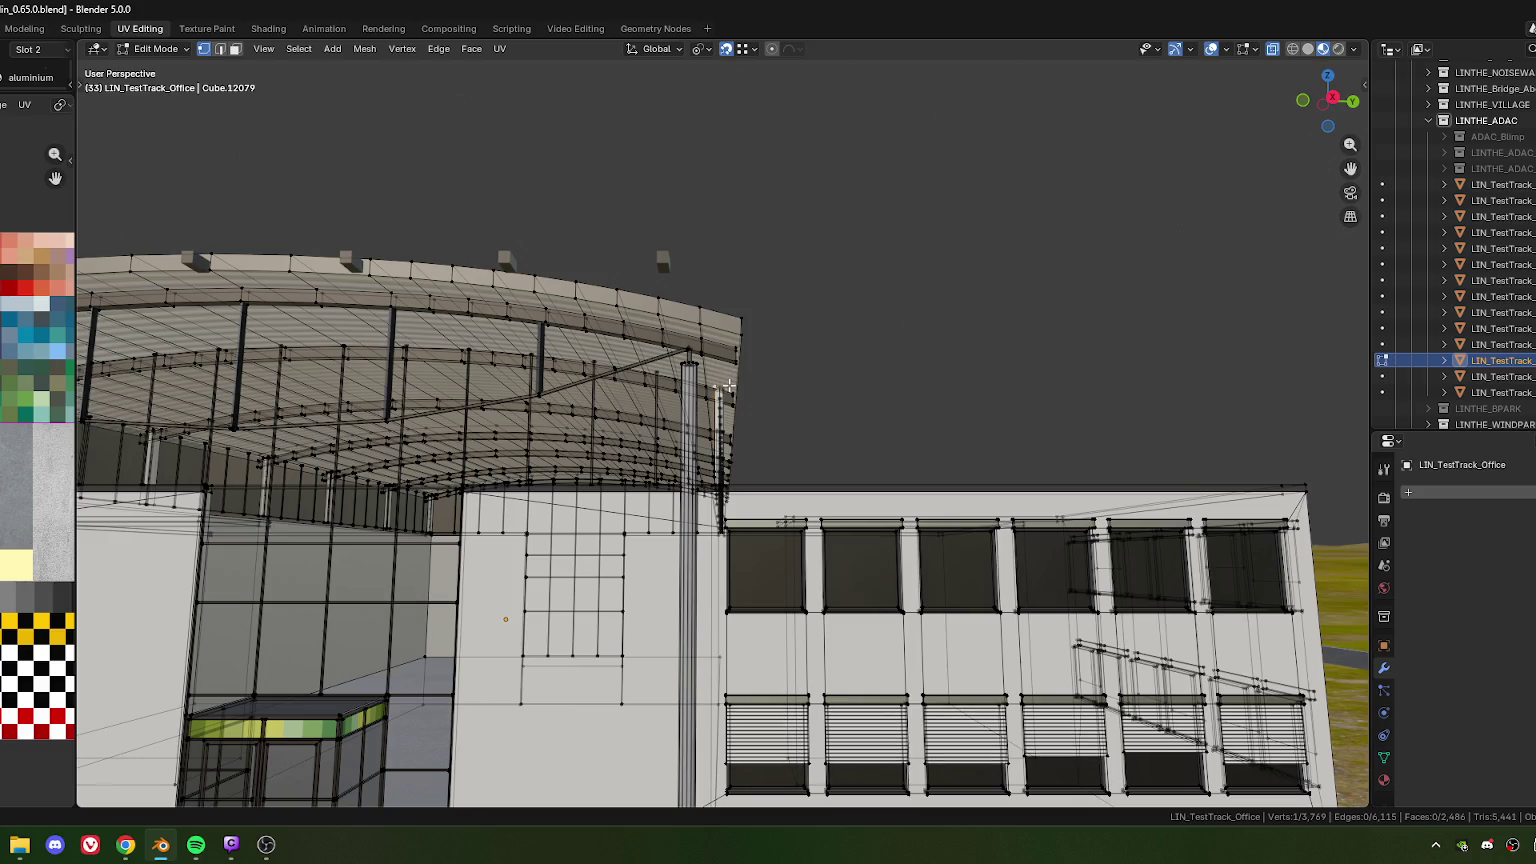
pyautogui.keyDown('shift'); pyautogui.click(720, 395); pyautogui.keyUp('shift')
pyautogui.press('KP_7')
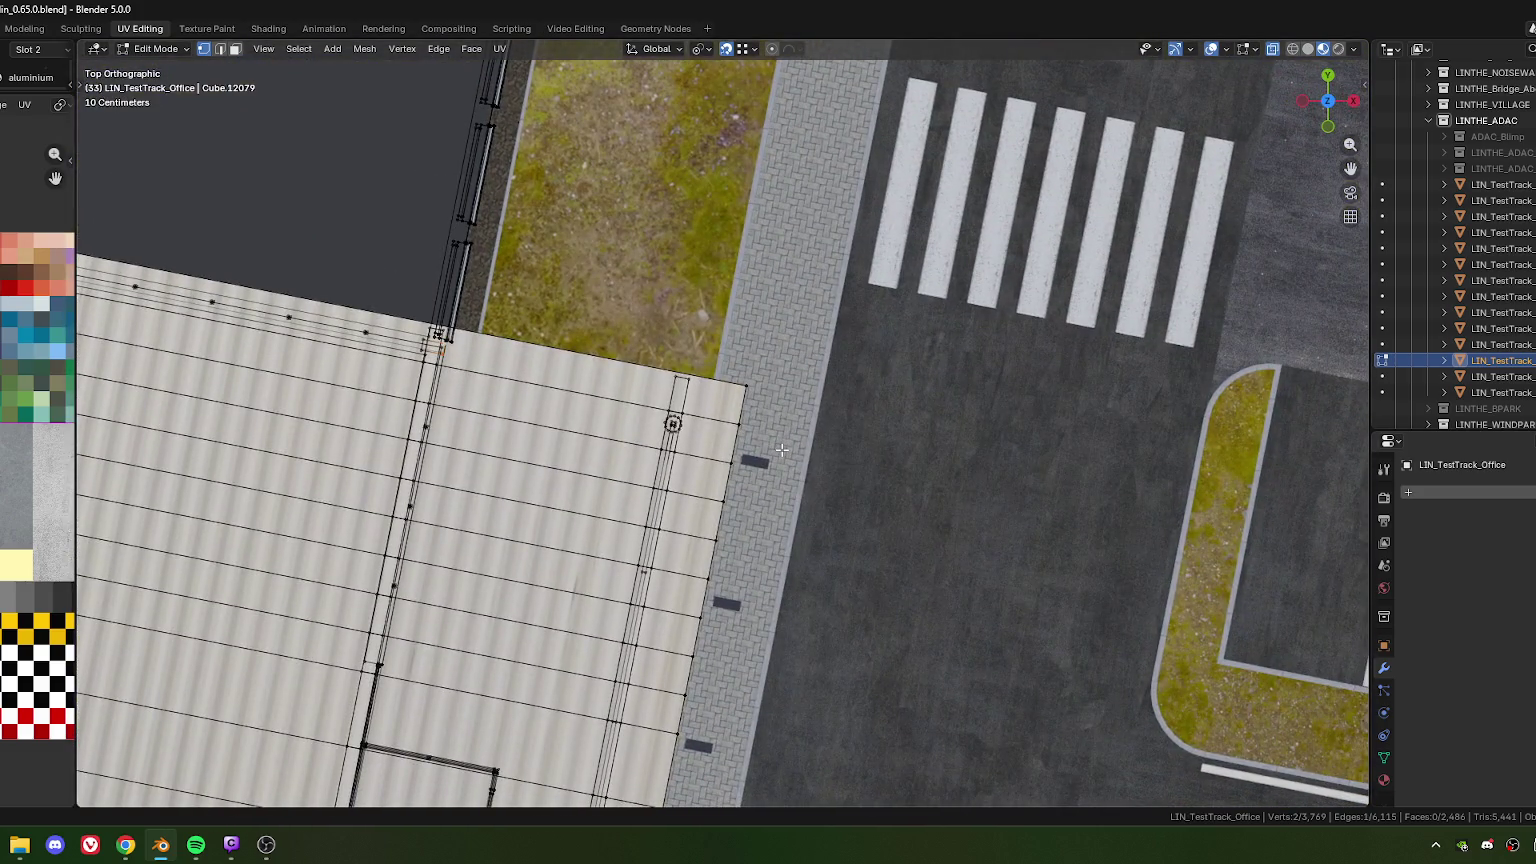
pyautogui.hotkey('shift', 'd')
pyautogui.press('y')
pyautogui.click(847, 490)
pyautogui.scroll(3, 835, 505)
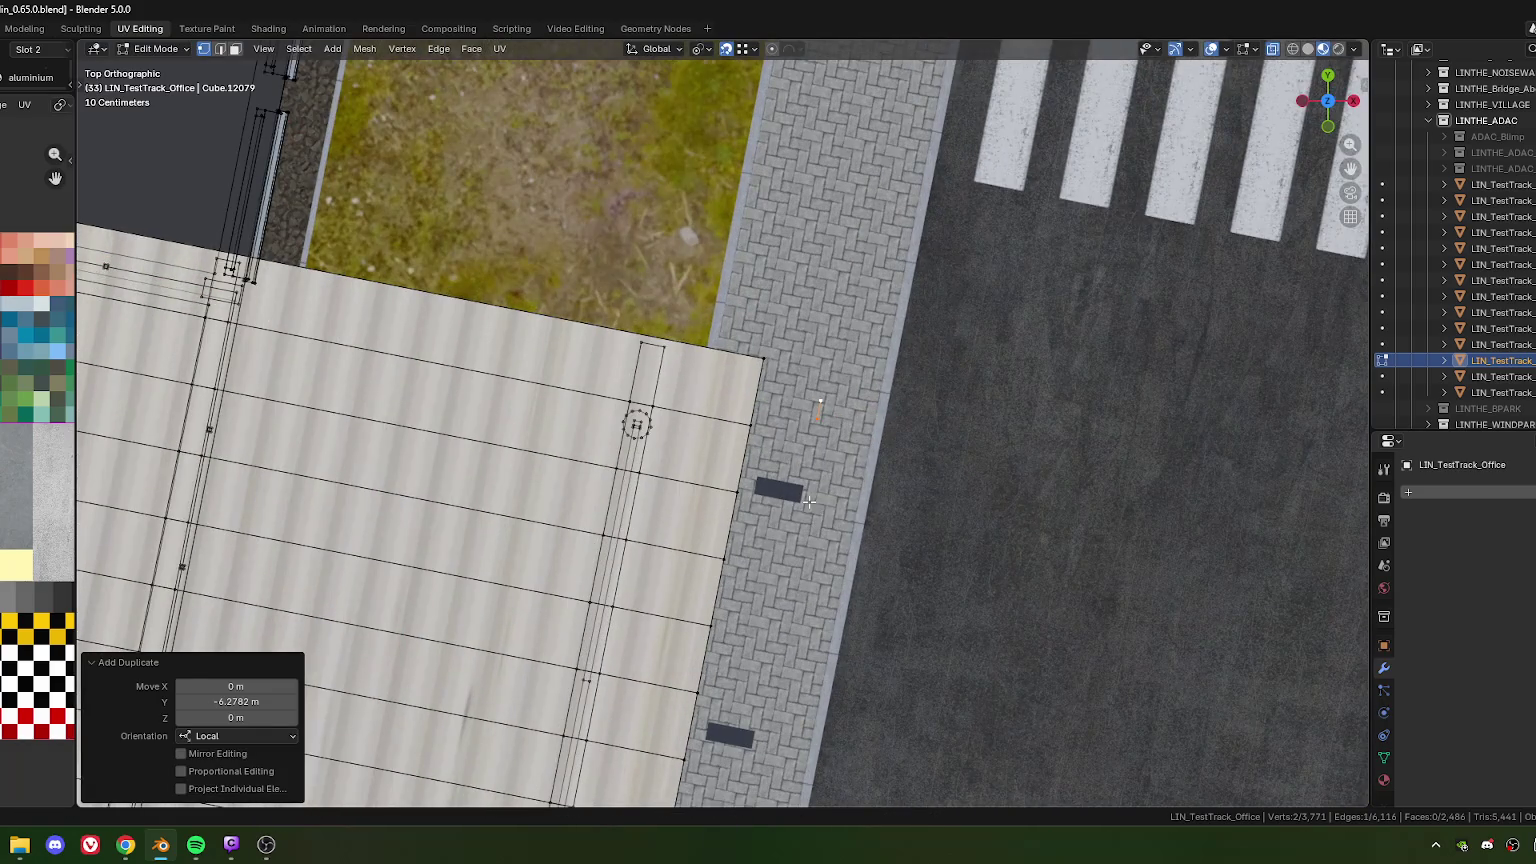
pyautogui.scroll(2, 815, 502)
pyautogui.scroll(2, 815, 502)
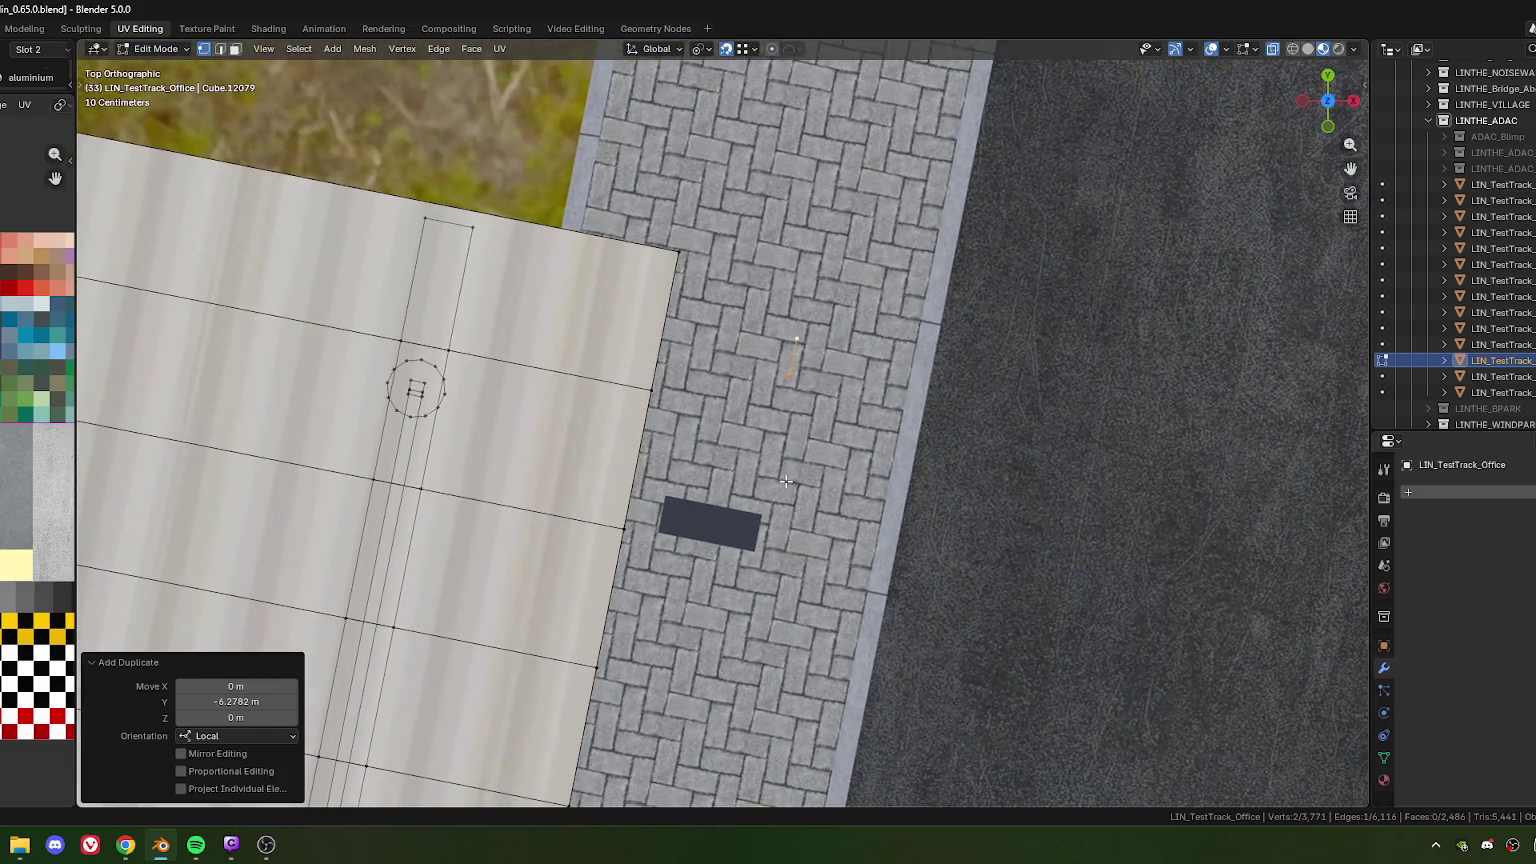
# Move the dark slab on the paving up and right toward the building's edge
pyautogui.press('Tab')
pyautogui.click(722, 536)
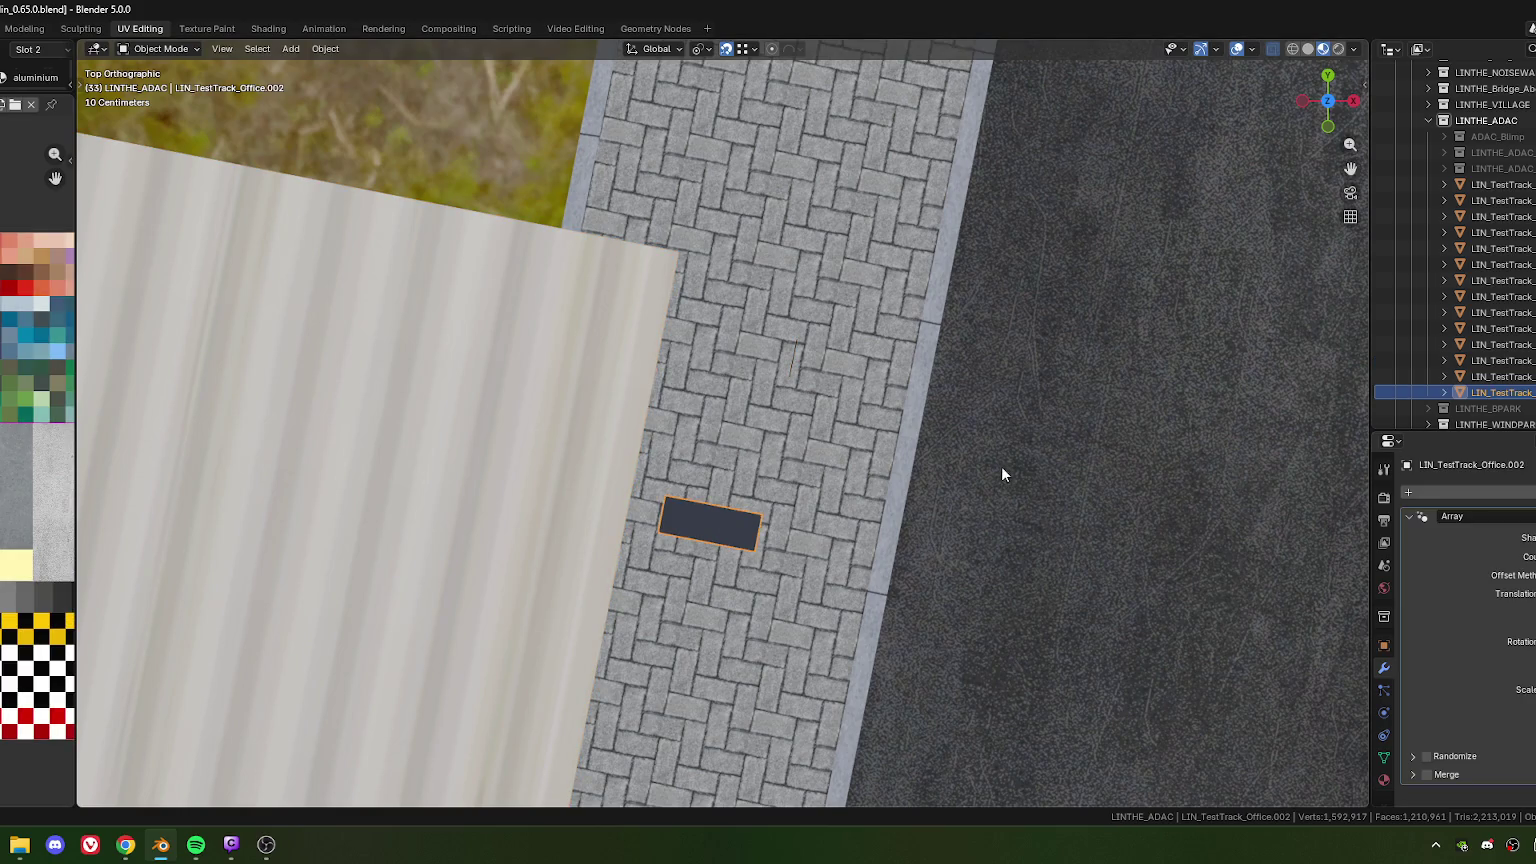
pyautogui.scroll(3, 1003, 472)
pyautogui.moveTo(500, 695); pyautogui.dragTo(569, 351)
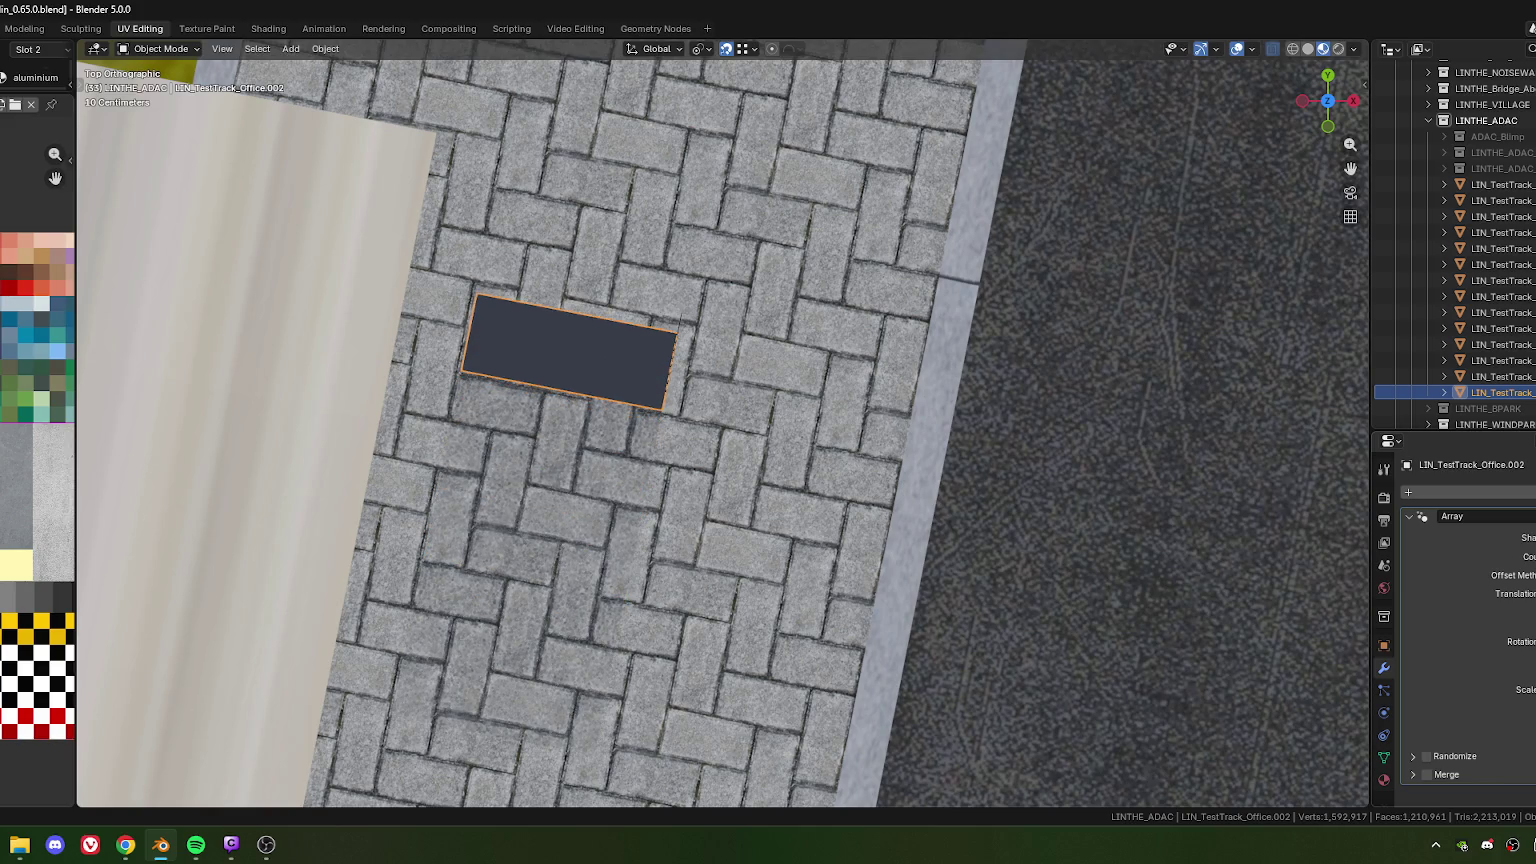
pyautogui.moveTo(569, 351)
pyautogui.mouseDown()
pyautogui.moveTo(575, 327)
pyautogui.moveTo(572, 343)
pyautogui.mouseUp()
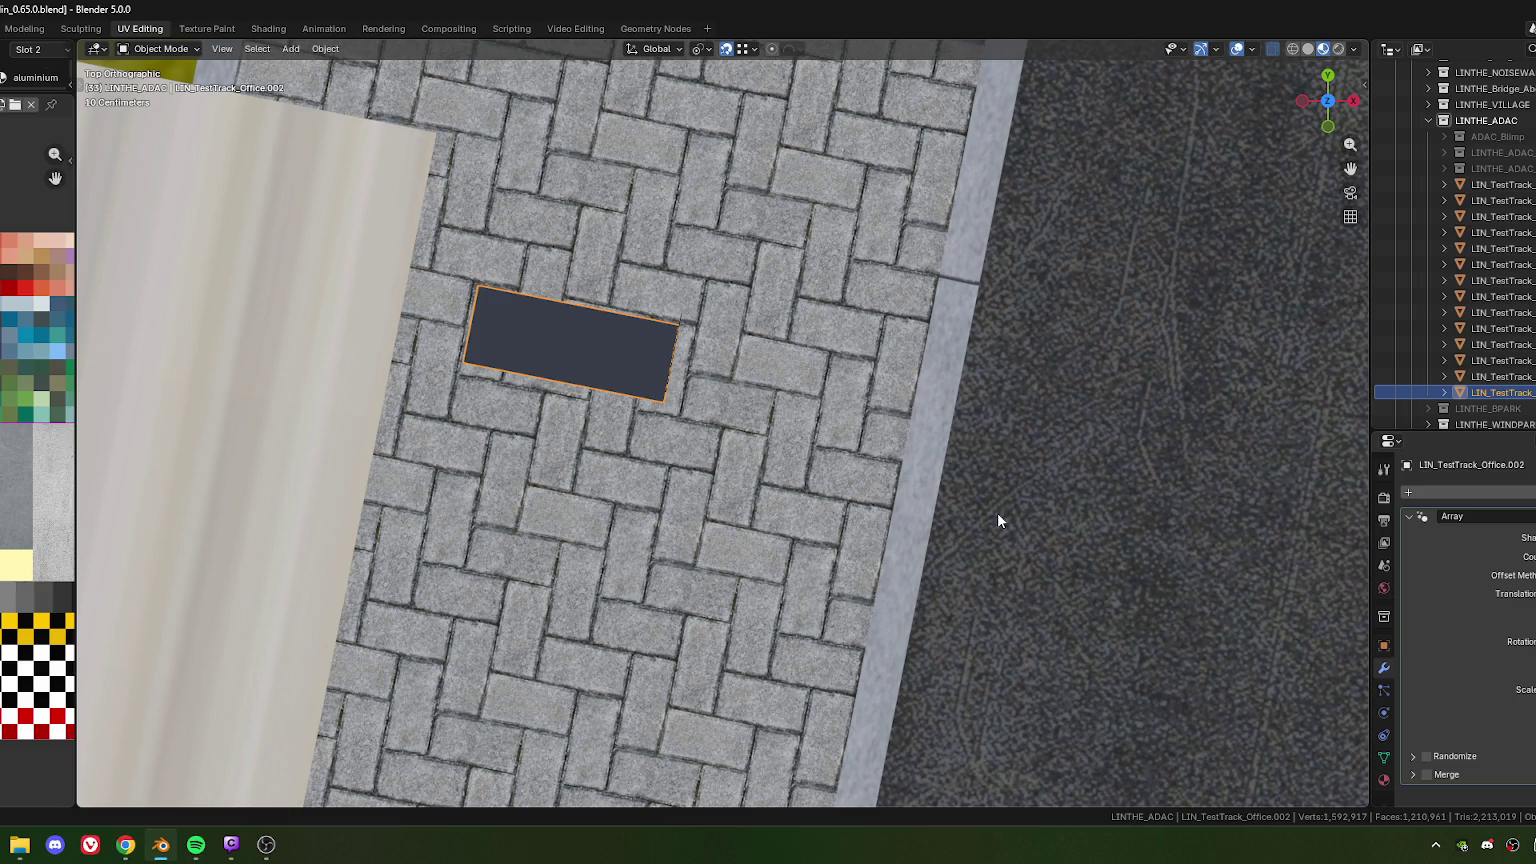
pyautogui.scroll(-5, 690, 418)
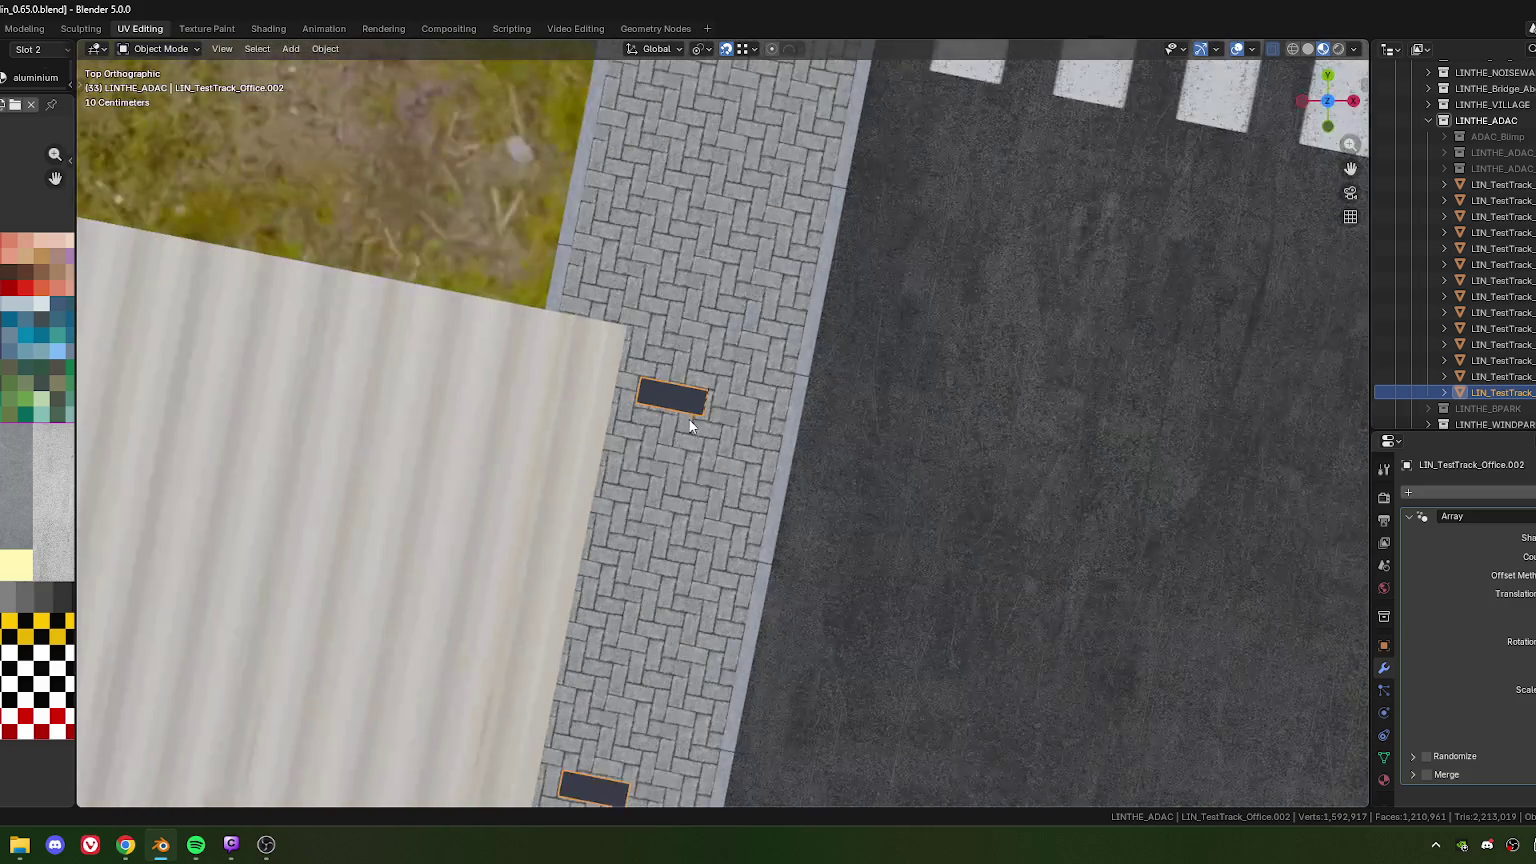
pyautogui.scroll(-3, 693, 421)
pyautogui.scroll(-4, 703, 438)
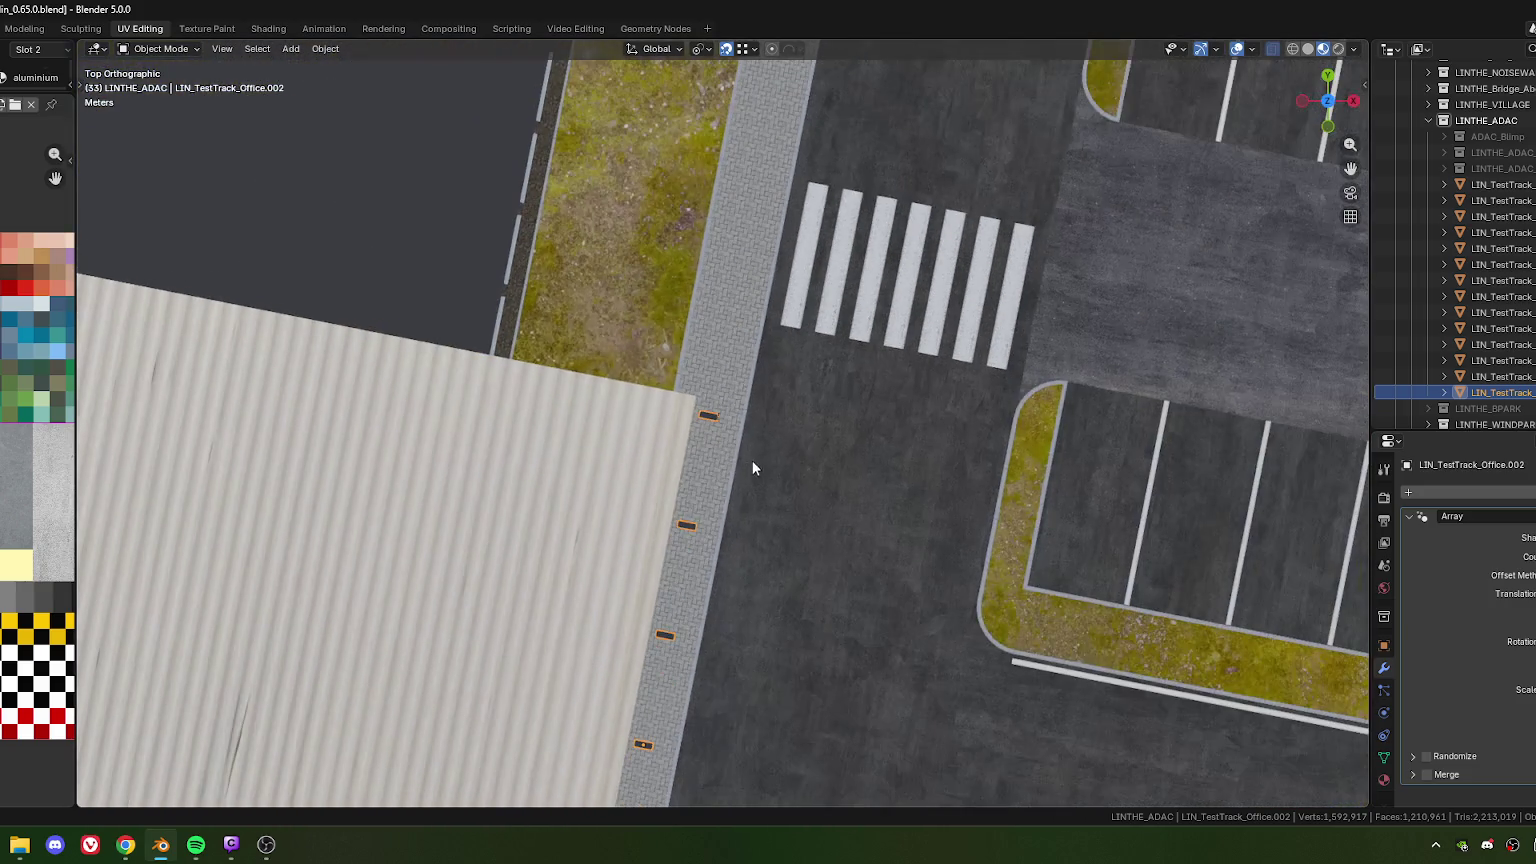
# Scale all of the slab's geometry to 0.816 along its local X axis
pyautogui.keyDown('shift'); pyautogui.scroll(-5, 760, 450); pyautogui.keyUp('shift')
pyautogui.press('Tab')
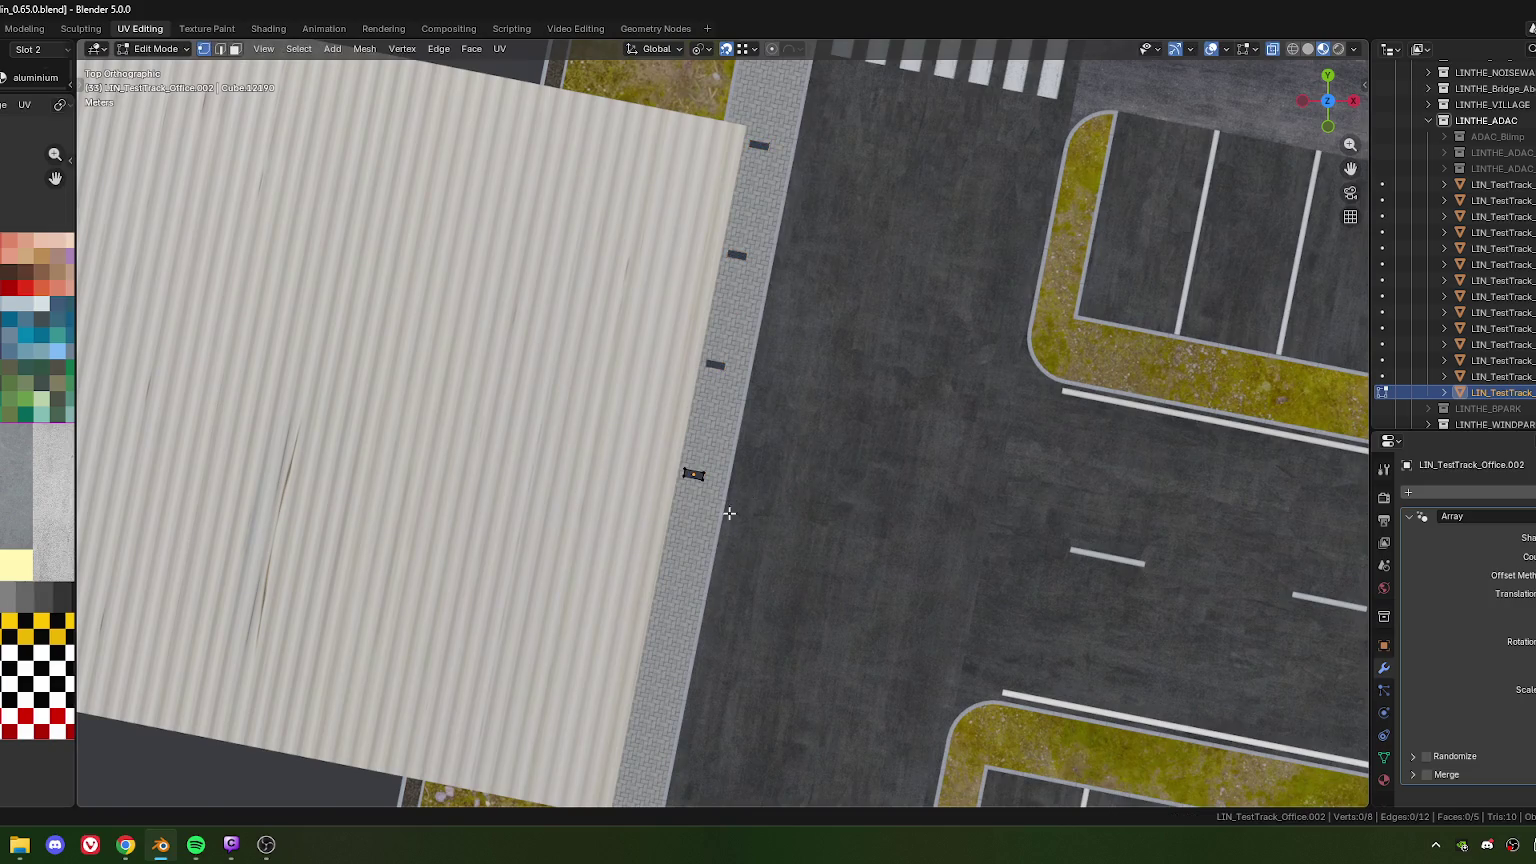
pyautogui.scroll(7, 735, 505)
pyautogui.press('a')
pyautogui.keyDown('shift'); pyautogui.scroll(-3, 840, 478); pyautogui.keyUp('shift')
pyautogui.scroll(3, 955, 480)
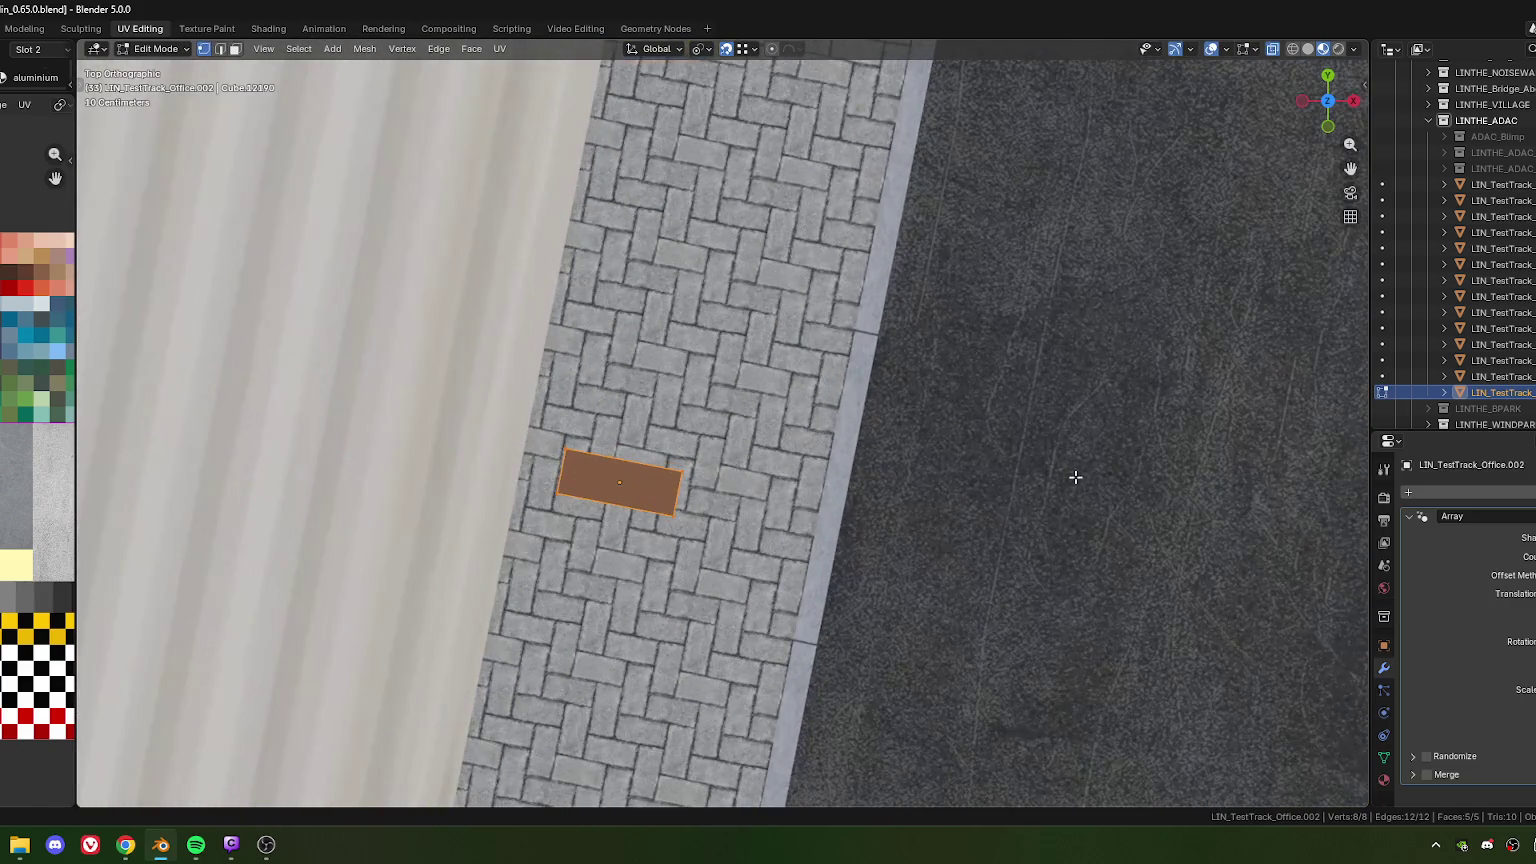
pyautogui.press('s')
pyautogui.press('x')
pyautogui.press('x')
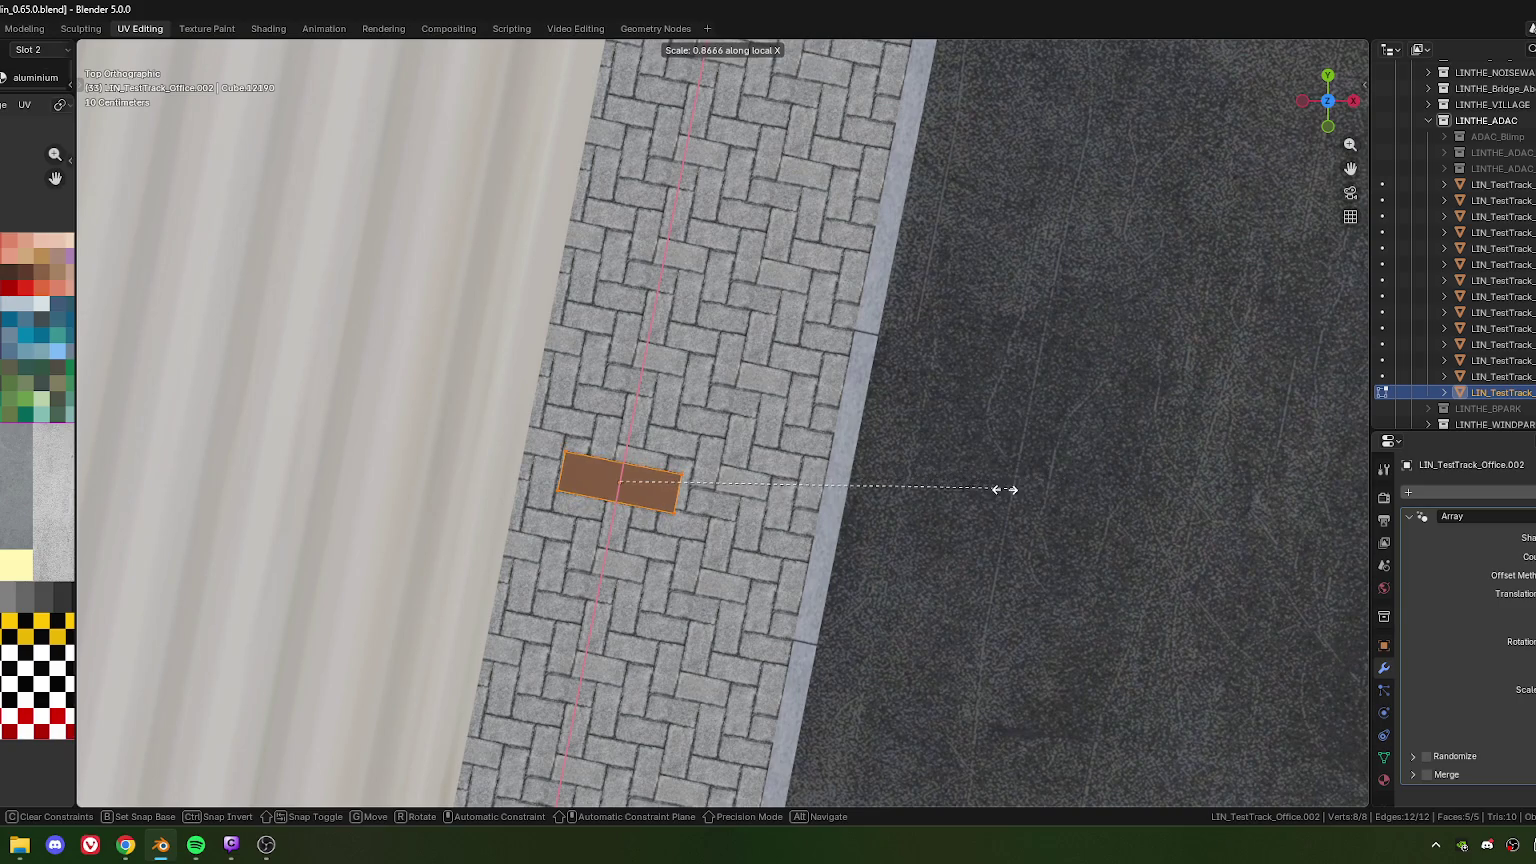
pyautogui.click(991, 491)
pyautogui.scroll(-3, 991, 491)
pyautogui.keyDown('shift'); pyautogui.scroll(4, 796, 439); pyautogui.keyUp('shift')
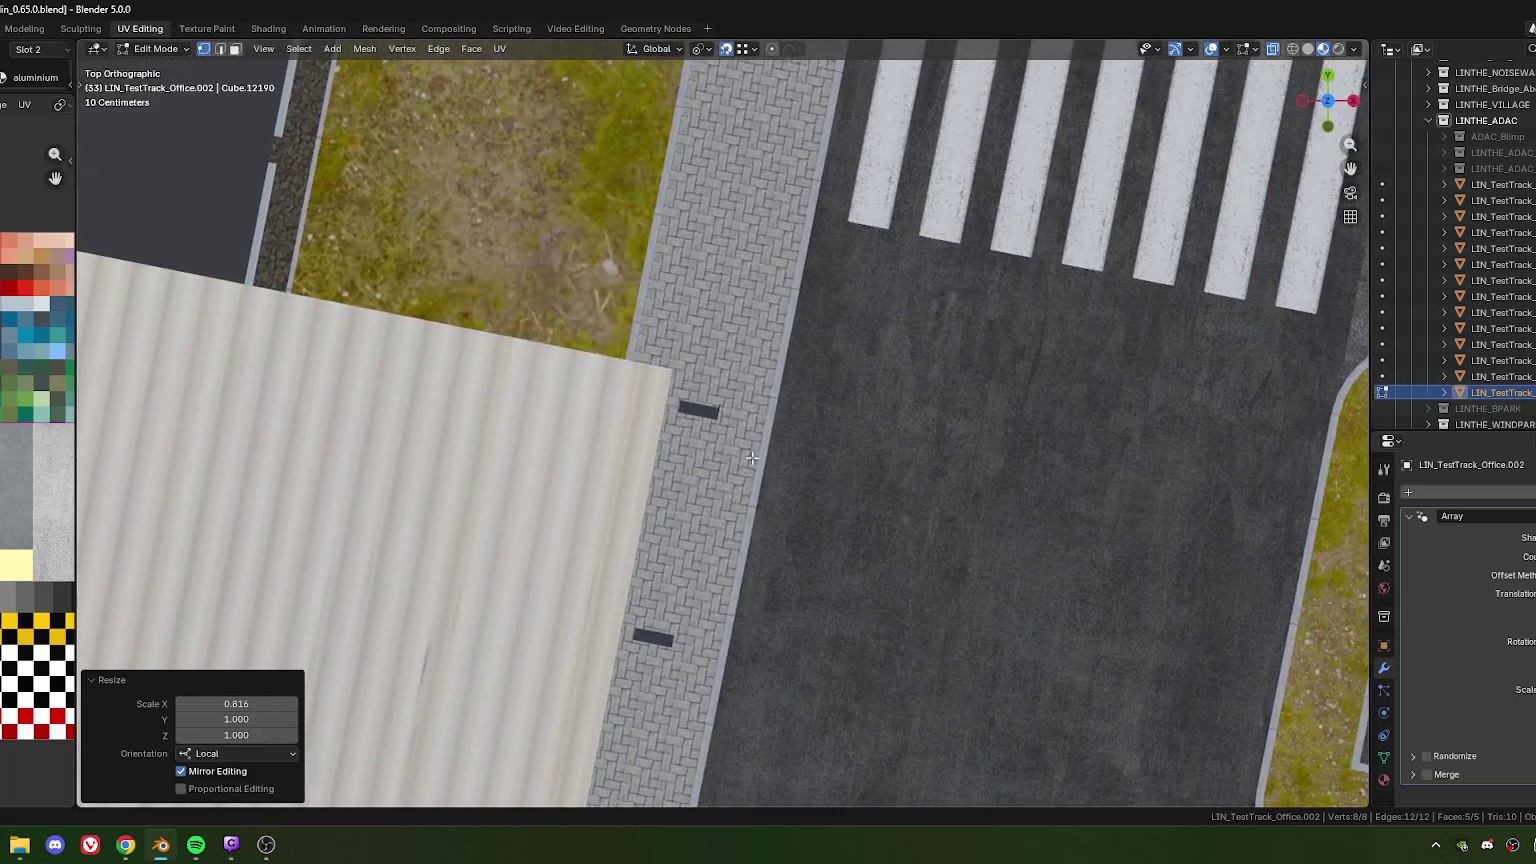
pyautogui.scroll(4, 728, 432)
pyautogui.scroll(4, 728, 432)
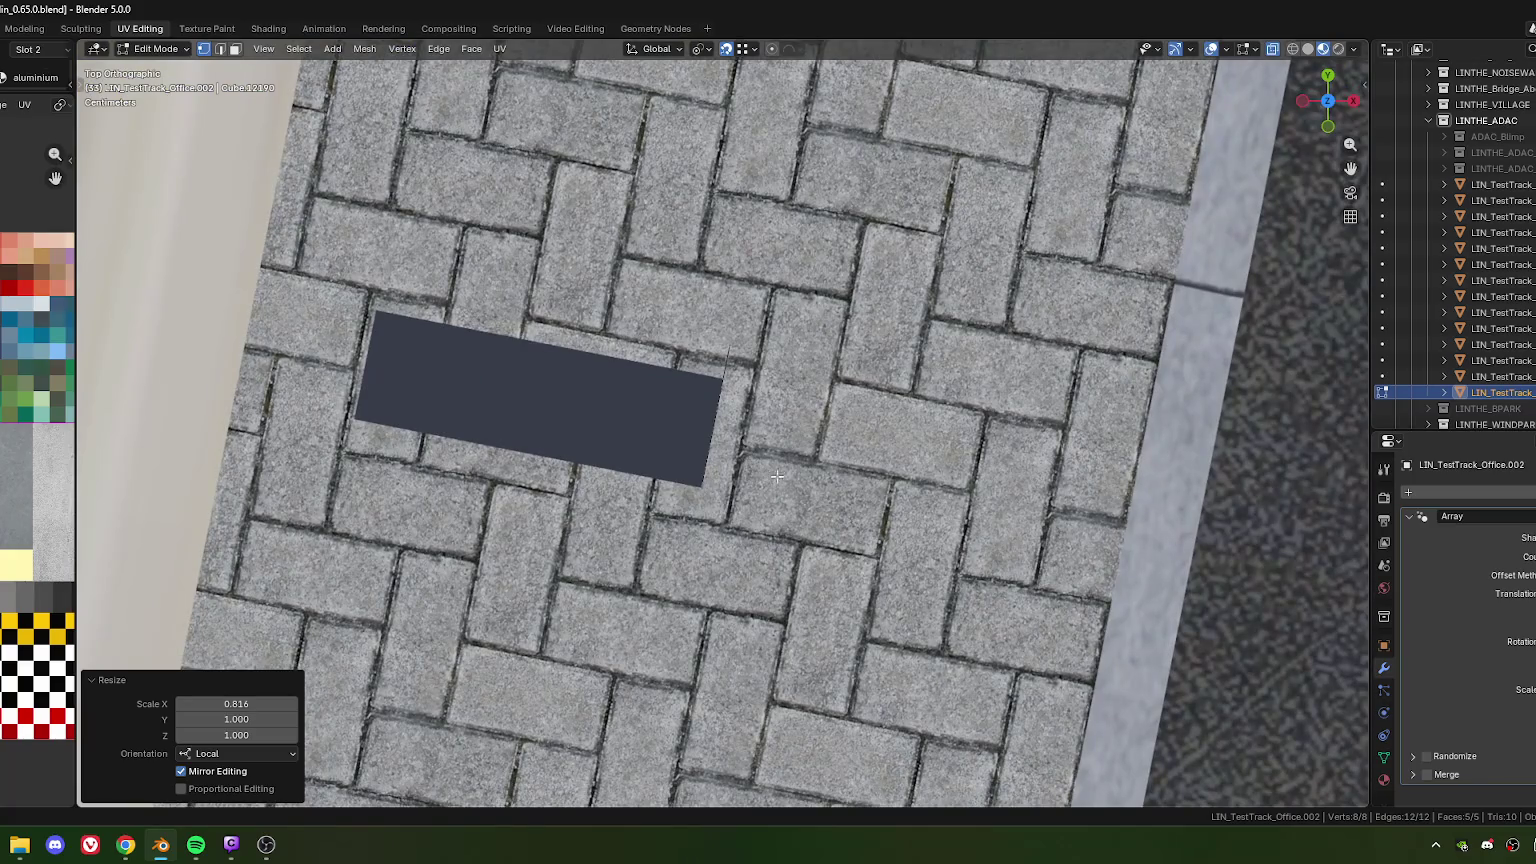
pyautogui.press('Tab')
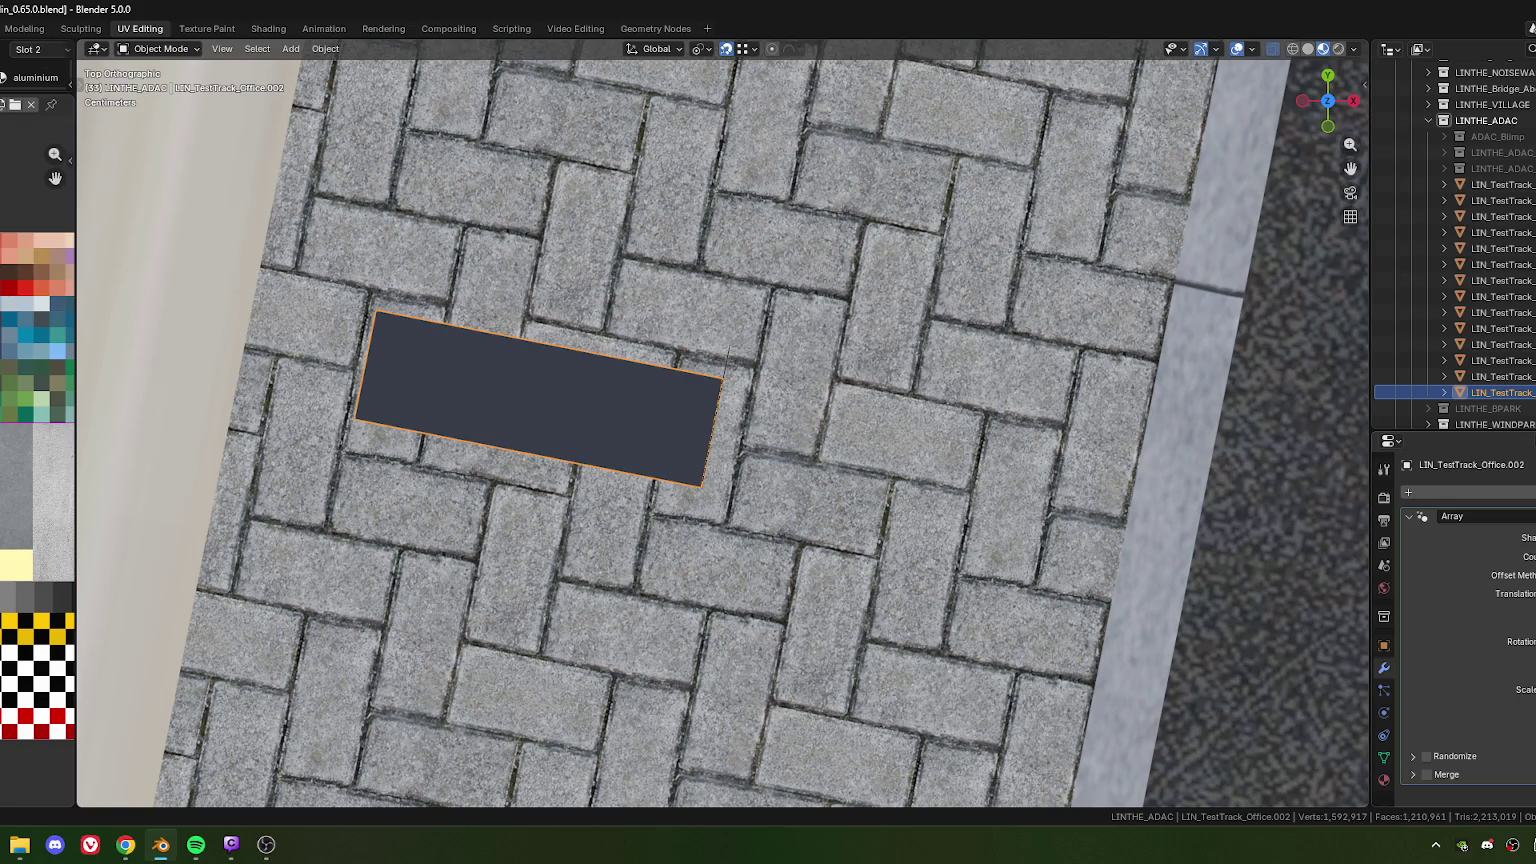
# Fine-tune the slab's position by stepping back through its recent moves
pyautogui.hotkey('ctrl', 'z')
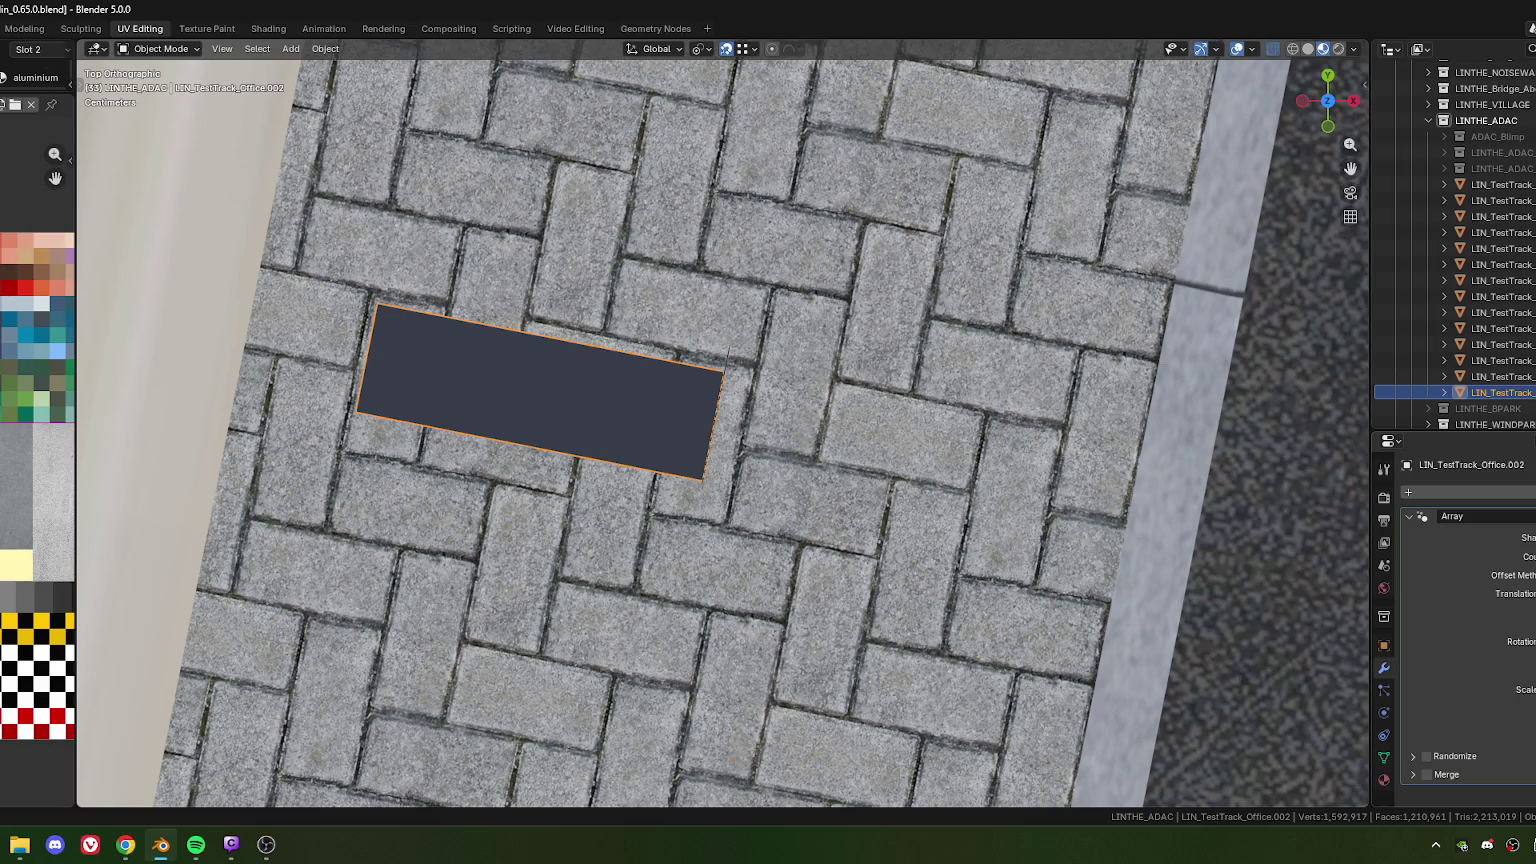
pyautogui.hotkey('ctrl', 'z')
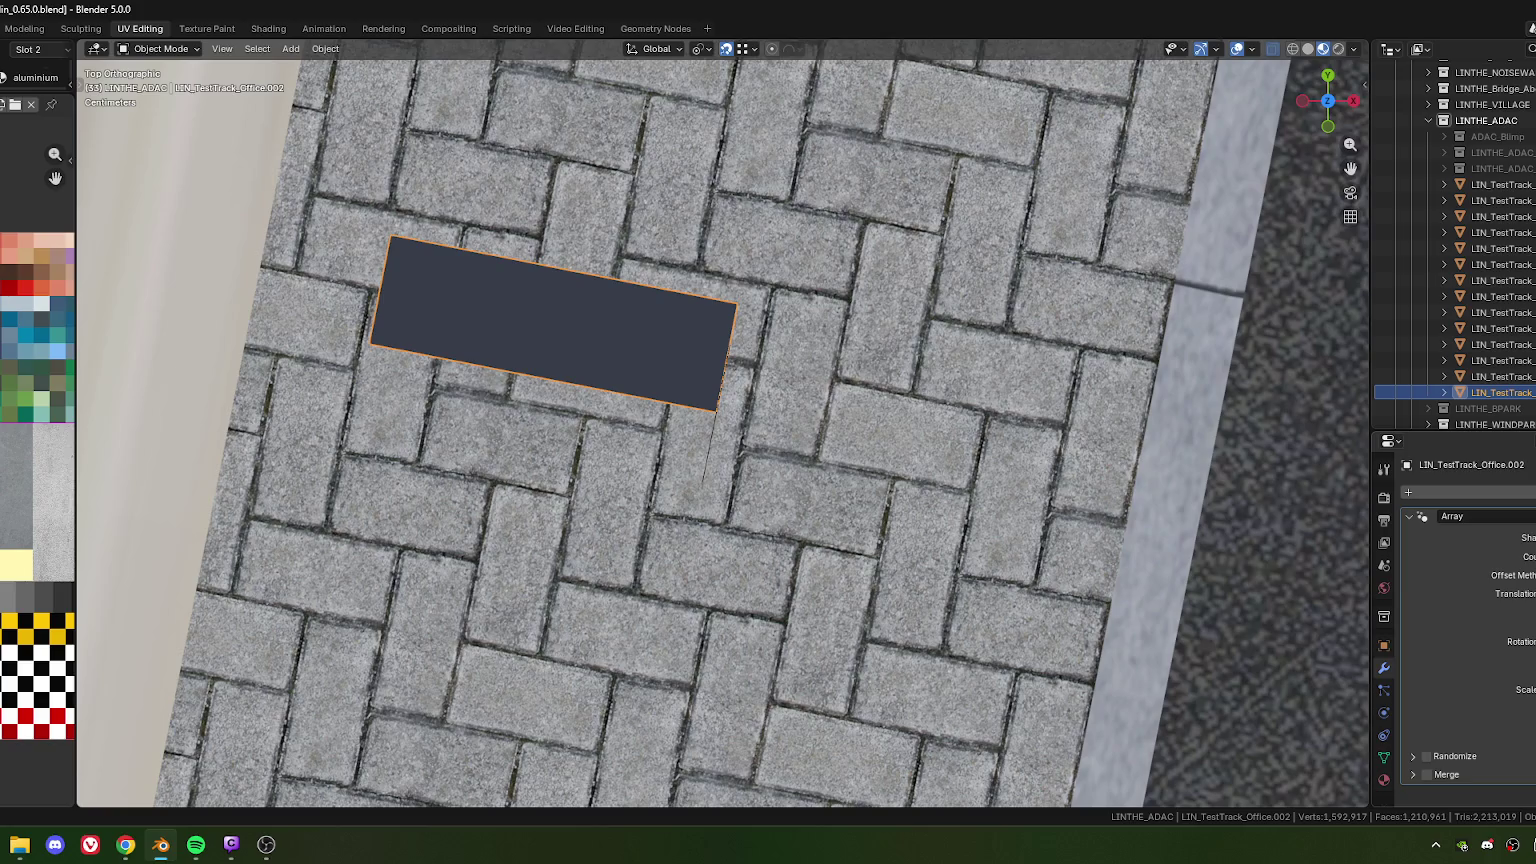
pyautogui.hotkey('ctrl', 'z')
pyautogui.hotkey('ctrl', 'z')
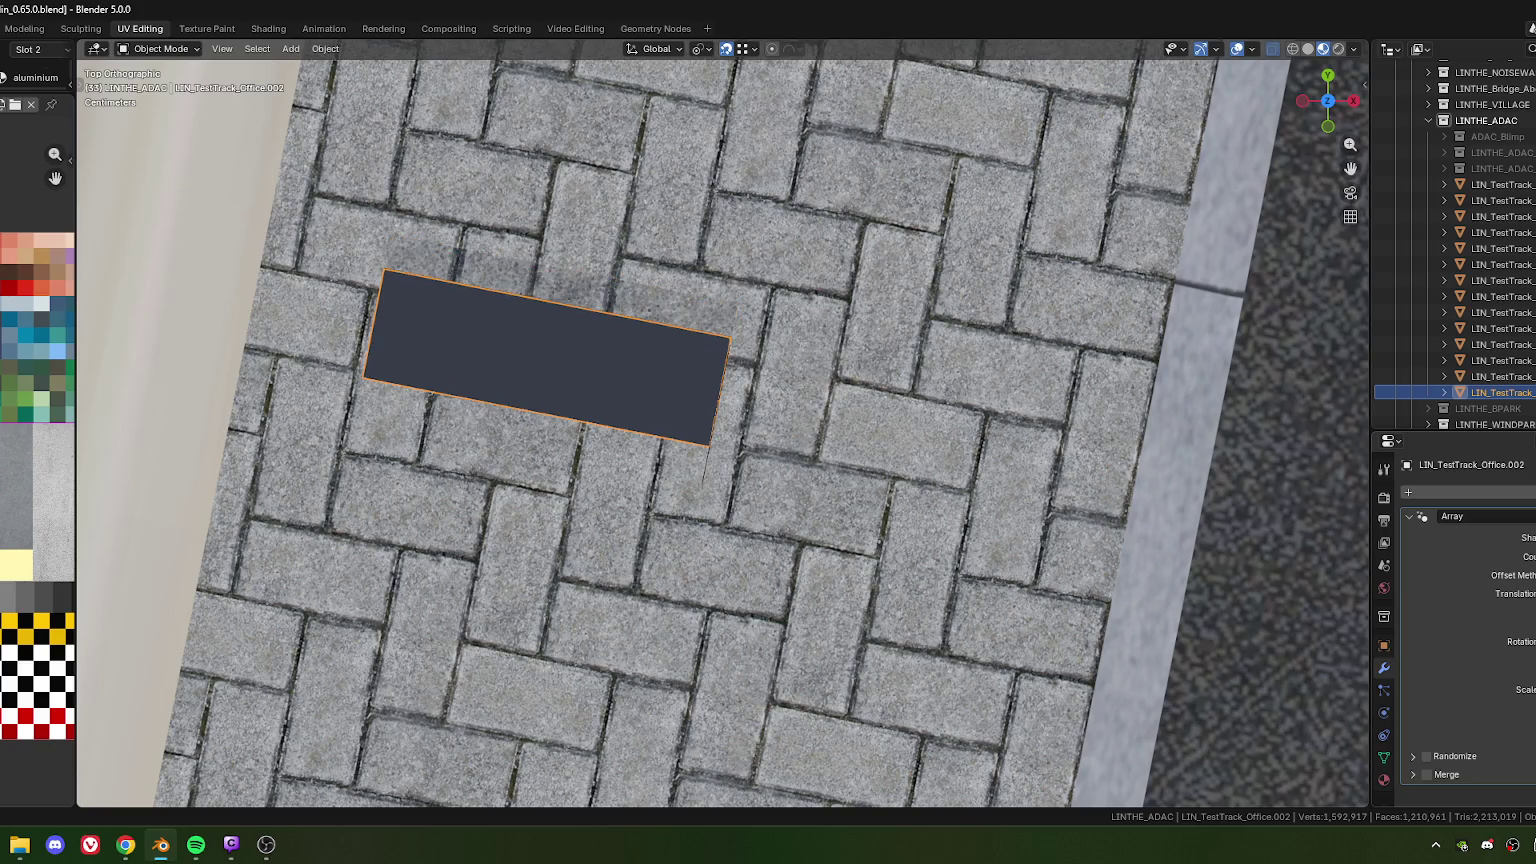
pyautogui.hotkey('ctrl', 'z')
pyautogui.hotkey('ctrl', 'z')
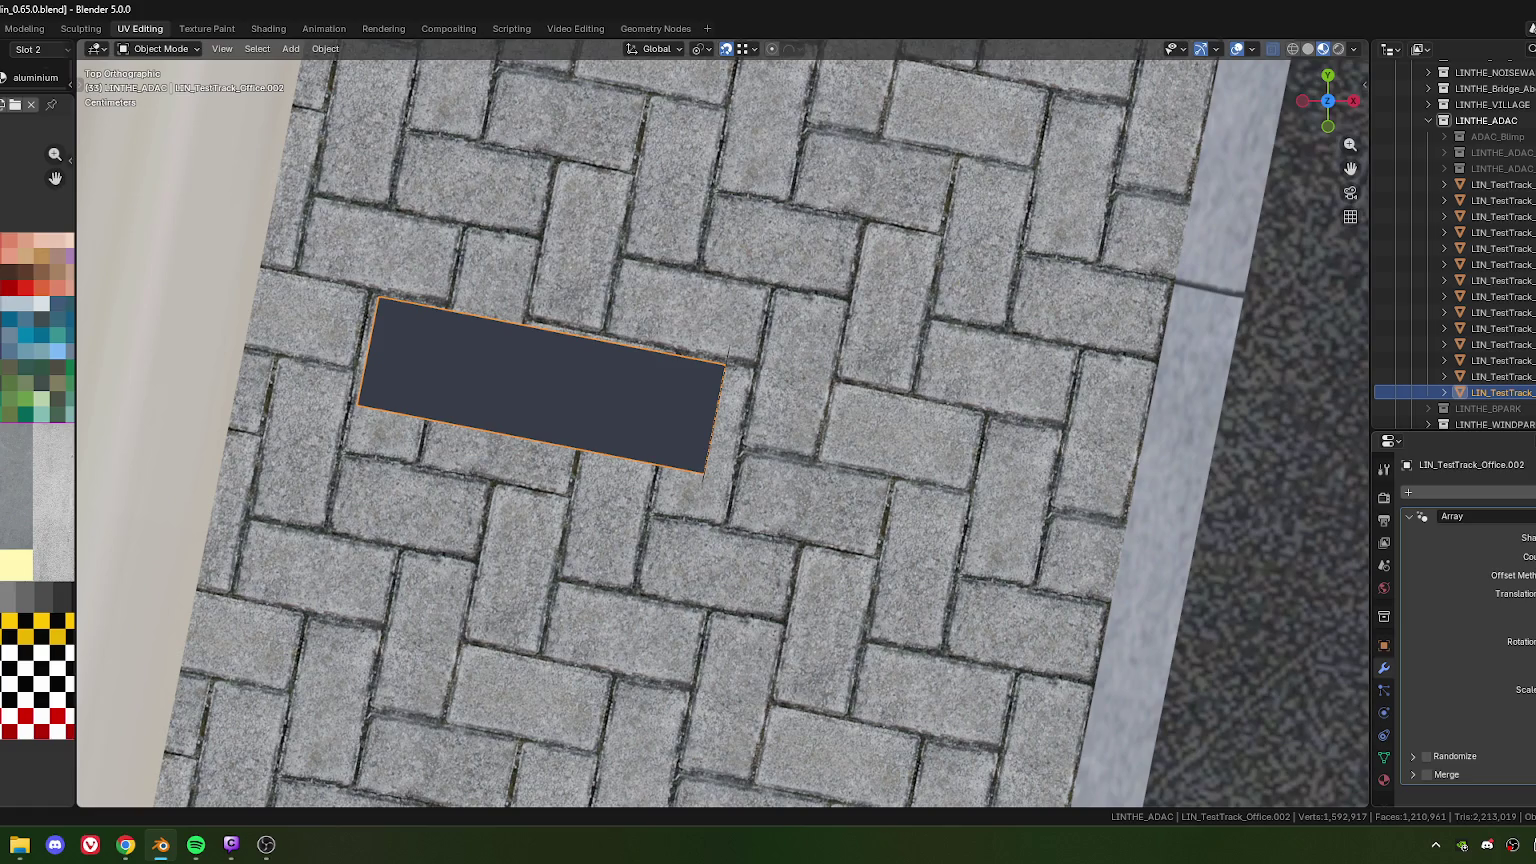
pyautogui.hotkey('ctrl', 'z')
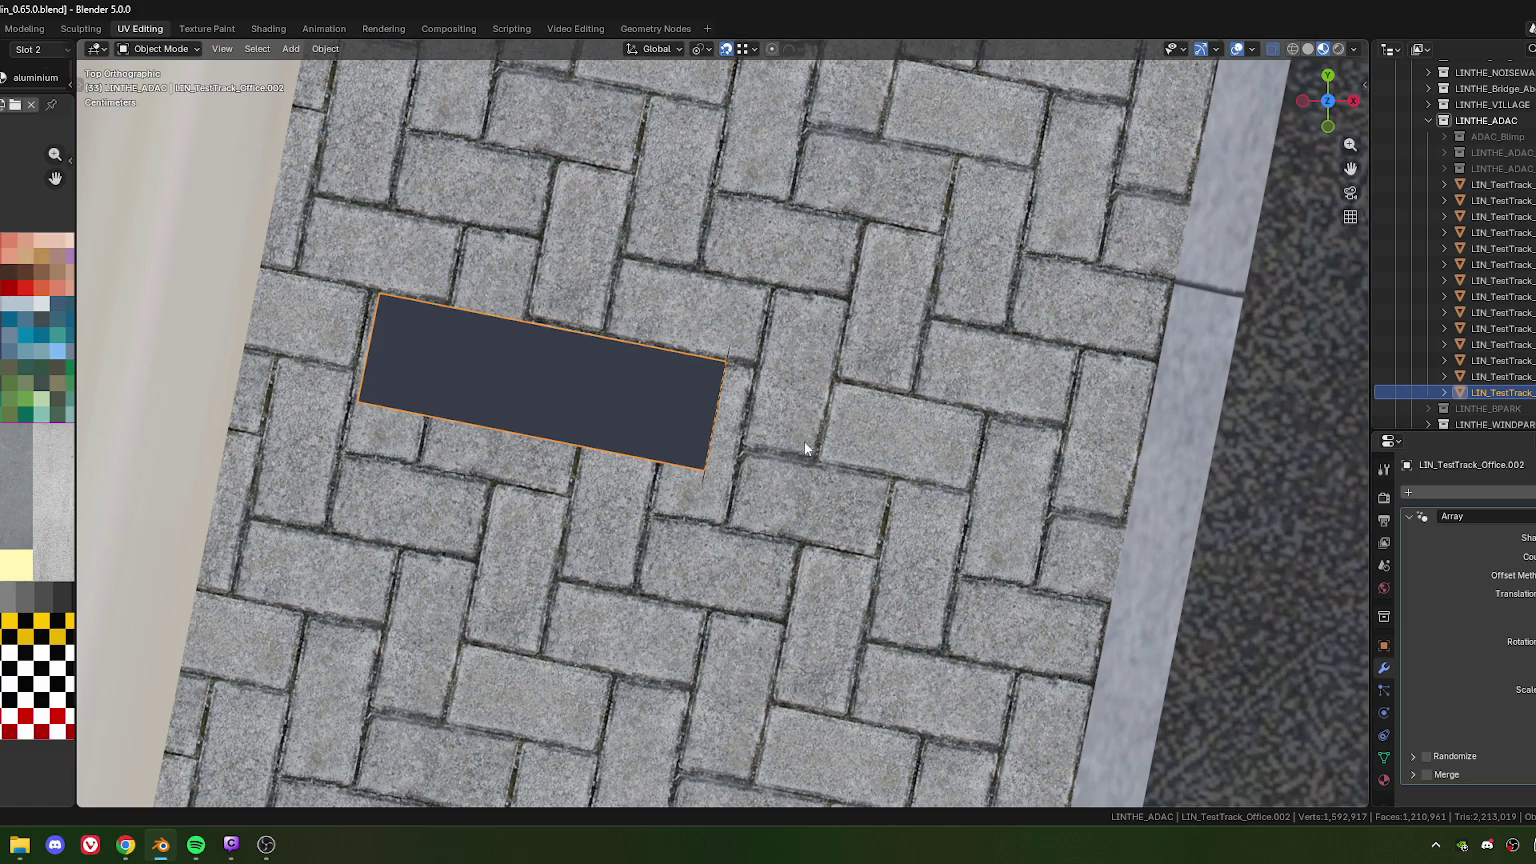
pyautogui.scroll(3, 810, 445)
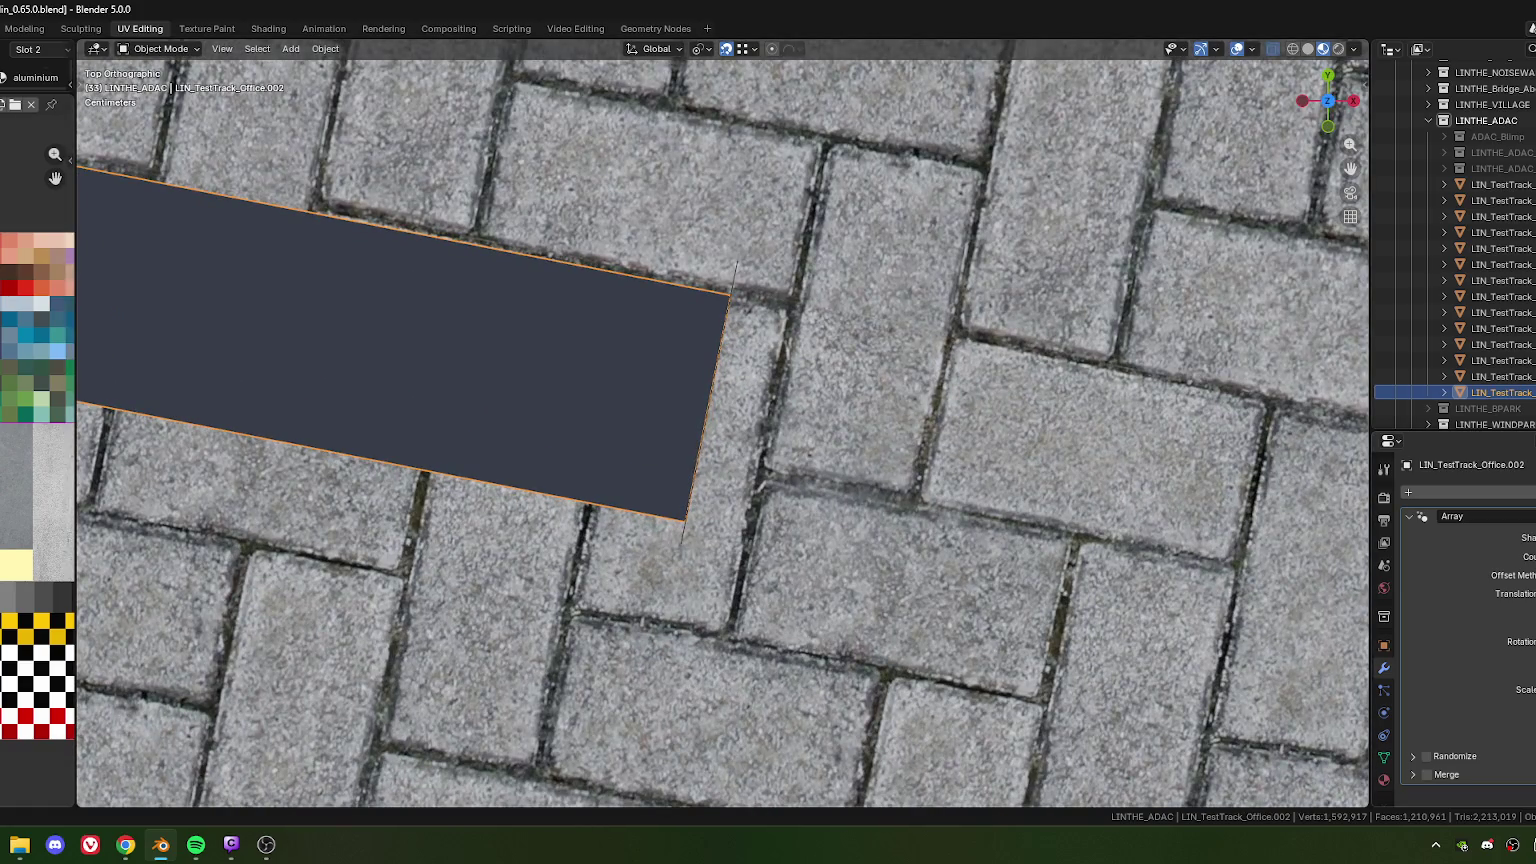
pyautogui.scroll(-4, 934, 476)
pyautogui.scroll(-5, 862, 410)
pyautogui.scroll(8, 780, 451)
pyautogui.scroll(-5, 780, 458)
# Delete two stray vertices from the office building mesh, leaving 3,769 vertices
pyautogui.moveTo(915, 555)
pyautogui.mouseDown(button='middle')
pyautogui.moveTo(823, 473)
pyautogui.moveTo(796, 511)
pyautogui.moveTo(806, 407)
pyautogui.moveTo(817, 466)
pyautogui.mouseUp(button='middle')
pyautogui.scroll(2, 796, 511)
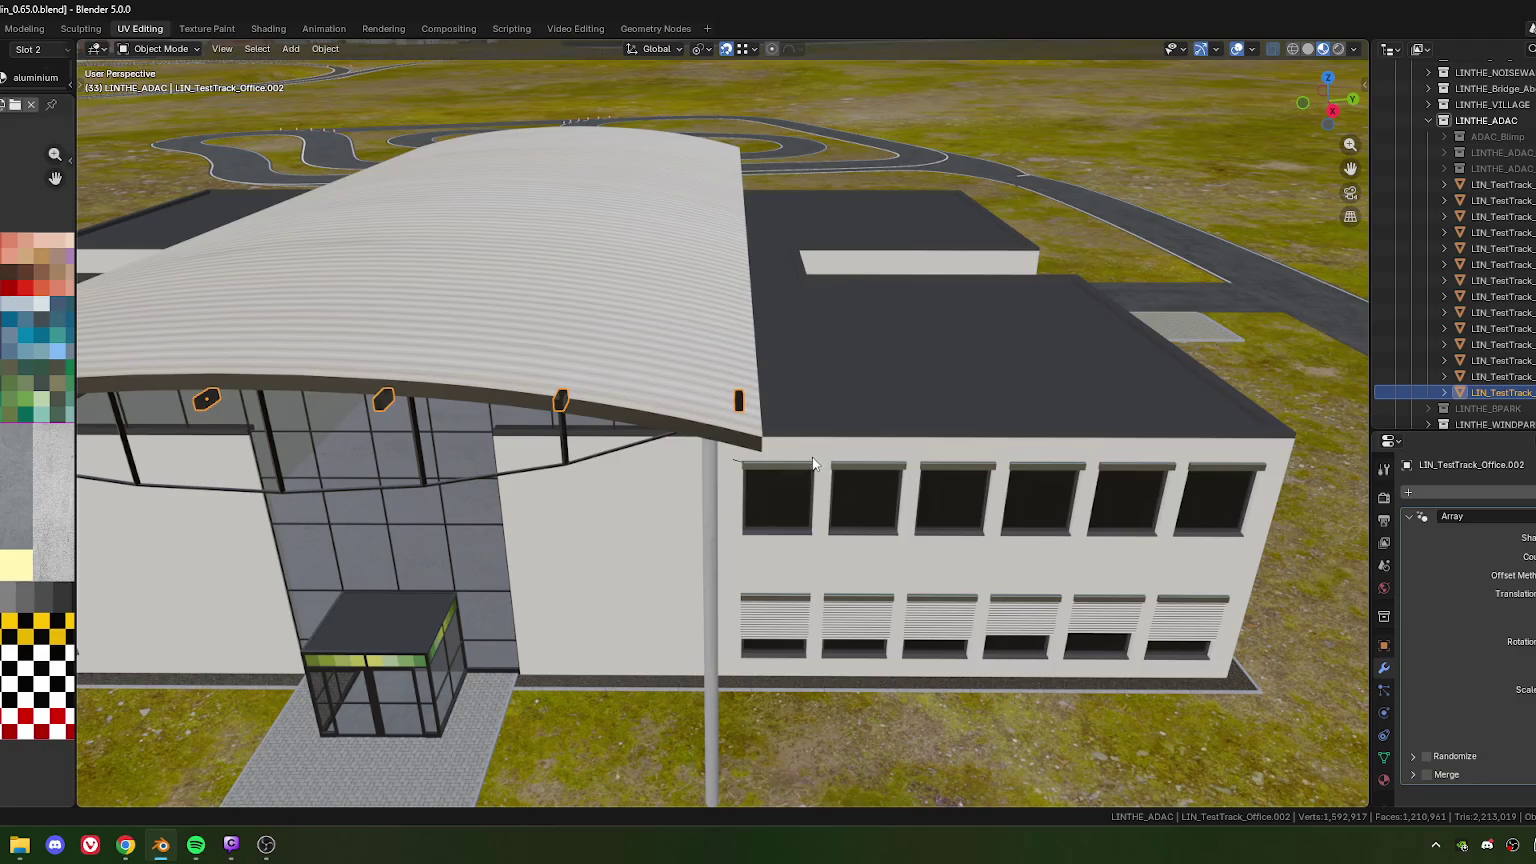
pyautogui.click(760, 508)
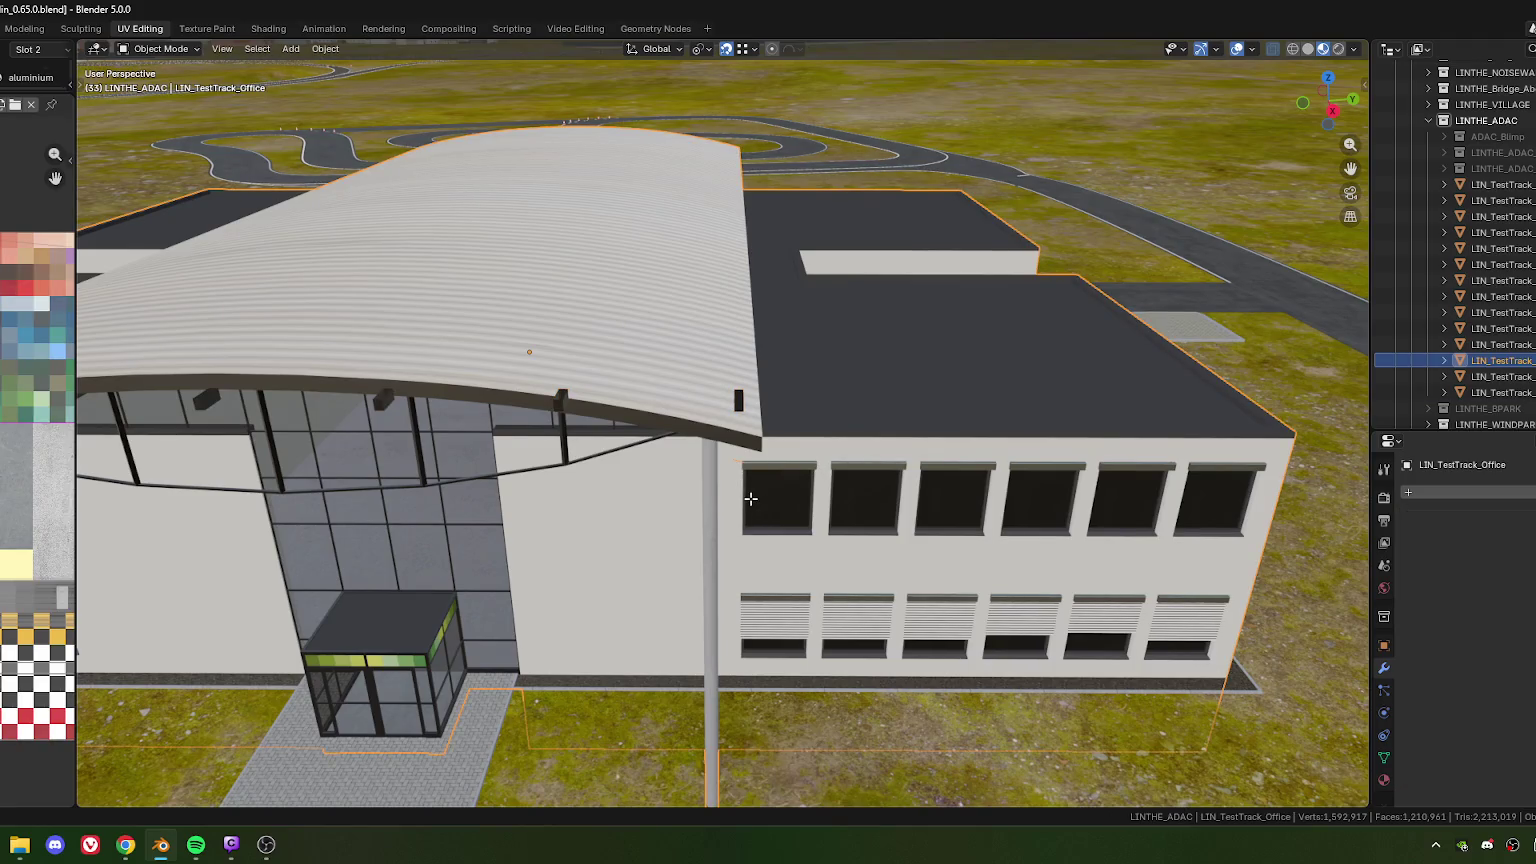
pyautogui.press('Tab')
pyautogui.moveTo(753, 489); pyautogui.dragTo(615, 542, button='middle')
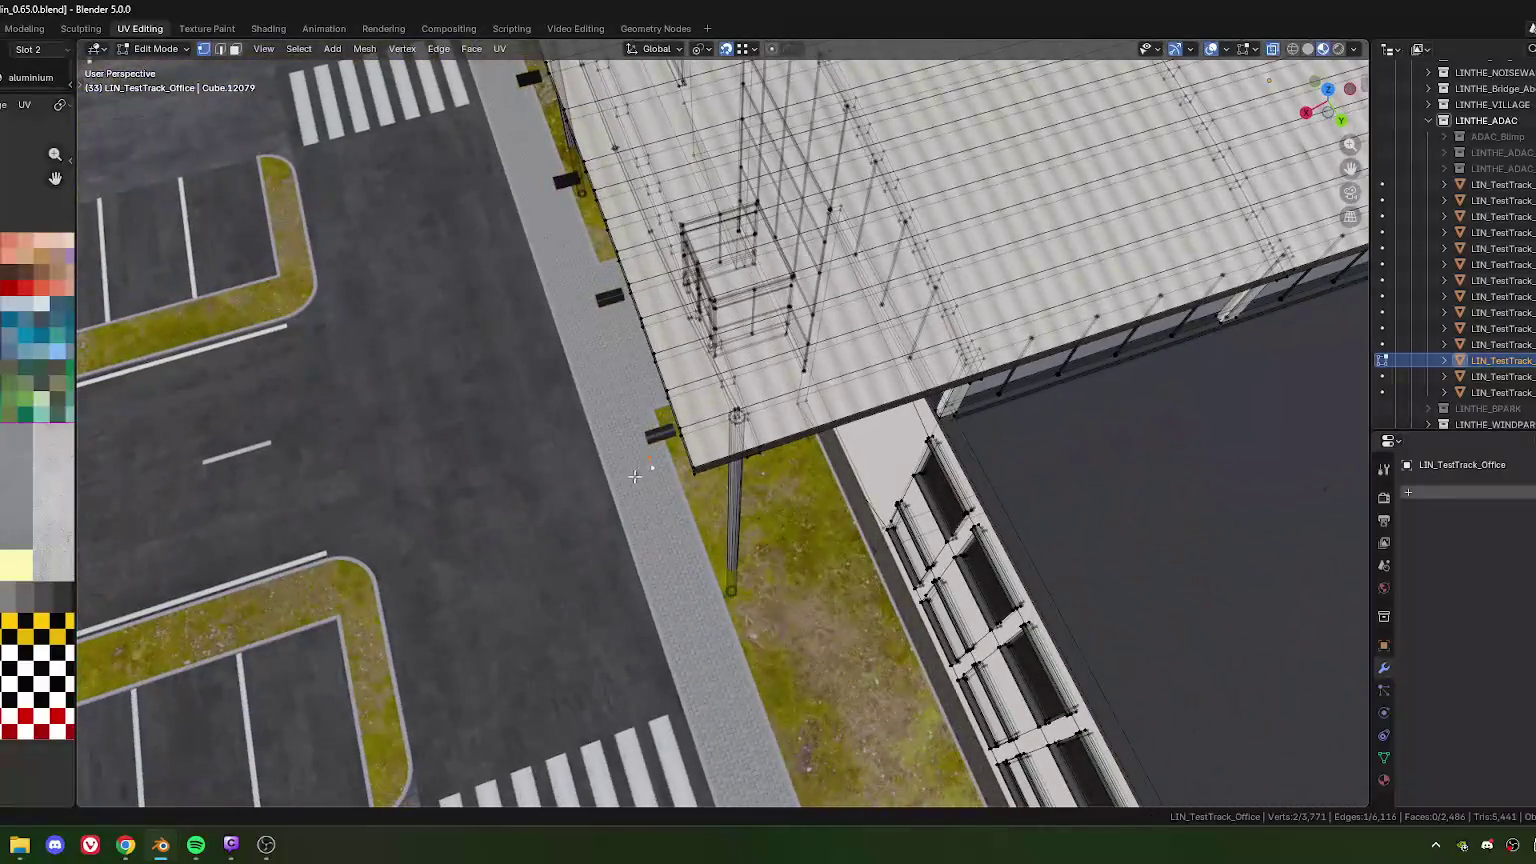
pyautogui.press('g')
pyautogui.press('x')
pyautogui.click(640, 501)
# Return to Object Mode and select the roof strut array from a level front view
pyautogui.scroll(-5, 525, 369)
pyautogui.moveTo(525, 369); pyautogui.dragTo(736, 455, button='middle')
pyautogui.scroll(5, 736, 455)
pyautogui.press('Tab')
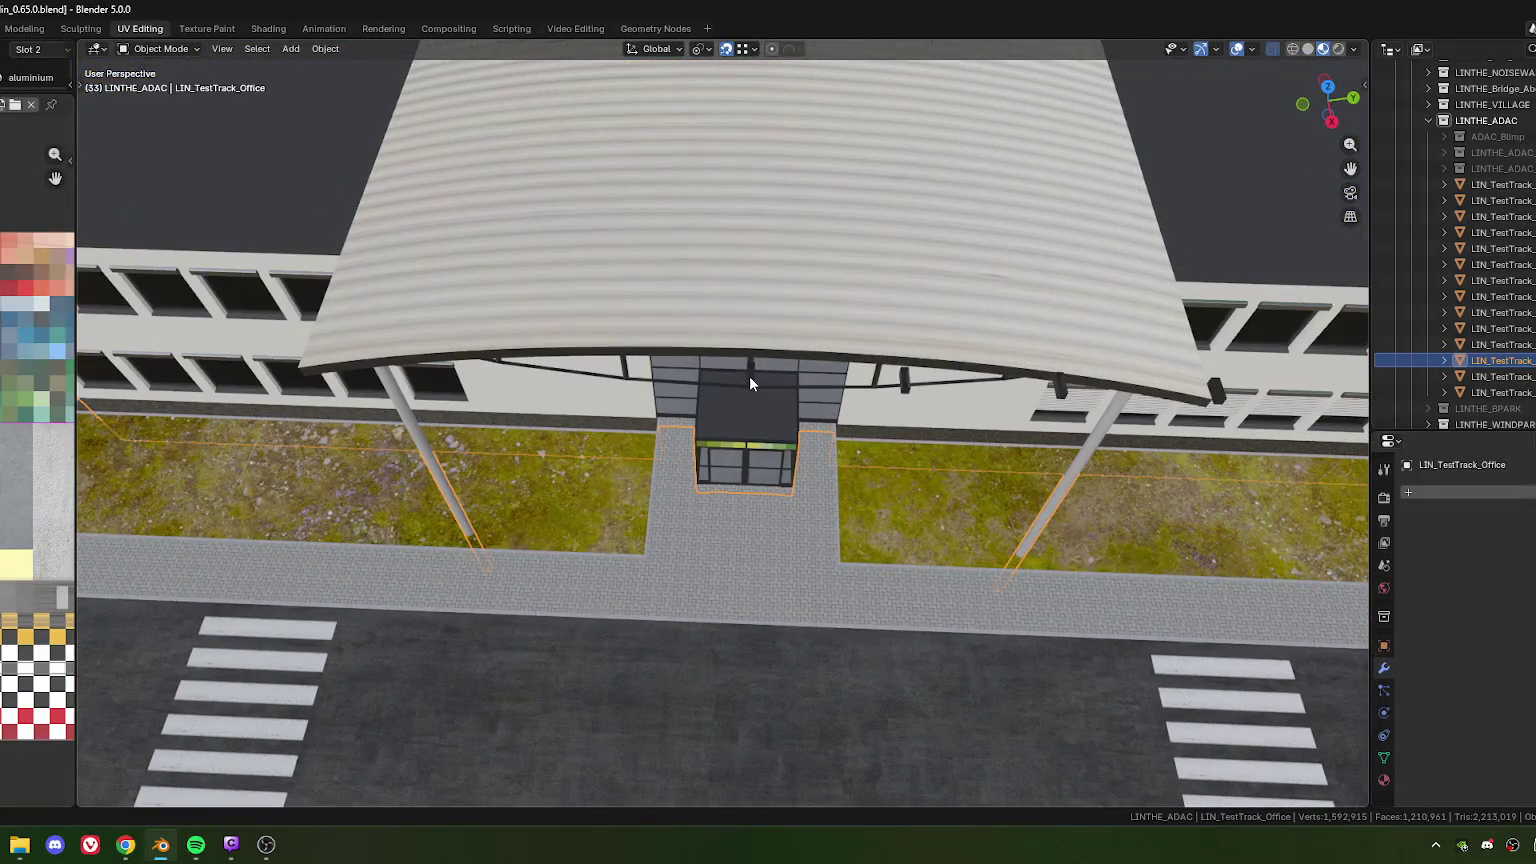
pyautogui.click(818, 466)
pyautogui.scroll(3, 854, 454)
pyautogui.moveTo(781, 521); pyautogui.dragTo(788, 421, button='middle')
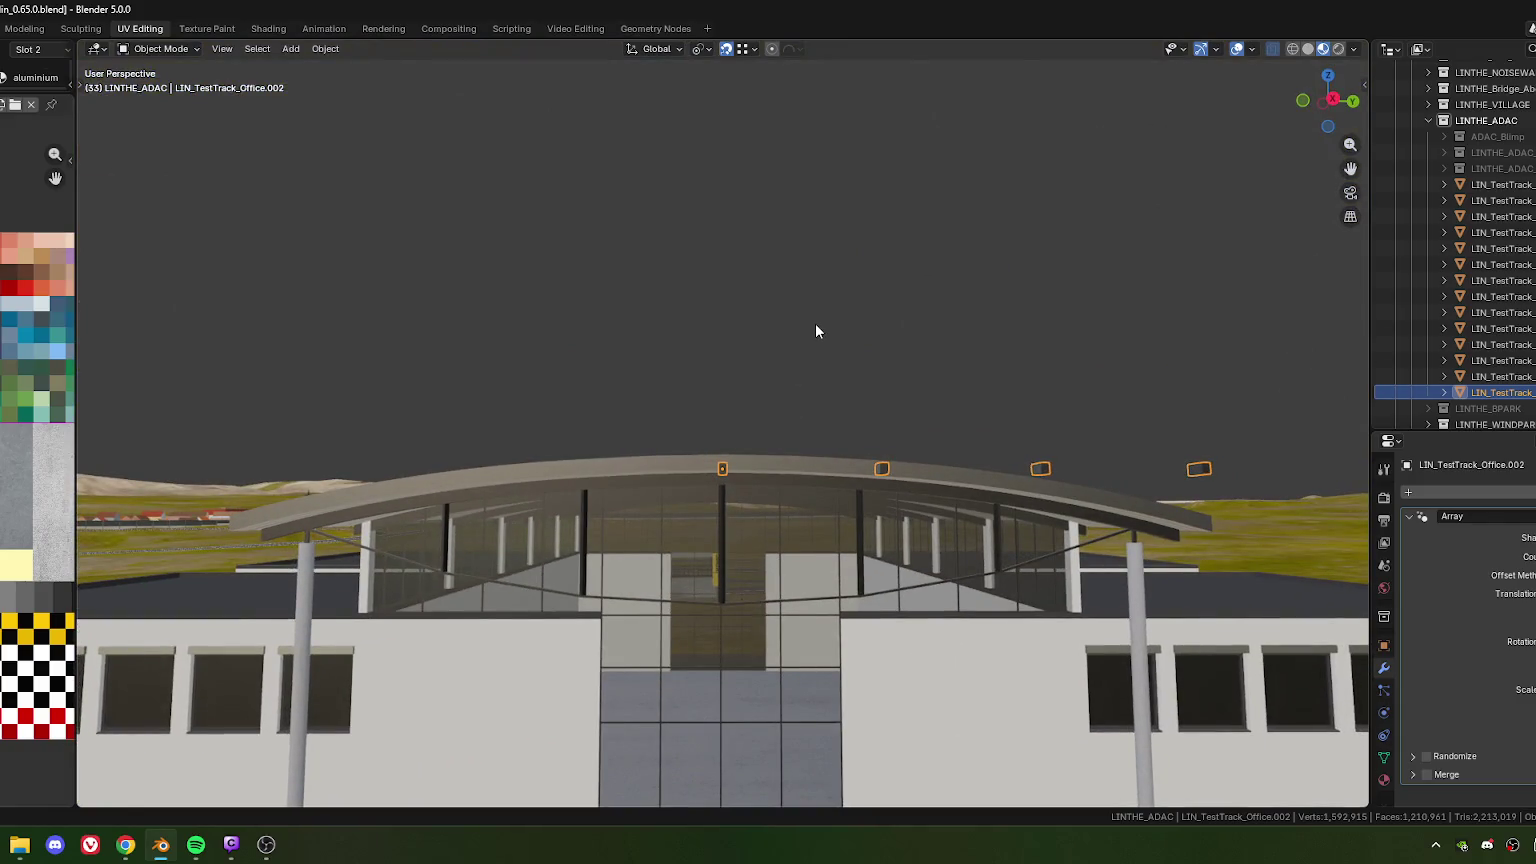
# Duplicate the strut array, mirror it with scale -1, and open the context menu for both sets
pyautogui.hotkey('shift', 'd')
pyautogui.press('Escape')
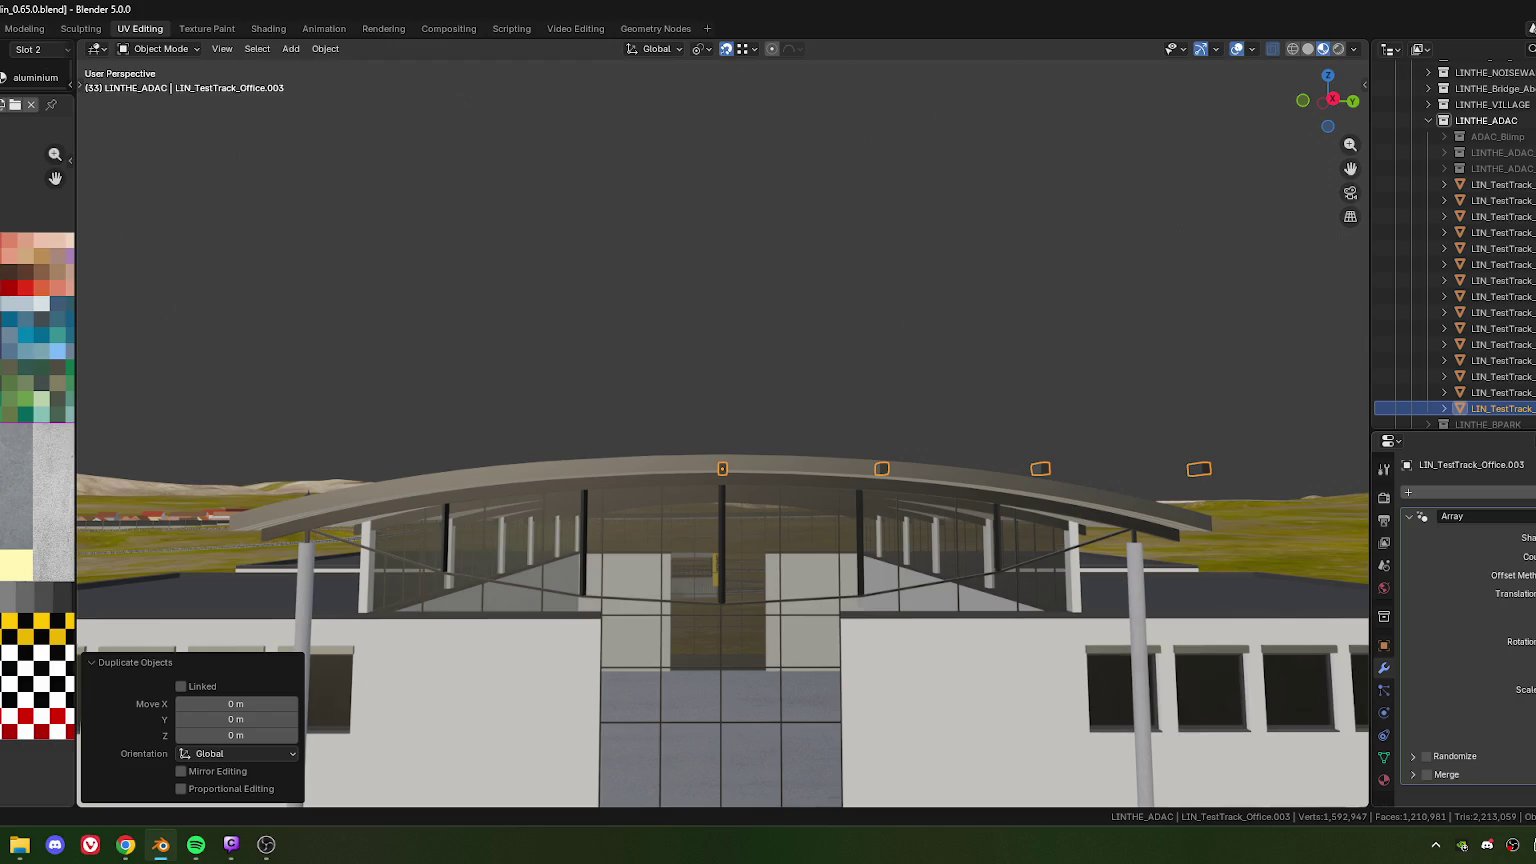
pyautogui.write('-1')
pyautogui.keyDown('shift'); pyautogui.click(878, 466); pyautogui.keyUp('shift')
pyautogui.rightClick(665, 420)
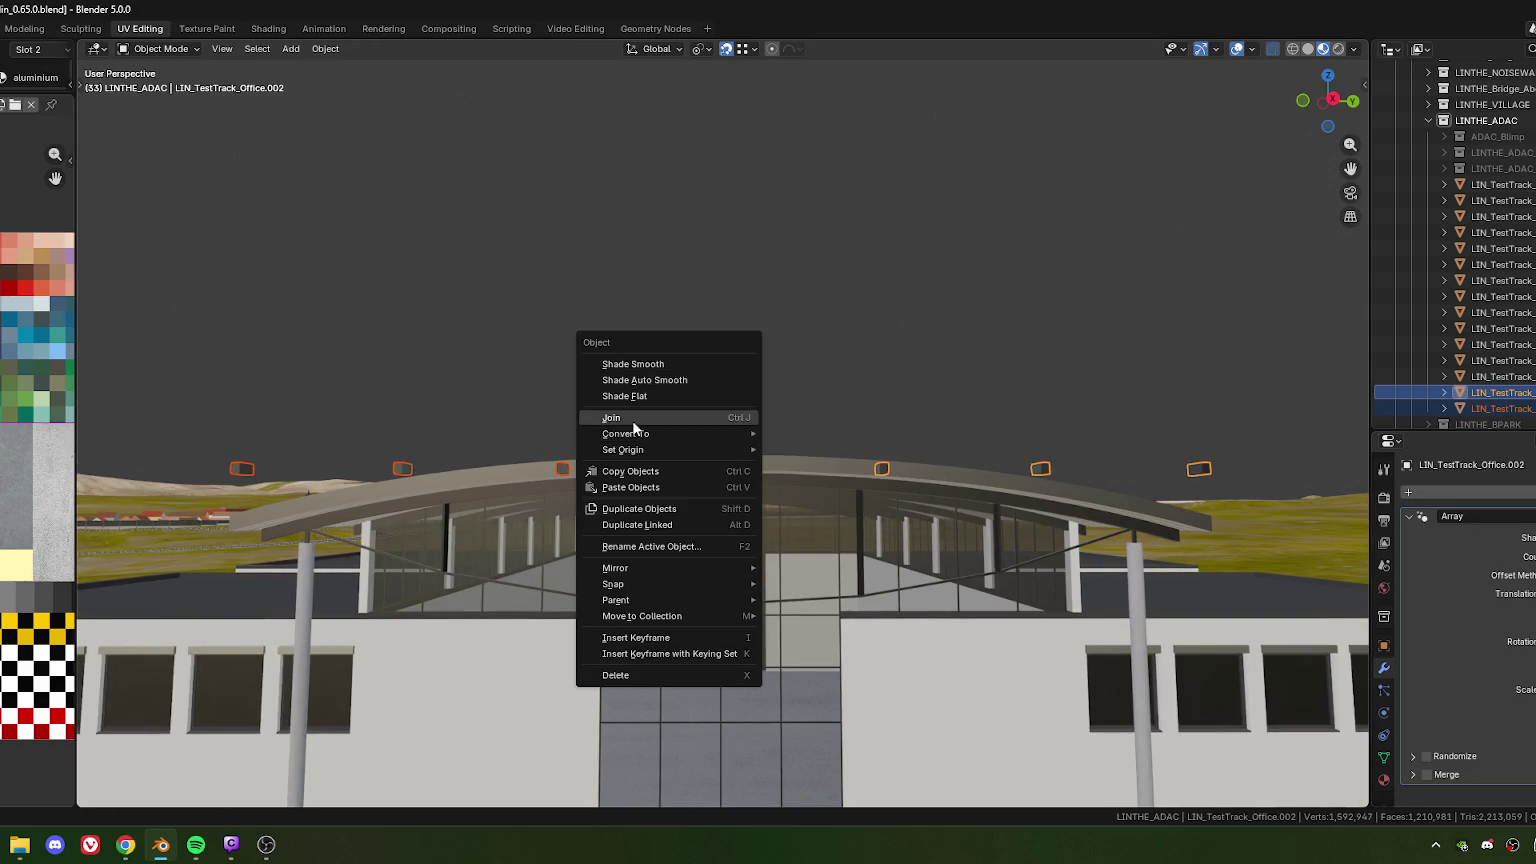
pyautogui.moveTo(626, 433)
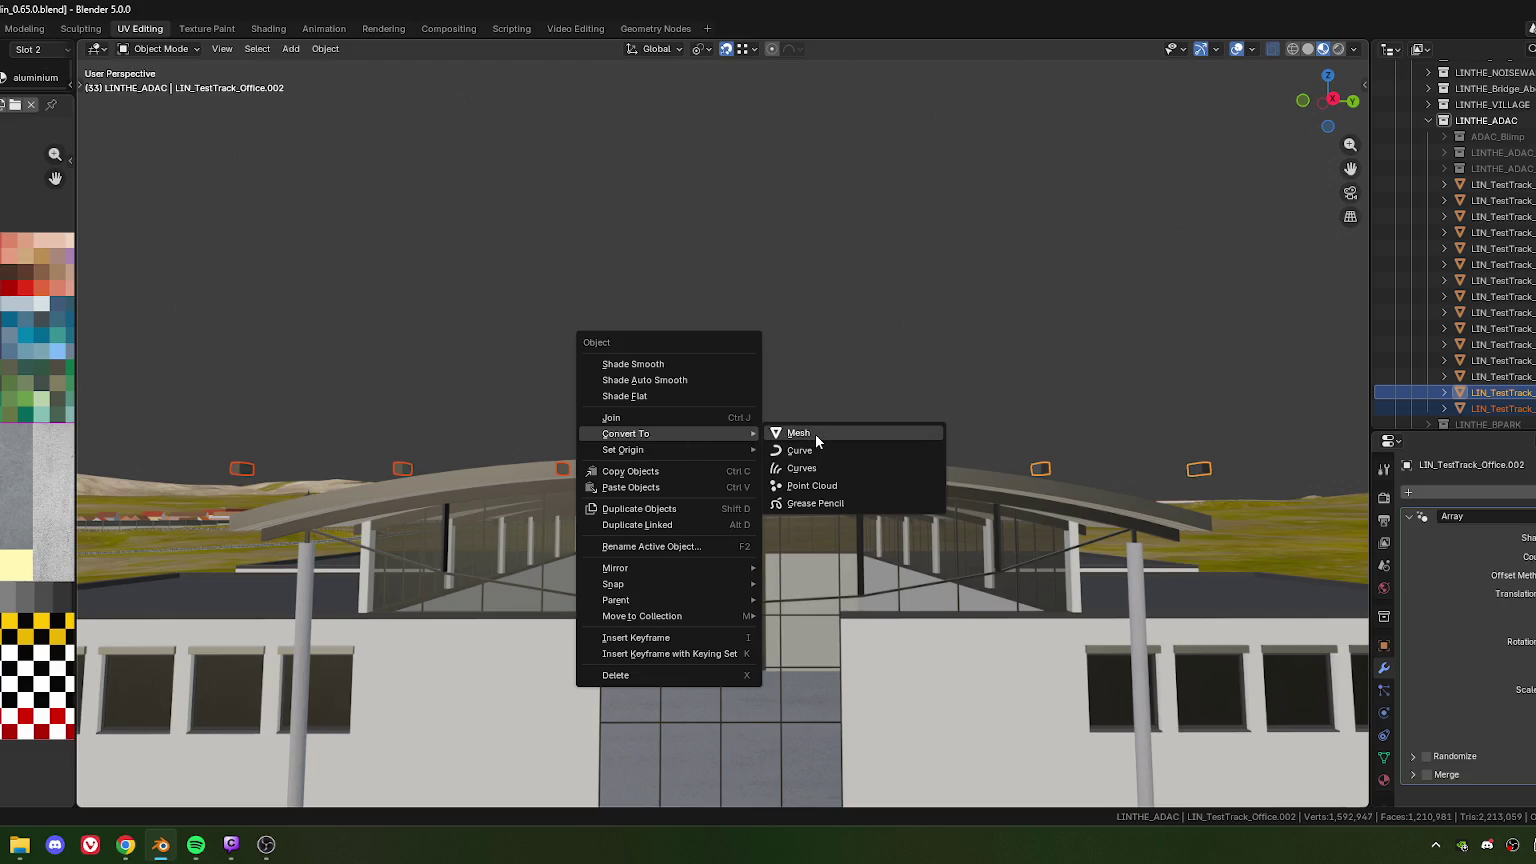
# Convert both strut objects to mesh and merge their vertices by distance
pyautogui.click(815, 433)
pyautogui.press('Tab')
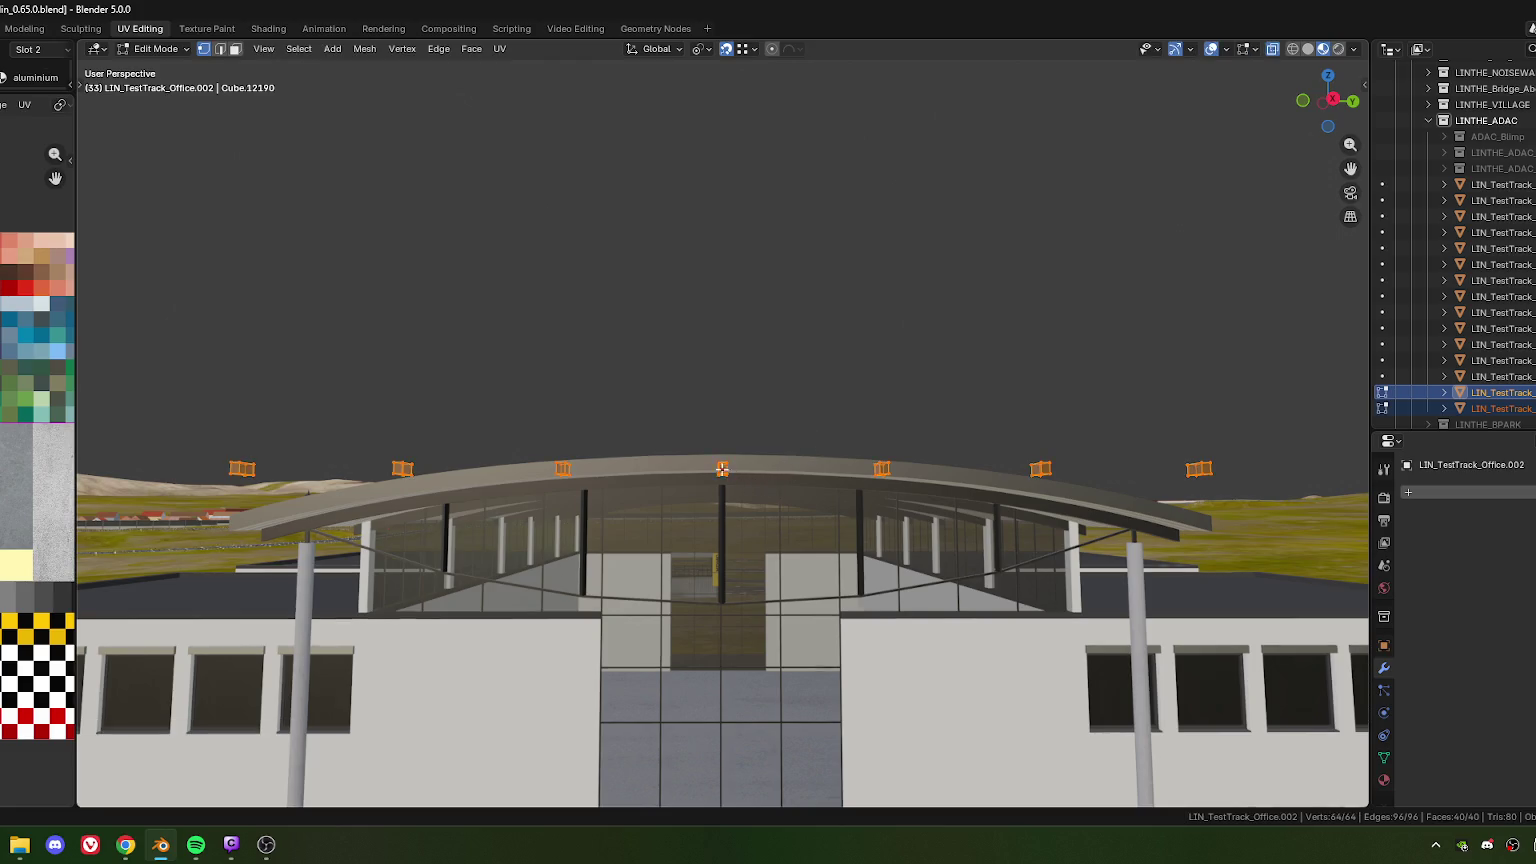
pyautogui.press('m')
pyautogui.click(757, 503)
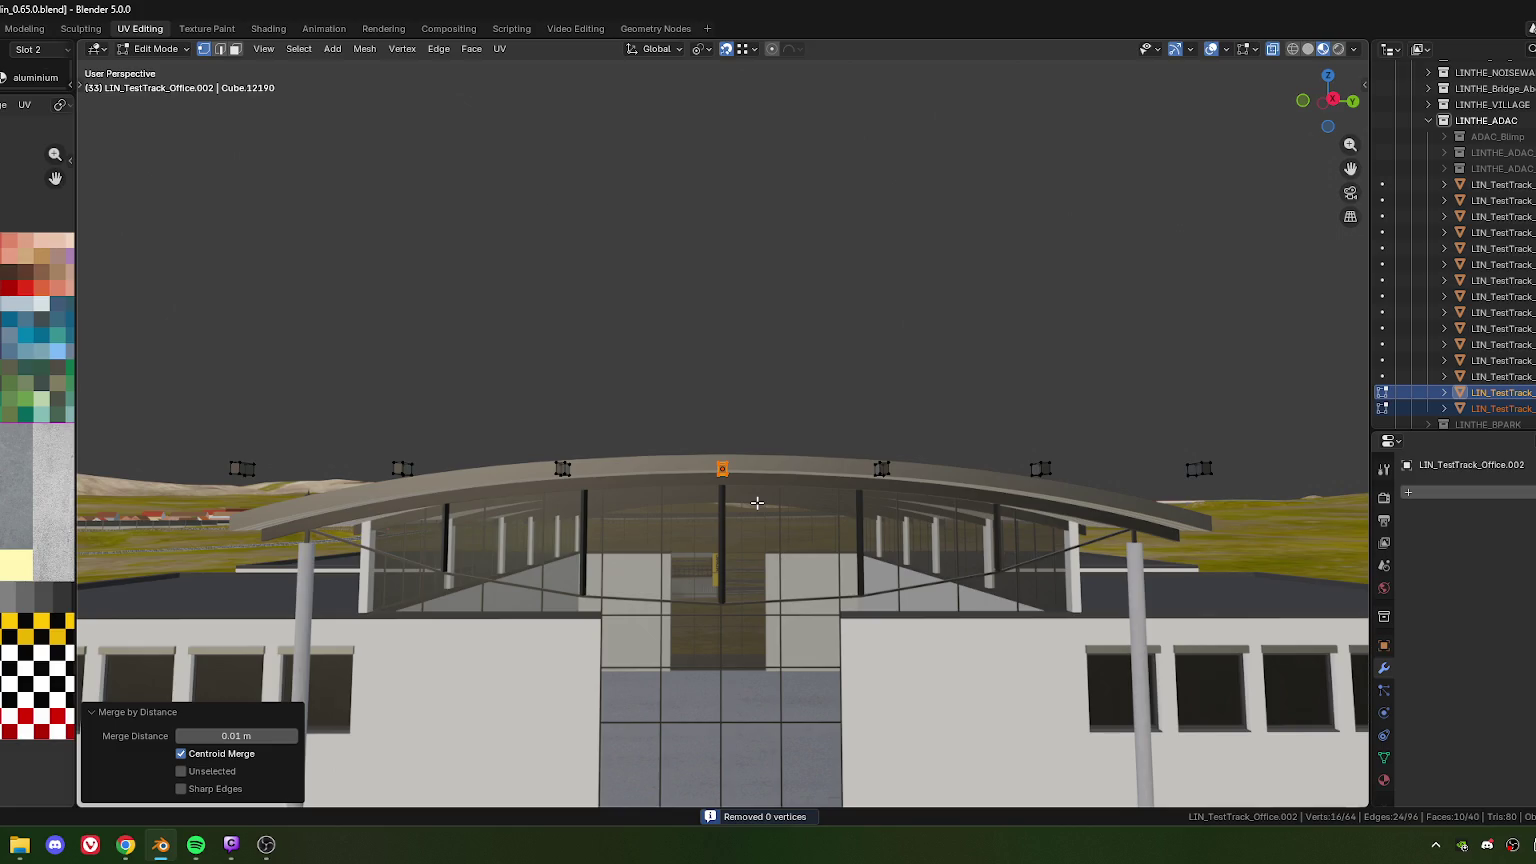
pyautogui.scroll(2, 730, 503)
pyautogui.scroll(2, 700, 470)
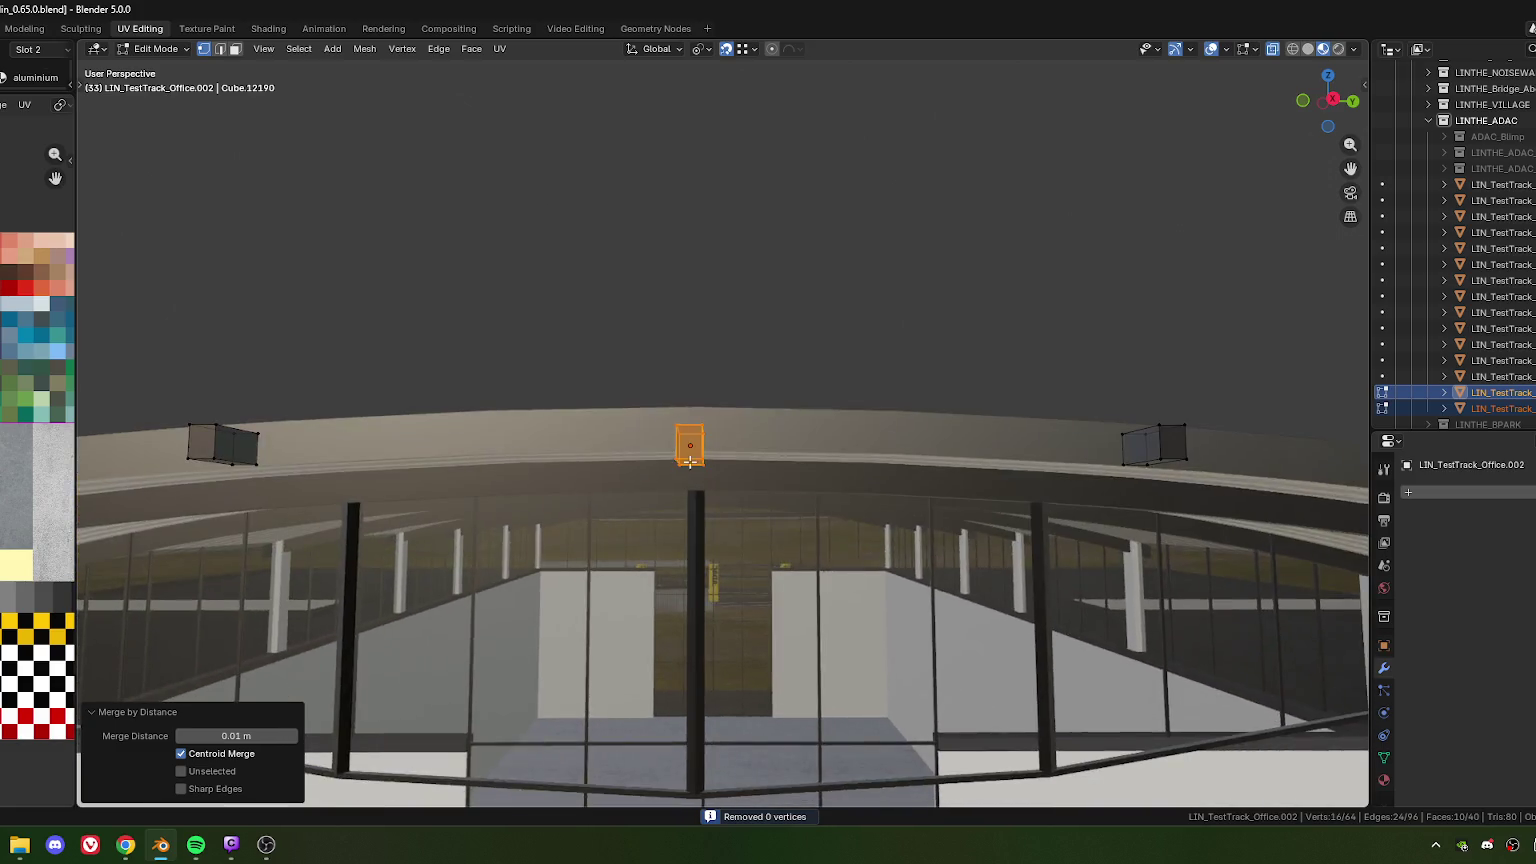
pyautogui.scroll(2, 680, 440)
# Select the whole middle roof cube and merge its coincident vertices
pyautogui.click(675, 420)
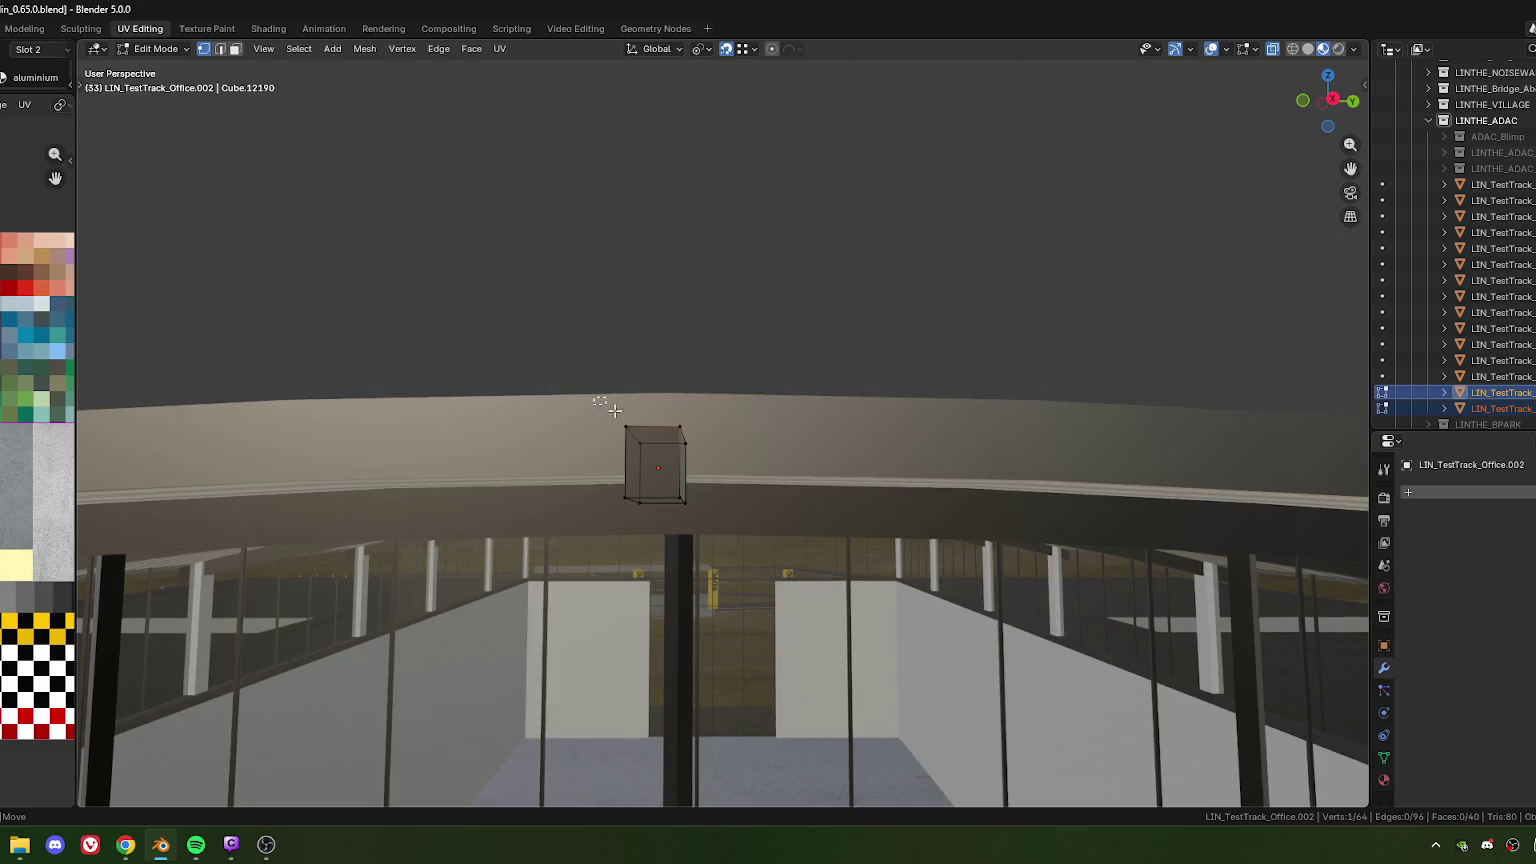
pyautogui.hotkey('ctrl', 'l')
pyautogui.press('m')
pyautogui.click(741, 456)
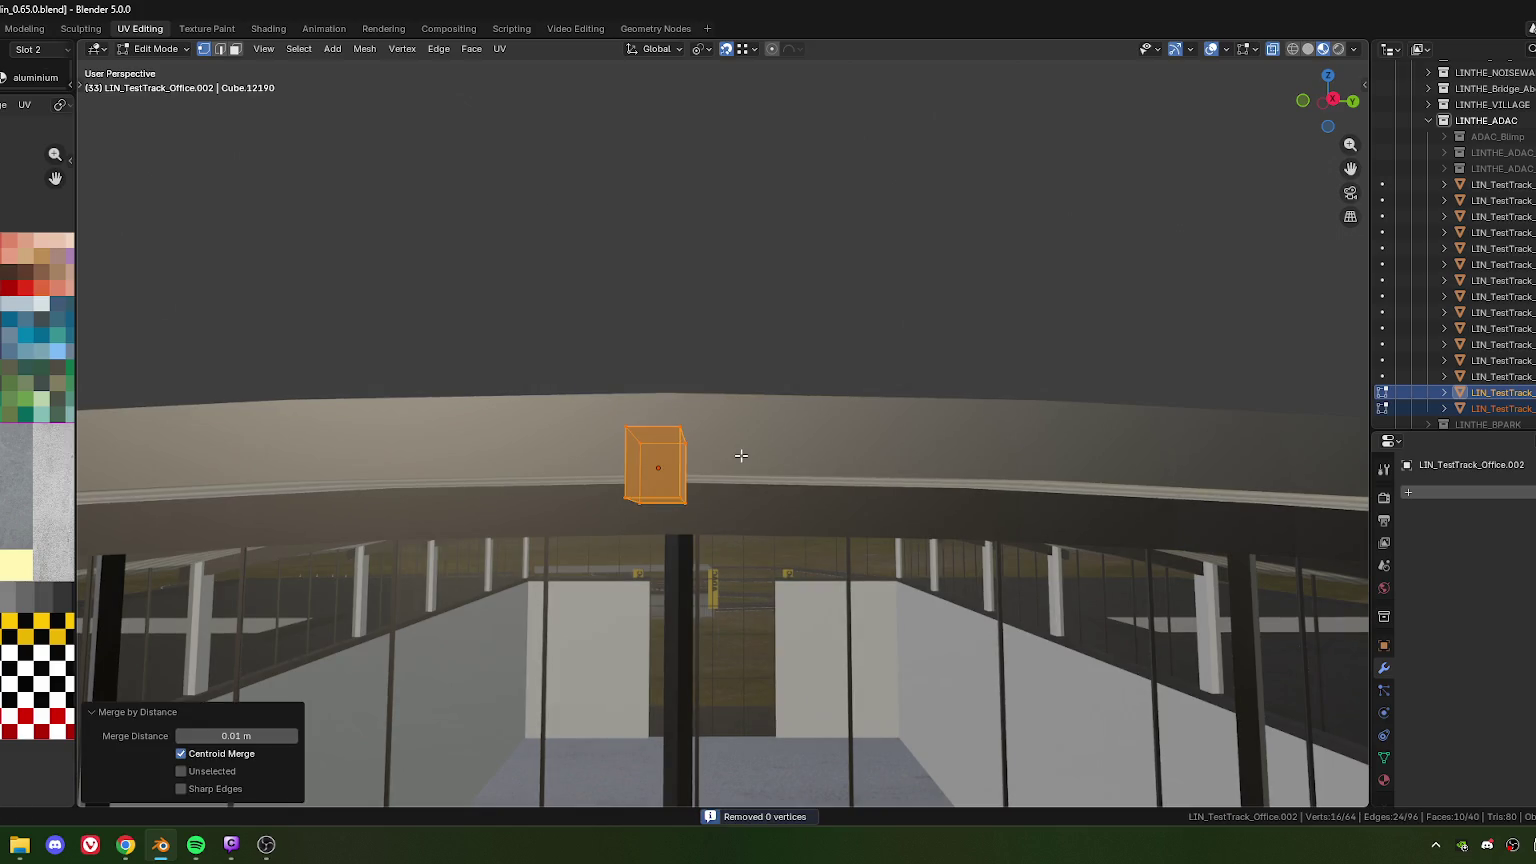
pyautogui.moveTo(741, 456); pyautogui.dragTo(696, 480, button='middle')
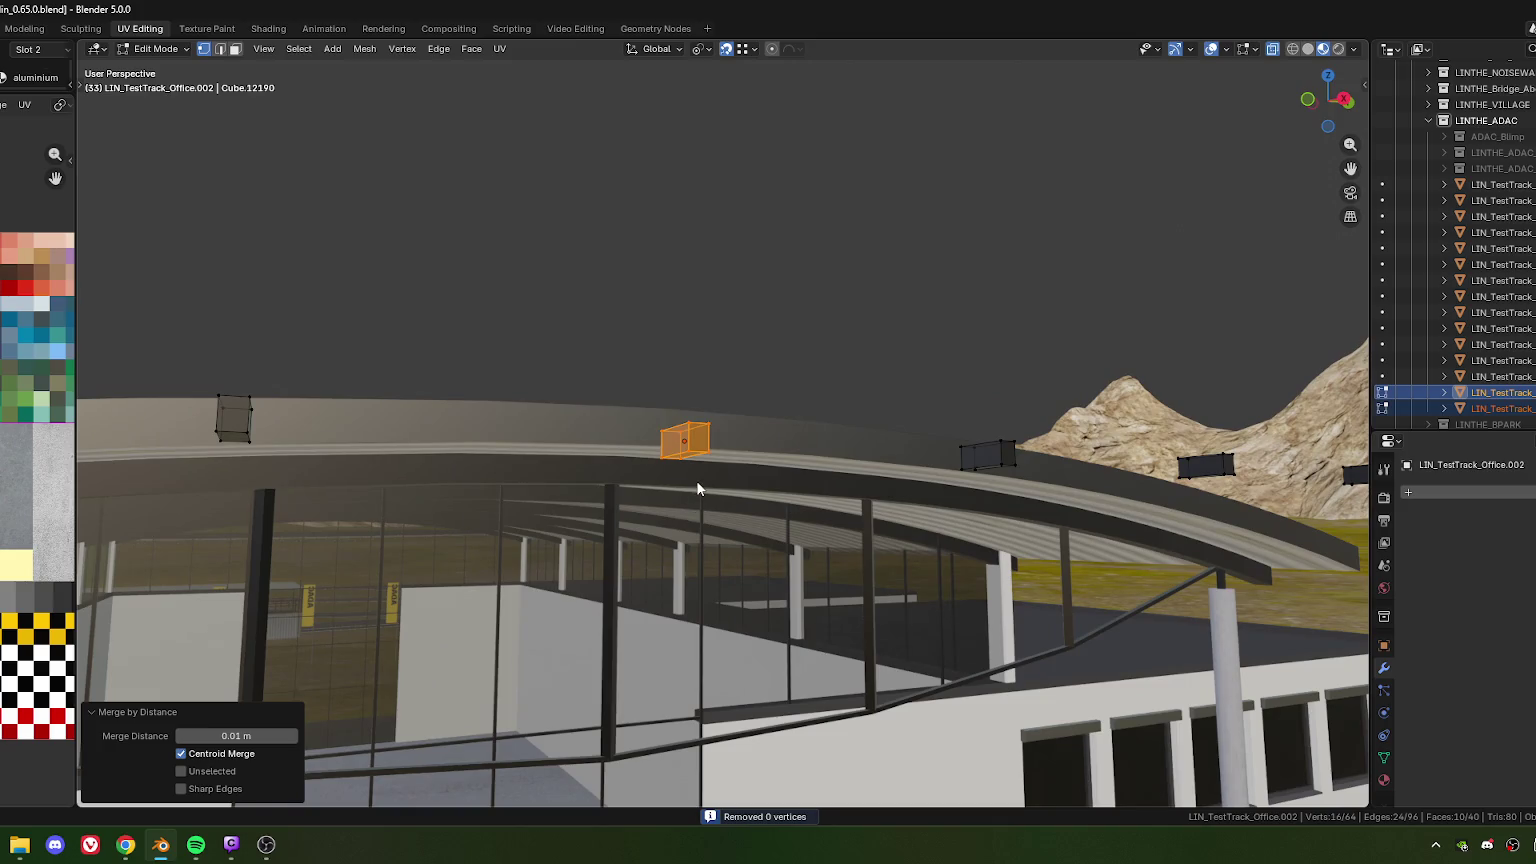
pyautogui.press('Tab')
pyautogui.moveTo(696, 442); pyautogui.dragTo(680, 485, button='middle')
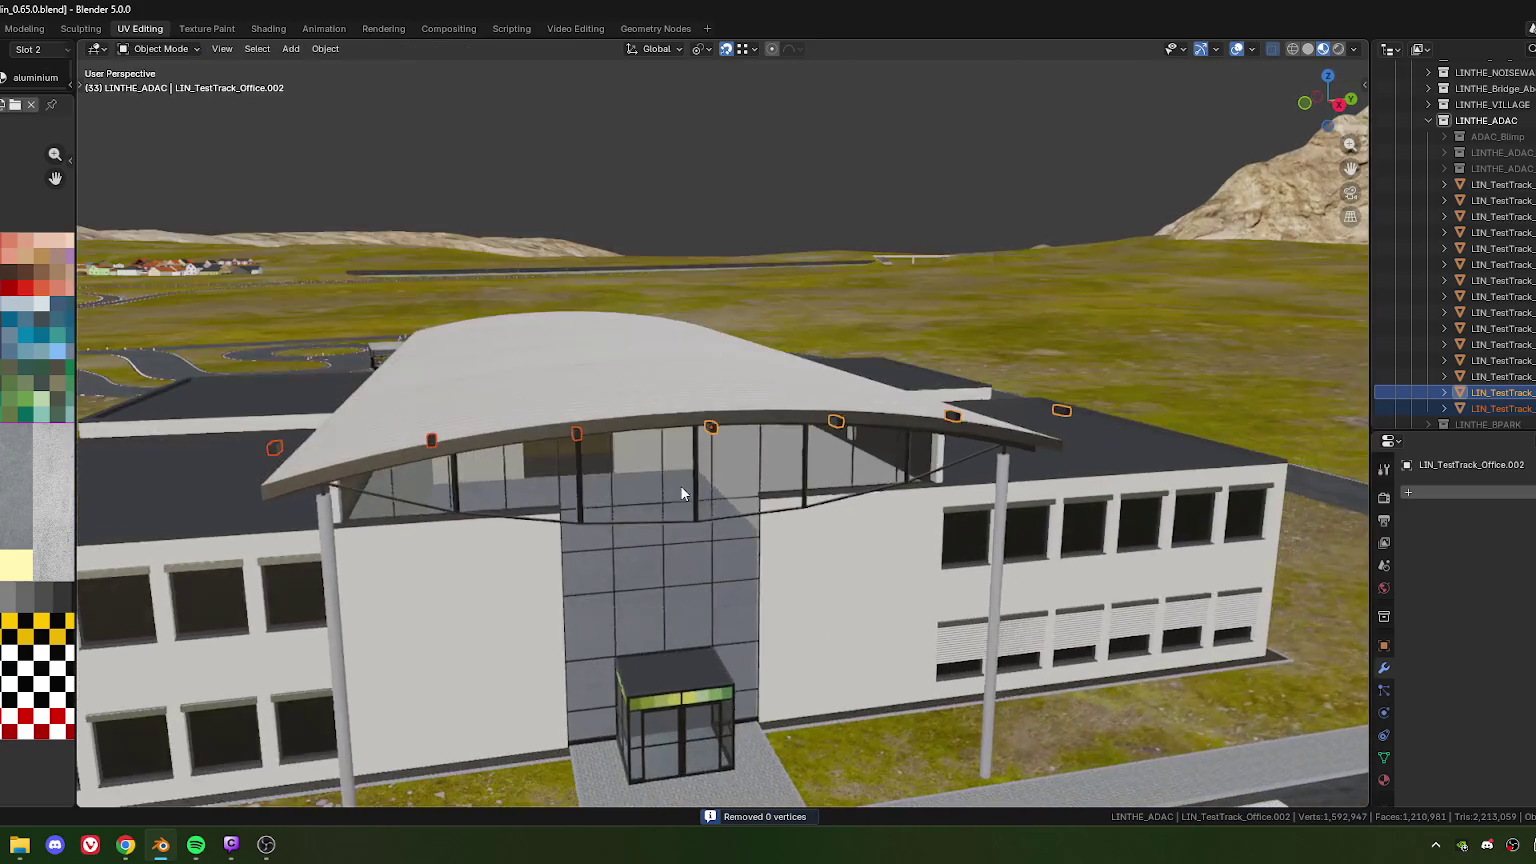
pyautogui.scroll(4, 682, 492)
# Join the selected objects into one and merge overlapping vertices by distance, leaving 56
pyautogui.rightClick(688, 441)
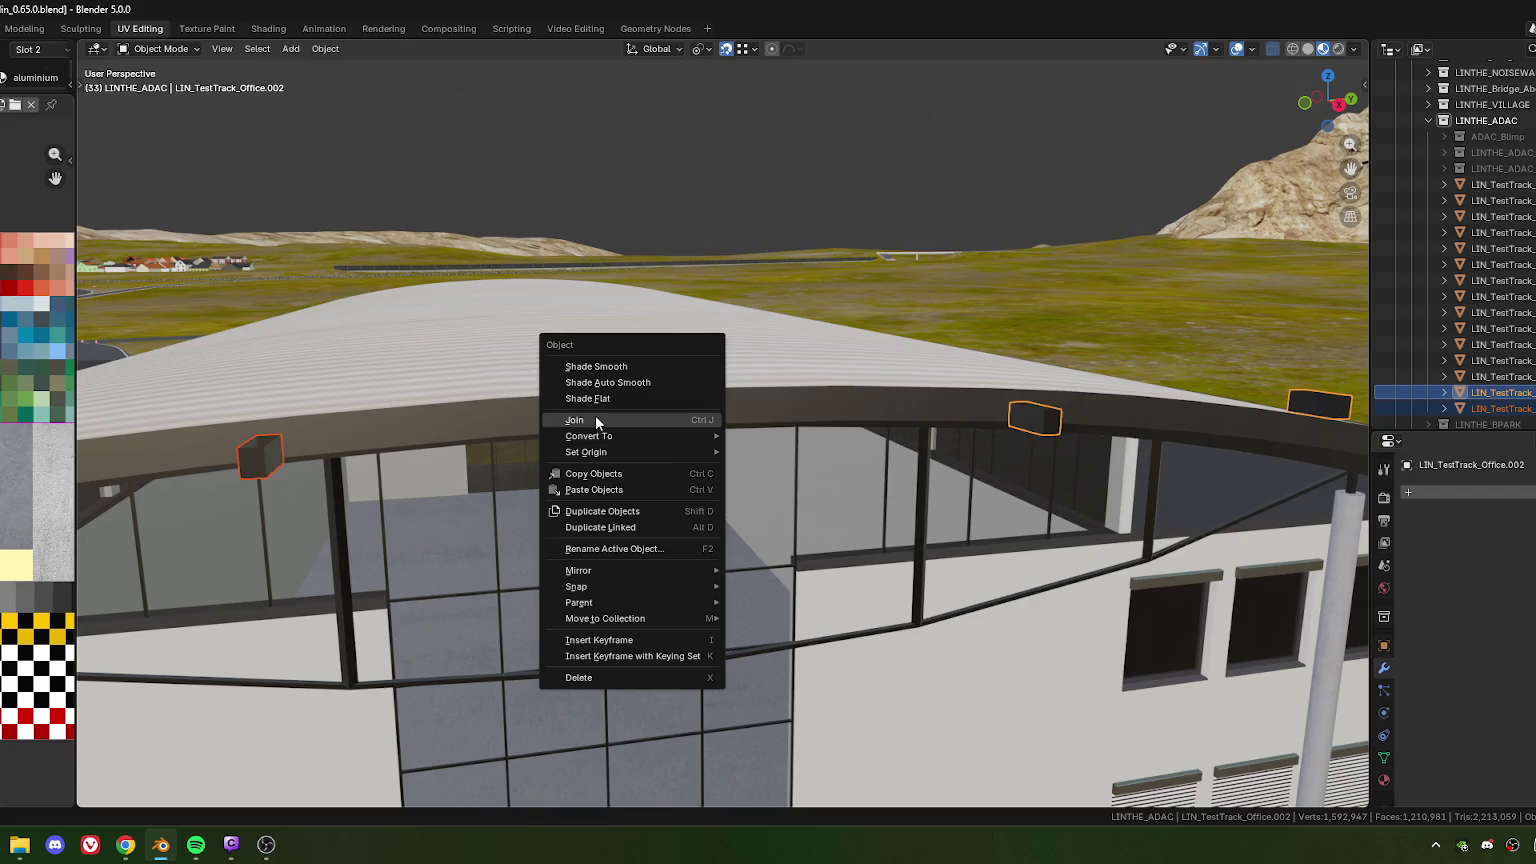
pyautogui.click(678, 436)
pyautogui.press('Tab')
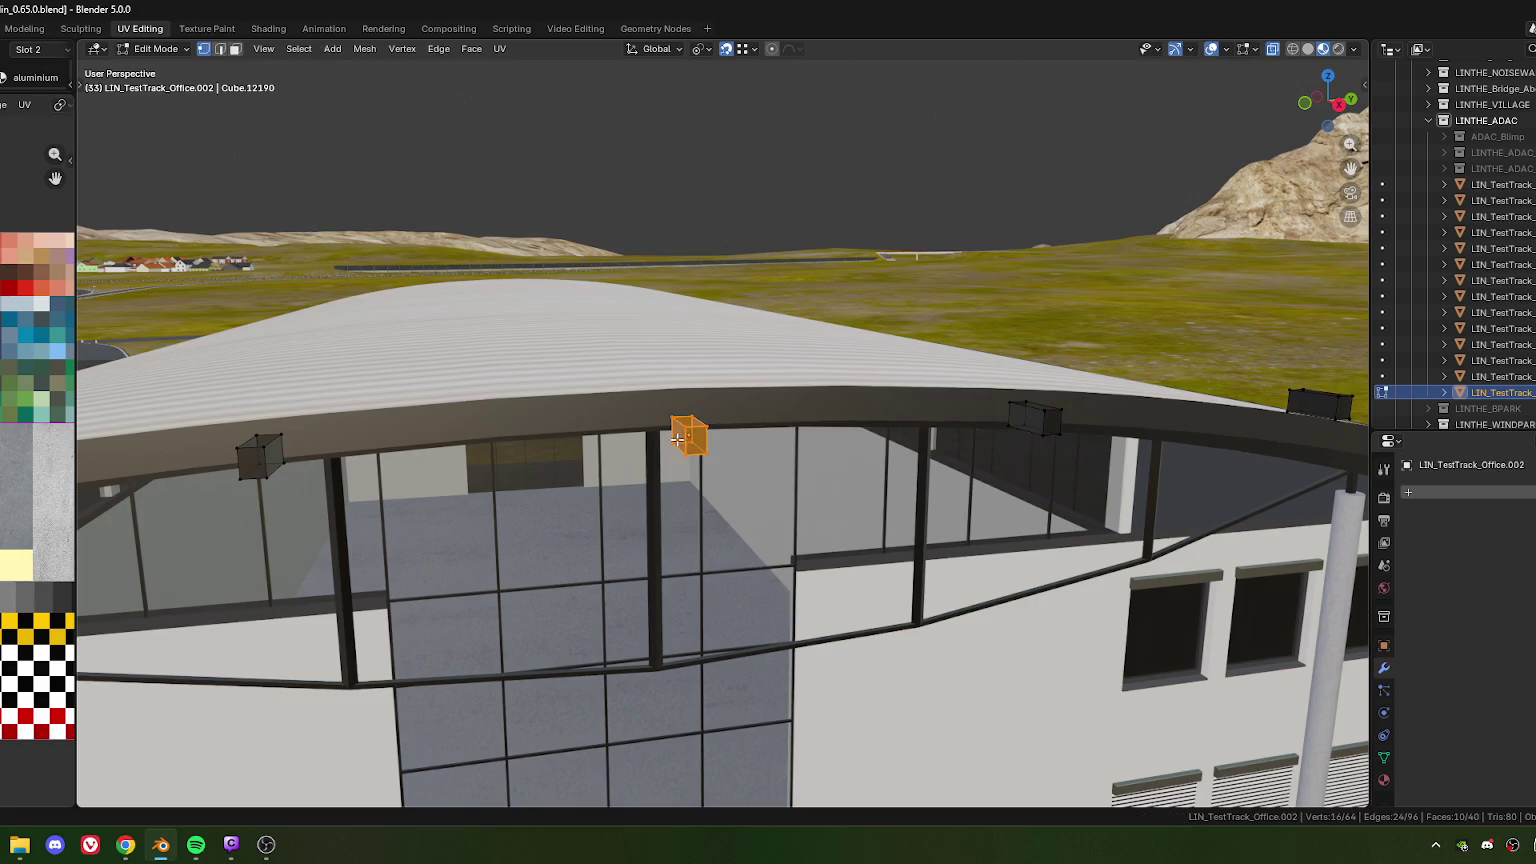
pyautogui.press('m')
pyautogui.press('b')
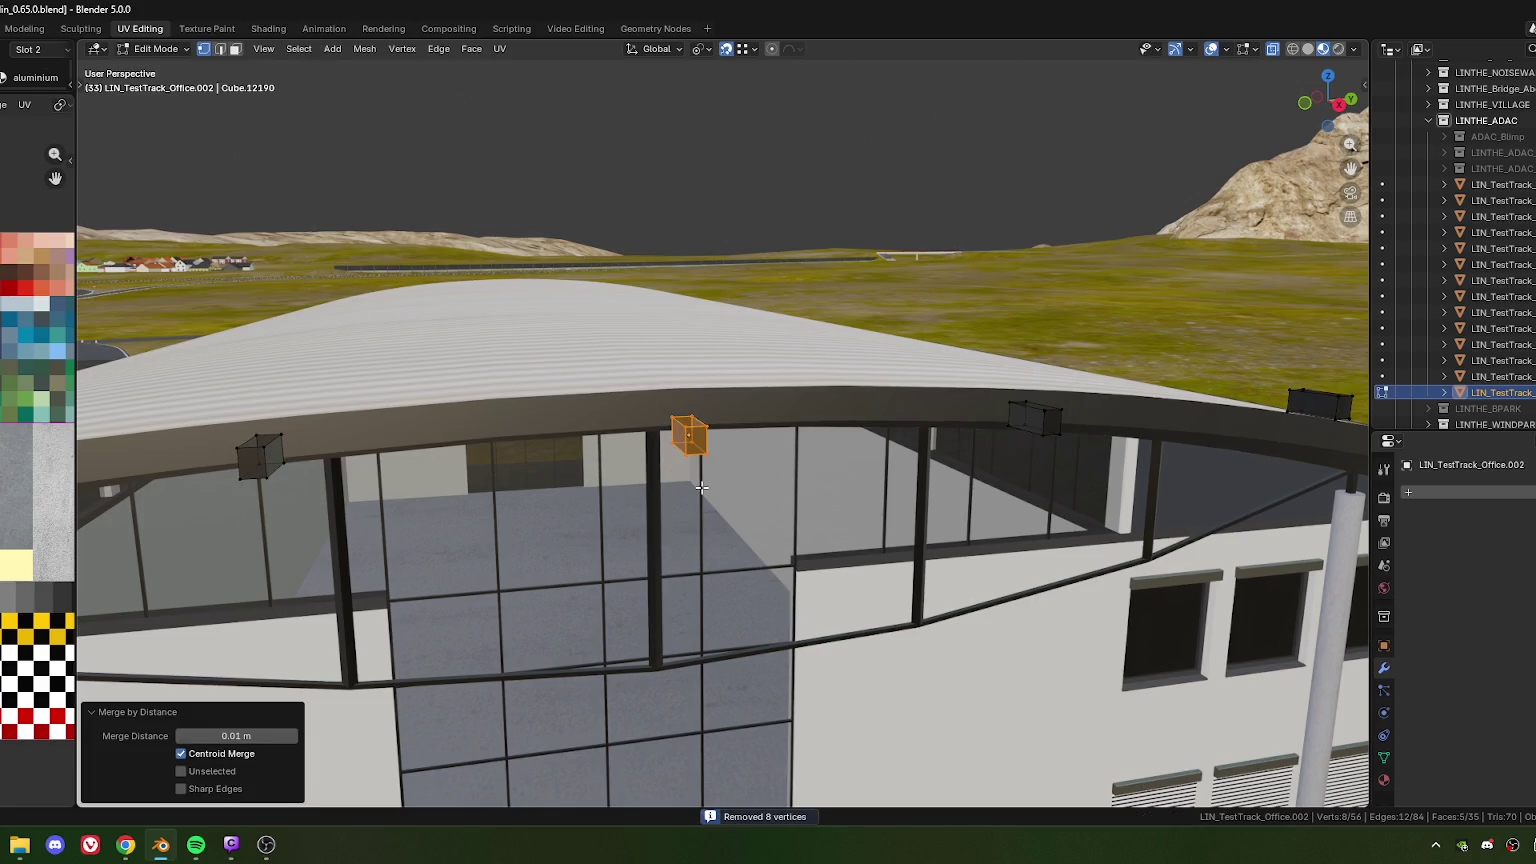
pyautogui.scroll(-5, 702, 487)
pyautogui.moveTo(702, 487)
pyautogui.mouseDown(button='middle')
pyautogui.moveTo(791, 465)
pyautogui.moveTo(871, 469)
pyautogui.mouseUp(button='middle')
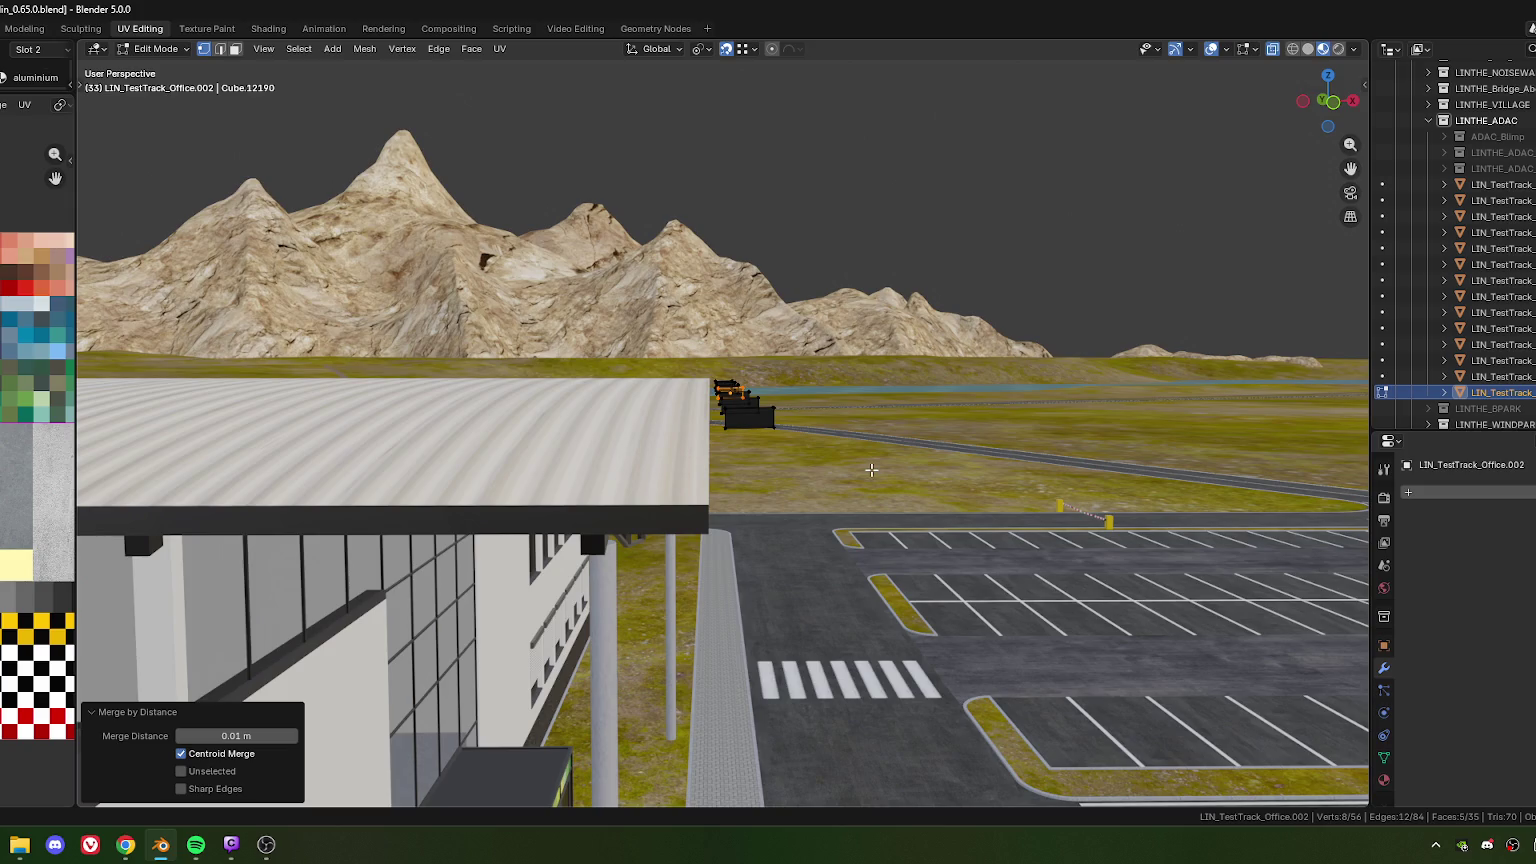
# Select all box vertices and move them along Y, first to -0.71823 m
pyautogui.press('a')
pyautogui.moveTo(843, 473)
pyautogui.keyDown('shift'); pyautogui.mouseDown(button='middle')
pyautogui.moveTo(814, 390)
pyautogui.moveTo(755, 427)
pyautogui.mouseUp(button='middle'); pyautogui.keyUp('shift')
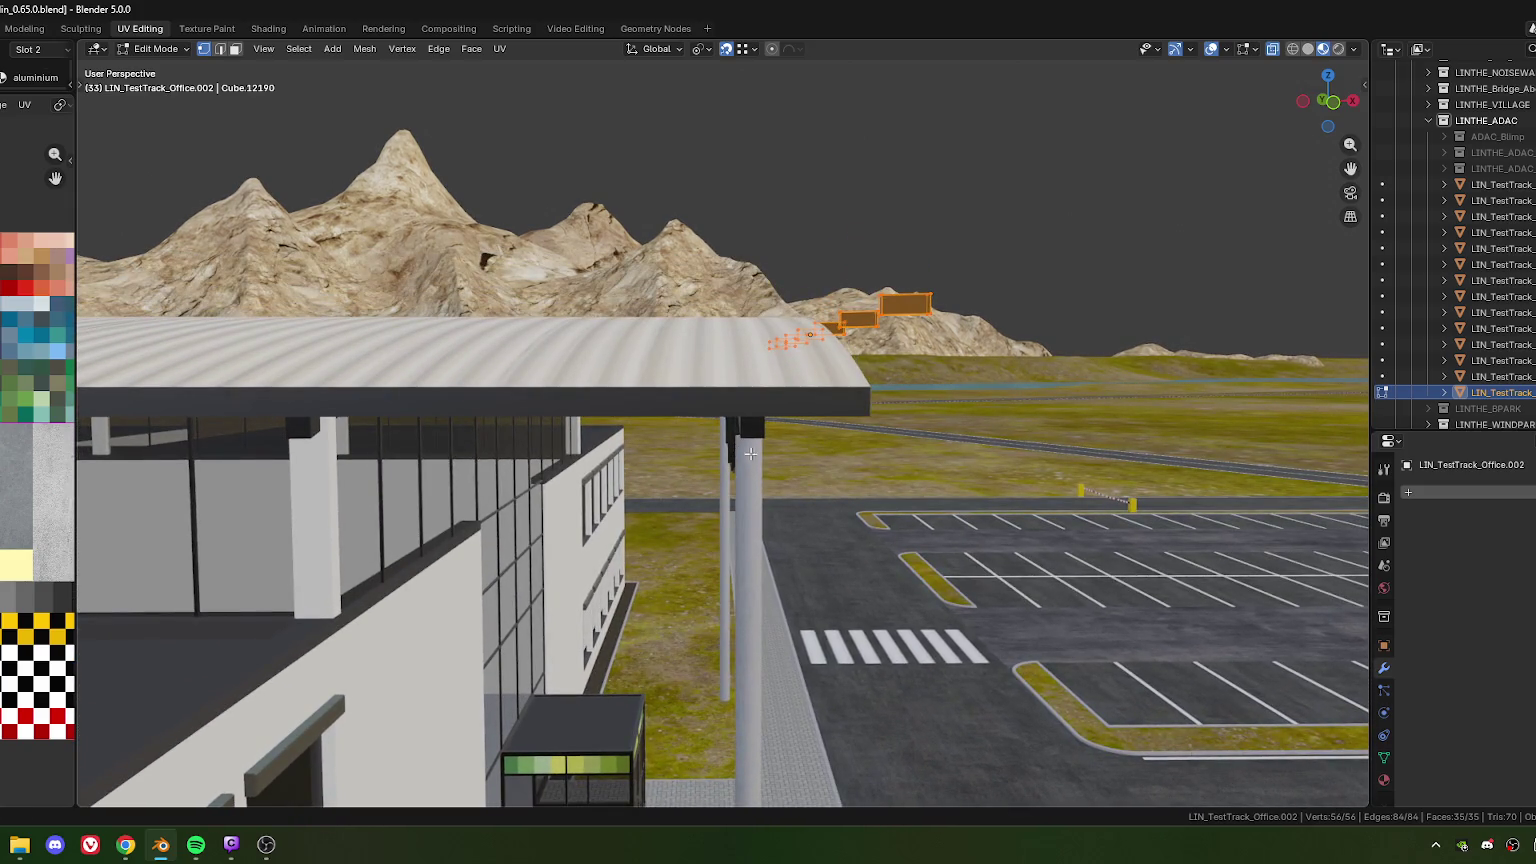
pyautogui.press('g')
pyautogui.press('y')
pyautogui.press('y')
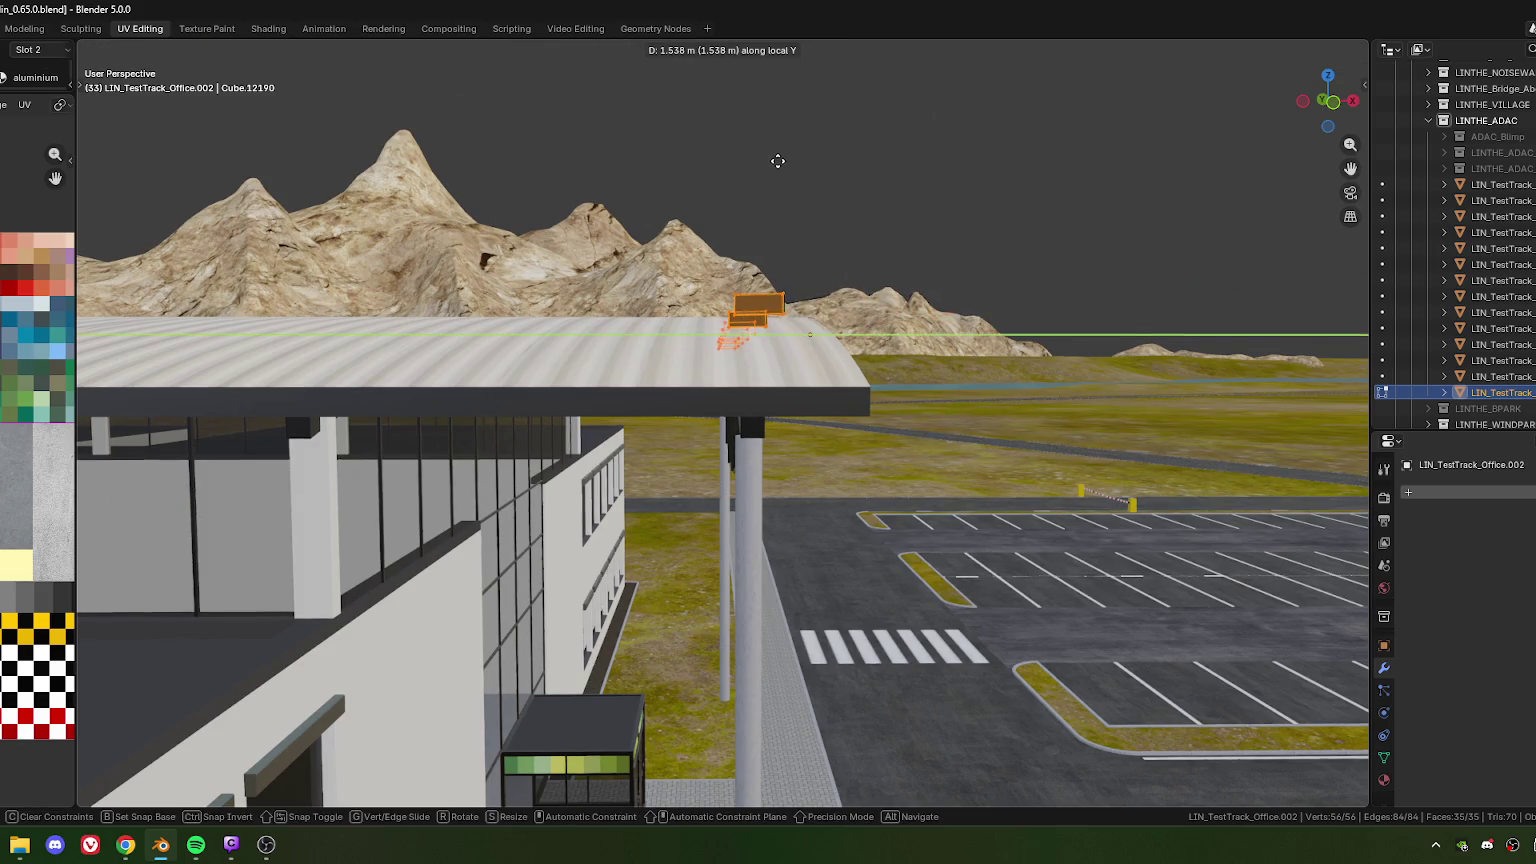
pyautogui.click(734, 160)
pyautogui.press('g')
pyautogui.press('y')
pyautogui.press('y')
pyautogui.click(745, 445)
pyautogui.scroll(5, 760, 455)
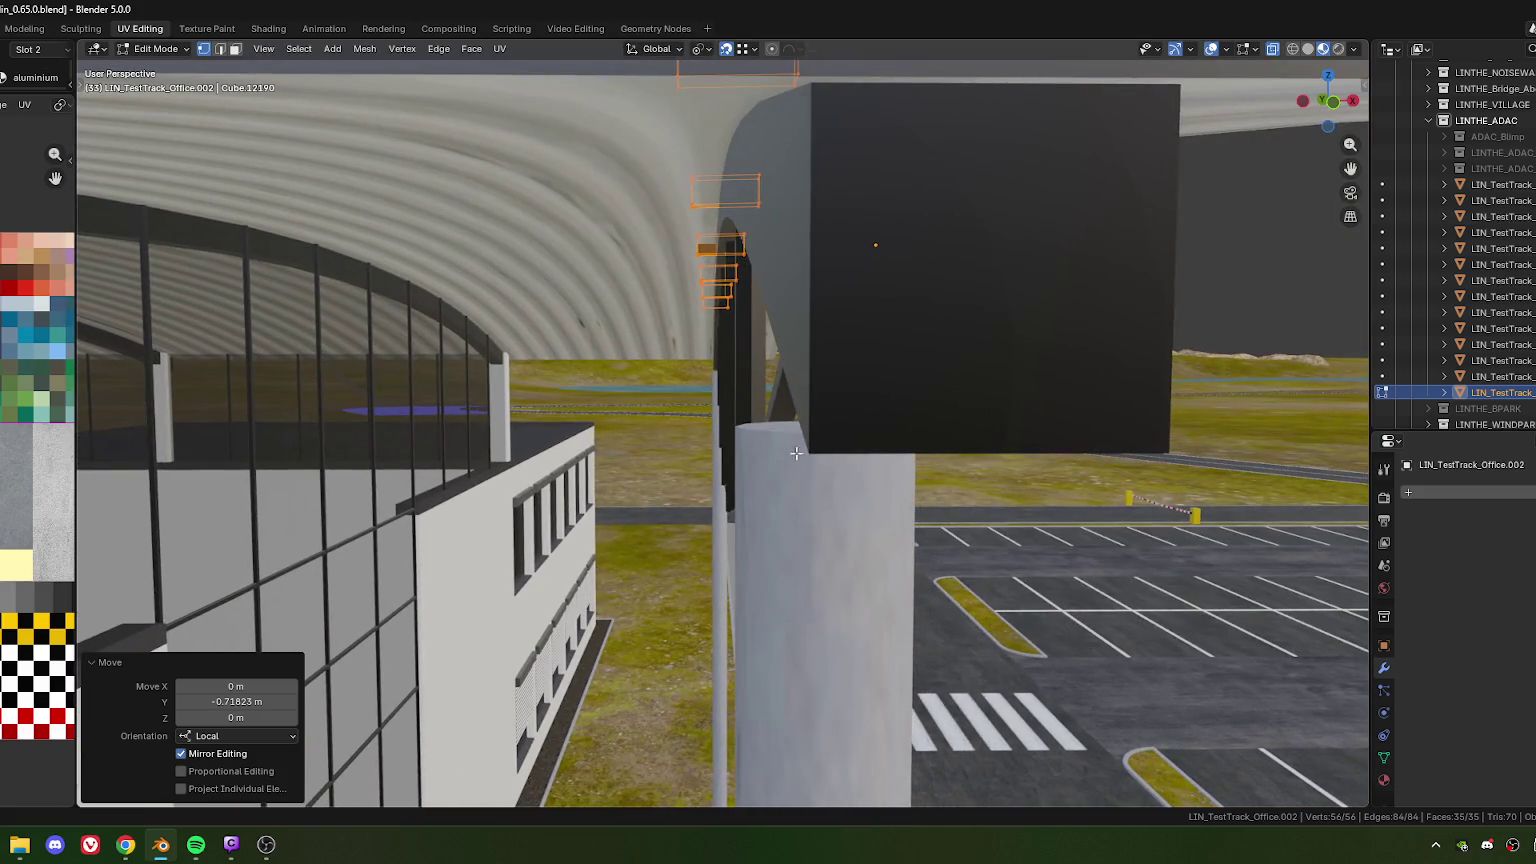
pyautogui.moveTo(776, 464)
pyautogui.mouseDown(button='middle')
pyautogui.moveTo(787, 338)
pyautogui.moveTo(754, 340)
pyautogui.moveTo(758, 259)
pyautogui.mouseUp(button='middle')
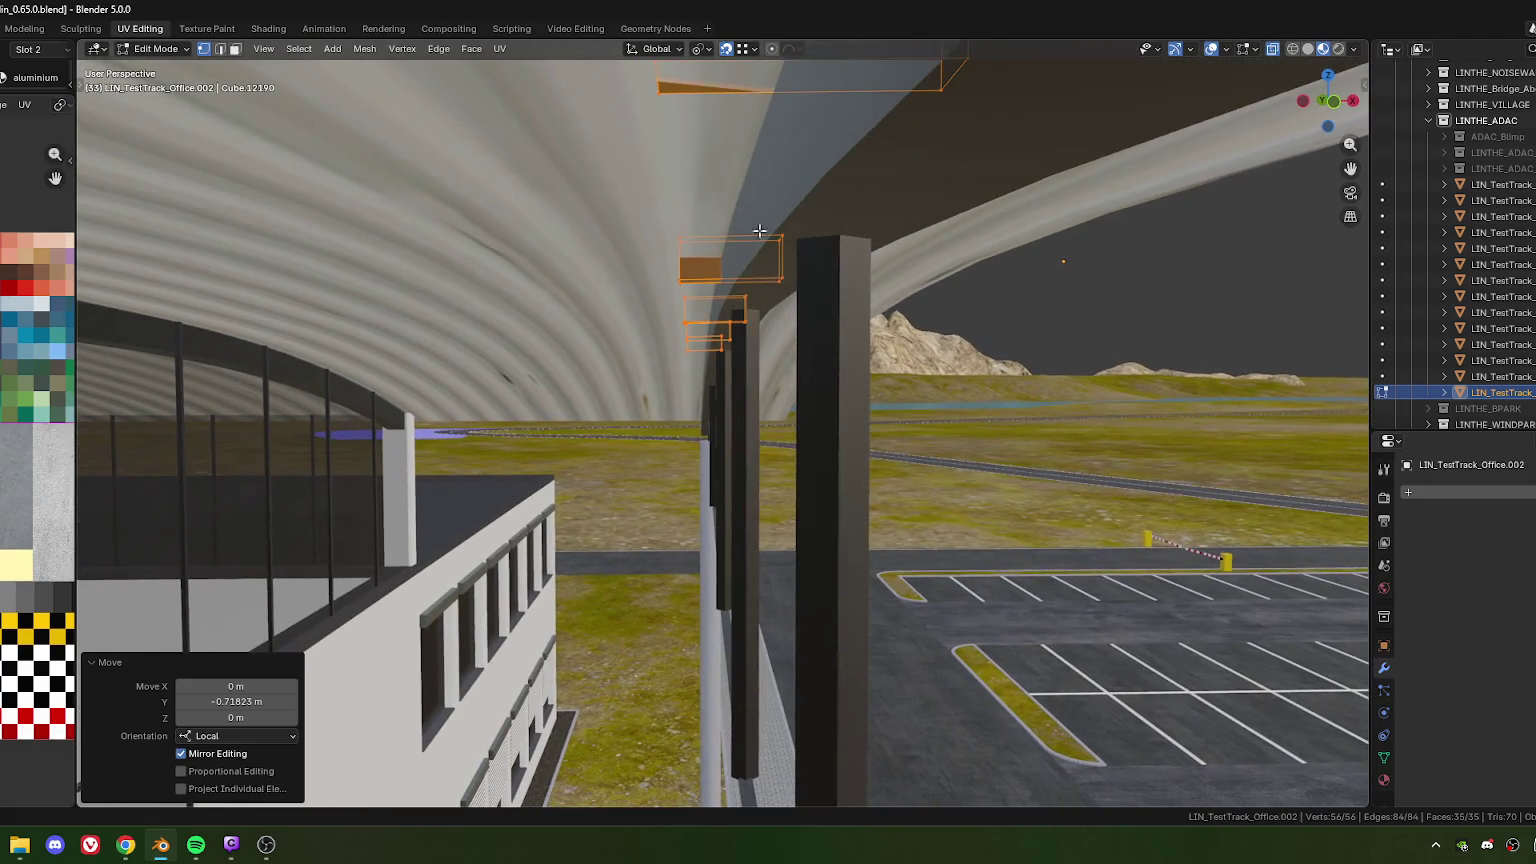
pyautogui.click(753, 48)
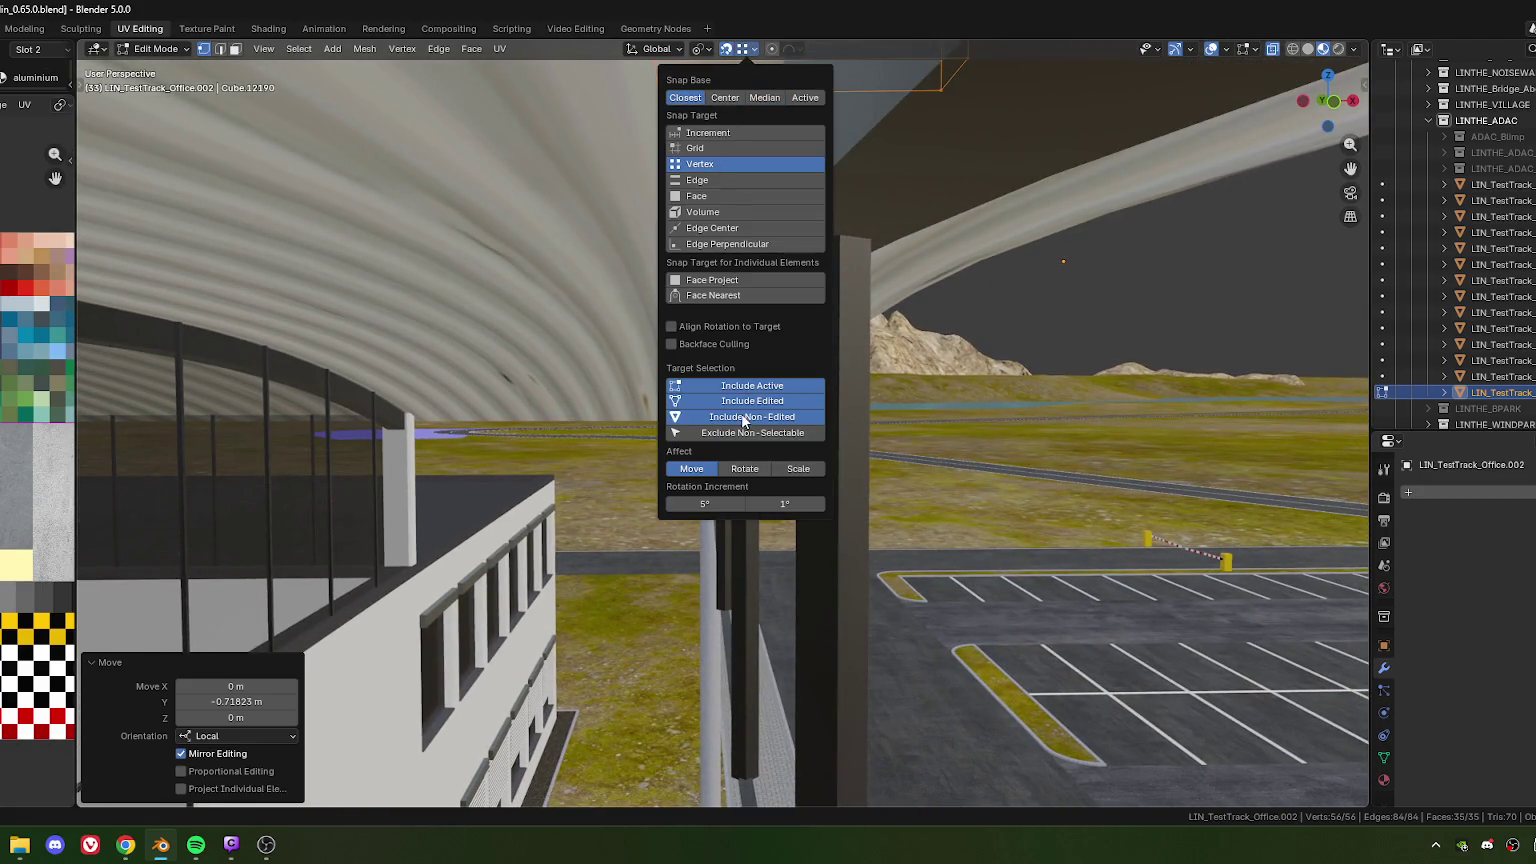
pyautogui.moveTo(818, 580); pyautogui.dragTo(776, 466, button='middle')
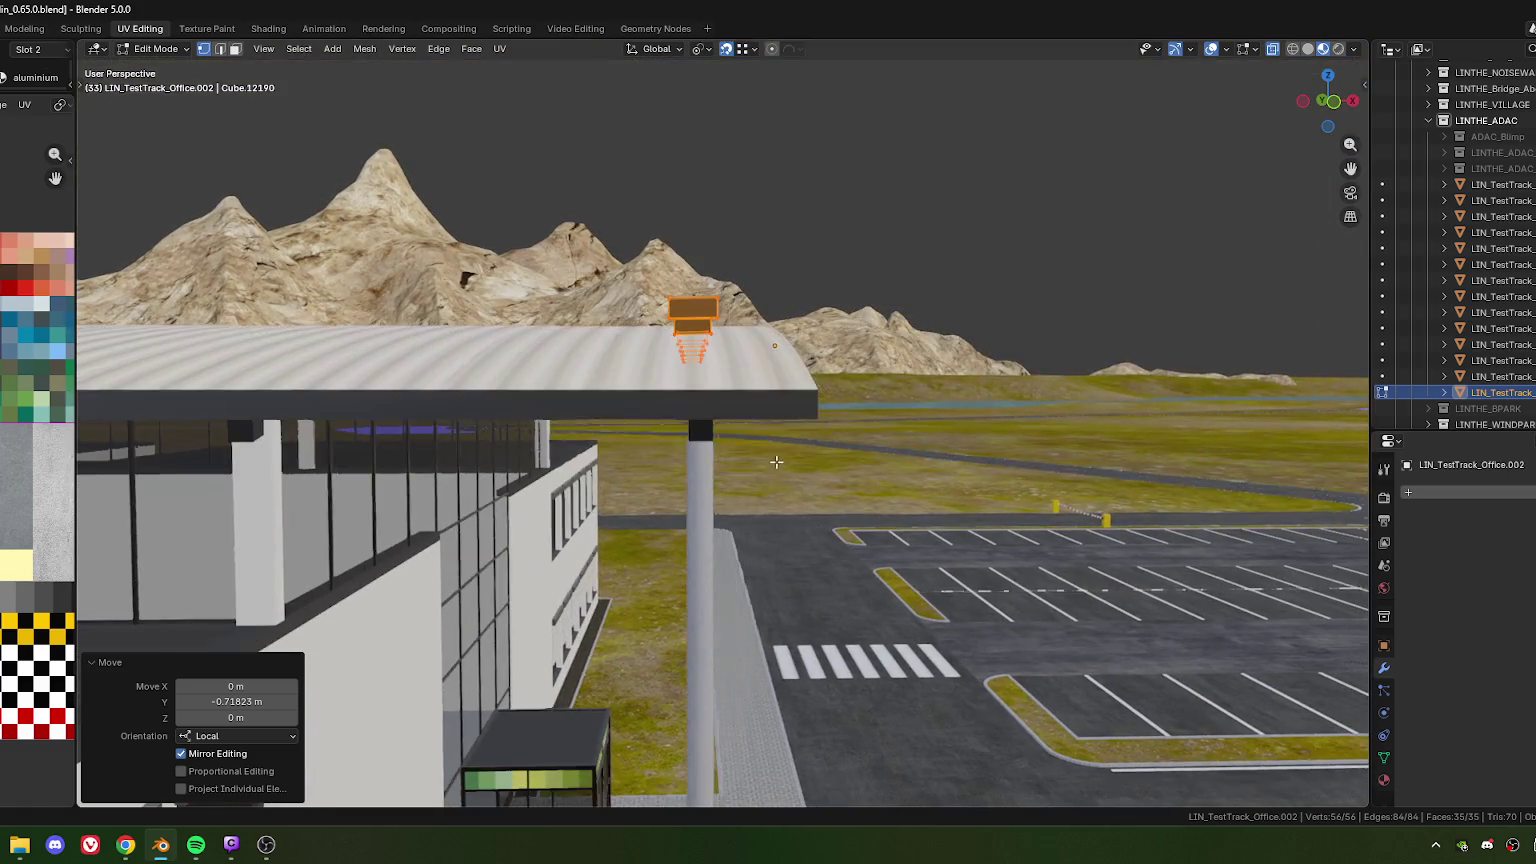
# Keep repositioning the boxes along Y, trying 0.94593 m and spots near the canopy edge
pyautogui.press('g')
pyautogui.press('y')
pyautogui.press('y')
pyautogui.click(680, 386)
pyautogui.scroll(3, 680, 386)
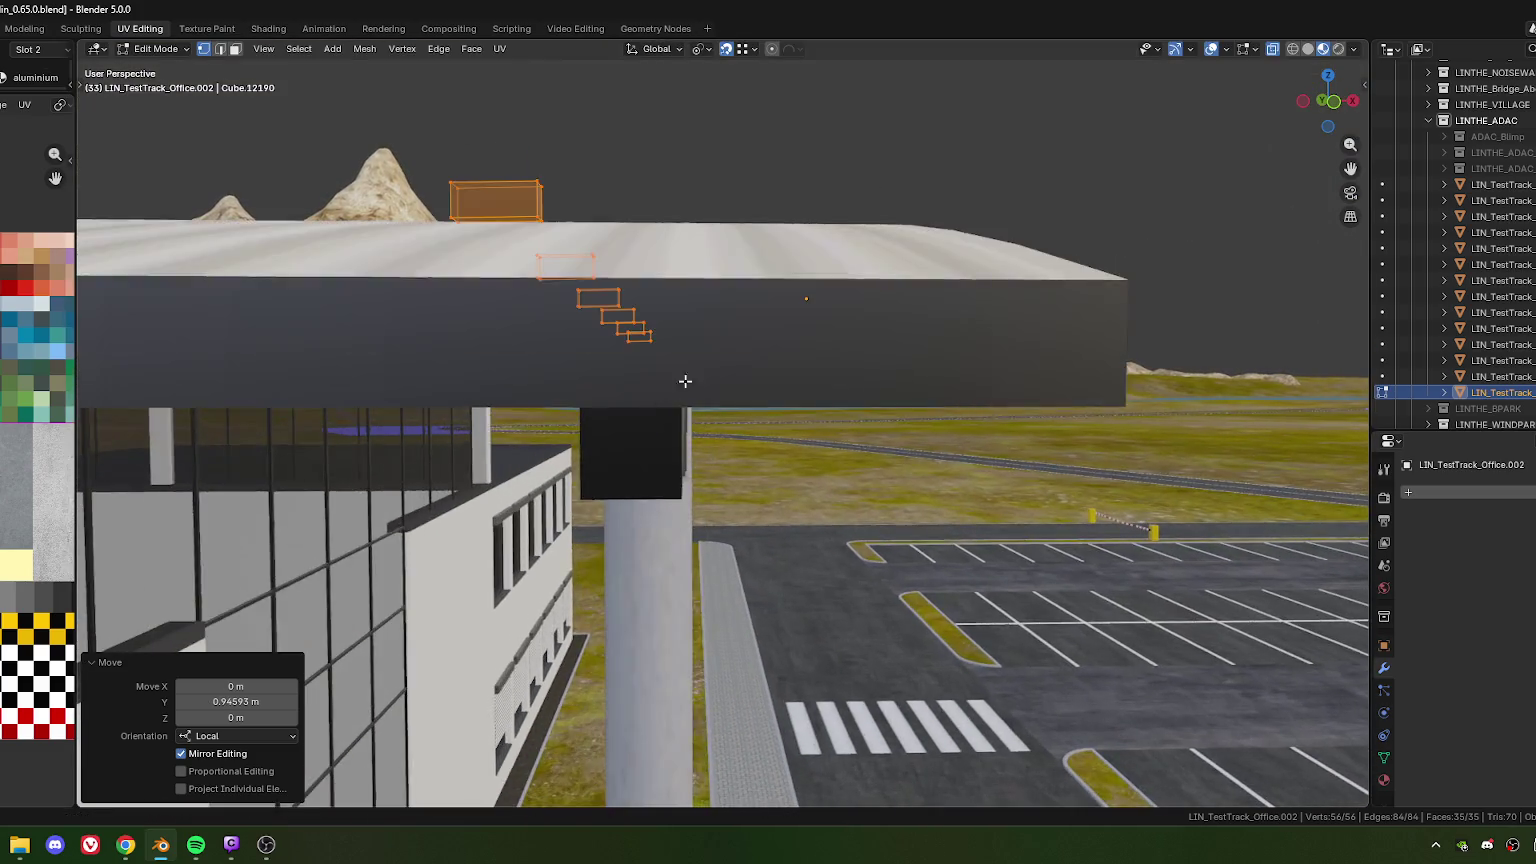
pyautogui.moveTo(680, 386); pyautogui.dragTo(850, 265, button='middle')
pyautogui.press('g')
pyautogui.press('y')
pyautogui.press('y')
pyautogui.click(847, 277)
pyautogui.moveTo(754, 221); pyautogui.dragTo(813, 182, button='middle')
pyautogui.press('g')
pyautogui.press('y')
pyautogui.press('y')
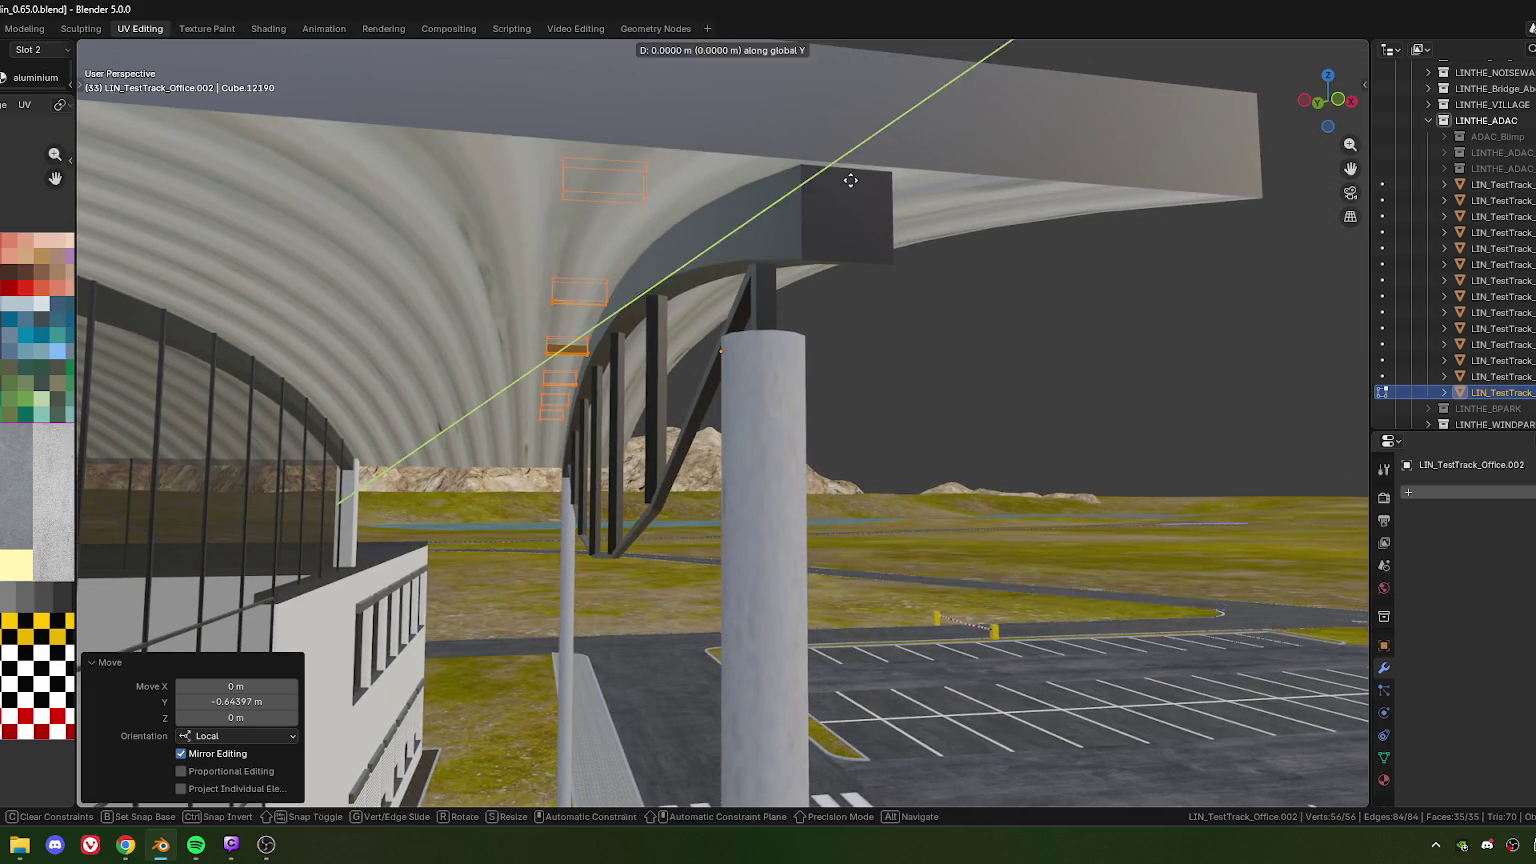
pyautogui.click(782, 270)
# Set the Move redo panel's Y offset to exactly -0.08 m
pyautogui.click(204, 702)
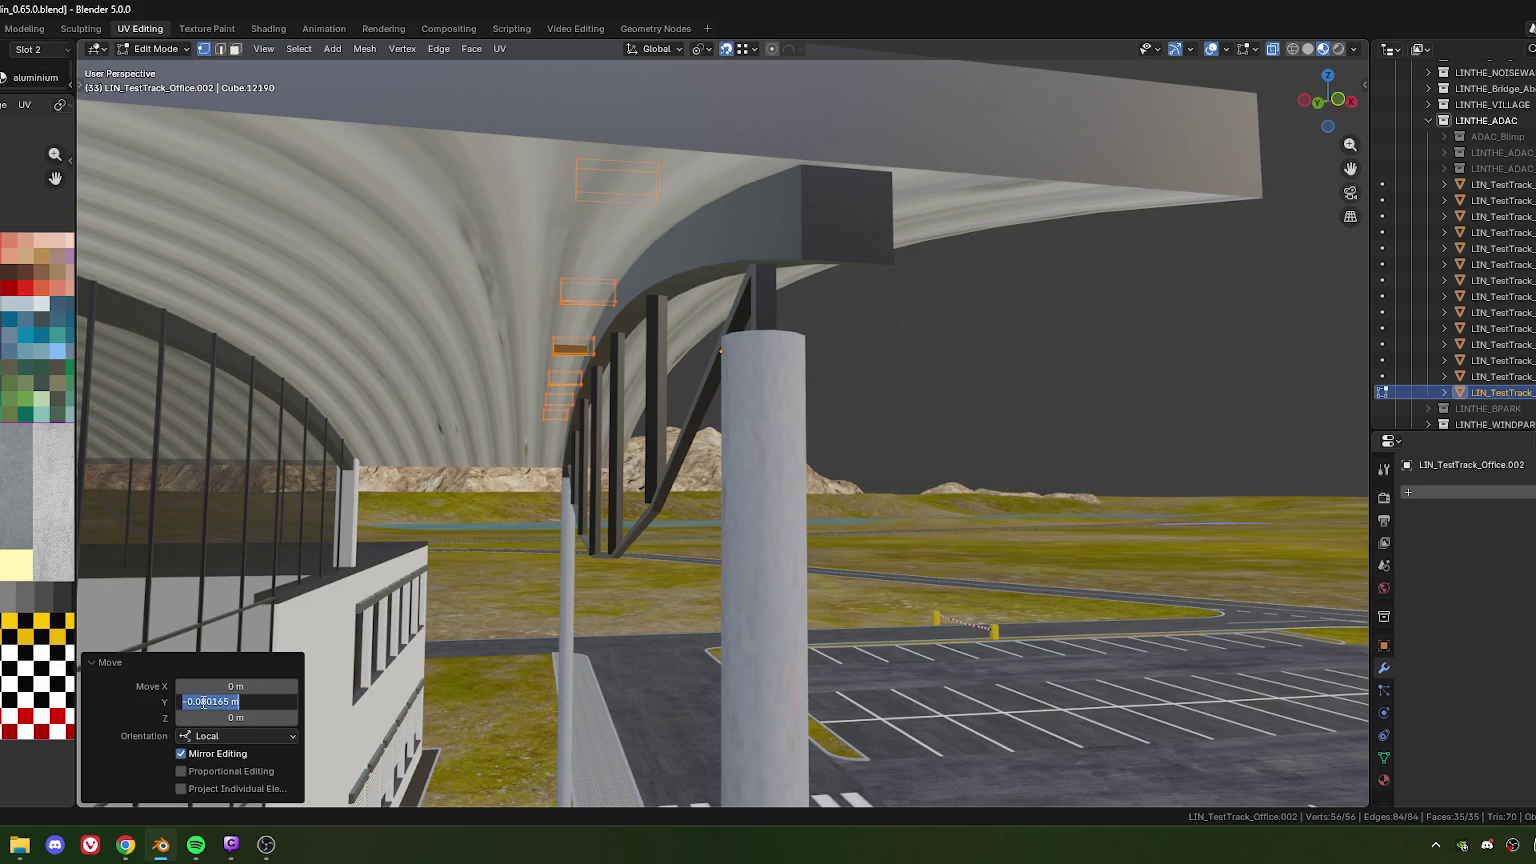
pyautogui.moveTo(205, 702); pyautogui.dragTo(245, 705)
pyautogui.press('BackSpace')
pyautogui.press('Return')
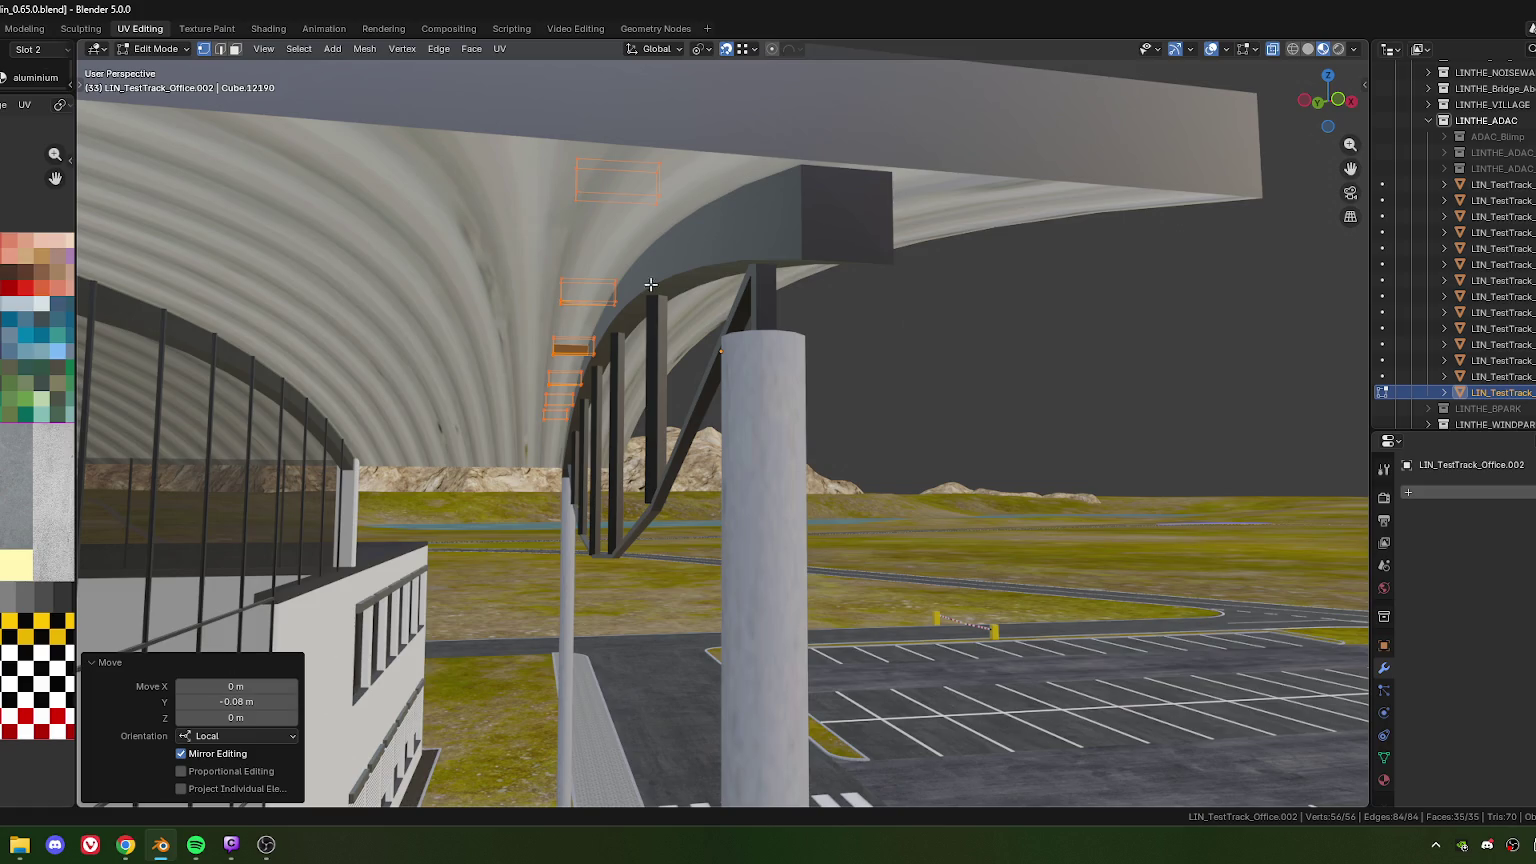
pyautogui.moveTo(704, 225)
pyautogui.mouseDown(button='middle')
pyautogui.moveTo(594, 330)
pyautogui.moveTo(641, 295)
pyautogui.moveTo(747, 312)
pyautogui.moveTo(610, 490)
pyautogui.moveTo(633, 530)
pyautogui.moveTo(765, 487)
pyautogui.moveTo(465, 481)
pyautogui.moveTo(418, 446)
pyautogui.moveTo(596, 443)
pyautogui.mouseUp(button='middle')
pyautogui.scroll(3, 612, 333)
pyautogui.scroll(2, 618, 333)
pyautogui.scroll(3, 465, 481)
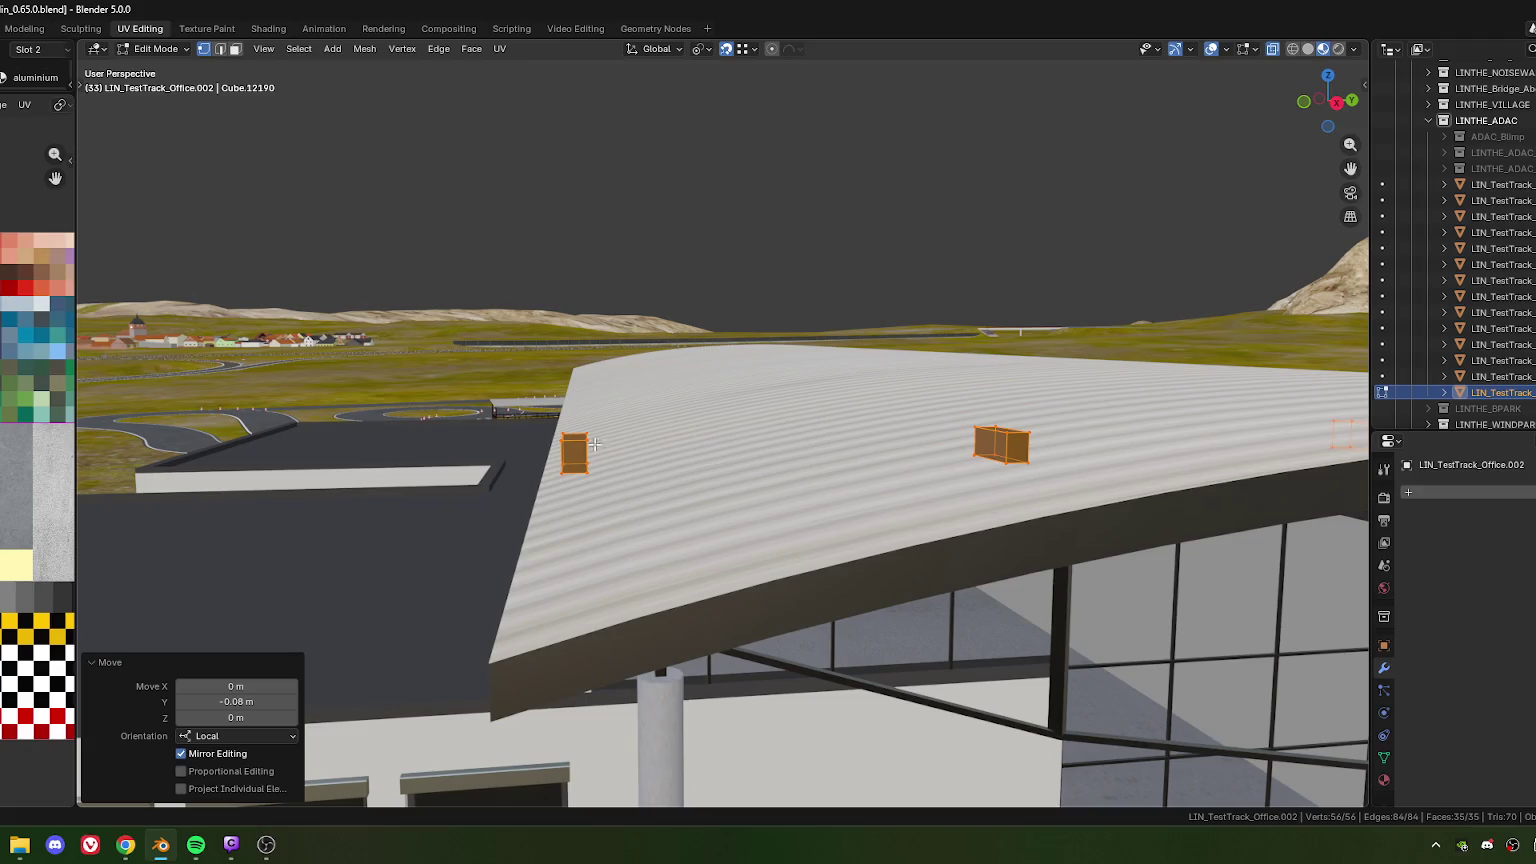
# Select several roof-box edges in edge select mode
pyautogui.press('2')
pyautogui.click(572, 441)
pyautogui.scroll(2, 590, 439)
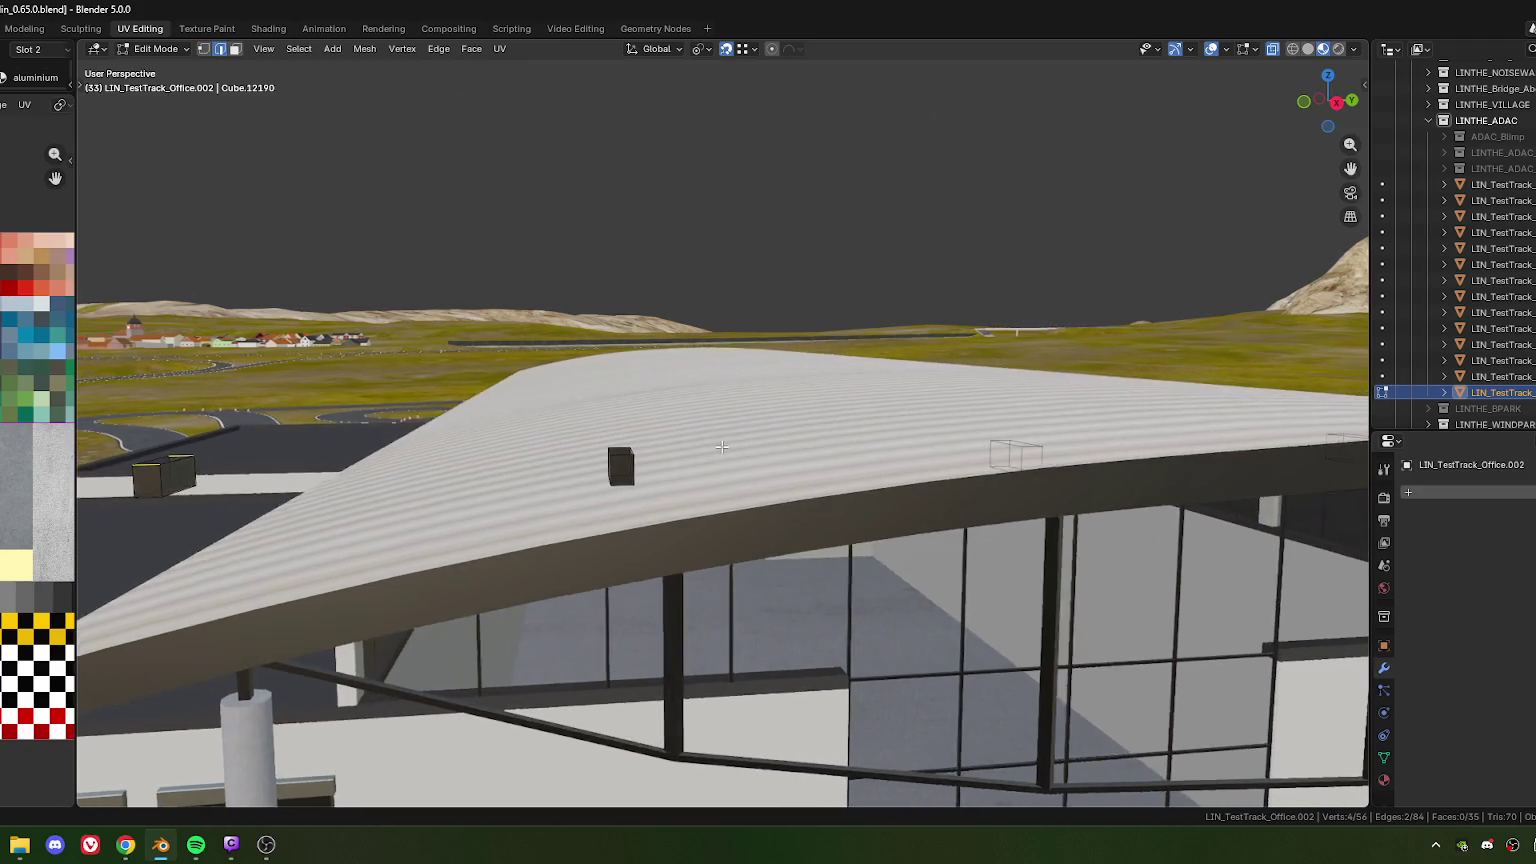
pyautogui.scroll(1, 610, 436)
pyautogui.keyDown('shift'); pyautogui.click(612, 440); pyautogui.keyUp('shift')
pyautogui.press('KP_Decimal')
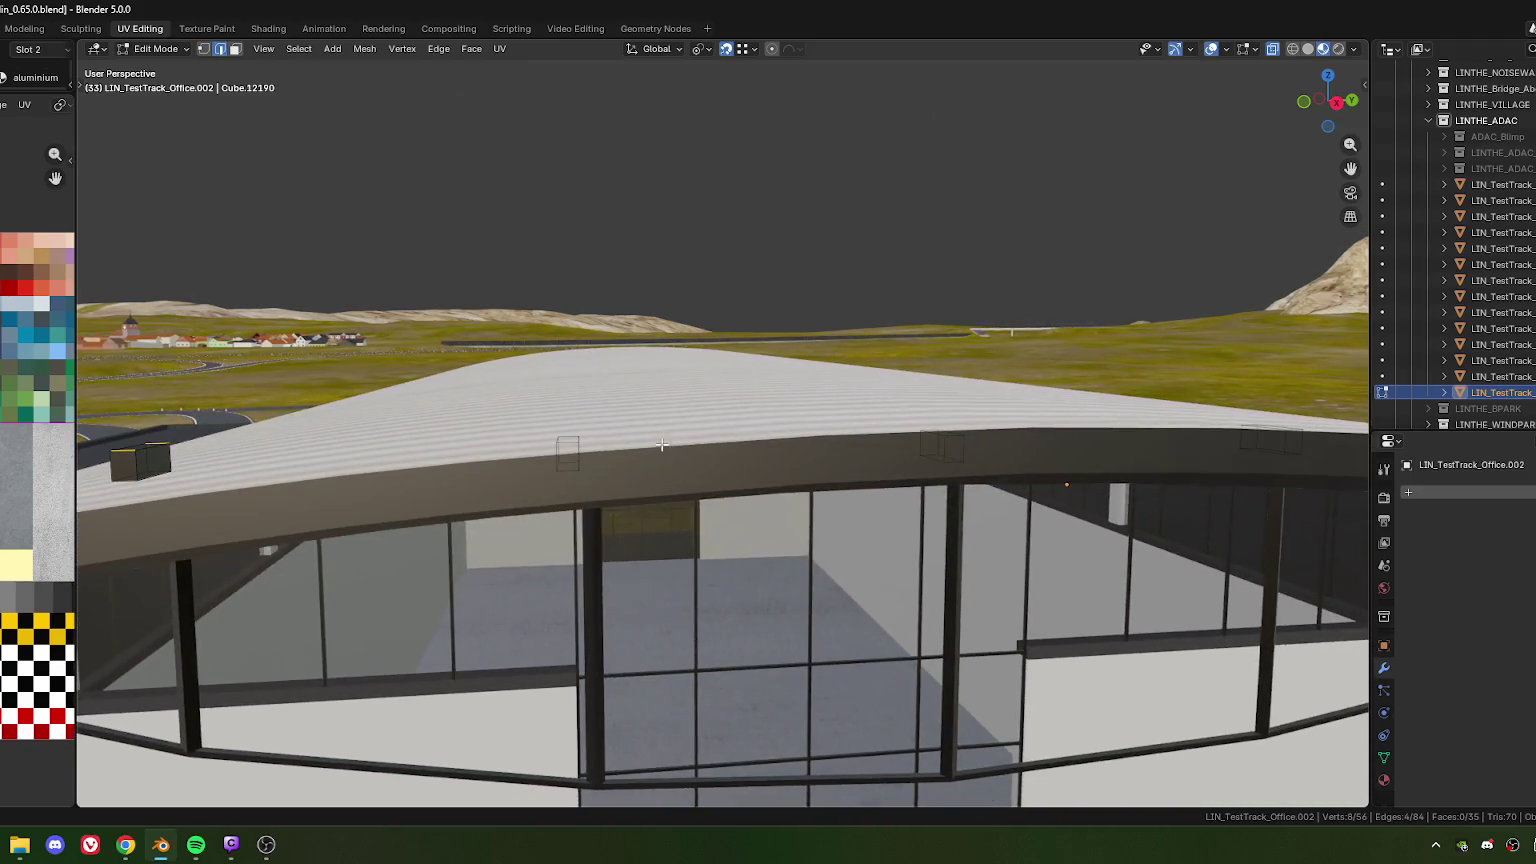
pyautogui.keyDown('shift'); pyautogui.click(582, 457); pyautogui.keyUp('shift')
pyautogui.moveTo(620, 469); pyautogui.dragTo(608, 430, button='middle')
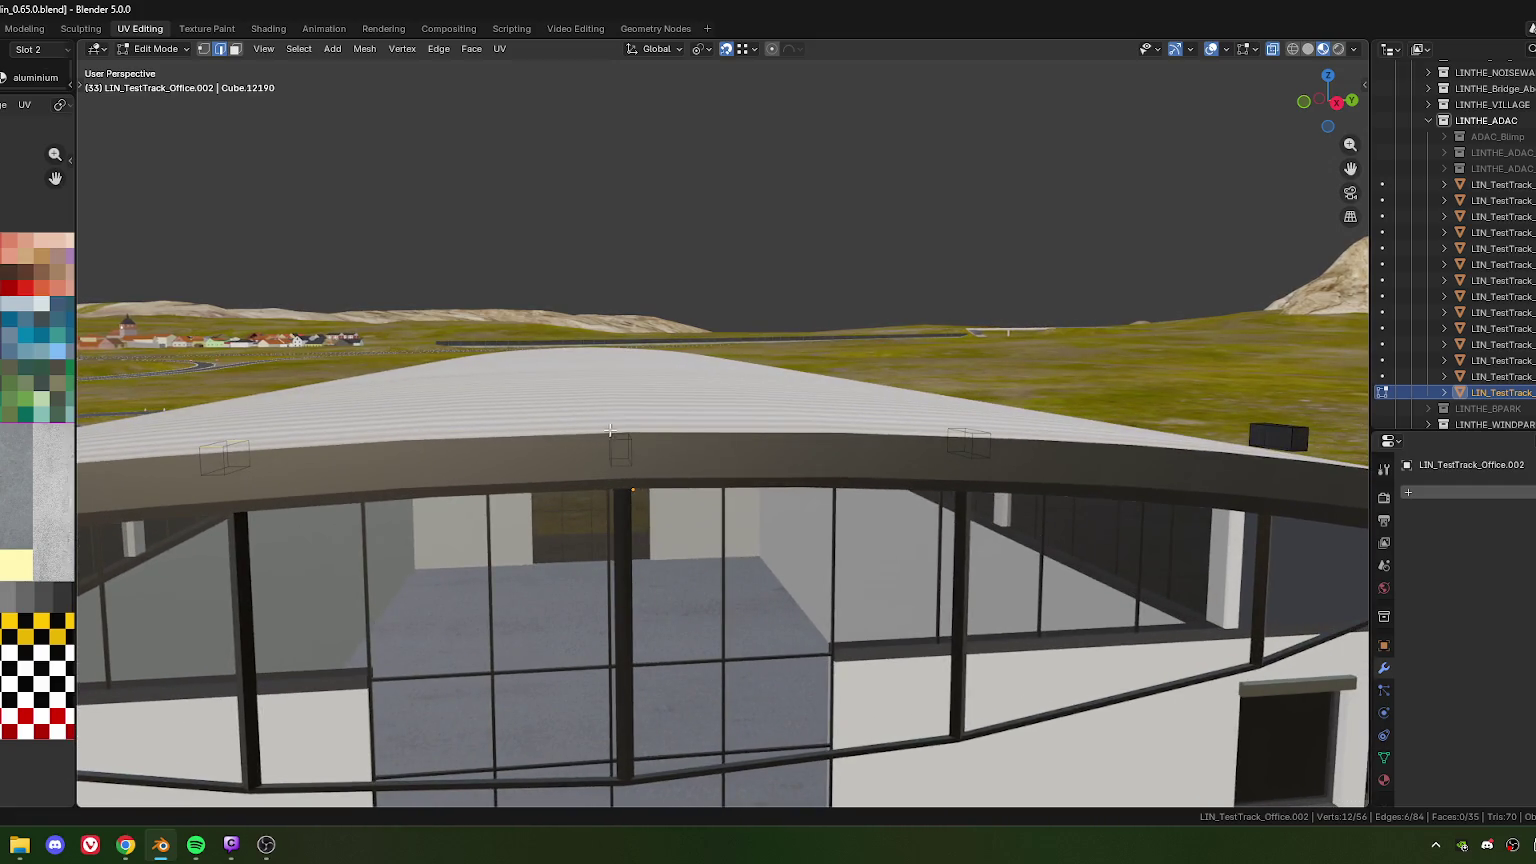
pyautogui.moveTo(743, 468)
pyautogui.mouseDown(button='middle')
pyautogui.moveTo(650, 420)
pyautogui.moveTo(605, 418)
pyautogui.mouseUp(button='middle')
# Add the remaining box edges and delete them, leaving 21 faces
pyautogui.keyDown('shift'); pyautogui.click(699, 441); pyautogui.keyUp('shift')
pyautogui.keyDown('shift'); pyautogui.click(558, 401); pyautogui.keyUp('shift')
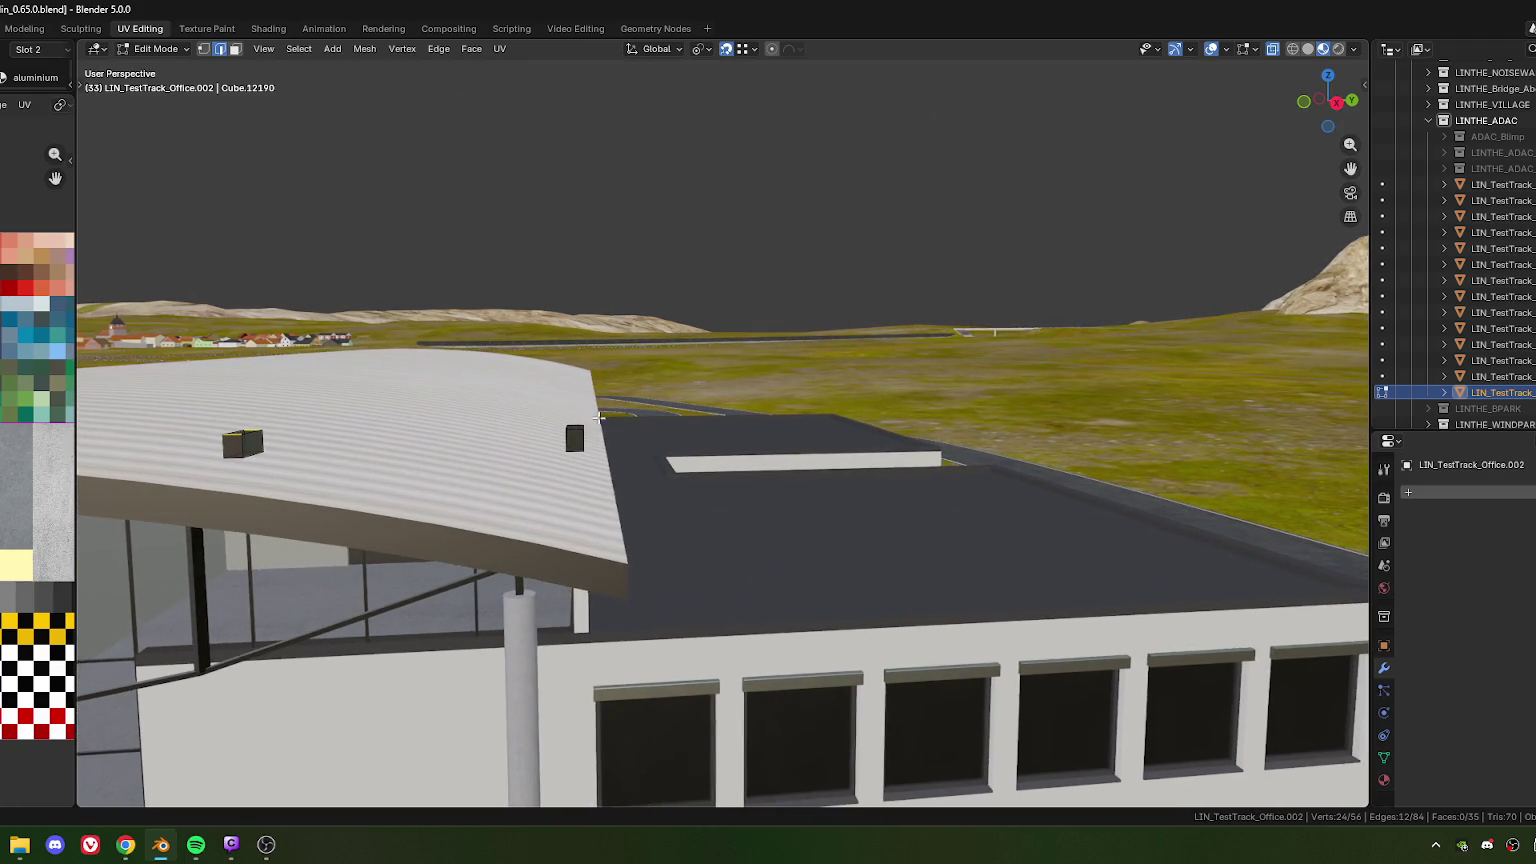
pyautogui.press('x')
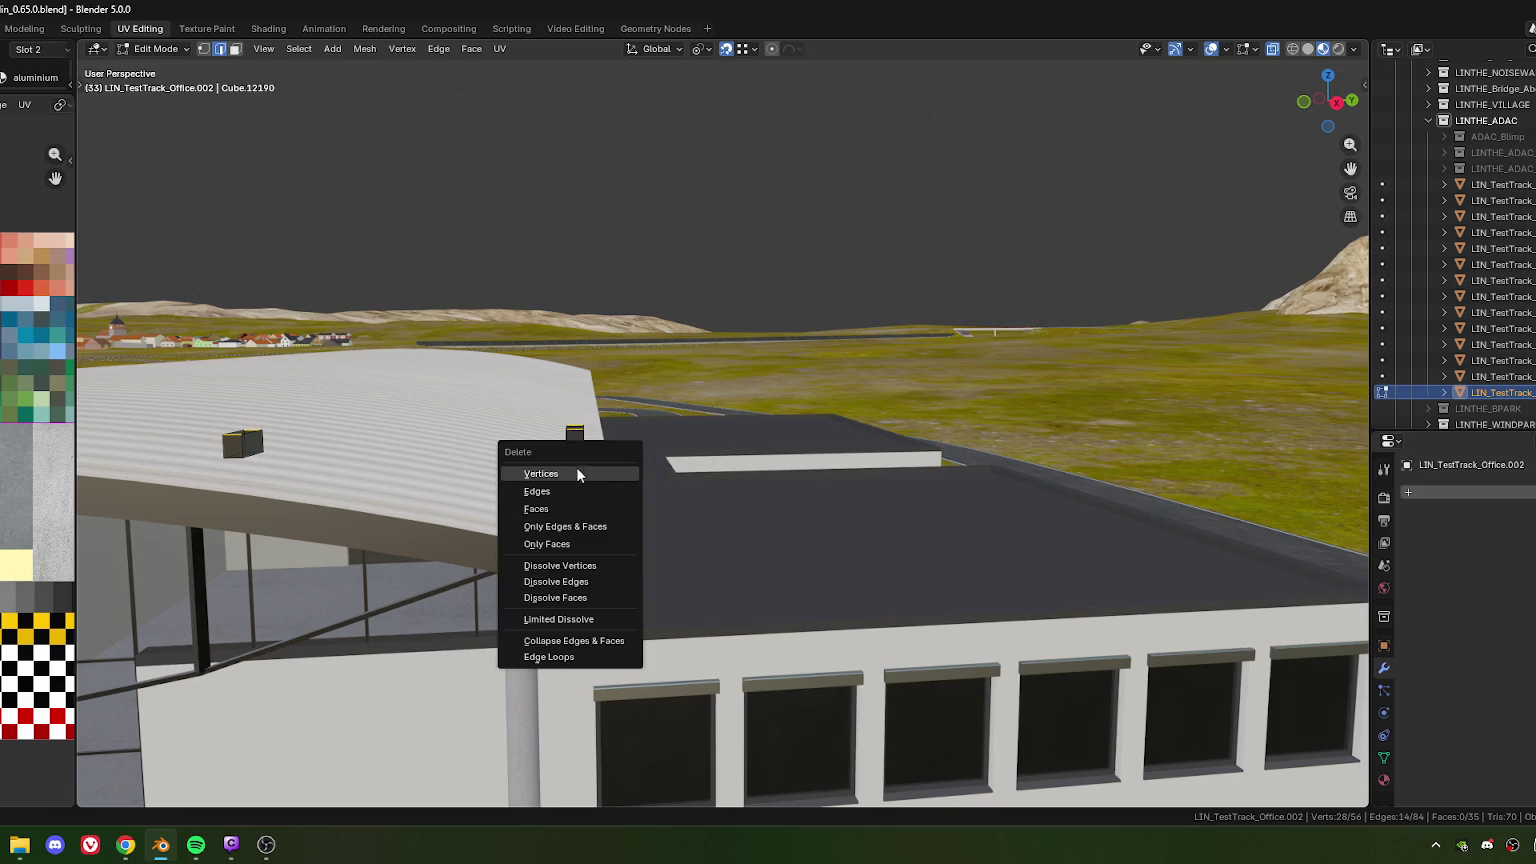
pyautogui.click(553, 494)
pyautogui.moveTo(553, 494)
pyautogui.mouseDown(button='middle')
pyautogui.moveTo(743, 484)
pyautogui.moveTo(686, 484)
pyautogui.moveTo(711, 493)
pyautogui.moveTo(672, 500)
pyautogui.moveTo(685, 447)
pyautogui.moveTo(660, 424)
pyautogui.moveTo(587, 413)
pyautogui.moveTo(727, 341)
pyautogui.moveTo(660, 371)
pyautogui.mouseUp(button='middle')
# Select all the box pieces and raise them 0.48 m along Z
pyautogui.scroll(4, 587, 413)
pyautogui.press('a')
pyautogui.press('g')
pyautogui.press('z')
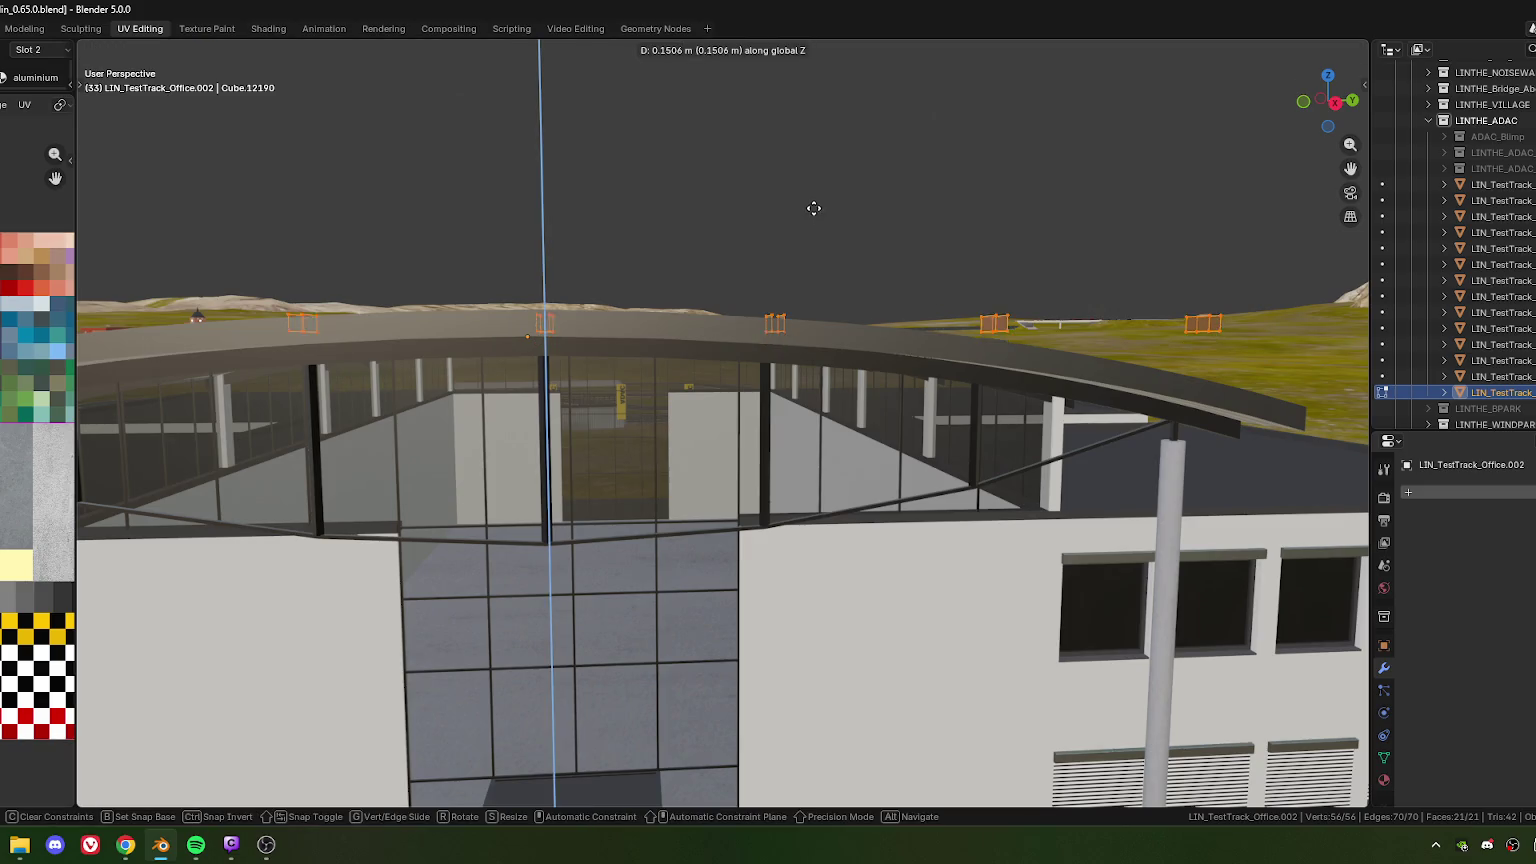
pyautogui.click(812, 192)
pyautogui.scroll(-4, 713, 281)
pyautogui.moveTo(713, 281)
pyautogui.mouseDown(button='middle')
pyautogui.moveTo(617, 319)
pyautogui.moveTo(748, 68)
pyautogui.mouseUp(button='middle')
# Set the snapping target to Face instead of vertices
pyautogui.click(755, 50)
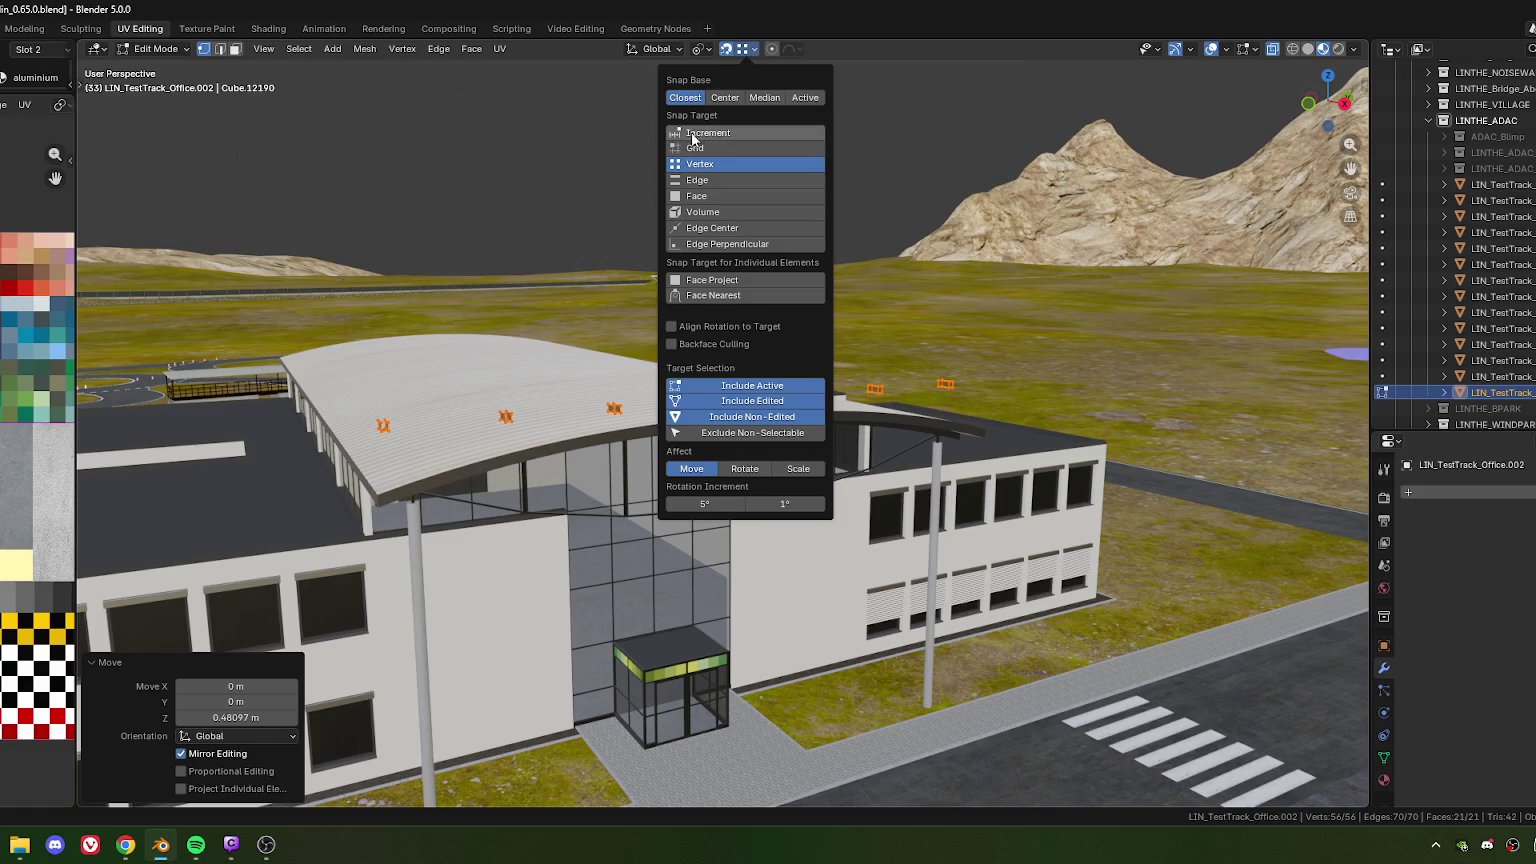
pyautogui.click(699, 198)
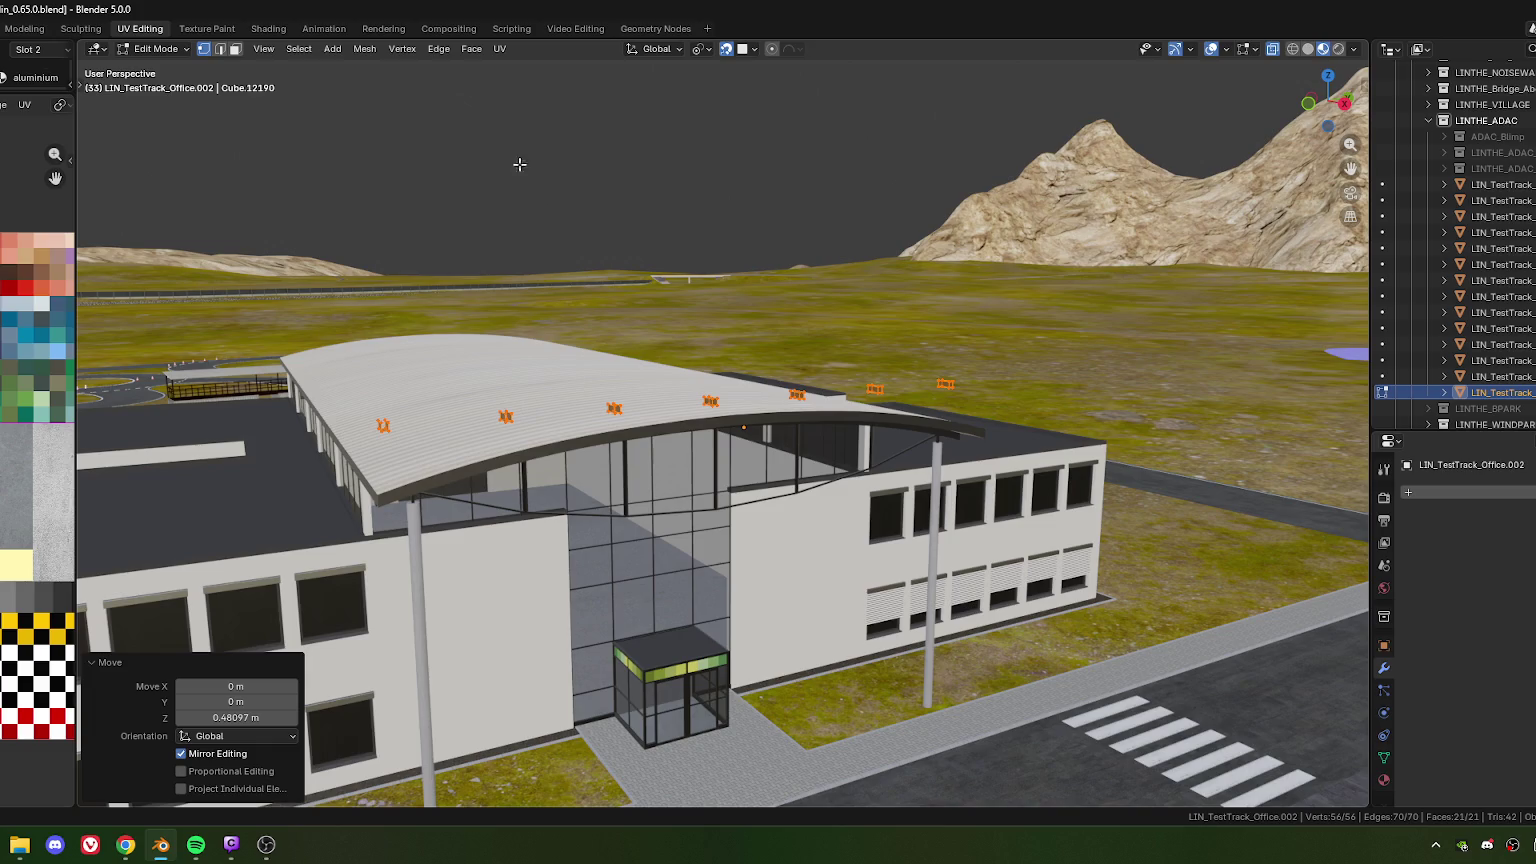
pyautogui.moveTo(473, 369); pyautogui.dragTo(648, 295, button='middle')
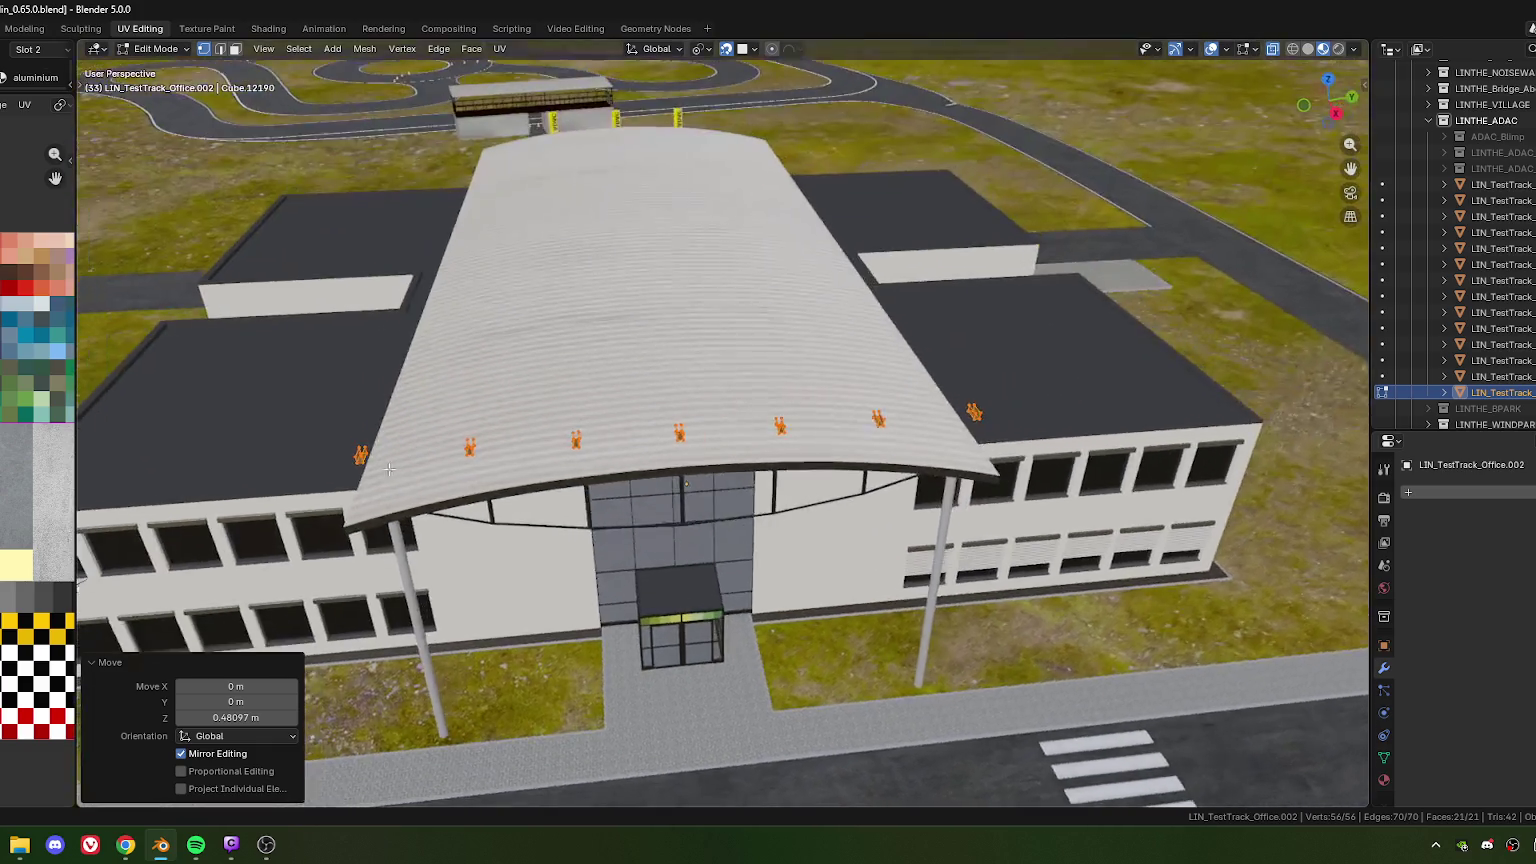
pyautogui.scroll(4, 648, 295)
pyautogui.scroll(2, 648, 295)
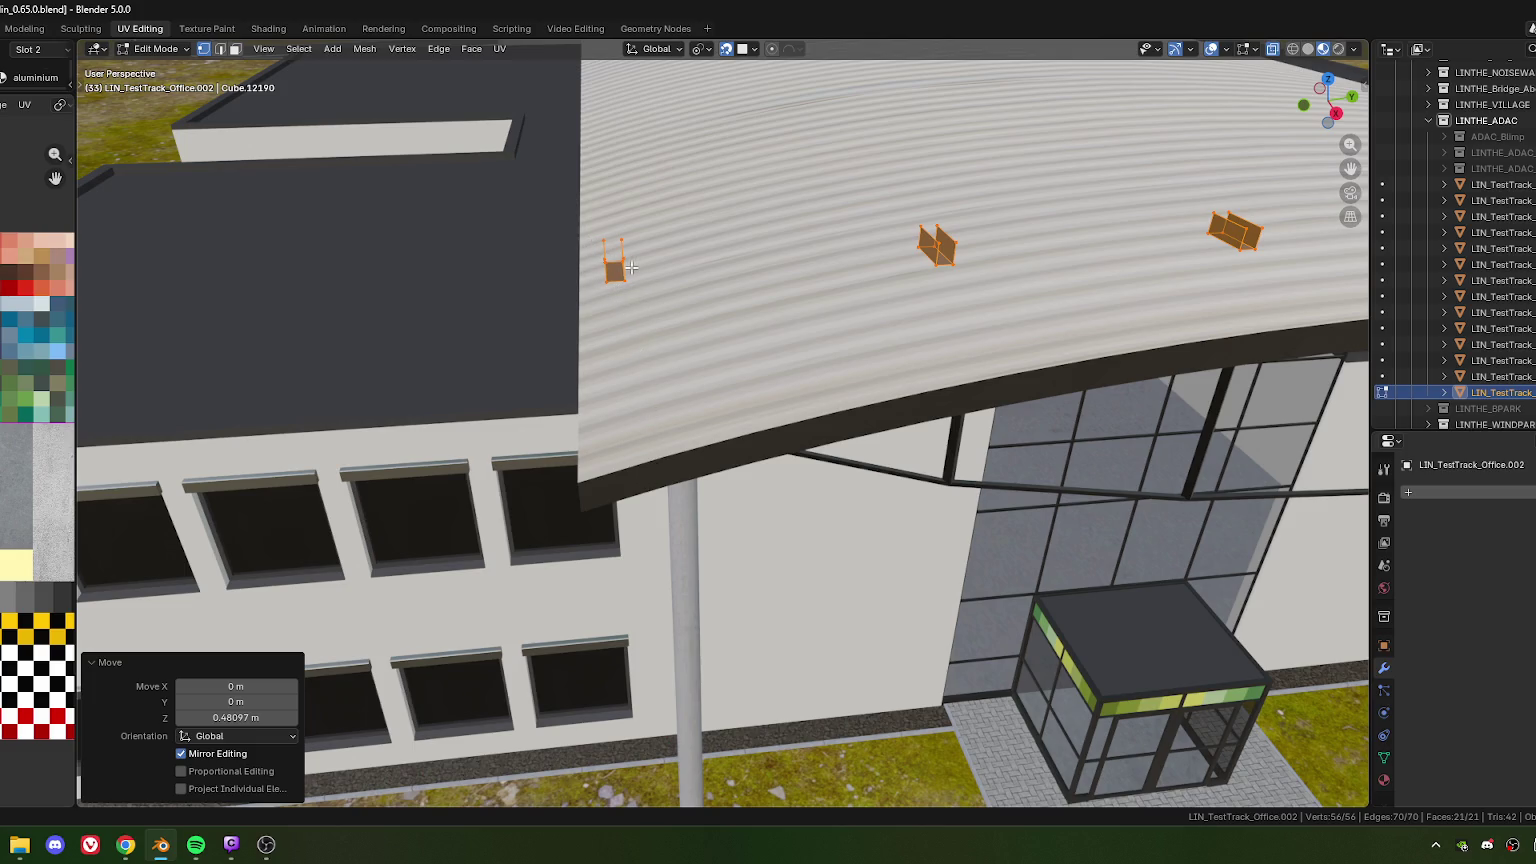
# From top view, lower a single roof box face about 1.10 m along Z
pyautogui.press('KP_7')
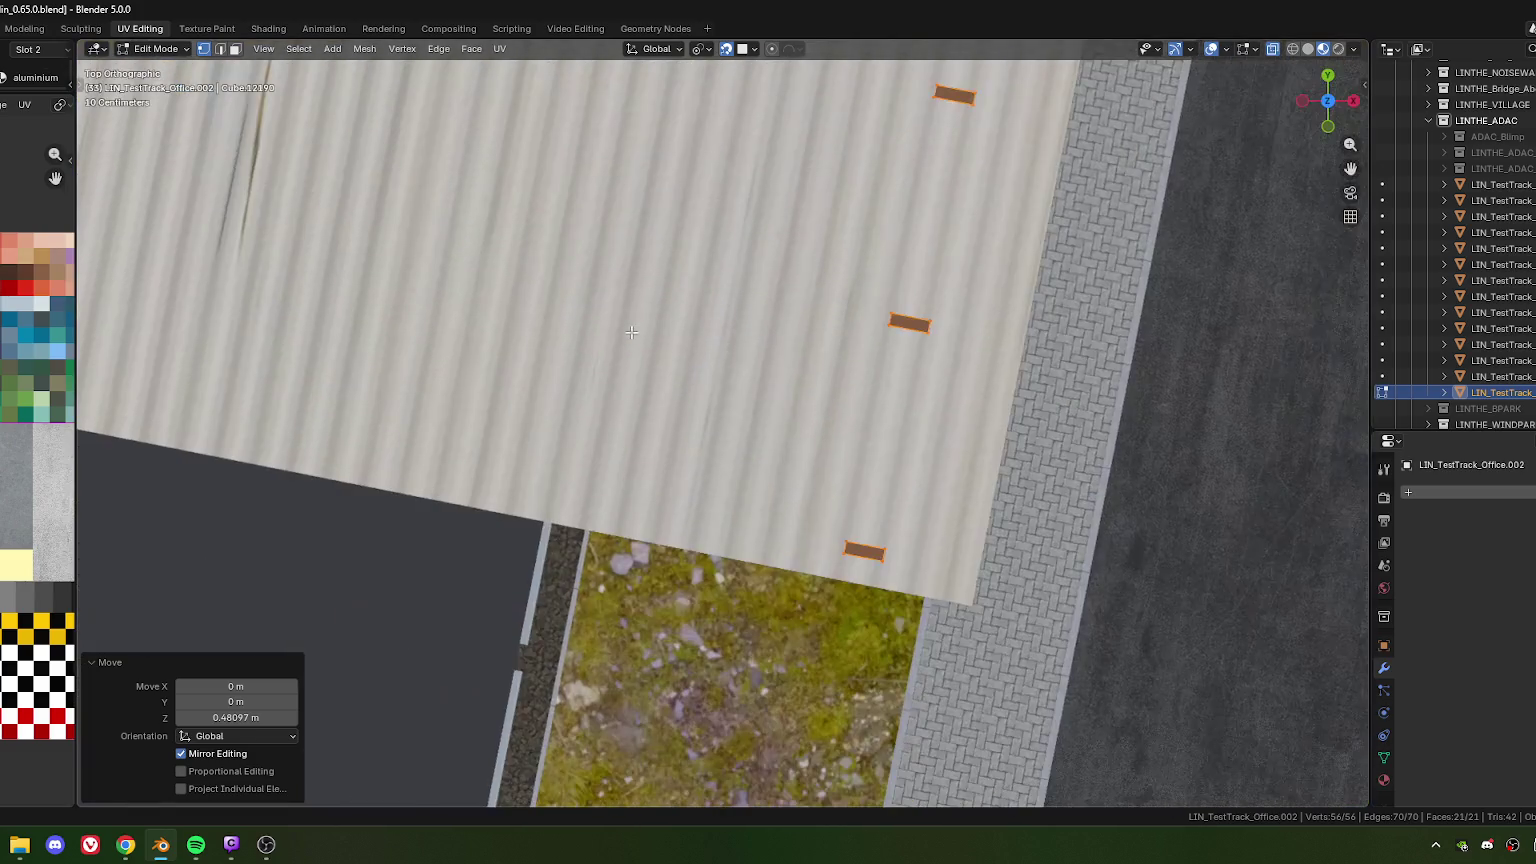
pyautogui.keyDown('shift'); pyautogui.moveTo(632, 333); pyautogui.dragTo(493, 329, button='middle'); pyautogui.keyUp('shift')
pyautogui.click(668, 398)
pyautogui.scroll(5, 668, 398)
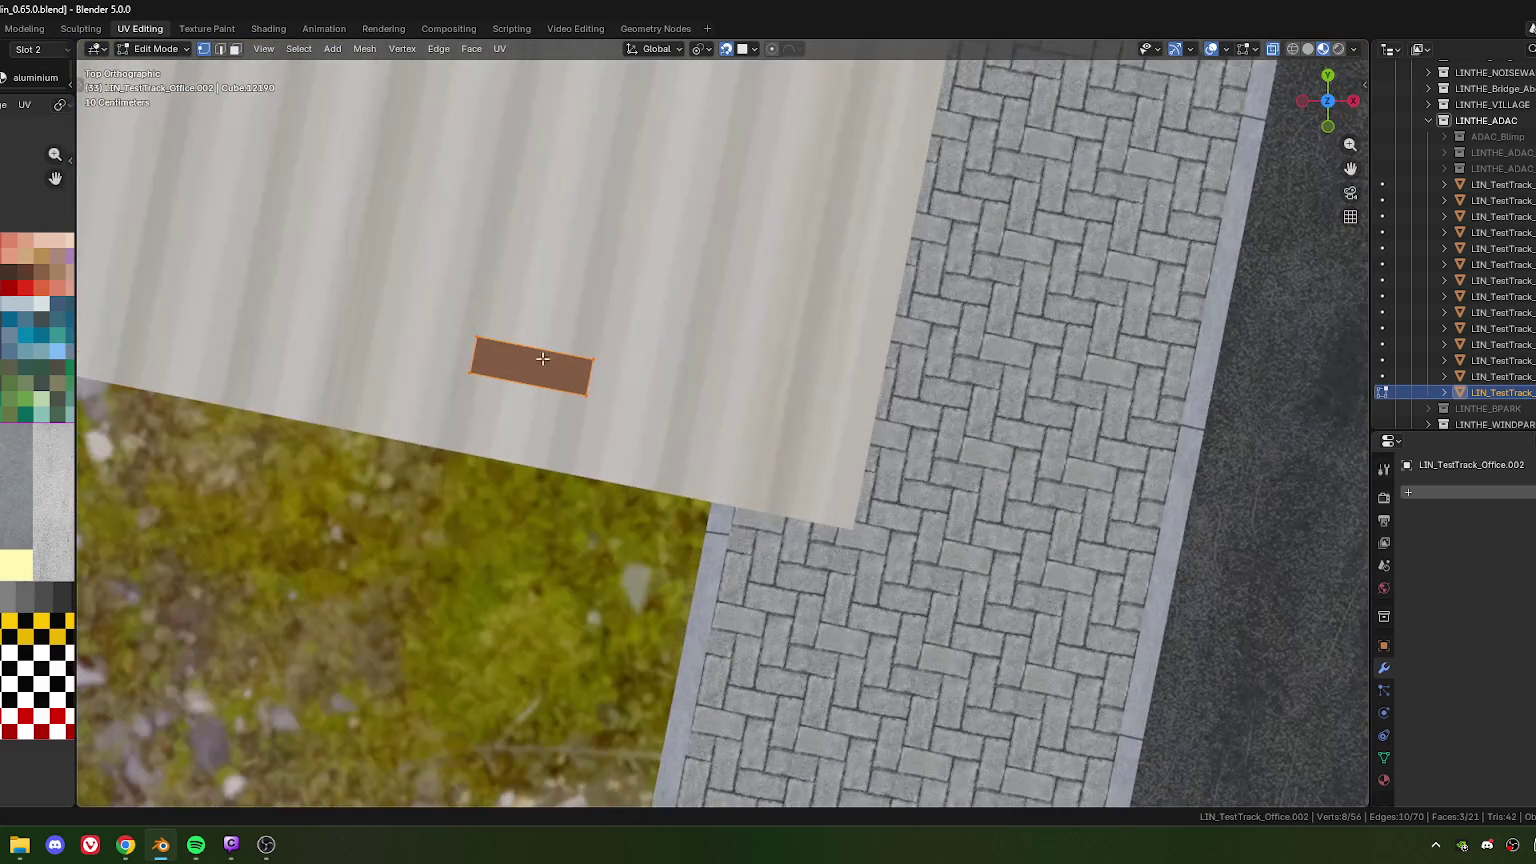
pyautogui.keyDown('shift'); pyautogui.moveTo(594, 346); pyautogui.dragTo(643, 376, button='middle'); pyautogui.keyUp('shift')
pyautogui.press('g')
pyautogui.press('z')
pyautogui.click(680, 325)
pyautogui.scroll(-5, 680, 325)
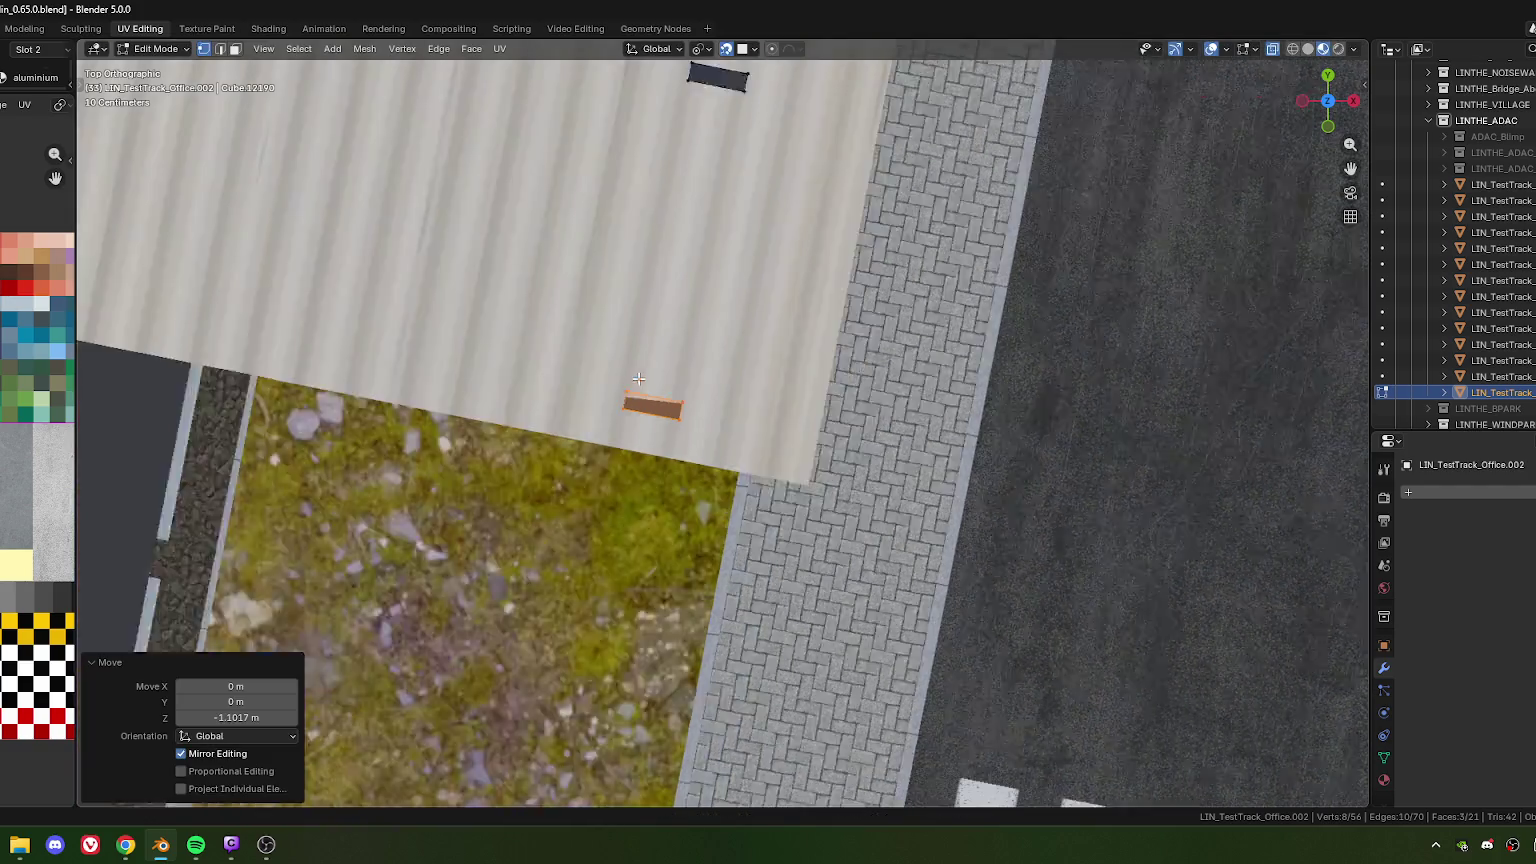
pyautogui.moveTo(680, 325)
pyautogui.keyDown('shift'); pyautogui.mouseDown(button='middle')
pyautogui.moveTo(614, 515)
pyautogui.moveTo(480, 369)
pyautogui.moveTo(739, 383)
pyautogui.moveTo(636, 343)
pyautogui.moveTo(584, 361)
pyautogui.moveTo(536, 326)
pyautogui.moveTo(704, 372)
pyautogui.moveTo(716, 407)
pyautogui.mouseUp(button='middle'); pyautogui.keyUp('shift')
# Lower the middle strut's top face 0.5 m along Z onto the curved roof
pyautogui.scroll(3, 739, 383)
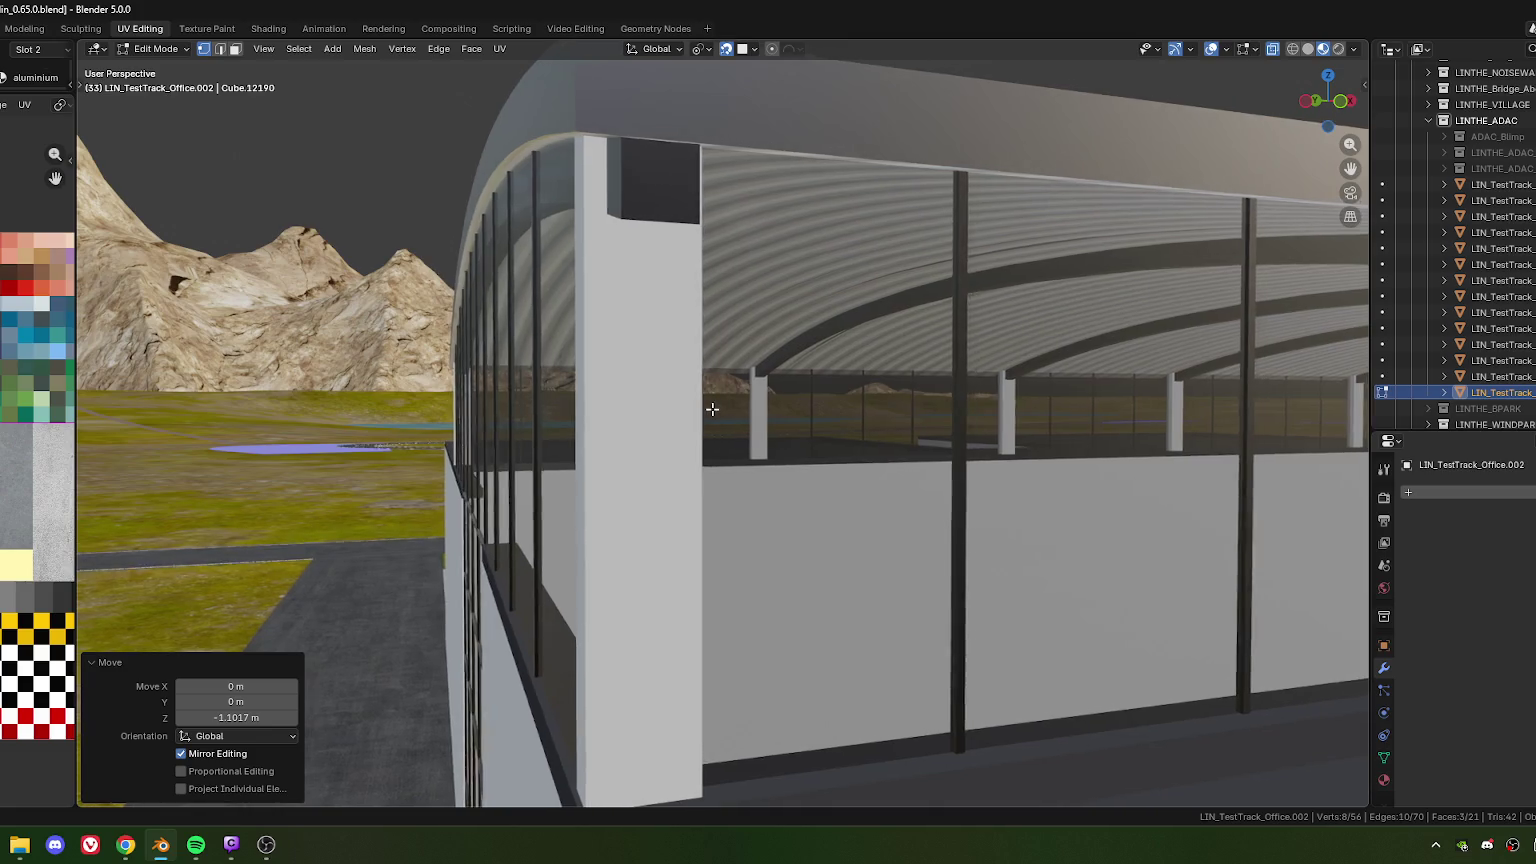
pyautogui.scroll(-5, 934, 418)
pyautogui.moveTo(934, 418); pyautogui.dragTo(756, 418, button='middle')
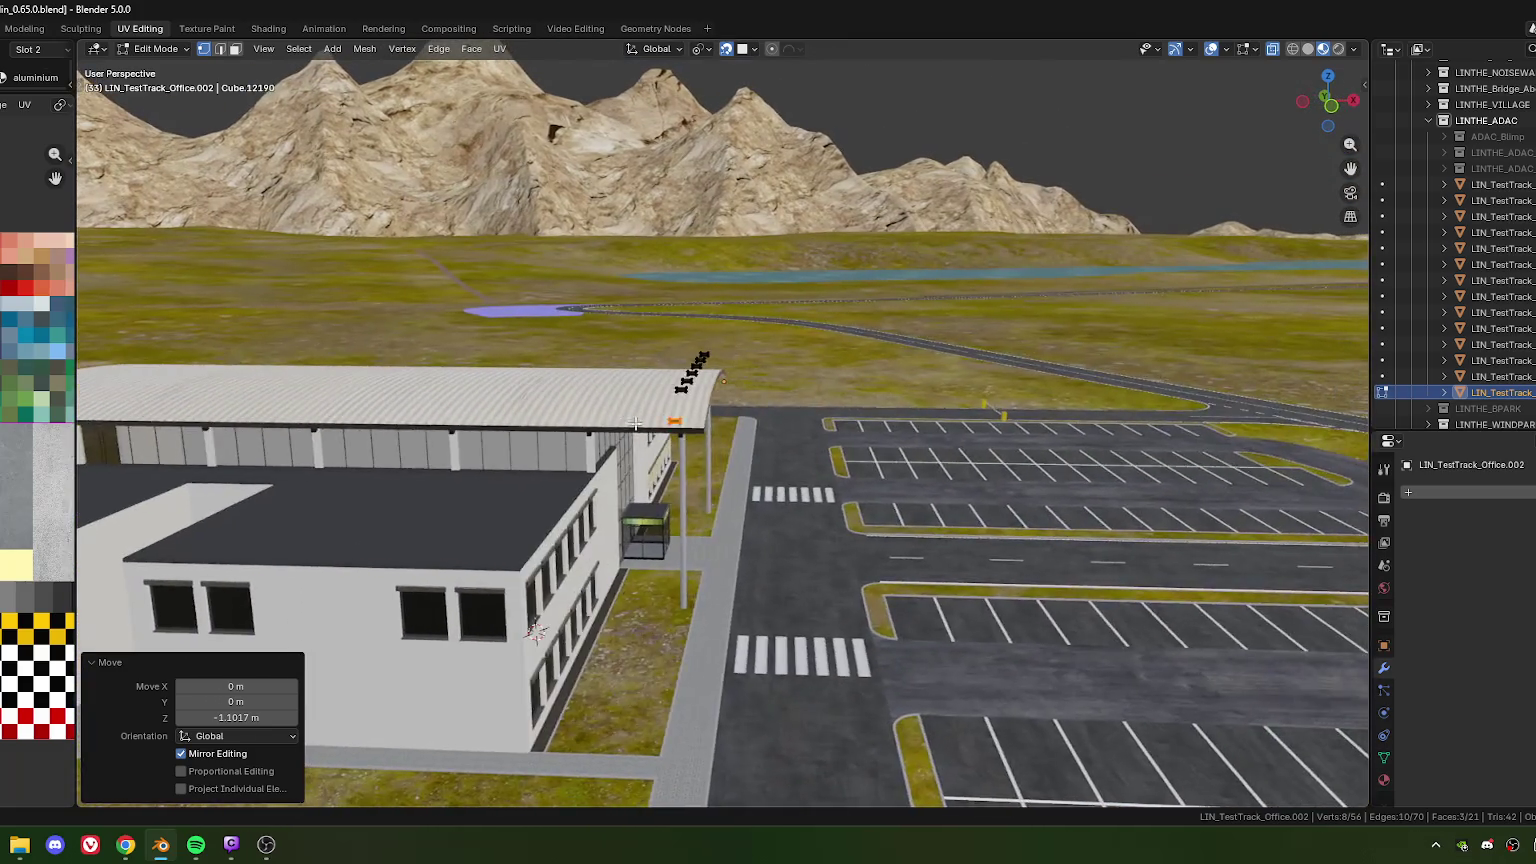
pyautogui.scroll(5, 756, 418)
pyautogui.press('KP_7')
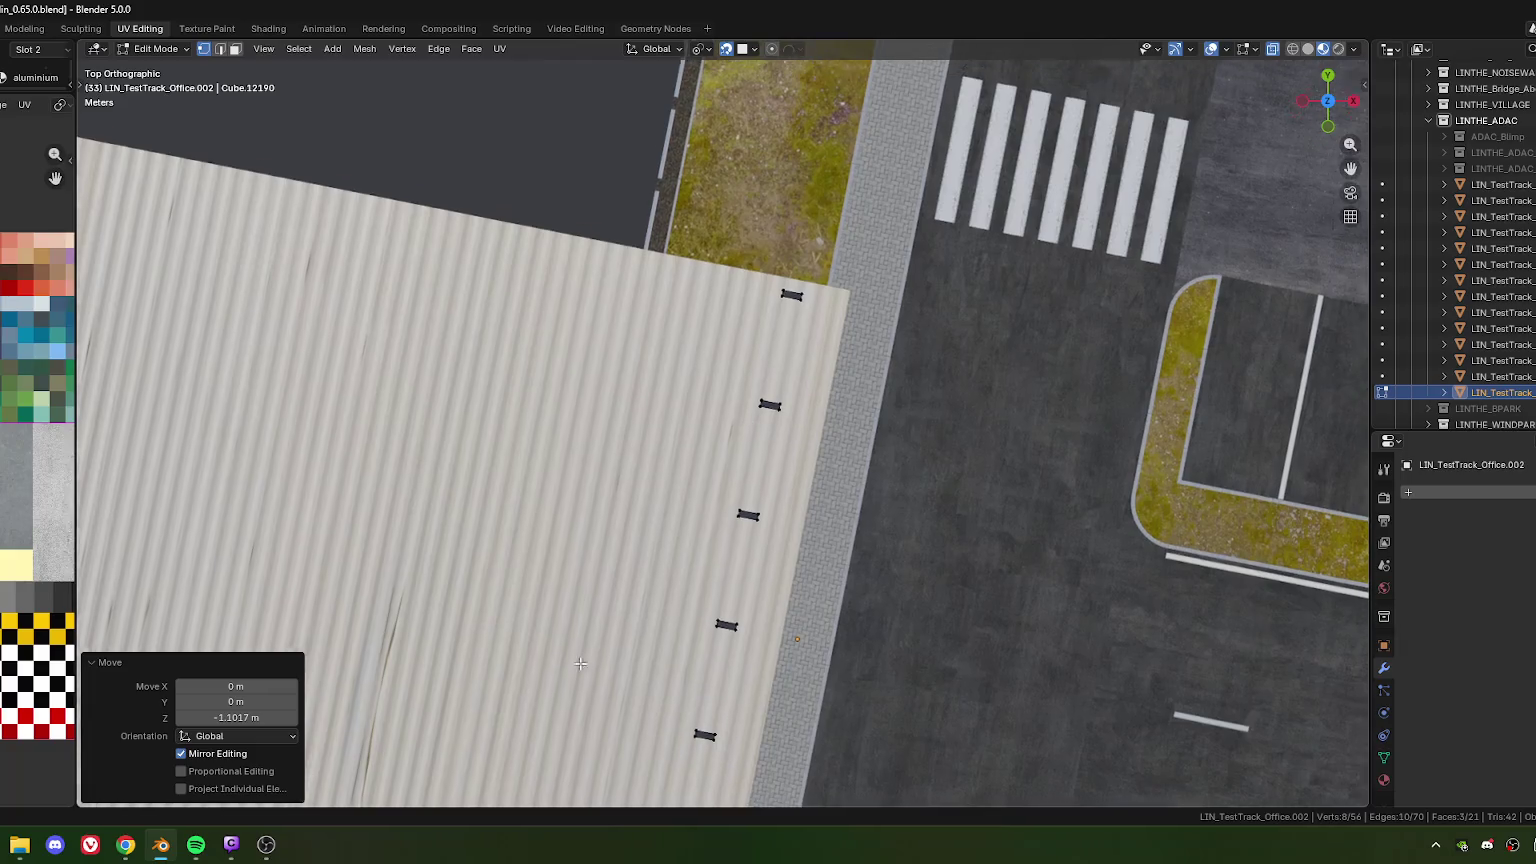
pyautogui.scroll(2, 633, 465)
pyautogui.scroll(3, 633, 465)
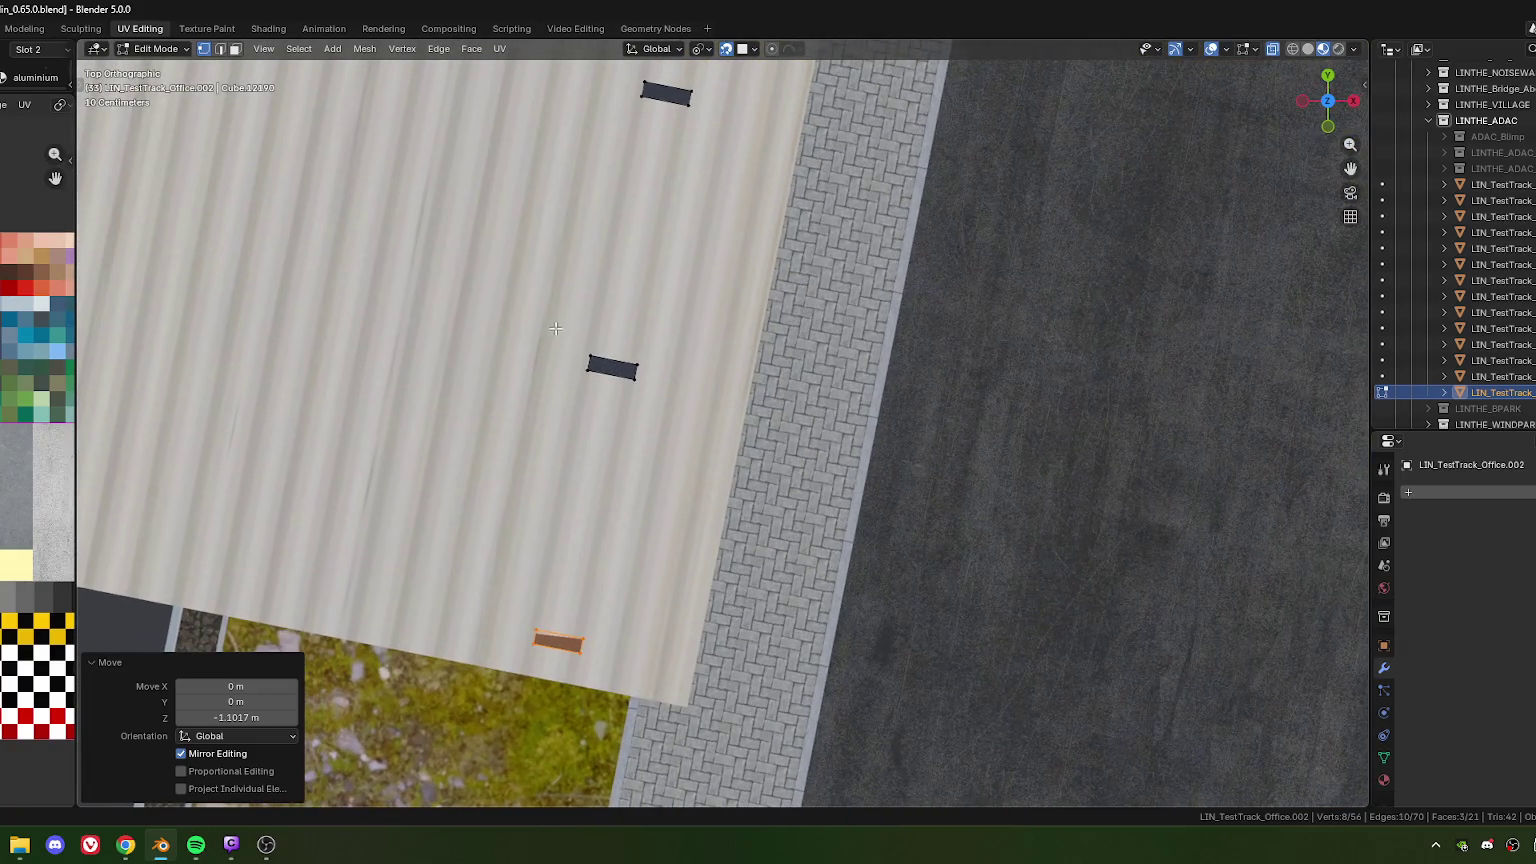
pyautogui.click(600, 388)
pyautogui.scroll(4, 579, 389)
pyautogui.press('g')
pyautogui.press('z')
pyautogui.click(595, 385)
# Orbit around the lowered face to check it against the building
pyautogui.scroll(-8, 640, 420)
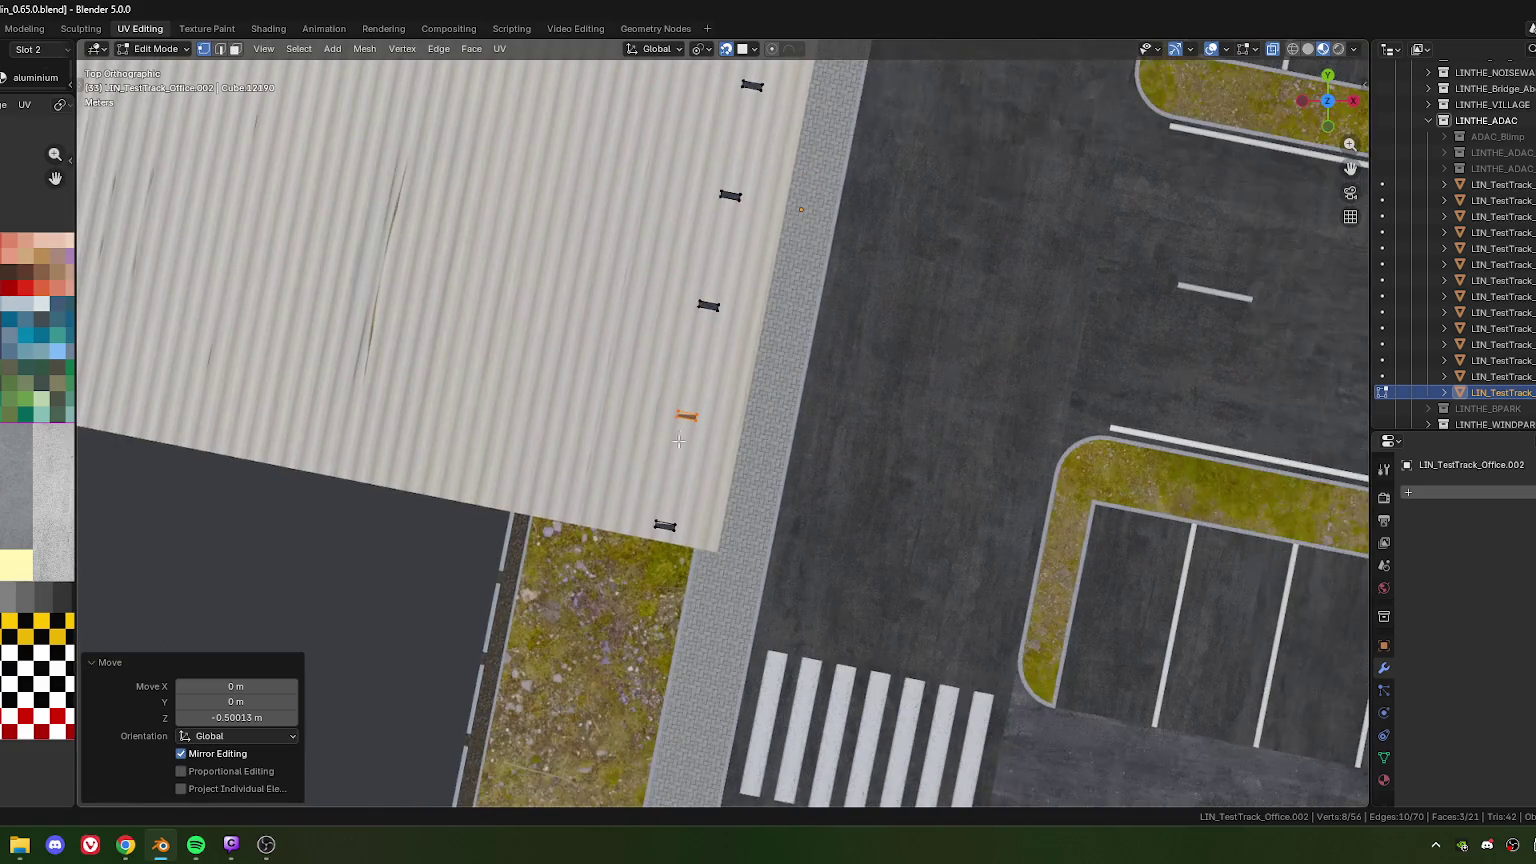
pyautogui.scroll(5, 677, 445)
pyautogui.scroll(4, 670, 448)
pyautogui.moveTo(660, 450)
pyautogui.mouseDown(button='middle')
pyautogui.moveTo(630, 457)
pyautogui.moveTo(614, 368)
pyautogui.mouseUp(button='middle')
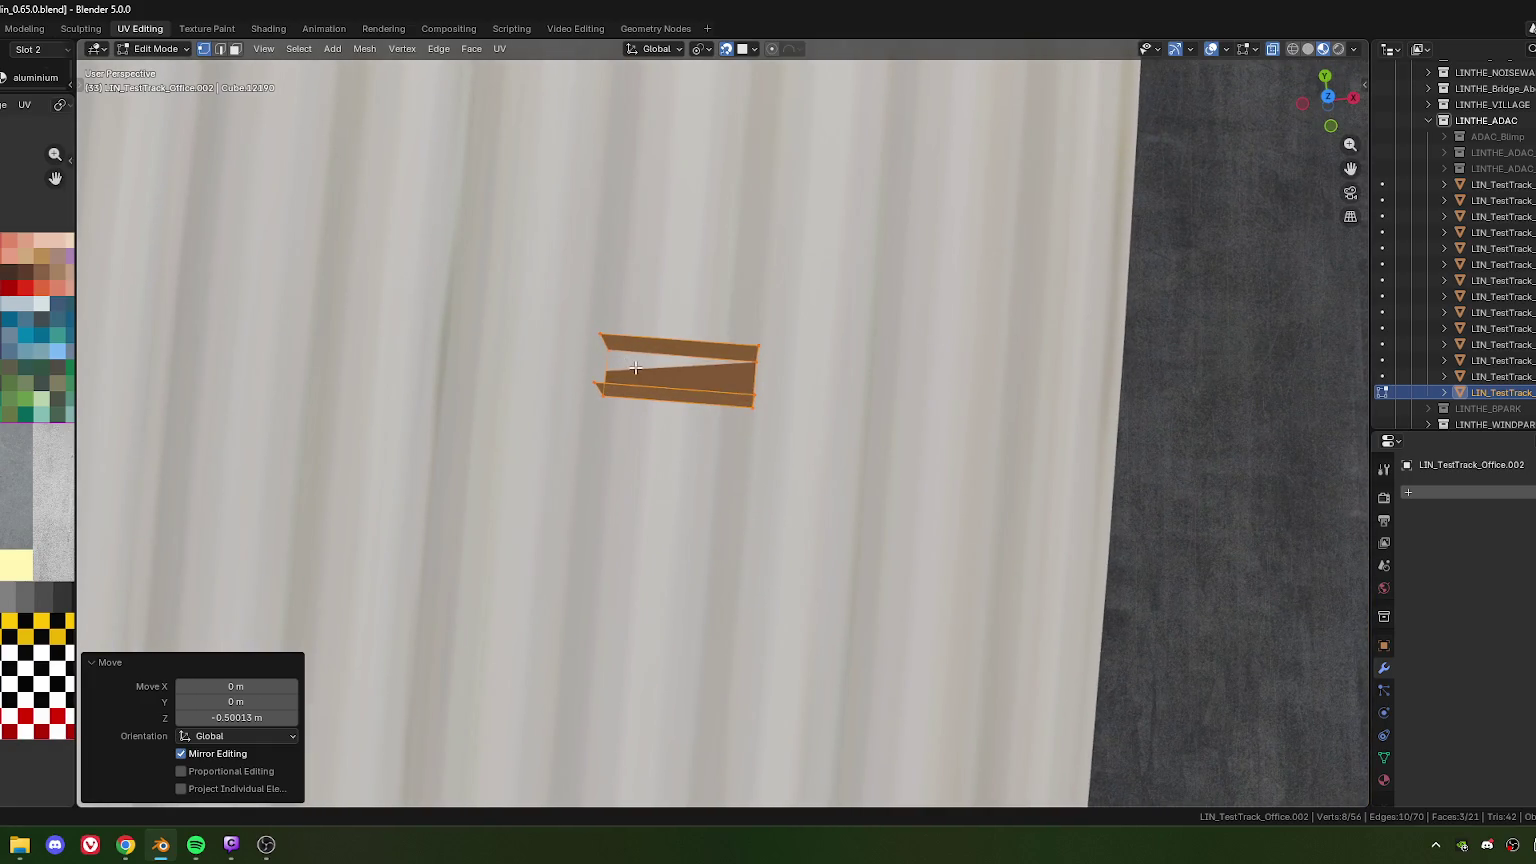
pyautogui.scroll(-6, 635, 369)
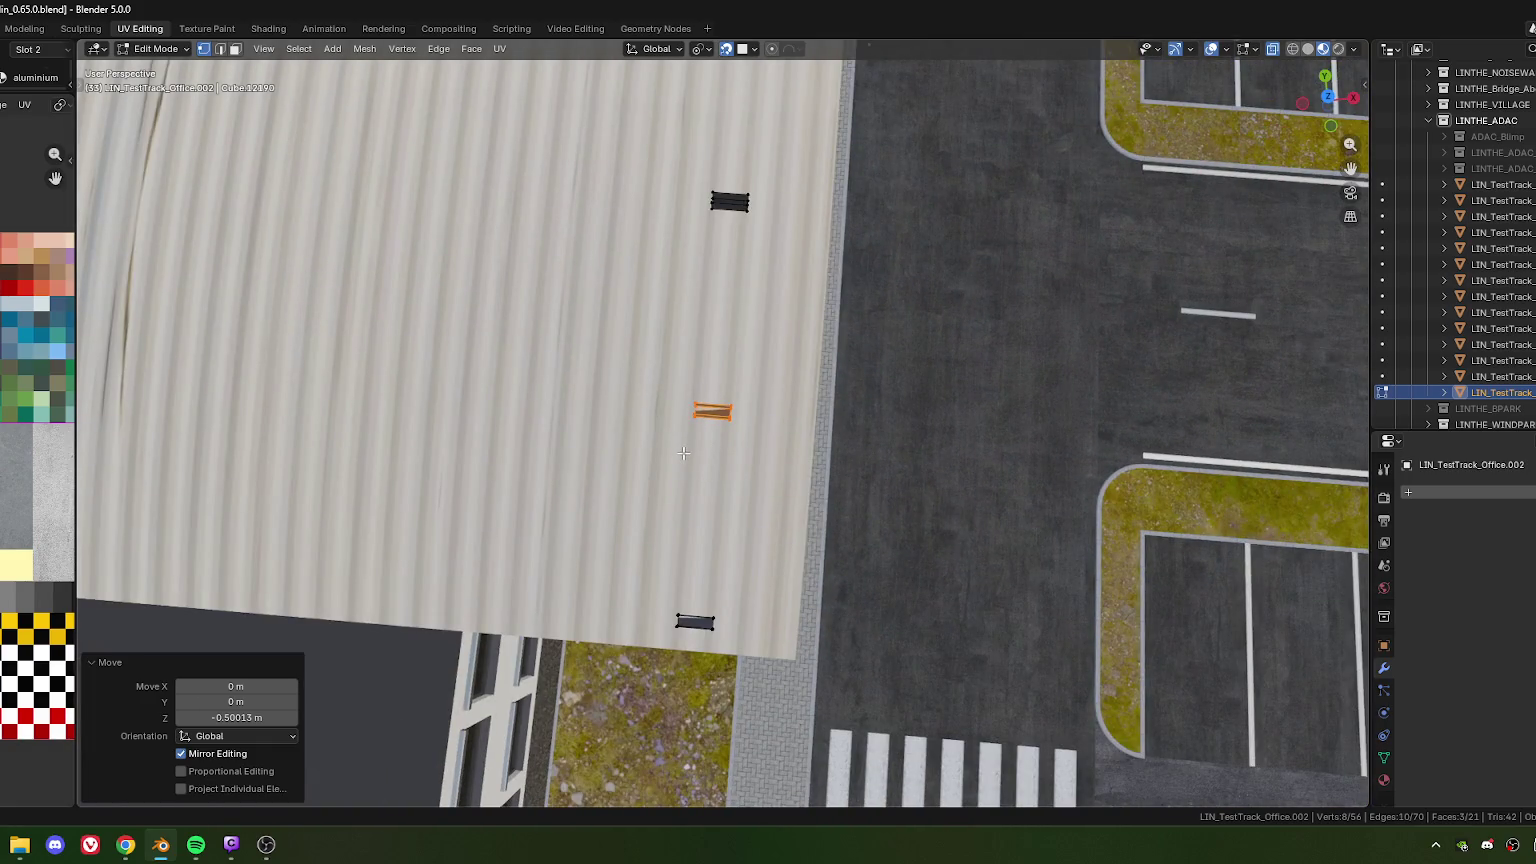
pyautogui.scroll(-3, 683, 453)
pyautogui.moveTo(683, 453)
pyautogui.mouseDown(button='middle')
pyautogui.moveTo(651, 342)
pyautogui.moveTo(614, 364)
pyautogui.mouseUp(button='middle')
pyautogui.scroll(3, 614, 364)
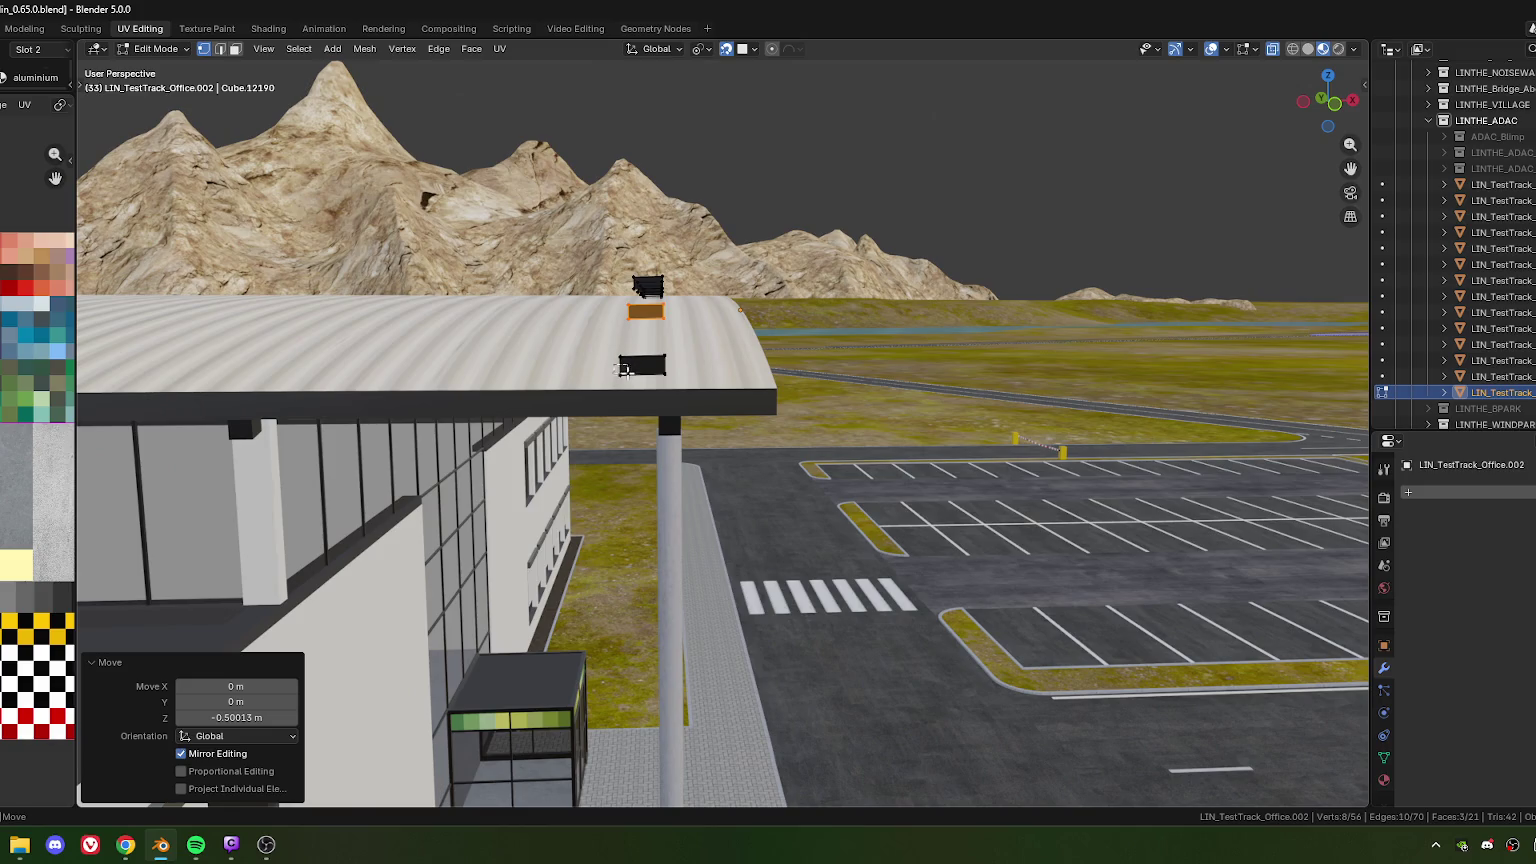
# Box-select the far strut's end faces at the roof edge, clearing earlier picks
pyautogui.moveTo(688, 386); pyautogui.dragTo(688, 387)
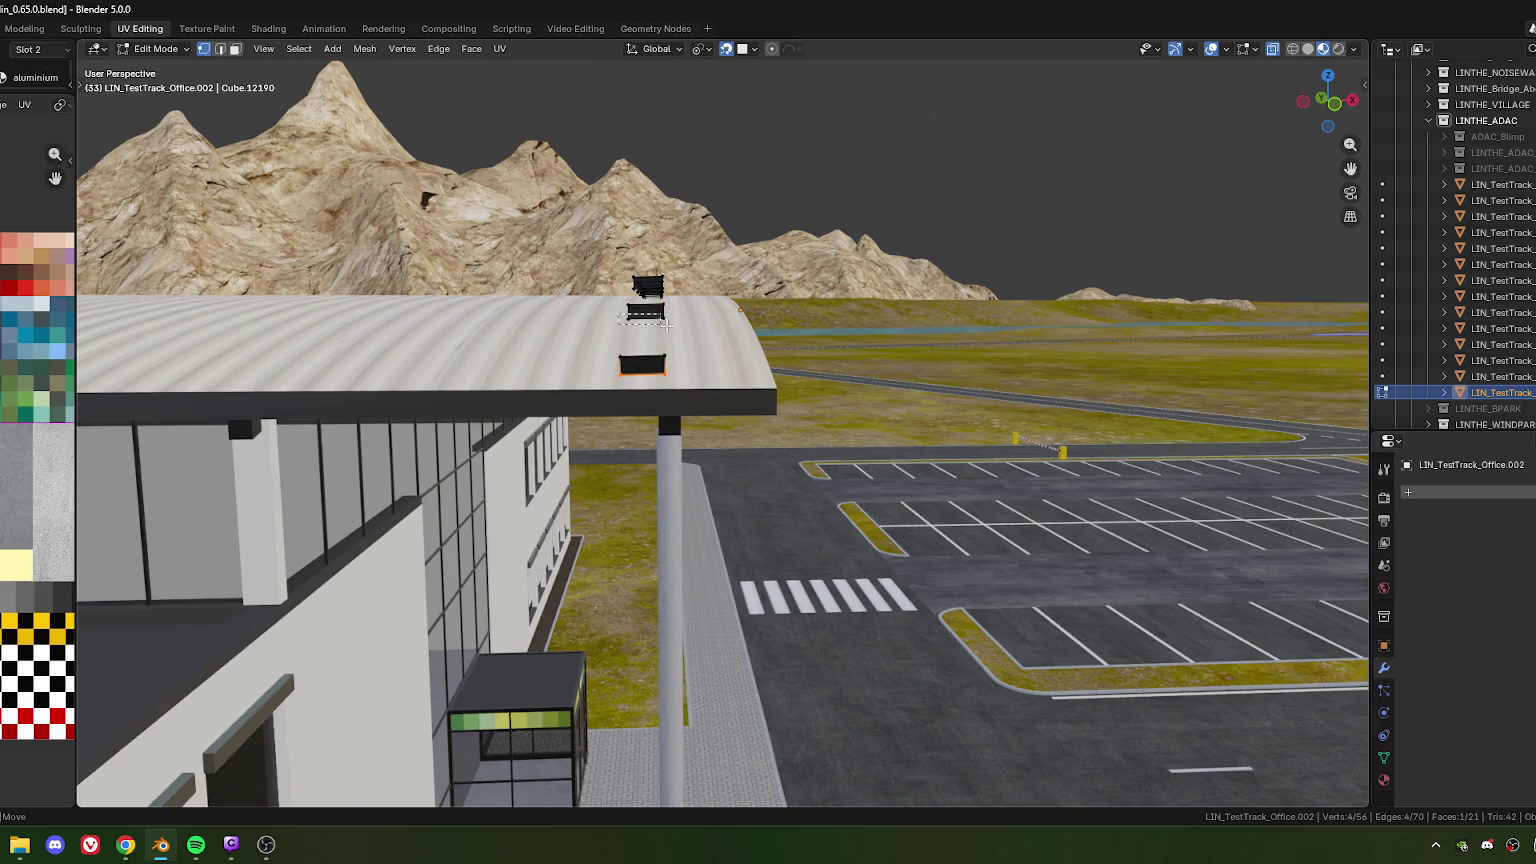
pyautogui.keyDown('shift'); pyautogui.click(658, 322); pyautogui.keyUp('shift')
pyautogui.scroll(1, 660, 330)
pyautogui.scroll(3, 665, 350)
pyautogui.scroll(2, 672, 380)
pyautogui.scroll(2, 679, 403)
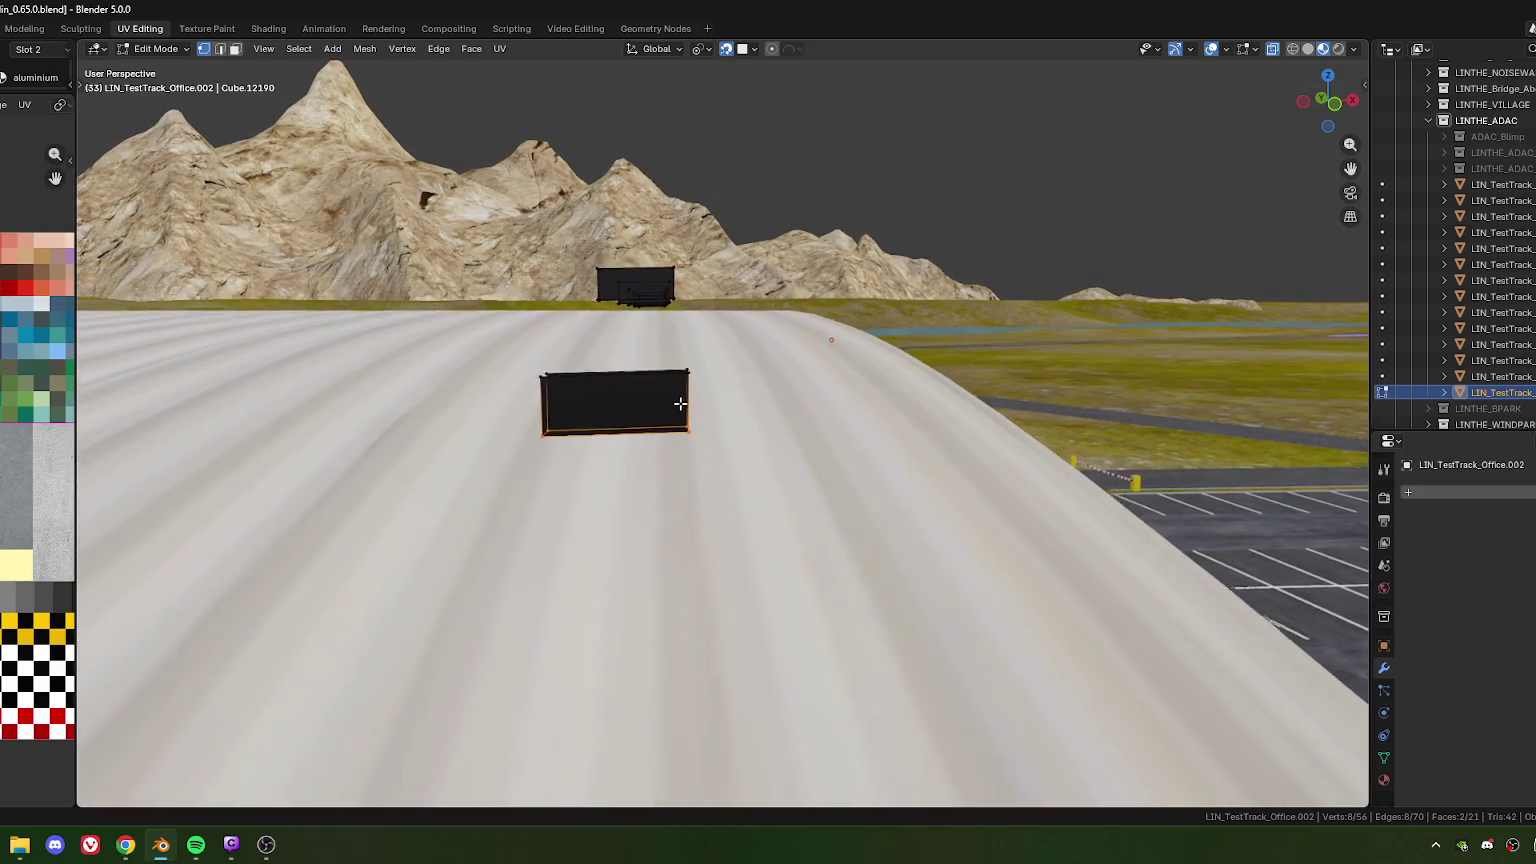
pyautogui.keyDown('shift'); pyautogui.moveTo(679, 403); pyautogui.dragTo(639, 349, button='middle'); pyautogui.keyUp('shift')
pyautogui.moveTo(601, 300); pyautogui.dragTo(729, 329)
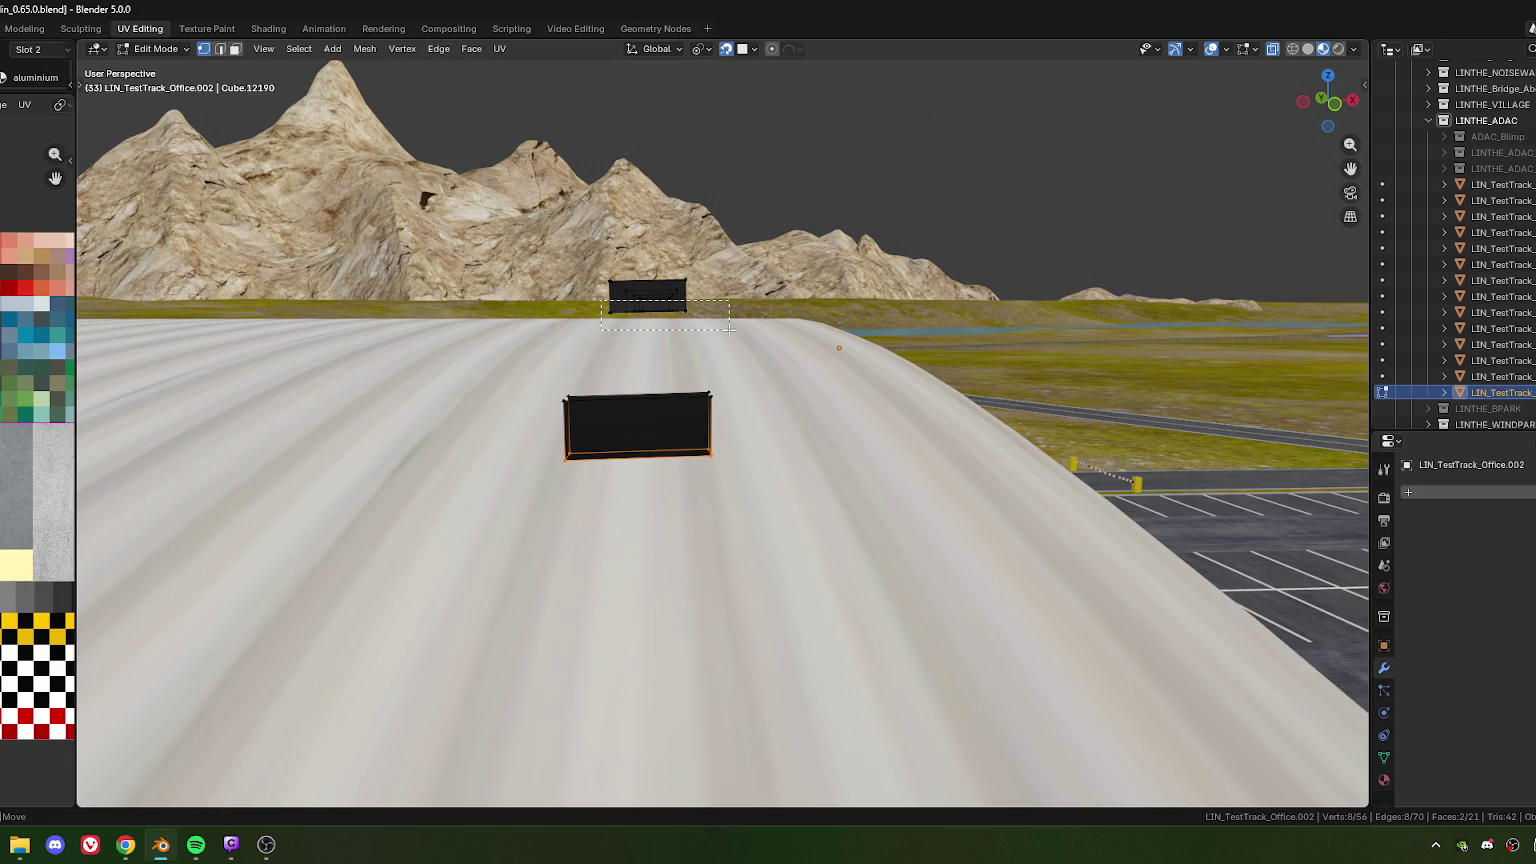
pyautogui.moveTo(729, 329)
pyautogui.mouseDown()
pyautogui.moveTo(677, 315)
pyautogui.moveTo(691, 325)
pyautogui.mouseUp()
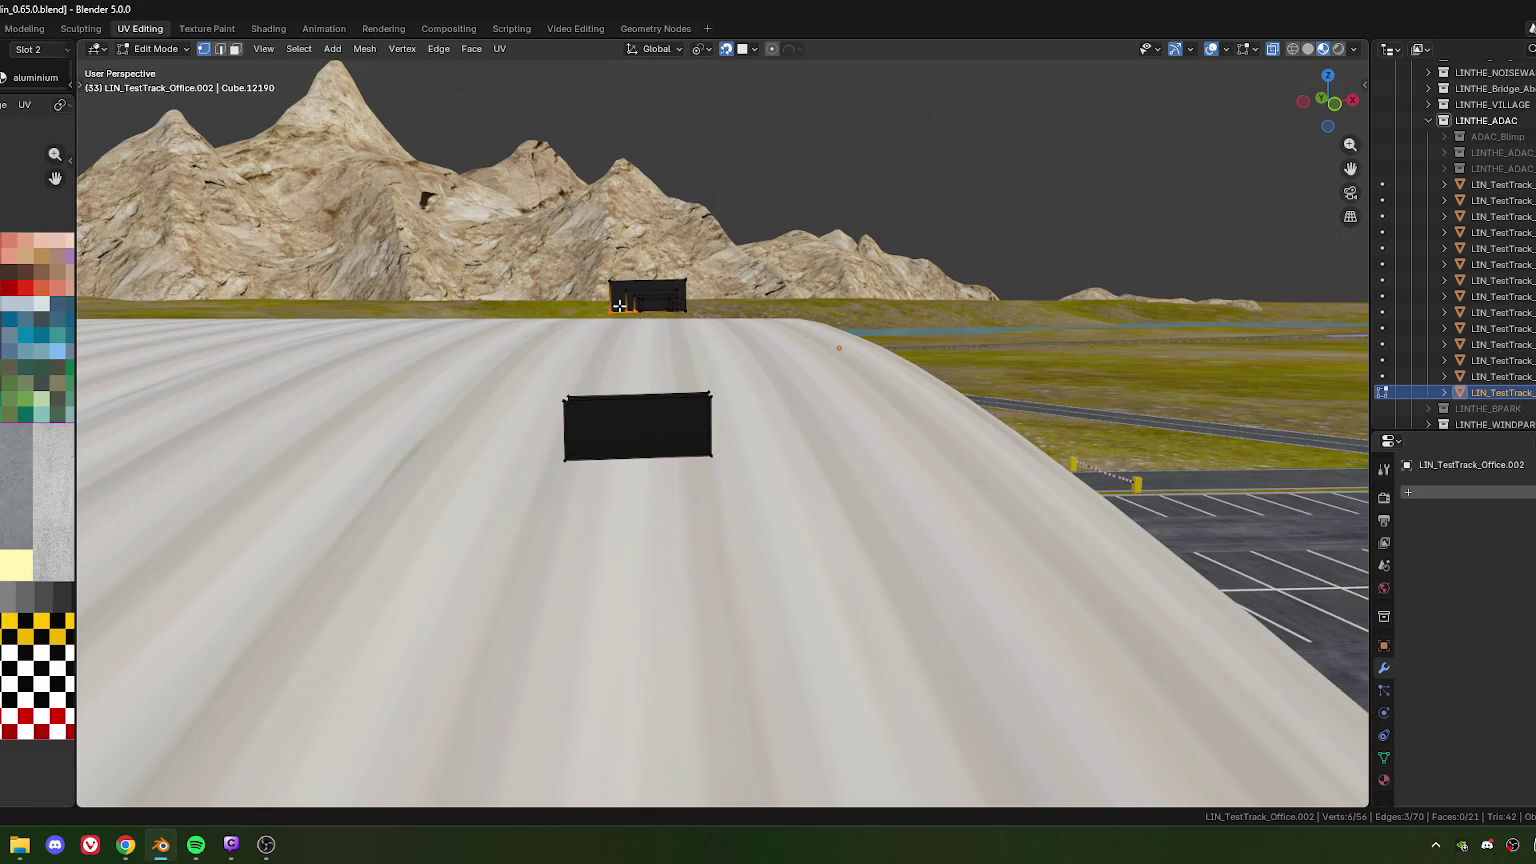
pyautogui.keyDown('shift'); pyautogui.moveTo(618, 305); pyautogui.dragTo(629, 320, button='middle'); pyautogui.keyUp('shift')
pyautogui.moveTo(725, 335); pyautogui.dragTo(725, 335)
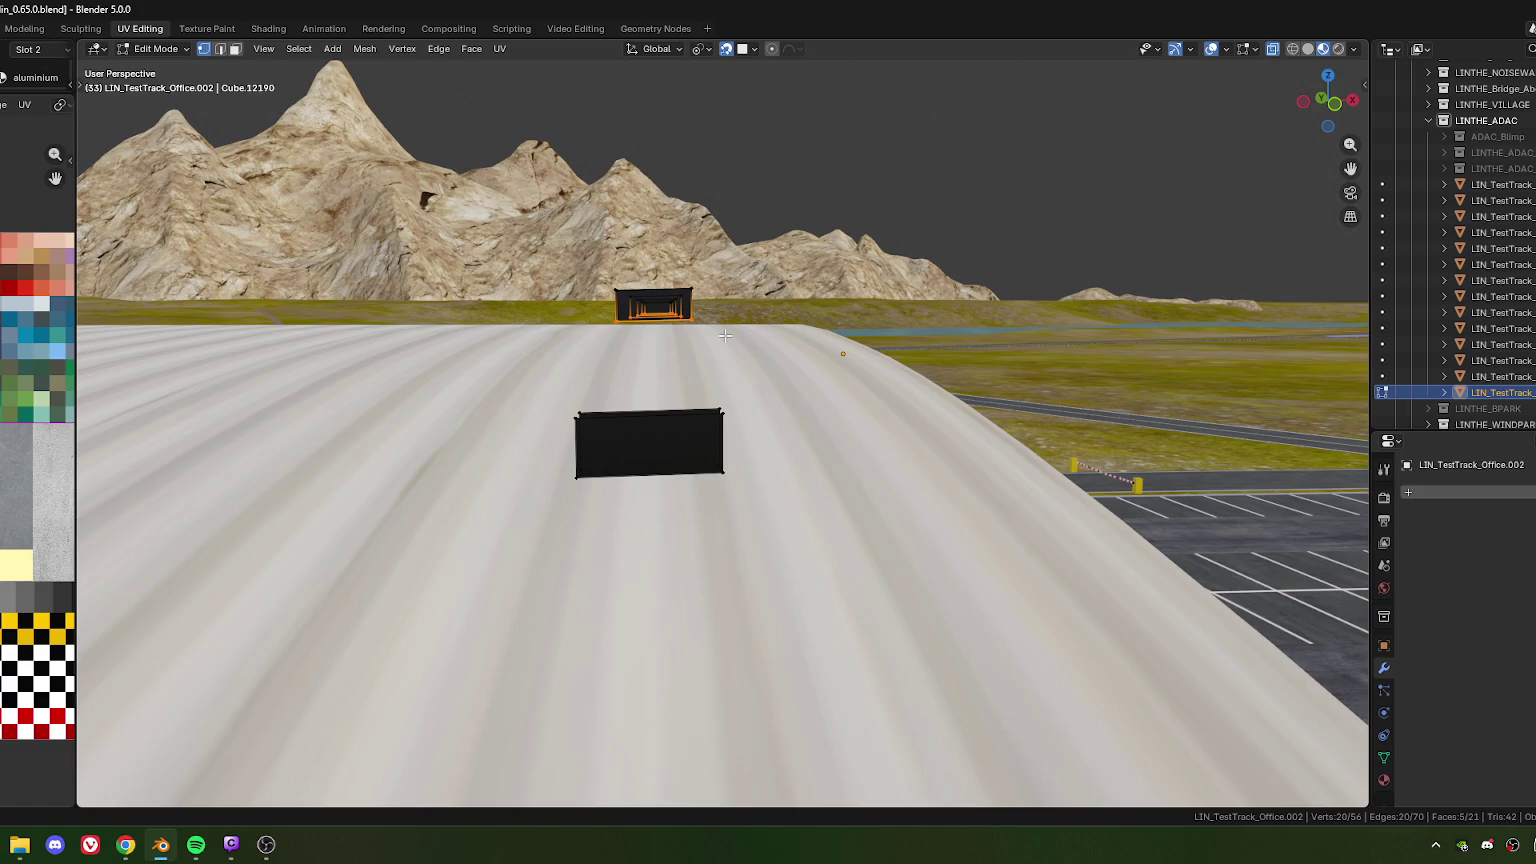
# Scale the far strut's faces and the near strut's top face to zero along Z
pyautogui.press('s')
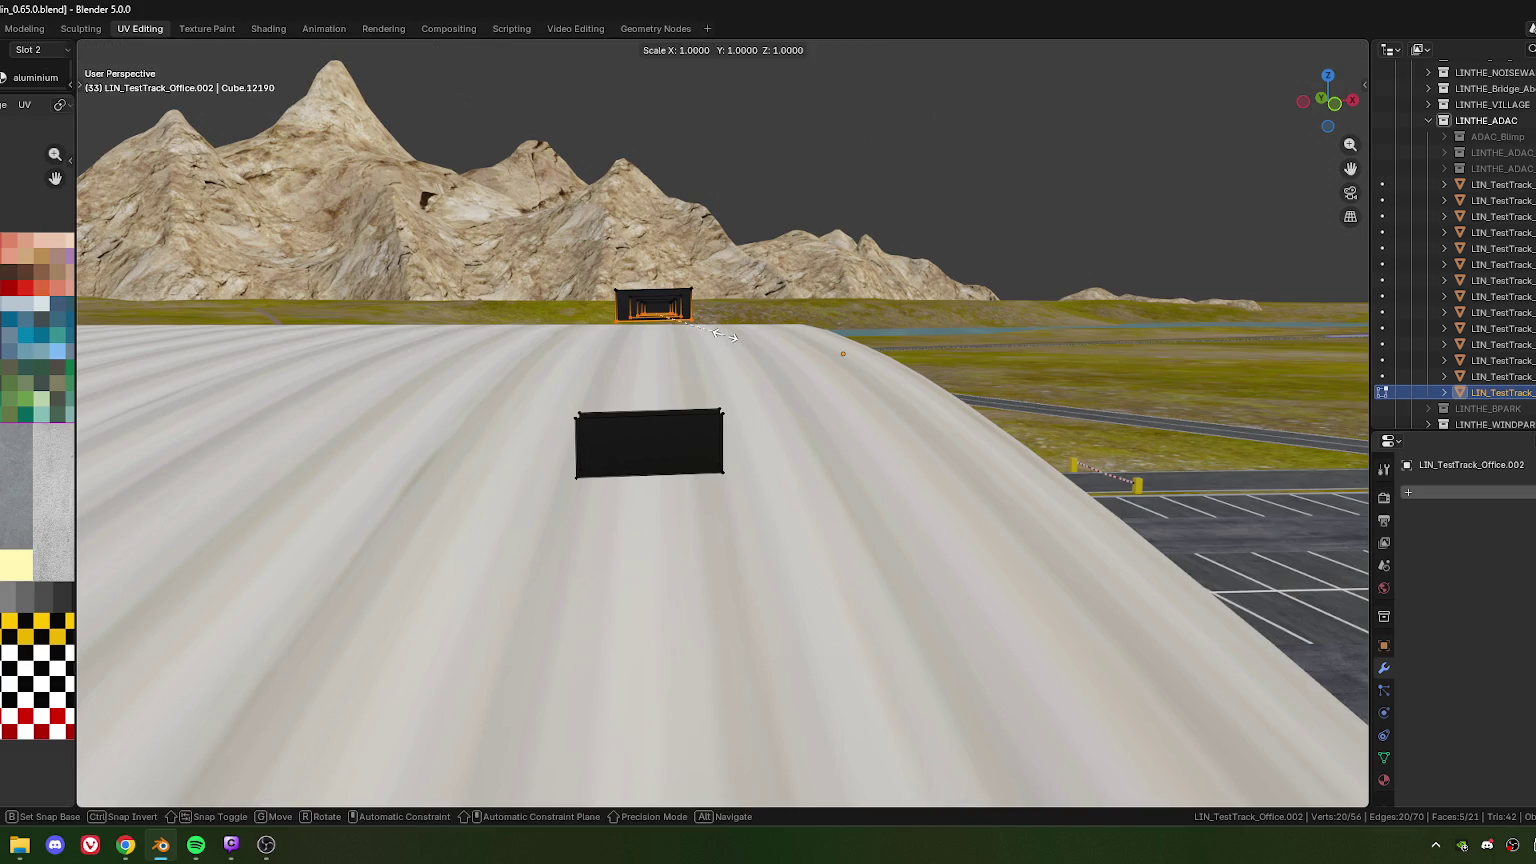
pyautogui.press('z')
pyautogui.press('0')
pyautogui.press('Return')
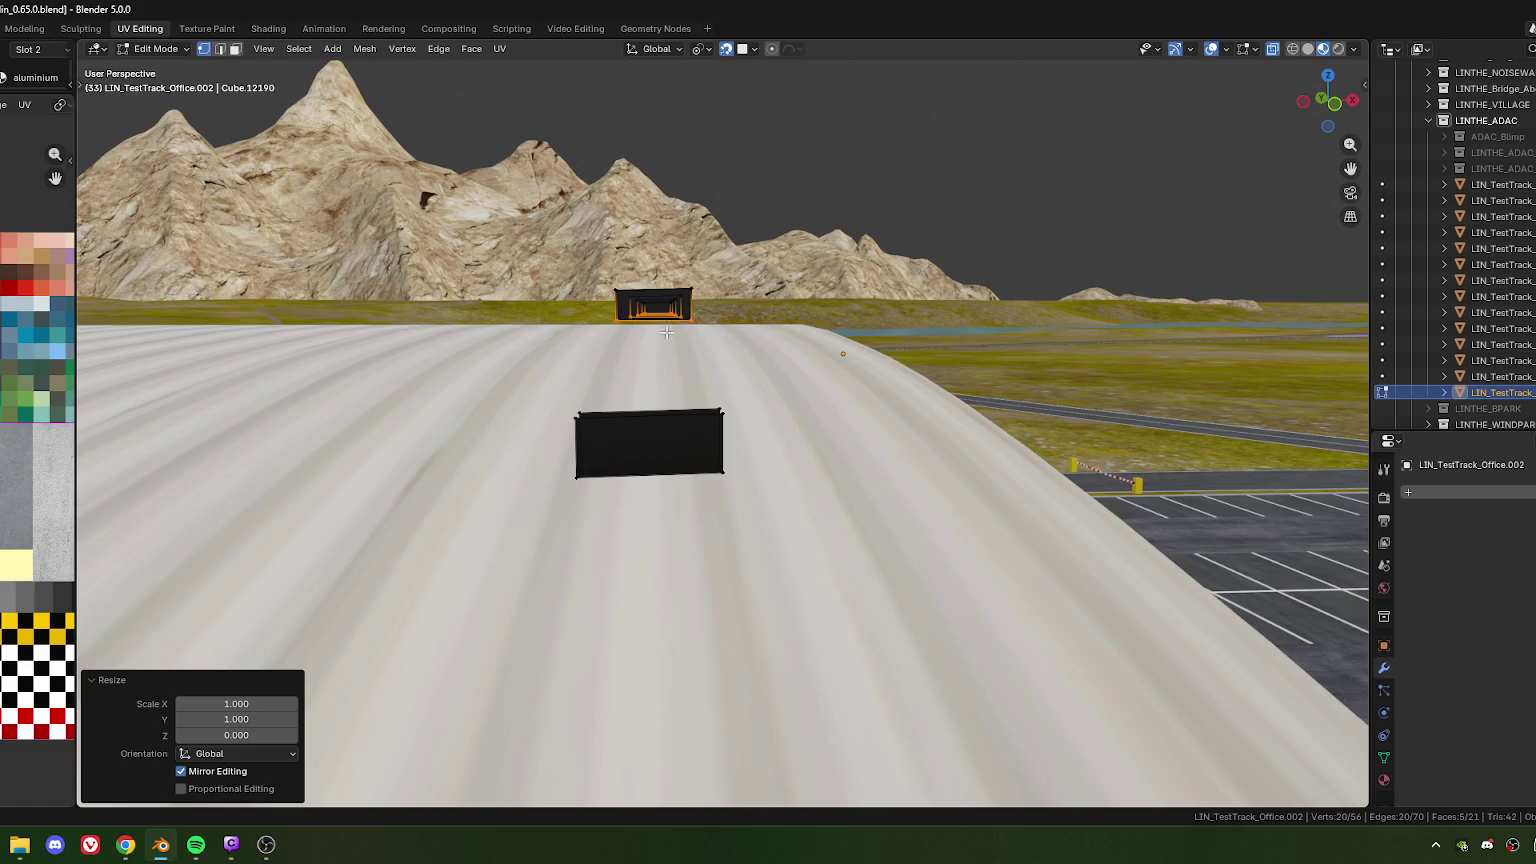
pyautogui.click(558, 443)
pyautogui.press('s')
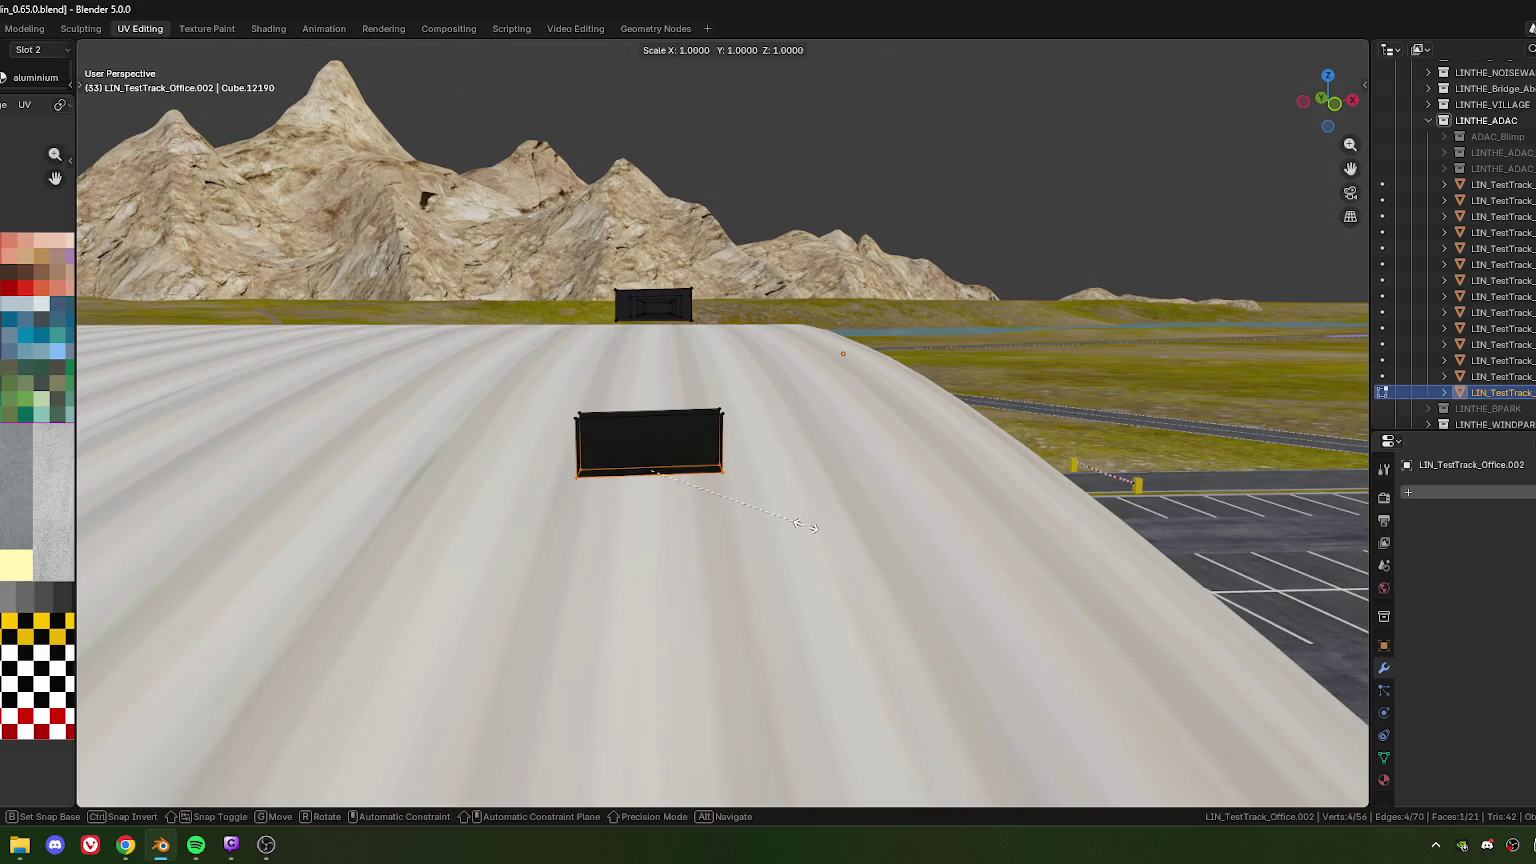
pyautogui.press('z')
pyautogui.press('0')
pyautogui.press('Return')
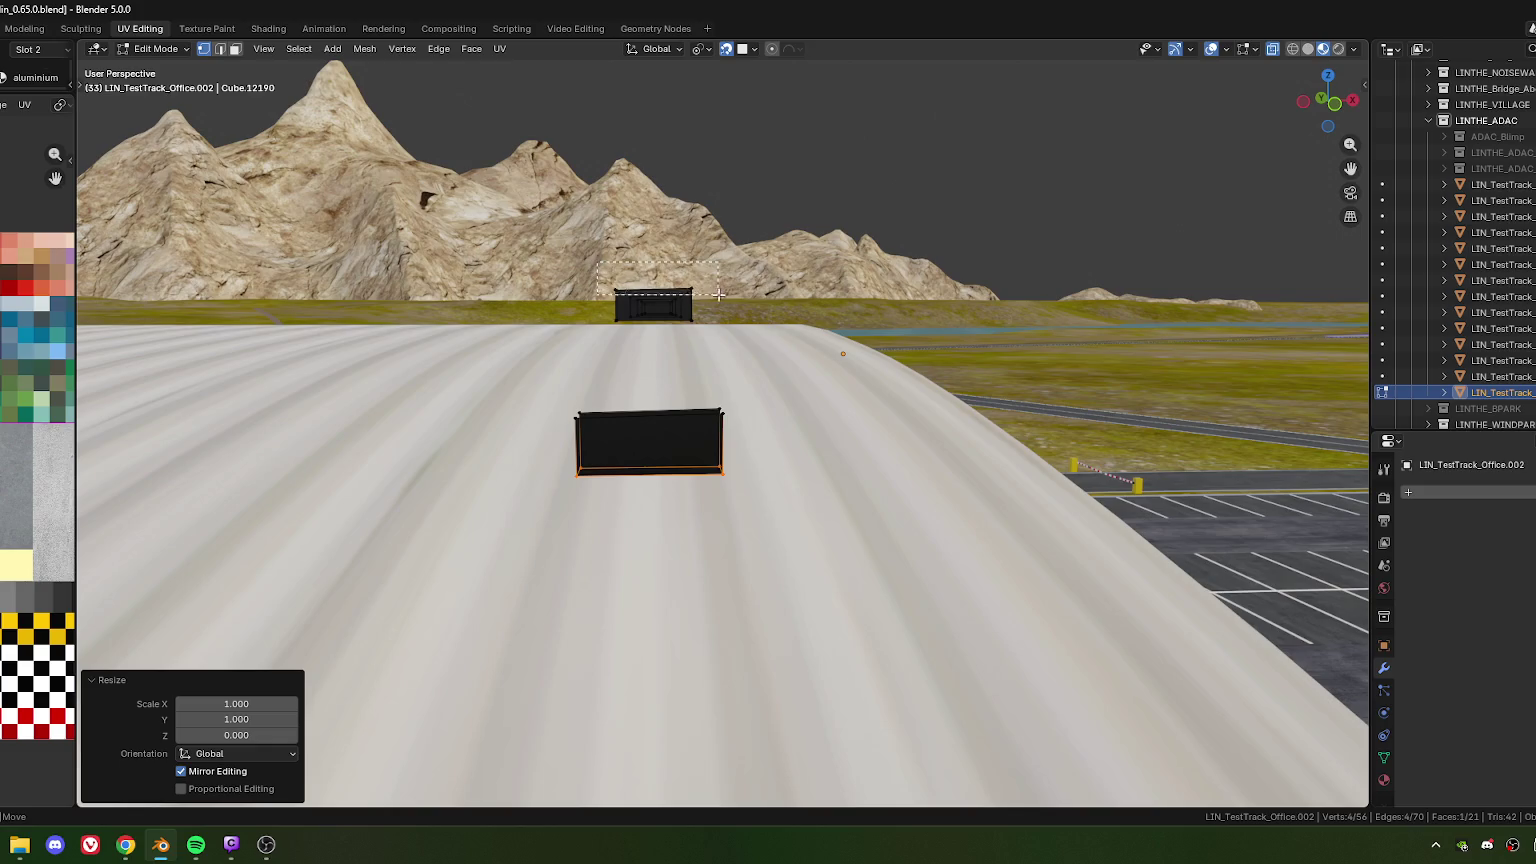
# Flatten the far strut's faces again and the near strut's top edge to Z scale 0
pyautogui.moveTo(715, 293); pyautogui.dragTo(740, 314)
pyautogui.press('s')
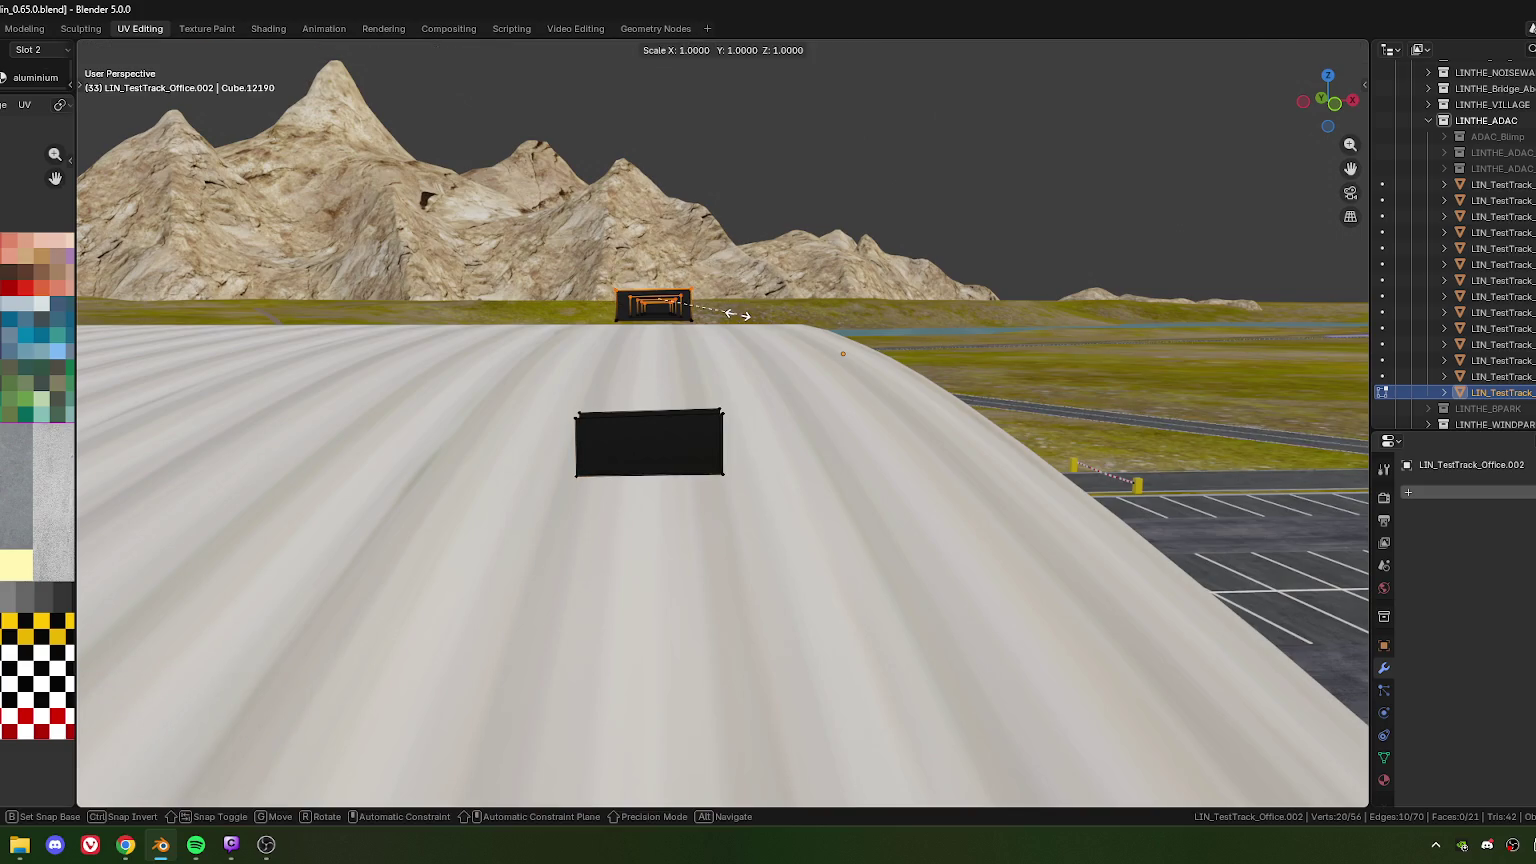
pyautogui.press('z')
pyautogui.press('0')
pyautogui.press('Return')
pyautogui.moveTo(571, 405); pyautogui.dragTo(728, 451)
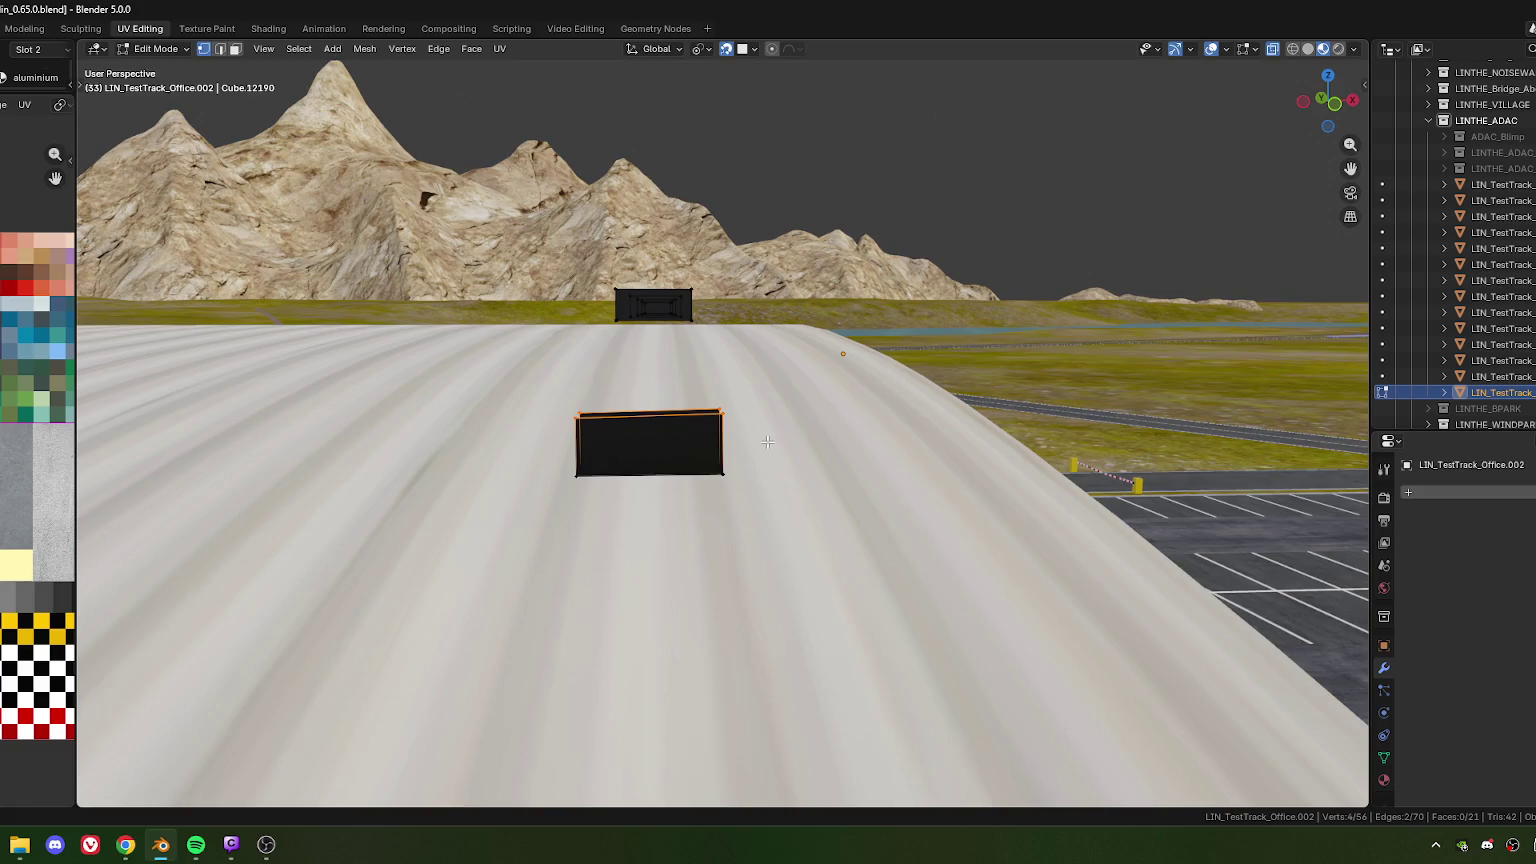
pyautogui.press('s')
pyautogui.press('z')
pyautogui.press('0')
pyautogui.press('Return')
# Reselect the near strut's top edge and flatten it to zero Z height
pyautogui.scroll(-2, 641, 440)
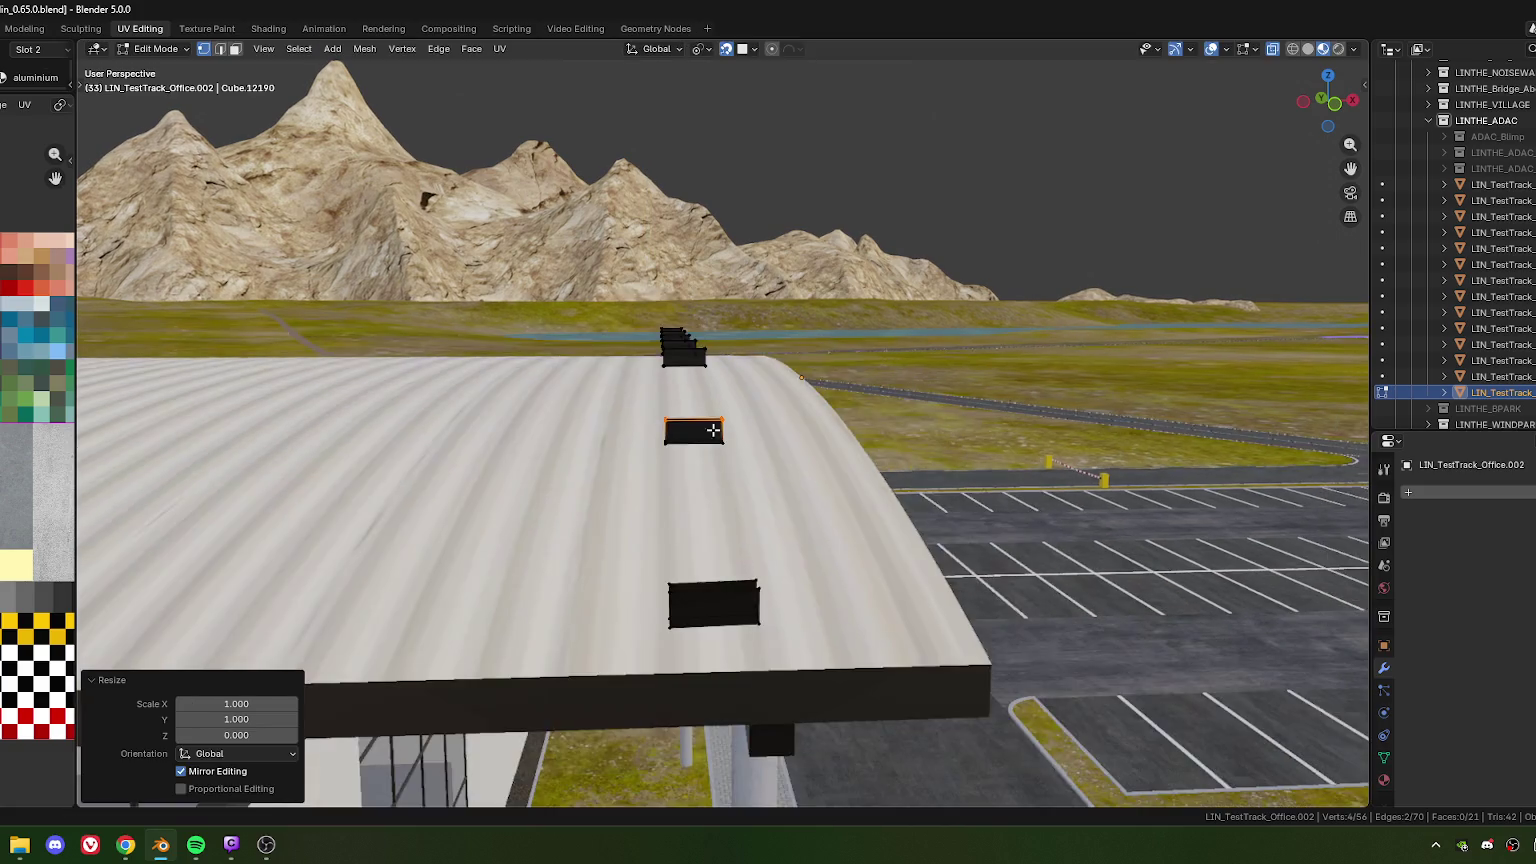
pyautogui.scroll(-2, 641, 440)
pyautogui.moveTo(640, 365); pyautogui.dragTo(771, 388)
pyautogui.press('s')
pyautogui.press('z')
pyautogui.press('0')
pyautogui.press('Return')
pyautogui.moveTo(771, 388)
pyautogui.mouseDown(button='middle')
pyautogui.moveTo(787, 435)
pyautogui.moveTo(455, 447)
pyautogui.mouseUp(button='middle')
pyautogui.scroll(2, 455, 447)
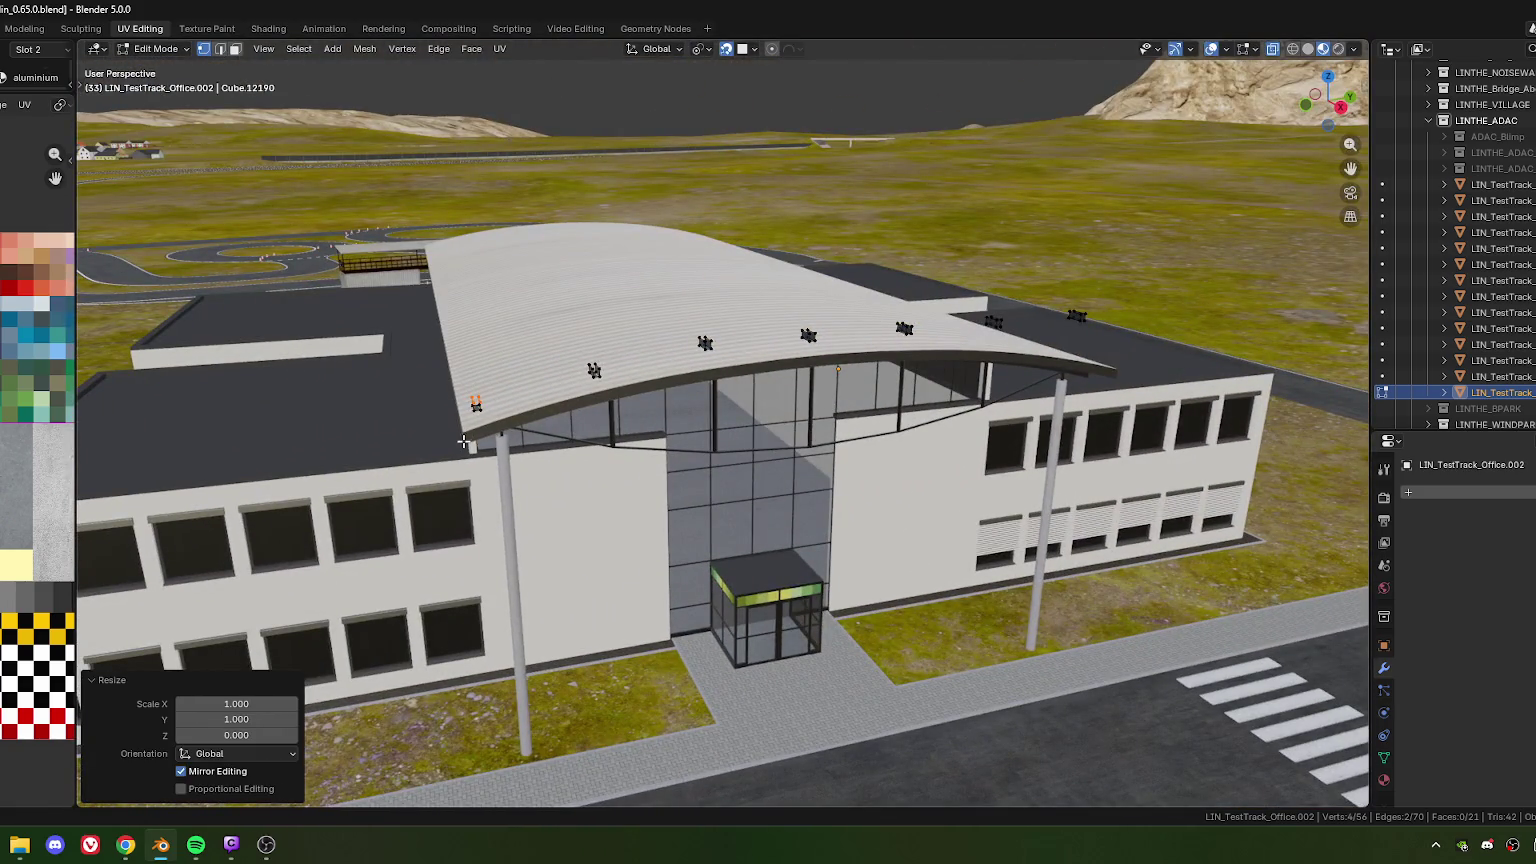
pyautogui.moveTo(440, 518)
pyautogui.mouseDown(button='middle')
pyautogui.moveTo(986, 438)
pyautogui.moveTo(638, 464)
pyautogui.mouseUp(button='middle')
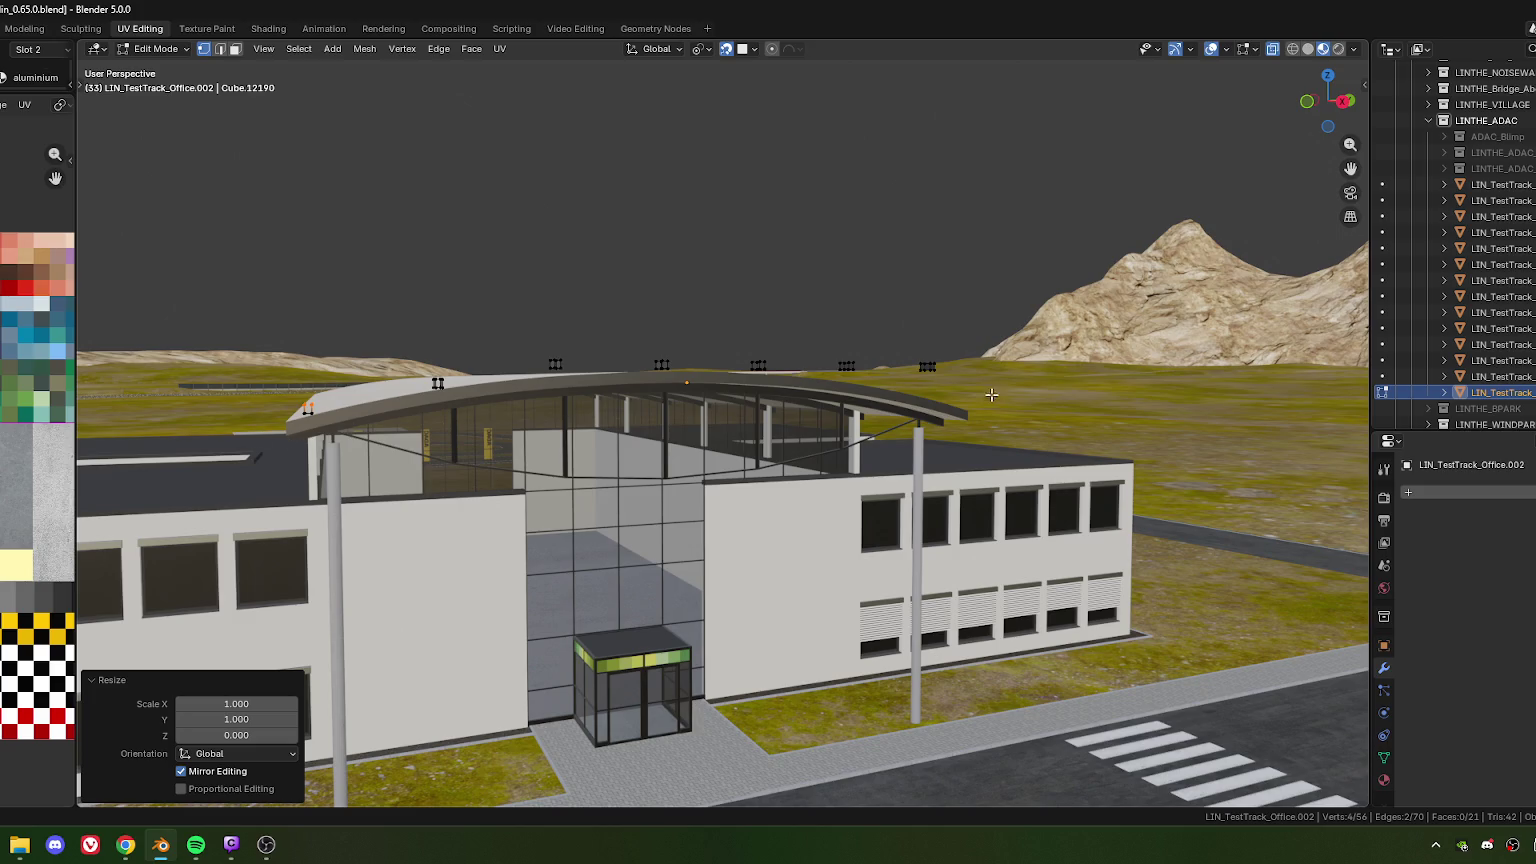
pyautogui.moveTo(843, 416)
pyautogui.mouseDown(button='middle')
pyautogui.moveTo(475, 455)
pyautogui.moveTo(634, 399)
pyautogui.moveTo(592, 408)
pyautogui.mouseUp(button='middle')
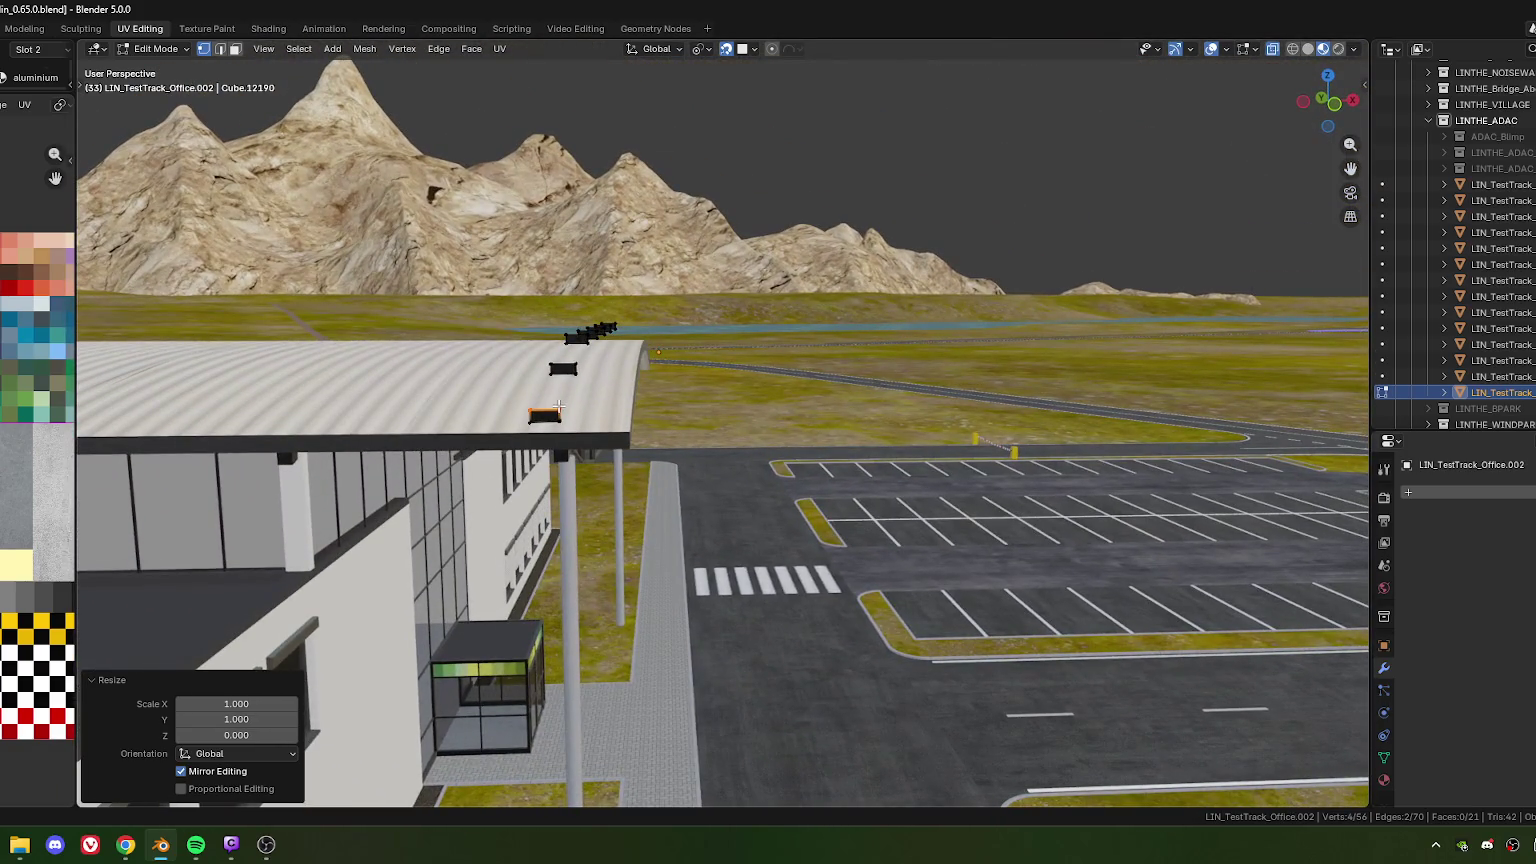
# In top view, select the whole strut end with L and move it into position
pyautogui.press('KP_7')
pyautogui.scroll(2, 555, 412)
pyautogui.scroll(2, 555, 414)
pyautogui.scroll(2, 552, 418)
pyautogui.press('l')
pyautogui.scroll(3, 552, 418)
pyautogui.scroll(2, 552, 418)
pyautogui.press('g')
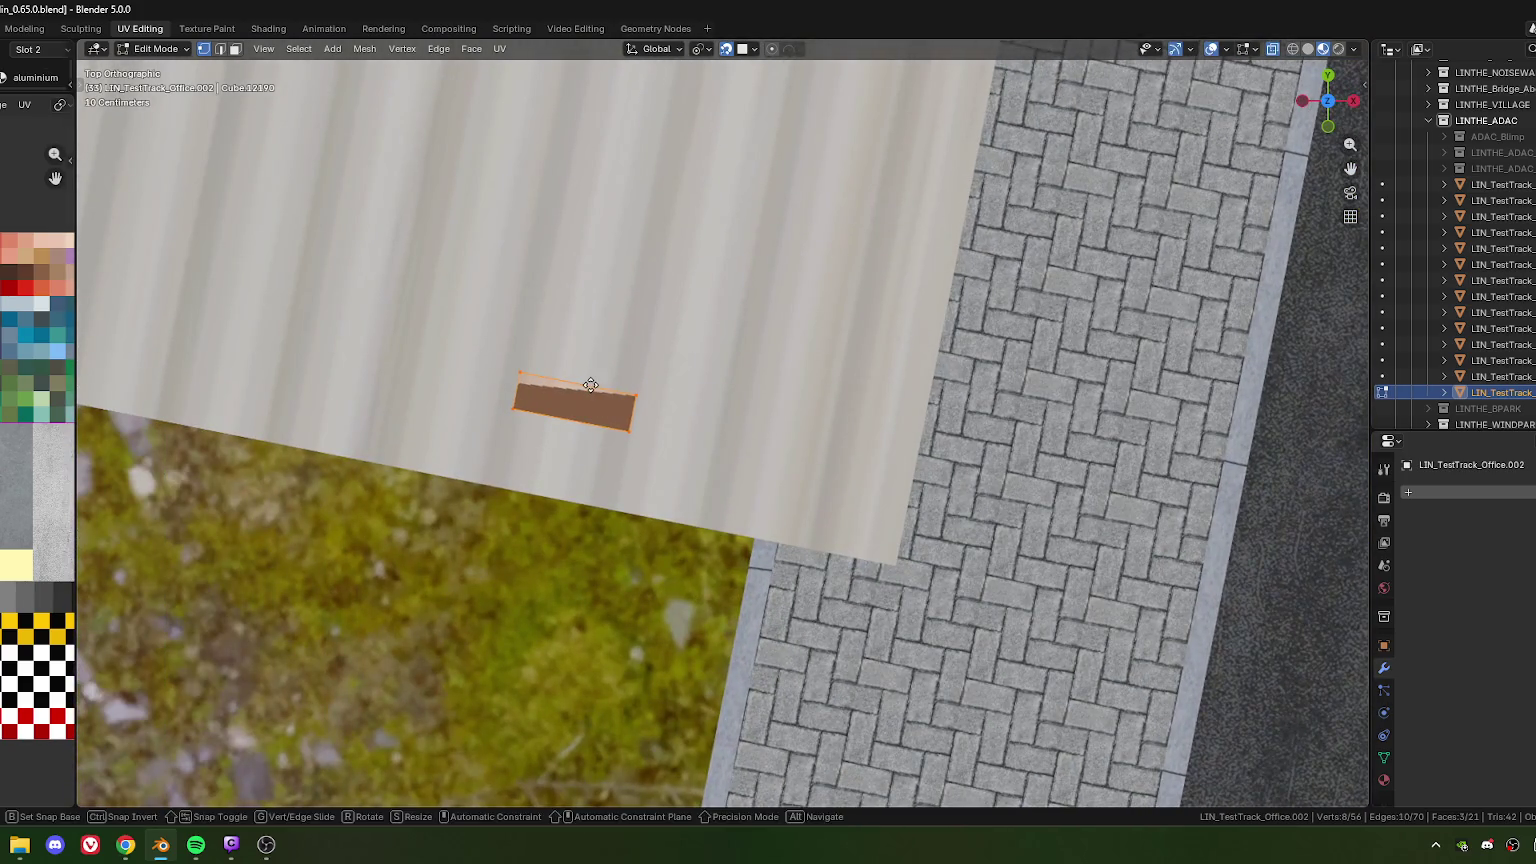
pyautogui.click(591, 386)
pyautogui.scroll(-3, 600, 382)
pyautogui.scroll(-3, 650, 374)
# Nudge the selected strut end slightly along Z
pyautogui.press('g')
pyautogui.press('z')
pyautogui.click(662, 372)
pyautogui.moveTo(662, 372)
pyautogui.mouseDown(button='middle')
pyautogui.moveTo(594, 351)
pyautogui.moveTo(606, 400)
pyautogui.mouseUp(button='middle')
pyautogui.scroll(3, 606, 400)
# Flatten a strut-top face to zero Z height and grow to its connected faces
pyautogui.click(478, 360)
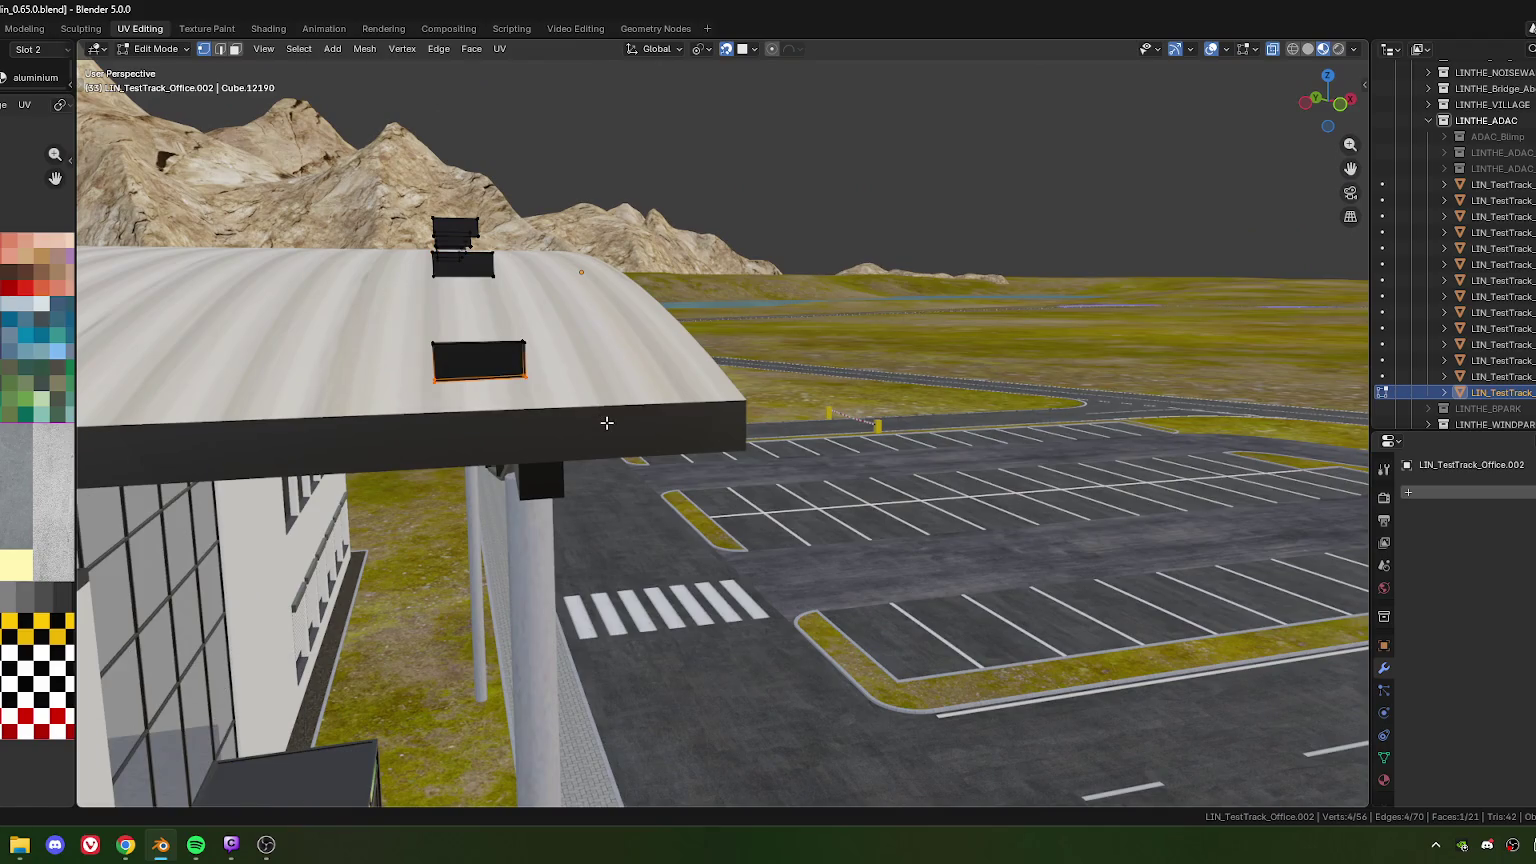
pyautogui.press('s')
pyautogui.press('z')
pyautogui.press('0')
pyautogui.press('Return')
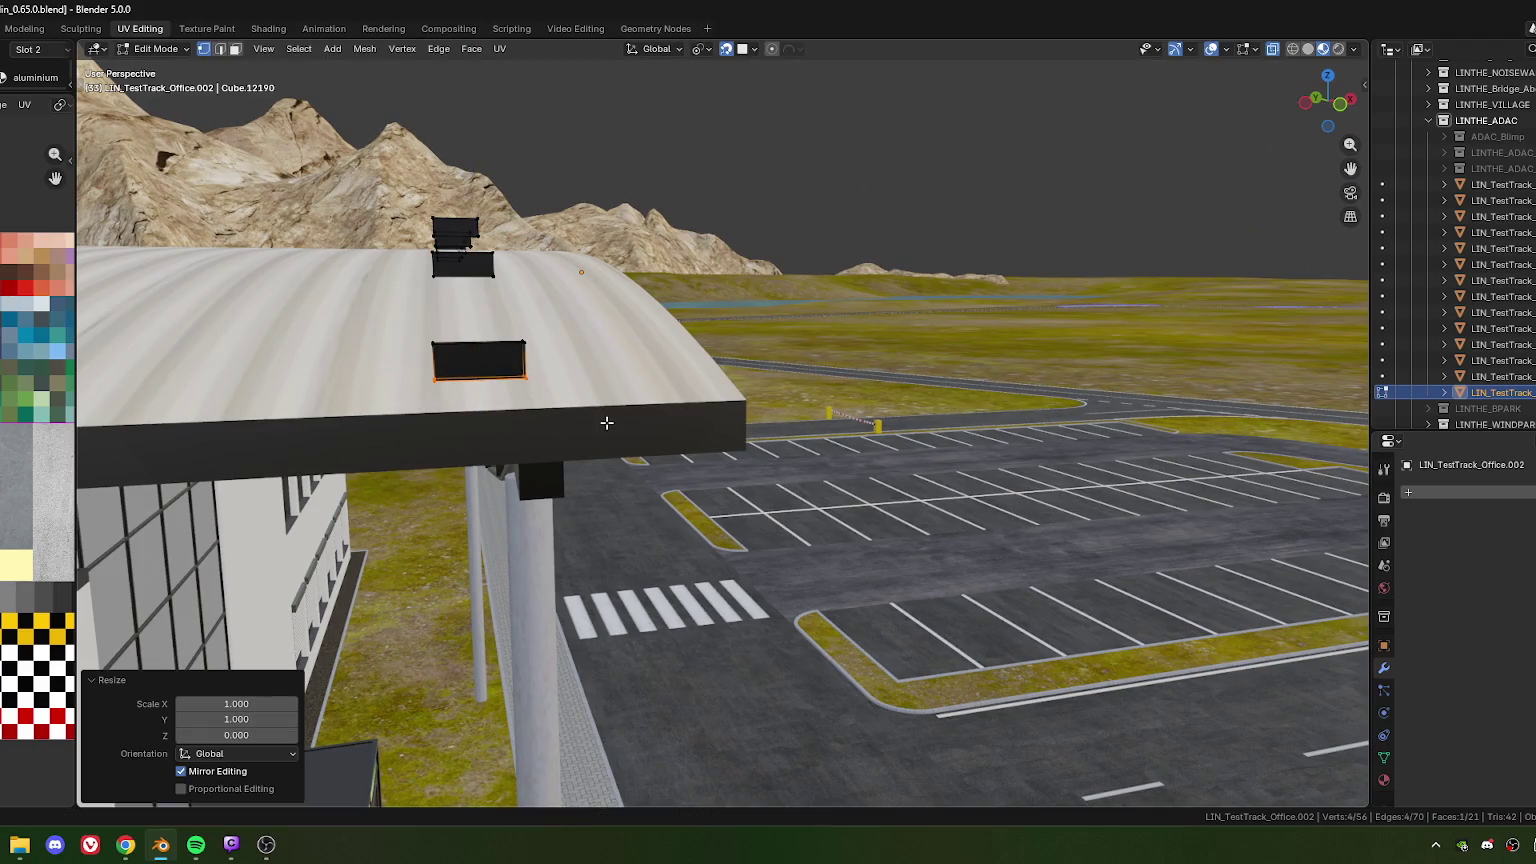
pyautogui.hotkey('ctrl', 'l')
# Lower the connected faces and the upper strut face slightly along Z
pyautogui.press('KP_7')
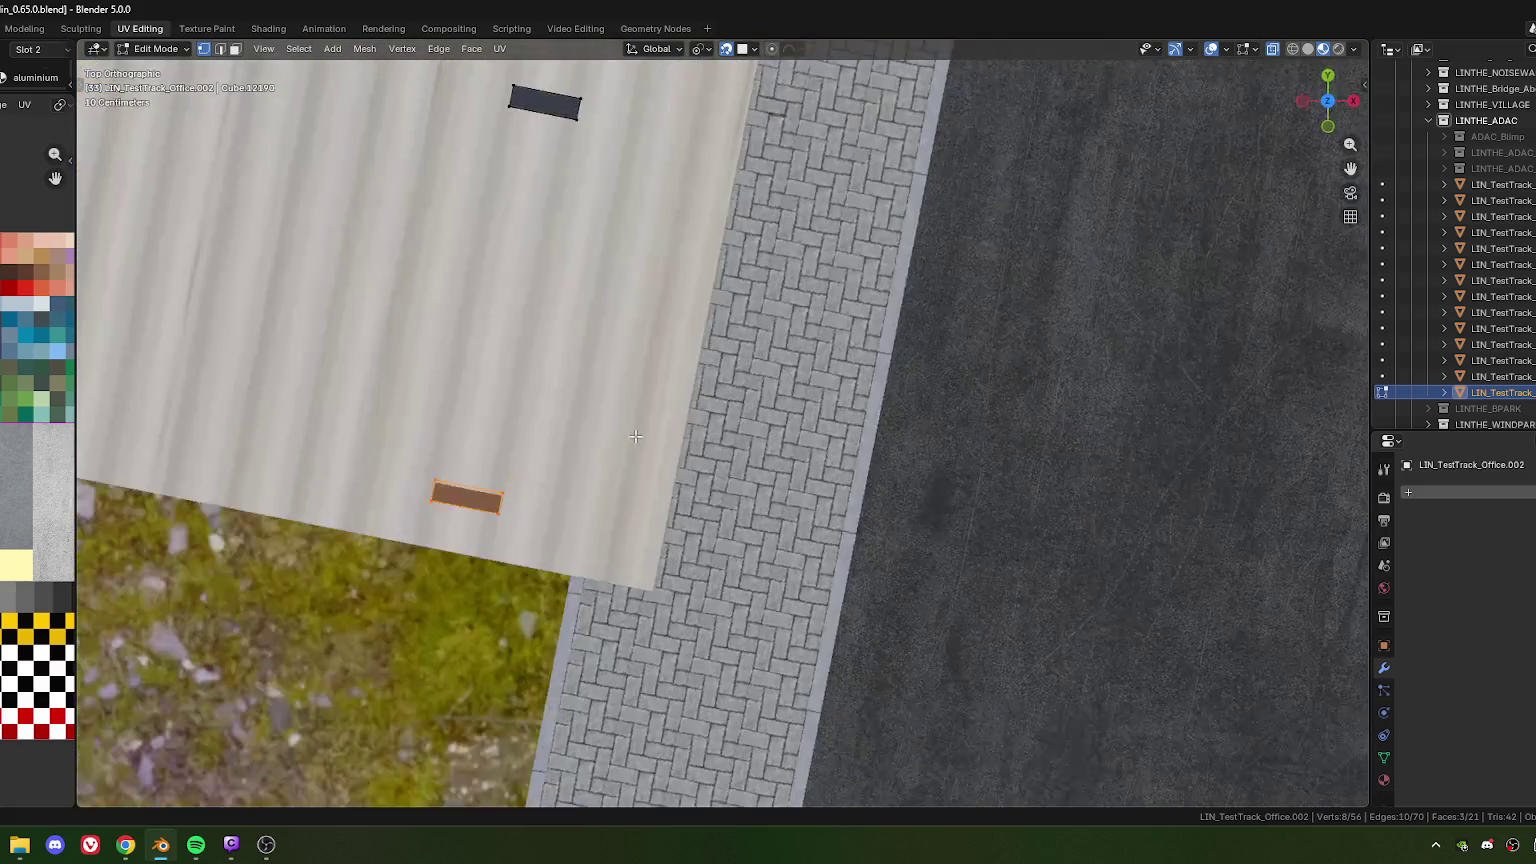
pyautogui.moveTo(495, 487)
pyautogui.keyDown('shift'); pyautogui.mouseDown(button='middle')
pyautogui.moveTo(494, 470)
pyautogui.moveTo(517, 756)
pyautogui.mouseUp(button='middle'); pyautogui.keyUp('shift')
pyautogui.press('g')
pyautogui.press('z')
pyautogui.click(524, 472)
pyautogui.moveTo(486, 287); pyautogui.dragTo(673, 441)
pyautogui.press('g')
pyautogui.press('z')
pyautogui.click(600, 365)
# Lower one strut face about 0.18 m and the upper strut face about 0.08 m
pyautogui.keyDown('shift'); pyautogui.moveTo(502, 740); pyautogui.dragTo(598, 443, button='middle'); pyautogui.keyUp('shift')
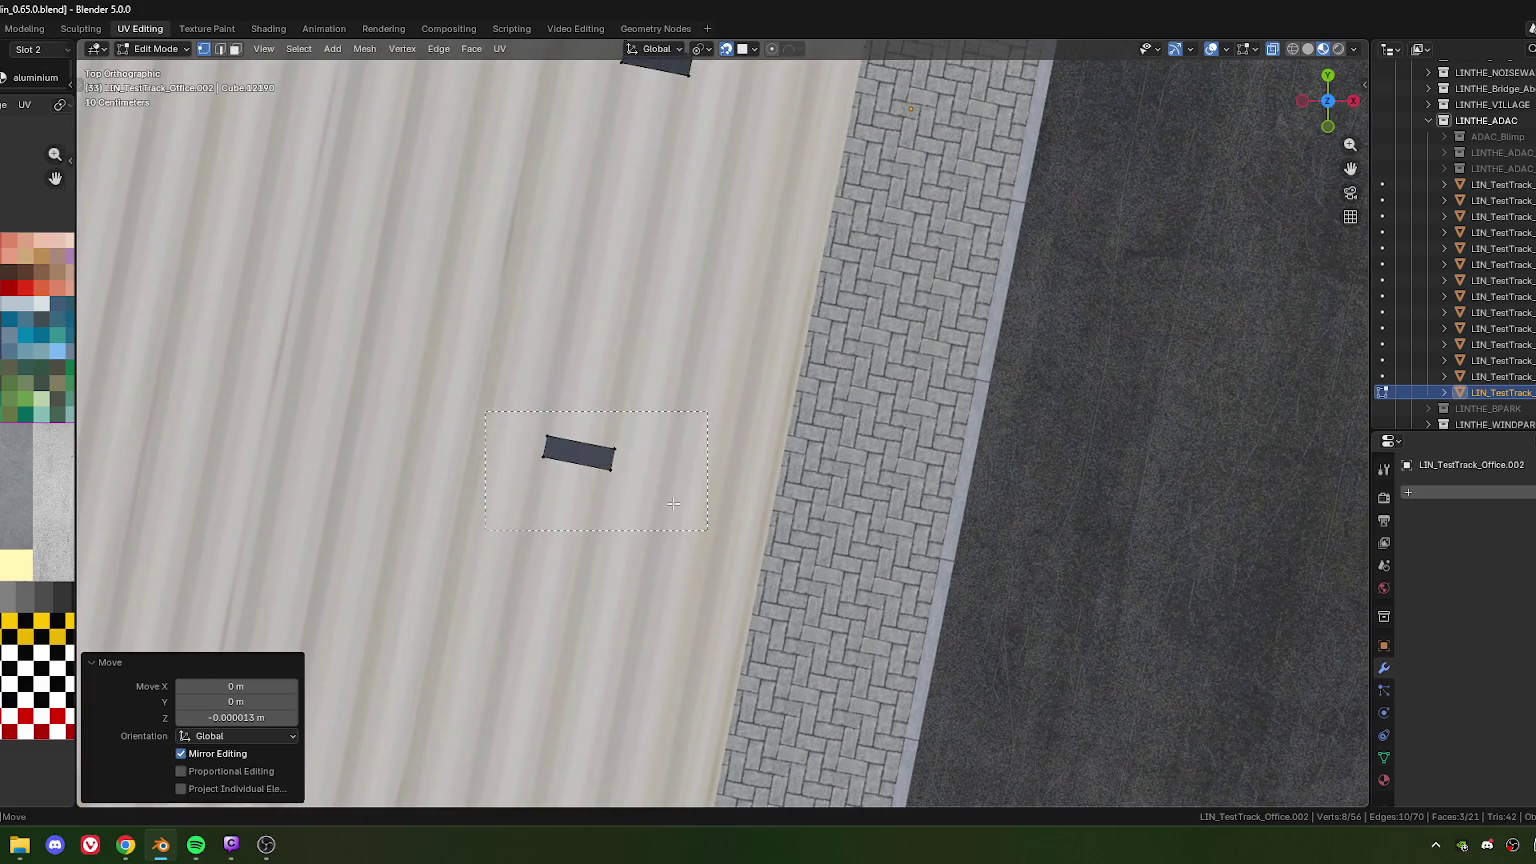
pyautogui.click(598, 443)
pyautogui.press('g')
pyautogui.press('z')
pyautogui.click(598, 420)
pyautogui.keyDown('shift'); pyautogui.moveTo(692, 244); pyautogui.dragTo(625, 592, button='middle'); pyautogui.keyUp('shift')
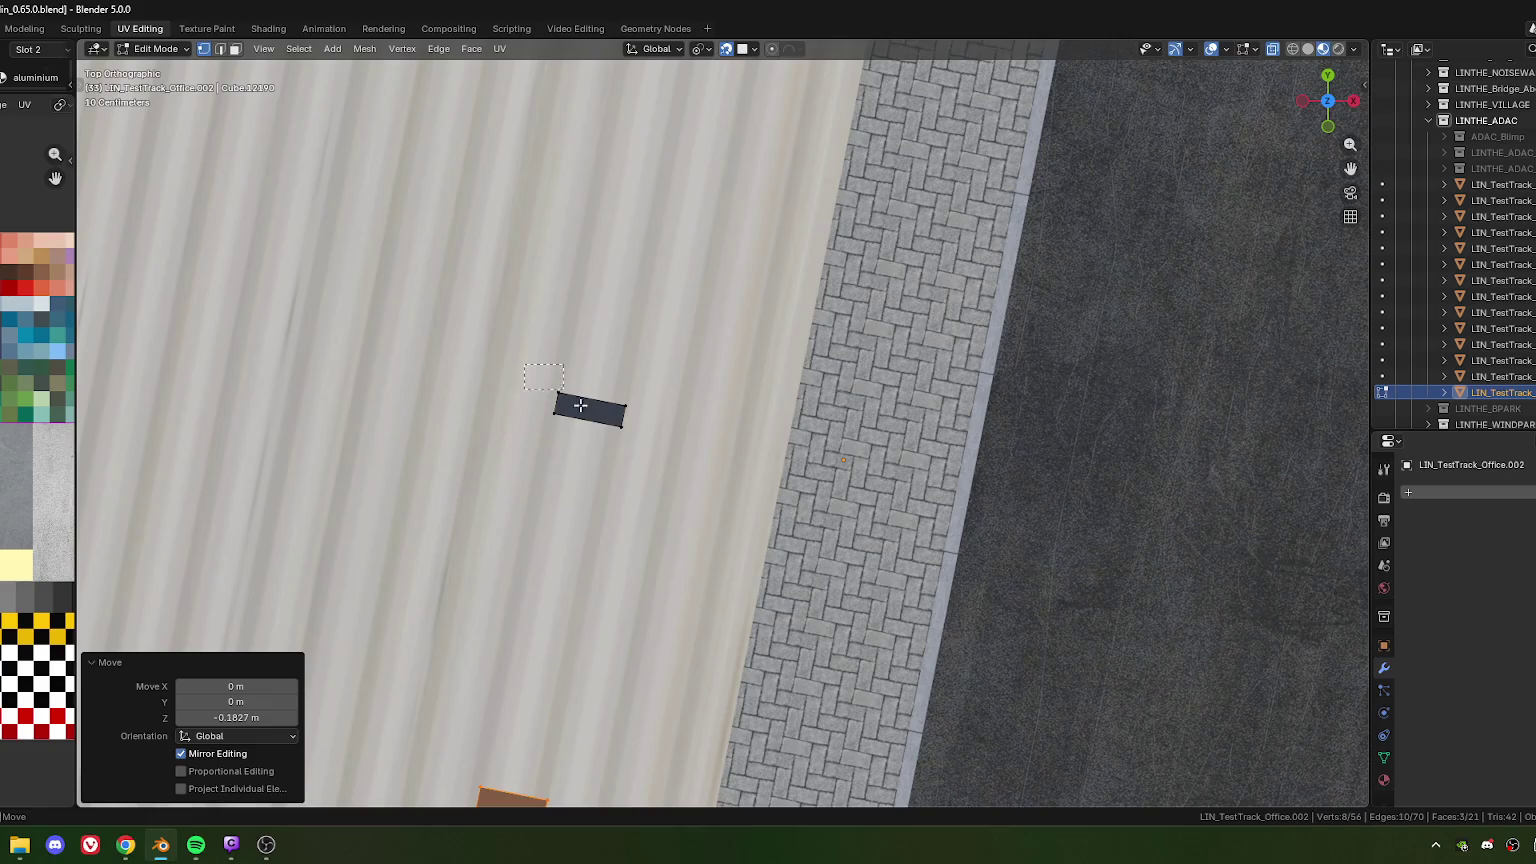
pyautogui.click(615, 408)
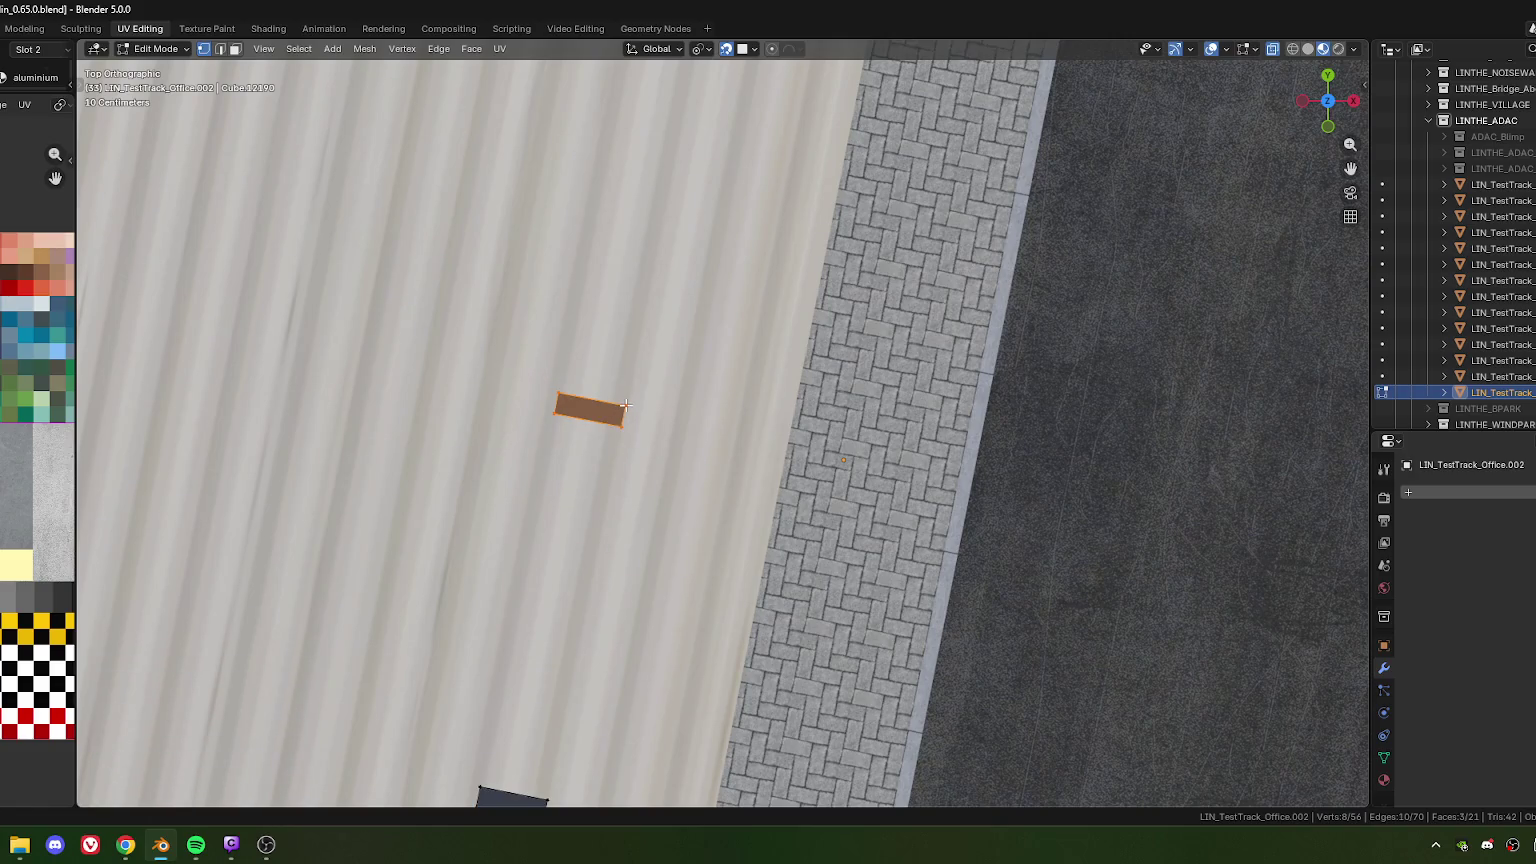
pyautogui.press('g')
pyautogui.press('z')
pyautogui.click(625, 405)
# Lower the other strut face about 0.19 m (-0.19121 m) onto the canopy roof
pyautogui.keyDown('shift'); pyautogui.moveTo(684, 300); pyautogui.dragTo(592, 742, button='middle'); pyautogui.keyUp('shift')
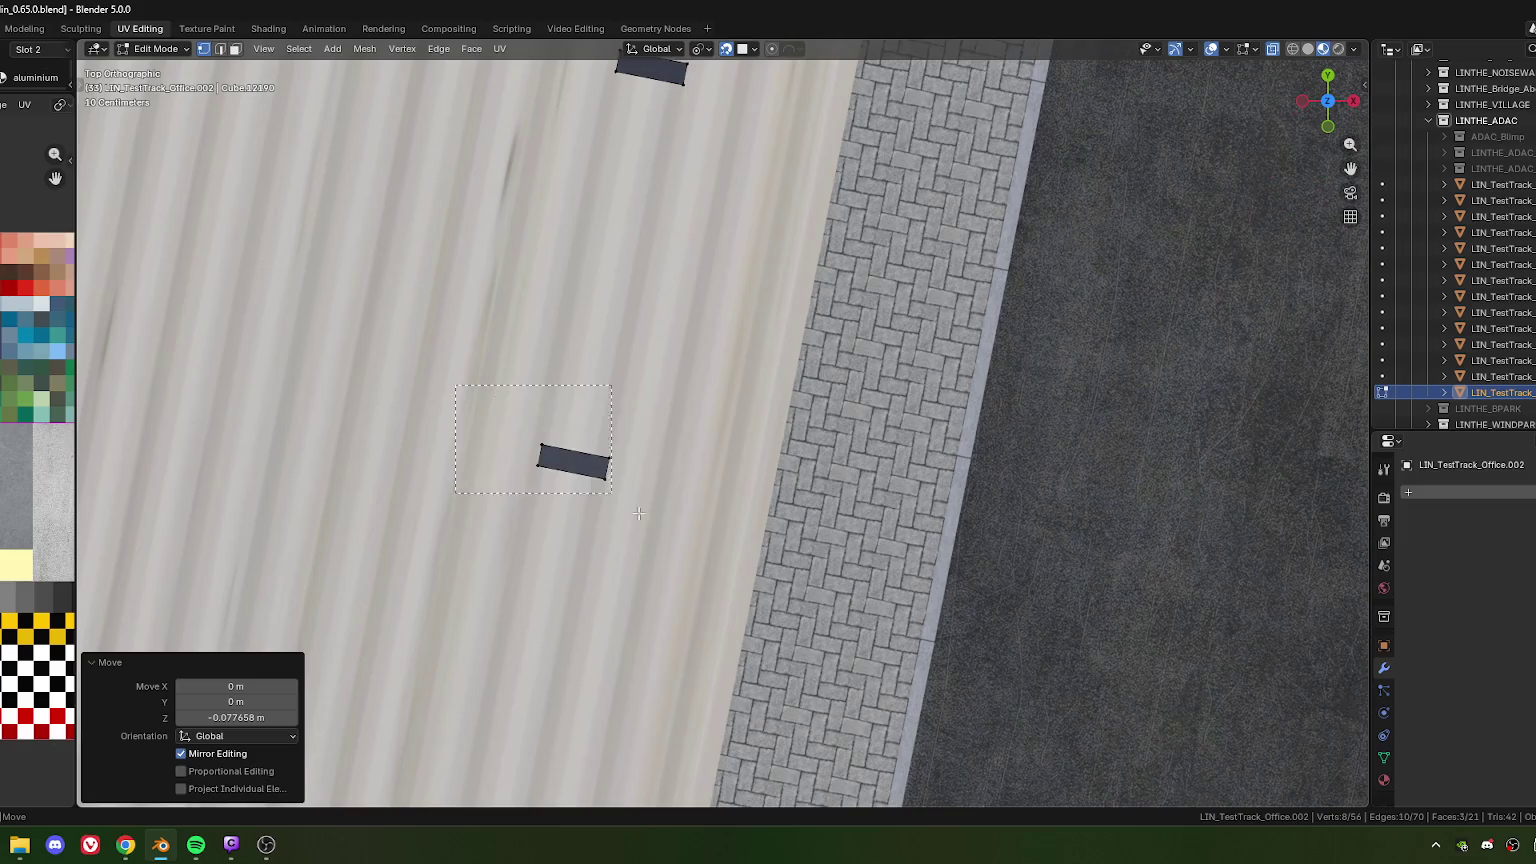
pyautogui.click(600, 458)
pyautogui.press('g')
pyautogui.press('z')
pyautogui.click(608, 457)
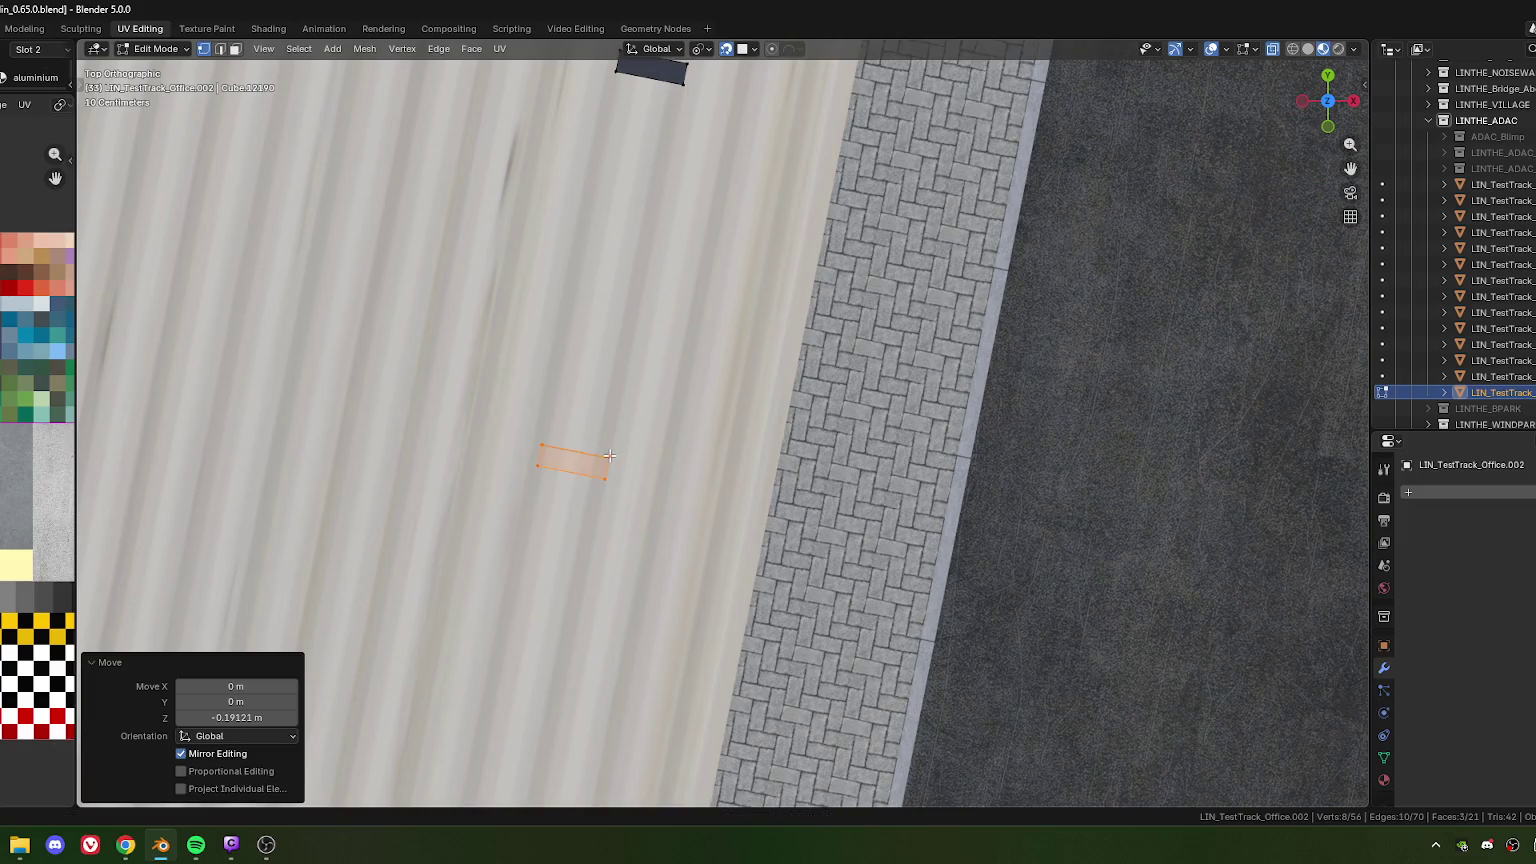
pyautogui.moveTo(608, 457)
pyautogui.keyDown('shift'); pyautogui.mouseDown(button='middle')
pyautogui.moveTo(557, 416)
pyautogui.moveTo(560, 450)
pyautogui.moveTo(531, 410)
pyautogui.mouseUp(button='middle'); pyautogui.keyUp('shift')
pyautogui.moveTo(654, 351)
pyautogui.mouseDown(button='middle')
pyautogui.moveTo(558, 463)
pyautogui.moveTo(482, 668)
pyautogui.mouseUp(button='middle')
pyautogui.press('KP_7')
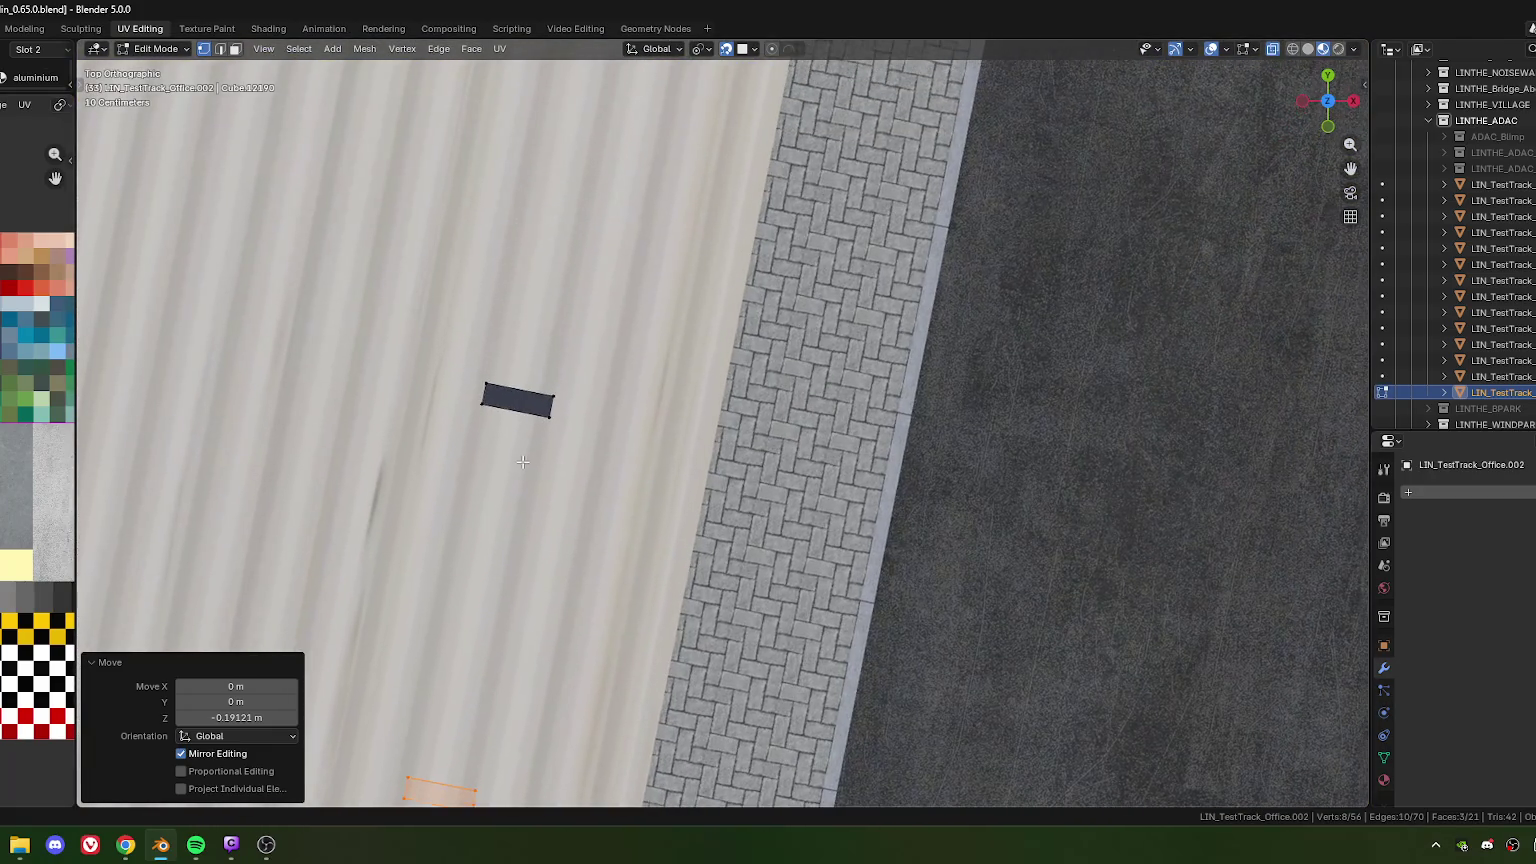
pyautogui.scroll(-3, 633, 491)
# Raise the first roof-edge block about 0.41 m along Z
pyautogui.scroll(-1, 633, 491)
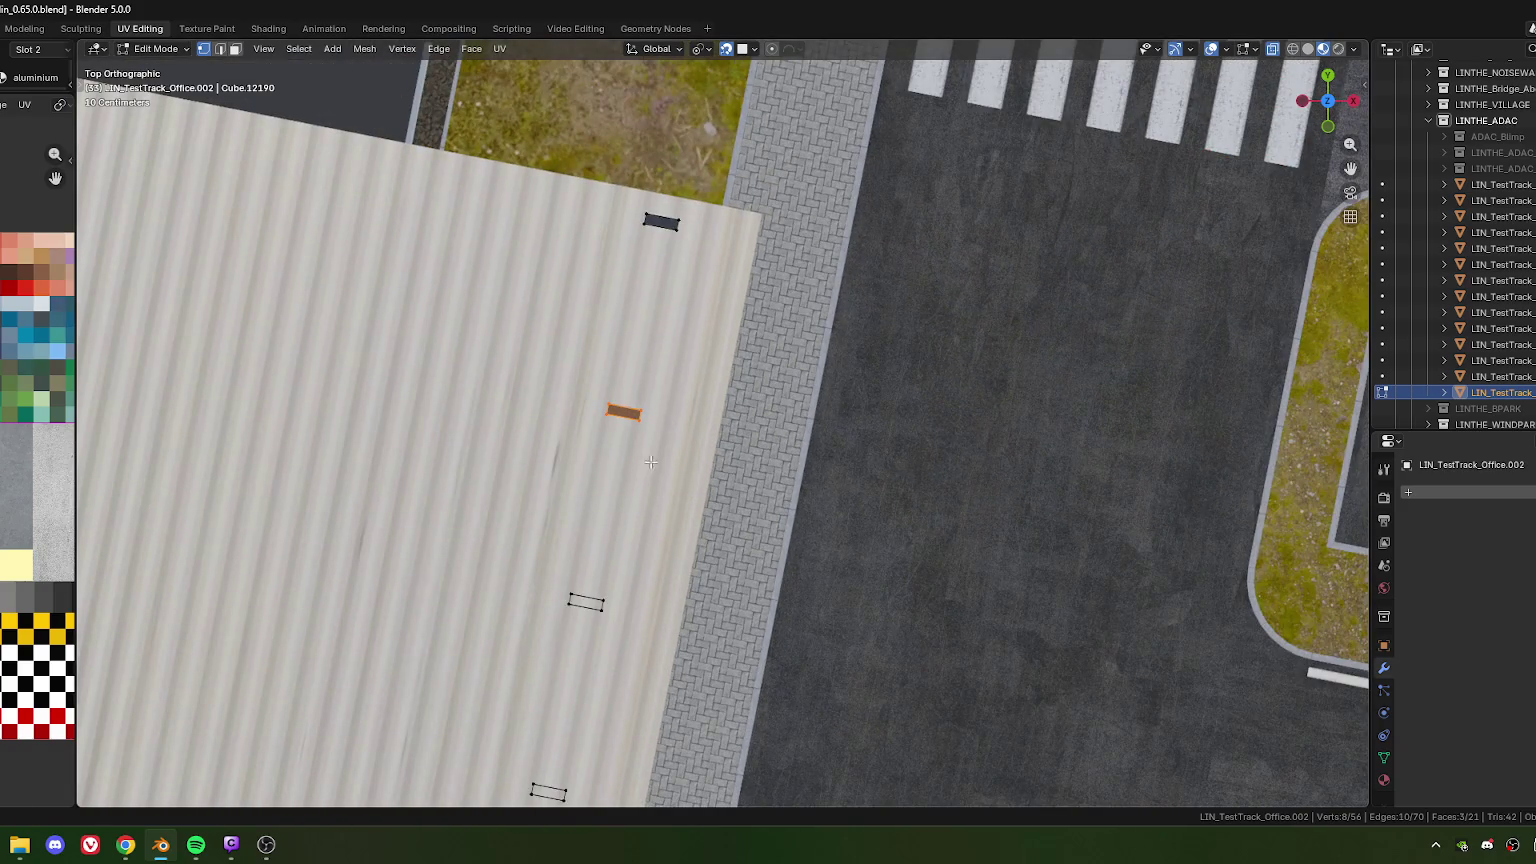
pyautogui.scroll(5, 618, 412)
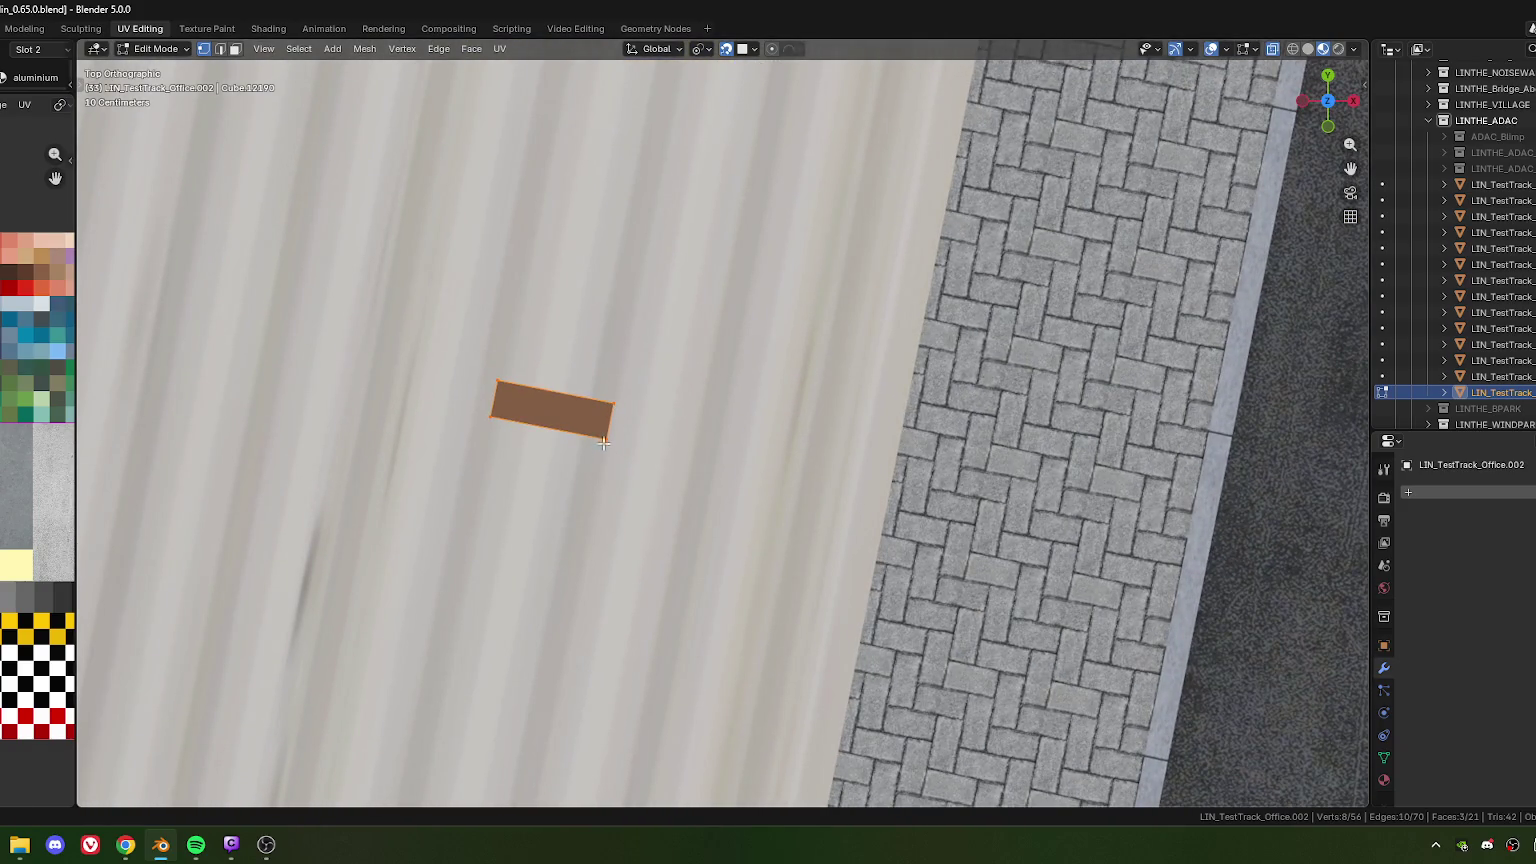
pyautogui.scroll(-4, 604, 438)
pyautogui.moveTo(604, 438)
pyautogui.keyDown('shift'); pyautogui.mouseDown(button='middle')
pyautogui.moveTo(590, 250)
pyautogui.moveTo(506, 509)
pyautogui.moveTo(602, 353)
pyautogui.mouseUp(button='middle'); pyautogui.keyUp('shift')
pyautogui.press('g')
pyautogui.press('z')
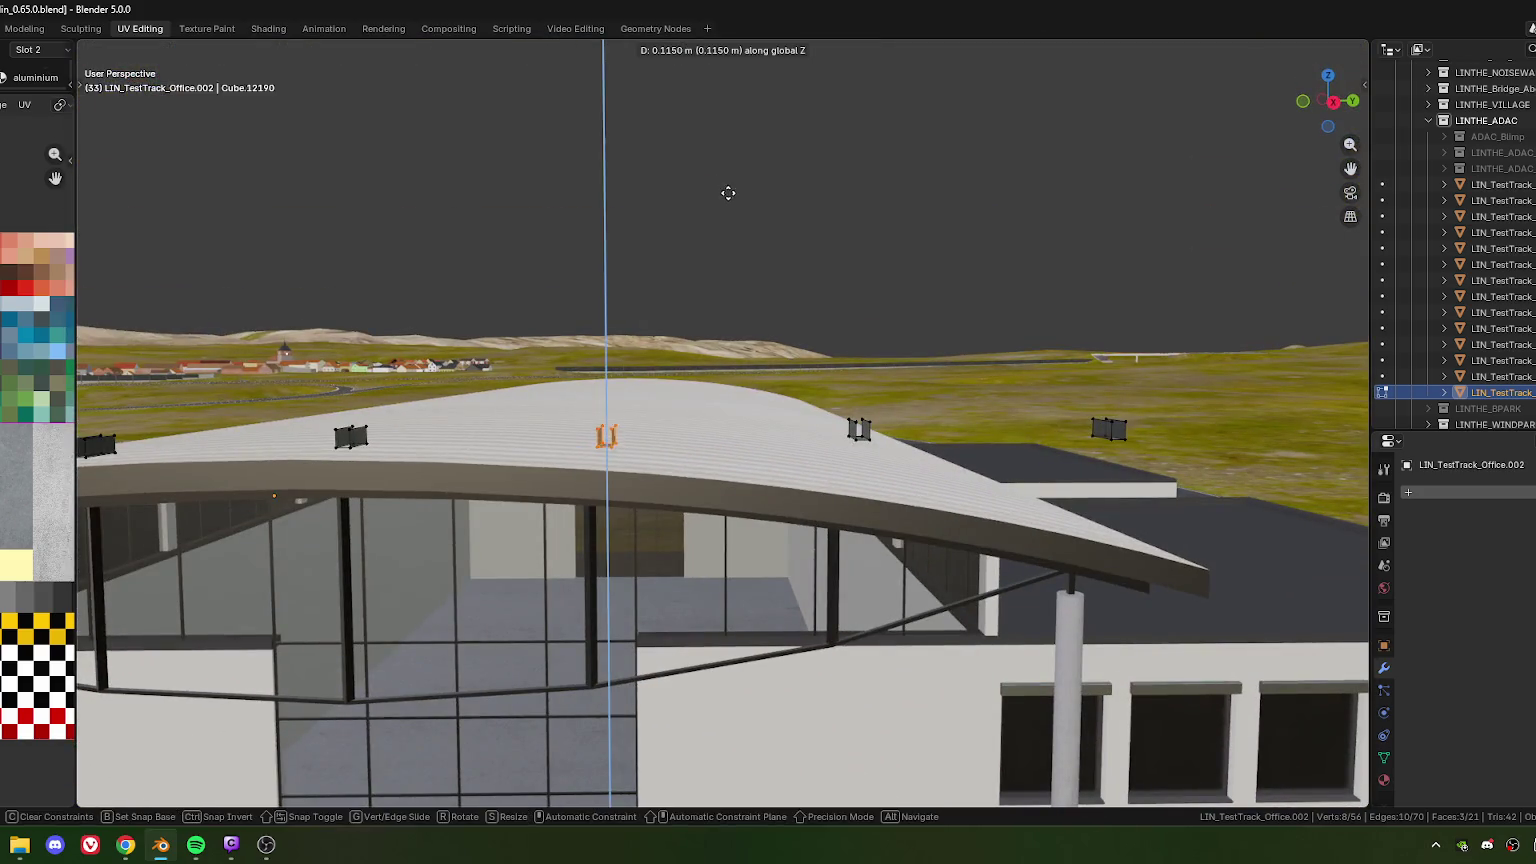
pyautogui.click(732, 191)
# Check from top view, then select the upper roof blocks and lower them about 1.1 m along Z
pyautogui.press('KP_7')
pyautogui.keyDown('shift'); pyautogui.scroll(-2, 512, 407); pyautogui.keyUp('shift')
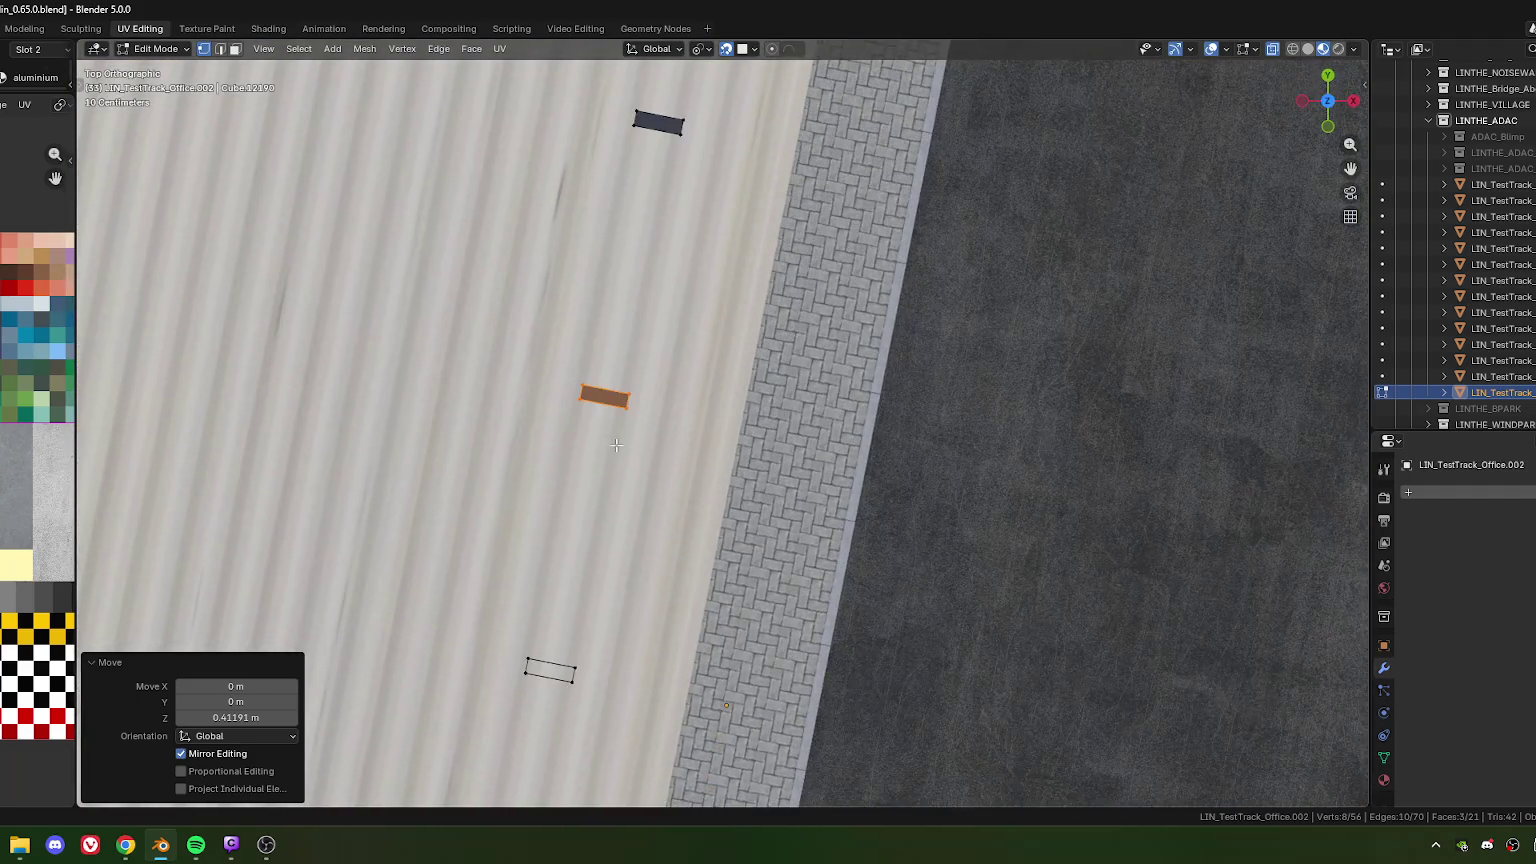
pyautogui.scroll(4, 512, 407)
pyautogui.scroll(-4, 481, 385)
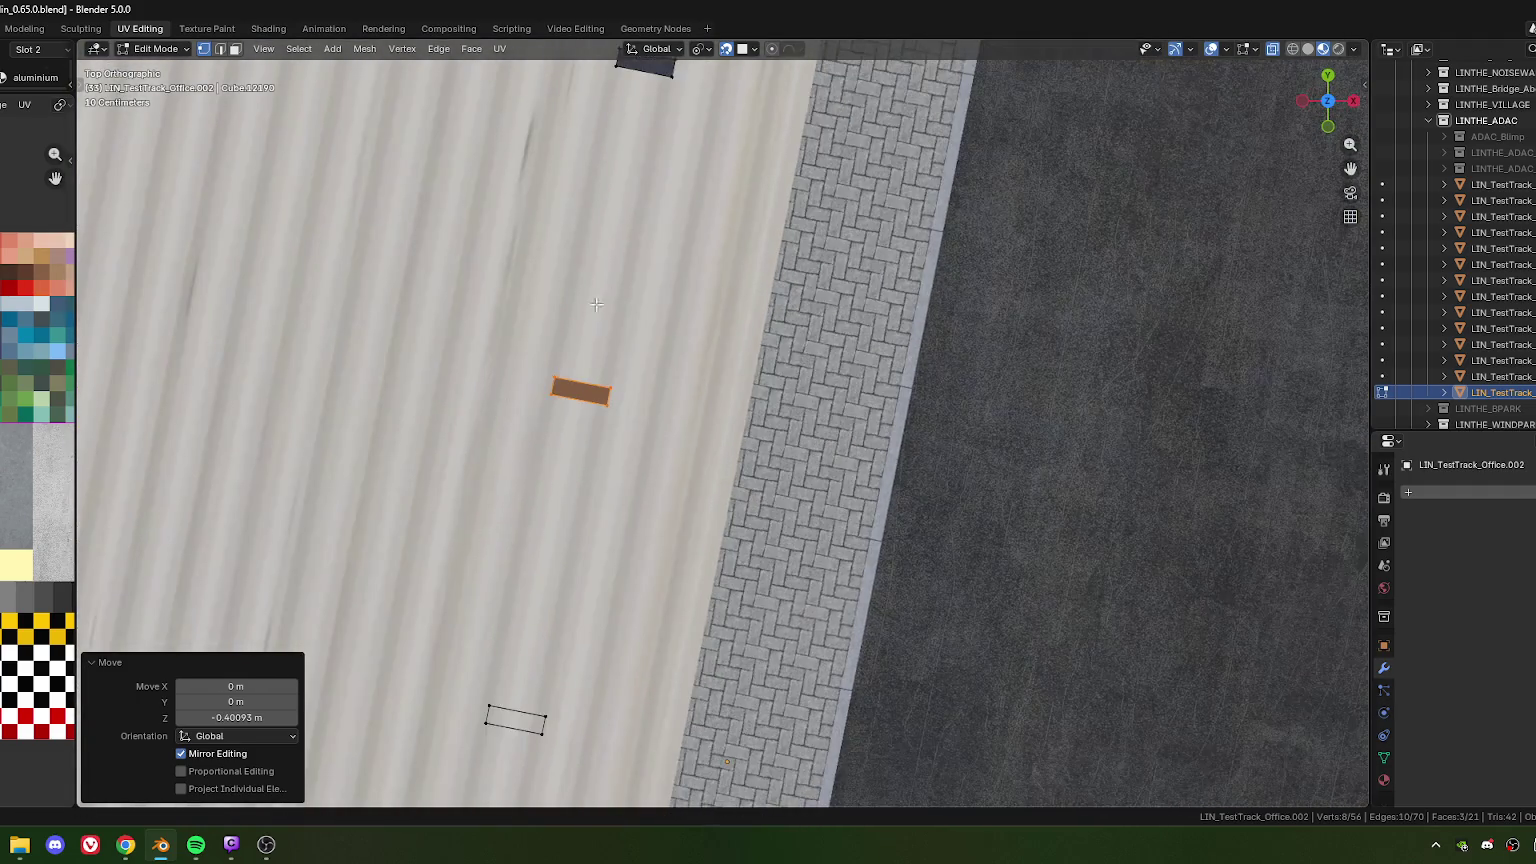
pyautogui.keyDown('shift'); pyautogui.moveTo(481, 385); pyautogui.dragTo(630, 420, button='middle'); pyautogui.keyUp('shift')
pyautogui.click(614, 396)
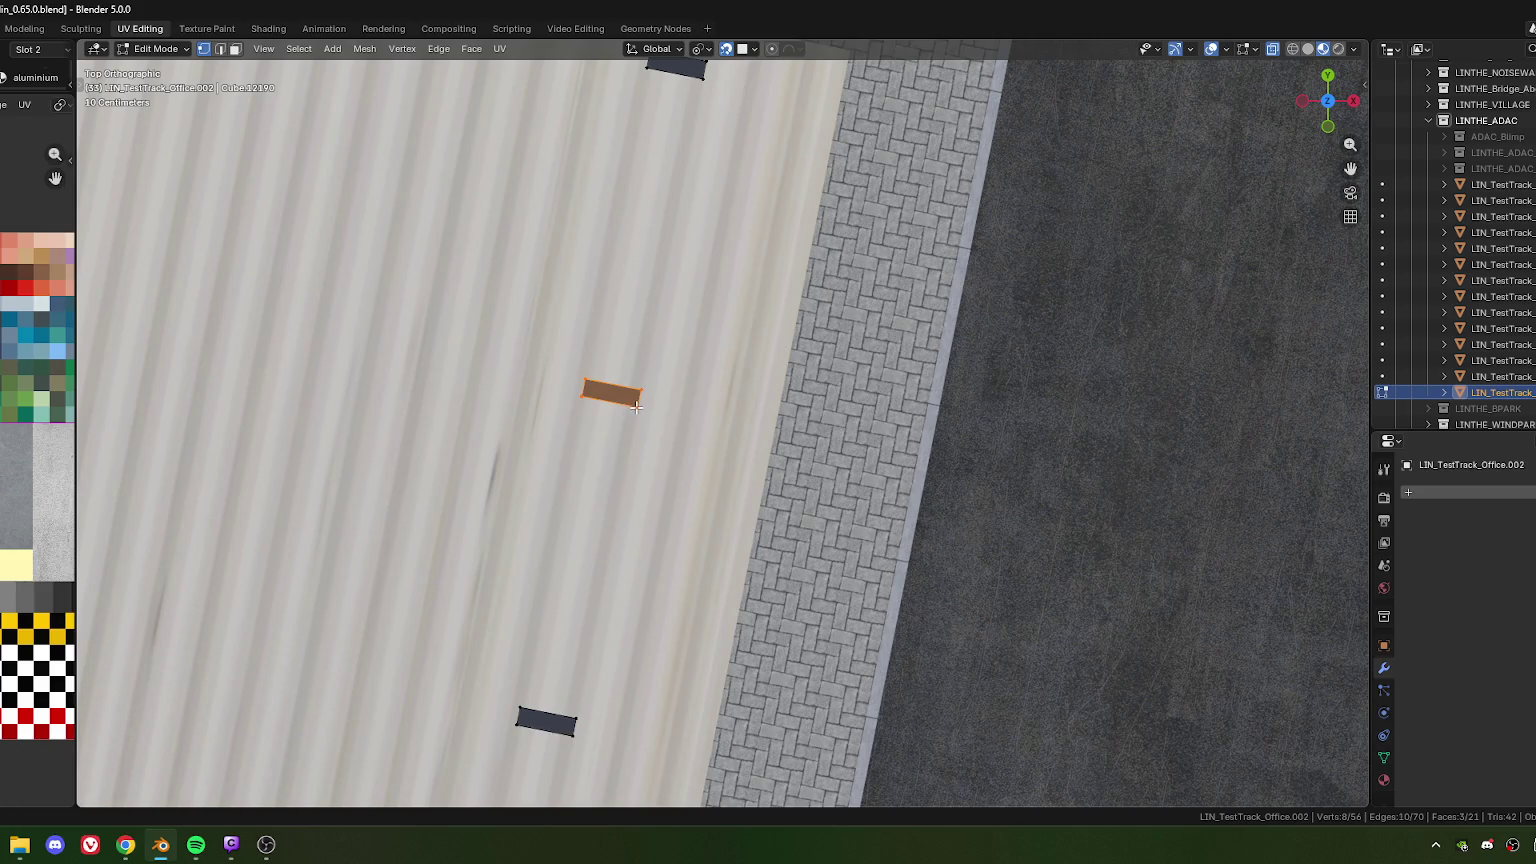
pyautogui.keyDown('shift'); pyautogui.moveTo(752, 138); pyautogui.dragTo(660, 516, button='middle'); pyautogui.keyUp('shift')
pyautogui.click(586, 443)
pyautogui.keyDown('shift'); pyautogui.click(590, 455); pyautogui.keyUp('shift')
pyautogui.press('g')
pyautogui.press('z')
pyautogui.click(612, 455)
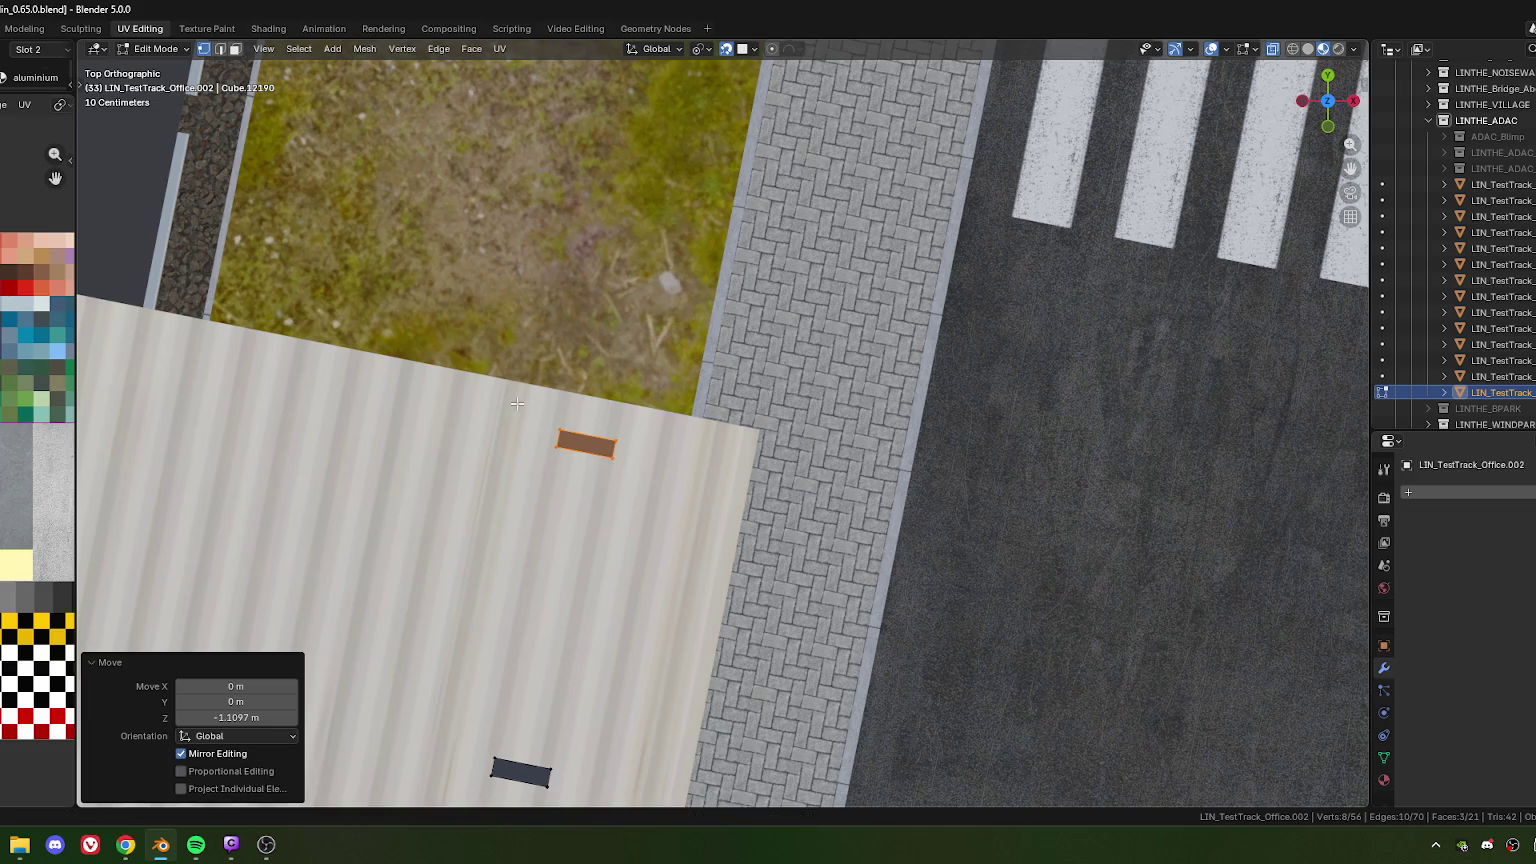
# Select the entire mesh
pyautogui.scroll(-5, 517, 407)
pyautogui.scroll(3, 613, 509)
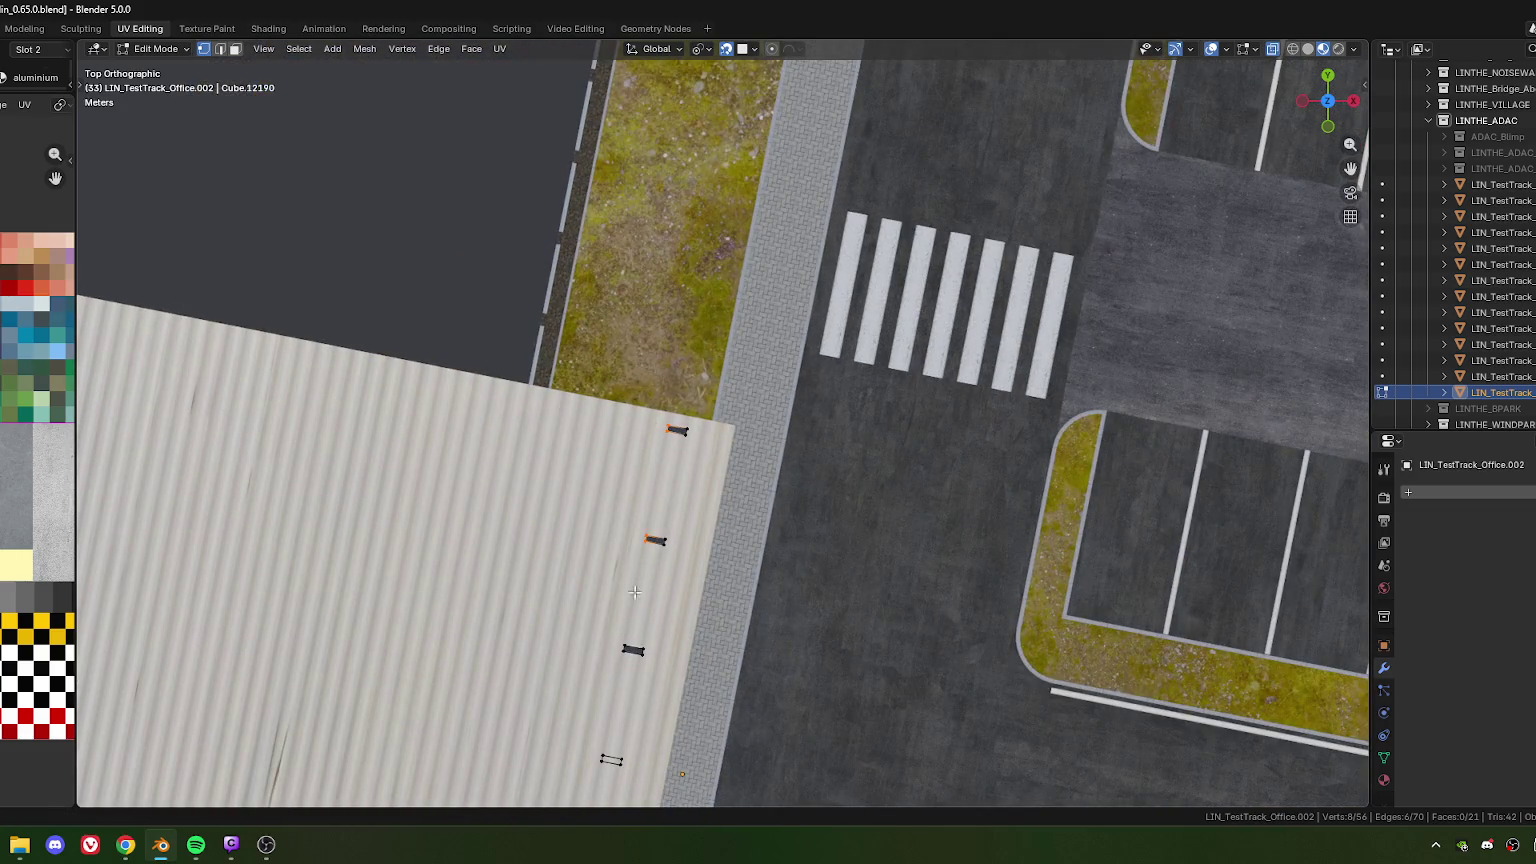
pyautogui.press('a')
pyautogui.scroll(-5, 768, 600)
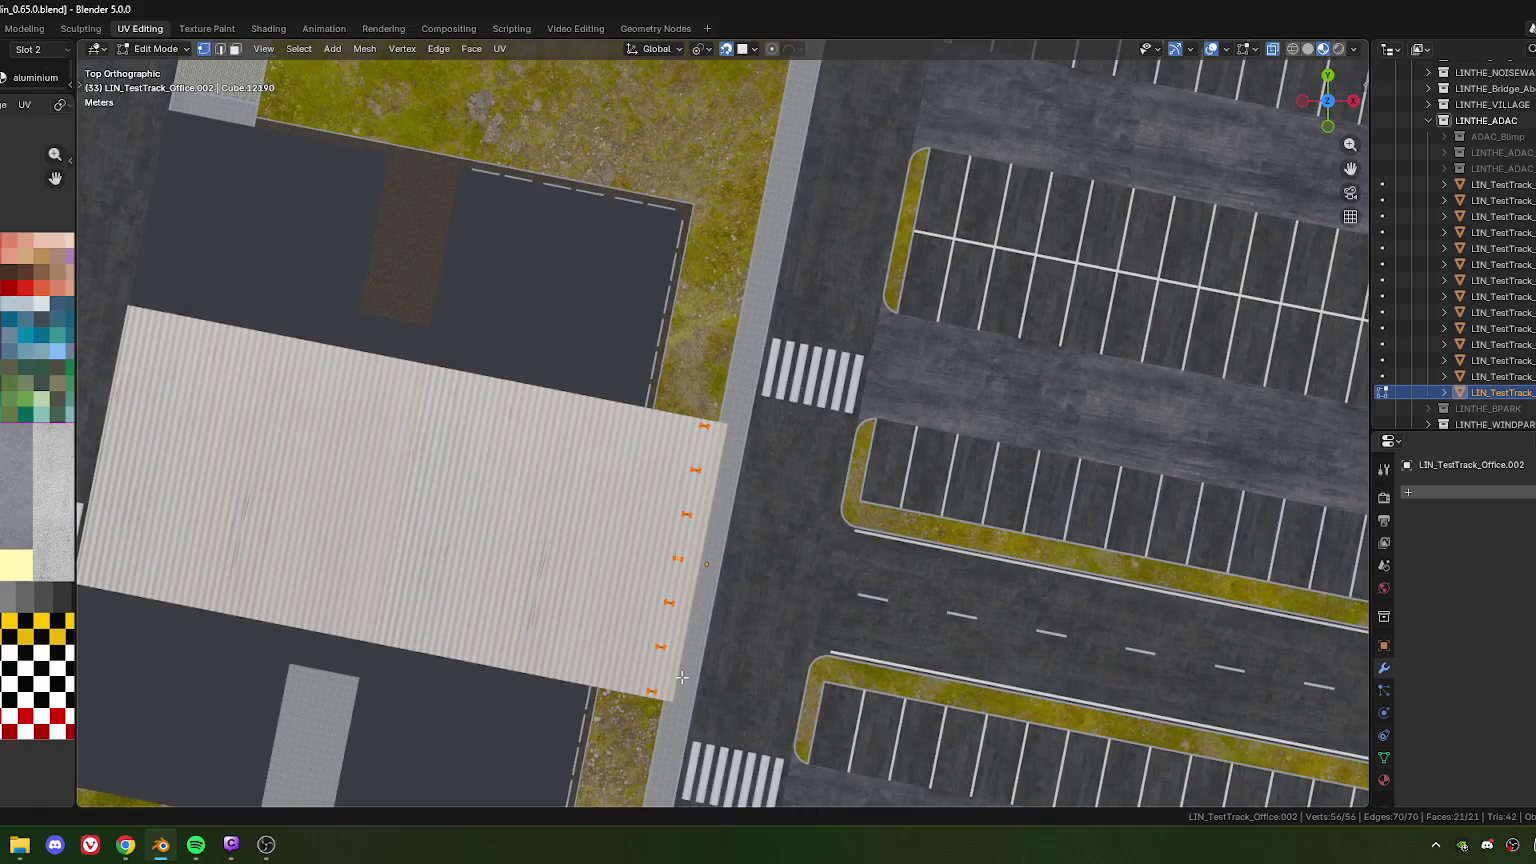
# Set the snapping target to Vertex instead of Face
pyautogui.scroll(3, 681, 677)
pyautogui.moveTo(681, 677); pyautogui.dragTo(632, 374, button='middle')
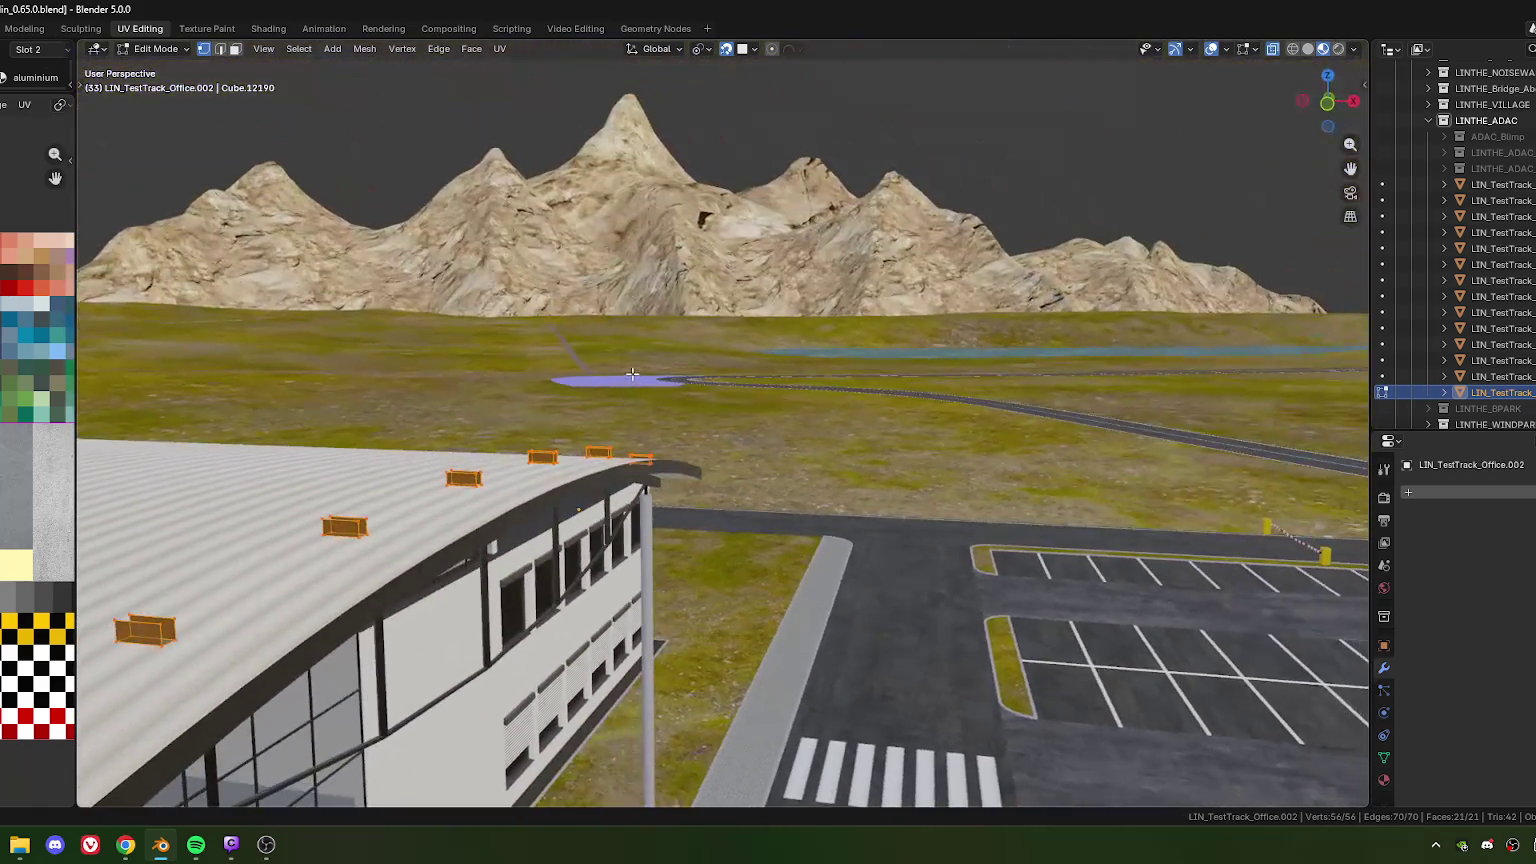
pyautogui.scroll(3, 645, 383)
pyautogui.click(755, 49)
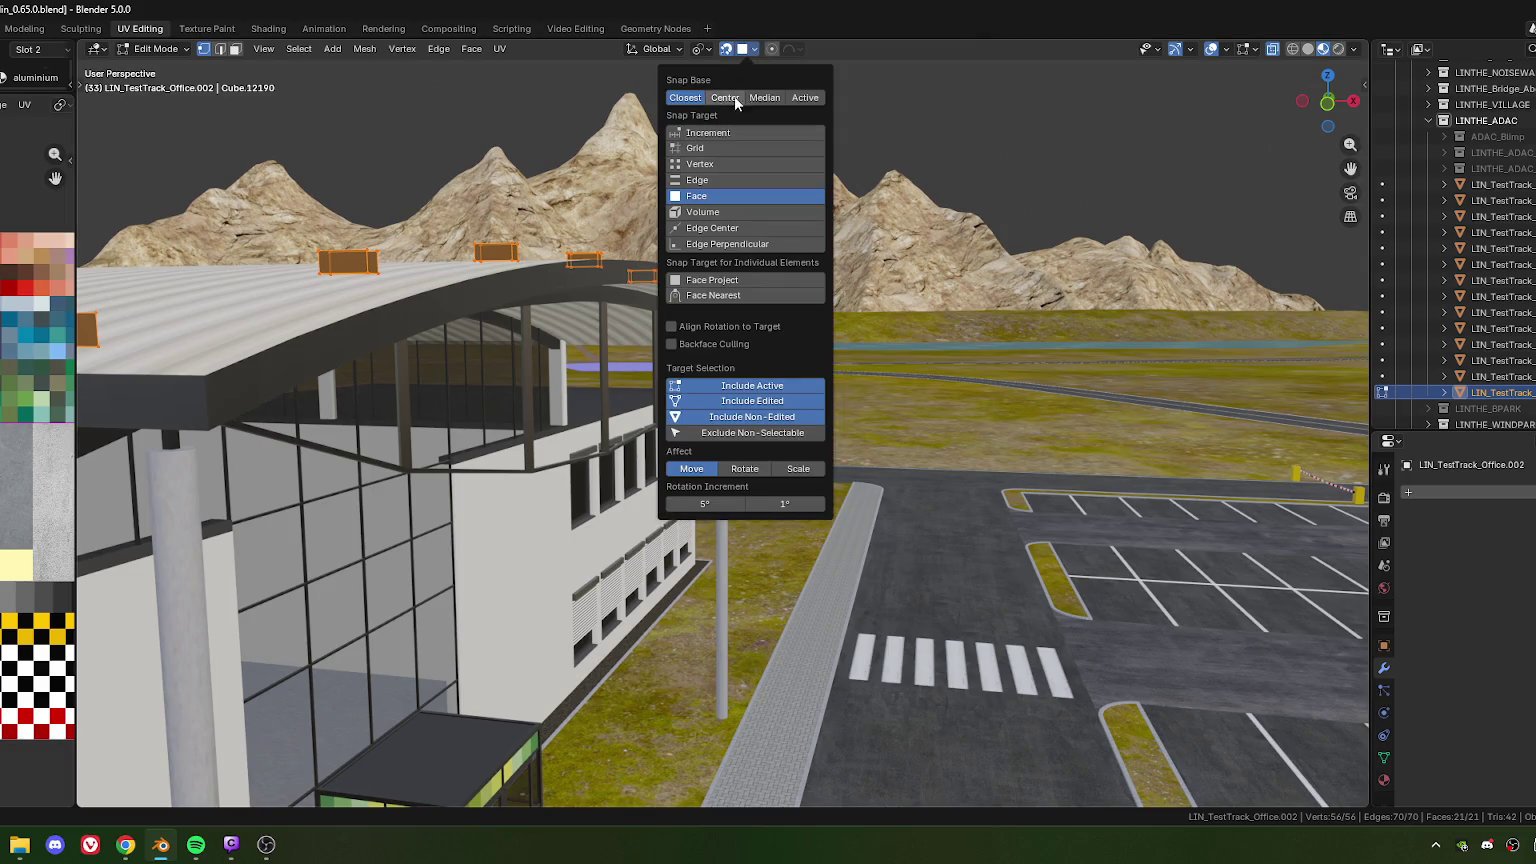
pyautogui.click(704, 166)
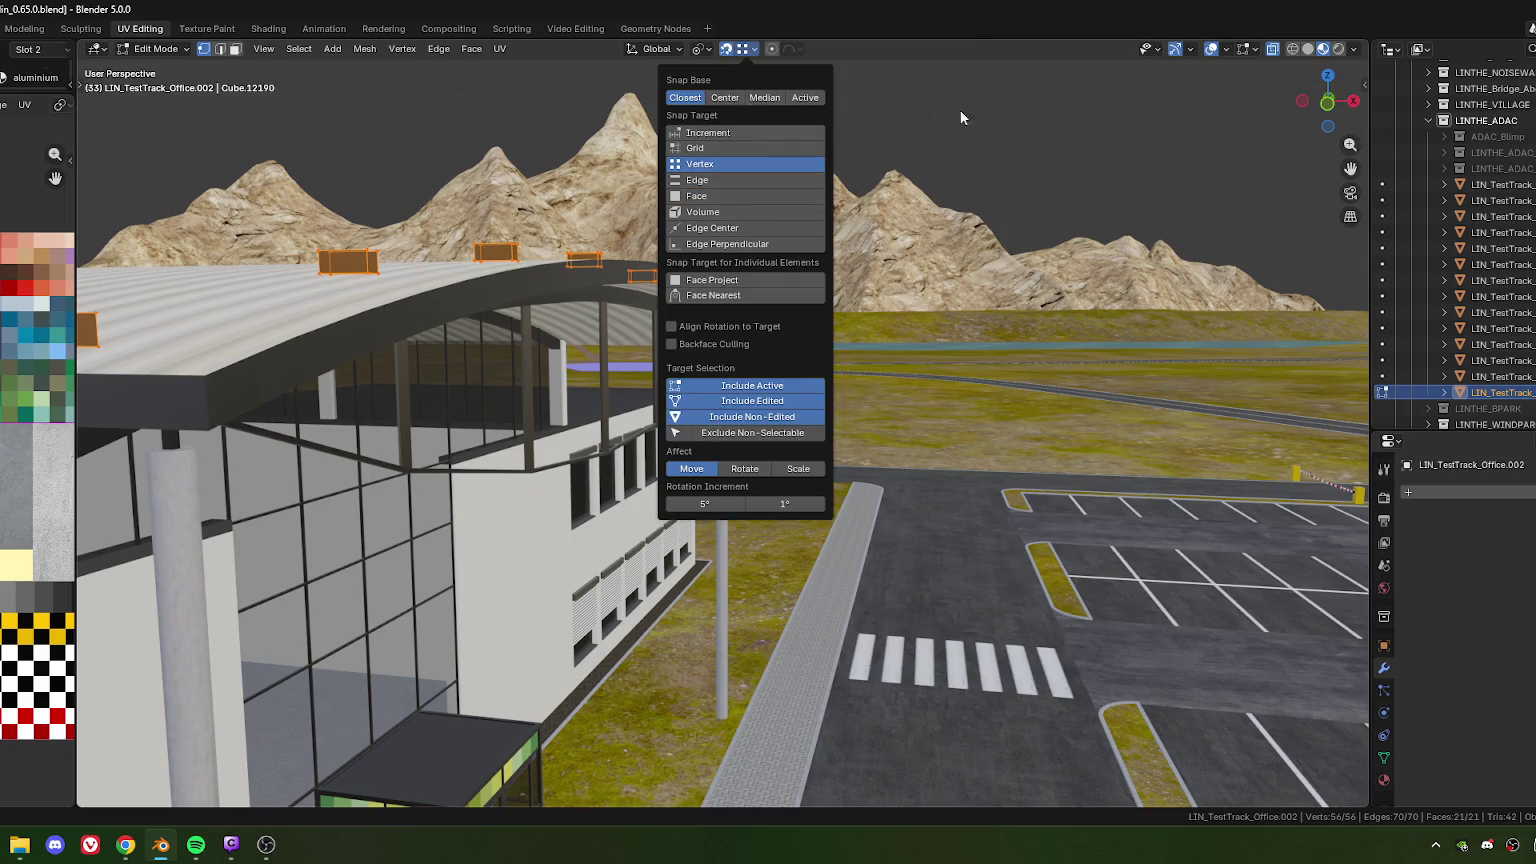
# Move the chosen block face vertically toward the canopy
pyautogui.scroll(3, 670, 276)
pyautogui.scroll(3, 670, 276)
pyautogui.scroll(-3, 670, 276)
pyautogui.scroll(3, 700, 310)
pyautogui.scroll(3, 707, 317)
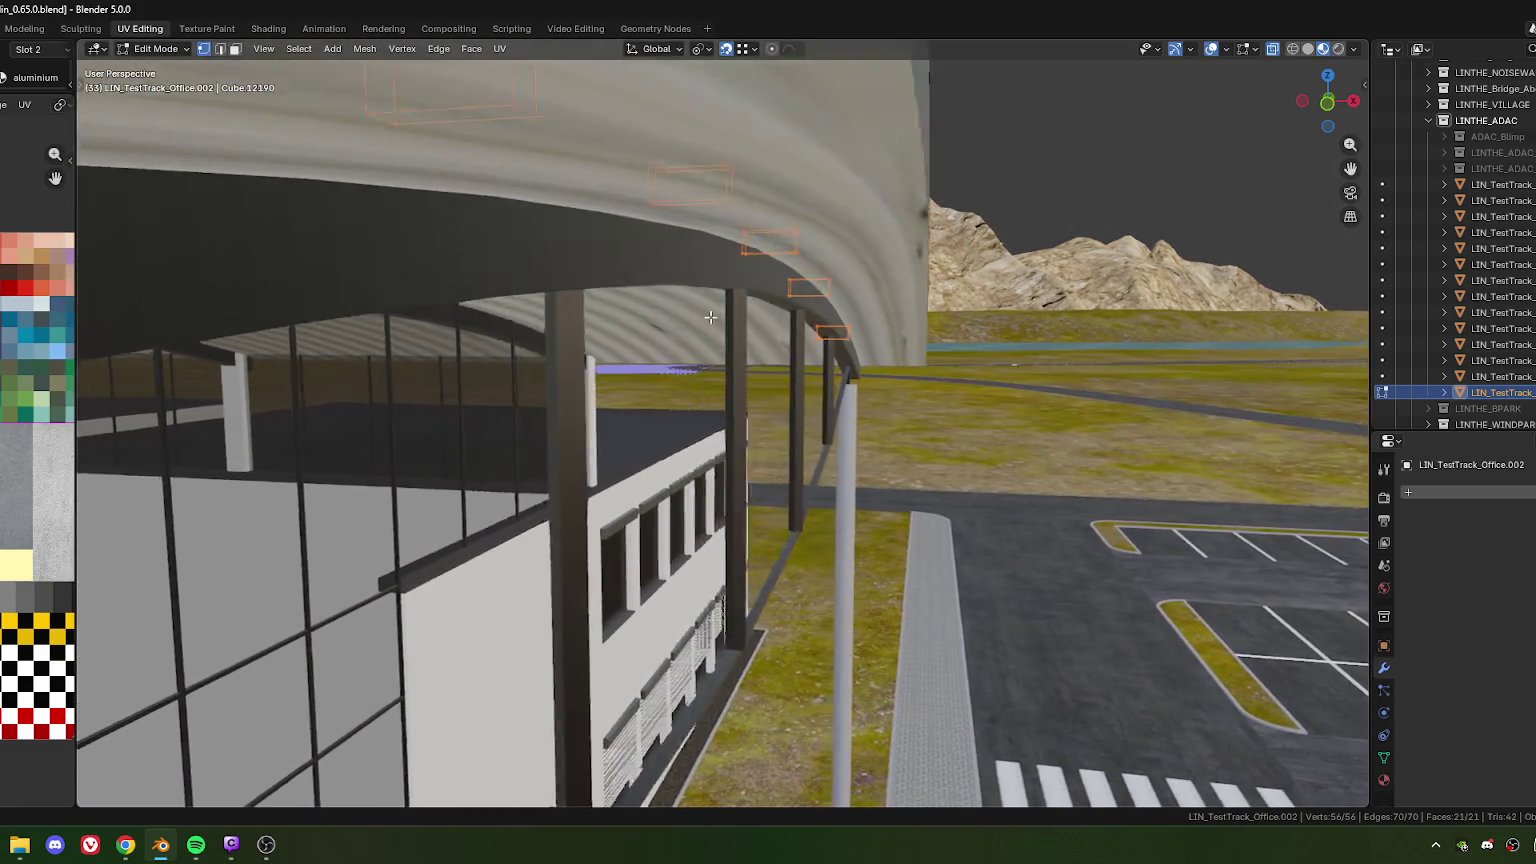
pyautogui.scroll(3, 750, 316)
pyautogui.scroll(-3, 830, 290)
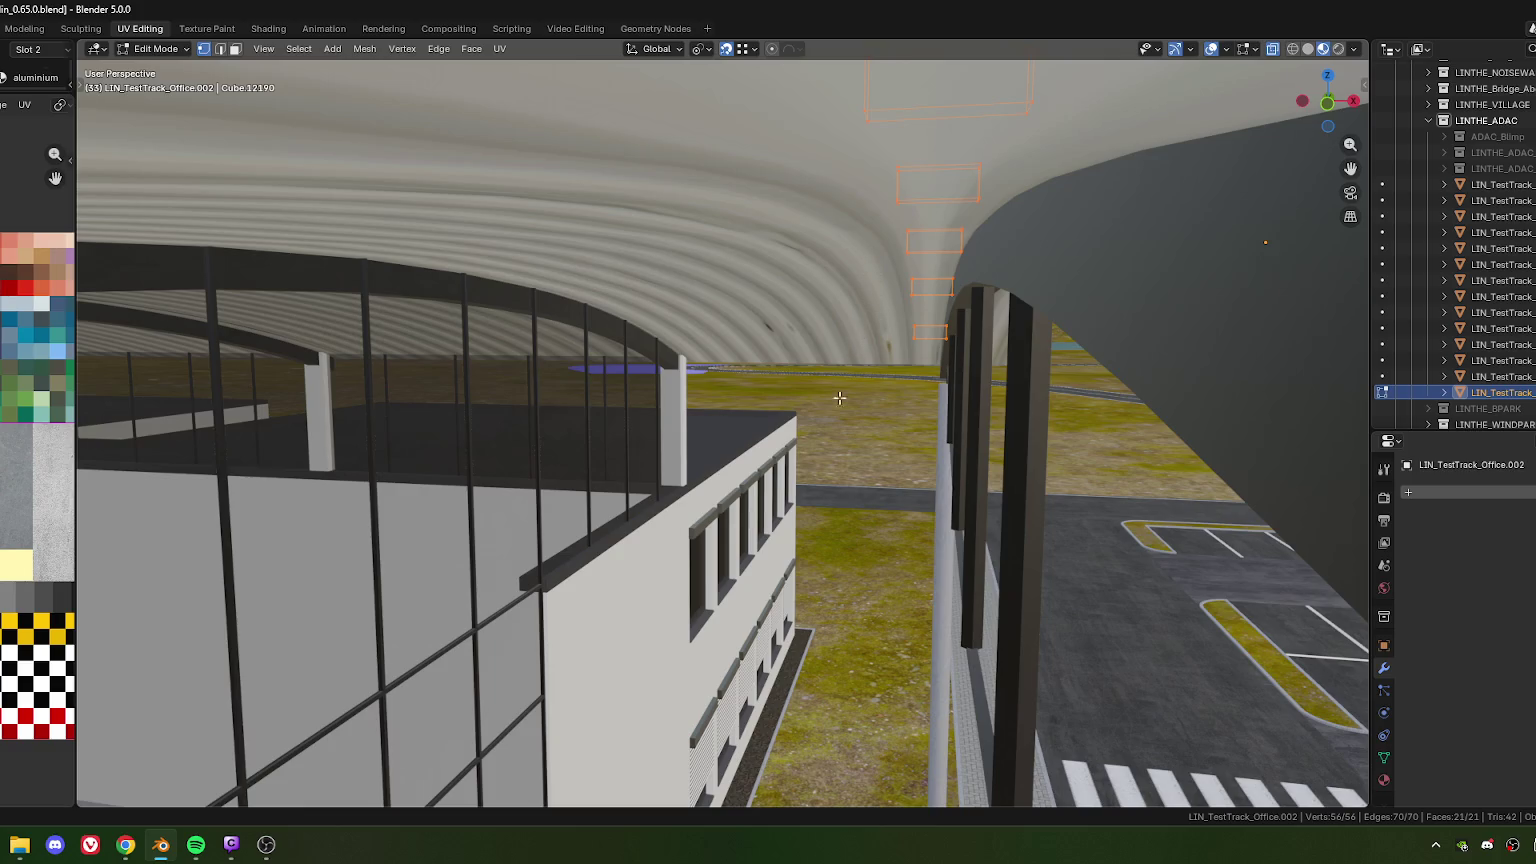
pyautogui.press('g')
pyautogui.press('z')
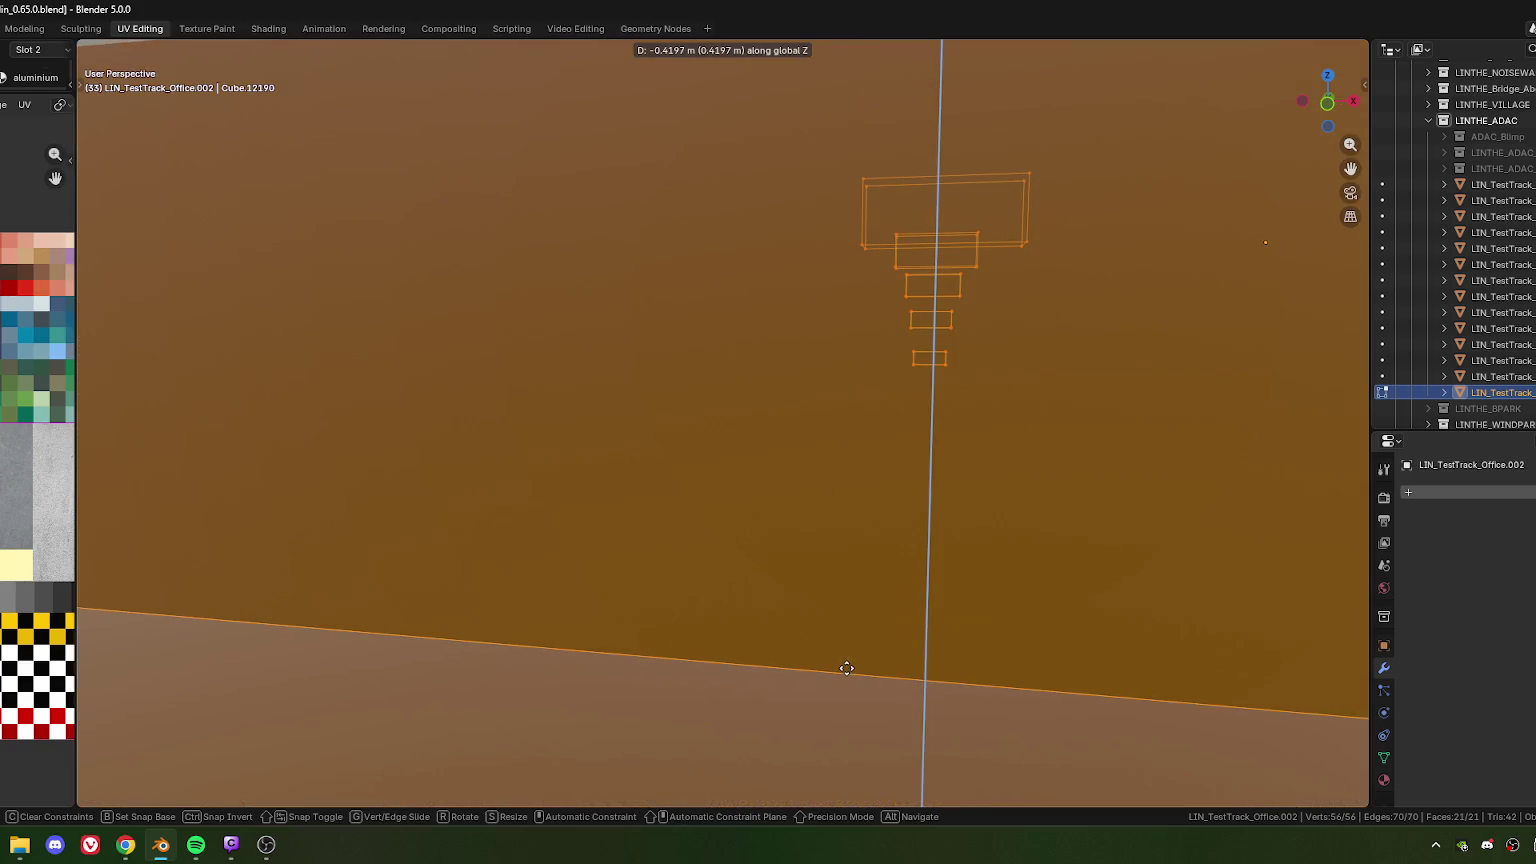
pyautogui.click(853, 655)
# Nudge the roof block a further -0.031473 m along Z against the curved canopy
pyautogui.scroll(-5, 895, 446)
pyautogui.scroll(2, 912, 343)
pyautogui.scroll(2, 919, 394)
pyautogui.moveTo(733, 424); pyautogui.dragTo(710, 386, button='middle')
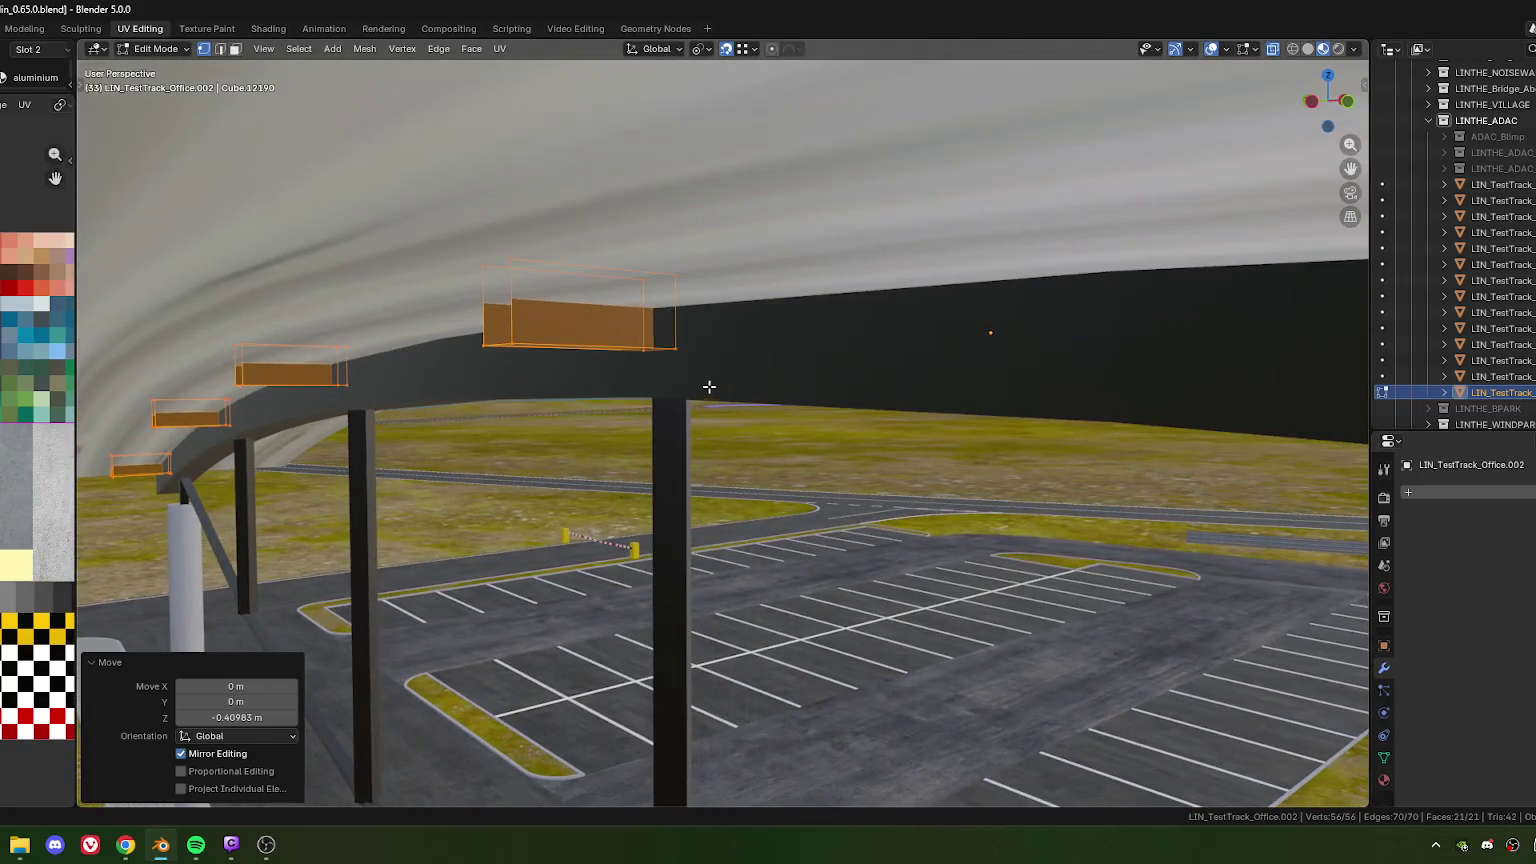
pyautogui.press('g')
pyautogui.press('z')
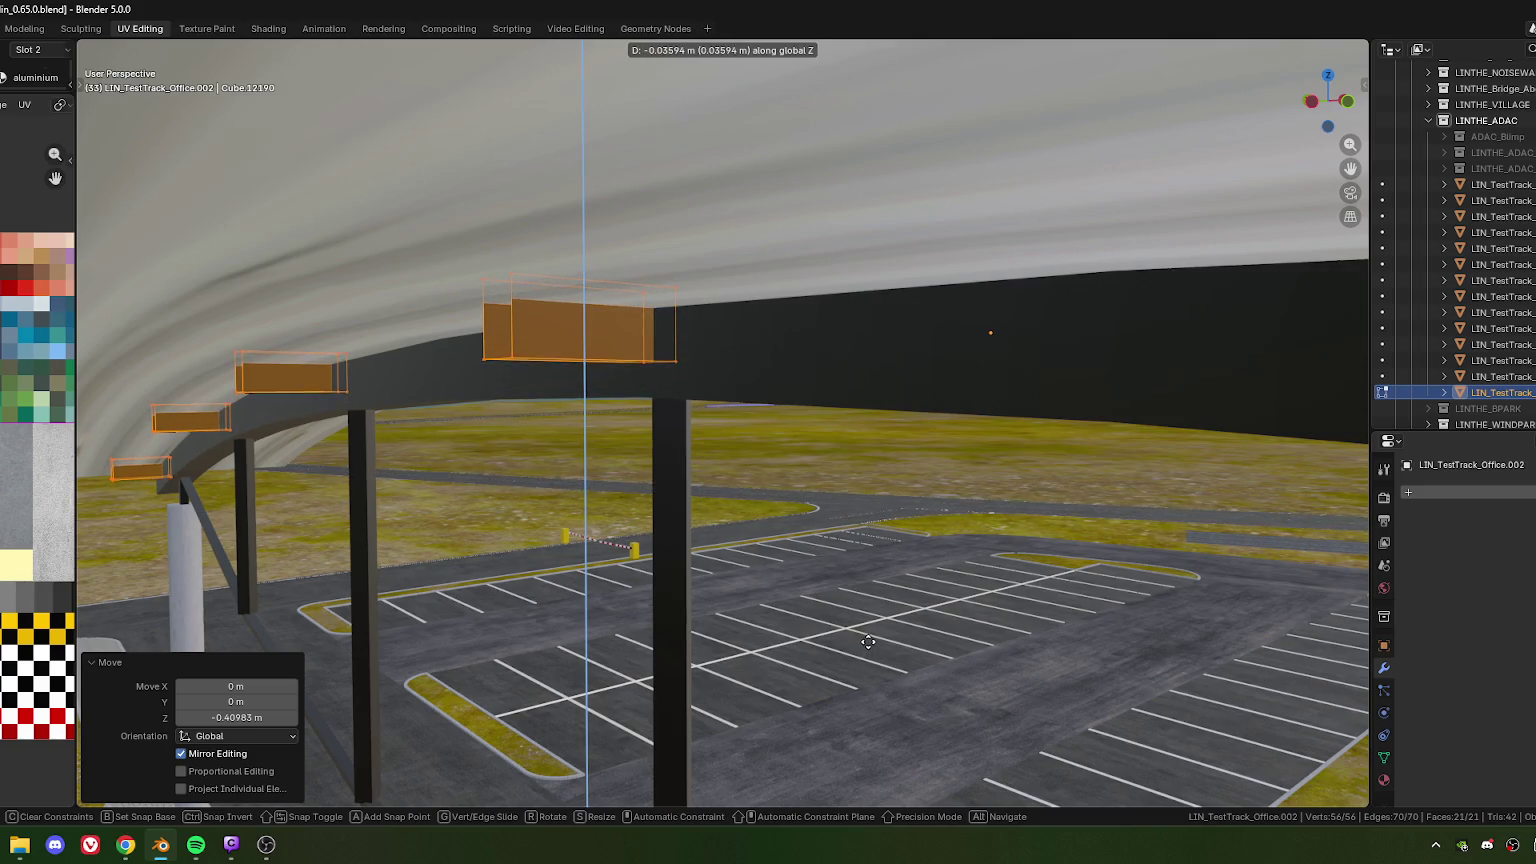
pyautogui.click(868, 641)
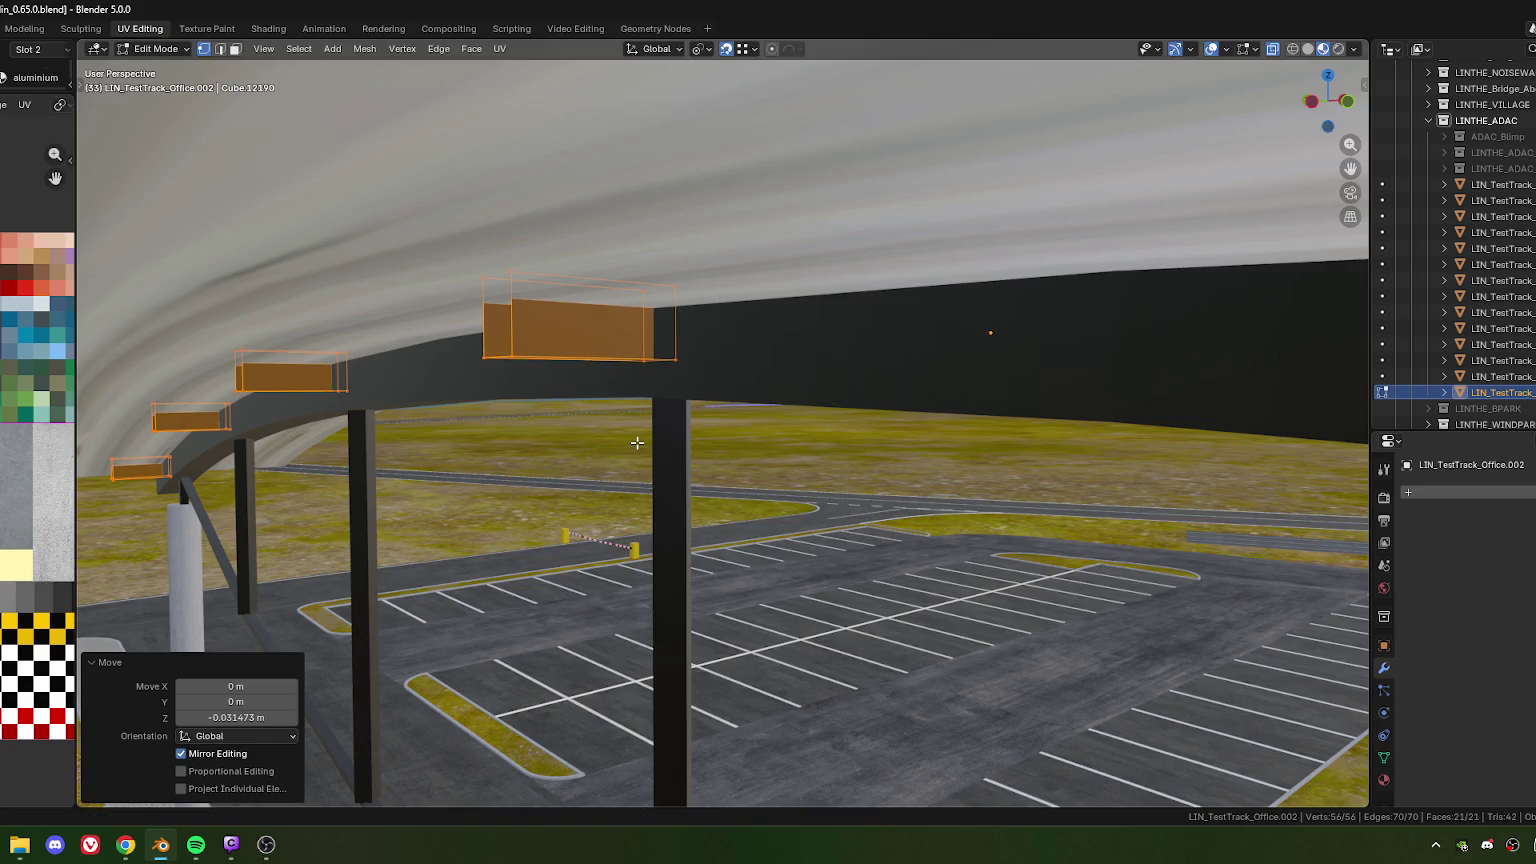
# Cancel a stray scale, then switch to edge select and pick the lowest block's edge
pyautogui.press('s')
pyautogui.press('Escape')
pyautogui.press('2')
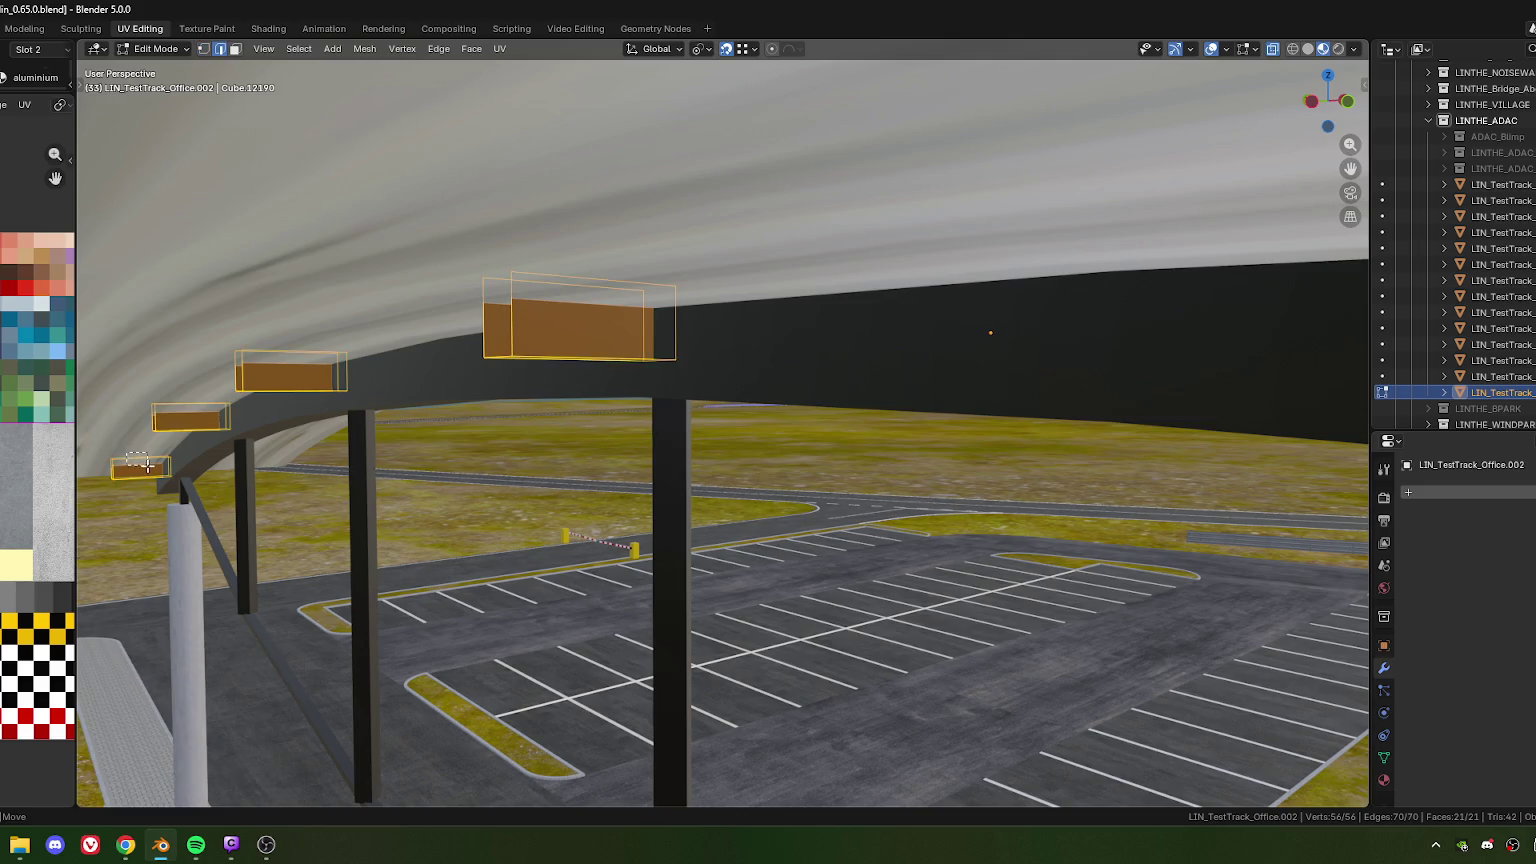
pyautogui.click(145, 460)
# Add the top edges of the other roof blocks to the selection
pyautogui.keyDown('shift'); pyautogui.click(283, 359); pyautogui.keyUp('shift')
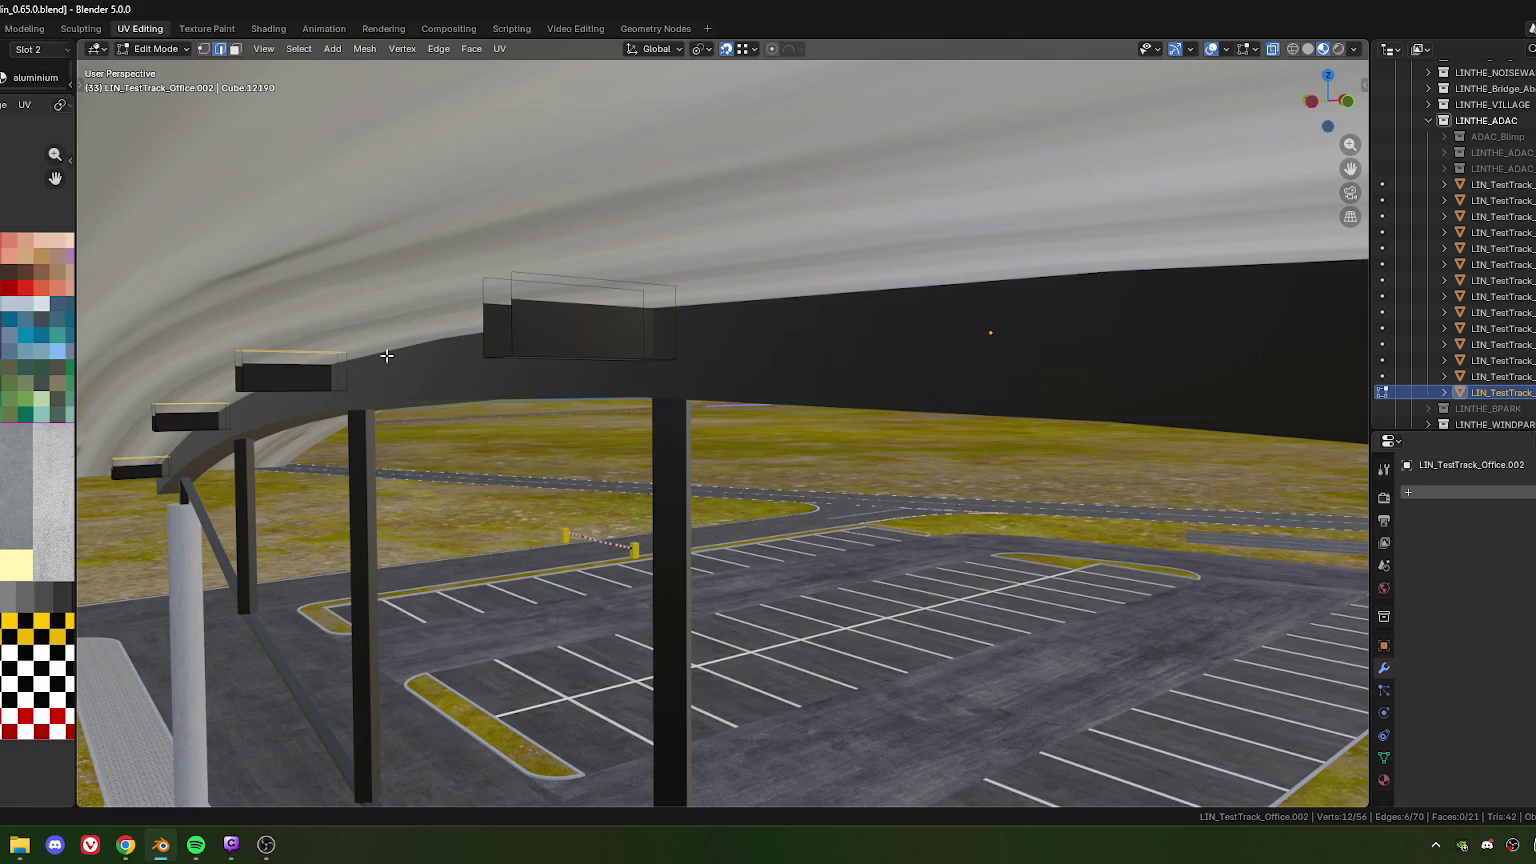
pyautogui.keyDown('shift'); pyautogui.click(566, 280); pyautogui.keyUp('shift')
pyautogui.moveTo(566, 280)
pyautogui.mouseDown(button='middle')
pyautogui.moveTo(958, 332)
pyautogui.moveTo(703, 380)
pyautogui.moveTo(870, 339)
pyautogui.mouseUp(button='middle')
pyautogui.keyDown('shift'); pyautogui.click(832, 356); pyautogui.keyUp('shift')
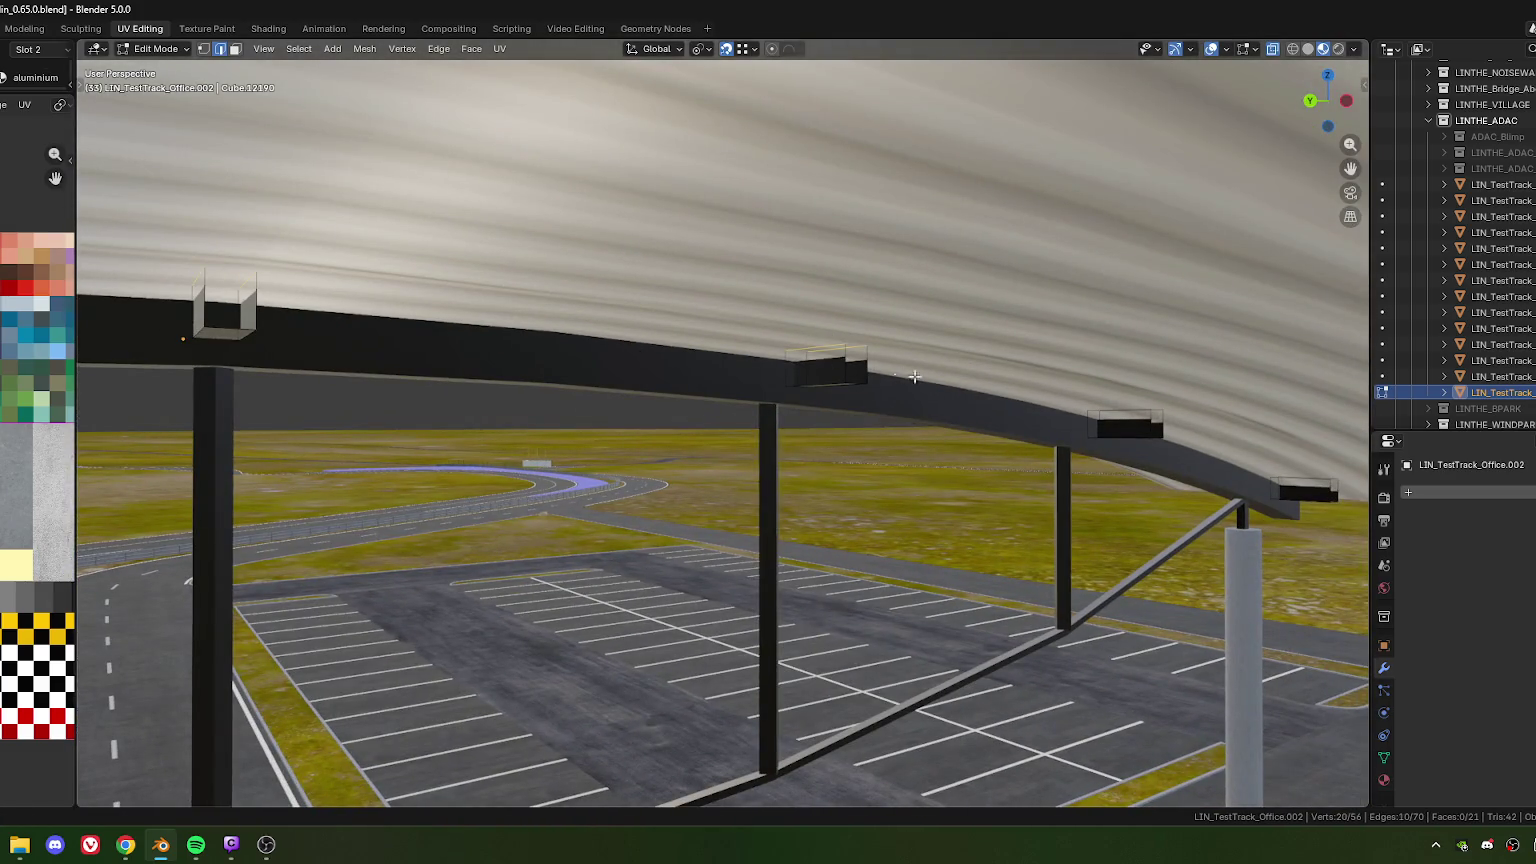
pyautogui.keyDown('shift'); pyautogui.click(1318, 490); pyautogui.keyUp('shift')
pyautogui.moveTo(1318, 490)
pyautogui.mouseDown(button='middle')
pyautogui.moveTo(807, 410)
pyautogui.moveTo(697, 466)
pyautogui.moveTo(731, 480)
pyautogui.mouseUp(button='middle')
# Lower the selected top edges -0.033887 m along Z to sit flush with the roof
pyautogui.press('g')
pyautogui.press('z')
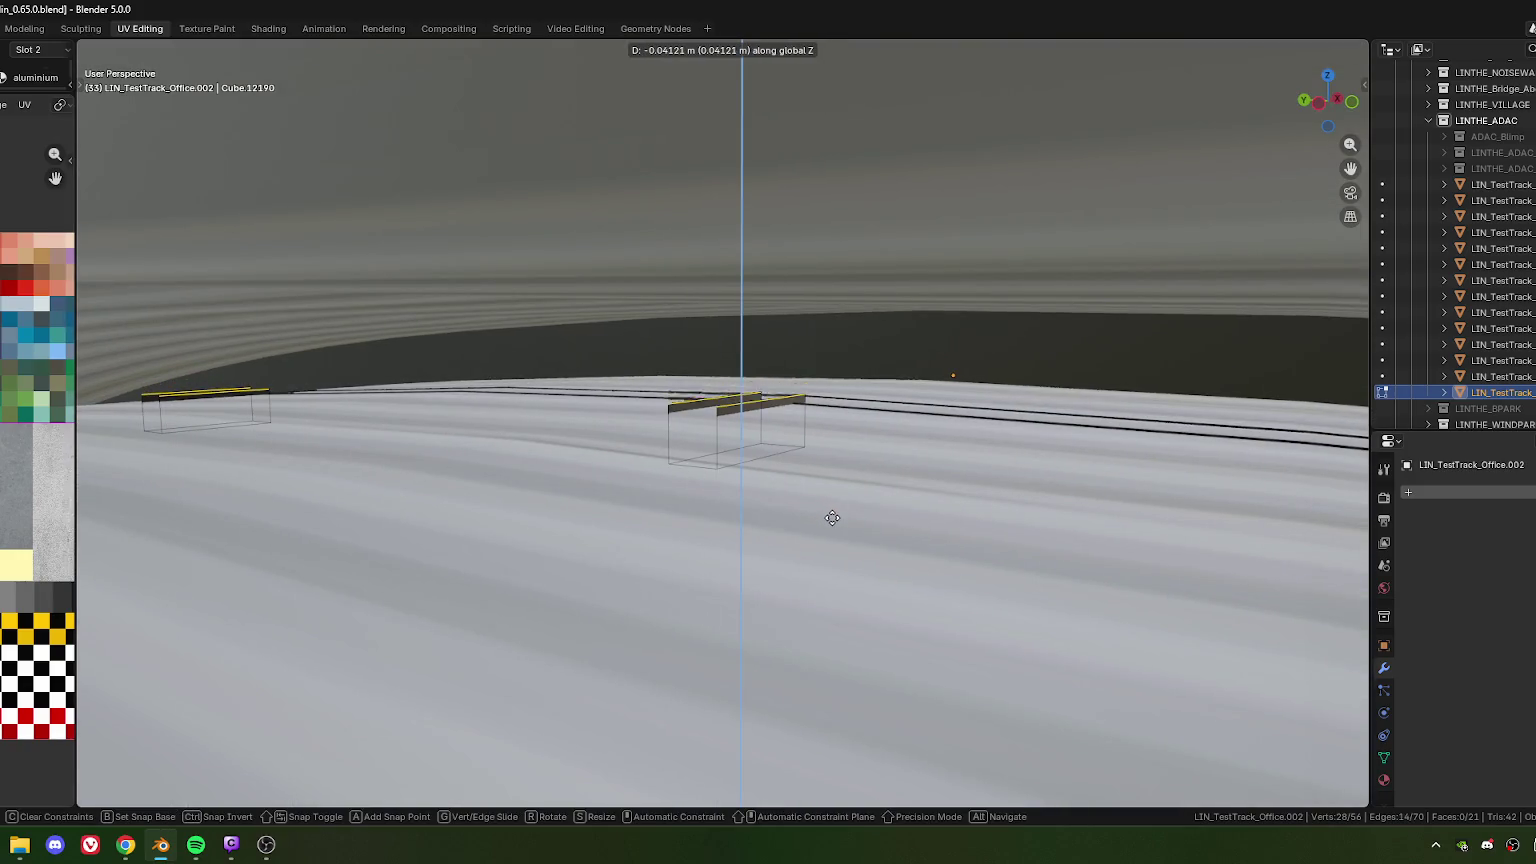
pyautogui.click(832, 515)
pyautogui.scroll(-6, 700, 505)
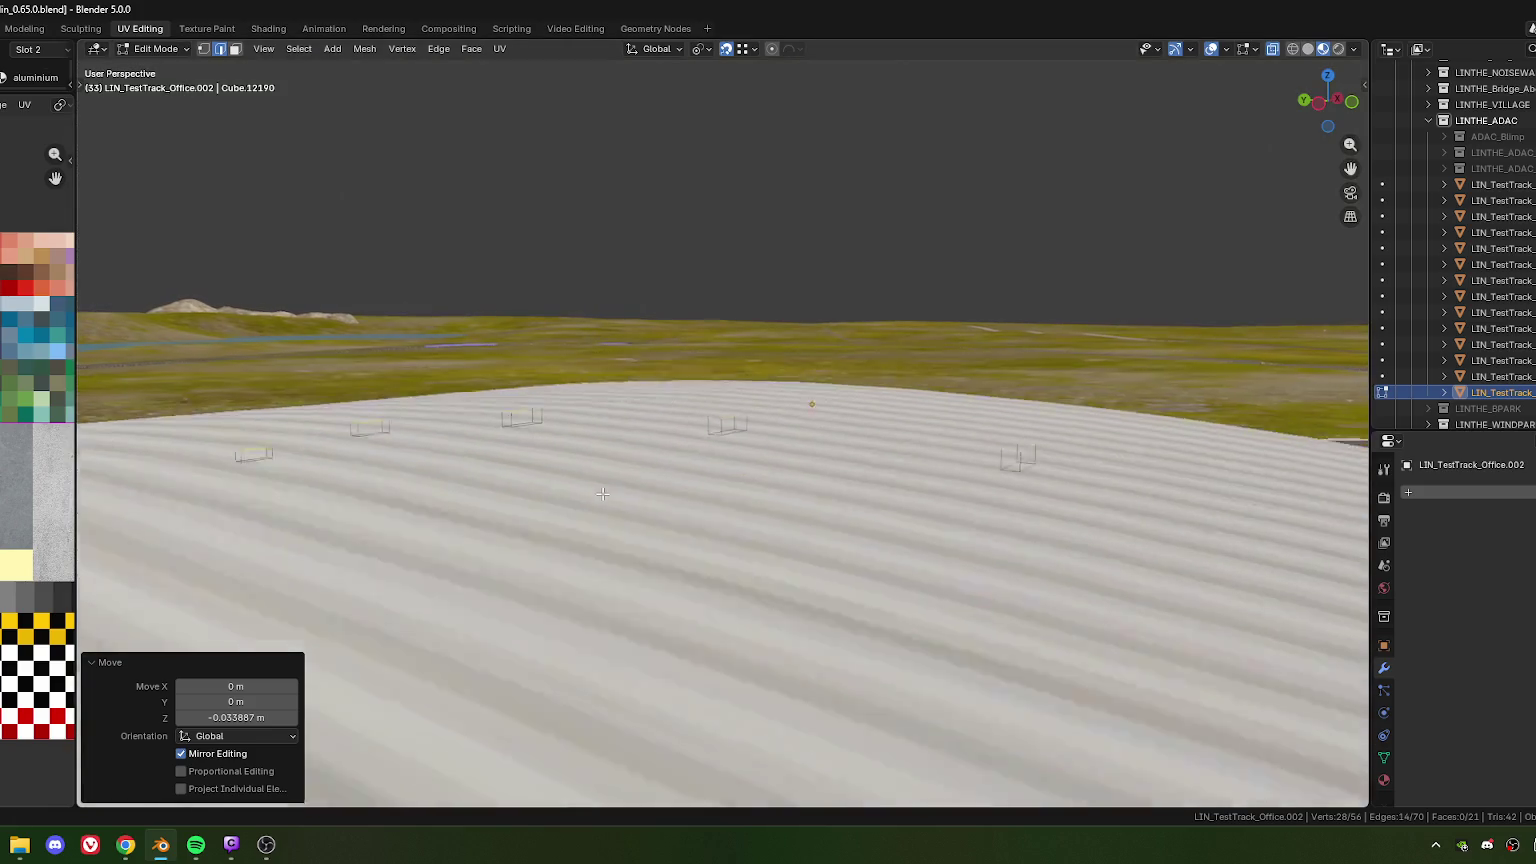
pyautogui.scroll(5, 695, 504)
pyautogui.scroll(5, 640, 390)
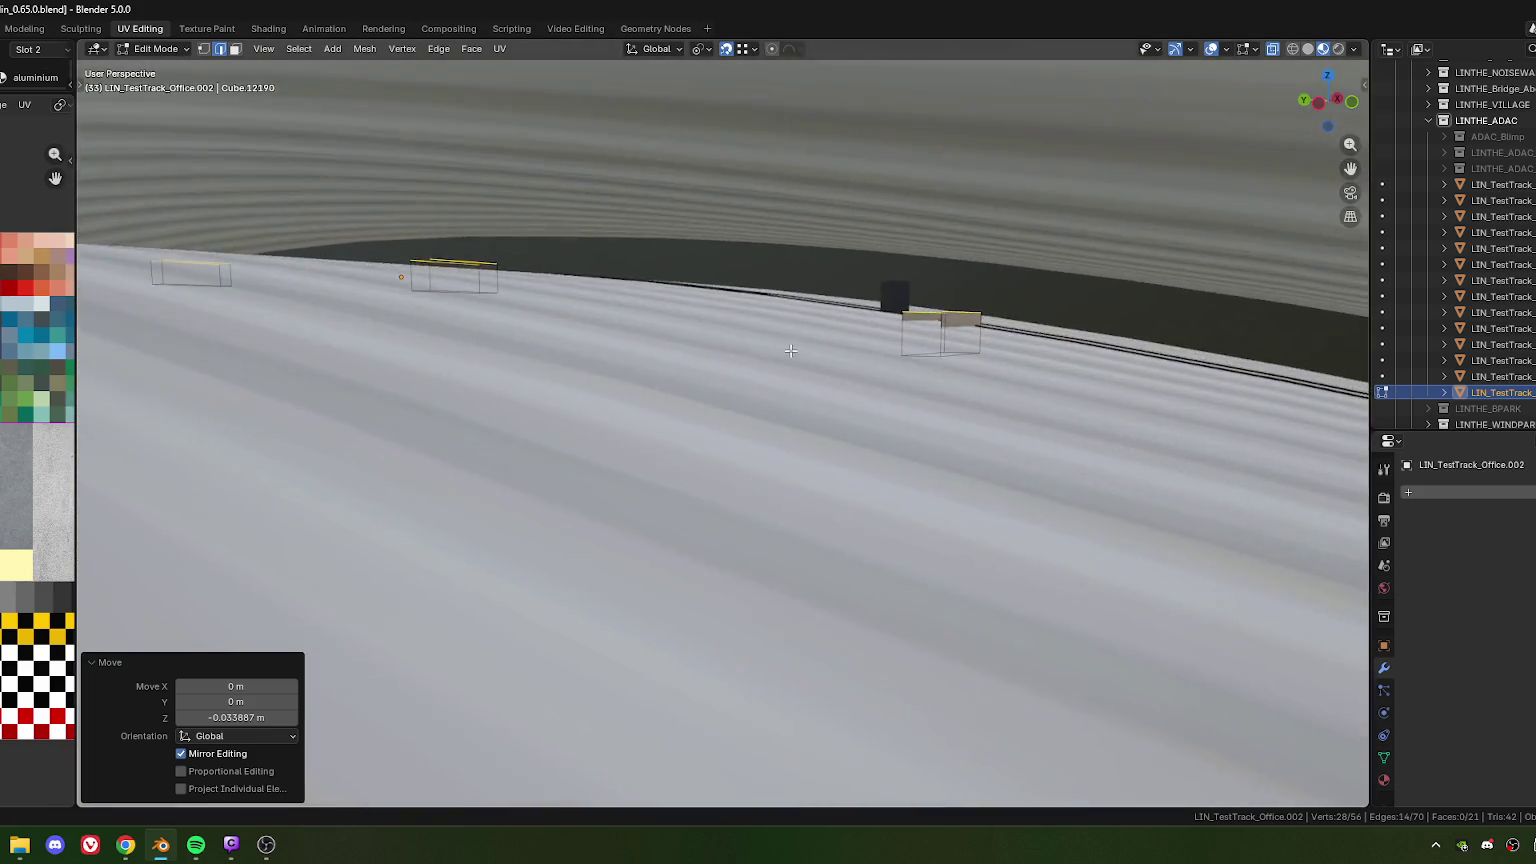
pyautogui.moveTo(618, 331)
pyautogui.mouseDown(button='middle')
pyautogui.moveTo(905, 378)
pyautogui.moveTo(742, 345)
pyautogui.moveTo(710, 313)
pyautogui.mouseUp(button='middle')
# Switch to vertex select, clear the selection, and box-select the roof-edge vertices
pyautogui.press('1')
pyautogui.hotkey('alt', 'a')
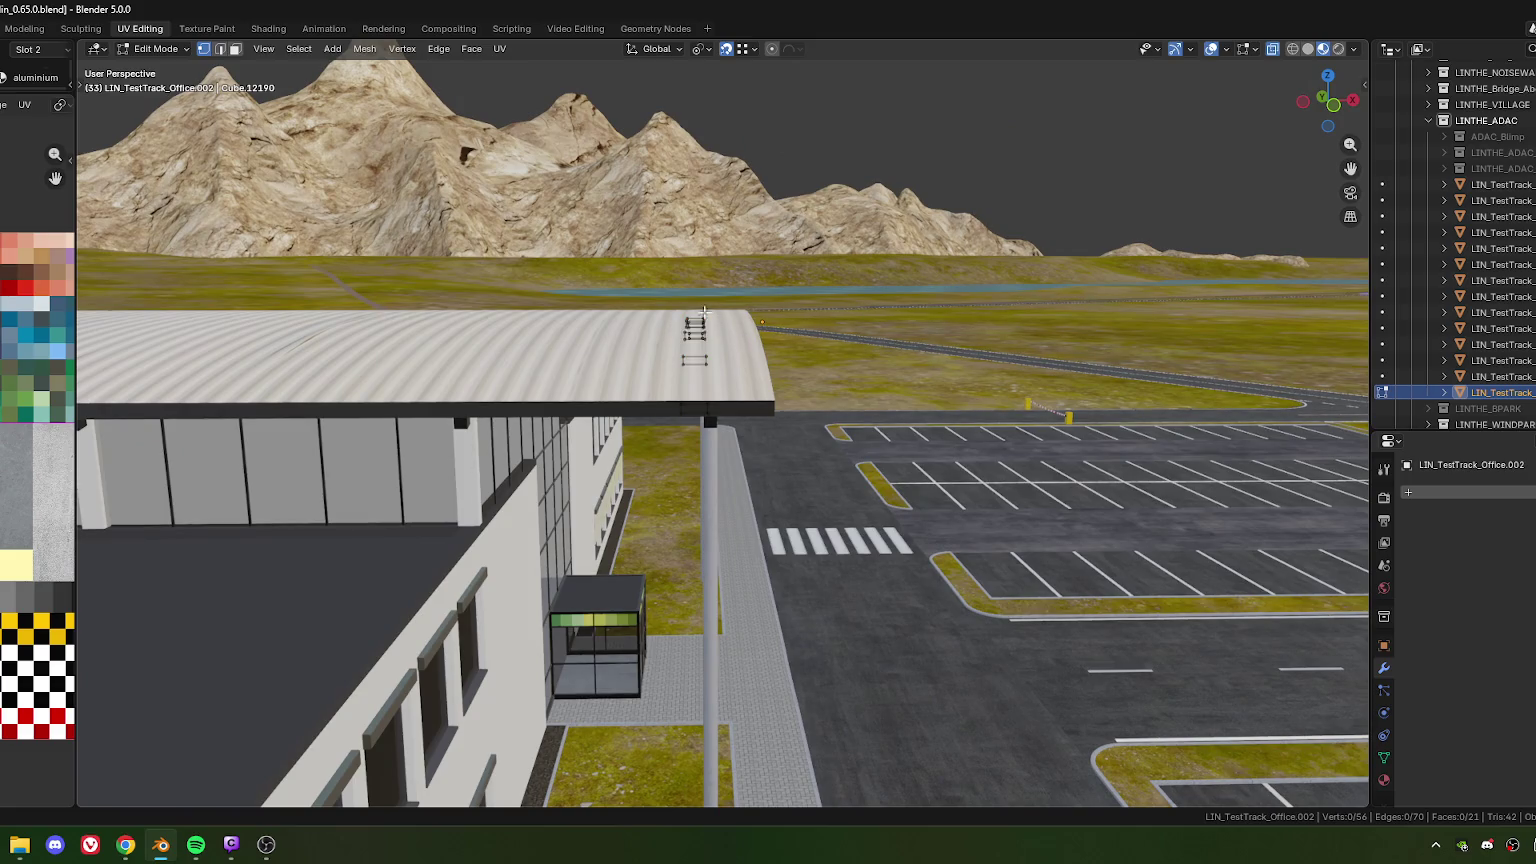
pyautogui.moveTo(644, 475); pyautogui.dragTo(644, 475)
pyautogui.moveTo(644, 475)
pyautogui.mouseDown(button='middle')
pyautogui.moveTo(635, 432)
pyautogui.moveTo(601, 437)
pyautogui.moveTo(590, 400)
pyautogui.mouseUp(button='middle')
# Move the roof edges along local Y, setting the offset to about 0.008 m
pyautogui.scroll(8, 583, 384)
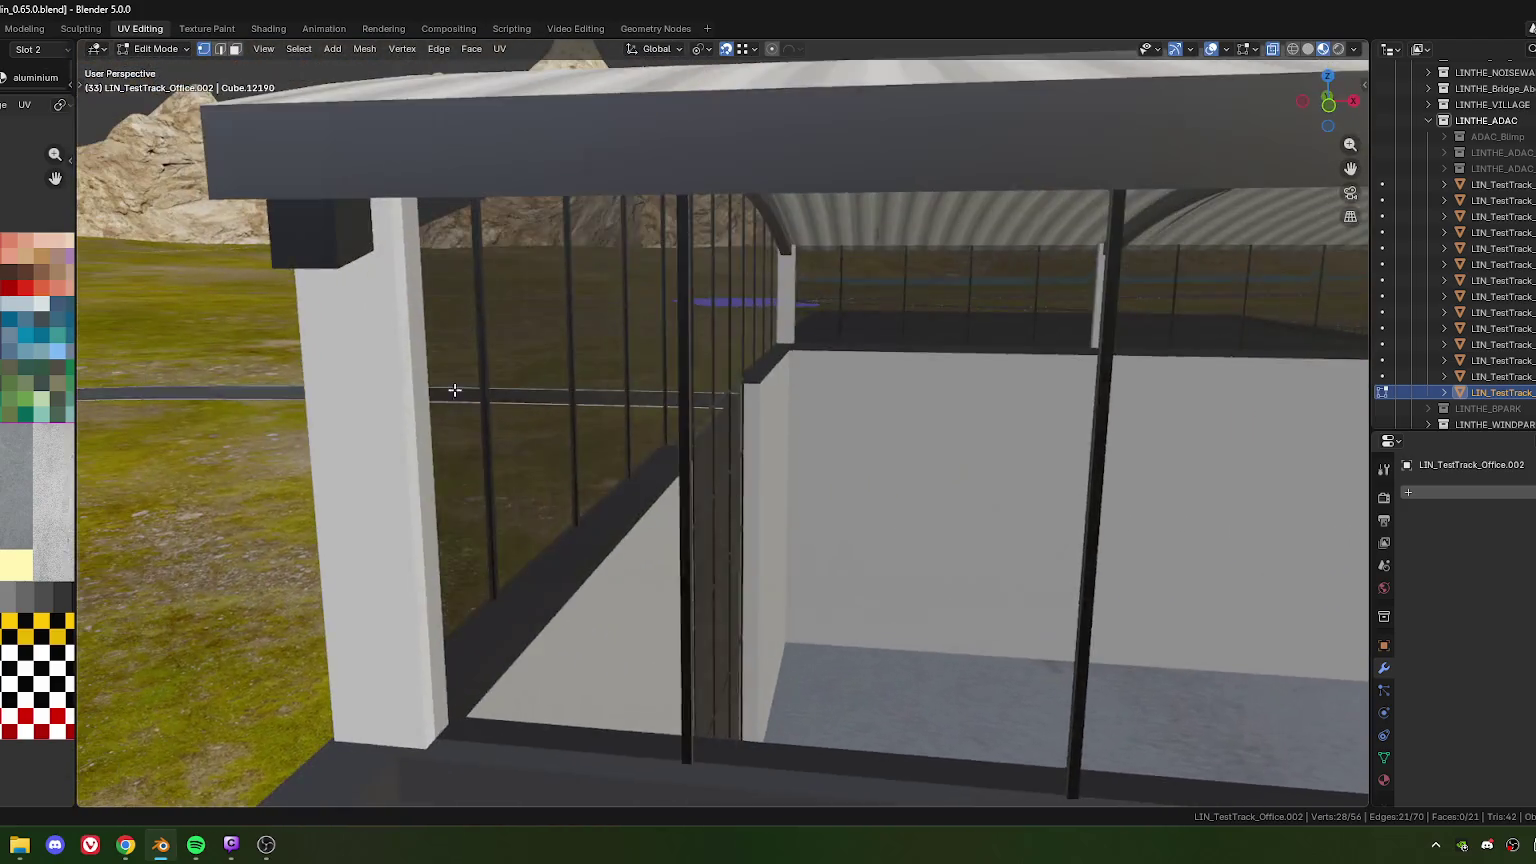
pyautogui.moveTo(454, 390); pyautogui.dragTo(558, 368, button='middle')
pyautogui.press('g')
pyautogui.press('y')
pyautogui.press('y')
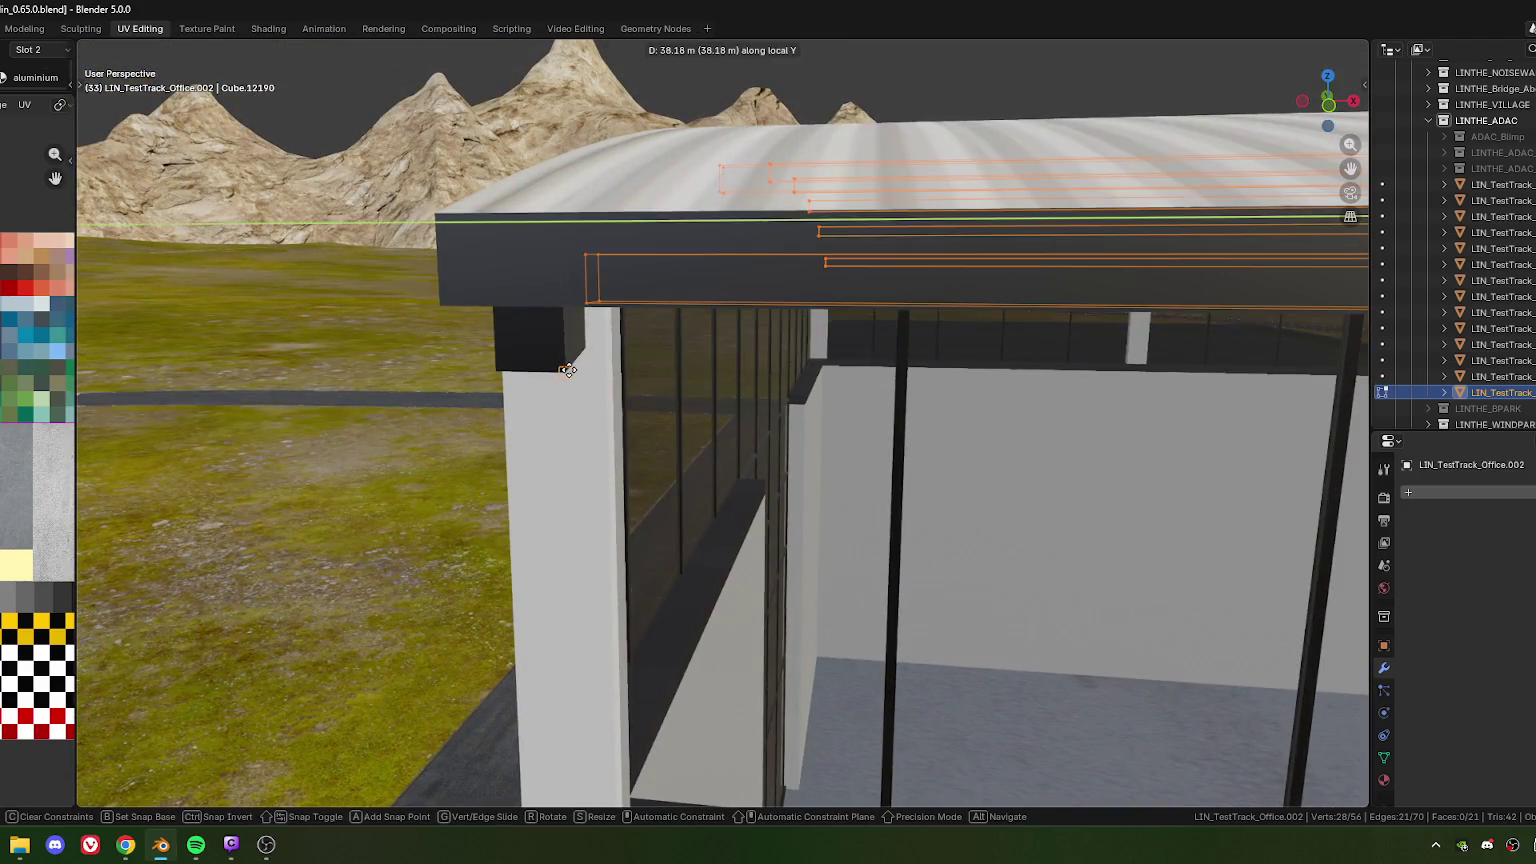
pyautogui.click(568, 370)
pyautogui.keyDown('shift'); pyautogui.moveTo(573, 439); pyautogui.dragTo(595, 412, button='middle'); pyautogui.keyUp('shift')
pyautogui.press('g')
pyautogui.press('y')
pyautogui.press('y')
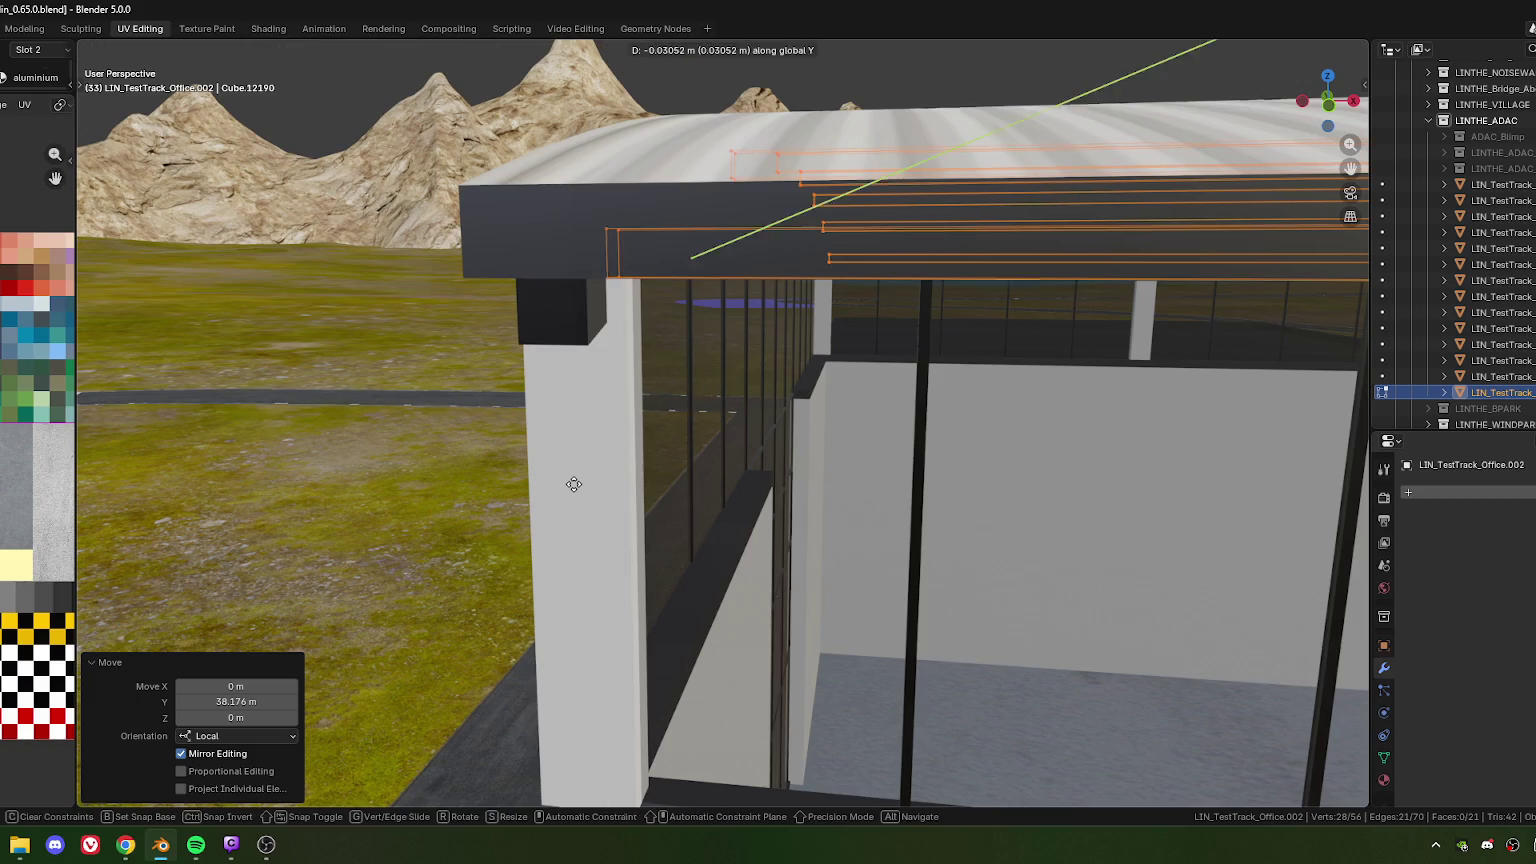
pyautogui.click(558, 483)
pyautogui.click(228, 703)
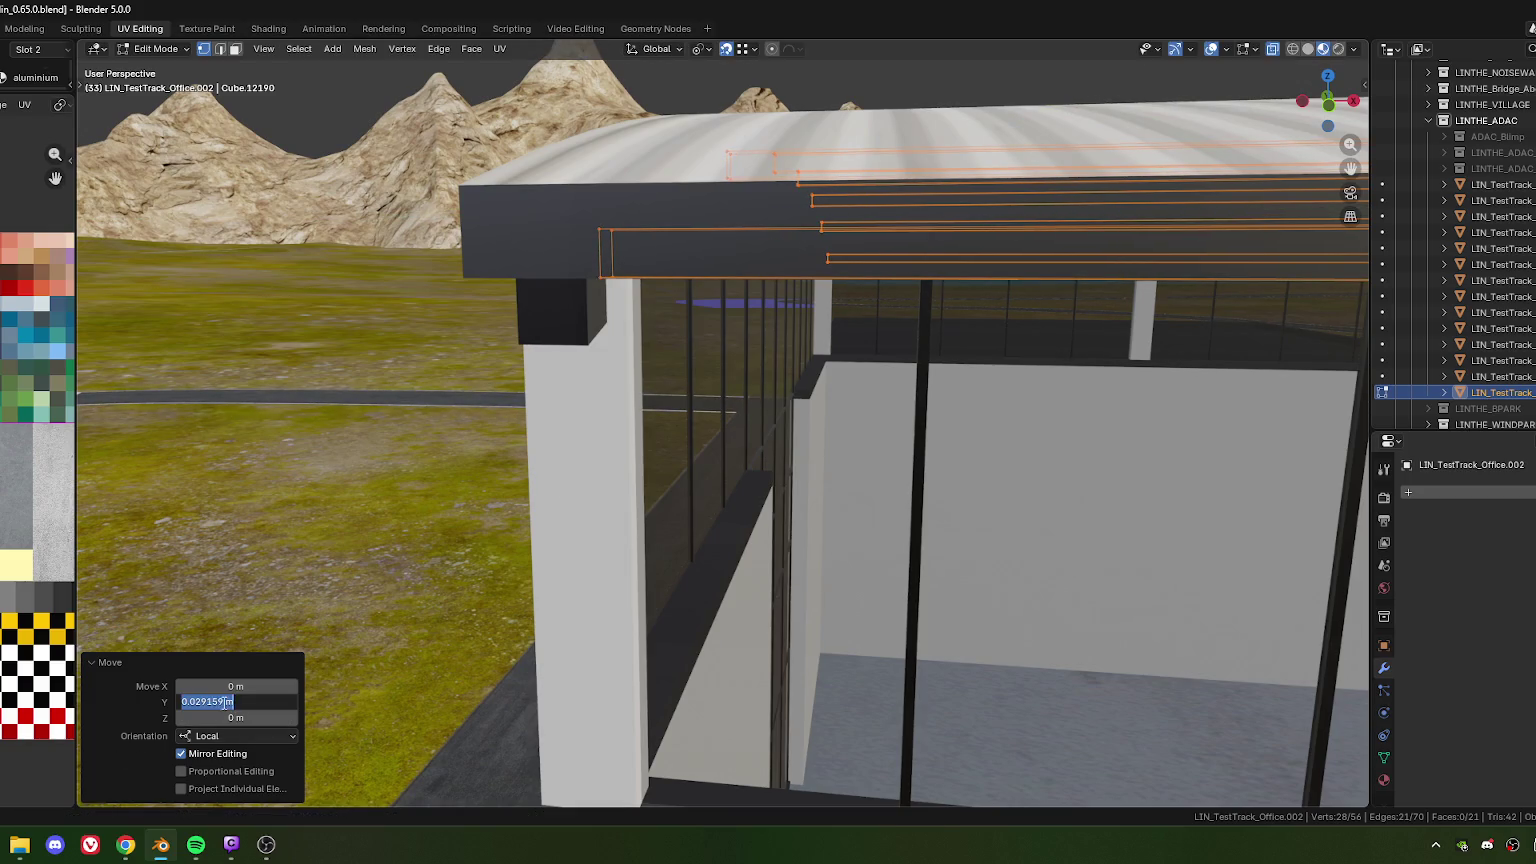
pyautogui.write('0.008')
pyautogui.press('Return')
# Change the local Y offset to 0.01 m
pyautogui.moveTo(437, 355)
pyautogui.mouseDown(button='middle')
pyautogui.moveTo(519, 422)
pyautogui.moveTo(532, 319)
pyautogui.mouseUp(button='middle')
pyautogui.click(227, 703)
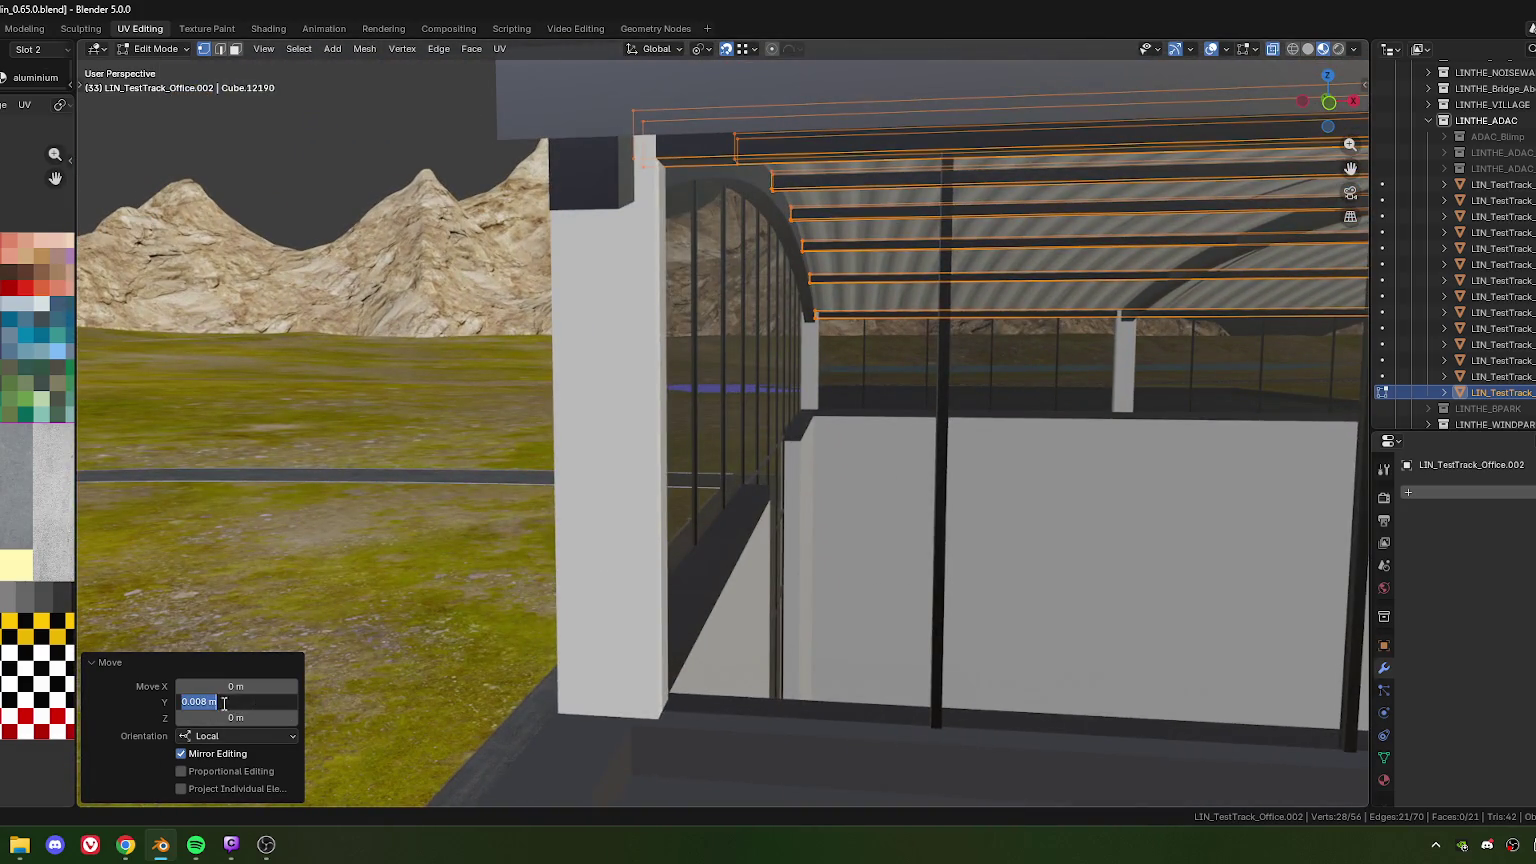
pyautogui.write('0.01')
pyautogui.press('Return')
pyautogui.scroll(-5, 560, 400)
pyautogui.moveTo(560, 400); pyautogui.dragTo(362, 417, button='middle')
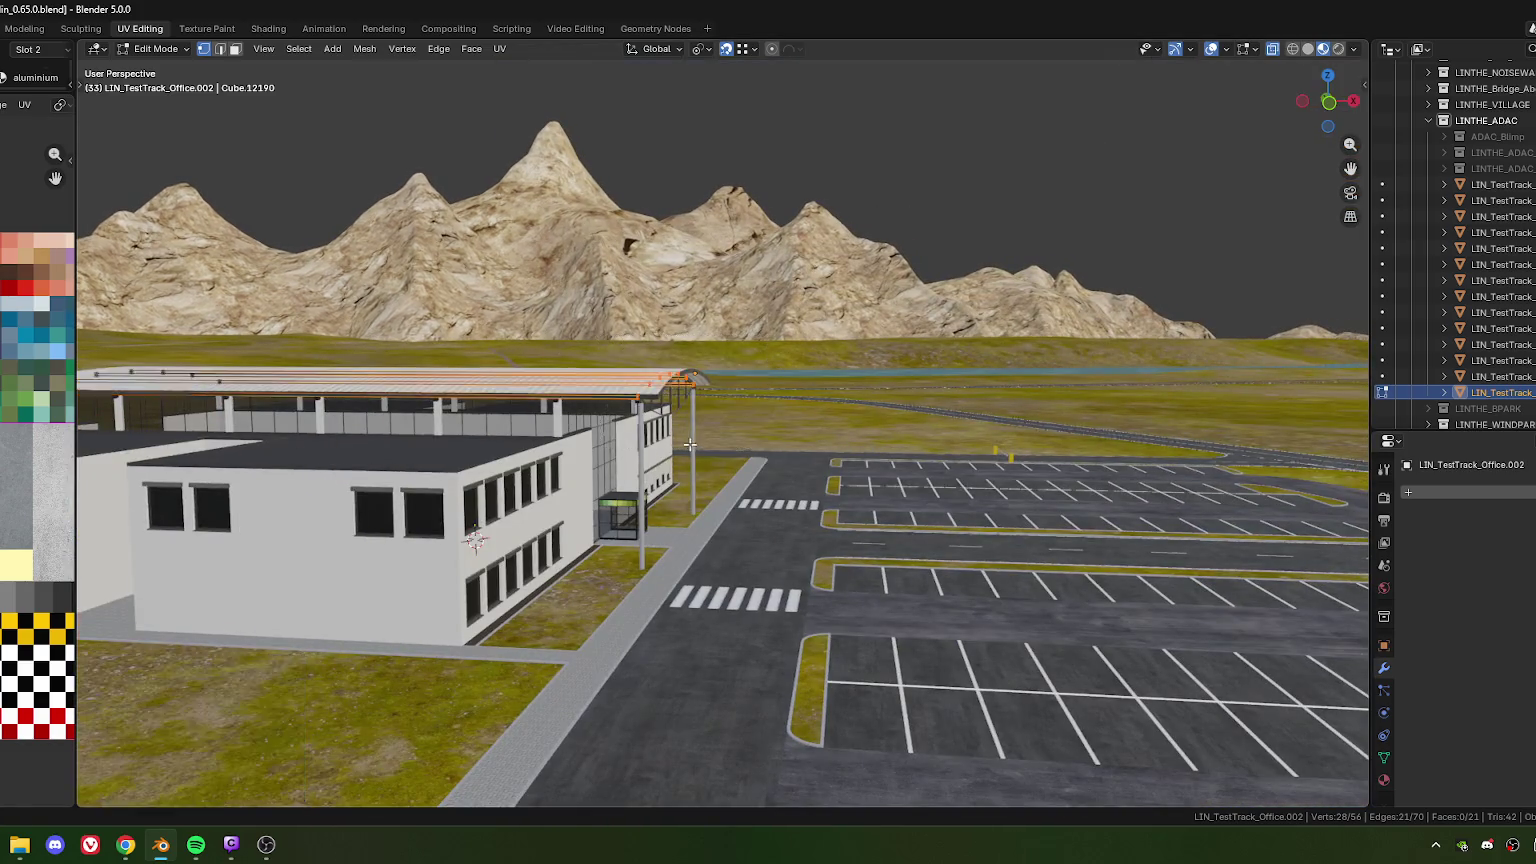
pyautogui.scroll(3, 620, 324)
pyautogui.scroll(3, 660, 305)
pyautogui.scroll(3, 700, 292)
# Move the roof edges along local Y again with a -0.01 m offset
pyautogui.moveTo(708, 288); pyautogui.dragTo(750, 212, button='middle')
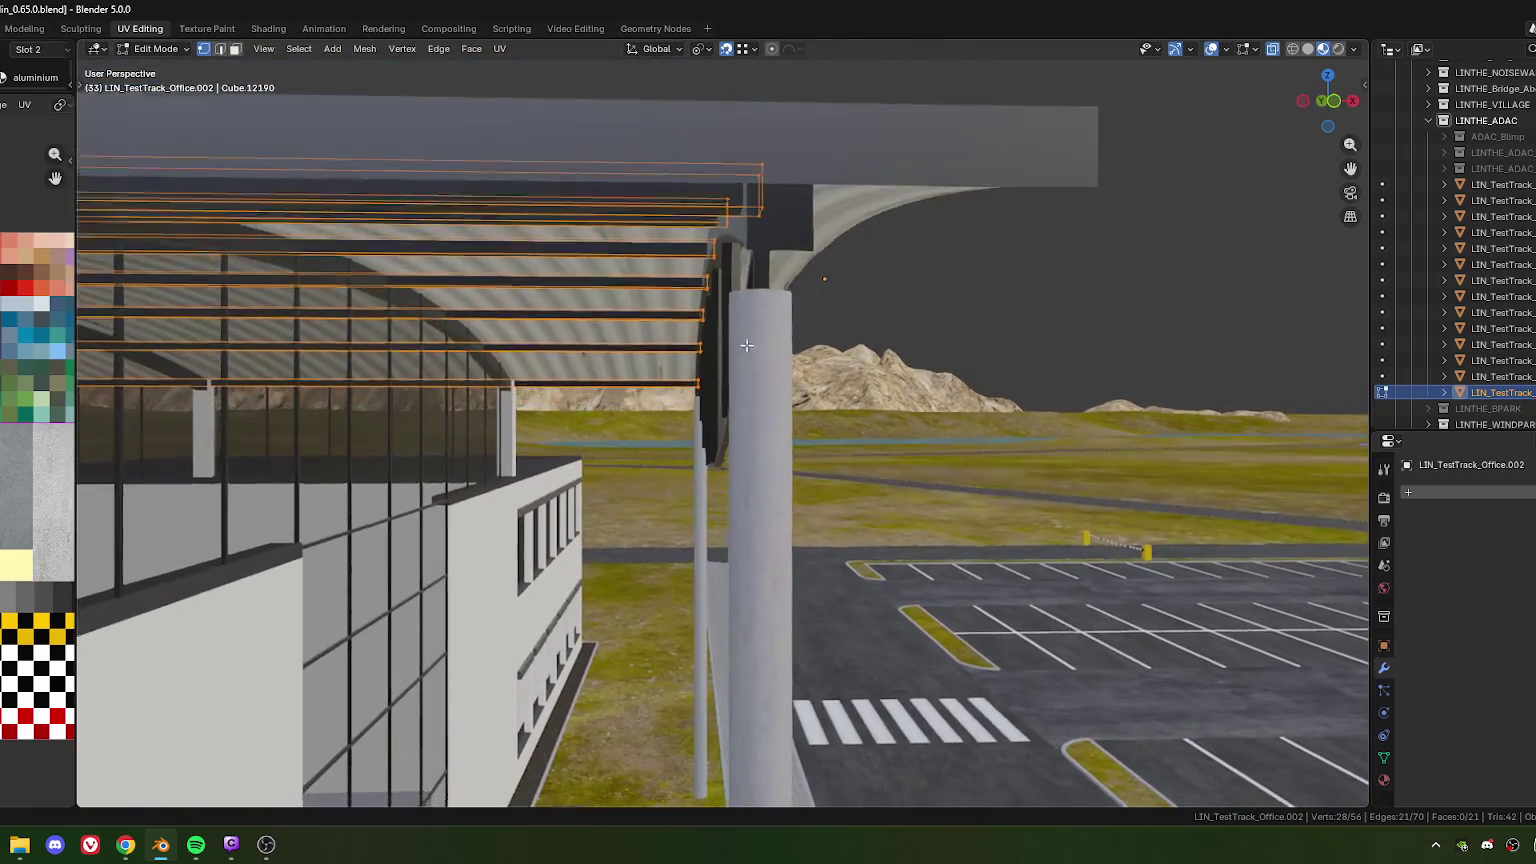
pyautogui.press('g')
pyautogui.press('y')
pyautogui.press('y')
pyautogui.click(756, 219)
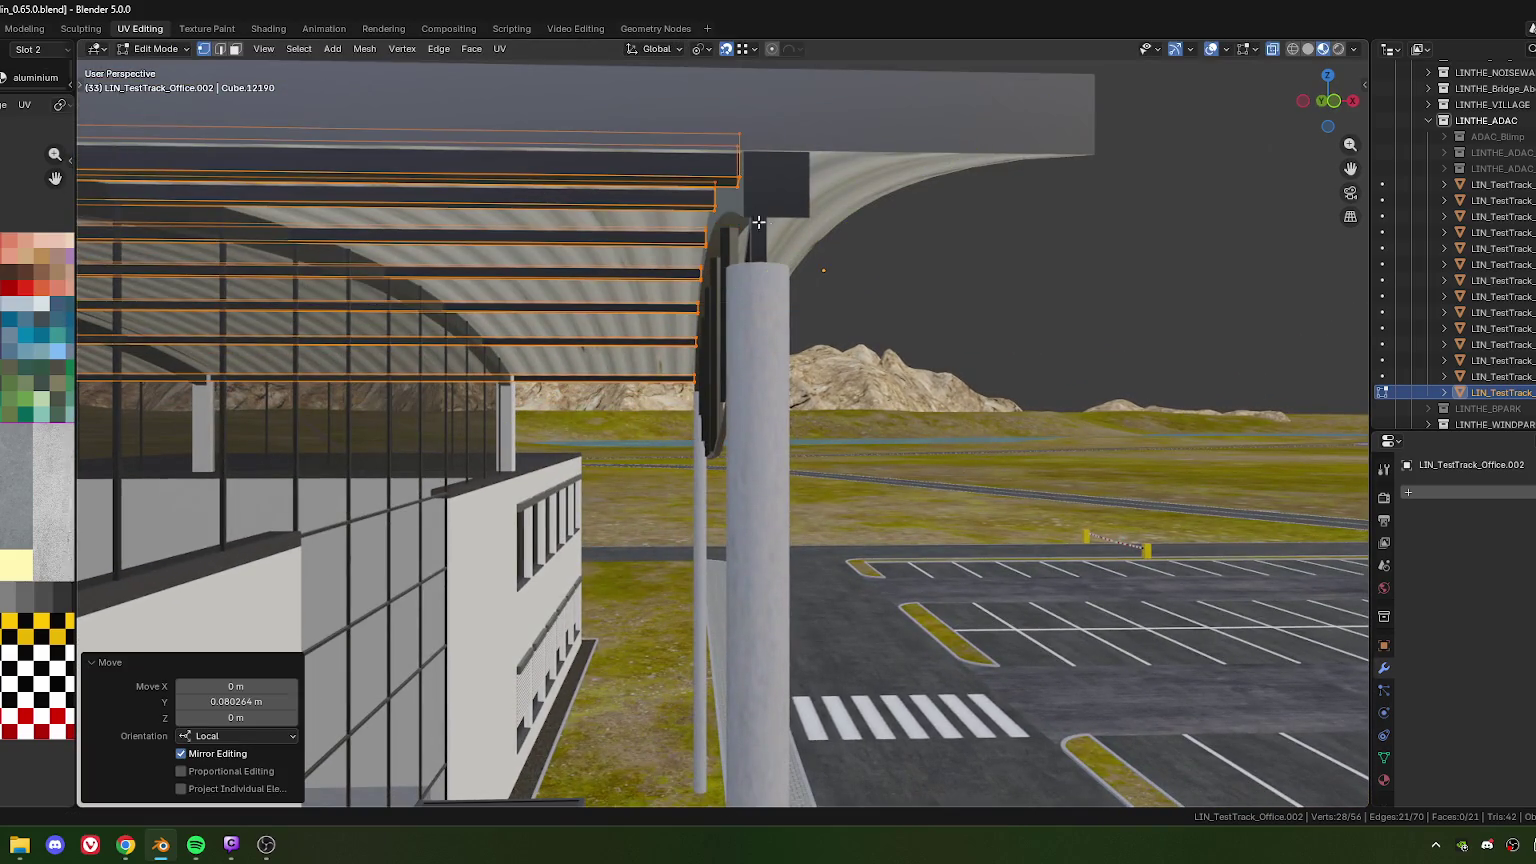
pyautogui.press('g')
pyautogui.press('y')
pyautogui.press('y')
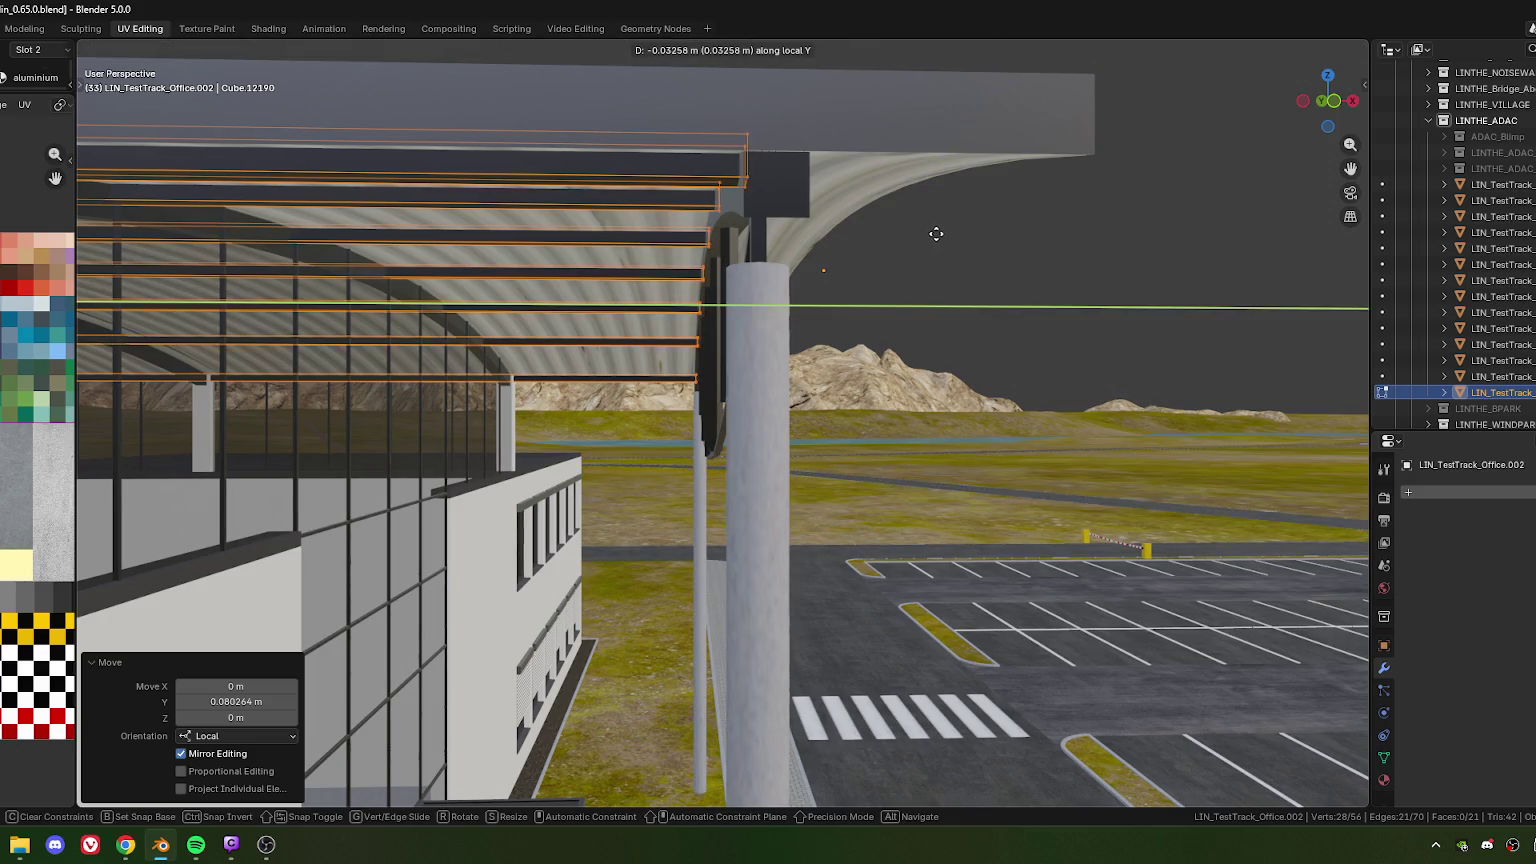
pyautogui.click(931, 233)
pyautogui.click(202, 703)
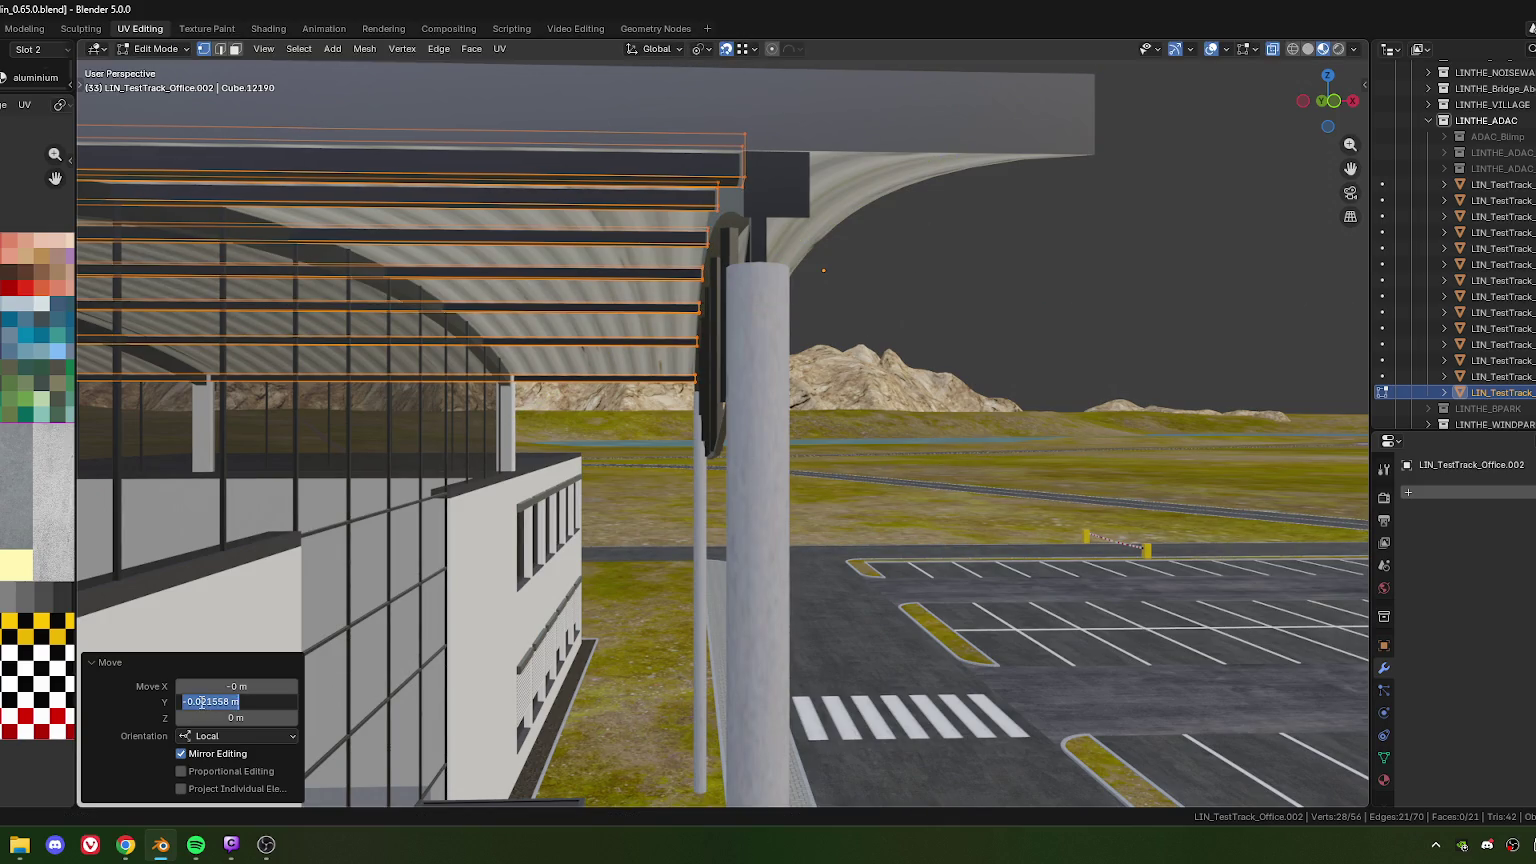
pyautogui.moveTo(201, 703); pyautogui.dragTo(250, 704)
pyautogui.write('01')
pyautogui.press('Return')
# Change the local Y offset to -0.02 m
pyautogui.click(202, 703)
pyautogui.write('-0.02')
pyautogui.press('Return')
pyautogui.moveTo(600, 450)
pyautogui.mouseDown(button='middle')
pyautogui.moveTo(430, 445)
pyautogui.moveTo(748, 425)
pyautogui.moveTo(641, 327)
pyautogui.mouseUp(button='middle')
pyautogui.scroll(3, 748, 425)
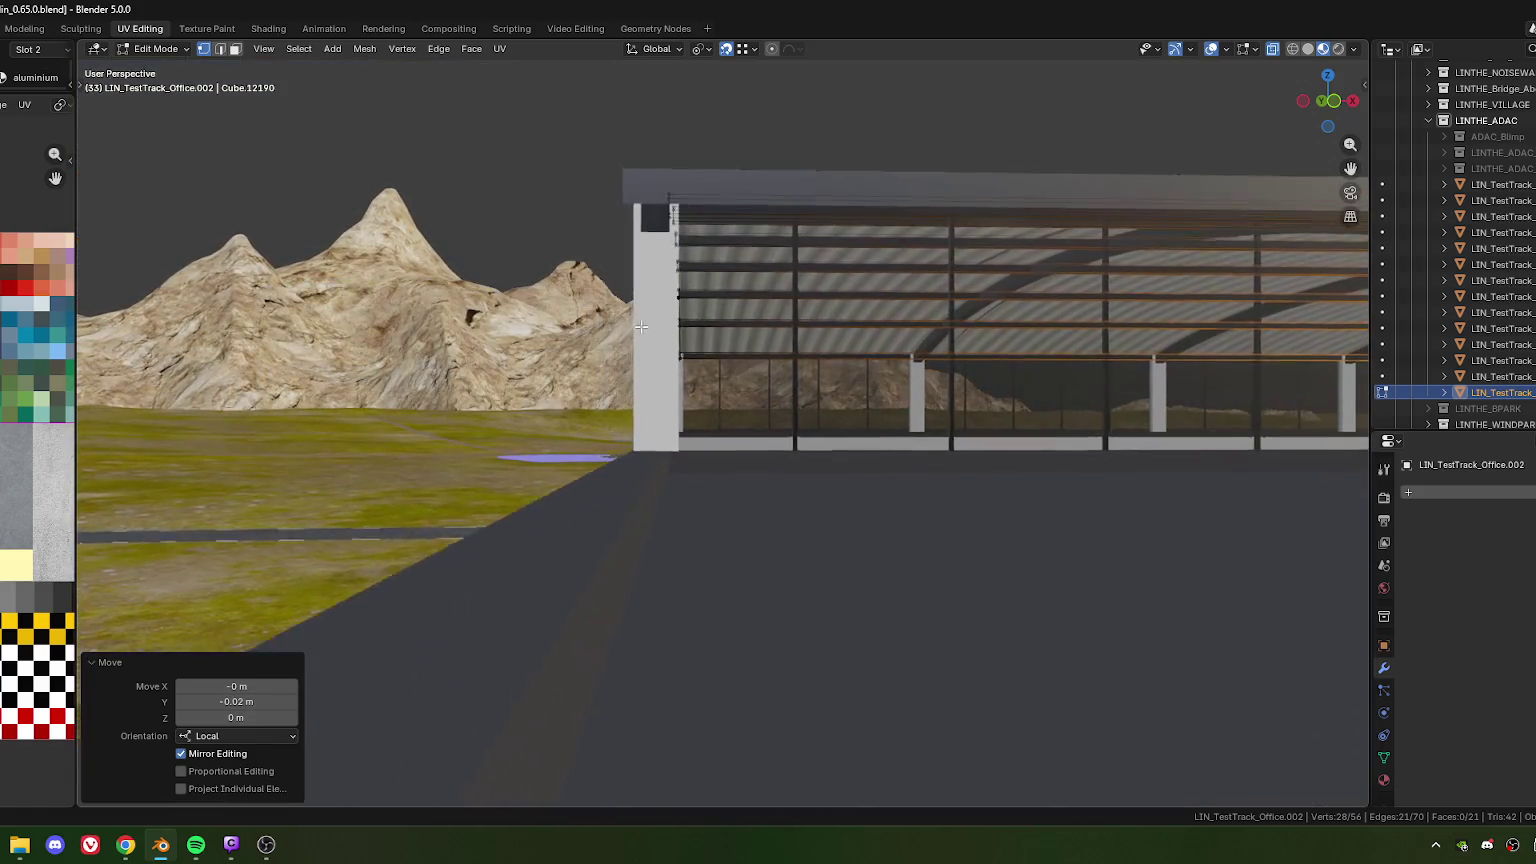
pyautogui.scroll(4, 693, 321)
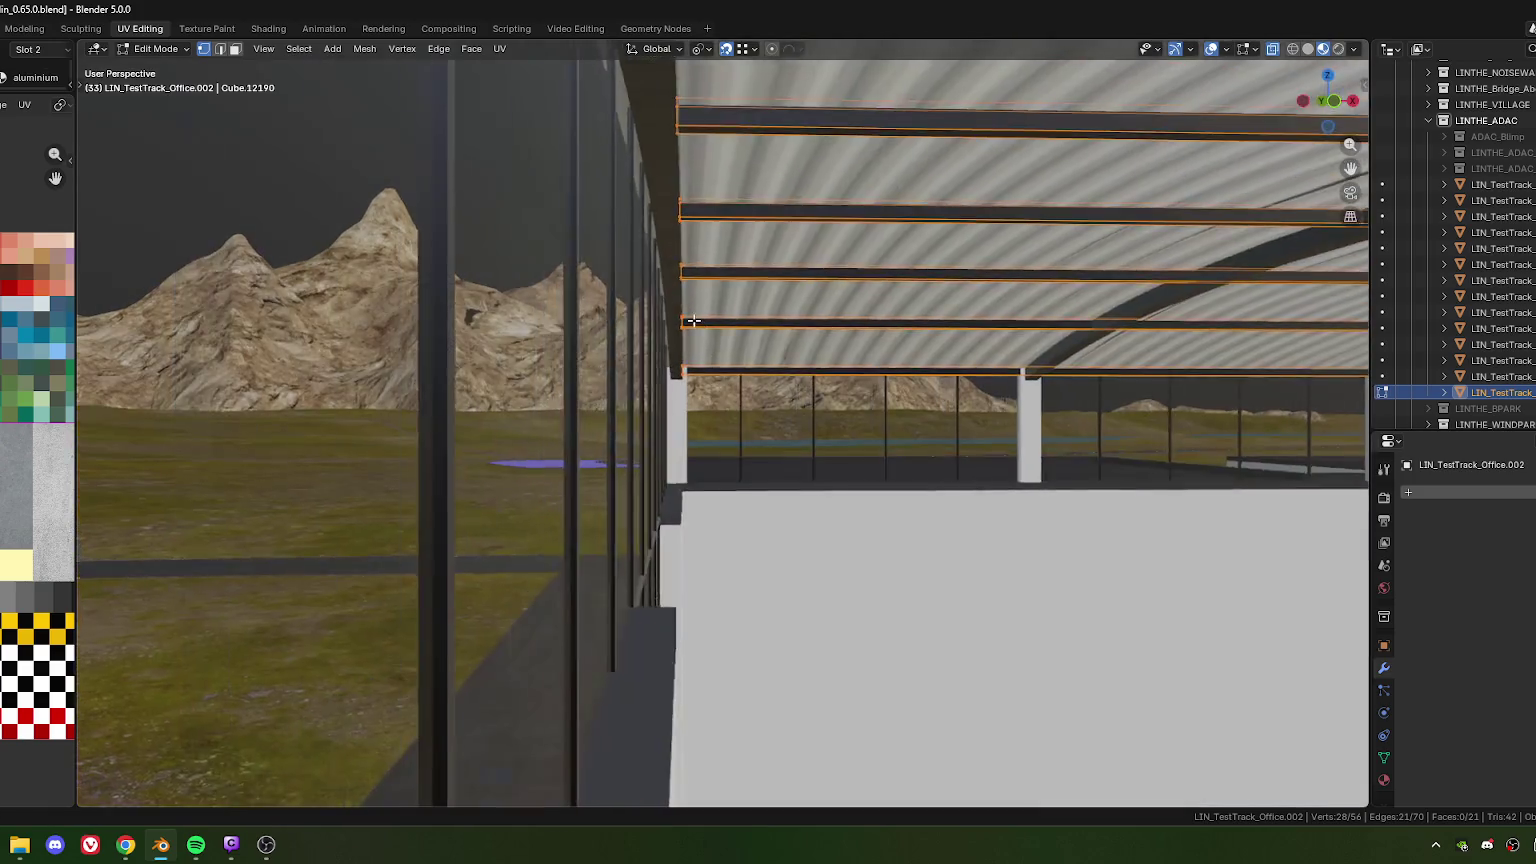
pyautogui.scroll(-5, 693, 321)
pyautogui.scroll(-1, 693, 321)
# Start another move of the roof edges and cancel it
pyautogui.press('g')
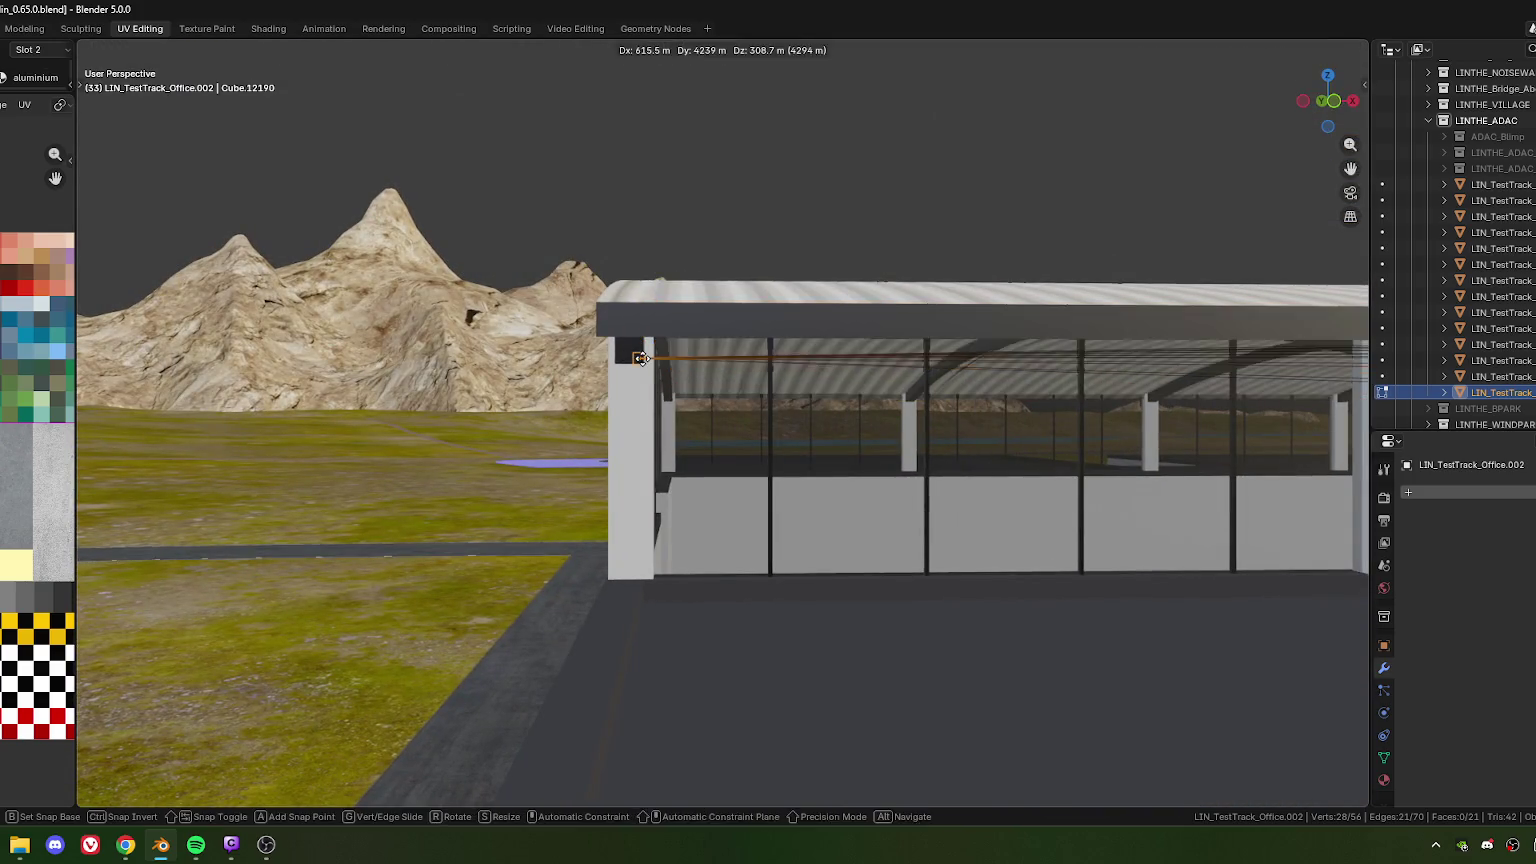
pyautogui.press('Escape')
pyautogui.scroll(3, 584, 378)
pyautogui.moveTo(641, 358); pyautogui.dragTo(377, 425, button='middle')
pyautogui.scroll(-3, 377, 425)
pyautogui.scroll(3, 641, 398)
pyautogui.moveTo(641, 398); pyautogui.dragTo(667, 395, button='middle')
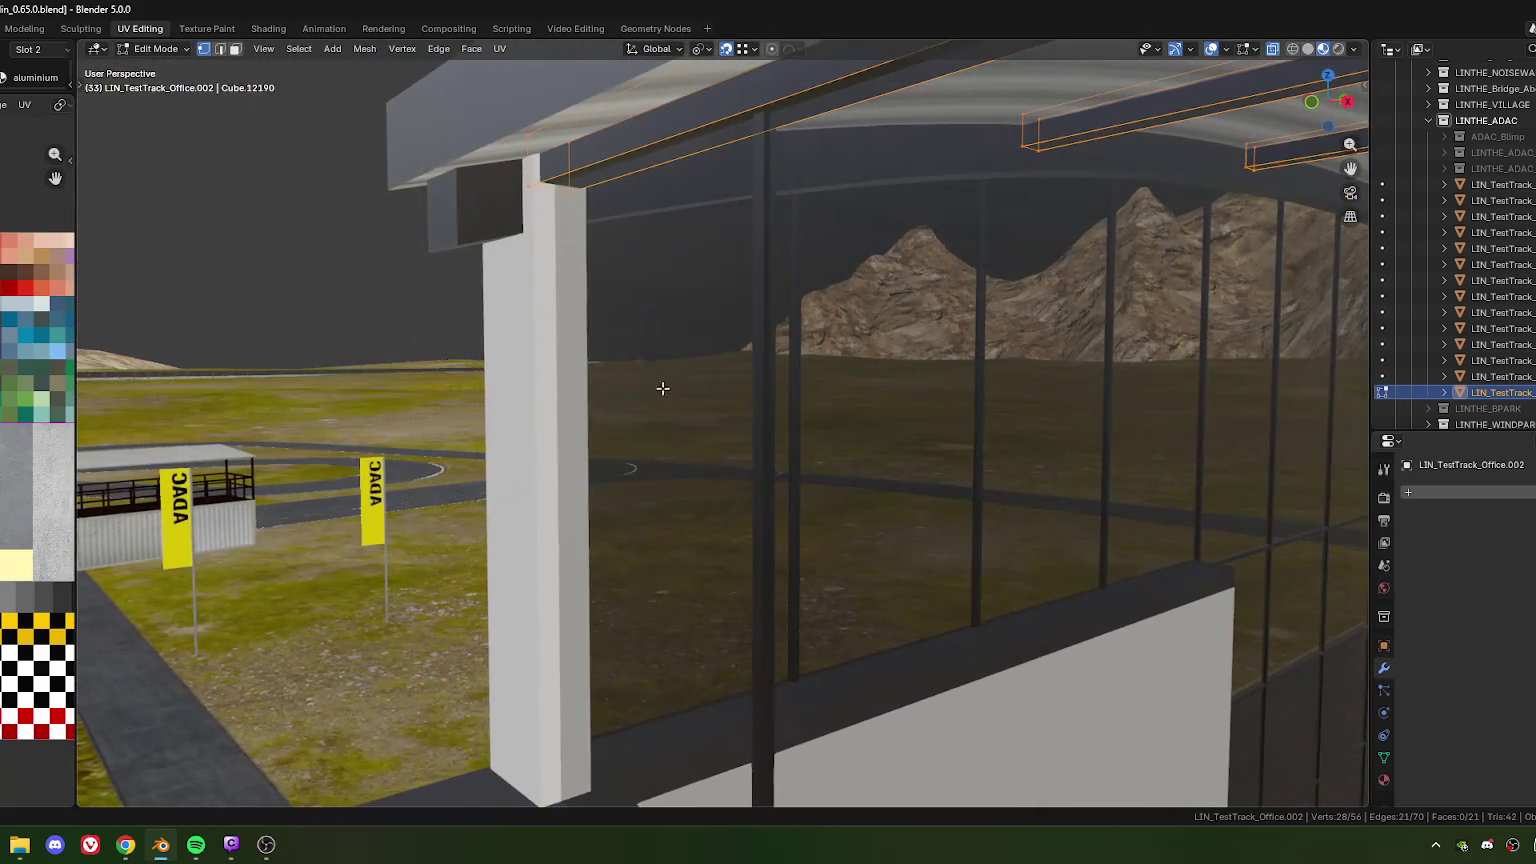
# Shift the roof edges along local Y by exactly 0.02 m
pyautogui.press('g')
pyautogui.press('y')
pyautogui.press('y')
pyautogui.click(458, 278)
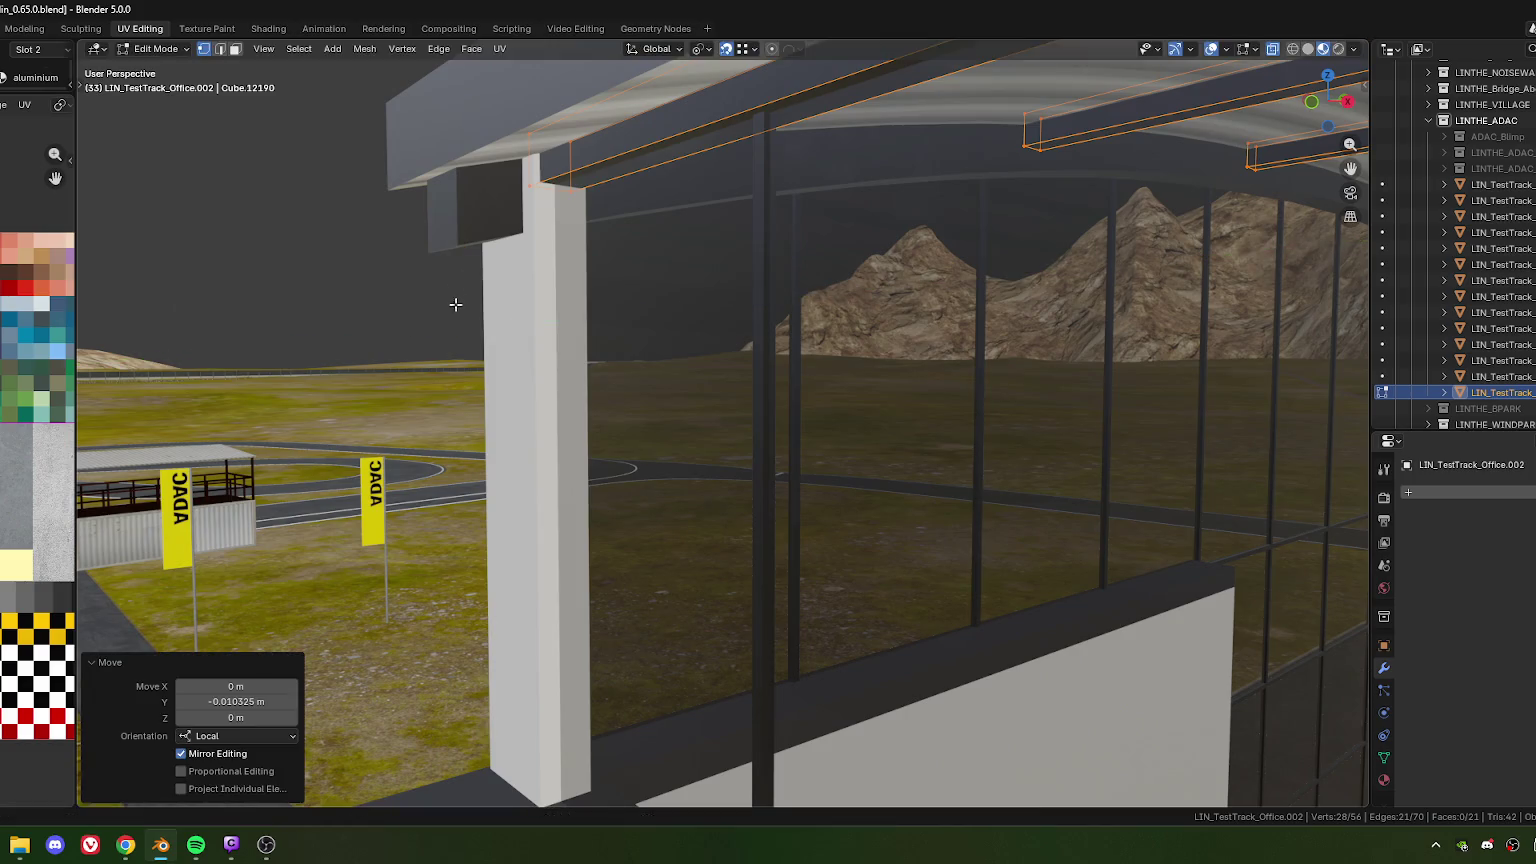
pyautogui.scroll(-5, 454, 303)
pyautogui.moveTo(454, 303); pyautogui.dragTo(803, 277, button='middle')
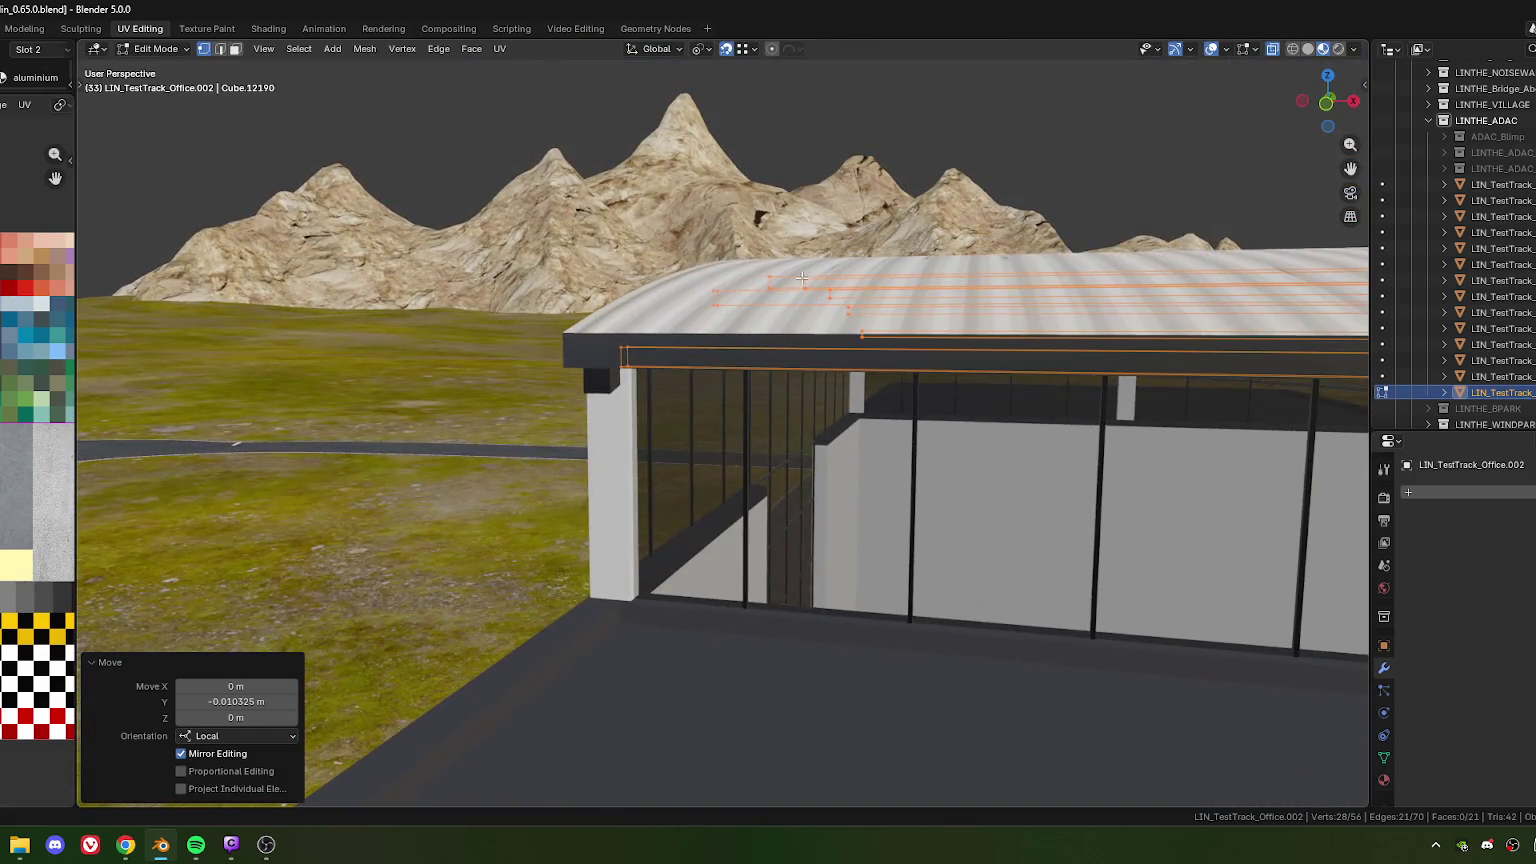
pyautogui.press('g')
pyautogui.press('y')
pyautogui.press('y')
pyautogui.click(1075, 125)
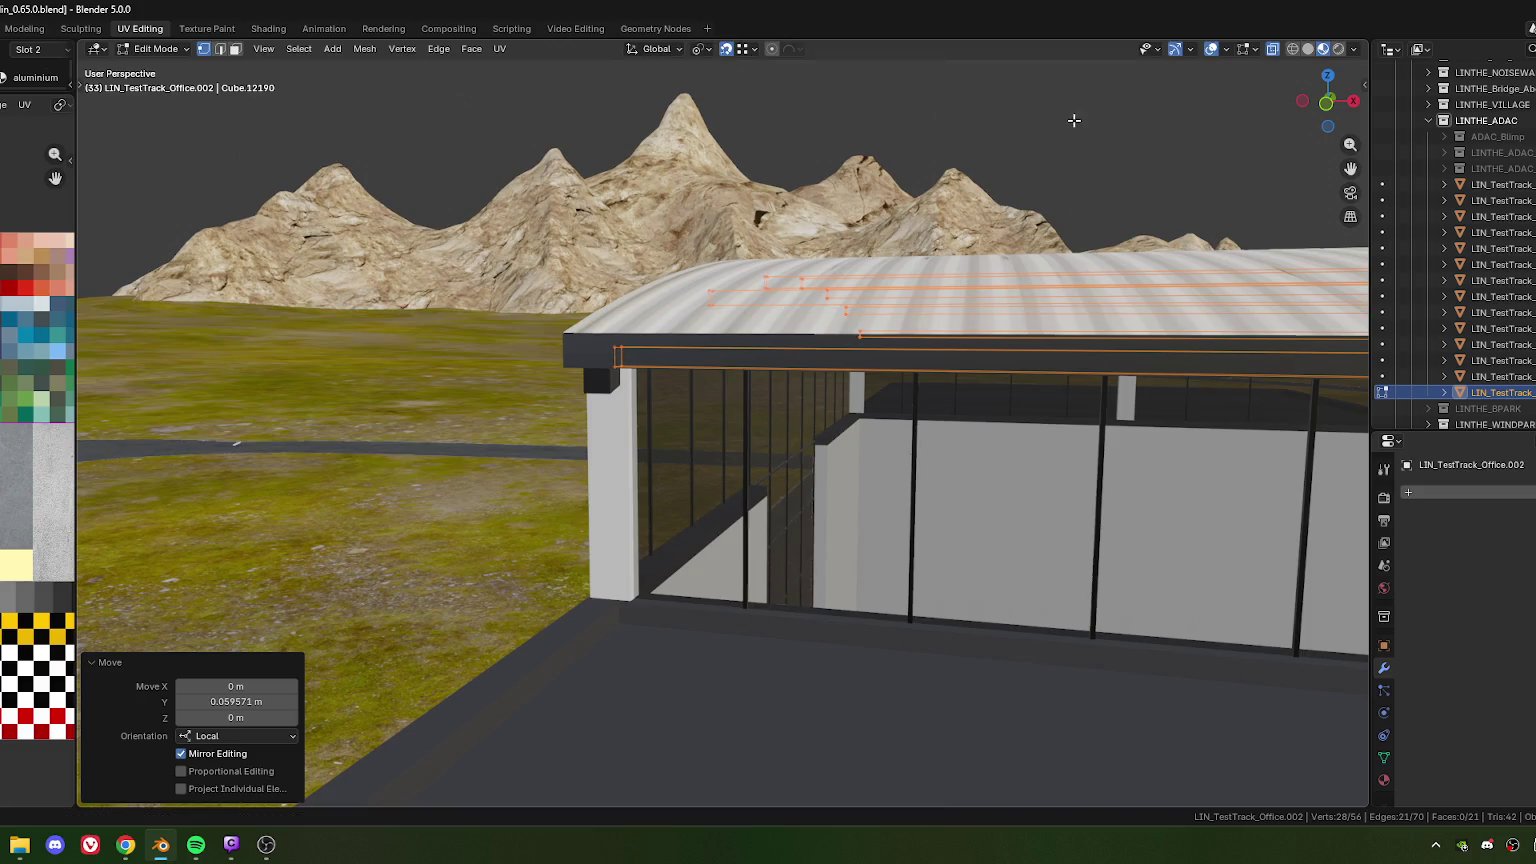
pyautogui.click(251, 704)
pyautogui.write('0.02')
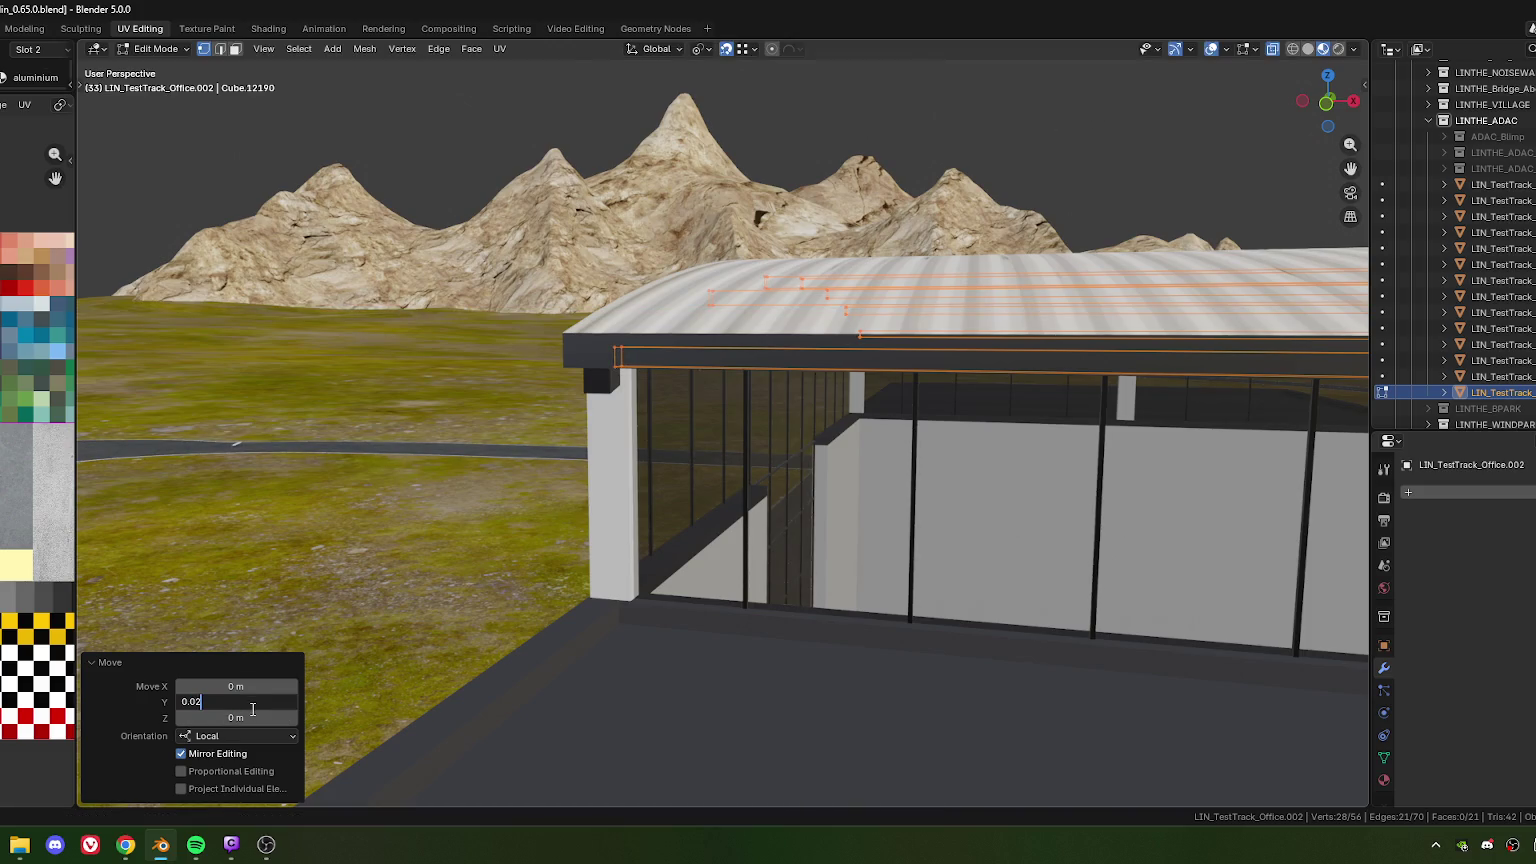
pyautogui.press('Return')
pyautogui.scroll(-3, 793, 477)
pyautogui.moveTo(720, 430); pyautogui.dragTo(793, 477, button='middle')
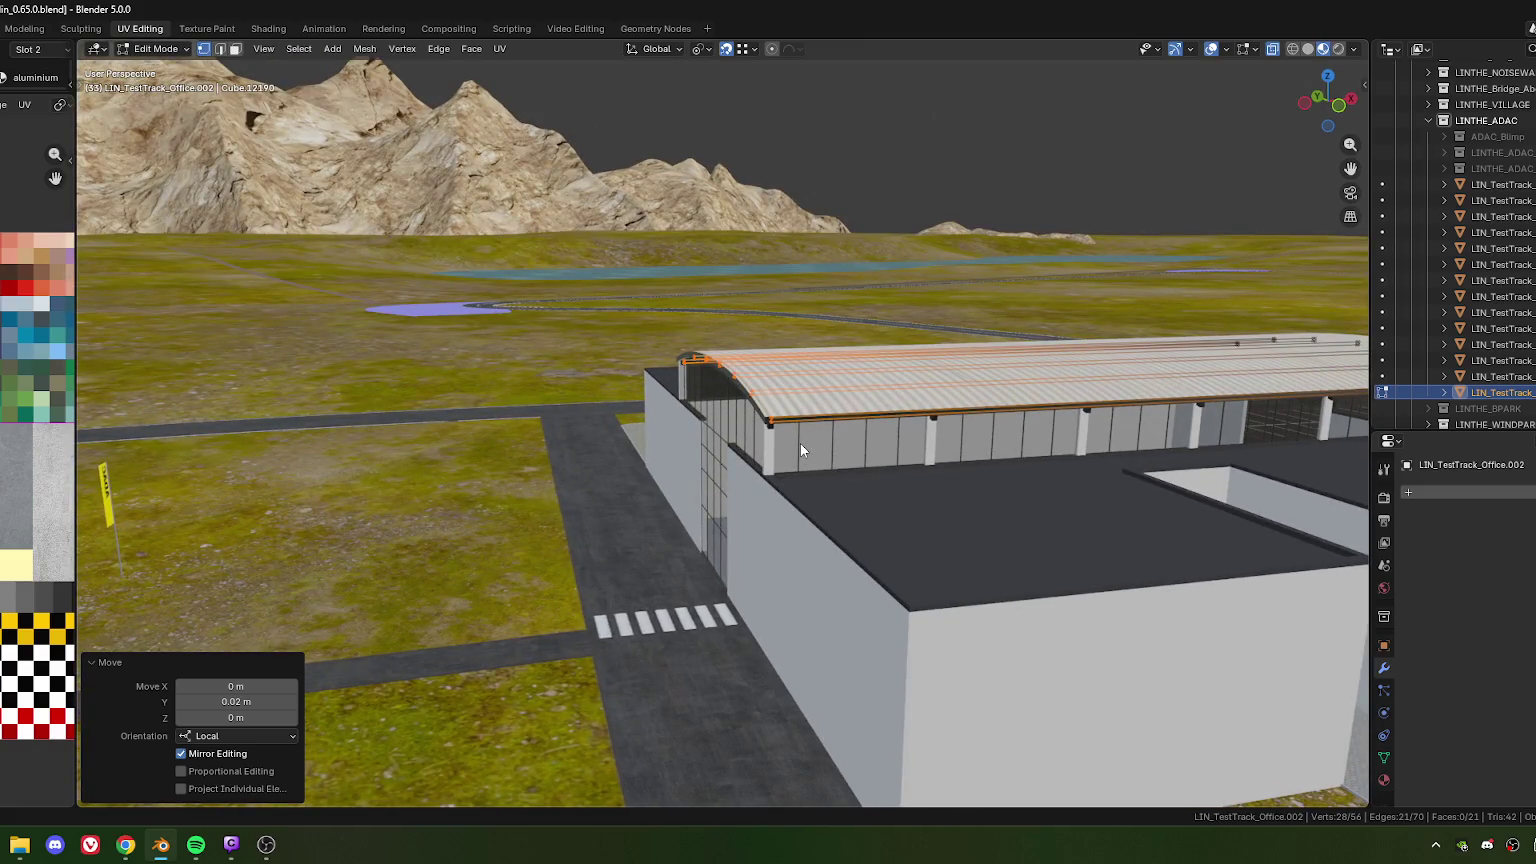
# Return to Object Mode and add Office.001 to the selection
pyautogui.press('Tab')
pyautogui.scroll(-3, 790, 440)
pyautogui.moveTo(796, 463)
pyautogui.mouseDown(button='middle')
pyautogui.moveTo(929, 493)
pyautogui.moveTo(634, 499)
pyautogui.mouseUp(button='middle')
pyautogui.scroll(4, 865, 470)
pyautogui.scroll(3, 634, 499)
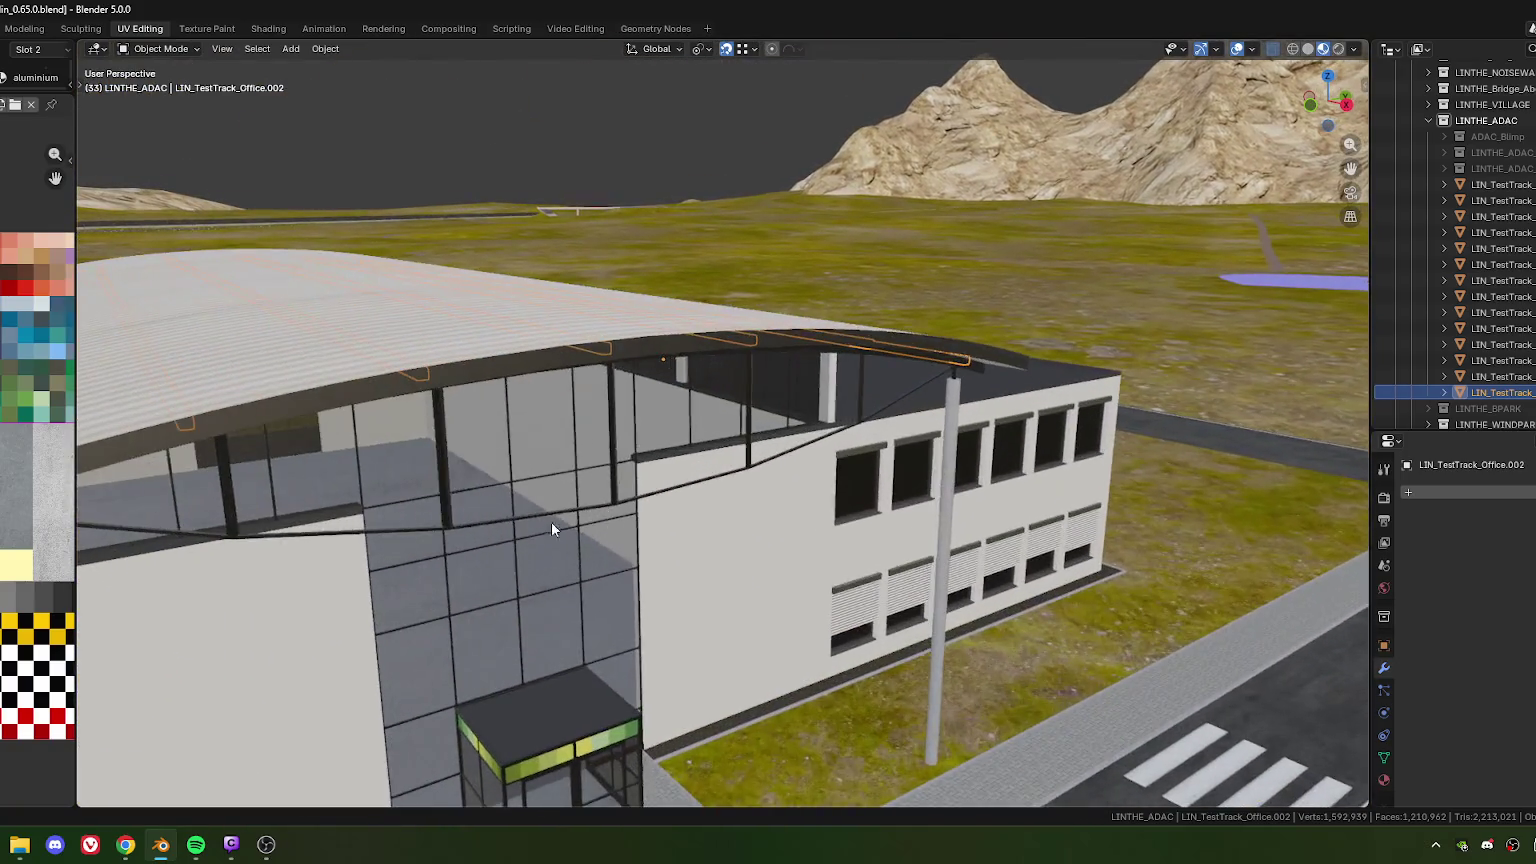
pyautogui.scroll(2, 710, 472)
pyautogui.moveTo(712, 470); pyautogui.dragTo(765, 422, button='middle')
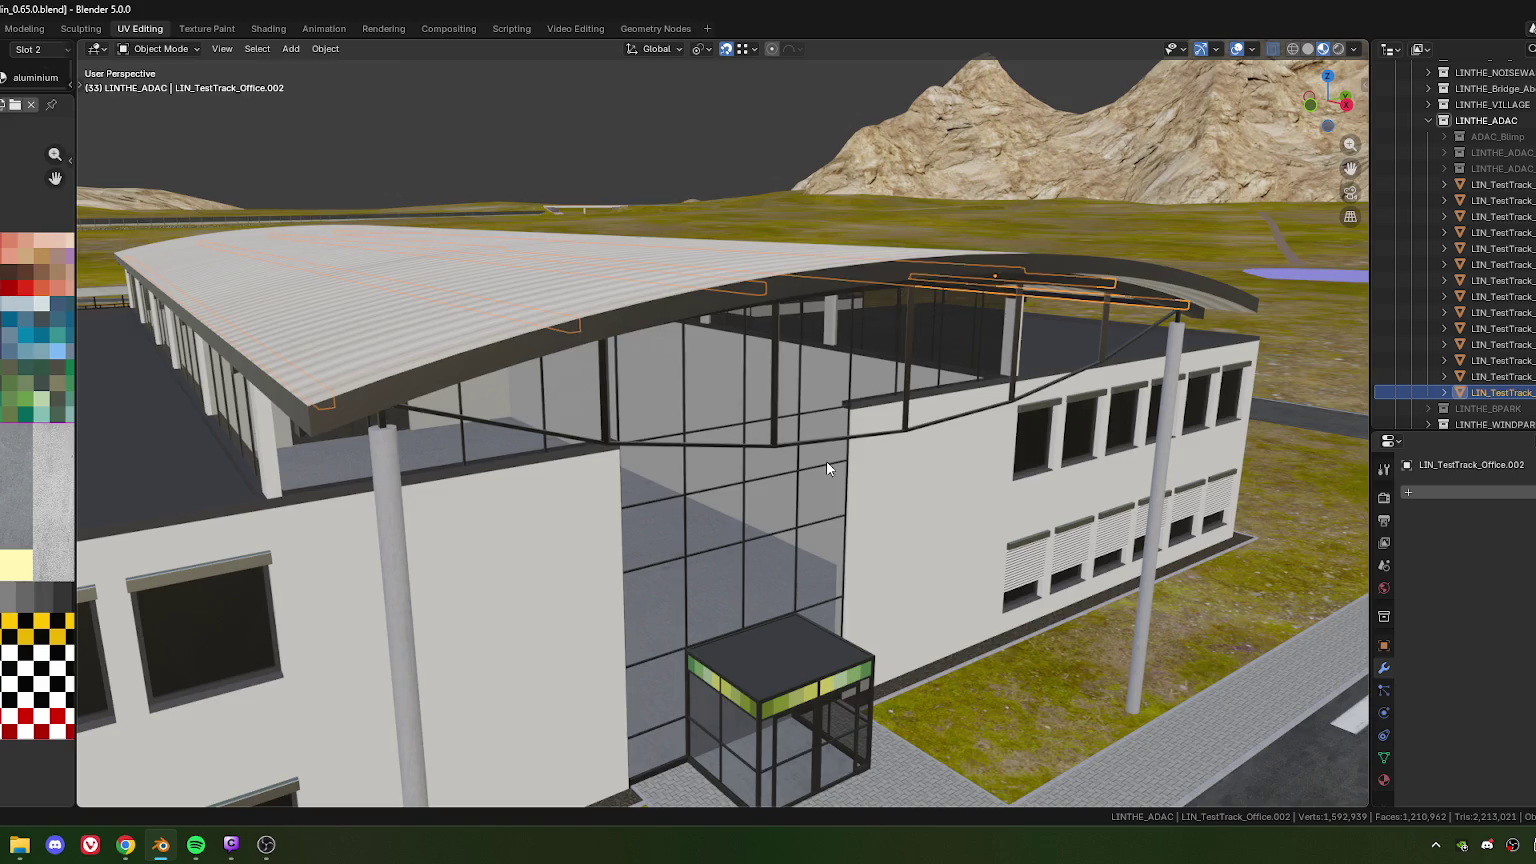
pyautogui.keyDown('shift'); pyautogui.click(826, 466); pyautogui.keyUp('shift')
# Add the canopy roof object to the selection as well
pyautogui.scroll(-3, 826, 466)
pyautogui.moveTo(826, 466)
pyautogui.mouseDown(button='middle')
pyautogui.moveTo(732, 439)
pyautogui.moveTo(642, 466)
pyautogui.mouseUp(button='middle')
pyautogui.scroll(3, 653, 410)
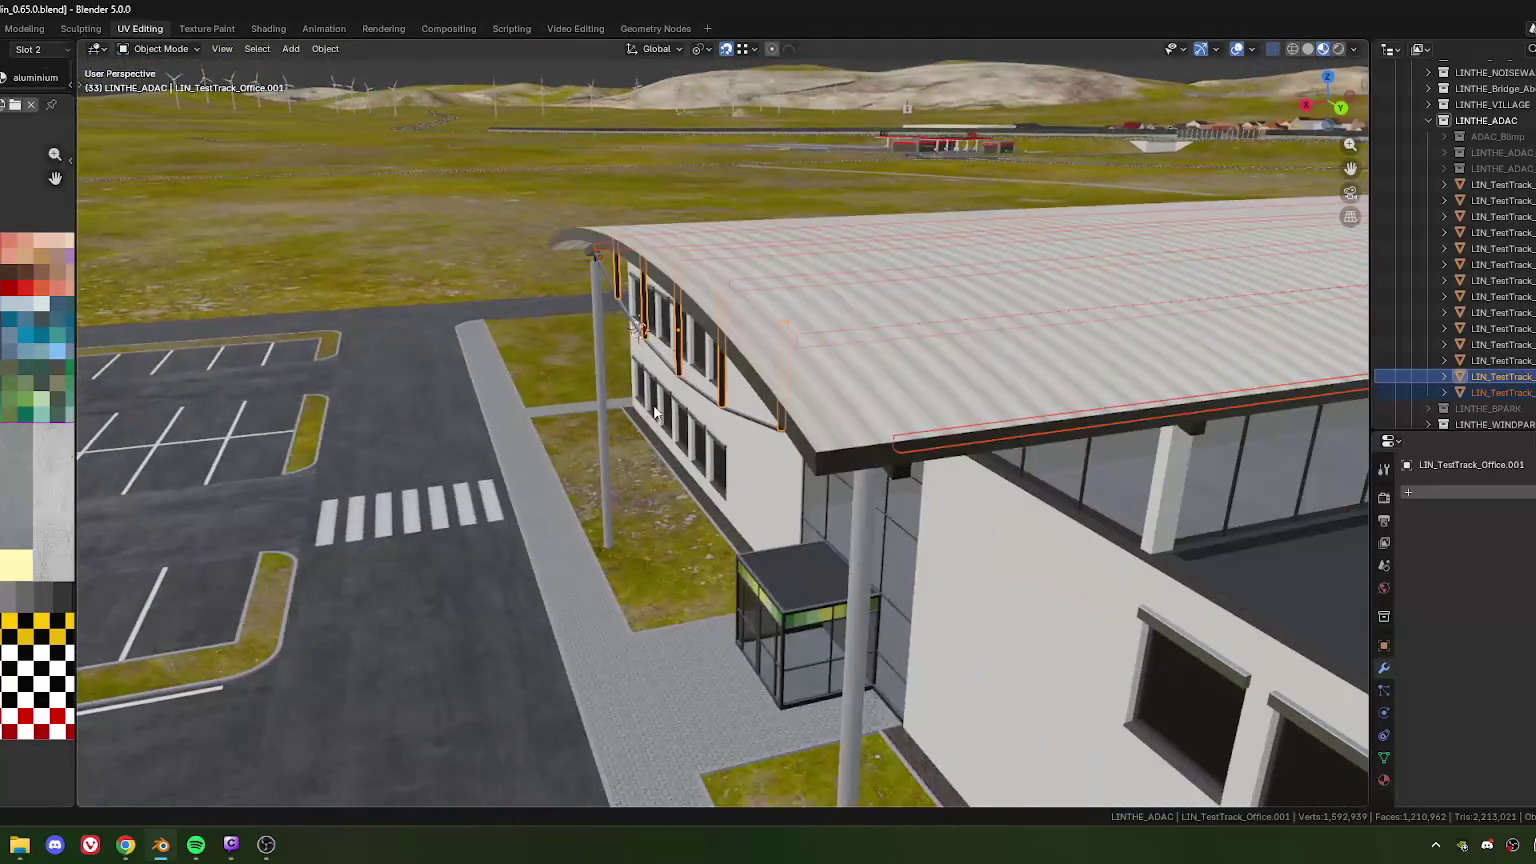
pyautogui.moveTo(653, 410); pyautogui.dragTo(686, 360, button='middle')
pyautogui.scroll(3, 686, 360)
pyautogui.scroll(2, 616, 375)
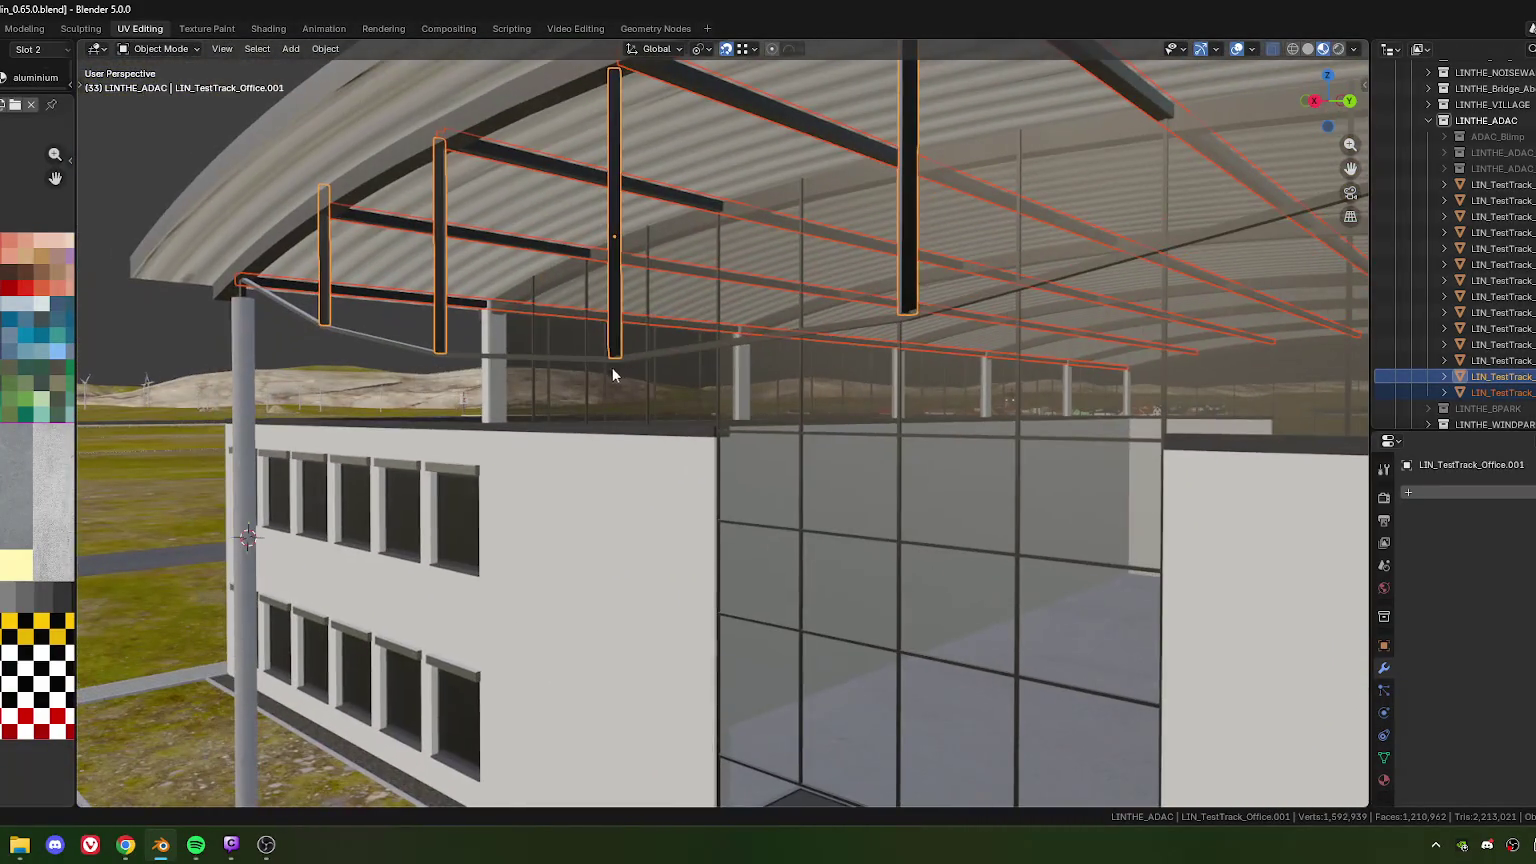
pyautogui.keyDown('shift'); pyautogui.click(578, 356); pyautogui.keyUp('shift')
# Join the selected parts into the single LIN_TestTrack_Office object with Ctrl+J
pyautogui.scroll(-4, 590, 400)
pyautogui.scroll(2, 648, 427)
pyautogui.scroll(-2, 660, 415)
pyautogui.rightClick(590, 372)
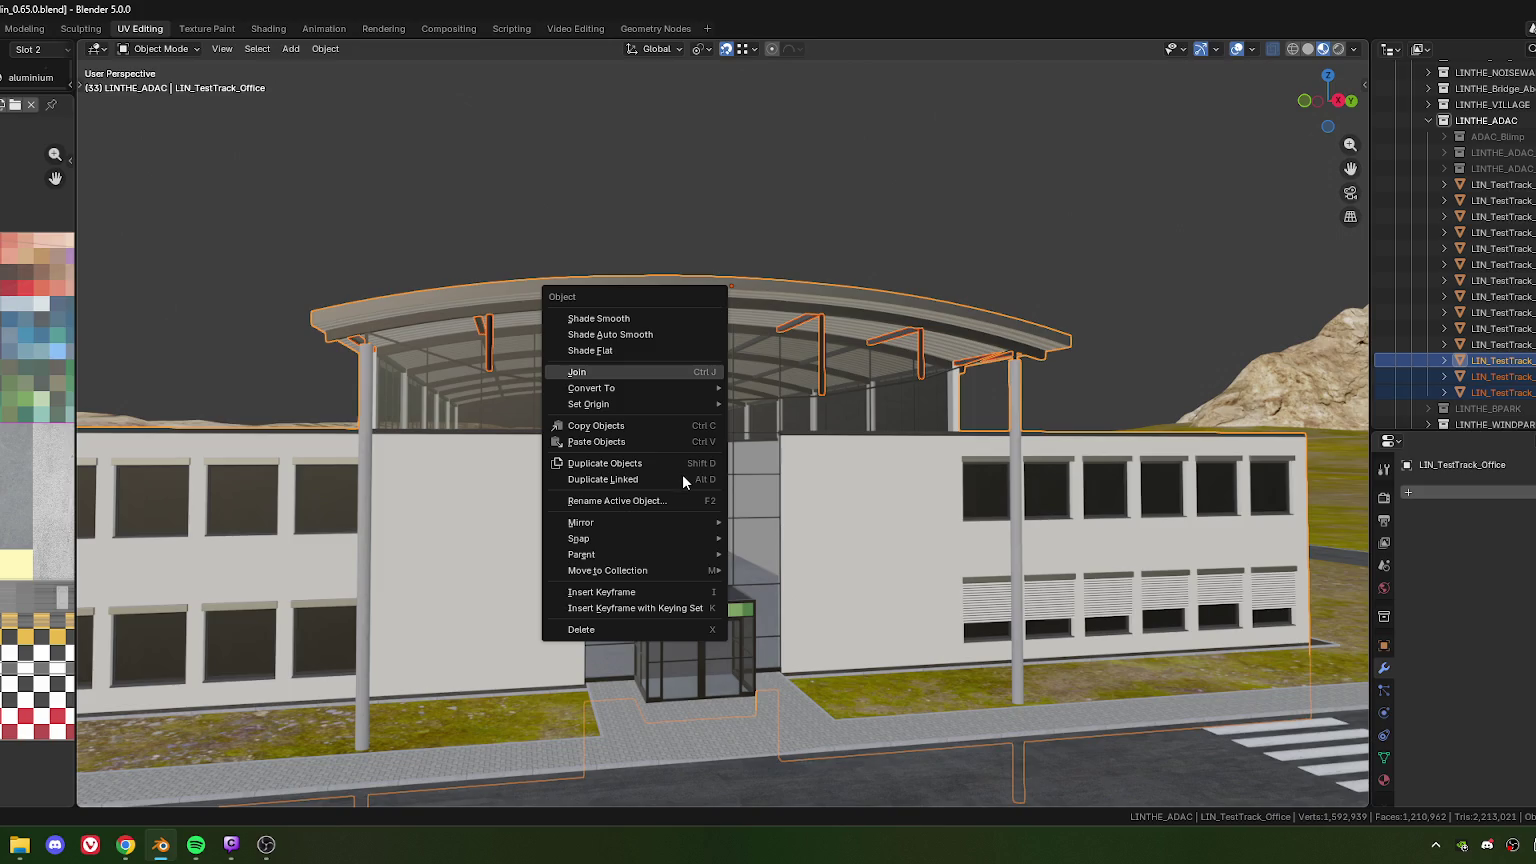
pyautogui.hotkey('ctrl', 'j')
pyautogui.moveTo(682, 474)
pyautogui.mouseDown(button='middle')
pyautogui.moveTo(679, 486)
pyautogui.moveTo(788, 418)
pyautogui.moveTo(686, 432)
pyautogui.moveTo(713, 437)
pyautogui.mouseUp(button='middle')
pyautogui.scroll(2, 682, 463)
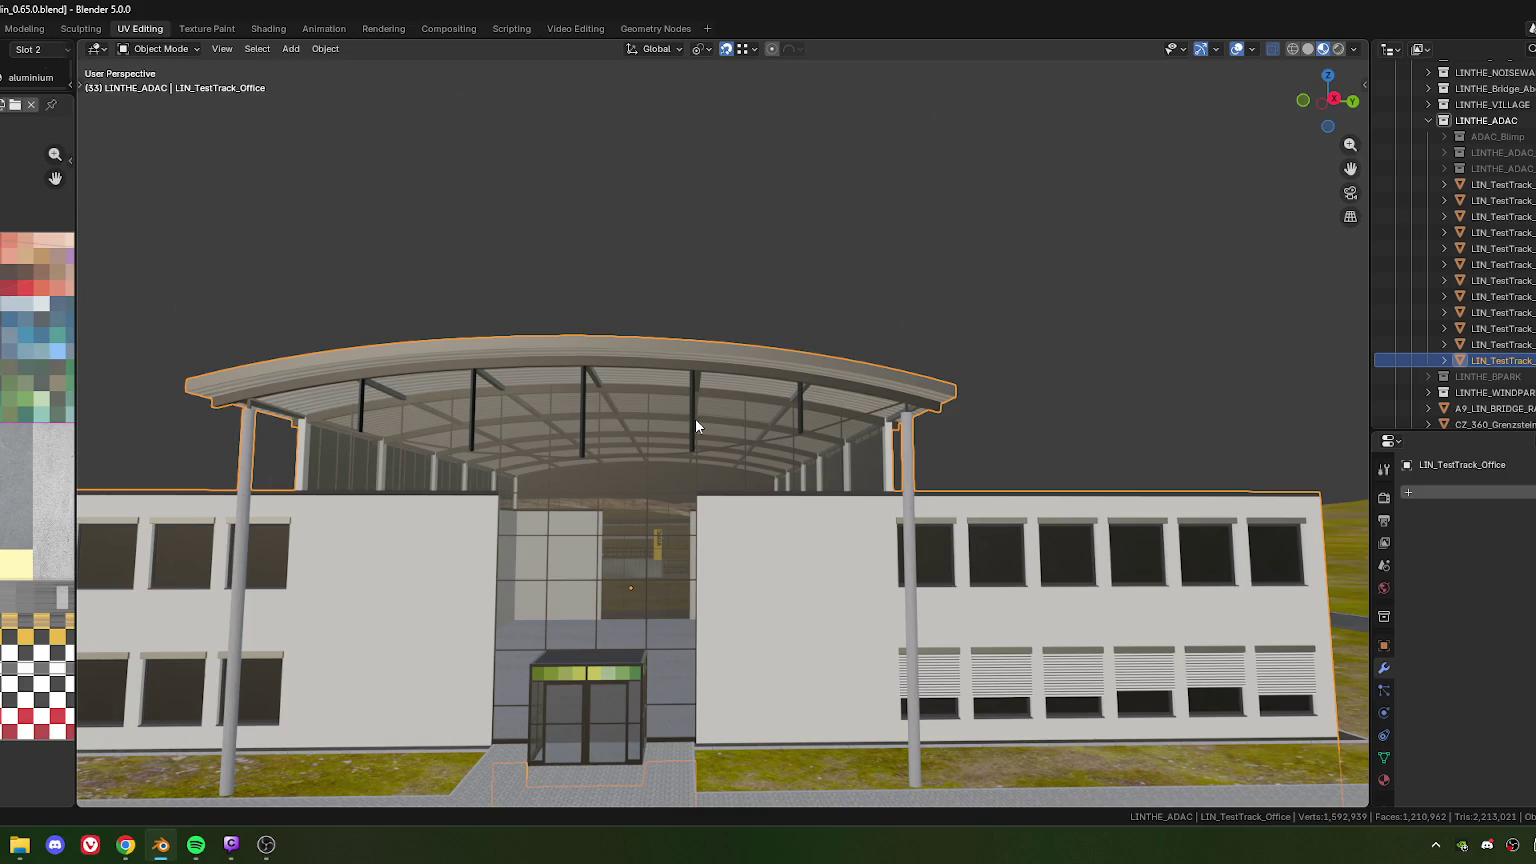
pyautogui.moveTo(702, 419)
pyautogui.mouseDown(button='middle')
pyautogui.moveTo(664, 436)
pyautogui.moveTo(624, 420)
pyautogui.moveTo(757, 401)
pyautogui.moveTo(662, 405)
pyautogui.mouseUp(button='middle')
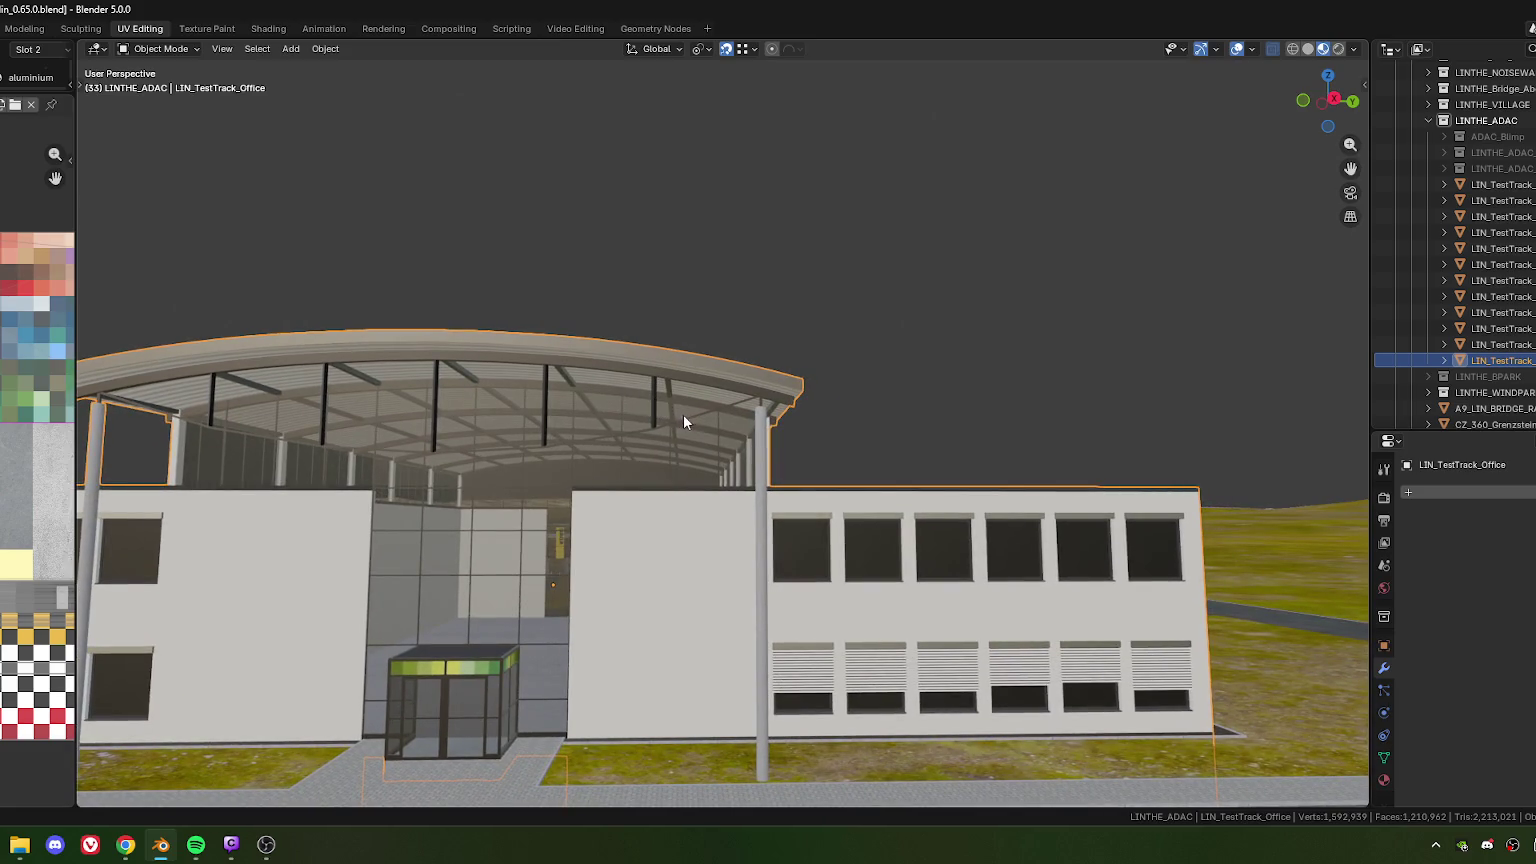
pyautogui.scroll(-4, 697, 428)
pyautogui.moveTo(697, 428); pyautogui.dragTo(697, 481, button='middle')
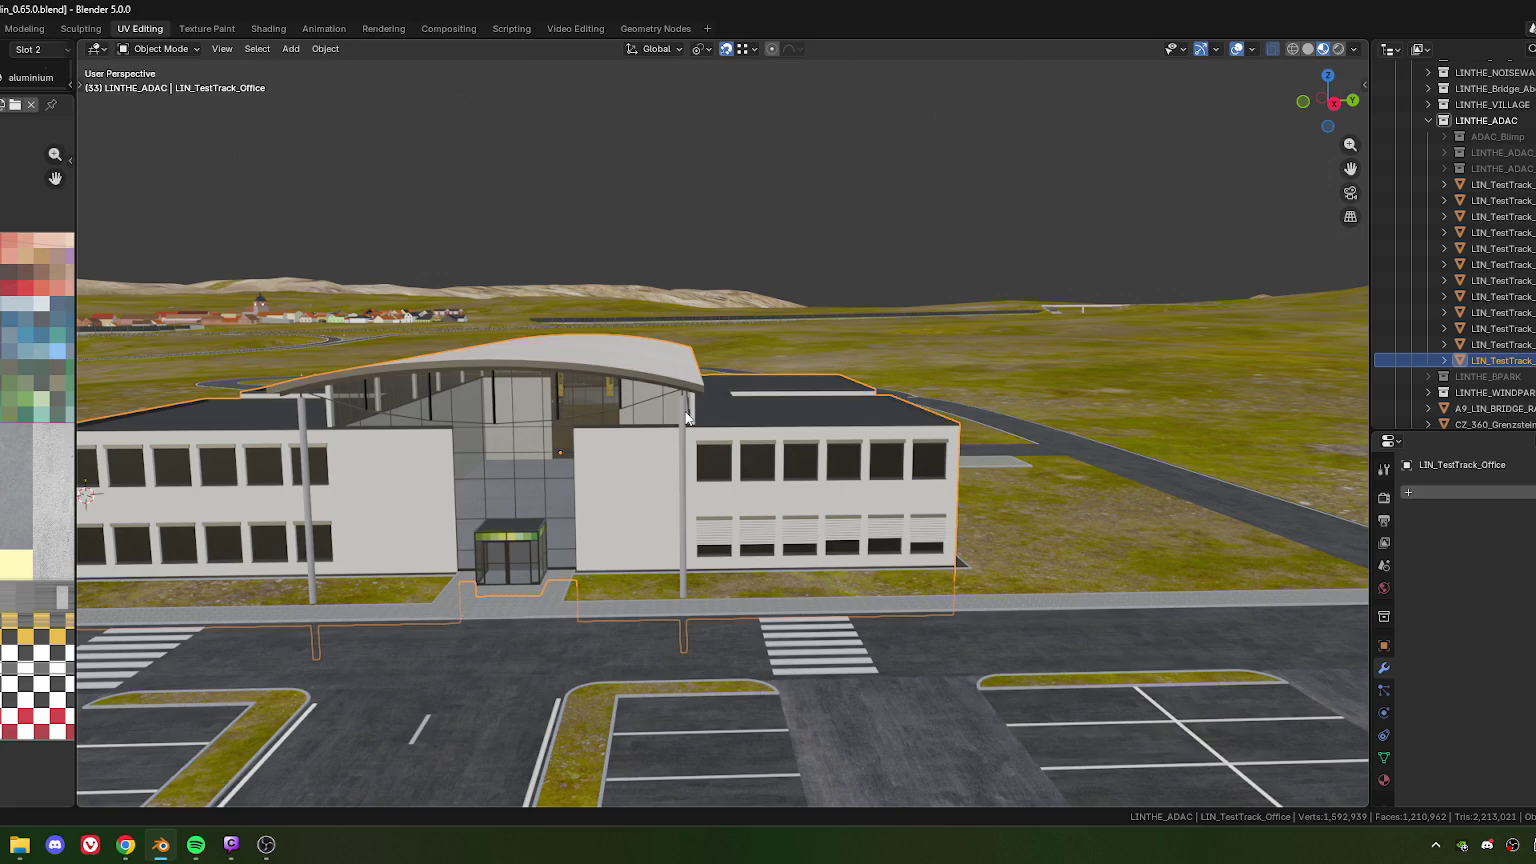
pyautogui.scroll(3, 685, 409)
pyautogui.moveTo(685, 409)
pyautogui.mouseDown(button='middle')
pyautogui.moveTo(656, 485)
pyautogui.moveTo(694, 389)
pyautogui.moveTo(627, 389)
pyautogui.mouseUp(button='middle')
pyautogui.scroll(4, 656, 485)
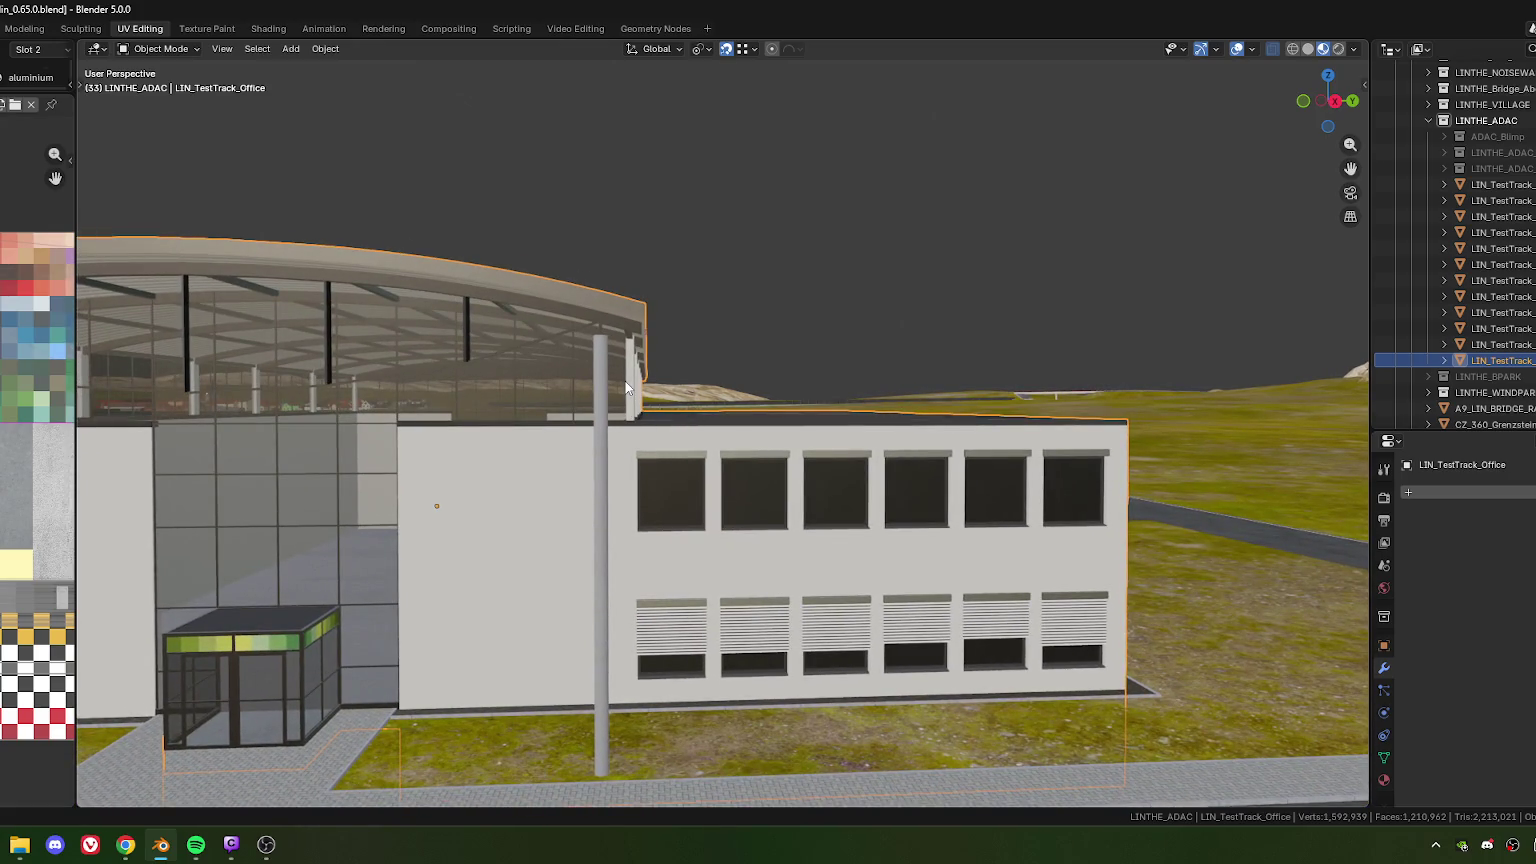
pyautogui.scroll(-3, 625, 383)
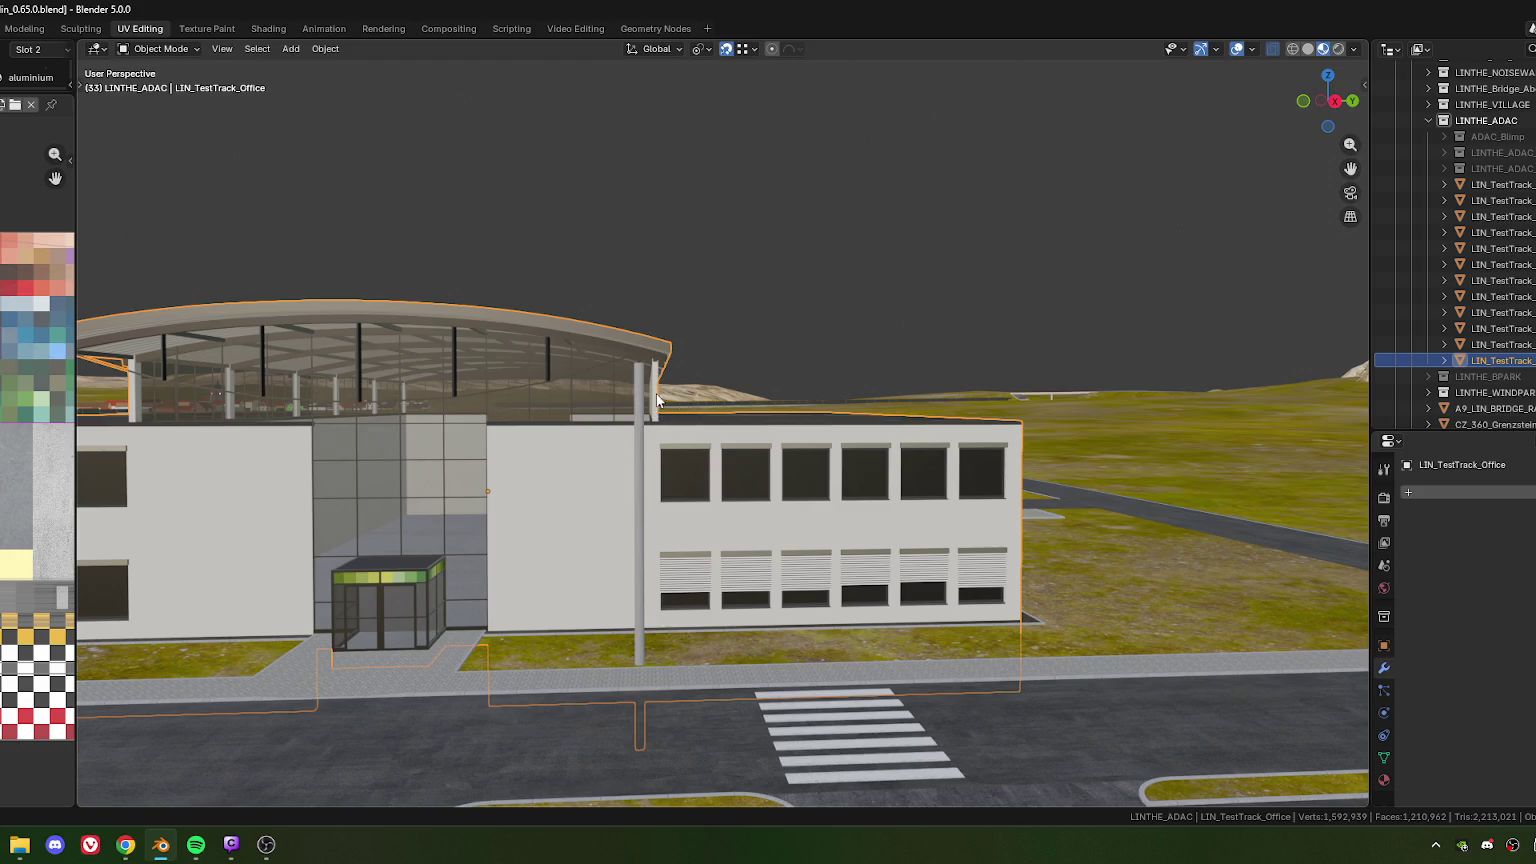
pyautogui.moveTo(668, 437); pyautogui.dragTo(657, 421, button='middle')
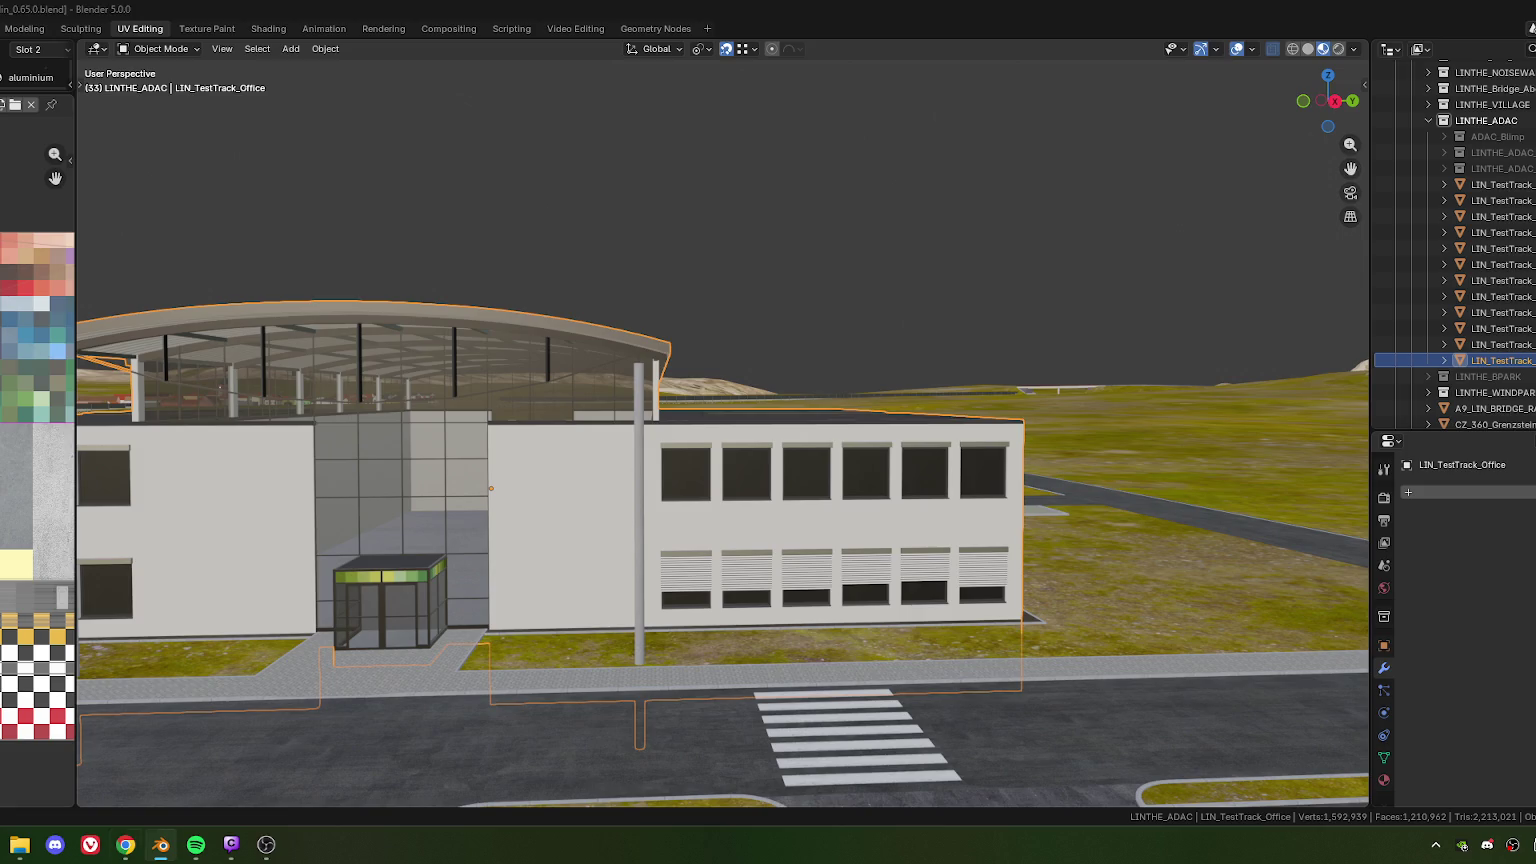
pyautogui.hotkey('alt', 'Tab')
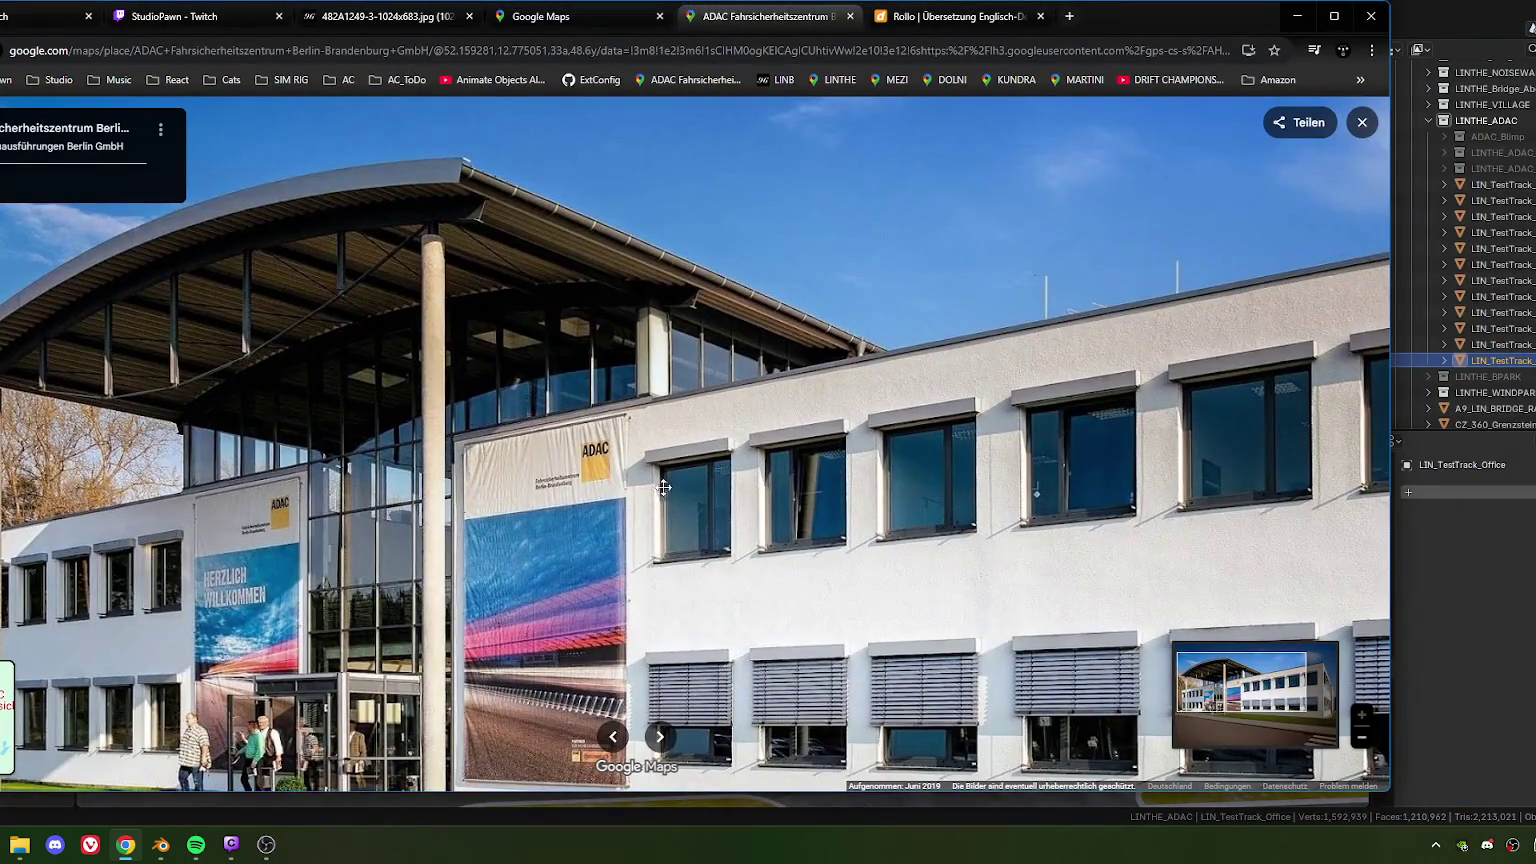
pyautogui.scroll(1, 675, 512)
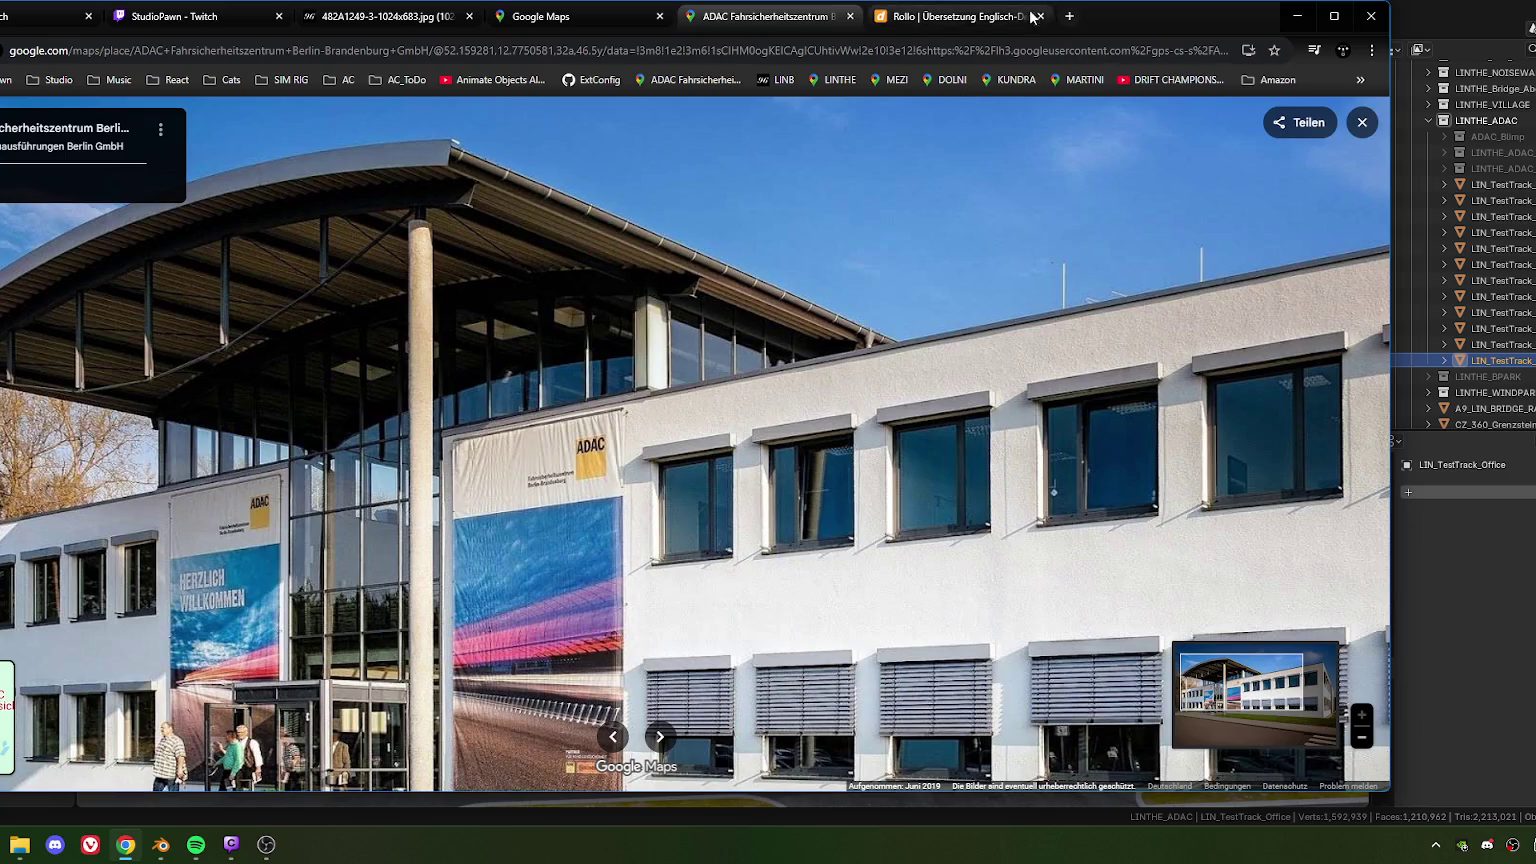
pyautogui.click(1297, 16)
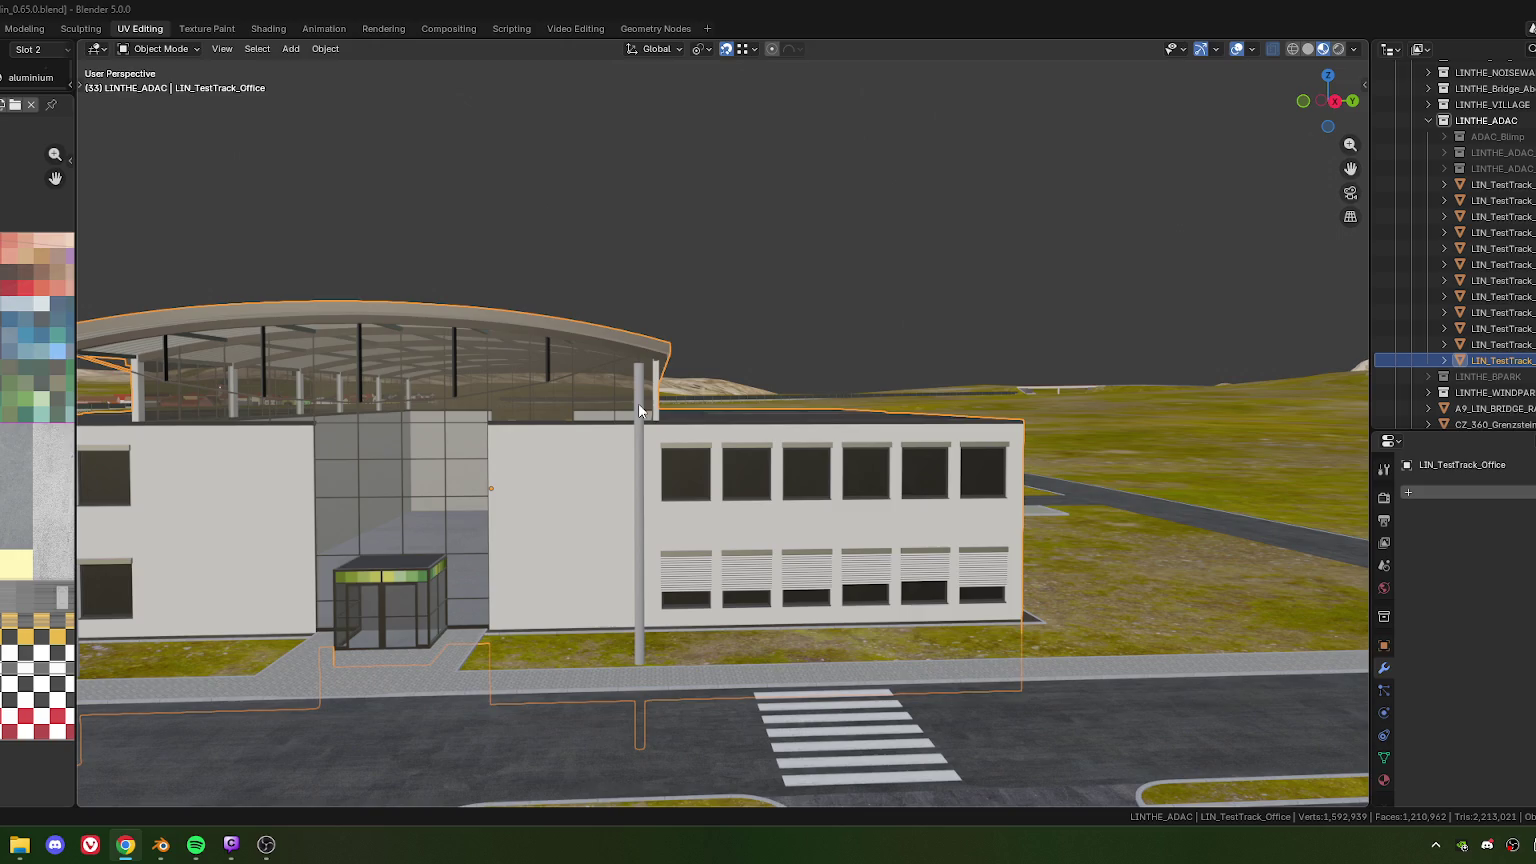
# Orbit around the office building to inspect the canopy roof and both wings
pyautogui.moveTo(663, 394)
pyautogui.mouseDown(button='middle')
pyautogui.moveTo(657, 407)
pyautogui.moveTo(641, 380)
pyautogui.moveTo(706, 396)
pyautogui.moveTo(626, 398)
pyautogui.mouseUp(button='middle')
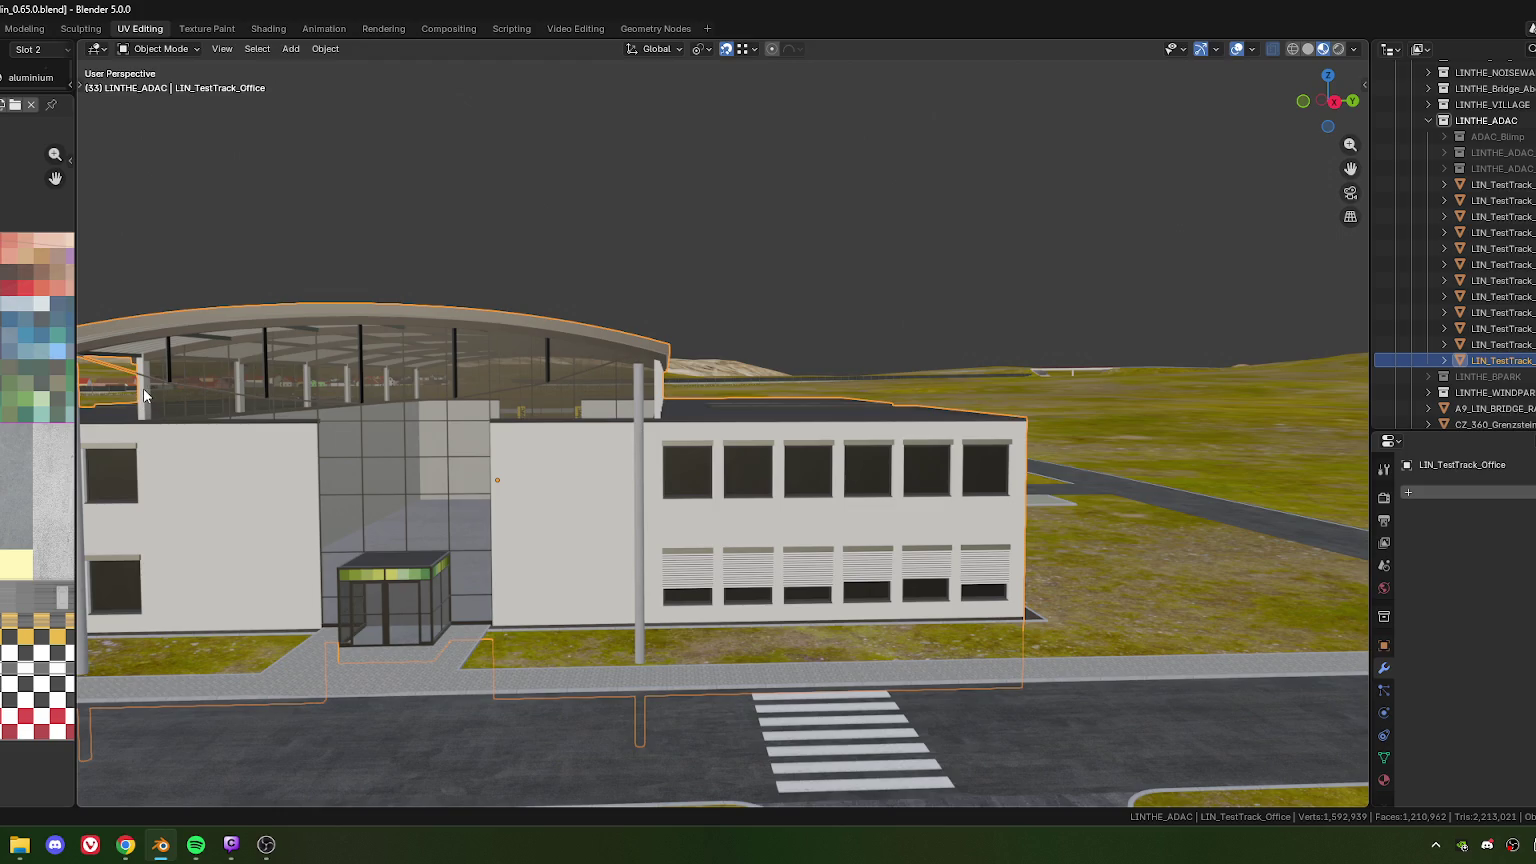
pyautogui.moveTo(230, 382)
pyautogui.mouseDown(button='middle')
pyautogui.moveTo(578, 372)
pyautogui.moveTo(521, 396)
pyautogui.moveTo(530, 374)
pyautogui.moveTo(589, 396)
pyautogui.mouseUp(button='middle')
pyautogui.scroll(5, 466, 409)
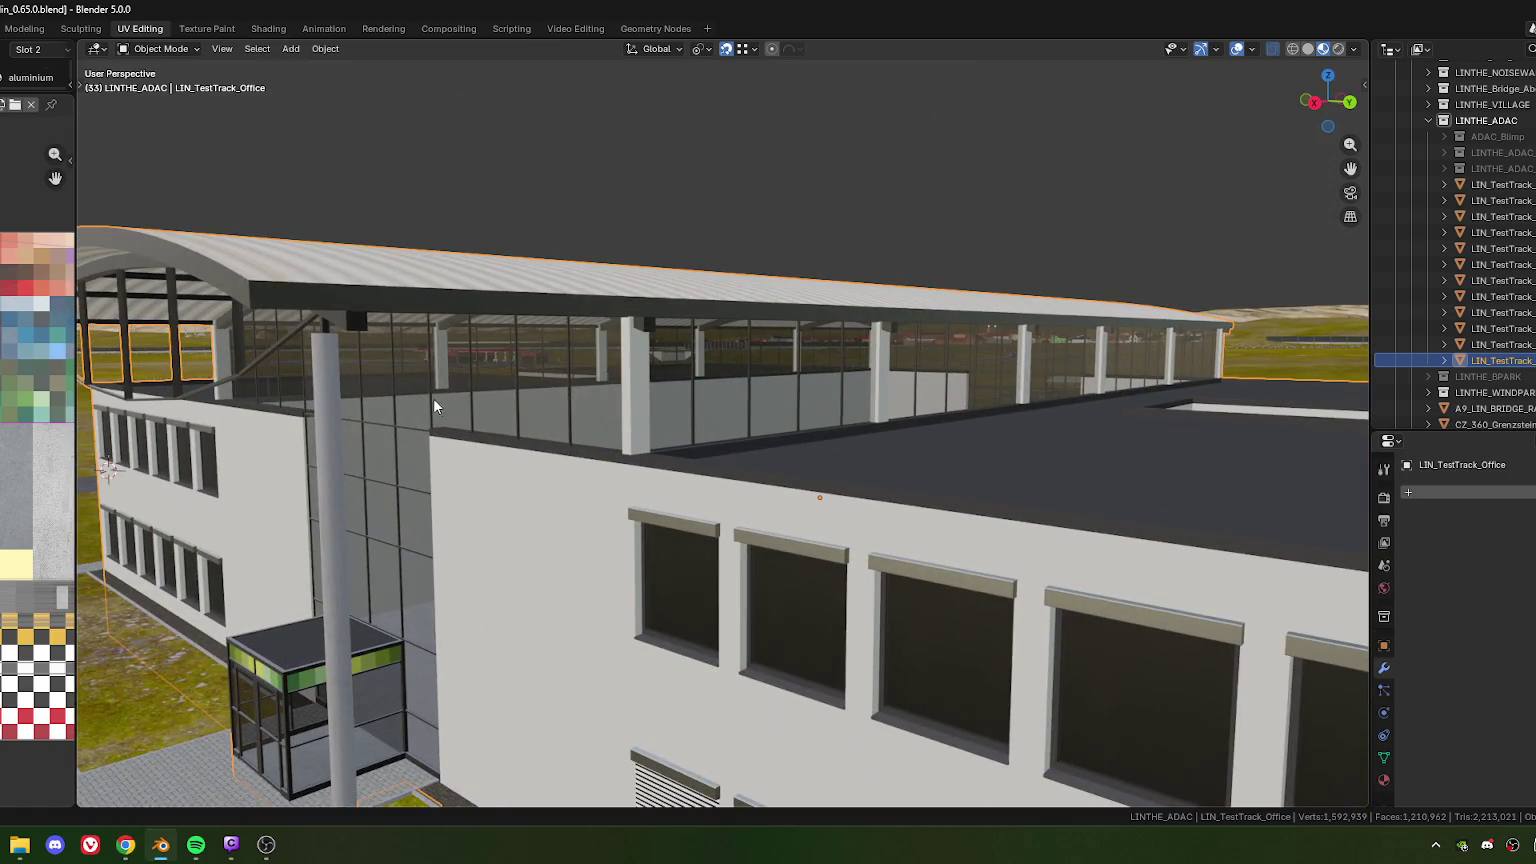
pyautogui.moveTo(433, 404); pyautogui.dragTo(497, 396, button='middle')
pyautogui.moveTo(409, 422)
pyautogui.mouseDown(button='middle')
pyautogui.moveTo(652, 443)
pyautogui.moveTo(640, 436)
pyautogui.moveTo(691, 395)
pyautogui.mouseUp(button='middle')
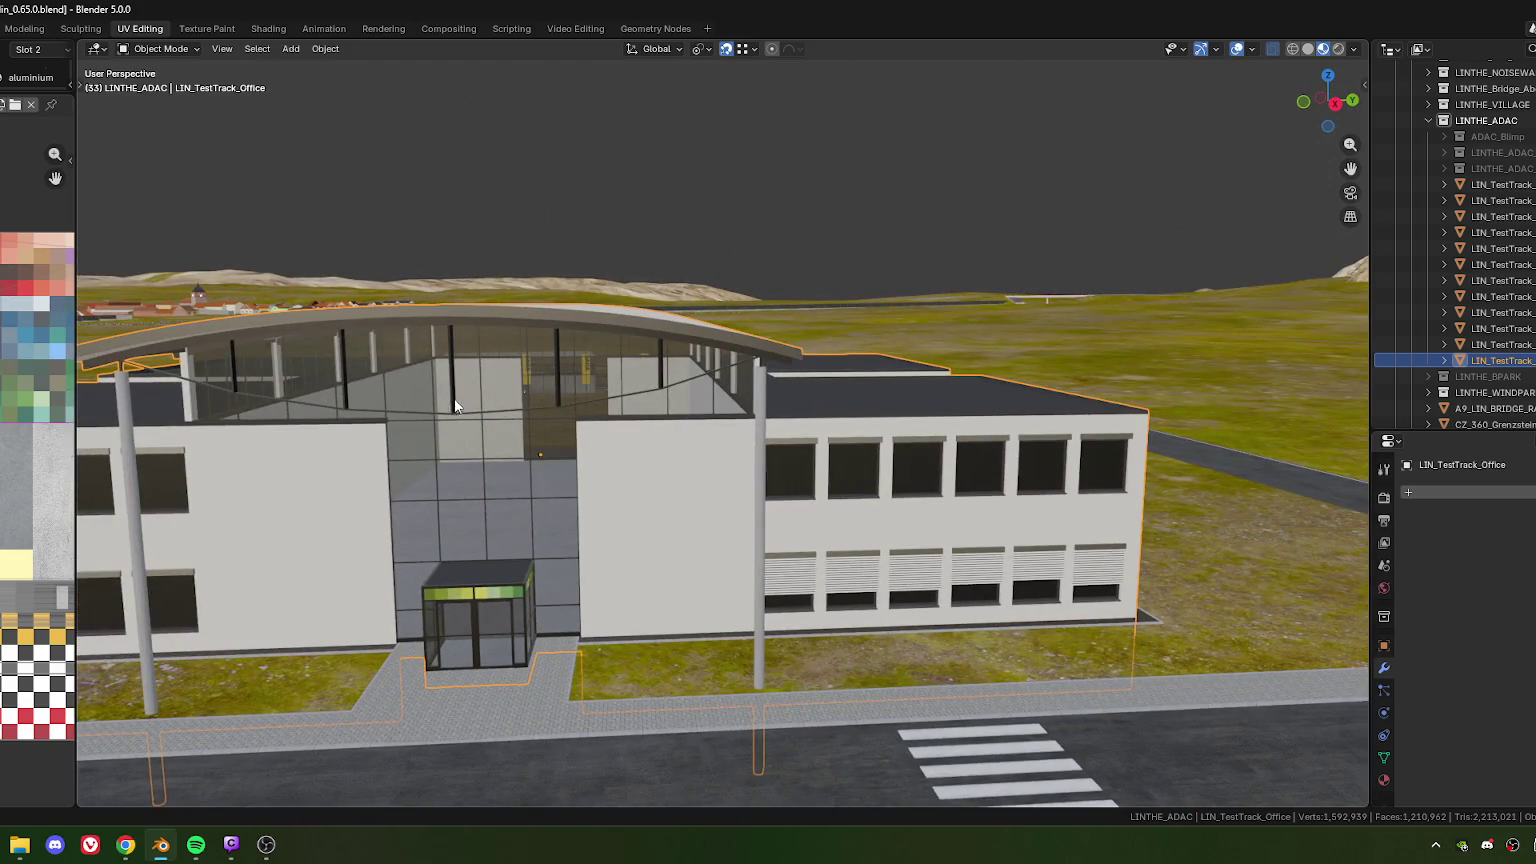
pyautogui.moveTo(661, 458); pyautogui.dragTo(613, 356, button='middle')
pyautogui.scroll(2, 613, 356)
pyautogui.scroll(2, 826, 410)
# Zoom out to a wide front view of the building and enter Edit Mode
pyautogui.moveTo(826, 410)
pyautogui.mouseDown(button='middle')
pyautogui.moveTo(704, 442)
pyautogui.moveTo(741, 385)
pyautogui.mouseUp(button='middle')
pyautogui.scroll(-3, 704, 442)
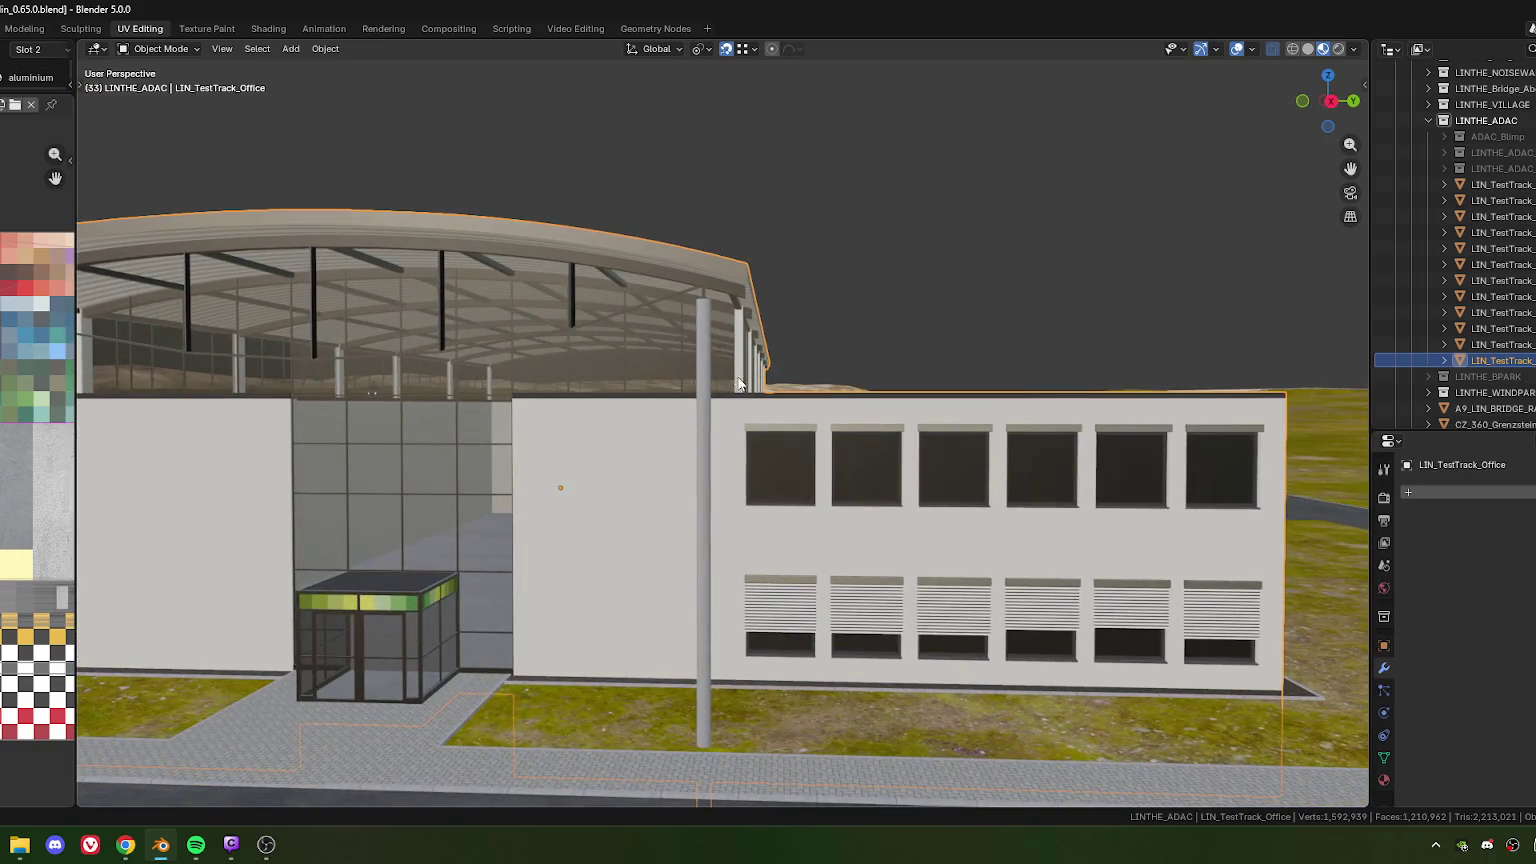
pyautogui.scroll(-3, 709, 345)
pyautogui.scroll(-2, 709, 342)
pyautogui.scroll(-2, 706, 344)
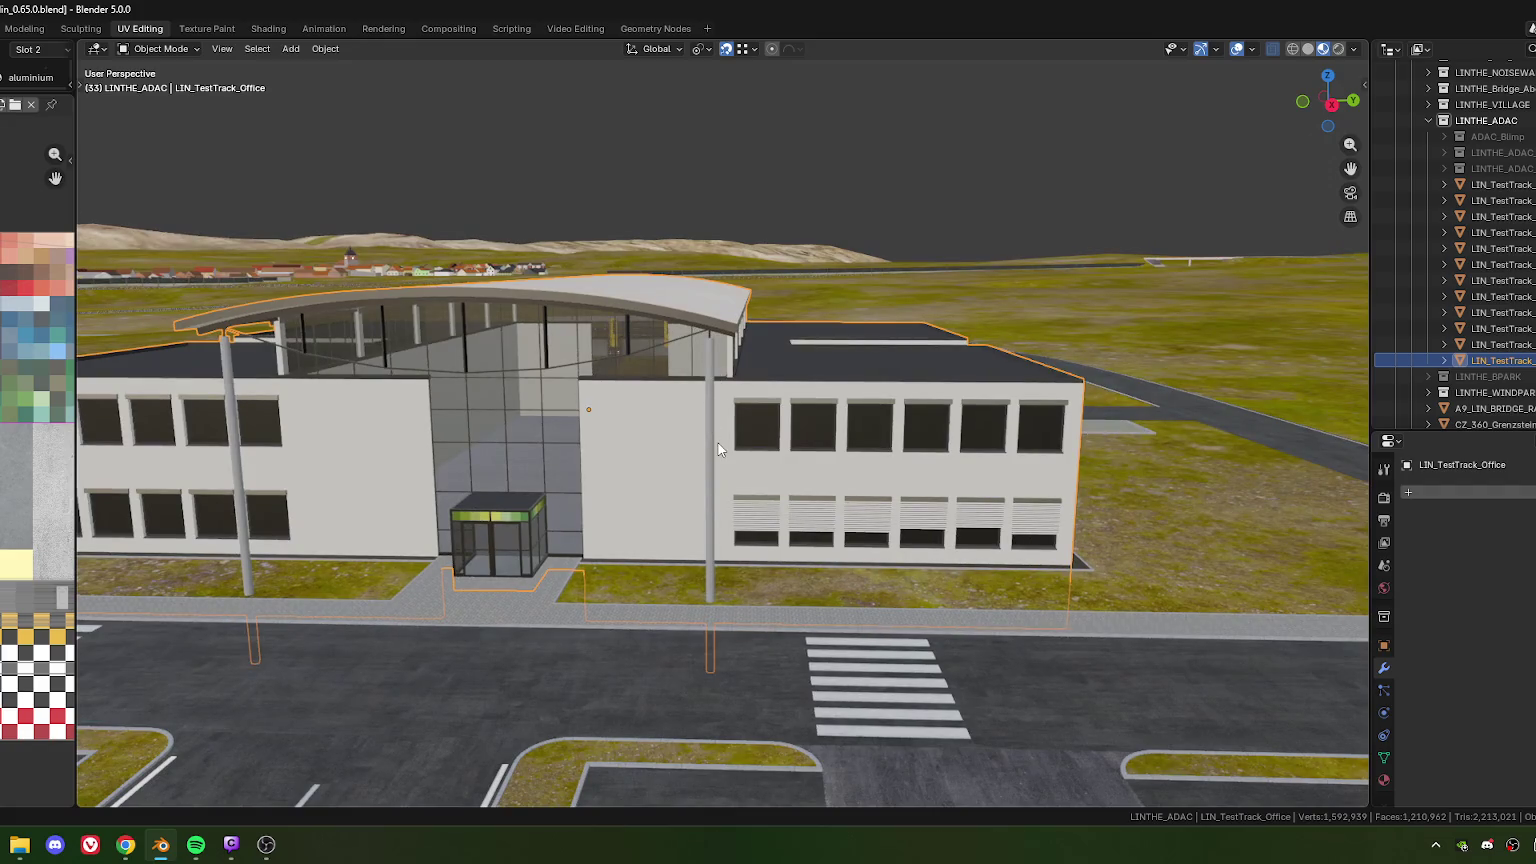
pyautogui.press('Tab')
# Box-select the vertical post's vertices and extend to the whole connected post
pyautogui.moveTo(720, 428); pyautogui.dragTo(399, 417, button='middle')
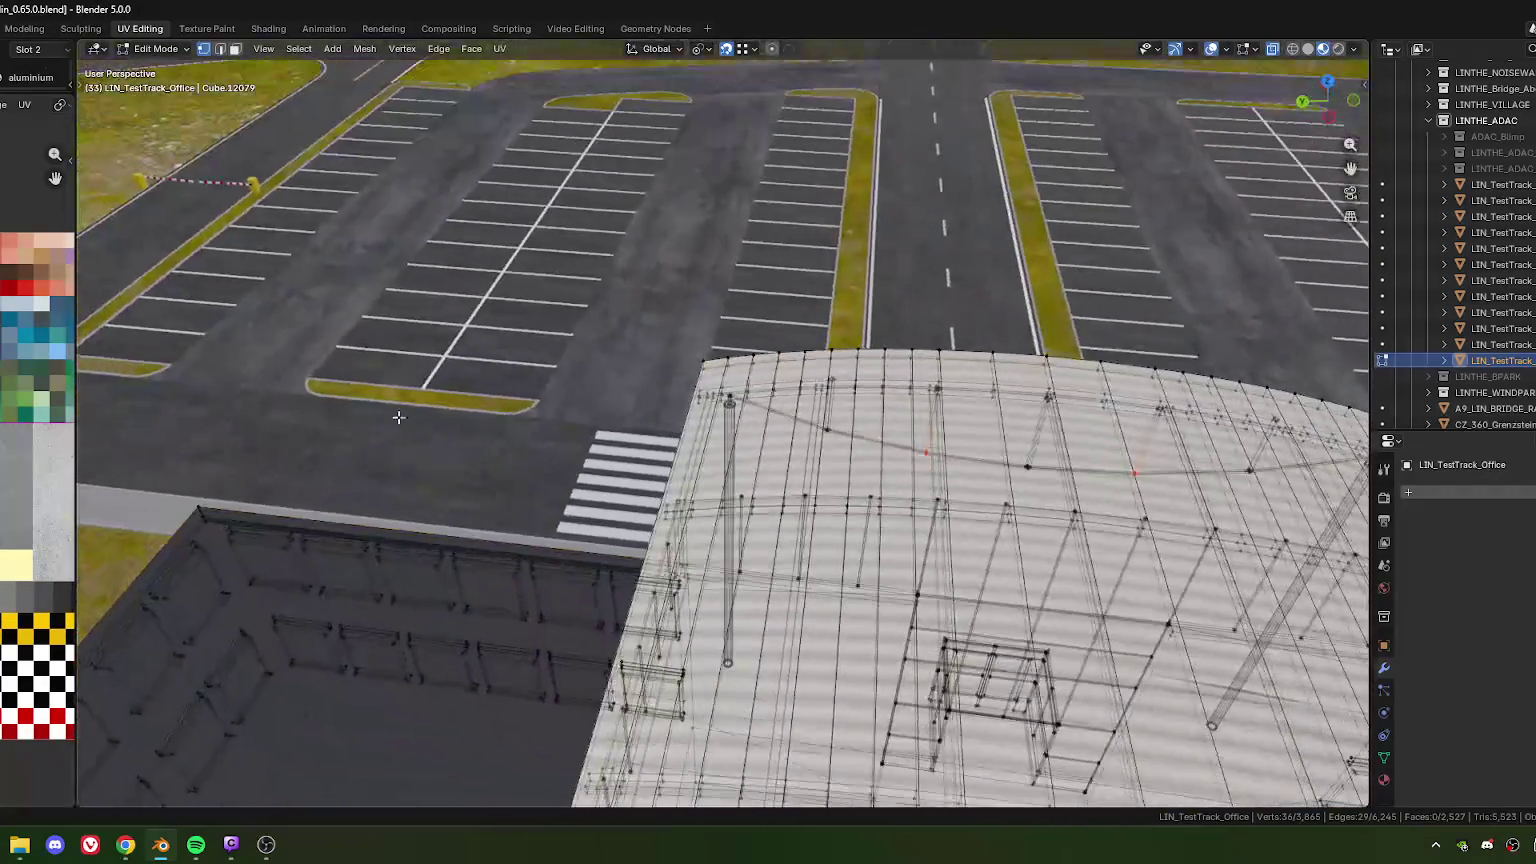
pyautogui.scroll(2, 399, 417)
pyautogui.scroll(2, 560, 430)
pyautogui.moveTo(718, 370); pyautogui.dragTo(764, 459)
pyautogui.moveTo(762, 459); pyautogui.dragTo(773, 492, button='middle')
pyautogui.press('l')
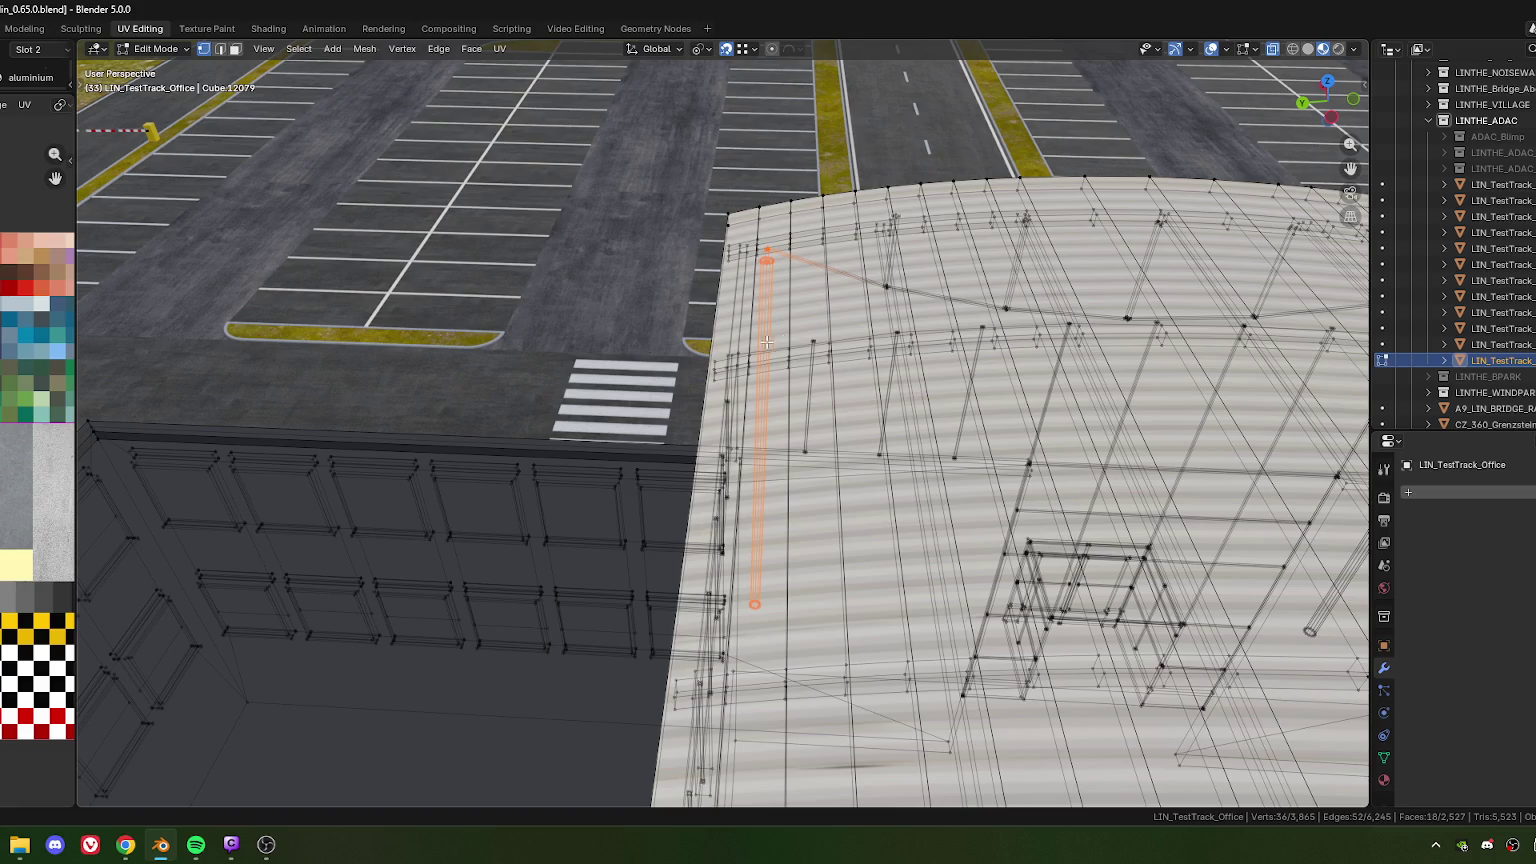
# Add two more standing poles with their linked geometry to the selection
pyautogui.moveTo(763, 342); pyautogui.dragTo(822, 336, button='middle')
pyautogui.moveTo(969, 335); pyautogui.dragTo(792, 339, button='middle')
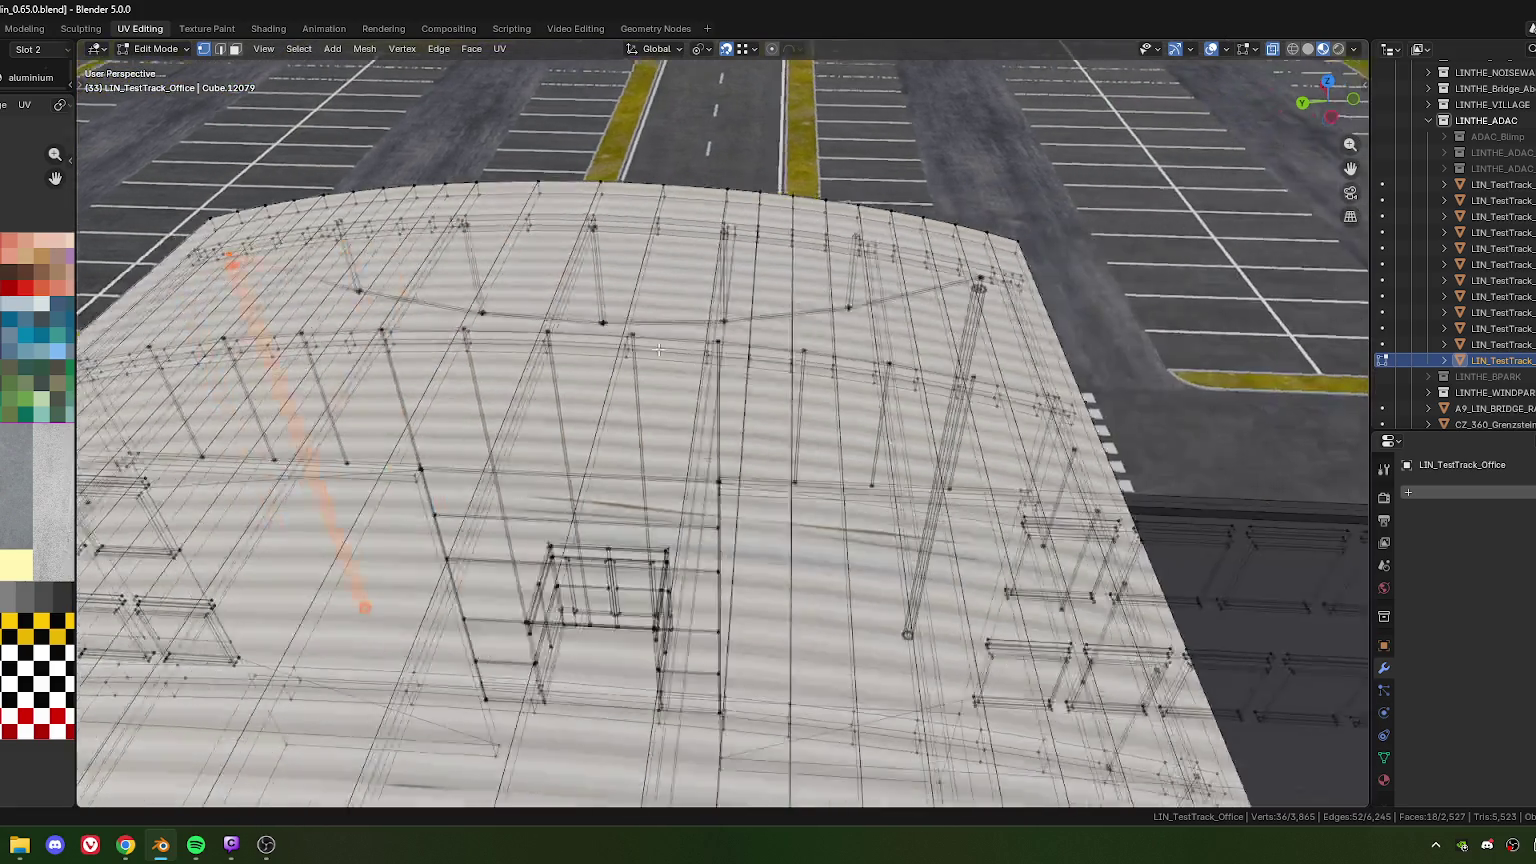
pyautogui.scroll(3, 782, 280)
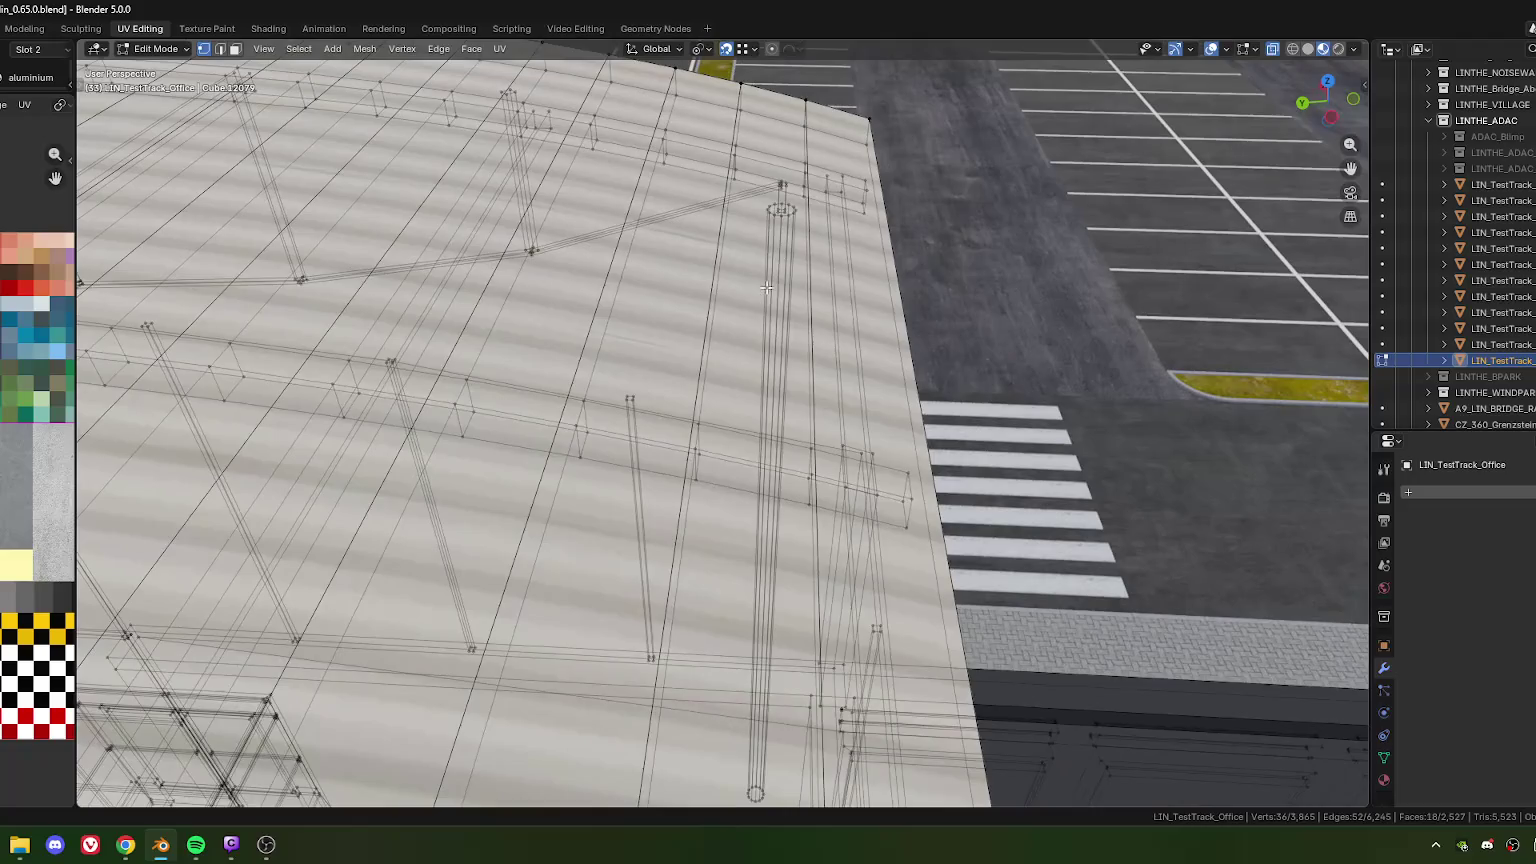
pyautogui.moveTo(797, 251); pyautogui.dragTo(797, 251)
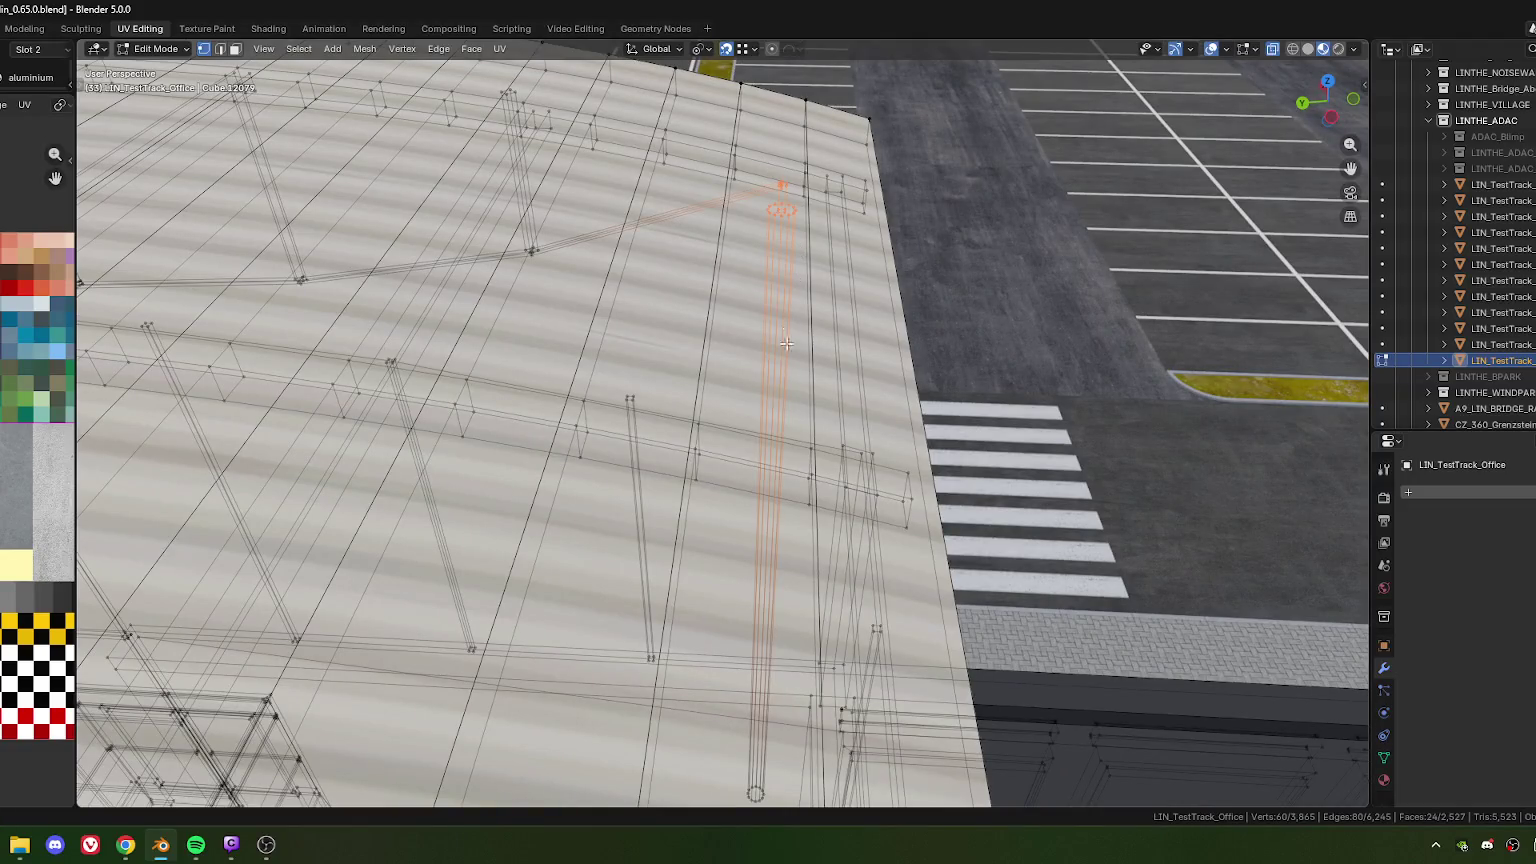
pyautogui.press('KP_Decimal')
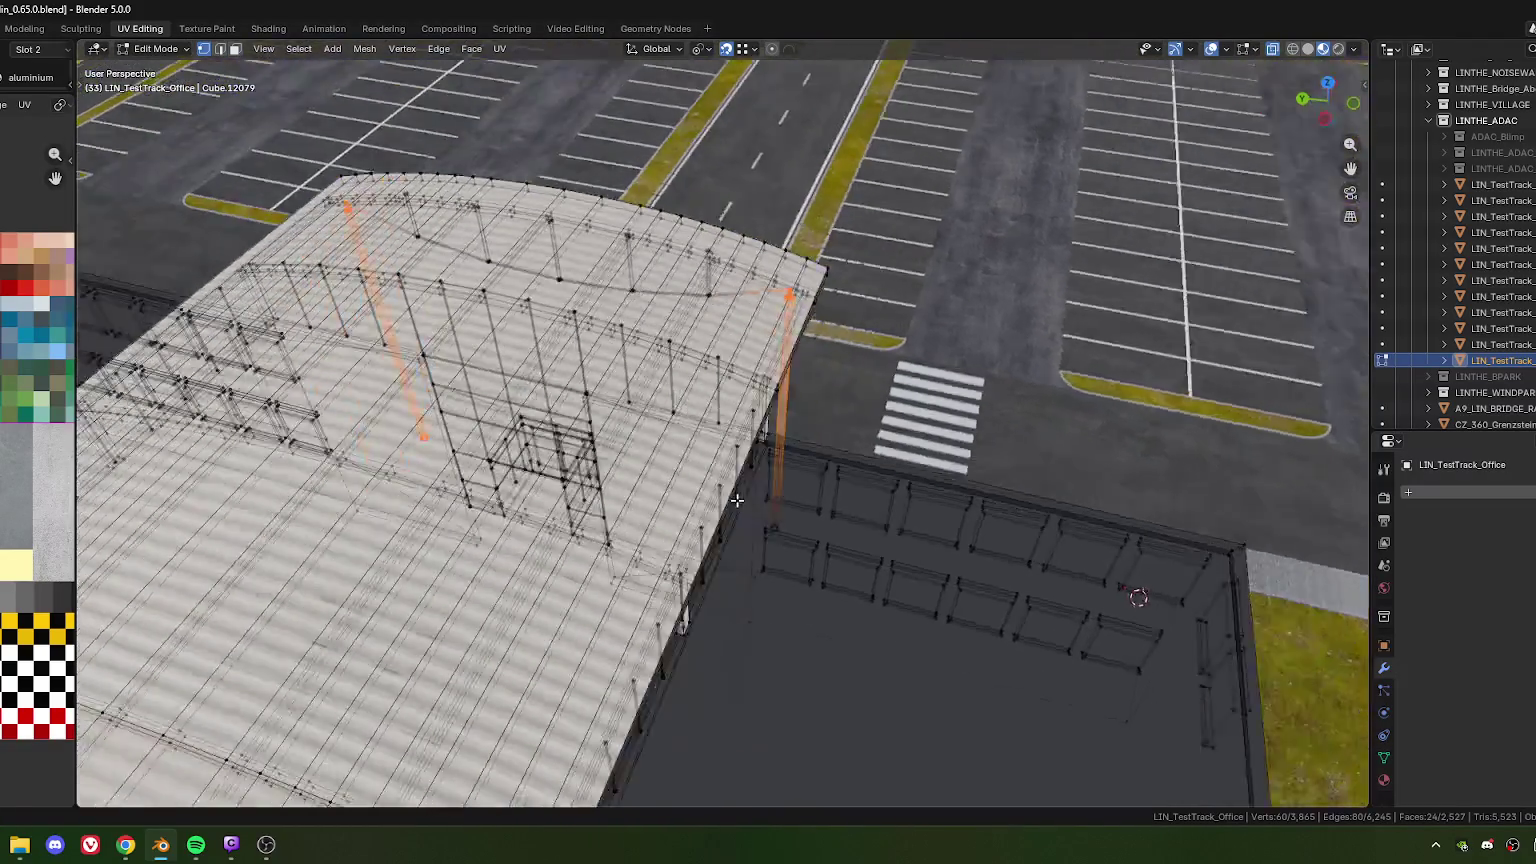
pyautogui.moveTo(737, 500); pyautogui.dragTo(615, 523, button='middle')
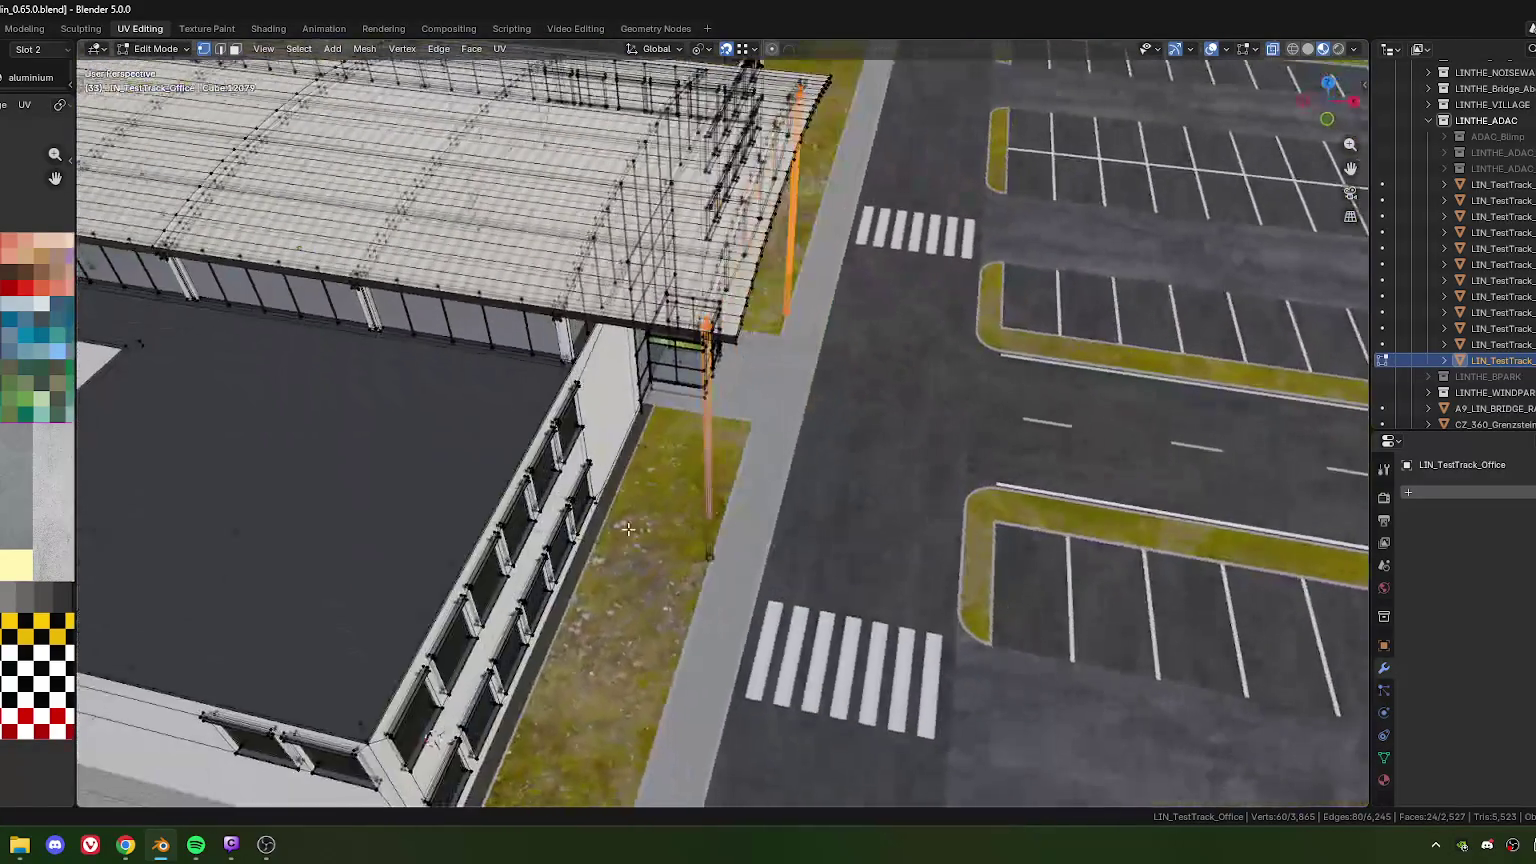
pyautogui.keyDown('shift'); pyautogui.moveTo(767, 606); pyautogui.dragTo(767, 606); pyautogui.keyUp('shift')
pyautogui.moveTo(767, 606)
pyautogui.mouseDown(button='middle')
pyautogui.moveTo(659, 440)
pyautogui.moveTo(681, 450)
pyautogui.mouseUp(button='middle')
pyautogui.scroll(4, 659, 440)
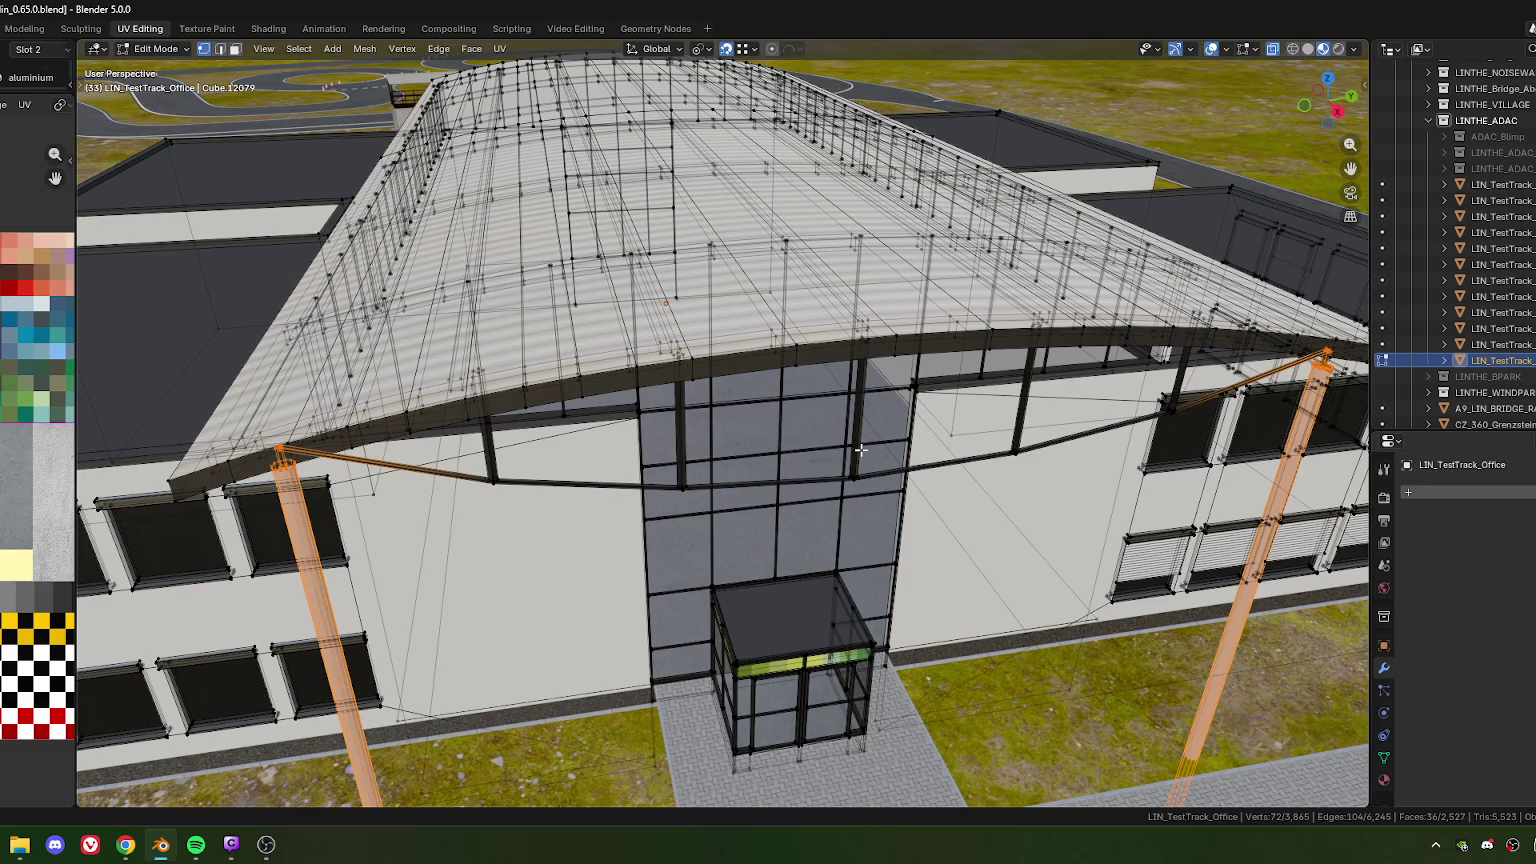
# Orbit to look up under the canopy, then zoom out
pyautogui.moveTo(689, 441); pyautogui.dragTo(701, 311, button='middle')
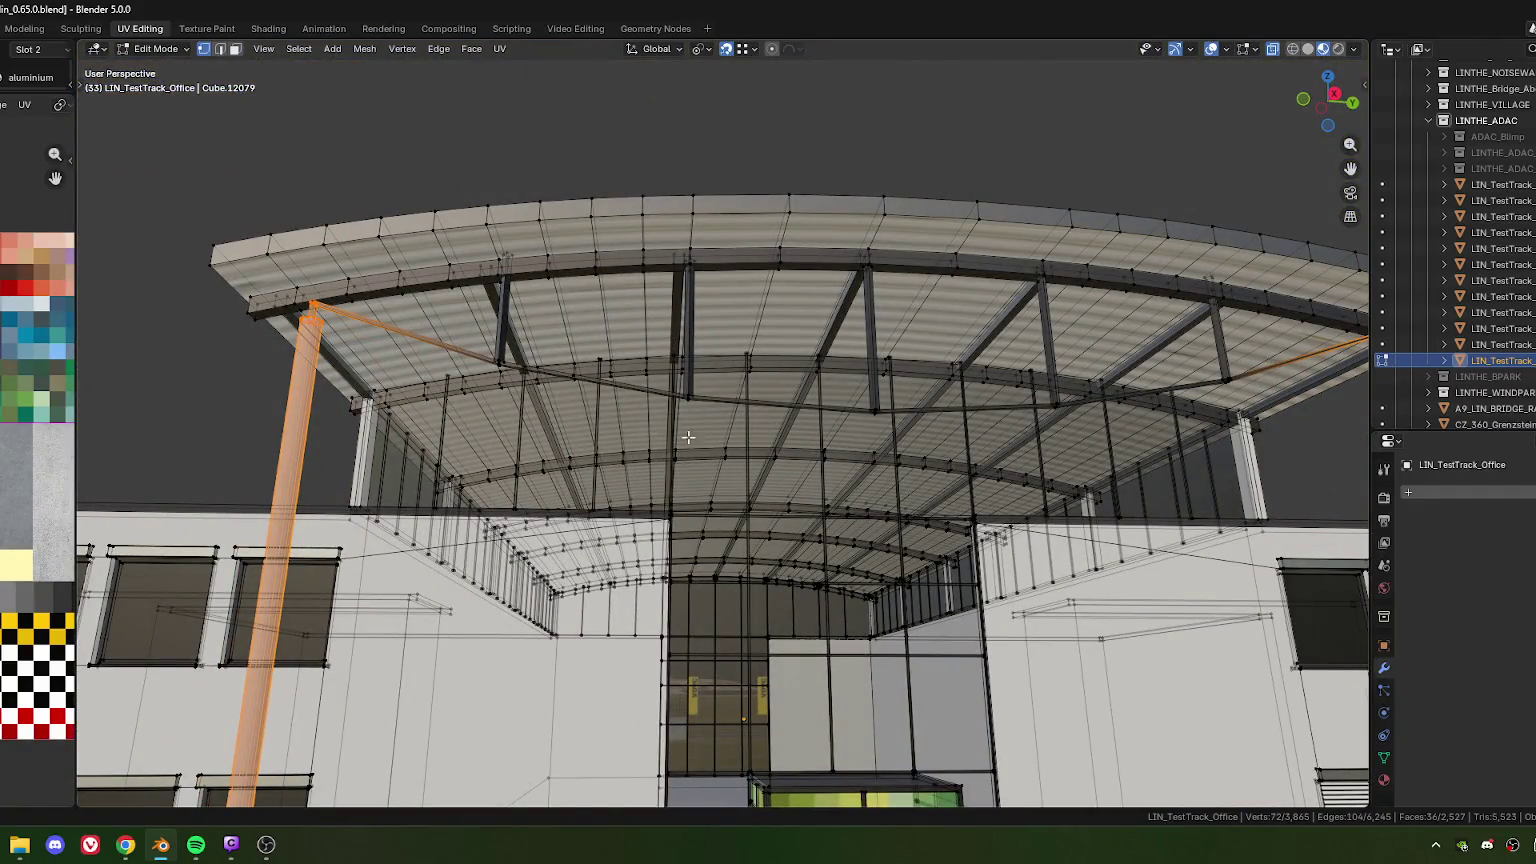
pyautogui.moveTo(685, 439); pyautogui.dragTo(703, 270, button='middle')
pyautogui.moveTo(795, 321); pyautogui.dragTo(688, 328, button='middle')
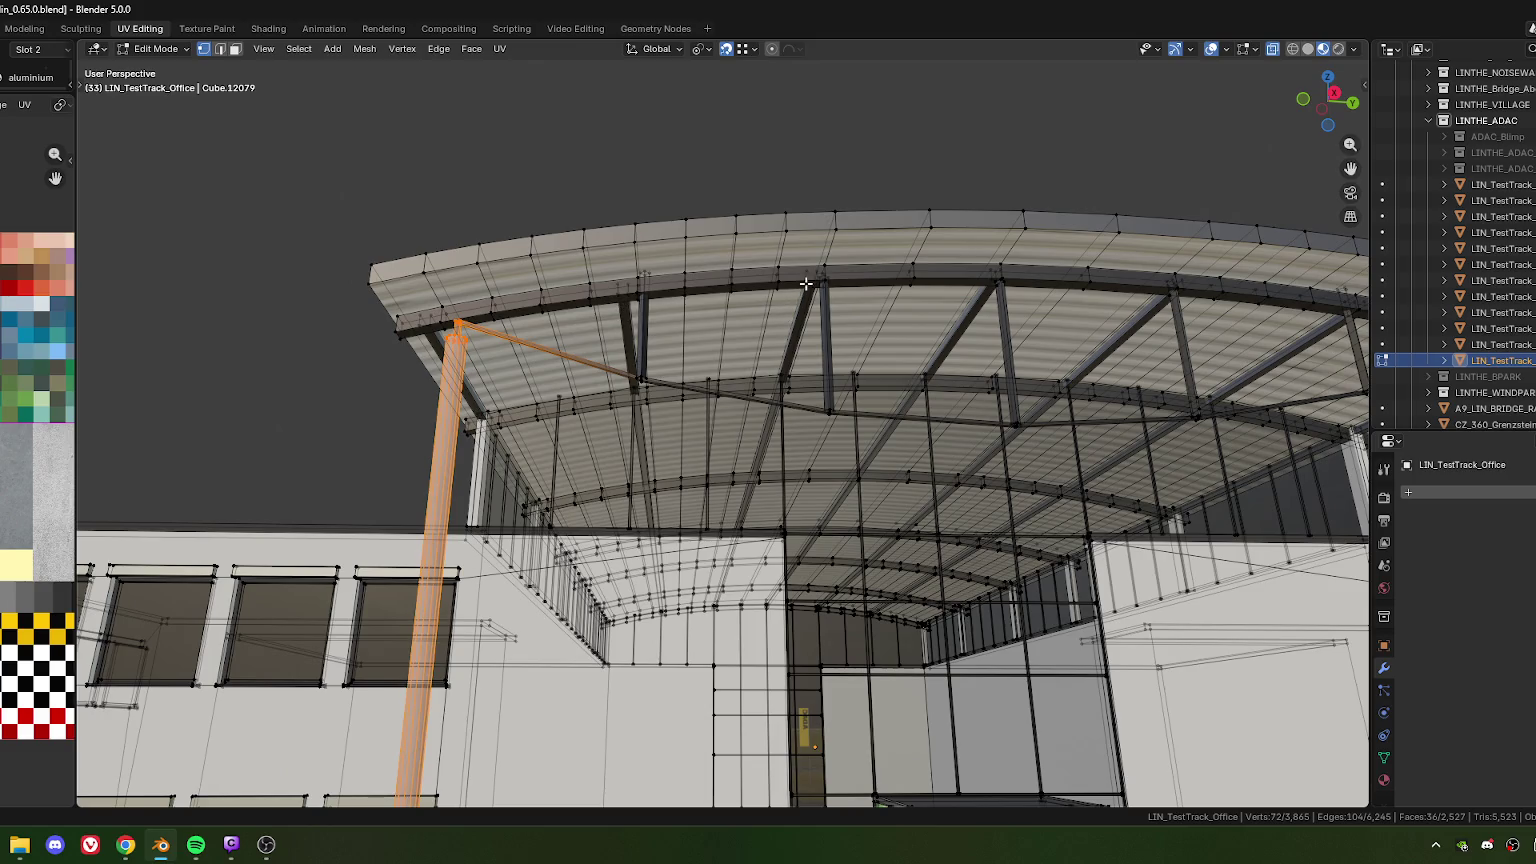
pyautogui.moveTo(810, 294); pyautogui.dragTo(718, 315, button='middle')
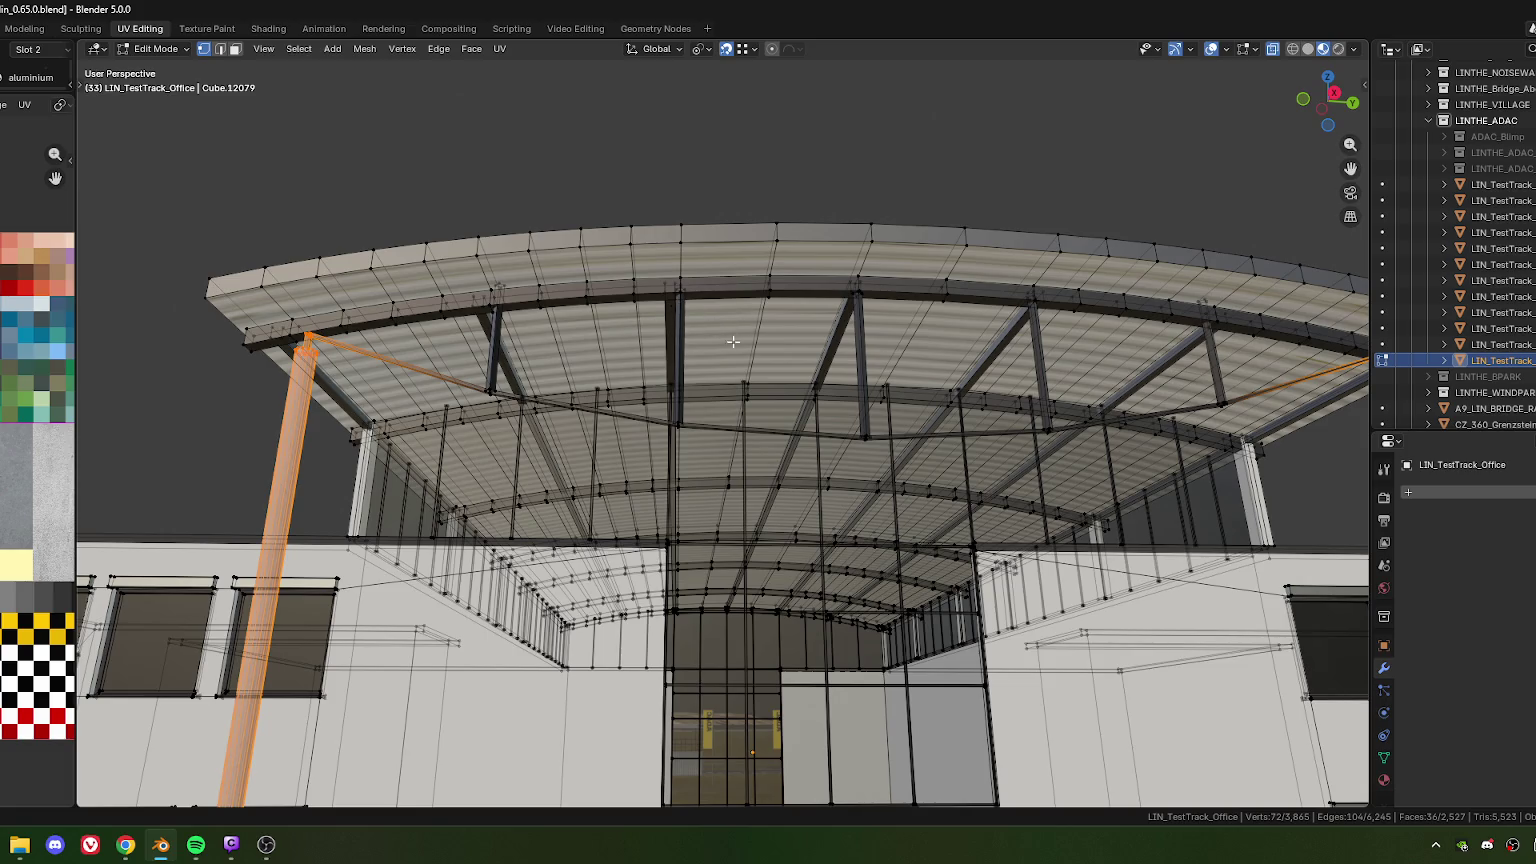
pyautogui.scroll(-3, 640, 333)
pyautogui.scroll(-4, 660, 345)
pyautogui.scroll(-1, 690, 365)
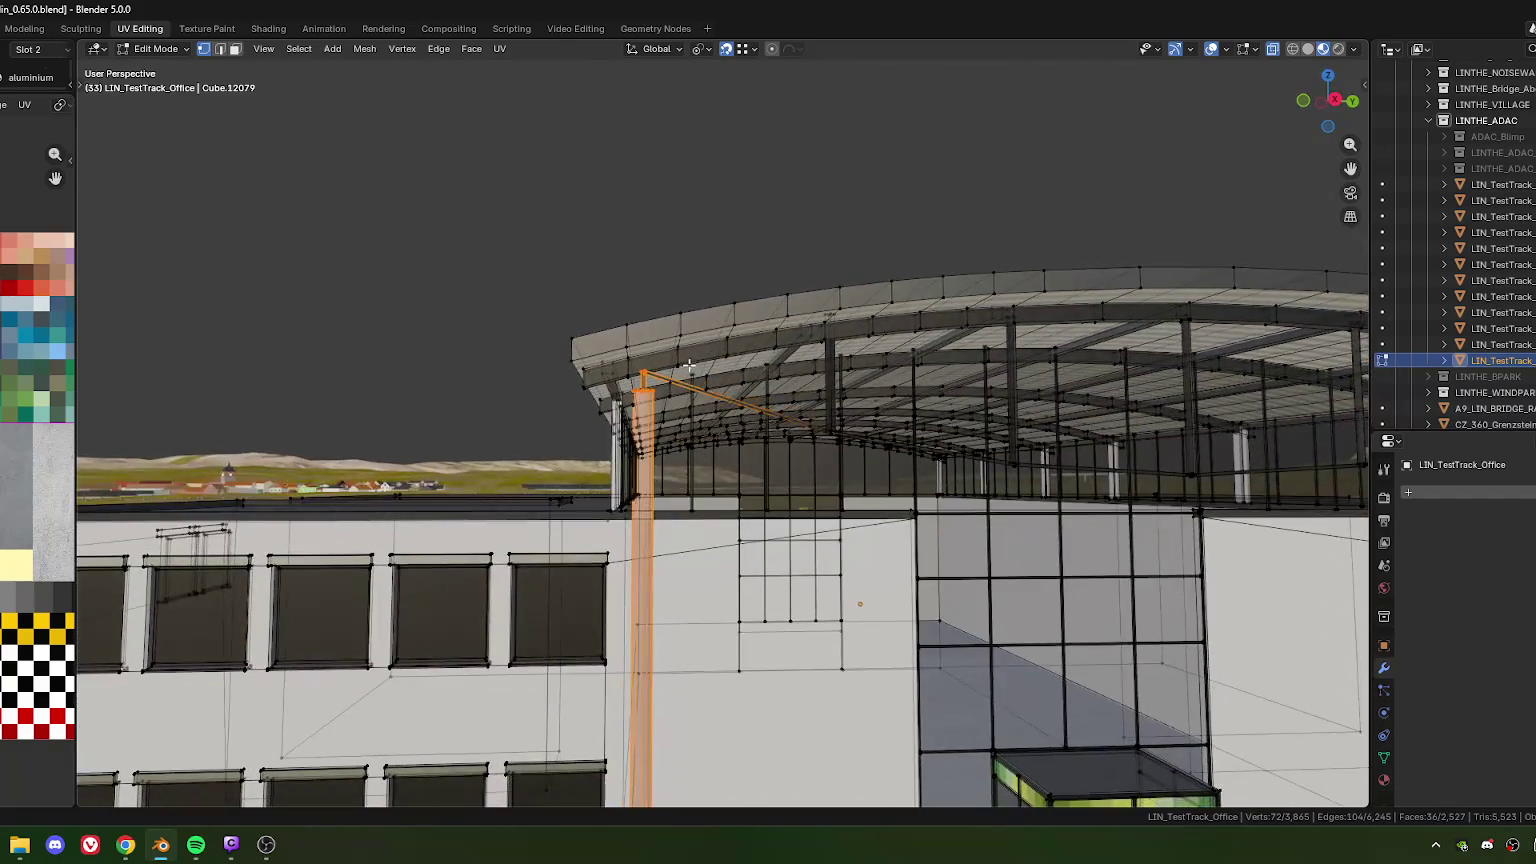
pyautogui.scroll(-2, 701, 373)
# Orbit to a low front view, zoom in, and look down onto the office roof
pyautogui.moveTo(701, 373)
pyautogui.mouseDown(button='middle')
pyautogui.moveTo(789, 451)
pyautogui.moveTo(620, 405)
pyautogui.mouseUp(button='middle')
pyautogui.moveTo(869, 487)
pyautogui.mouseDown(button='middle')
pyautogui.moveTo(632, 353)
pyautogui.moveTo(651, 348)
pyautogui.moveTo(641, 400)
pyautogui.moveTo(661, 383)
pyautogui.mouseUp(button='middle')
pyautogui.scroll(3, 800, 450)
pyautogui.scroll(2, 626, 355)
pyautogui.scroll(1, 651, 348)
pyautogui.scroll(3, 641, 400)
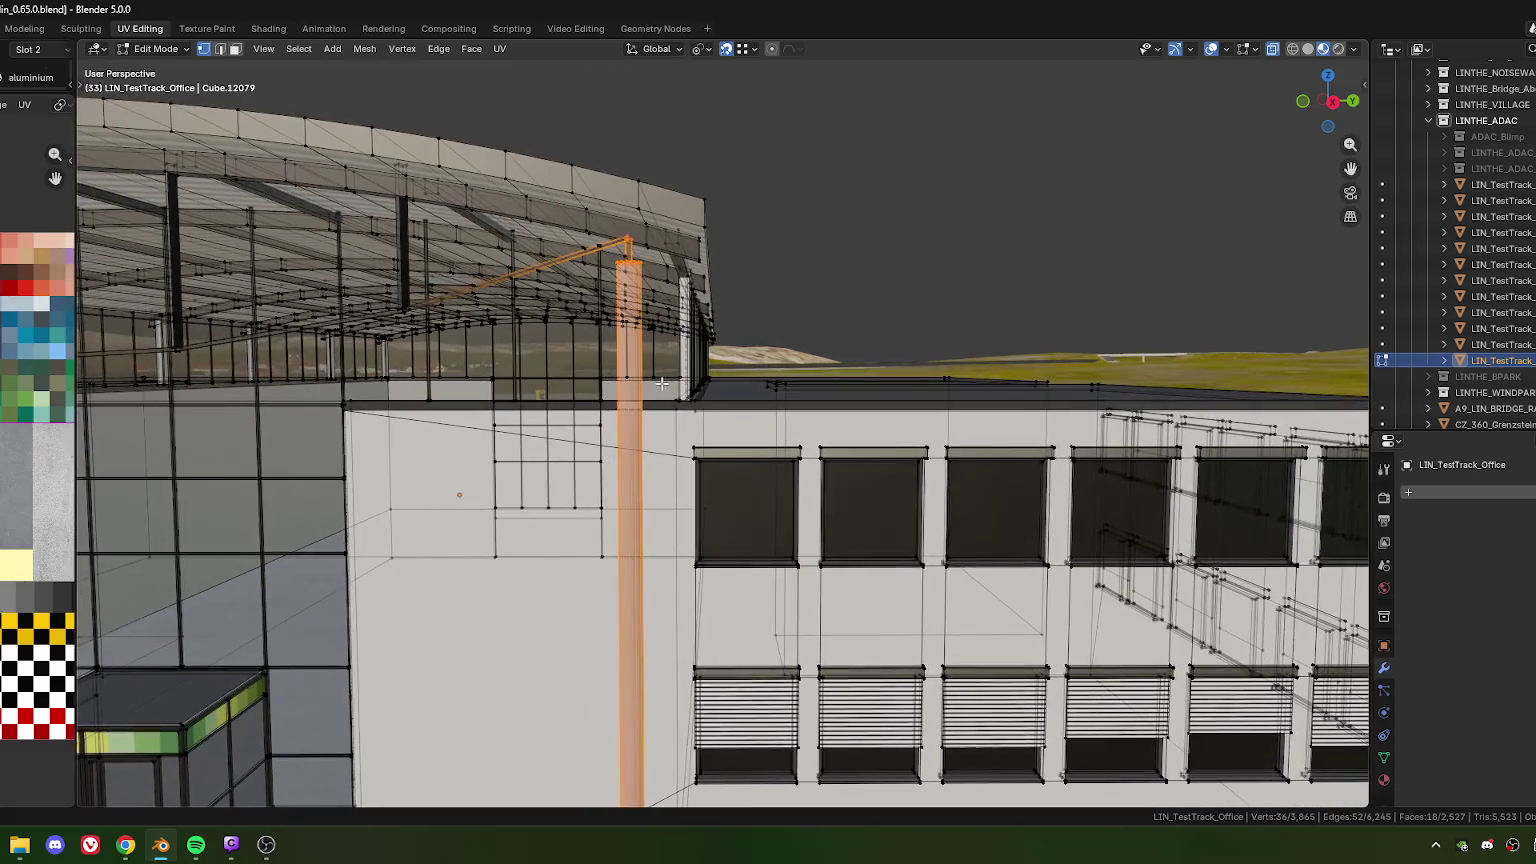
pyautogui.moveTo(669, 314)
pyautogui.mouseDown(button='middle')
pyautogui.moveTo(681, 372)
pyautogui.moveTo(662, 457)
pyautogui.moveTo(656, 437)
pyautogui.moveTo(999, 384)
pyautogui.moveTo(742, 403)
pyautogui.mouseUp(button='middle')
# Zoom and orbit to a low frontal view of the office canopy
pyautogui.scroll(-5, 644, 456)
pyautogui.scroll(5, 999, 384)
pyautogui.scroll(5, 999, 384)
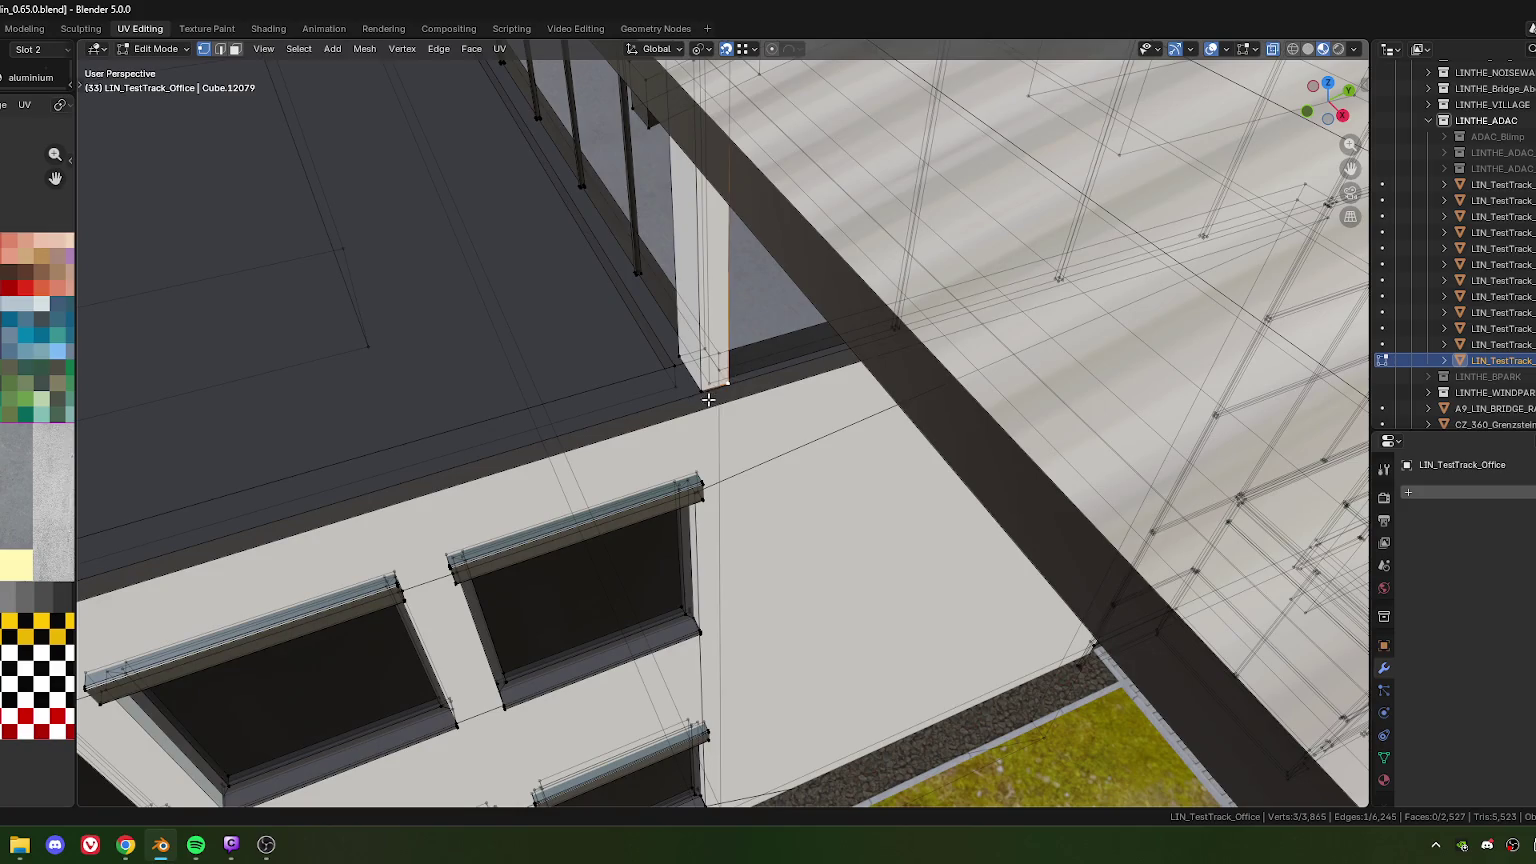
pyautogui.scroll(-5, 722, 426)
pyautogui.moveTo(722, 426)
pyautogui.mouseDown(button='middle')
pyautogui.moveTo(636, 381)
pyautogui.moveTo(700, 395)
pyautogui.moveTo(760, 450)
pyautogui.moveTo(755, 503)
pyautogui.mouseUp(button='middle')
pyautogui.scroll(2, 636, 381)
pyautogui.scroll(4, 764, 403)
pyautogui.scroll(2, 764, 403)
pyautogui.scroll(-5, 764, 403)
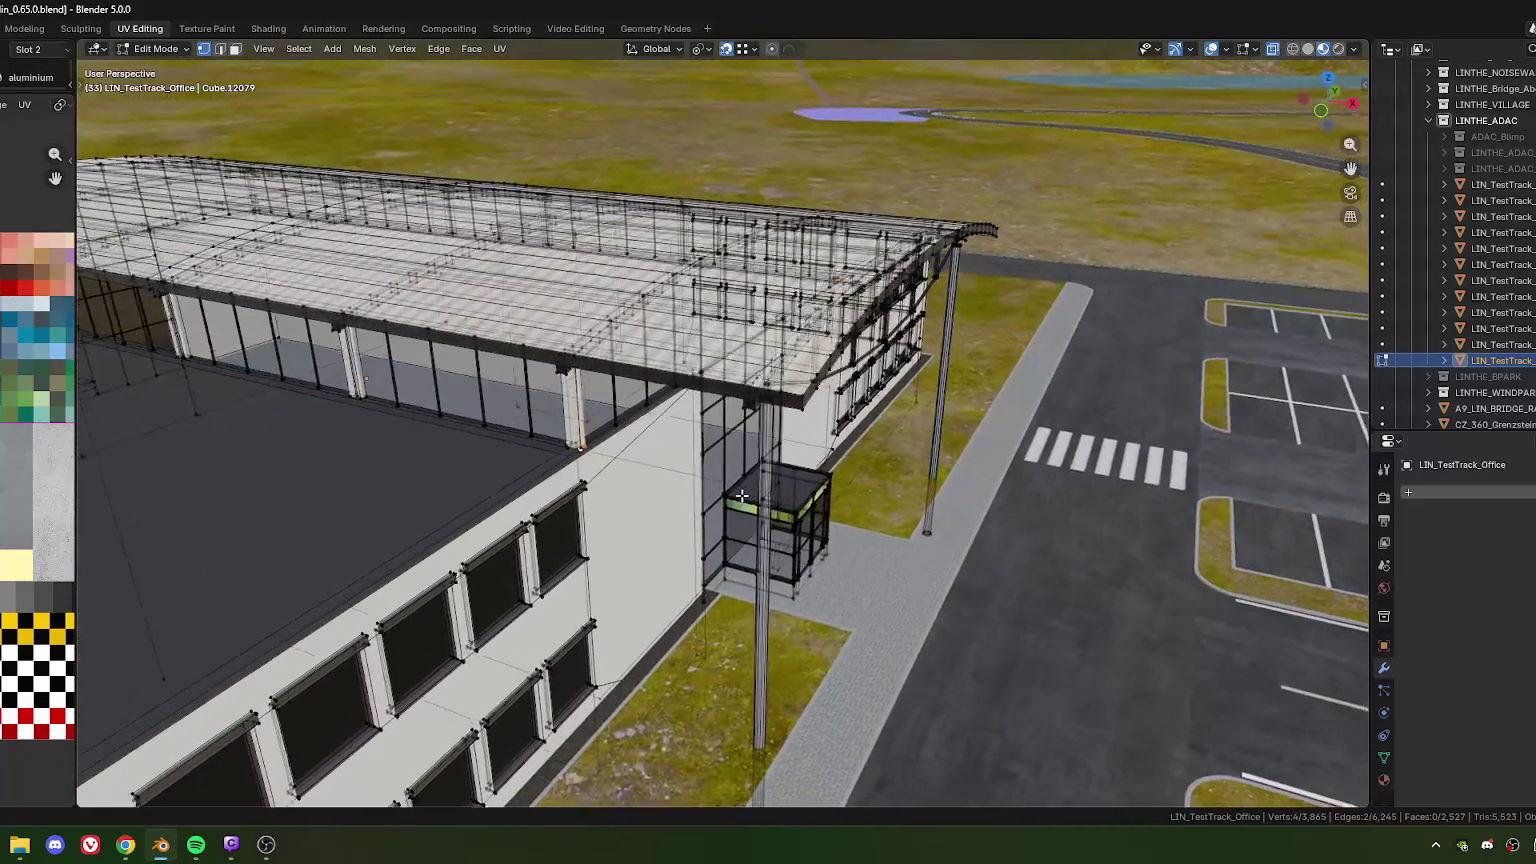
# Orbit under the canopy and zoom in on the strut's top end at the column
pyautogui.moveTo(736, 434)
pyautogui.mouseDown(button='middle')
pyautogui.moveTo(626, 378)
pyautogui.moveTo(700, 376)
pyautogui.moveTo(612, 390)
pyautogui.moveTo(699, 368)
pyautogui.moveTo(690, 386)
pyautogui.moveTo(691, 365)
pyautogui.moveTo(611, 343)
pyautogui.mouseUp(button='middle')
pyautogui.scroll(3, 626, 378)
pyautogui.scroll(2, 626, 378)
pyautogui.scroll(2, 640, 388)
pyautogui.scroll(2, 665, 380)
pyautogui.scroll(2, 694, 369)
# Try moving the strut end along local X twice, cancelling both moves
pyautogui.press('g')
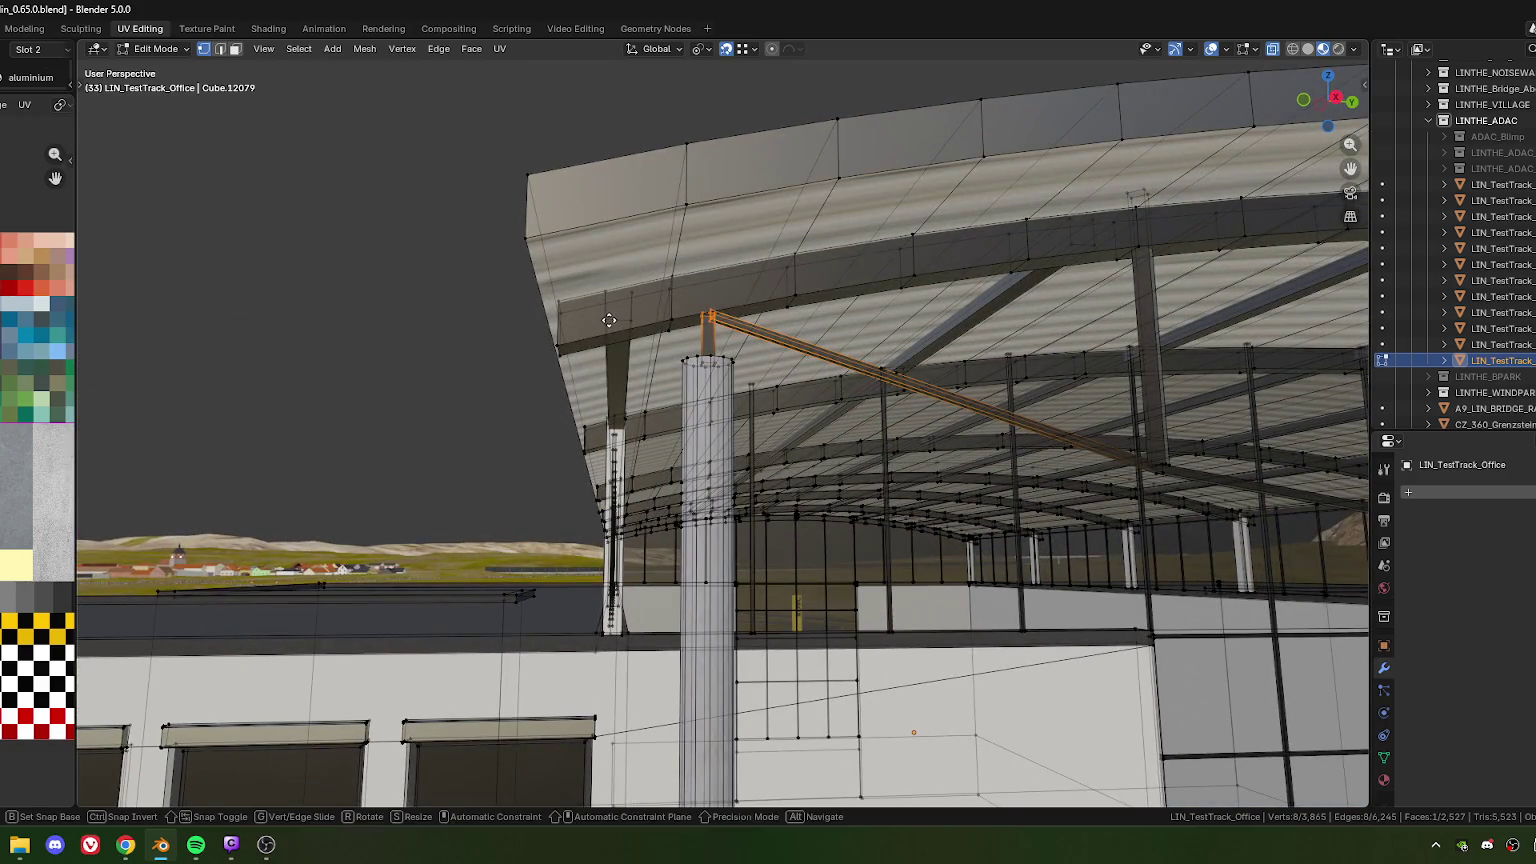
pyautogui.press('x')
pyautogui.press('x')
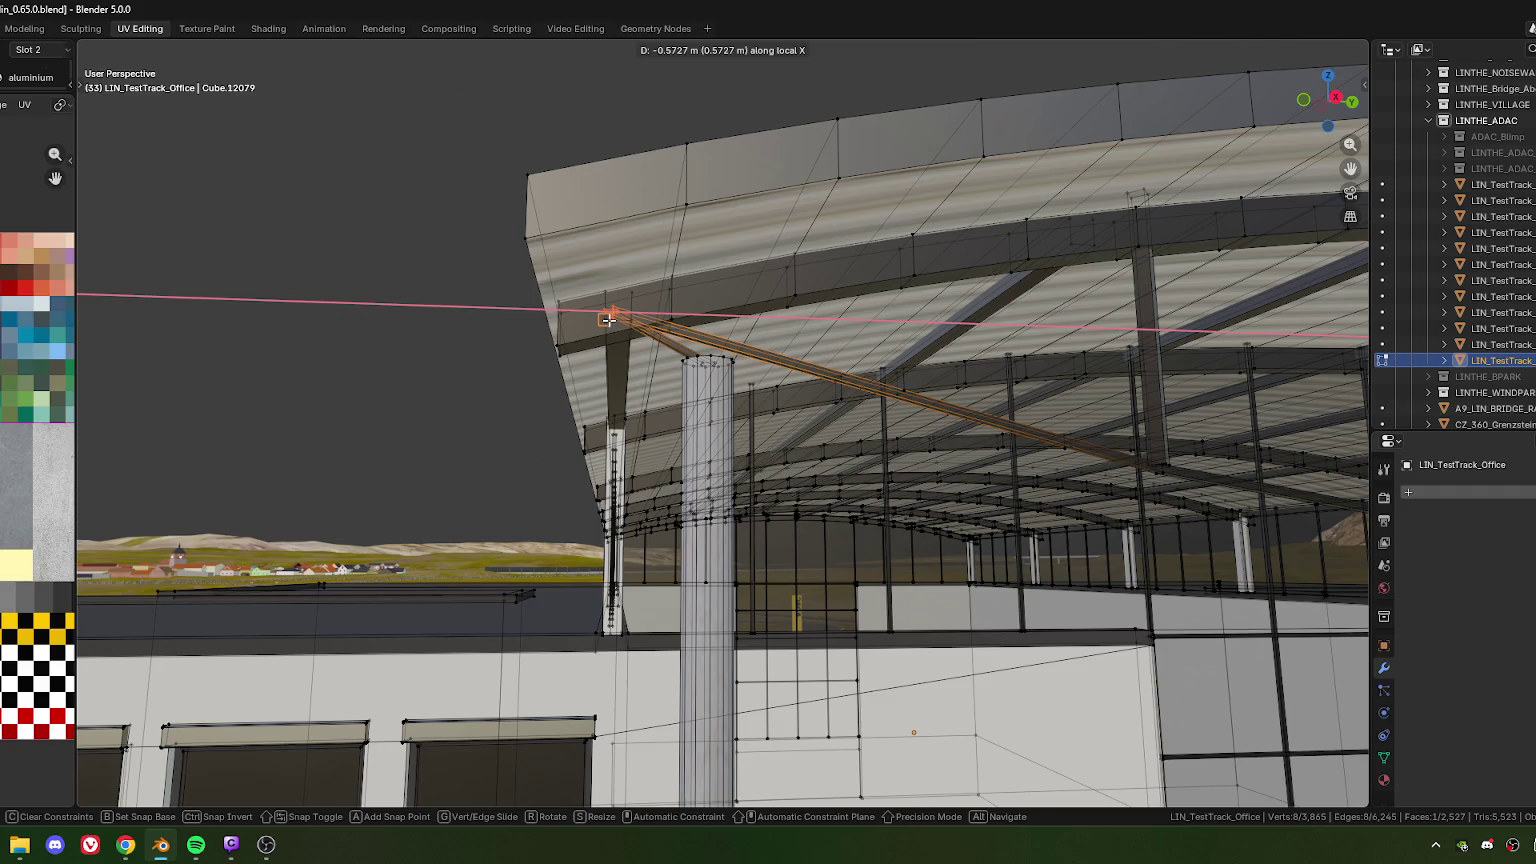
pyautogui.rightClick(608, 318)
pyautogui.moveTo(608, 318); pyautogui.dragTo(633, 390, button='middle')
pyautogui.press('g')
pyautogui.press('x')
pyautogui.press('x')
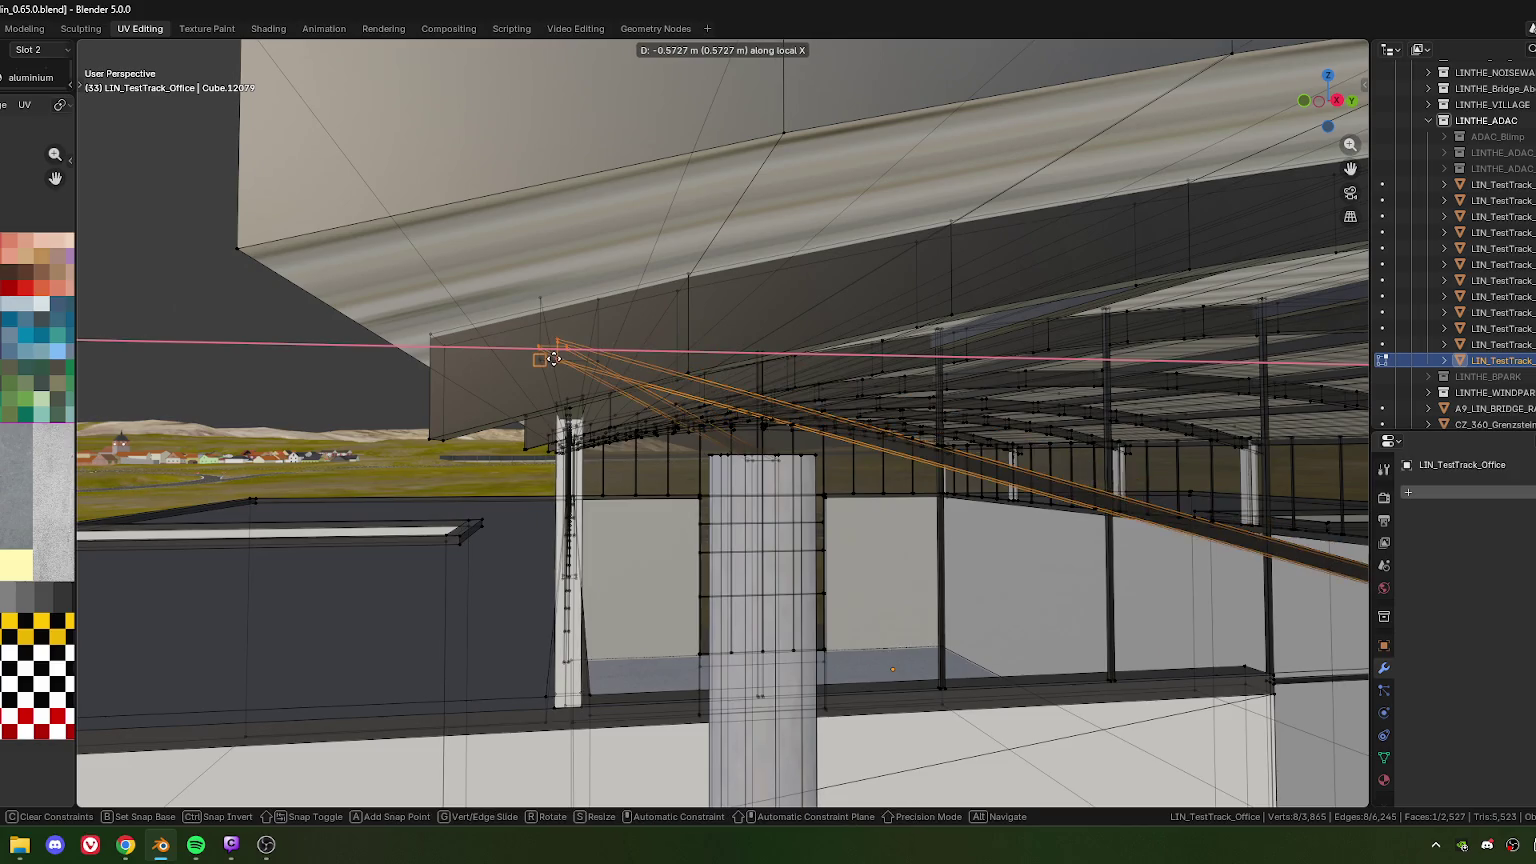
pyautogui.rightClick(552, 358)
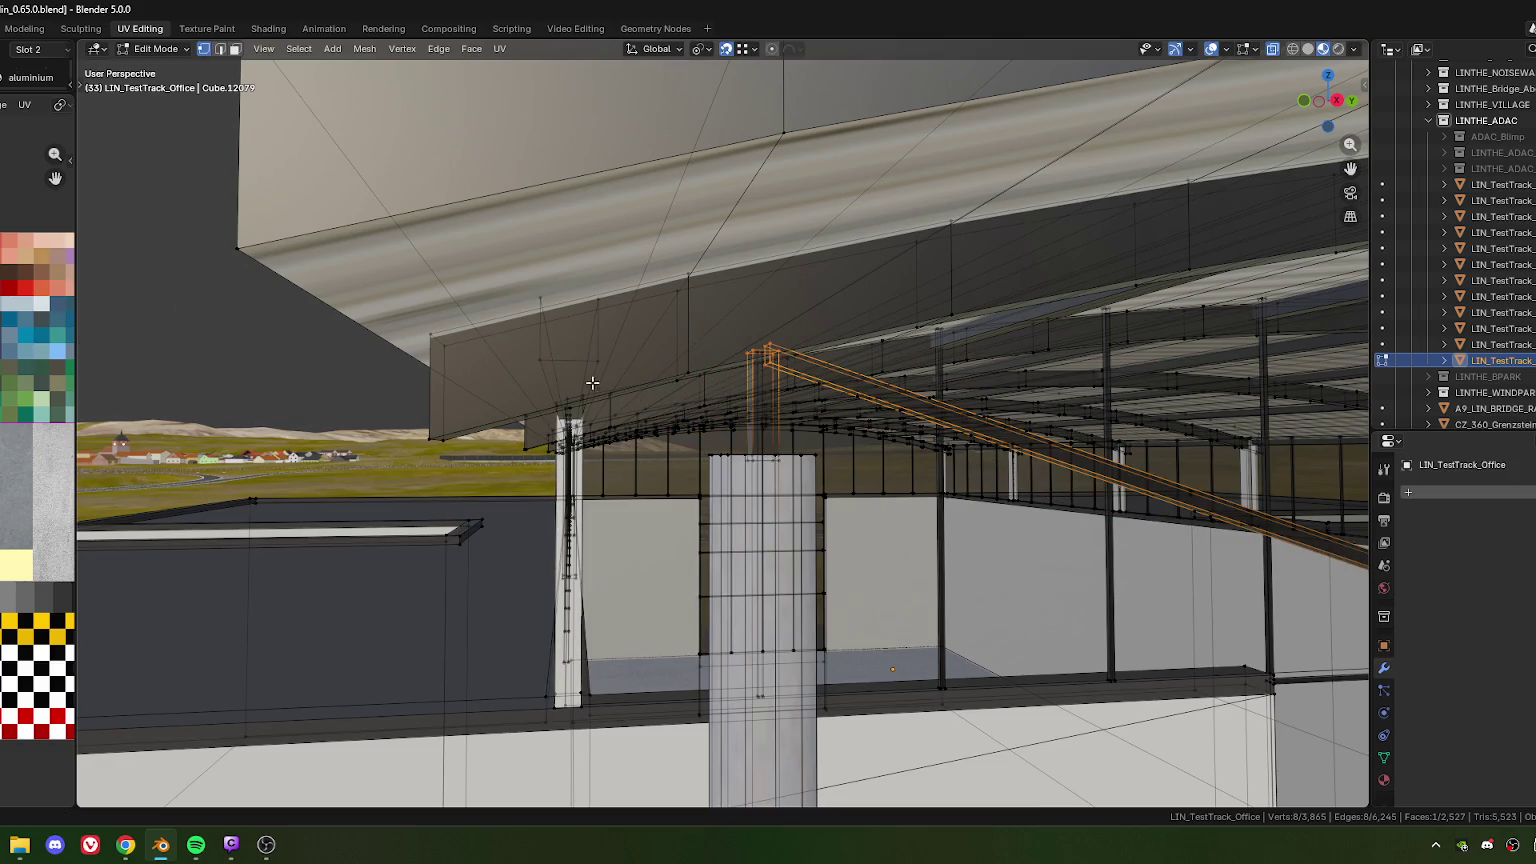
pyautogui.scroll(-3, 588, 380)
pyautogui.moveTo(588, 380)
pyautogui.mouseDown(button='middle')
pyautogui.moveTo(716, 622)
pyautogui.moveTo(751, 622)
pyautogui.mouseUp(button='middle')
pyautogui.scroll(3, 716, 622)
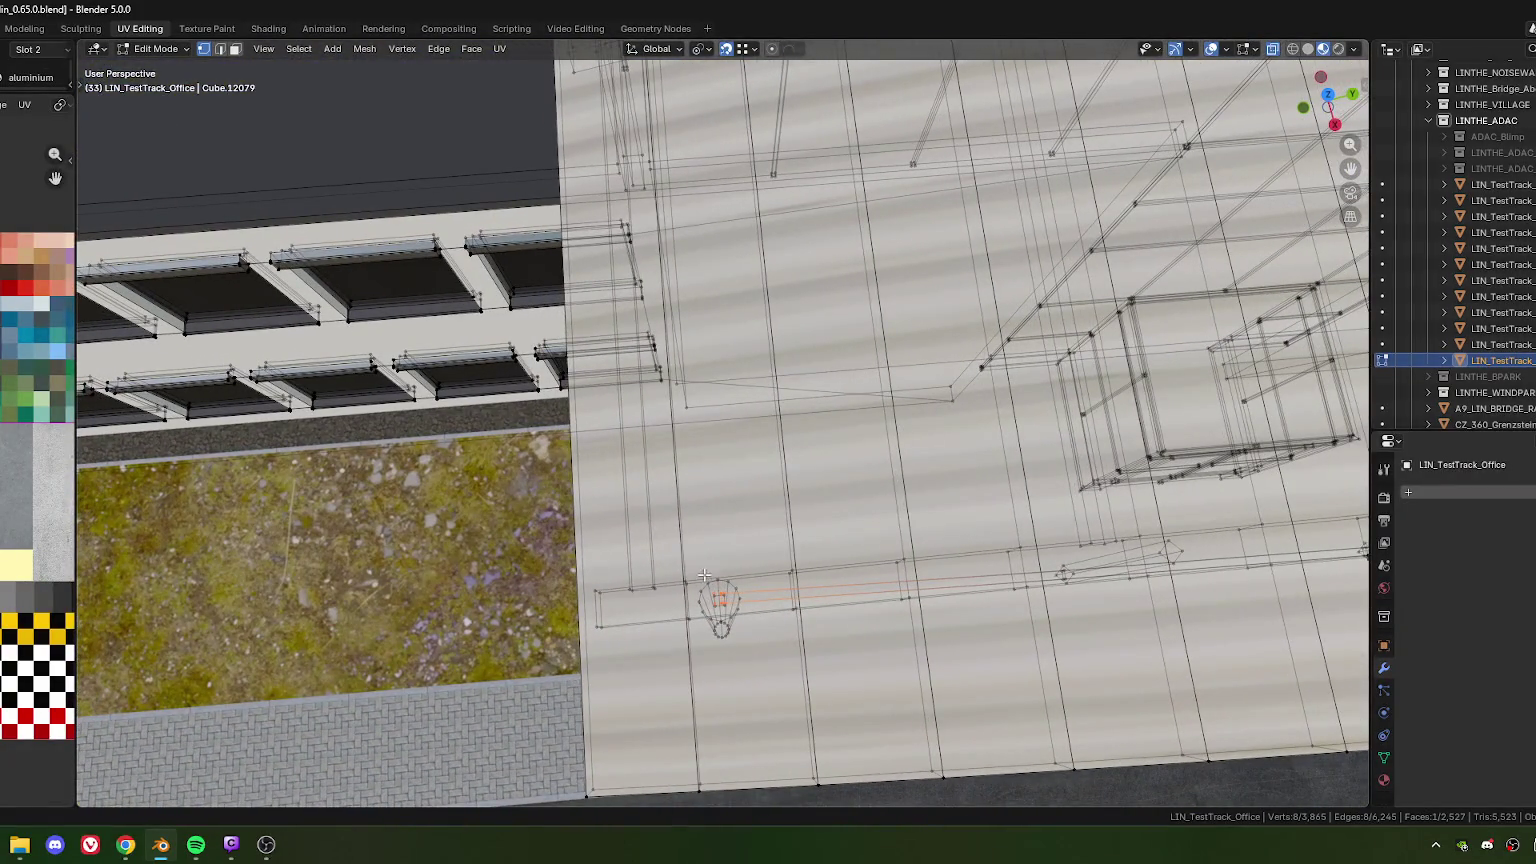
# Check the column in top view, then move it along local X
pyautogui.press('KP_7')
pyautogui.keyDown('shift'); pyautogui.moveTo(930, 497); pyautogui.dragTo(702, 431, button='middle'); pyautogui.keyUp('shift')
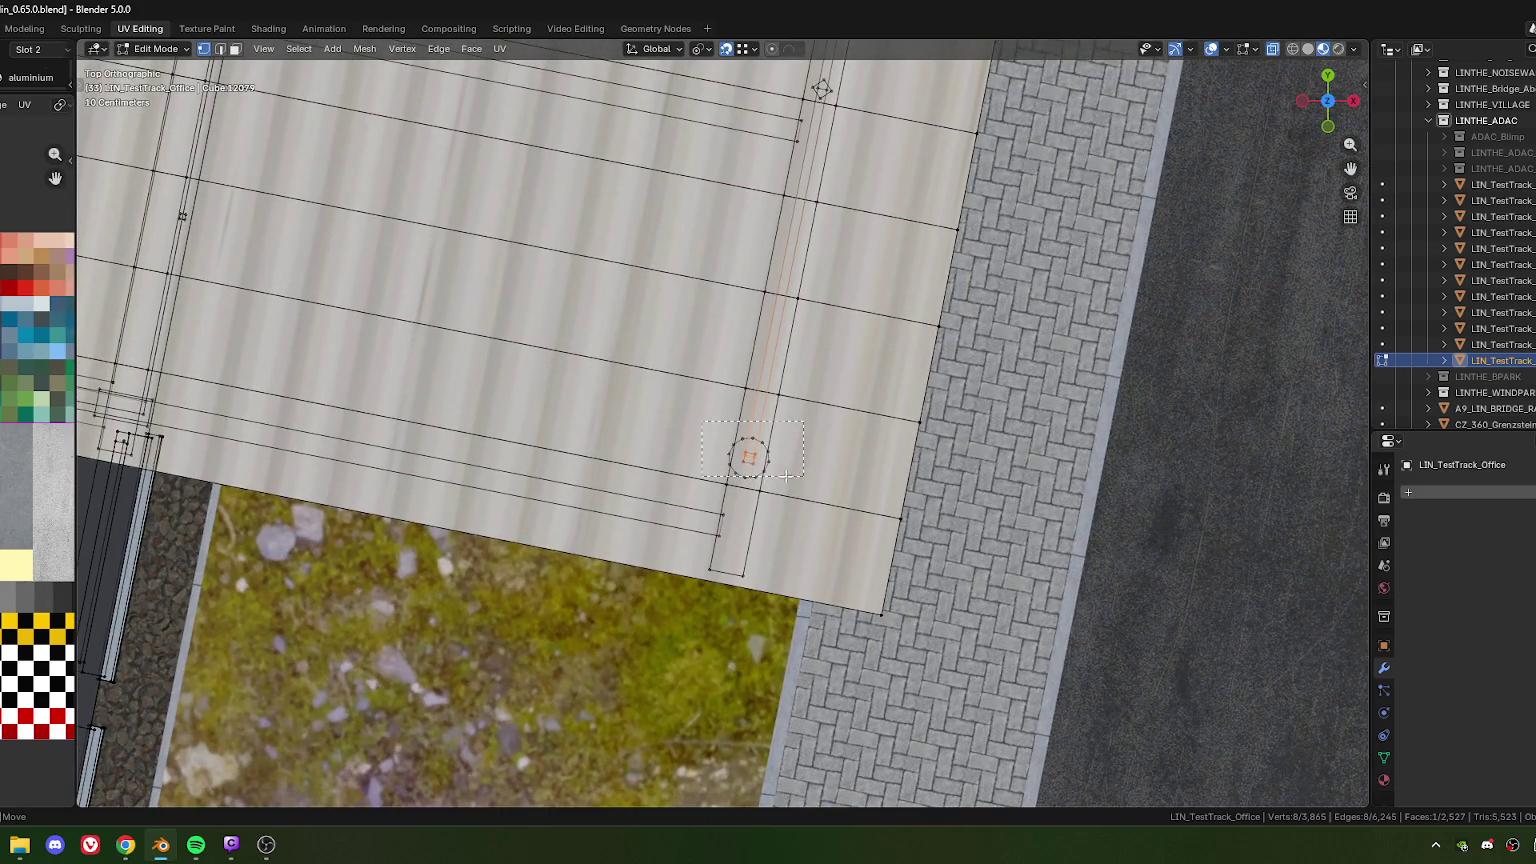
pyautogui.scroll(-2, 777, 492)
pyautogui.moveTo(777, 492)
pyautogui.mouseDown(button='middle')
pyautogui.moveTo(663, 438)
pyautogui.moveTo(730, 418)
pyautogui.moveTo(698, 436)
pyautogui.moveTo(722, 472)
pyautogui.moveTo(708, 433)
pyautogui.moveTo(733, 434)
pyautogui.moveTo(757, 511)
pyautogui.mouseUp(button='middle')
pyautogui.press('g')
pyautogui.press('x')
pyautogui.press('x')
pyautogui.click(693, 434)
# Make two smaller corrective moves of the column along local X
pyautogui.press('g')
pyautogui.press('x')
pyautogui.press('x')
pyautogui.click(696, 432)
pyautogui.press('g')
pyautogui.press('x')
pyautogui.press('x')
pyautogui.click(740, 436)
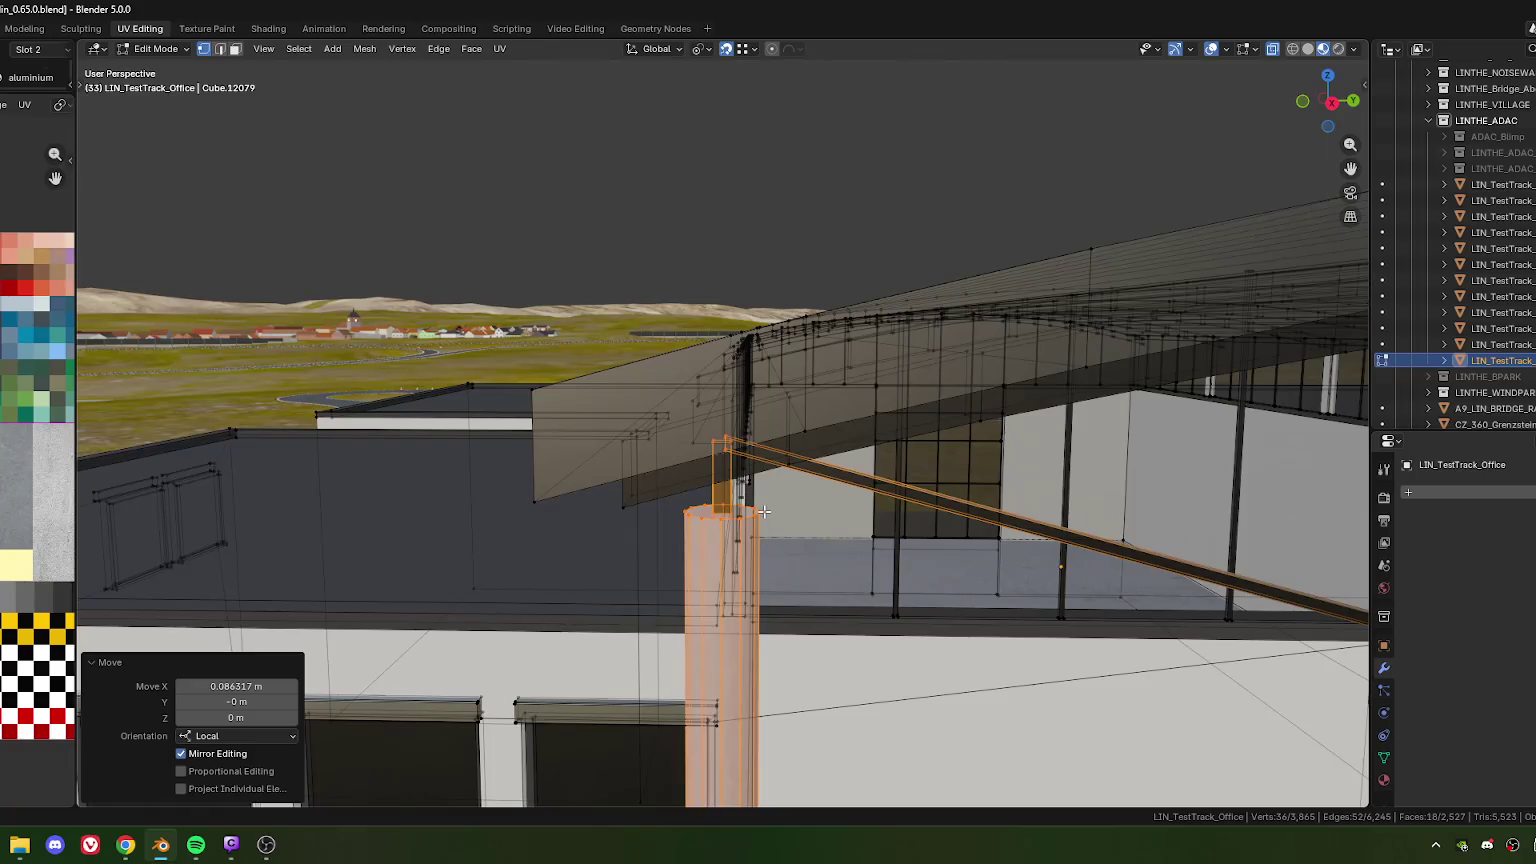
# Set Move X to 0.086317/2 (0.043159 m), verifying in top view
pyautogui.press('KP_7')
pyautogui.keyDown('shift'); pyautogui.moveTo(831, 464); pyautogui.dragTo(691, 464, button='middle'); pyautogui.keyUp('shift')
pyautogui.scroll(4, 691, 464)
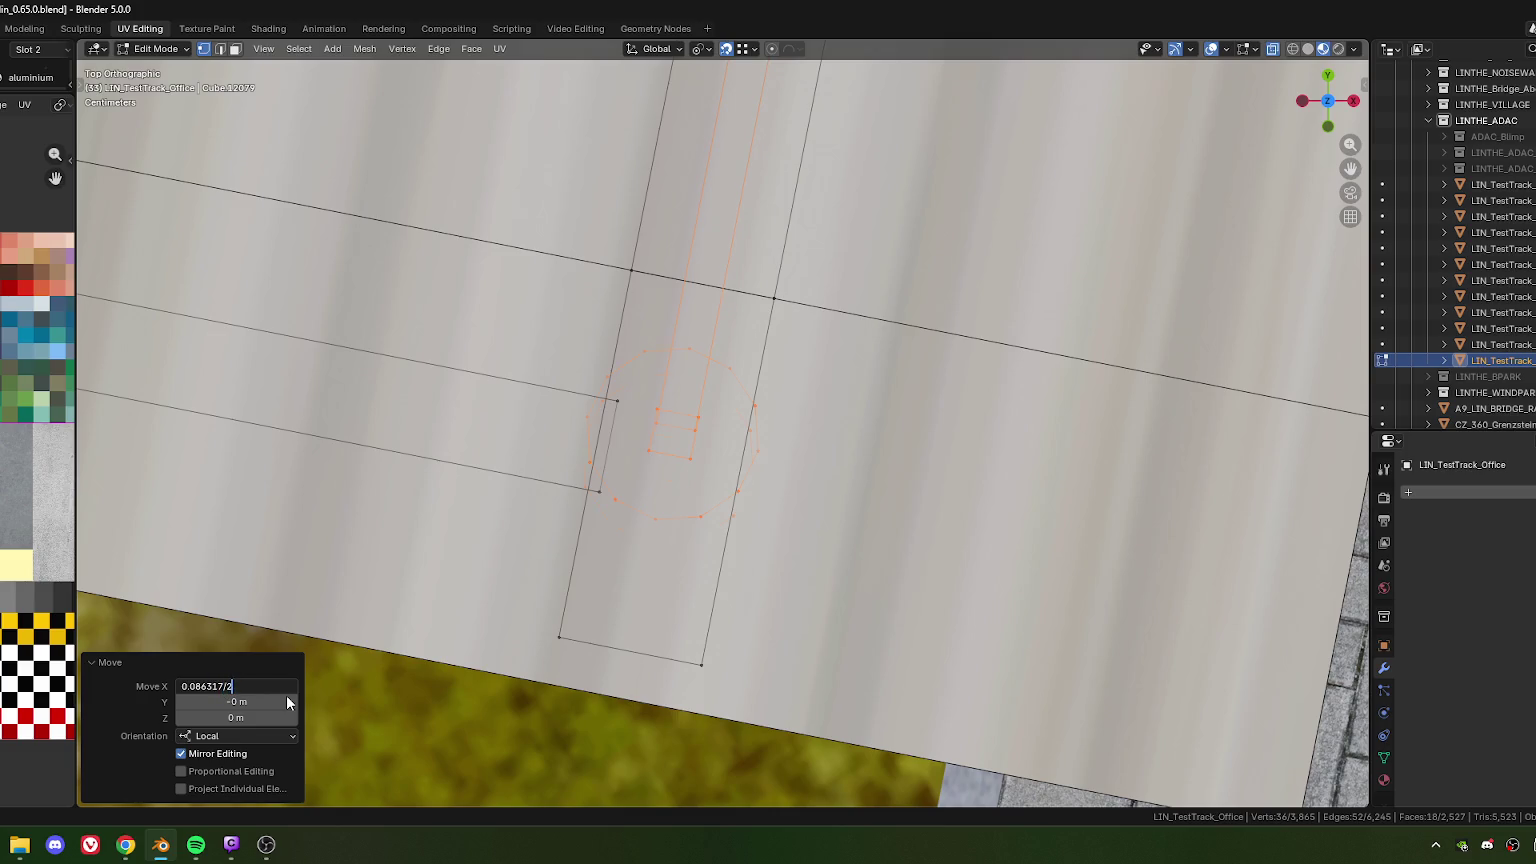
pyautogui.press('Return')
pyautogui.scroll(-5, 693, 500)
pyautogui.moveTo(693, 500)
pyautogui.mouseDown(button='middle')
pyautogui.moveTo(693, 600)
pyautogui.moveTo(647, 494)
pyautogui.mouseUp(button='middle')
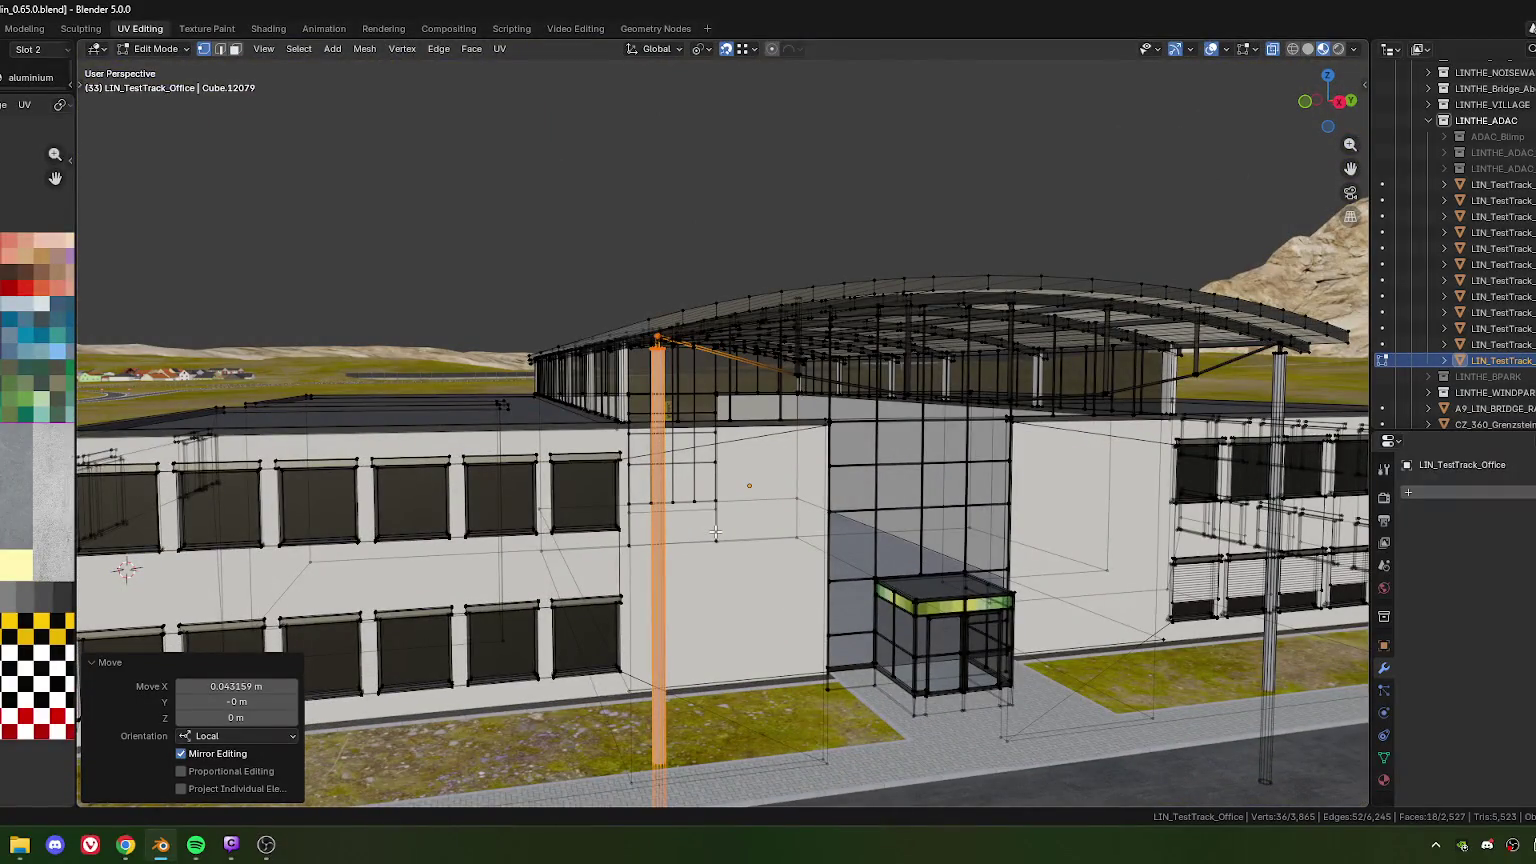
pyautogui.moveTo(716, 533)
pyautogui.mouseDown(button='middle')
pyautogui.moveTo(766, 546)
pyautogui.moveTo(723, 486)
pyautogui.mouseUp(button='middle')
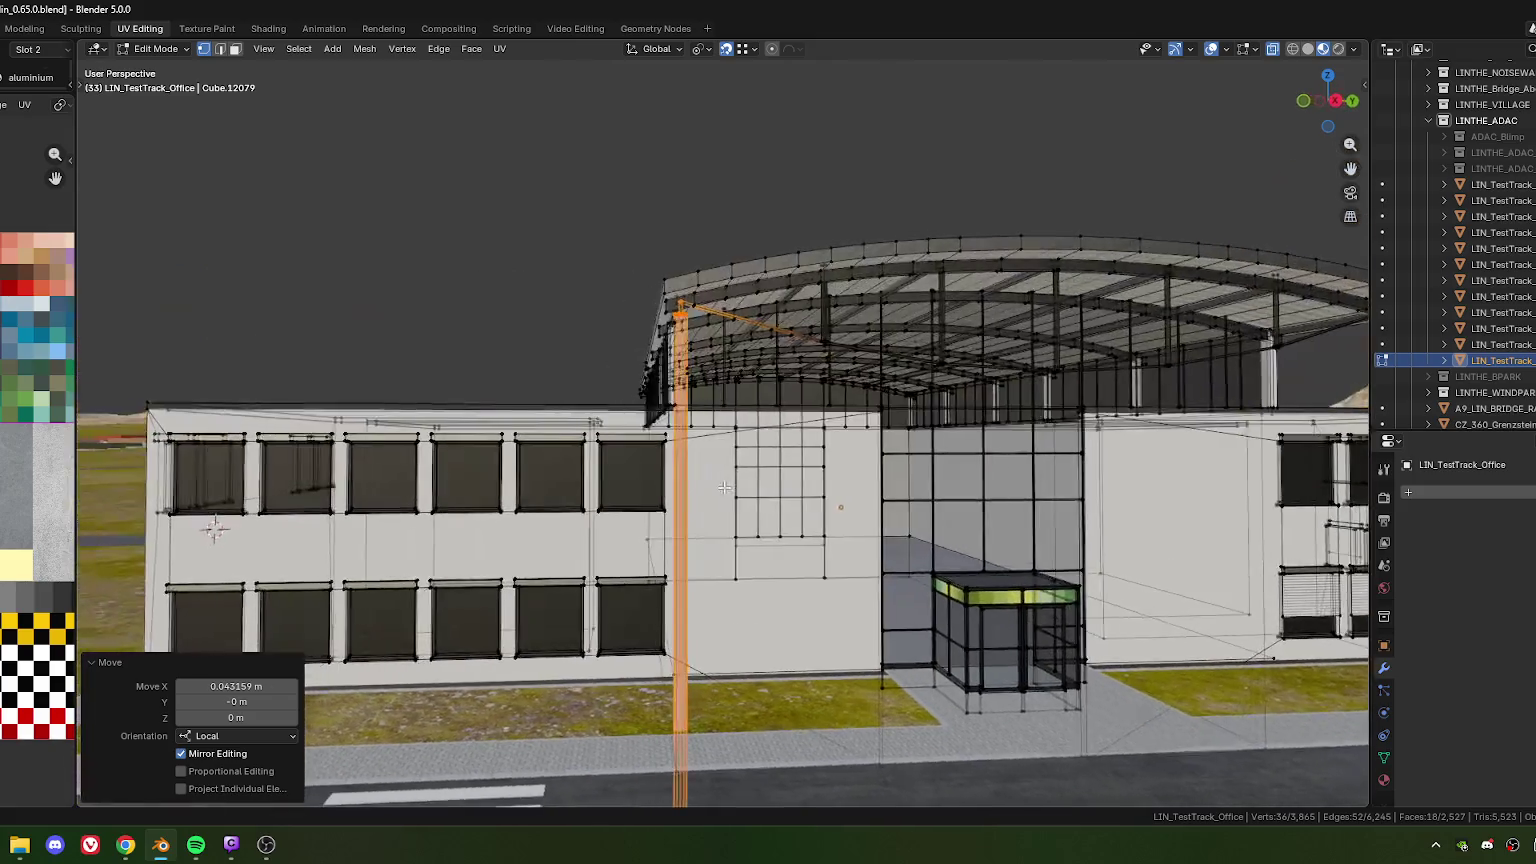
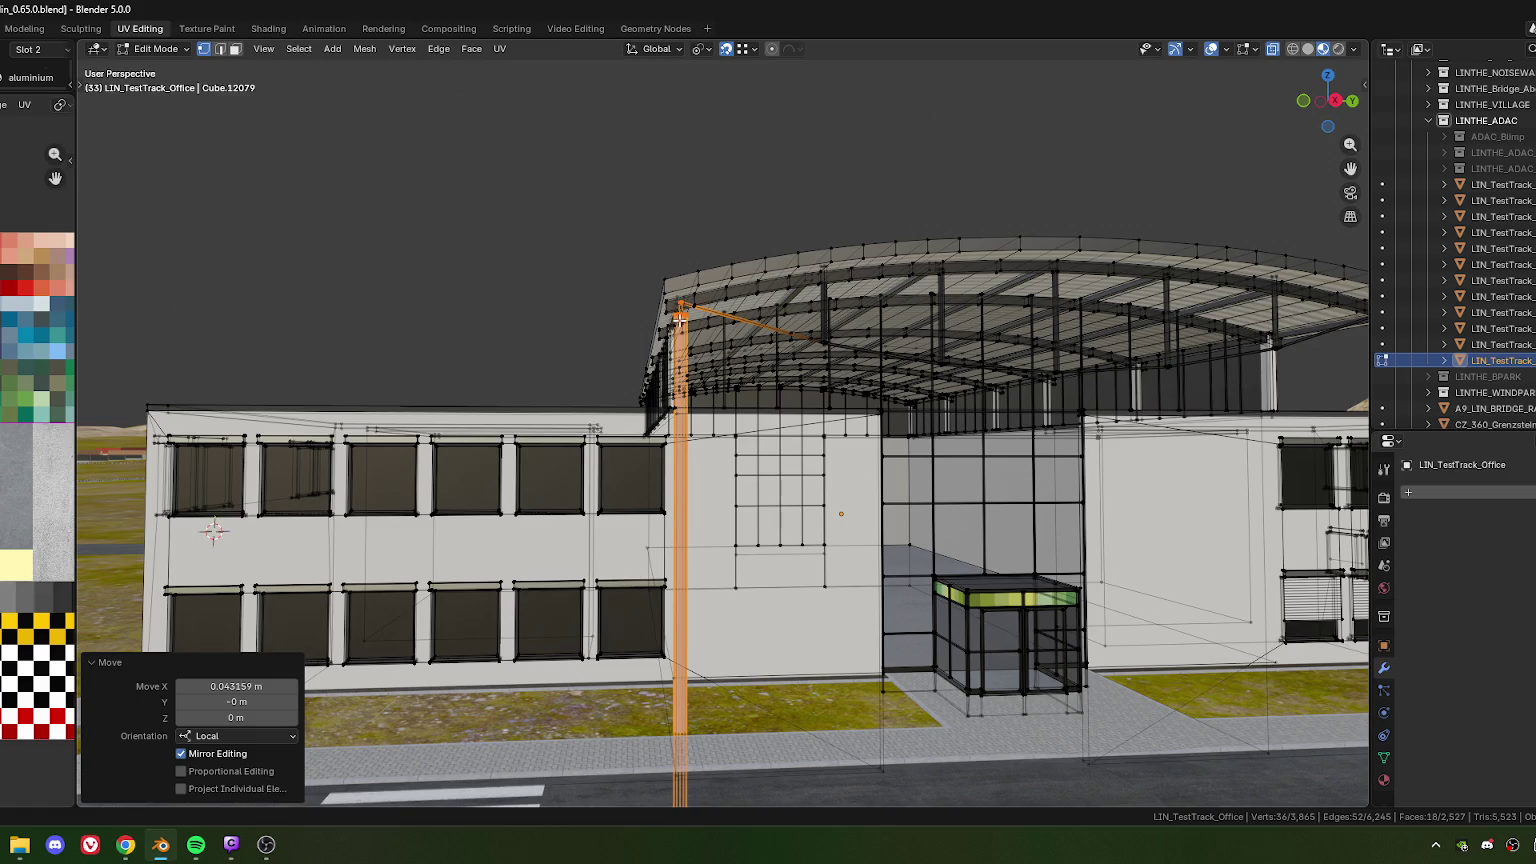
# Orbit and zoom around the office building to inspect the facade and roof corner
pyautogui.scroll(-3, 679, 319)
pyautogui.scroll(-4, 700, 420)
pyautogui.moveTo(682, 487)
pyautogui.mouseDown(button='middle')
pyautogui.moveTo(771, 484)
pyautogui.moveTo(660, 523)
pyautogui.mouseUp(button='middle')
pyautogui.scroll(3, 740, 490)
pyautogui.scroll(2, 706, 497)
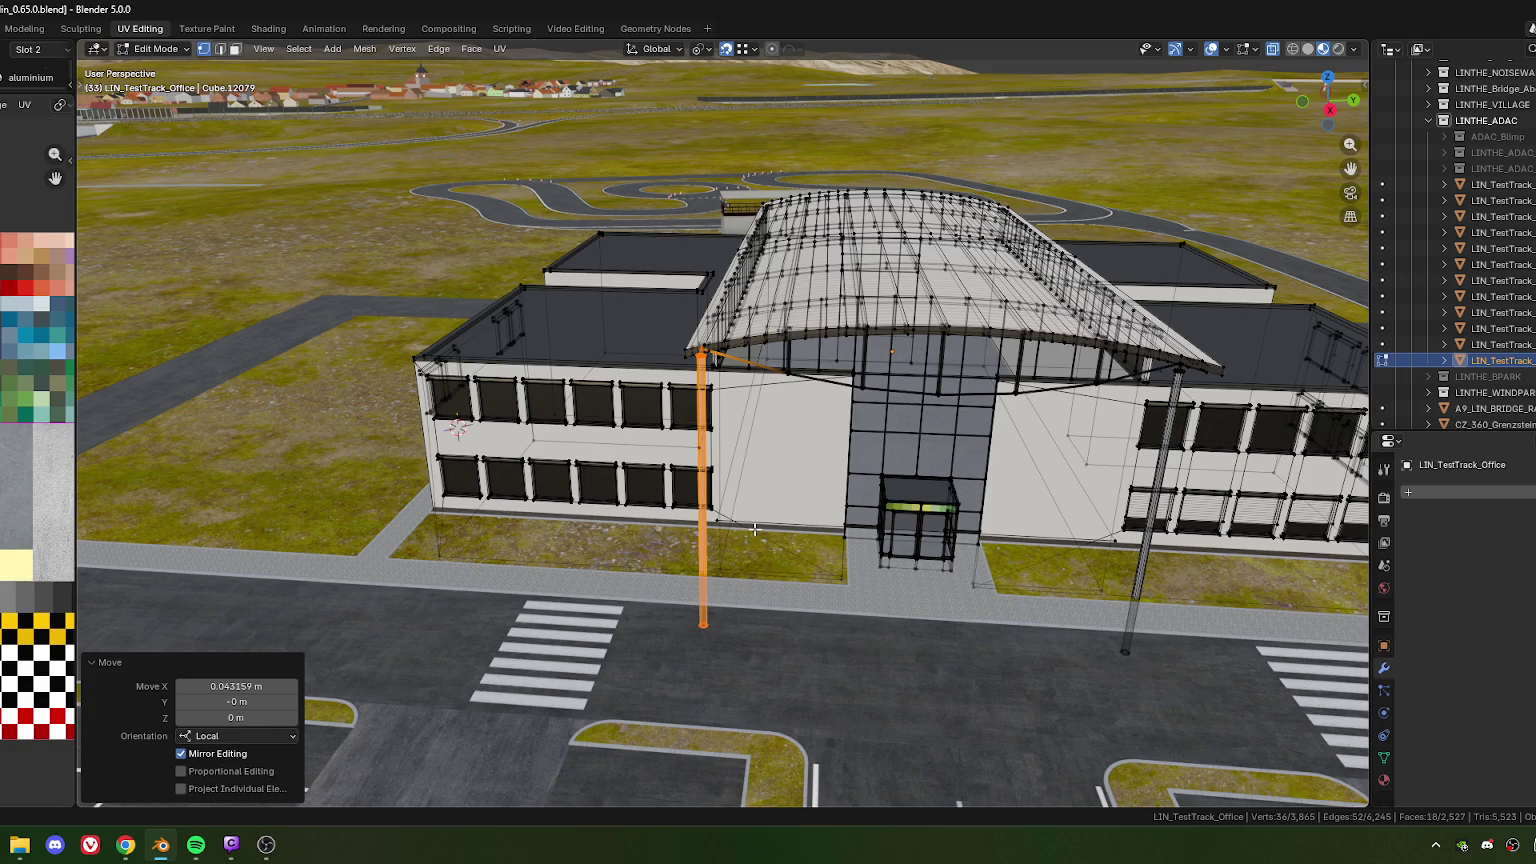
pyautogui.moveTo(800, 542); pyautogui.dragTo(754, 407, button='middle')
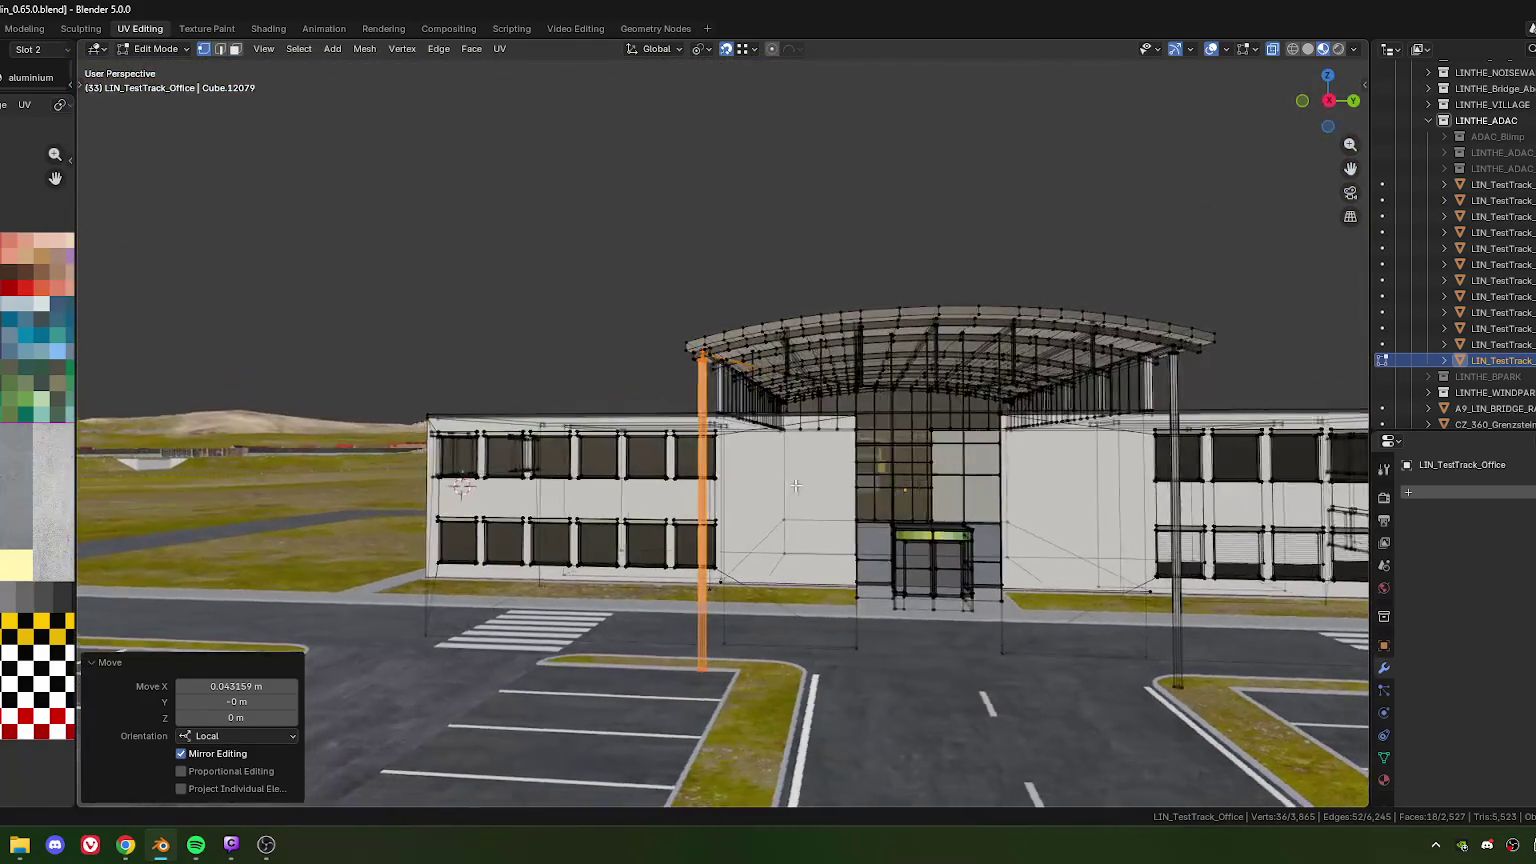
pyautogui.scroll(3, 754, 407)
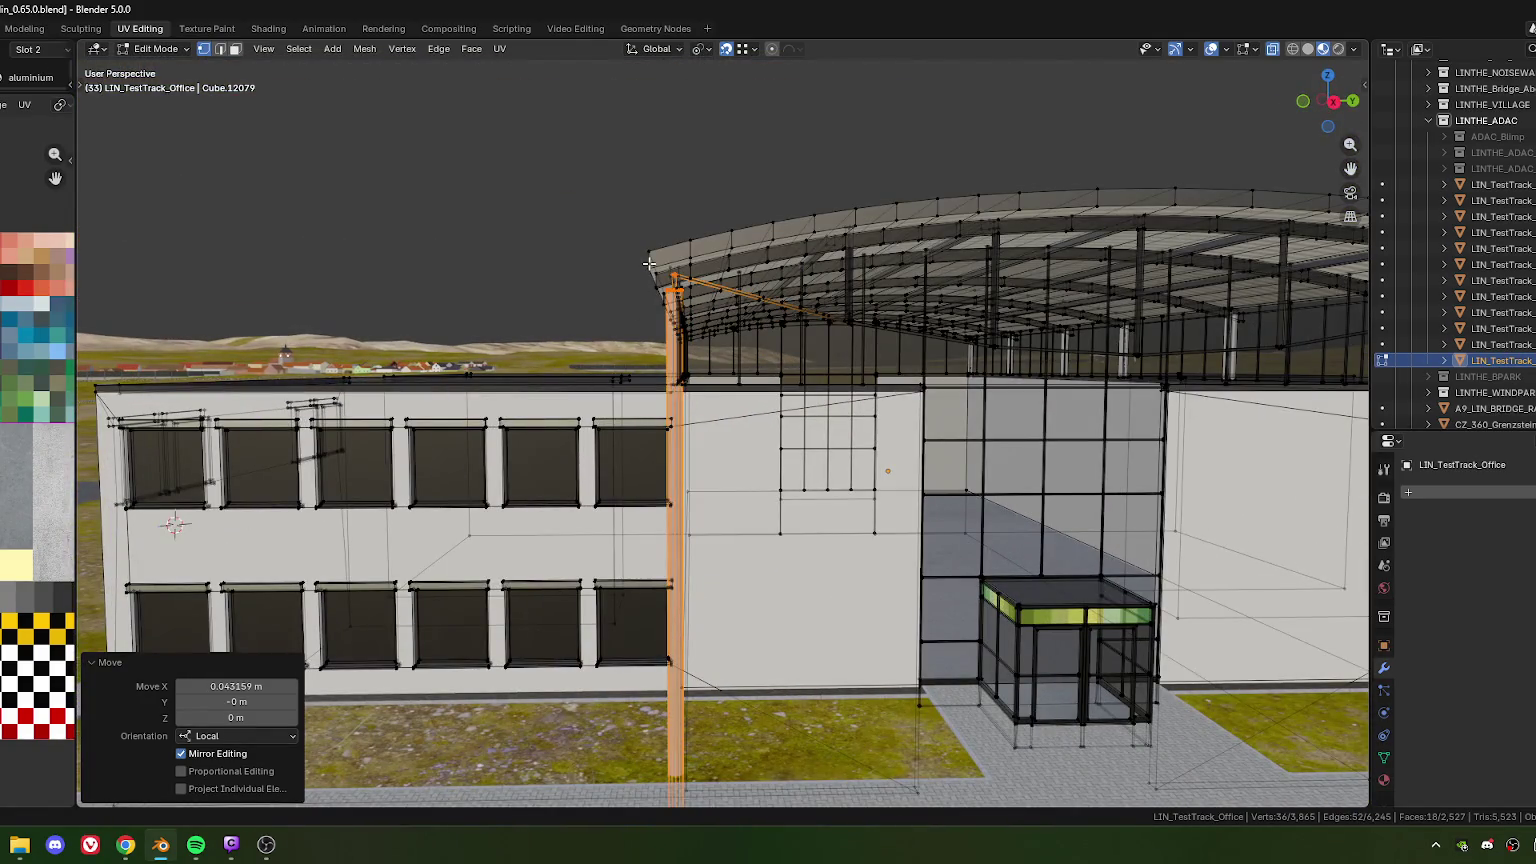
pyautogui.moveTo(649, 263); pyautogui.dragTo(676, 284, button='middle')
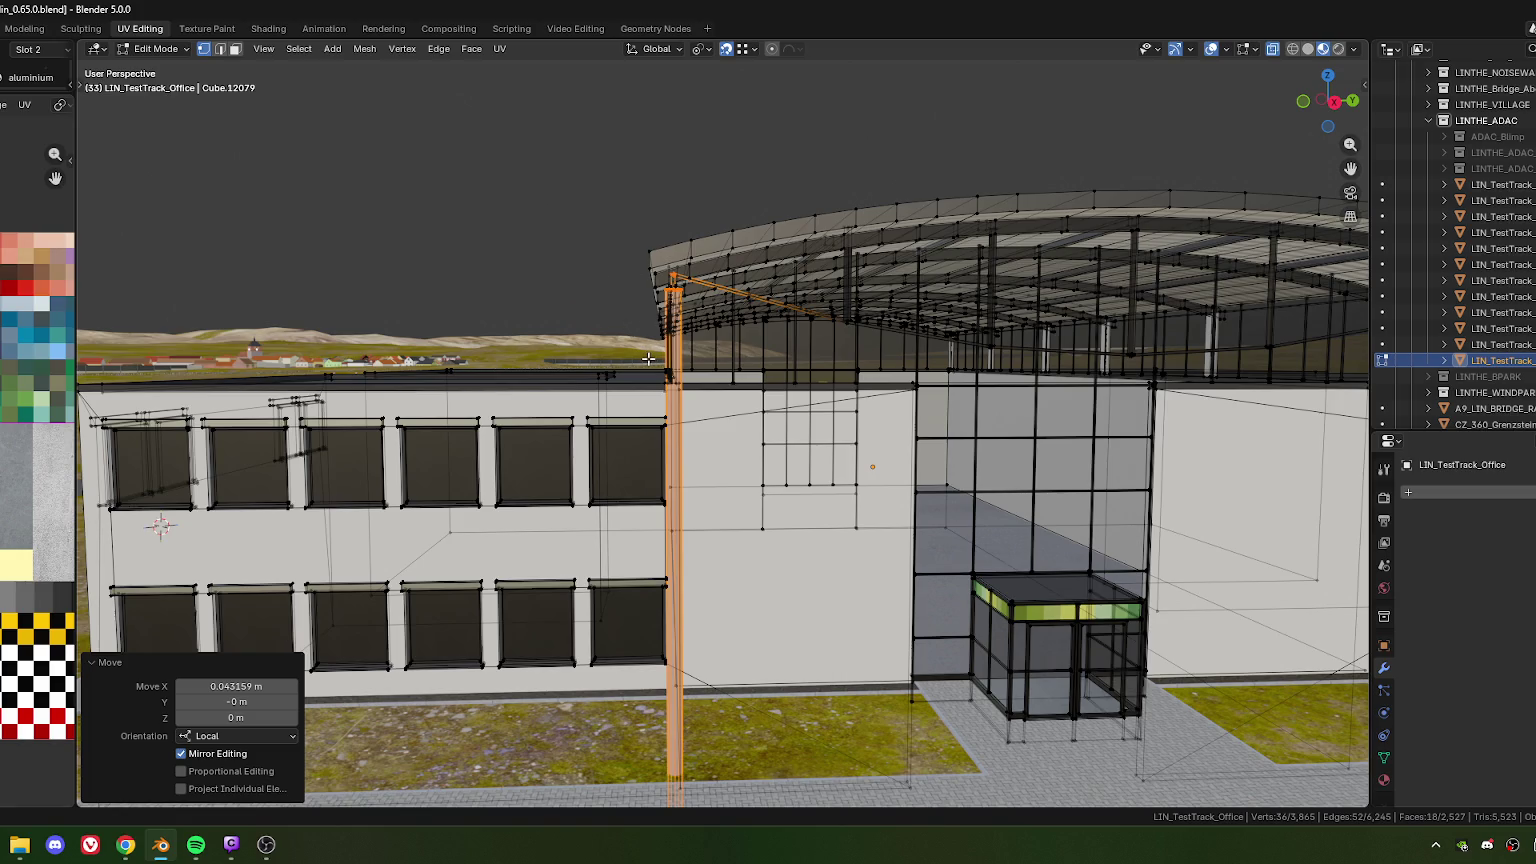
pyautogui.scroll(-5, 652, 354)
pyautogui.scroll(-1, 640, 375)
pyautogui.scroll(-1, 634, 380)
pyautogui.scroll(-2, 634, 382)
pyautogui.moveTo(634, 382); pyautogui.dragTo(615, 443, button='middle')
pyautogui.hotkey('alt', 'Tab')
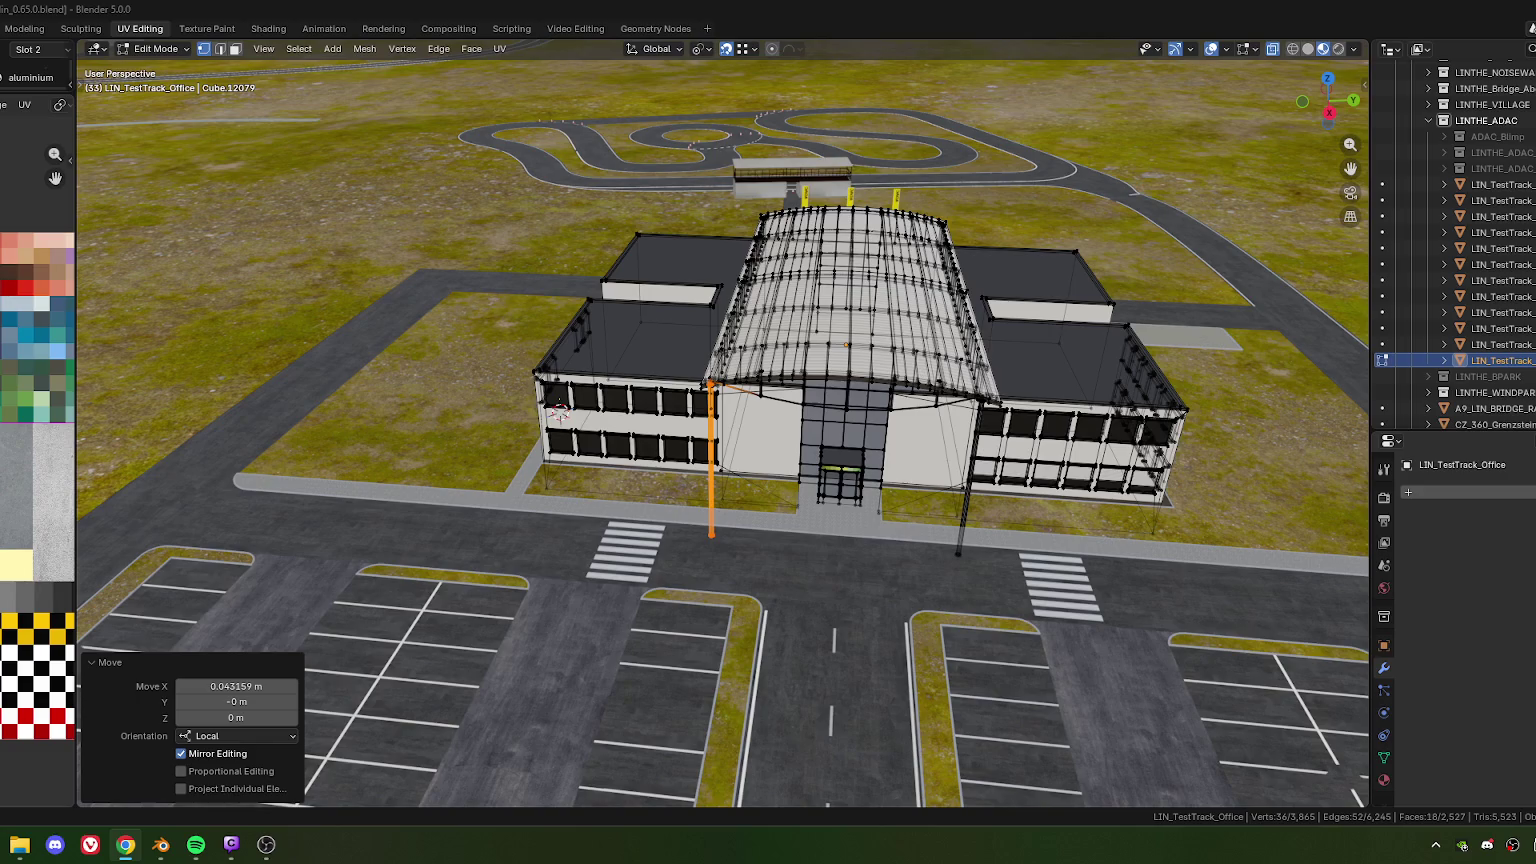
pyautogui.scroll(4, 737, 479)
pyautogui.moveTo(737, 479)
pyautogui.mouseDown(button='middle')
pyautogui.moveTo(725, 448)
pyautogui.moveTo(753, 440)
pyautogui.moveTo(713, 410)
pyautogui.moveTo(731, 446)
pyautogui.mouseUp(button='middle')
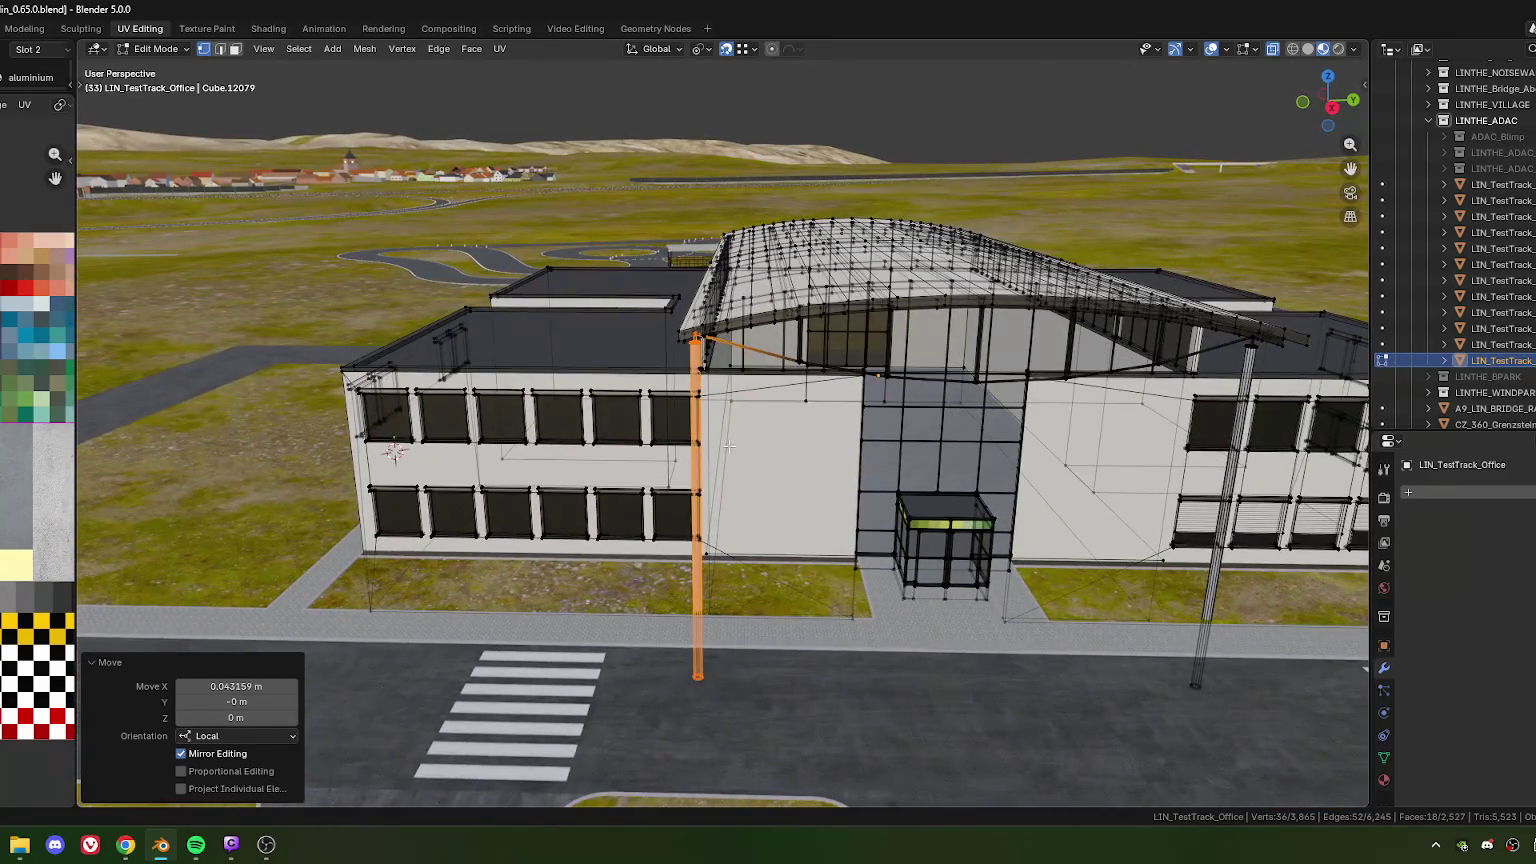
pyautogui.moveTo(839, 479); pyautogui.dragTo(597, 416, button='middle')
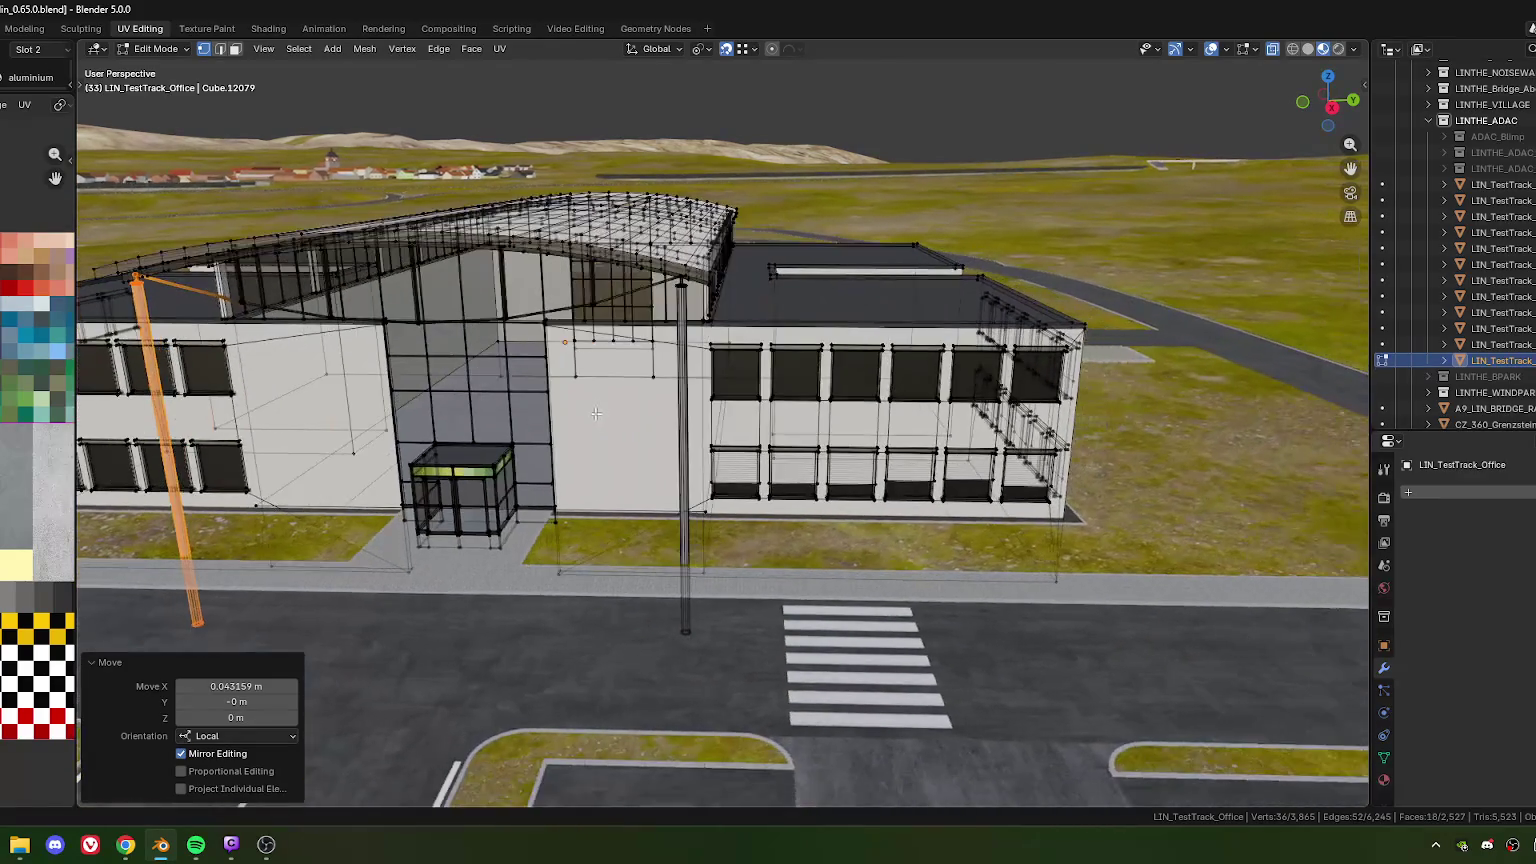
pyautogui.moveTo(726, 380); pyautogui.dragTo(713, 423, button='middle')
pyautogui.moveTo(600, 425); pyautogui.dragTo(630, 393, button='middle')
pyautogui.scroll(3, 630, 393)
pyautogui.scroll(5, 630, 393)
pyautogui.scroll(-4, 801, 396)
pyautogui.moveTo(801, 396)
pyautogui.mouseDown(button='middle')
pyautogui.moveTo(645, 319)
pyautogui.moveTo(683, 457)
pyautogui.mouseUp(button='middle')
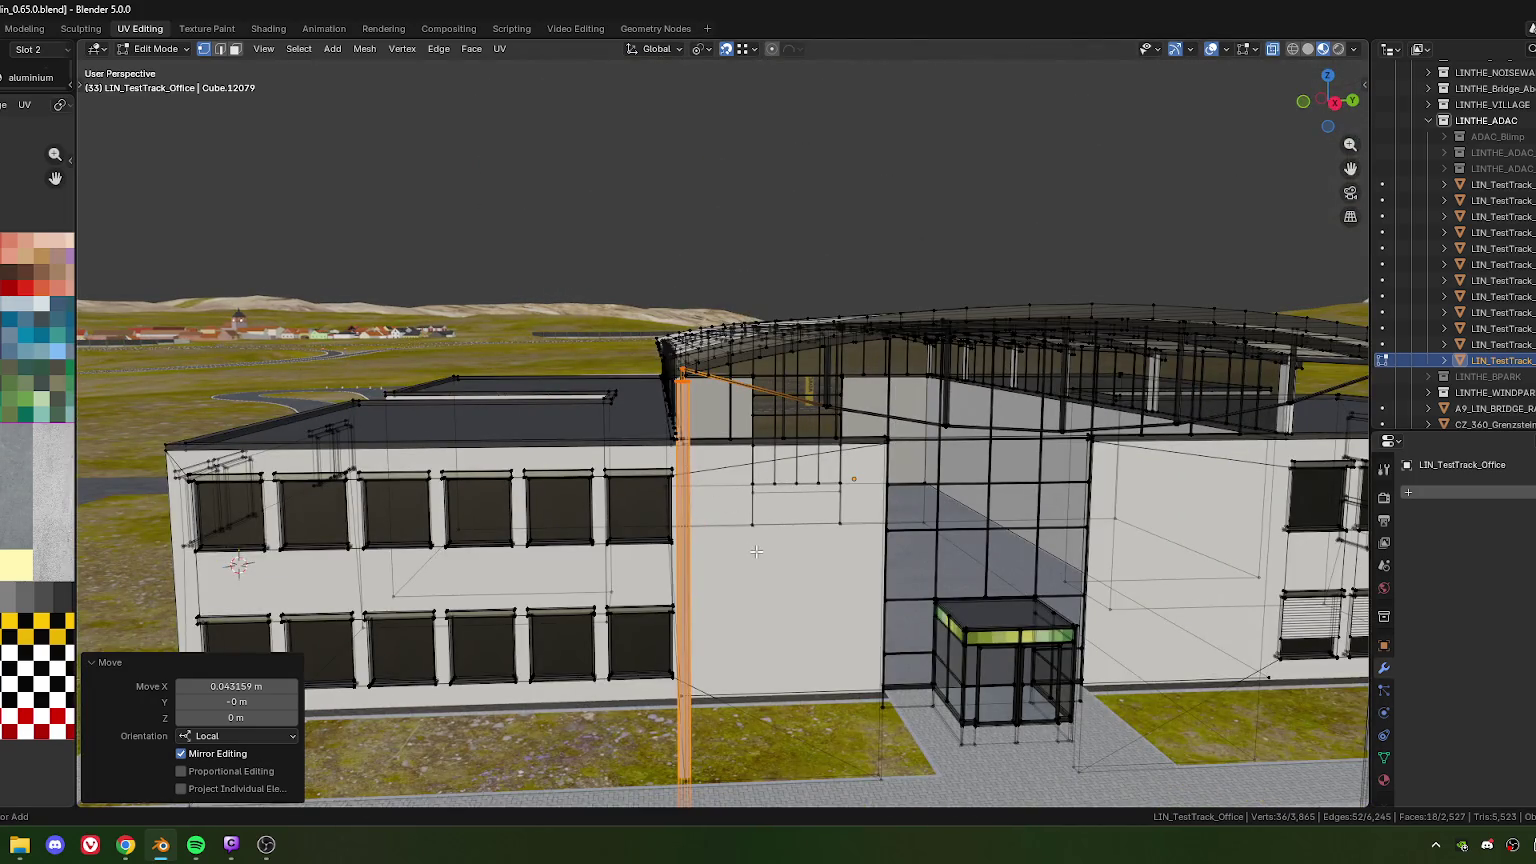
# Nudge the tall pole right, then back left, until it sits under the canopy edge
pyautogui.hotkey('ctrl', 'z')
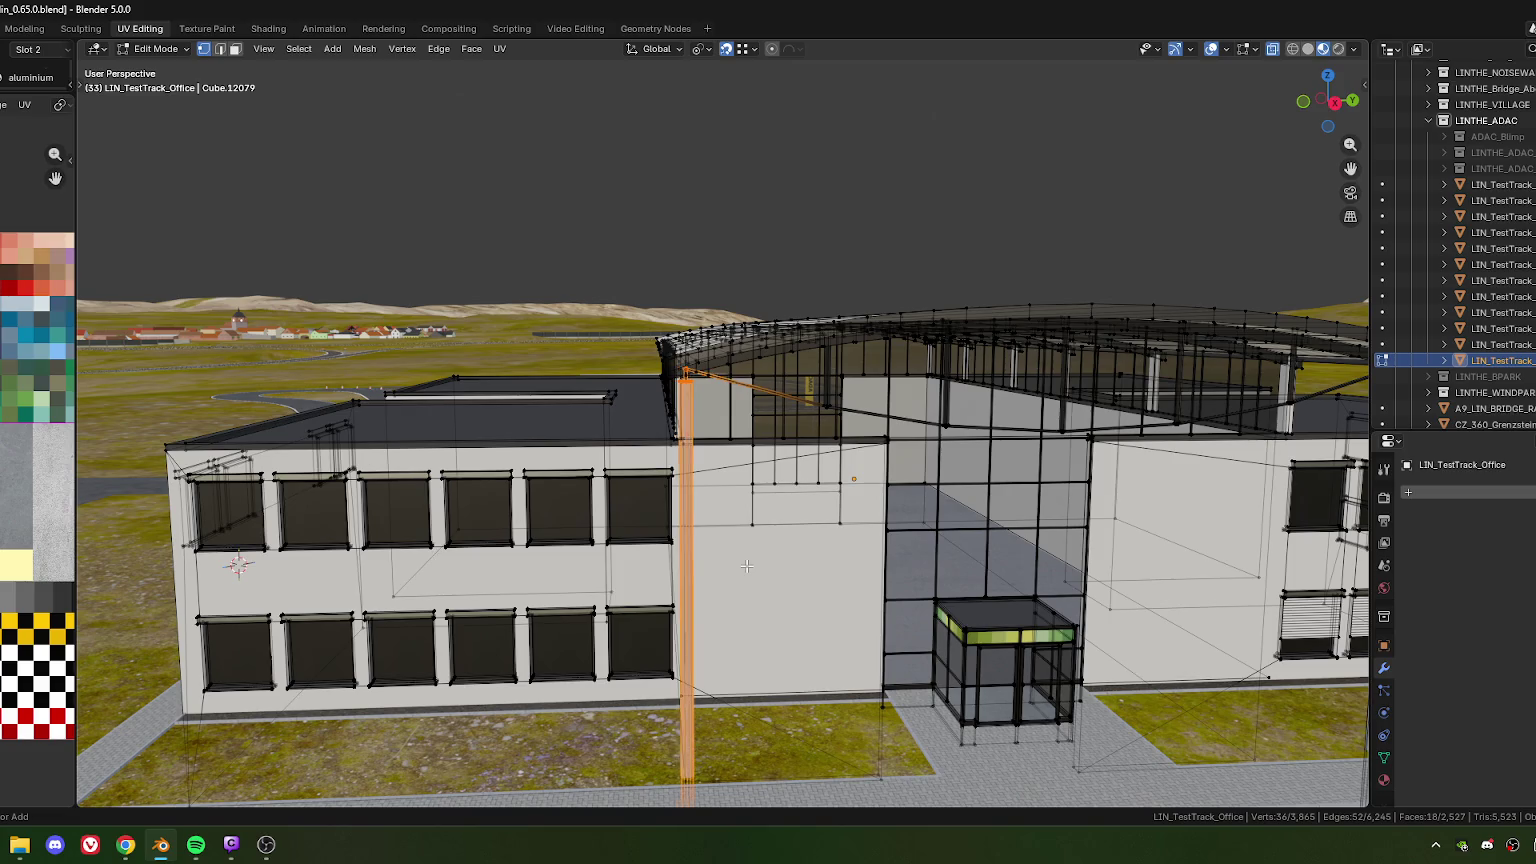
pyautogui.hotkey('ctrl', 'z')
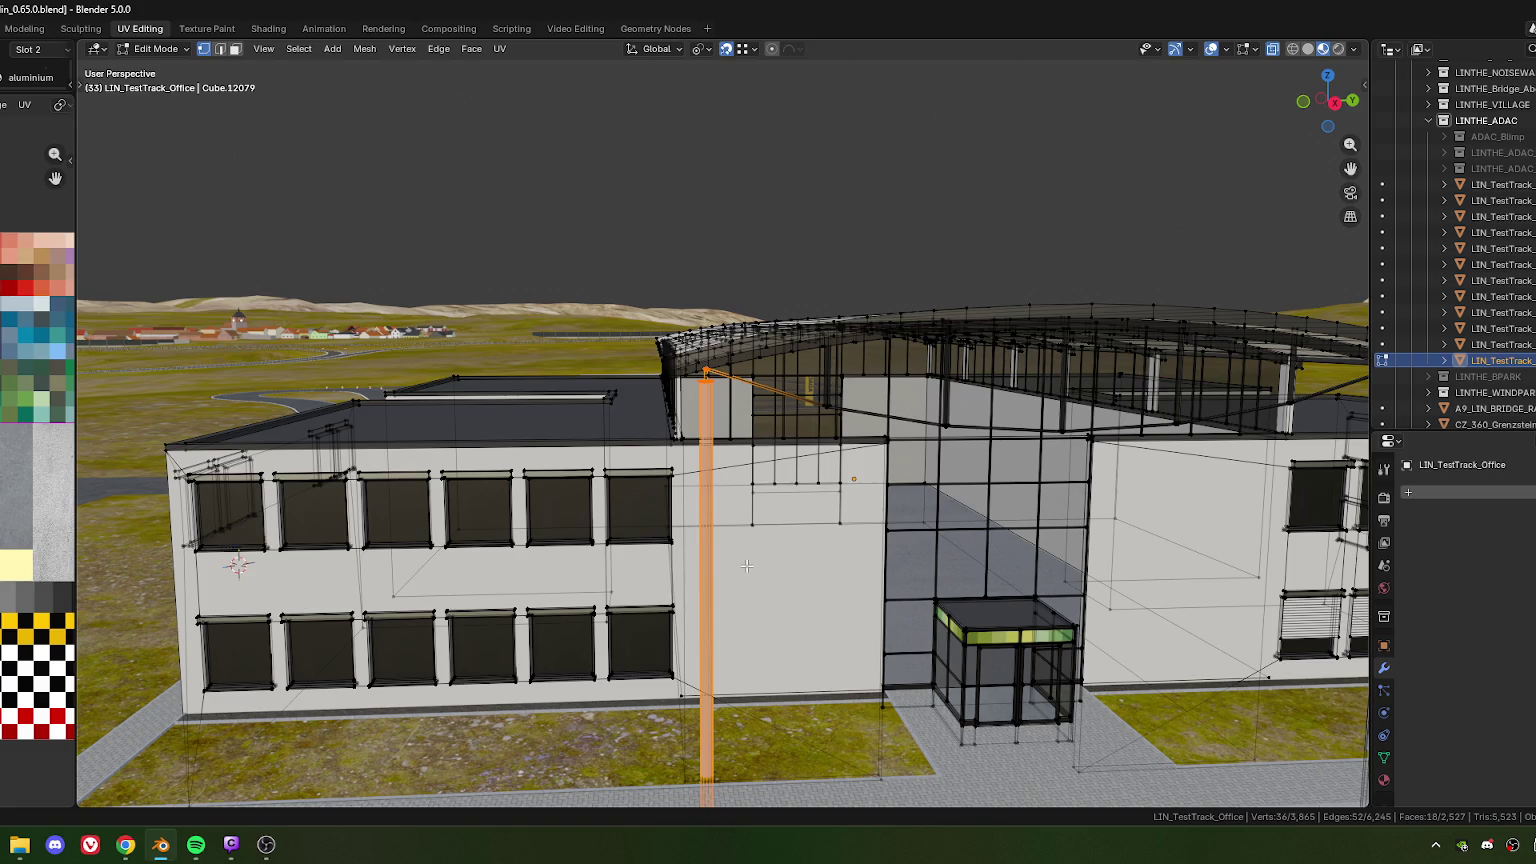
pyautogui.scroll(-3, 820, 548)
pyautogui.moveTo(820, 548)
pyautogui.mouseDown(button='middle')
pyautogui.moveTo(652, 549)
pyautogui.moveTo(761, 559)
pyautogui.mouseUp(button='middle')
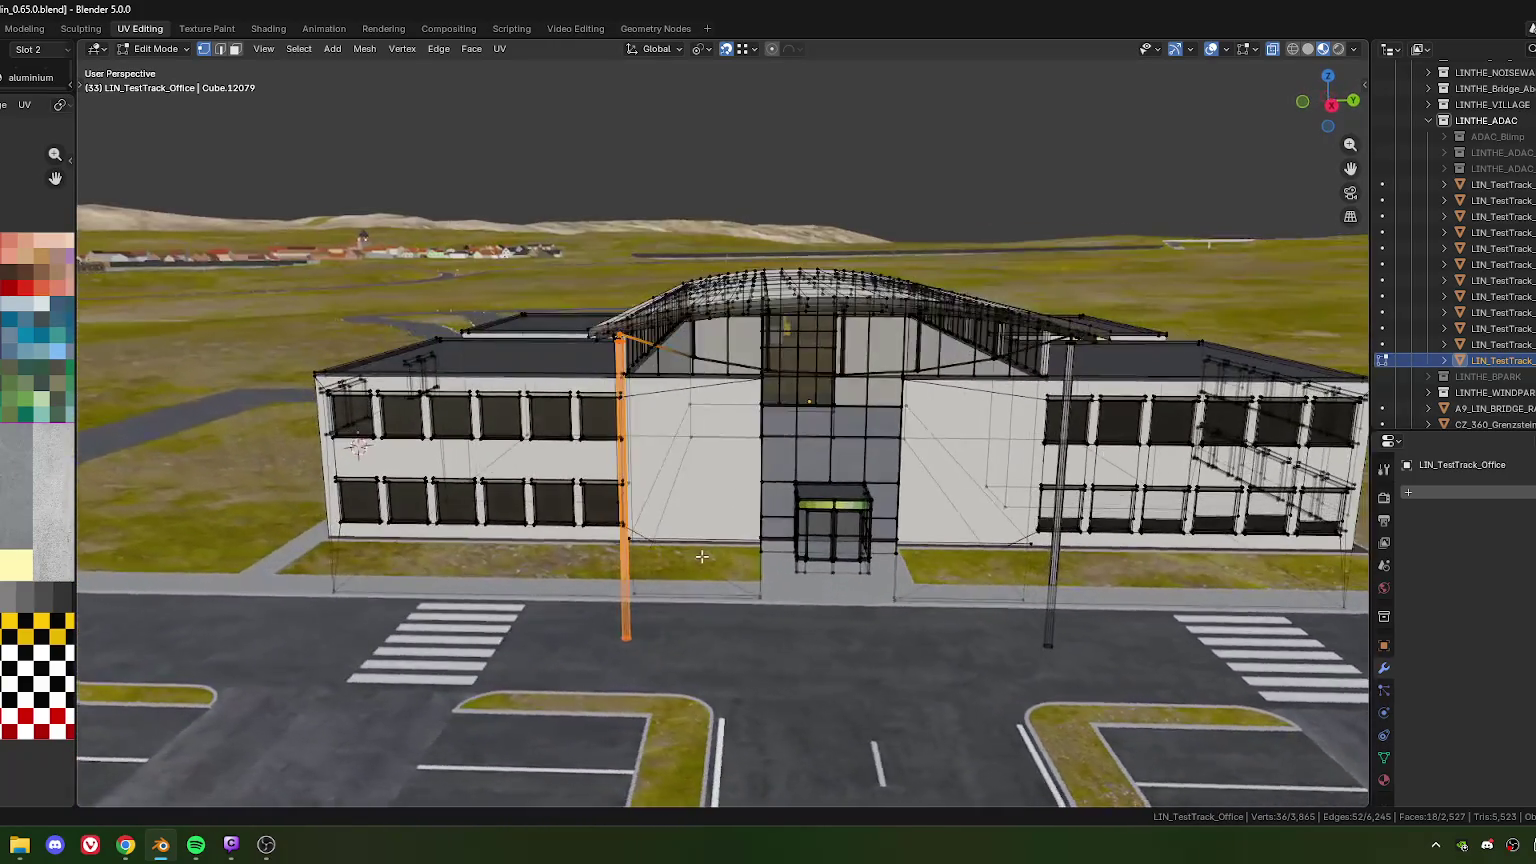
pyautogui.hotkey('ctrl', 'z')
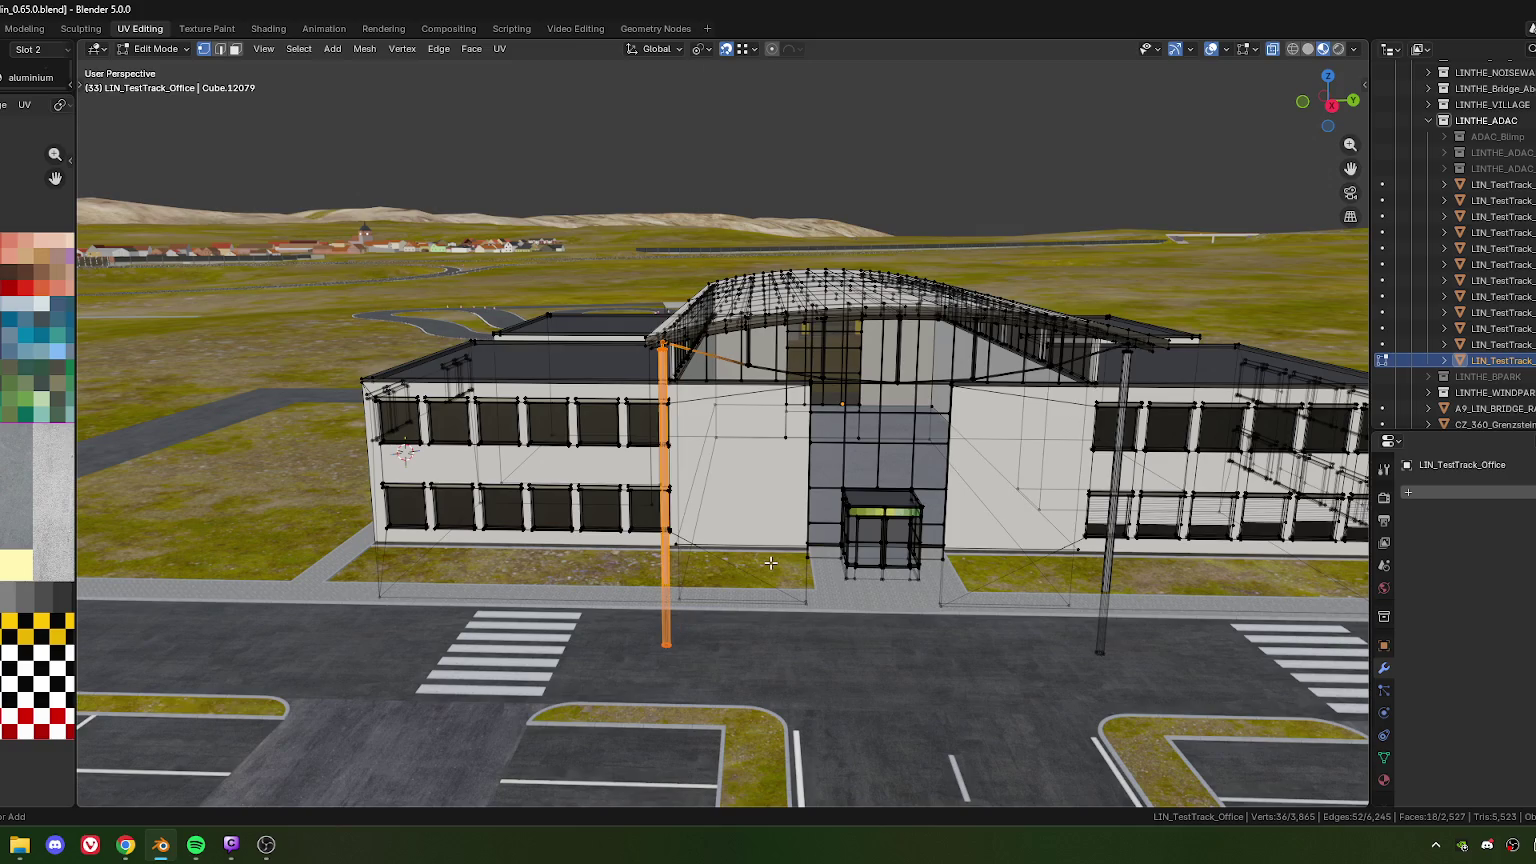
pyautogui.hotkey('ctrl', 'z')
pyautogui.hotkey('ctrl', 'z')
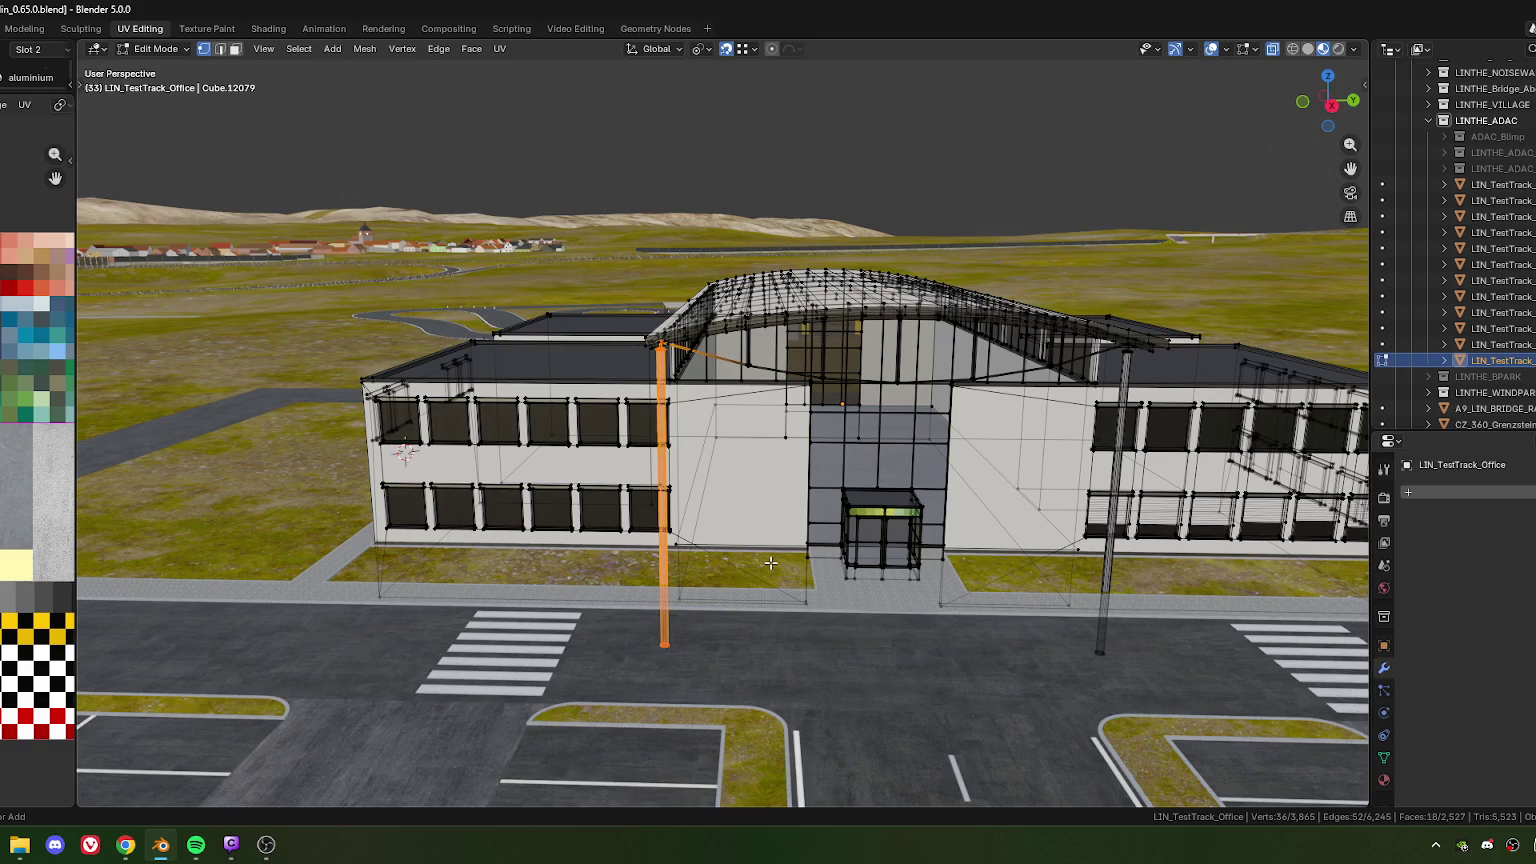
pyautogui.moveTo(768, 559)
pyautogui.mouseDown(button='middle')
pyautogui.moveTo(645, 545)
pyautogui.moveTo(700, 525)
pyautogui.mouseUp(button='middle')
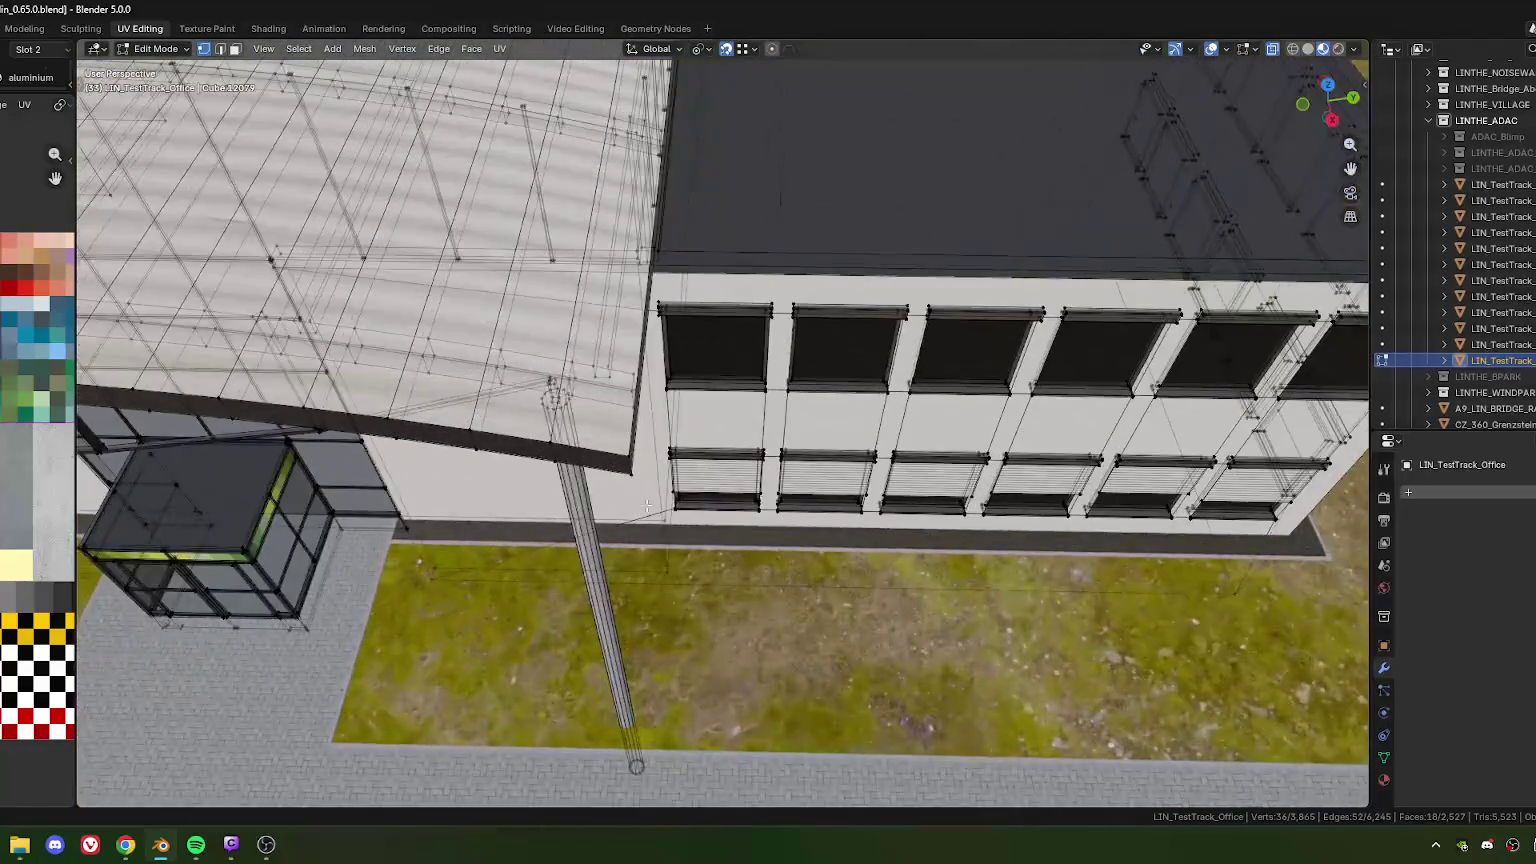
# Switch to top view and select the ring at the top of the pole
pyautogui.scroll(5, 712, 517)
pyautogui.press('KP_7')
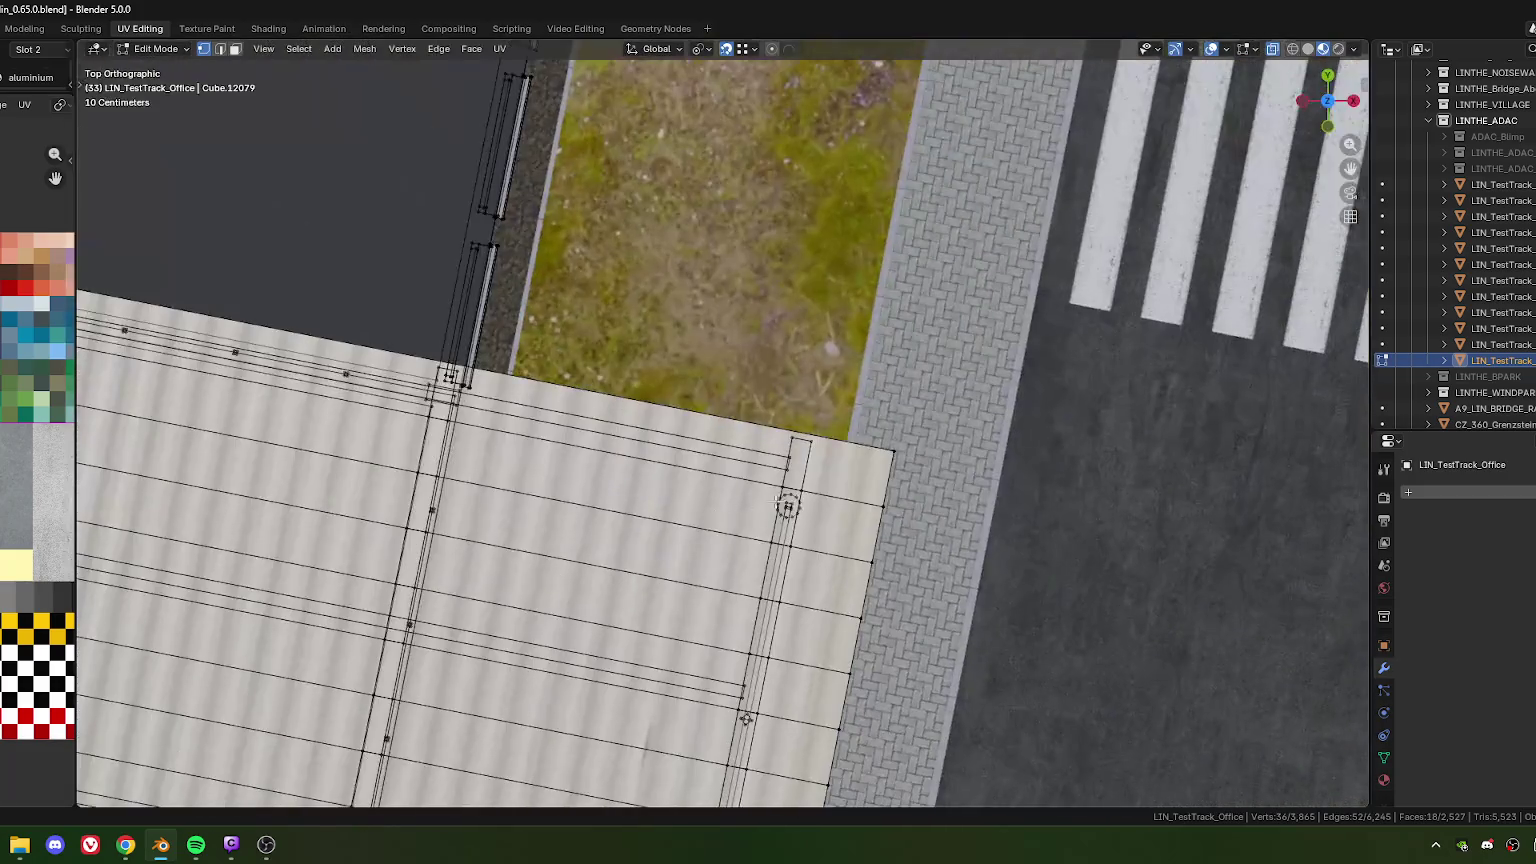
pyautogui.scroll(3, 681, 503)
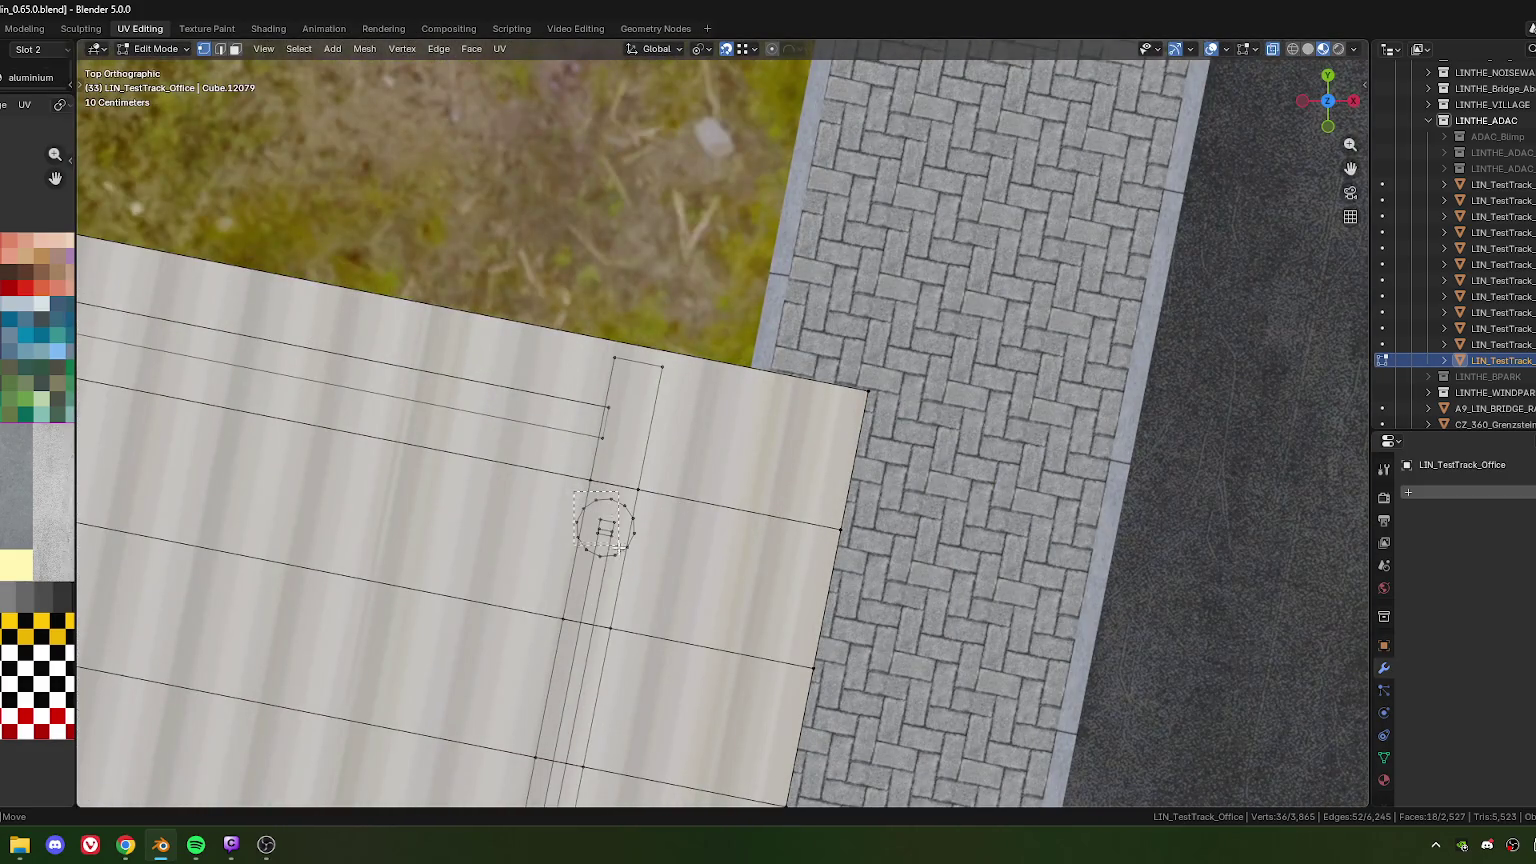
pyautogui.moveTo(626, 591); pyautogui.dragTo(627, 592)
# Move the ring along X, halving the offset to -0.043217 m
pyautogui.press('g')
pyautogui.press('x')
pyautogui.press('x')
pyautogui.click(618, 412)
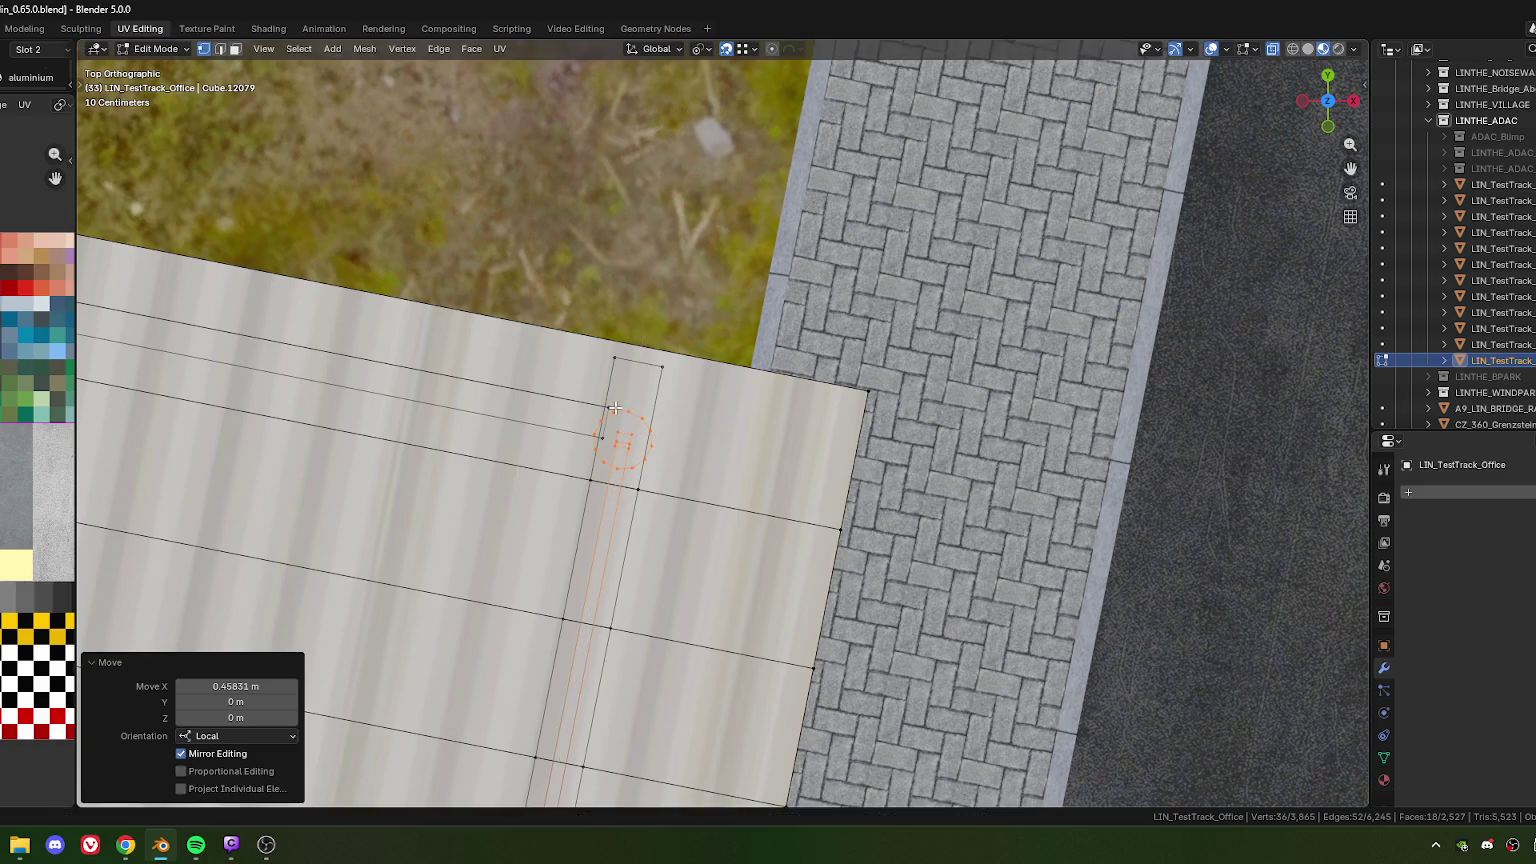
pyautogui.press('g')
pyautogui.press('x')
pyautogui.press('x')
pyautogui.click(617, 415)
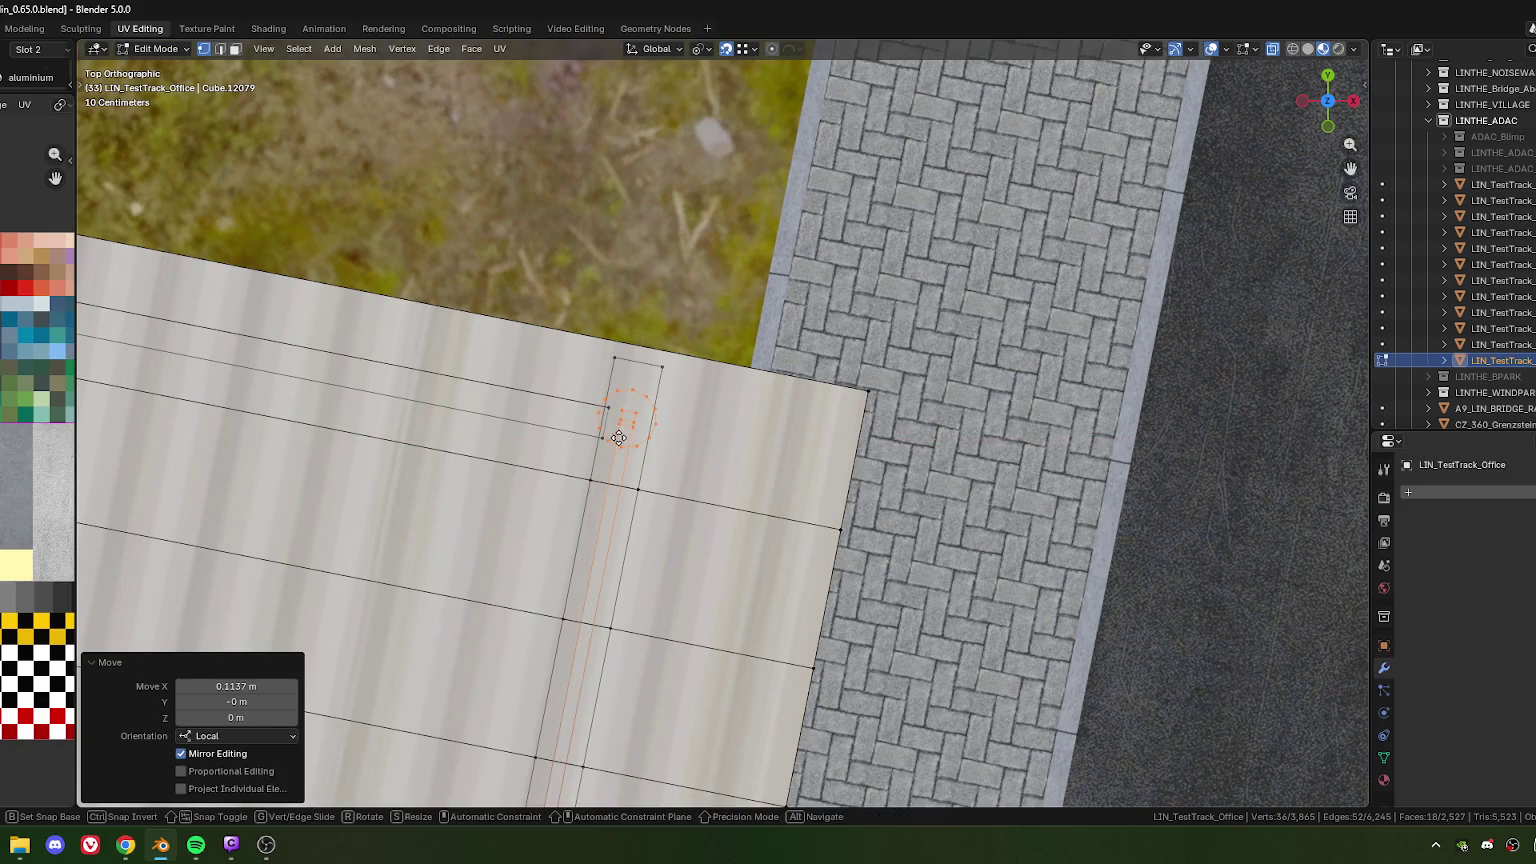
pyautogui.press('g')
pyautogui.press('x')
pyautogui.click(615, 437)
pyautogui.click(261, 686)
pyautogui.click(232, 686)
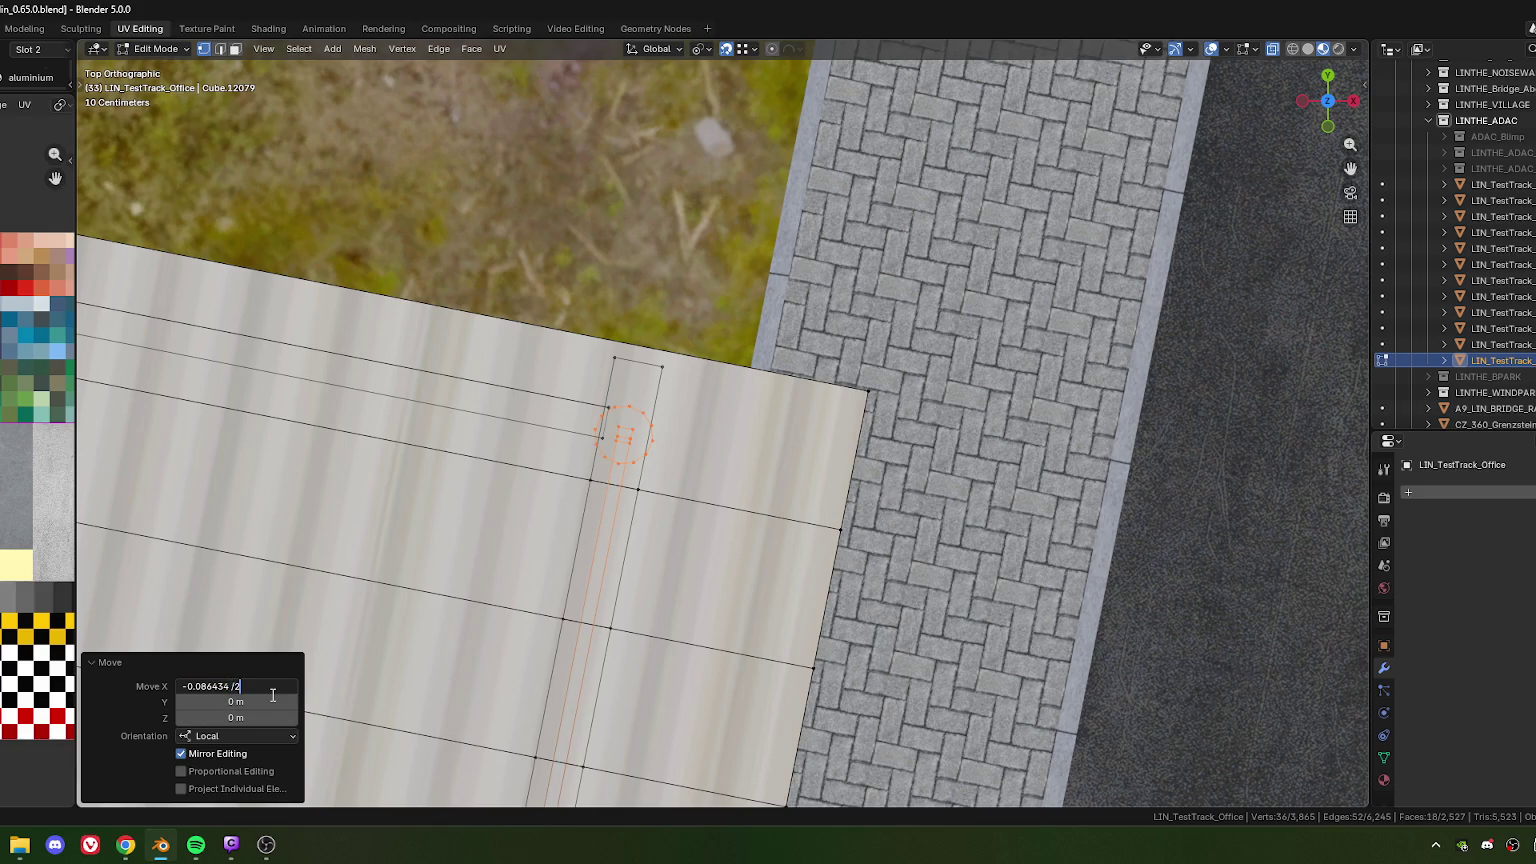
pyautogui.press('Return')
# Return to a perspective view and select the vertical strut under the roof
pyautogui.scroll(-3, 617, 500)
pyautogui.moveTo(600, 450)
pyautogui.mouseDown(button='middle')
pyautogui.moveTo(617, 537)
pyautogui.moveTo(631, 420)
pyautogui.moveTo(699, 397)
pyautogui.mouseUp(button='middle')
pyautogui.scroll(-3, 617, 537)
pyautogui.scroll(3, 626, 478)
pyautogui.scroll(3, 716, 409)
pyautogui.keyDown('alt'); pyautogui.click(658, 340); pyautogui.keyUp('alt')
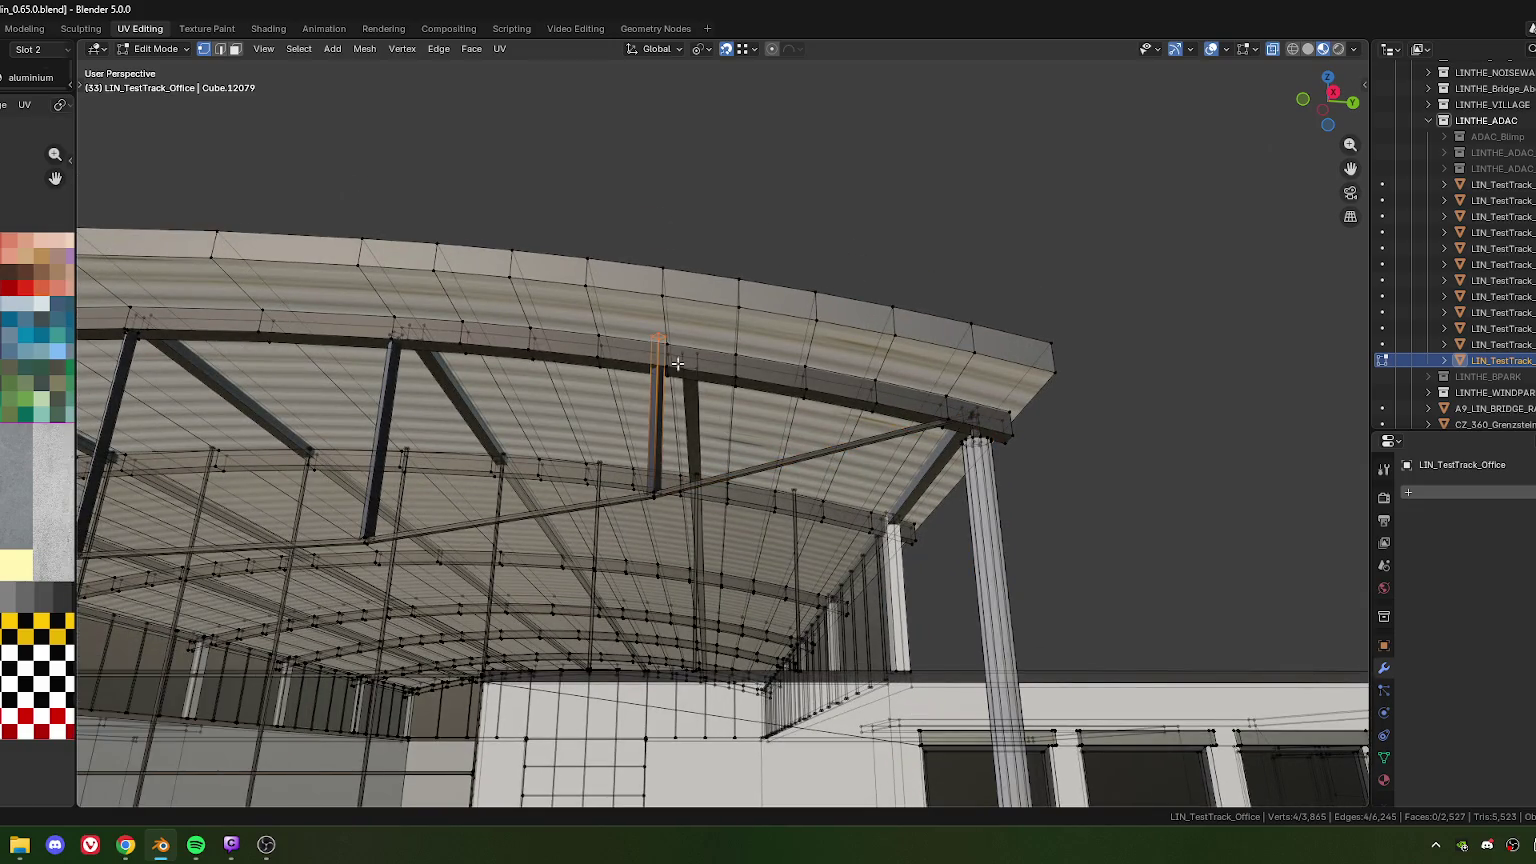
# Select the whole vertical strut plus its diagonal cable beam
pyautogui.hotkey('ctrl', 'l')
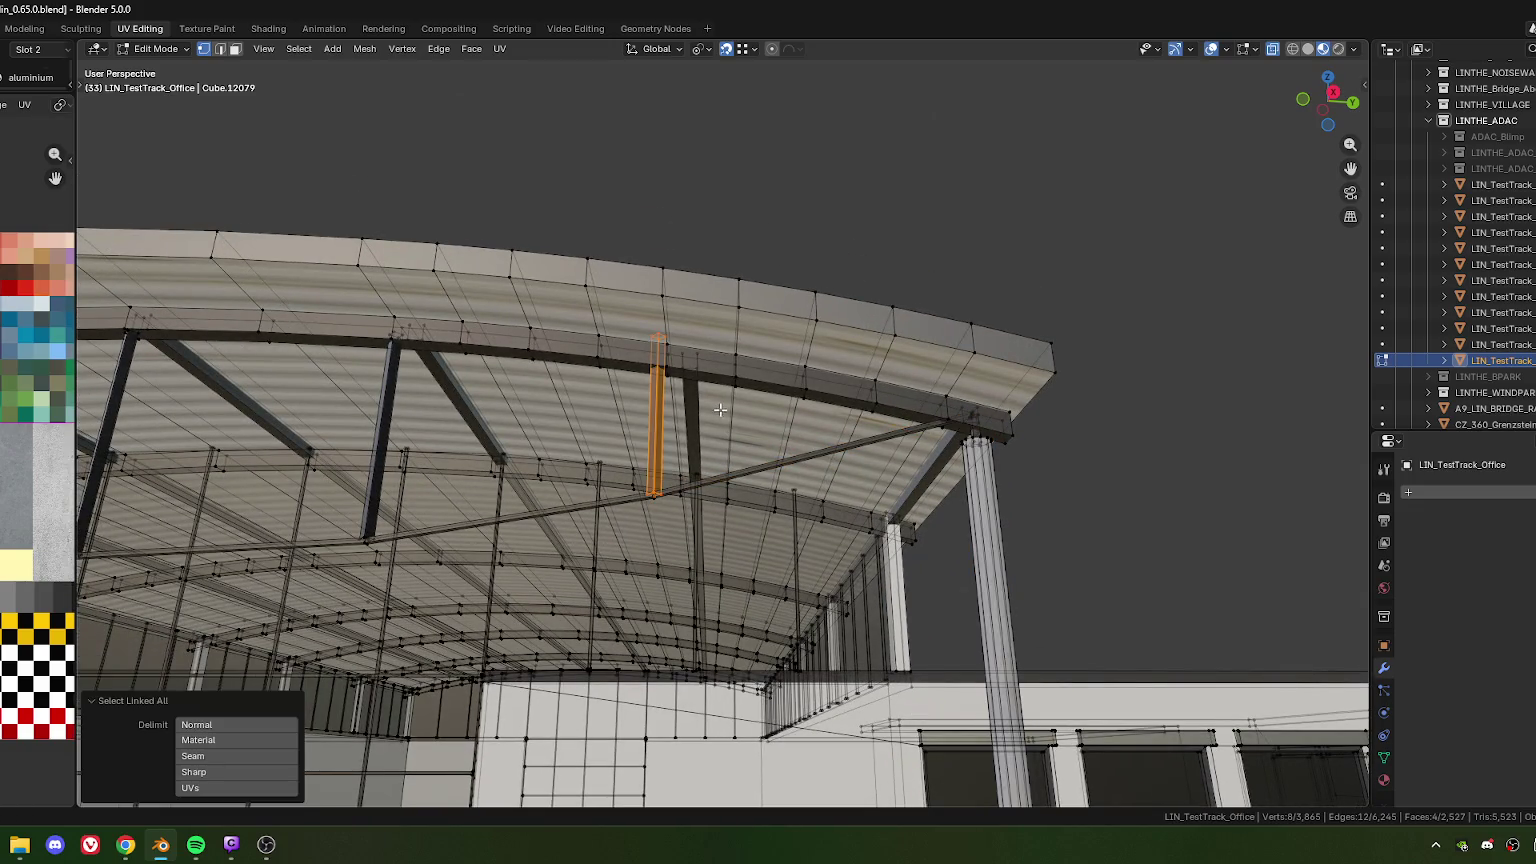
pyautogui.keyDown('shift'); pyautogui.moveTo(661, 509); pyautogui.dragTo(662, 365, button='middle'); pyautogui.keyUp('shift')
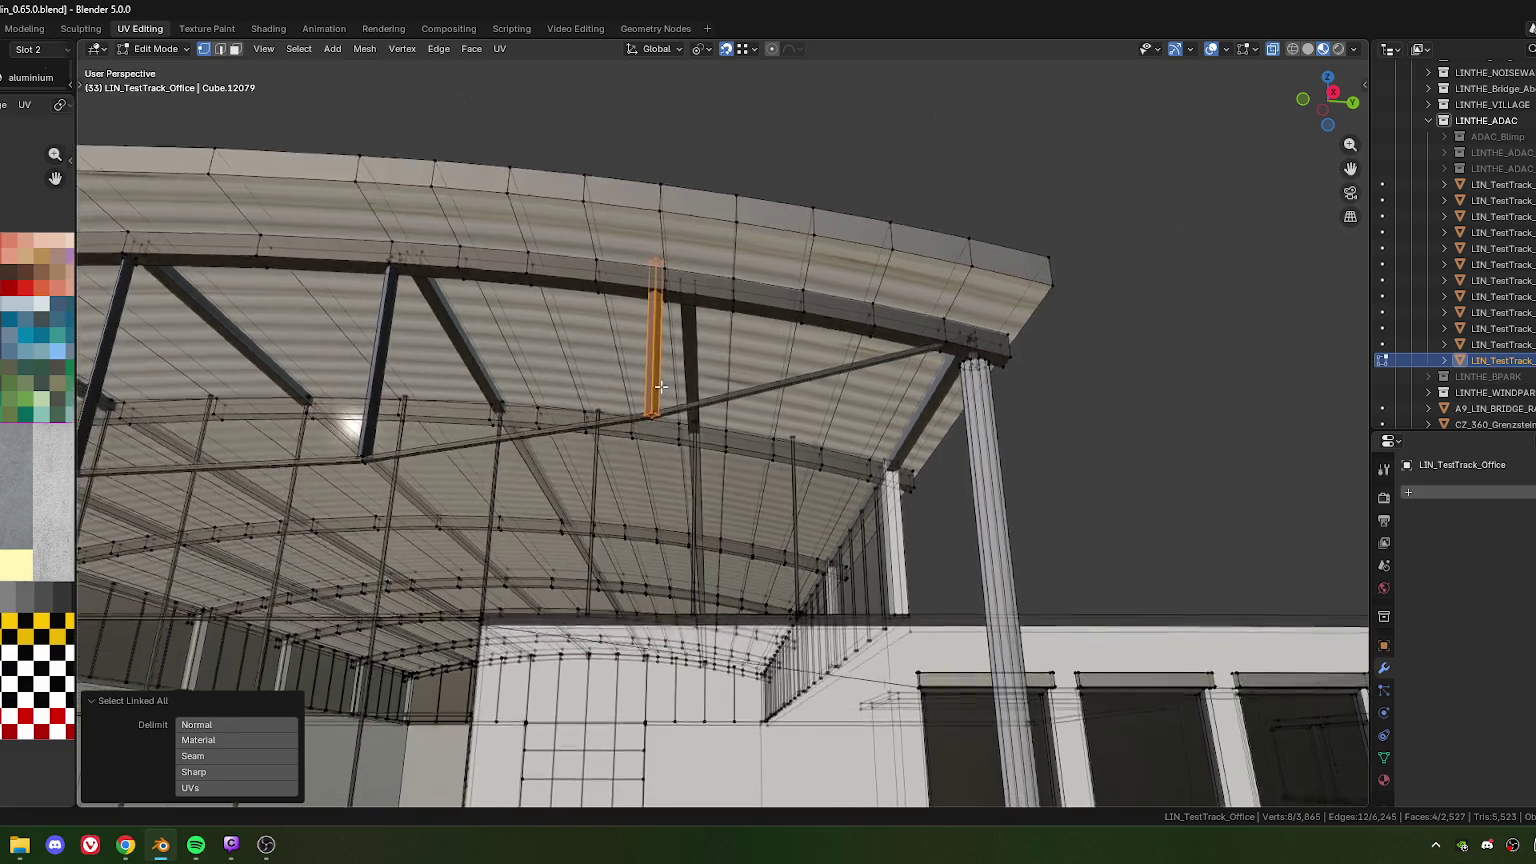
pyautogui.keyDown('alt'); pyautogui.keyDown('shift'); pyautogui.click(663, 417); pyautogui.keyUp('shift'); pyautogui.keyUp('alt')
pyautogui.scroll(-5, 663, 417)
pyautogui.scroll(5, 690, 405)
pyautogui.scroll(1, 700, 400)
pyautogui.scroll(2, 703, 397)
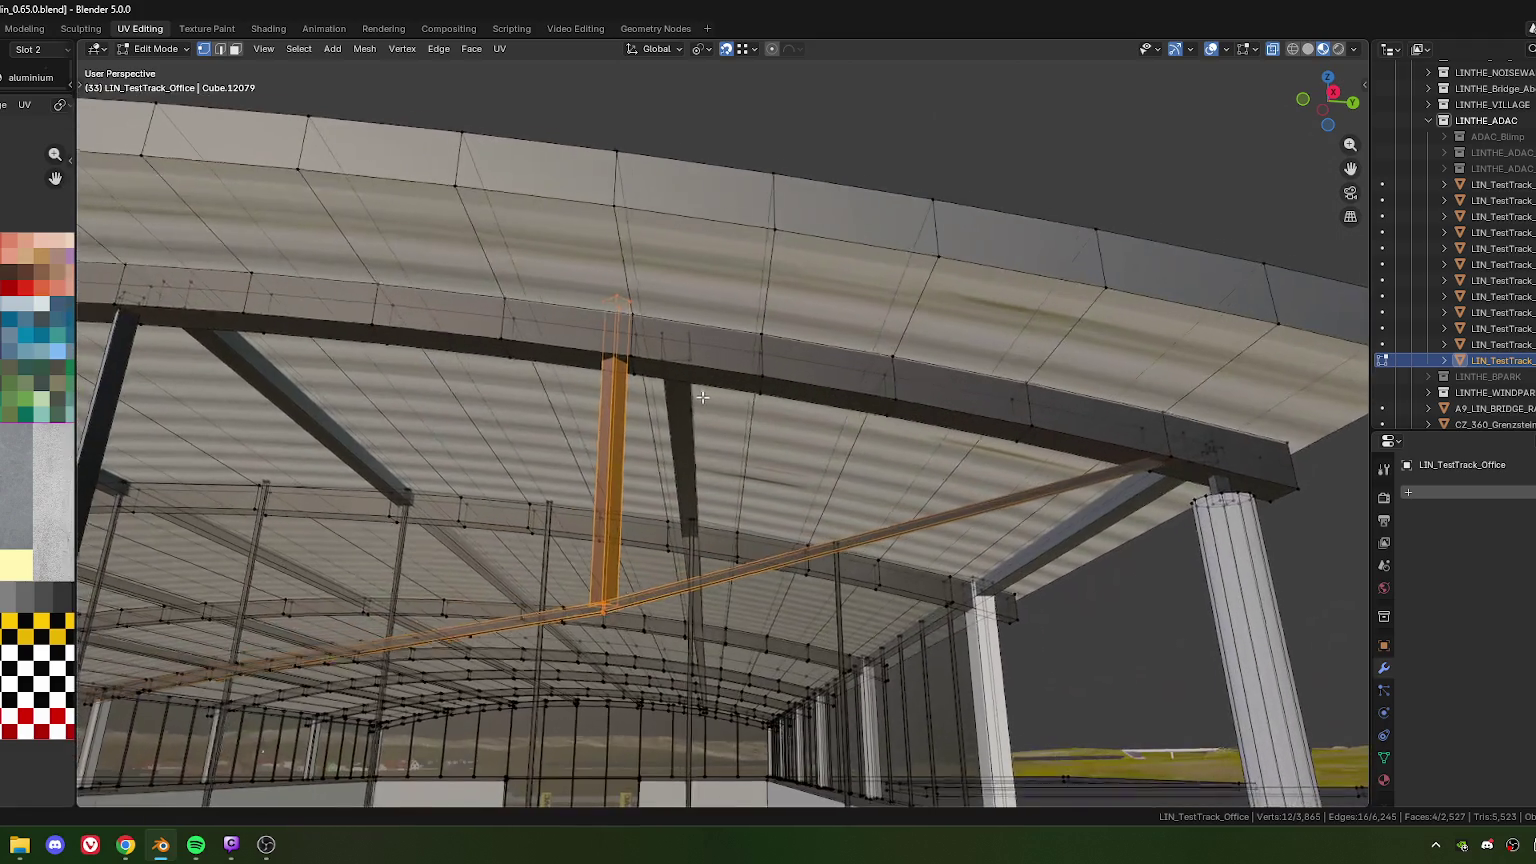
# Shift the strut and beam along local X, halving the move to -0.044448 m
pyautogui.press('g')
pyautogui.press('x')
pyautogui.press('x')
pyautogui.click(673, 335)
pyautogui.press('g')
pyautogui.press('x')
pyautogui.press('x')
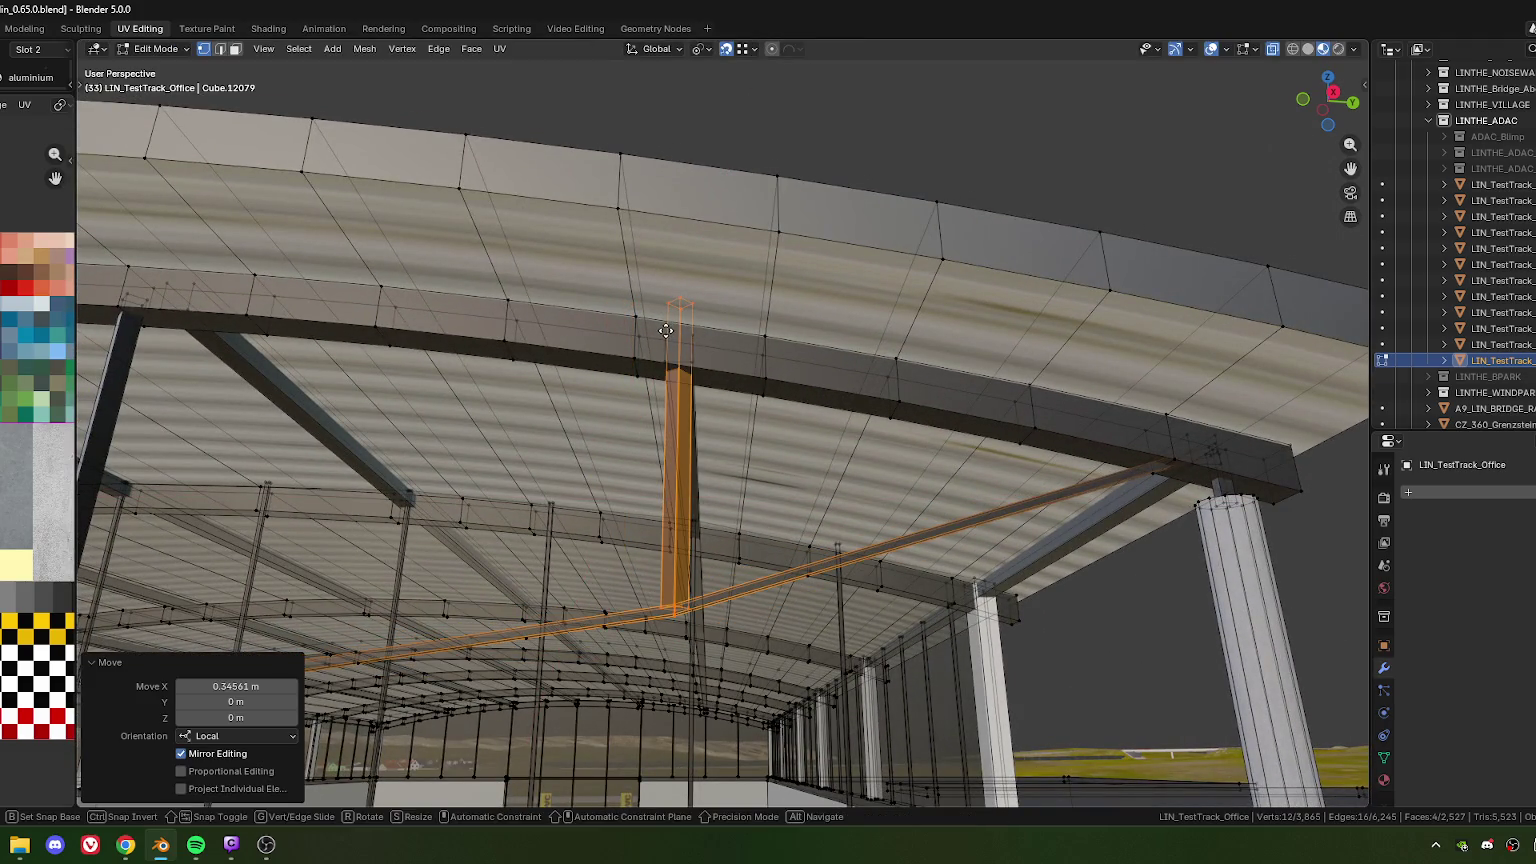
pyautogui.click(600, 504)
pyautogui.click(256, 687)
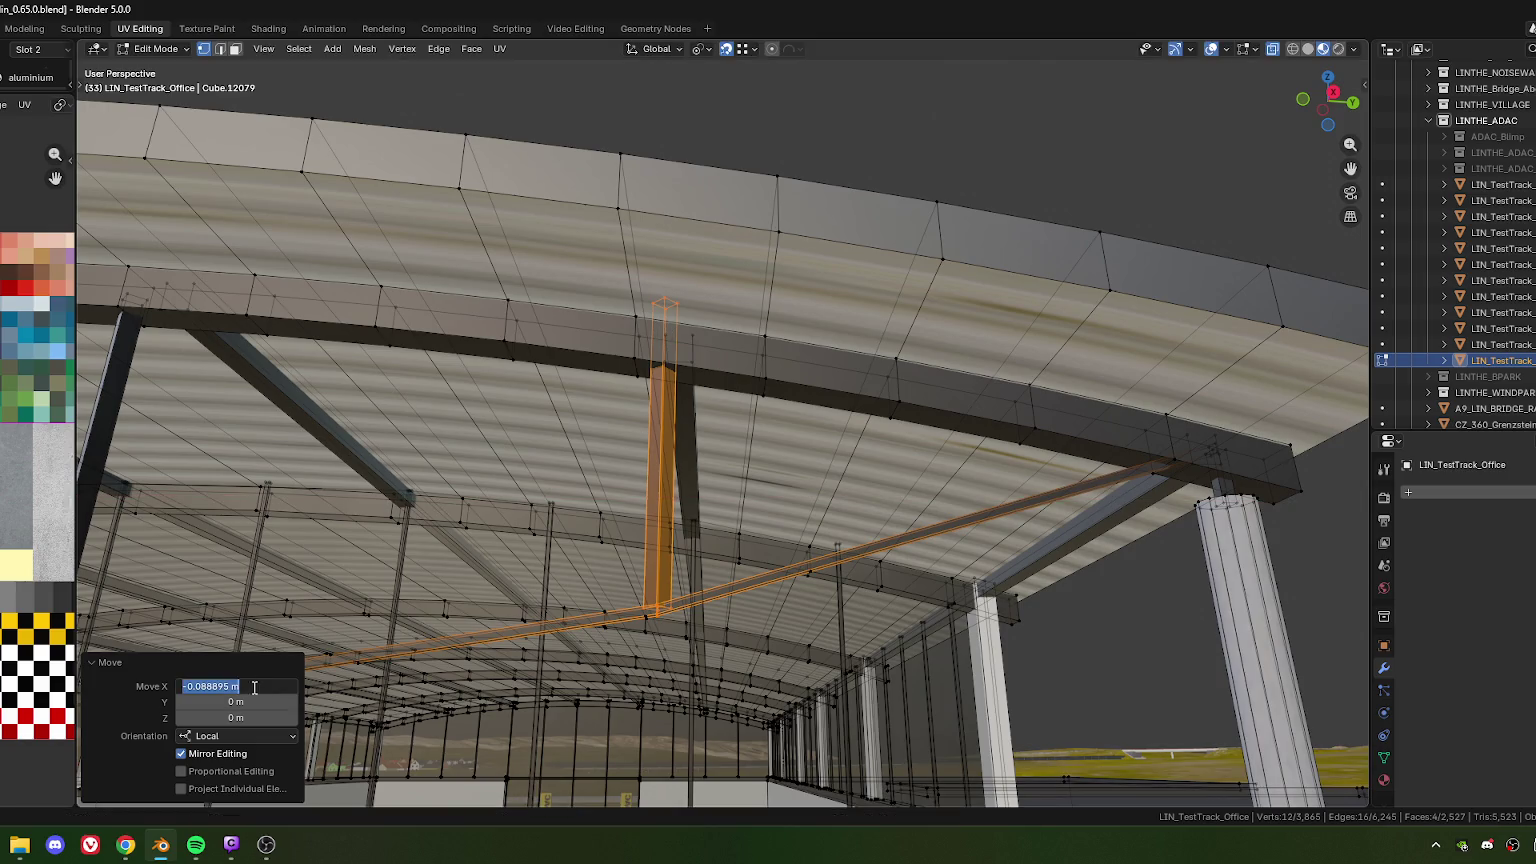
pyautogui.moveTo(231, 687); pyautogui.dragTo(261, 691)
pyautogui.press('Return')
# Reframe the view and reselect the strut and diagonal beam with Ctrl+L
pyautogui.scroll(-3, 573, 603)
pyautogui.scroll(-2, 573, 603)
pyautogui.scroll(-2, 573, 603)
pyautogui.moveTo(573, 603)
pyautogui.keyDown('shift'); pyautogui.mouseDown(button='middle')
pyautogui.moveTo(591, 538)
pyautogui.moveTo(726, 540)
pyautogui.mouseUp(button='middle'); pyautogui.keyUp('shift')
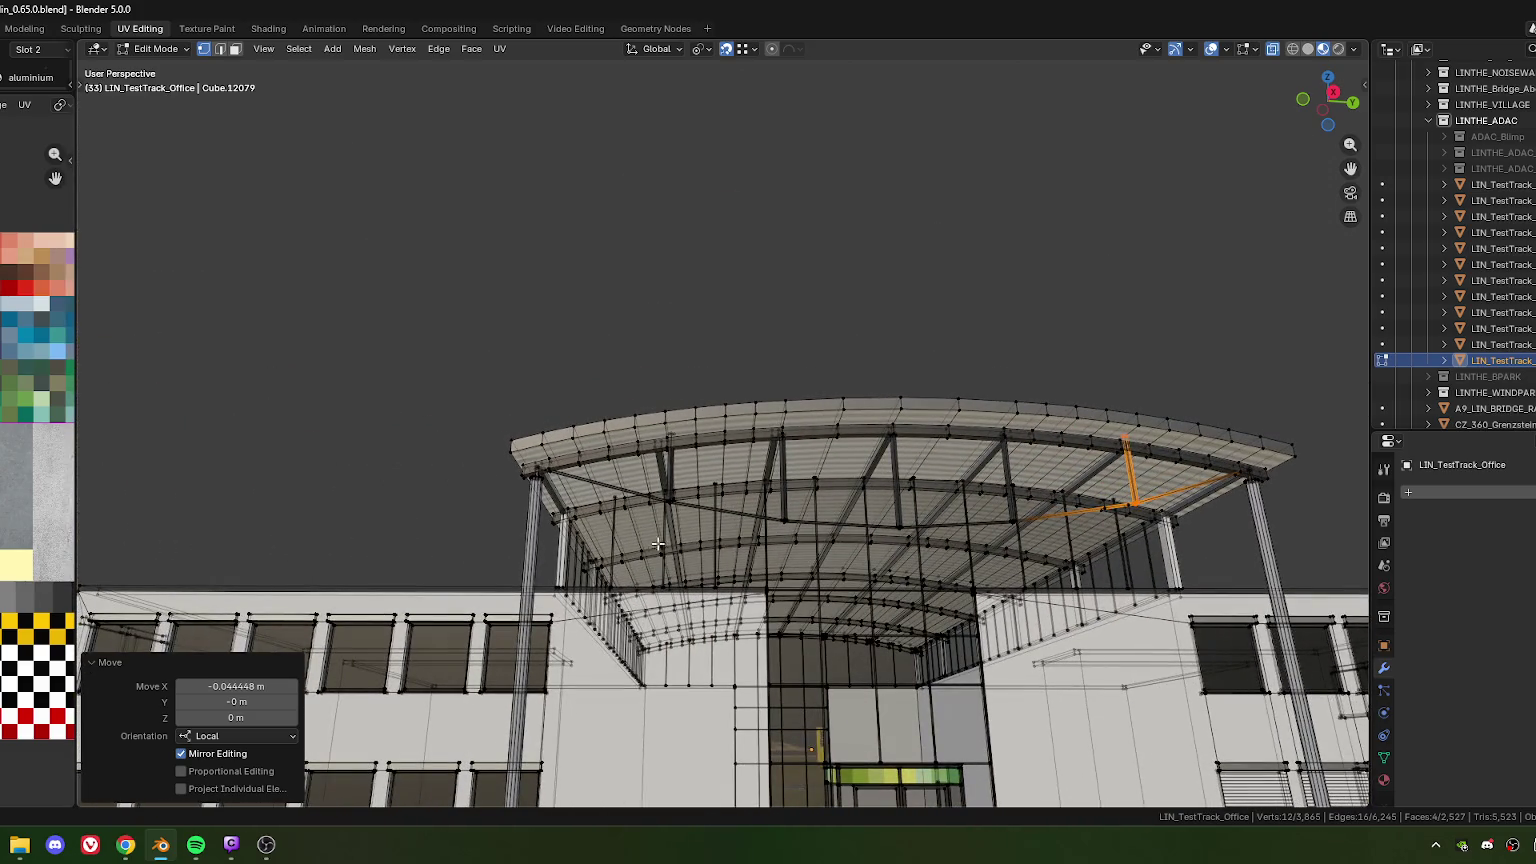
pyautogui.scroll(2, 655, 543)
pyautogui.scroll(2, 670, 495)
pyautogui.scroll(1, 686, 446)
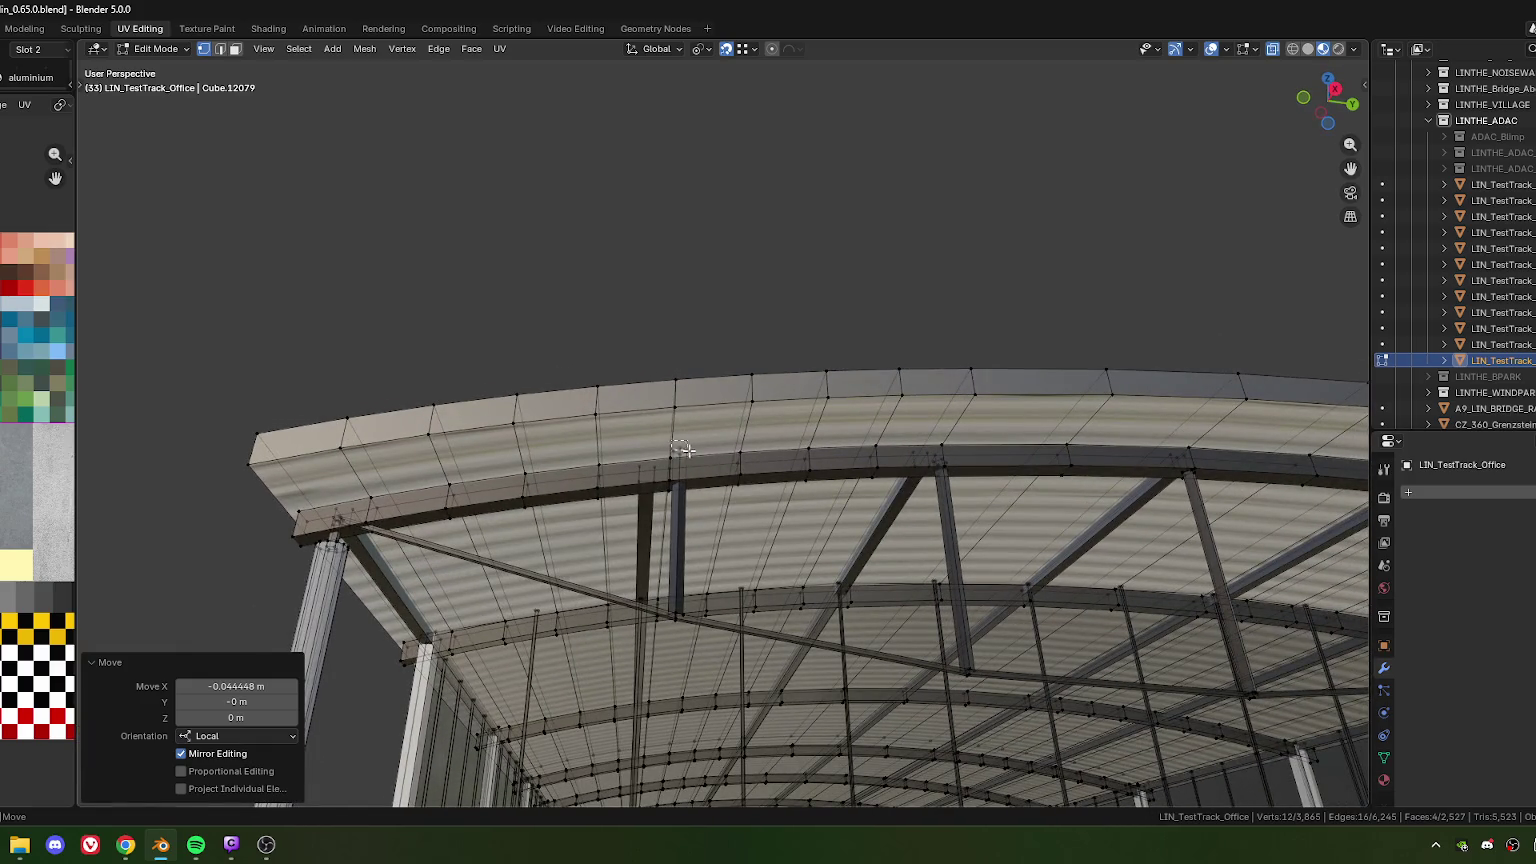
pyautogui.click(697, 455)
pyautogui.scroll(1, 690, 460)
pyautogui.keyDown('shift'); pyautogui.scroll(-3, 685, 466); pyautogui.keyUp('shift')
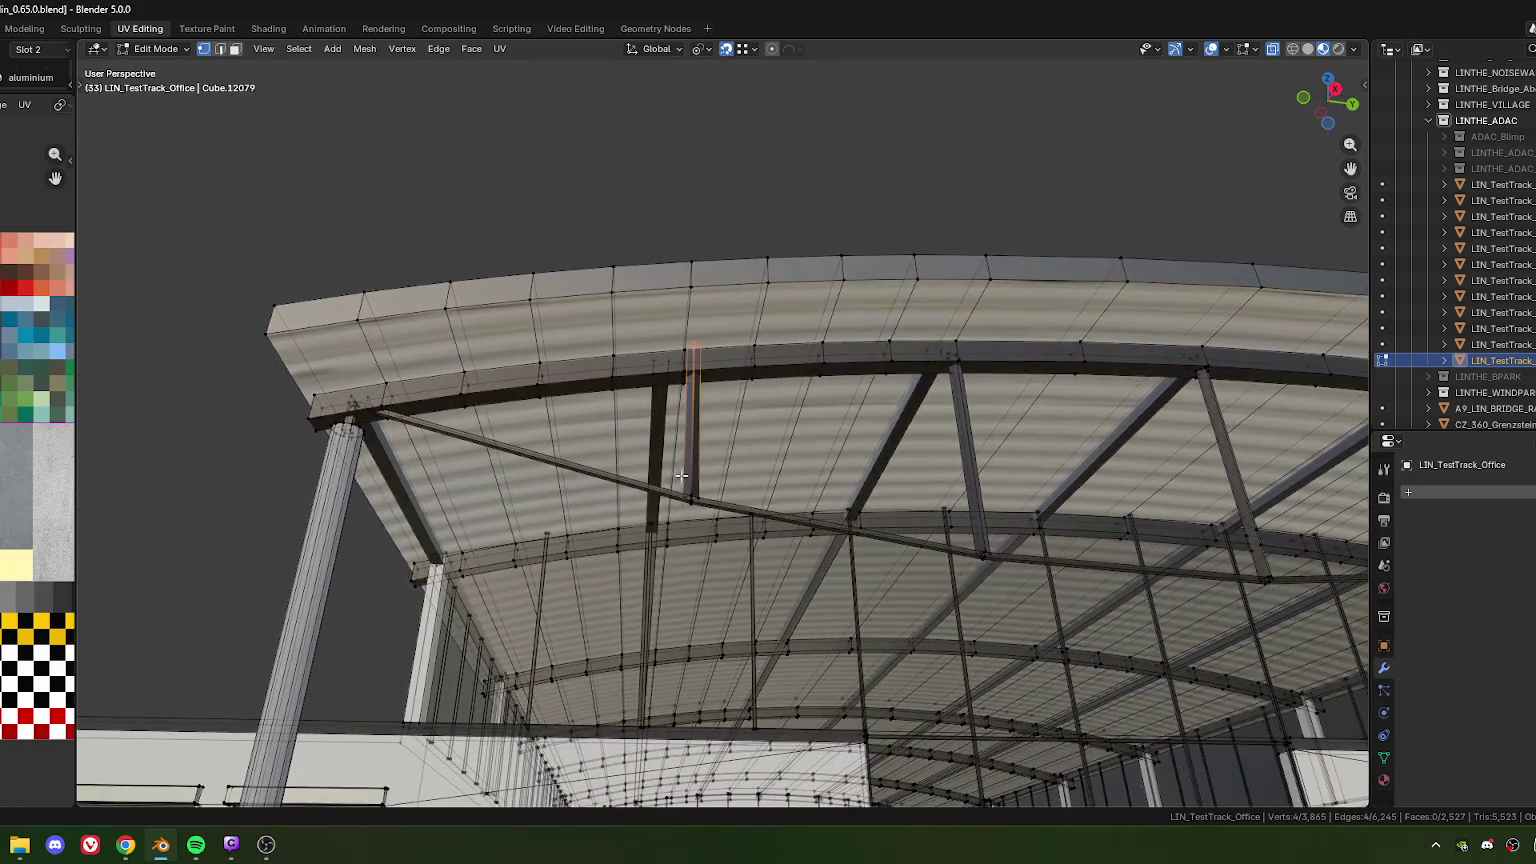
pyautogui.hotkey('ctrl', 'l')
pyautogui.scroll(3, 660, 430)
# Shift the strut and beam 0.088835 m along local X under the roof edge
pyautogui.press('g')
pyautogui.click(655, 380)
pyautogui.press('g')
pyautogui.click(655, 386)
pyautogui.scroll(-3, 701, 475)
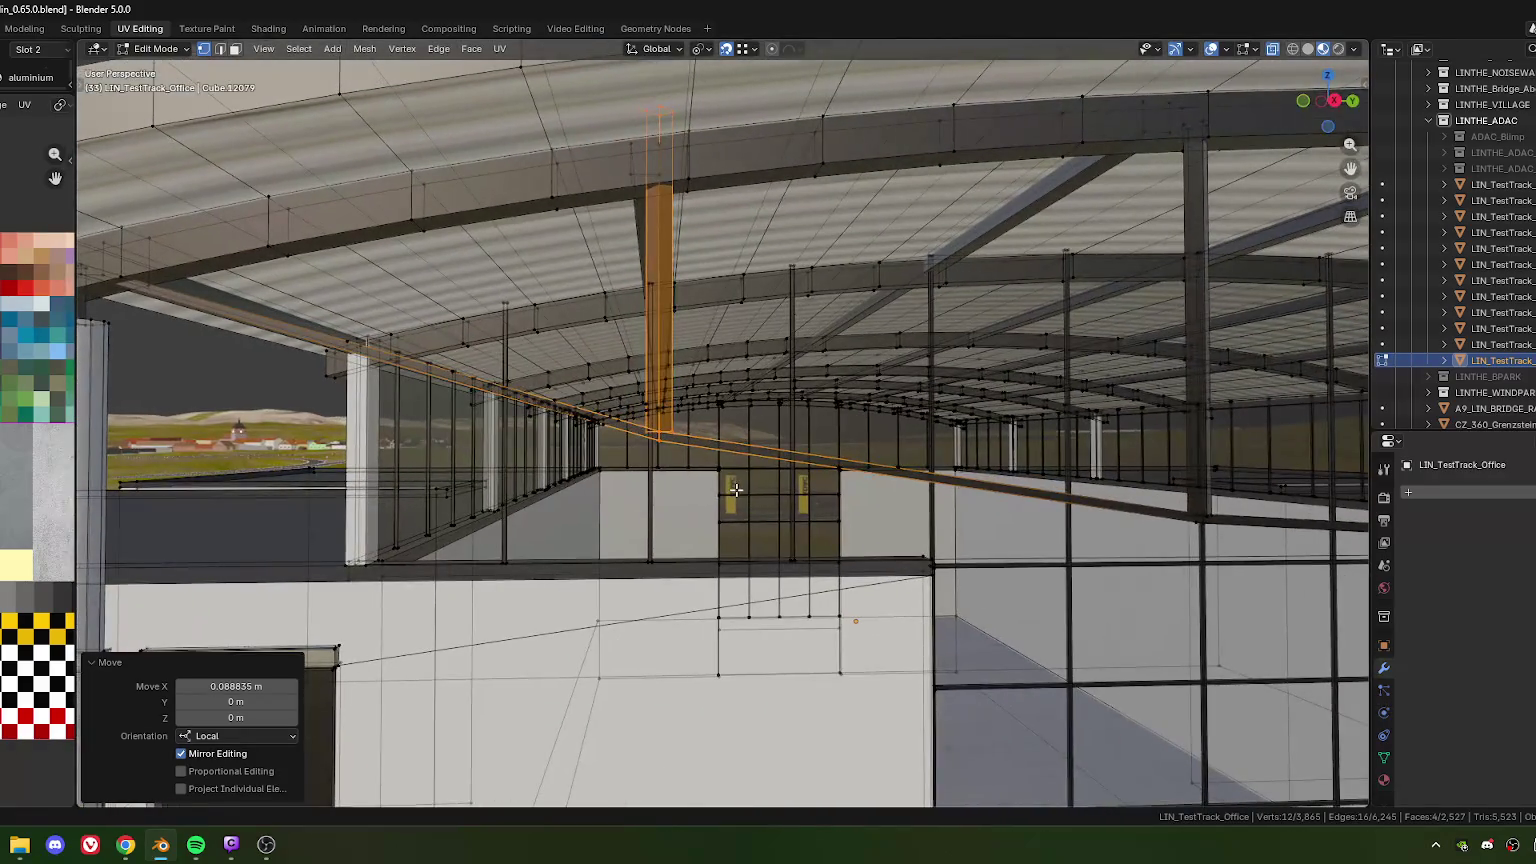
pyautogui.press('KP_7')
pyautogui.scroll(2, 677, 500)
pyautogui.scroll(3, 626, 492)
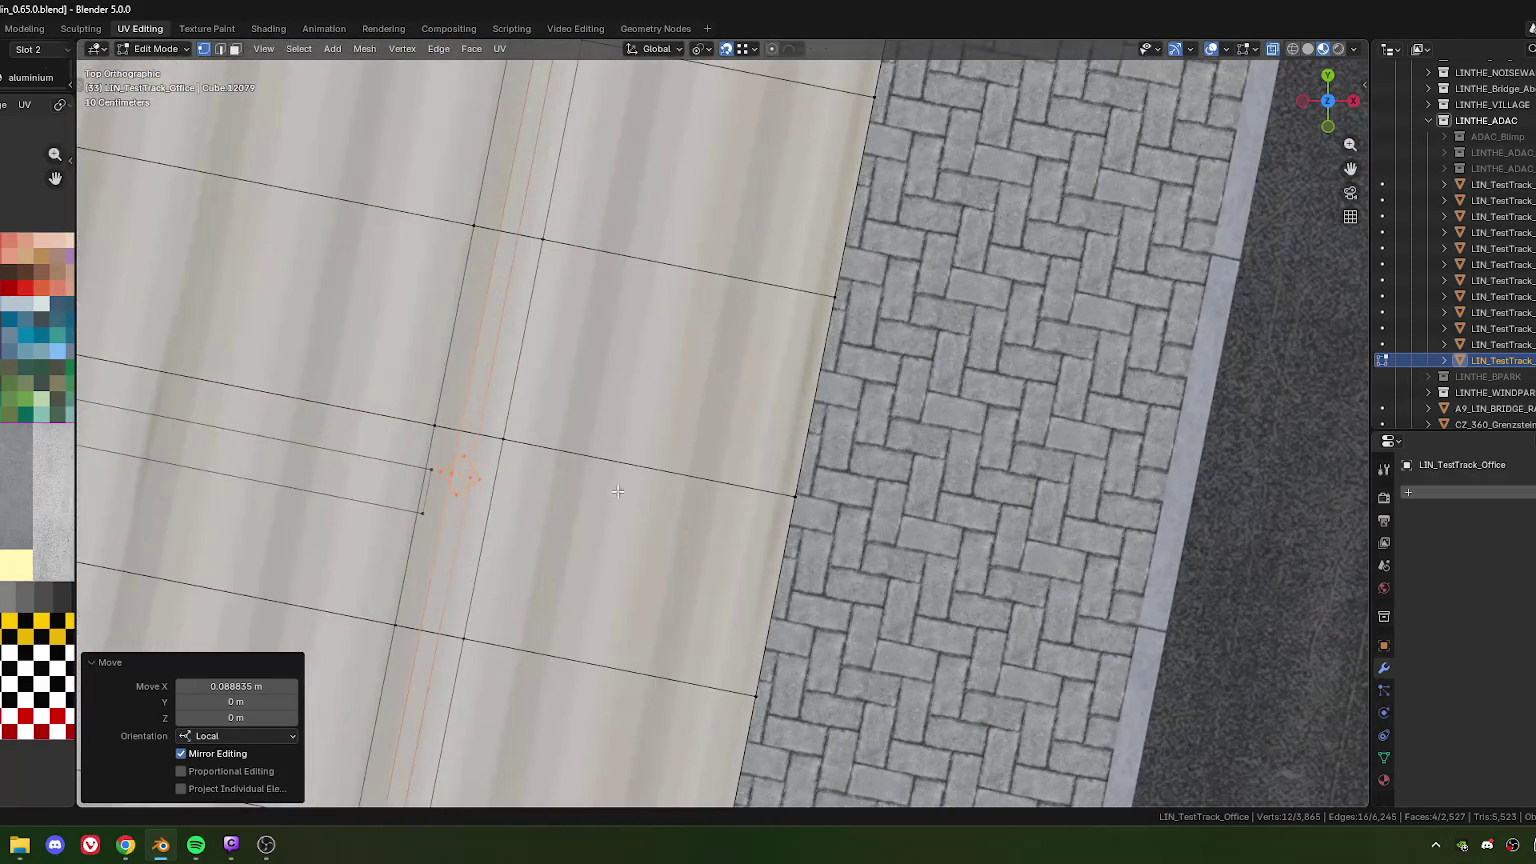
pyautogui.press('g')
pyautogui.click(432, 512)
pyautogui.scroll(1, 497, 531)
pyautogui.scroll(2, 510, 525)
pyautogui.scroll(-1, 539, 514)
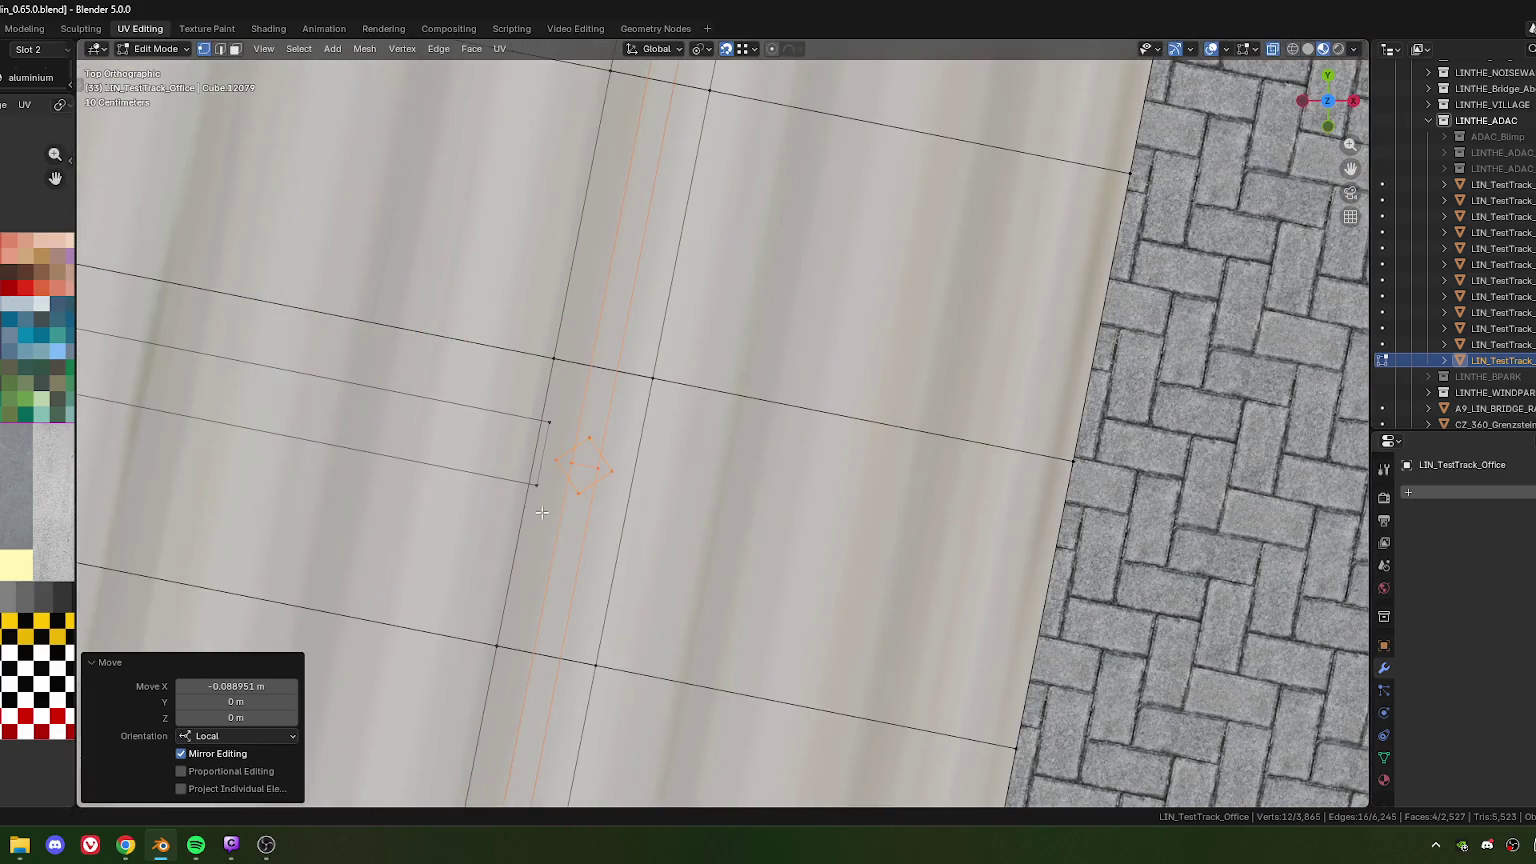
pyautogui.press('g')
pyautogui.press('x')
pyautogui.press('x')
pyautogui.click(543, 480)
pyautogui.press('g')
pyautogui.press('x')
pyautogui.press('x')
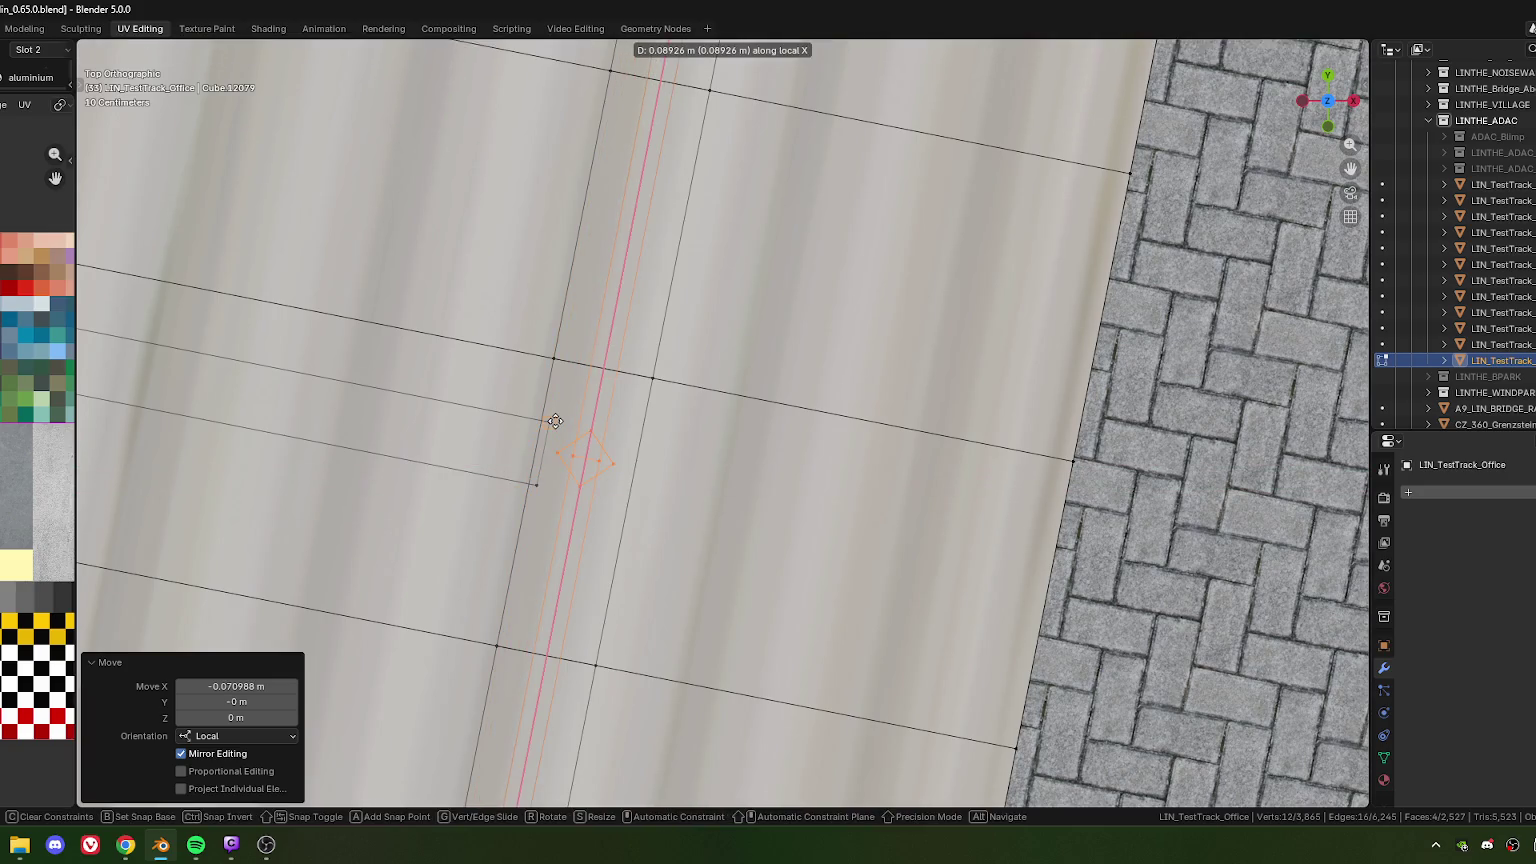
pyautogui.press('Escape')
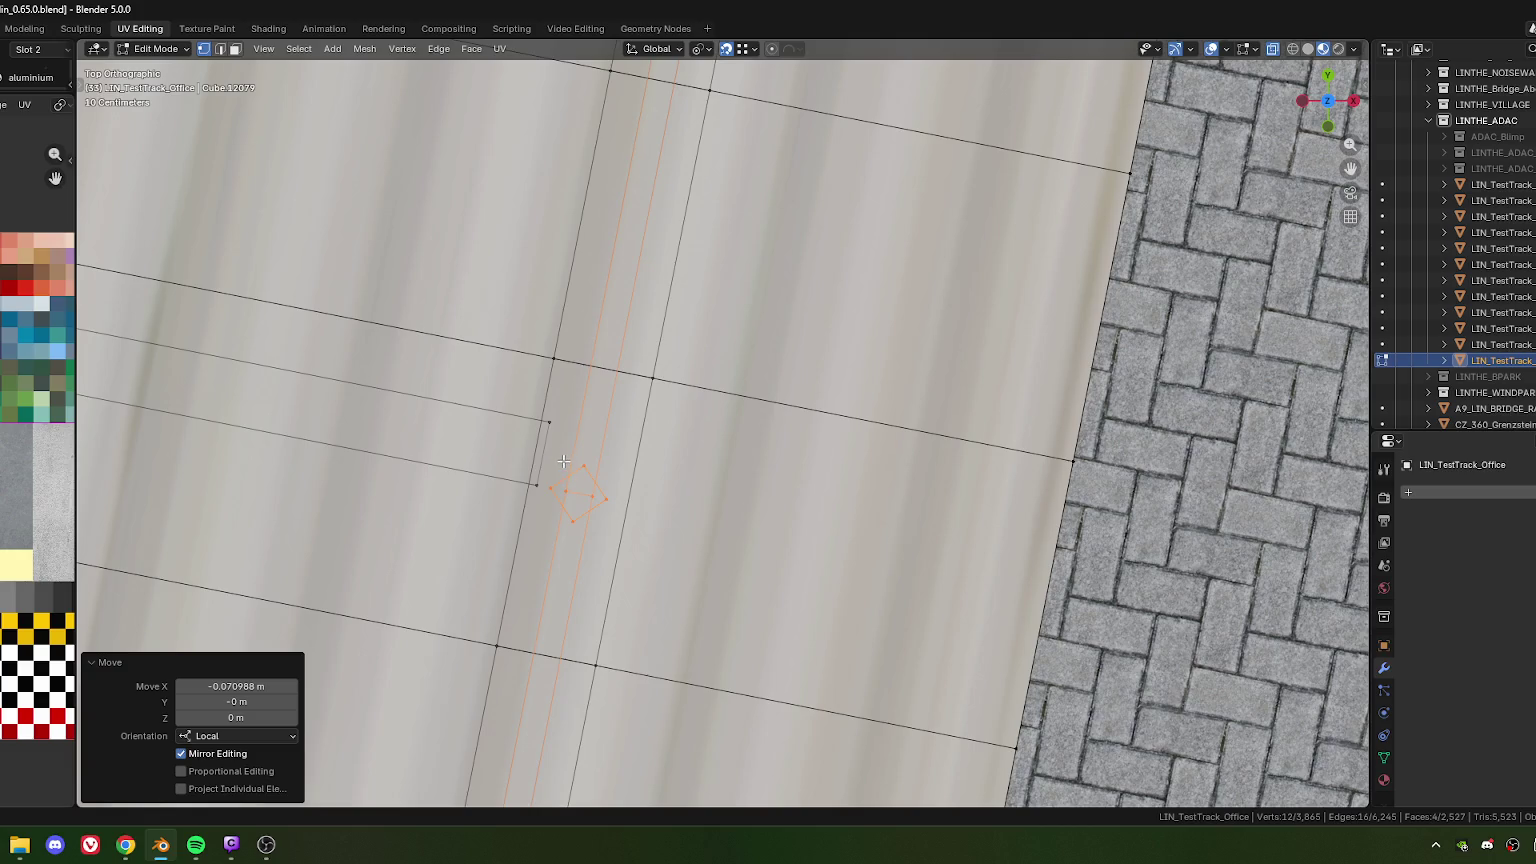
pyautogui.moveTo(711, 558)
pyautogui.mouseDown(button='middle')
pyautogui.moveTo(654, 372)
pyautogui.moveTo(729, 513)
pyautogui.moveTo(818, 537)
pyautogui.mouseUp(button='middle')
pyautogui.press('KP_7')
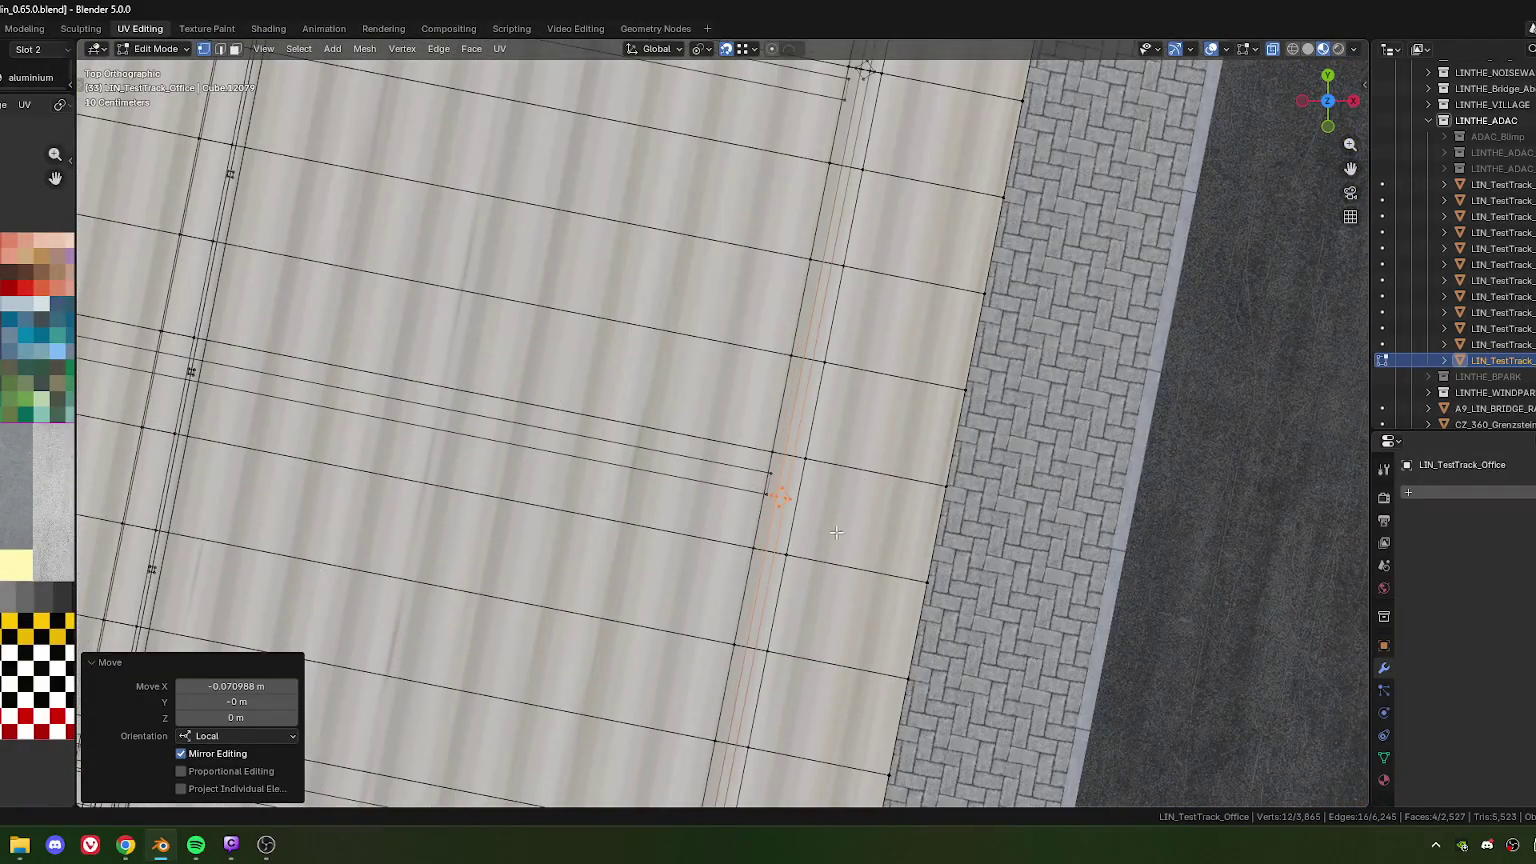
pyautogui.scroll(2, 820, 510)
pyautogui.scroll(2, 820, 500)
pyautogui.scroll(2, 822, 483)
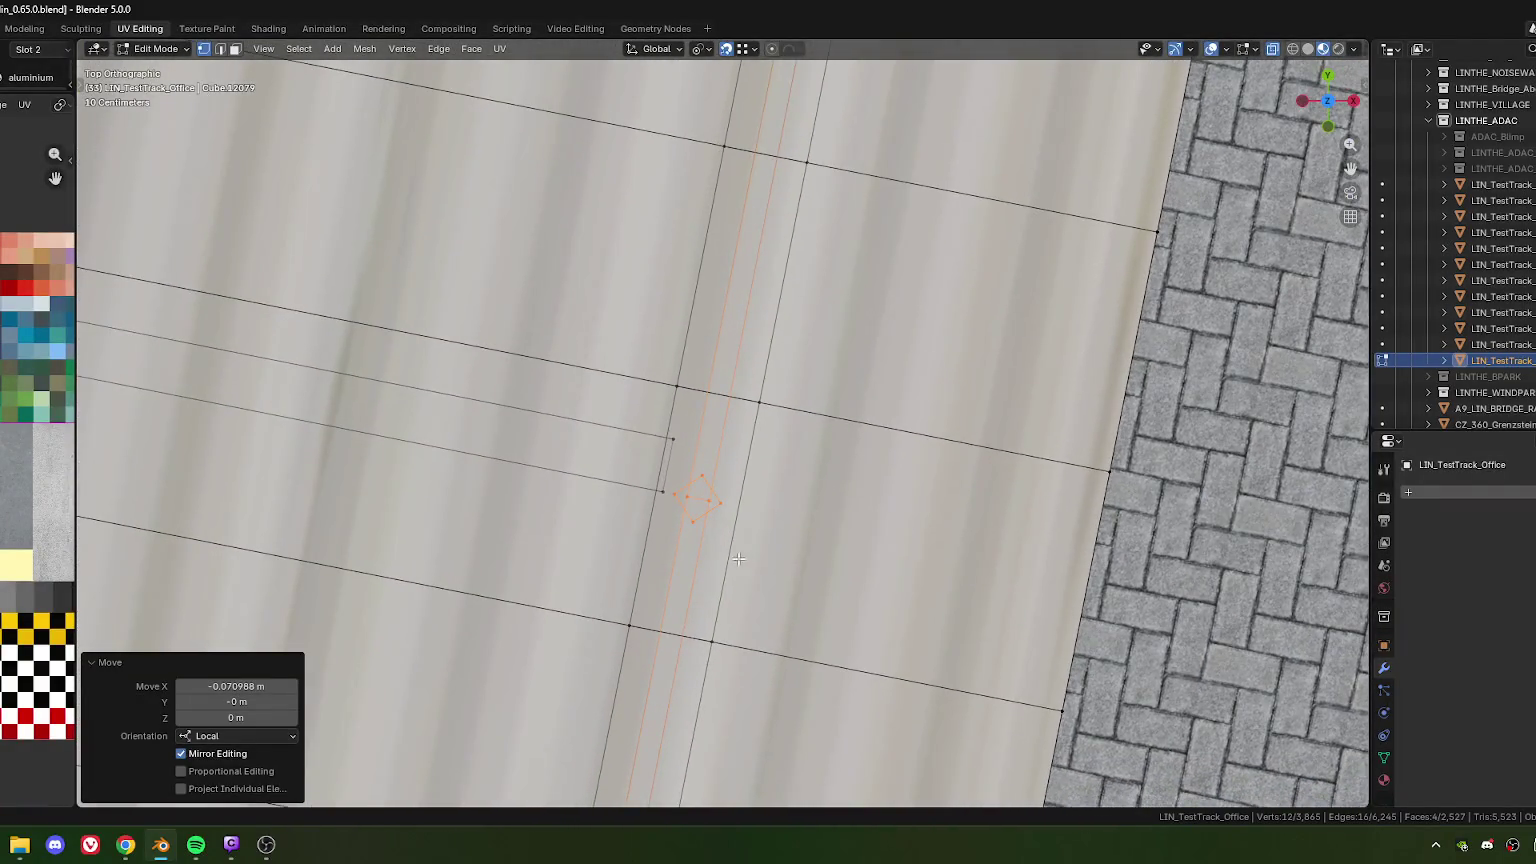
pyautogui.scroll(-5, 740, 559)
pyautogui.moveTo(740, 559)
pyautogui.mouseDown(button='middle')
pyautogui.moveTo(783, 381)
pyautogui.moveTo(655, 396)
pyautogui.moveTo(777, 356)
pyautogui.mouseUp(button='middle')
pyautogui.scroll(4, 655, 396)
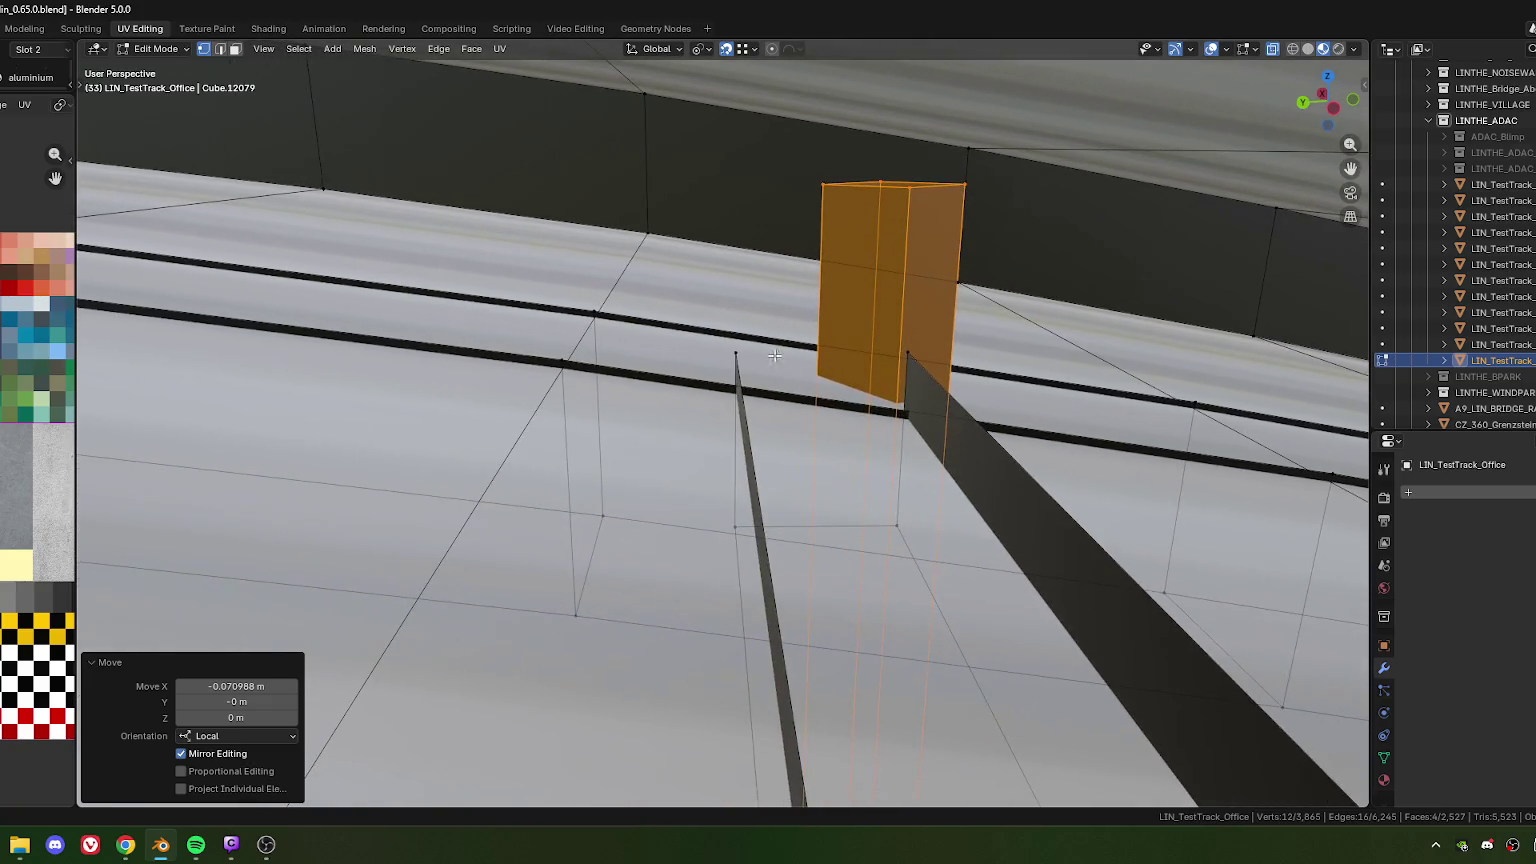
# Leave the post in place and switch to a top-down view of the roof
pyautogui.press('g')
pyautogui.press('x')
pyautogui.press('x')
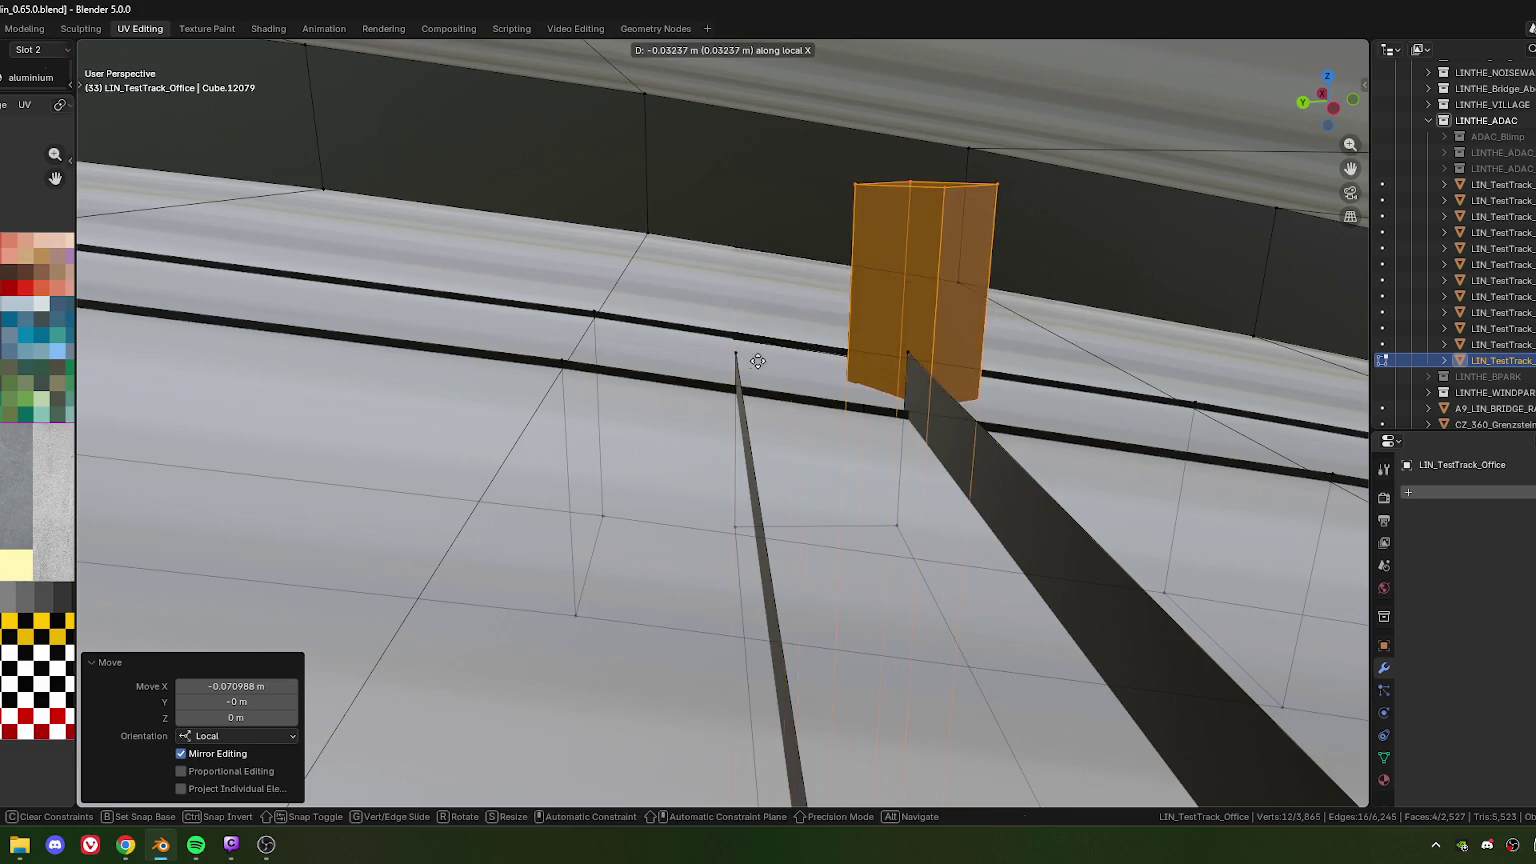
pyautogui.press('Escape')
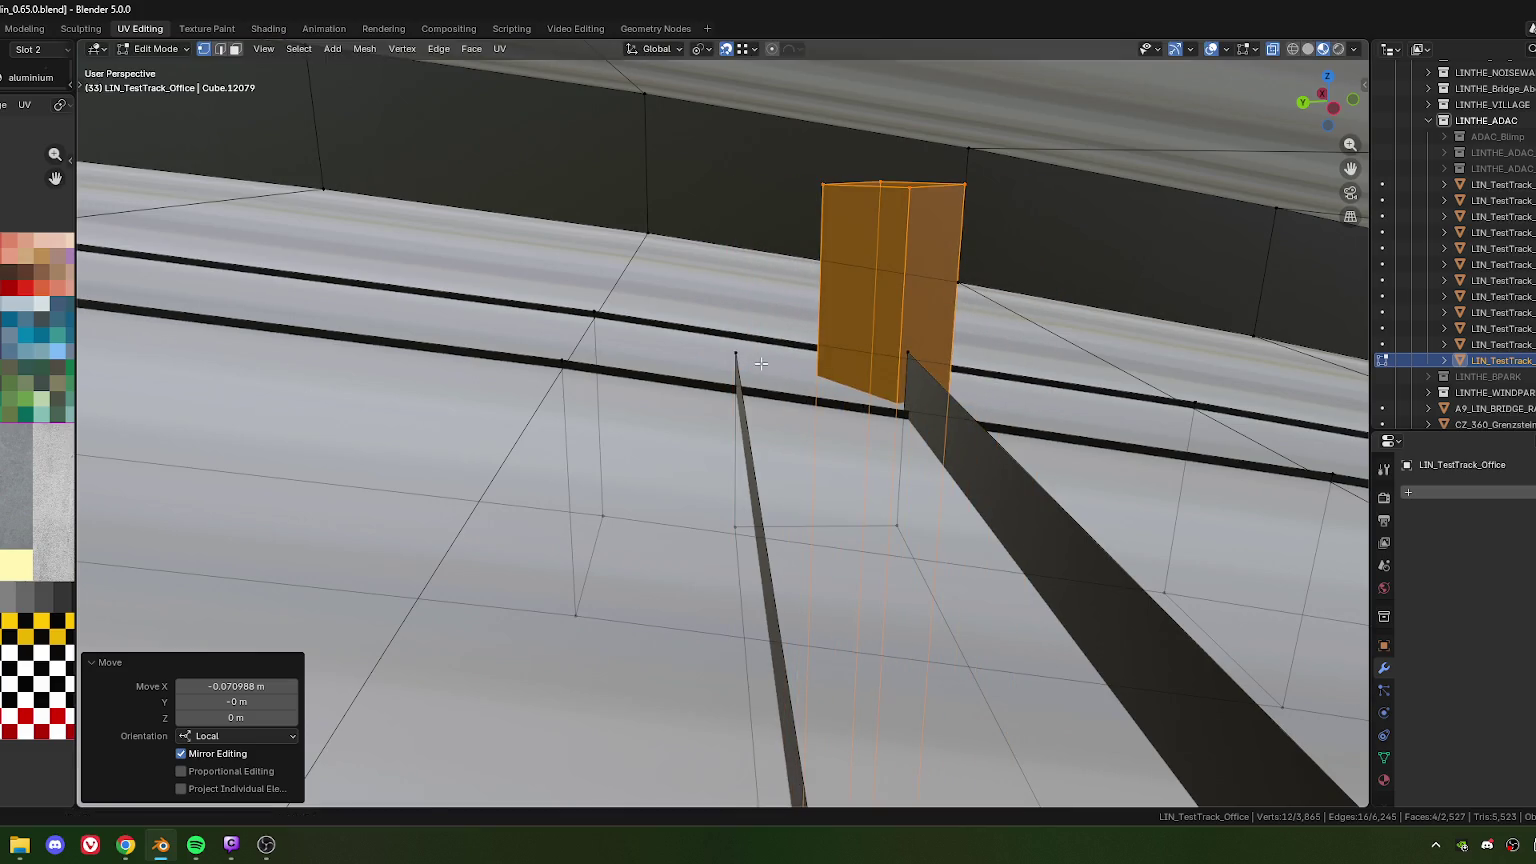
pyautogui.moveTo(785, 337); pyautogui.dragTo(864, 485, button='middle')
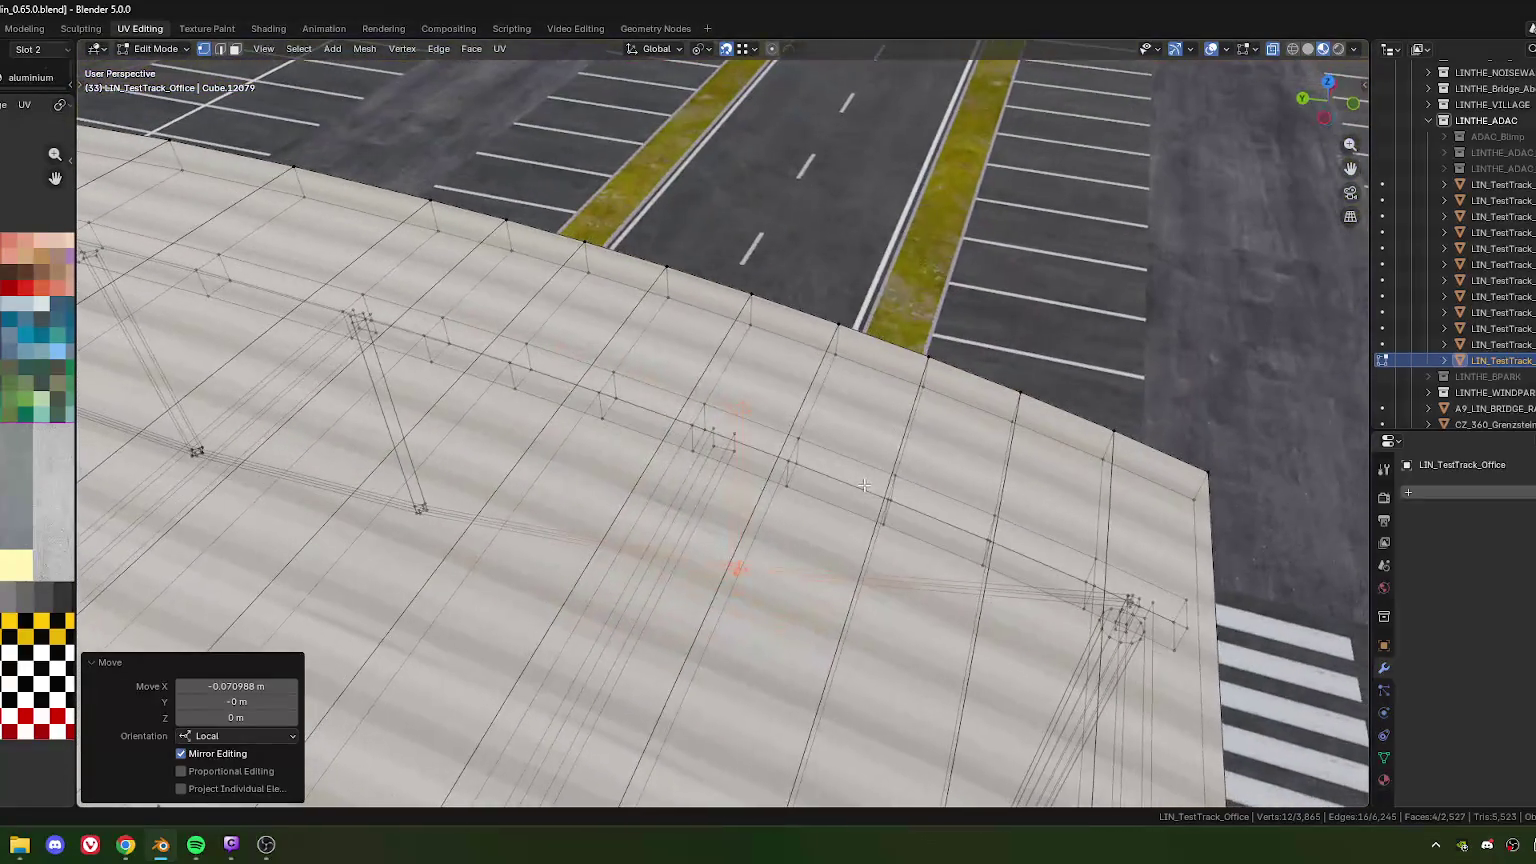
pyautogui.press('KP_7')
pyautogui.scroll(3, 625, 414)
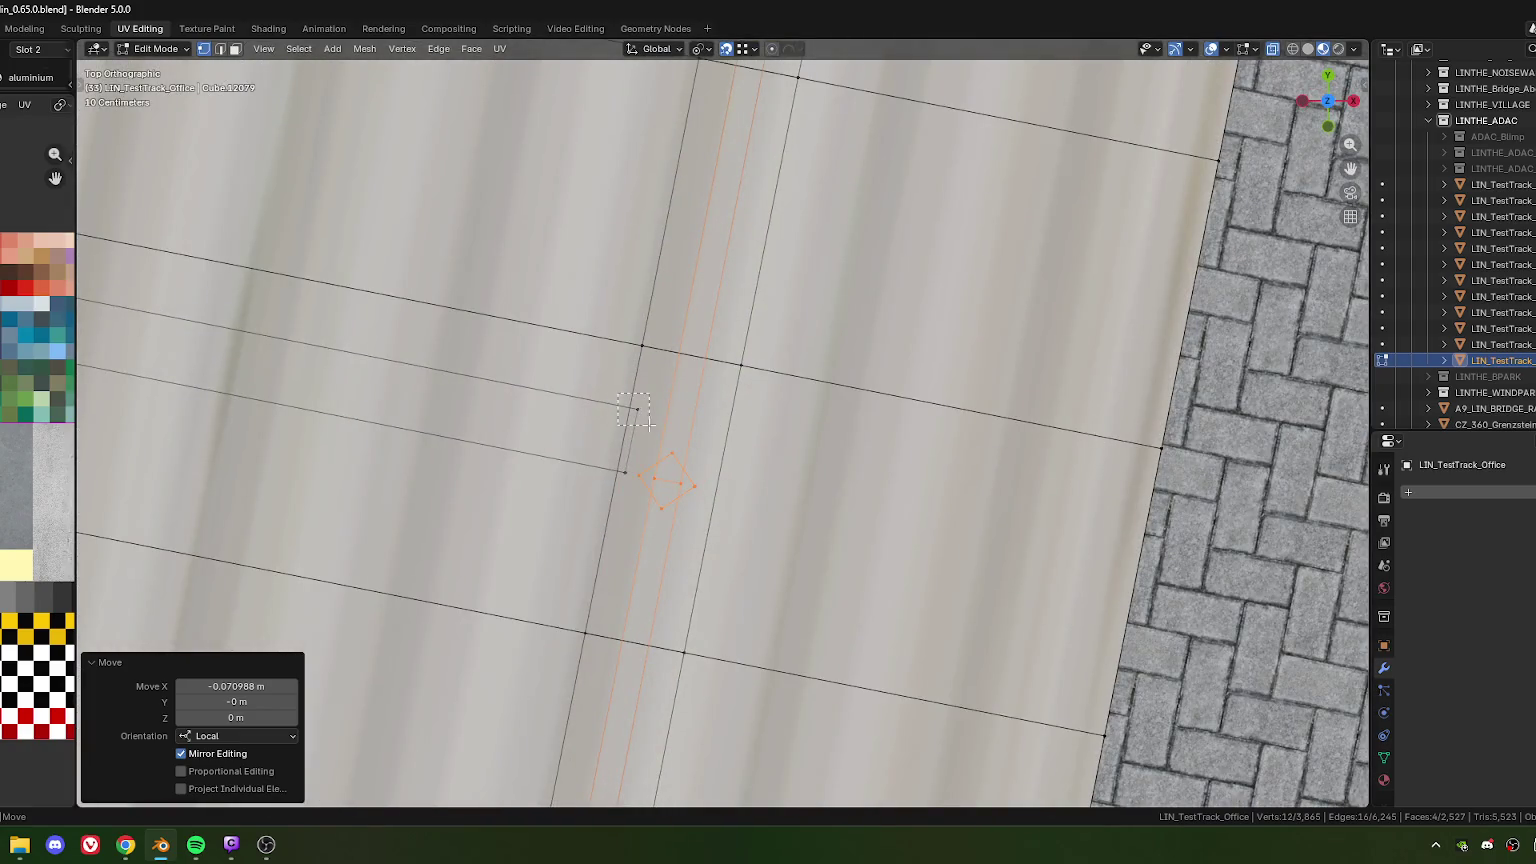
# Select the vertices beside the pole plus the two parallel roof-edge lines
pyautogui.moveTo(648, 424); pyautogui.dragTo(650, 425)
pyautogui.scroll(-3, 705, 440)
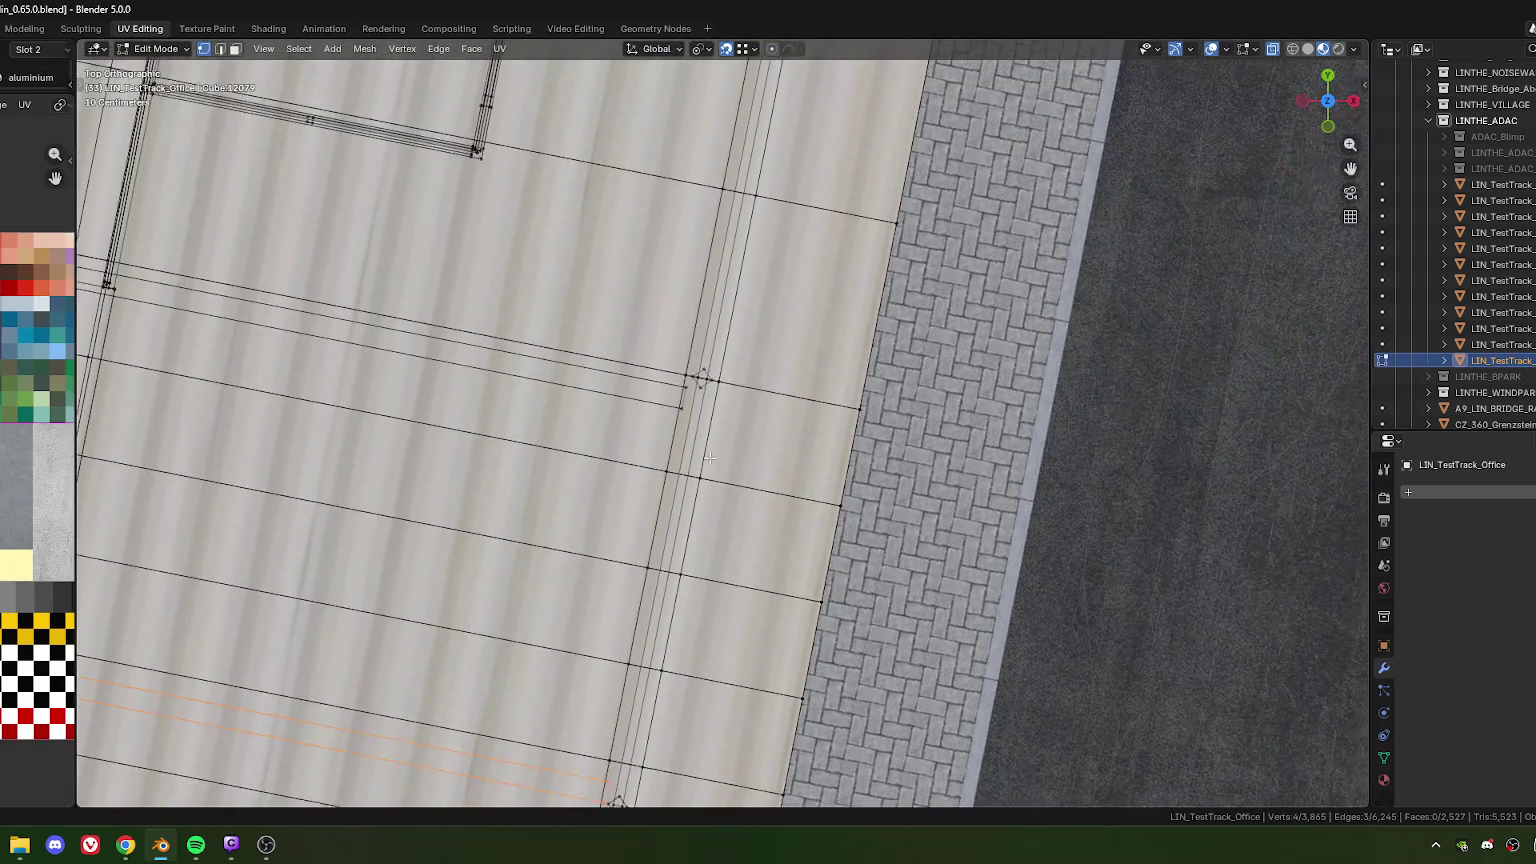
pyautogui.keyDown('shift'); pyautogui.moveTo(712, 440); pyautogui.dragTo(702, 486, button='middle'); pyautogui.keyUp('shift')
pyautogui.hotkey('ctrl', 'z')
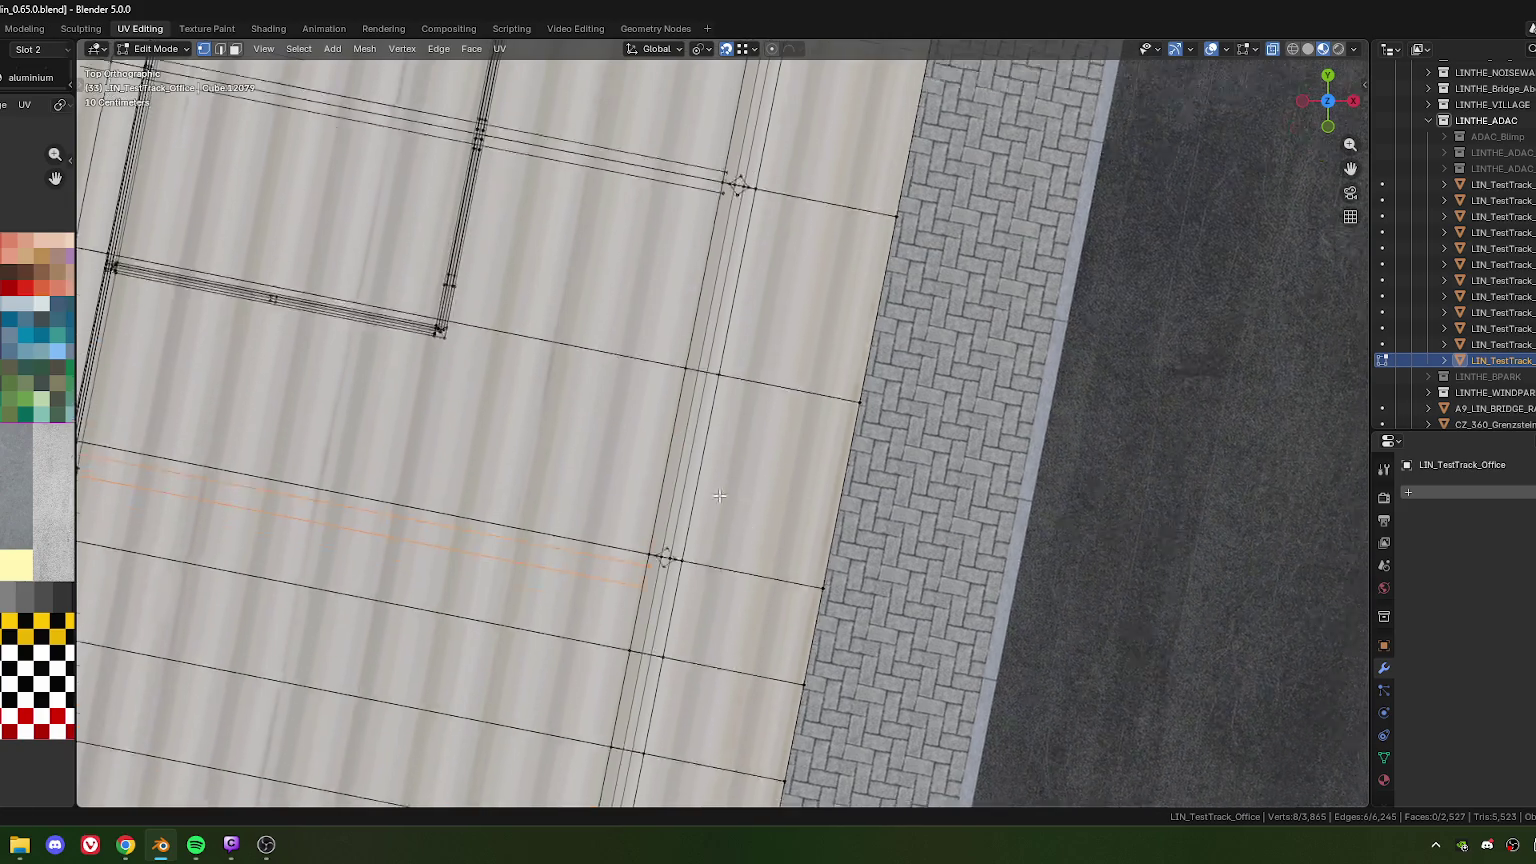
pyautogui.hotkey('ctrl', 'z')
pyautogui.hotkey('ctrl', 'z')
pyautogui.hotkey('ctrl', 'z')
pyautogui.hotkey('ctrl', 'z')
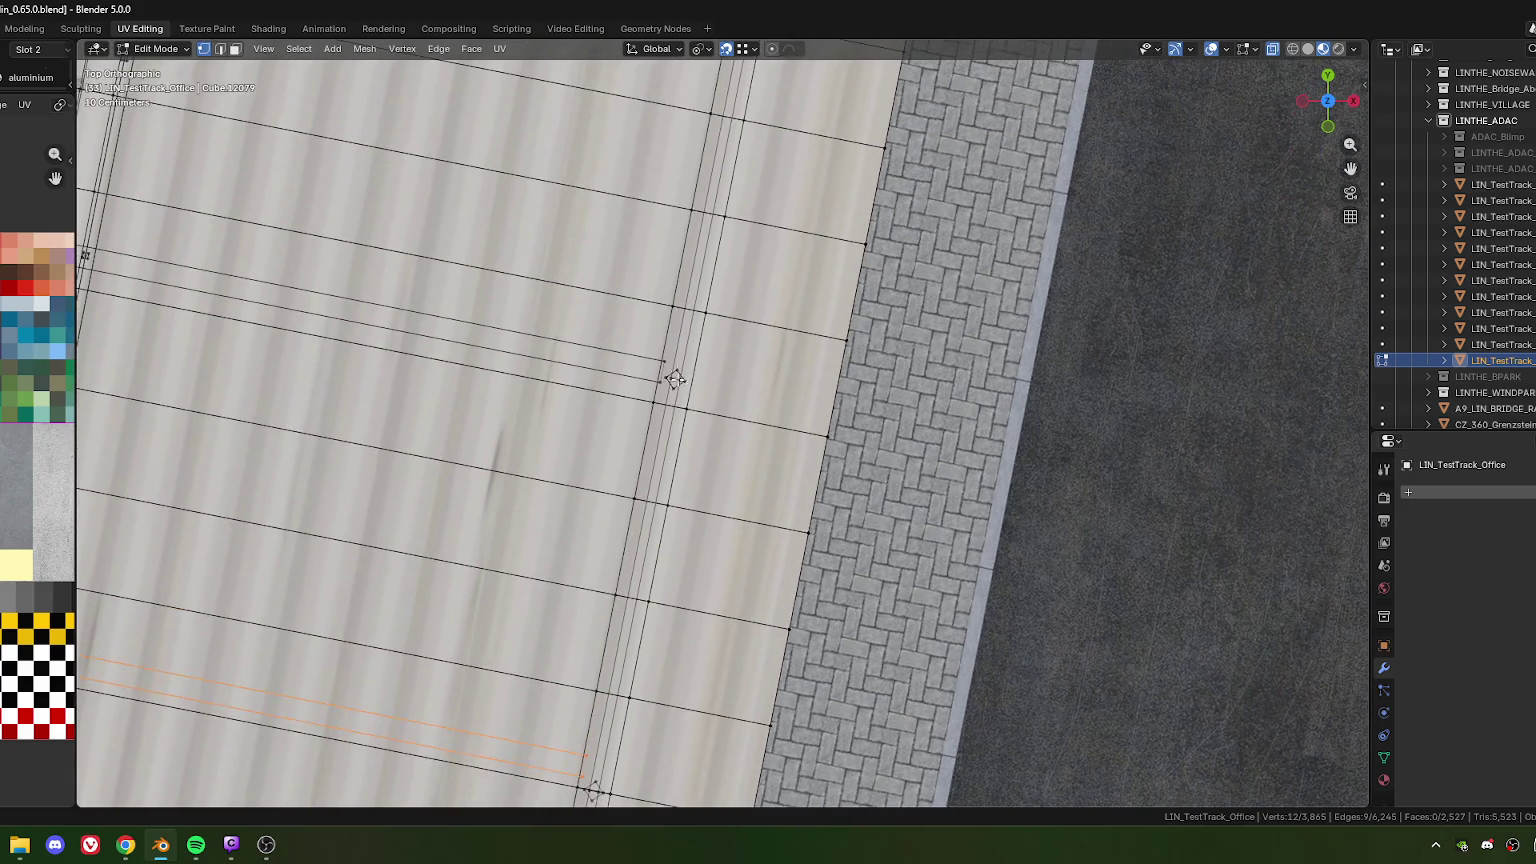
pyautogui.keyDown('shift'); pyautogui.click(663, 362); pyautogui.keyUp('shift')
pyautogui.keyDown('shift'); pyautogui.click(662, 384); pyautogui.keyUp('shift')
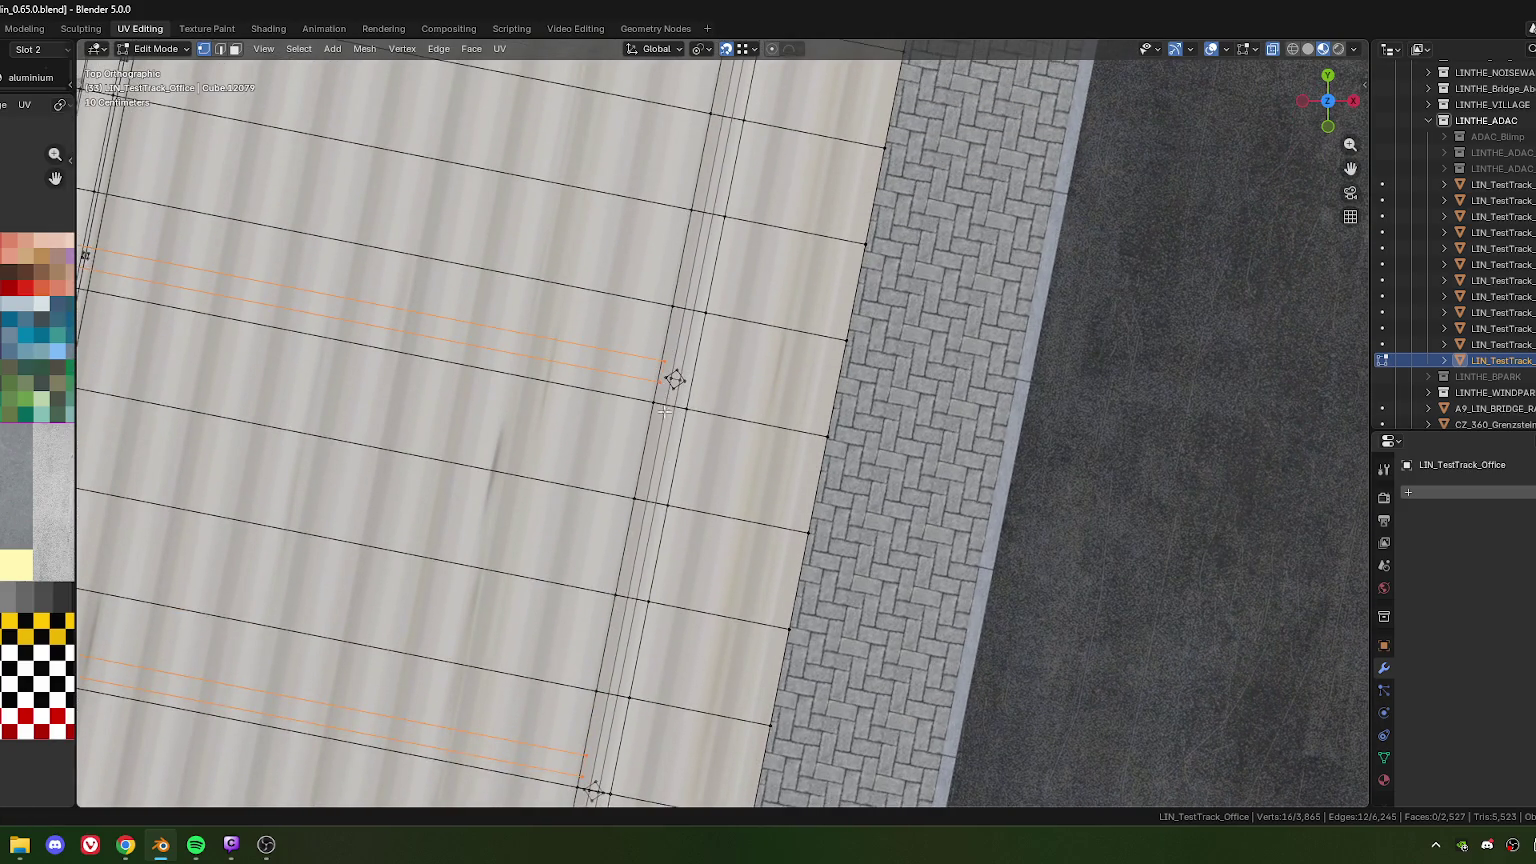
pyautogui.scroll(-5, 705, 420)
pyautogui.scroll(8, 708, 441)
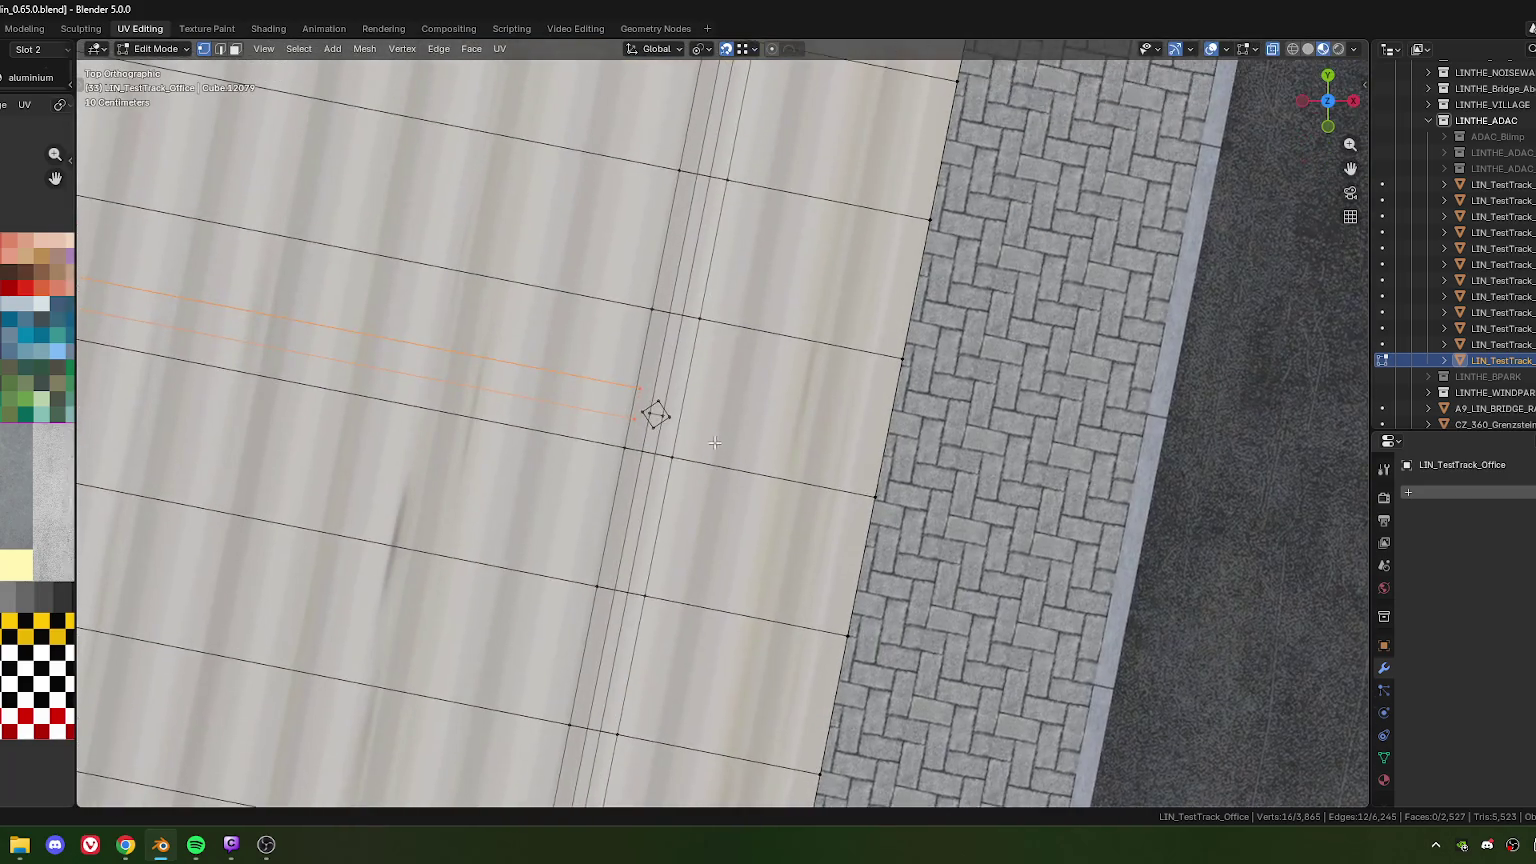
pyautogui.scroll(3, 740, 420)
pyautogui.scroll(3, 775, 406)
# Duplicate the beam pieces along local Y and select the new diamond-profile copy
pyautogui.hotkey('shift', 'd')
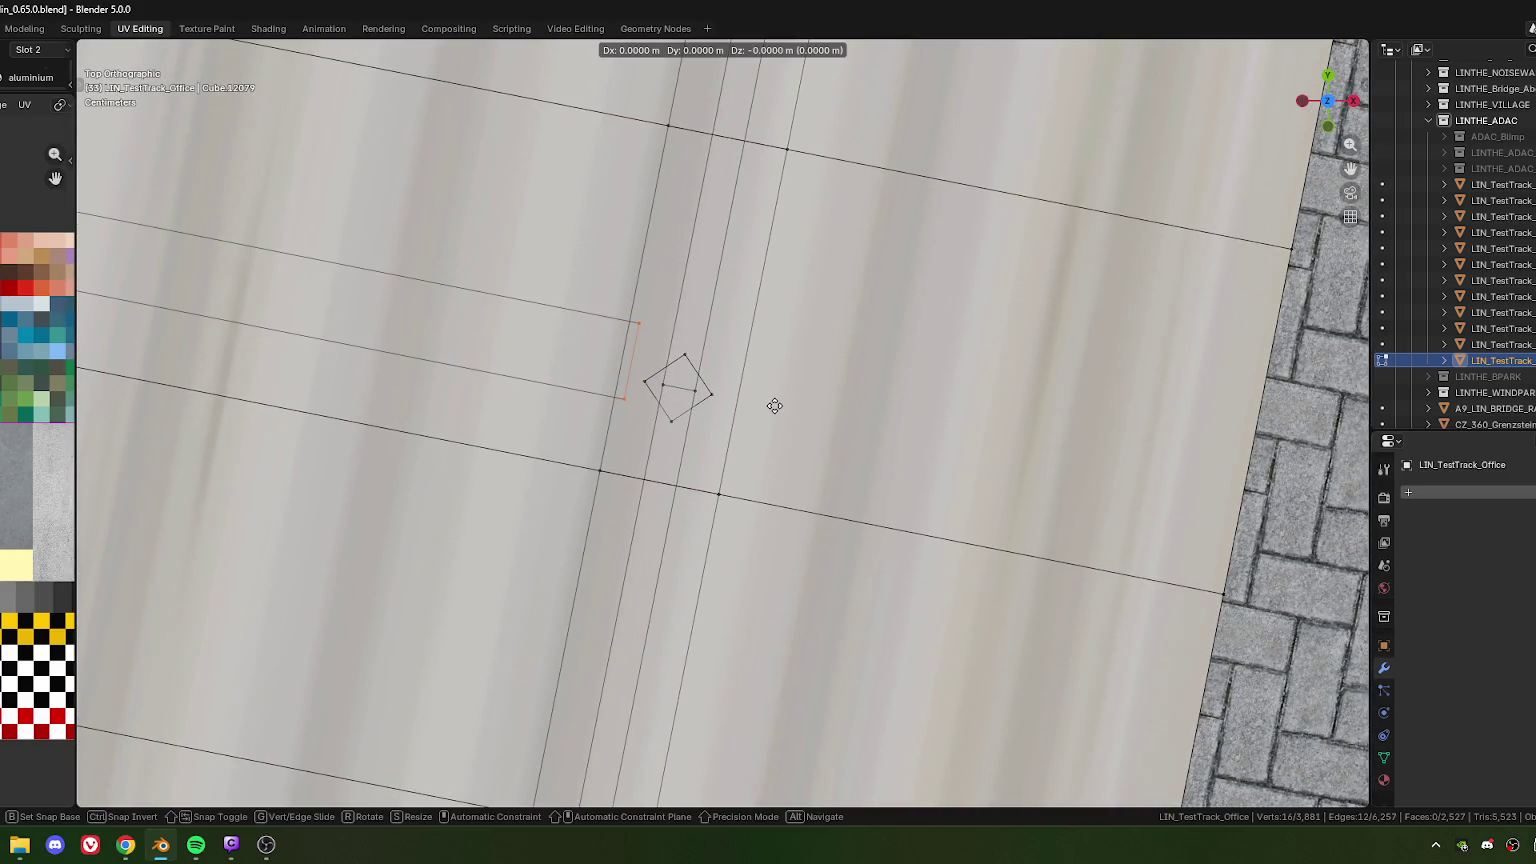
pyautogui.press('y')
pyautogui.press('y')
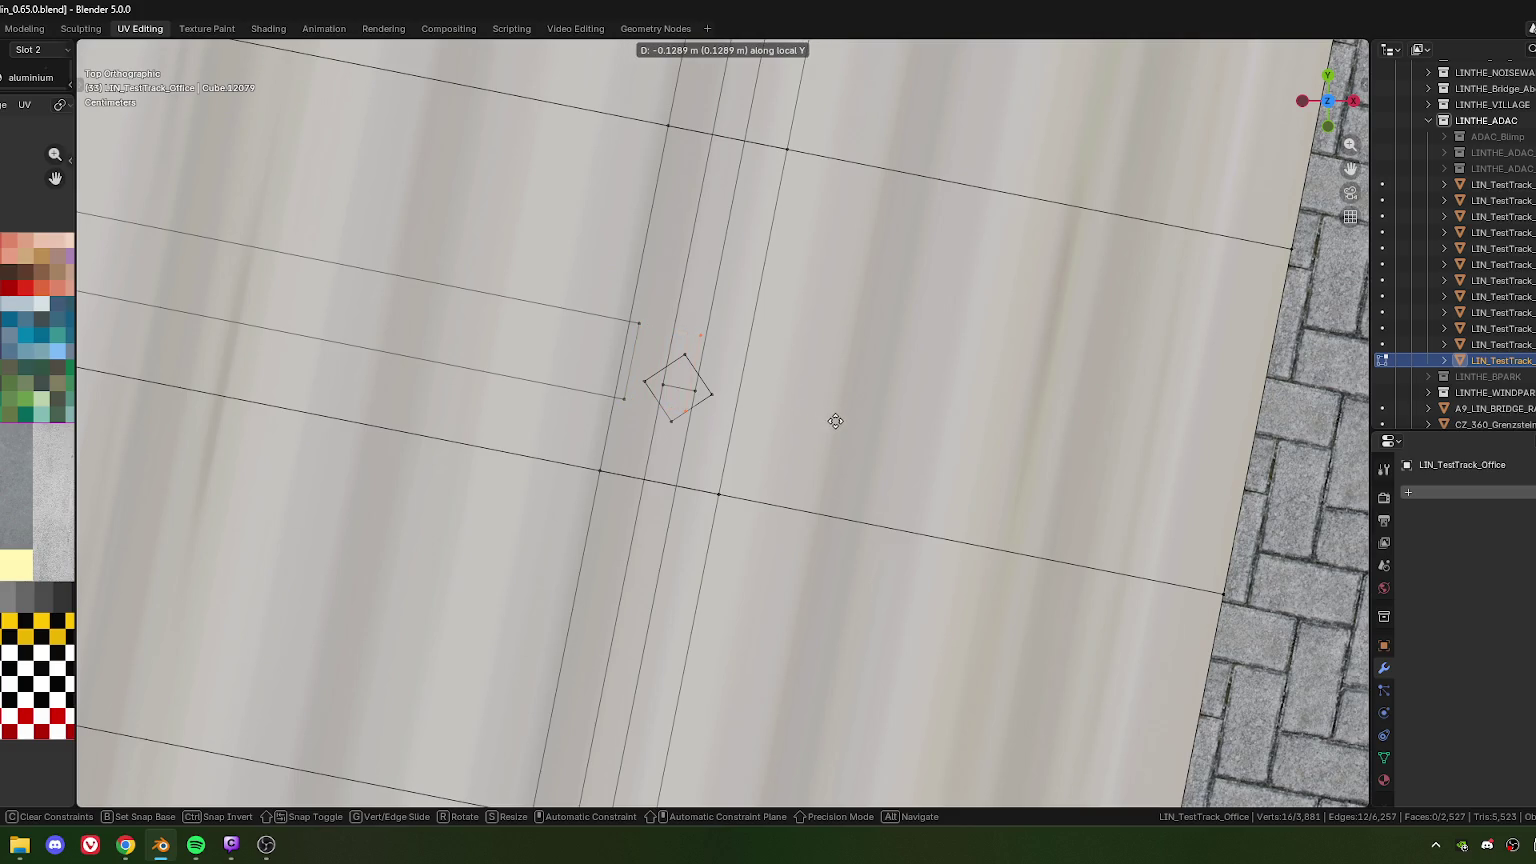
pyautogui.click(834, 422)
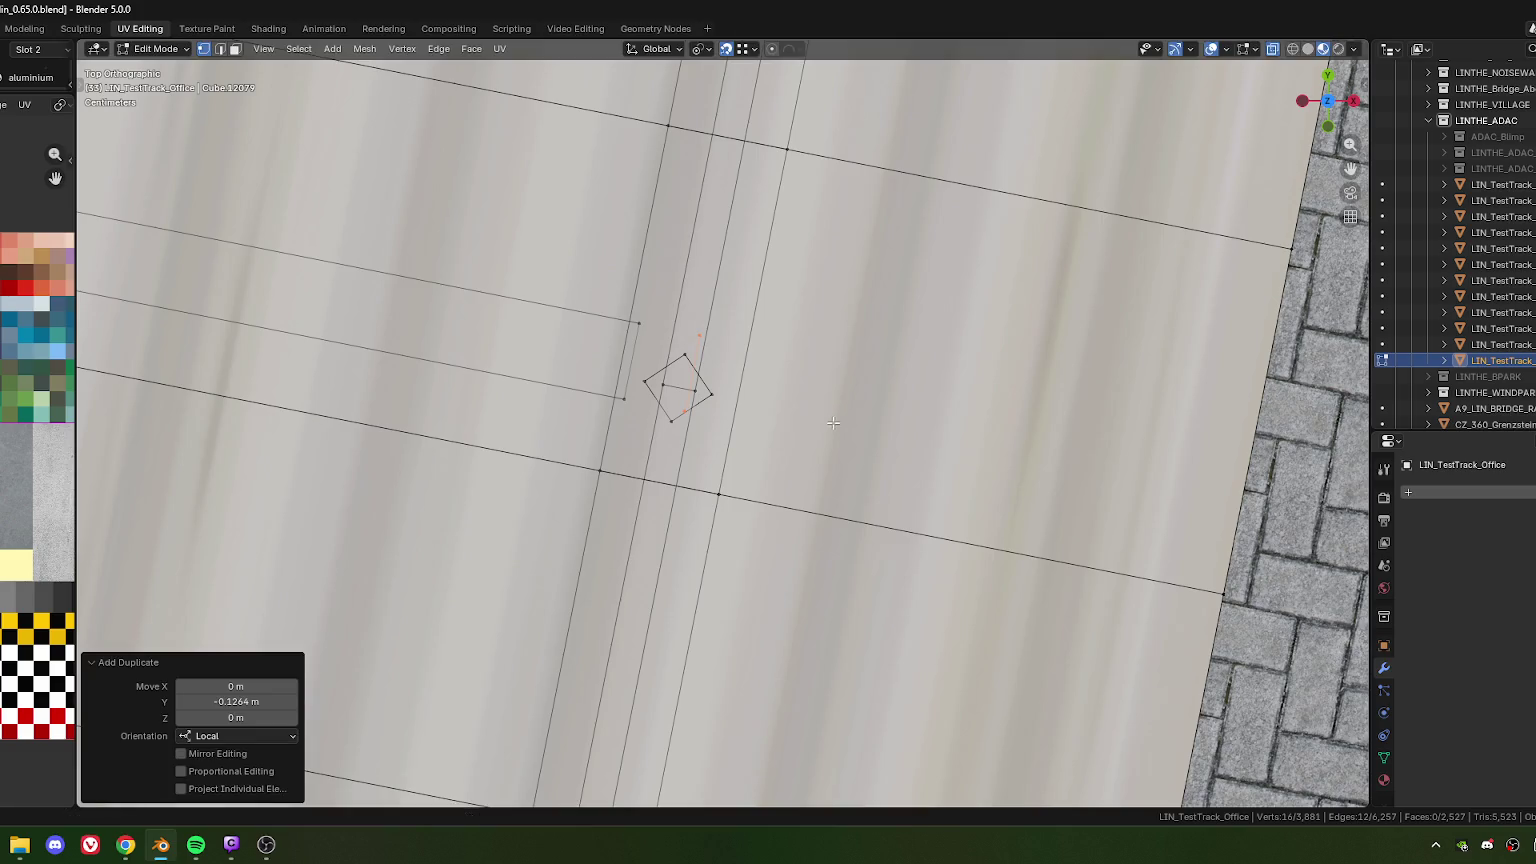
pyautogui.click(682, 372)
pyautogui.keyDown('shift'); pyautogui.click(698, 393); pyautogui.keyUp('shift')
pyautogui.press('l')
pyautogui.keyDown('shift'); pyautogui.click(670, 419); pyautogui.keyUp('shift')
# Shift the copy along local X, halving the distance to -0.00907 m
pyautogui.press('g')
pyautogui.press('x')
pyautogui.press('x')
pyautogui.press('Return')
pyautogui.press('g')
pyautogui.click(688, 408)
pyautogui.click(262, 686)
pyautogui.click(224, 686)
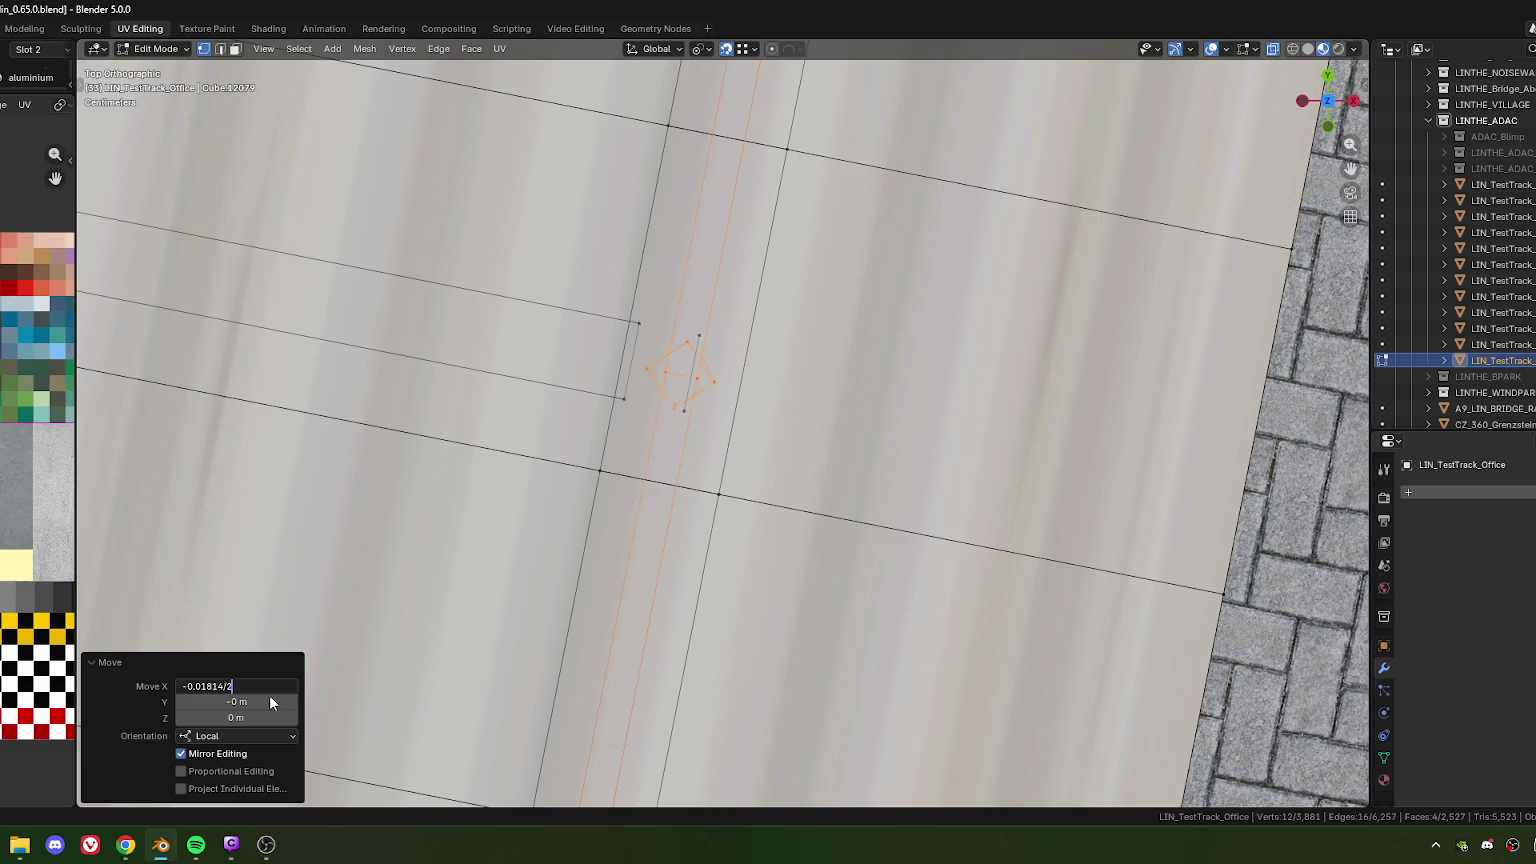
pyautogui.press('Return')
# Box-select the diamond quad and its edges and move them along local X
pyautogui.scroll(-3, 694, 470)
pyautogui.scroll(2, 694, 470)
pyautogui.scroll(2, 694, 470)
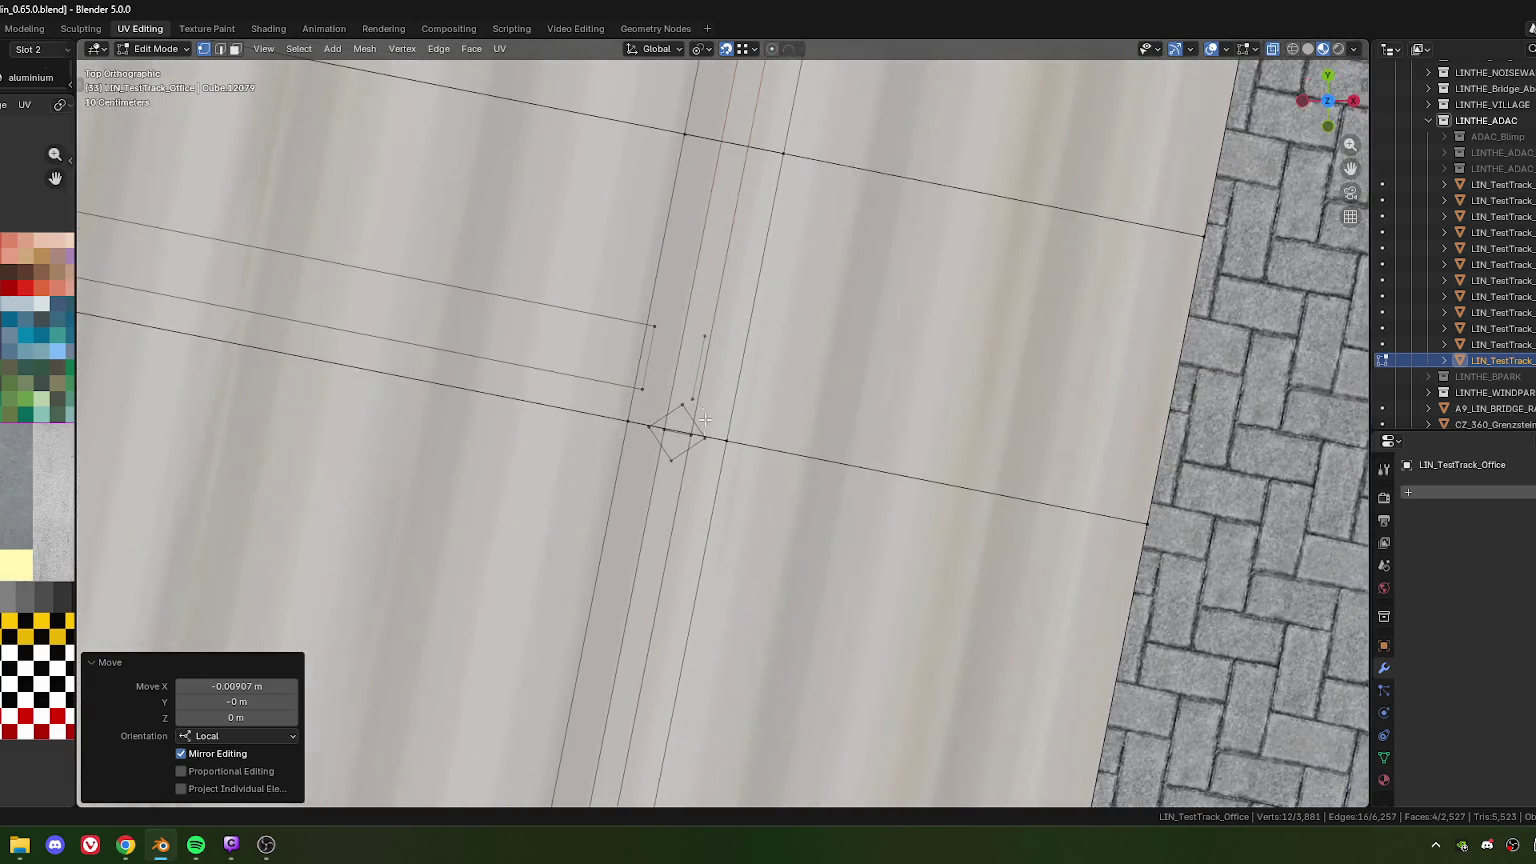
pyautogui.scroll(2, 694, 470)
pyautogui.moveTo(706, 502); pyautogui.dragTo(706, 502)
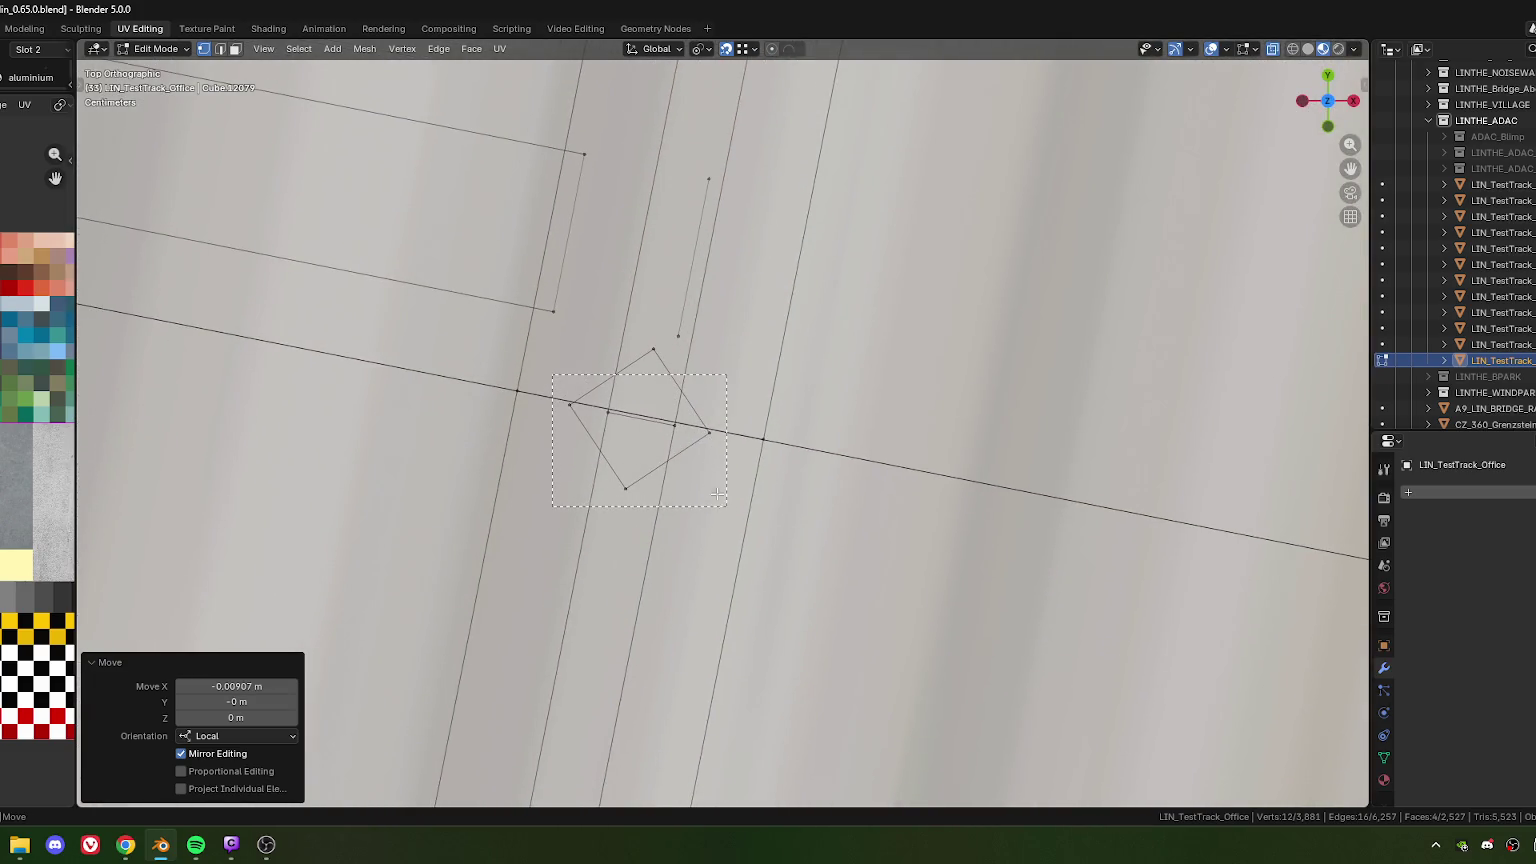
pyautogui.keyDown('shift'); pyautogui.scroll(3, 698, 328); pyautogui.keyUp('shift')
pyautogui.press('g')
pyautogui.press('x')
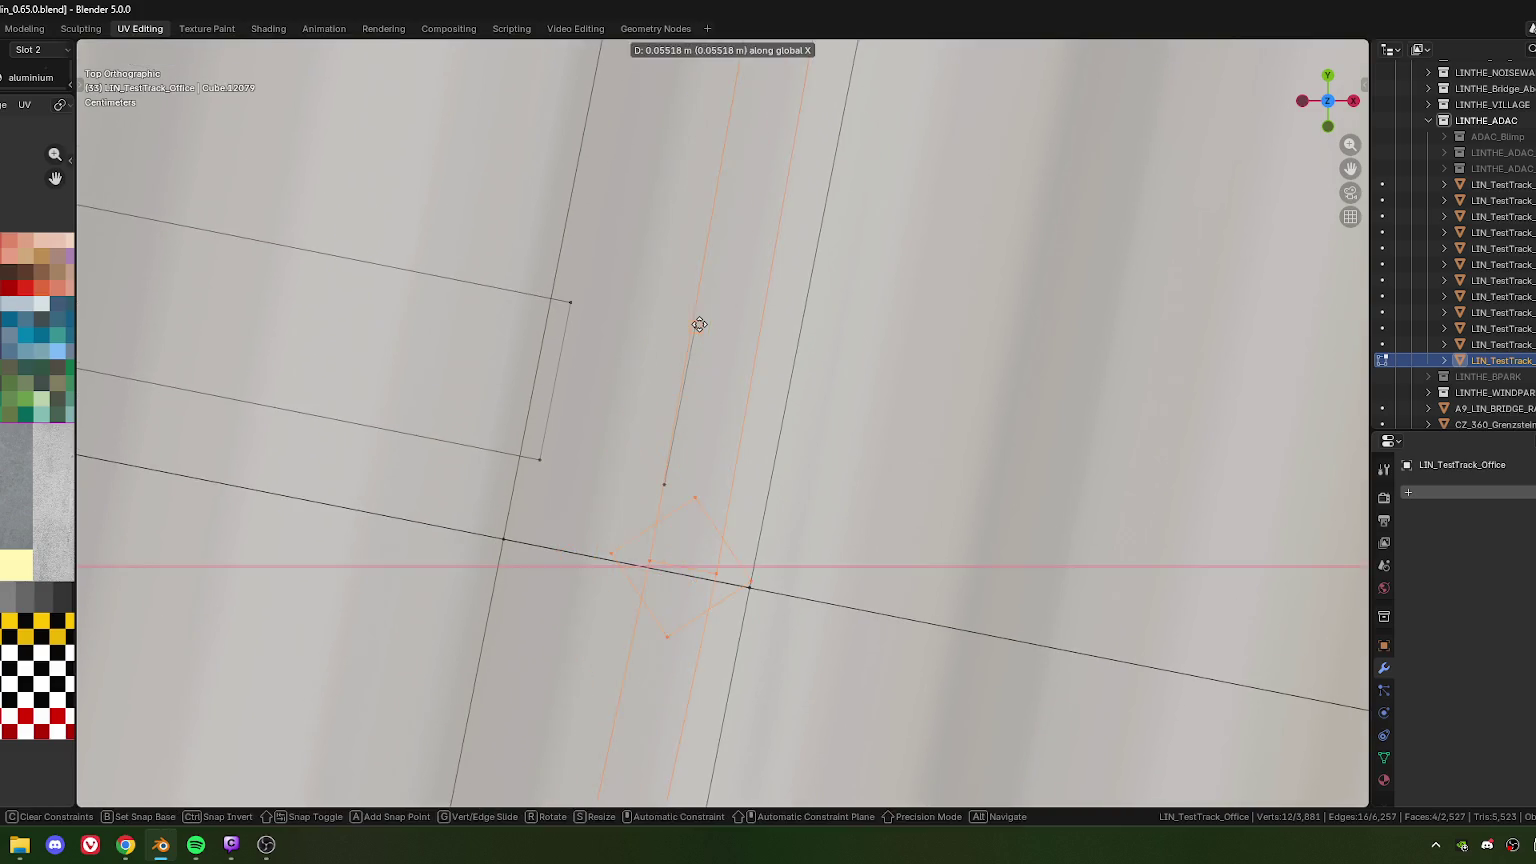
pyautogui.click(701, 376)
# Set the quad's Move X to -0.01814/2, giving -0.00907 m
pyautogui.press('g')
pyautogui.press('x')
pyautogui.click(667, 484)
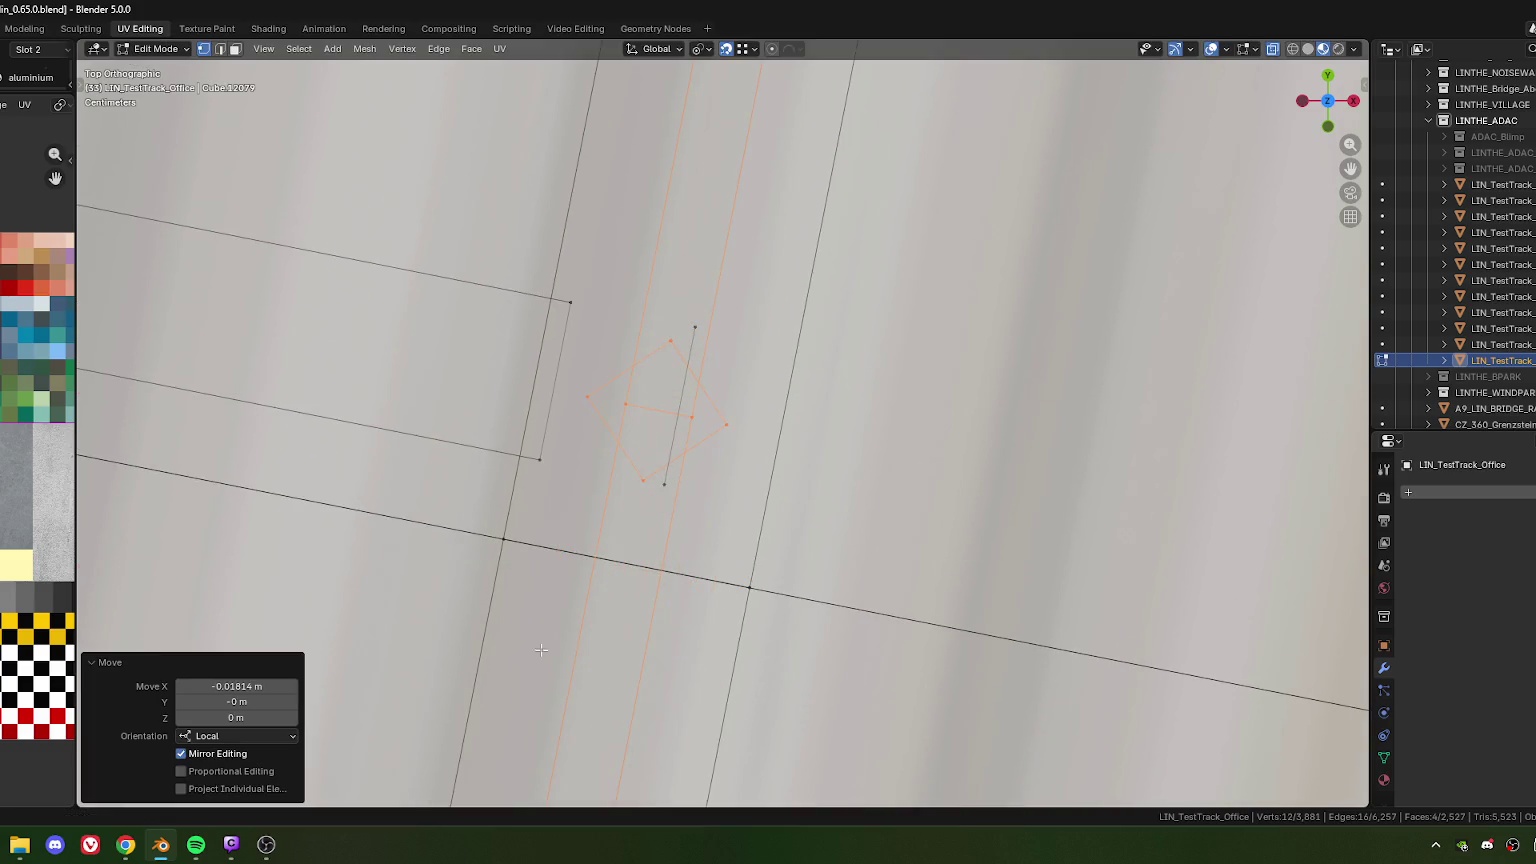
pyautogui.click(230, 686)
pyautogui.moveTo(230, 686); pyautogui.dragTo(268, 693)
pyautogui.press('Return')
# Delete the leftover 8-vertex diamond copy, leaving 3,873 vertices
pyautogui.click(697, 314)
pyautogui.scroll(-4, 690, 400)
pyautogui.scroll(-3, 687, 404)
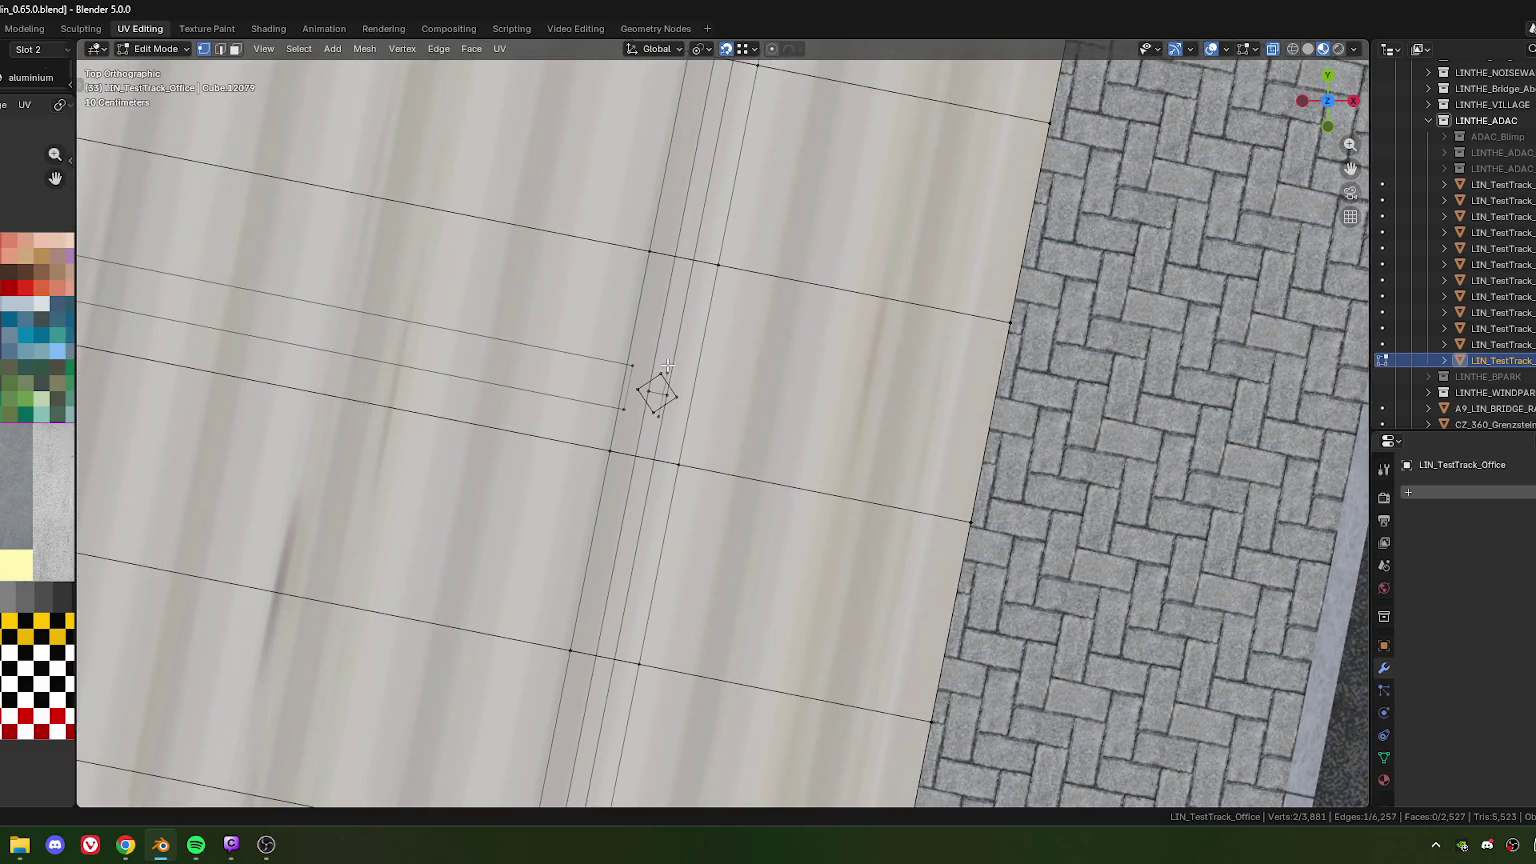
pyautogui.hotkey('ctrl', 'l')
pyautogui.press('x')
pyautogui.click(708, 408)
# Select the linked diamond piece and slide it along its strip in local X
pyautogui.scroll(-3, 708, 405)
pyautogui.scroll(-4, 665, 378)
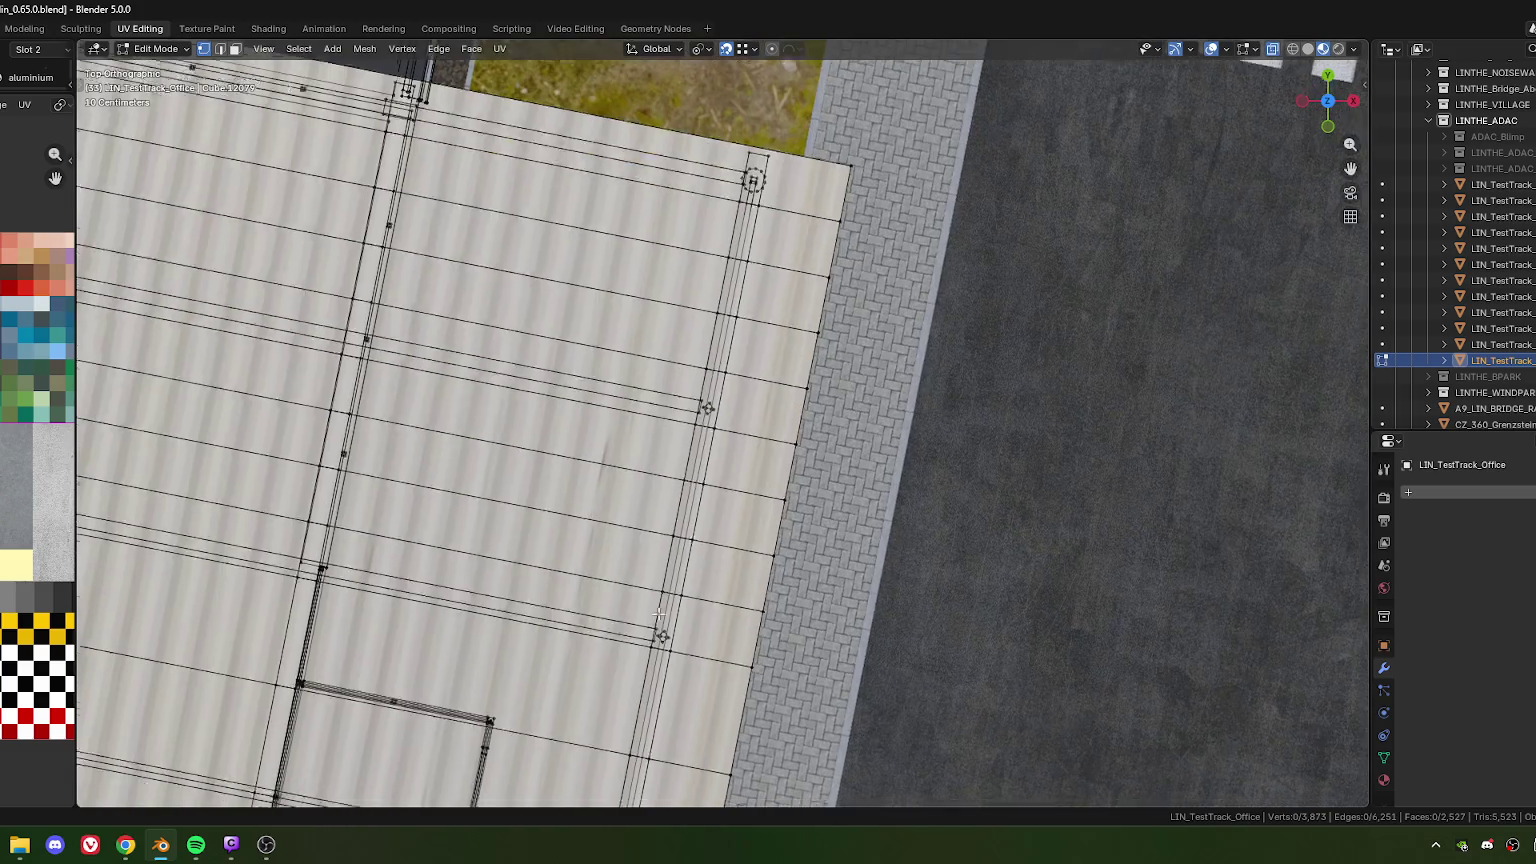
pyautogui.keyDown('shift'); pyautogui.scroll(-3, 667, 395); pyautogui.keyUp('shift')
pyautogui.keyDown('shift'); pyautogui.scroll(-2, 668, 405); pyautogui.keyUp('shift')
pyautogui.scroll(6, 670, 418)
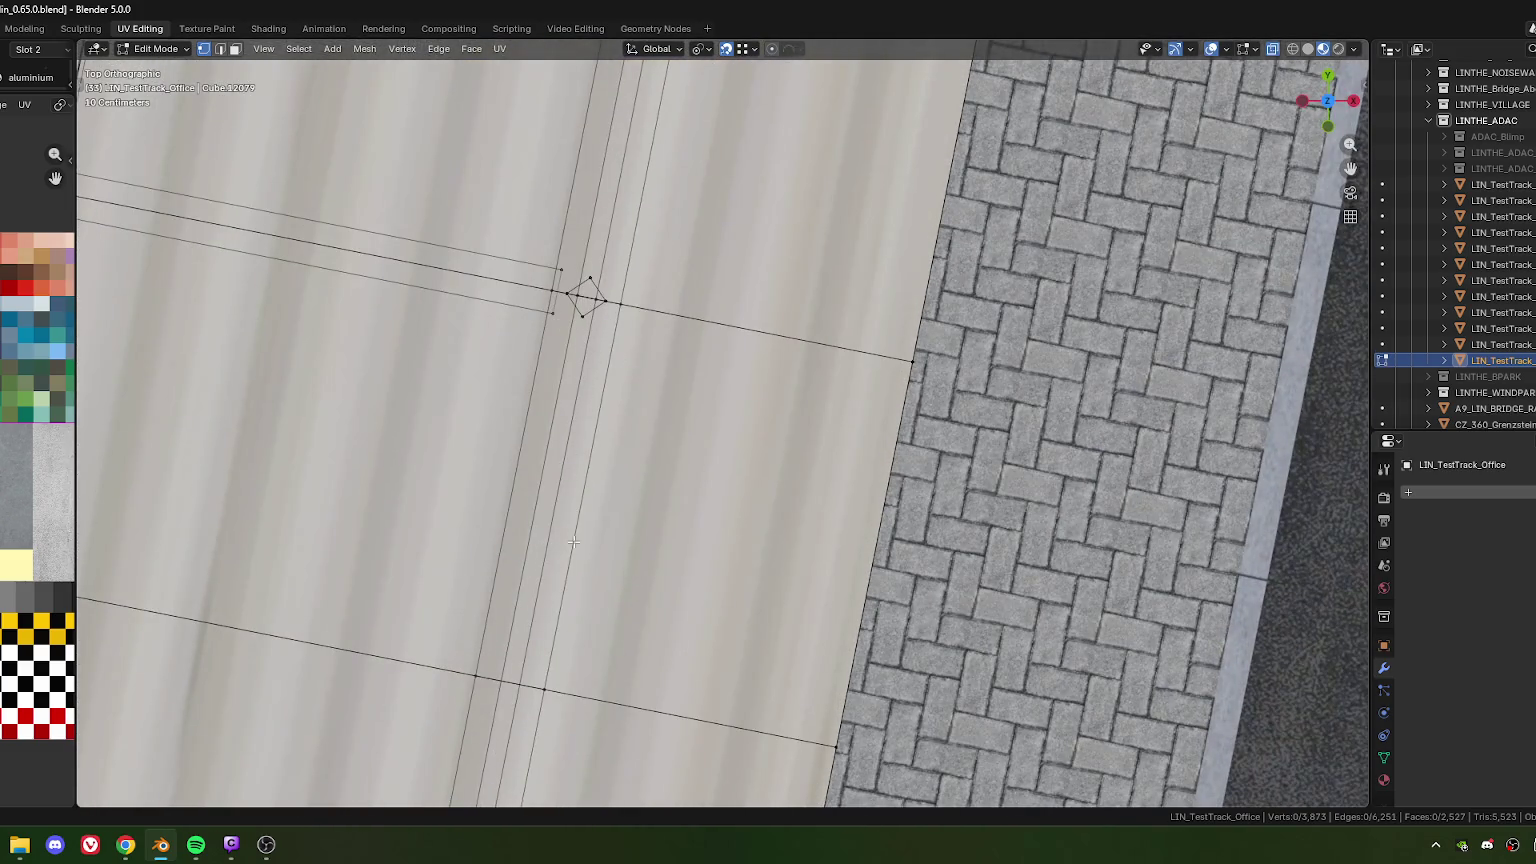
pyautogui.keyDown('shift'); pyautogui.scroll(3, 573, 523); pyautogui.keyUp('shift')
pyautogui.keyDown('shift'); pyautogui.scroll(-3, 640, 360); pyautogui.keyUp('shift')
pyautogui.scroll(2, 610, 240)
pyautogui.scroll(2, 583, 290)
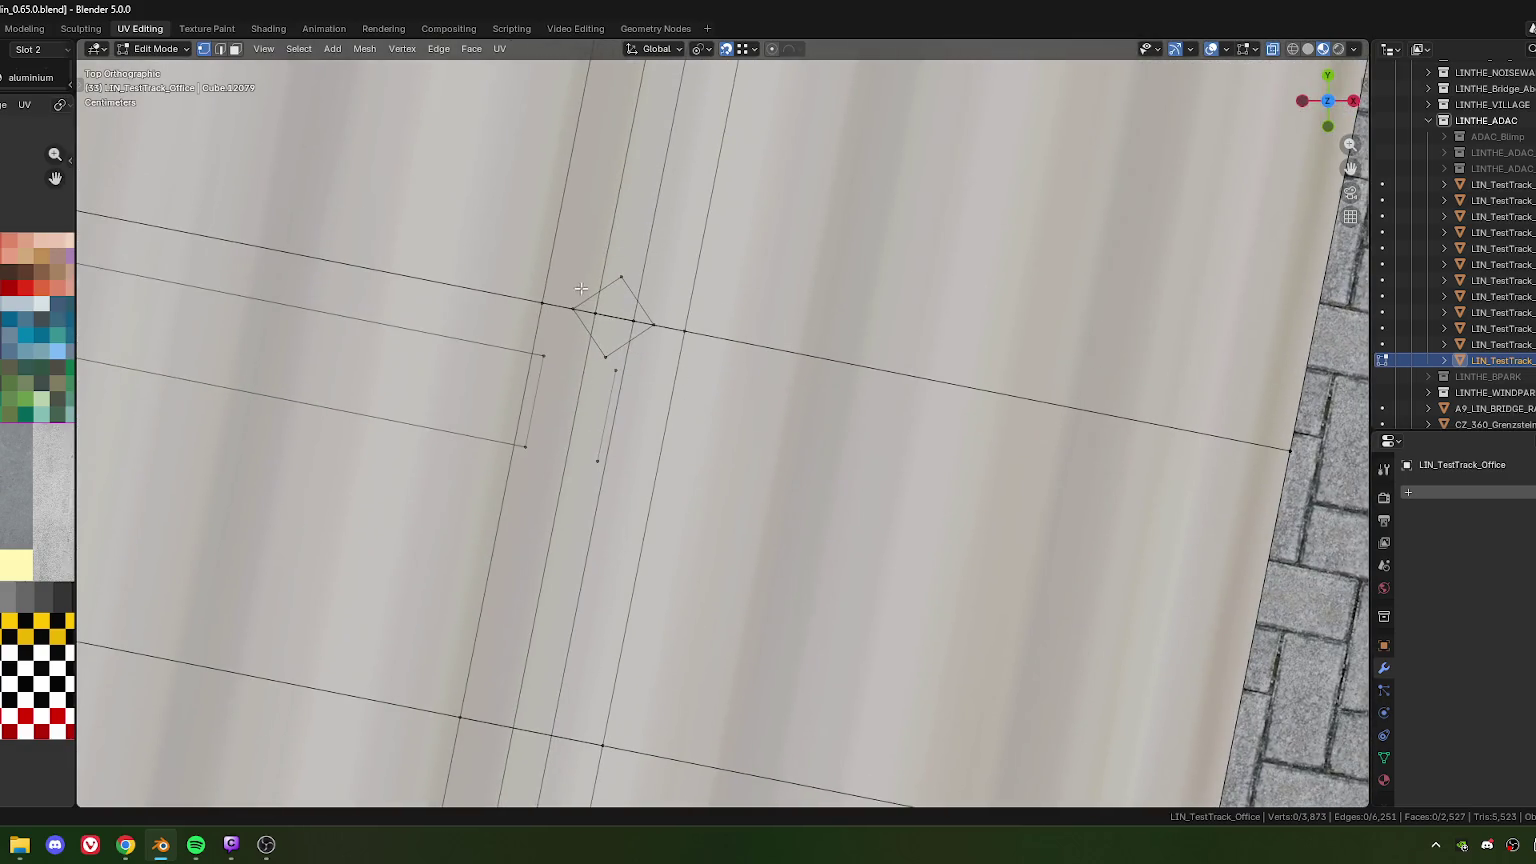
pyautogui.press('l')
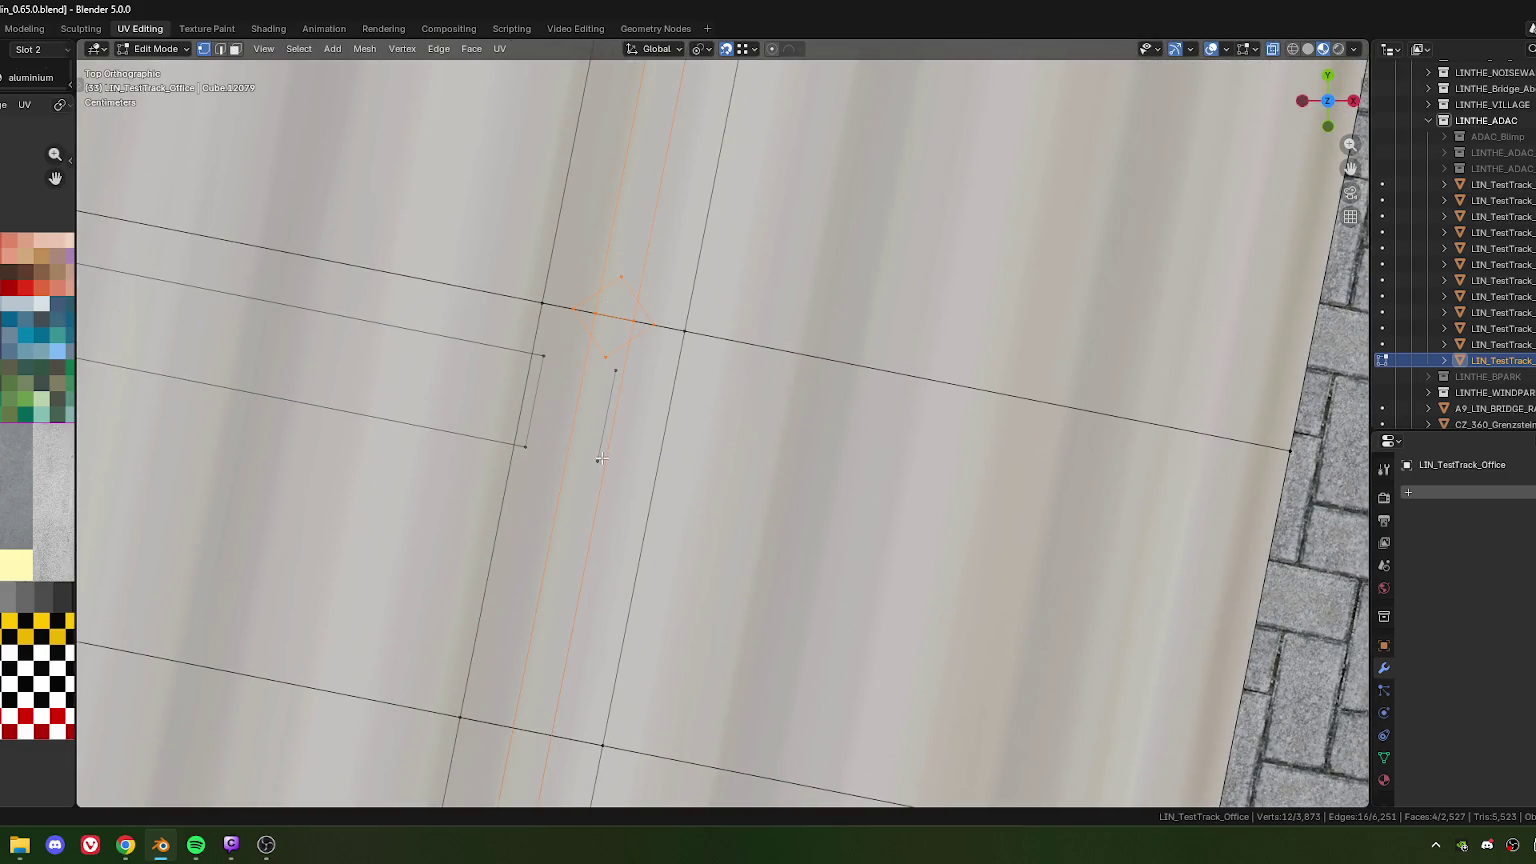
pyautogui.press('g')
pyautogui.press('x')
pyautogui.press('x')
pyautogui.click(619, 372)
# Readjust the diamond's local X move, halving Move X to 0.008885 m
pyautogui.press('g')
pyautogui.press('x')
pyautogui.press('x')
pyautogui.click(621, 405)
pyautogui.click(262, 686)
pyautogui.doubleClick(262, 686)
pyautogui.press('Return')
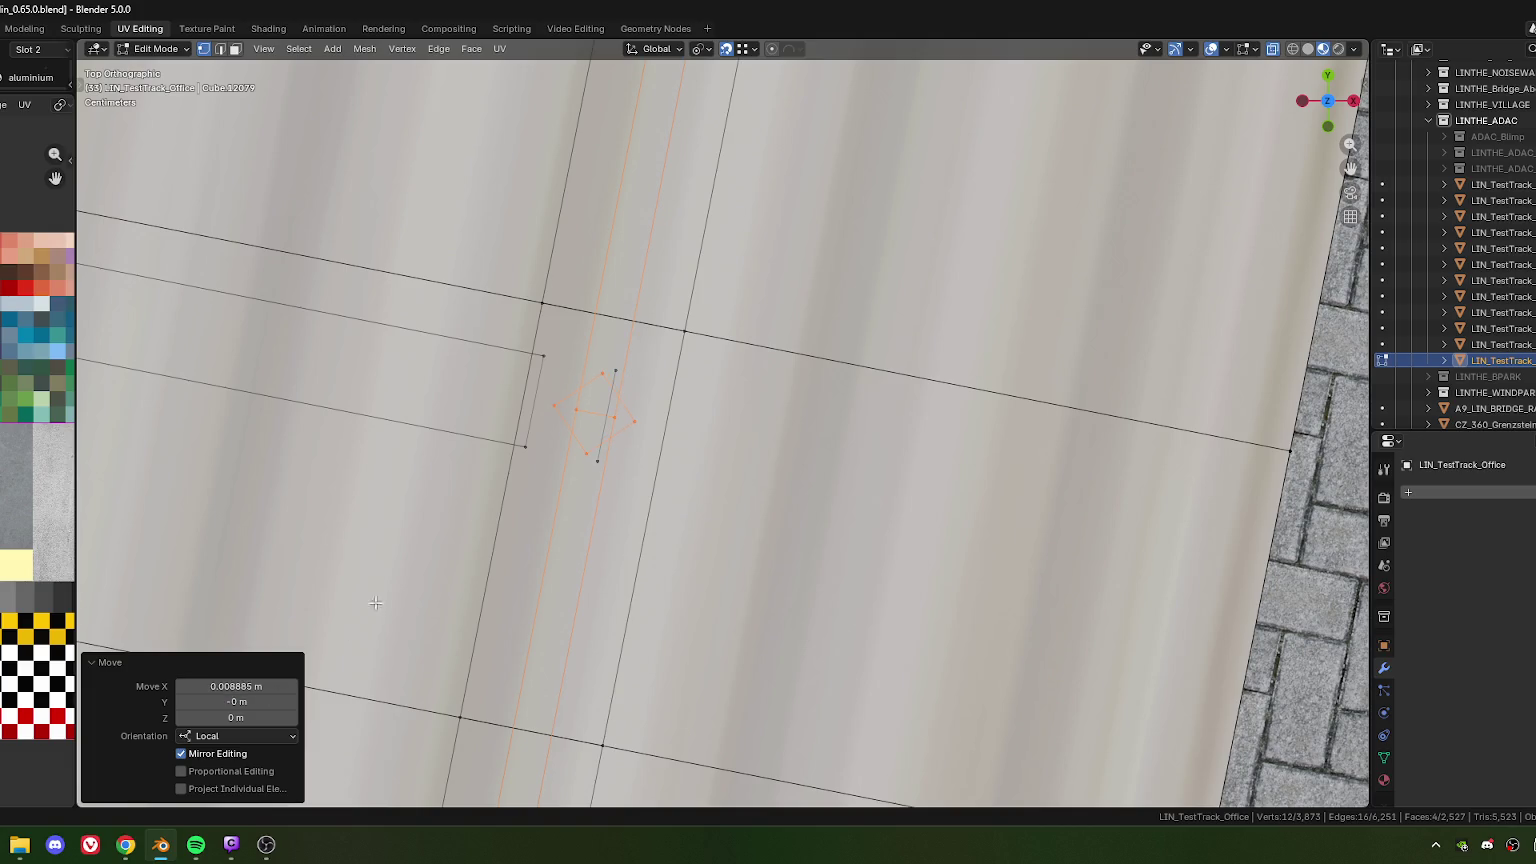
# Delete the two stray vertices and everything linked to them
pyautogui.scroll(-4, 723, 423)
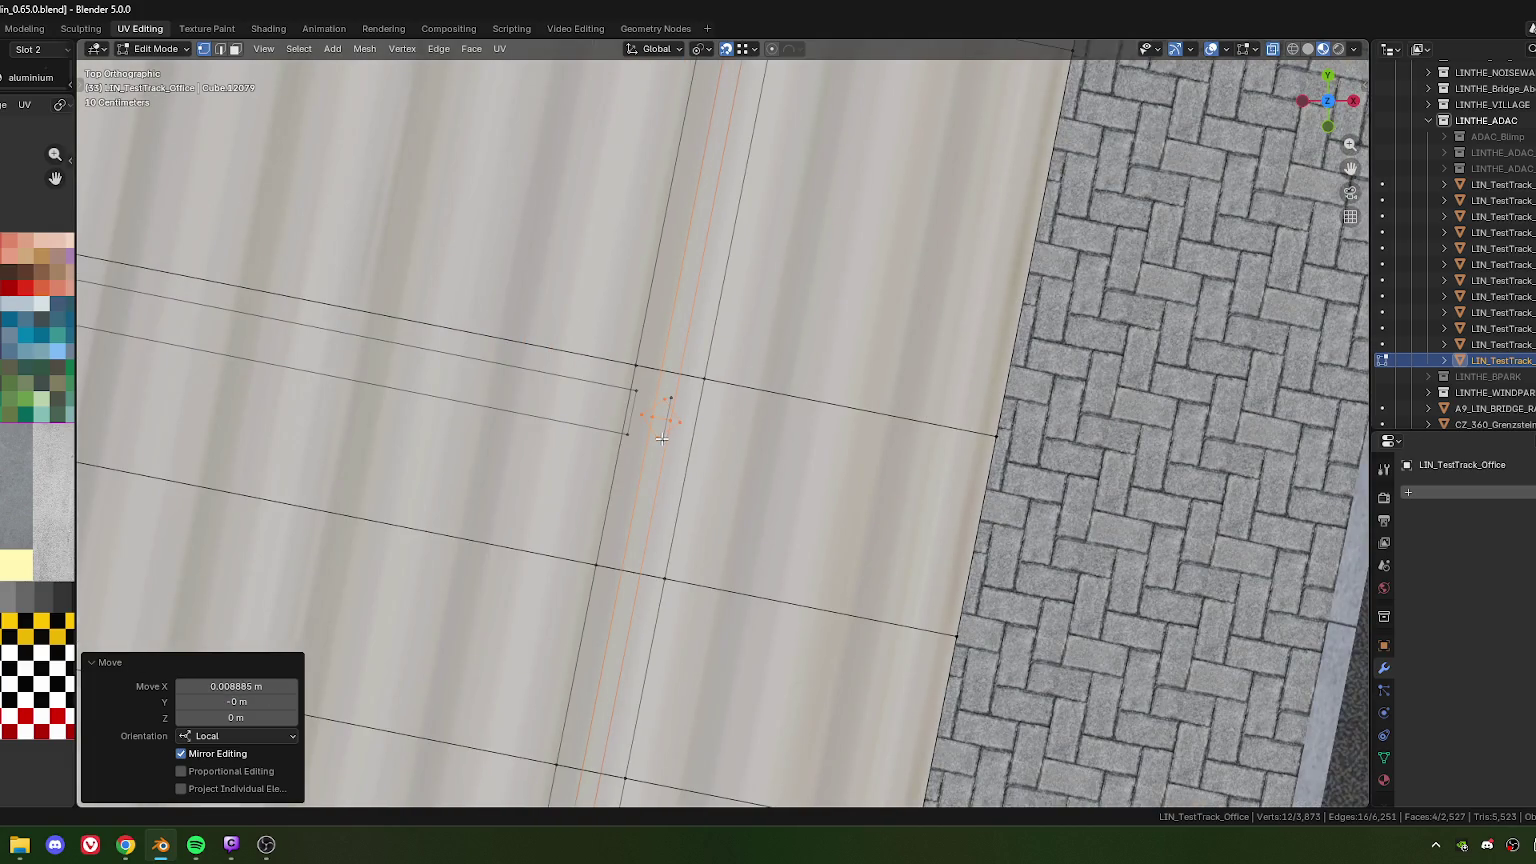
pyautogui.click(672, 476)
pyautogui.hotkey('ctrl', 'l')
pyautogui.press('x')
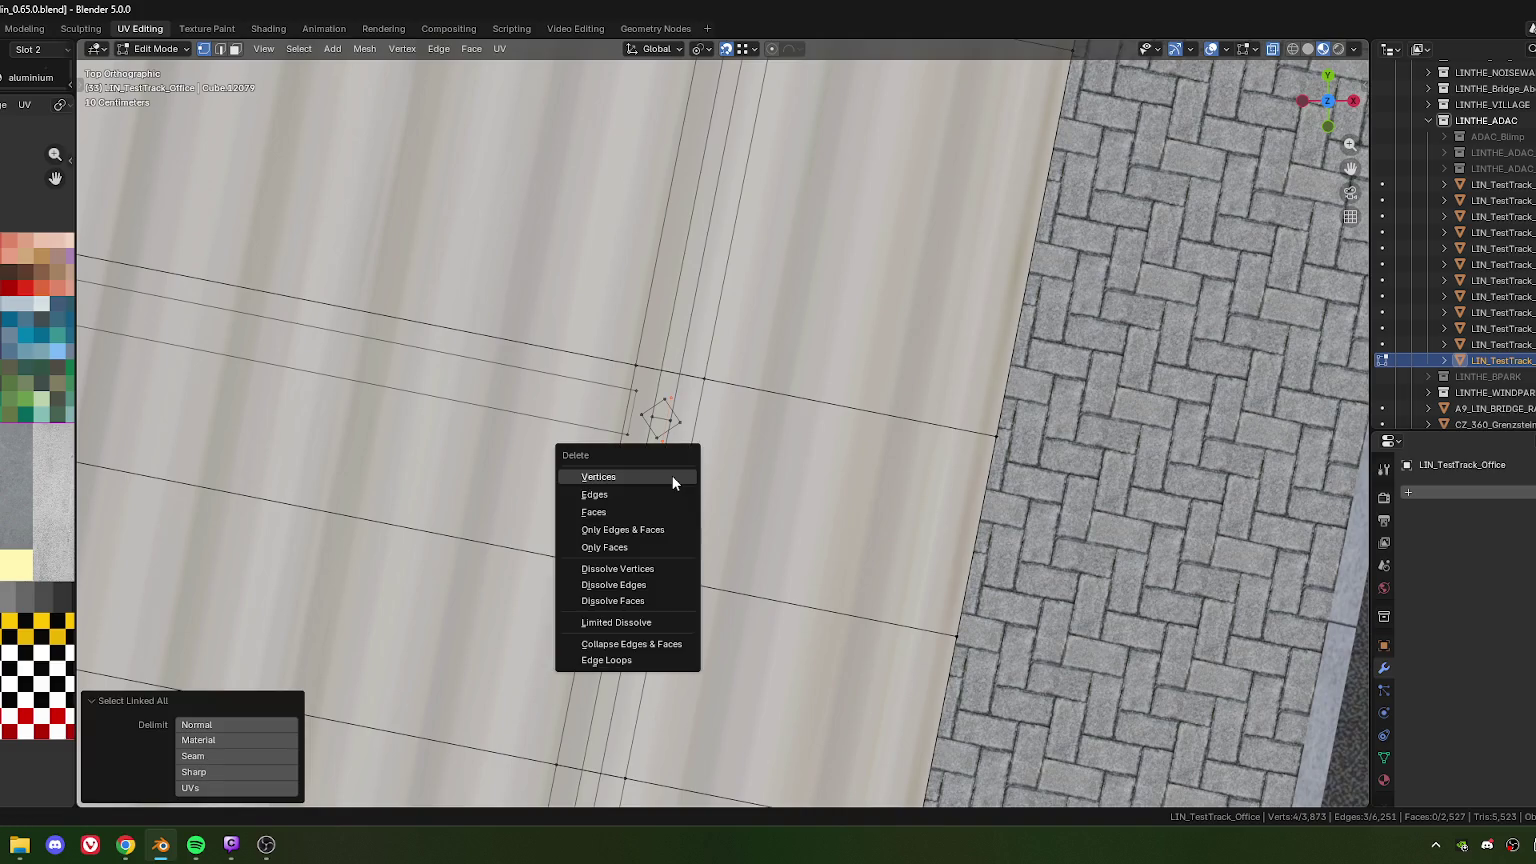
pyautogui.click(672, 480)
# Move the diamond profile's left and right vertices along local X by an exact Move X offset
pyautogui.scroll(-2, 641, 578)
pyautogui.scroll(1, 600, 500)
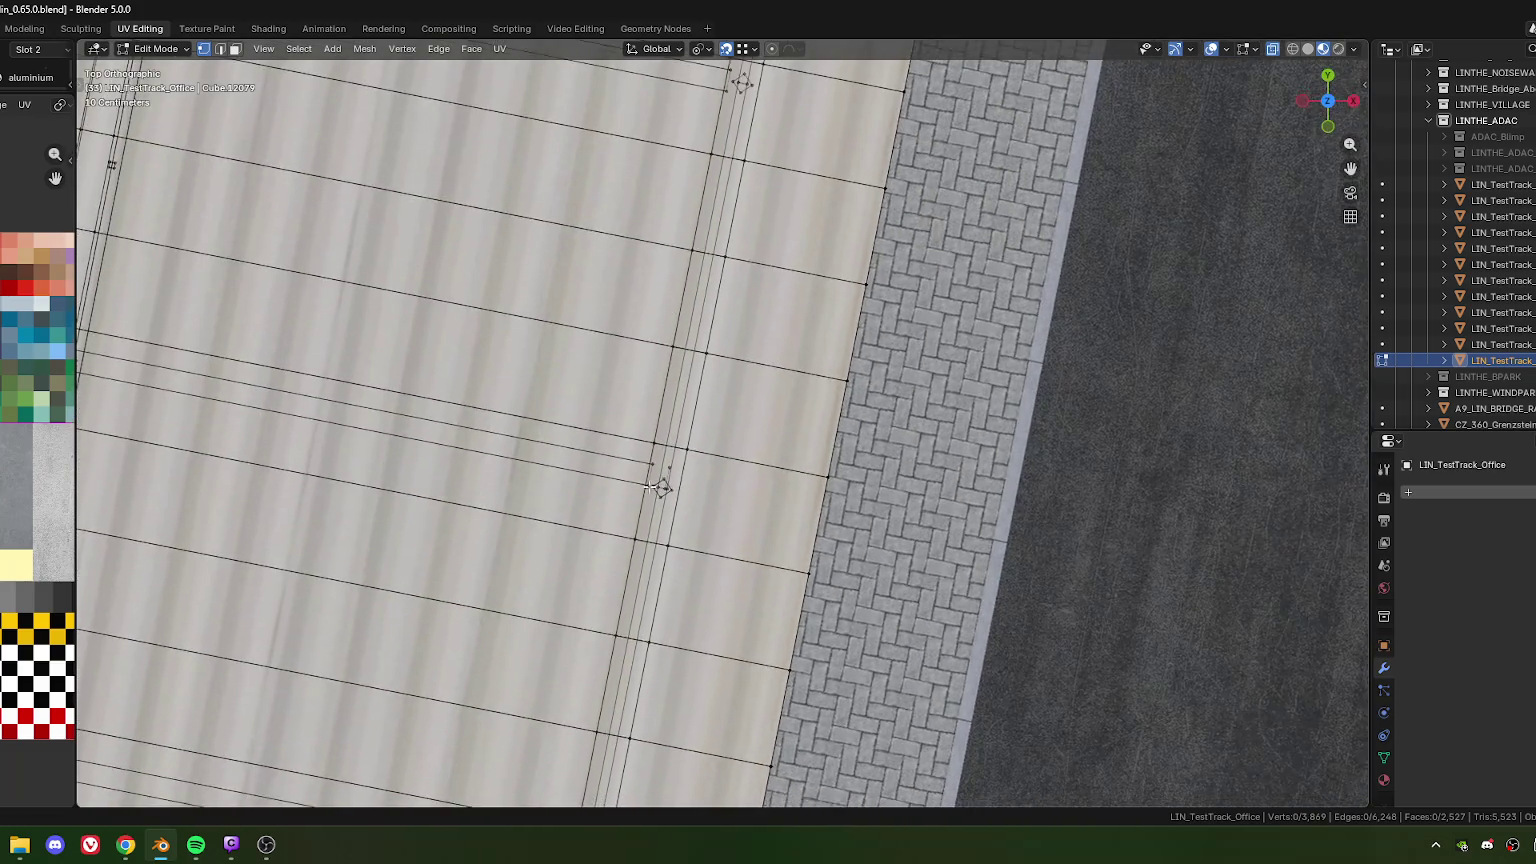
pyautogui.scroll(2, 560, 450)
pyautogui.scroll(2, 545, 432)
pyautogui.scroll(2, 541, 427)
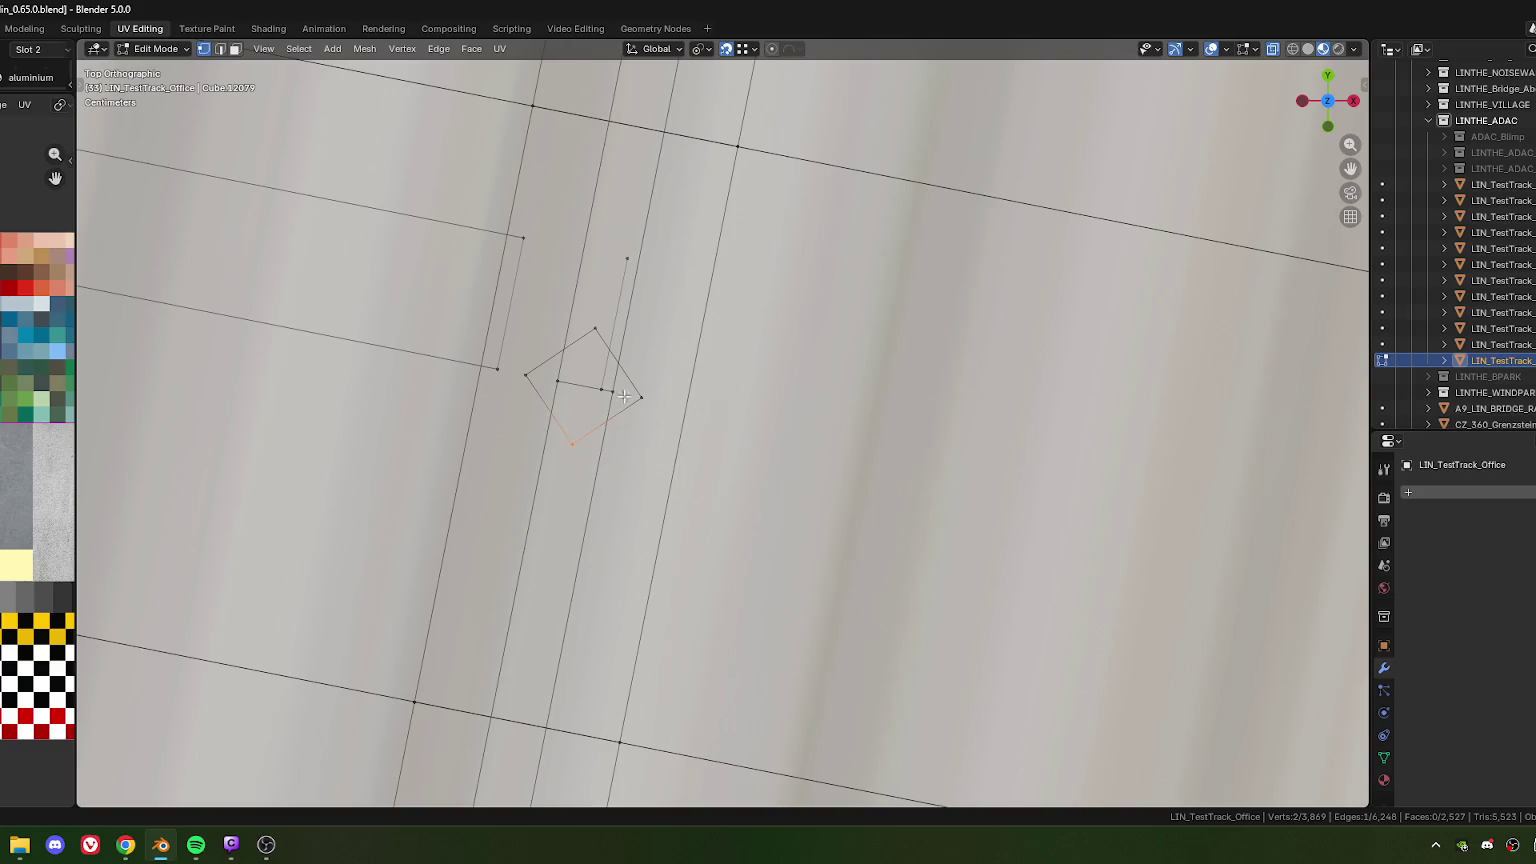
pyautogui.keyDown('ctrl'); pyautogui.click(569, 383); pyautogui.keyUp('ctrl')
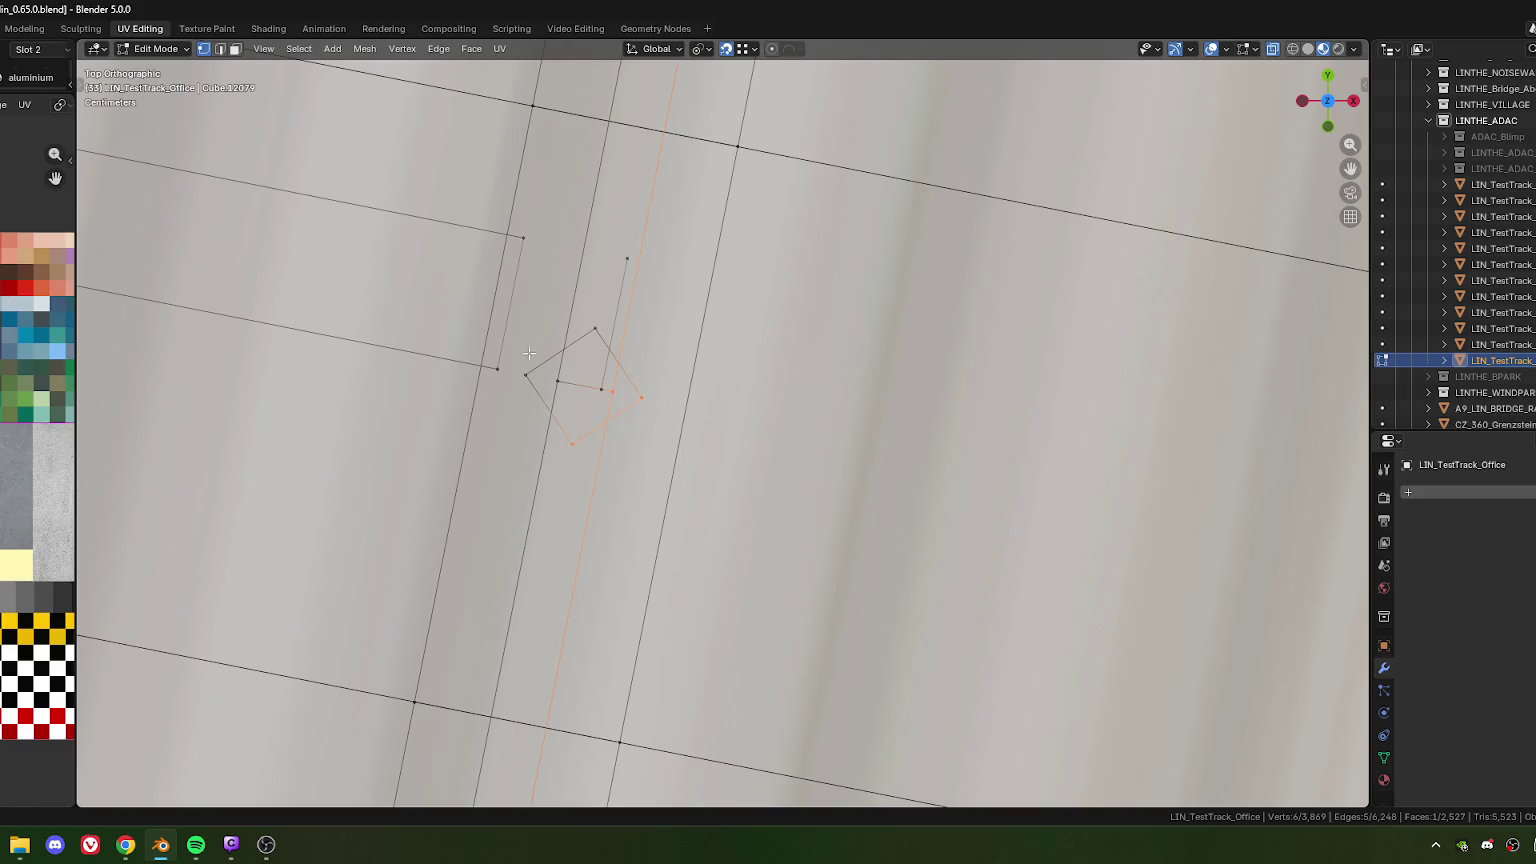
pyautogui.keyDown('ctrl'); pyautogui.click(526, 373); pyautogui.keyUp('ctrl')
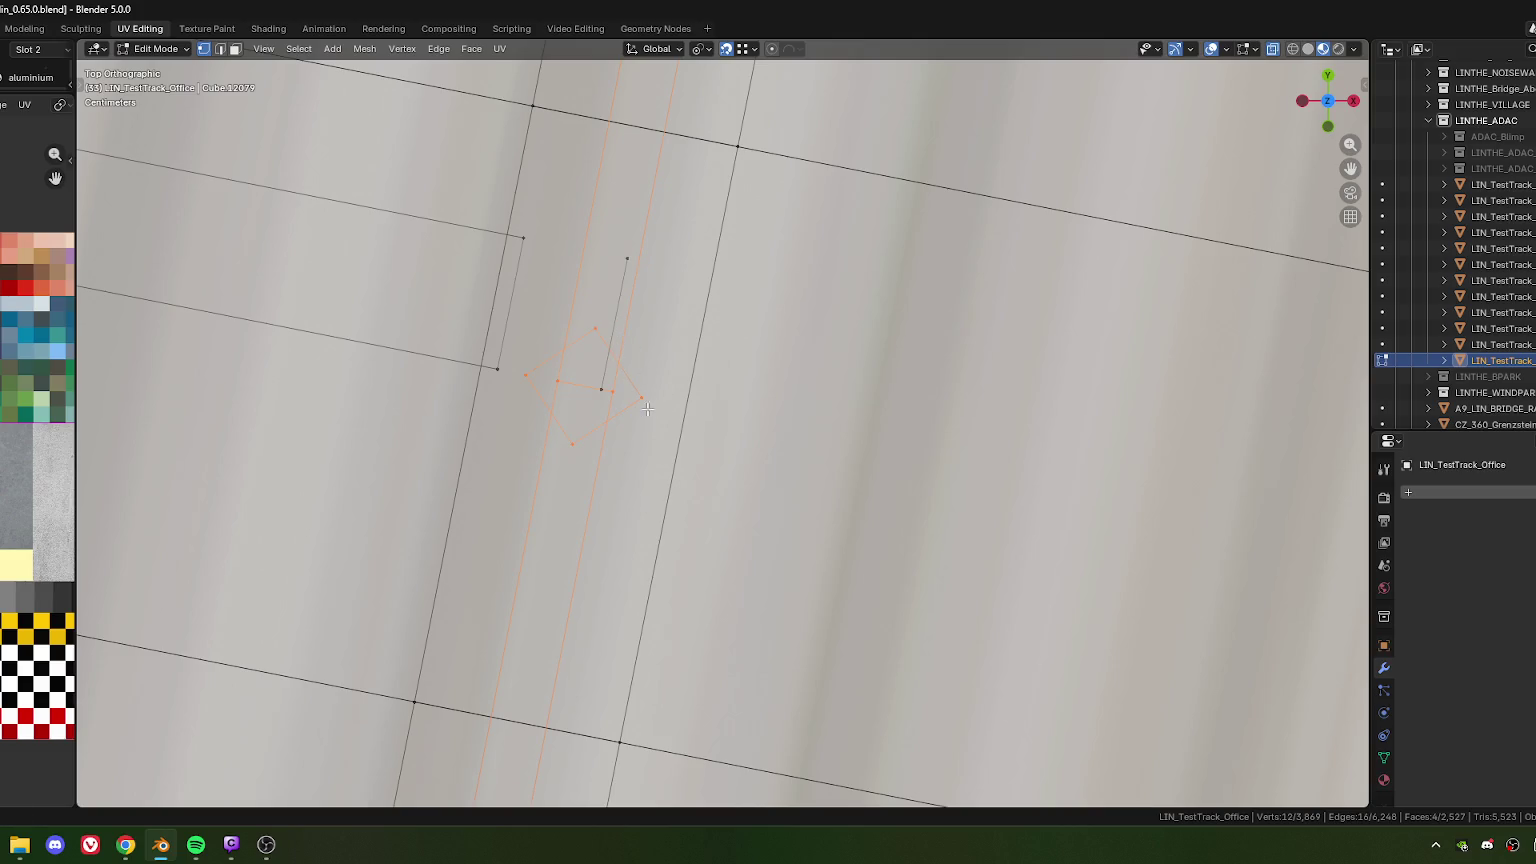
pyautogui.press('g')
pyautogui.press('x')
pyautogui.click(627, 258)
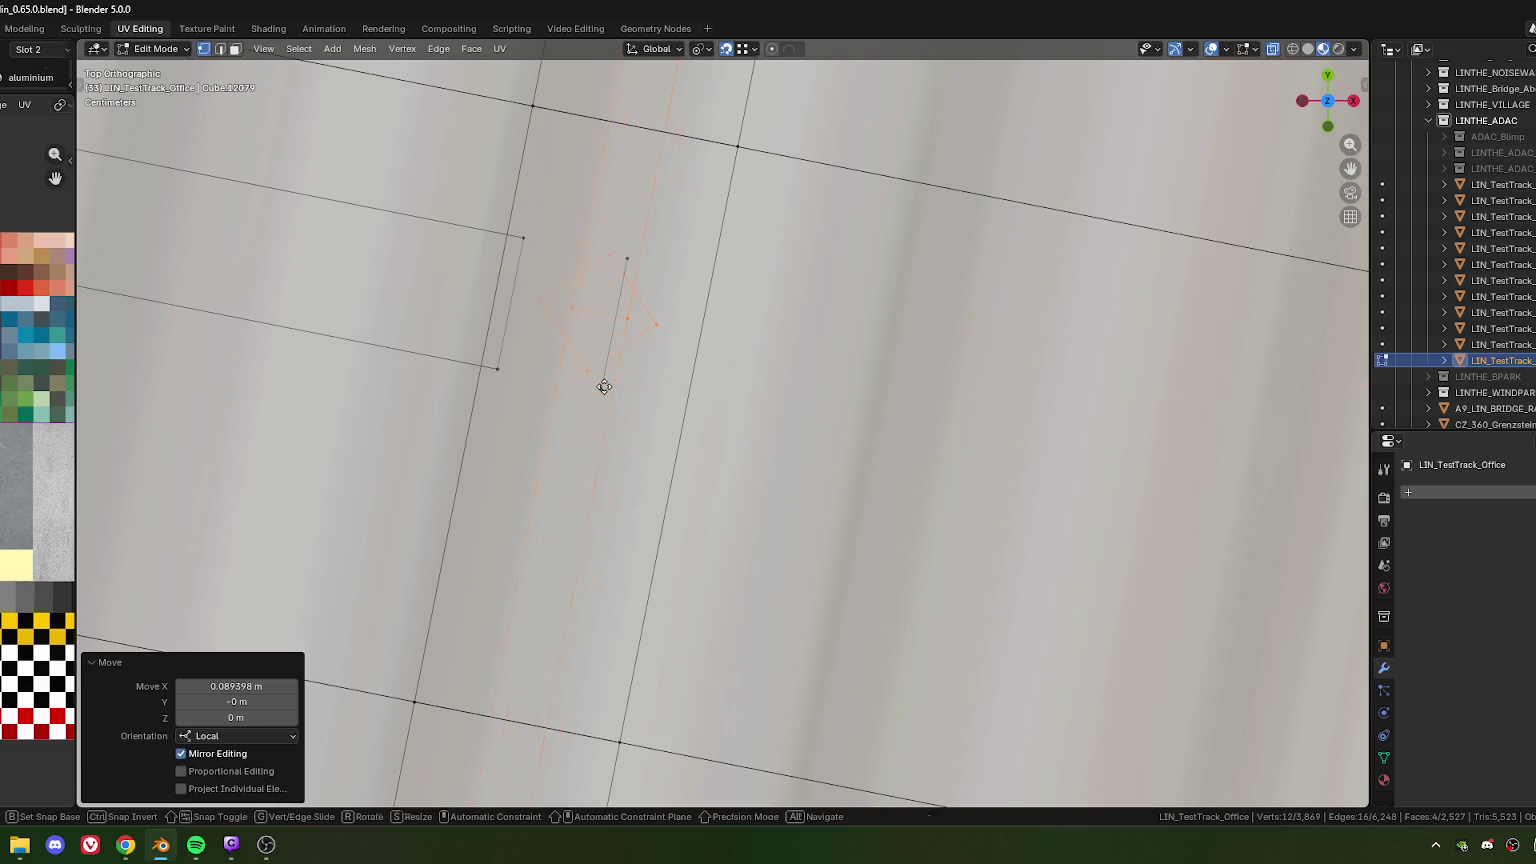
pyautogui.click(230, 686)
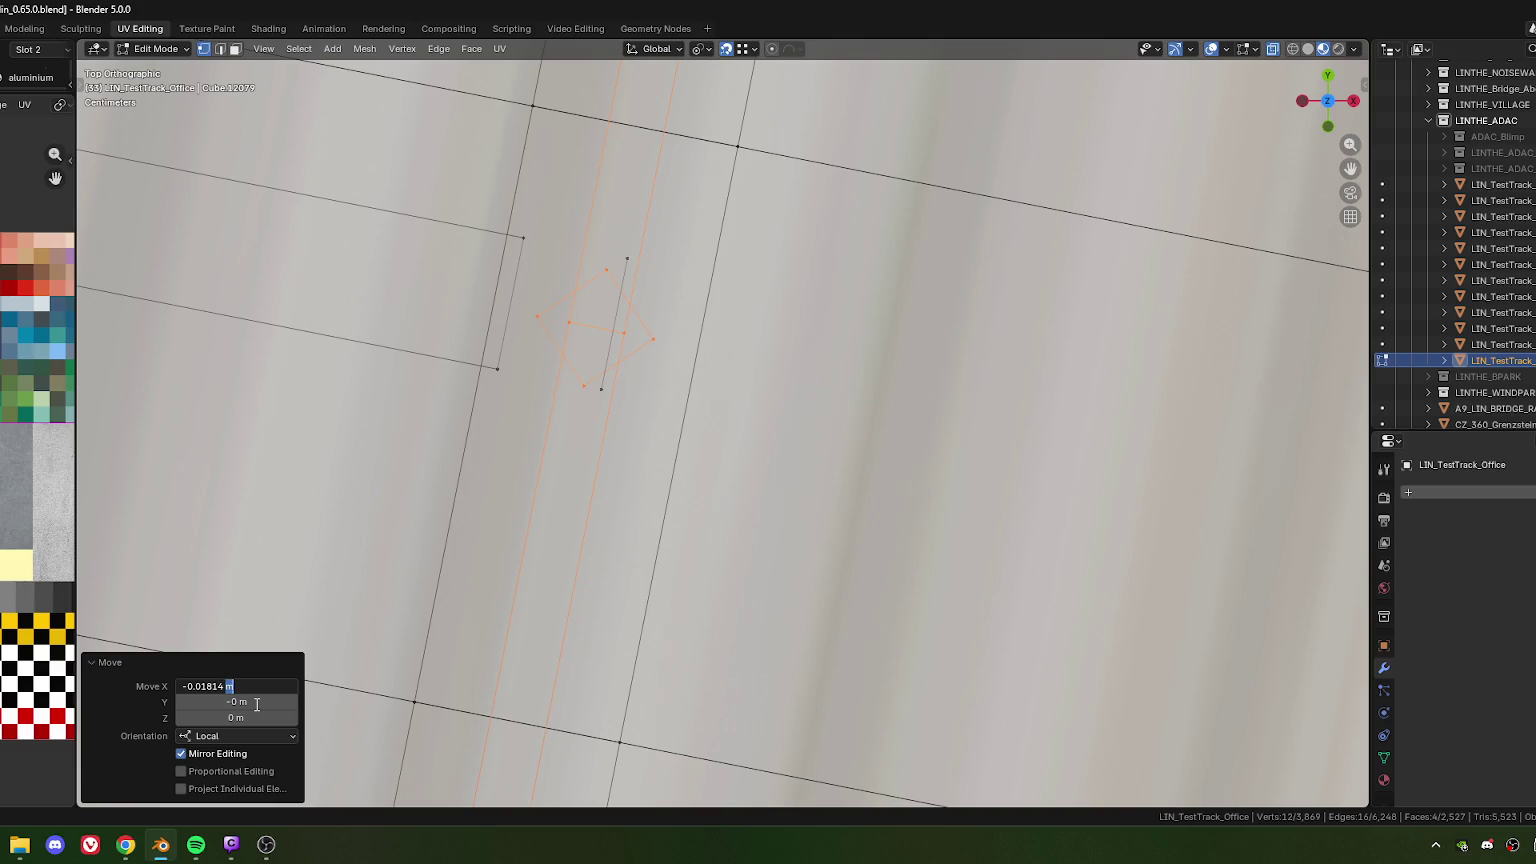
pyautogui.press('Return')
# Orbit out and return to Object Mode to view the whole office building
pyautogui.moveTo(600, 450)
pyautogui.mouseDown(button='middle')
pyautogui.moveTo(740, 436)
pyautogui.moveTo(684, 510)
pyautogui.moveTo(680, 484)
pyautogui.moveTo(702, 464)
pyautogui.moveTo(743, 478)
pyautogui.moveTo(722, 466)
pyautogui.mouseUp(button='middle')
pyautogui.press('Tab')
pyautogui.hotkey('alt', 'Tab')
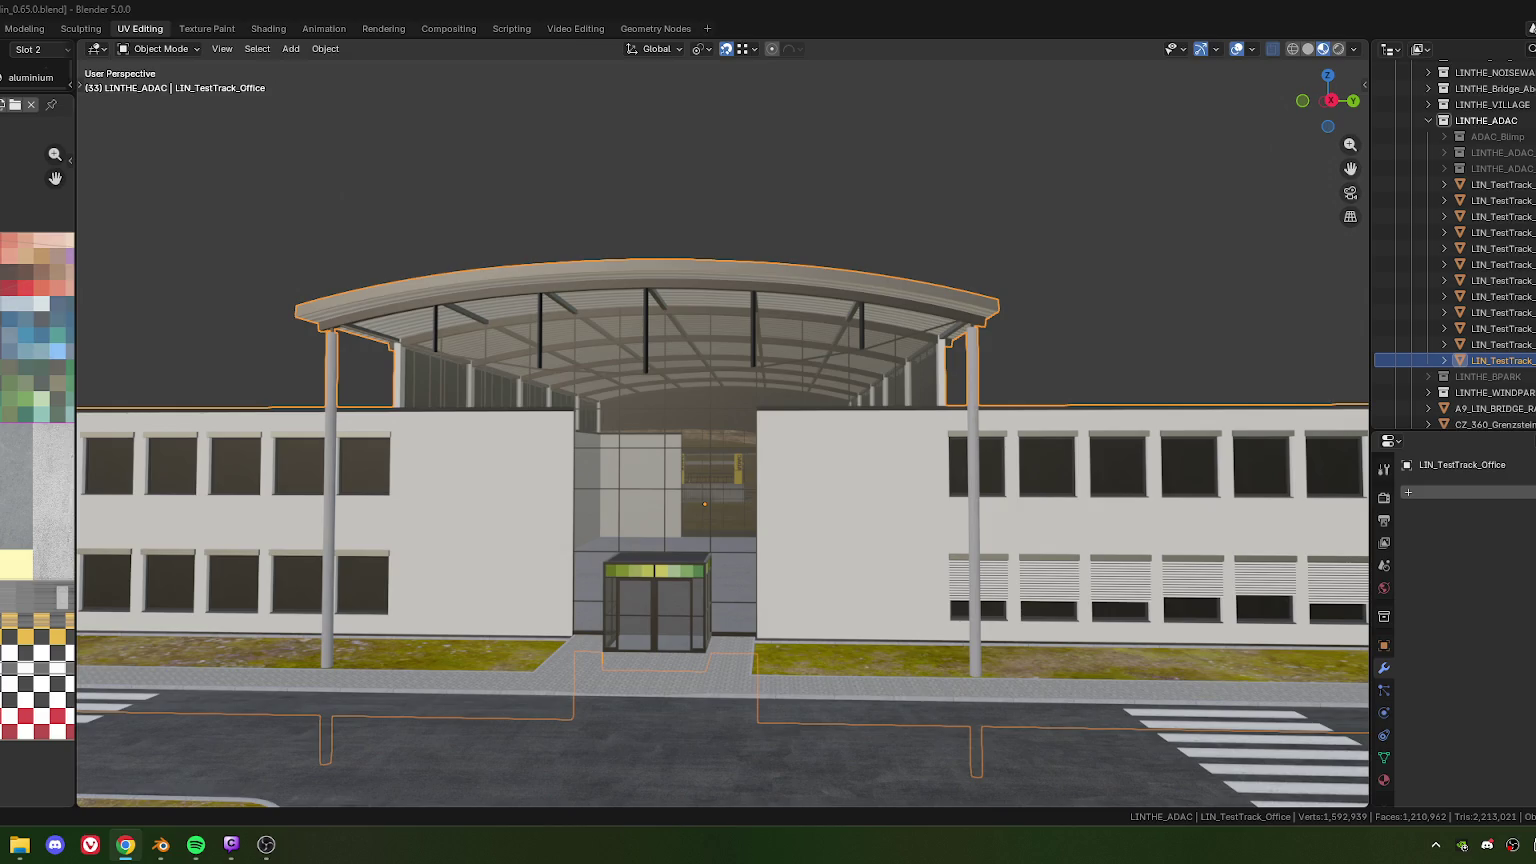
# Orbit and zoom around the office building to look down on the canopy roof
pyautogui.moveTo(800, 382); pyautogui.dragTo(832, 388, button='middle')
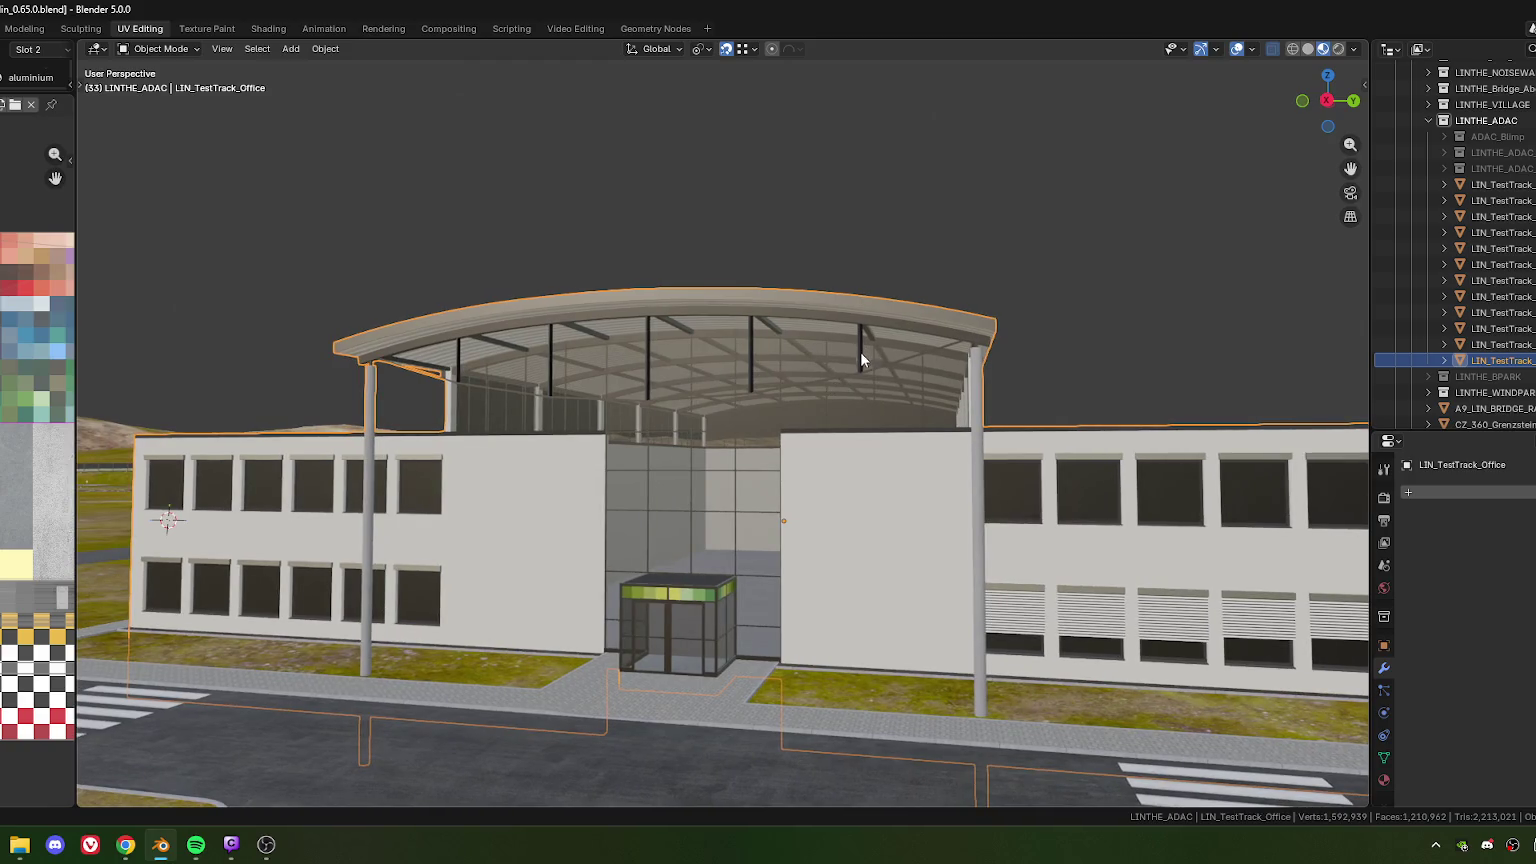
pyautogui.moveTo(858, 368)
pyautogui.mouseDown(button='middle')
pyautogui.moveTo(800, 407)
pyautogui.moveTo(848, 398)
pyautogui.moveTo(793, 437)
pyautogui.moveTo(796, 378)
pyautogui.moveTo(859, 362)
pyautogui.moveTo(823, 349)
pyautogui.moveTo(926, 405)
pyautogui.moveTo(676, 346)
pyautogui.moveTo(802, 379)
pyautogui.mouseUp(button='middle')
pyautogui.scroll(2, 802, 371)
pyautogui.scroll(3, 766, 380)
pyautogui.scroll(1, 760, 375)
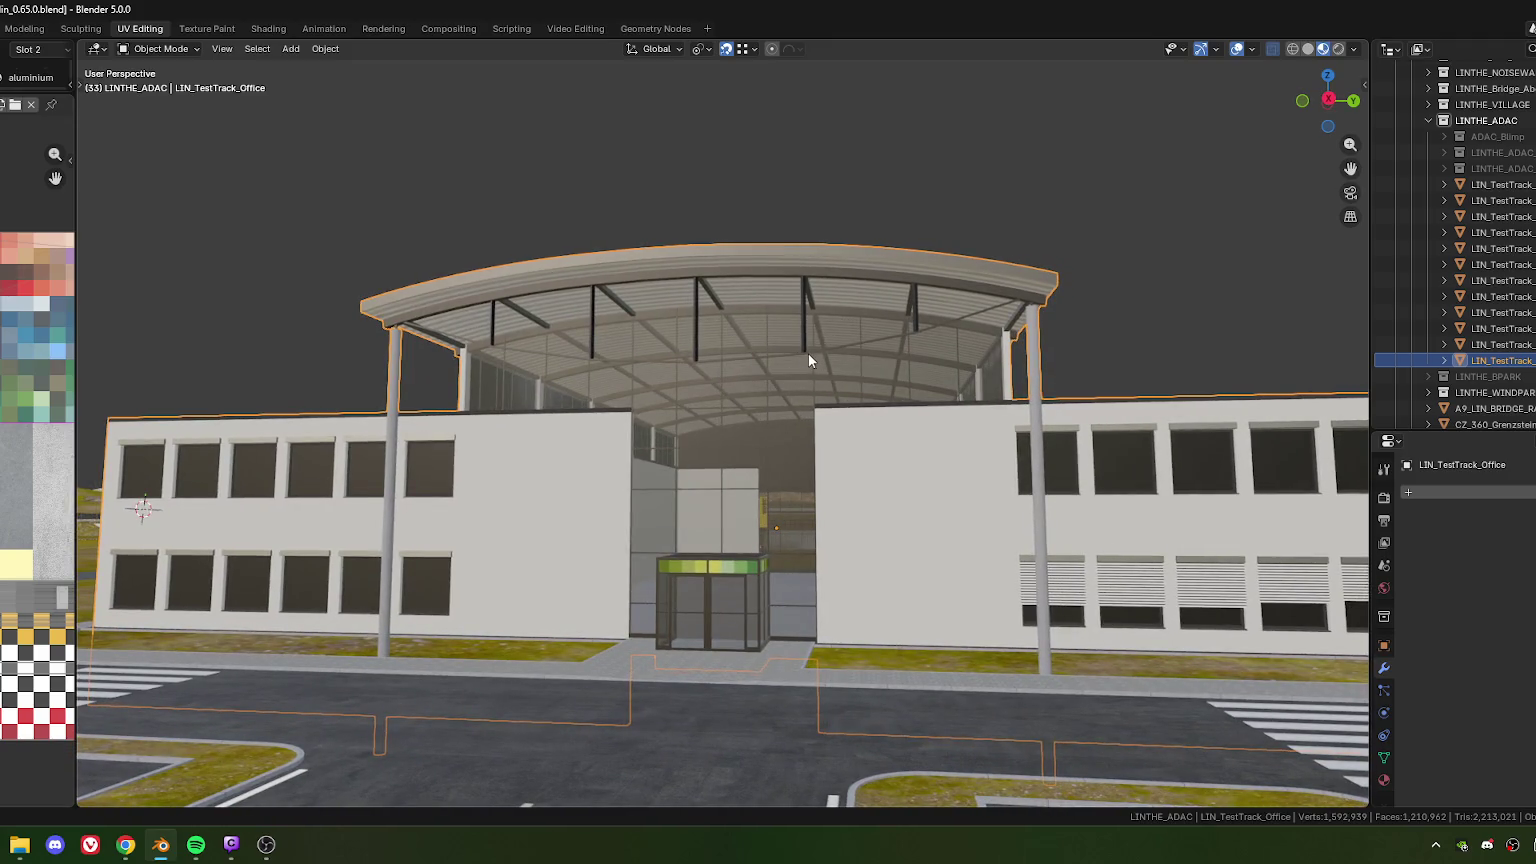
pyautogui.moveTo(804, 352)
pyautogui.mouseDown(button='middle')
pyautogui.moveTo(797, 410)
pyautogui.moveTo(791, 398)
pyautogui.moveTo(806, 461)
pyautogui.moveTo(787, 382)
pyautogui.moveTo(612, 402)
pyautogui.moveTo(788, 431)
pyautogui.moveTo(779, 413)
pyautogui.mouseUp(button='middle')
# In Edit Mode, select the beam's edge loop under the canopy
pyautogui.press('Tab')
pyautogui.scroll(3, 806, 461)
pyautogui.keyDown('alt'); pyautogui.click(614, 403); pyautogui.keyUp('alt')
pyautogui.scroll(5, 727, 411)
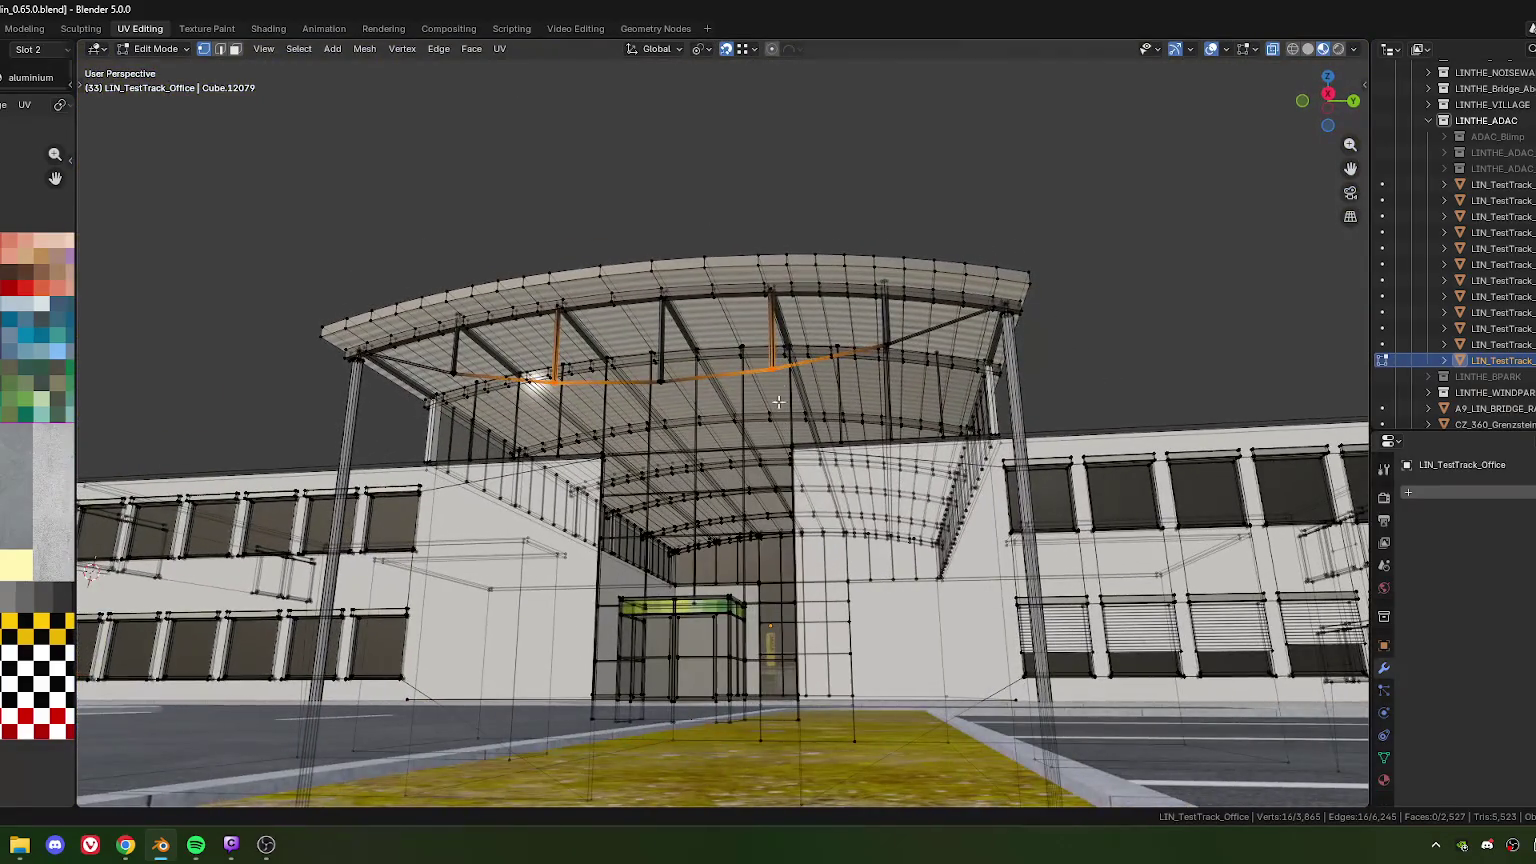
# Raise the selected beam vertically by 0.017634 m and check the entrance from the front
pyautogui.press('g')
pyautogui.press('z')
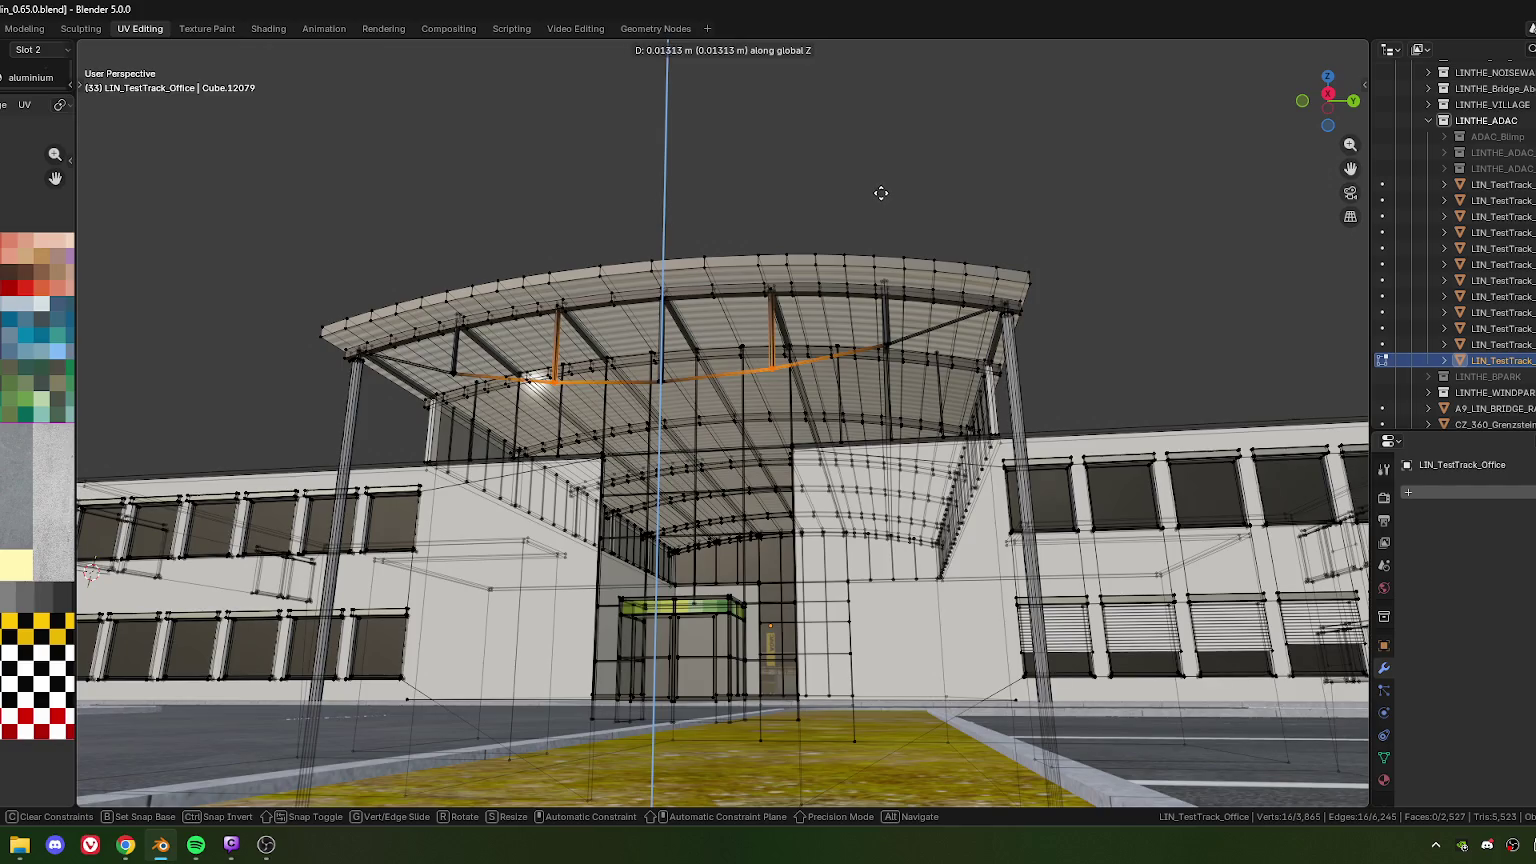
pyautogui.click(881, 192)
pyautogui.press('Tab')
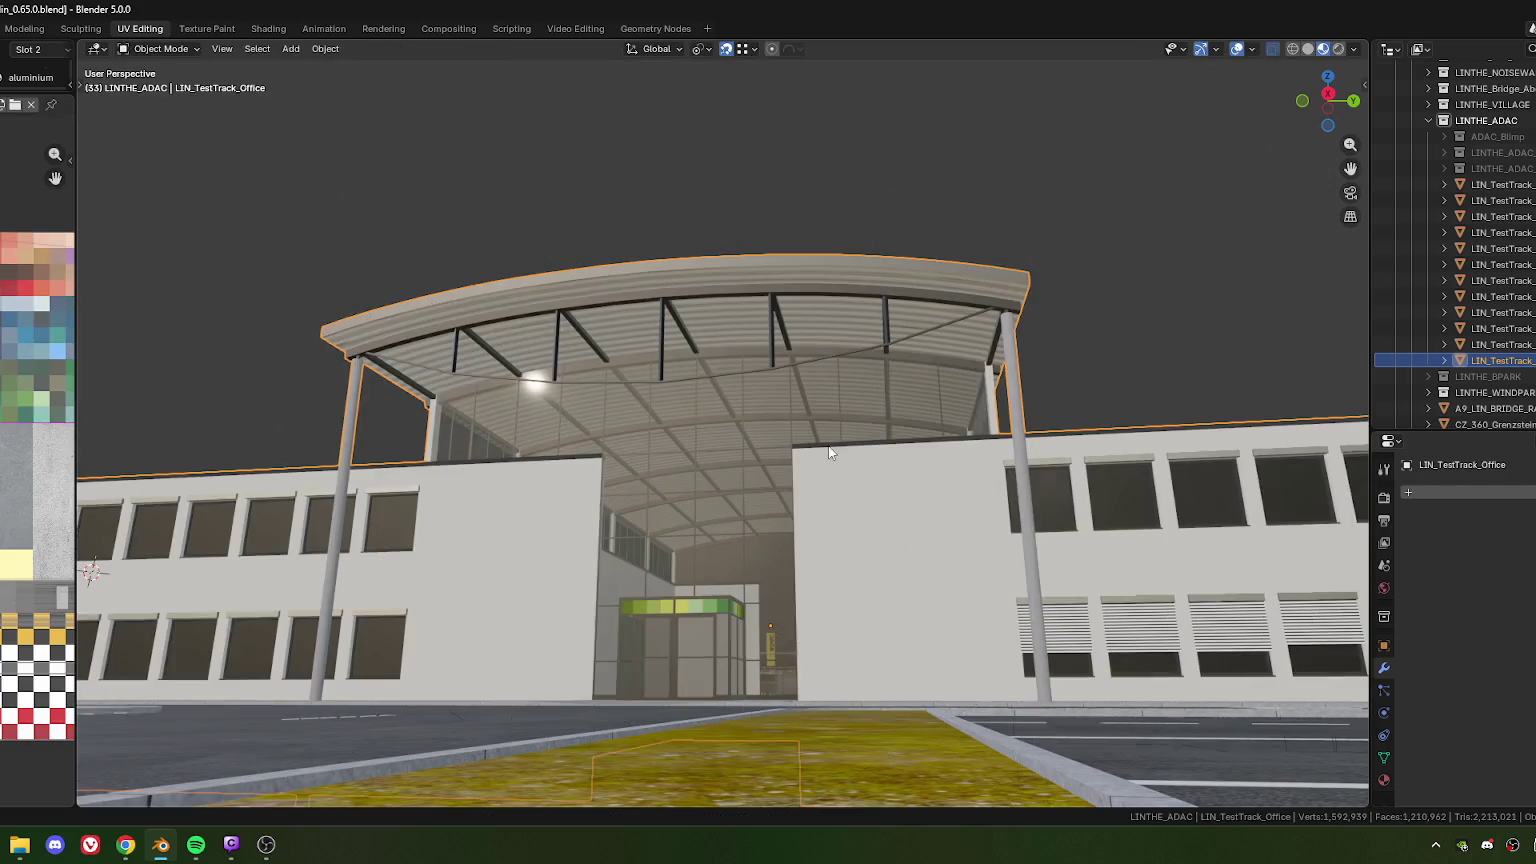
pyautogui.moveTo(829, 450)
pyautogui.mouseDown(button='middle')
pyautogui.moveTo(805, 436)
pyautogui.moveTo(791, 450)
pyautogui.mouseUp(button='middle')
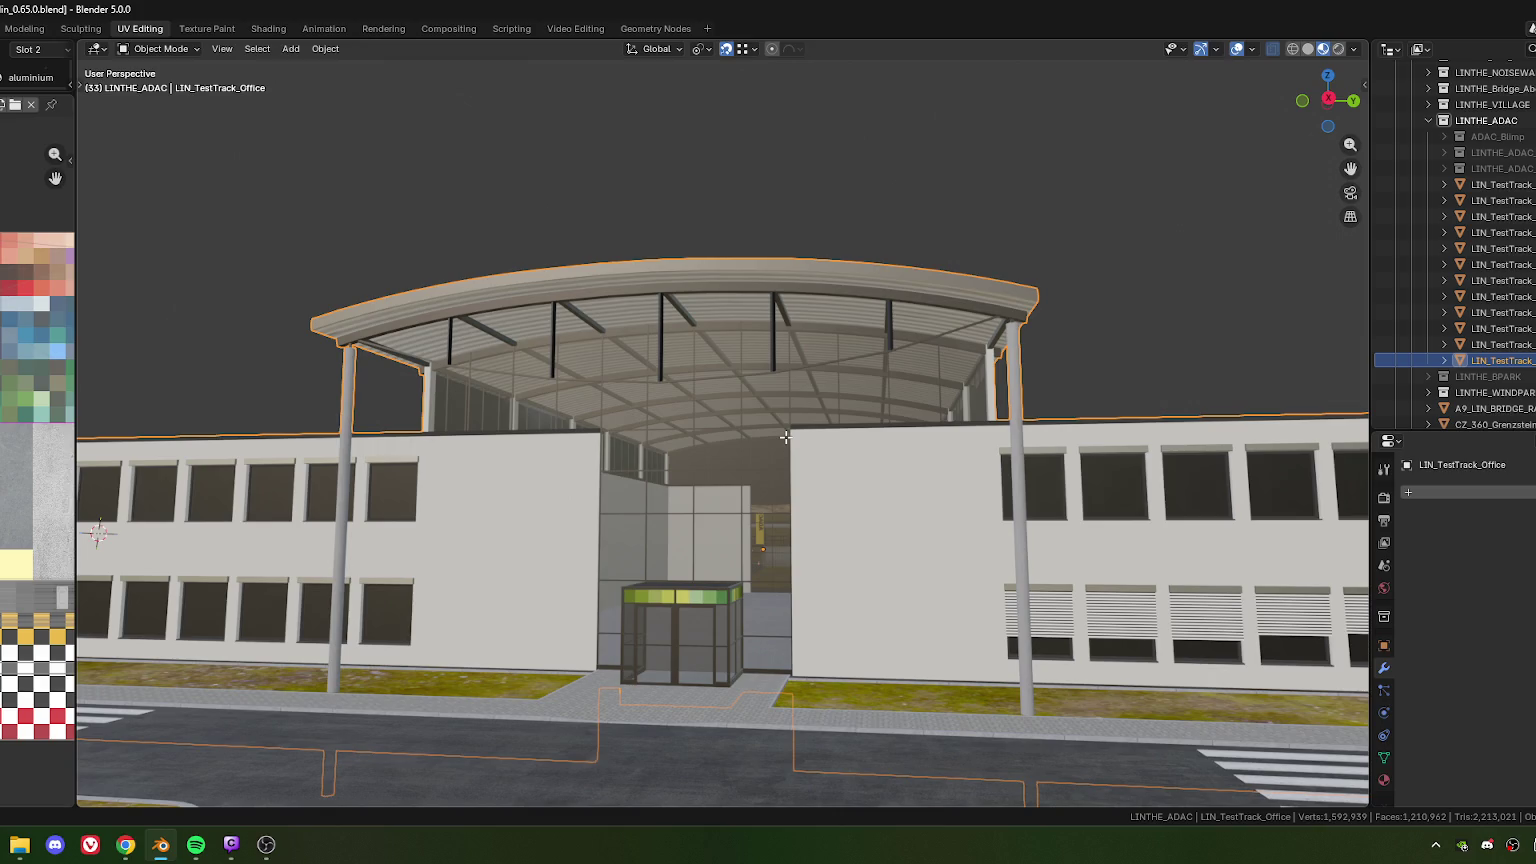
# Clear the beam selection, return to Object Mode and zoom toward the building front
pyautogui.press('Tab')
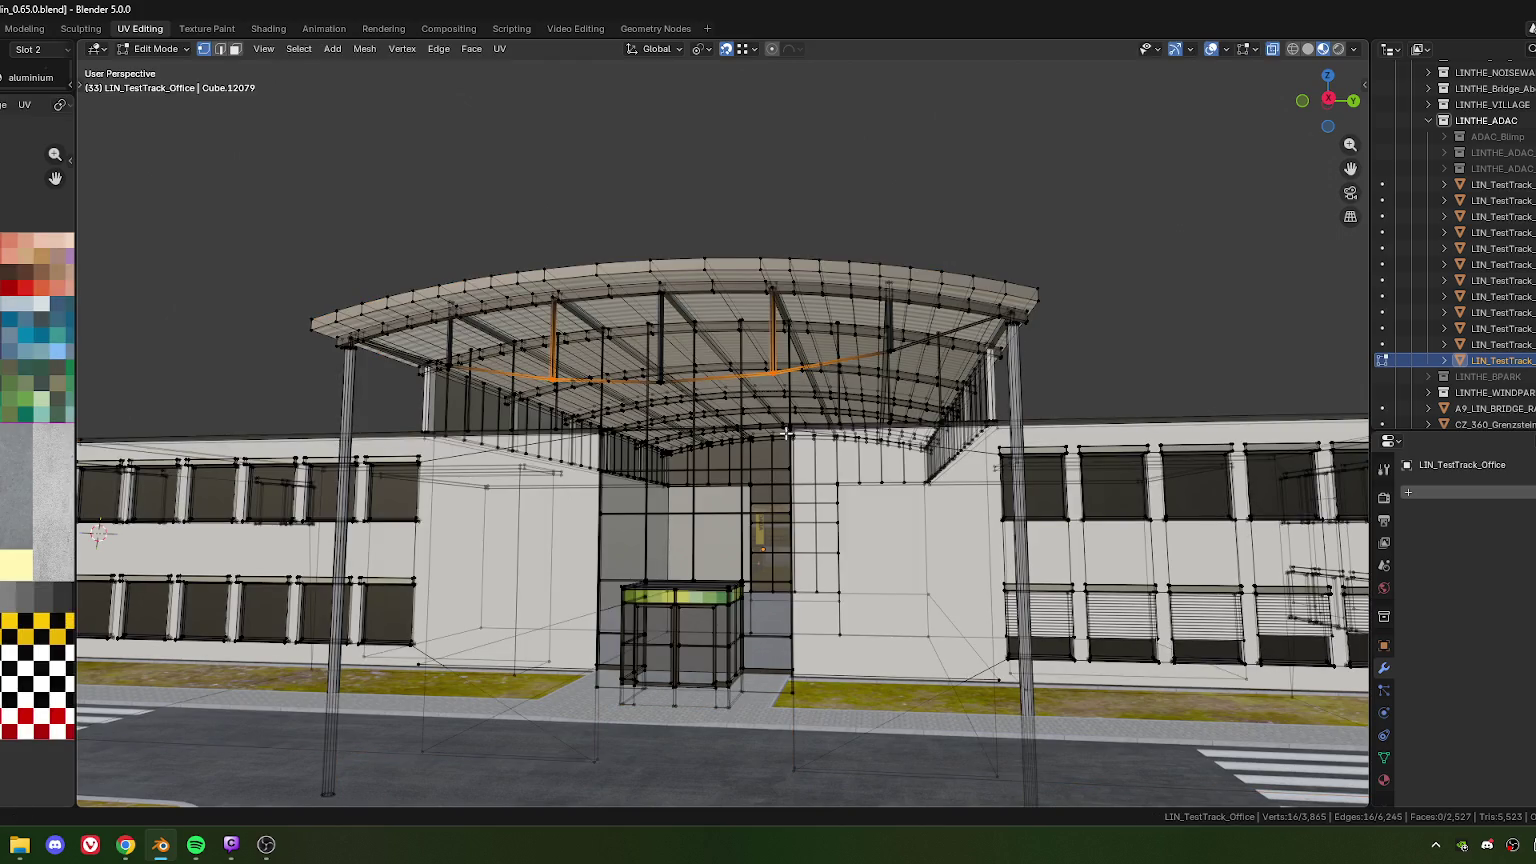
pyautogui.hotkey('alt', 'a')
pyautogui.scroll(-2, 800, 396)
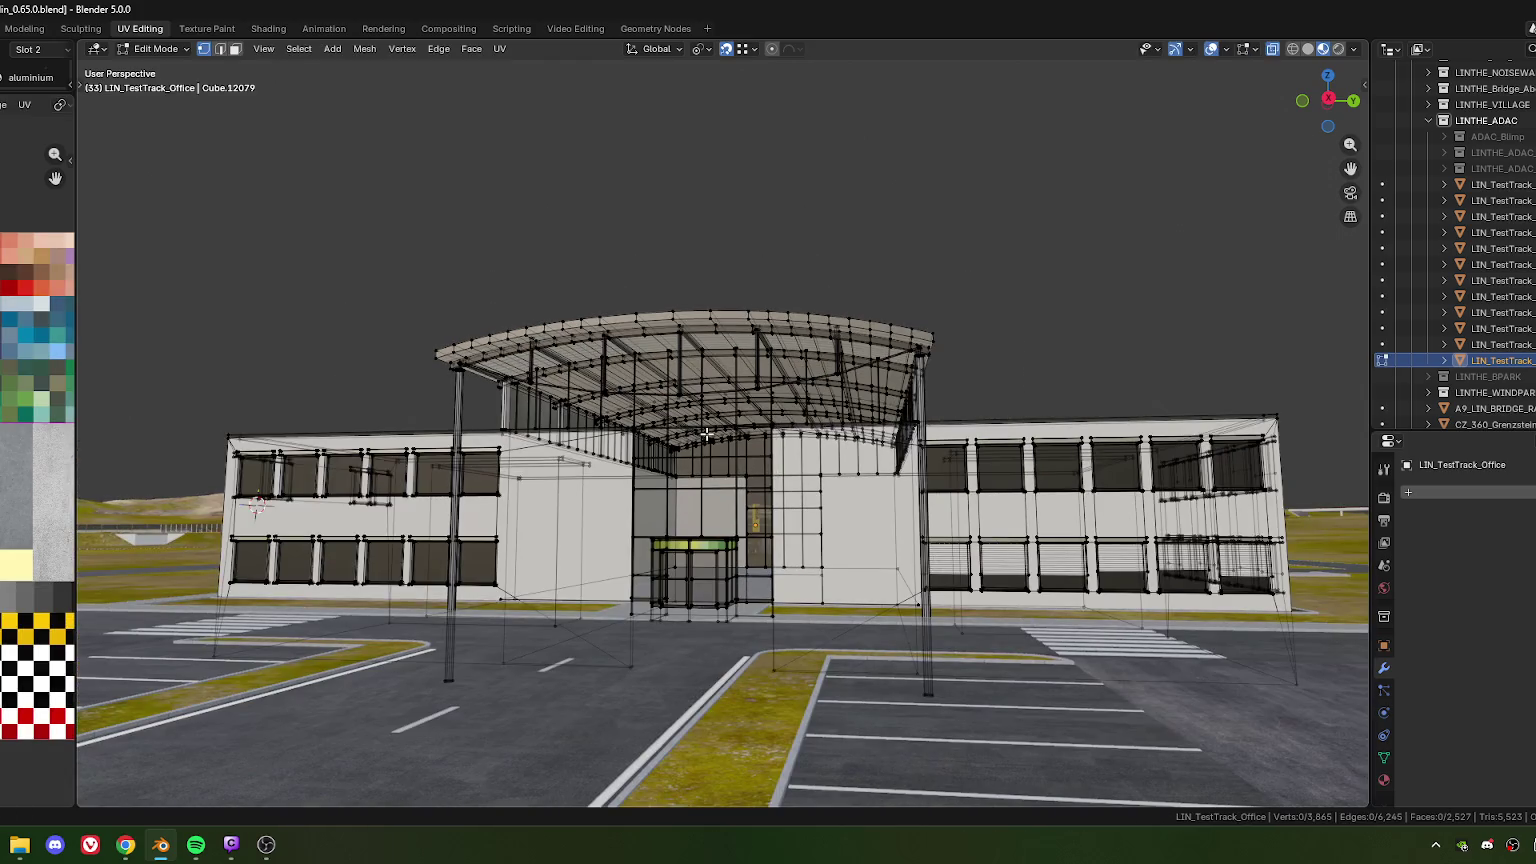
pyautogui.press('Tab')
pyautogui.moveTo(558, 377); pyautogui.dragTo(688, 418, button='middle')
pyautogui.scroll(2, 688, 418)
pyautogui.scroll(2, 700, 400)
pyautogui.scroll(2, 715, 377)
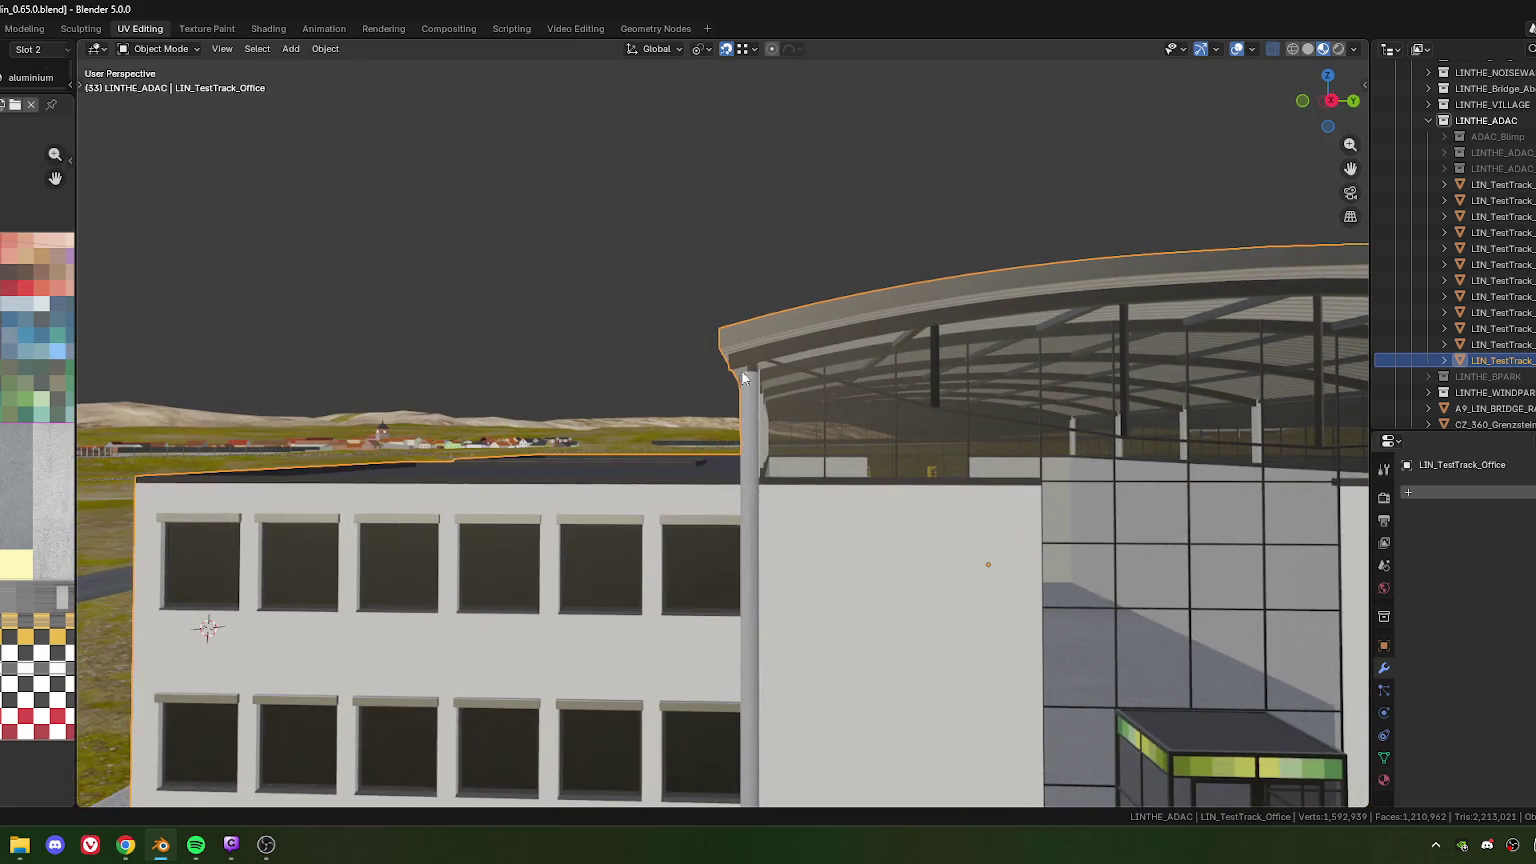
# Orbit around the office roof, cancelling an accidental move of the building
pyautogui.press('Tab')
pyautogui.scroll(-3, 720, 398)
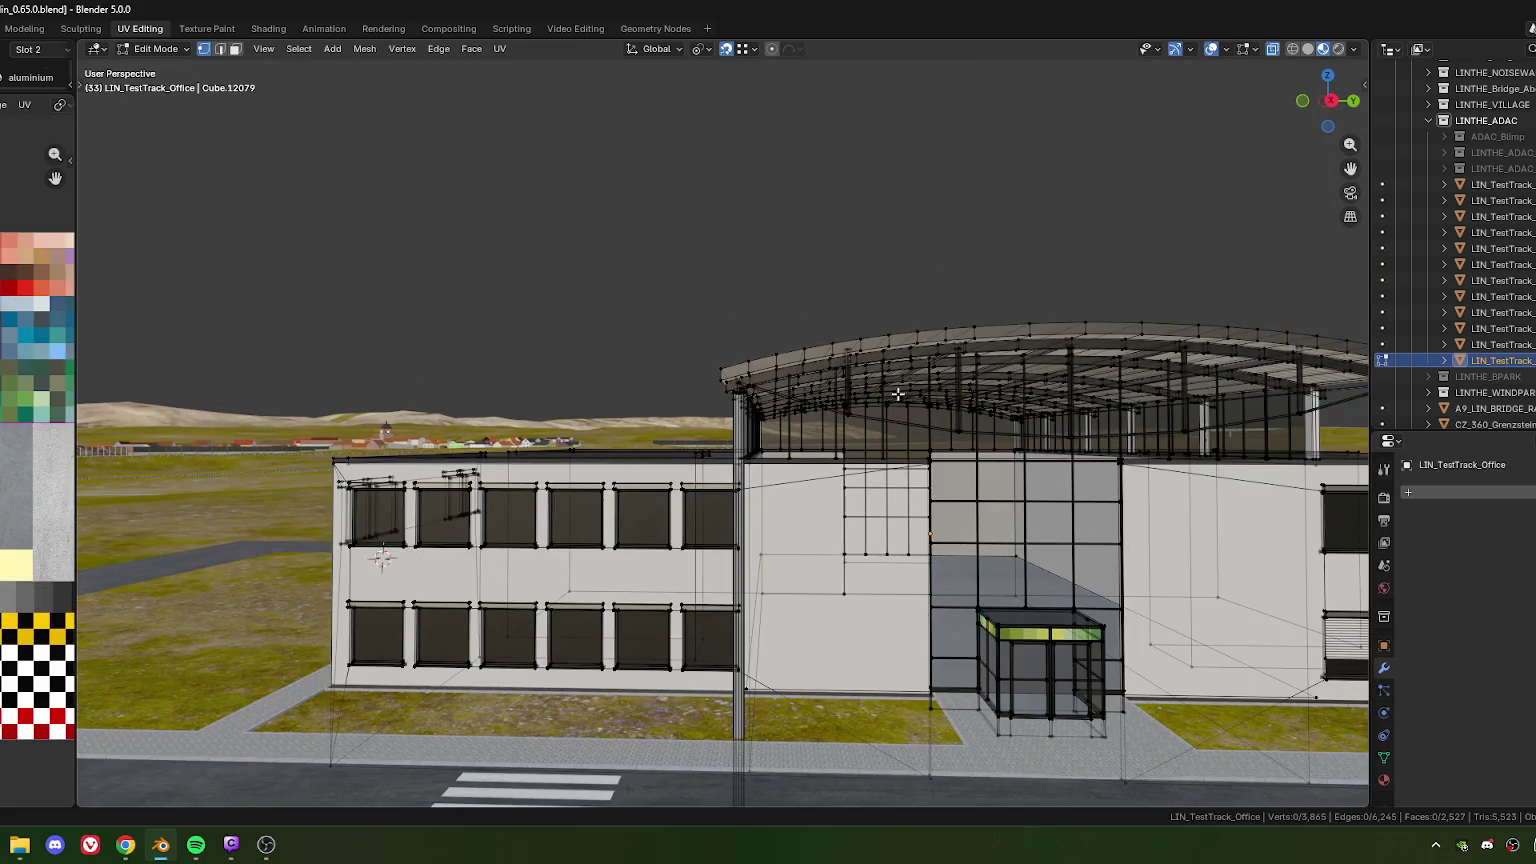
pyautogui.press('Tab')
pyautogui.moveTo(895, 382)
pyautogui.mouseDown(button='middle')
pyautogui.moveTo(784, 430)
pyautogui.moveTo(767, 416)
pyautogui.mouseUp(button='middle')
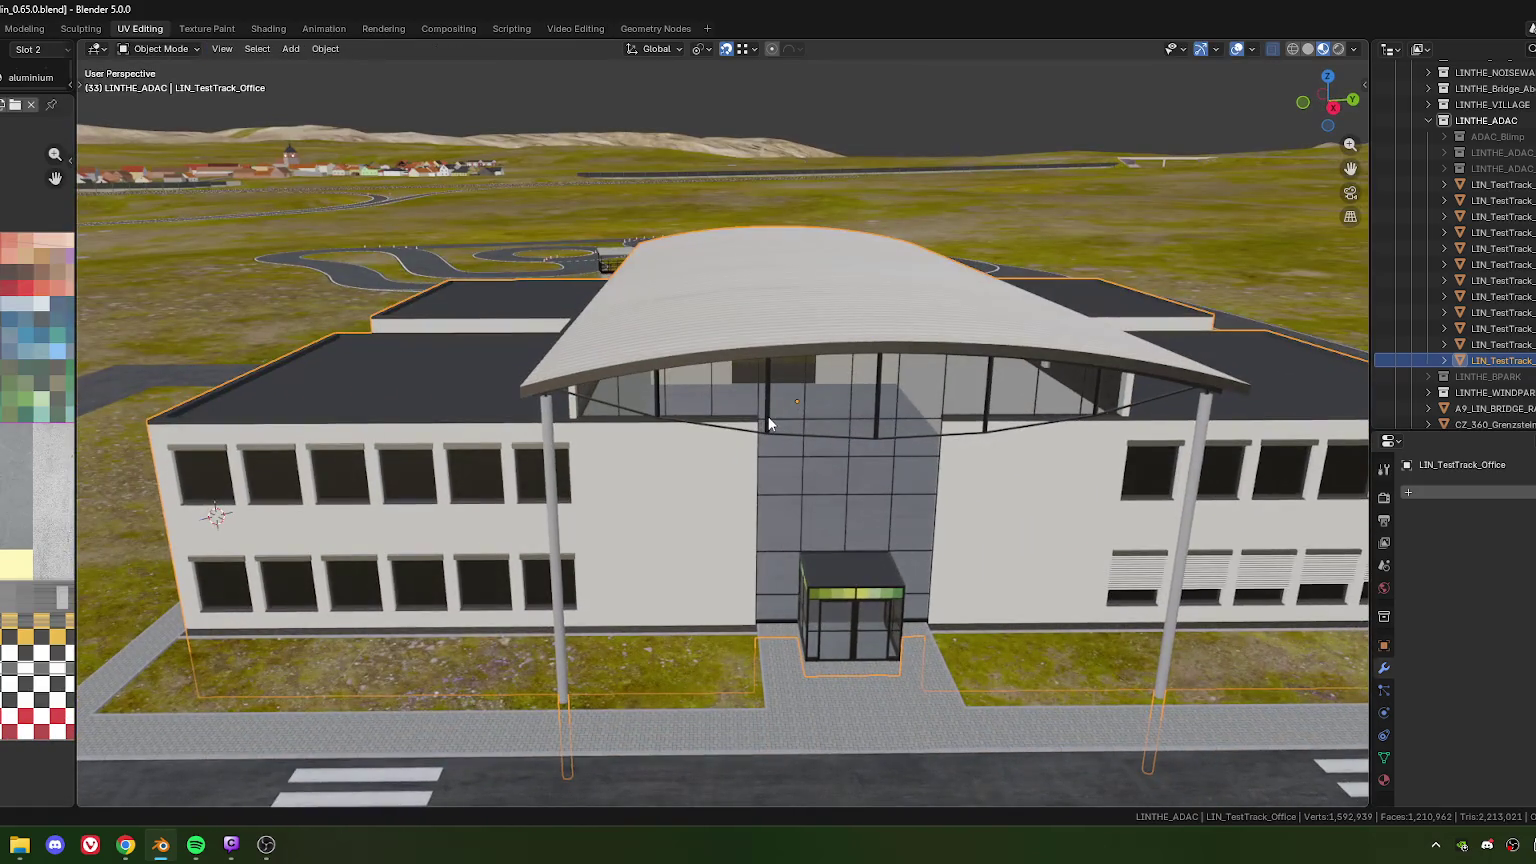
pyautogui.scroll(-1, 786, 452)
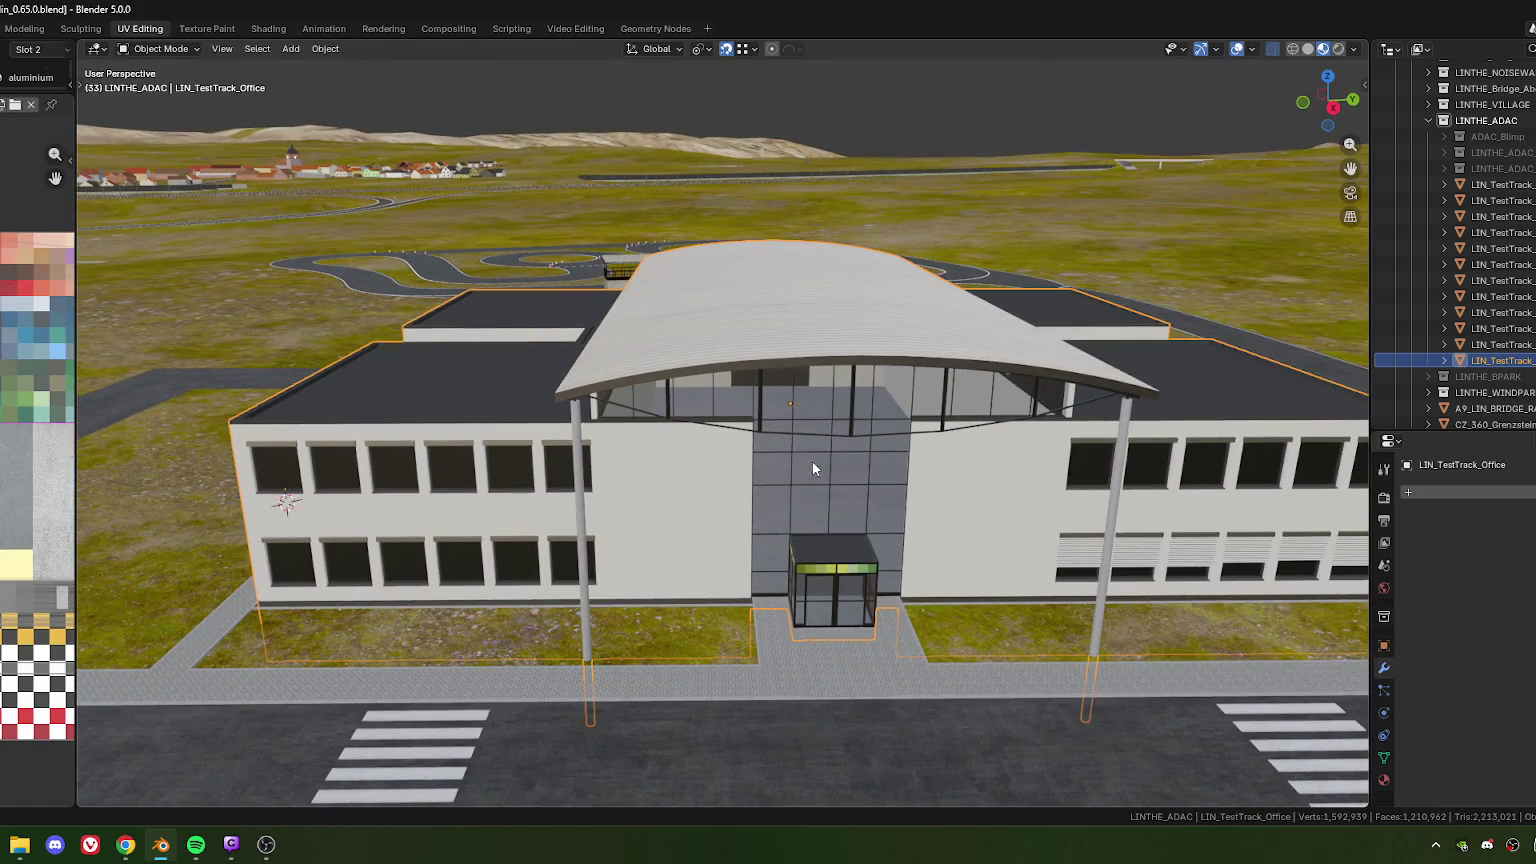
pyautogui.scroll(-1, 836, 442)
pyautogui.press('g')
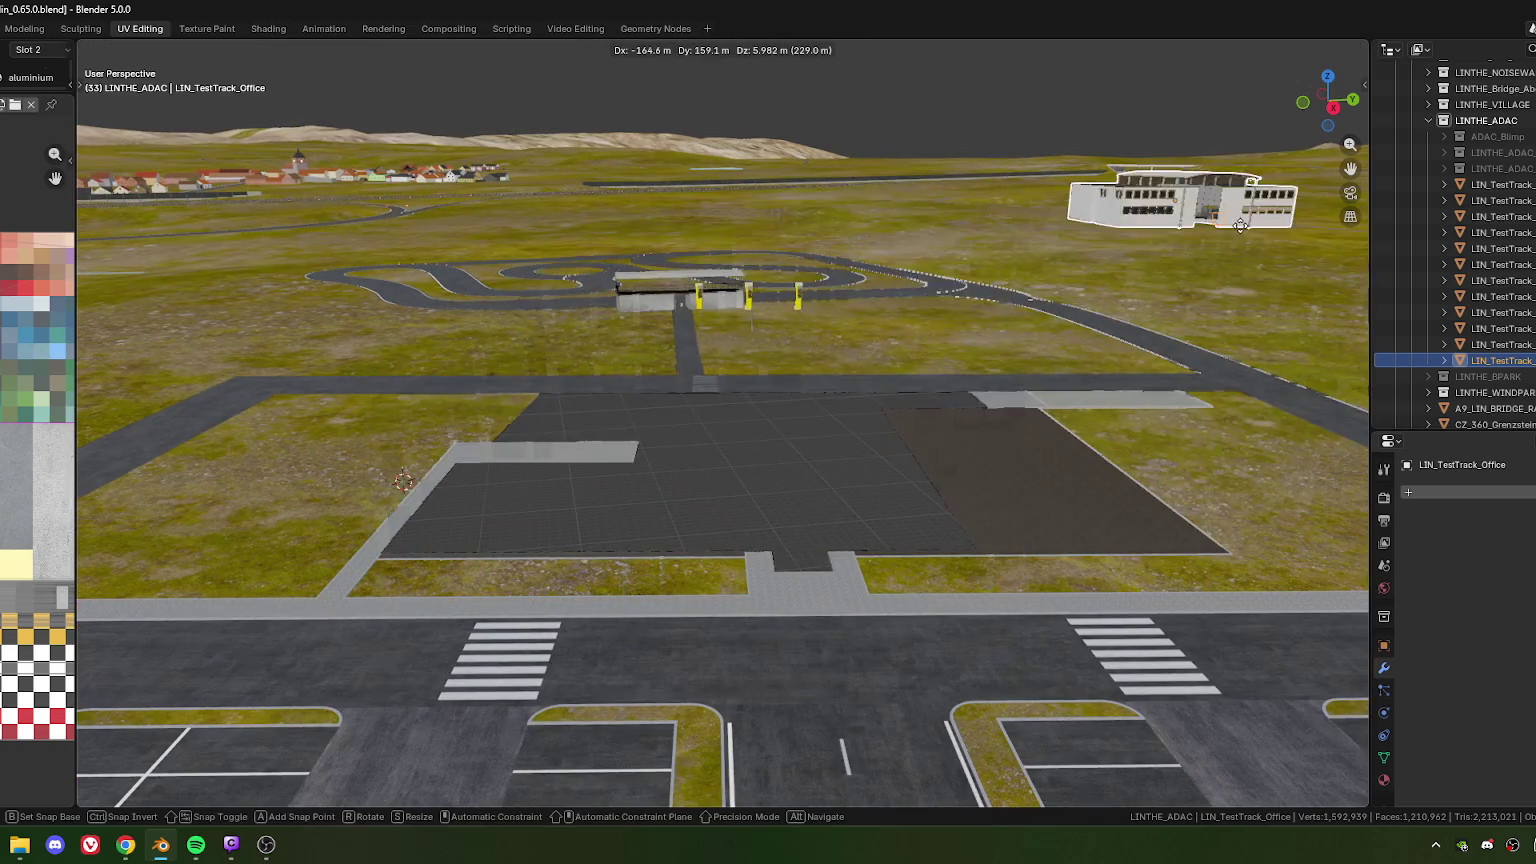
pyautogui.rightClick(1240, 225)
pyautogui.scroll(3, 610, 460)
pyautogui.moveTo(610, 460); pyautogui.dragTo(773, 425, button='middle')
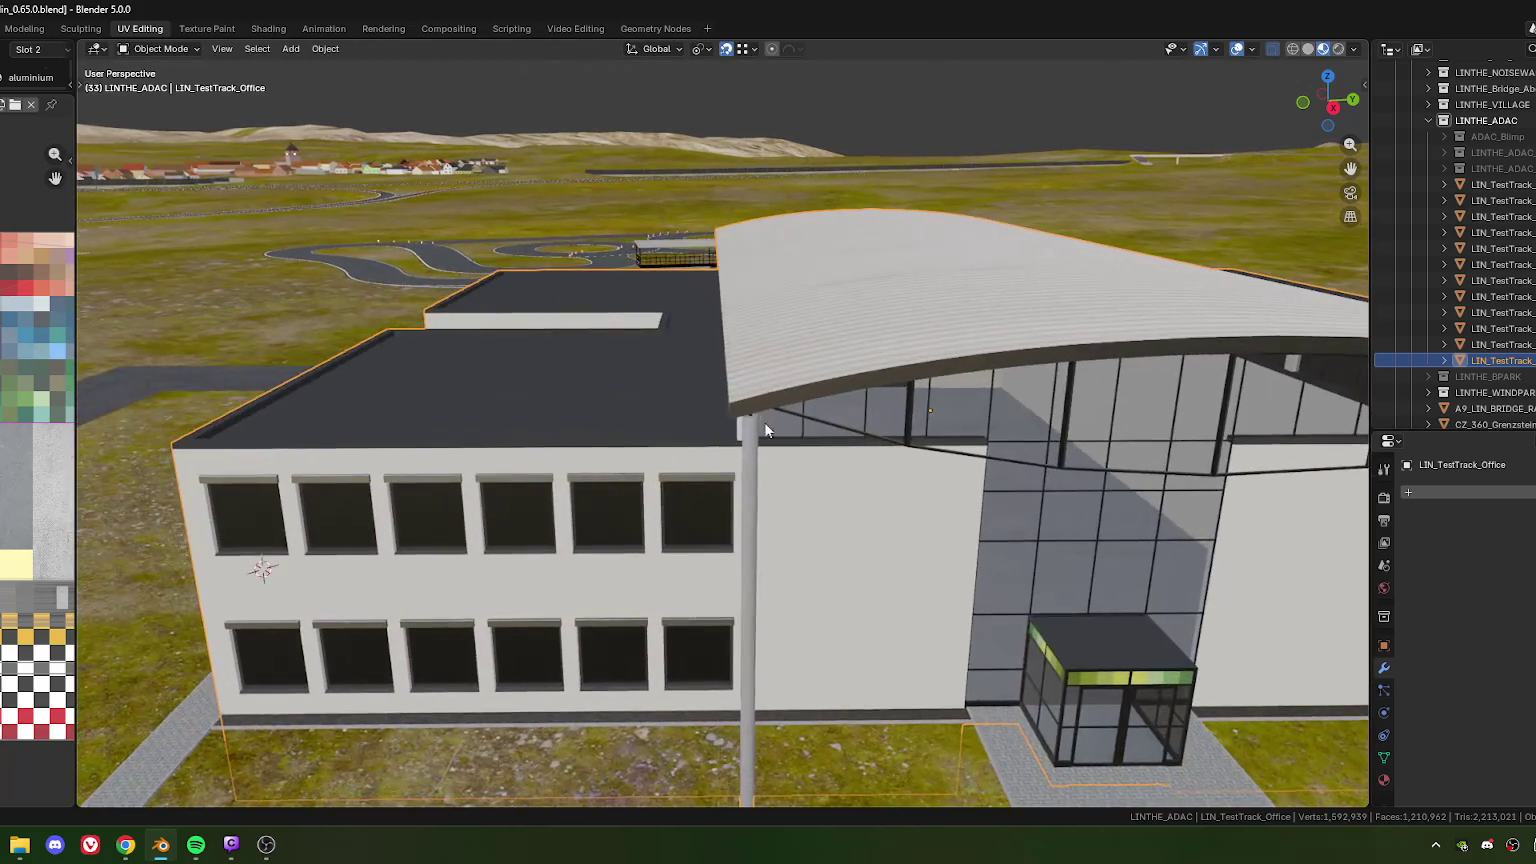
pyautogui.scroll(2, 738, 403)
pyautogui.scroll(-3, 756, 437)
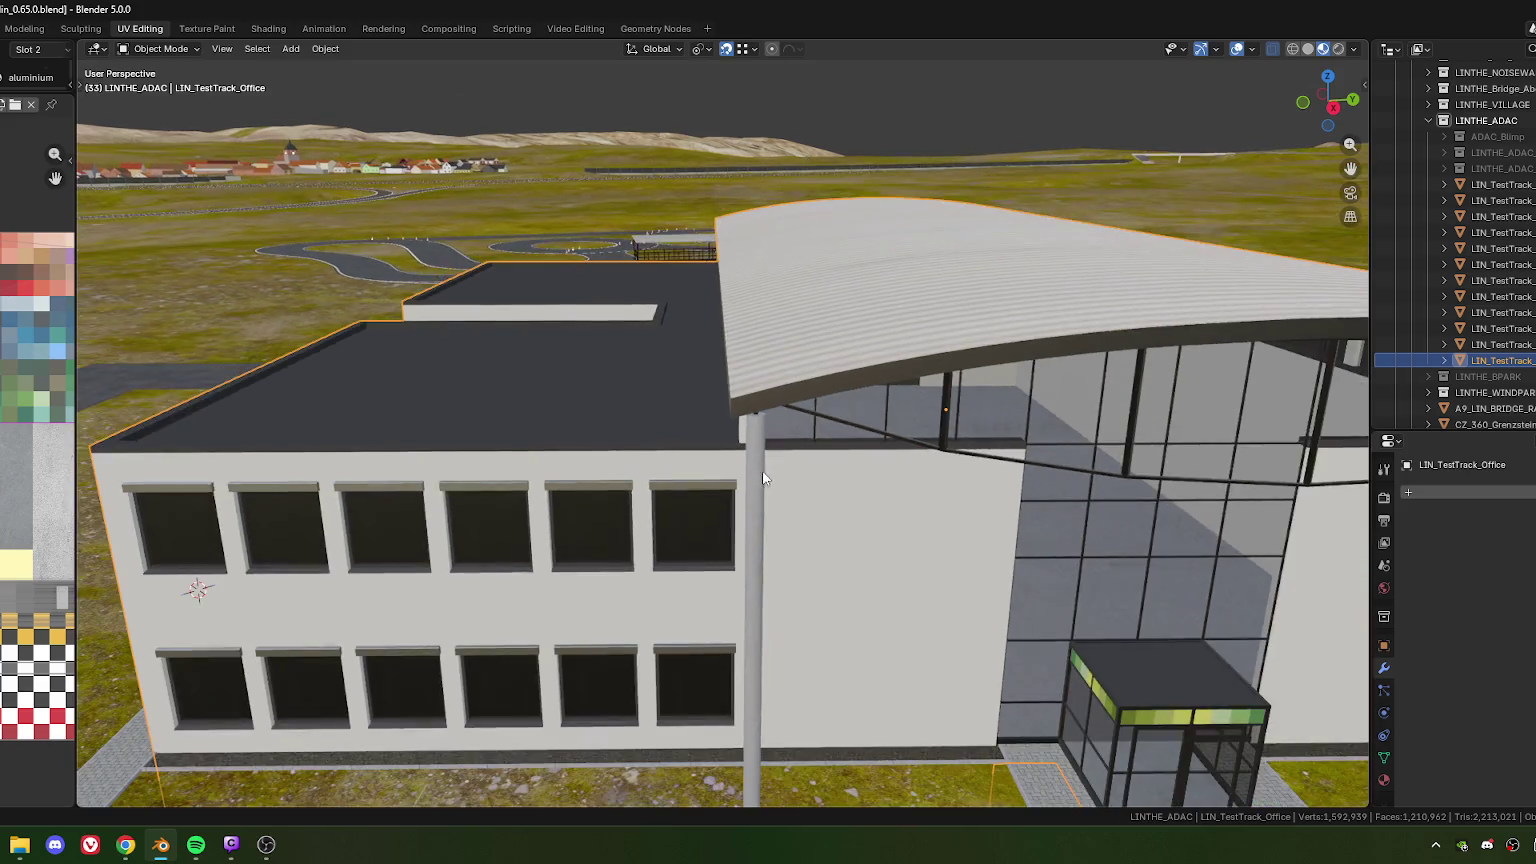
pyautogui.moveTo(745, 390)
pyautogui.mouseDown(button='middle')
pyautogui.moveTo(729, 344)
pyautogui.moveTo(1190, 53)
pyautogui.mouseUp(button='middle')
# In Edit Mode with X-ray off and face select, pick the first three roof-edge faces
pyautogui.press('Tab')
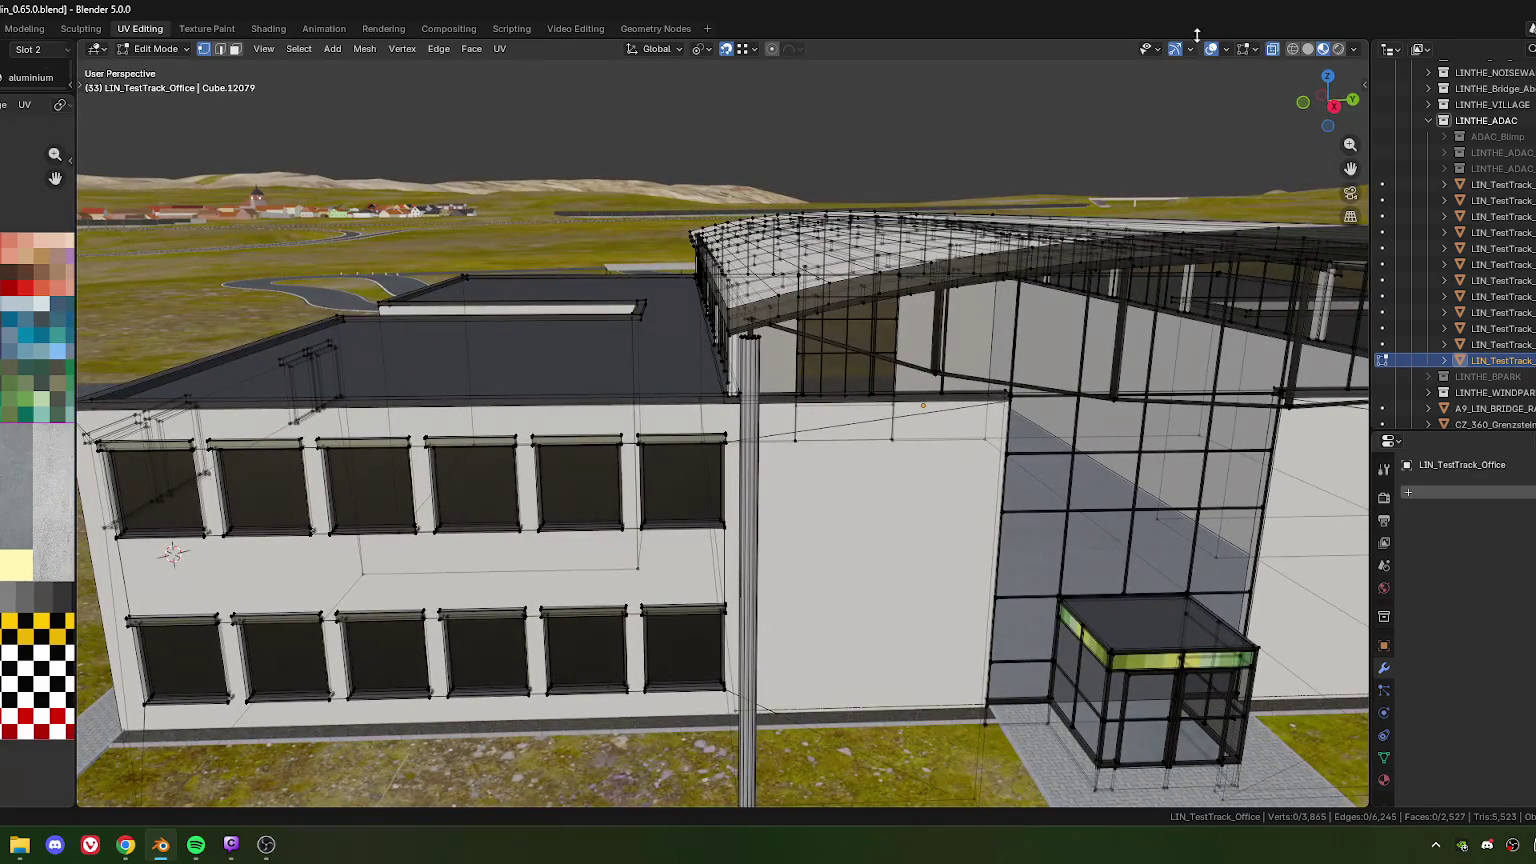
pyautogui.click(1272, 49)
pyautogui.moveTo(760, 319); pyautogui.dragTo(705, 319, button='middle')
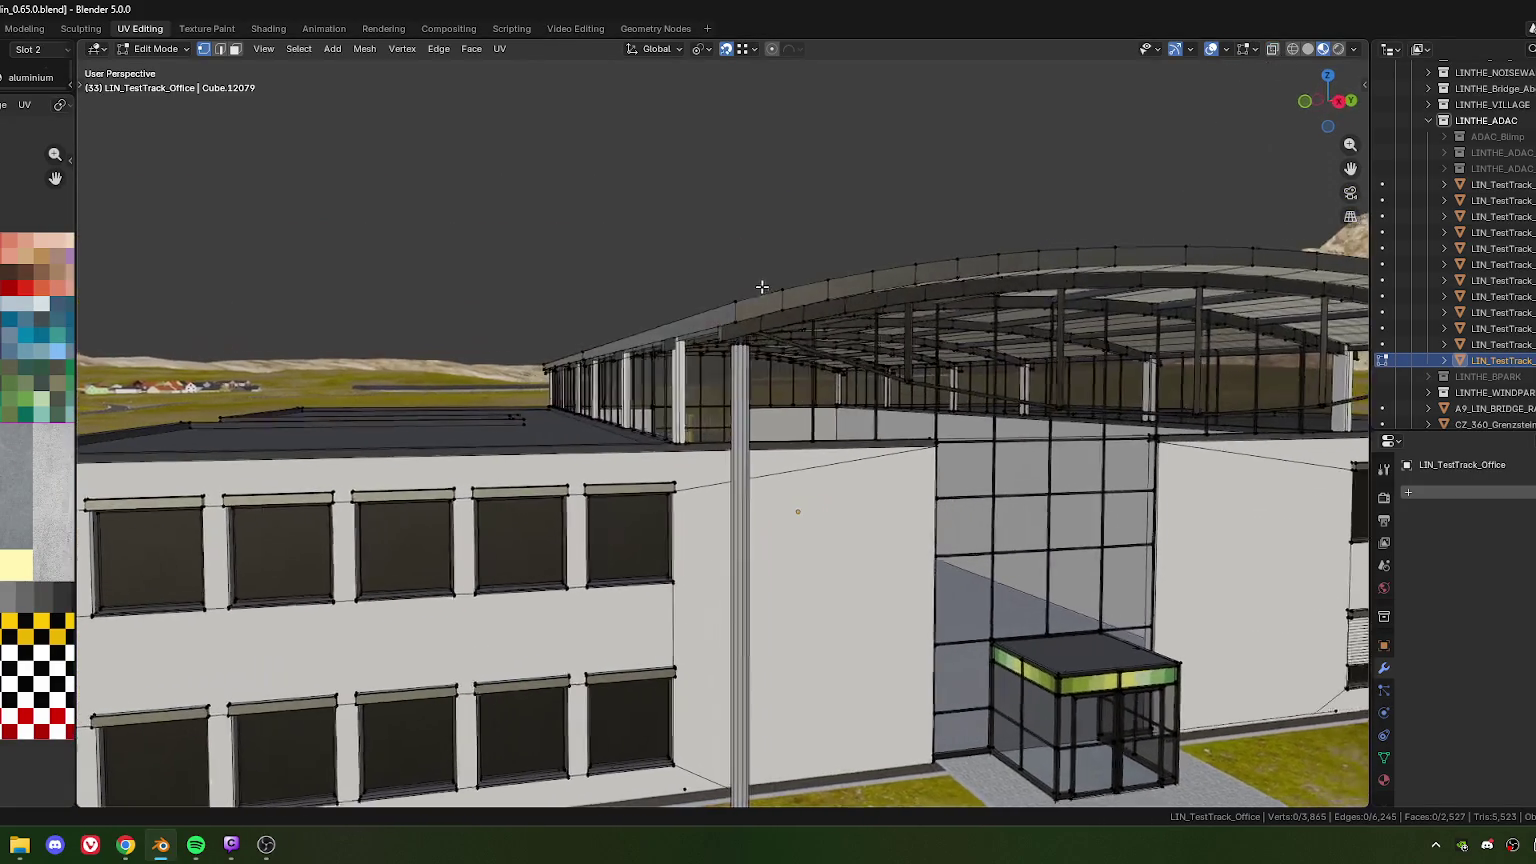
pyautogui.press('3')
pyautogui.click(619, 343)
pyautogui.keyDown('shift'); pyautogui.click(565, 357); pyautogui.keyUp('shift')
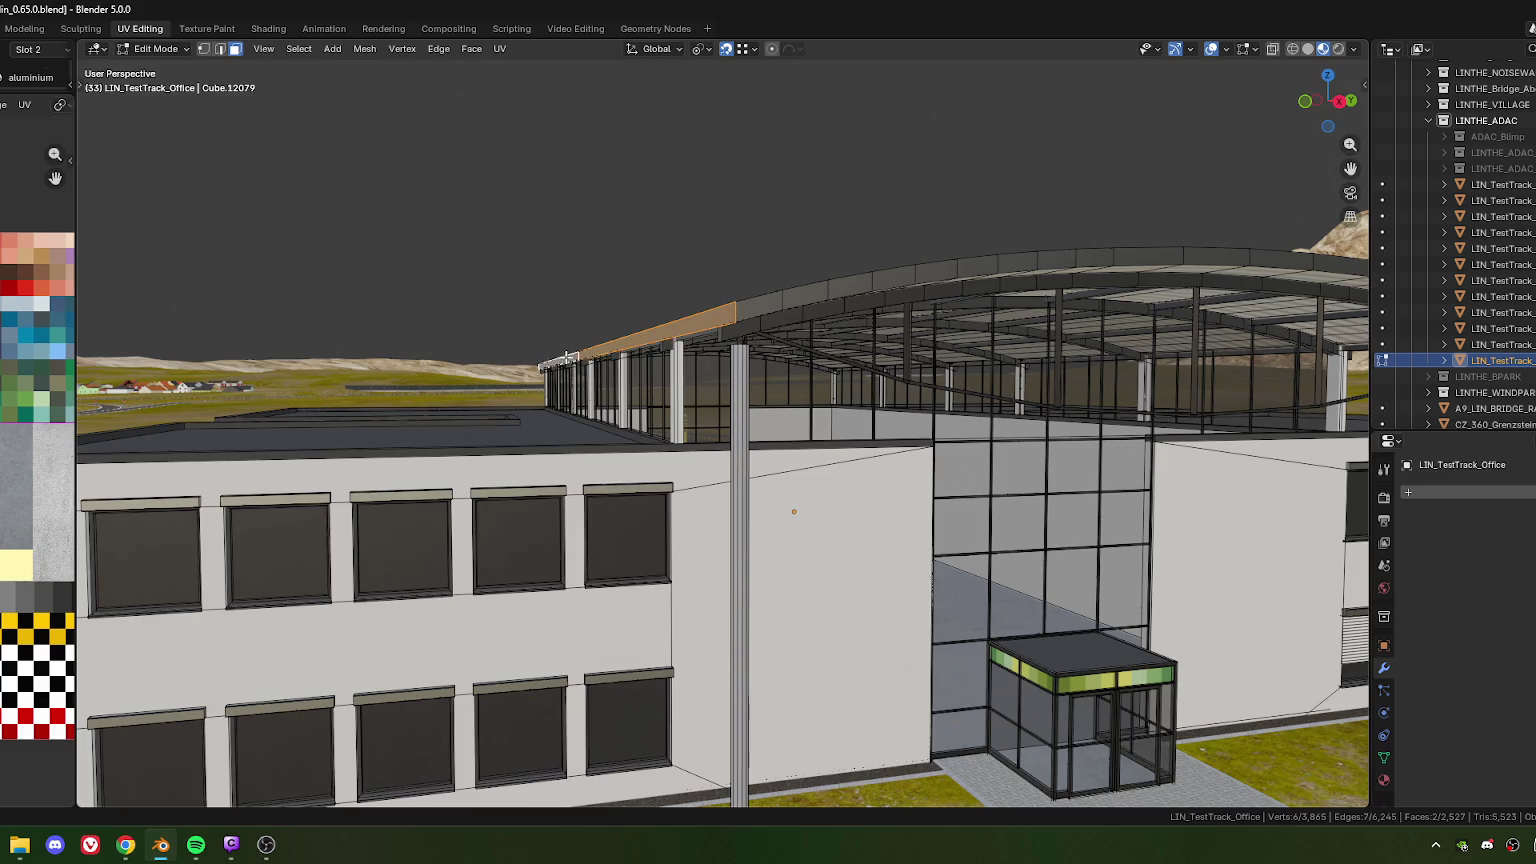
pyautogui.keyDown('shift'); pyautogui.click(719, 333); pyautogui.keyUp('shift')
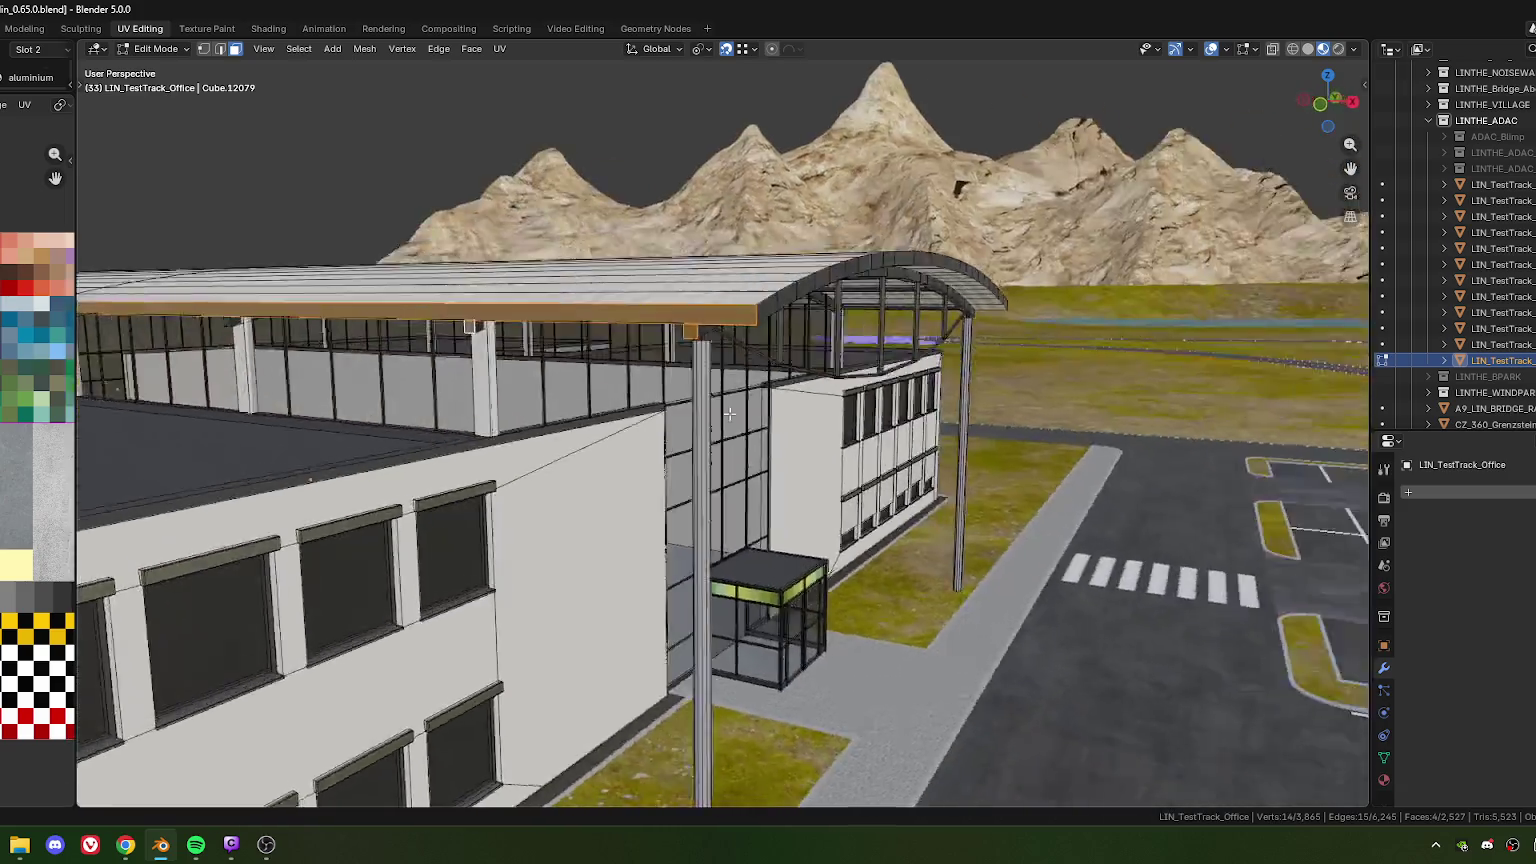
# Add further faces along the canopy's roof edge to the selection
pyautogui.moveTo(639, 389); pyautogui.dragTo(538, 375, button='middle')
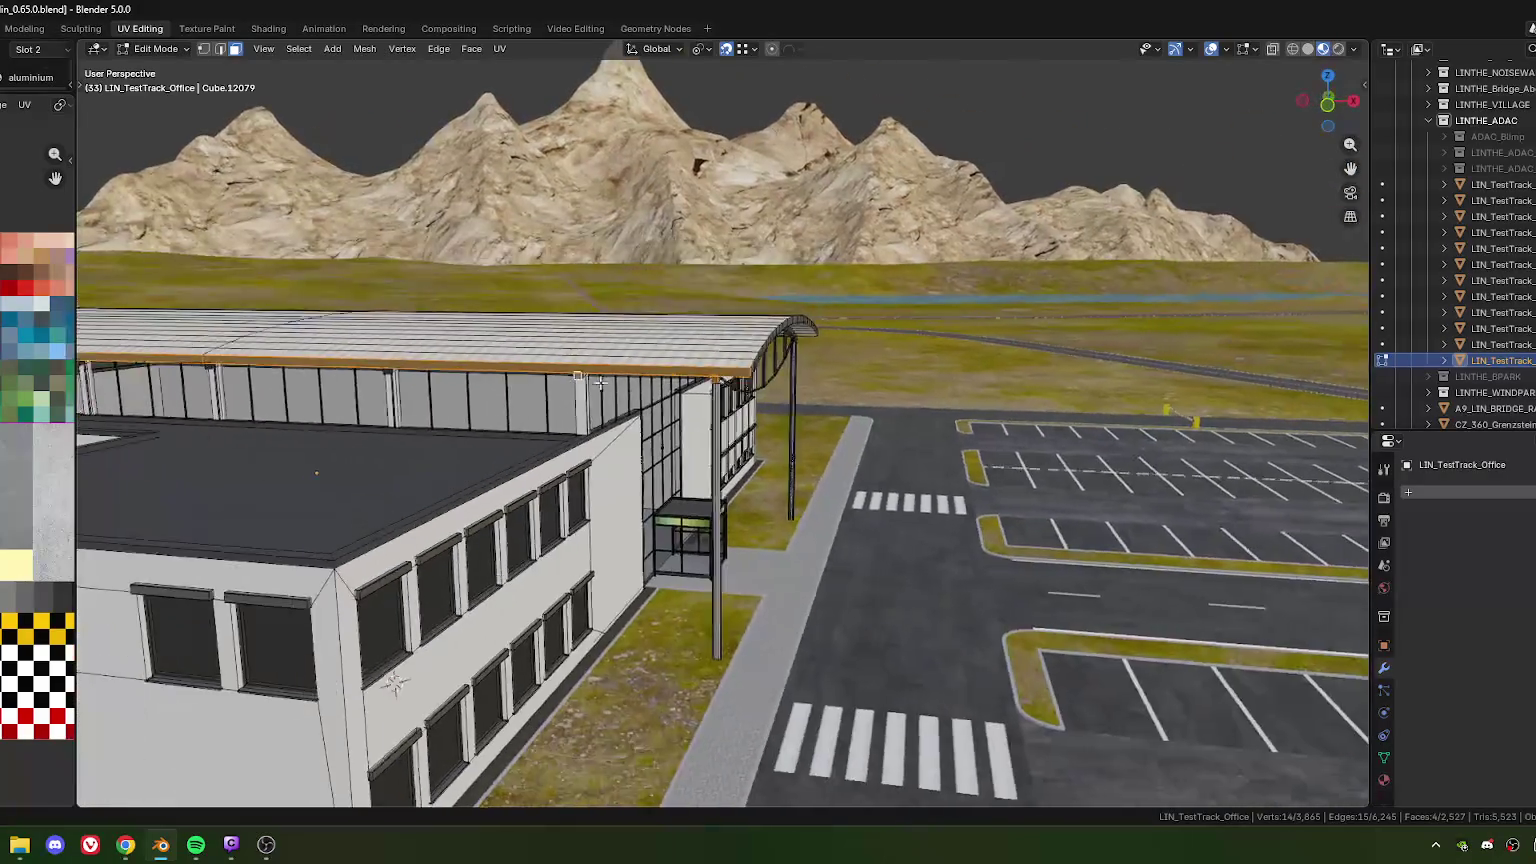
pyautogui.keyDown('shift'); pyautogui.click(510, 373); pyautogui.keyUp('shift')
pyautogui.keyDown('shift'); pyautogui.click(325, 369); pyautogui.keyUp('shift')
pyautogui.scroll(3, 500, 390)
pyautogui.scroll(3, 580, 400)
pyautogui.scroll(3, 625, 410)
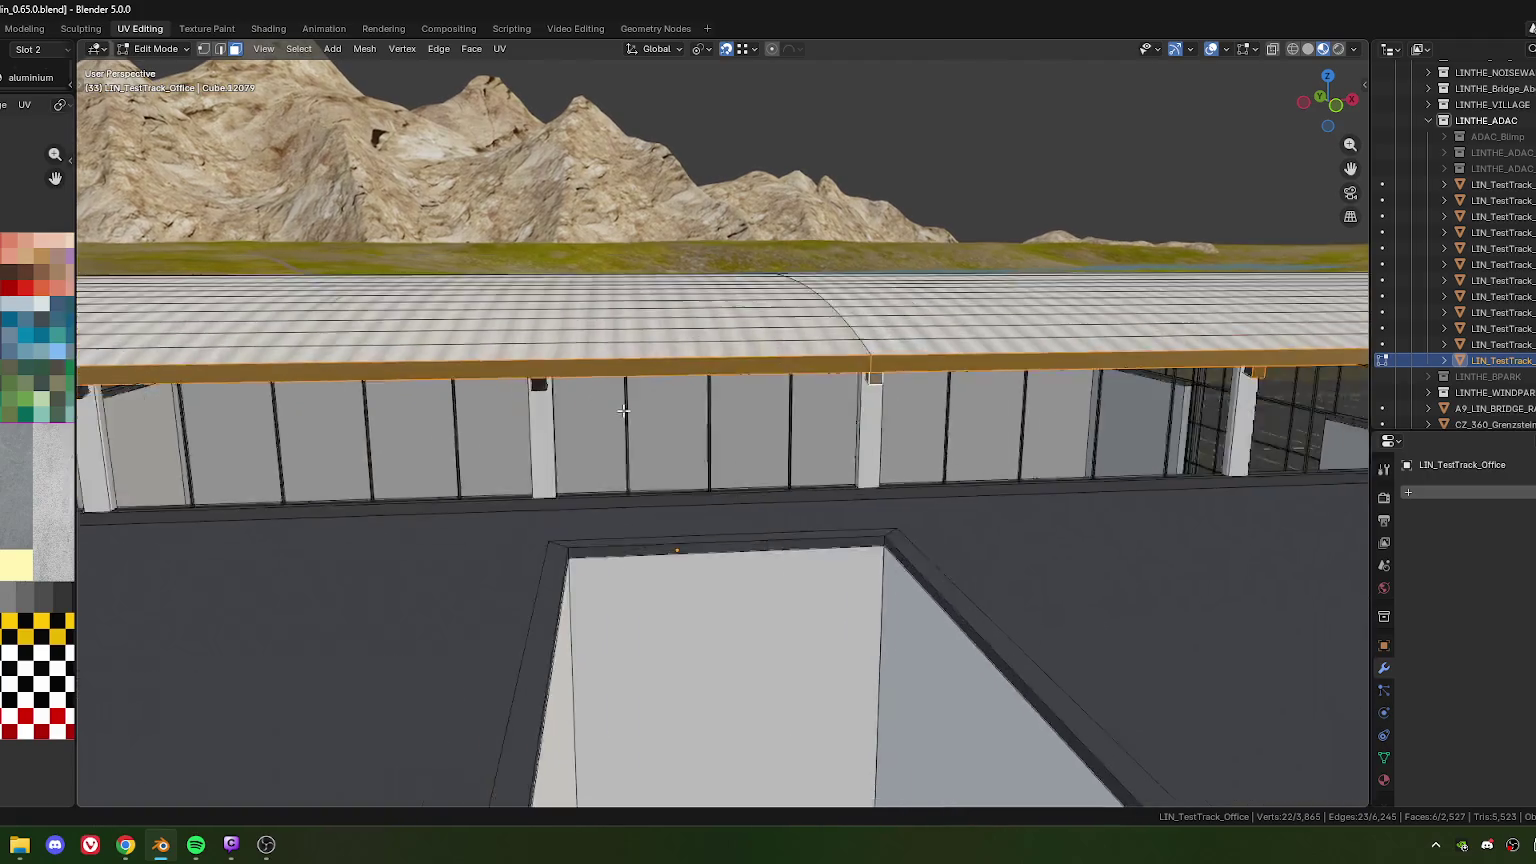
pyautogui.scroll(-3, 625, 410)
pyautogui.keyDown('shift'); pyautogui.click(500, 378); pyautogui.keyUp('shift')
pyautogui.scroll(-2, 600, 400)
pyautogui.scroll(2, 651, 413)
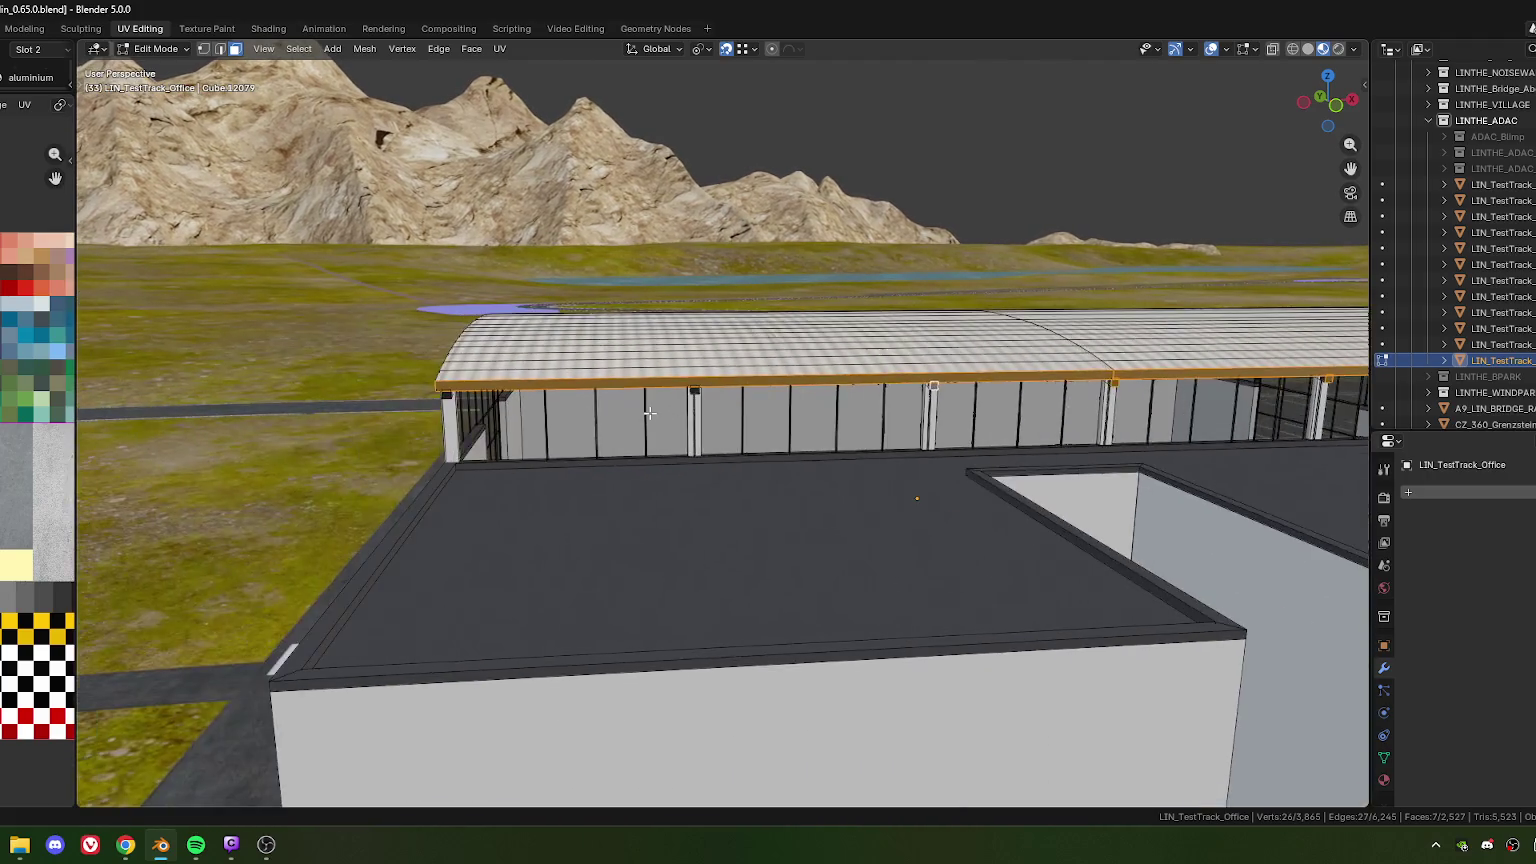
pyautogui.scroll(3, 651, 413)
pyautogui.keyDown('shift'); pyautogui.click(660, 349); pyautogui.keyUp('shift')
pyautogui.scroll(-2, 600, 400)
pyautogui.scroll(-3, 564, 401)
pyautogui.keyDown('shift'); pyautogui.click(675, 376); pyautogui.keyUp('shift')
pyautogui.scroll(3, 690, 440)
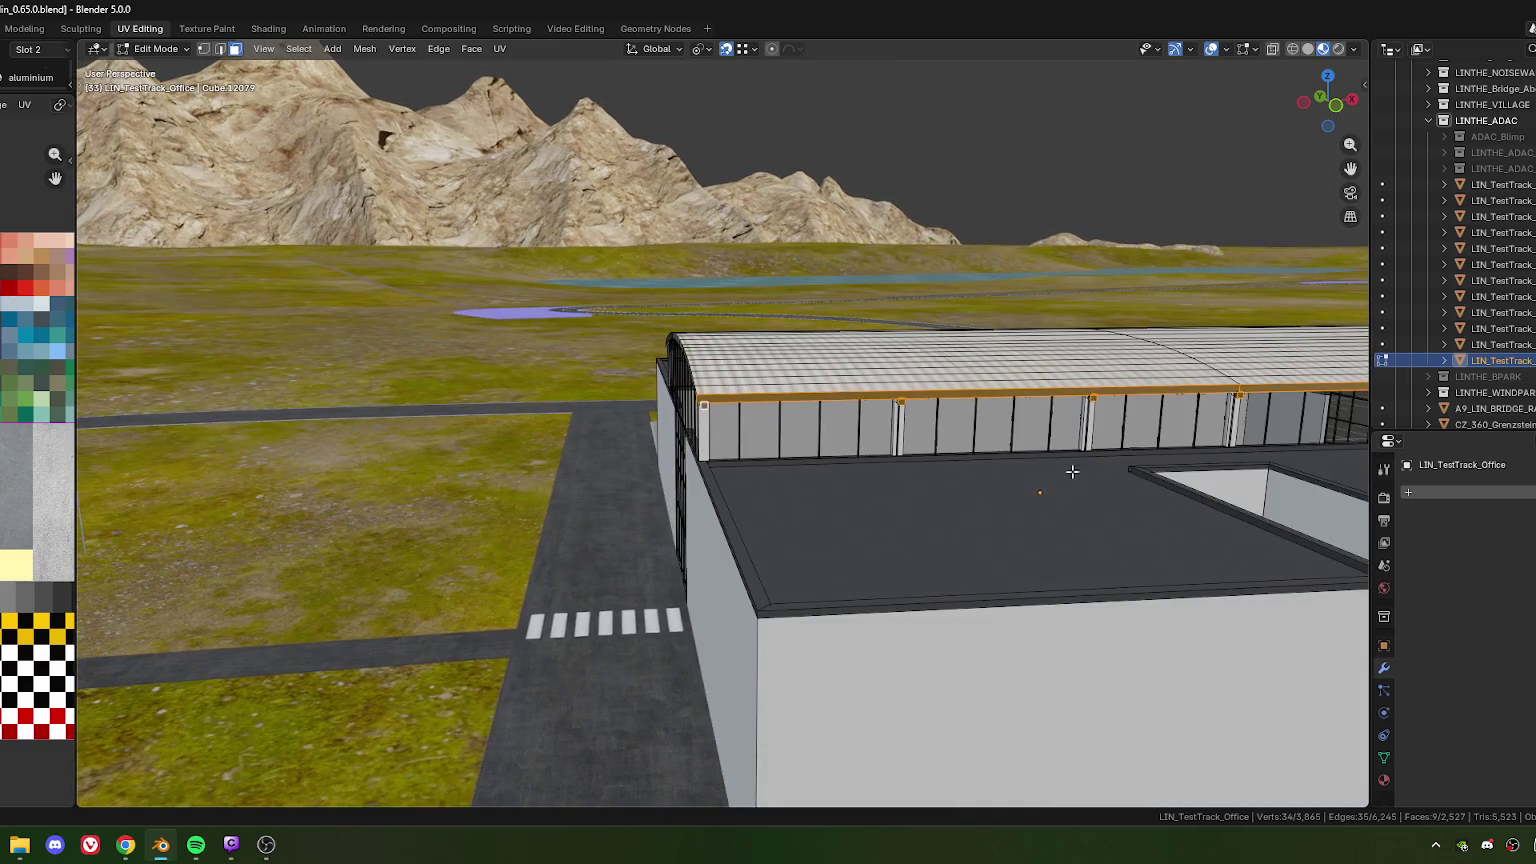
pyautogui.scroll(-3, 1071, 473)
# Start moving the selected roof-edge faces along local X, about -0.3305 m
pyautogui.moveTo(1071, 473)
pyautogui.mouseDown(button='middle')
pyautogui.moveTo(815, 413)
pyautogui.moveTo(690, 445)
pyautogui.mouseUp(button='middle')
pyautogui.scroll(3, 815, 413)
pyautogui.scroll(-2, 815, 413)
pyautogui.scroll(3, 690, 445)
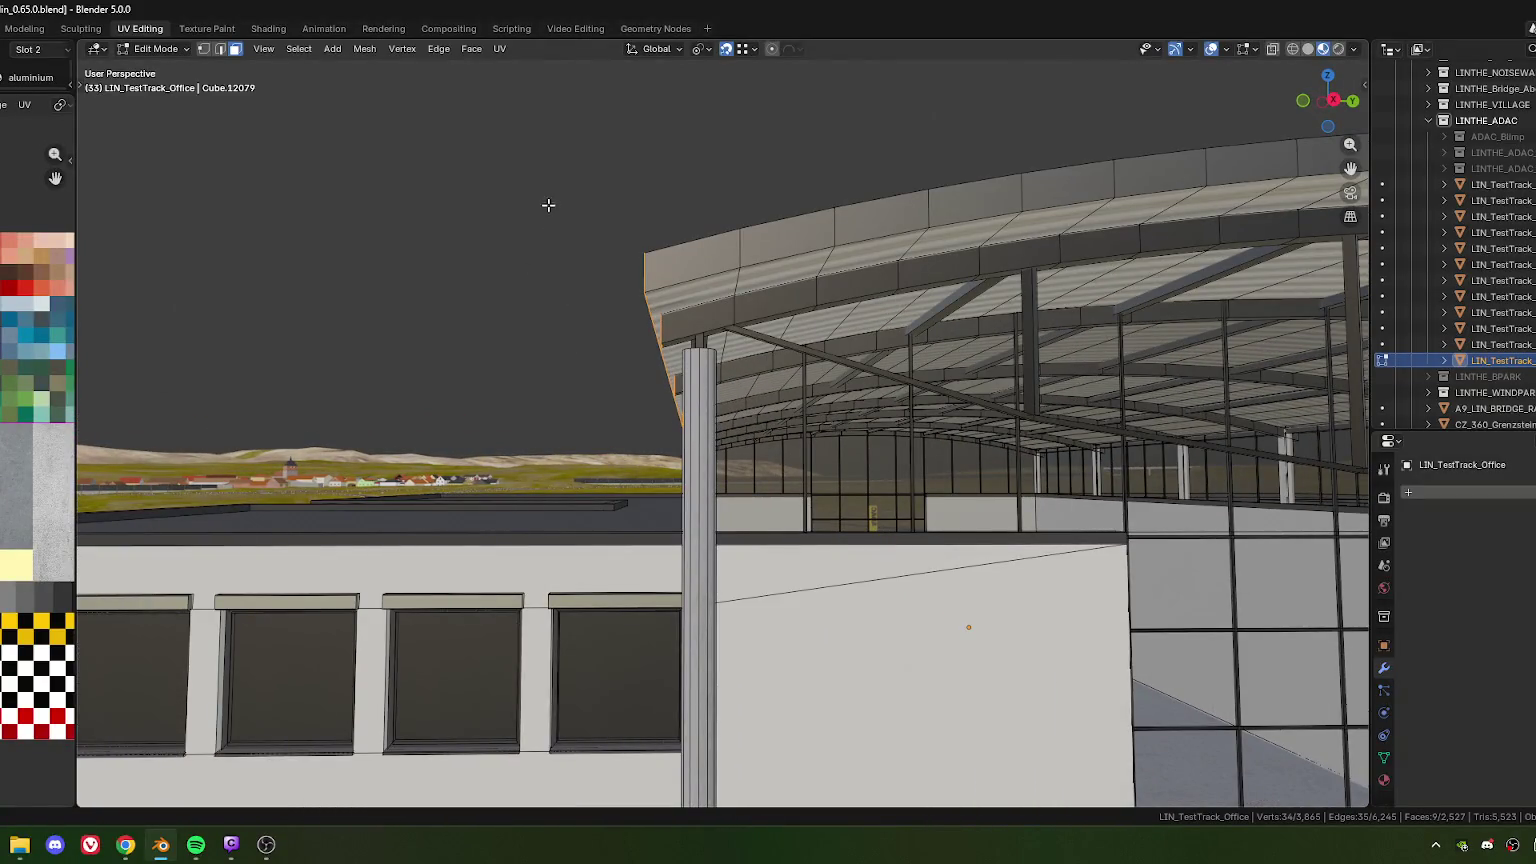
pyautogui.keyDown('shift'); pyautogui.moveTo(548, 204); pyautogui.dragTo(573, 227, button='middle'); pyautogui.keyUp('shift')
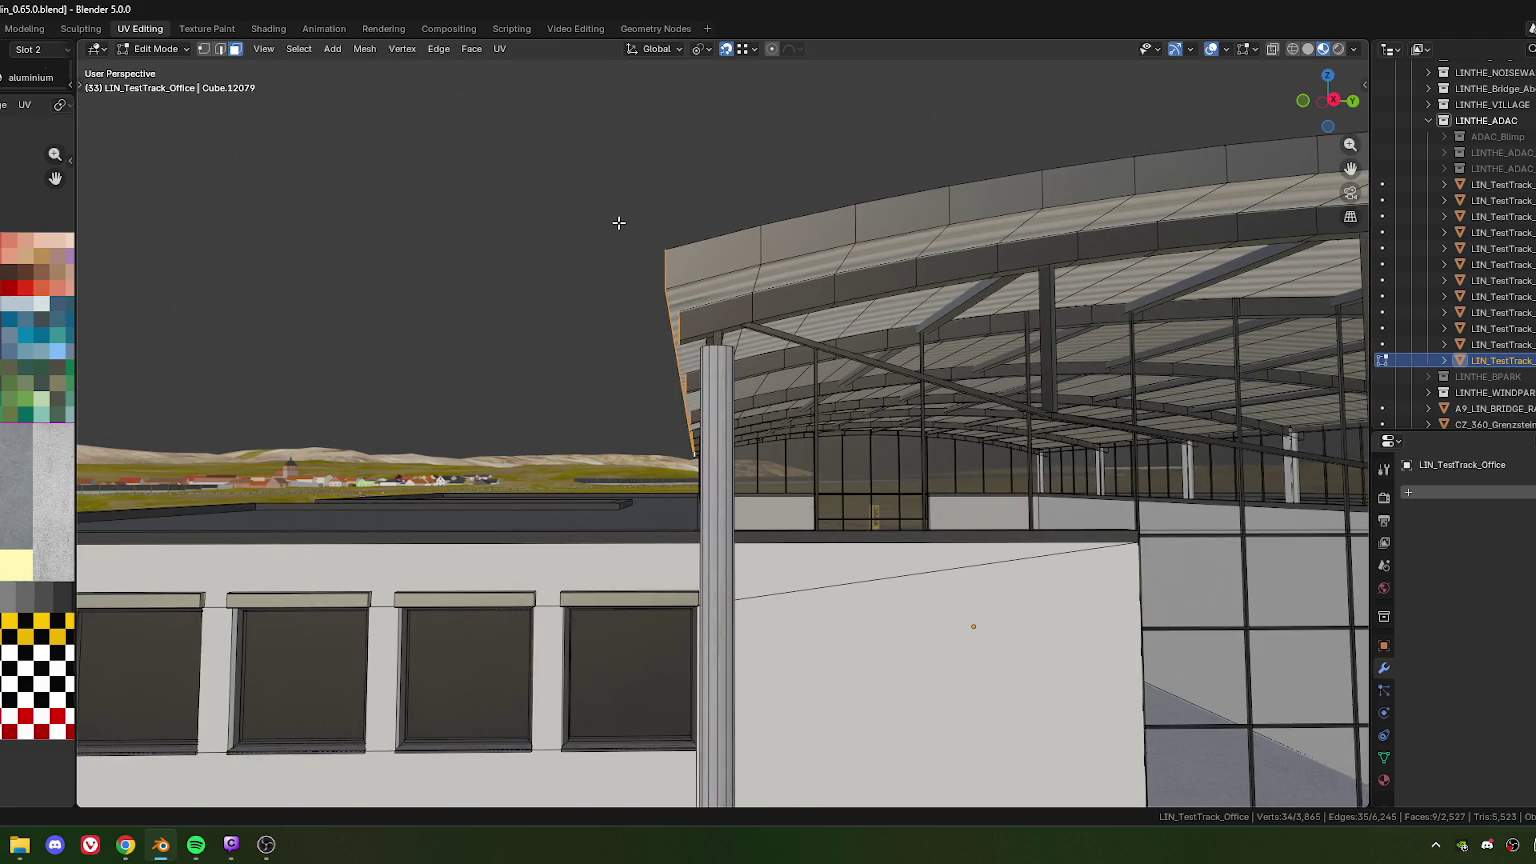
pyautogui.press('g')
pyautogui.press('x')
pyautogui.press('x')
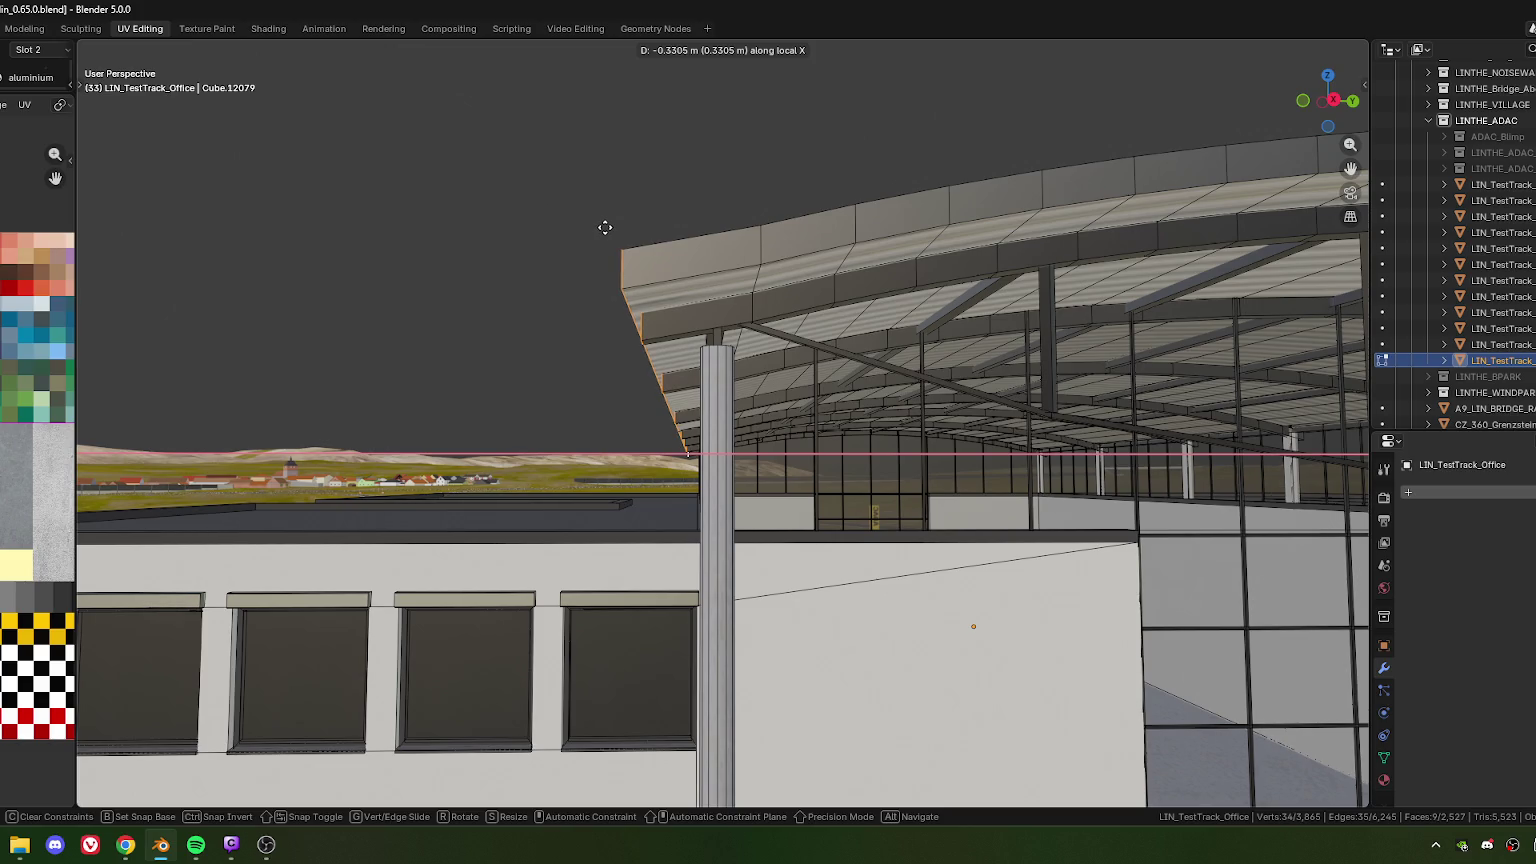
# Confirm the roof-edge move and round its Move X offset to -0.3 m
pyautogui.click(605, 227)
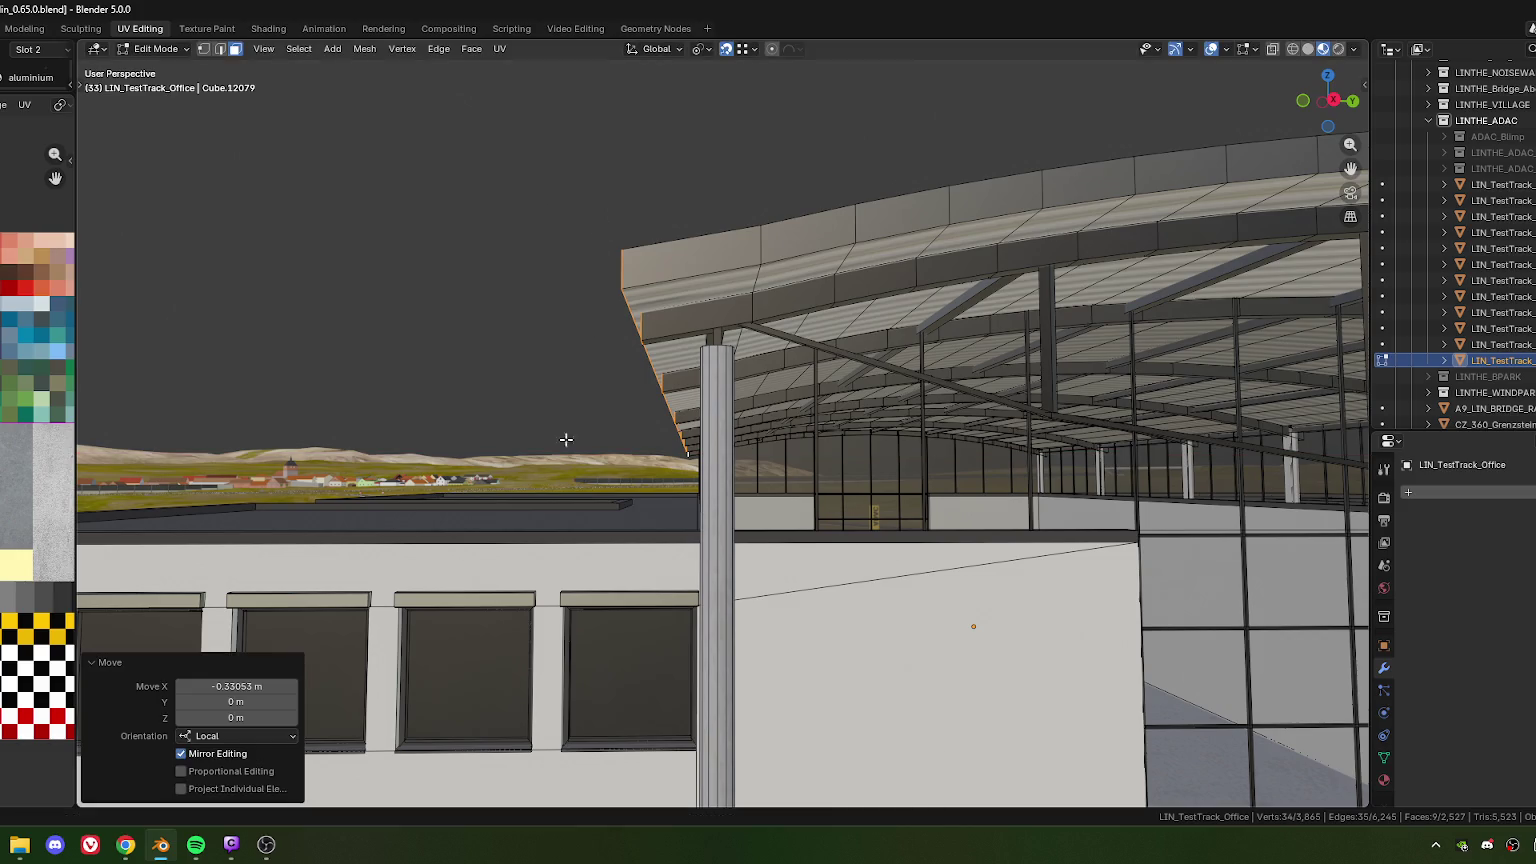
pyautogui.click(232, 687)
pyautogui.moveTo(205, 686); pyautogui.dragTo(255, 686)
pyautogui.press('BackSpace')
pyautogui.press('BackSpace')
pyautogui.press('Return')
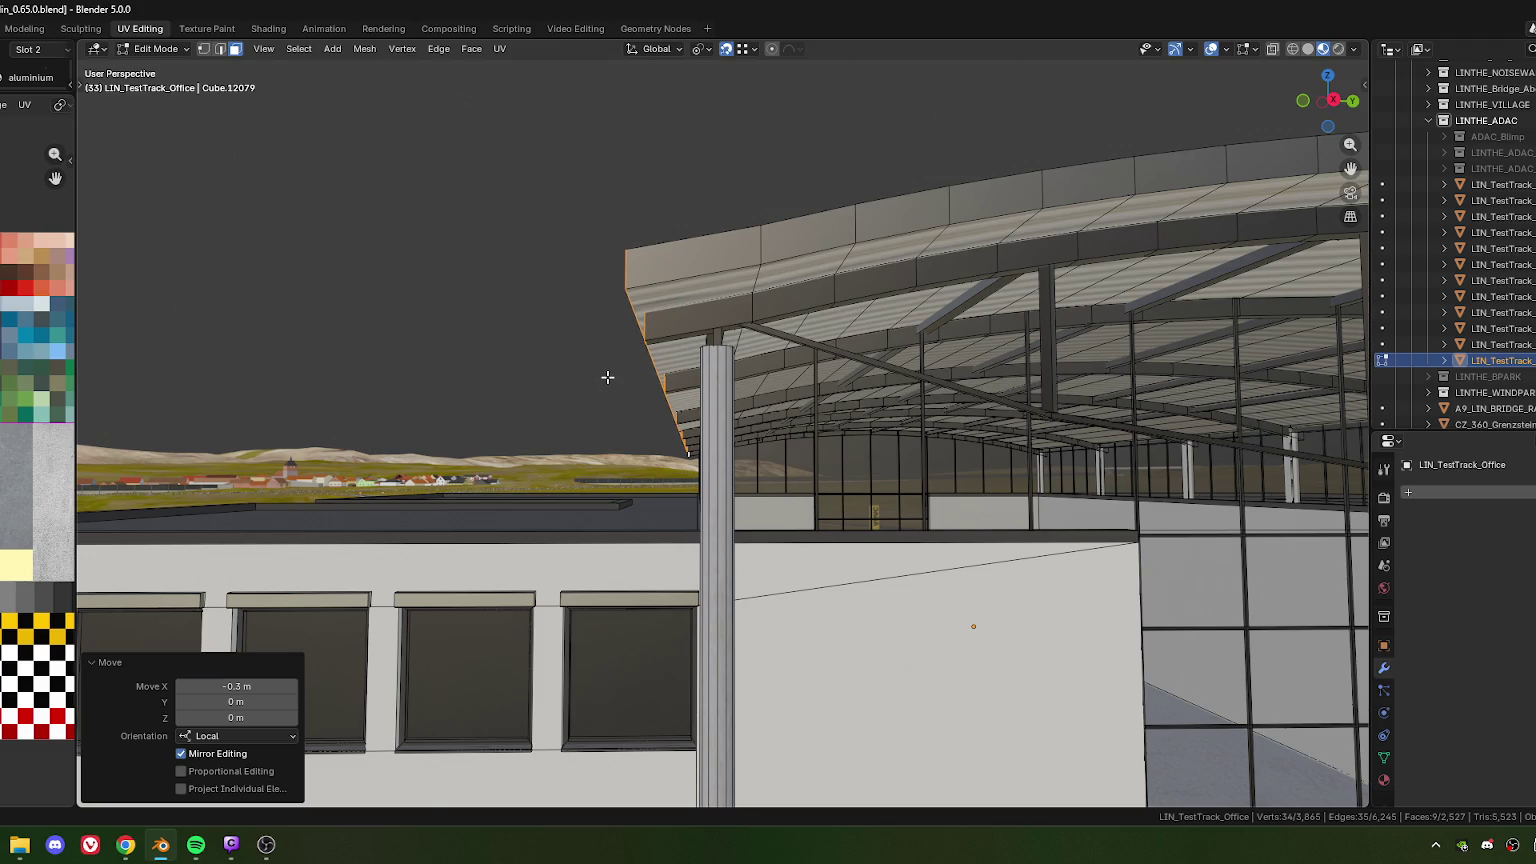
# Select the roof-edge faces on the building's opposite side, including the face above the pillar top
pyautogui.moveTo(607, 377); pyautogui.dragTo(666, 391, button='middle')
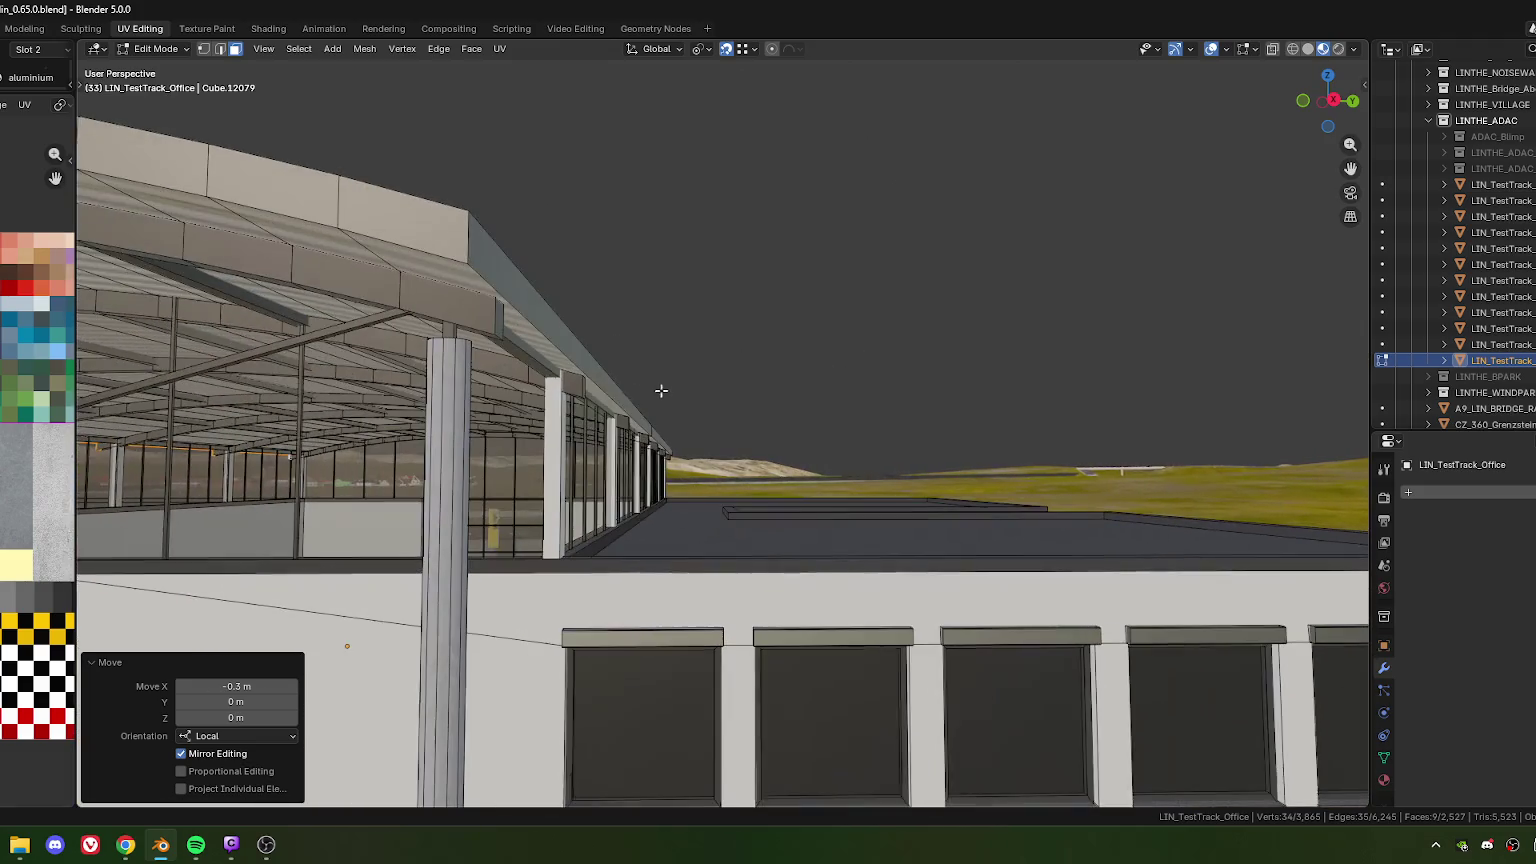
pyautogui.click(674, 439)
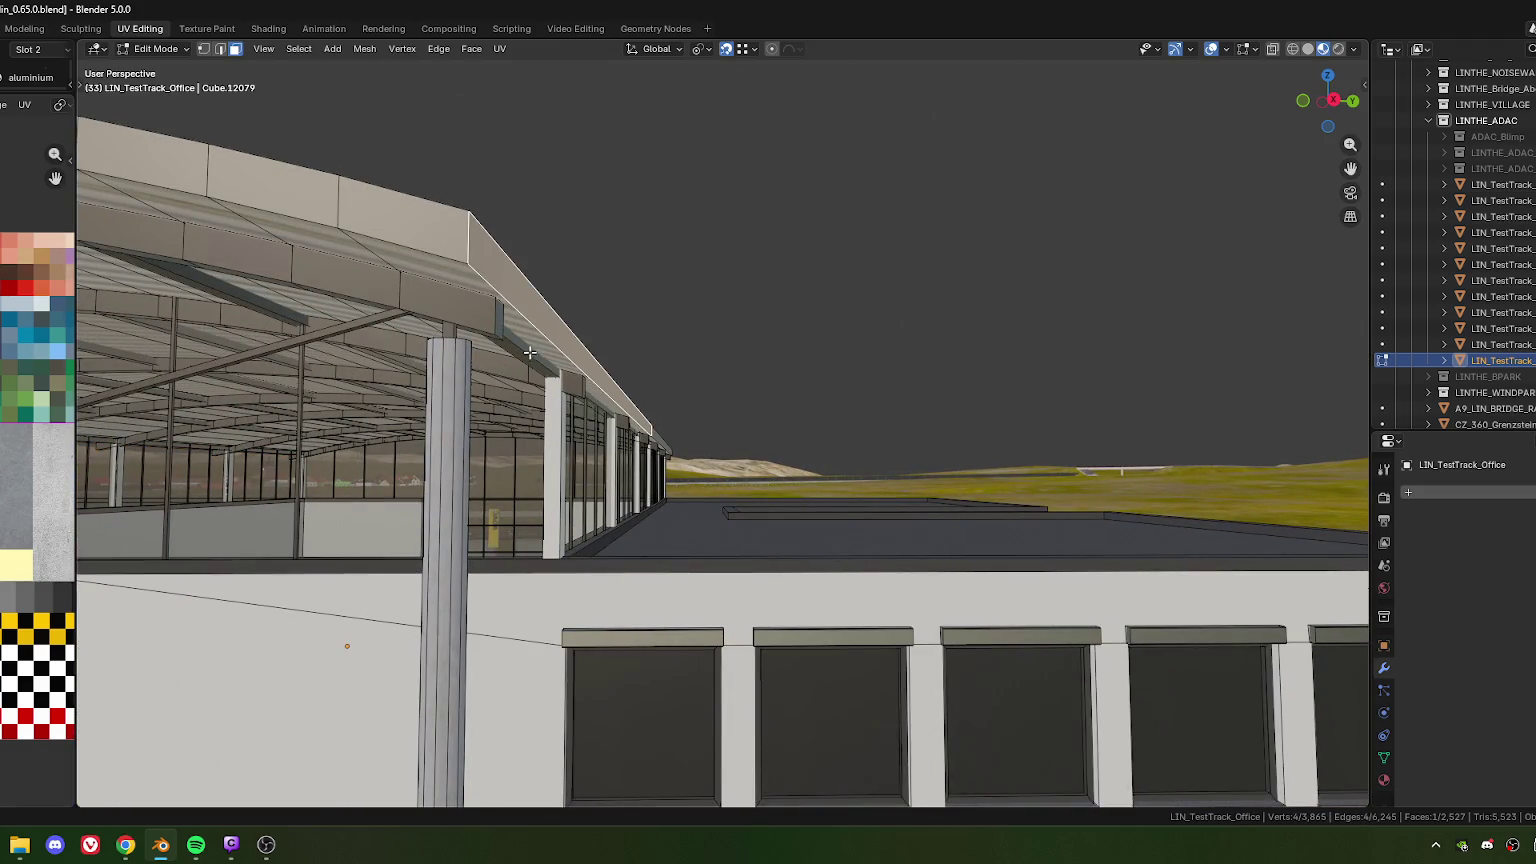
pyautogui.keyDown('shift'); pyautogui.click(661, 440); pyautogui.keyUp('shift')
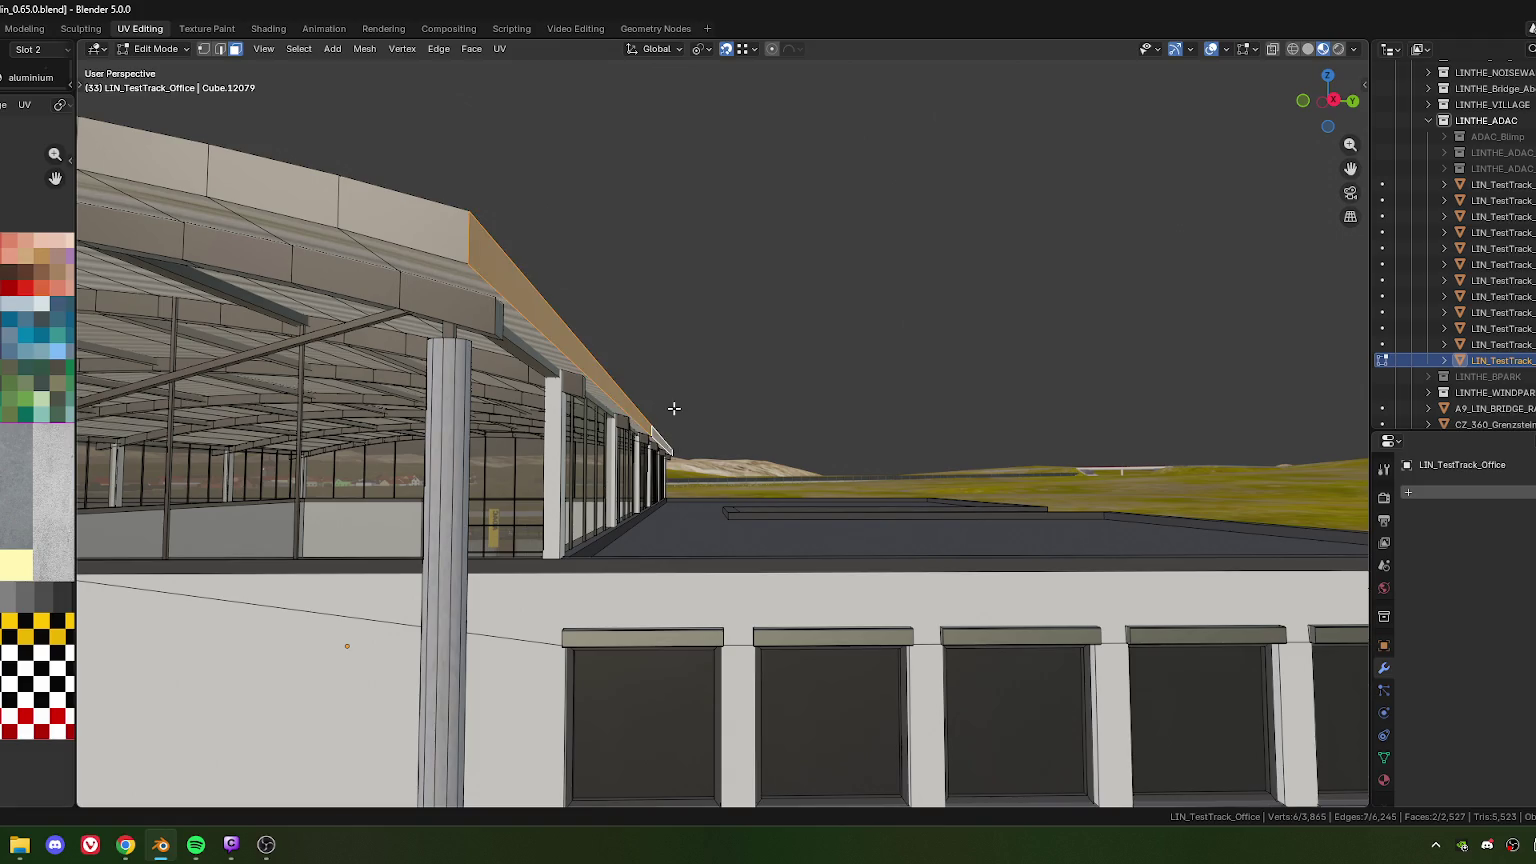
pyautogui.moveTo(672, 408); pyautogui.dragTo(678, 391, button='middle')
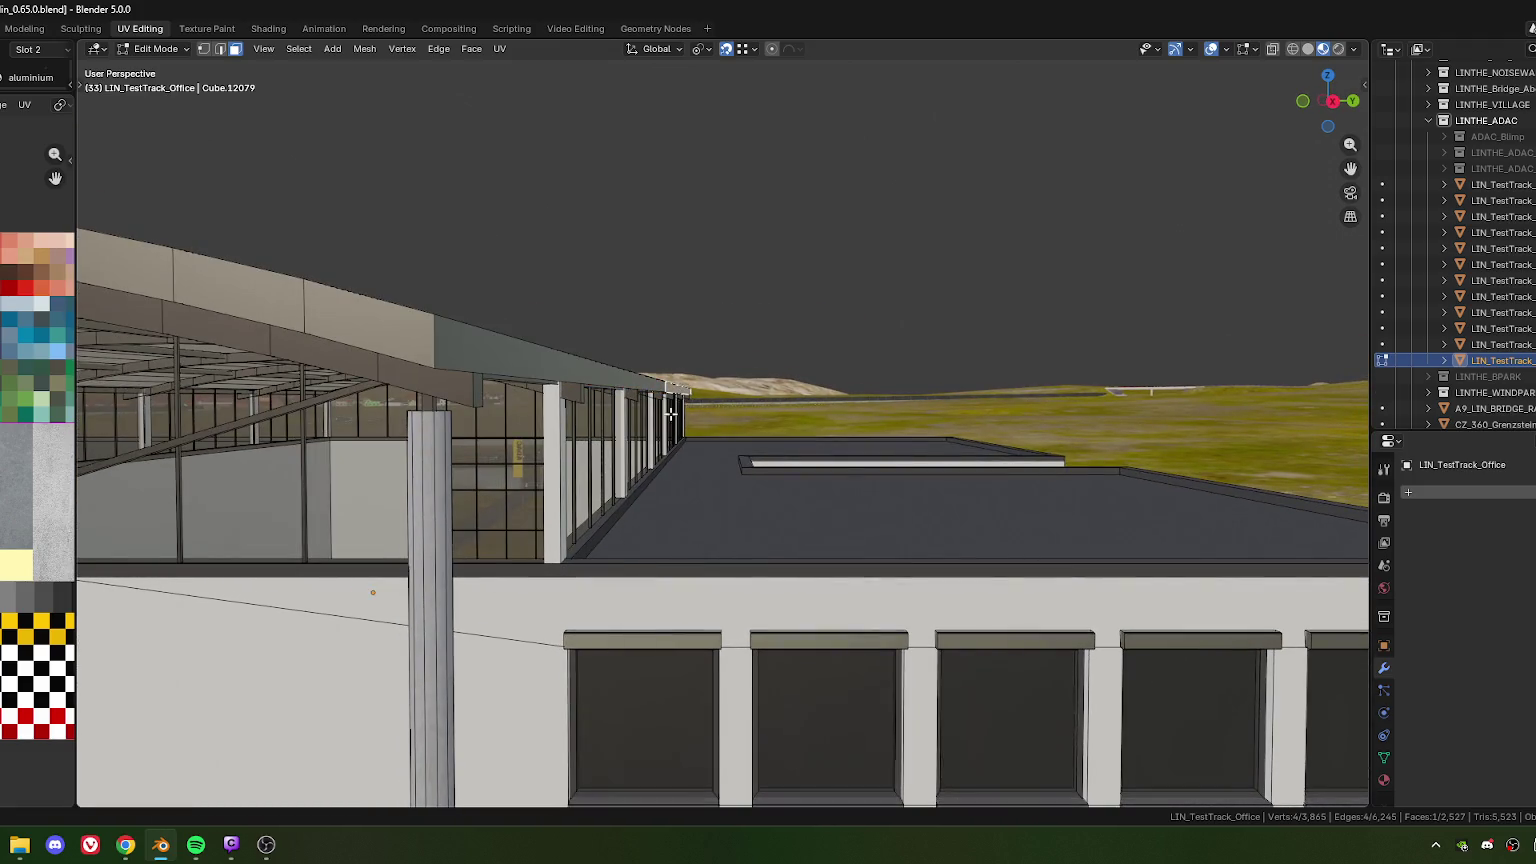
pyautogui.keyDown('shift'); pyautogui.click(503, 398); pyautogui.keyUp('shift')
pyautogui.keyDown('shift'); pyautogui.click(480, 392); pyautogui.keyUp('shift')
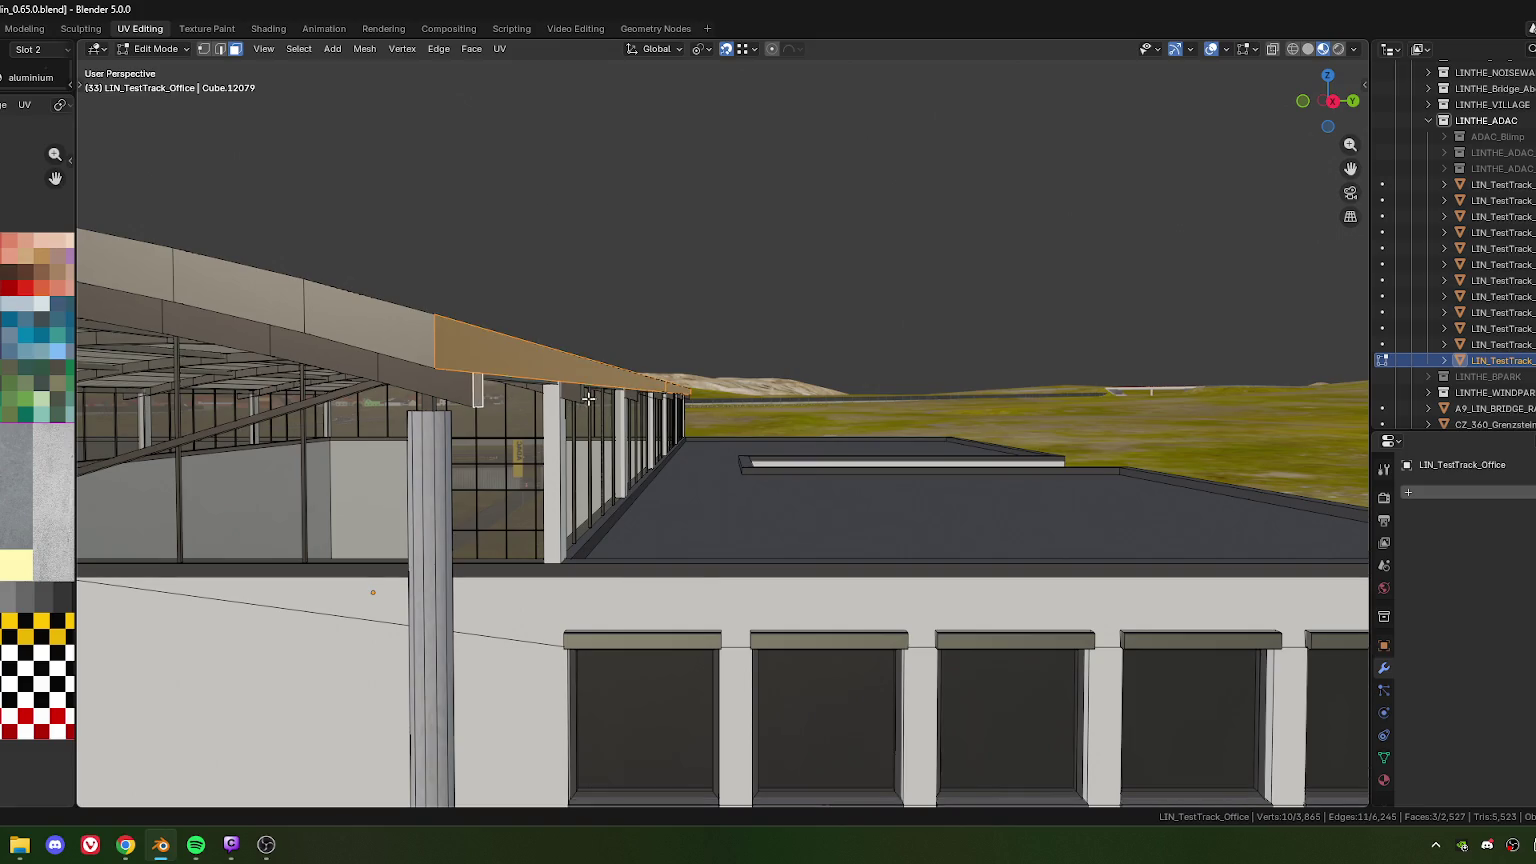
pyautogui.moveTo(594, 400)
pyautogui.mouseDown(button='middle')
pyautogui.moveTo(612, 394)
pyautogui.moveTo(635, 438)
pyautogui.moveTo(656, 405)
pyautogui.moveTo(558, 408)
pyautogui.moveTo(654, 408)
pyautogui.mouseUp(button='middle')
pyautogui.keyDown('shift'); pyautogui.click(617, 392); pyautogui.keyUp('shift')
pyautogui.keyDown('shift'); pyautogui.click(708, 435); pyautogui.keyUp('shift')
pyautogui.keyDown('shift'); pyautogui.click(710, 398); pyautogui.keyUp('shift')
pyautogui.keyDown('shift'); pyautogui.click(634, 399); pyautogui.keyUp('shift')
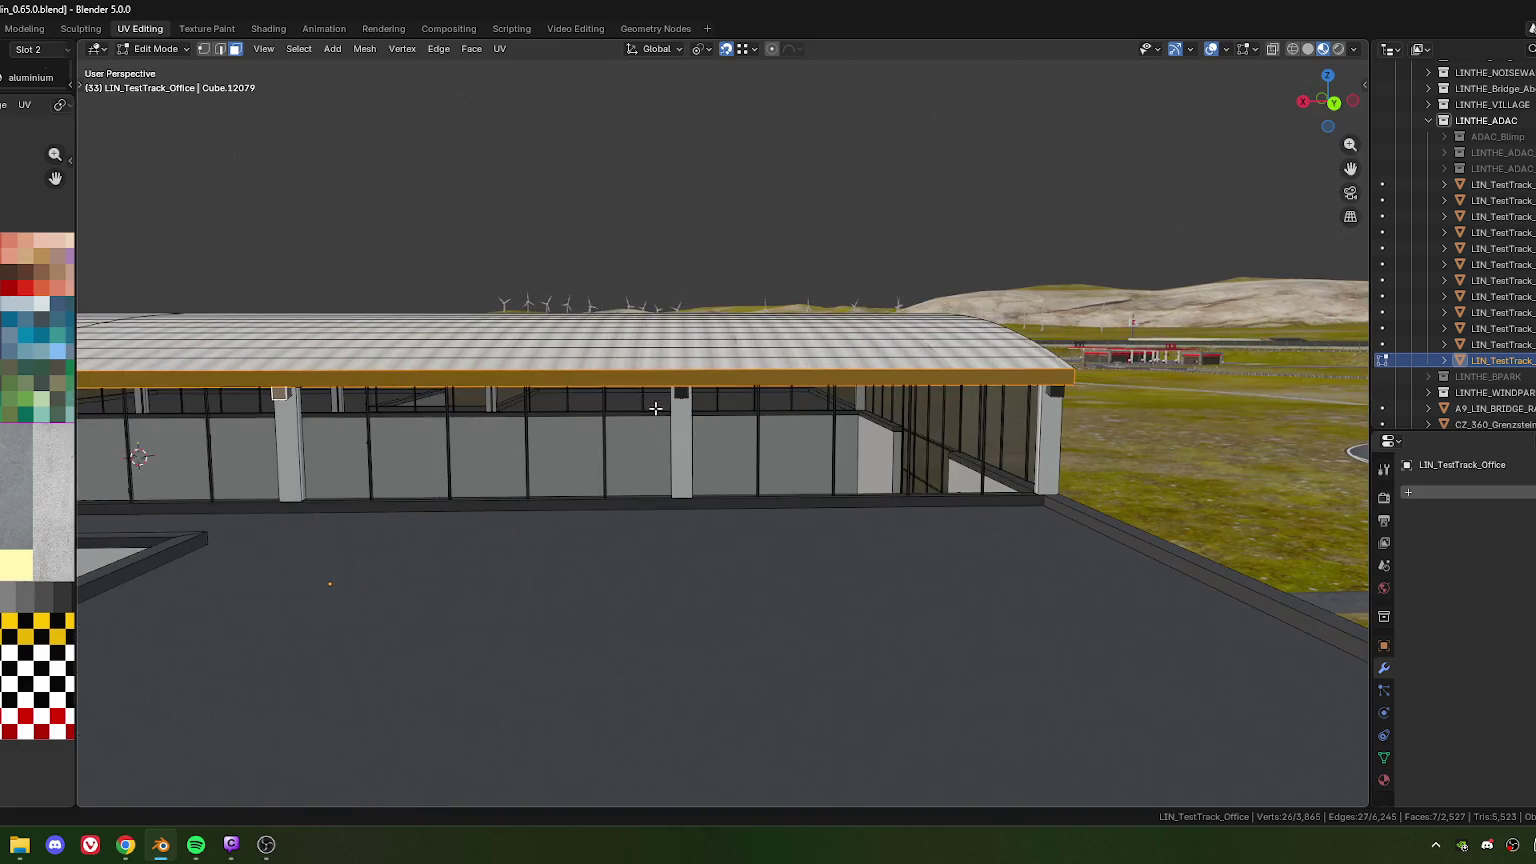
pyautogui.keyDown('shift'); pyautogui.click(681, 392); pyautogui.keyUp('shift')
pyautogui.keyDown('shift'); pyautogui.click(1058, 390); pyautogui.keyUp('shift')
pyautogui.moveTo(1058, 390)
pyautogui.mouseDown(button='middle')
pyautogui.moveTo(797, 407)
pyautogui.moveTo(616, 334)
pyautogui.moveTo(780, 212)
pyautogui.mouseUp(button='middle')
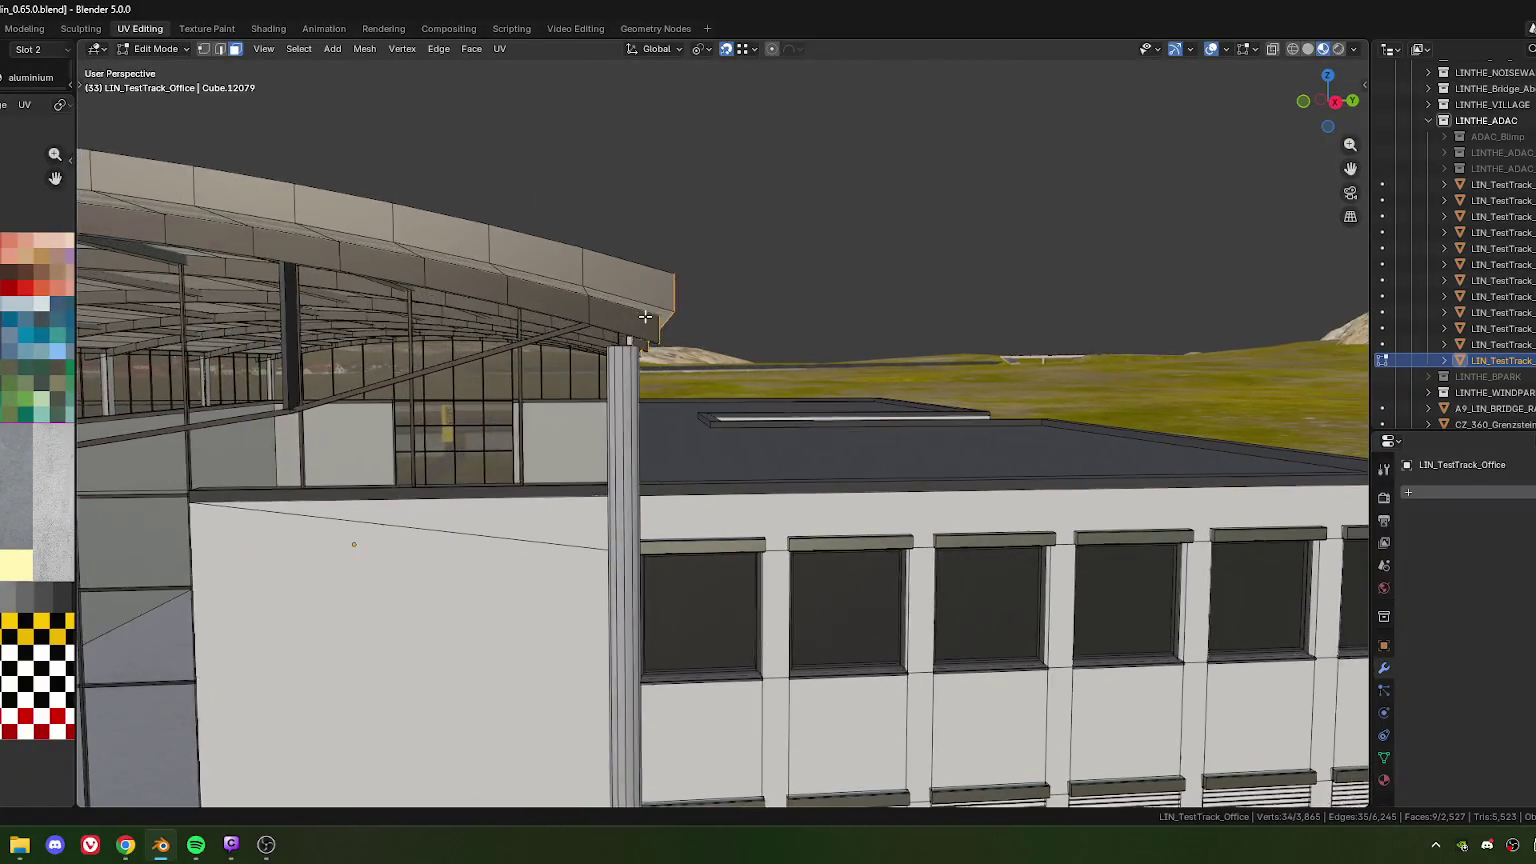
# Move those roof-edge faces 0.3 m along local X and orbit to review the roof
pyautogui.press('g')
pyautogui.press('x')
pyautogui.press('x')
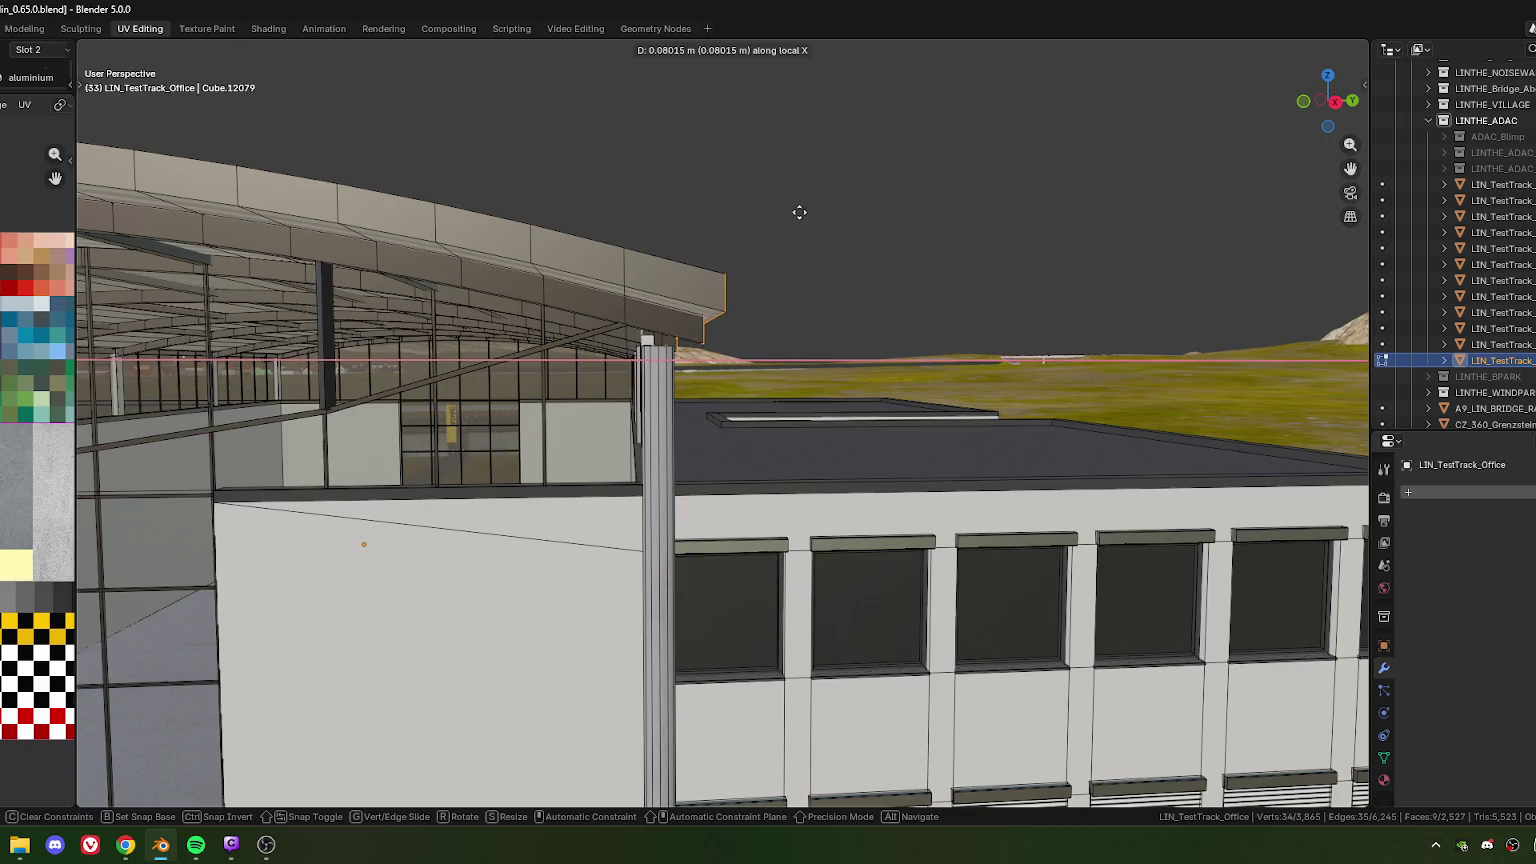
pyautogui.click(800, 211)
pyautogui.click(252, 685)
pyautogui.moveTo(190, 686); pyautogui.dragTo(265, 681)
pyautogui.press('Return')
pyautogui.moveTo(420, 470)
pyautogui.mouseDown(button='middle')
pyautogui.moveTo(502, 389)
pyautogui.moveTo(698, 422)
pyautogui.moveTo(788, 380)
pyautogui.moveTo(706, 404)
pyautogui.moveTo(765, 321)
pyautogui.moveTo(710, 374)
pyautogui.moveTo(723, 393)
pyautogui.mouseUp(button='middle')
pyautogui.scroll(3, 788, 380)
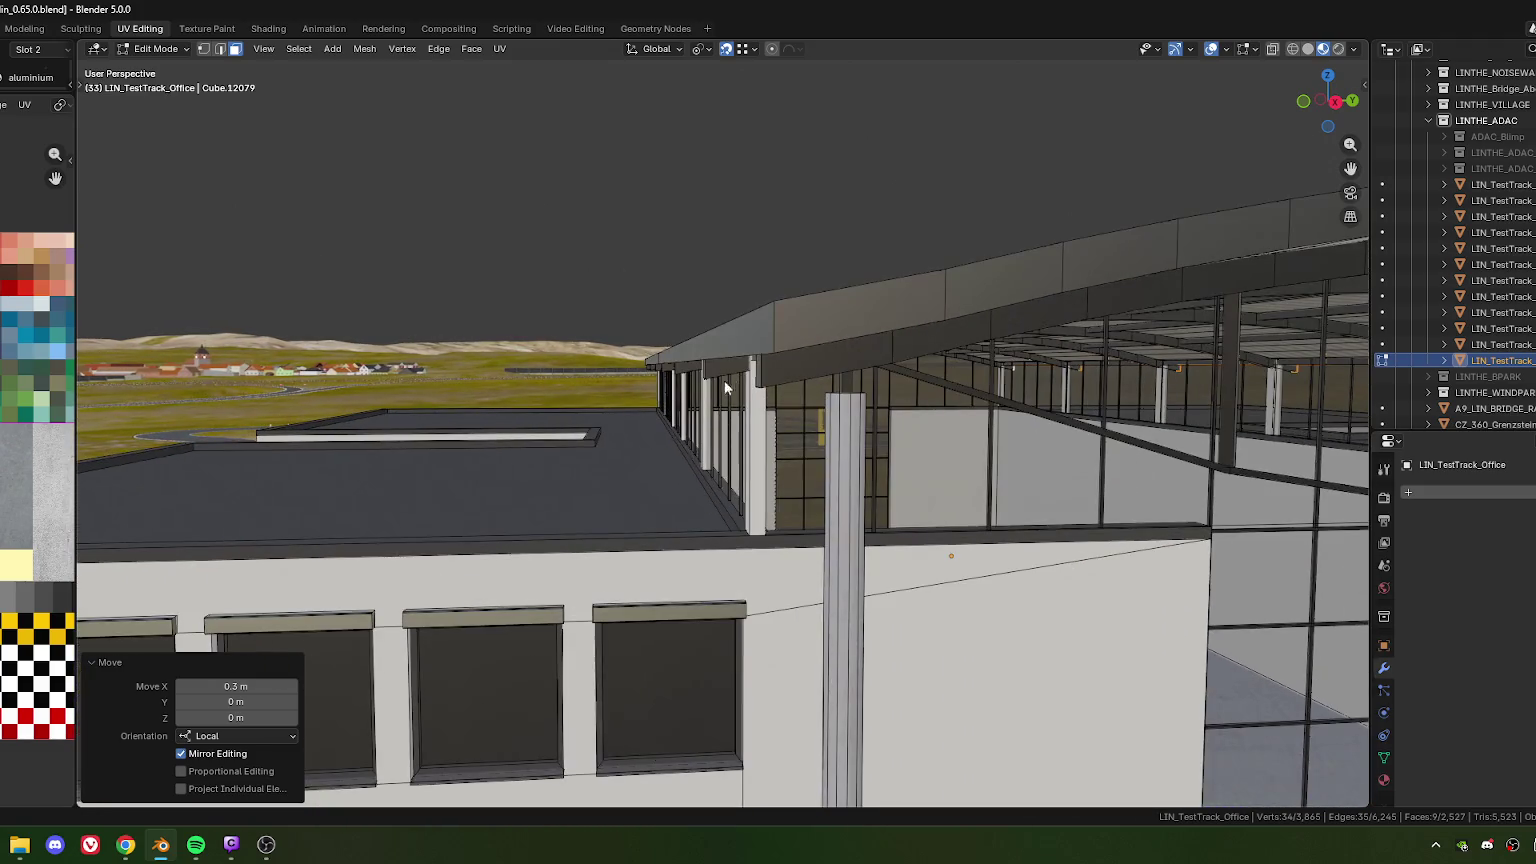
pyautogui.moveTo(754, 337)
pyautogui.mouseDown(button='middle')
pyautogui.moveTo(1033, 417)
pyautogui.moveTo(624, 385)
pyautogui.moveTo(596, 400)
pyautogui.mouseUp(button='middle')
# Shift-select the canopy's front roof-edge faces along the office, including its left end
pyautogui.keyDown('shift'); pyautogui.click(1022, 397); pyautogui.keyUp('shift')
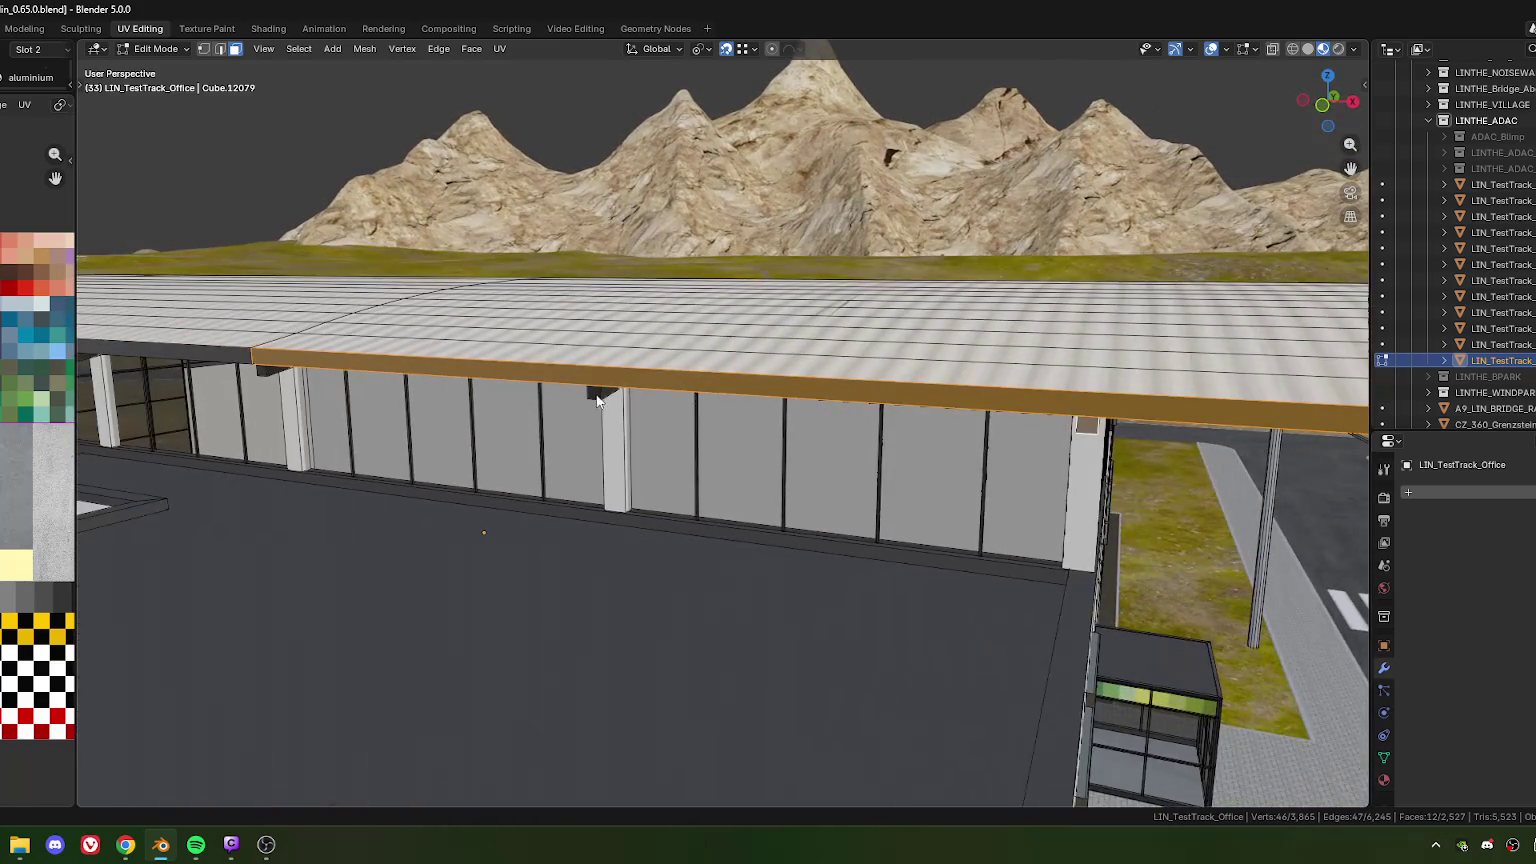
pyautogui.keyDown('shift'); pyautogui.click(444, 391); pyautogui.keyUp('shift')
pyautogui.moveTo(444, 391); pyautogui.dragTo(686, 458, button='middle')
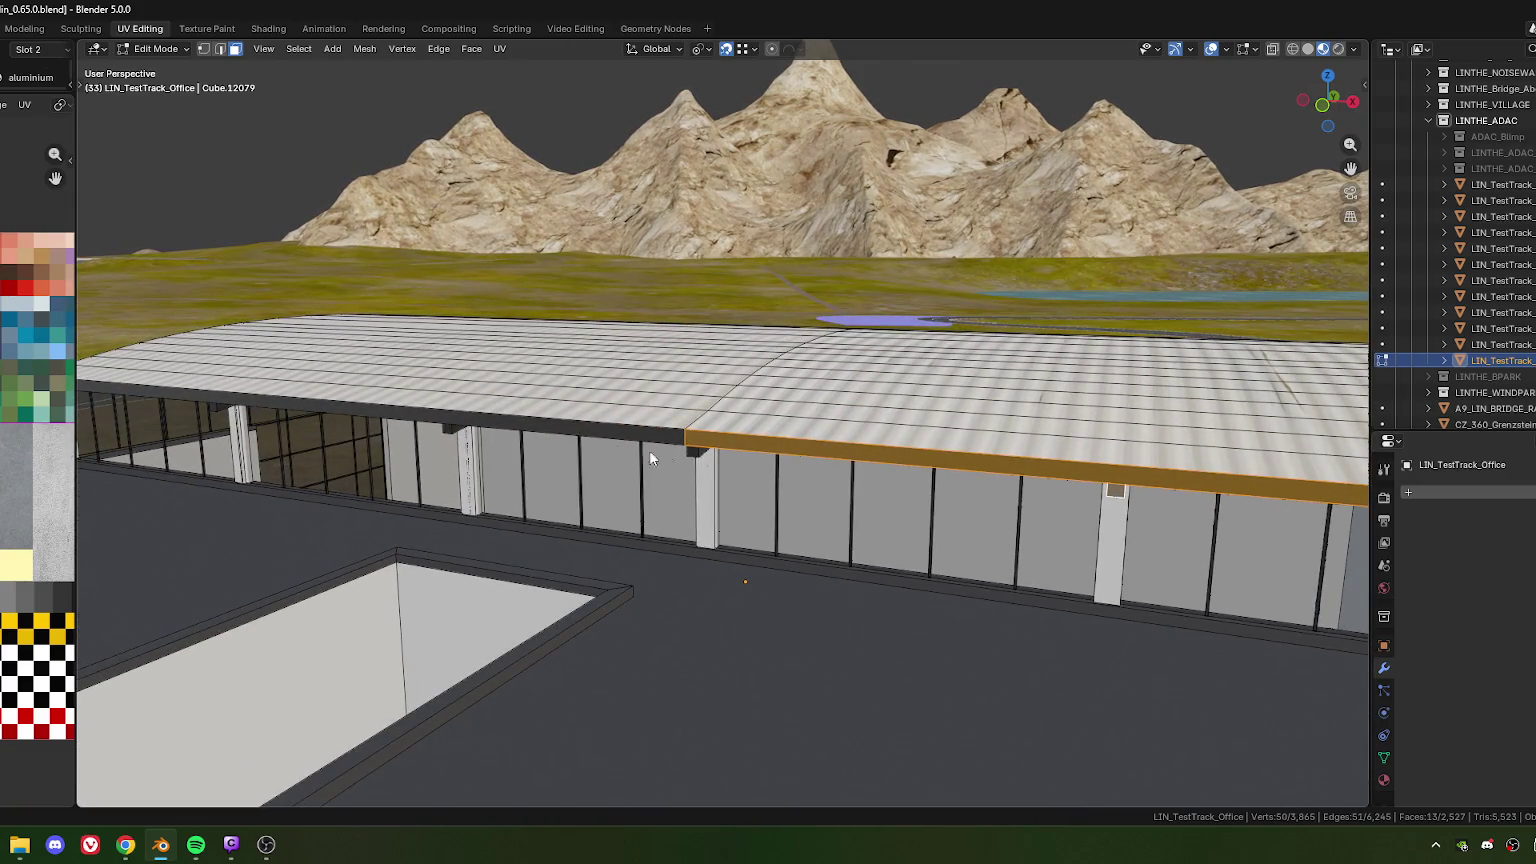
pyautogui.keyDown('shift'); pyautogui.click(577, 424); pyautogui.keyUp('shift')
pyautogui.keyDown('shift'); pyautogui.click(397, 437); pyautogui.keyUp('shift')
pyautogui.moveTo(397, 437)
pyautogui.mouseDown(button='middle')
pyautogui.moveTo(888, 406)
pyautogui.moveTo(607, 464)
pyautogui.moveTo(775, 416)
pyautogui.mouseUp(button='middle')
pyautogui.keyDown('shift'); pyautogui.click(558, 474); pyautogui.keyUp('shift')
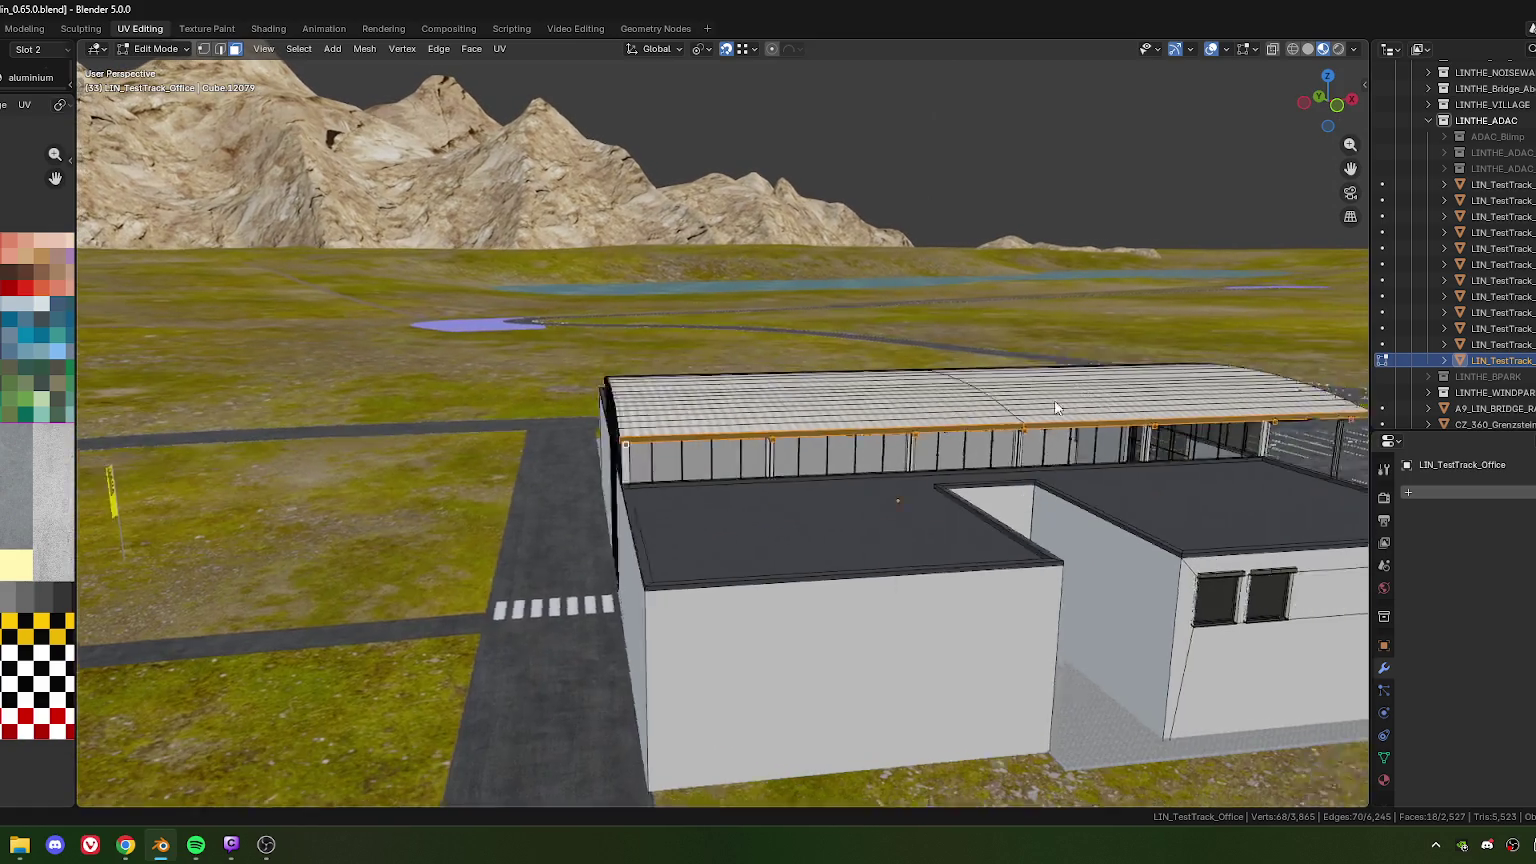
pyautogui.moveTo(999, 413)
pyautogui.mouseDown(button='middle')
pyautogui.moveTo(780, 434)
pyautogui.moveTo(688, 410)
pyautogui.moveTo(727, 418)
pyautogui.moveTo(658, 384)
pyautogui.moveTo(717, 358)
pyautogui.moveTo(679, 401)
pyautogui.moveTo(700, 350)
pyautogui.moveTo(799, 310)
pyautogui.mouseUp(button='middle')
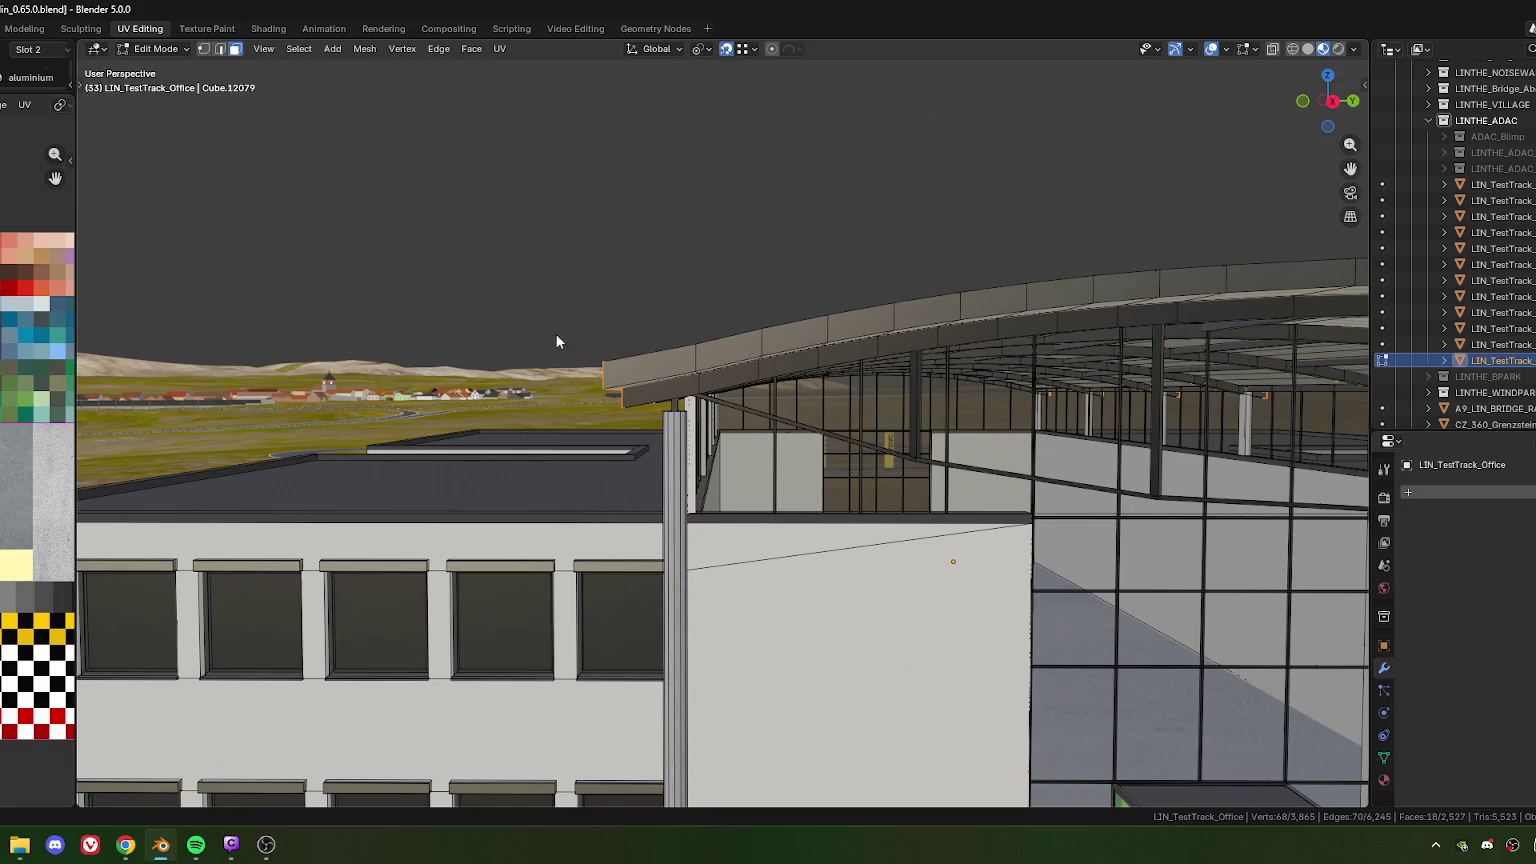
pyautogui.moveTo(660, 262)
pyautogui.mouseDown(button='middle')
pyautogui.moveTo(731, 226)
pyautogui.moveTo(716, 182)
pyautogui.mouseUp(button='middle')
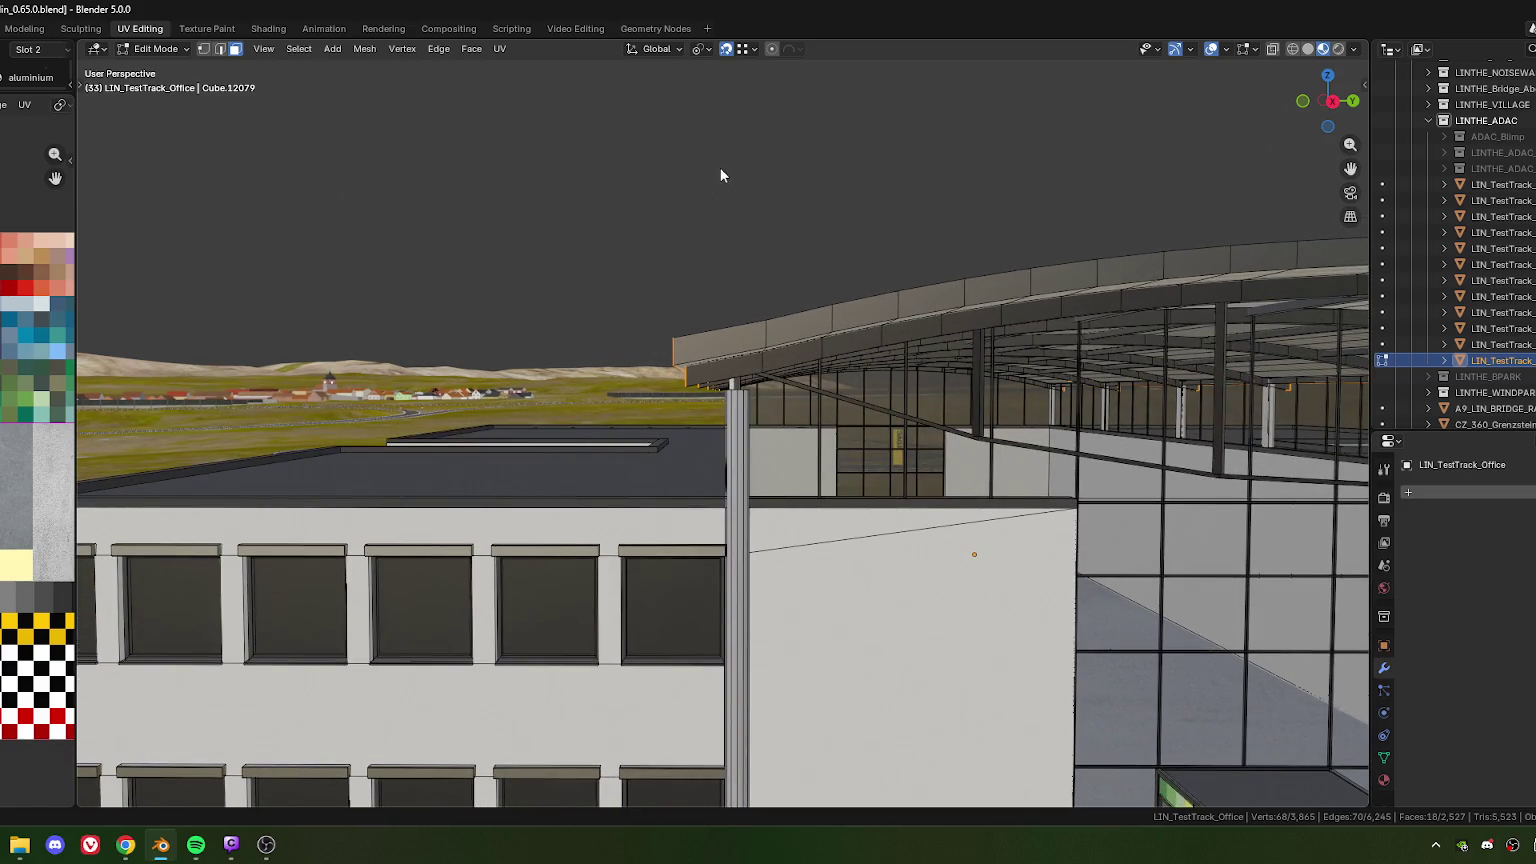
# Lower the selected roof-edge faces about 0.098 m along global Z
pyautogui.press('g')
pyautogui.press('z')
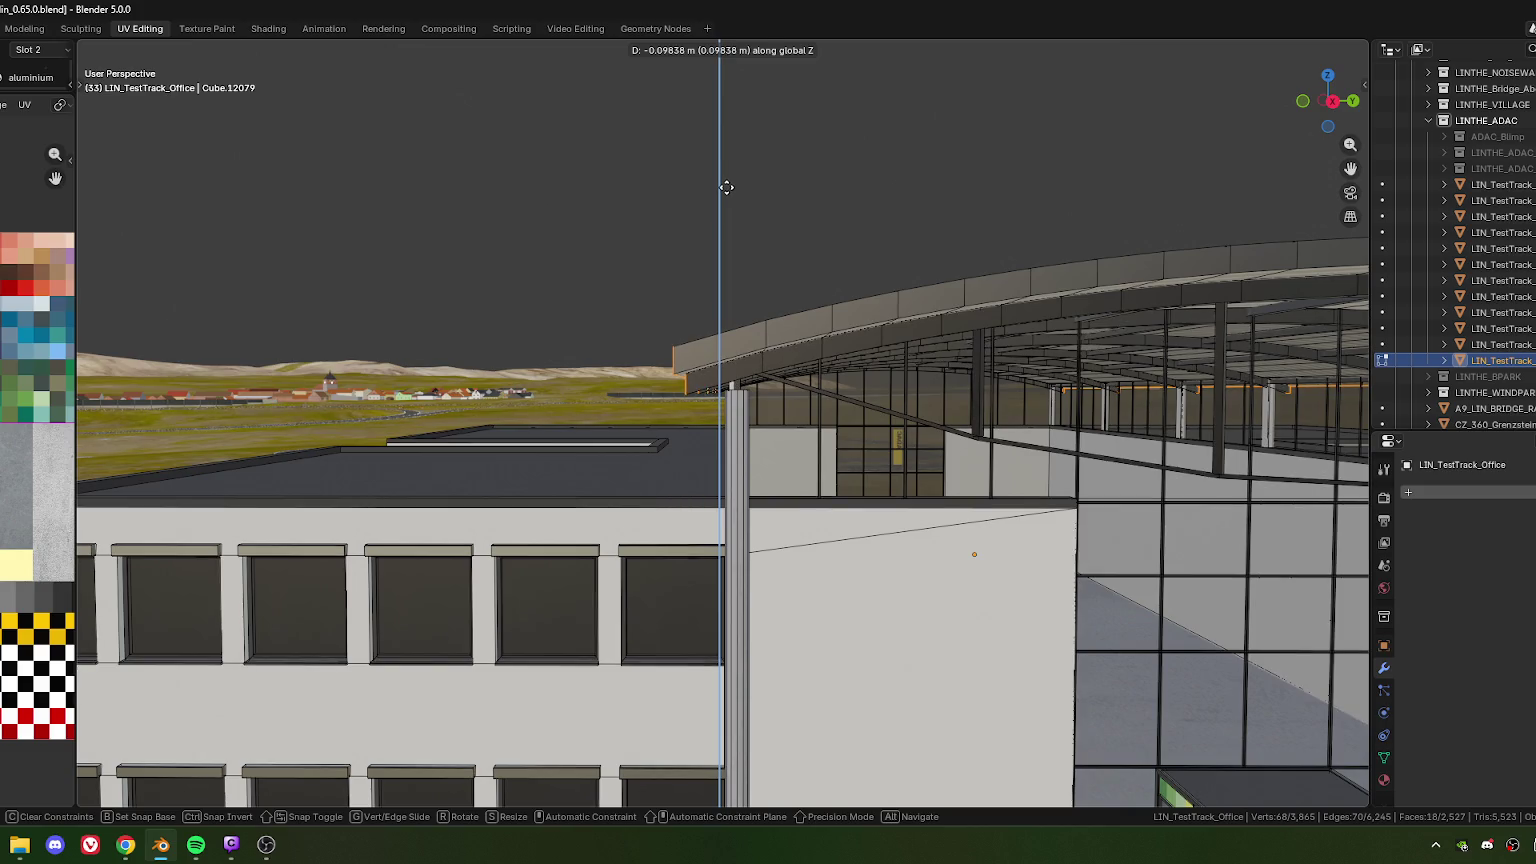
pyautogui.click(726, 186)
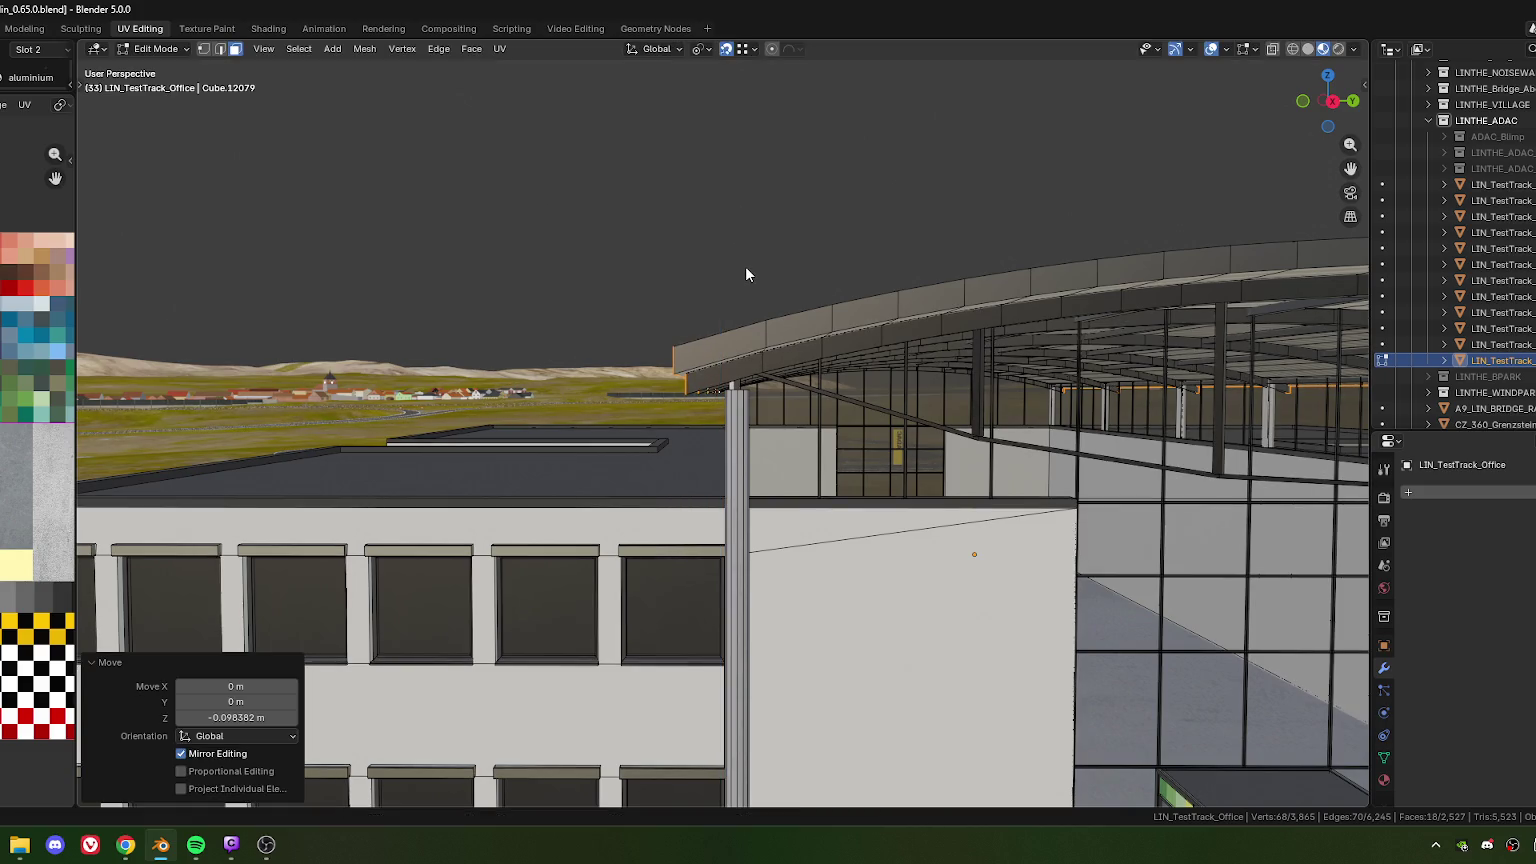
pyautogui.press('KP_3')
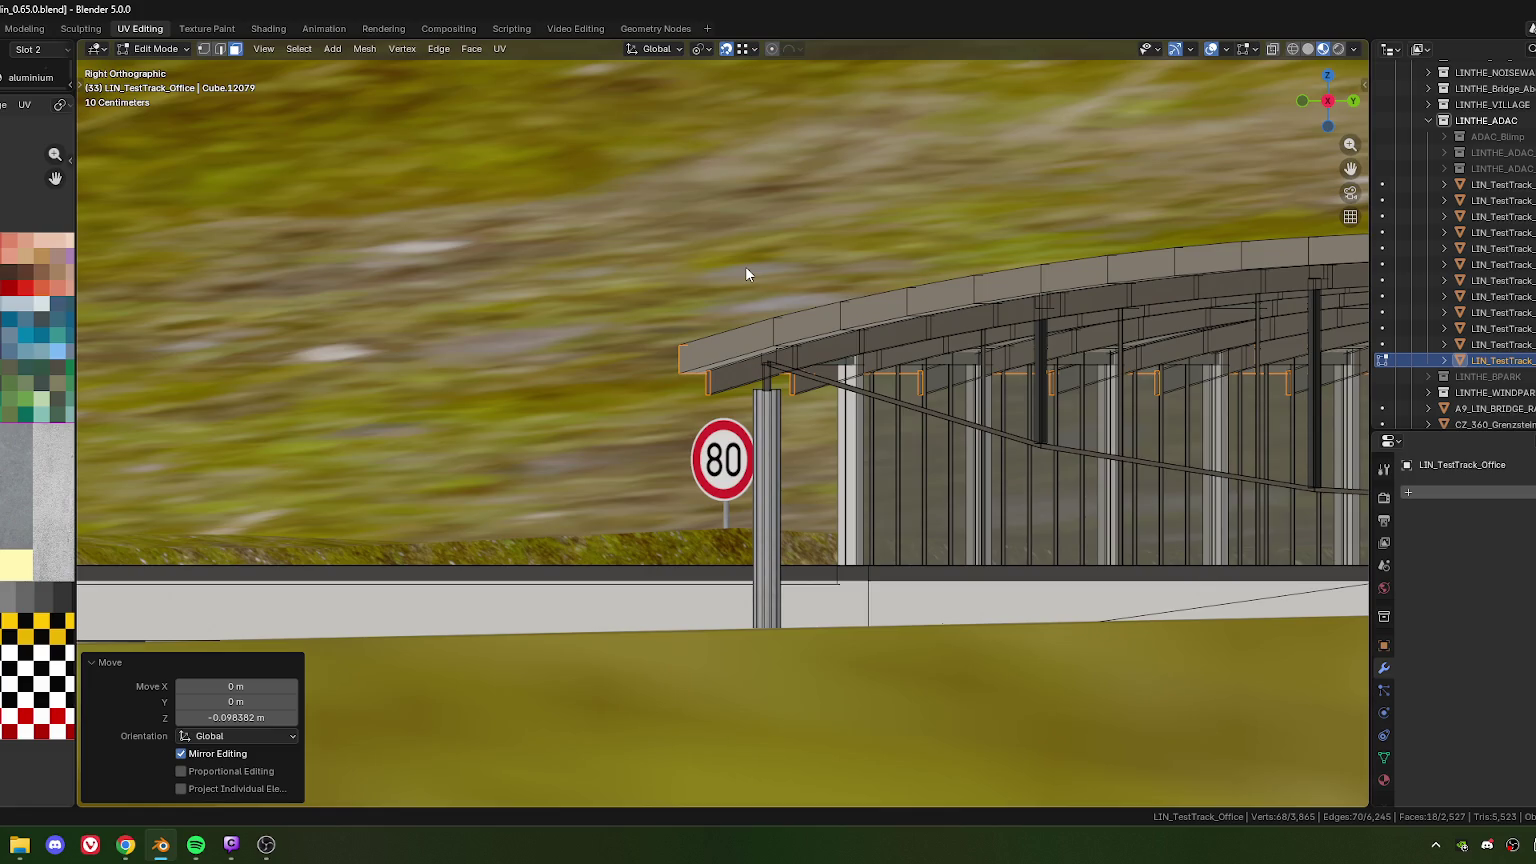
pyautogui.press('KP_4')
pyautogui.press('KP_4')
pyautogui.press('KP_8')
pyautogui.press('KP_8')
pyautogui.press('KP_6')
pyautogui.press('KP_3')
pyautogui.press('KP_8')
pyautogui.press('KP_2')
pyautogui.press('KP_7')
pyautogui.press('KP_1')
pyautogui.moveTo(745, 274)
pyautogui.mouseDown(button='middle')
pyautogui.moveTo(720, 435)
pyautogui.moveTo(656, 405)
pyautogui.moveTo(729, 485)
pyautogui.moveTo(1212, 156)
pyautogui.mouseUp(button='middle')
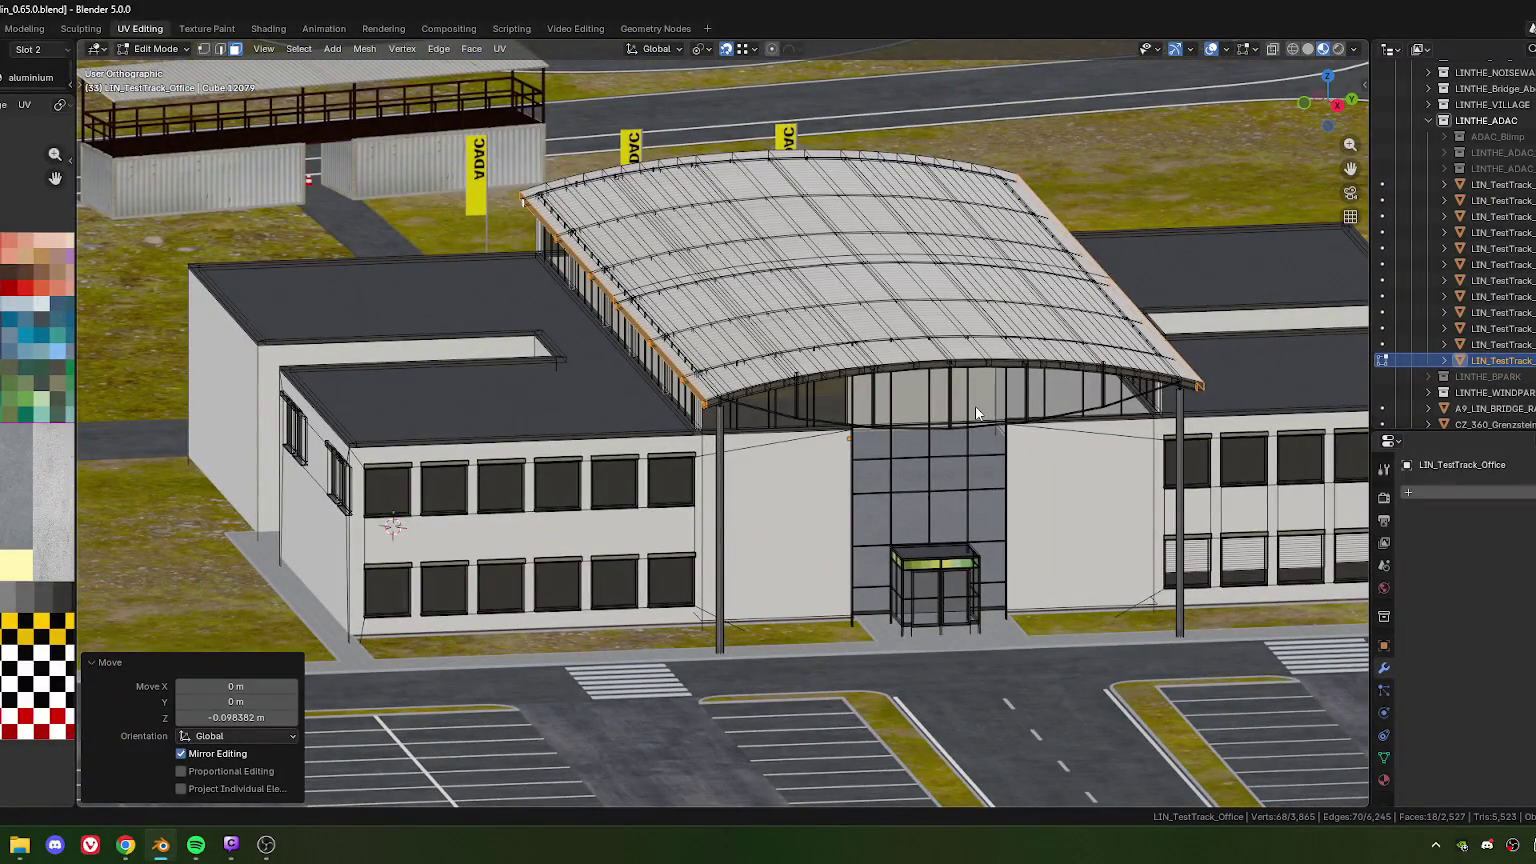
pyautogui.press('KP_3')
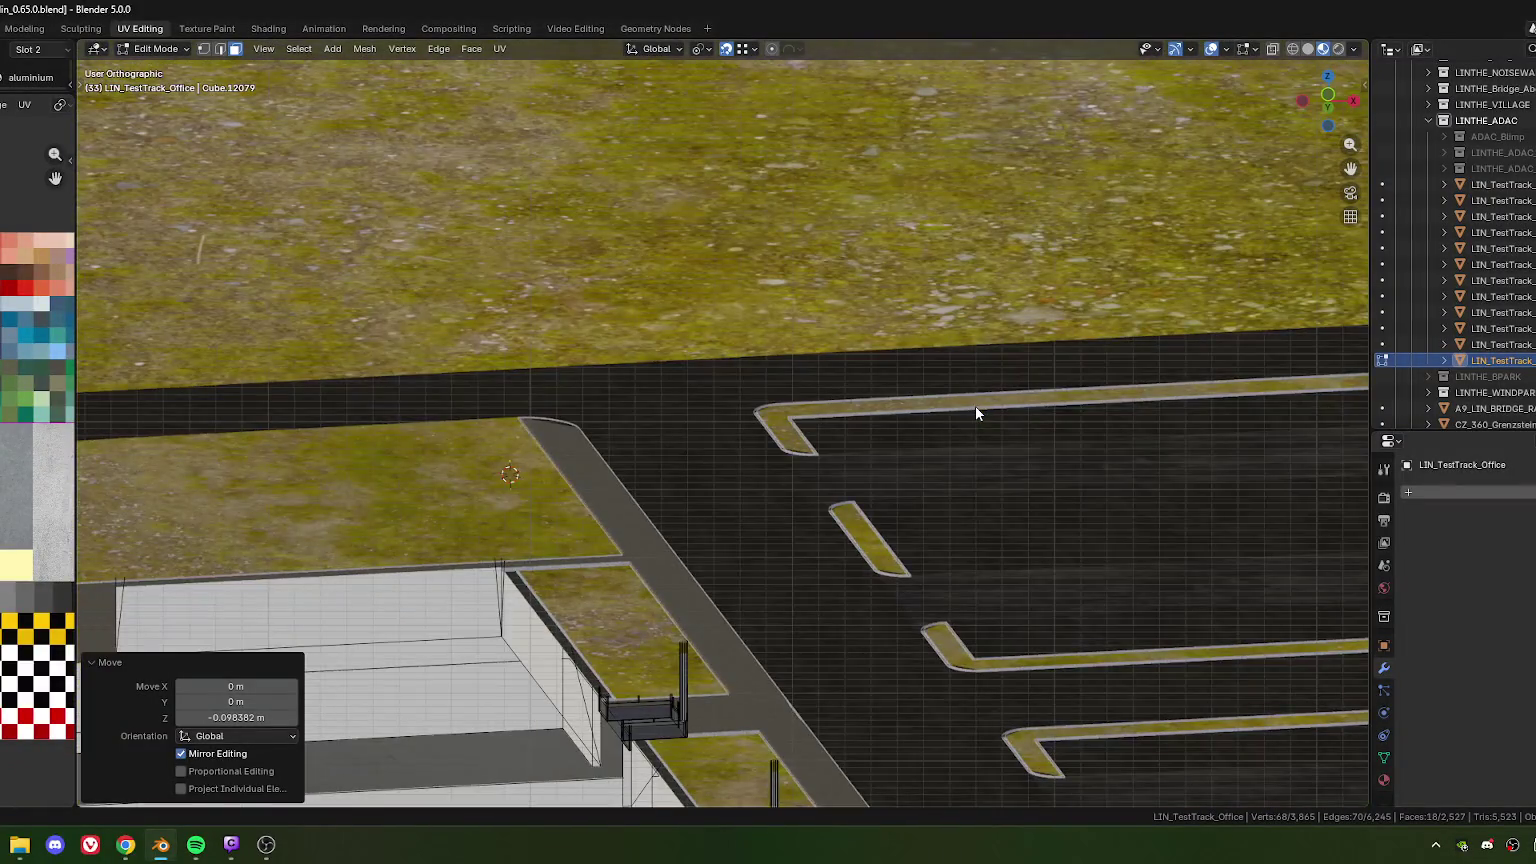
pyautogui.press('KP_7')
pyautogui.press('KP_3')
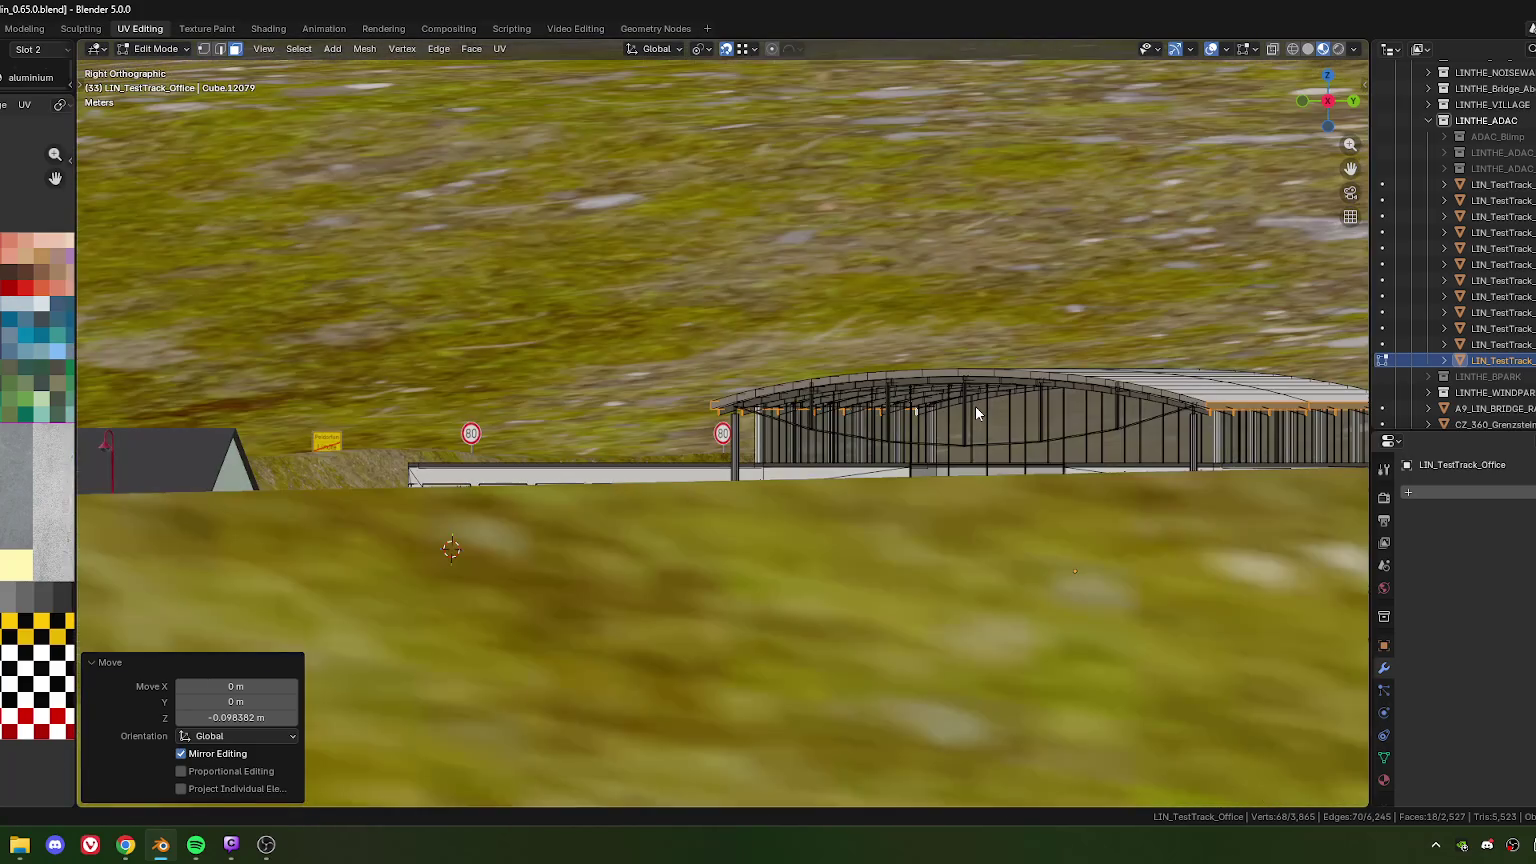
pyautogui.moveTo(847, 394); pyautogui.dragTo(866, 398, button='middle')
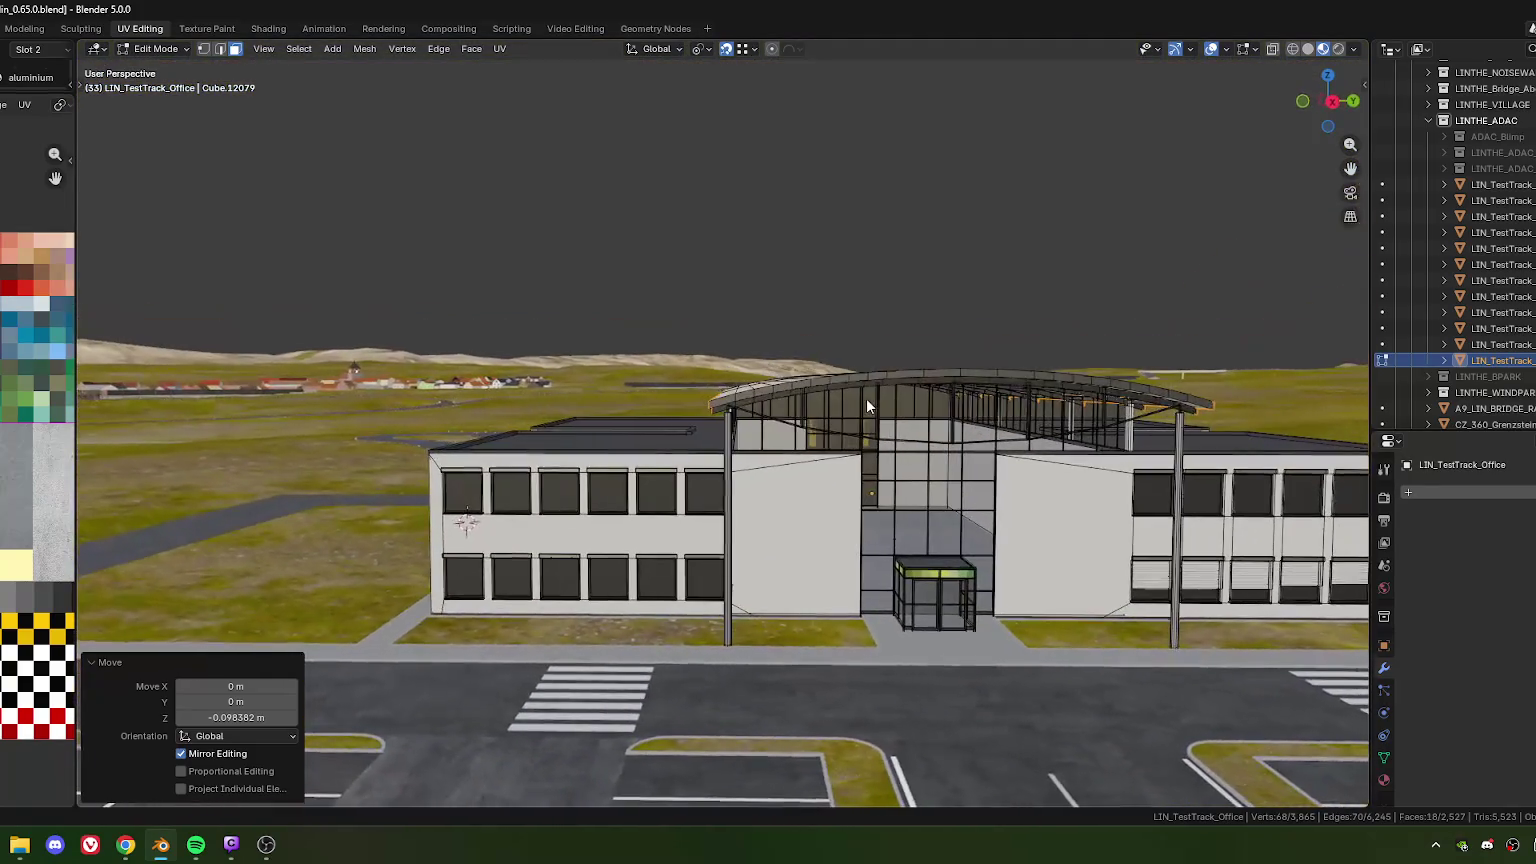
pyautogui.scroll(3, 764, 448)
pyautogui.scroll(2, 757, 373)
pyautogui.keyDown('shift'); pyautogui.moveTo(757, 373); pyautogui.dragTo(751, 399, button='middle'); pyautogui.keyUp('shift')
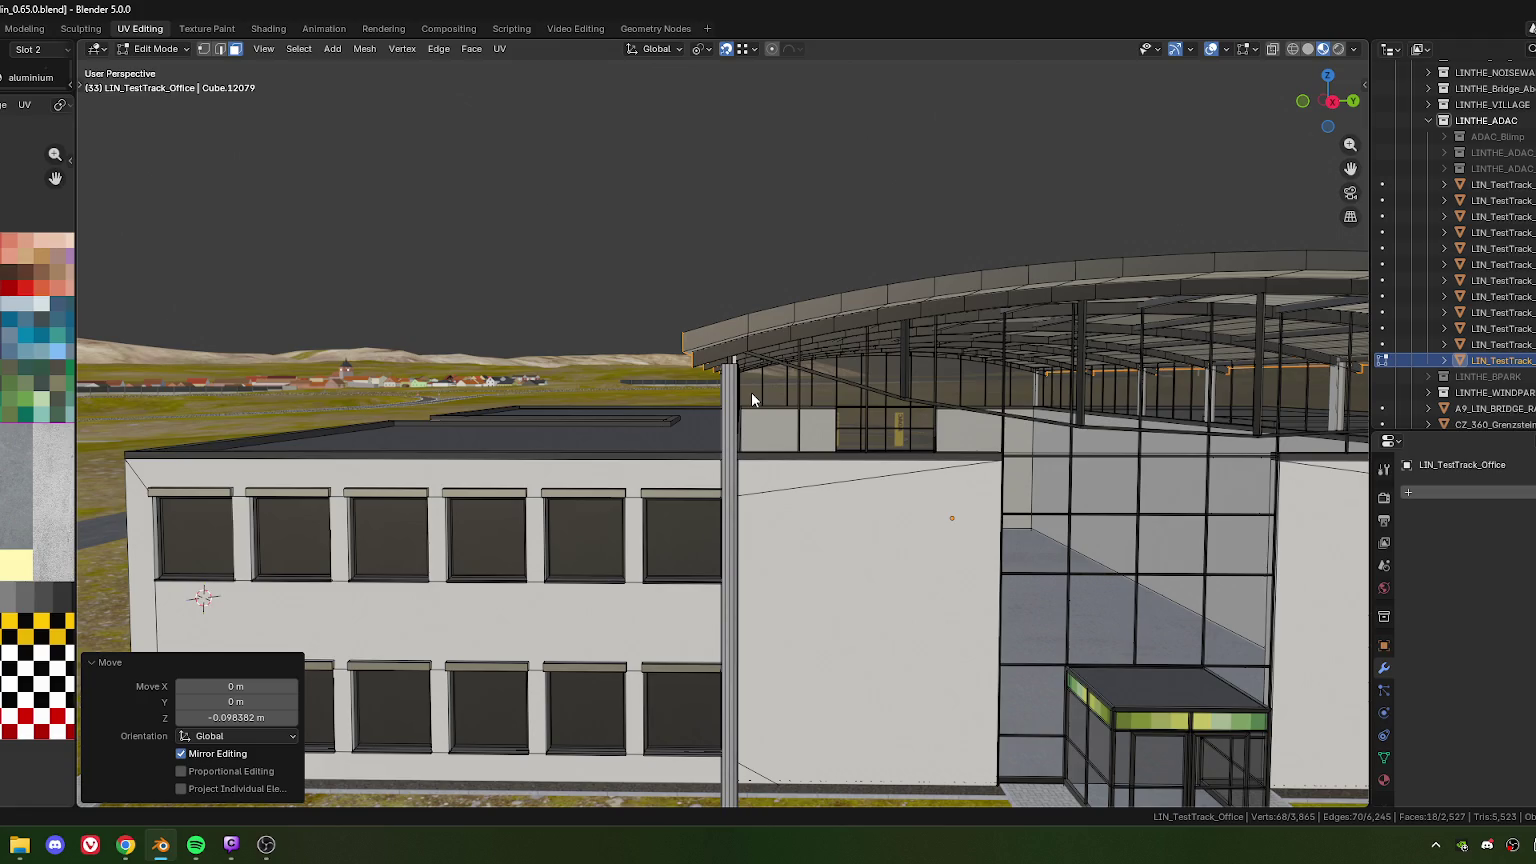
pyautogui.press('KP_1')
pyautogui.press('KP_3')
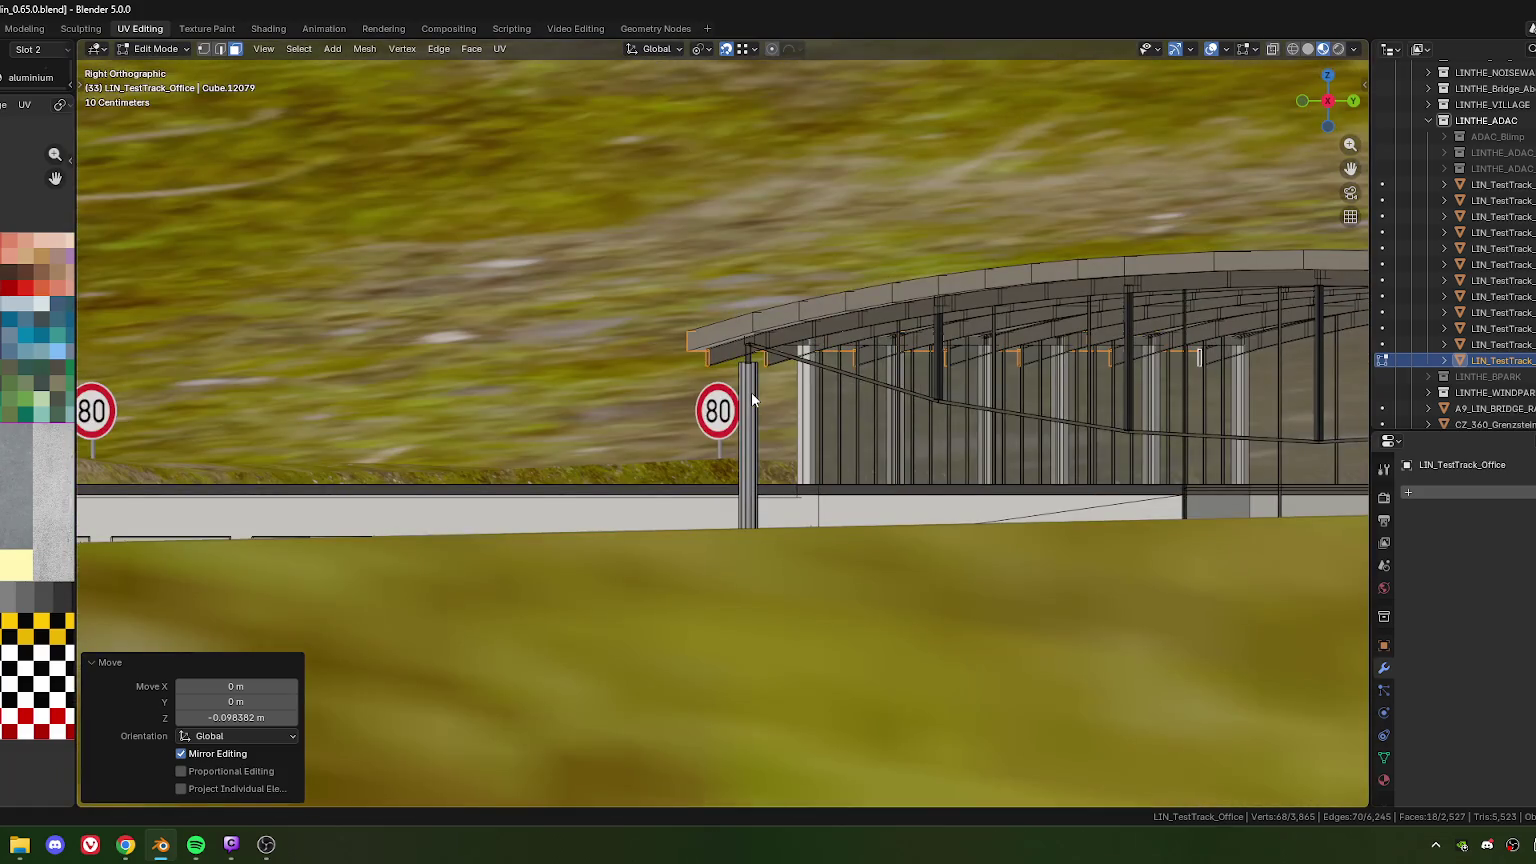
pyautogui.press('KP_1')
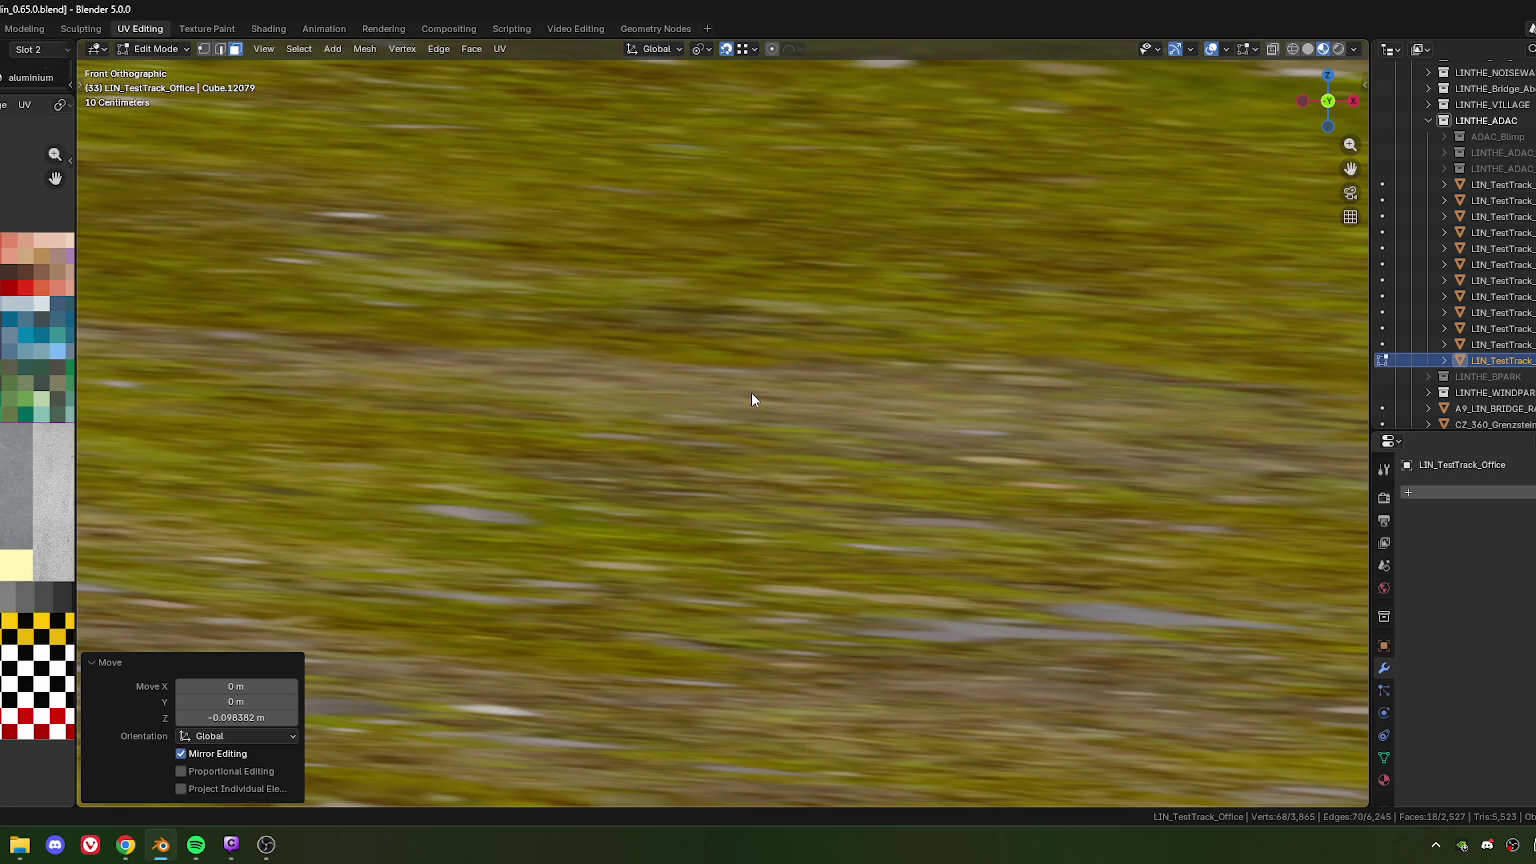
pyautogui.press('KP_6')
pyautogui.press('KP_6')
pyautogui.press('KP_6')
pyautogui.press('KP_6')
pyautogui.press('KP_6')
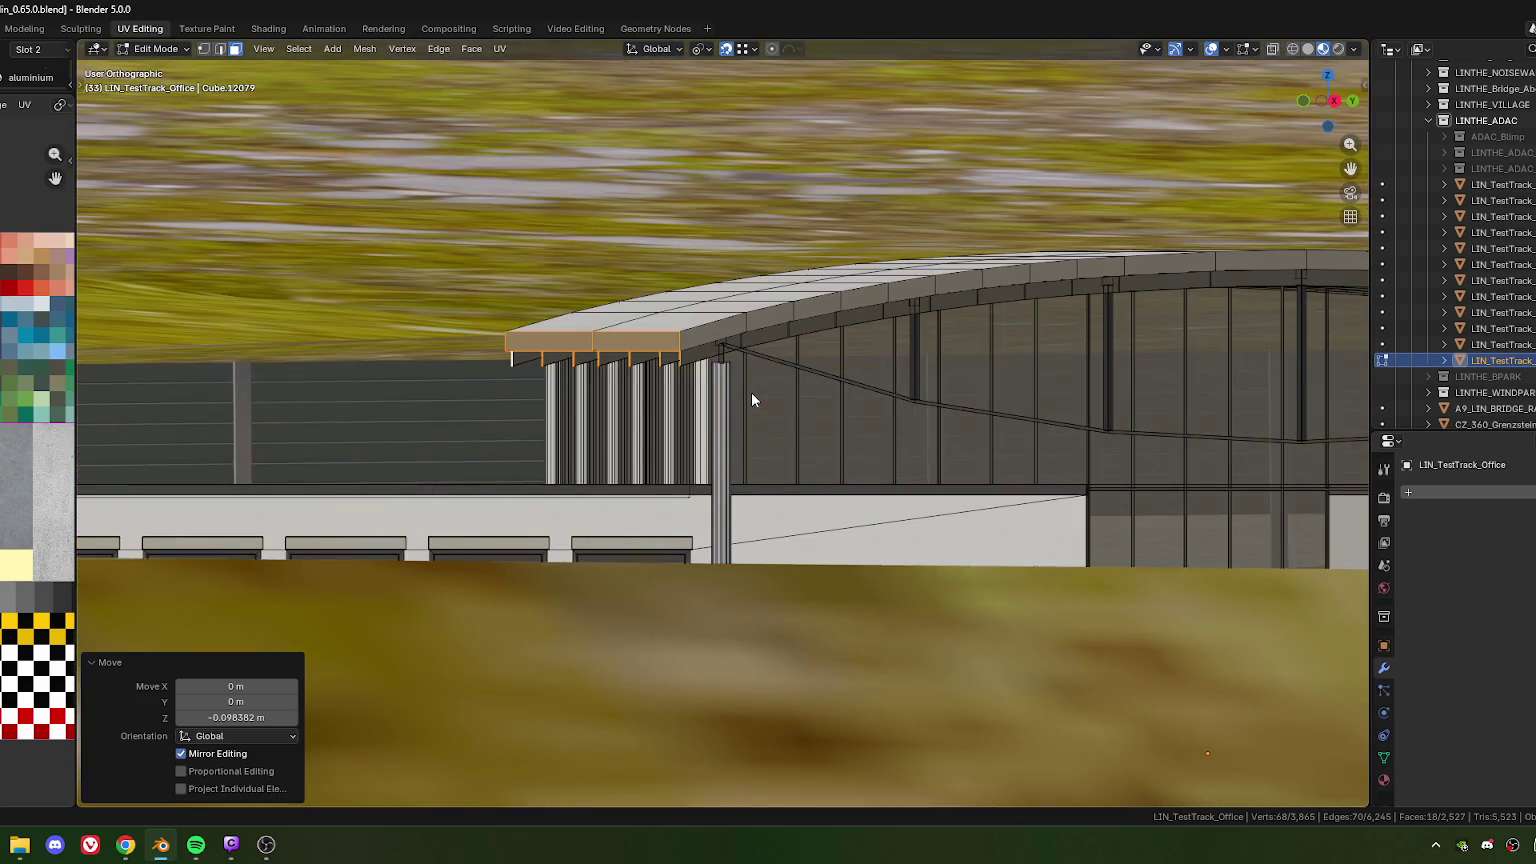
pyautogui.press('KP_6')
pyautogui.press('KP_6')
pyautogui.press('KP_6')
pyautogui.press('KP_6')
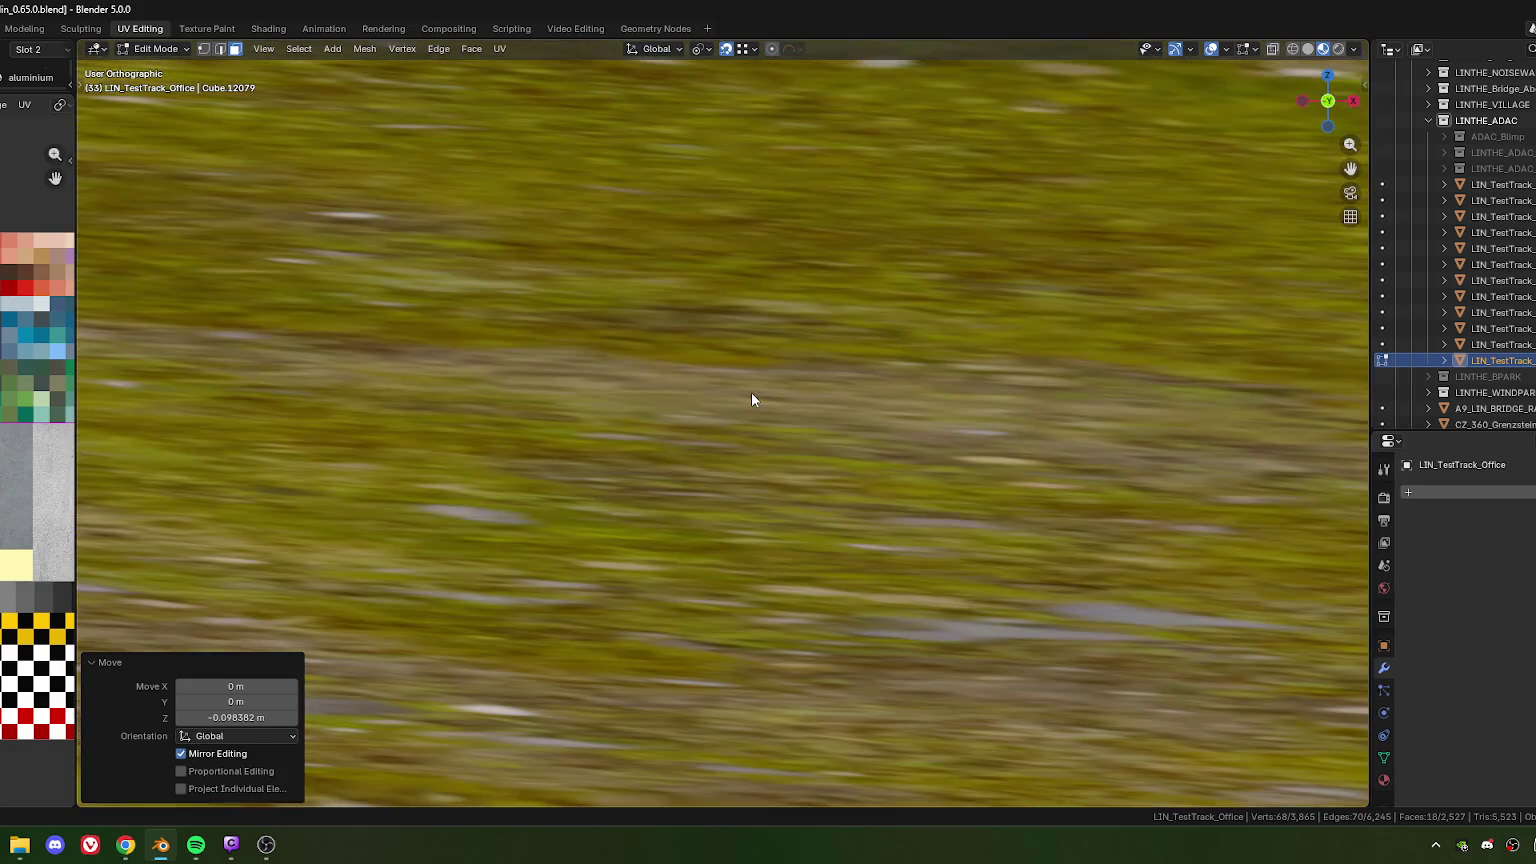
pyautogui.press('KP_6')
pyautogui.press('KP_6')
pyautogui.press('KP_6')
pyautogui.press('KP_6')
pyautogui.press('KP_6')
pyautogui.press('KP_6')
pyautogui.press('KP_6')
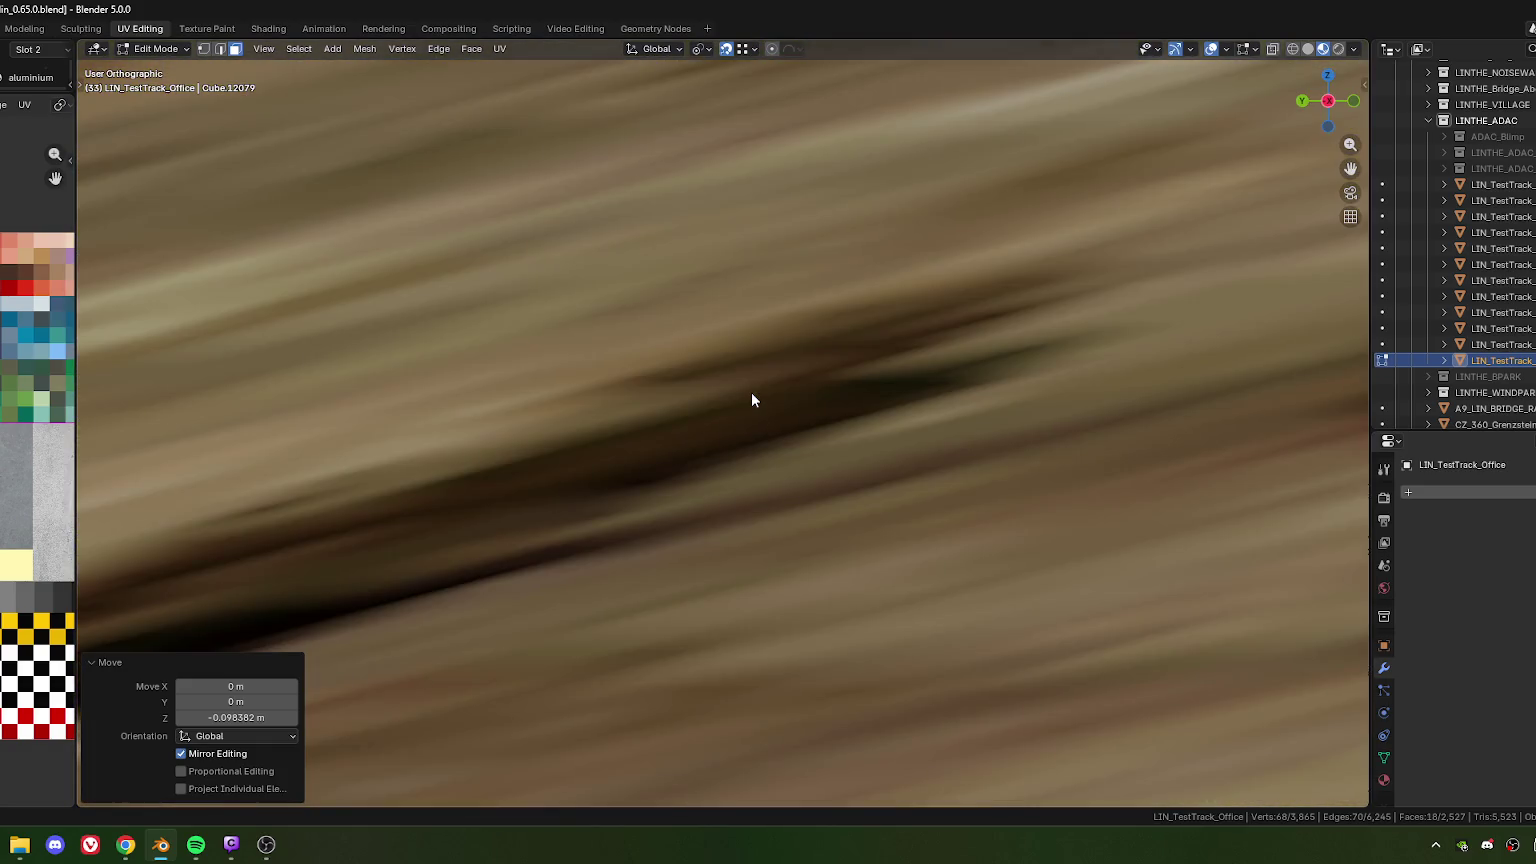
pyautogui.press('KP_8')
pyautogui.press('KP_8')
pyautogui.press('KP_8')
pyautogui.press('KP_8')
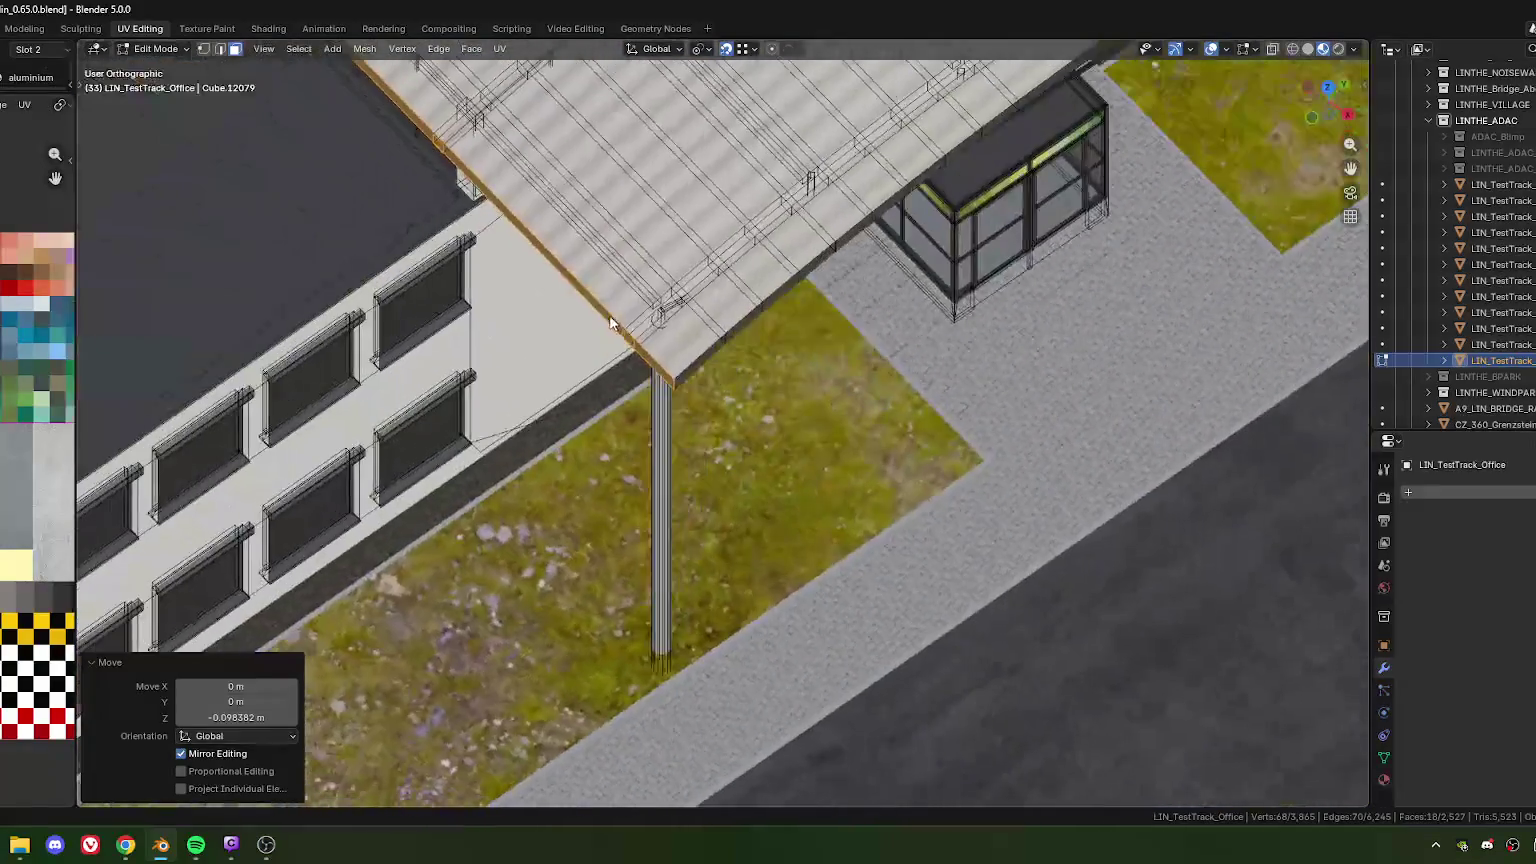
pyautogui.press('KP_2')
pyautogui.press('KP_2')
pyautogui.scroll(-3, 680, 360)
pyautogui.scroll(-2, 700, 370)
pyautogui.scroll(5, 737, 380)
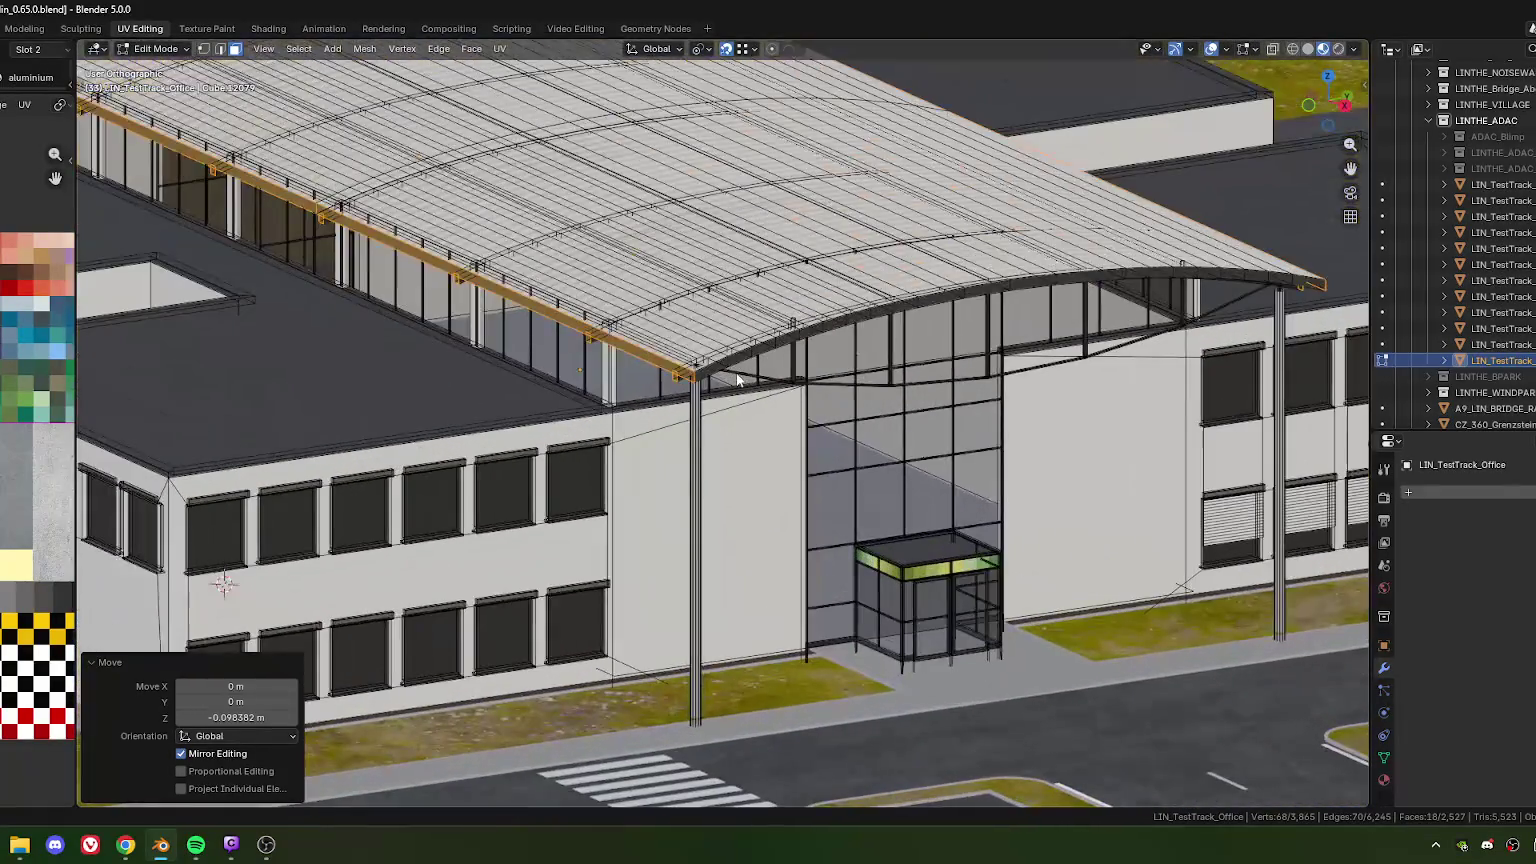
pyautogui.press('KP_5')
pyautogui.scroll(-2, 737, 380)
pyautogui.press('KP_8')
pyautogui.press('KP_8')
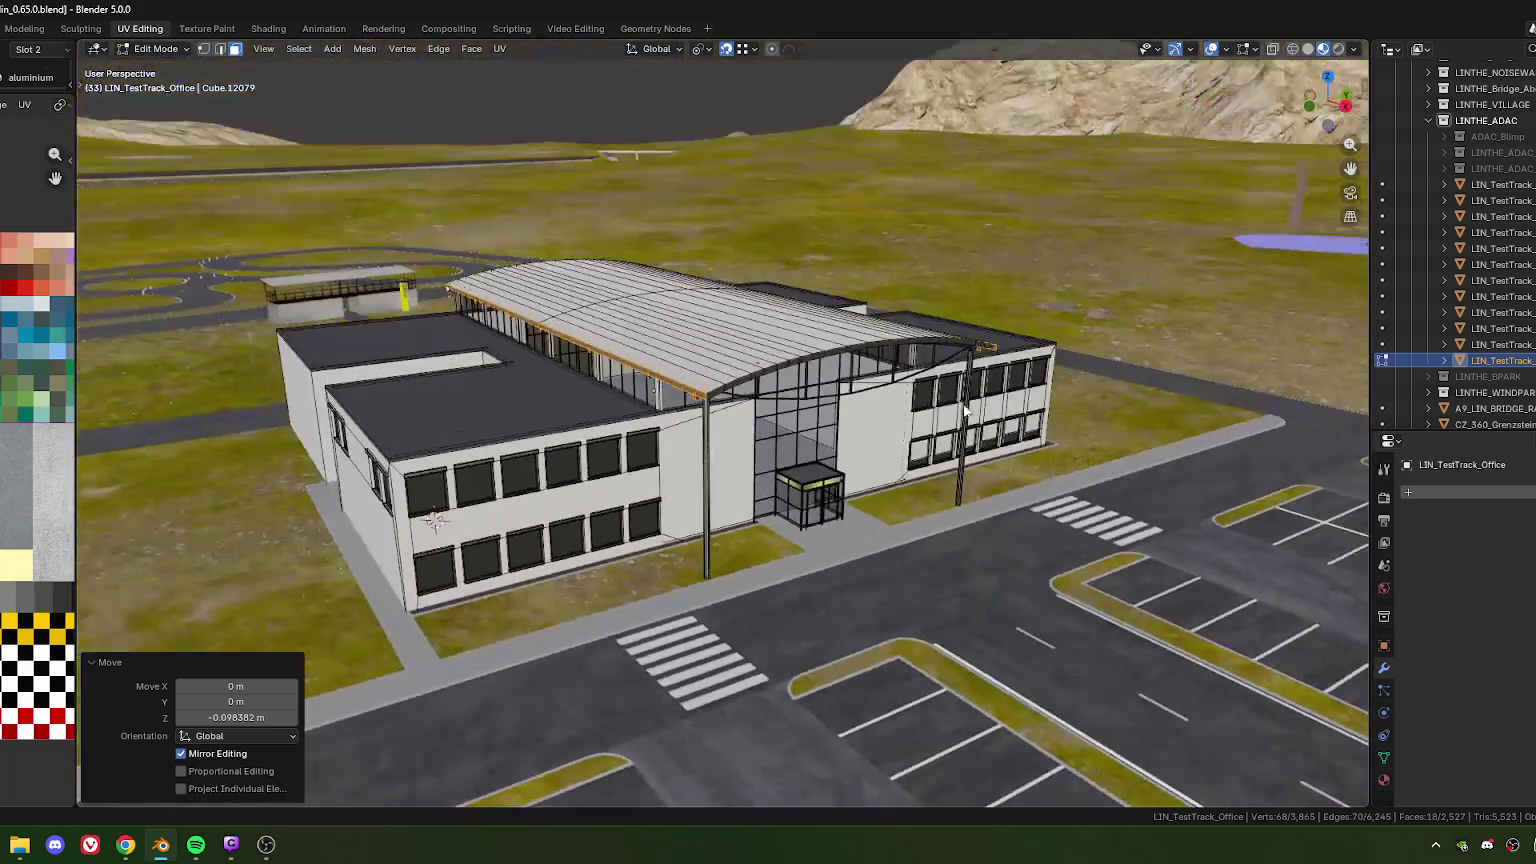
pyautogui.scroll(3, 730, 386)
pyautogui.moveTo(727, 387); pyautogui.dragTo(561, 438, button='middle')
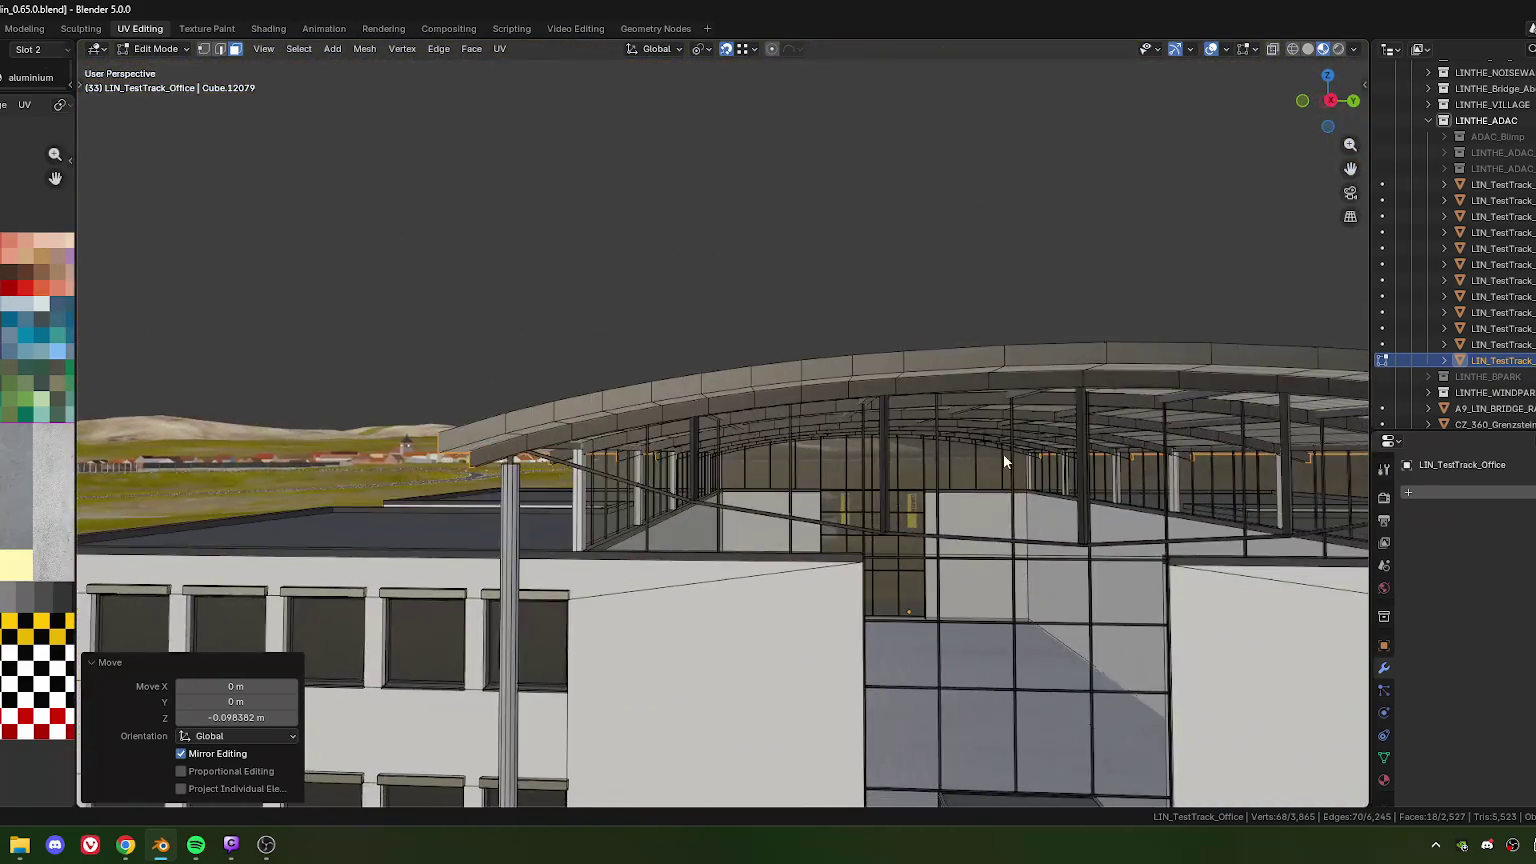
# Raise the roof-edge geometry 0.027277 m along Z, then orbit toward the canopy's far end
pyautogui.scroll(2, 611, 430)
pyautogui.scroll(2, 678, 392)
pyautogui.scroll(2, 755, 410)
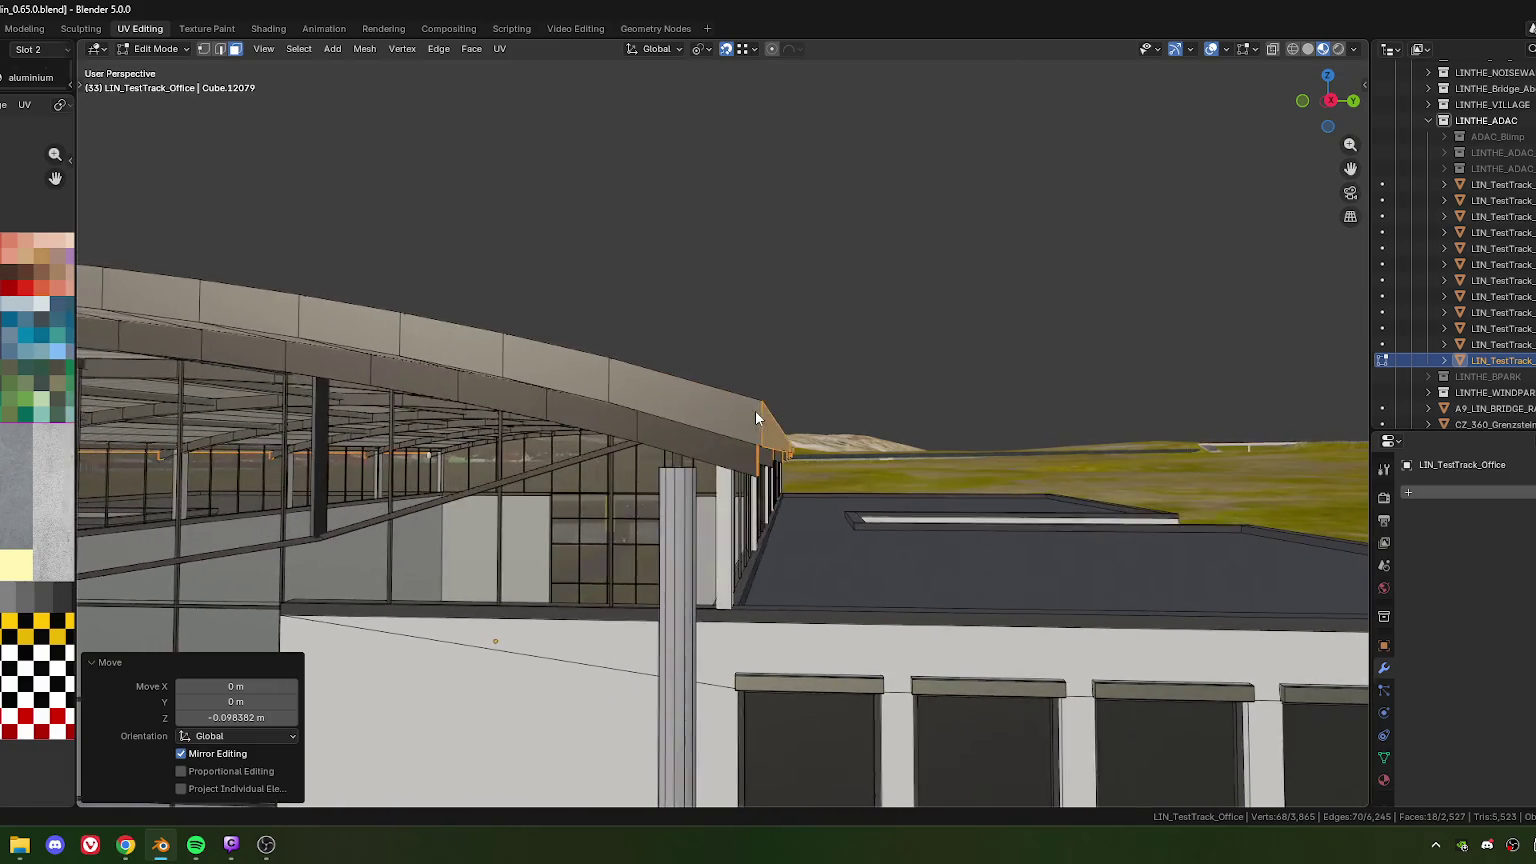
pyautogui.scroll(1, 730, 412)
pyautogui.scroll(1, 730, 412)
pyautogui.scroll(1, 734, 400)
pyautogui.press('g')
pyautogui.press('z')
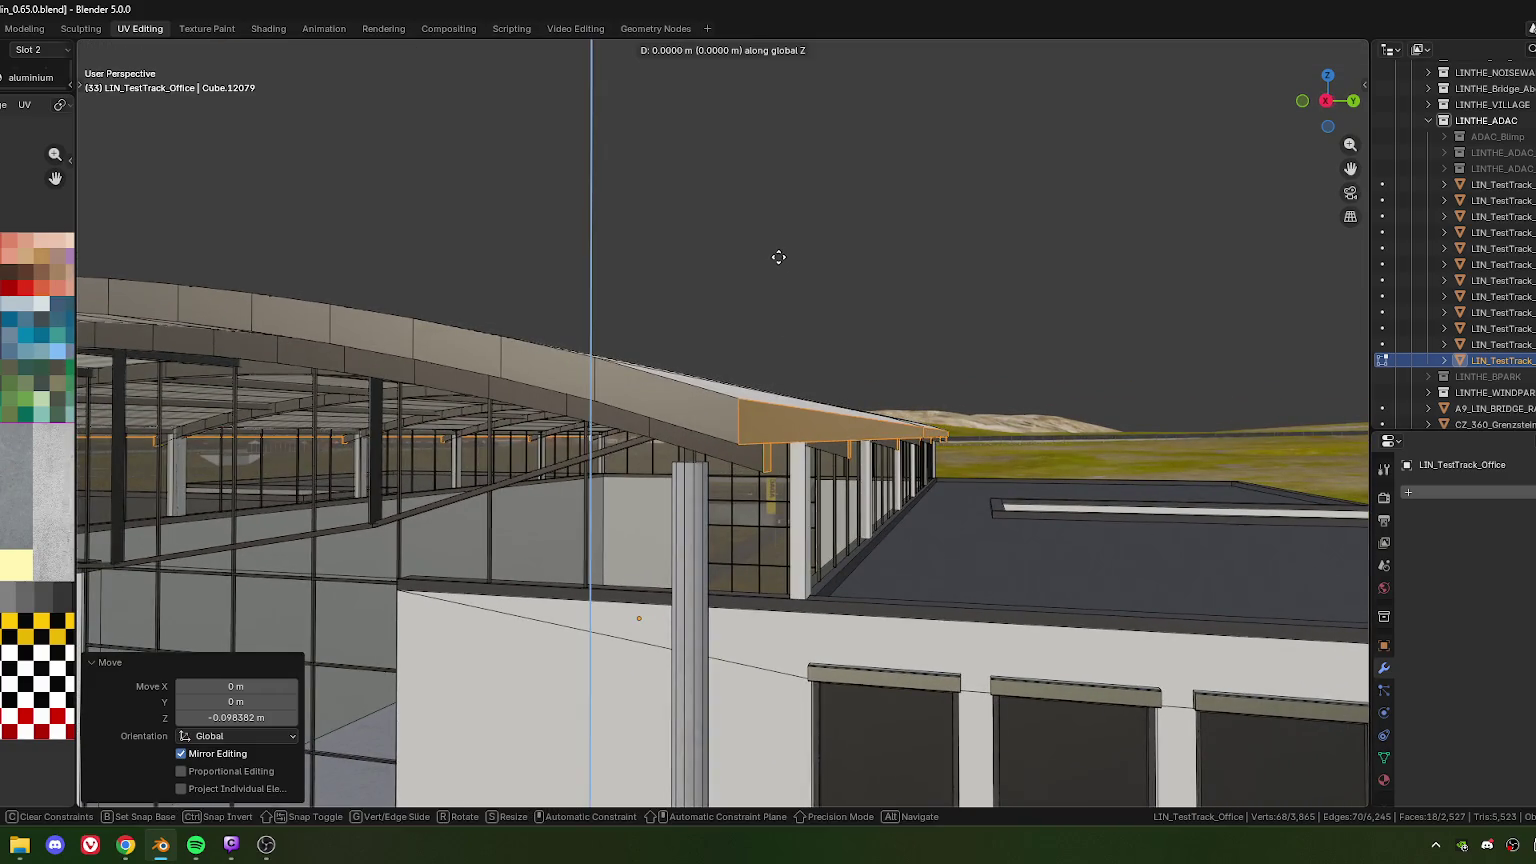
pyautogui.click(781, 252)
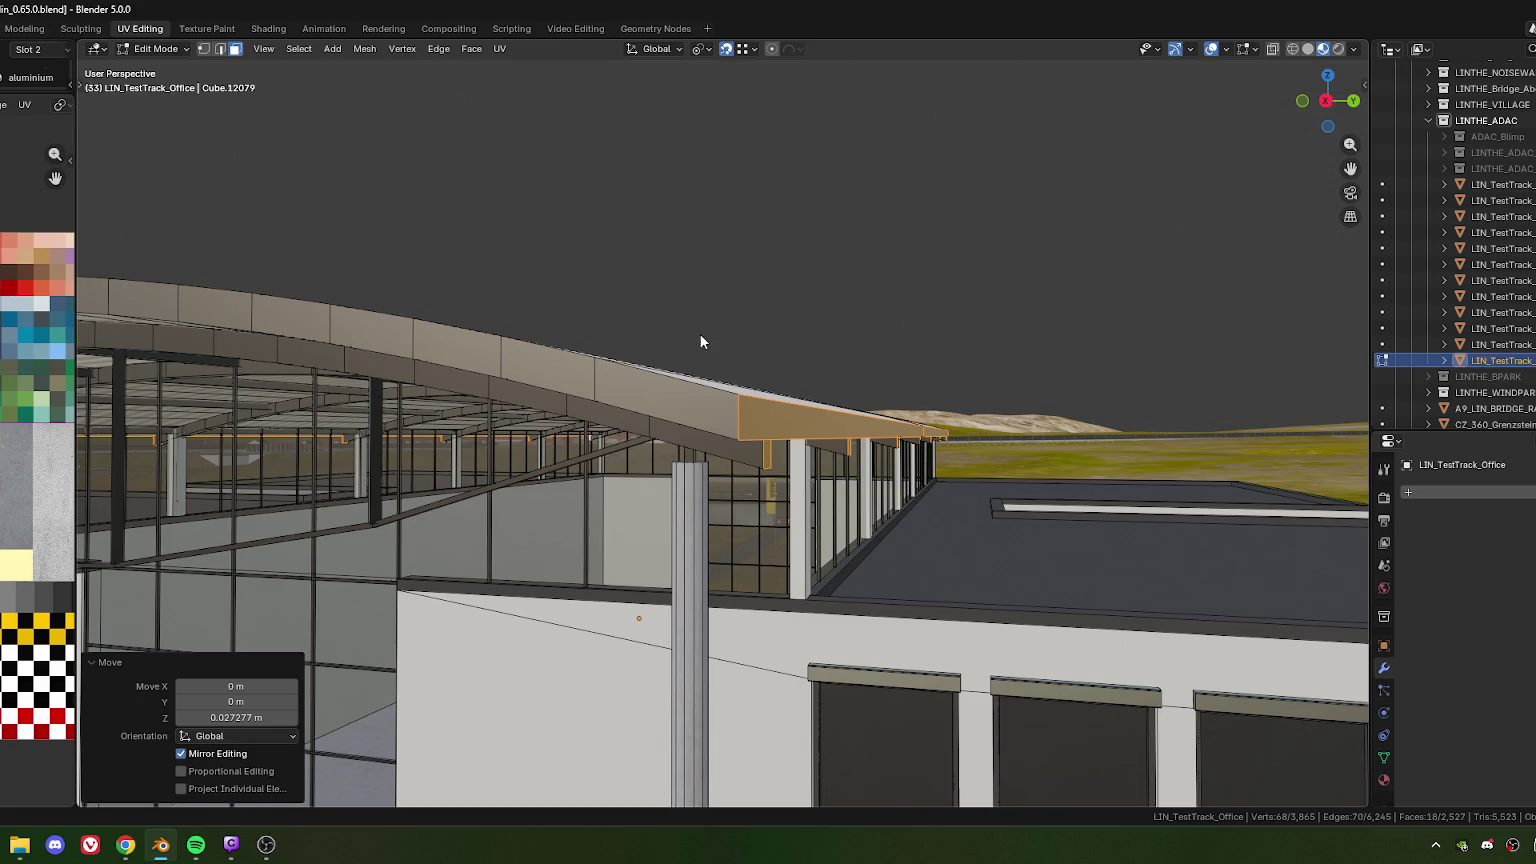
pyautogui.moveTo(704, 336)
pyautogui.mouseDown(button='middle')
pyautogui.moveTo(757, 307)
pyautogui.moveTo(760, 284)
pyautogui.moveTo(737, 298)
pyautogui.moveTo(842, 246)
pyautogui.moveTo(918, 252)
pyautogui.moveTo(655, 288)
pyautogui.moveTo(836, 316)
pyautogui.moveTo(816, 288)
pyautogui.moveTo(707, 337)
pyautogui.moveTo(610, 352)
pyautogui.mouseUp(button='middle')
# Re-enter Edit Mode on the office mesh with X-ray on, viewing from the left
pyautogui.press('Tab')
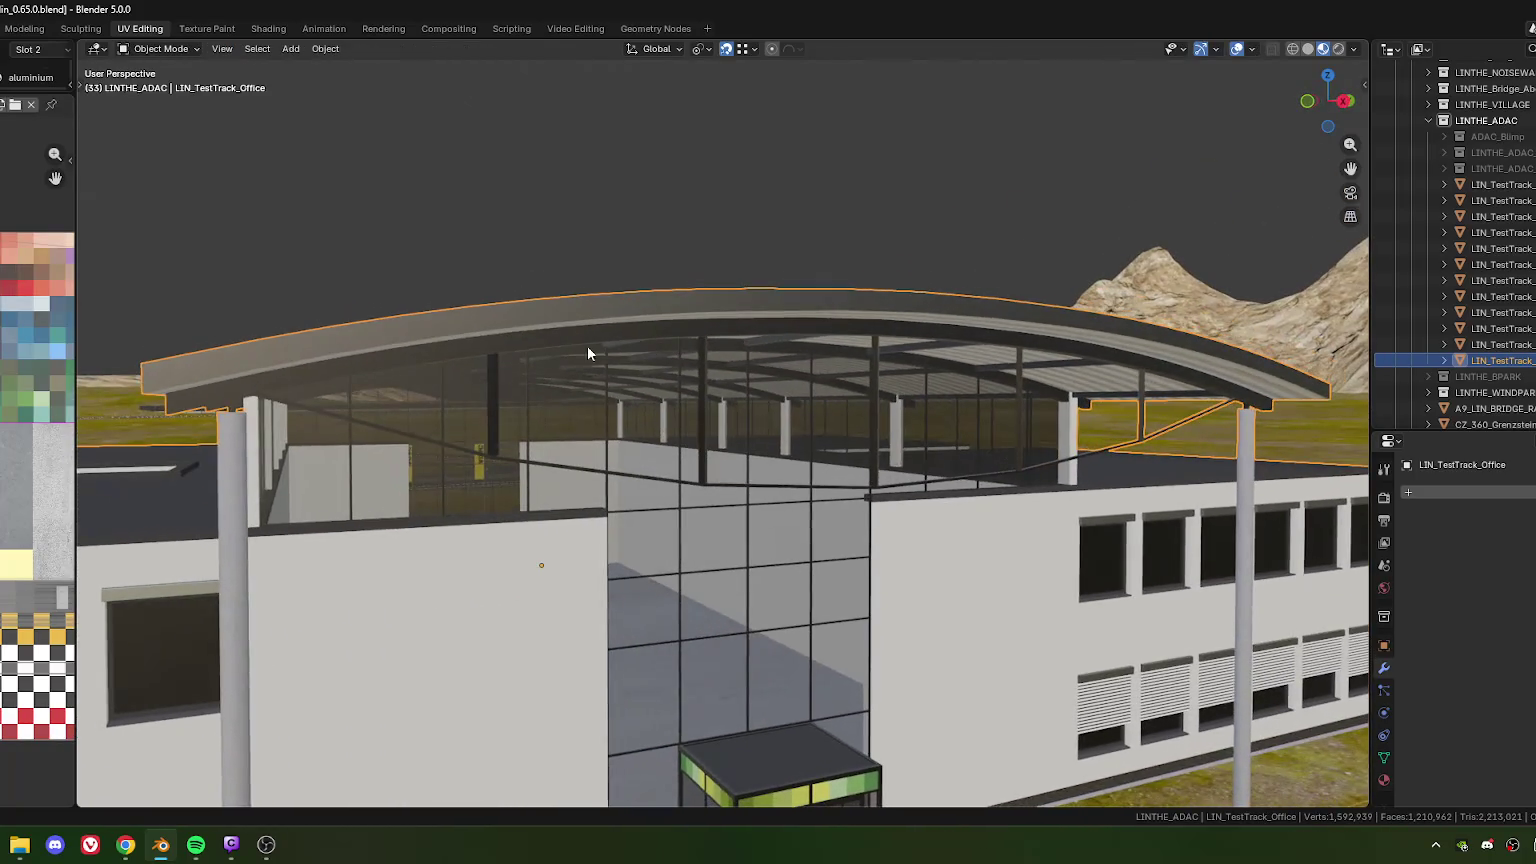
pyautogui.moveTo(176, 380)
pyautogui.keyDown('shift'); pyautogui.mouseDown(button='middle')
pyautogui.moveTo(458, 364)
pyautogui.moveTo(566, 391)
pyautogui.moveTo(539, 456)
pyautogui.moveTo(614, 387)
pyautogui.moveTo(540, 383)
pyautogui.moveTo(859, 392)
pyautogui.mouseUp(button='middle'); pyautogui.keyUp('shift')
pyautogui.press('Tab')
pyautogui.click(1272, 48)
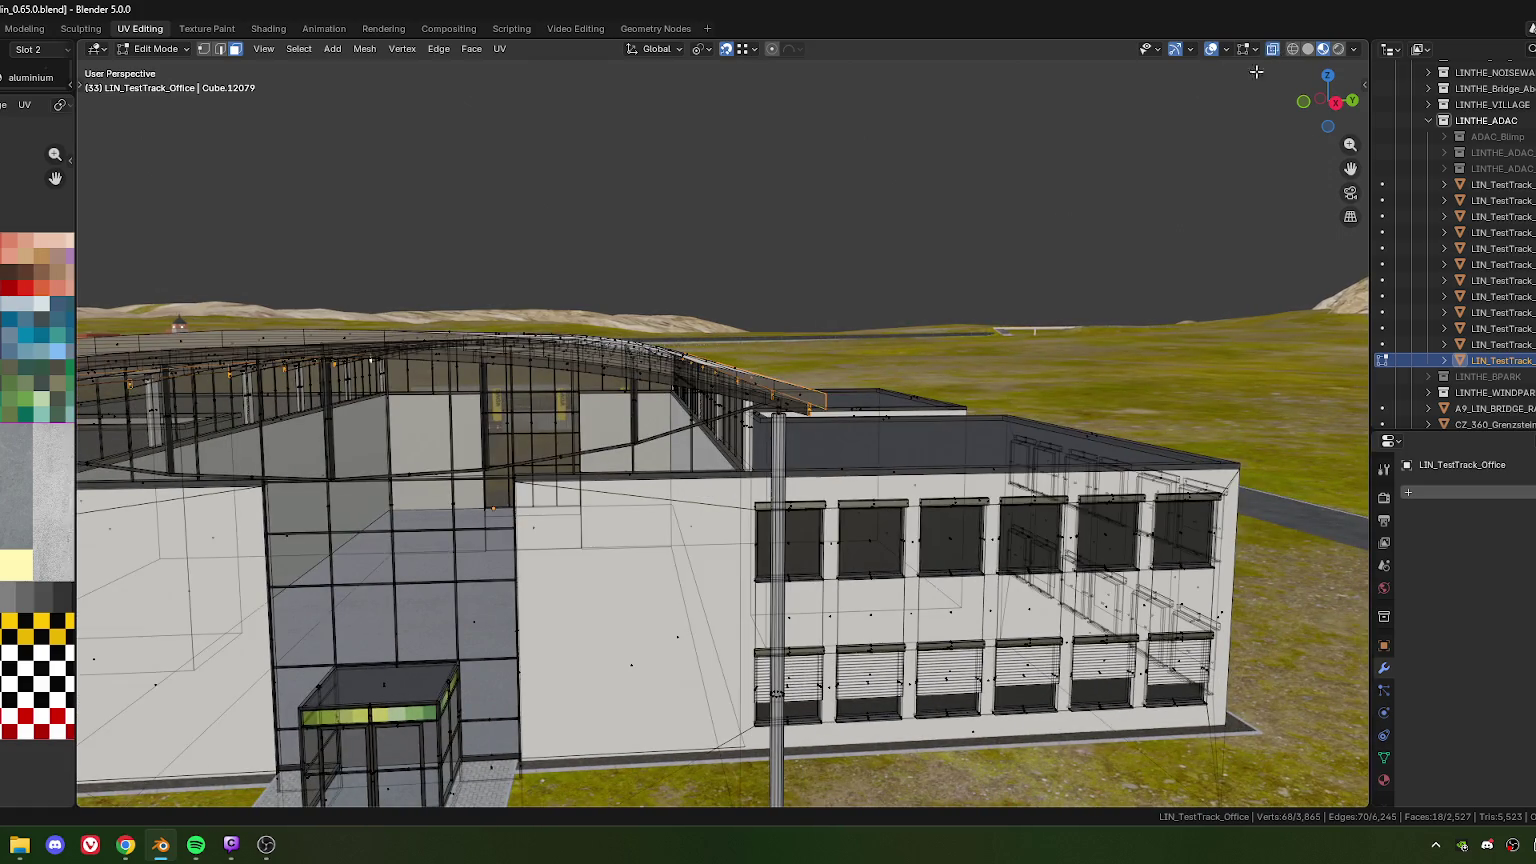
pyautogui.scroll(-2, 747, 421)
pyautogui.scroll(3, 735, 420)
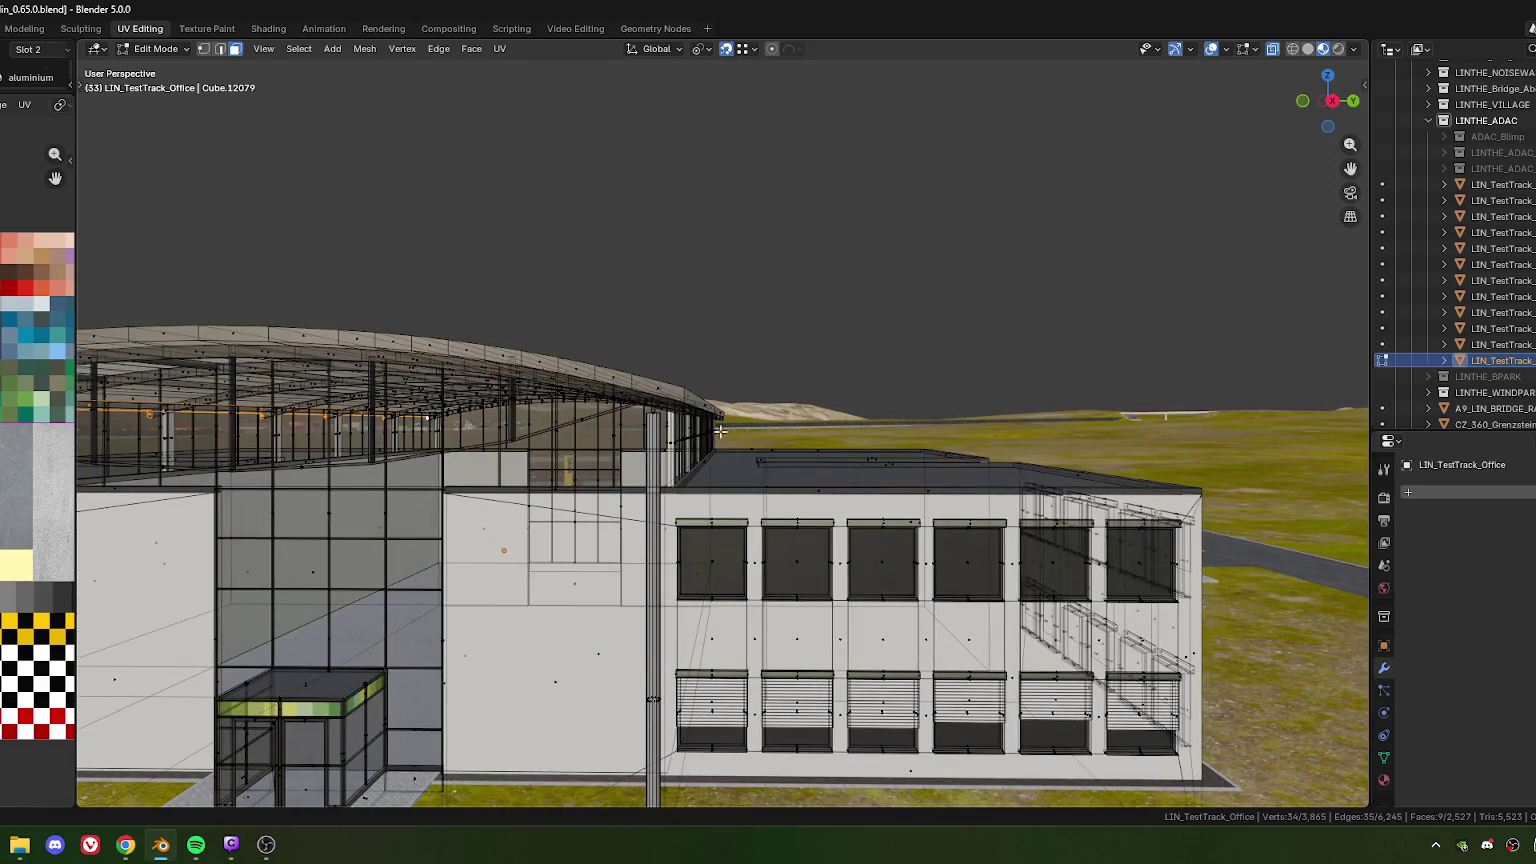
pyautogui.keyDown('shift'); pyautogui.moveTo(722, 434); pyautogui.dragTo(762, 419, button='middle'); pyautogui.keyUp('shift')
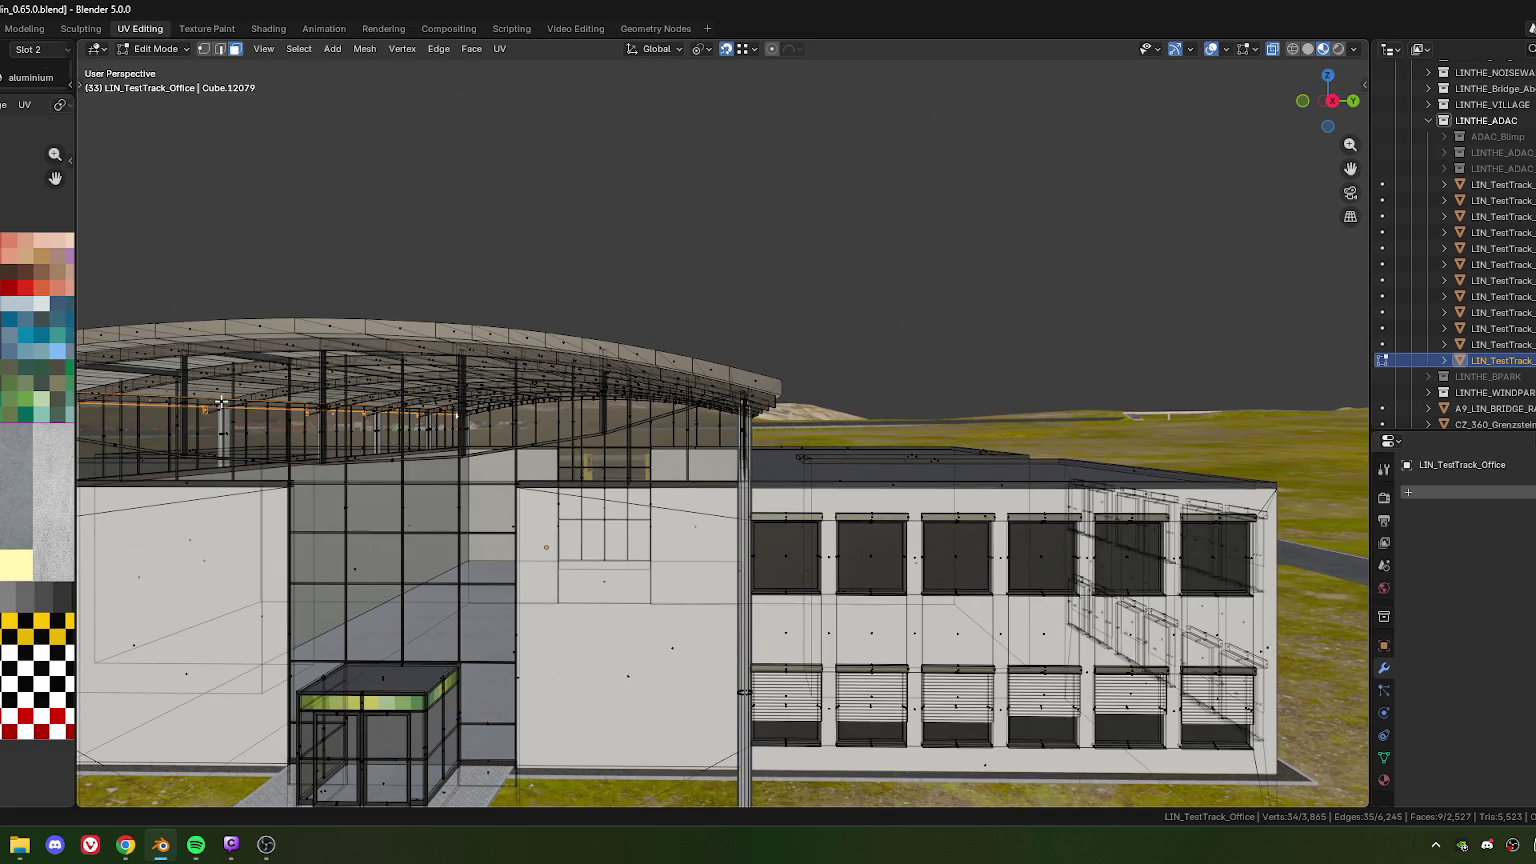
pyautogui.moveTo(205, 400)
pyautogui.mouseDown(button='middle')
pyautogui.moveTo(609, 433)
pyautogui.moveTo(692, 396)
pyautogui.mouseUp(button='middle')
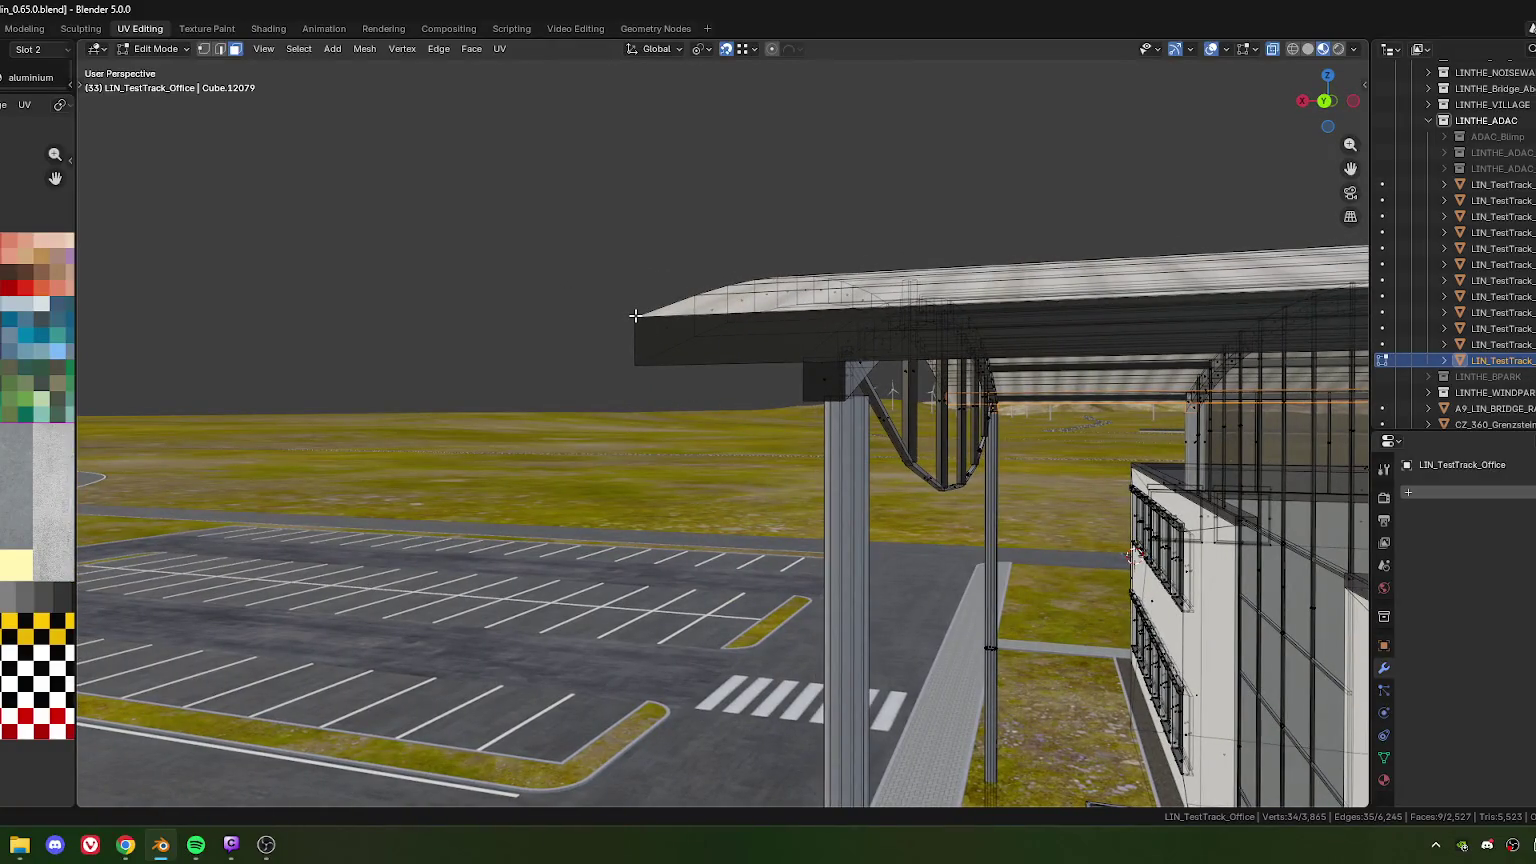
# Lower the canopy-edge geometry about 0.046 m along Z in two vertical moves
pyautogui.press('g')
pyautogui.press('z')
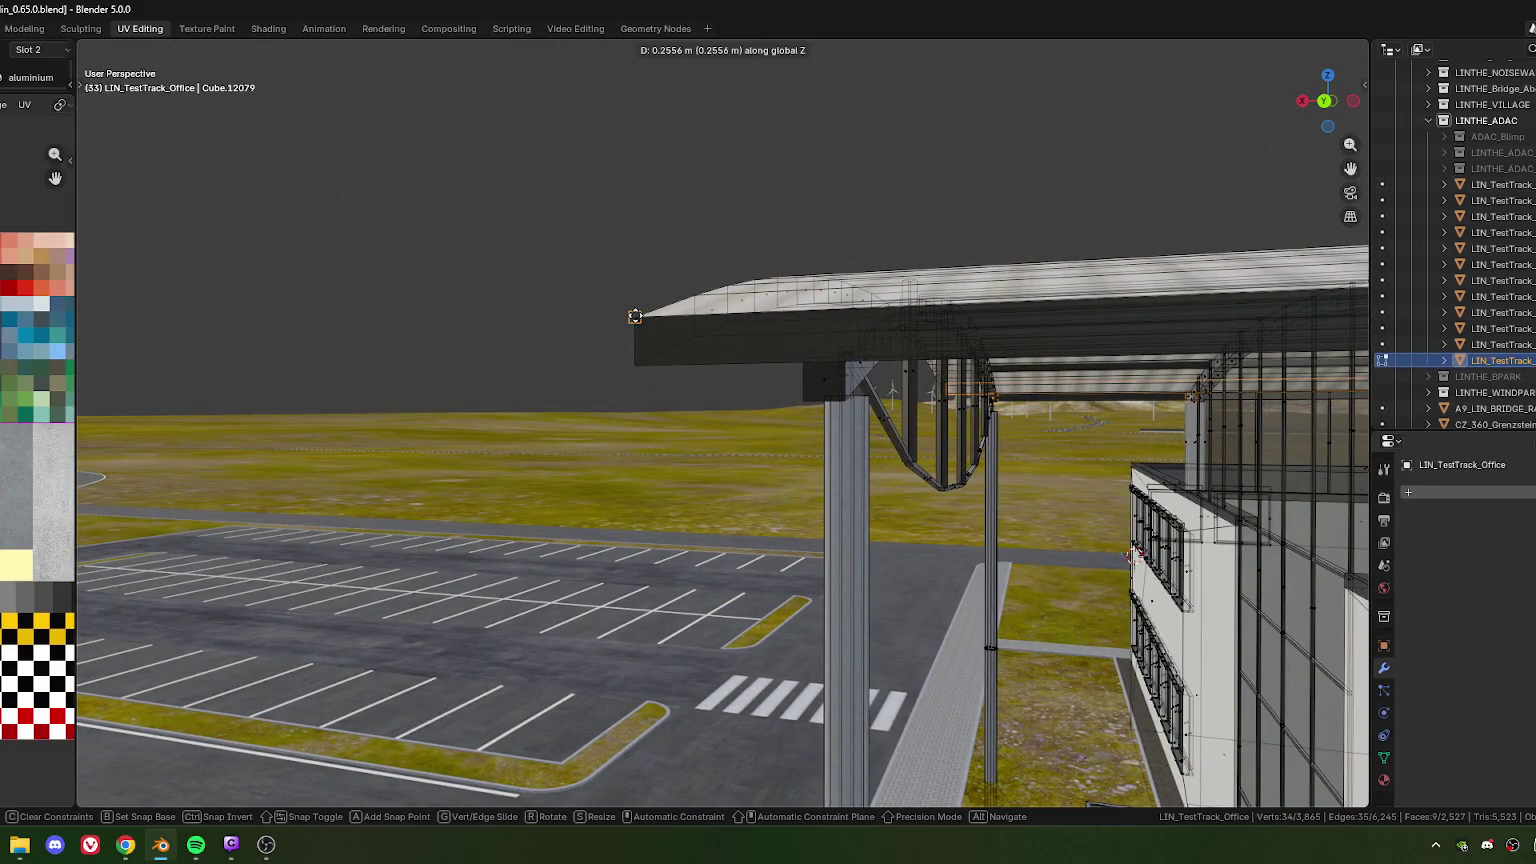
pyautogui.click(635, 316)
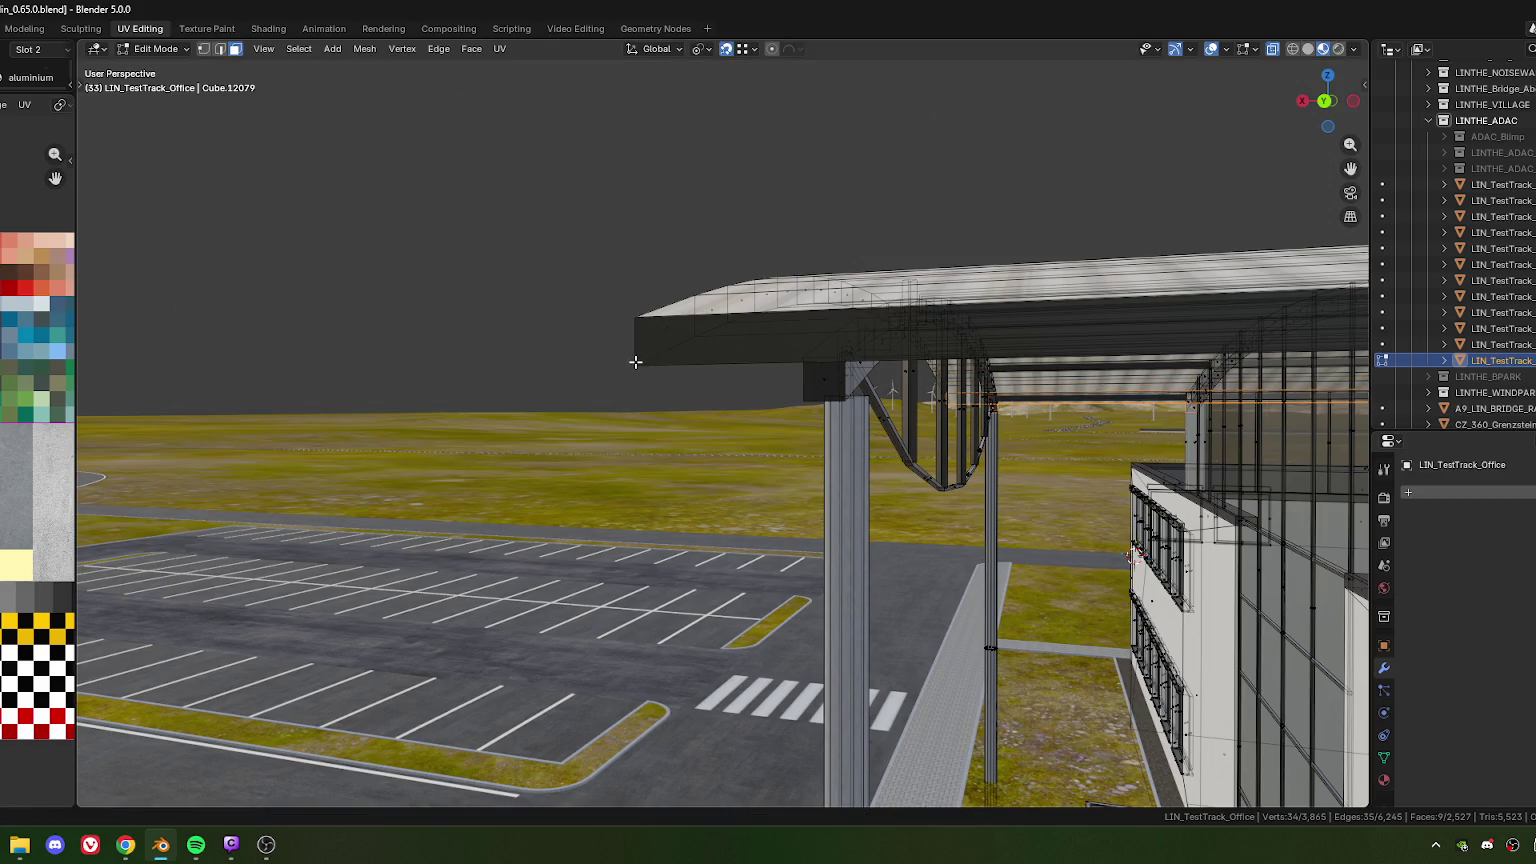
pyautogui.press('g')
pyautogui.press('z')
pyautogui.click(635, 364)
# Reselect the edges at the roof corner, viewing the roof from higher up
pyautogui.moveTo(635, 364); pyautogui.dragTo(734, 383, button='middle')
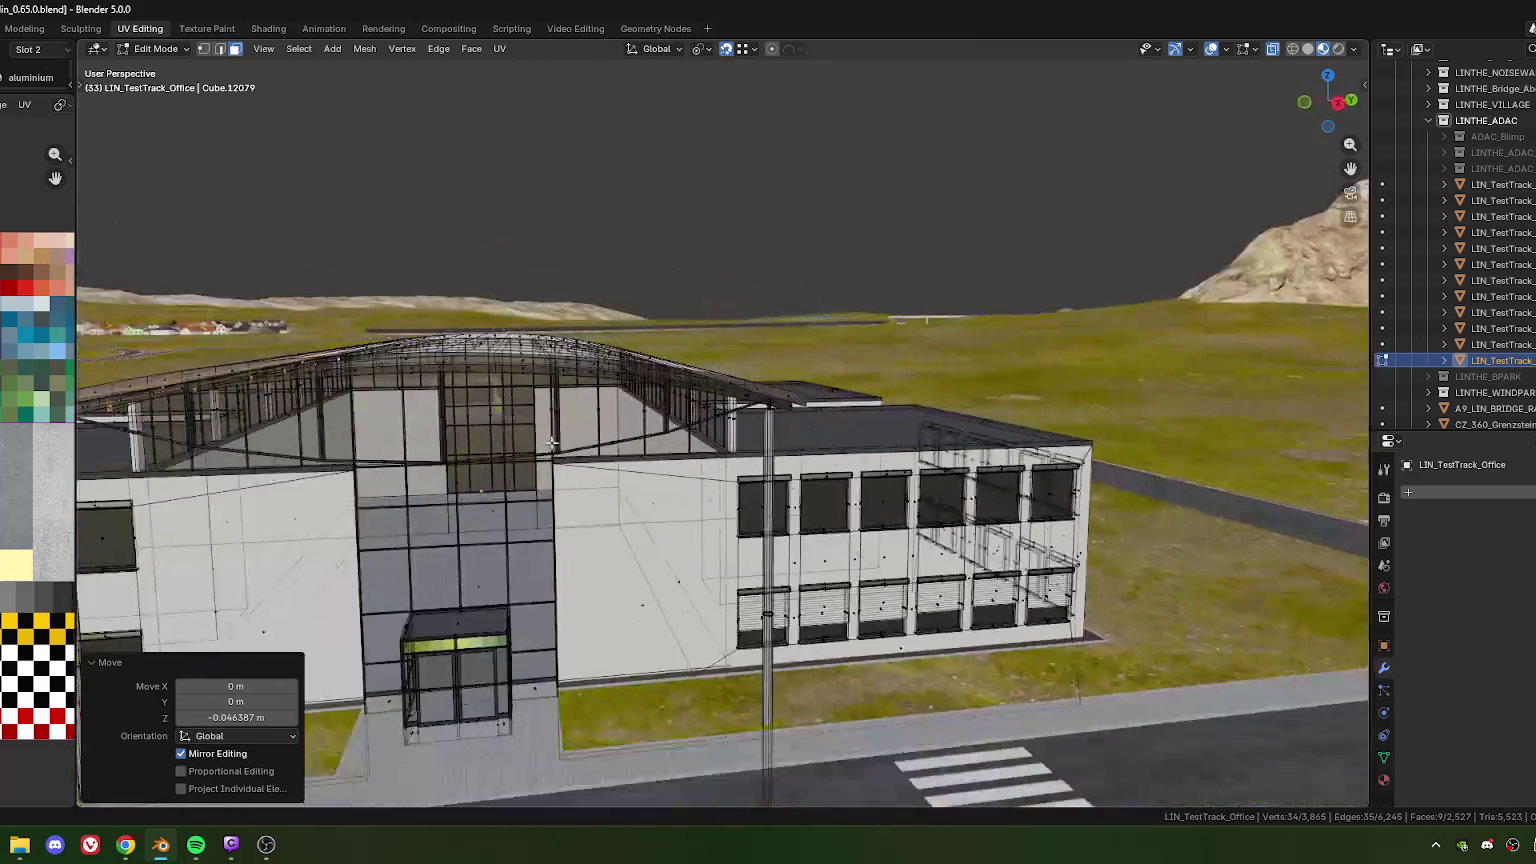
pyautogui.scroll(3, 710, 387)
pyautogui.scroll(2, 670, 392)
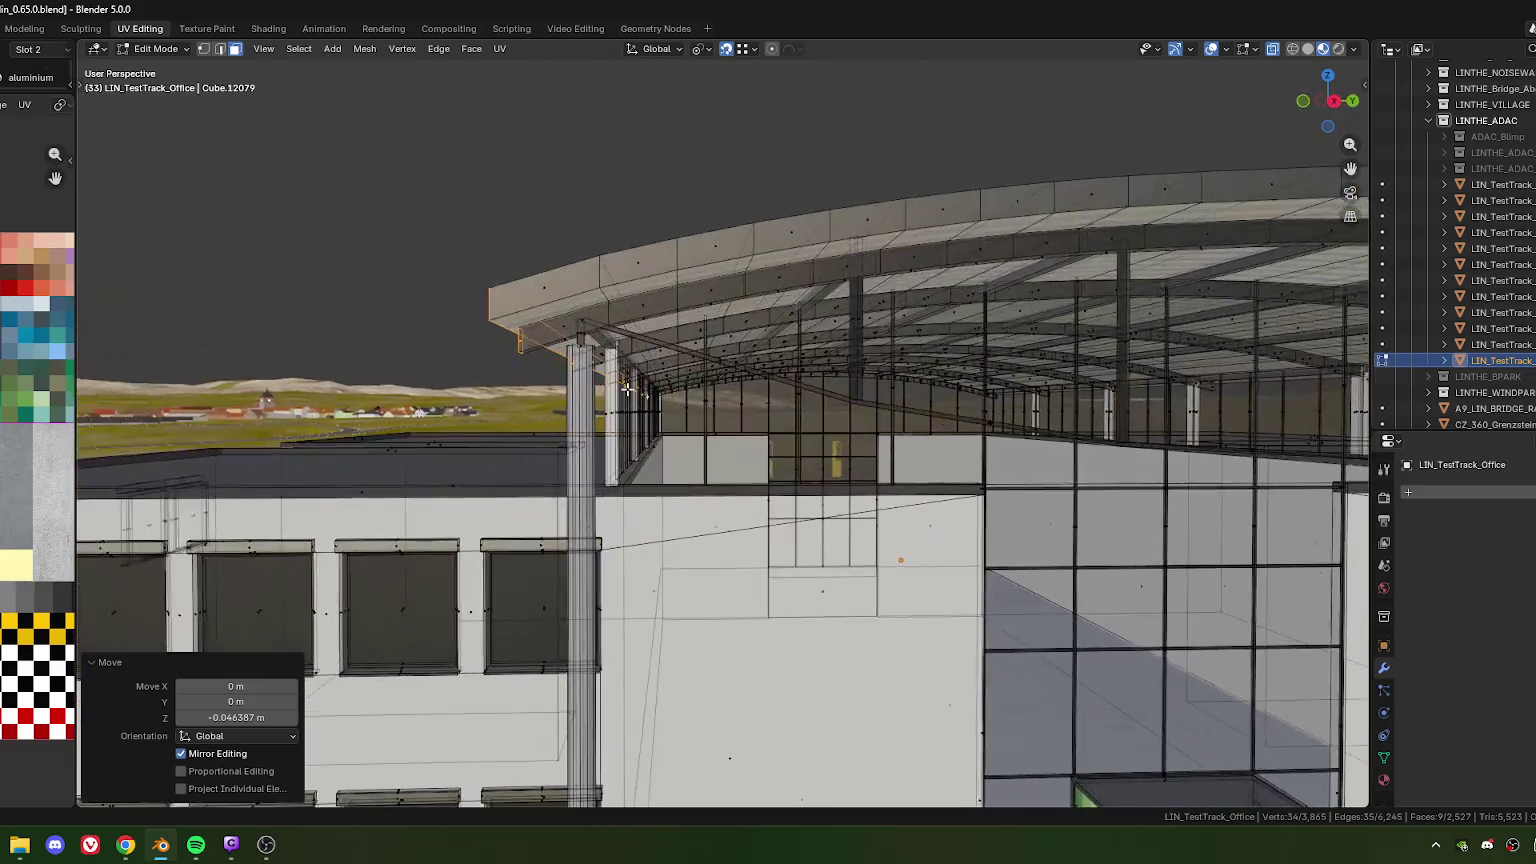
pyautogui.scroll(2, 631, 398)
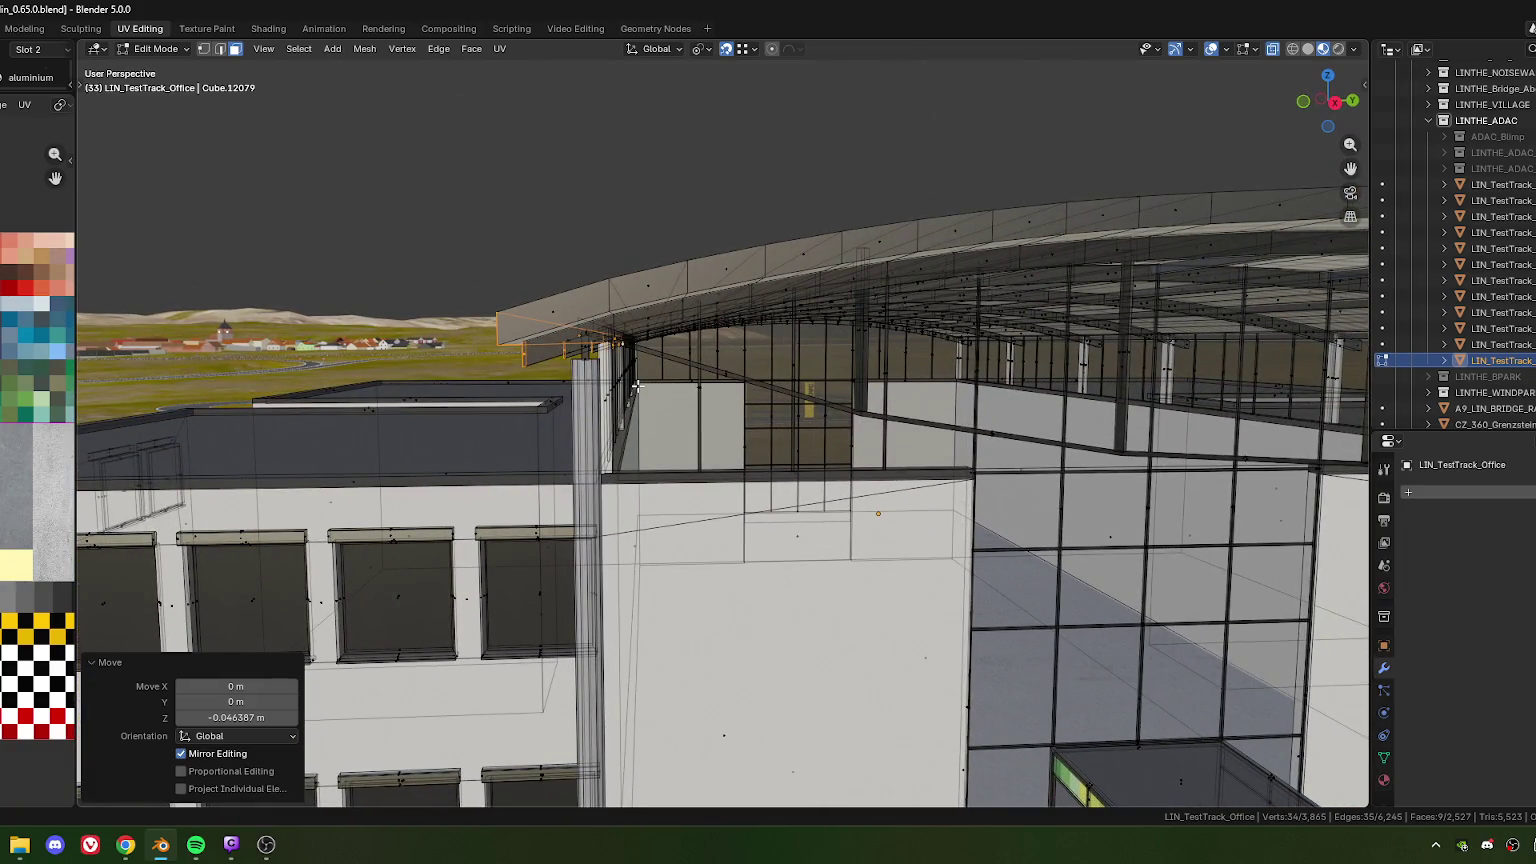
pyautogui.scroll(-3, 634, 361)
pyautogui.scroll(1, 640, 364)
pyautogui.scroll(2, 645, 366)
pyautogui.scroll(1, 651, 370)
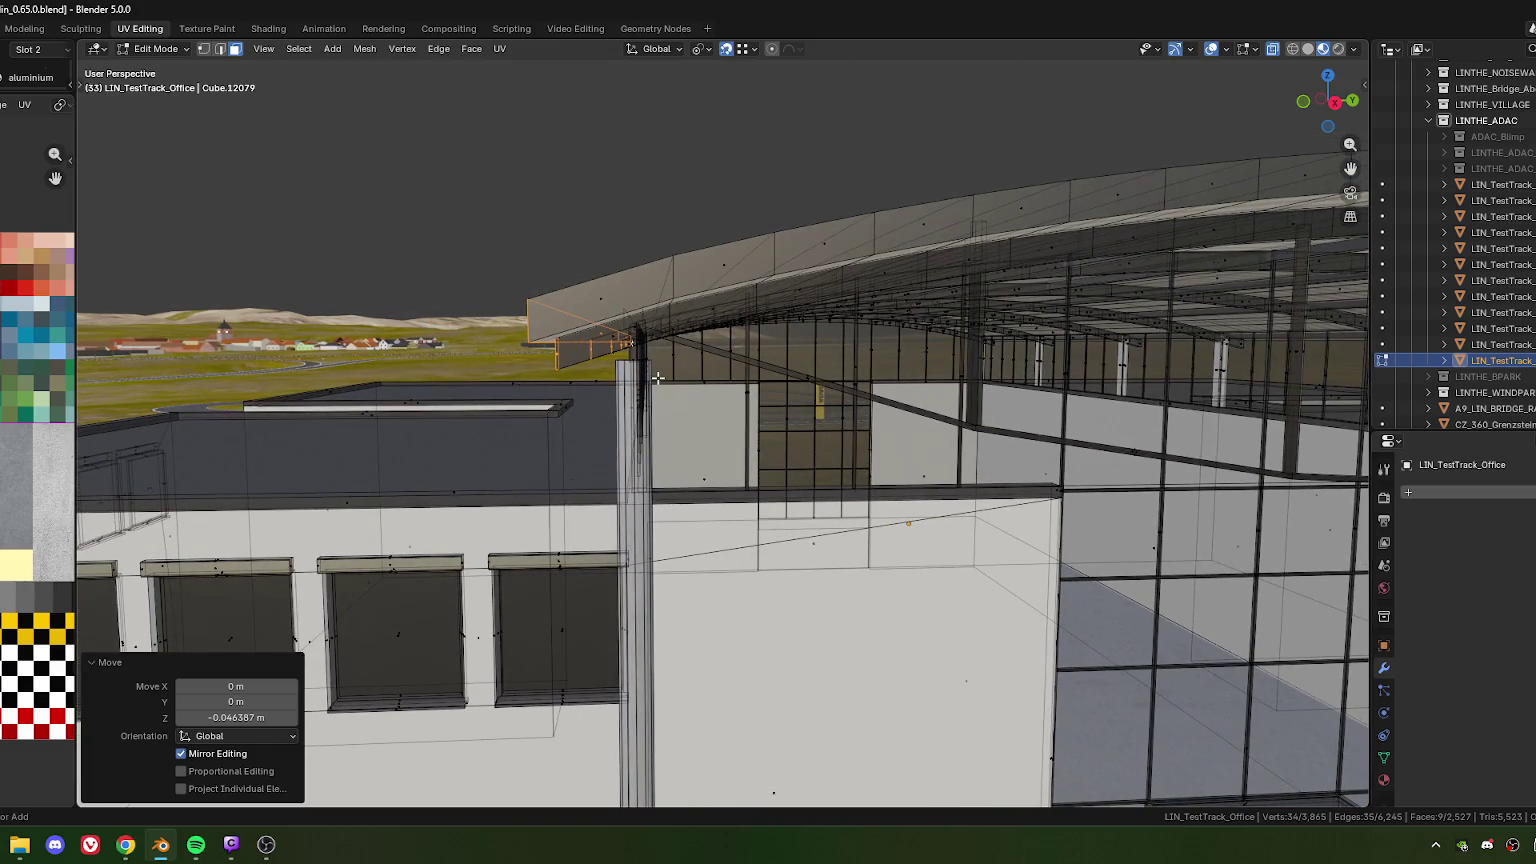
pyautogui.click(657, 377)
pyautogui.moveTo(663, 304); pyautogui.dragTo(628, 350, button='middle')
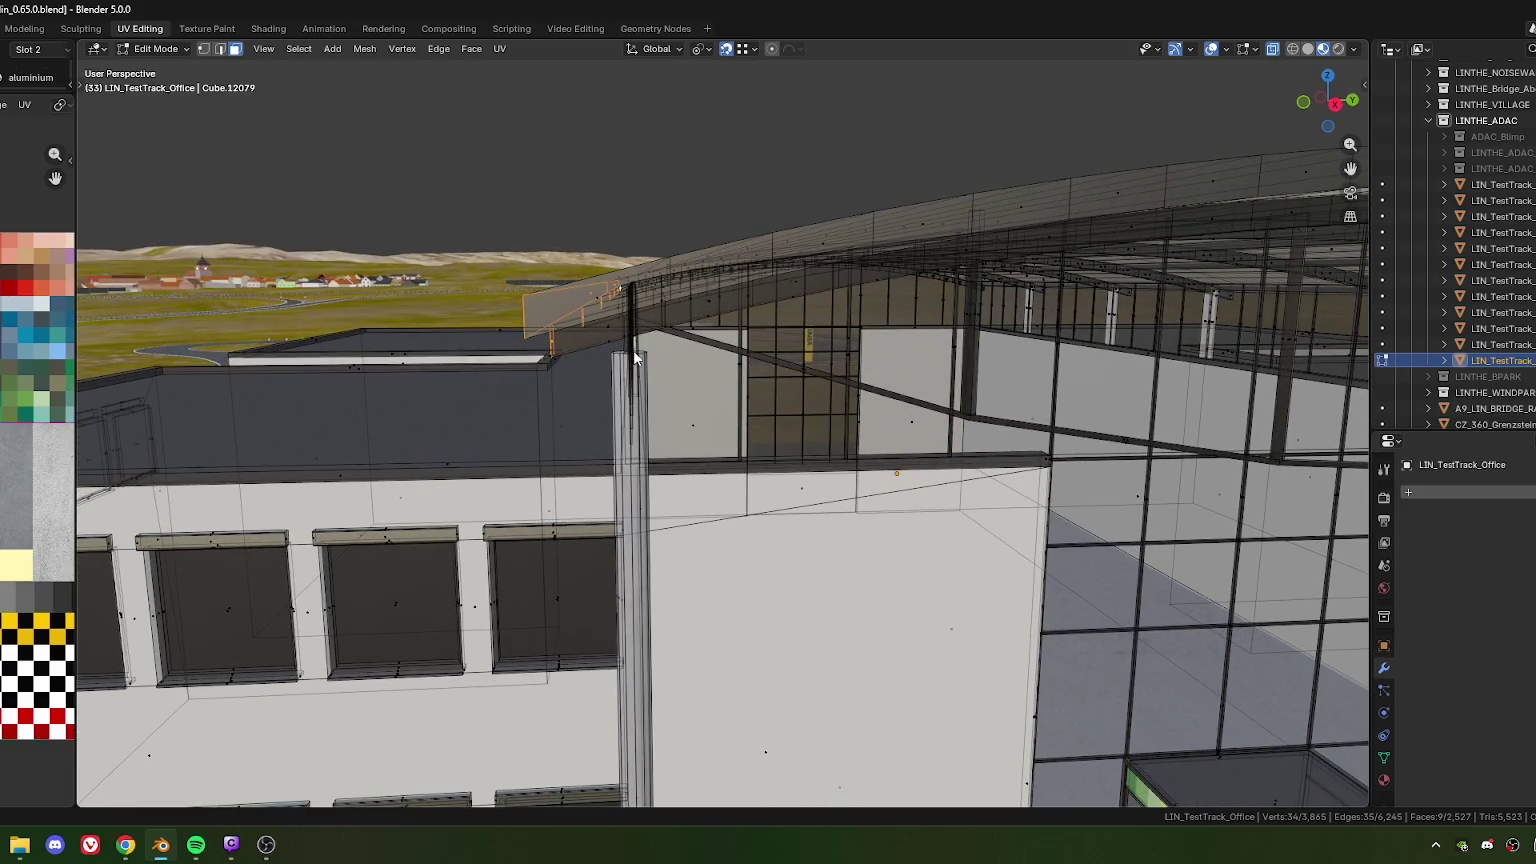
# Return to Object Mode with X-ray off and view the whole office
pyautogui.press('Tab')
pyautogui.hotkey('alt', 'z')
pyautogui.moveTo(638, 352)
pyautogui.mouseDown(button='middle')
pyautogui.moveTo(684, 344)
pyautogui.moveTo(472, 317)
pyautogui.moveTo(622, 318)
pyautogui.mouseUp(button='middle')
pyautogui.scroll(-5, 677, 350)
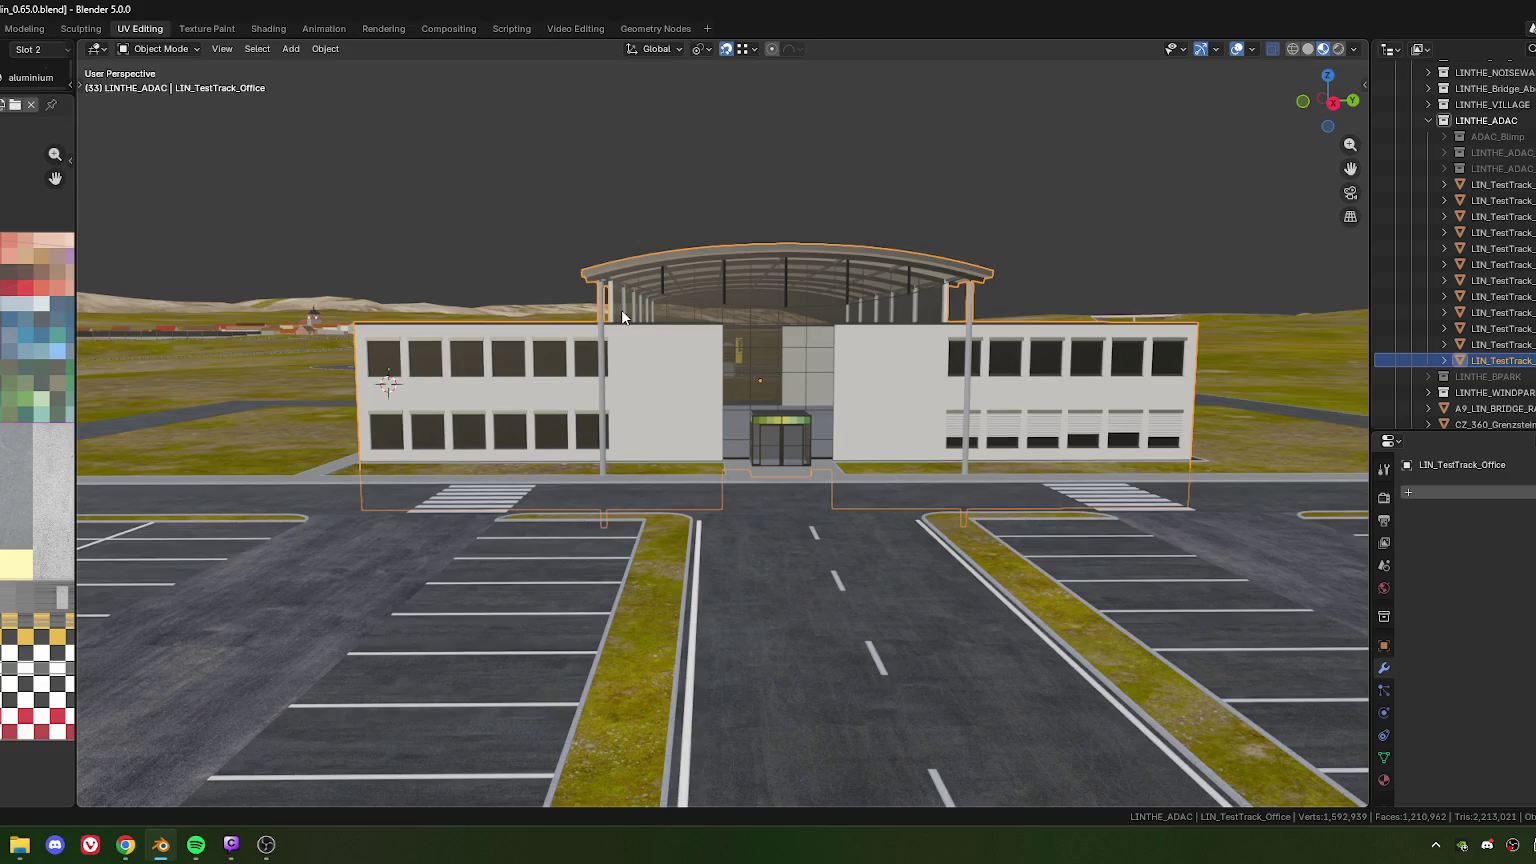
# Orbit to an angled view of the office and re-enter Edit Mode on its mesh
pyautogui.moveTo(622, 318)
pyautogui.mouseDown(button='middle')
pyautogui.moveTo(682, 319)
pyautogui.moveTo(754, 413)
pyautogui.moveTo(715, 408)
pyautogui.moveTo(732, 404)
pyautogui.mouseUp(button='middle')
pyautogui.scroll(4, 682, 319)
pyautogui.scroll(3, 747, 341)
pyautogui.scroll(2, 716, 412)
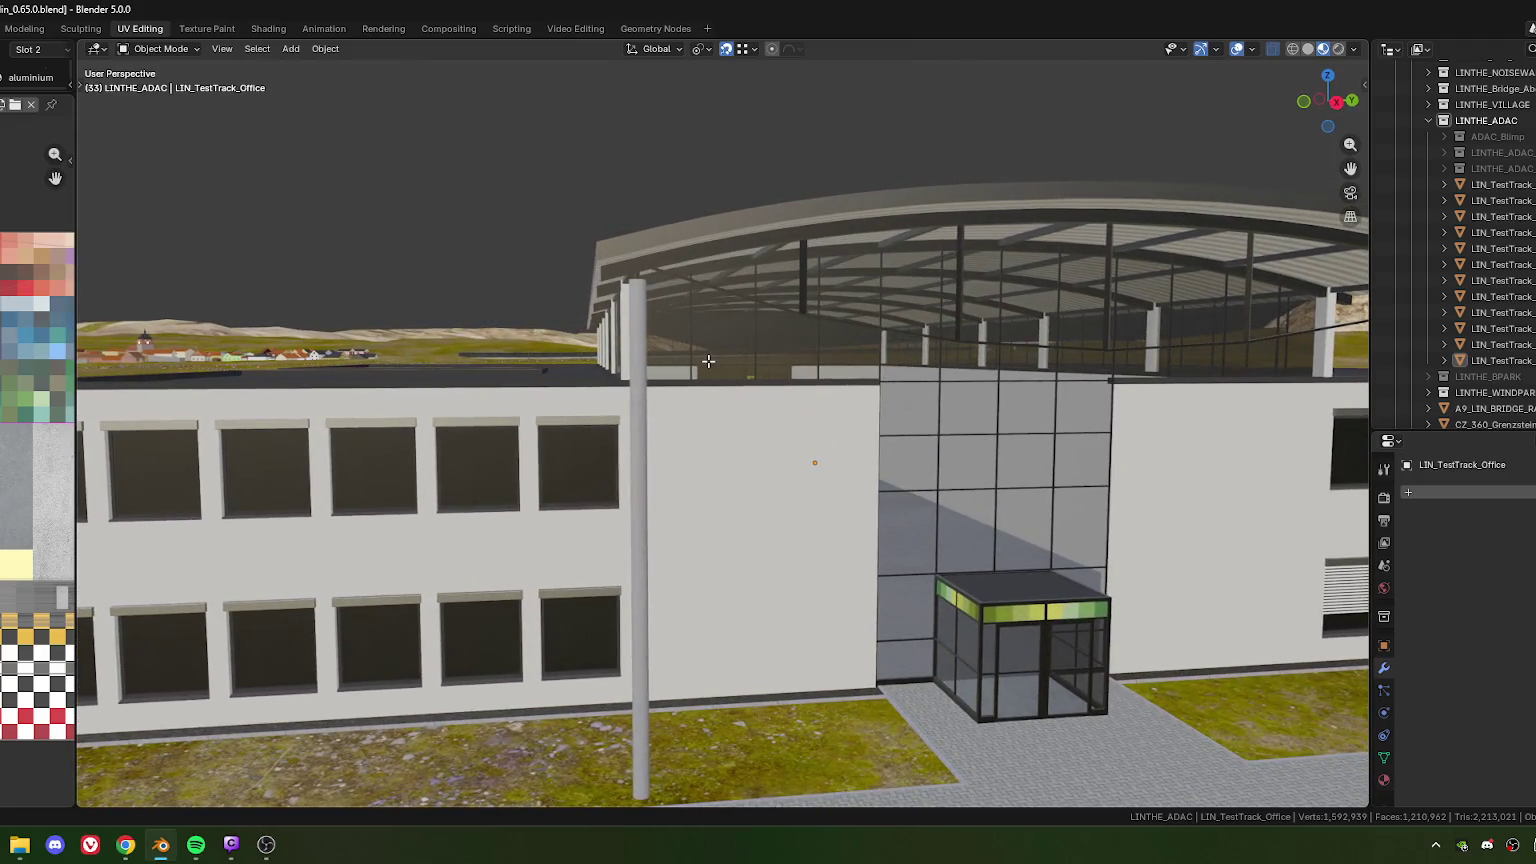
pyautogui.press('Tab')
pyautogui.scroll(2, 633, 300)
pyautogui.scroll(2, 606, 331)
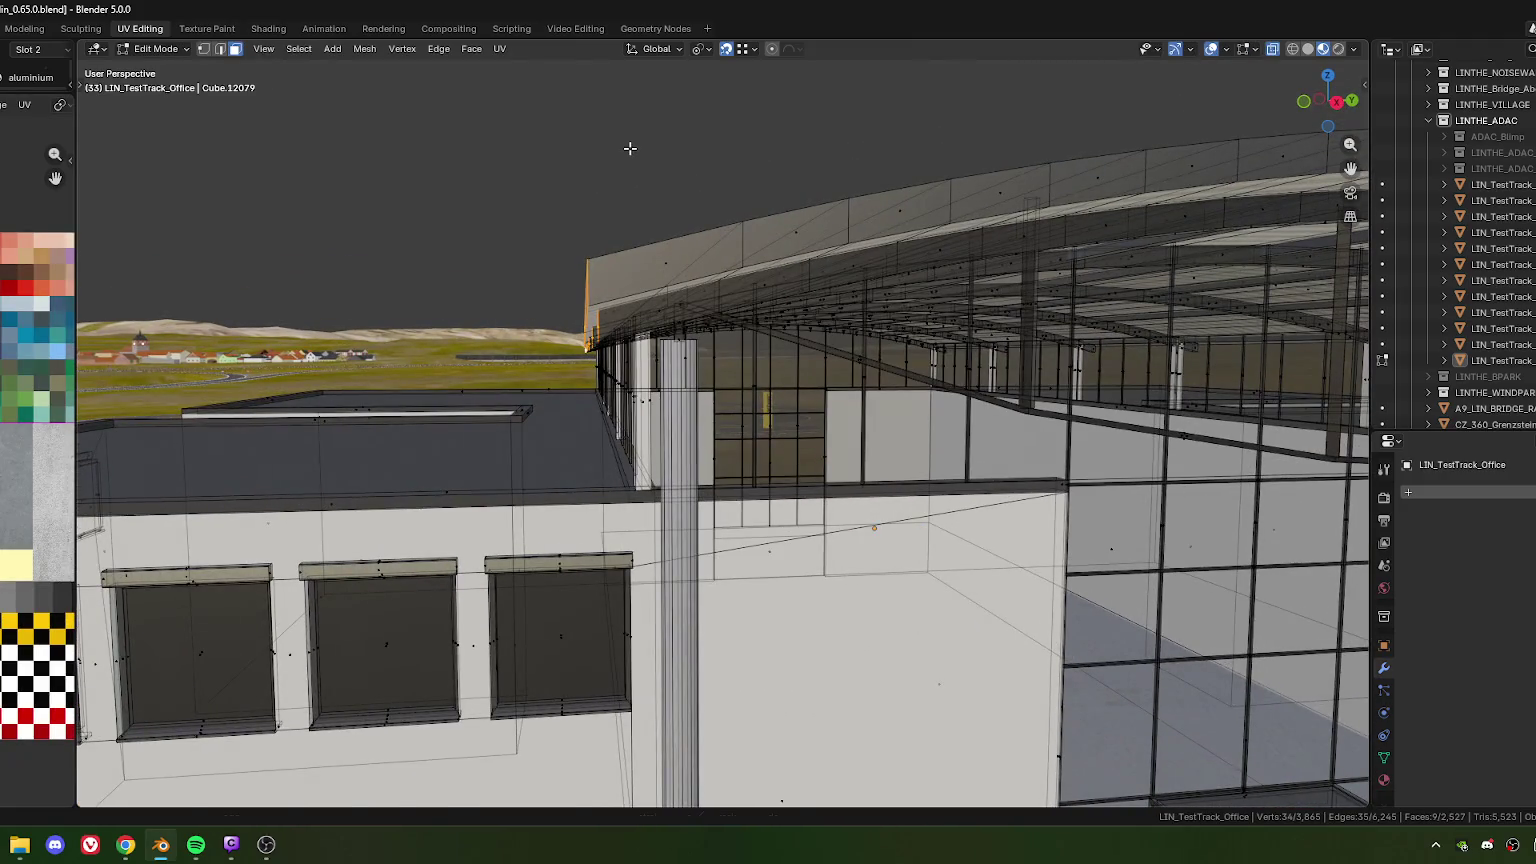
# Move the roof-edge geometry vertically with an exact Z offset of -0.004 m
pyautogui.press('g')
pyautogui.press('z')
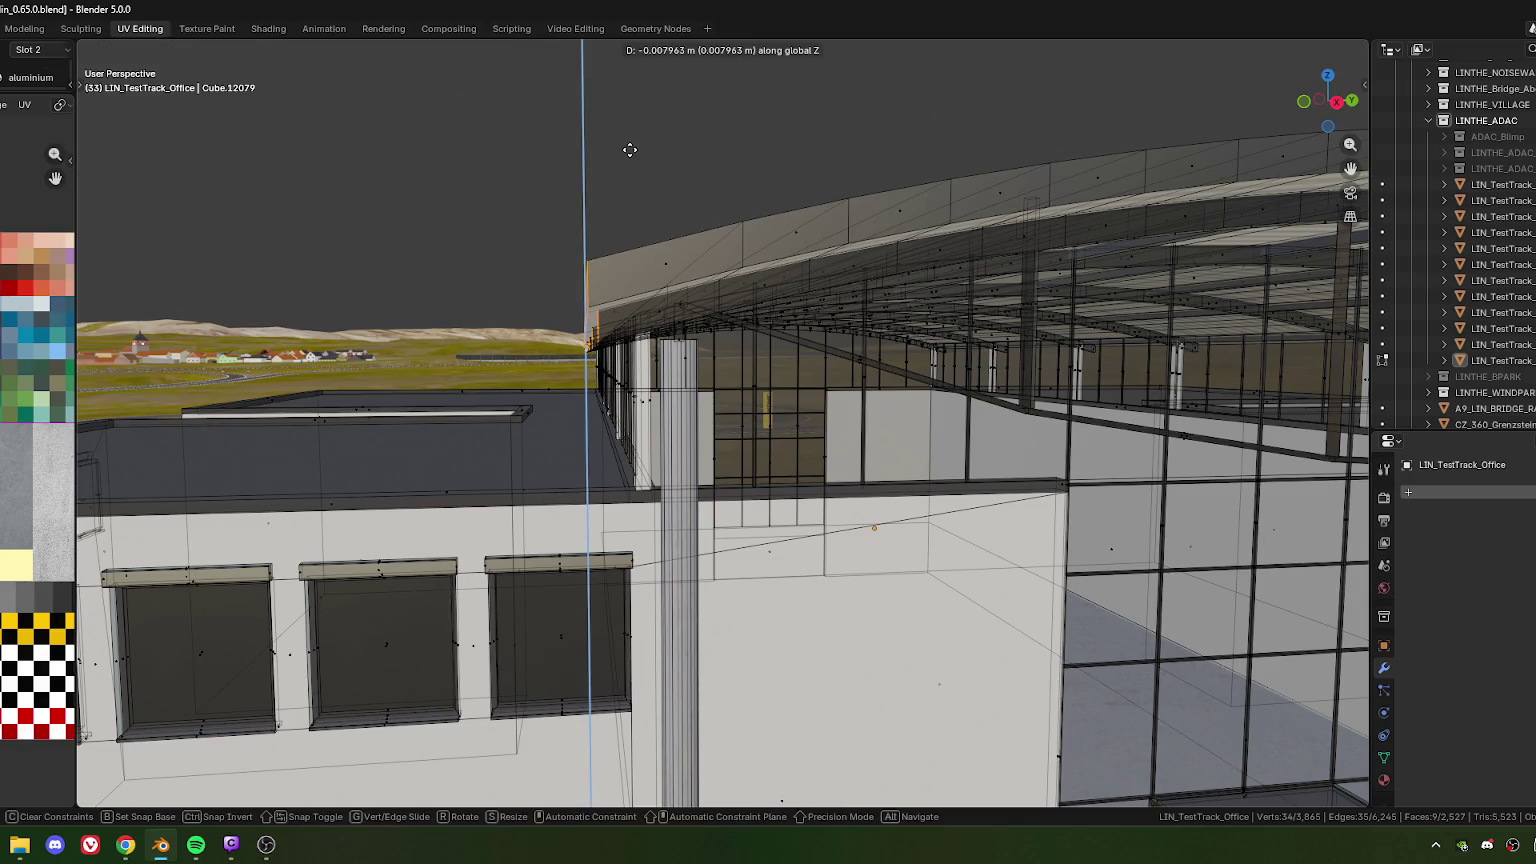
pyautogui.click(630, 149)
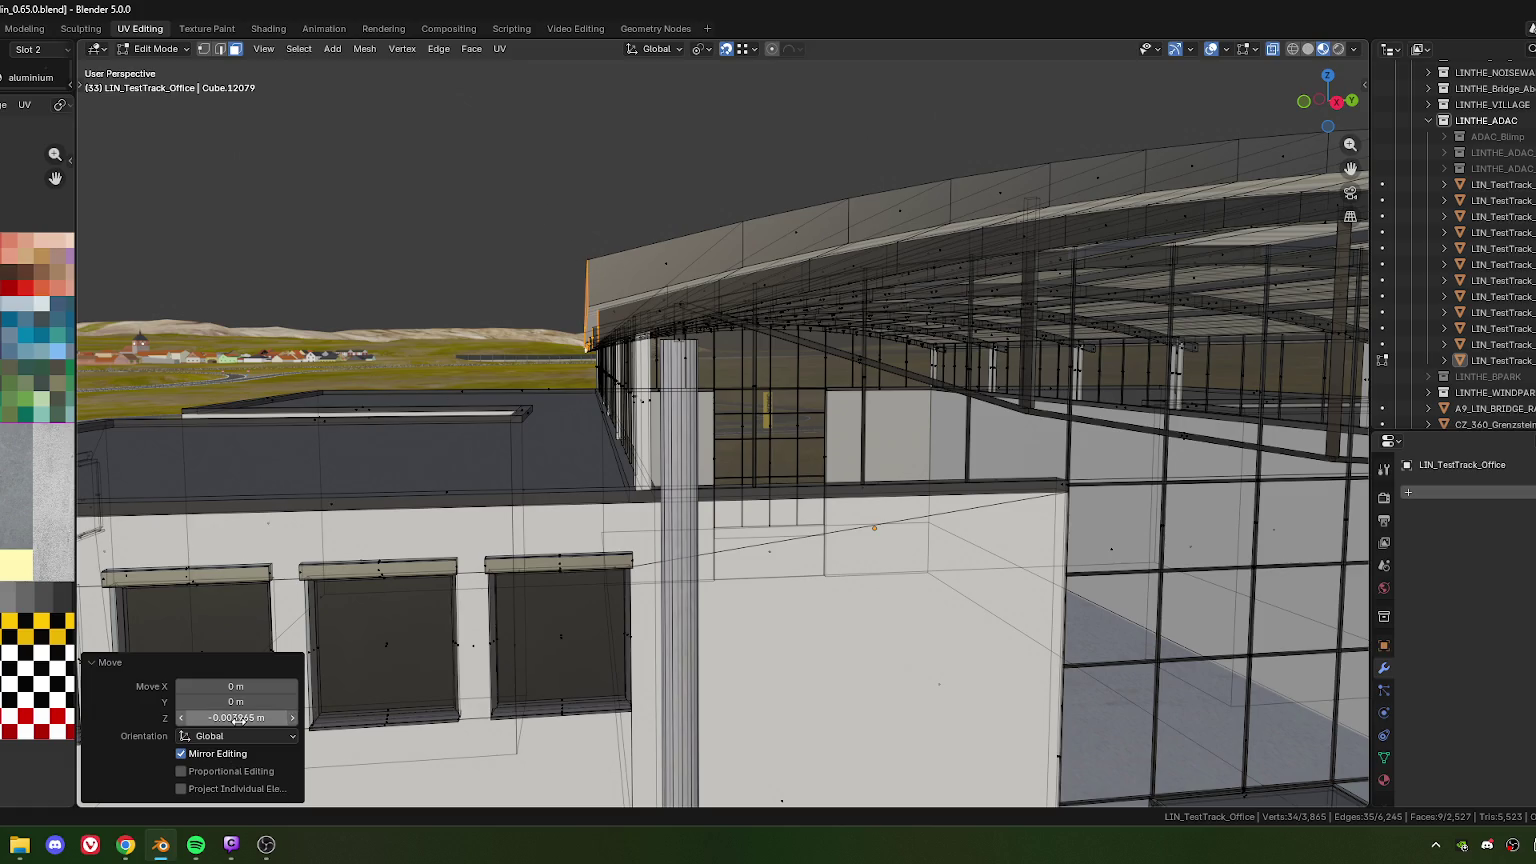
pyautogui.press('Return')
pyautogui.click(271, 720)
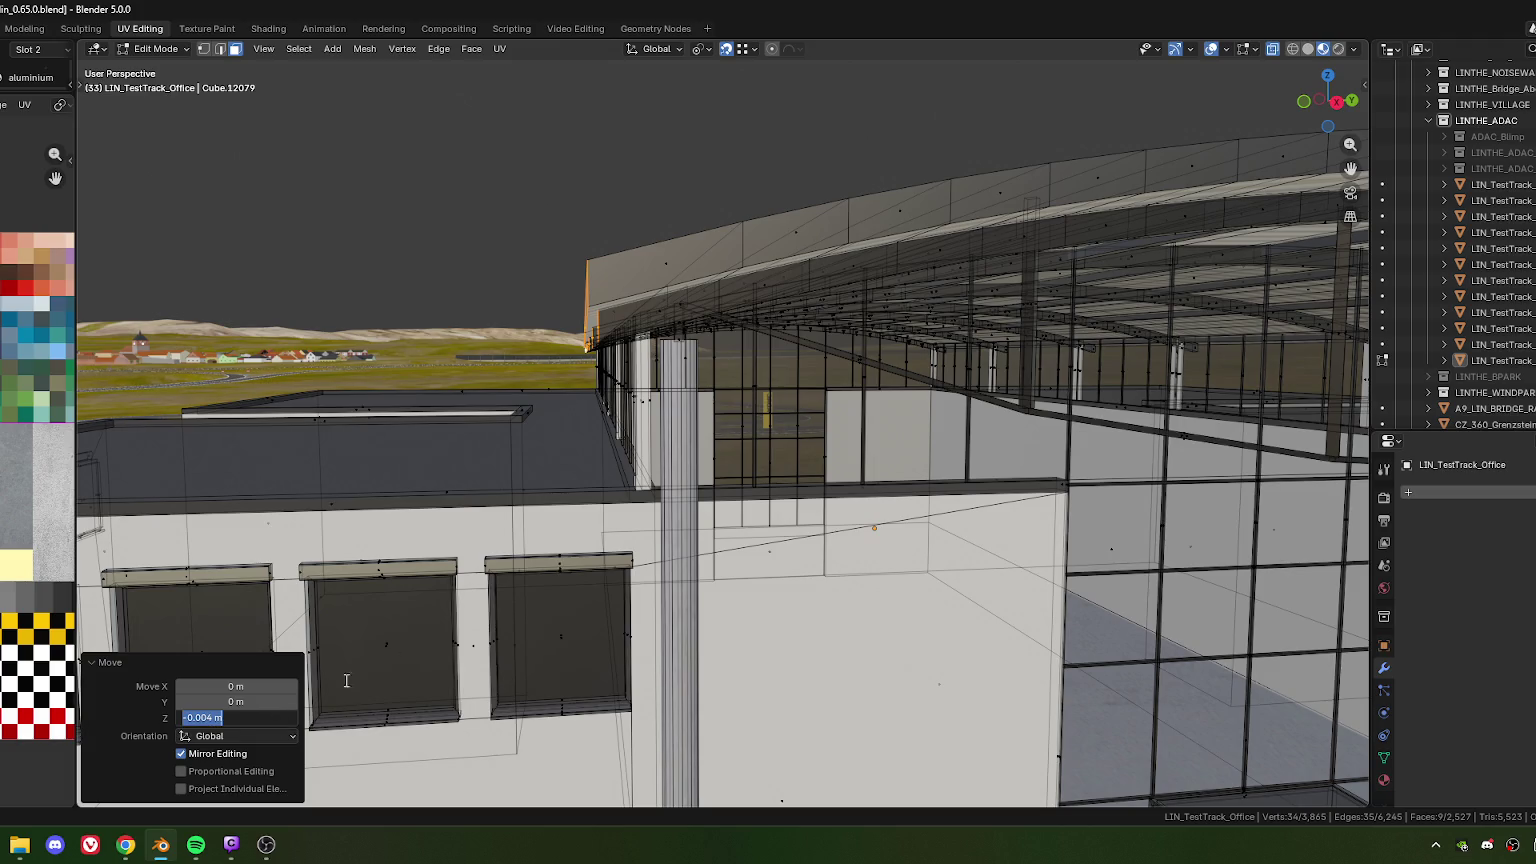
pyautogui.click(626, 289)
# Review the adjusted roof edge in Object Mode, then reselect the office mesh for editing
pyautogui.moveTo(650, 117); pyautogui.dragTo(765, 353, button='middle')
pyautogui.click(765, 353)
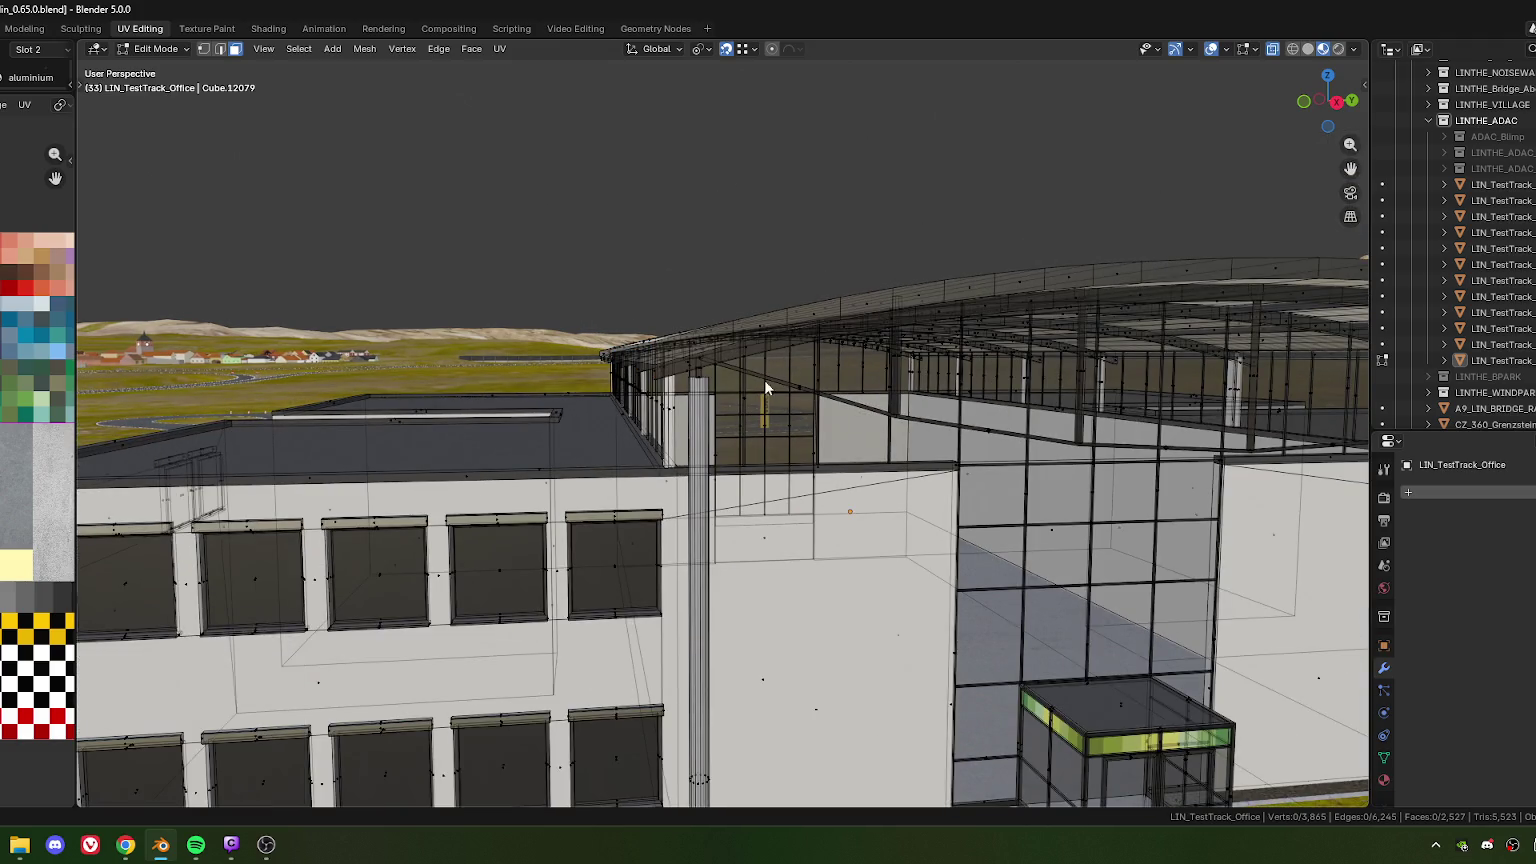
pyautogui.press('Tab')
pyautogui.scroll(2, 782, 380)
pyautogui.moveTo(784, 379); pyautogui.dragTo(754, 211, button='middle')
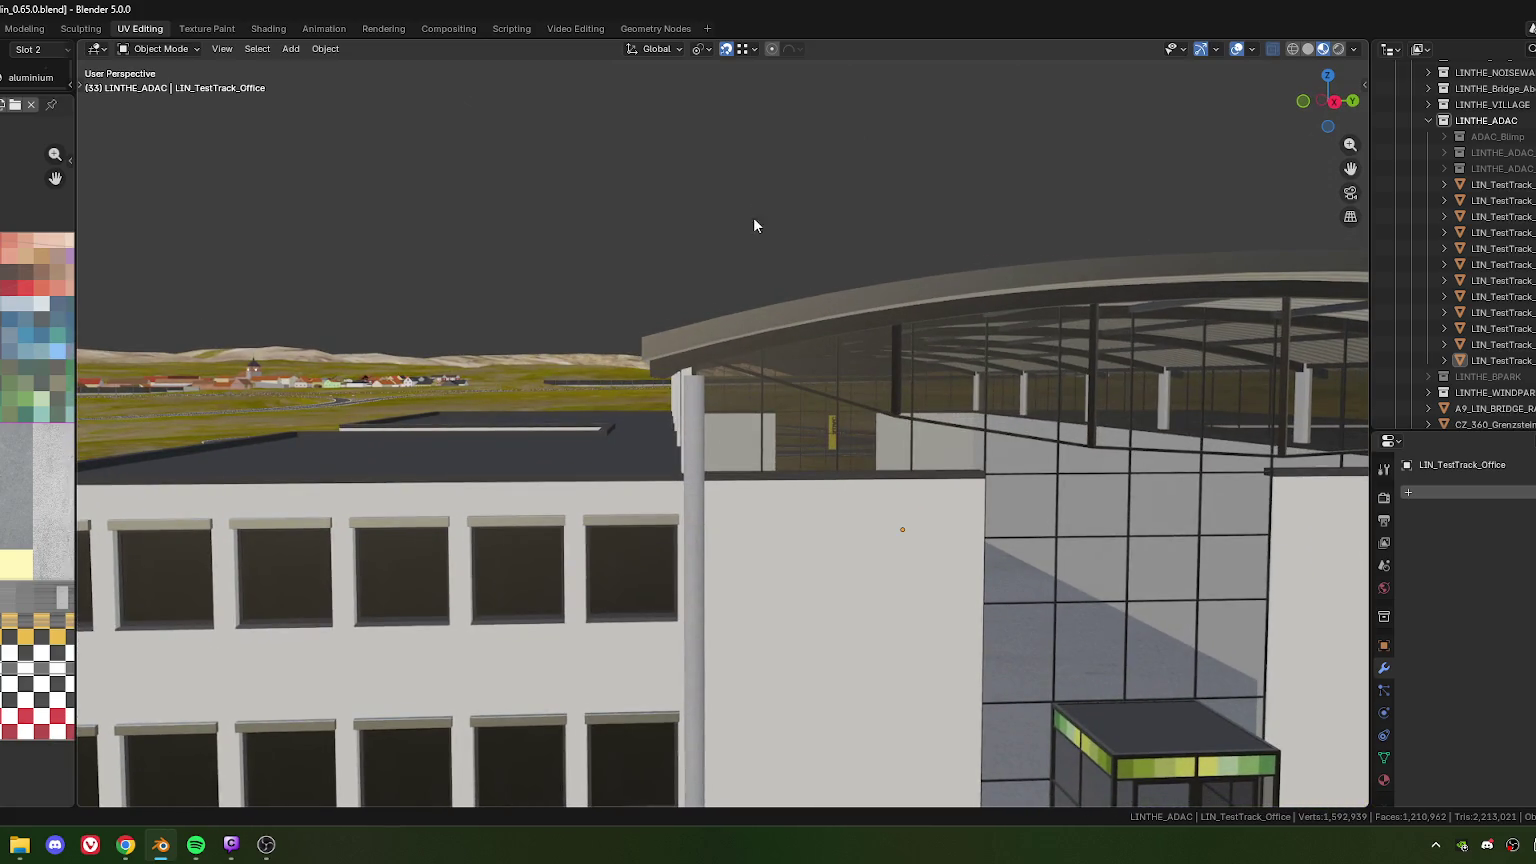
pyautogui.scroll(-4, 787, 354)
pyautogui.moveTo(818, 394)
pyautogui.mouseDown(button='middle')
pyautogui.moveTo(698, 305)
pyautogui.moveTo(690, 320)
pyautogui.moveTo(718, 317)
pyautogui.moveTo(640, 314)
pyautogui.moveTo(595, 256)
pyautogui.mouseUp(button='middle')
pyautogui.scroll(5, 598, 313)
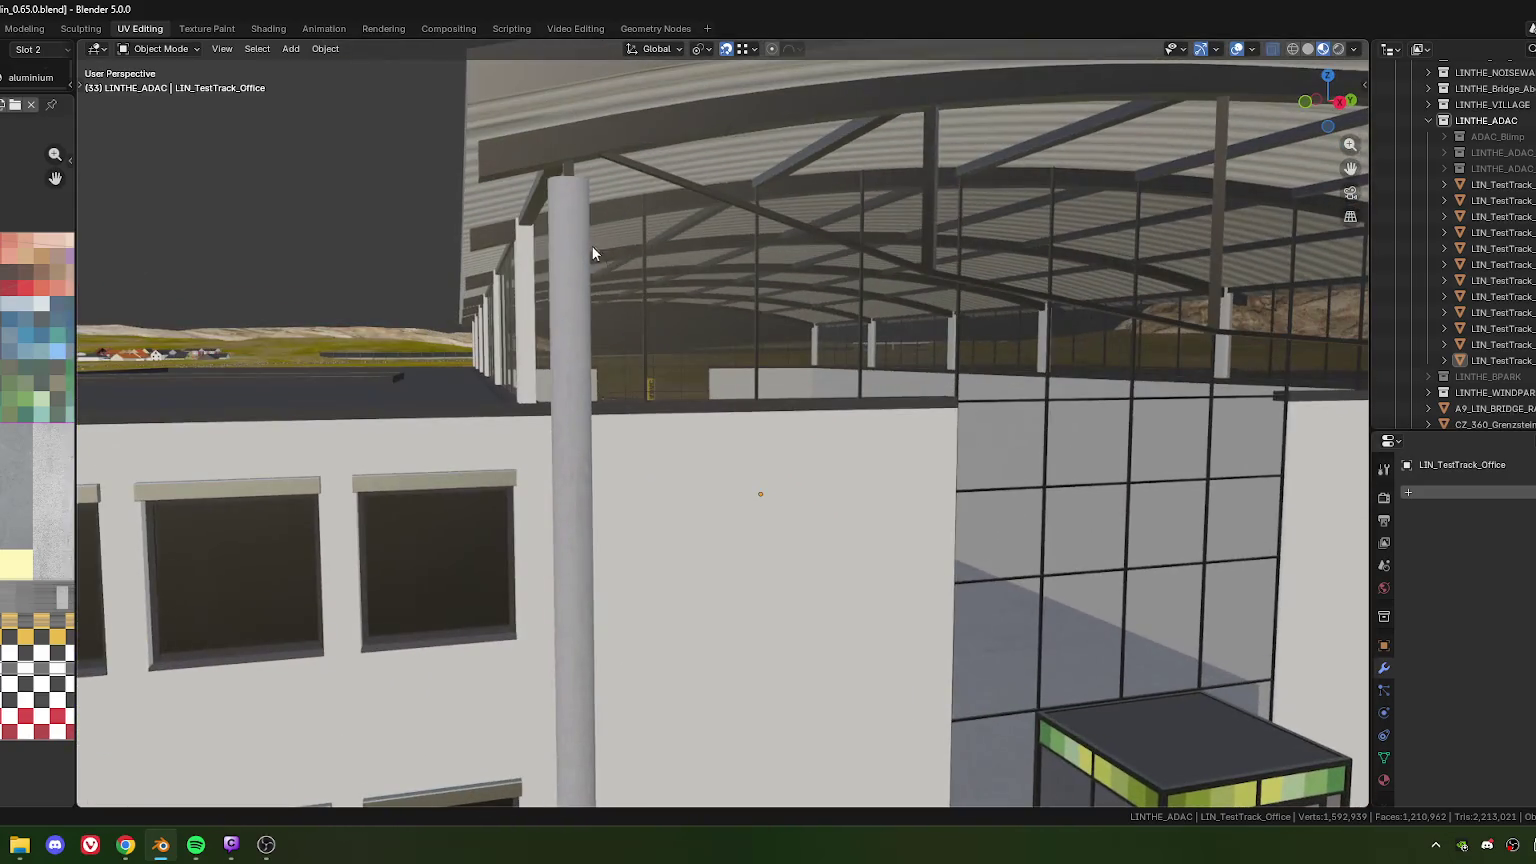
pyautogui.click(620, 295)
pyautogui.press('Tab')
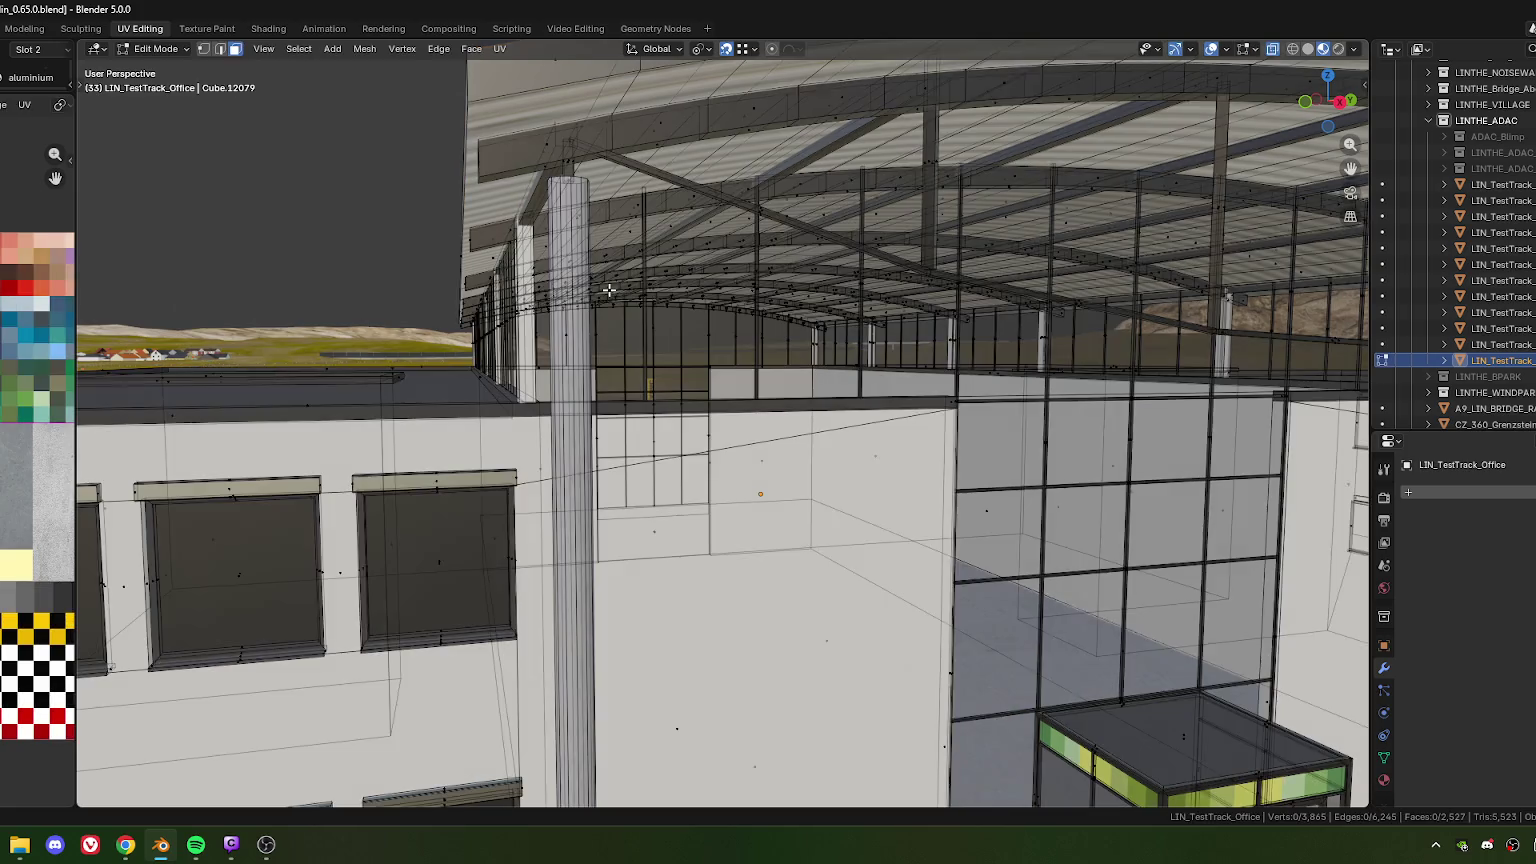
# Zoom in under the canopy and move the selected struts vertically
pyautogui.moveTo(592, 211)
pyautogui.mouseDown(button='middle')
pyautogui.moveTo(673, 271)
pyautogui.moveTo(653, 280)
pyautogui.mouseUp(button='middle')
pyautogui.scroll(3, 653, 280)
pyautogui.scroll(3, 668, 315)
pyautogui.scroll(3, 683, 385)
pyautogui.scroll(3, 698, 422)
pyautogui.scroll(2, 698, 422)
pyautogui.scroll(2, 722, 410)
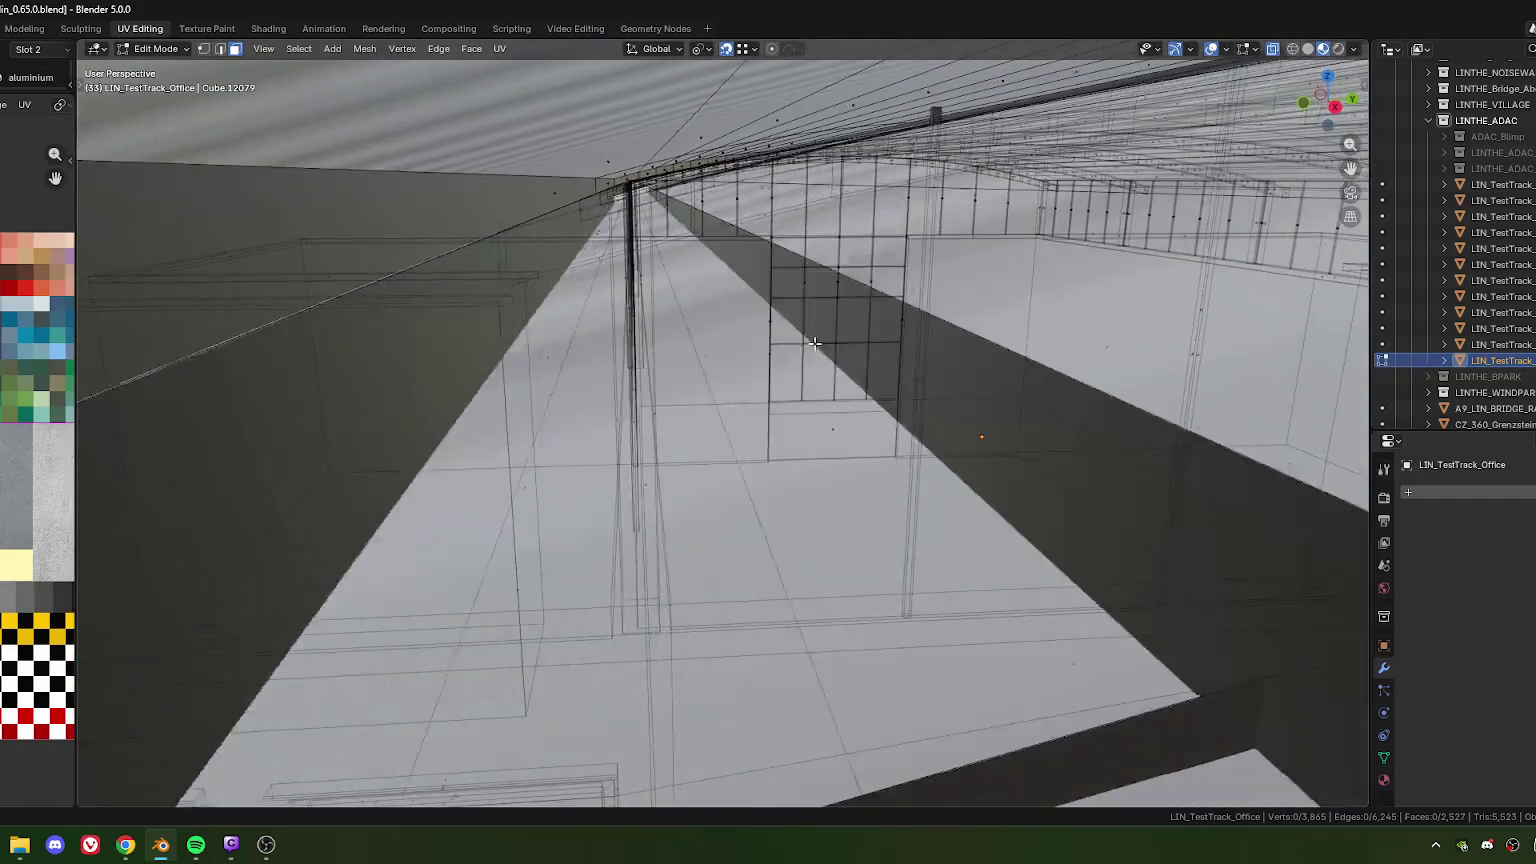
pyautogui.scroll(2, 747, 399)
pyautogui.scroll(2, 771, 387)
pyautogui.scroll(2, 797, 376)
pyautogui.scroll(2, 797, 375)
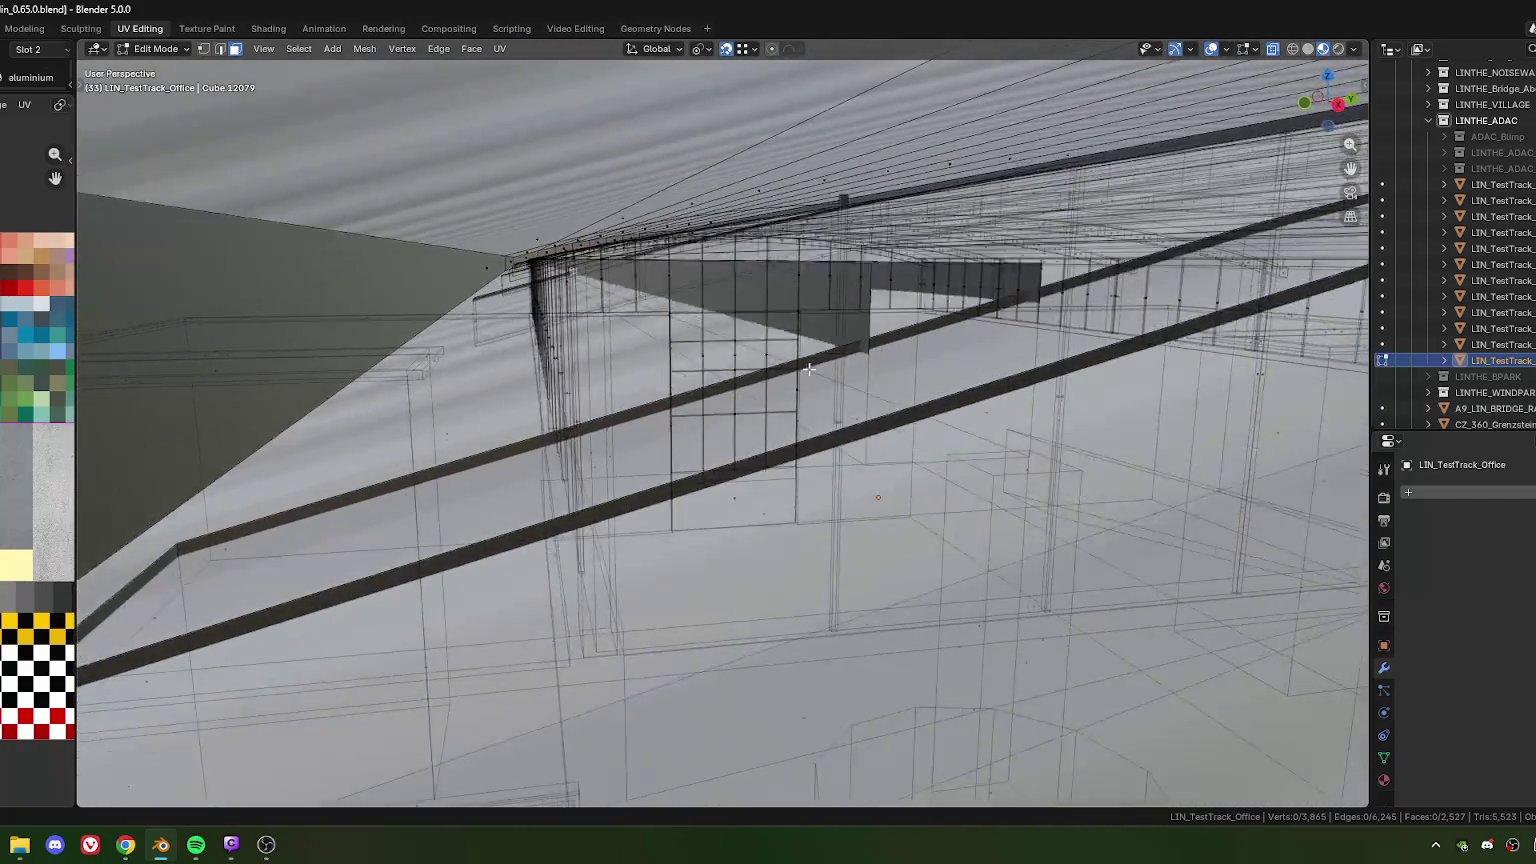
pyautogui.scroll(2, 798, 374)
pyautogui.scroll(2, 798, 372)
pyautogui.scroll(2, 781, 360)
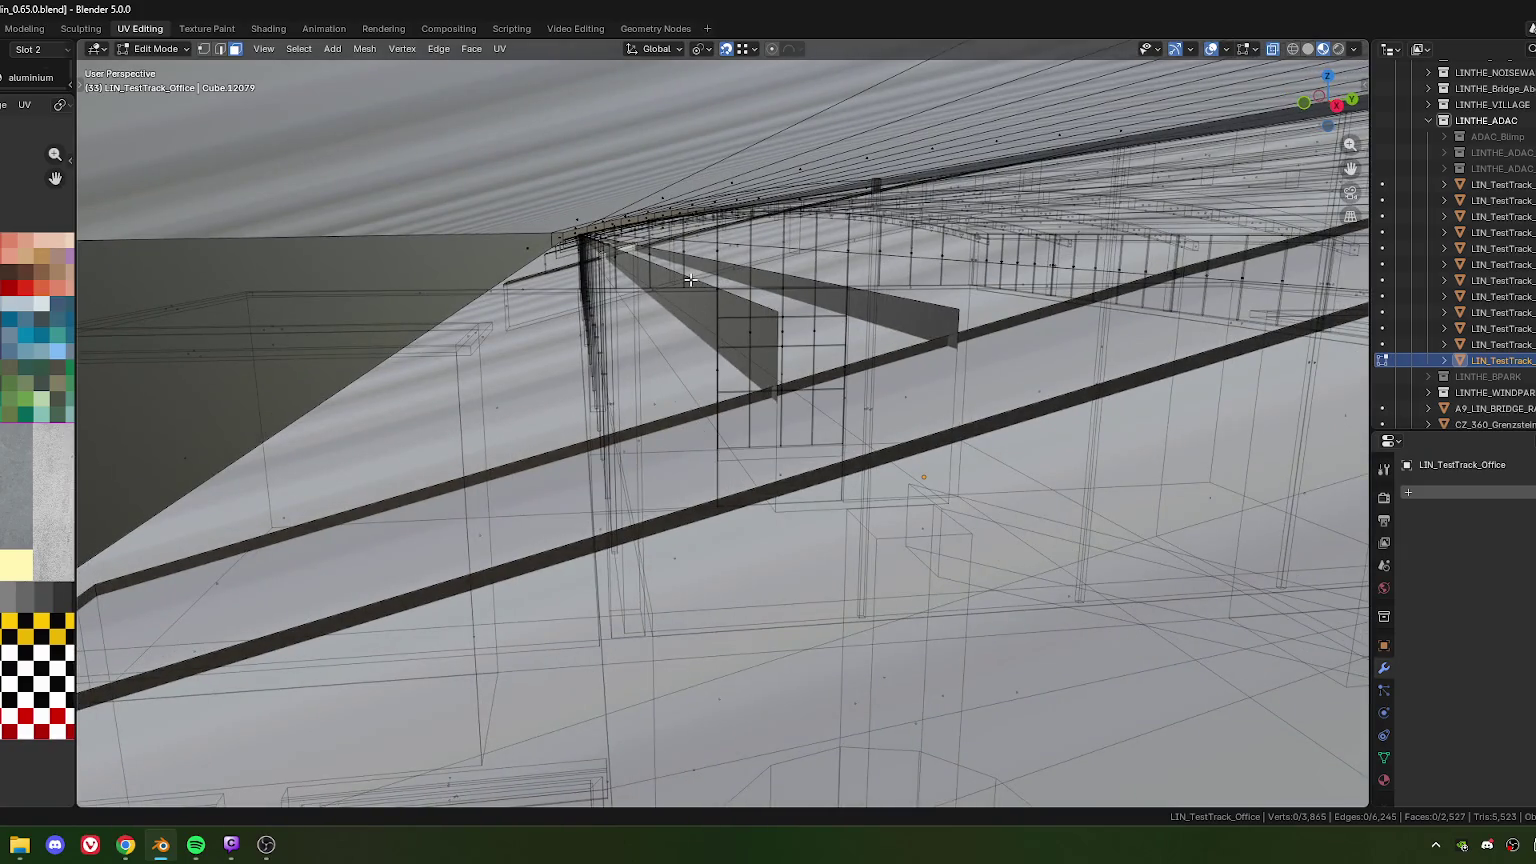
pyautogui.press('g')
pyautogui.press('z')
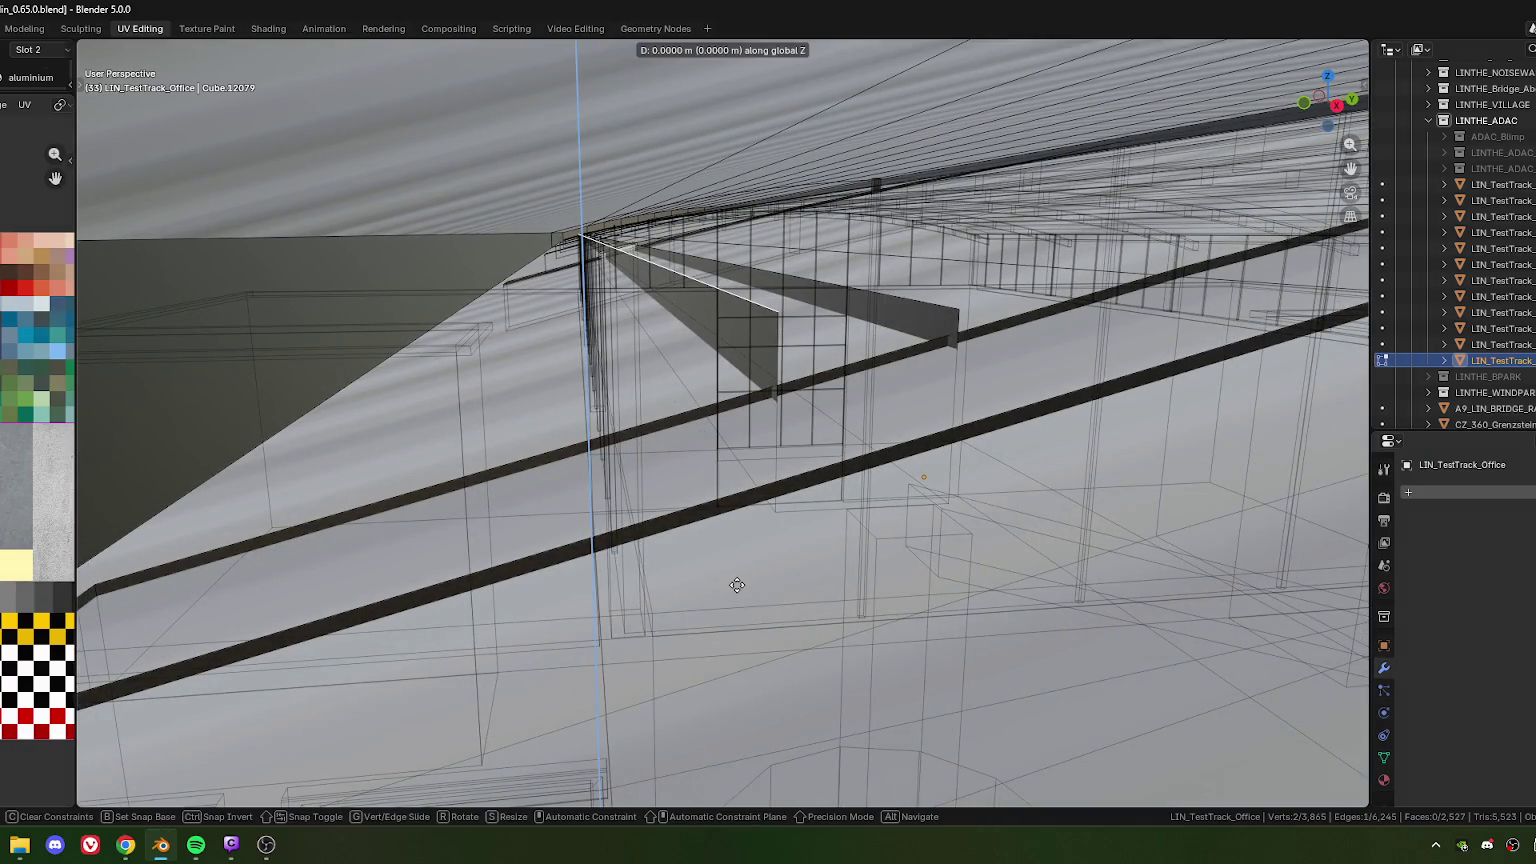
pyautogui.click(746, 606)
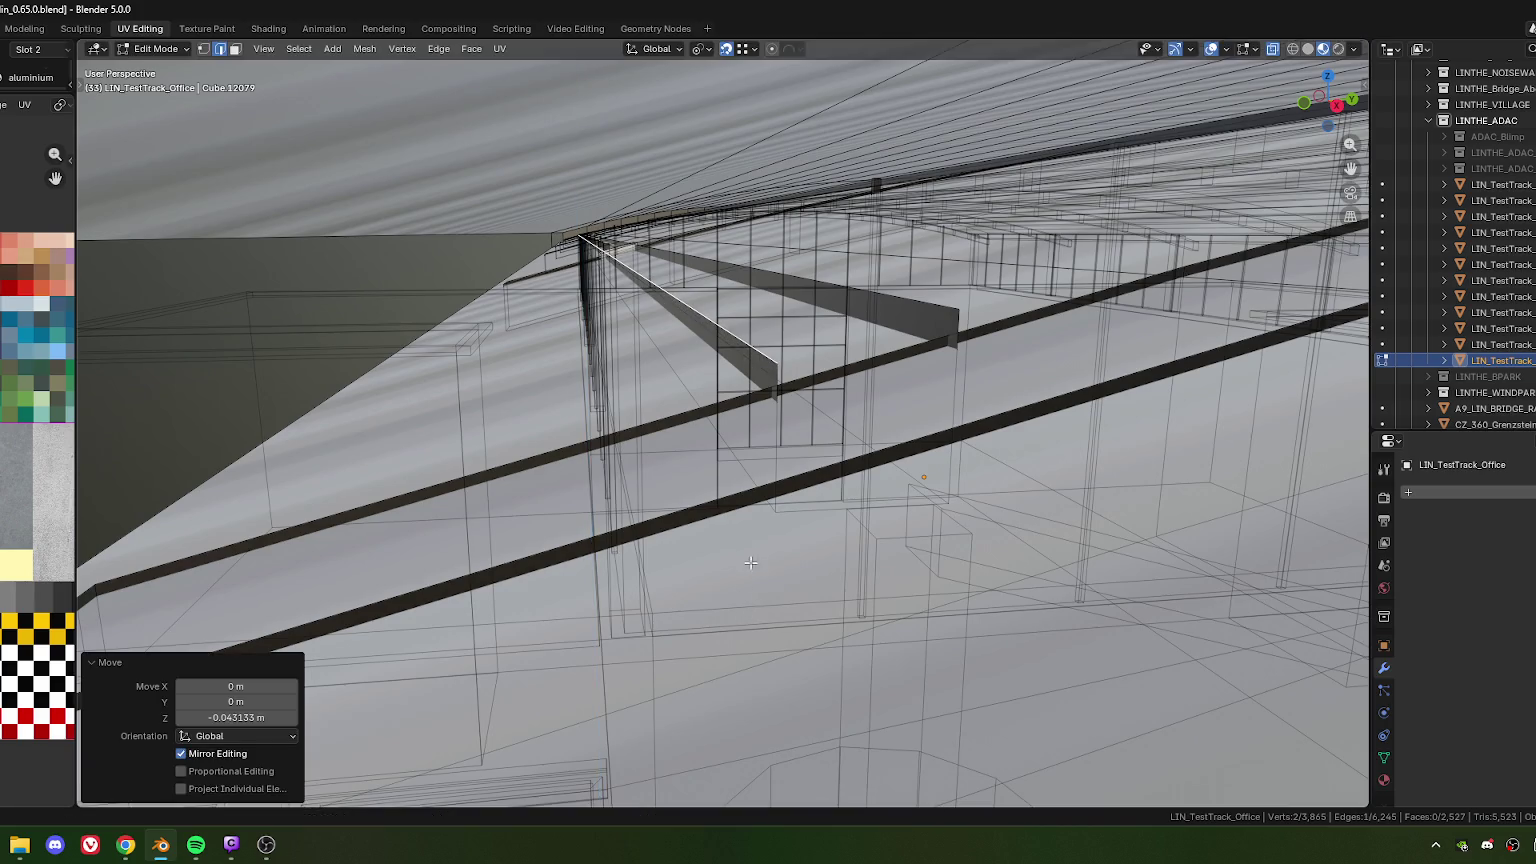
# Orbit around the office roof and undo that strut move
pyautogui.scroll(-3, 750, 565)
pyautogui.scroll(-3, 860, 531)
pyautogui.scroll(-3, 838, 464)
pyautogui.moveTo(719, 478)
pyautogui.mouseDown(button='middle')
pyautogui.moveTo(676, 413)
pyautogui.moveTo(760, 380)
pyautogui.moveTo(765, 284)
pyautogui.mouseUp(button='middle')
pyautogui.scroll(6, 823, 354)
pyautogui.hotkey('ctrl', 'z')
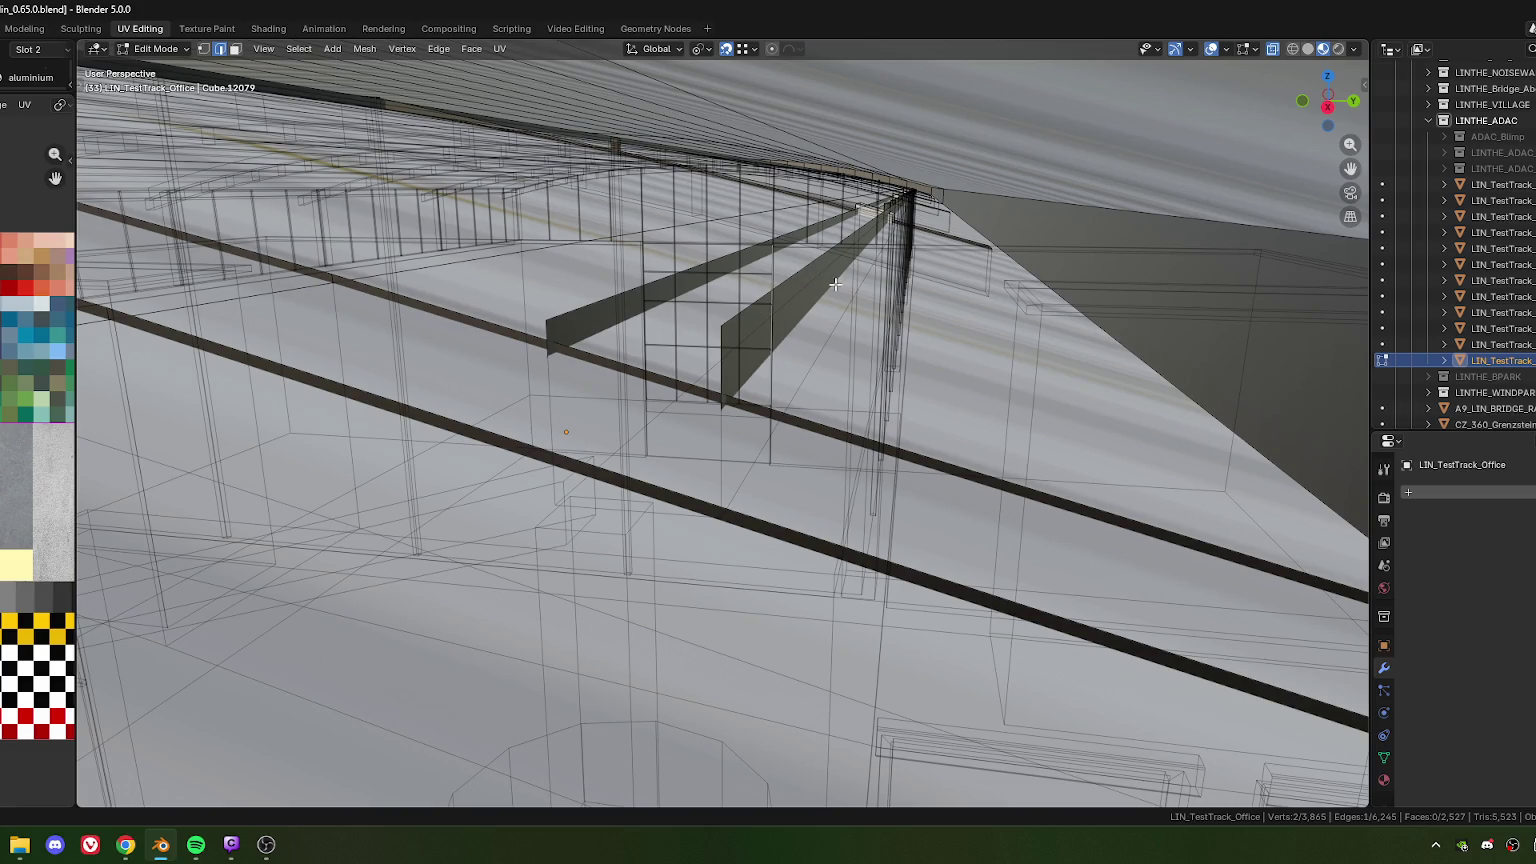
# Redo the vertical strut moves, ending with a 0.015 m upward nudge under the roof
pyautogui.press('g')
pyautogui.press('z')
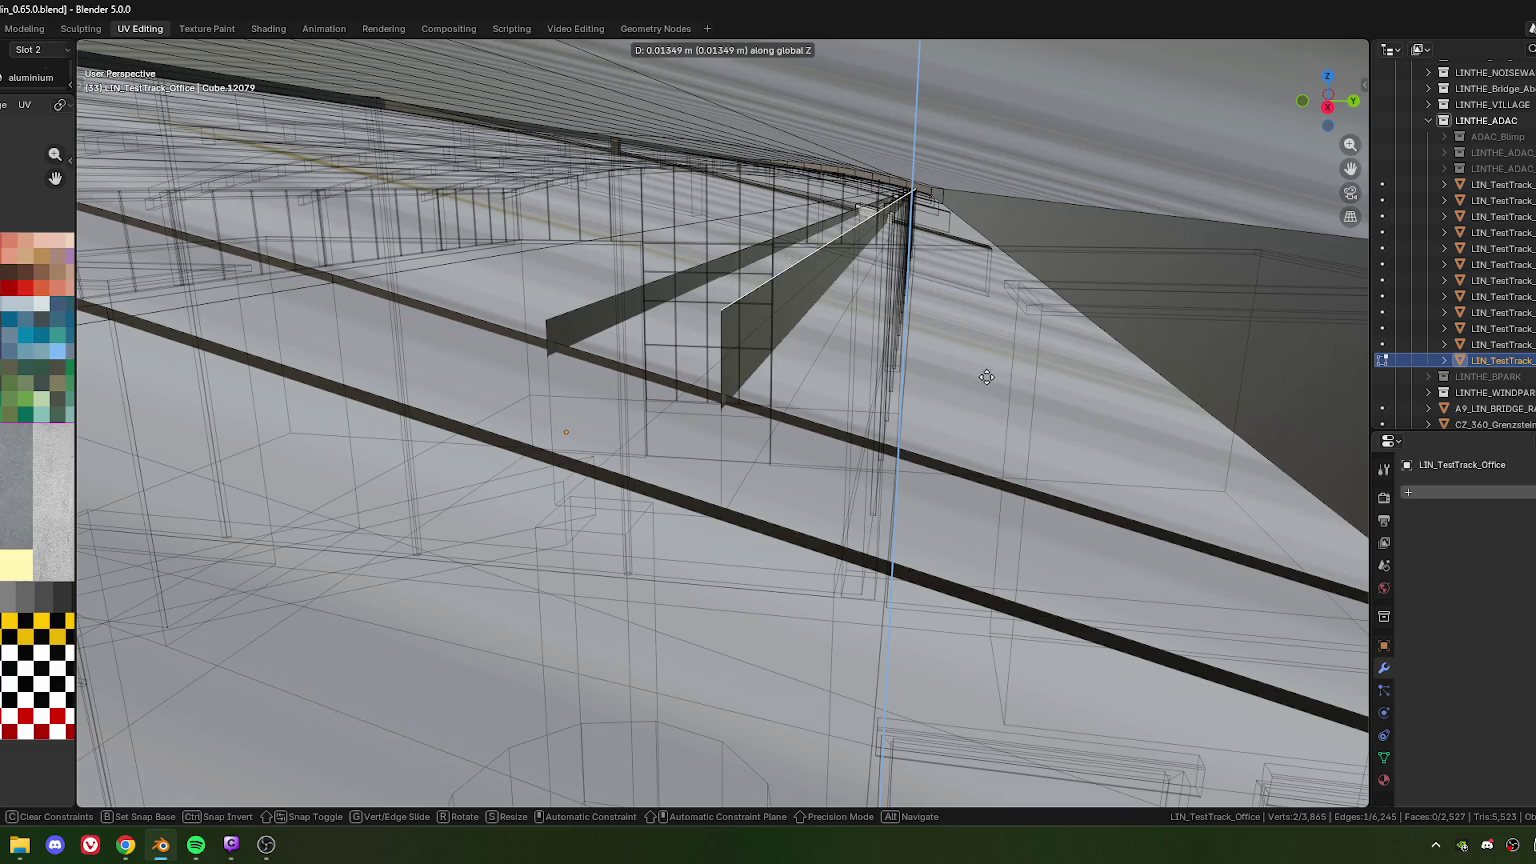
pyautogui.click(983, 395)
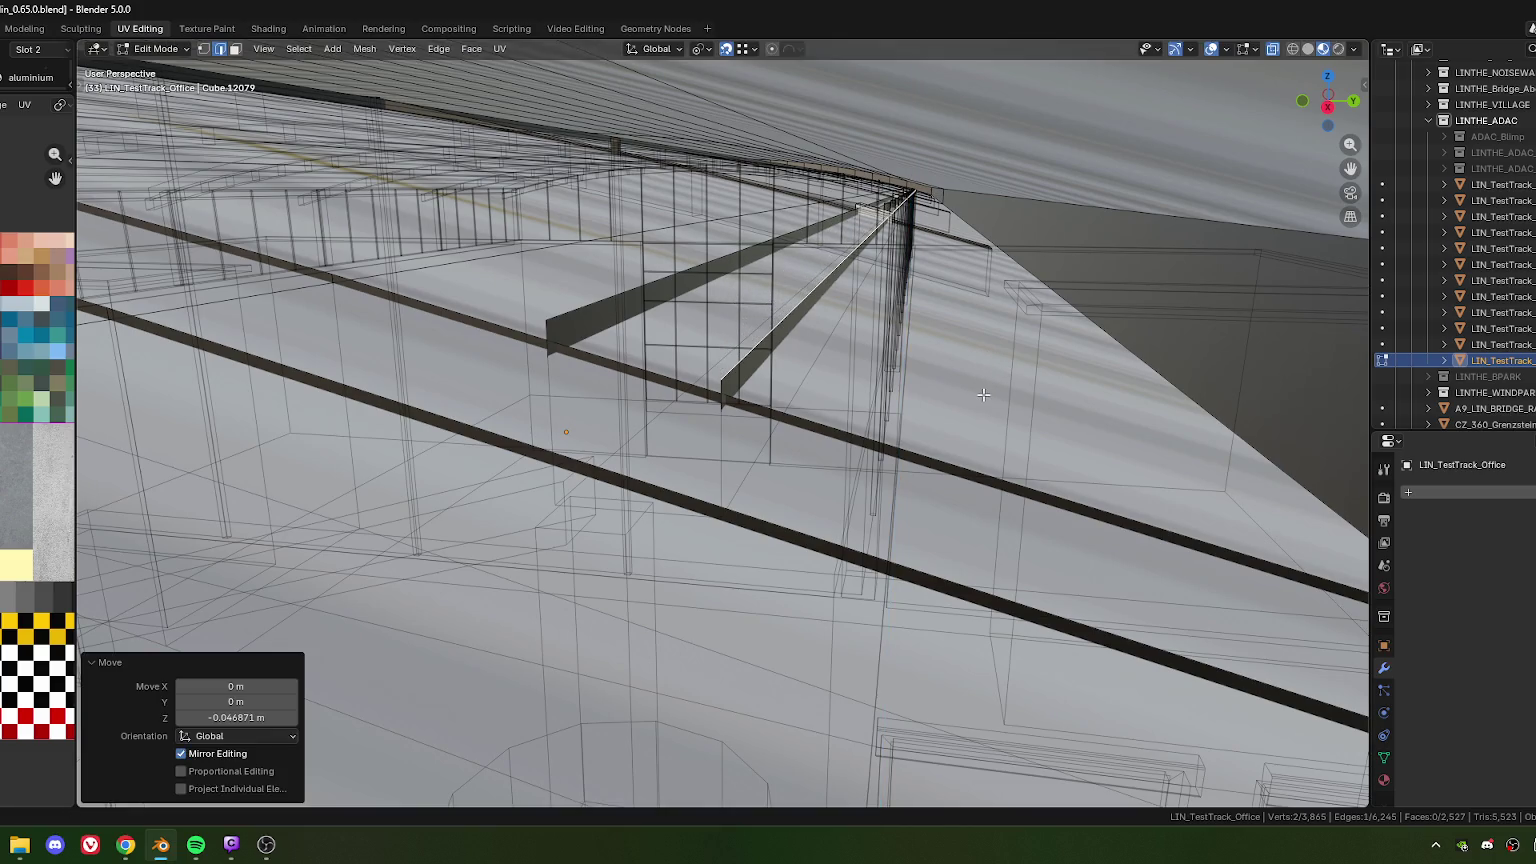
pyautogui.press('g')
pyautogui.press('z')
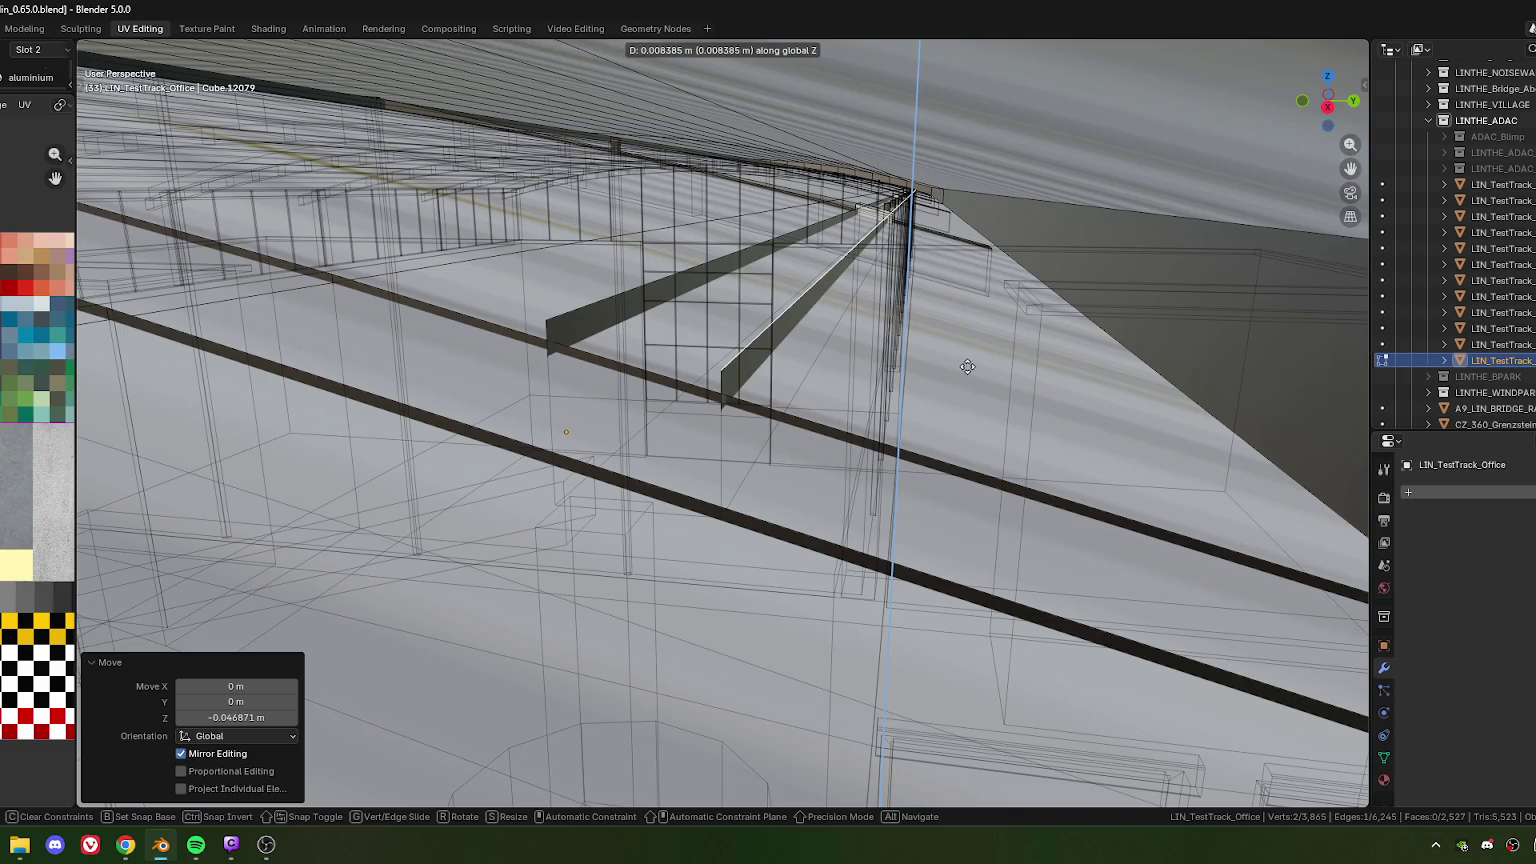
pyautogui.click(967, 367)
pyautogui.moveTo(967, 367); pyautogui.dragTo(592, 397, button='middle')
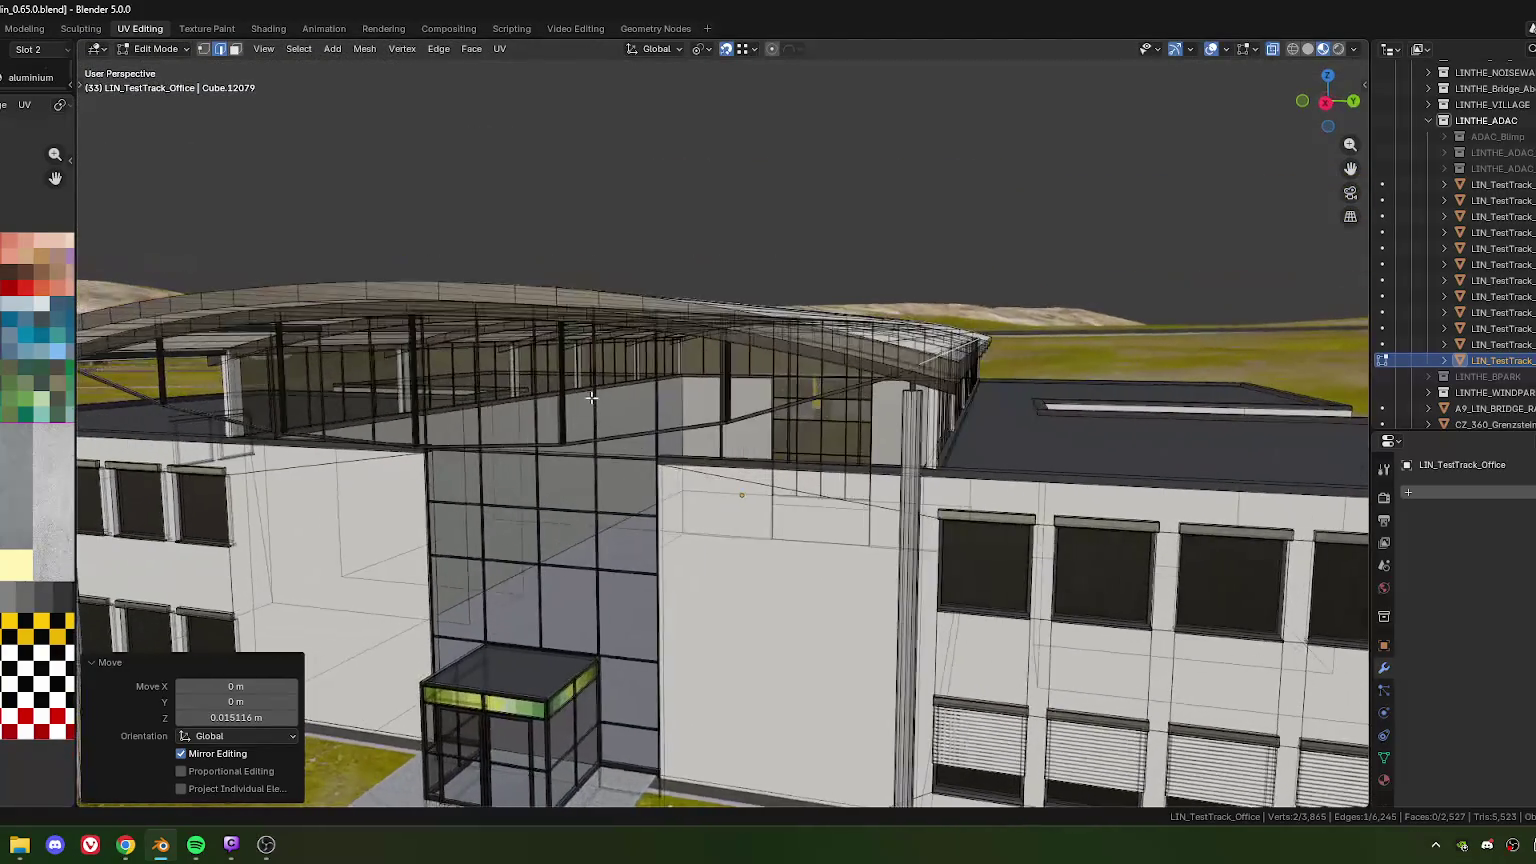
# Switch to Vertex select mode and zoom in on the round column under the roof beam
pyautogui.scroll(3, 600, 397)
pyautogui.scroll(3, 640, 397)
pyautogui.scroll(3, 685, 396)
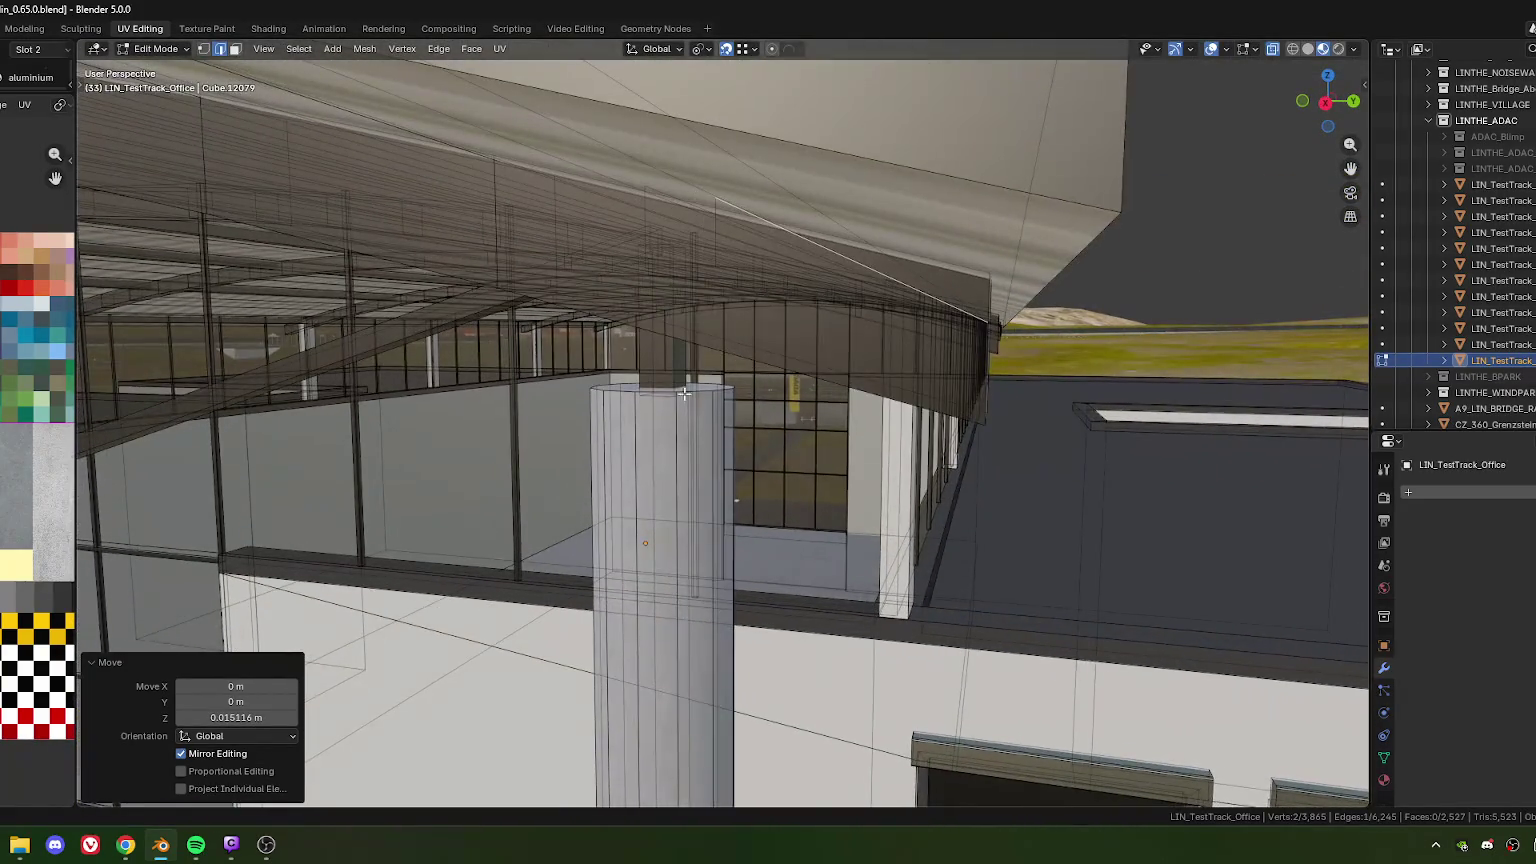
pyautogui.moveTo(685, 396); pyautogui.dragTo(697, 369, button='middle')
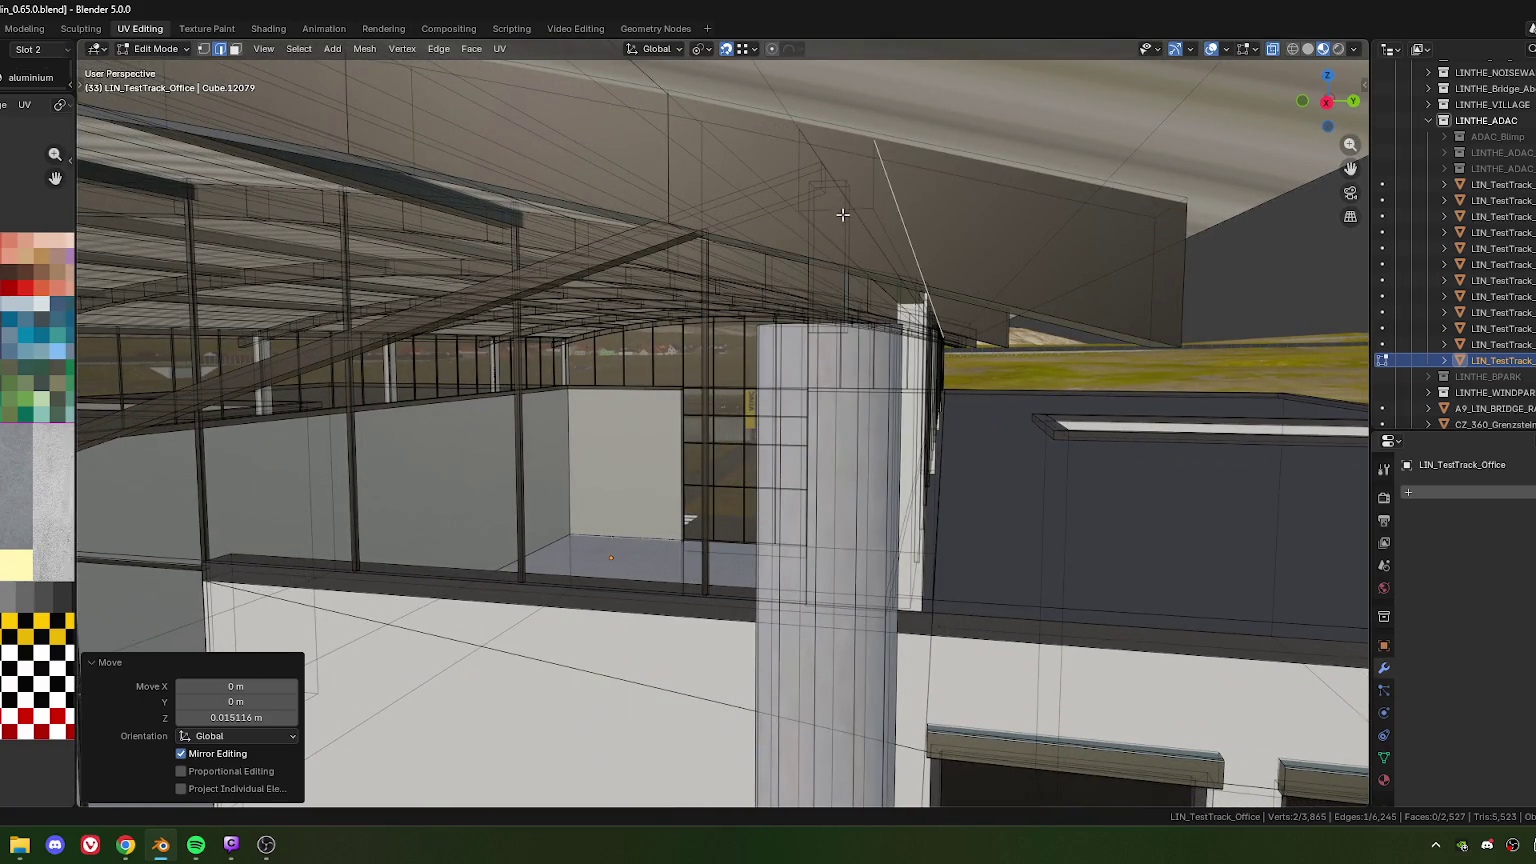
pyautogui.press('1')
pyautogui.moveTo(836, 222)
pyautogui.mouseDown(button='middle')
pyautogui.moveTo(774, 387)
pyautogui.moveTo(782, 328)
pyautogui.mouseUp(button='middle')
pyautogui.moveTo(817, 272); pyautogui.dragTo(812, 273, button='middle')
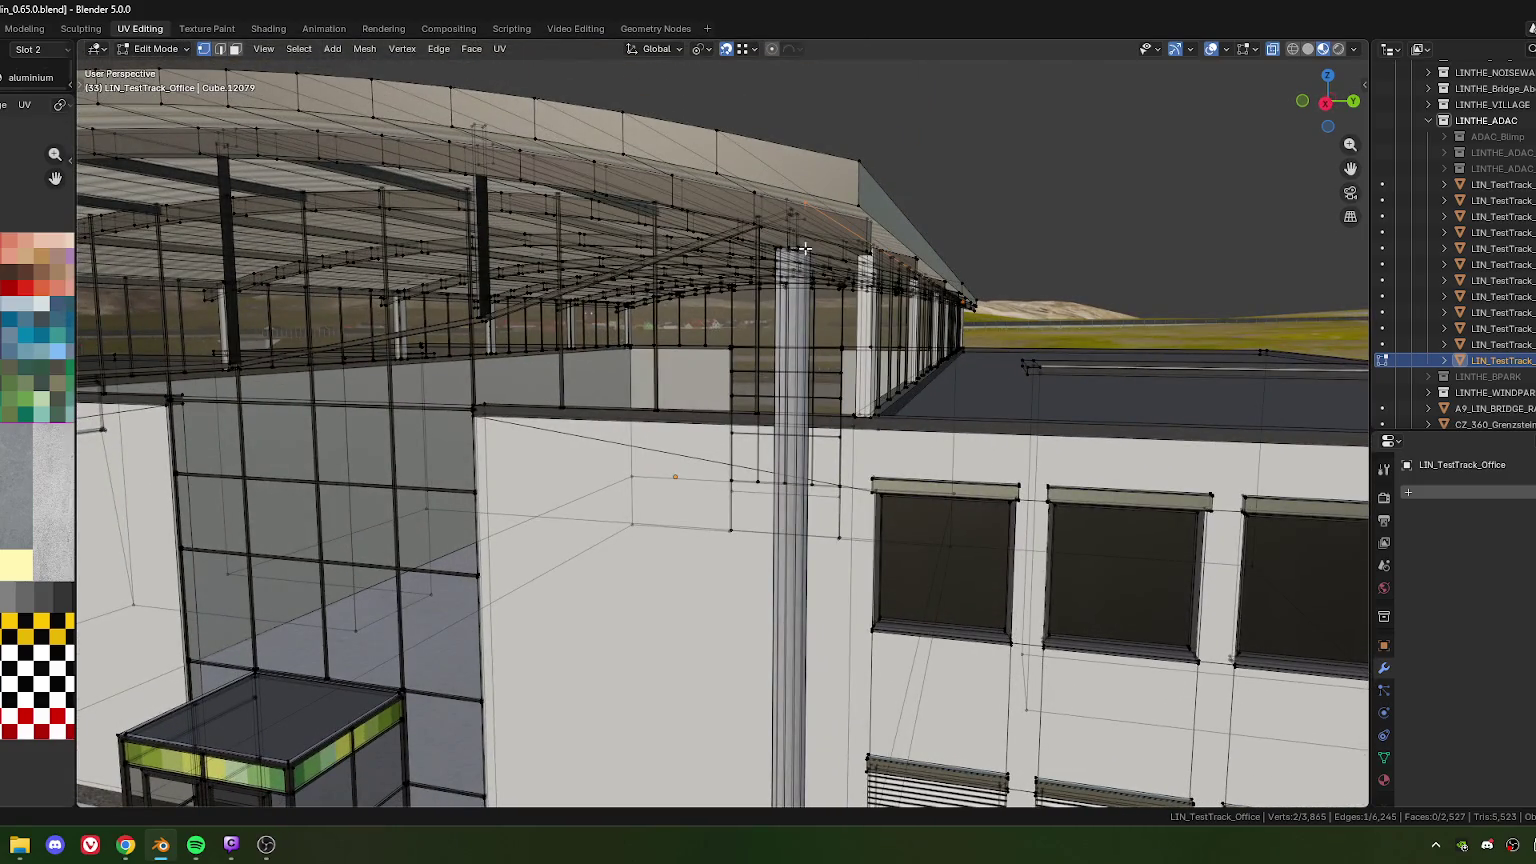
pyautogui.scroll(2, 802, 245)
pyautogui.scroll(1, 797, 174)
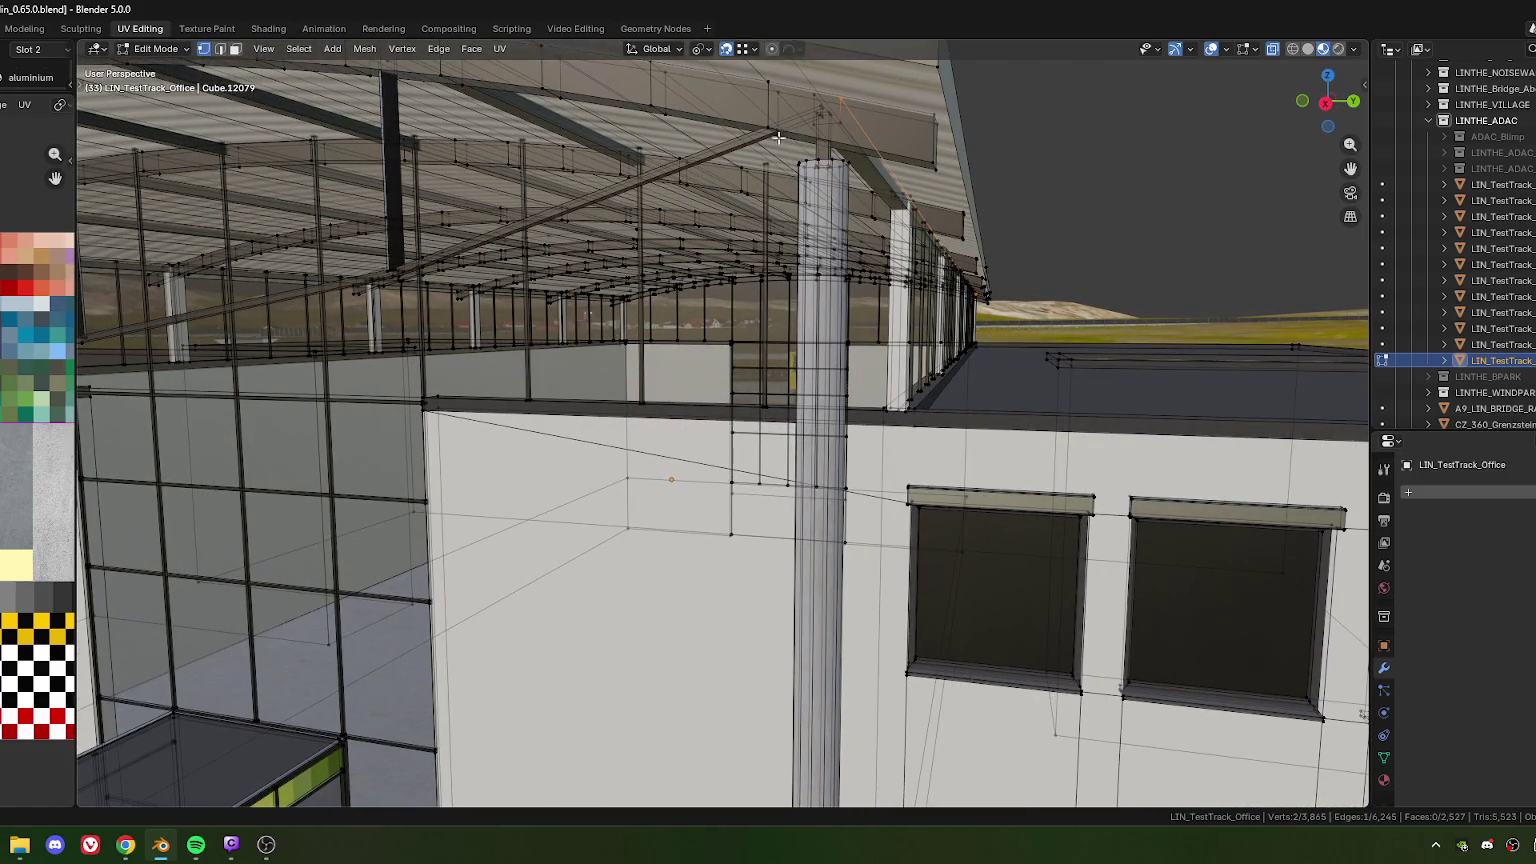
pyautogui.scroll(-6, 772, 140)
pyautogui.moveTo(740, 200); pyautogui.dragTo(680, 320, button='middle')
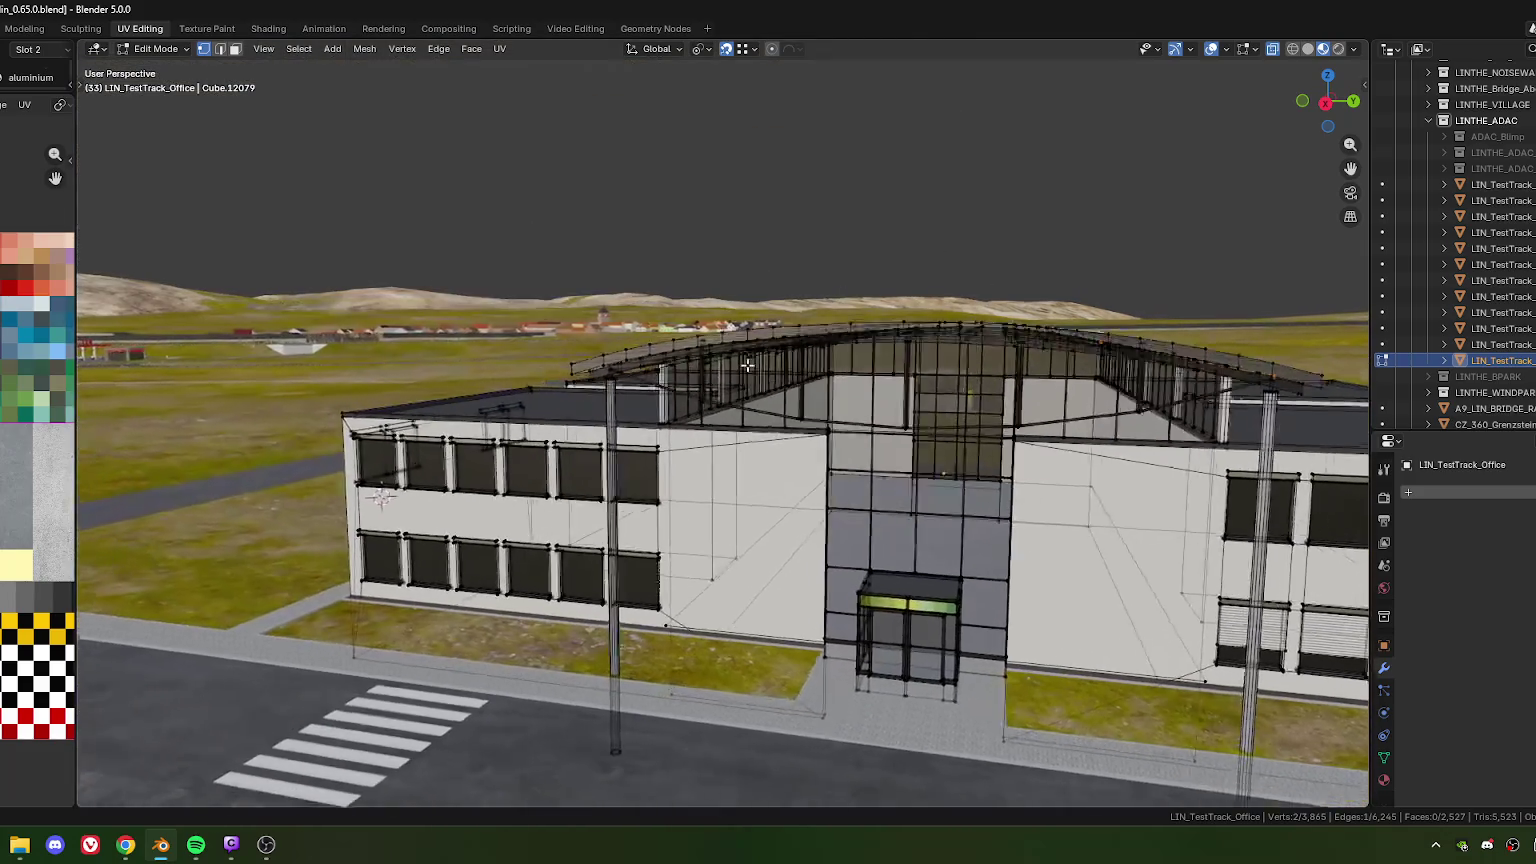
pyautogui.scroll(3, 670, 340)
pyautogui.scroll(3, 659, 361)
pyautogui.scroll(3, 659, 361)
pyautogui.scroll(1, 644, 351)
pyautogui.scroll(1, 590, 180)
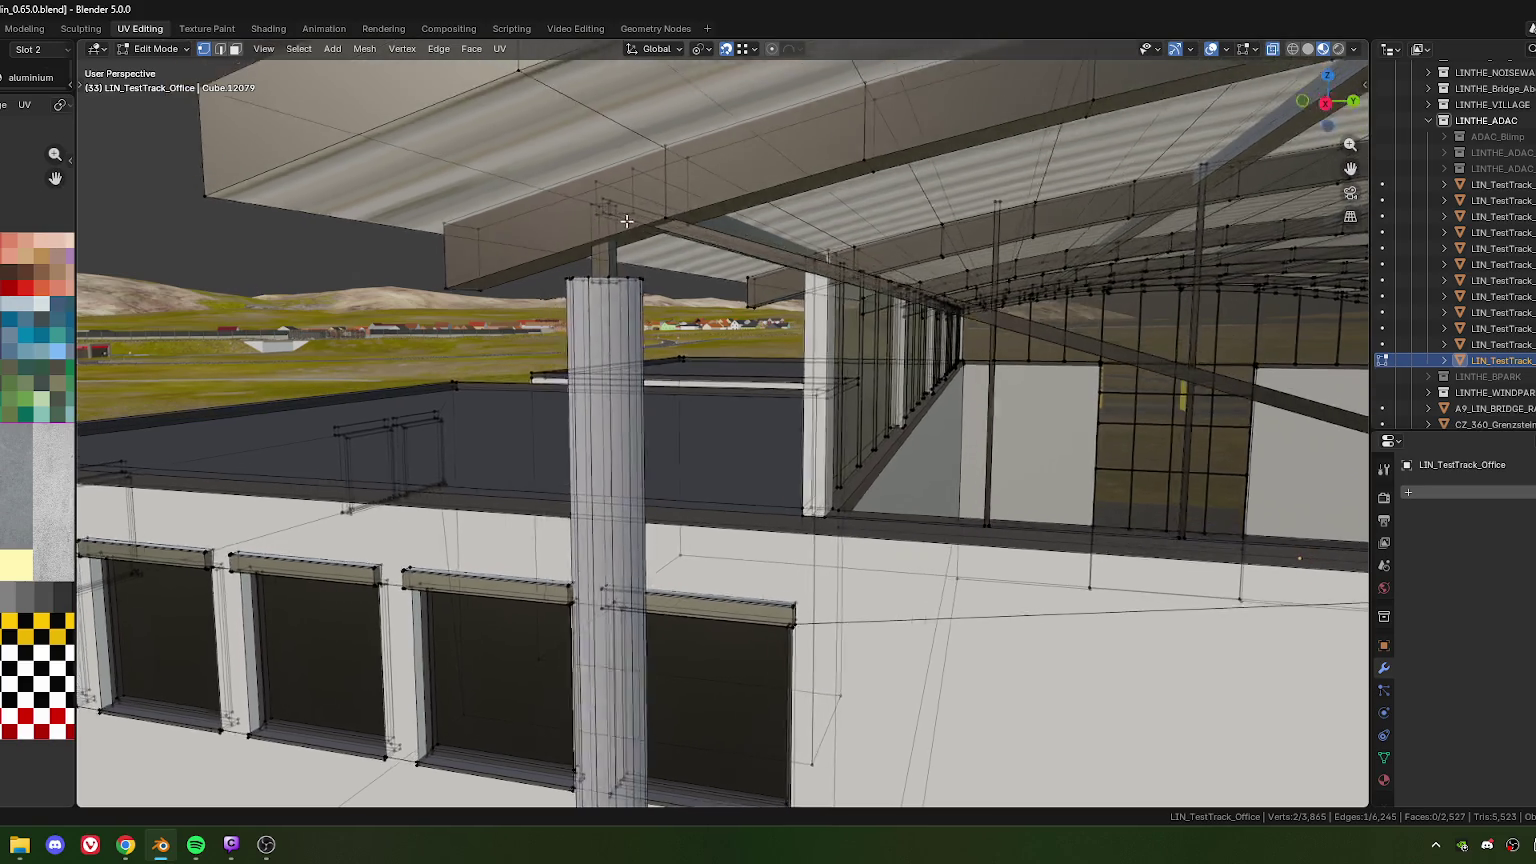
pyautogui.scroll(2, 620, 220)
pyautogui.scroll(1, 650, 260)
pyautogui.scroll(1, 677, 301)
pyautogui.moveTo(677, 301); pyautogui.dragTo(766, 325, button='middle')
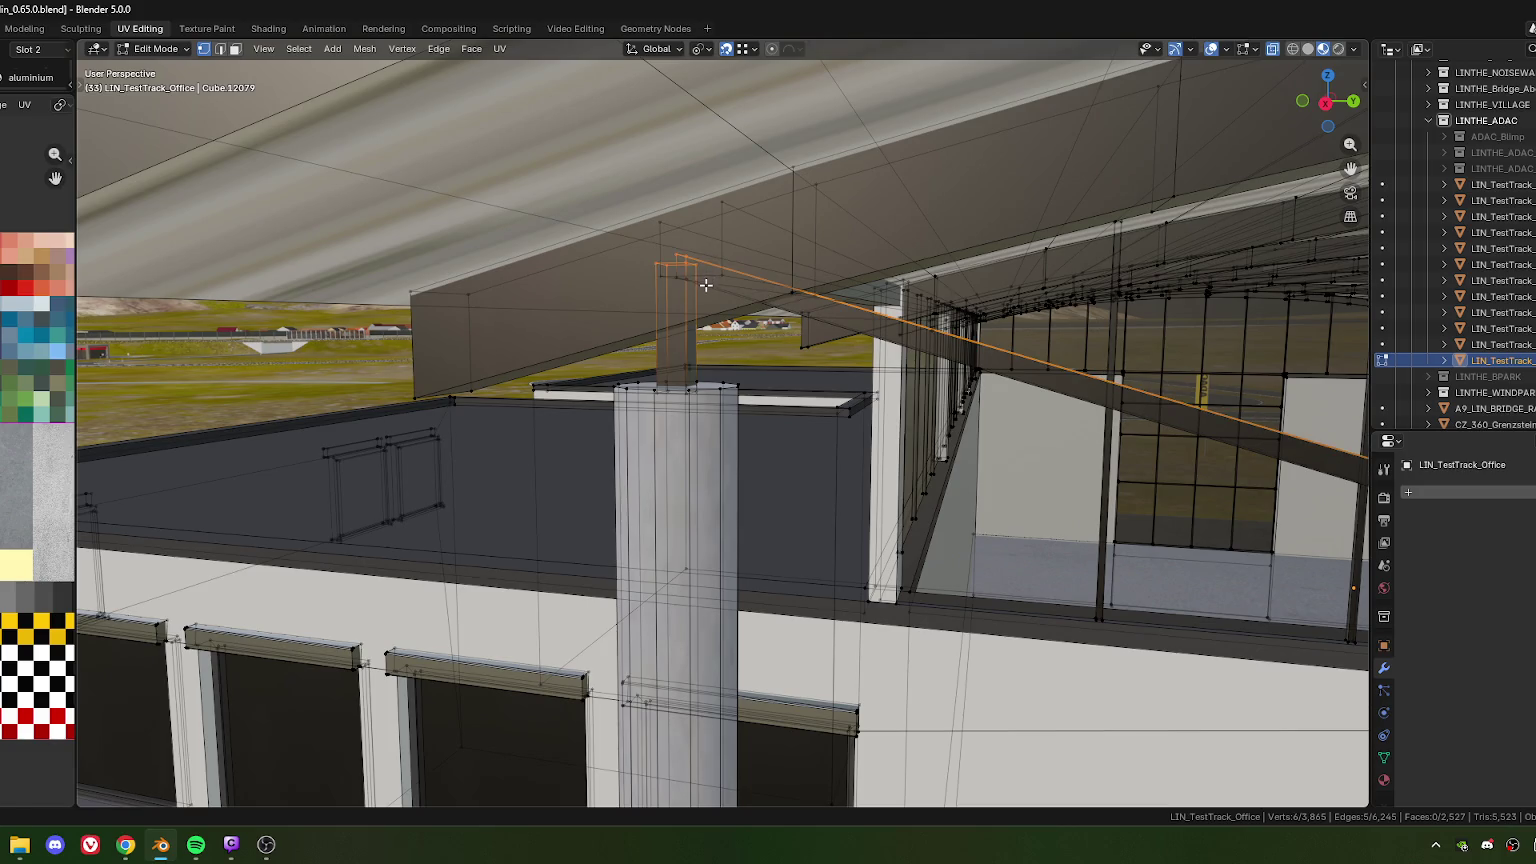
# Select the column's top vertices with a Shift-click and a box selection
pyautogui.keyDown('shift'); pyautogui.click(691, 398); pyautogui.keyUp('shift')
pyautogui.moveTo(691, 398); pyautogui.dragTo(520, 398, button='middle')
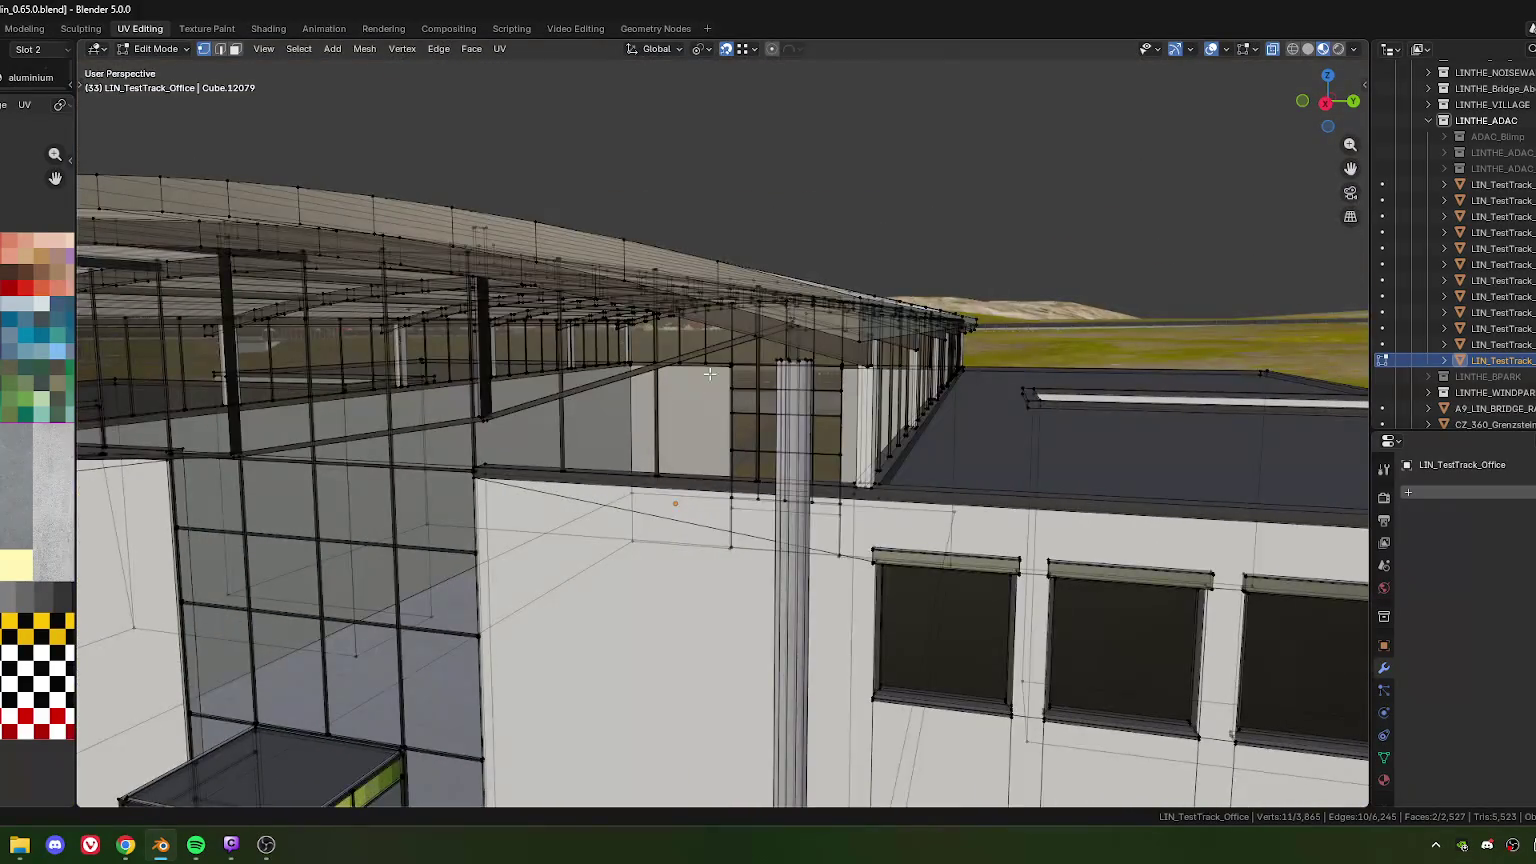
pyautogui.scroll(2, 520, 398)
pyautogui.moveTo(520, 398)
pyautogui.mouseDown(button='middle')
pyautogui.moveTo(1030, 318)
pyautogui.moveTo(661, 251)
pyautogui.mouseUp(button='middle')
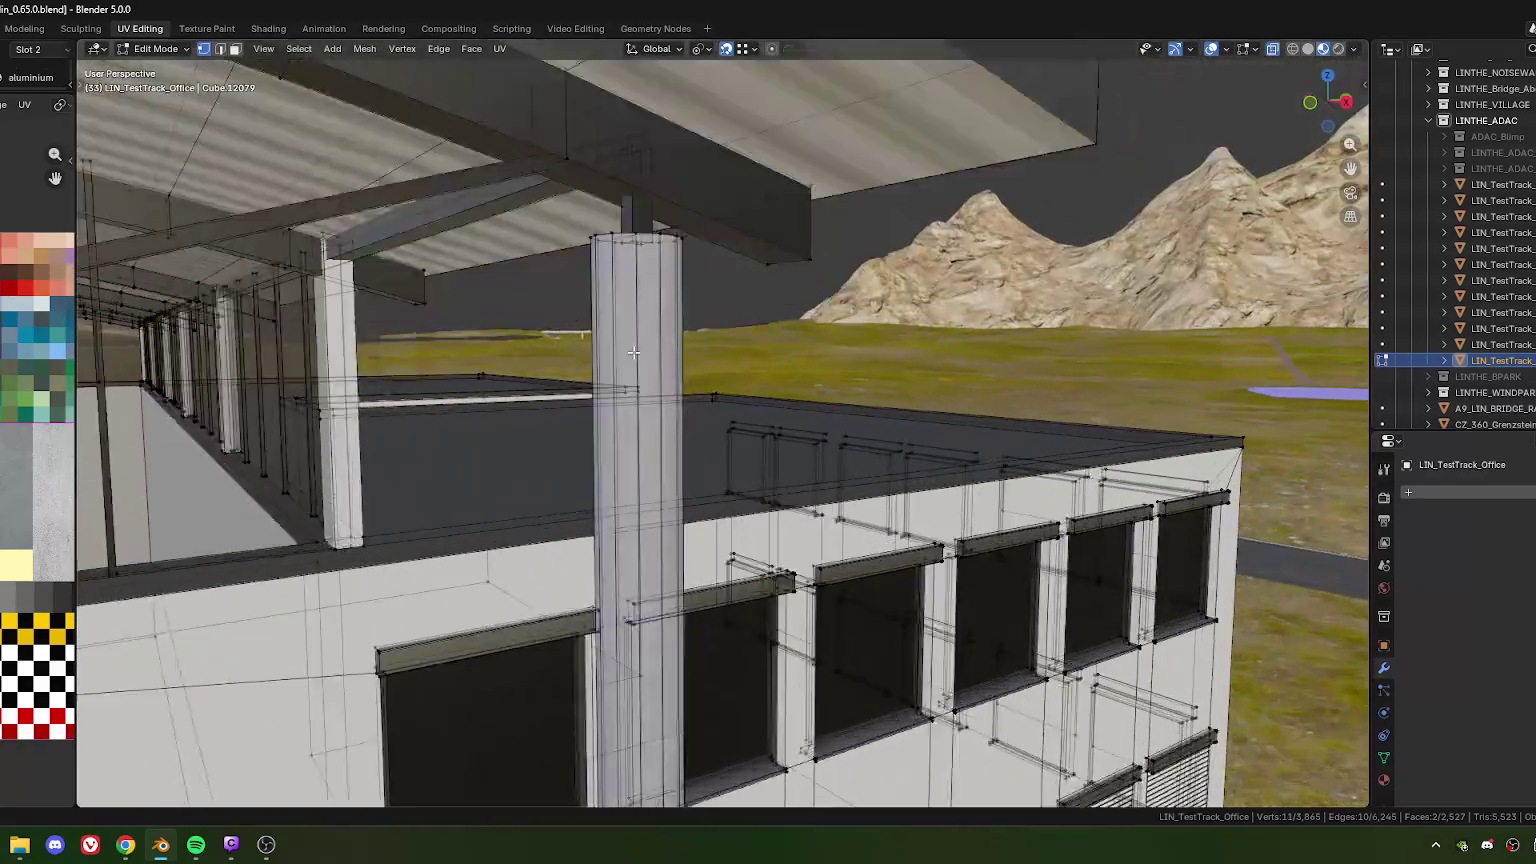
pyautogui.keyDown('shift'); pyautogui.moveTo(611, 227); pyautogui.dragTo(741, 282); pyautogui.keyUp('shift')
pyautogui.moveTo(741, 282); pyautogui.dragTo(684, 195, button='middle')
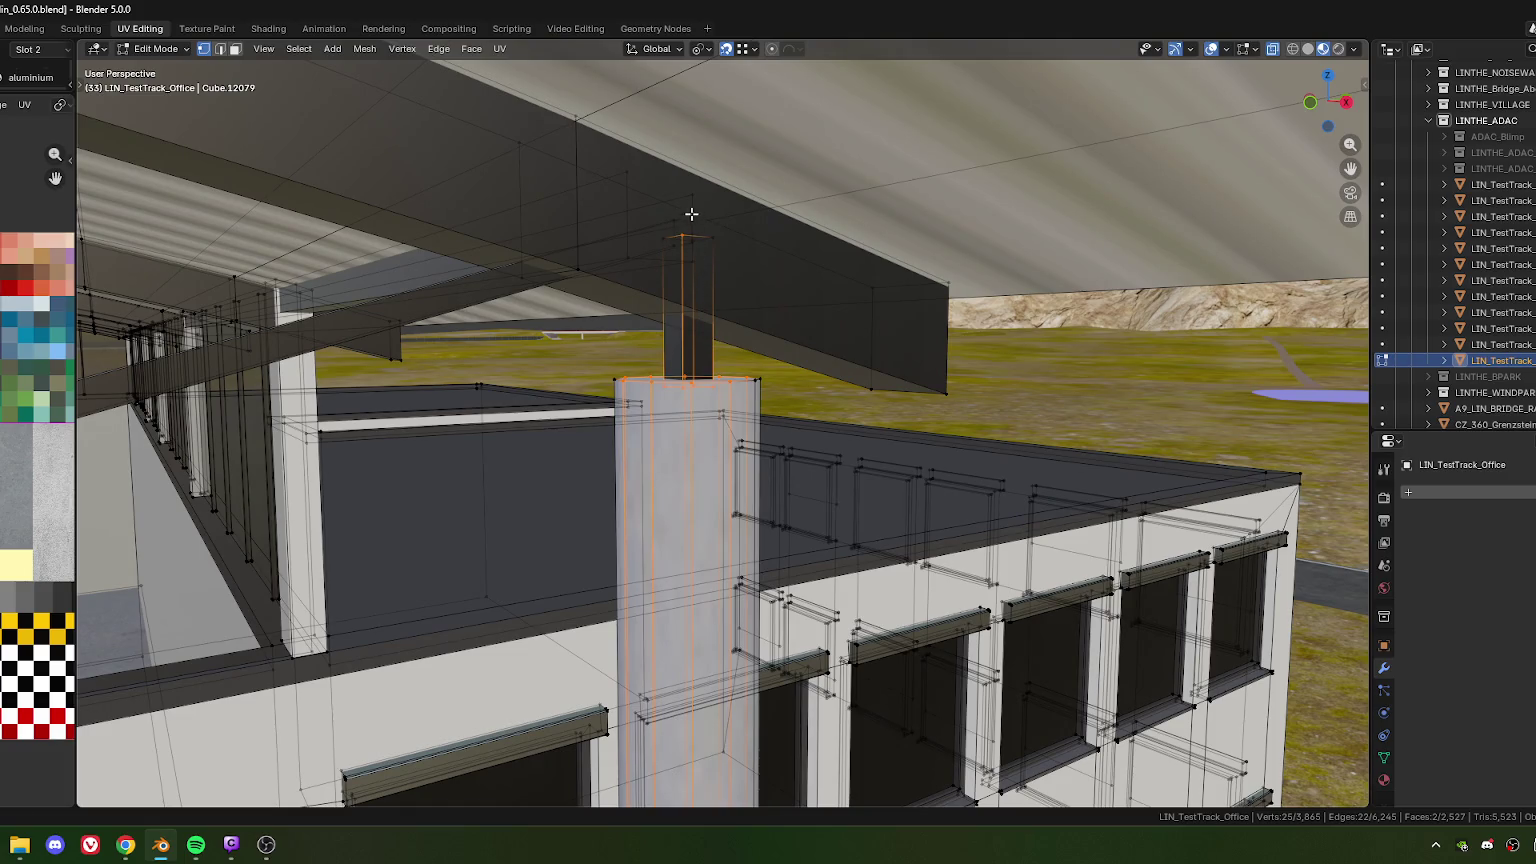
pyautogui.moveTo(693, 287)
pyautogui.mouseDown(button='middle')
pyautogui.moveTo(696, 315)
pyautogui.moveTo(641, 353)
pyautogui.moveTo(678, 309)
pyautogui.mouseUp(button='middle')
pyautogui.scroll(-1, 678, 309)
pyautogui.scroll(-1, 553, 474)
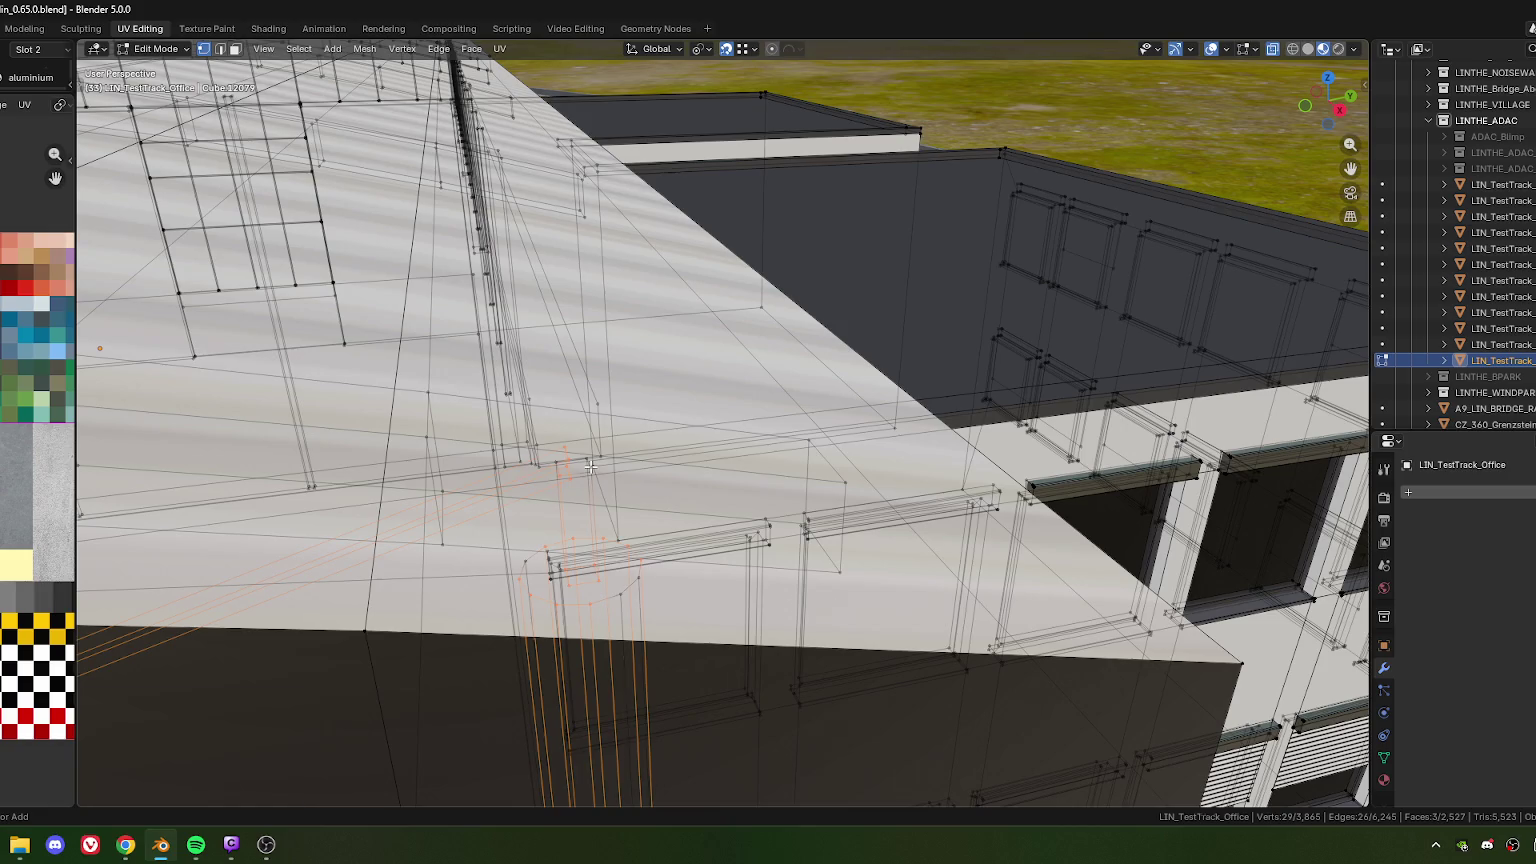
# Select the linked pole and beam geometry, then add the four remaining posts to the selection
pyautogui.hotkey('ctrl', 'l')
pyautogui.scroll(-4, 620, 462)
pyautogui.scroll(-3, 680, 458)
pyautogui.scroll(-2, 734, 453)
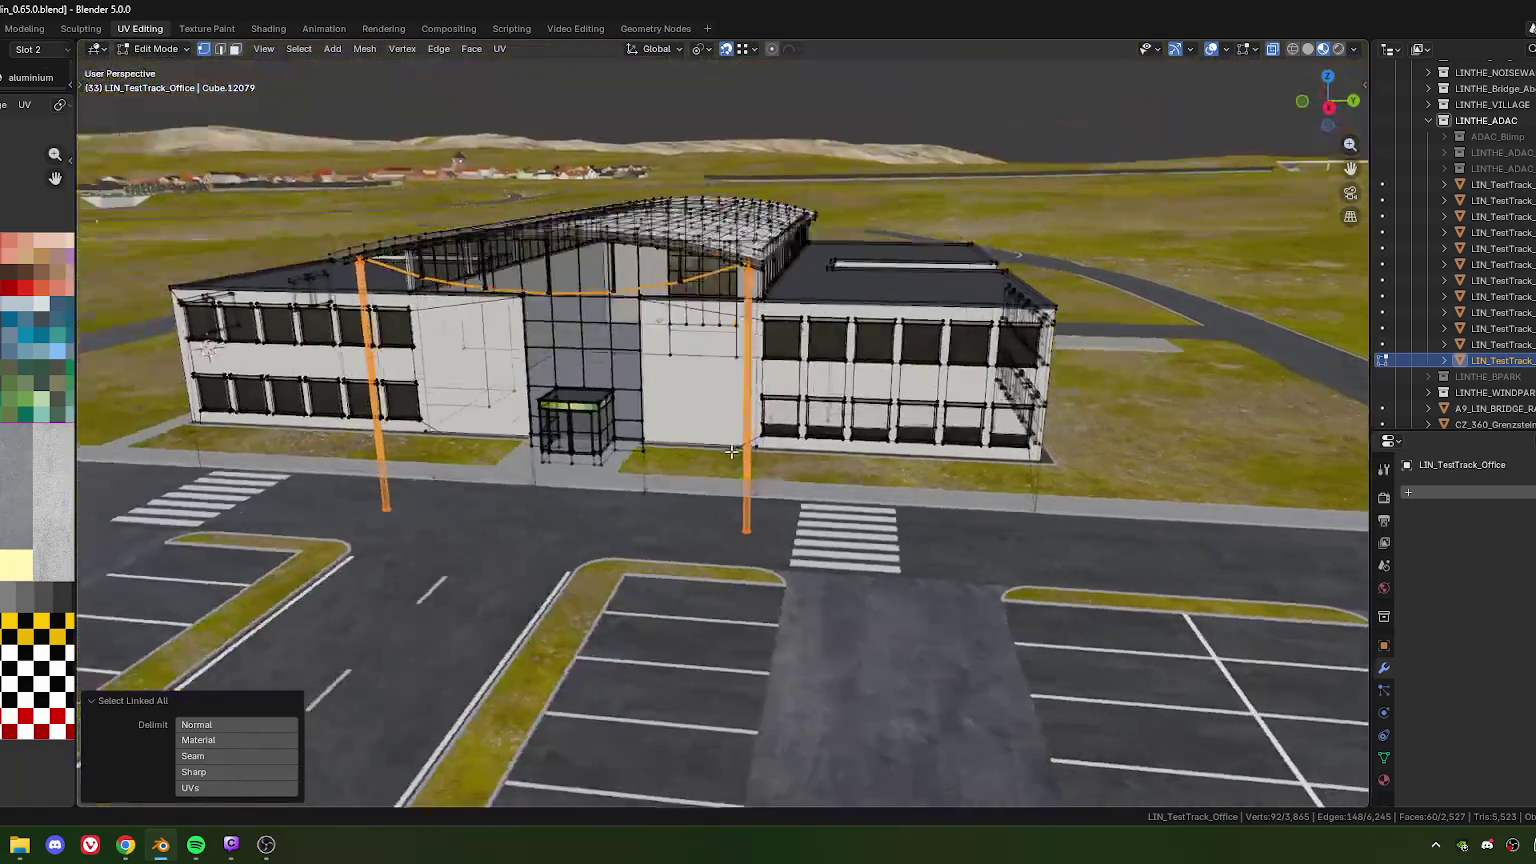
pyautogui.scroll(2, 734, 453)
pyautogui.scroll(2, 725, 452)
pyautogui.scroll(3, 705, 450)
pyautogui.scroll(1, 689, 447)
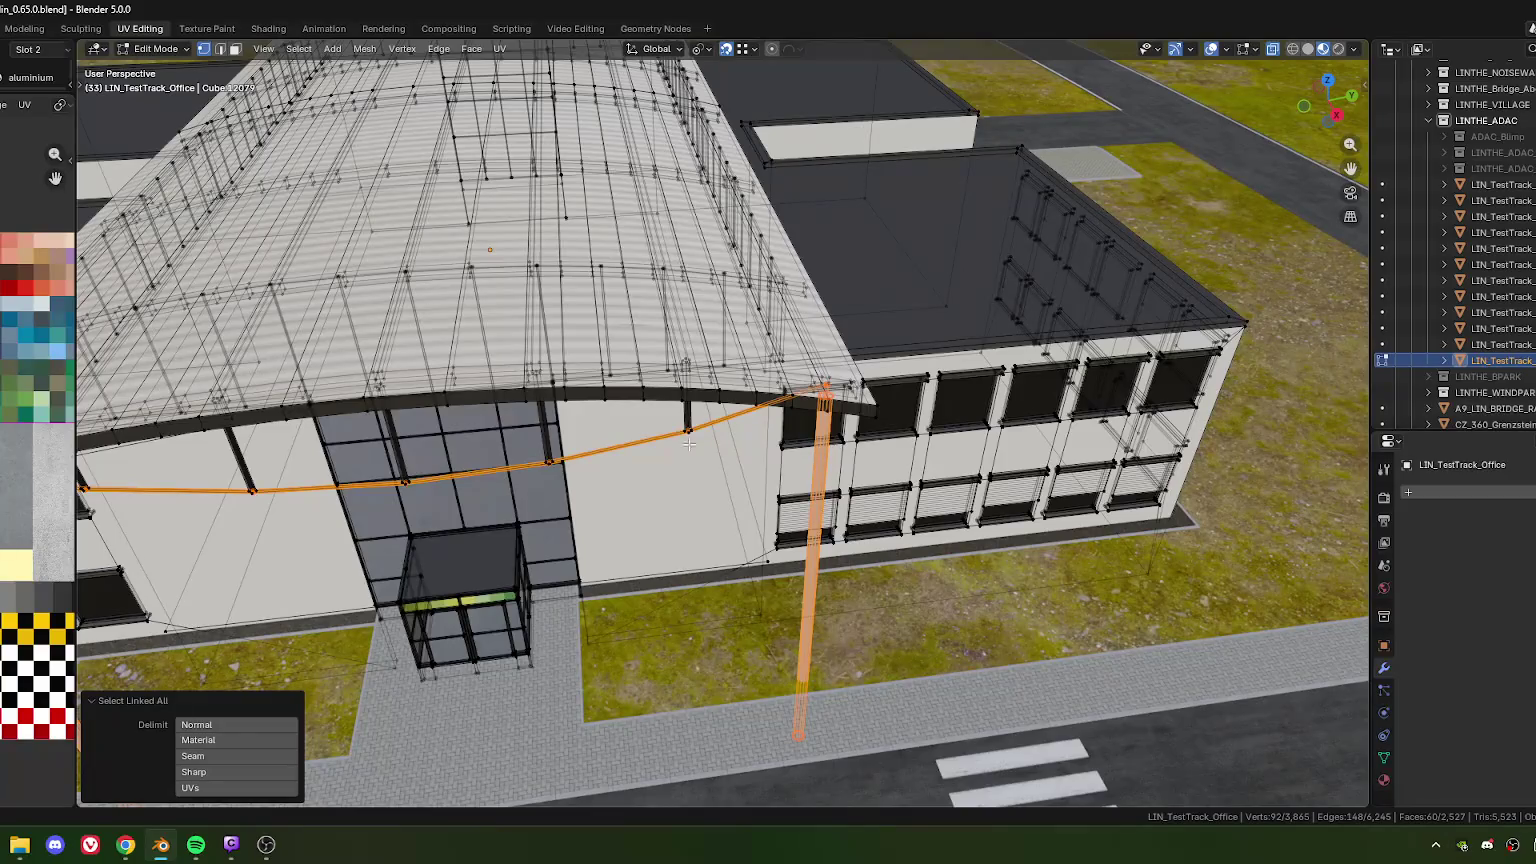
pyautogui.keyDown('shift'); pyautogui.click(690, 455); pyautogui.keyUp('shift')
pyautogui.scroll(2, 683, 459)
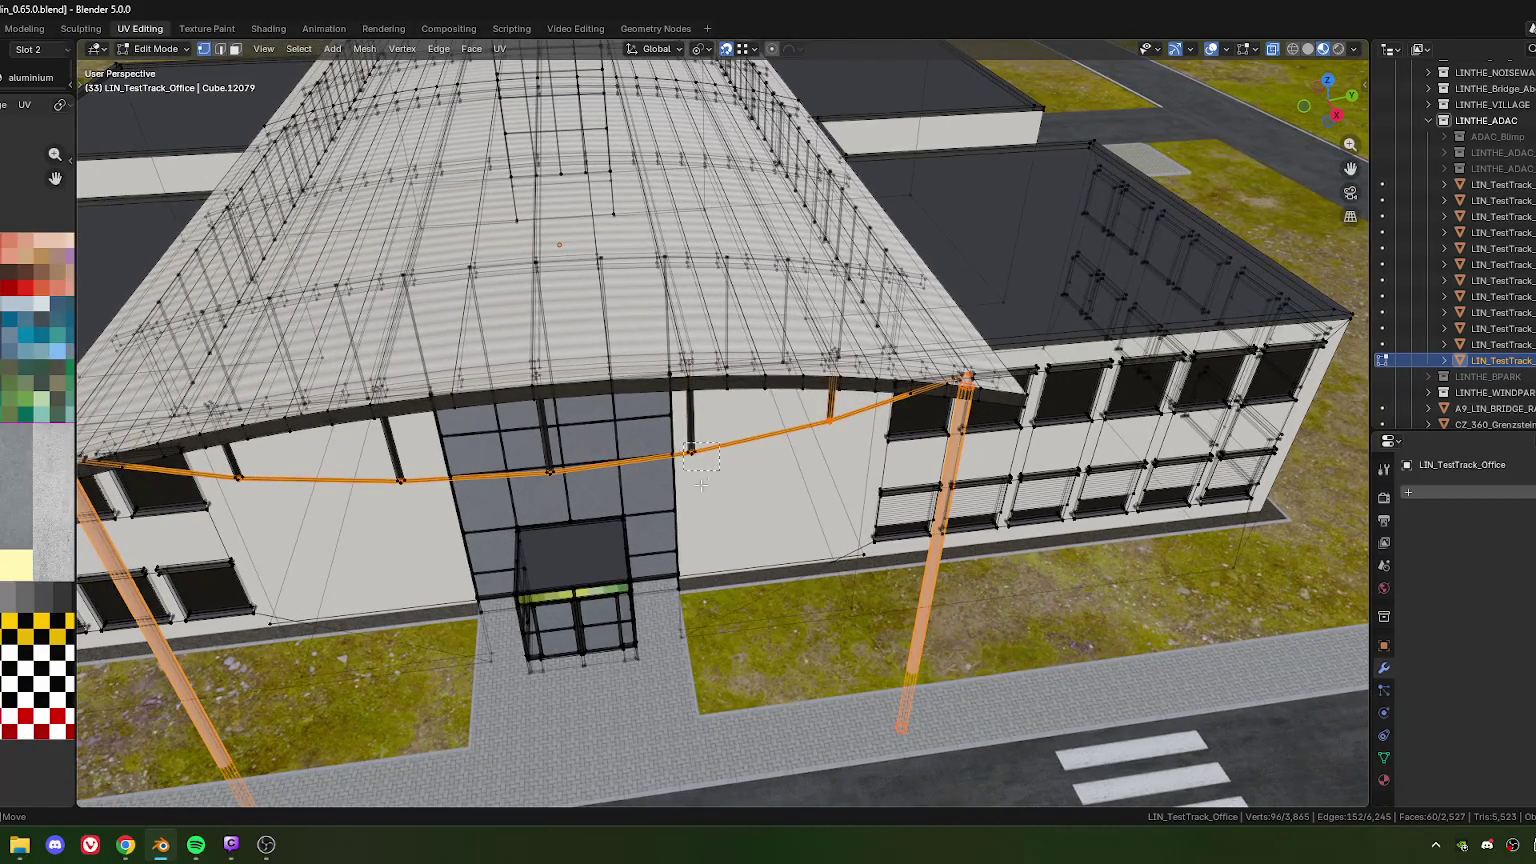
pyautogui.keyDown('shift'); pyautogui.click(707, 484); pyautogui.keyUp('shift')
pyautogui.moveTo(707, 484); pyautogui.dragTo(752, 476, button='middle')
pyautogui.moveTo(654, 470)
pyautogui.mouseDown(button='middle')
pyautogui.moveTo(695, 478)
pyautogui.moveTo(484, 443)
pyautogui.moveTo(662, 416)
pyautogui.mouseUp(button='middle')
pyautogui.keyDown('shift'); pyautogui.click(696, 485); pyautogui.keyUp('shift')
pyautogui.keyDown('shift'); pyautogui.click(480, 465); pyautogui.keyUp('shift')
# Lower the poles, cable beam and struts about 0.127 m along Z
pyautogui.moveTo(743, 498); pyautogui.dragTo(624, 415, button='middle')
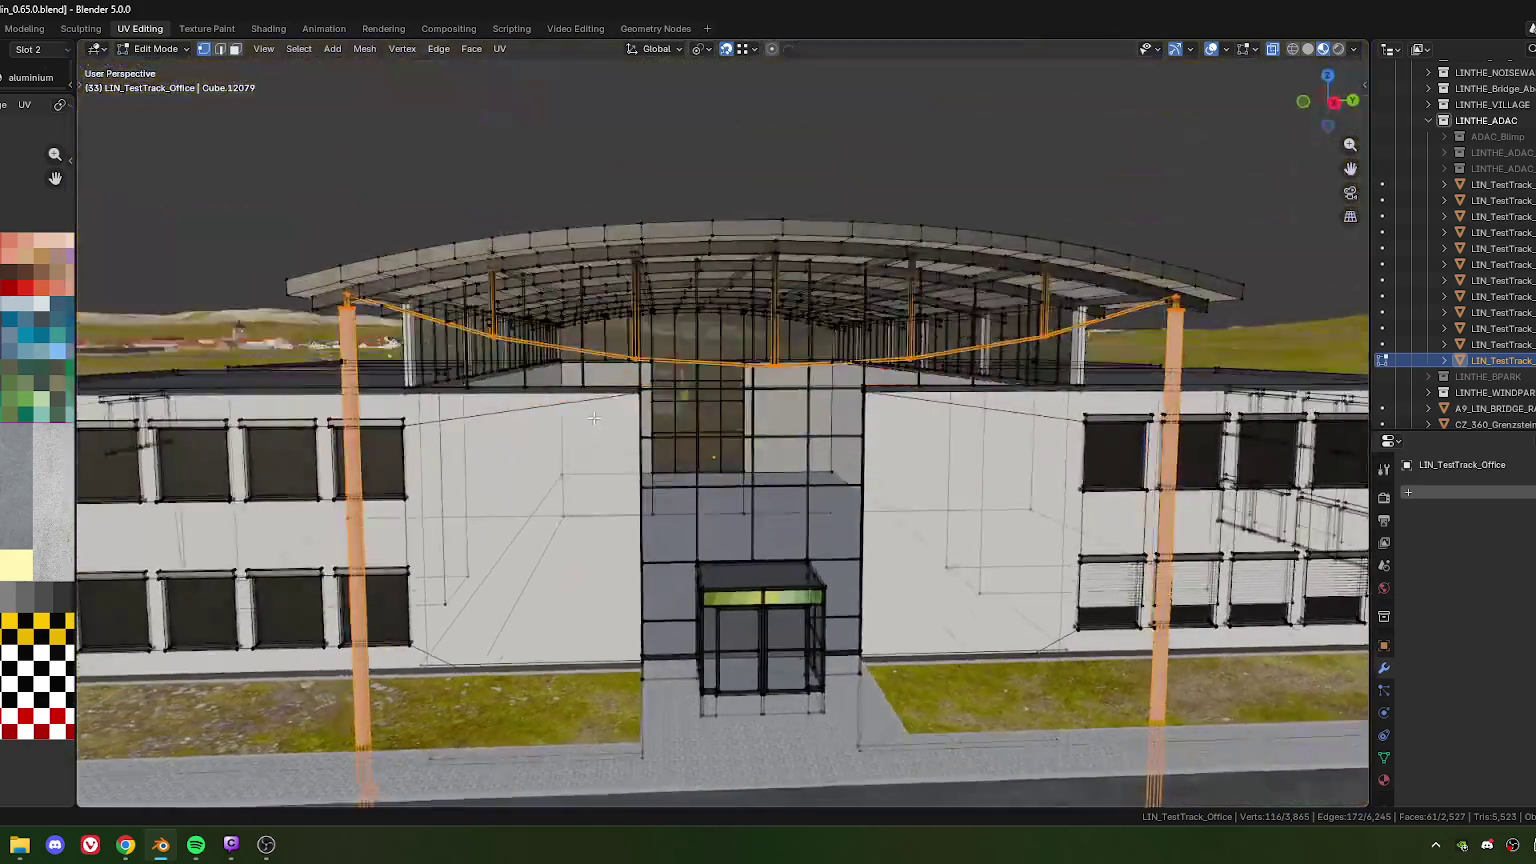
pyautogui.scroll(4, 624, 415)
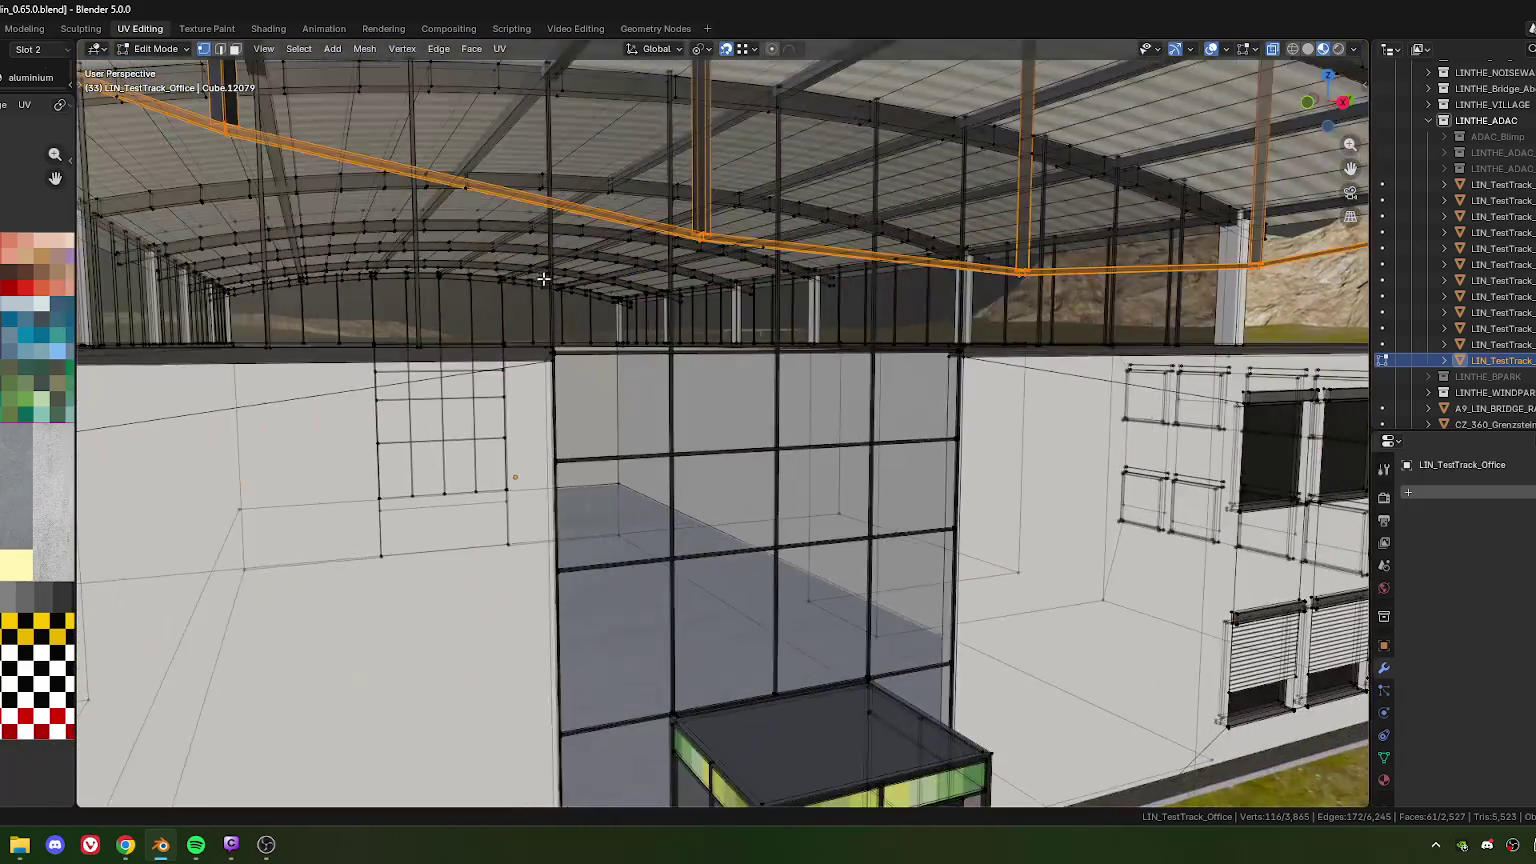
pyautogui.scroll(3, 630, 380)
pyautogui.scroll(1, 633, 336)
pyautogui.moveTo(633, 336)
pyautogui.mouseDown(button='middle')
pyautogui.moveTo(638, 319)
pyautogui.moveTo(672, 353)
pyautogui.moveTo(645, 280)
pyautogui.mouseUp(button='middle')
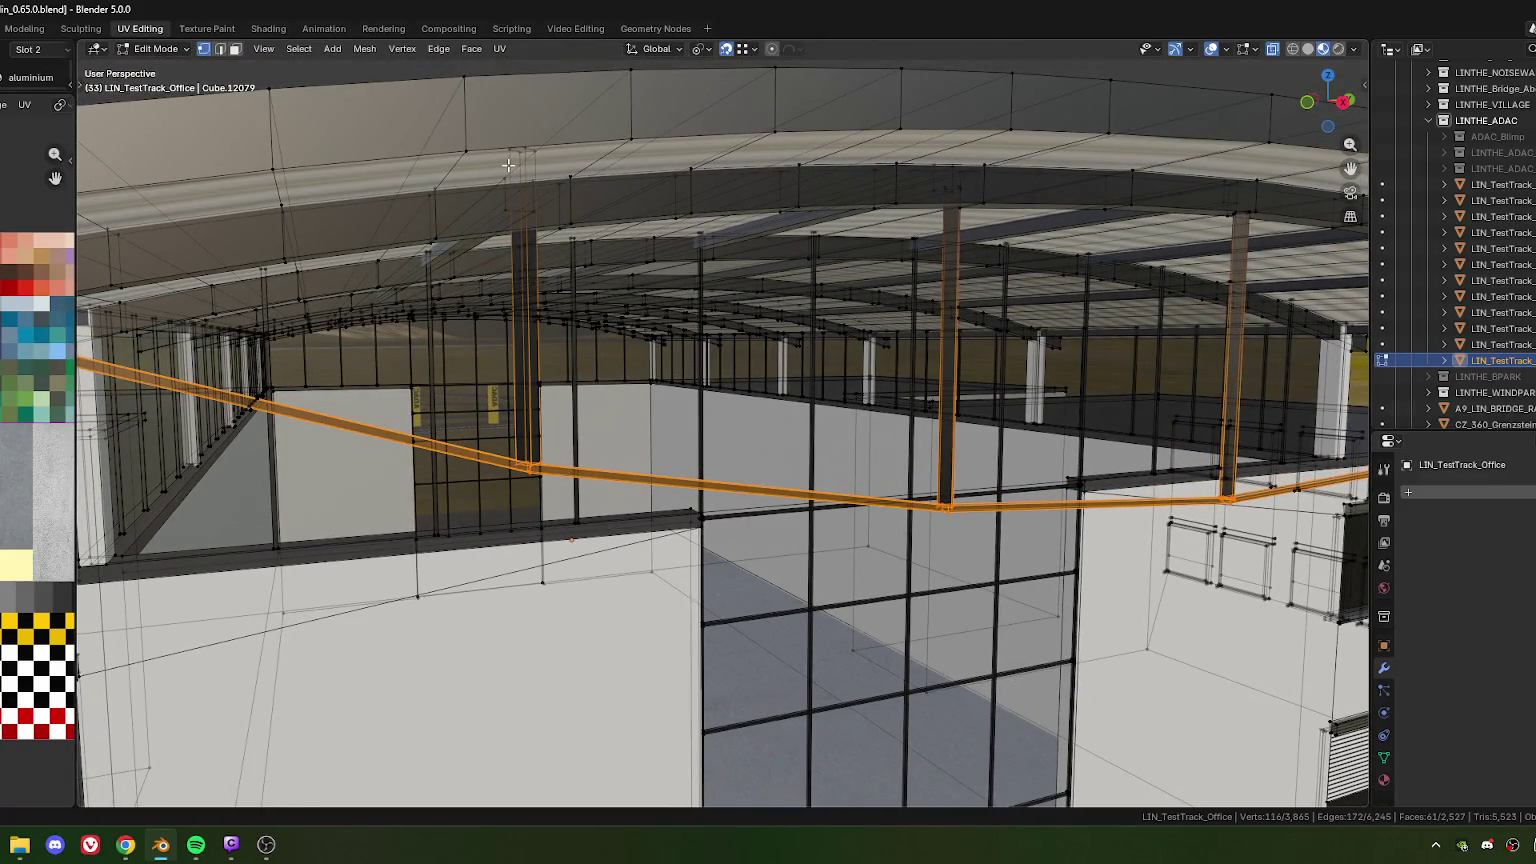
pyautogui.moveTo(526, 208); pyautogui.dragTo(502, 224, button='middle')
pyautogui.moveTo(712, 341)
pyautogui.mouseDown(button='middle')
pyautogui.moveTo(532, 363)
pyautogui.moveTo(690, 344)
pyautogui.mouseUp(button='middle')
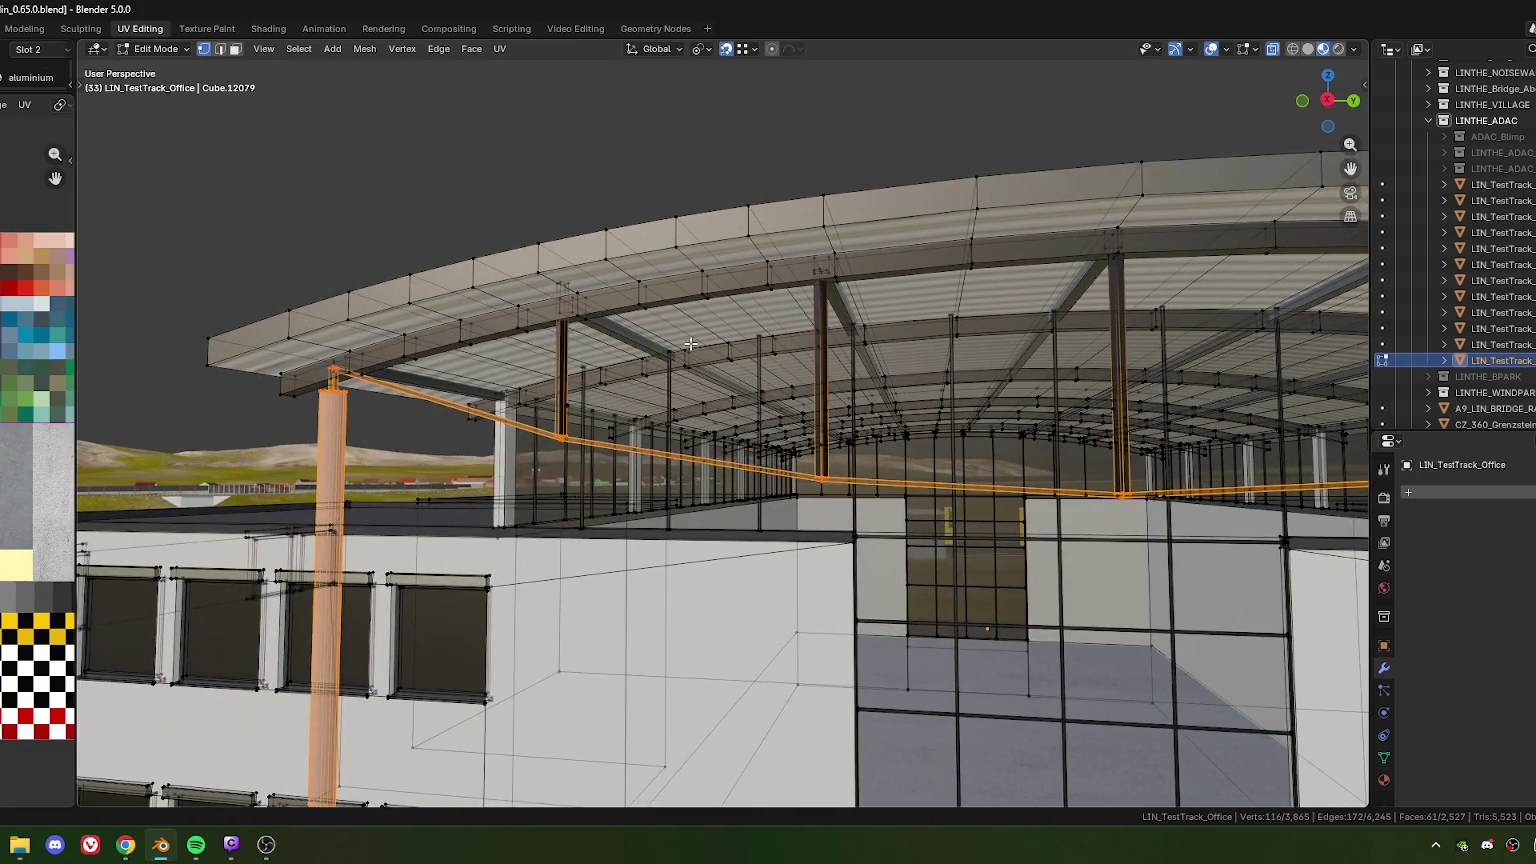
pyautogui.moveTo(661, 241)
pyautogui.mouseDown(button='middle')
pyautogui.moveTo(607, 386)
pyautogui.moveTo(315, 279)
pyautogui.mouseUp(button='middle')
pyautogui.press('g')
pyautogui.press('z')
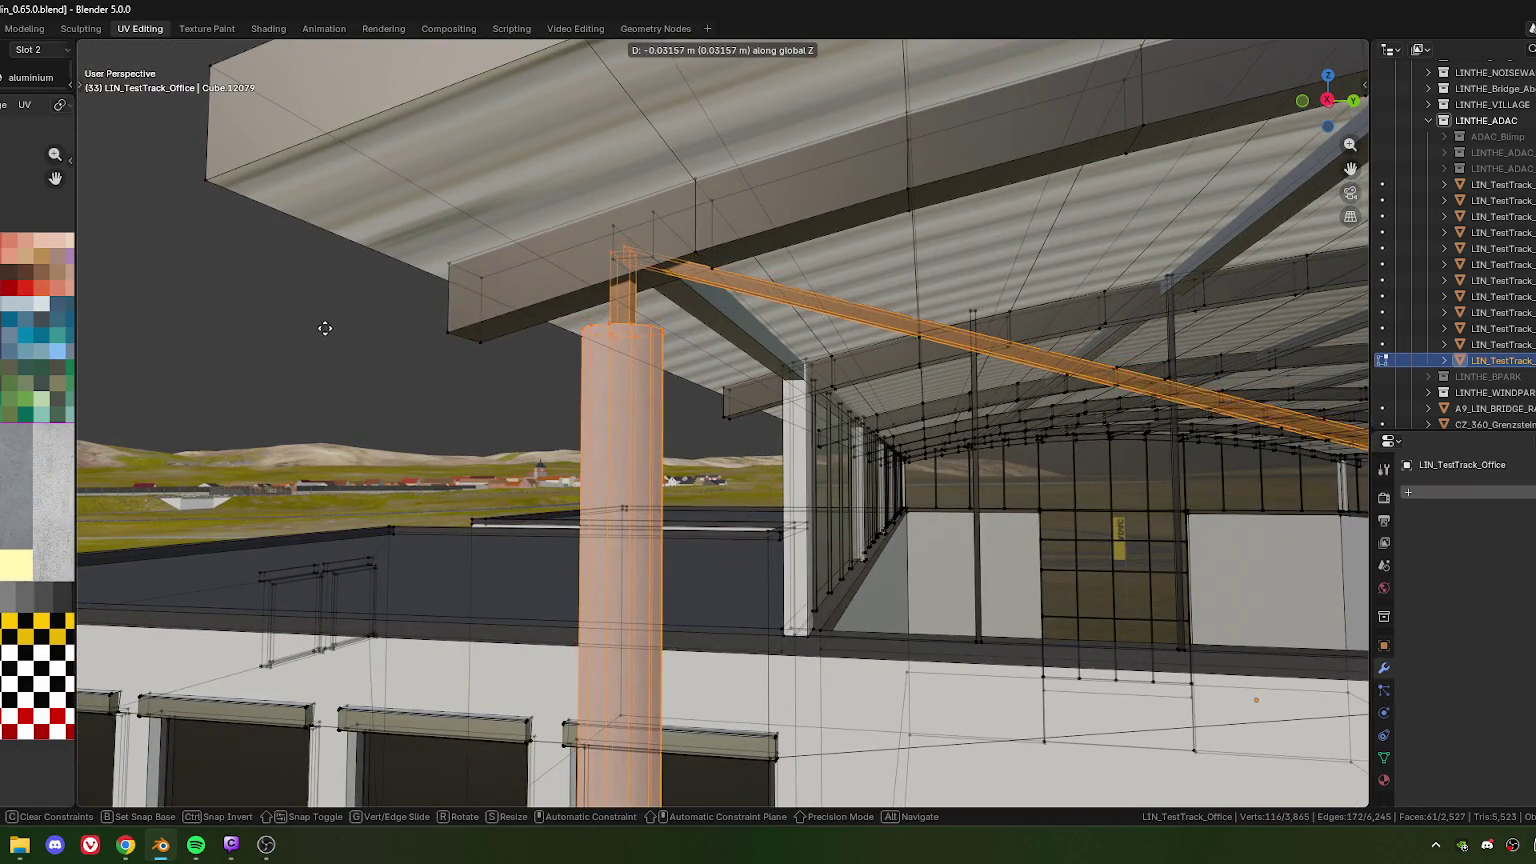
pyautogui.click(336, 388)
# Fine-tune the assembly's height by about 0.006 m along Z under the roof edge
pyautogui.scroll(3, 591, 354)
pyautogui.scroll(3, 591, 354)
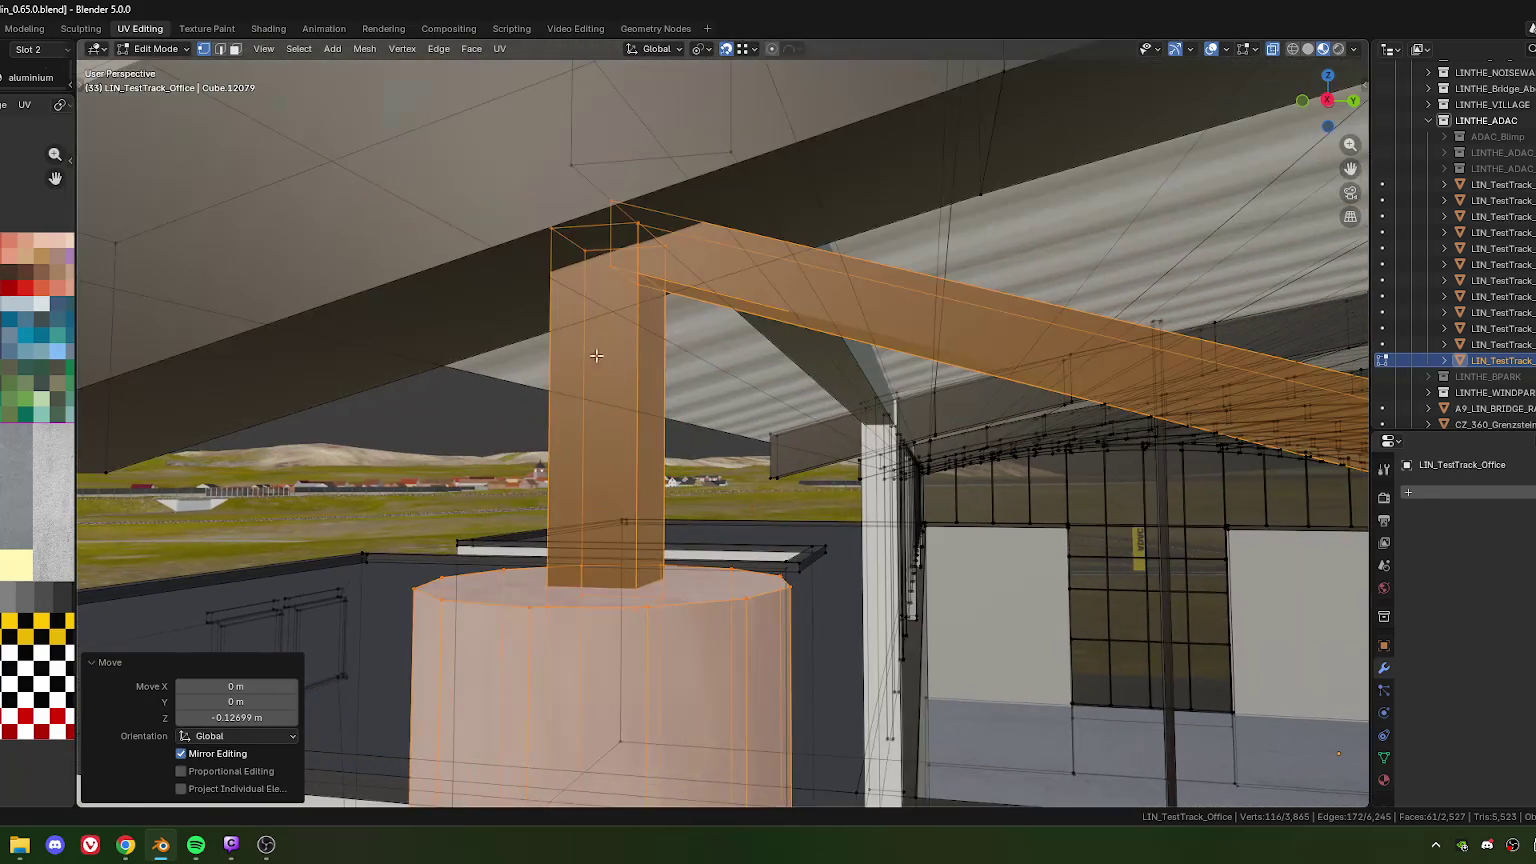
pyautogui.scroll(2, 591, 354)
pyautogui.moveTo(591, 354)
pyautogui.mouseDown(button='middle')
pyautogui.moveTo(521, 343)
pyautogui.moveTo(514, 367)
pyautogui.moveTo(568, 338)
pyautogui.moveTo(497, 367)
pyautogui.moveTo(620, 287)
pyautogui.mouseUp(button='middle')
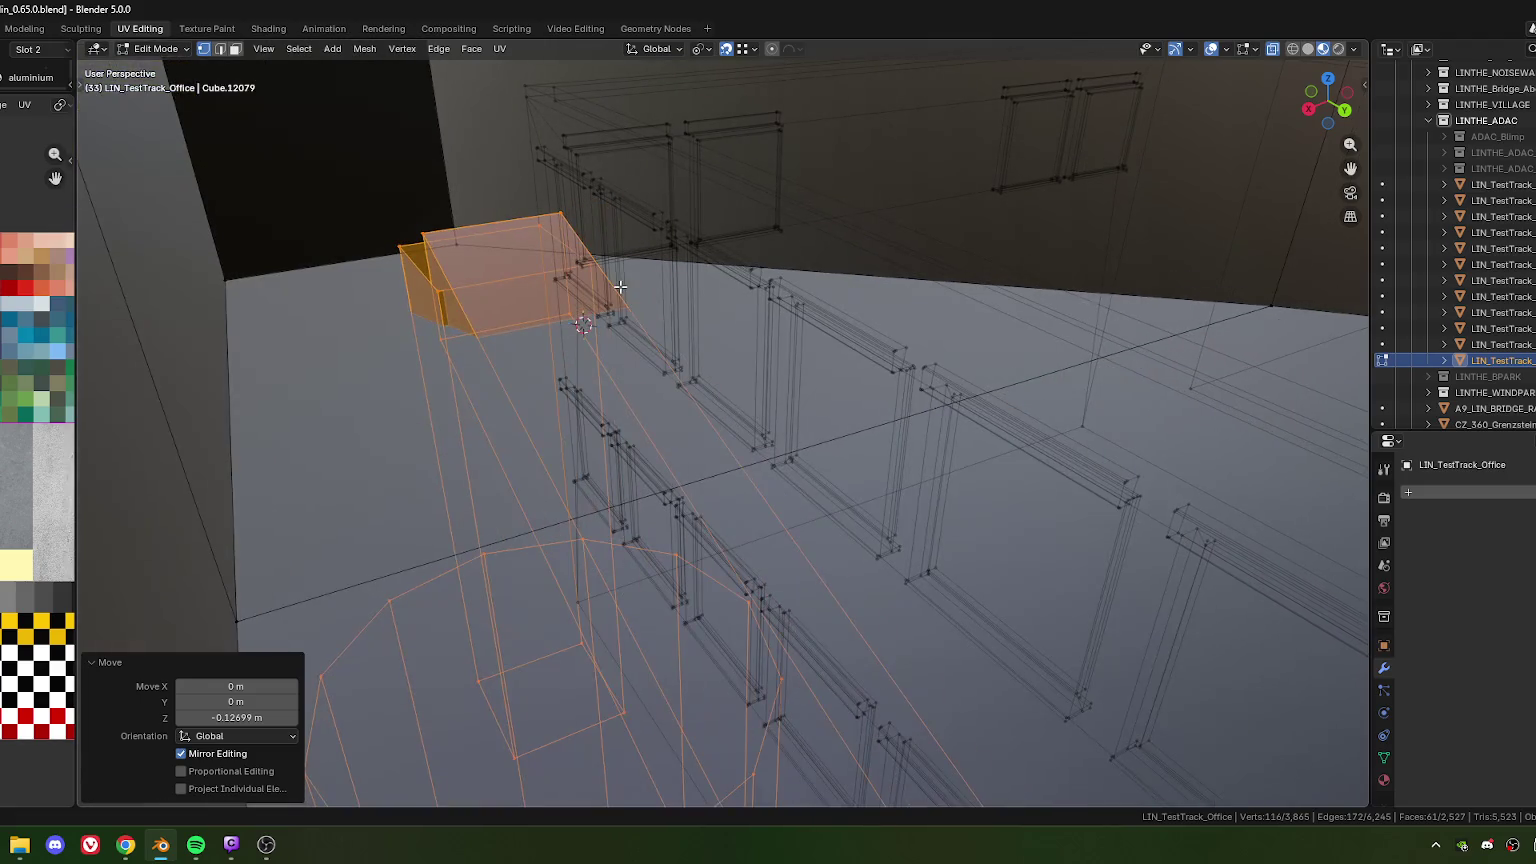
pyautogui.press('g')
pyautogui.press('z')
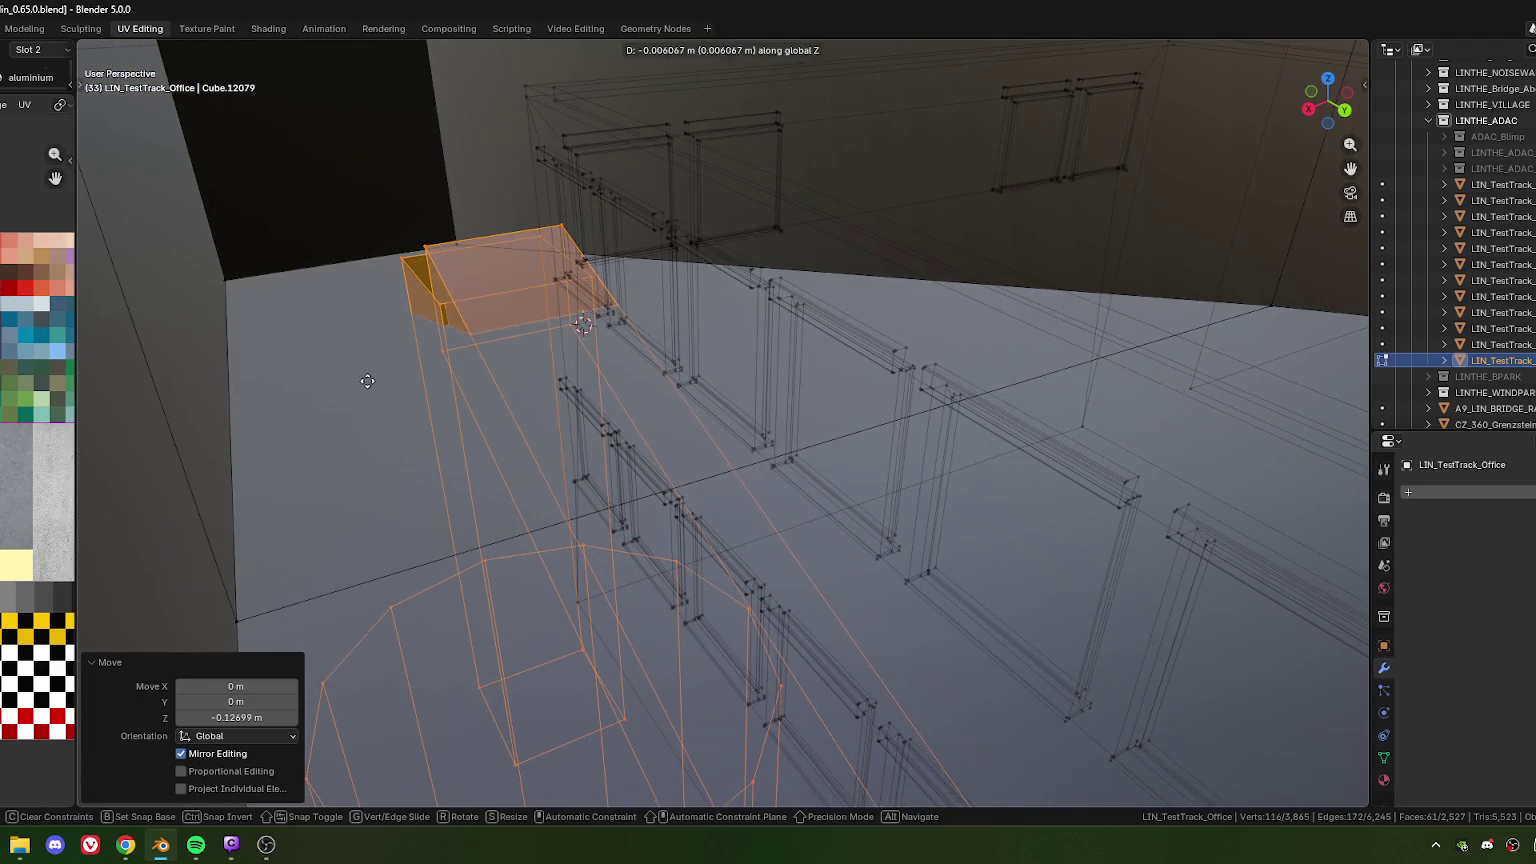
pyautogui.click(367, 381)
pyautogui.moveTo(367, 381)
pyautogui.mouseDown(button='middle')
pyautogui.moveTo(568, 409)
pyautogui.moveTo(666, 467)
pyautogui.moveTo(564, 460)
pyautogui.mouseUp(button='middle')
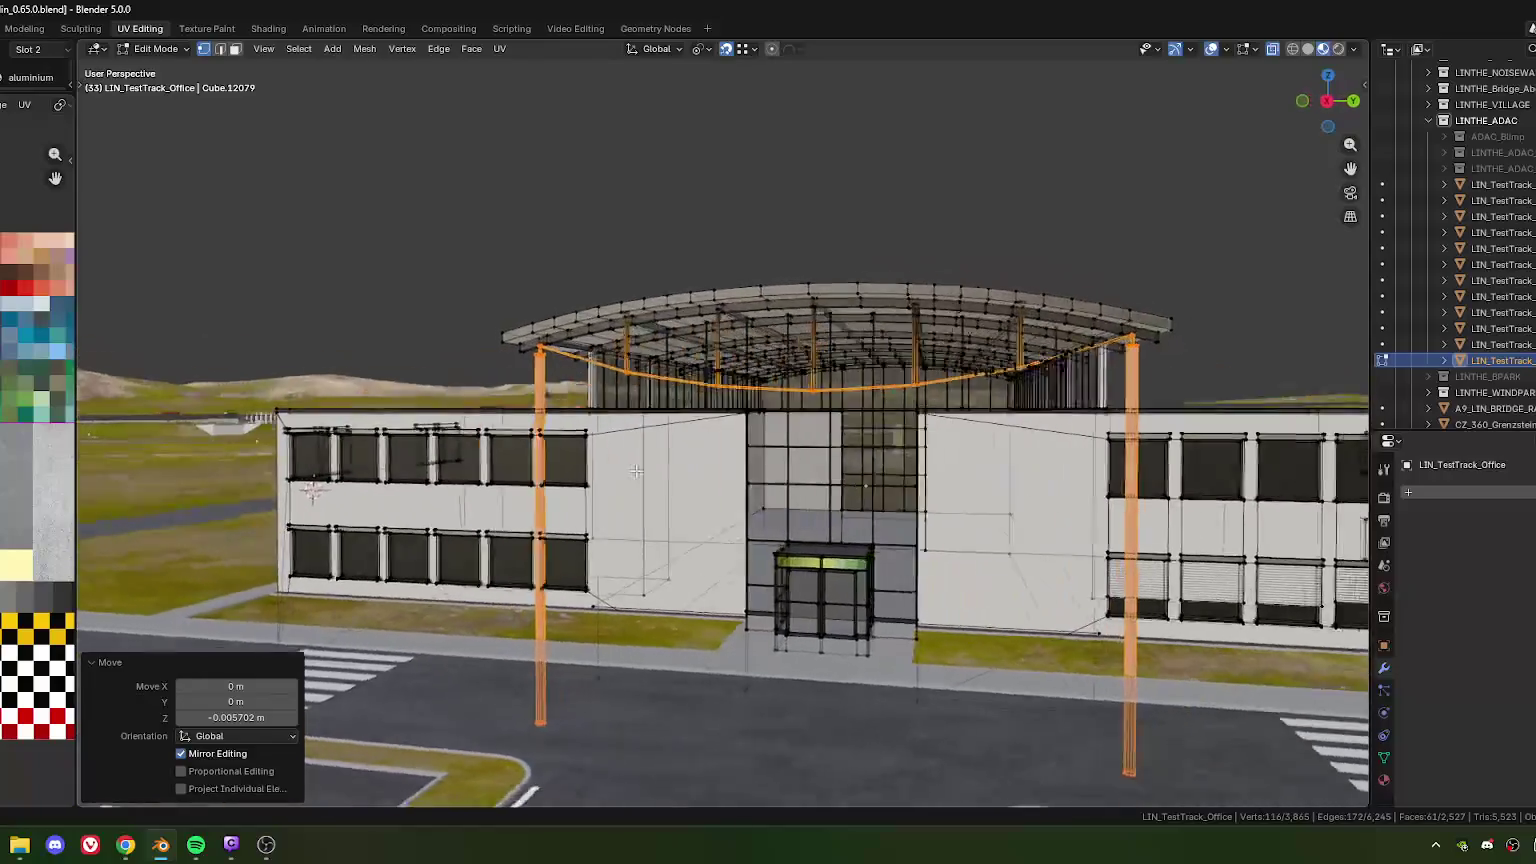
# Raise the pole and cable beam assembly 0.005435 m along Z to meet the roof edge
pyautogui.scroll(1, 708, 465)
pyautogui.scroll(1, 692, 466)
pyautogui.scroll(1, 677, 468)
pyautogui.scroll(1, 661, 469)
pyautogui.moveTo(661, 469)
pyautogui.mouseDown(button='middle')
pyautogui.moveTo(535, 343)
pyautogui.moveTo(577, 394)
pyautogui.moveTo(620, 379)
pyautogui.mouseUp(button='middle')
pyautogui.press('g')
pyautogui.press('z')
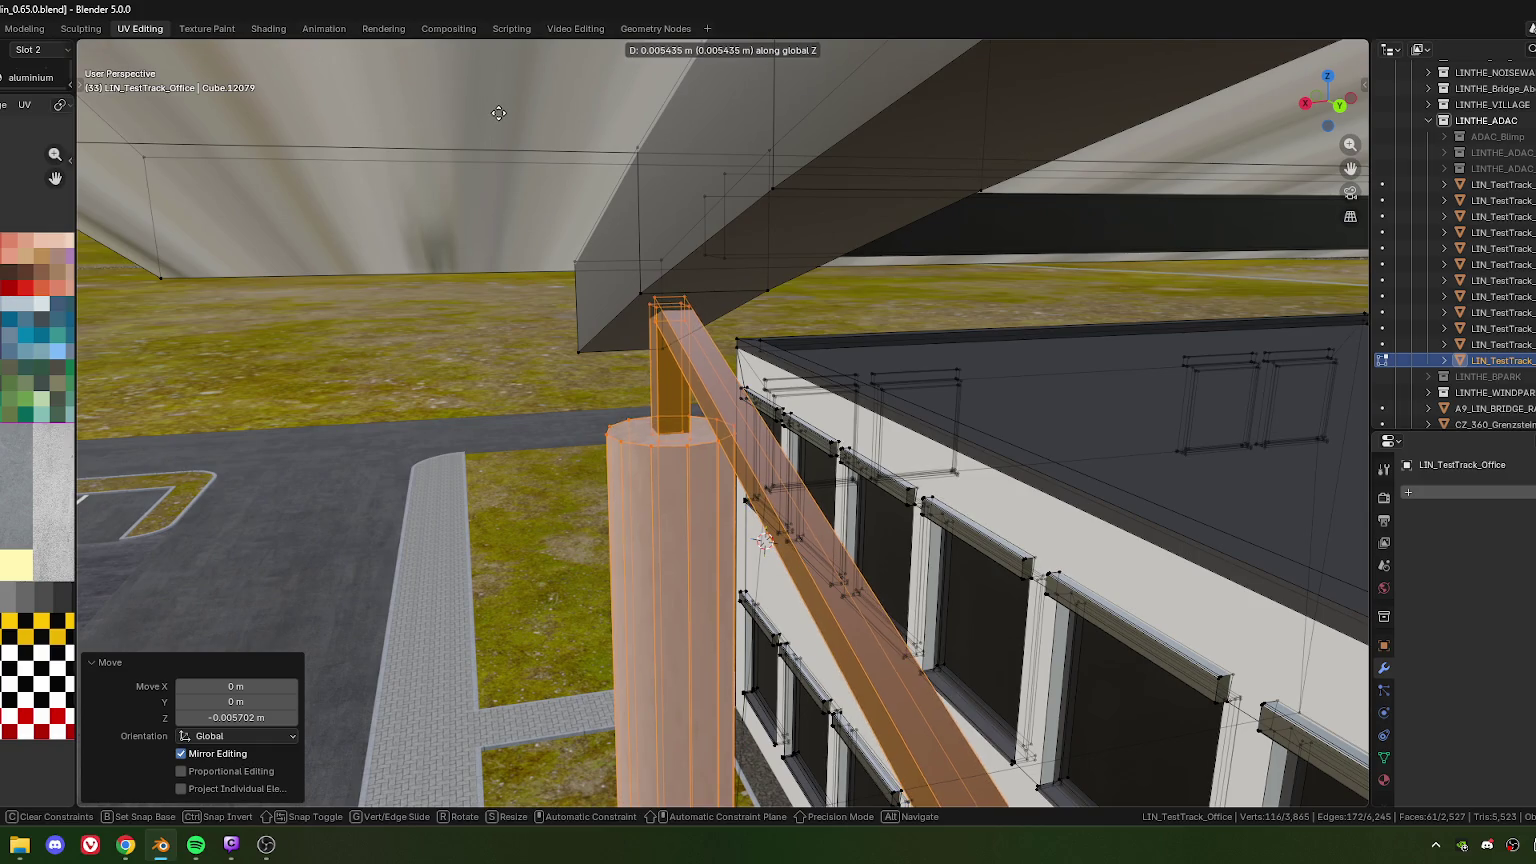
pyautogui.click(498, 113)
pyautogui.moveTo(498, 113)
pyautogui.mouseDown(button='middle')
pyautogui.moveTo(684, 418)
pyautogui.moveTo(651, 455)
pyautogui.mouseUp(button='middle')
# Select three vertices on the roof edge to pick out the small block
pyautogui.scroll(5, 670, 430)
pyautogui.scroll(-2, 655, 440)
pyautogui.scroll(2, 662, 420)
pyautogui.scroll(2, 670, 399)
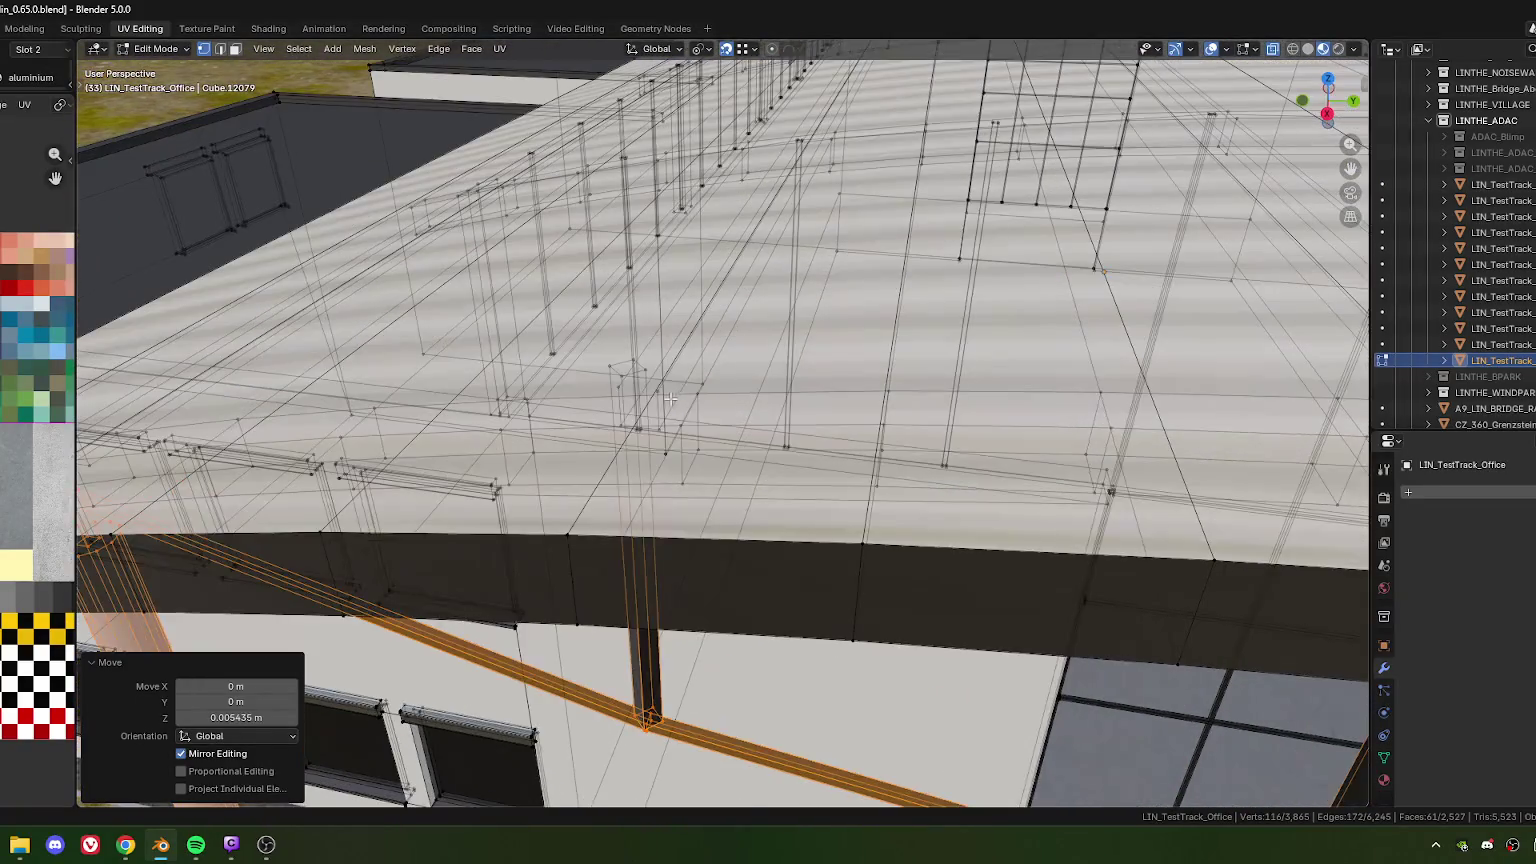
pyautogui.click(611, 366)
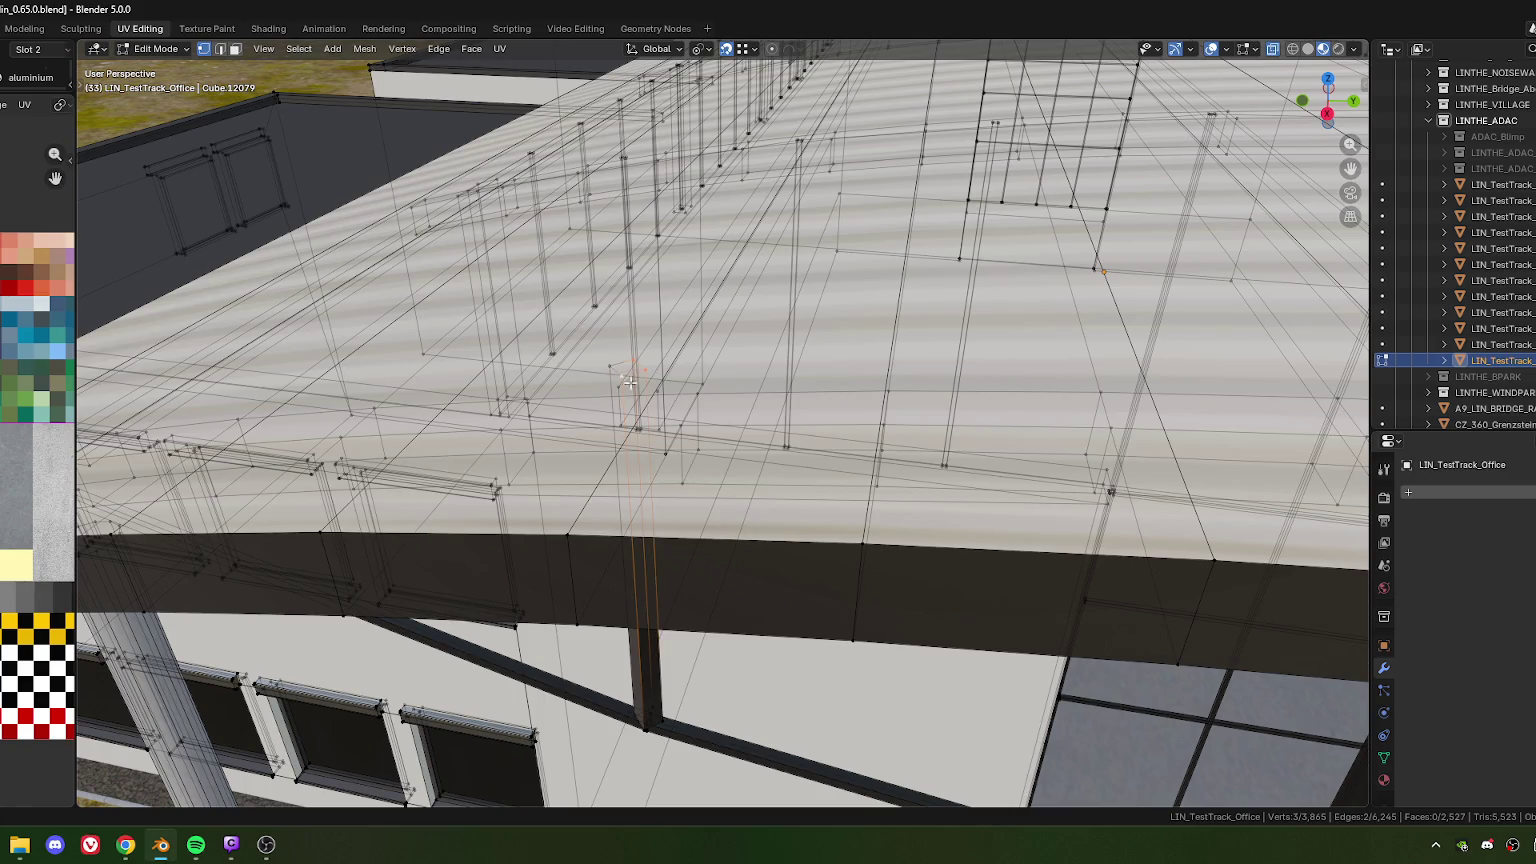
pyautogui.scroll(-4, 622, 375)
pyautogui.moveTo(622, 375); pyautogui.dragTo(650, 410, button='middle')
pyautogui.scroll(4, 650, 410)
pyautogui.keyDown('shift'); pyautogui.click(650, 410); pyautogui.keyUp('shift')
pyautogui.scroll(2, 650, 410)
pyautogui.scroll(2, 626, 411)
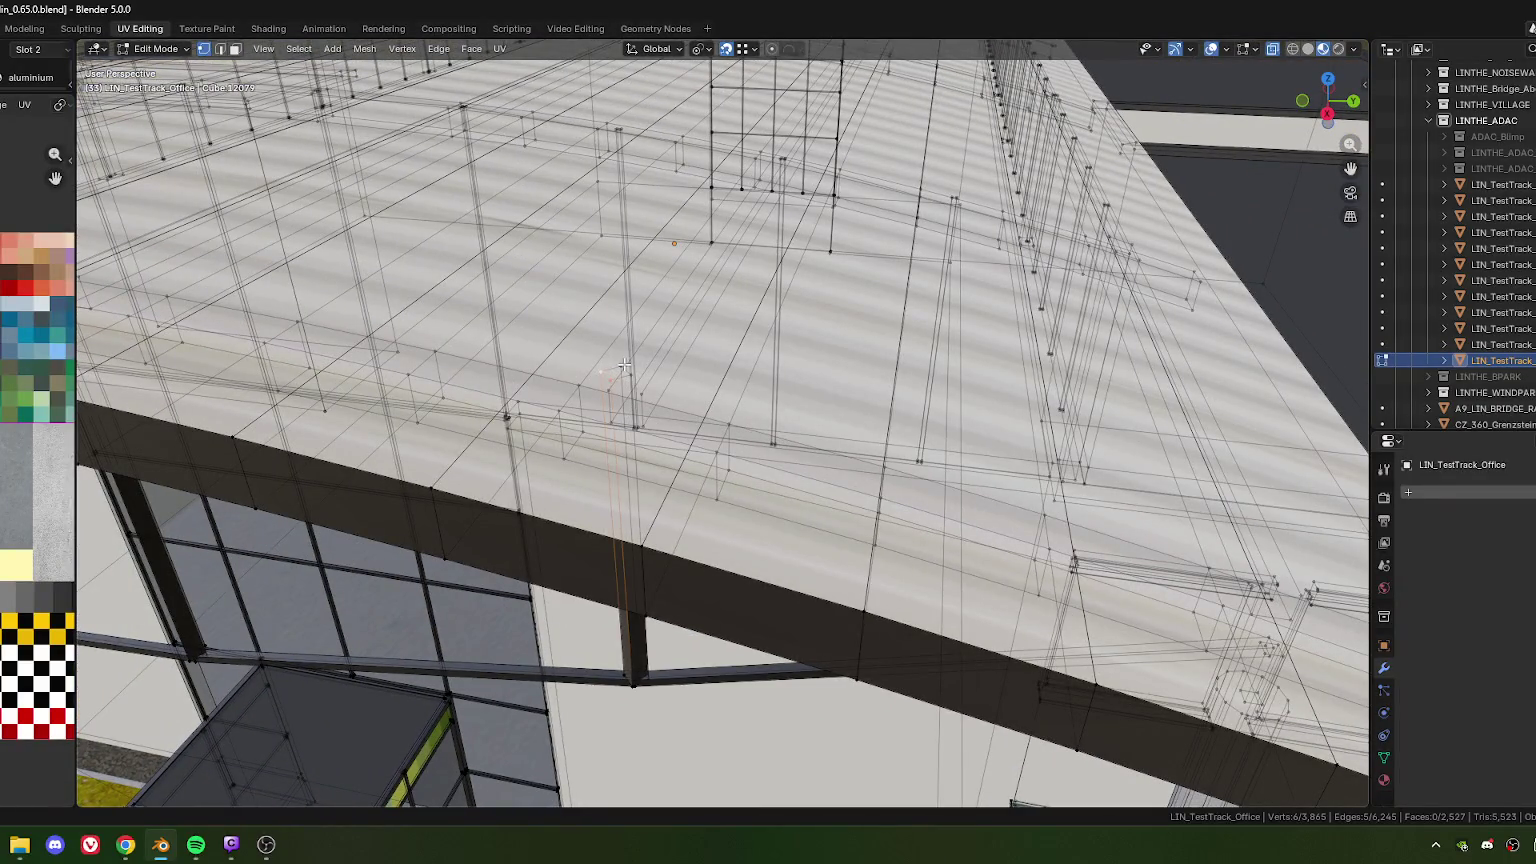
pyautogui.scroll(-5, 643, 392)
pyautogui.keyDown('shift'); pyautogui.click(570, 308); pyautogui.keyUp('shift')
pyautogui.moveTo(643, 392)
pyautogui.mouseDown(button='middle')
pyautogui.moveTo(570, 308)
pyautogui.moveTo(649, 381)
pyautogui.mouseUp(button='middle')
pyautogui.scroll(2, 649, 381)
pyautogui.scroll(2, 649, 381)
pyautogui.scroll(3, 649, 381)
pyautogui.scroll(2, 690, 380)
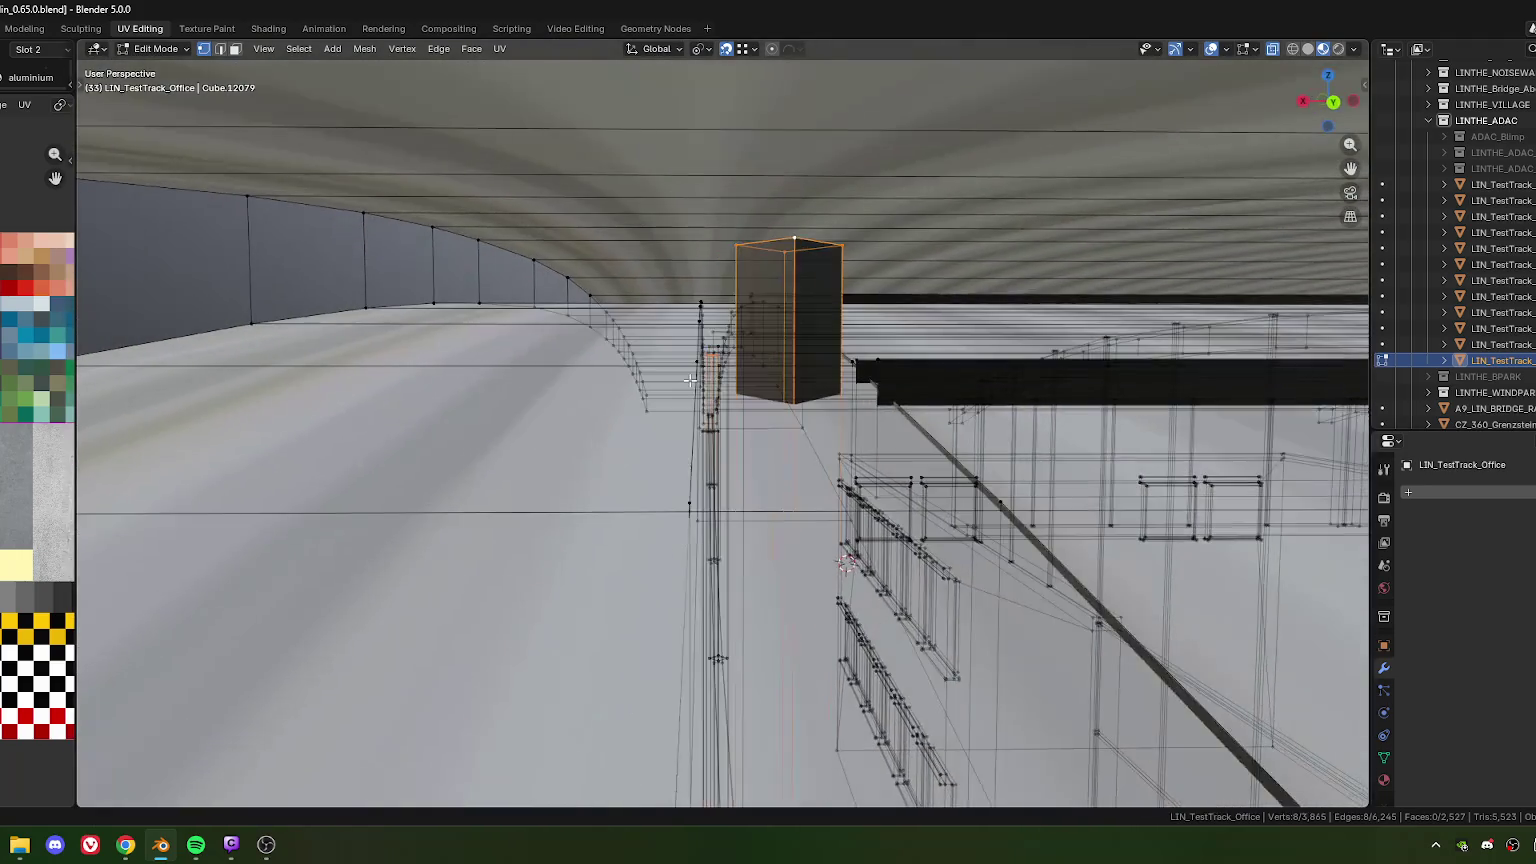
# Lower the selected pole top and box top about 0.01 m along Z
pyautogui.moveTo(690, 380); pyautogui.dragTo(725, 206, button='middle')
pyautogui.moveTo(817, 232); pyautogui.dragTo(759, 375, button='middle')
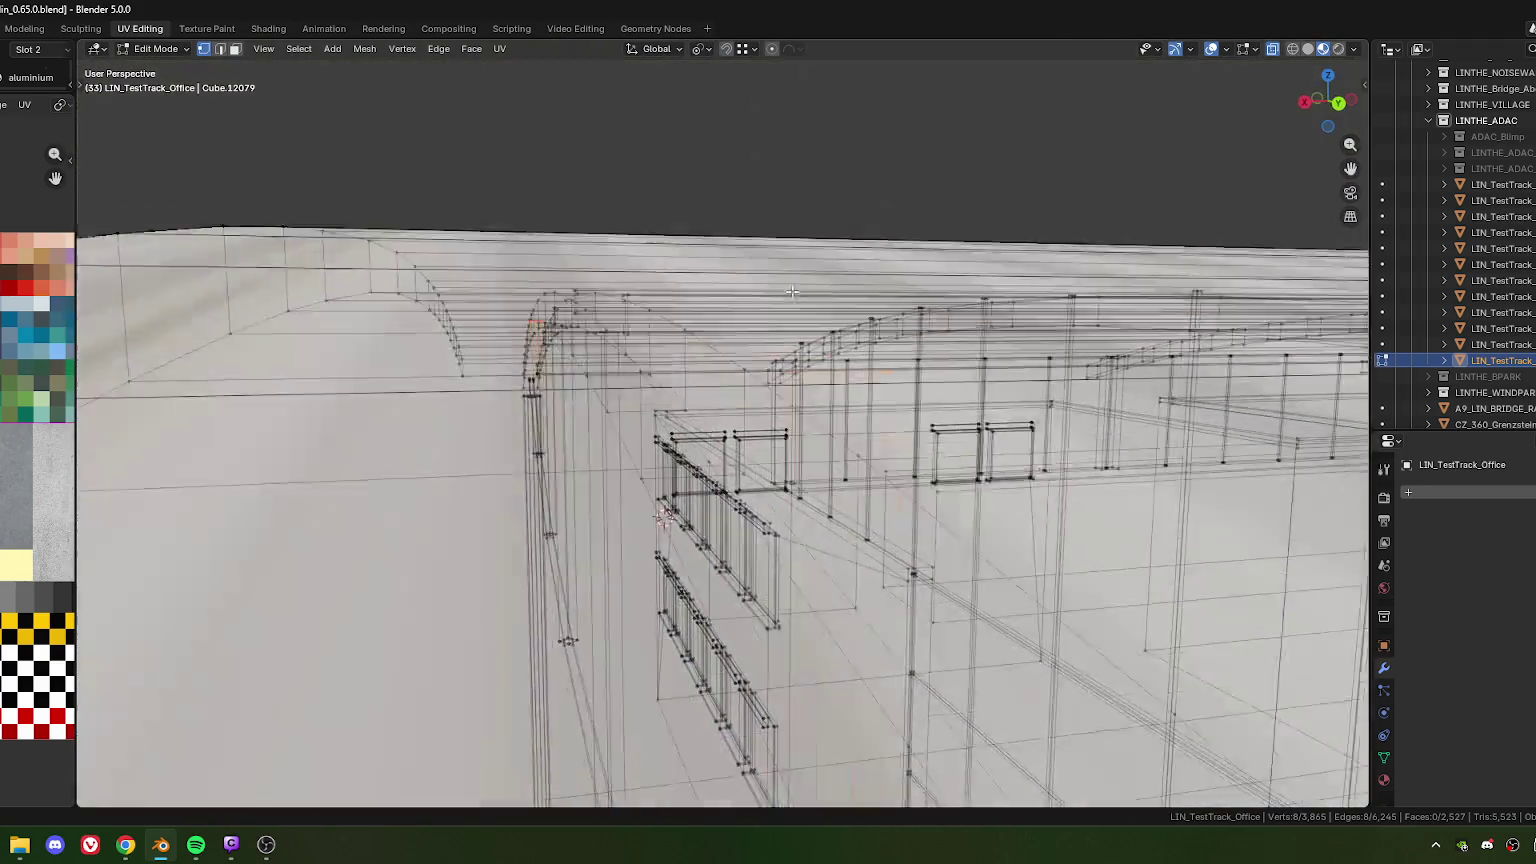
pyautogui.press('g')
pyautogui.press('z')
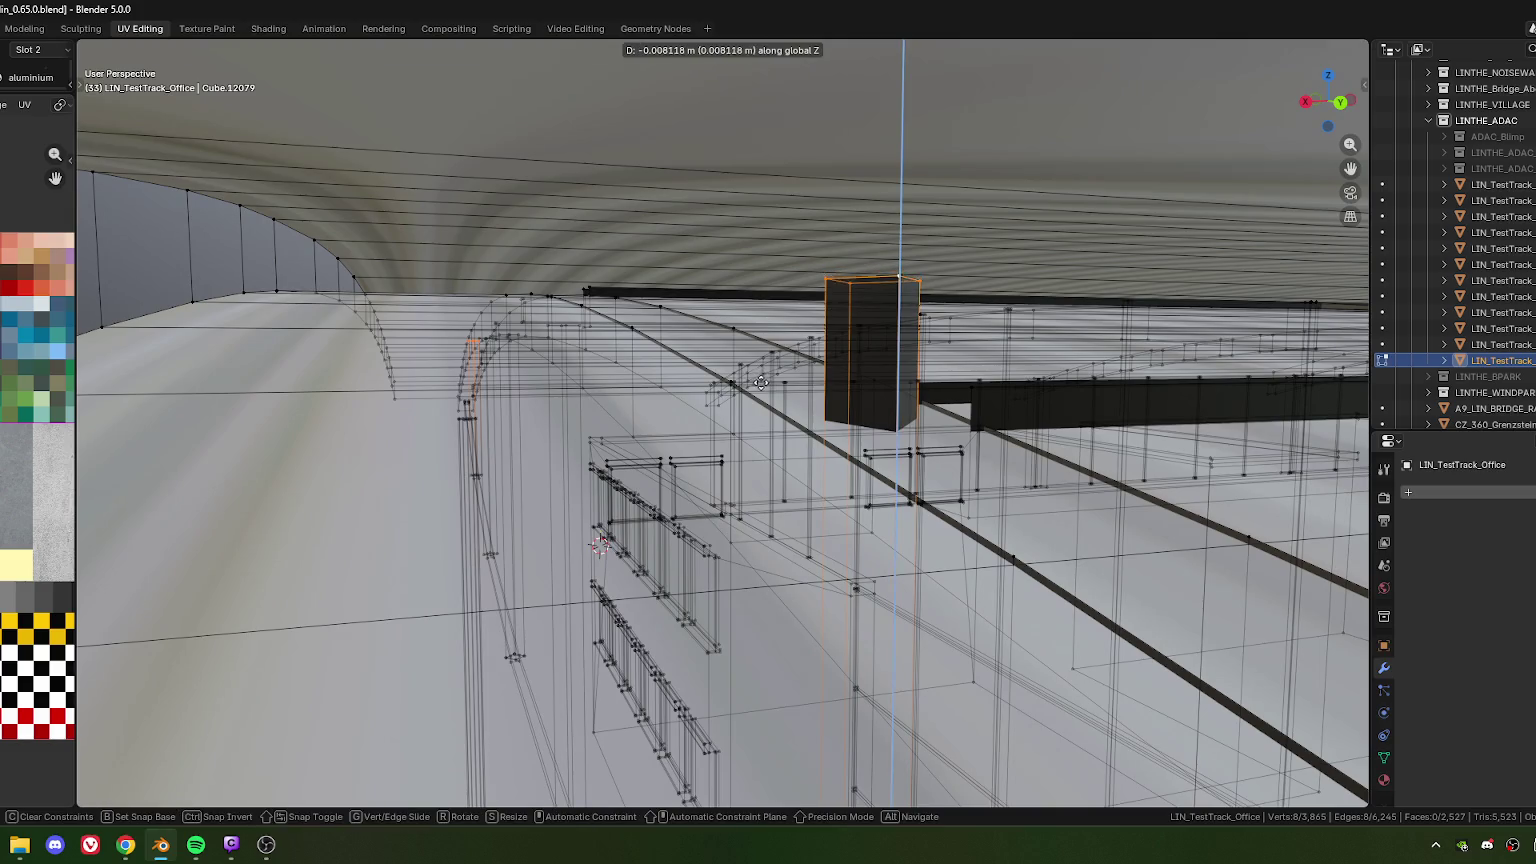
pyautogui.click(772, 475)
pyautogui.moveTo(772, 475); pyautogui.dragTo(703, 427, button='middle')
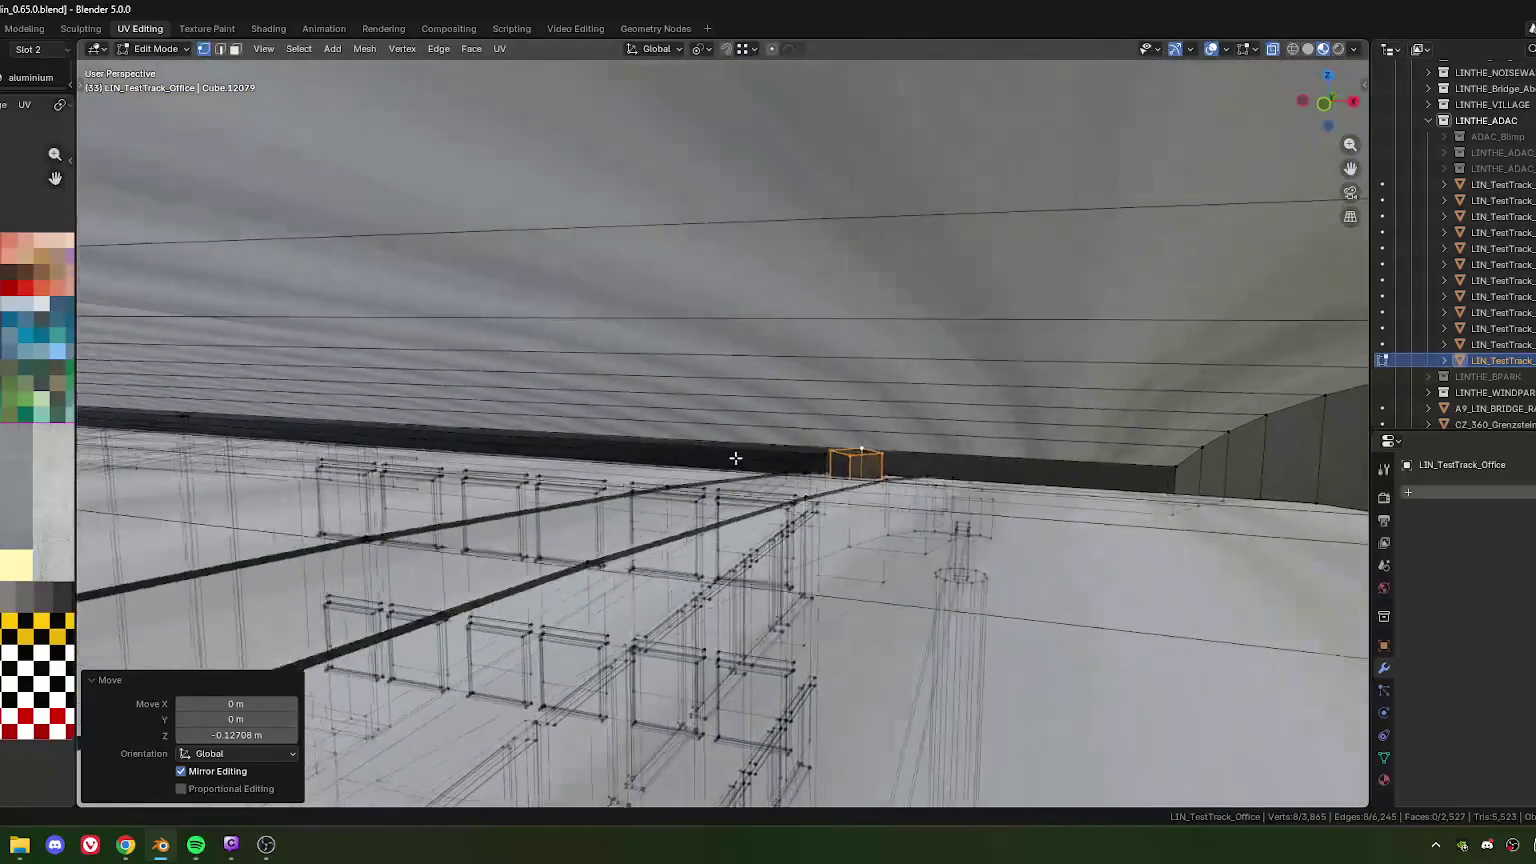
pyautogui.scroll(3, 703, 427)
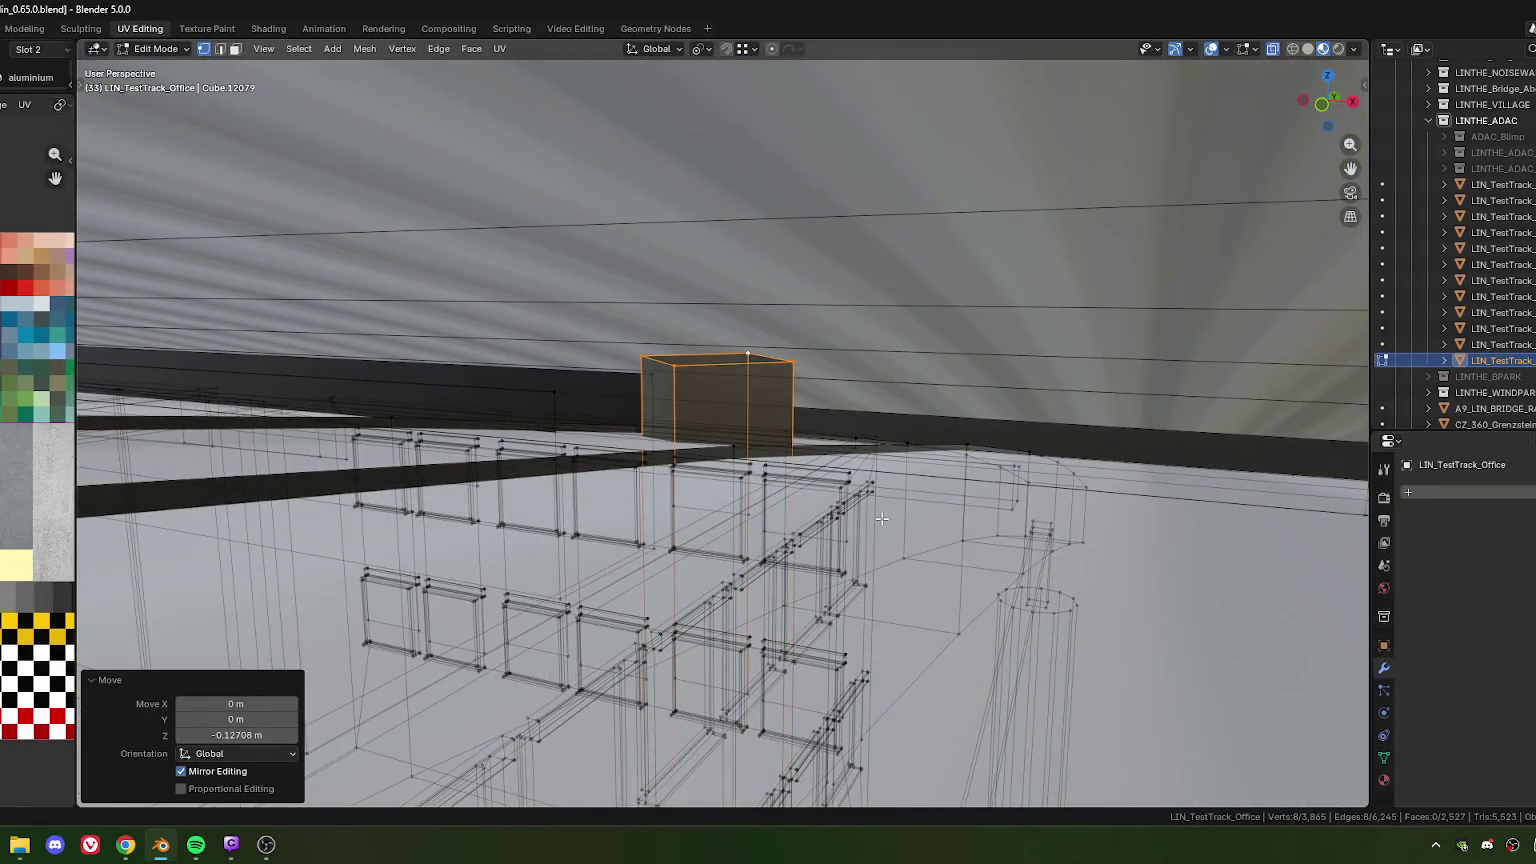
pyautogui.press('g')
pyautogui.press('z')
pyautogui.click(910, 632)
pyautogui.moveTo(910, 632); pyautogui.dragTo(505, 495, button='middle')
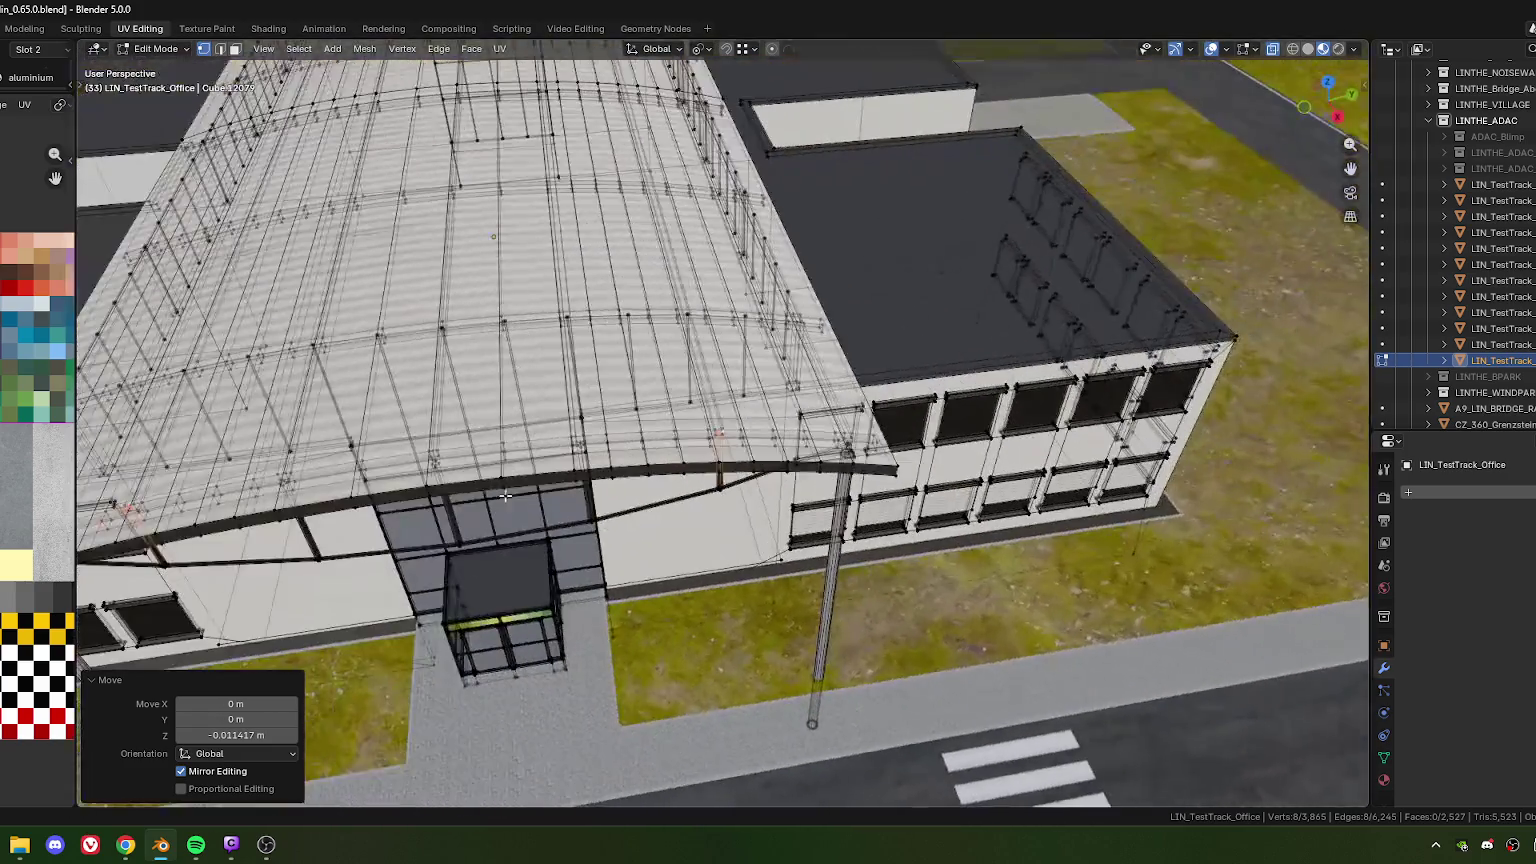
pyautogui.scroll(2, 505, 495)
pyautogui.scroll(2, 505, 495)
pyautogui.scroll(2, 505, 495)
pyautogui.moveTo(505, 495)
pyautogui.mouseDown(button='middle')
pyautogui.moveTo(667, 443)
pyautogui.moveTo(644, 516)
pyautogui.mouseUp(button='middle')
pyautogui.scroll(3, 667, 443)
# Select a roof vertex and move the cube's top face straight down to flatten it
pyautogui.click(532, 500)
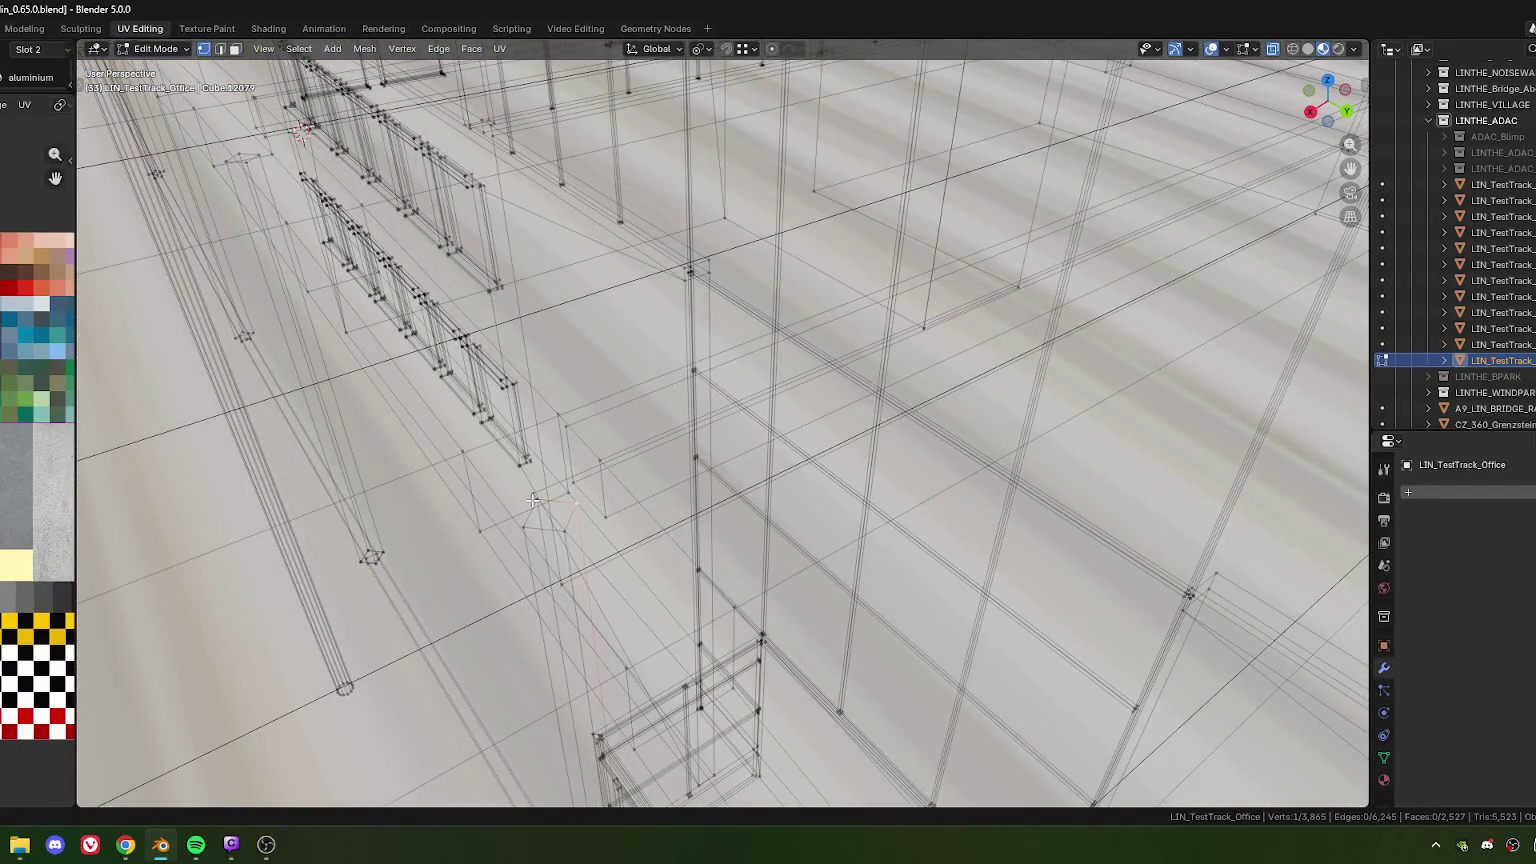
pyautogui.scroll(-3, 562, 541)
pyautogui.scroll(-2, 562, 541)
pyautogui.moveTo(562, 541)
pyautogui.mouseDown(button='middle')
pyautogui.moveTo(767, 413)
pyautogui.moveTo(565, 375)
pyautogui.mouseUp(button='middle')
pyautogui.scroll(3, 767, 413)
pyautogui.scroll(-3, 767, 413)
pyautogui.scroll(3, 565, 375)
pyautogui.scroll(2, 622, 423)
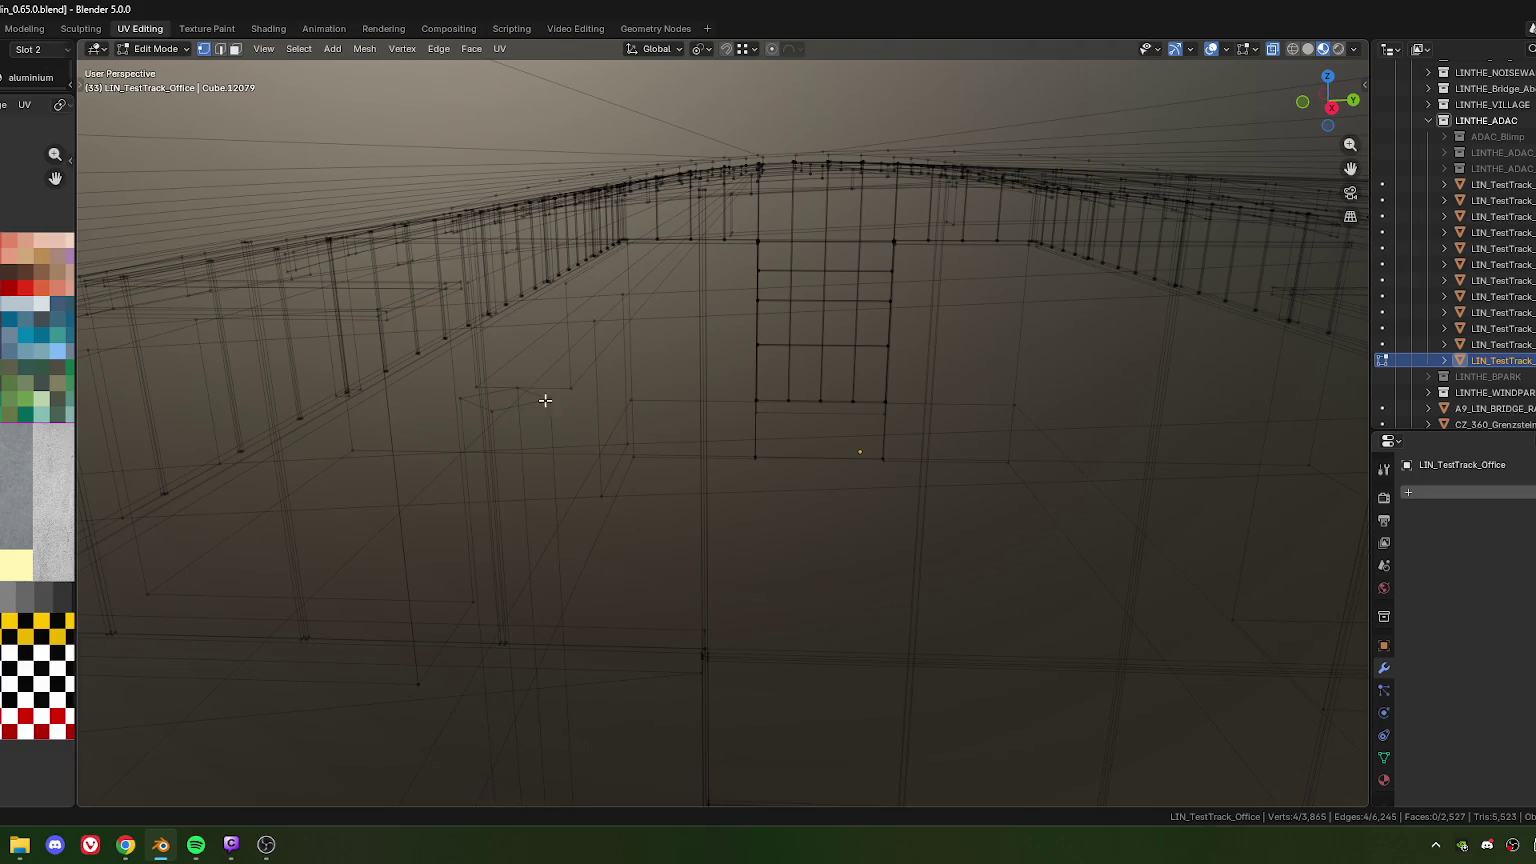
pyautogui.scroll(-3, 490, 417)
pyautogui.moveTo(490, 417)
pyautogui.mouseDown(button='middle')
pyautogui.moveTo(610, 495)
pyautogui.moveTo(605, 413)
pyautogui.moveTo(581, 465)
pyautogui.mouseUp(button='middle')
pyautogui.scroll(3, 610, 495)
pyautogui.scroll(2, 610, 495)
pyautogui.scroll(-3, 601, 470)
pyautogui.scroll(3, 607, 405)
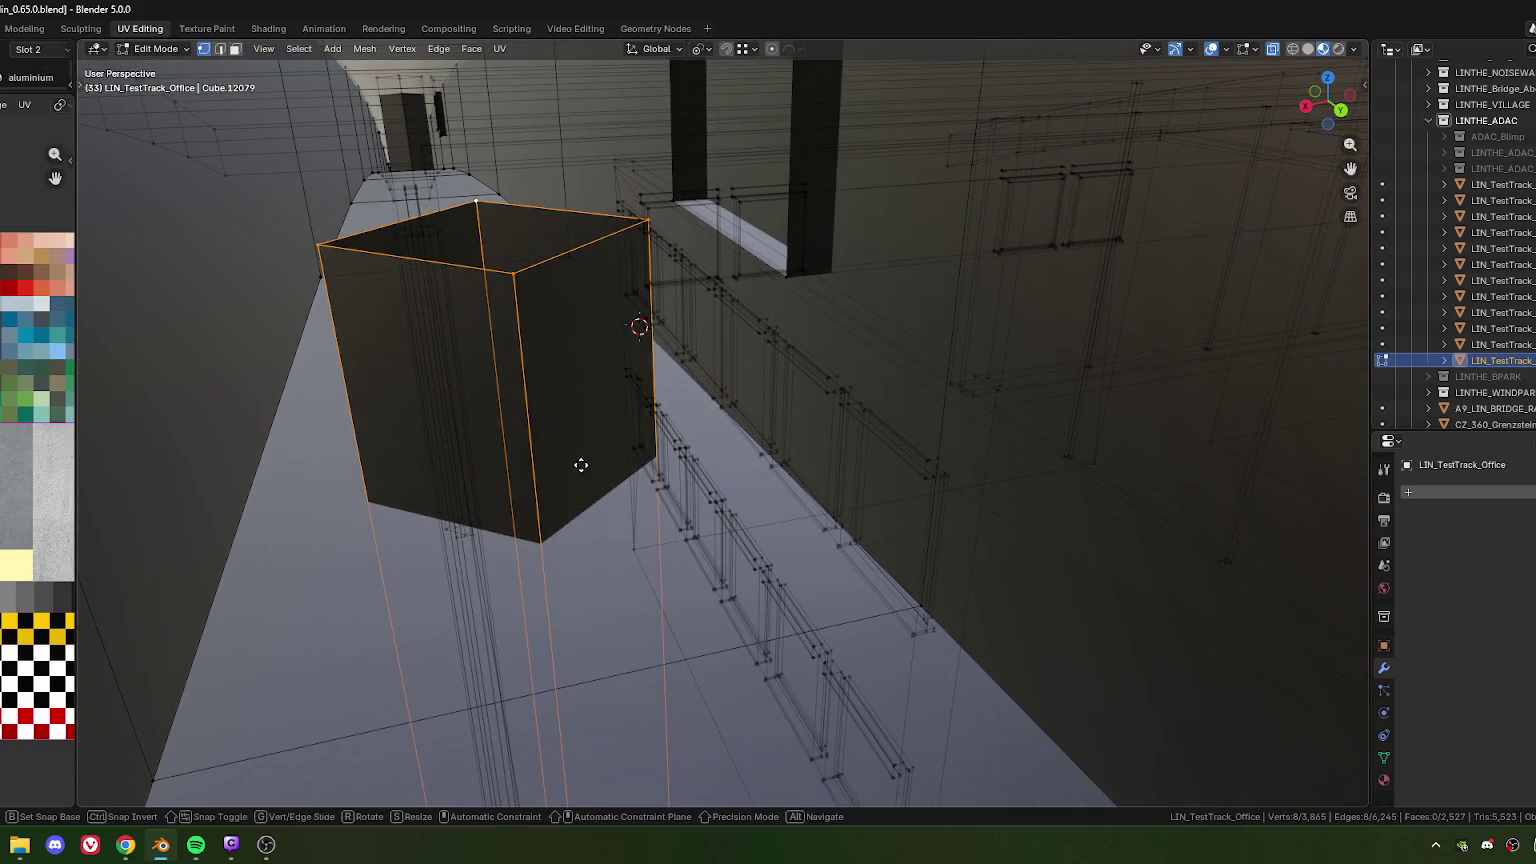
pyautogui.press('z')
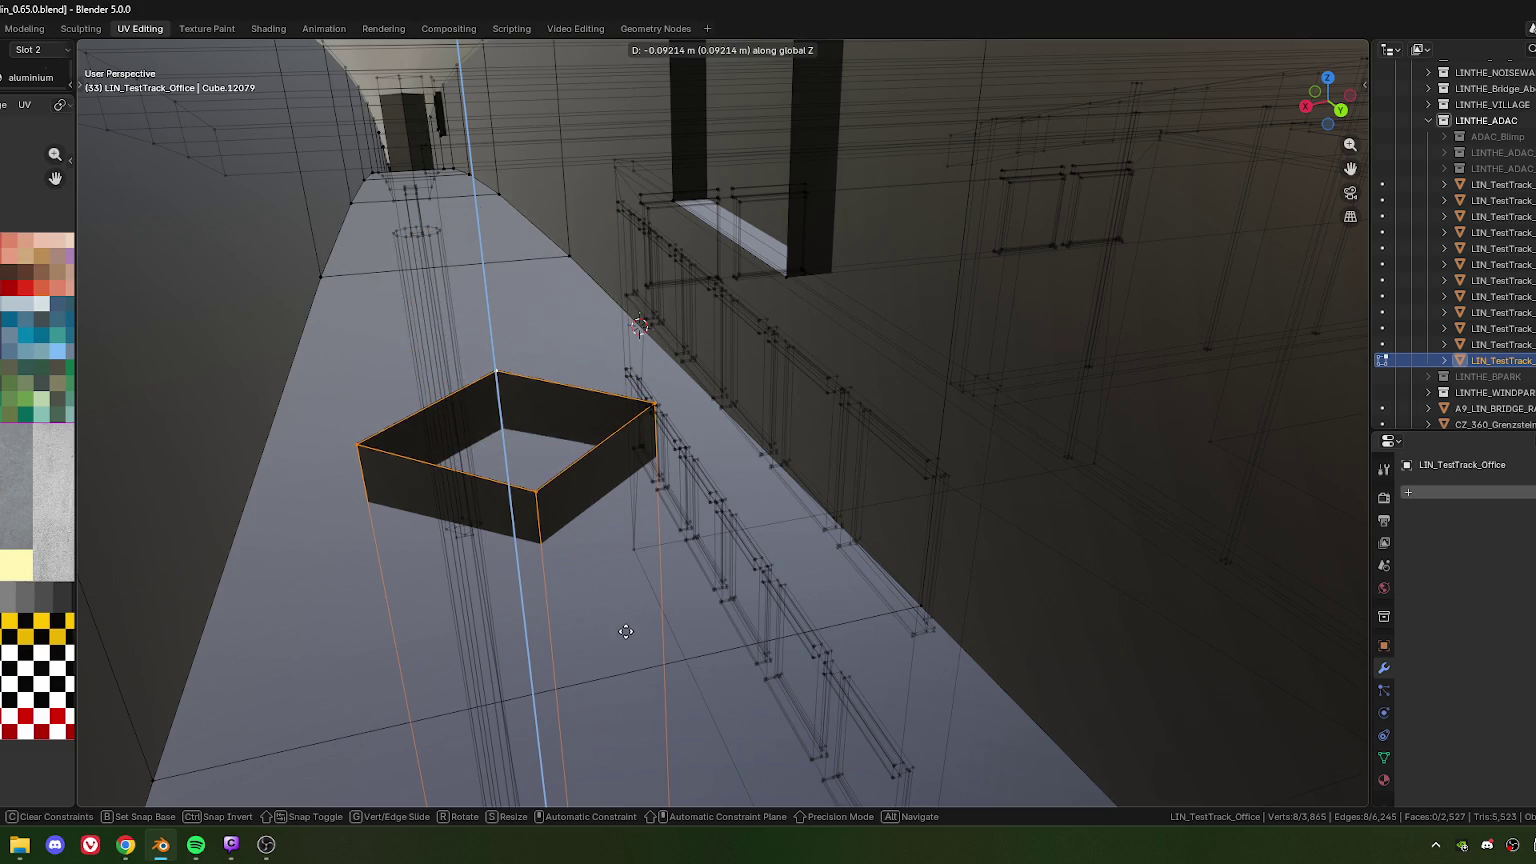
pyautogui.click(624, 623)
# Orbit to the building's front and return to Object Mode to view the whole office
pyautogui.scroll(-3, 621, 621)
pyautogui.moveTo(621, 621)
pyautogui.mouseDown(button='middle')
pyautogui.moveTo(736, 481)
pyautogui.moveTo(629, 459)
pyautogui.mouseUp(button='middle')
pyautogui.scroll(4, 736, 481)
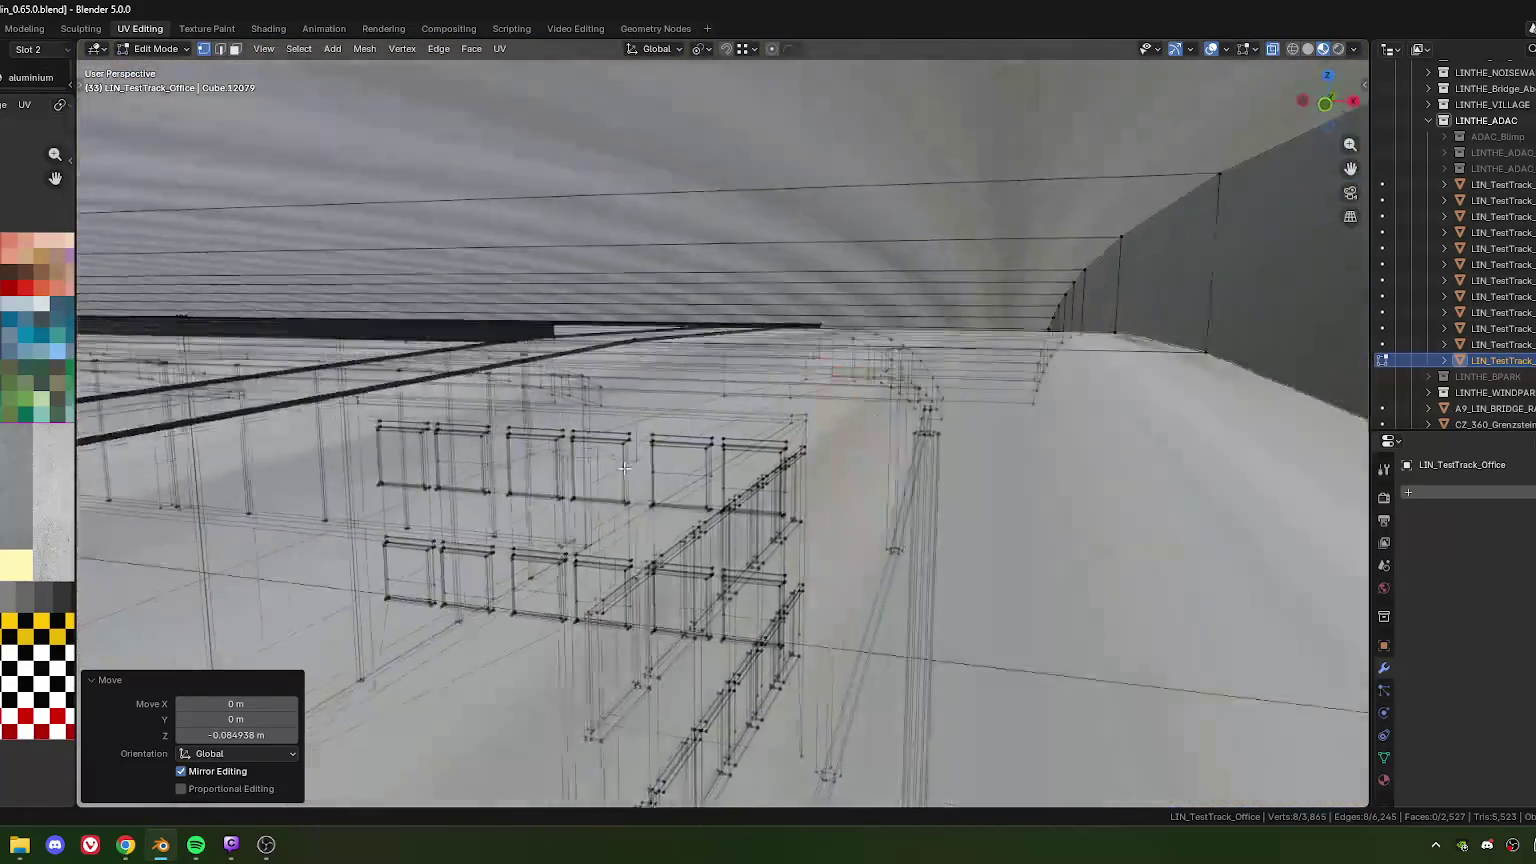
pyautogui.scroll(2, 629, 459)
pyautogui.scroll(5, 700, 440)
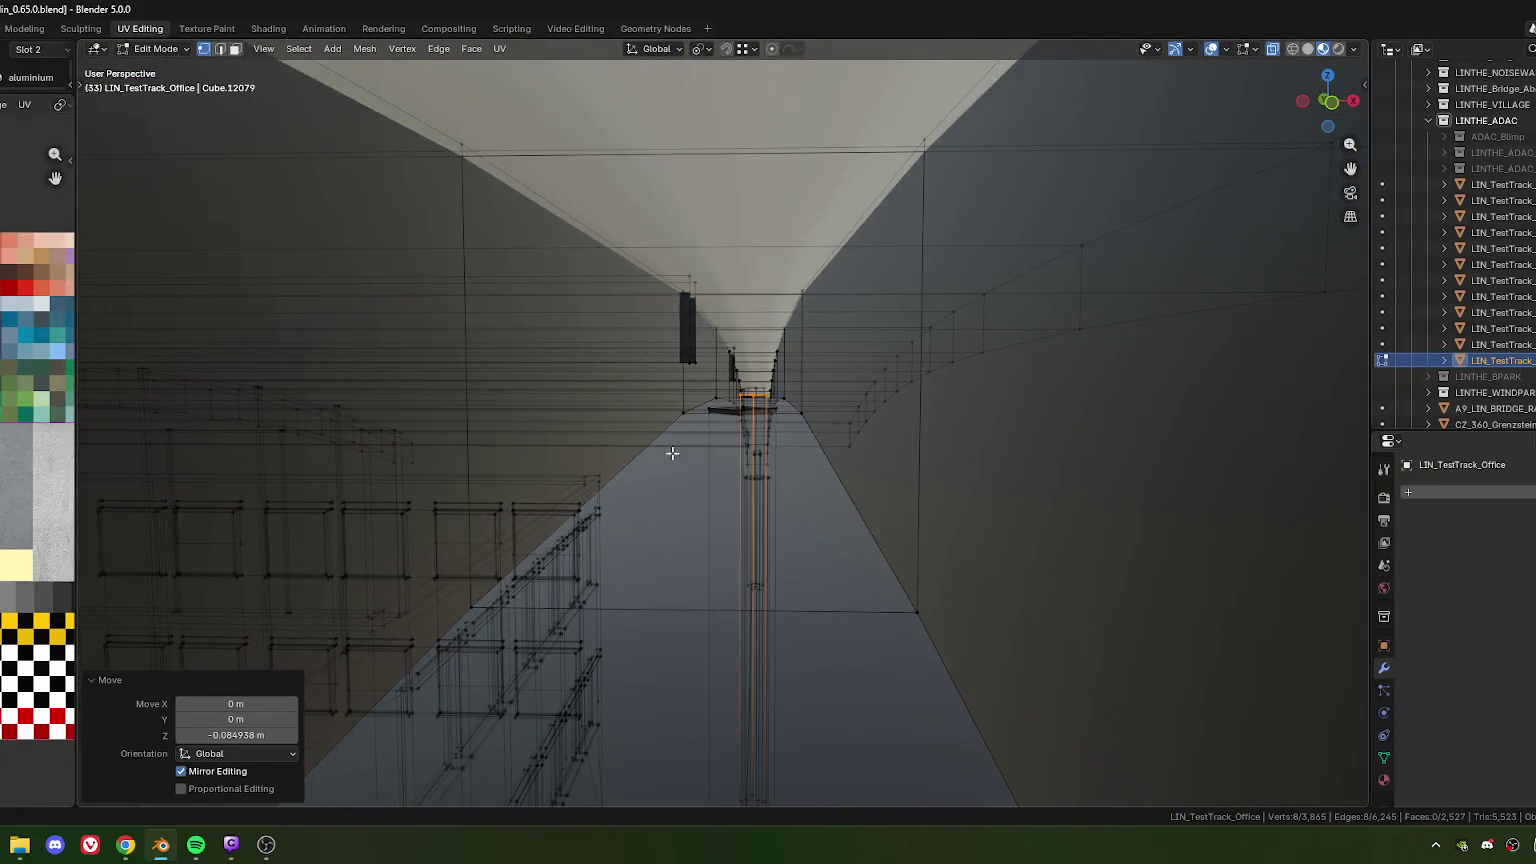
pyautogui.scroll(2, 781, 424)
pyautogui.scroll(-3, 781, 424)
pyautogui.scroll(-5, 761, 482)
pyautogui.scroll(-3, 761, 482)
pyautogui.moveTo(761, 482); pyautogui.dragTo(755, 356, button='middle')
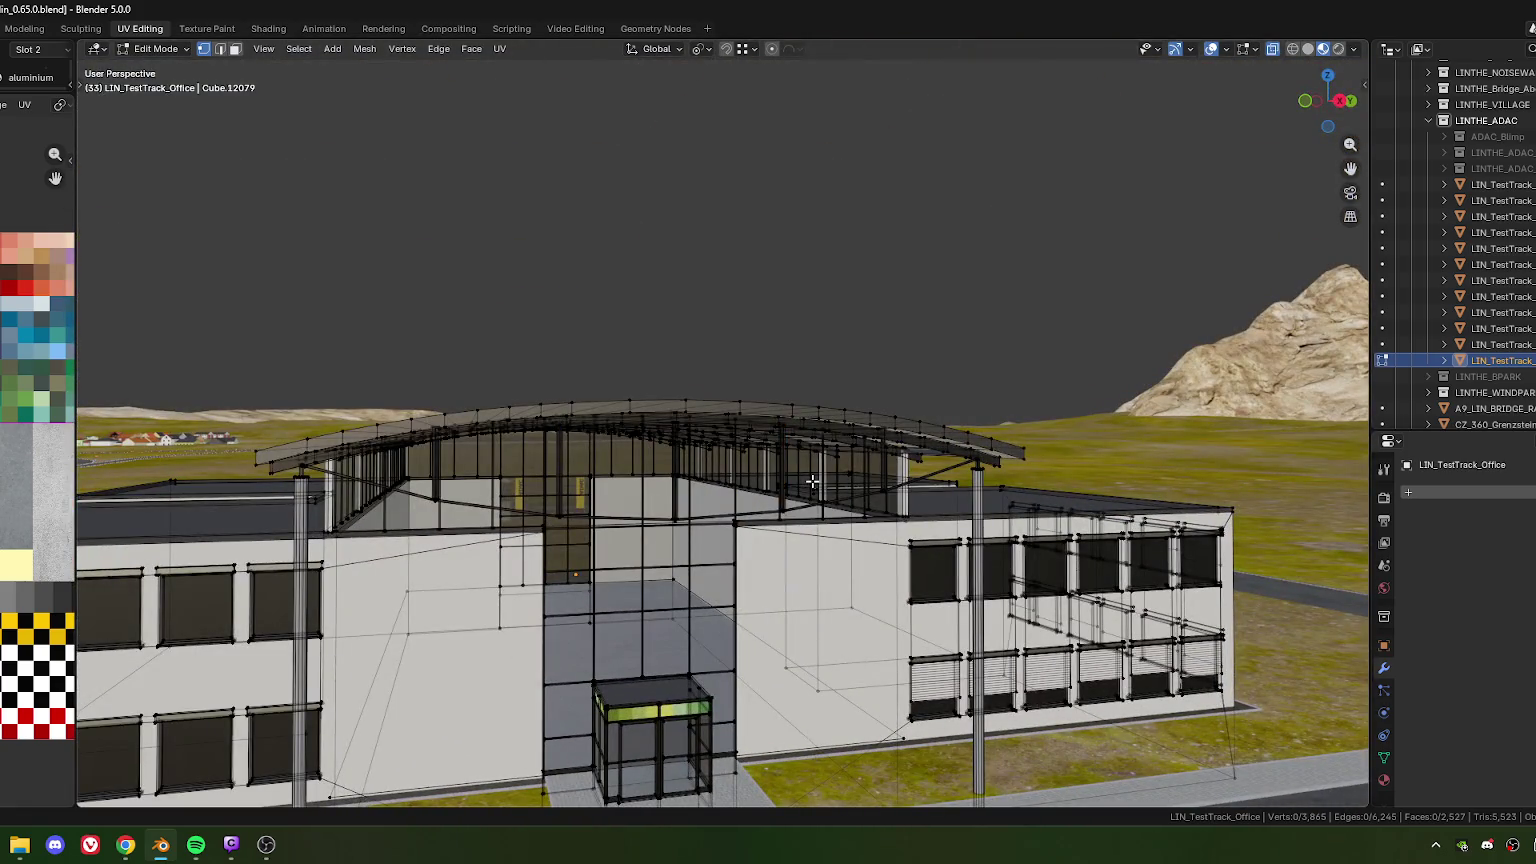
pyautogui.press('Tab')
pyautogui.scroll(-5, 743, 470)
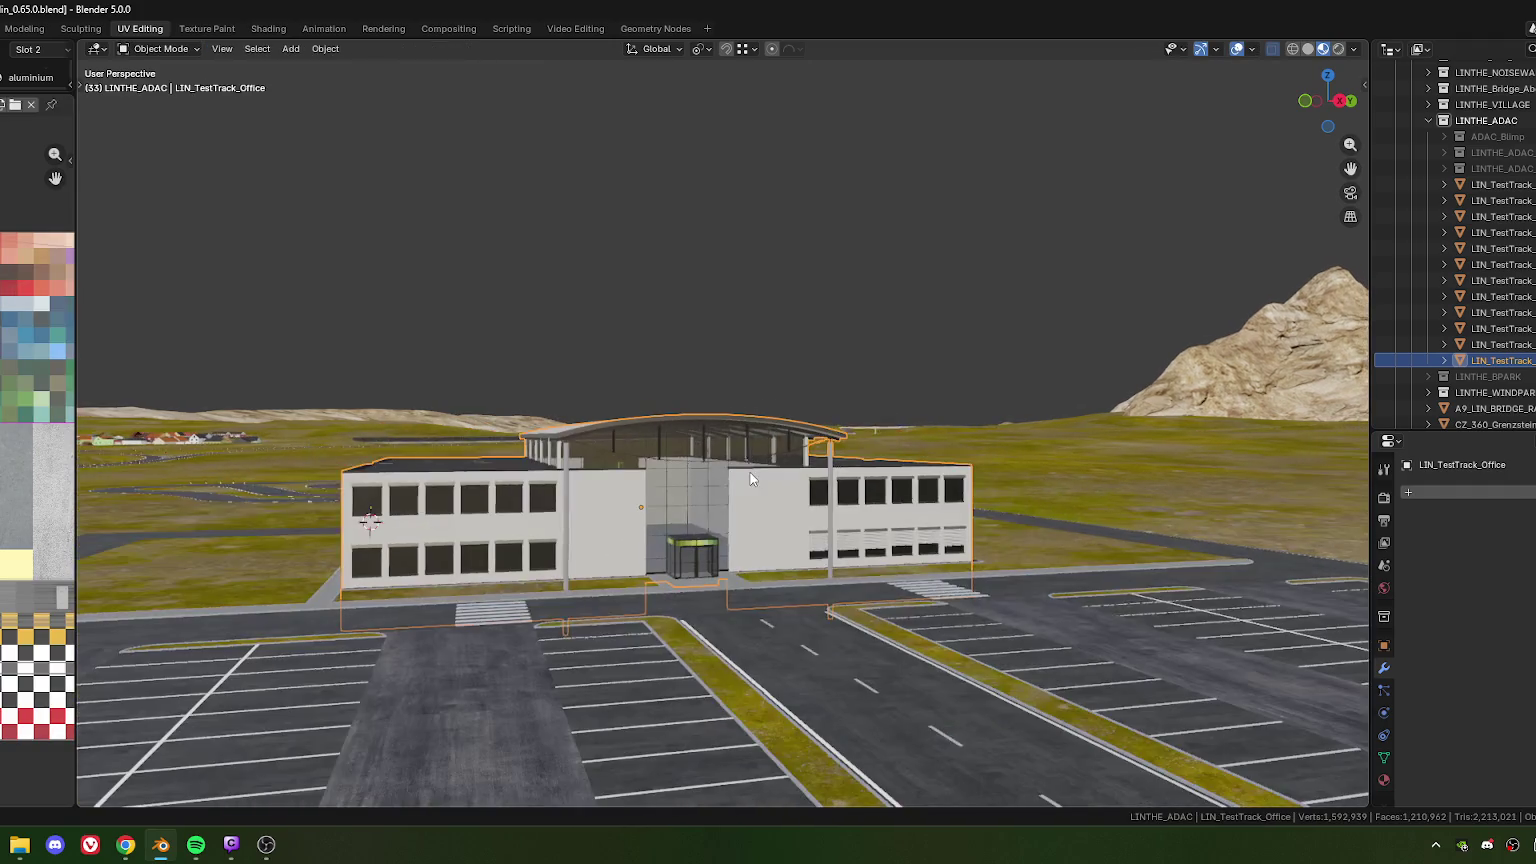
pyautogui.moveTo(754, 557)
pyautogui.mouseDown(button='middle')
pyautogui.moveTo(671, 550)
pyautogui.moveTo(708, 546)
pyautogui.mouseUp(button='middle')
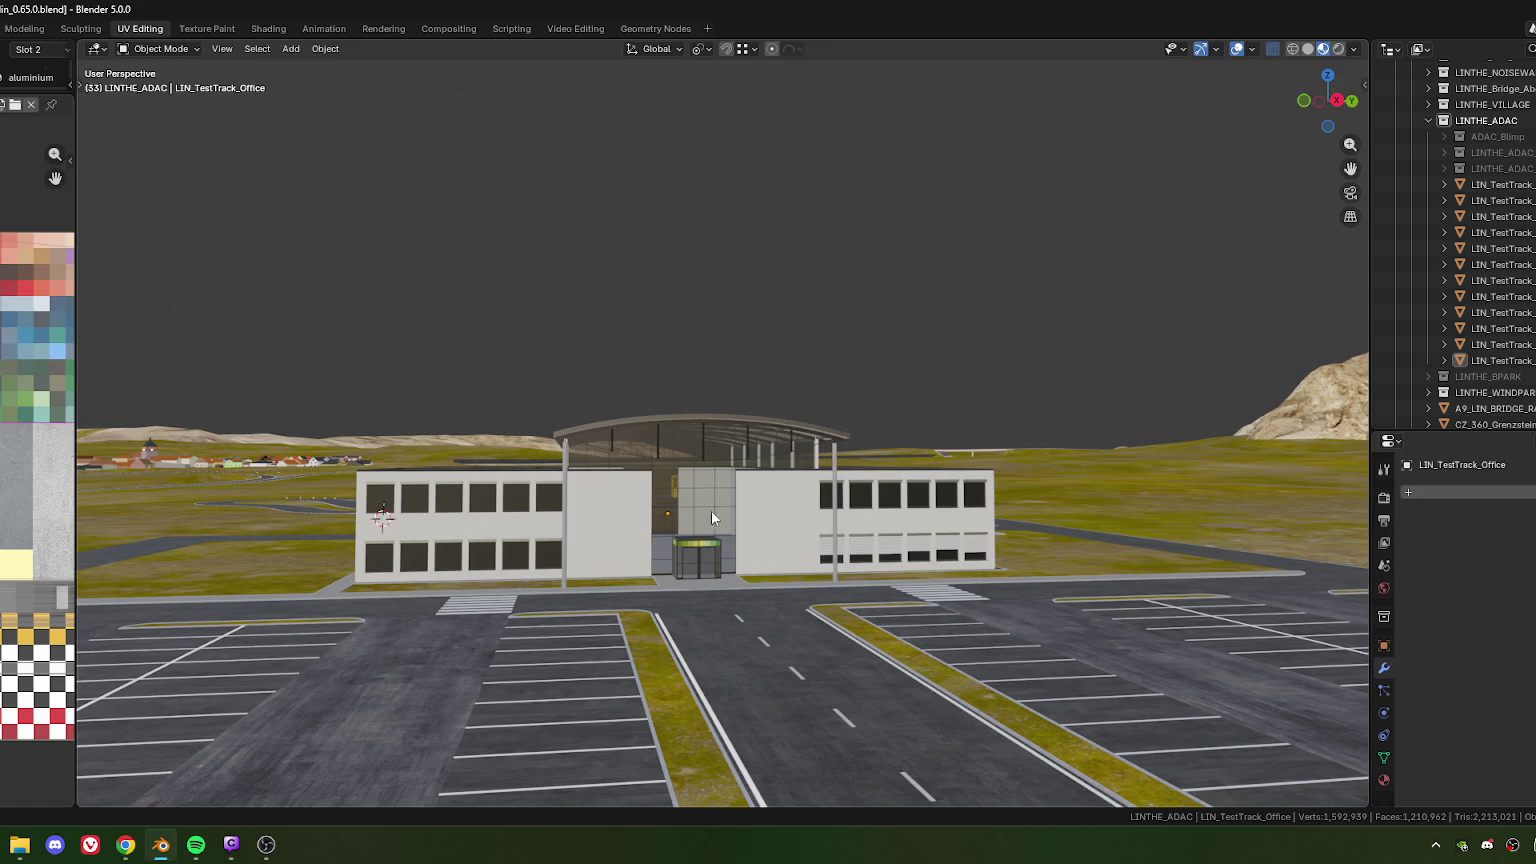
pyautogui.moveTo(787, 510)
pyautogui.mouseDown(button='middle')
pyautogui.moveTo(692, 530)
pyautogui.moveTo(860, 508)
pyautogui.moveTo(787, 527)
pyautogui.moveTo(821, 527)
pyautogui.moveTo(624, 532)
pyautogui.moveTo(685, 490)
pyautogui.moveTo(666, 485)
pyautogui.moveTo(814, 486)
pyautogui.moveTo(889, 448)
pyautogui.moveTo(770, 466)
pyautogui.moveTo(788, 476)
pyautogui.moveTo(774, 485)
pyautogui.moveTo(904, 504)
pyautogui.moveTo(713, 382)
pyautogui.mouseUp(button='middle')
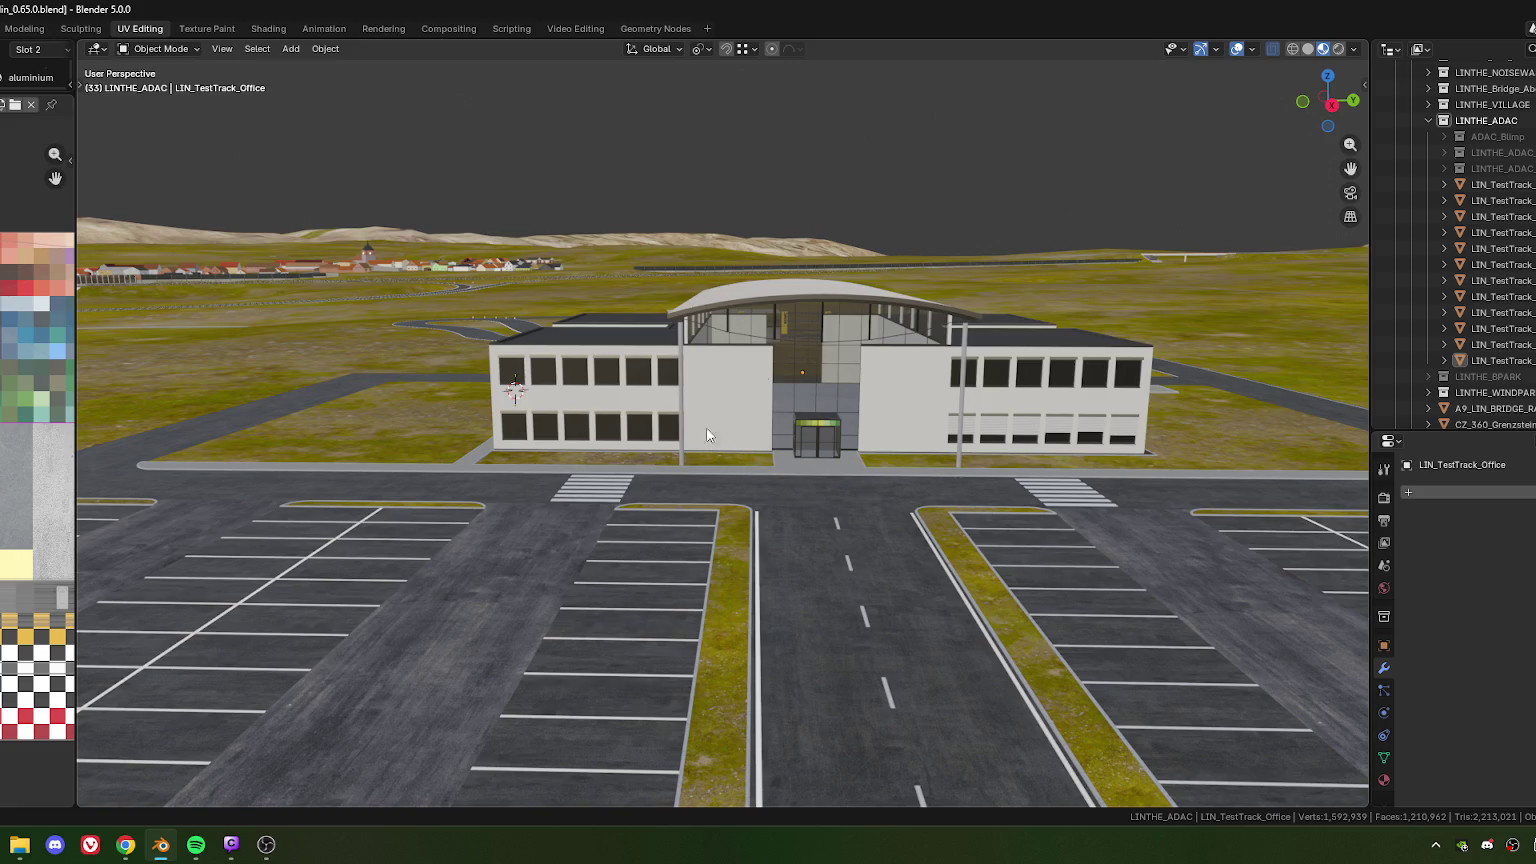
pyautogui.keyDown('shift'); pyautogui.moveTo(907, 408); pyautogui.dragTo(766, 347, button='middle'); pyautogui.keyUp('shift')
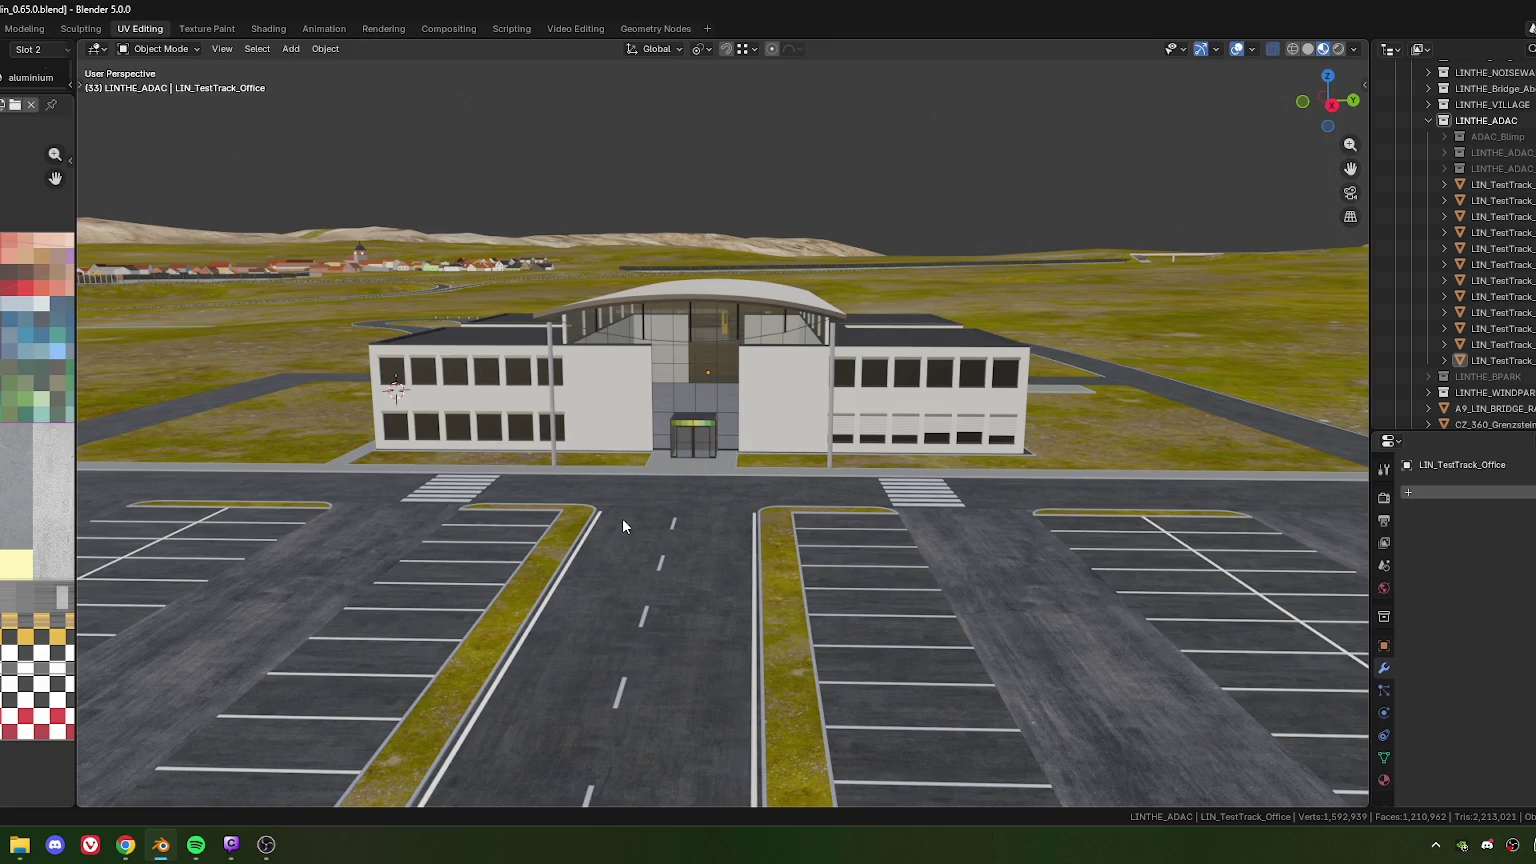
pyautogui.moveTo(640, 373)
pyautogui.mouseDown(button='middle')
pyautogui.moveTo(642, 404)
pyautogui.moveTo(607, 394)
pyautogui.mouseUp(button='middle')
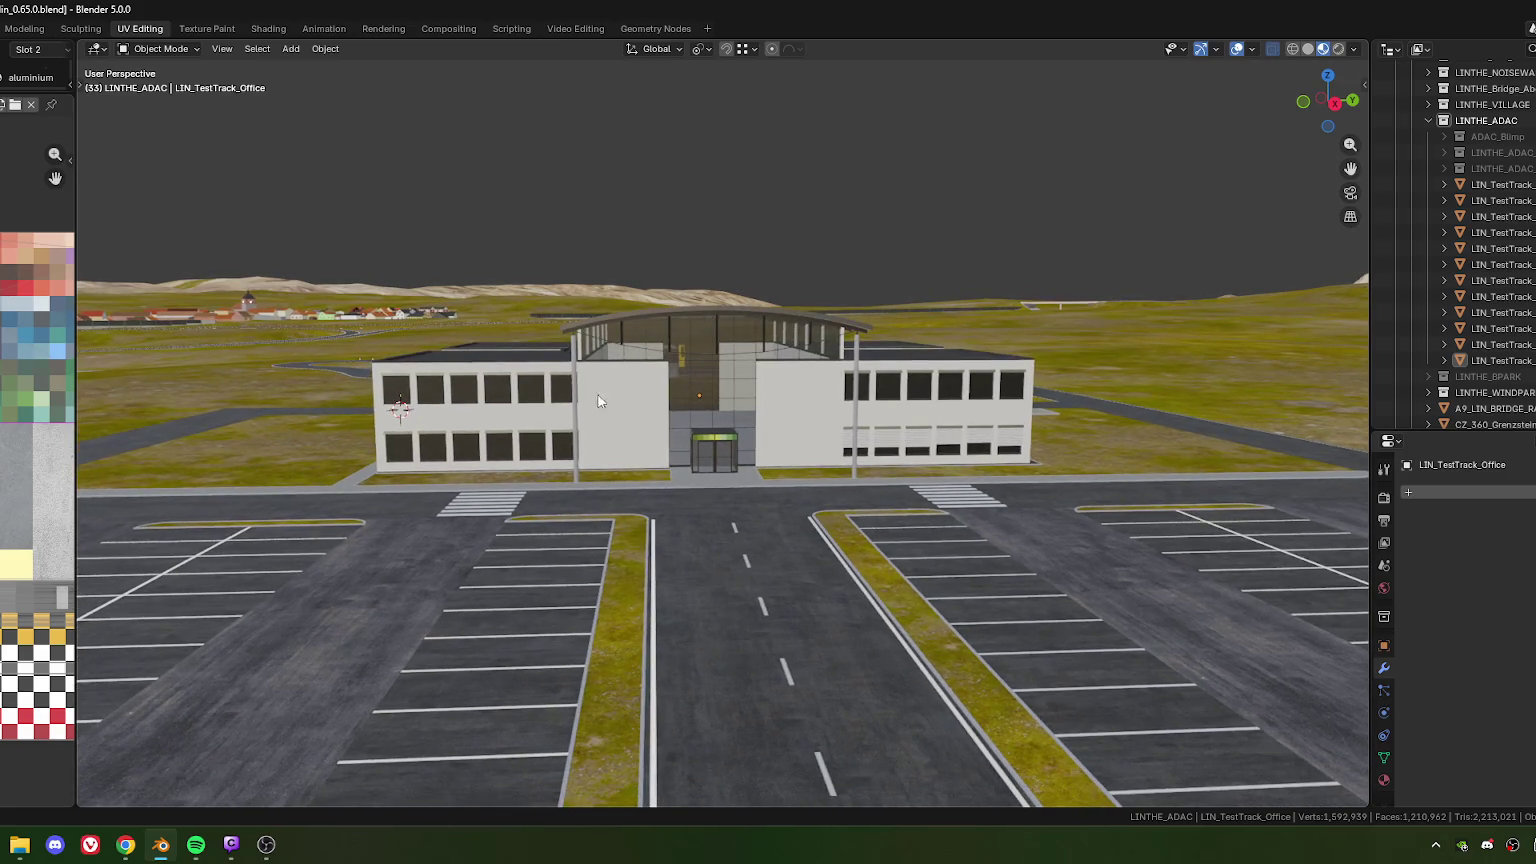
pyautogui.scroll(-5, 598, 444)
pyautogui.moveTo(598, 444)
pyautogui.mouseDown(button='middle')
pyautogui.moveTo(634, 526)
pyautogui.moveTo(1055, 521)
pyautogui.mouseUp(button='middle')
pyautogui.scroll(5, 510, 436)
pyautogui.moveTo(510, 436)
pyautogui.mouseDown(button='middle')
pyautogui.moveTo(792, 502)
pyautogui.moveTo(526, 461)
pyautogui.mouseUp(button='middle')
pyautogui.click(512, 437)
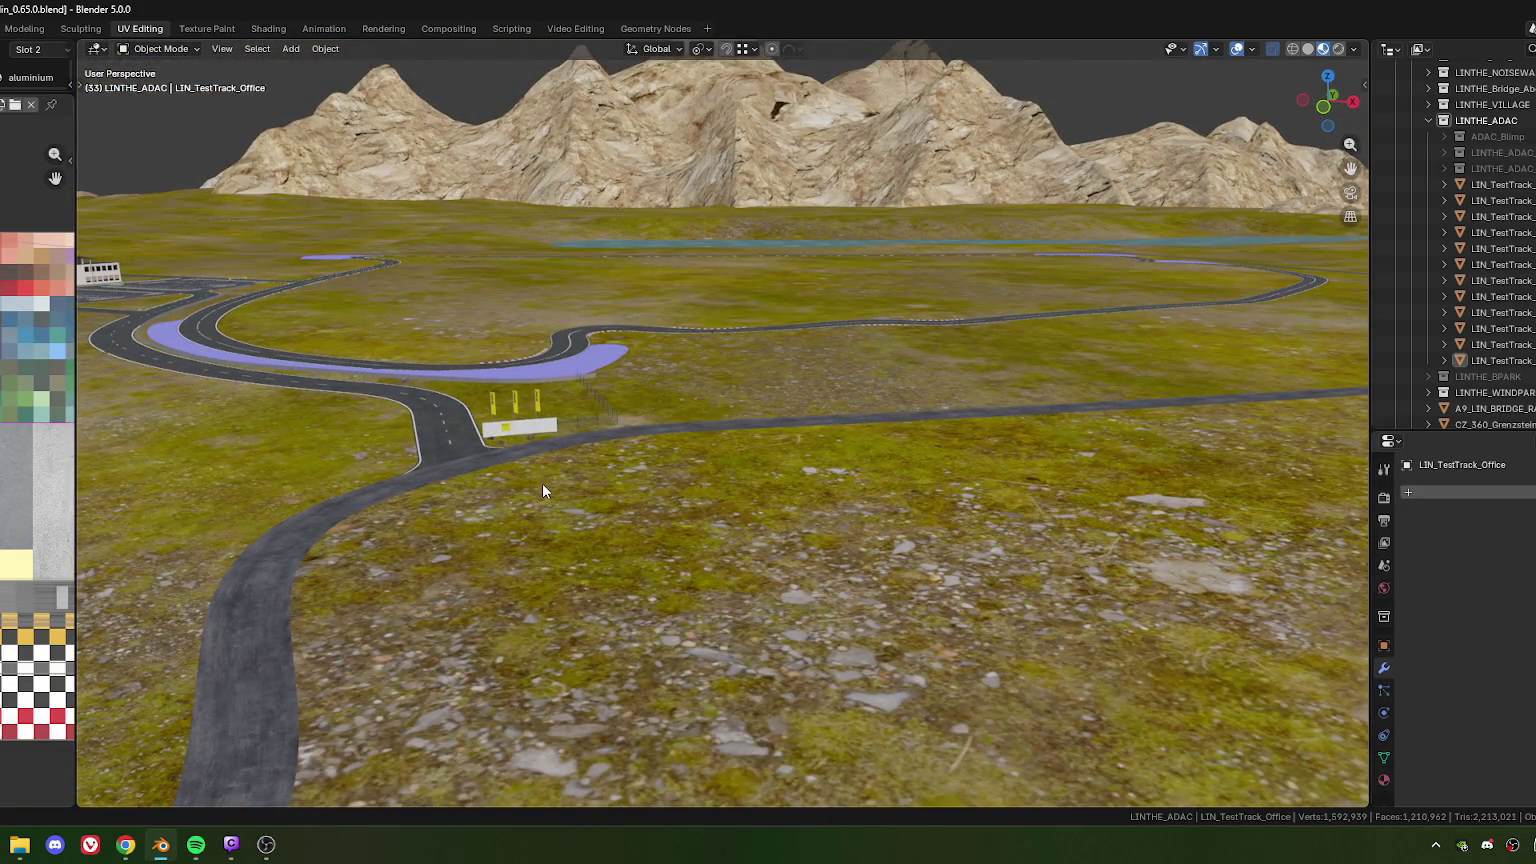
# Frame the selected ADAC entry wall with its flags for a close look
pyautogui.press('KP_Decimal')
pyautogui.scroll(-3, 568, 430)
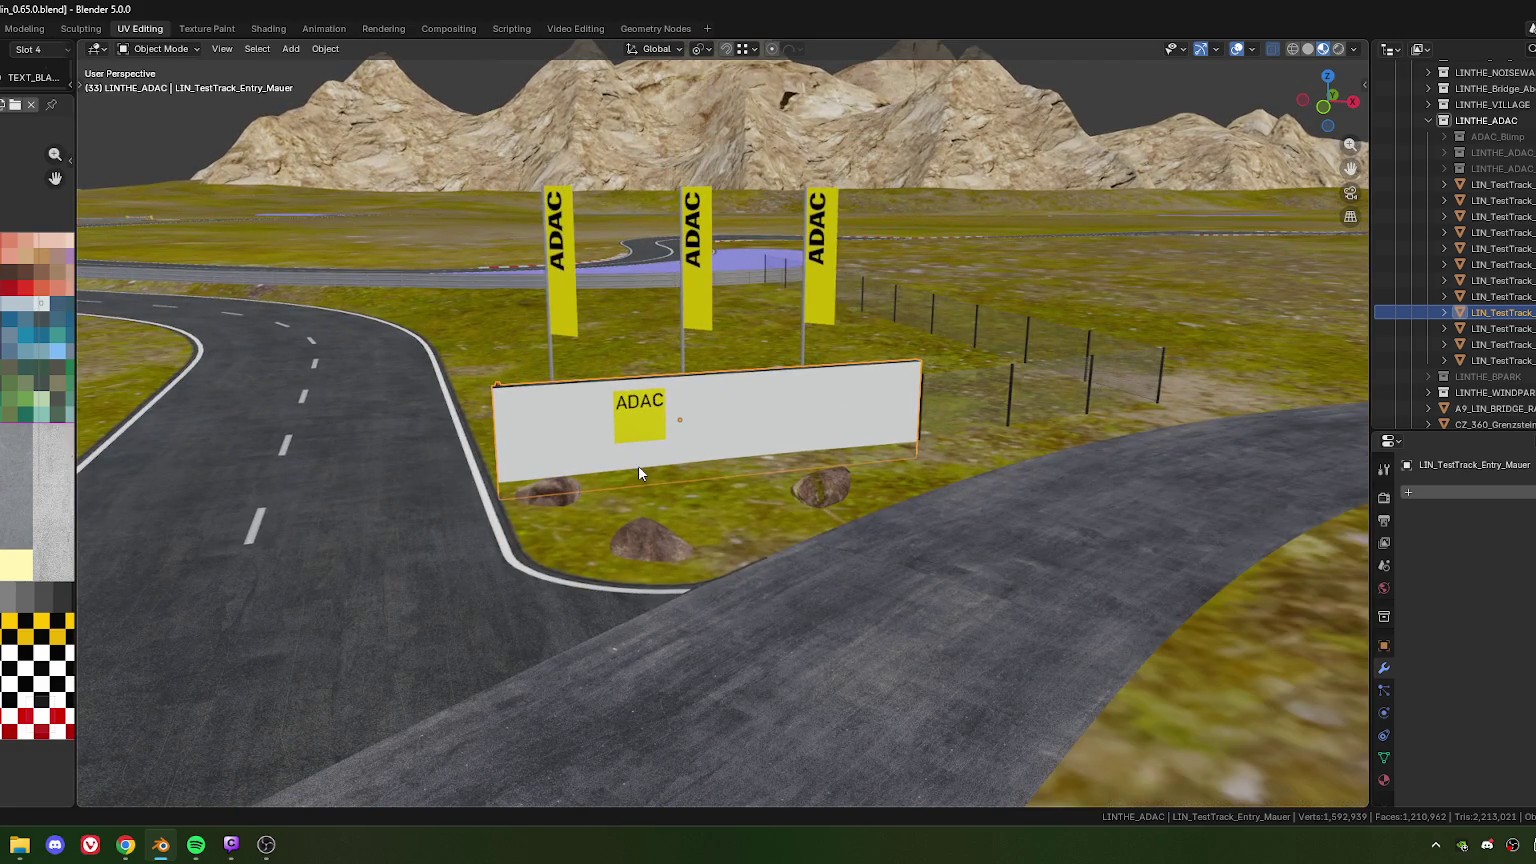
pyautogui.scroll(-5, 332, 400)
pyautogui.scroll(-5, 332, 400)
pyautogui.moveTo(334, 400)
pyautogui.mouseDown(button='middle')
pyautogui.moveTo(857, 506)
pyautogui.moveTo(541, 449)
pyautogui.moveTo(497, 370)
pyautogui.moveTo(565, 436)
pyautogui.moveTo(919, 410)
pyautogui.moveTo(678, 398)
pyautogui.mouseUp(button='middle')
pyautogui.scroll(2, 676, 410)
pyautogui.scroll(-3, 675, 422)
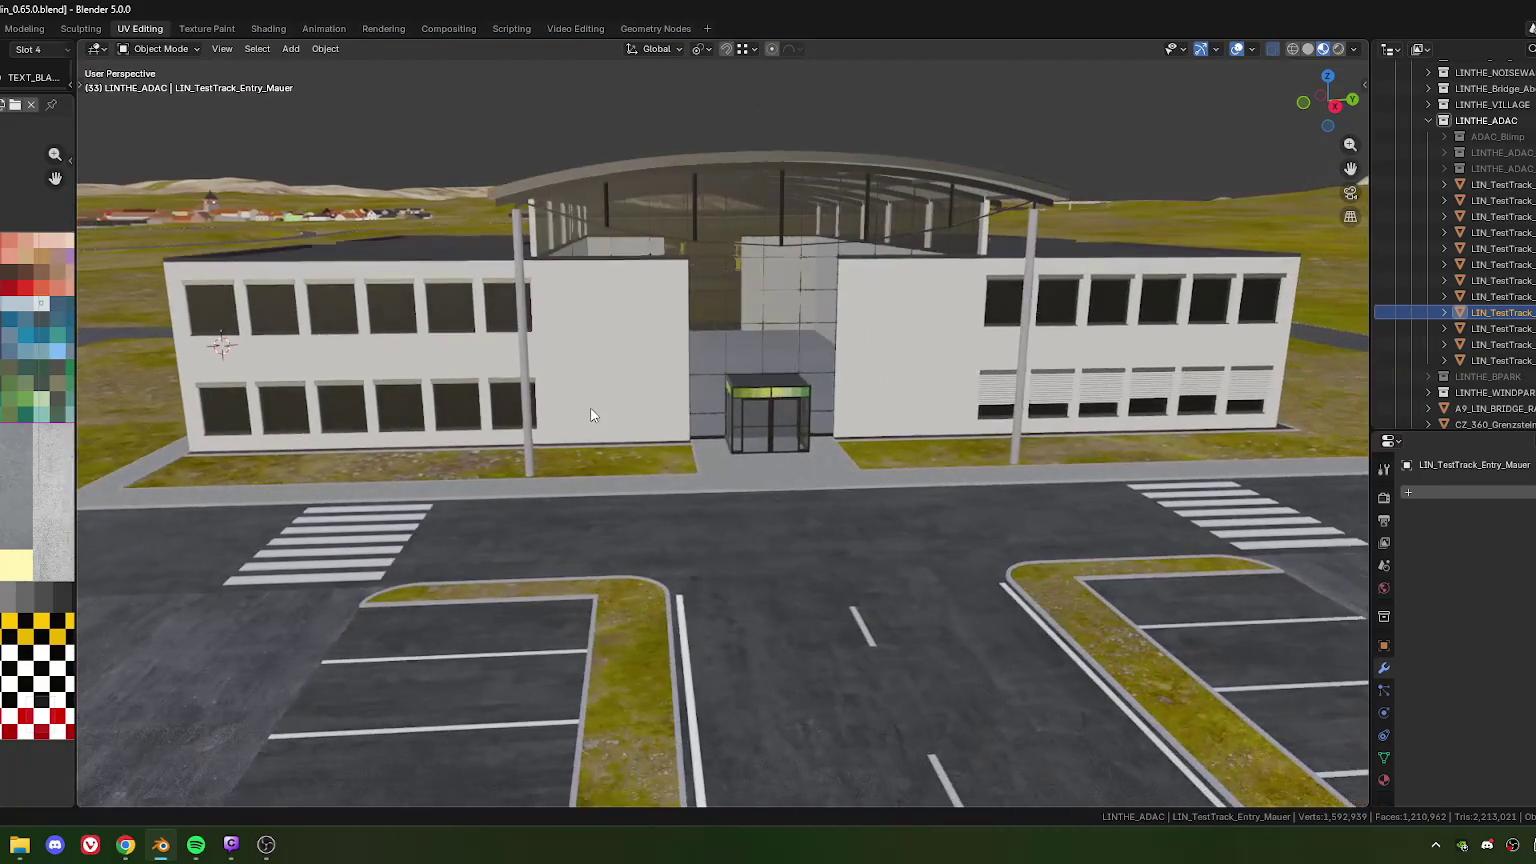
pyautogui.scroll(-2, 600, 388)
# Orbit and pan around the ADAC building and surrounding site buildings
pyautogui.moveTo(655, 380)
pyautogui.mouseDown(button='middle')
pyautogui.moveTo(703, 382)
pyautogui.moveTo(644, 371)
pyautogui.moveTo(700, 358)
pyautogui.moveTo(822, 366)
pyautogui.mouseUp(button='middle')
pyautogui.scroll(3, 623, 384)
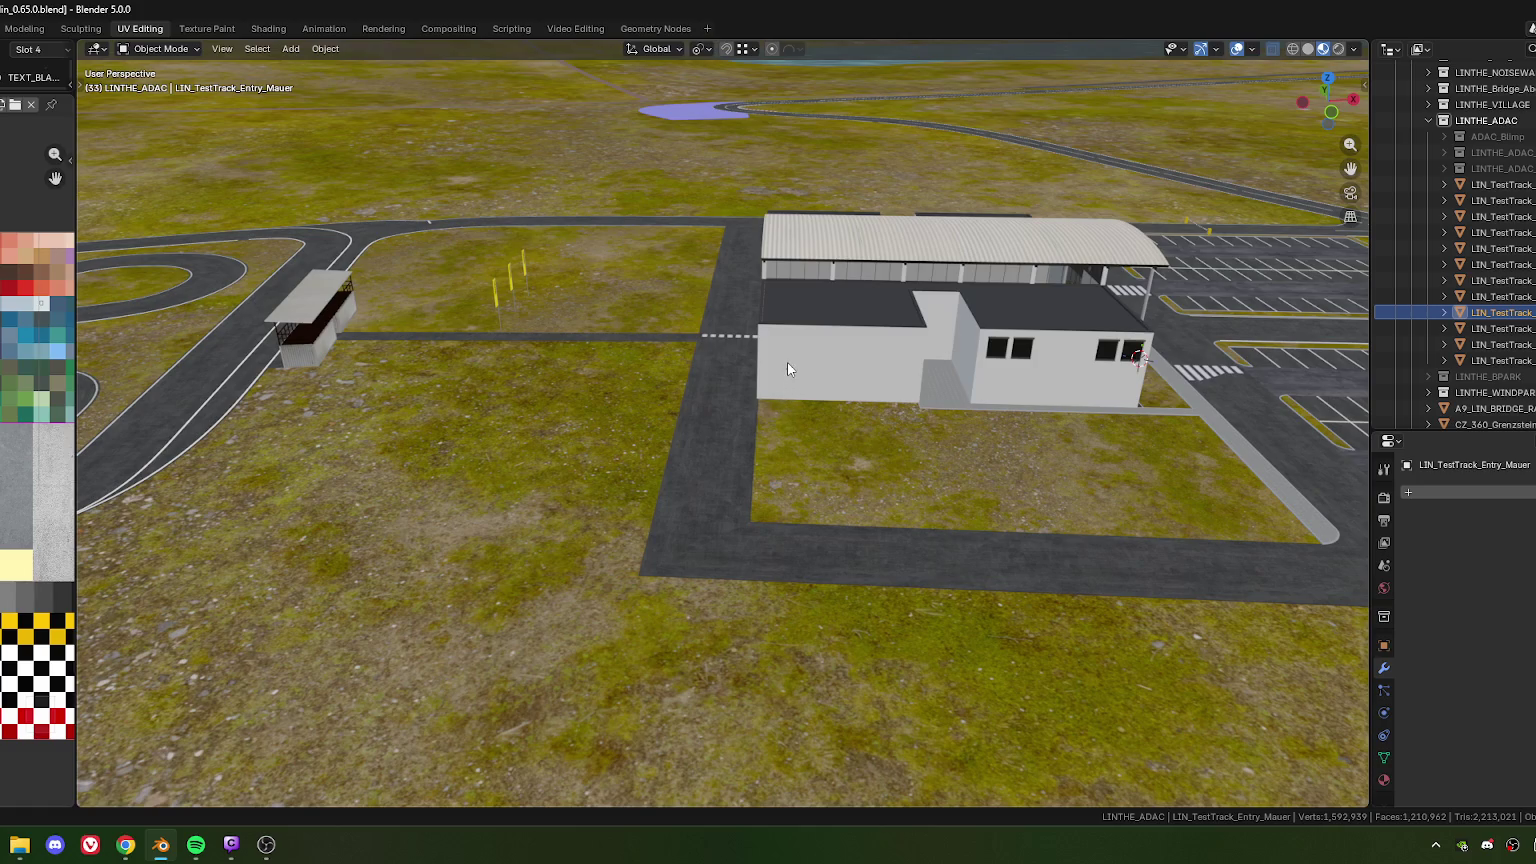
pyautogui.keyDown('shift'); pyautogui.moveTo(811, 393); pyautogui.dragTo(788, 402, button='middle'); pyautogui.keyUp('shift')
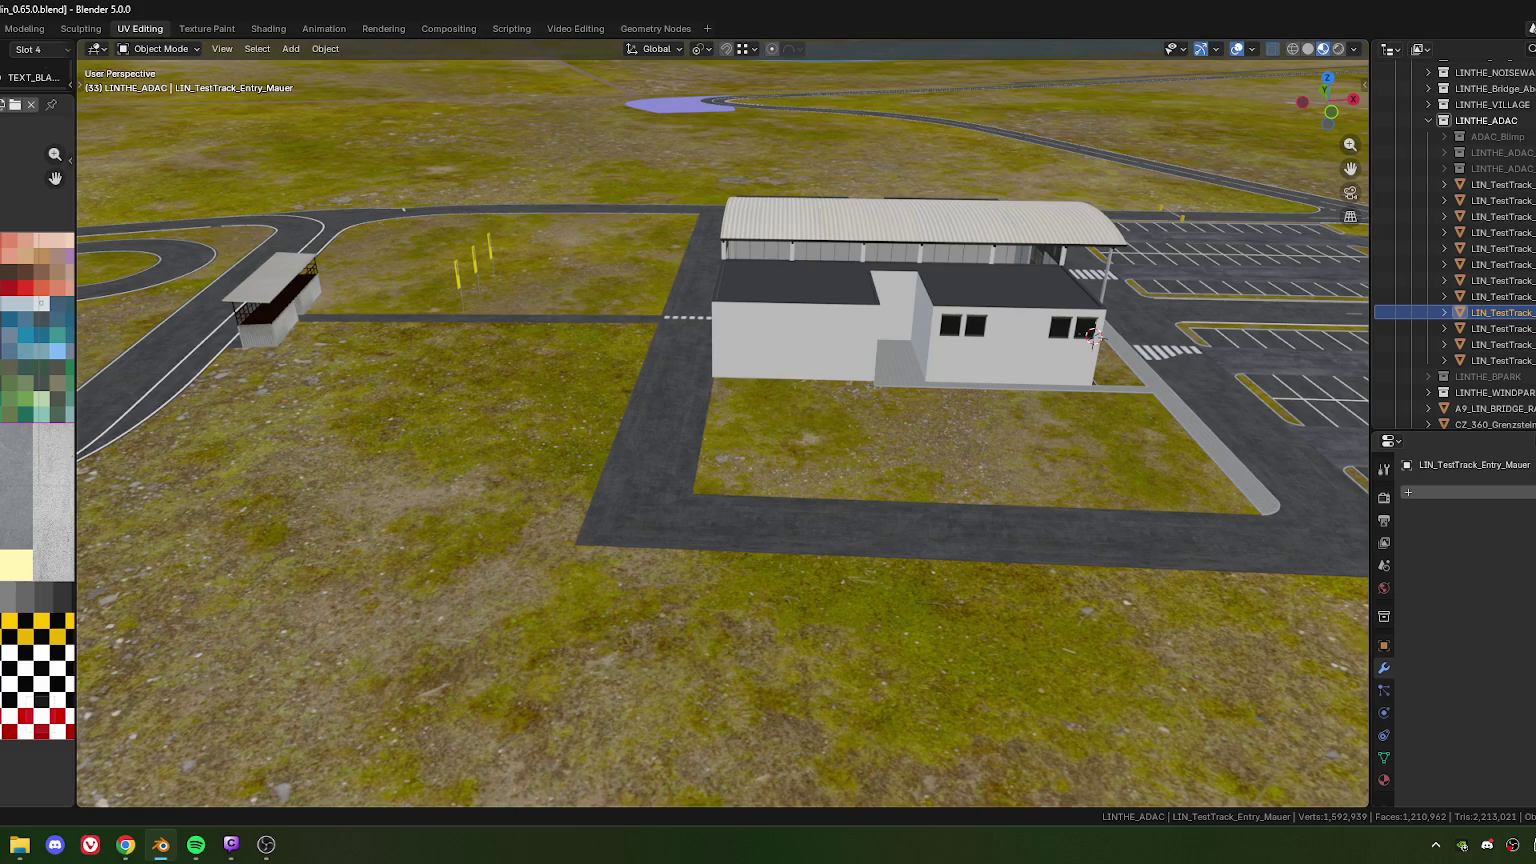
pyautogui.hotkey('alt', 'Tab')
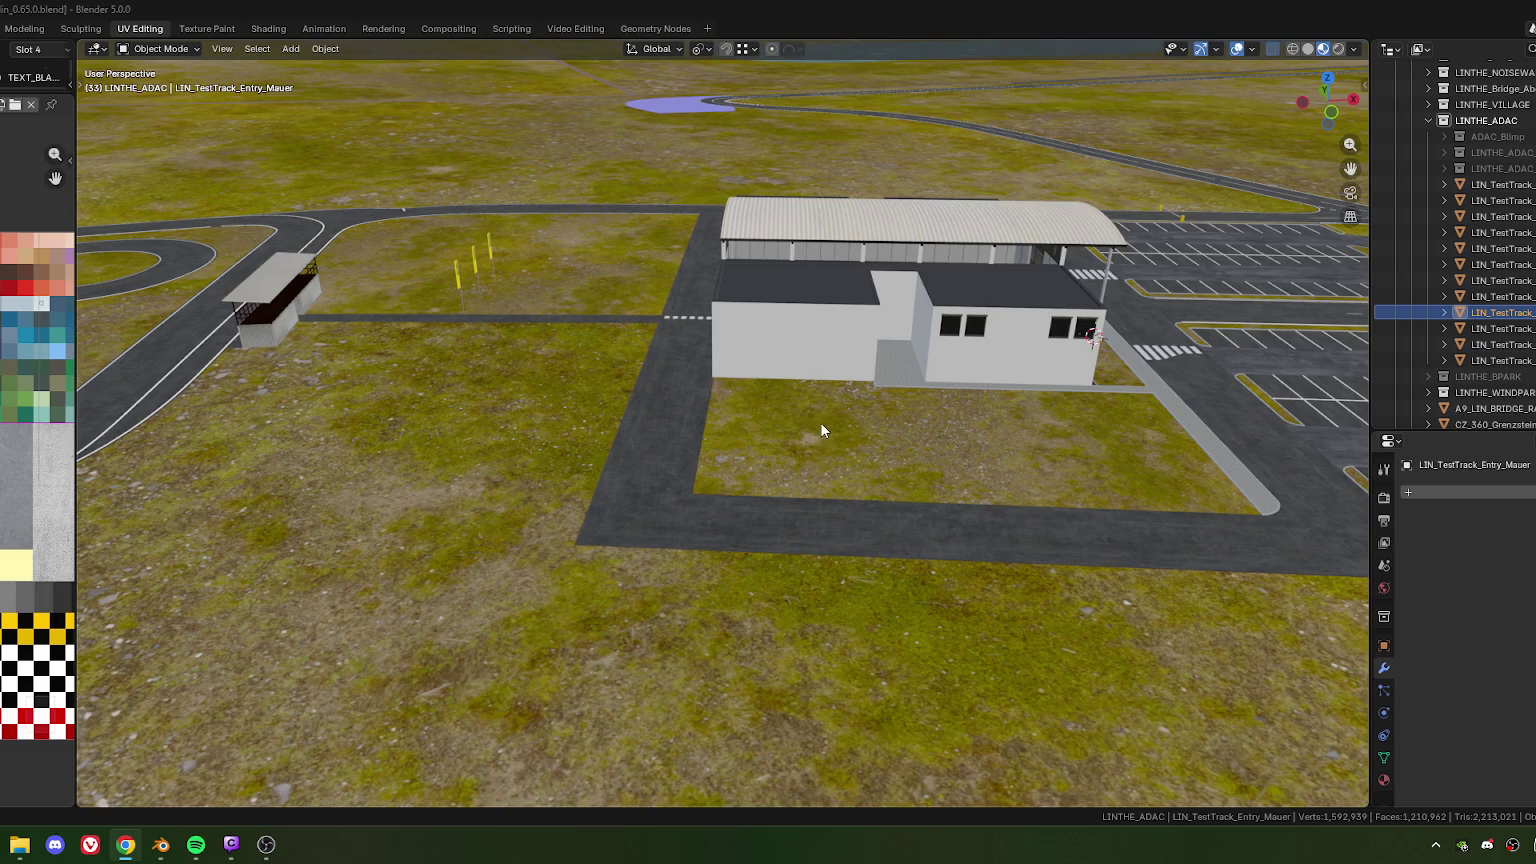
pyautogui.moveTo(792, 407)
pyautogui.mouseDown(button='middle')
pyautogui.moveTo(989, 272)
pyautogui.moveTo(864, 379)
pyautogui.mouseUp(button='middle')
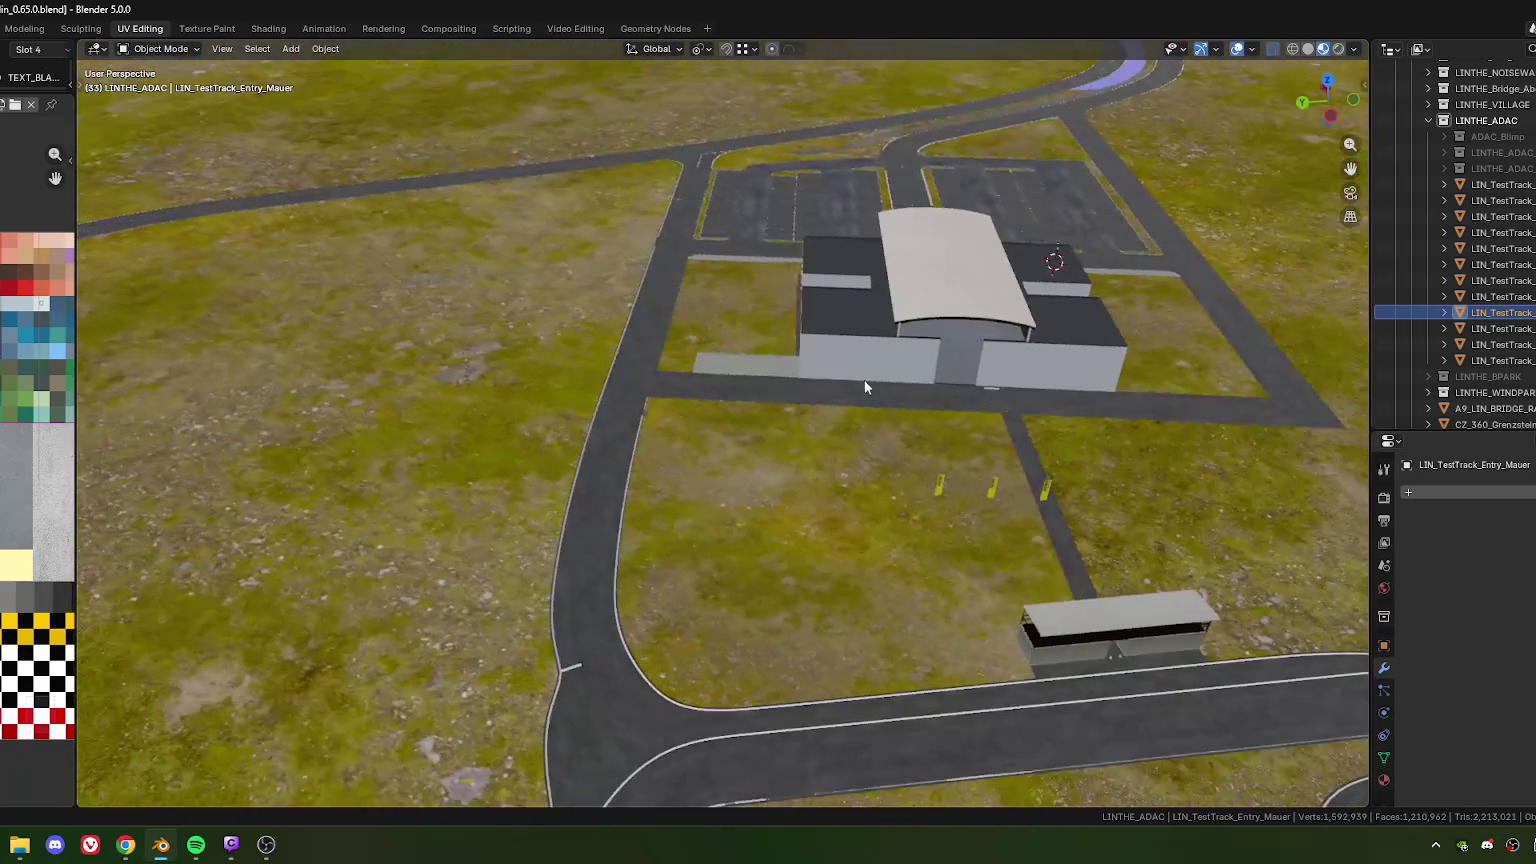
pyautogui.scroll(4, 787, 390)
pyautogui.scroll(3, 691, 428)
pyautogui.moveTo(691, 428)
pyautogui.mouseDown(button='middle')
pyautogui.moveTo(820, 410)
pyautogui.moveTo(754, 411)
pyautogui.moveTo(895, 432)
pyautogui.moveTo(902, 456)
pyautogui.moveTo(925, 433)
pyautogui.moveTo(906, 440)
pyautogui.mouseUp(button='middle')
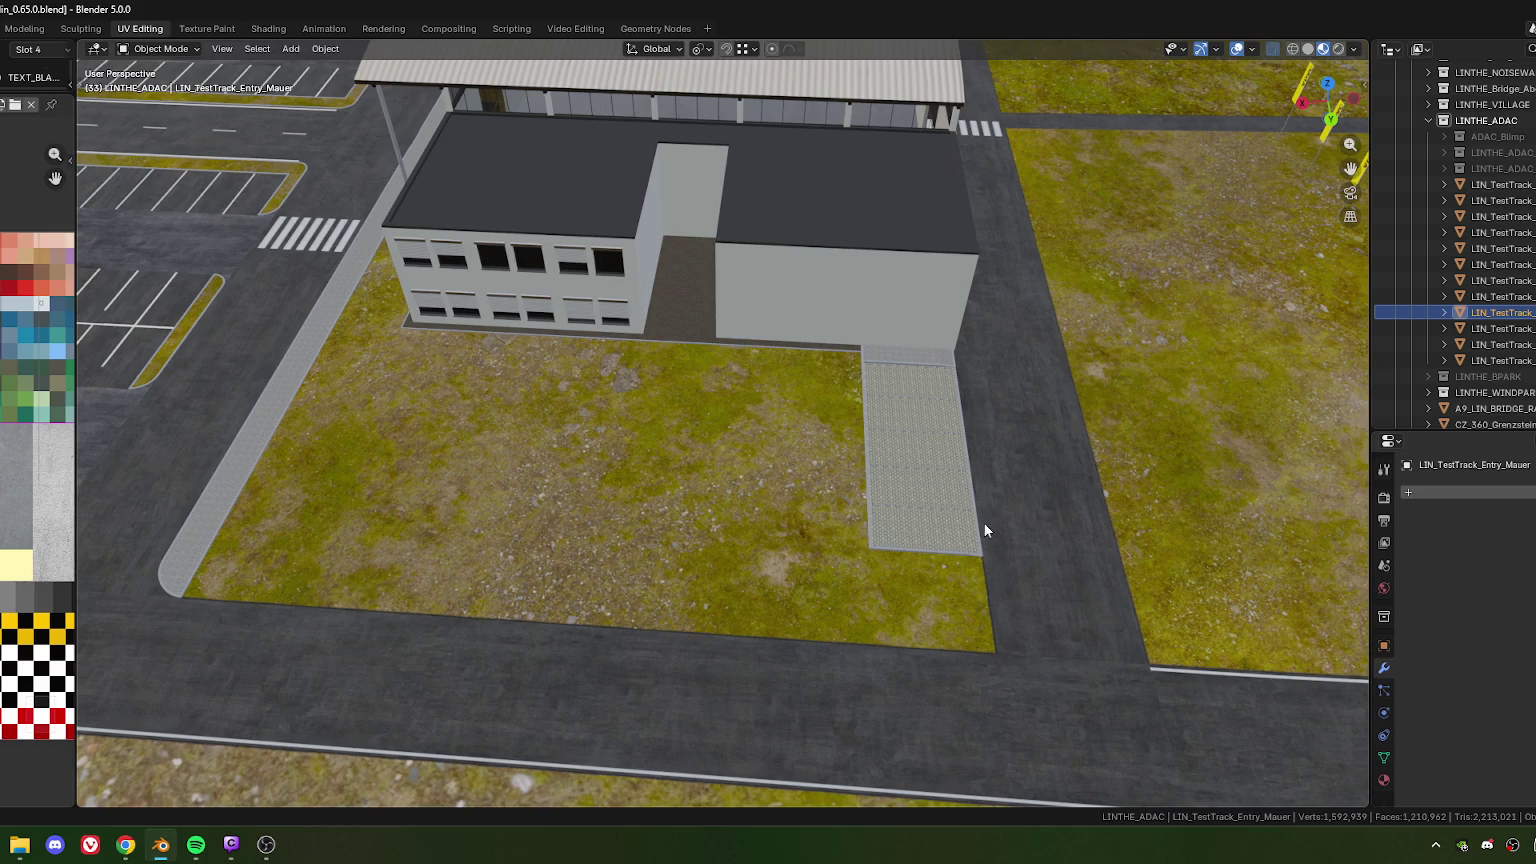
pyautogui.keyDown('shift'); pyautogui.moveTo(966, 462); pyautogui.dragTo(904, 430, button='middle'); pyautogui.keyUp('shift')
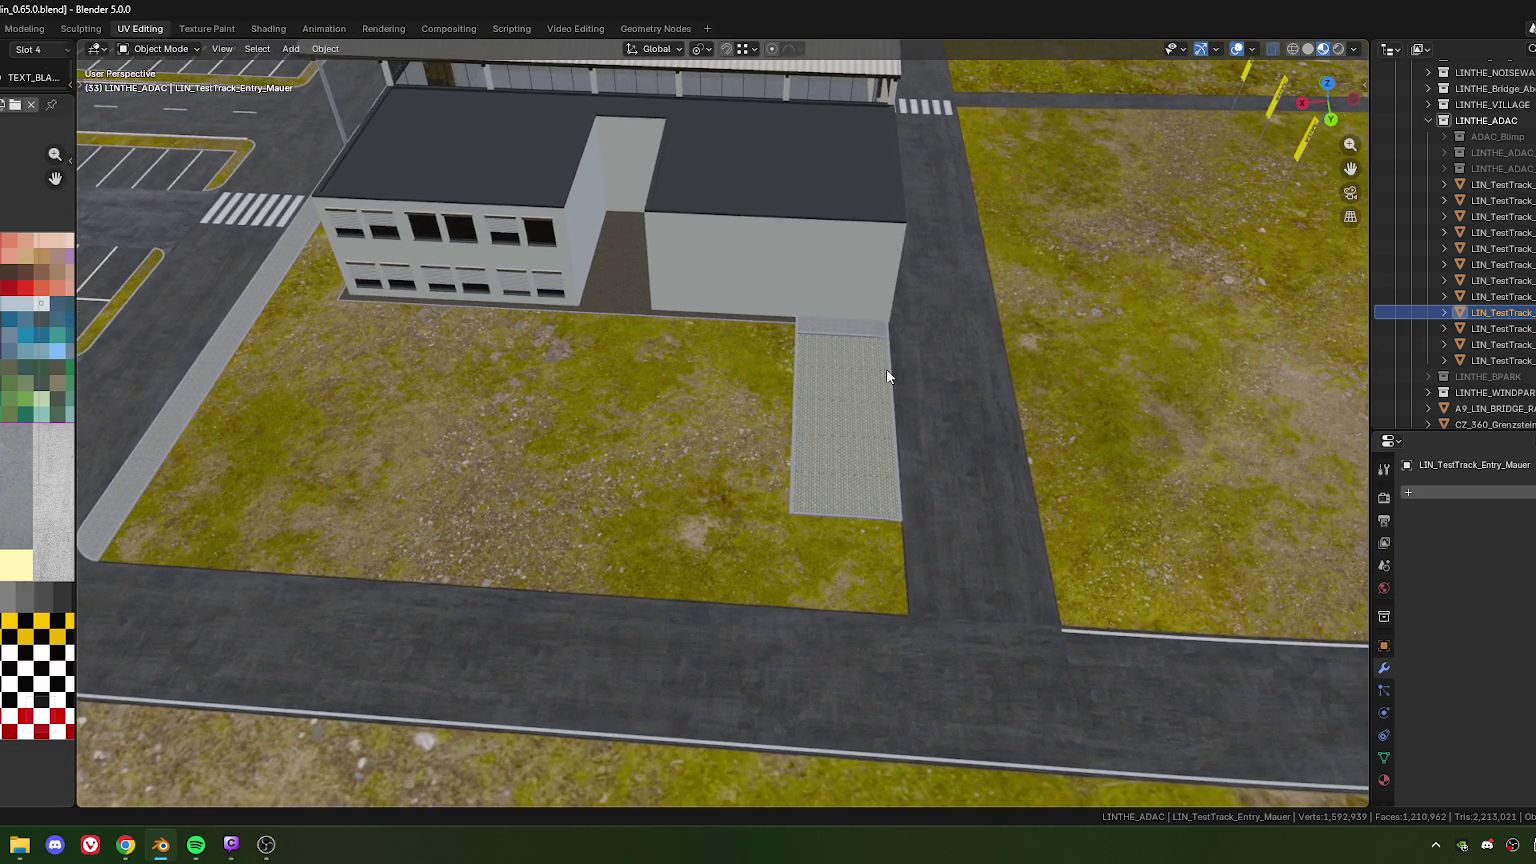
pyautogui.keyDown('shift'); pyautogui.moveTo(886, 376); pyautogui.dragTo(865, 383, button='middle'); pyautogui.keyUp('shift')
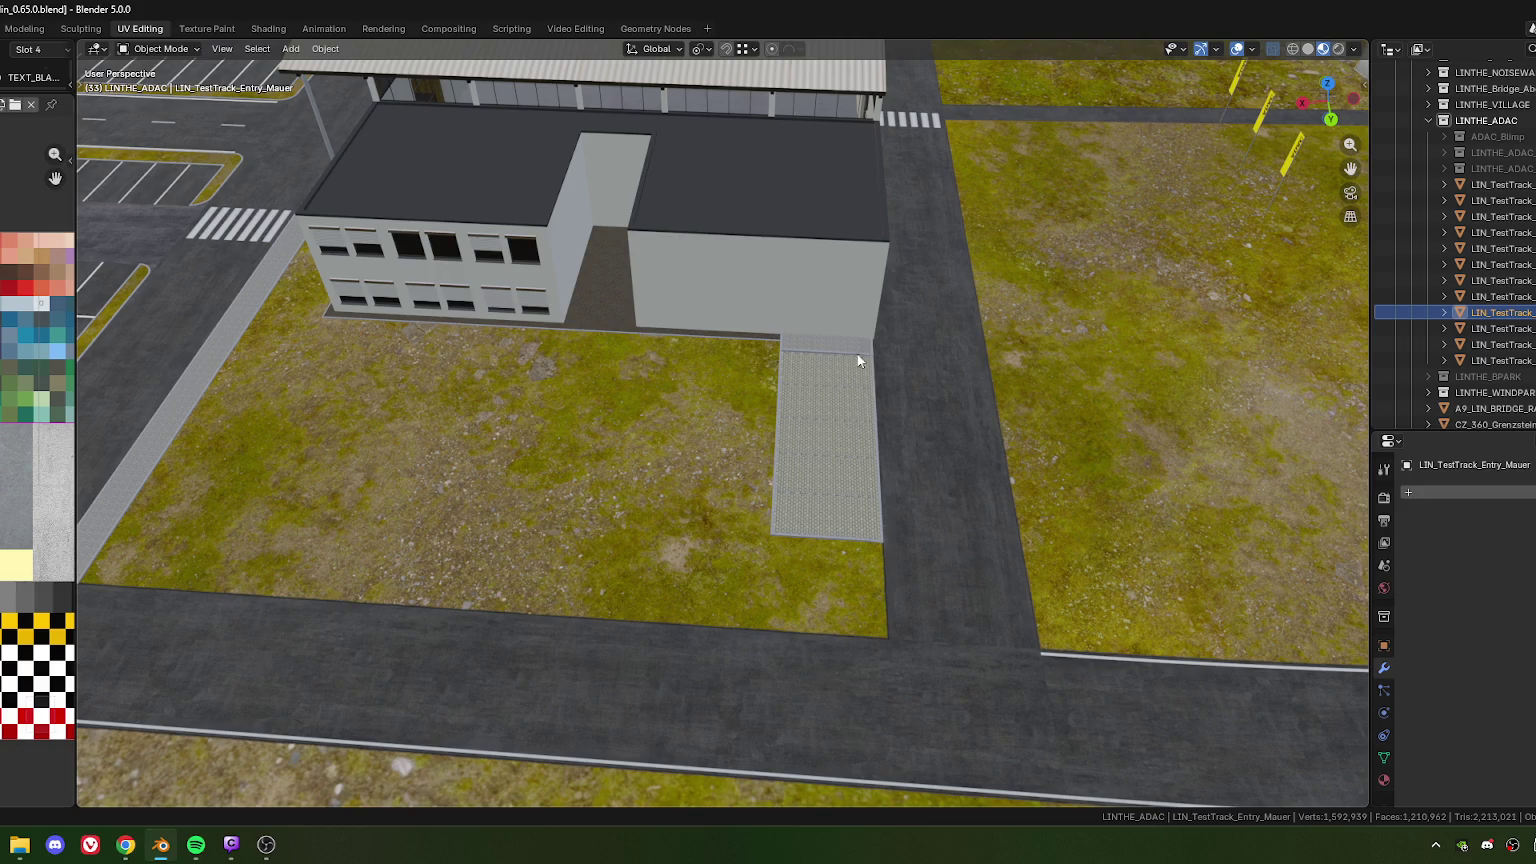
pyautogui.moveTo(856, 328)
pyautogui.mouseDown(button='middle')
pyautogui.moveTo(918, 422)
pyautogui.moveTo(630, 374)
pyautogui.moveTo(631, 545)
pyautogui.mouseUp(button='middle')
pyautogui.moveTo(632, 640)
pyautogui.mouseDown(button='middle')
pyautogui.moveTo(635, 410)
pyautogui.moveTo(758, 449)
pyautogui.moveTo(817, 425)
pyautogui.moveTo(754, 411)
pyautogui.mouseUp(button='middle')
pyautogui.scroll(2, 754, 411)
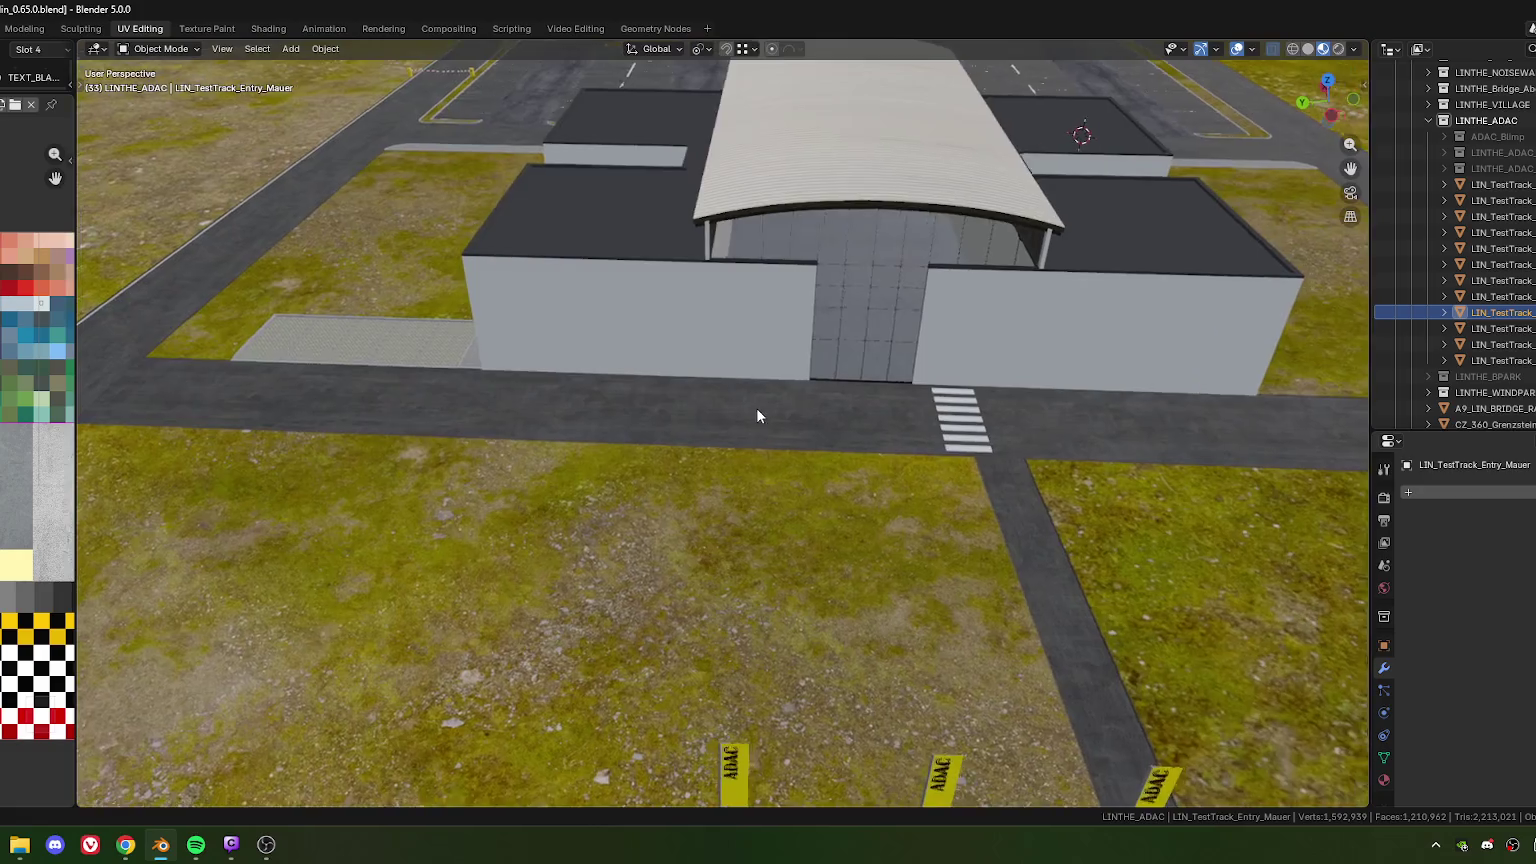
pyautogui.scroll(-1, 756, 412)
pyautogui.scroll(-4, 854, 401)
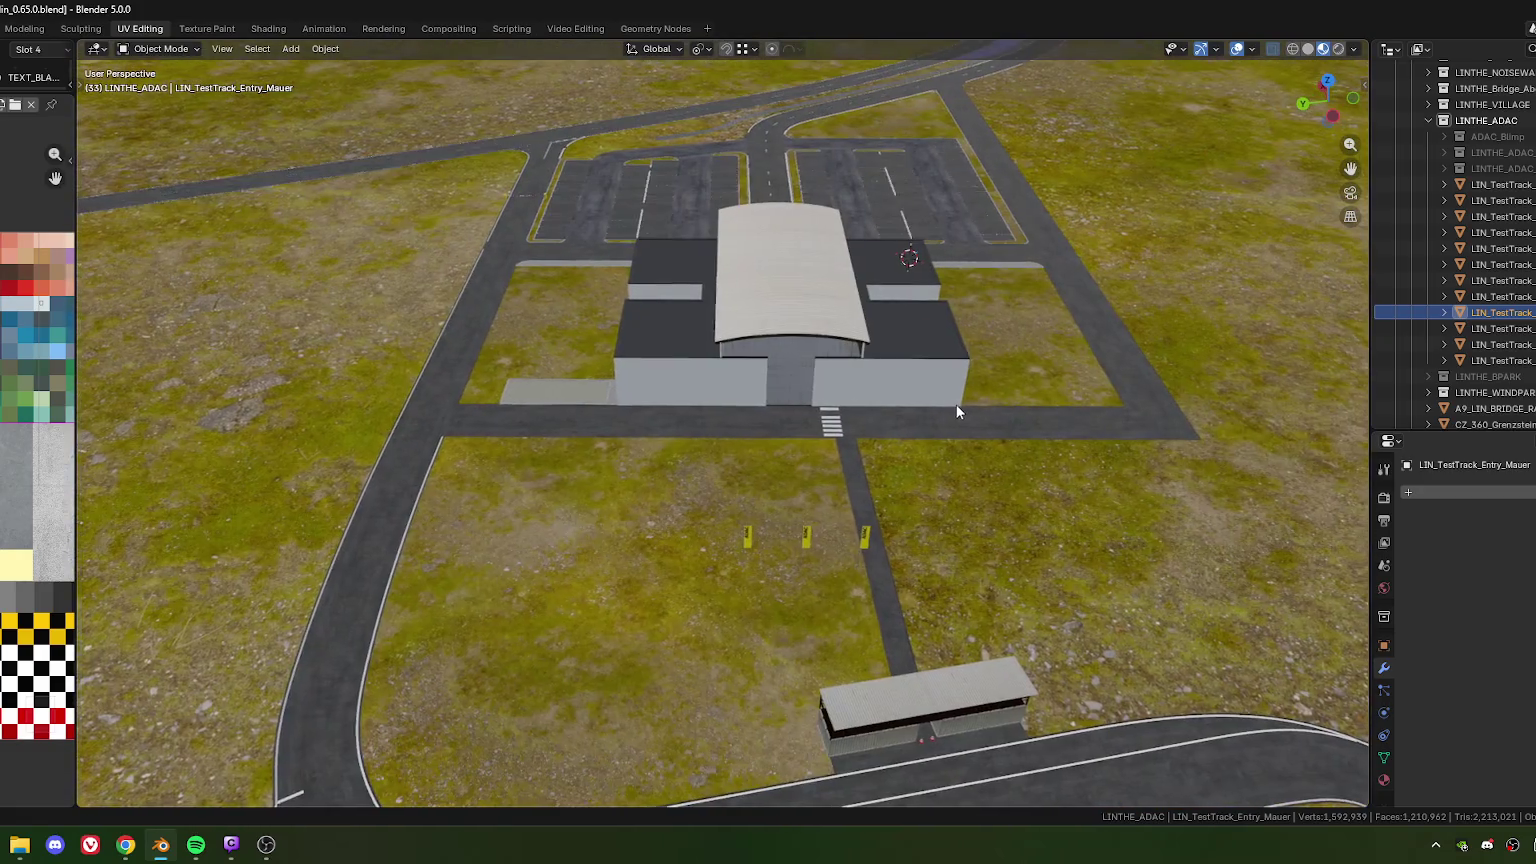
pyautogui.keyDown('shift'); pyautogui.moveTo(955, 404); pyautogui.dragTo(967, 410, button='middle'); pyautogui.keyUp('shift')
pyautogui.moveTo(775, 406); pyautogui.dragTo(562, 378, button='middle')
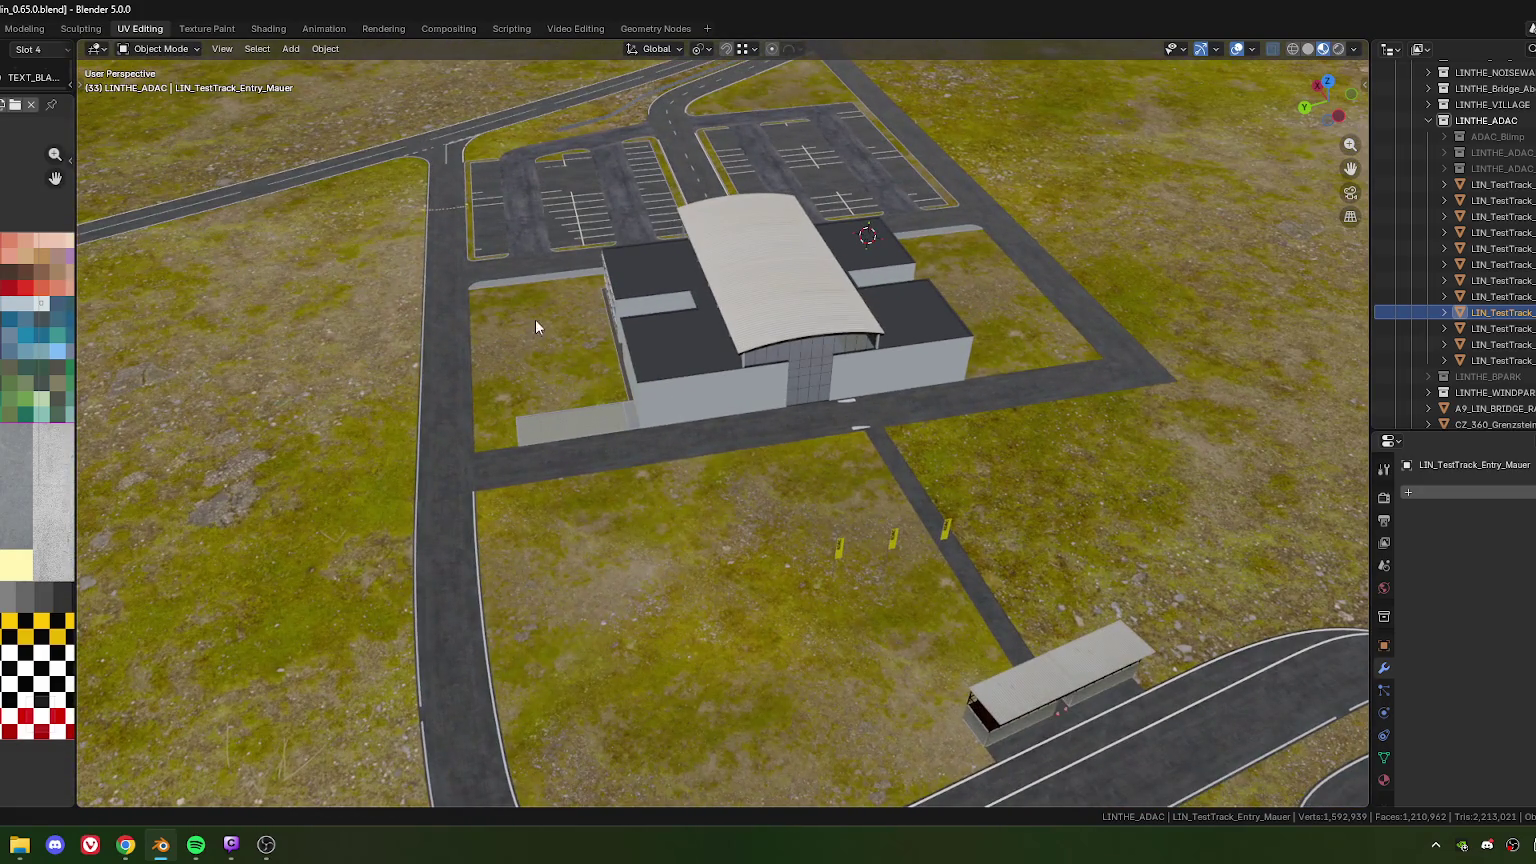
pyautogui.moveTo(640, 342)
pyautogui.mouseDown(button='middle')
pyautogui.moveTo(726, 388)
pyautogui.moveTo(638, 378)
pyautogui.moveTo(683, 487)
pyautogui.moveTo(782, 472)
pyautogui.moveTo(732, 479)
pyautogui.moveTo(714, 450)
pyautogui.mouseUp(button='middle')
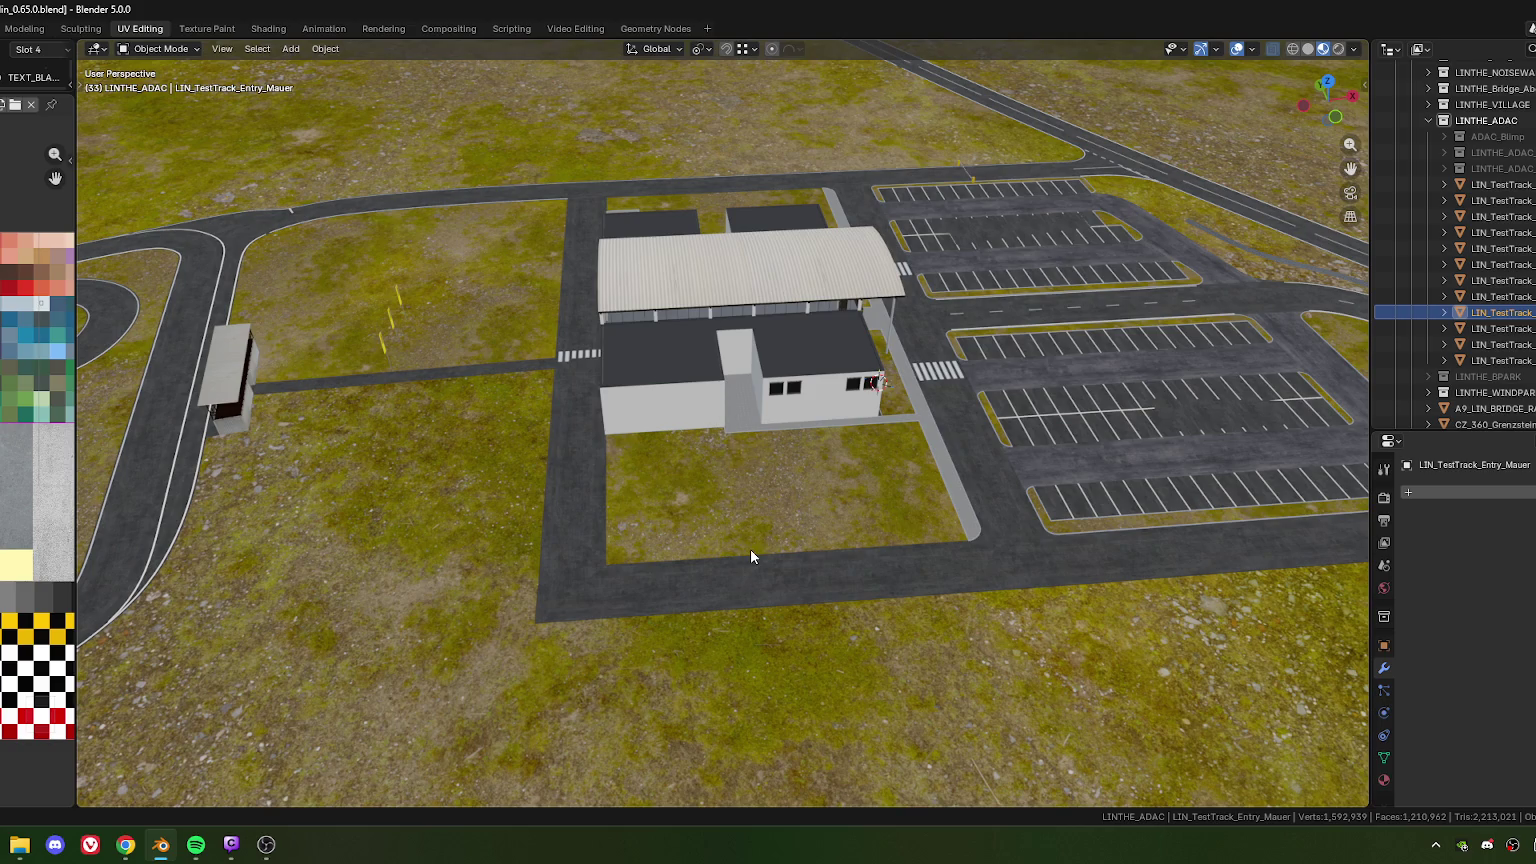
pyautogui.moveTo(750, 547)
pyautogui.mouseDown(button='middle')
pyautogui.moveTo(792, 486)
pyautogui.moveTo(874, 463)
pyautogui.mouseUp(button='middle')
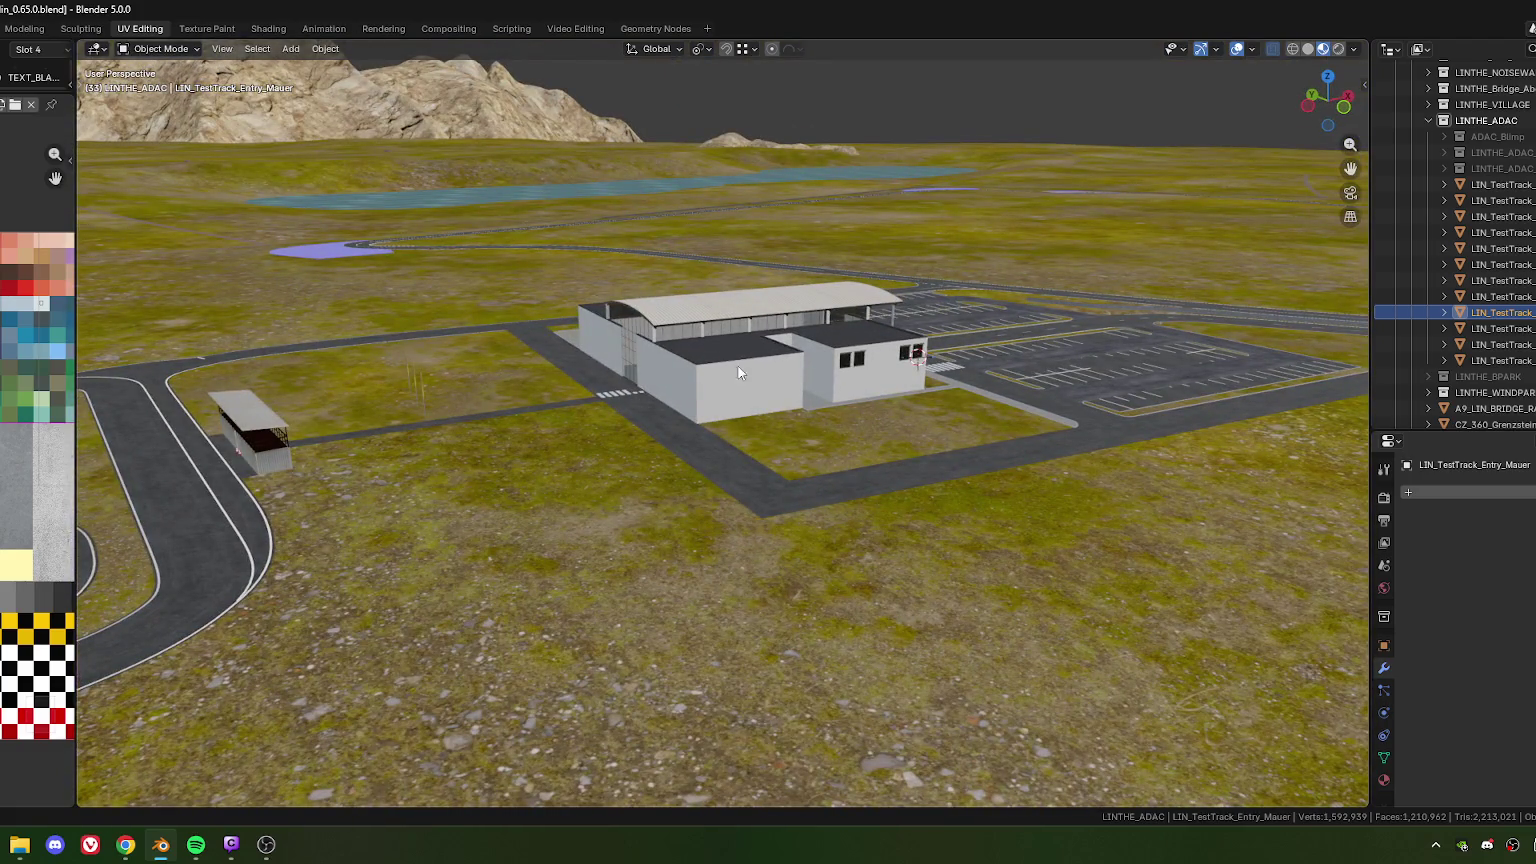
pyautogui.moveTo(769, 431)
pyautogui.mouseDown(button='middle')
pyautogui.moveTo(912, 436)
pyautogui.moveTo(700, 428)
pyautogui.moveTo(970, 402)
pyautogui.moveTo(820, 416)
pyautogui.moveTo(847, 420)
pyautogui.moveTo(556, 406)
pyautogui.moveTo(899, 384)
pyautogui.moveTo(810, 415)
pyautogui.mouseUp(button='middle')
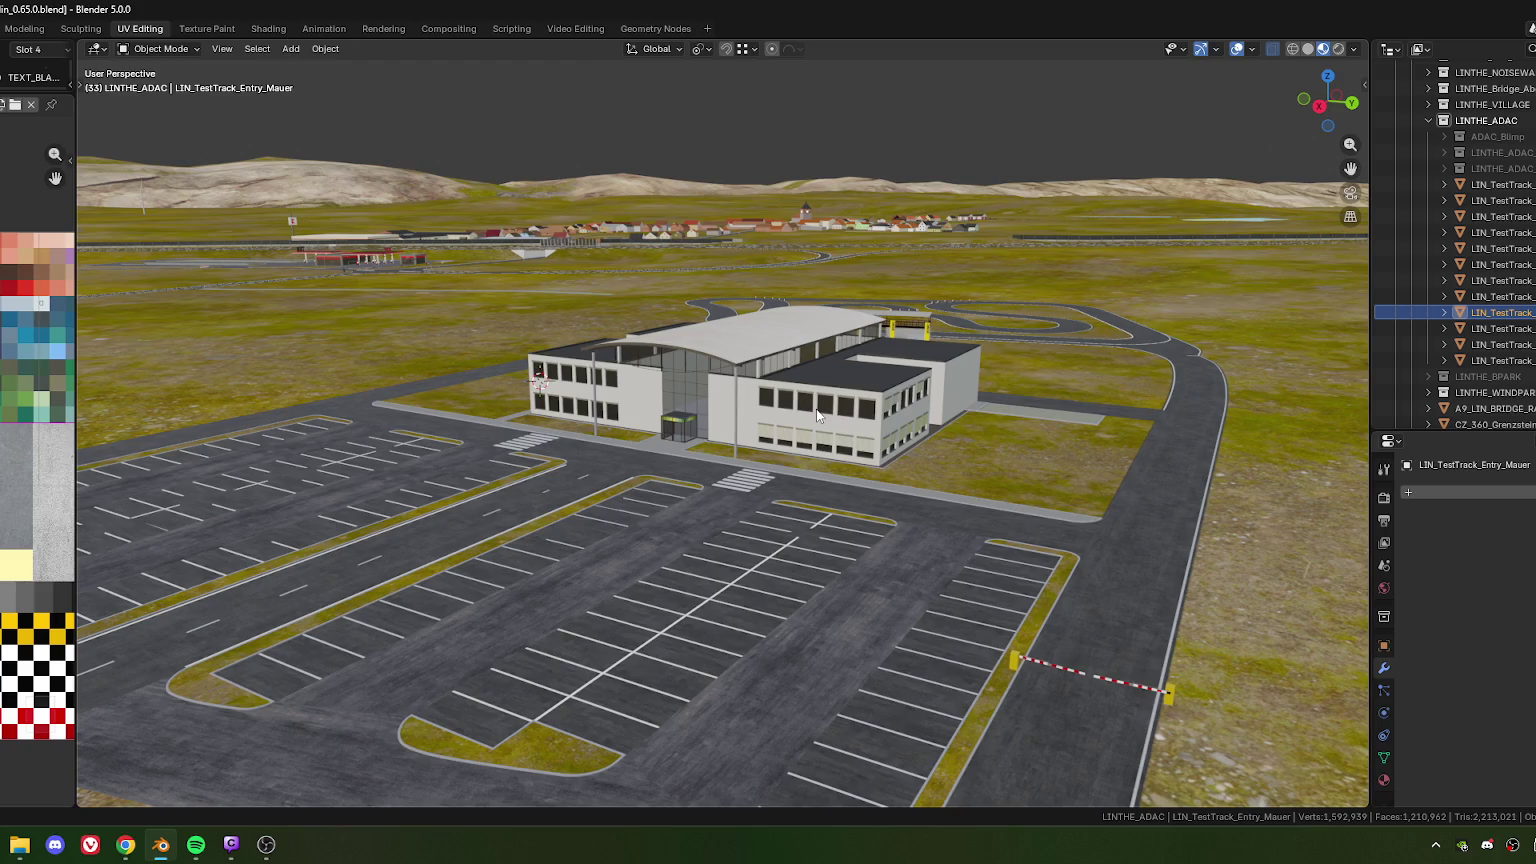
pyautogui.moveTo(817, 415)
pyautogui.mouseDown(button='middle')
pyautogui.moveTo(835, 389)
pyautogui.moveTo(817, 436)
pyautogui.mouseUp(button='middle')
pyautogui.scroll(5, 826, 401)
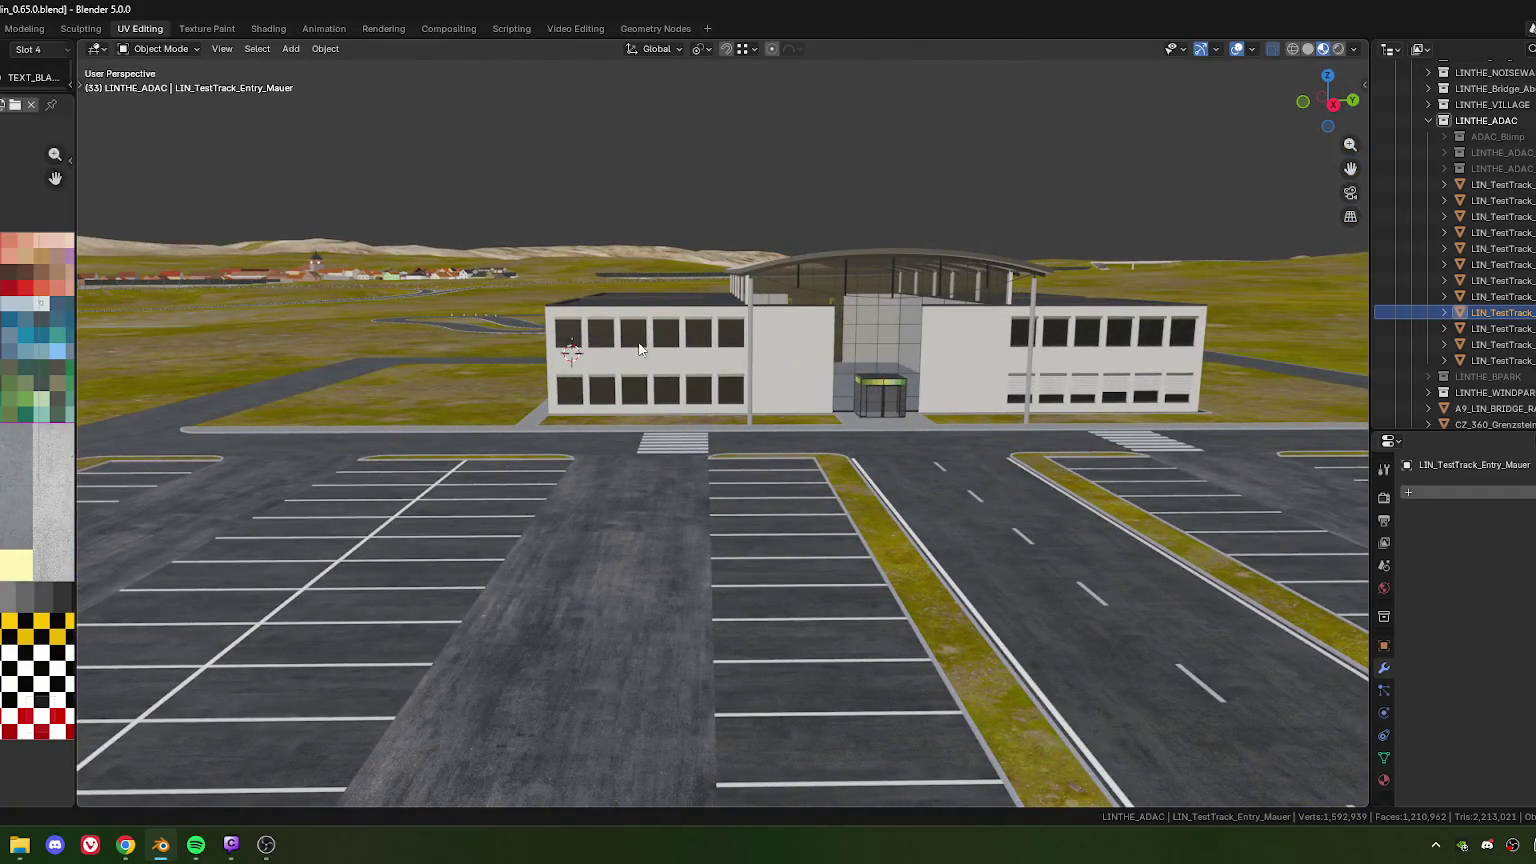
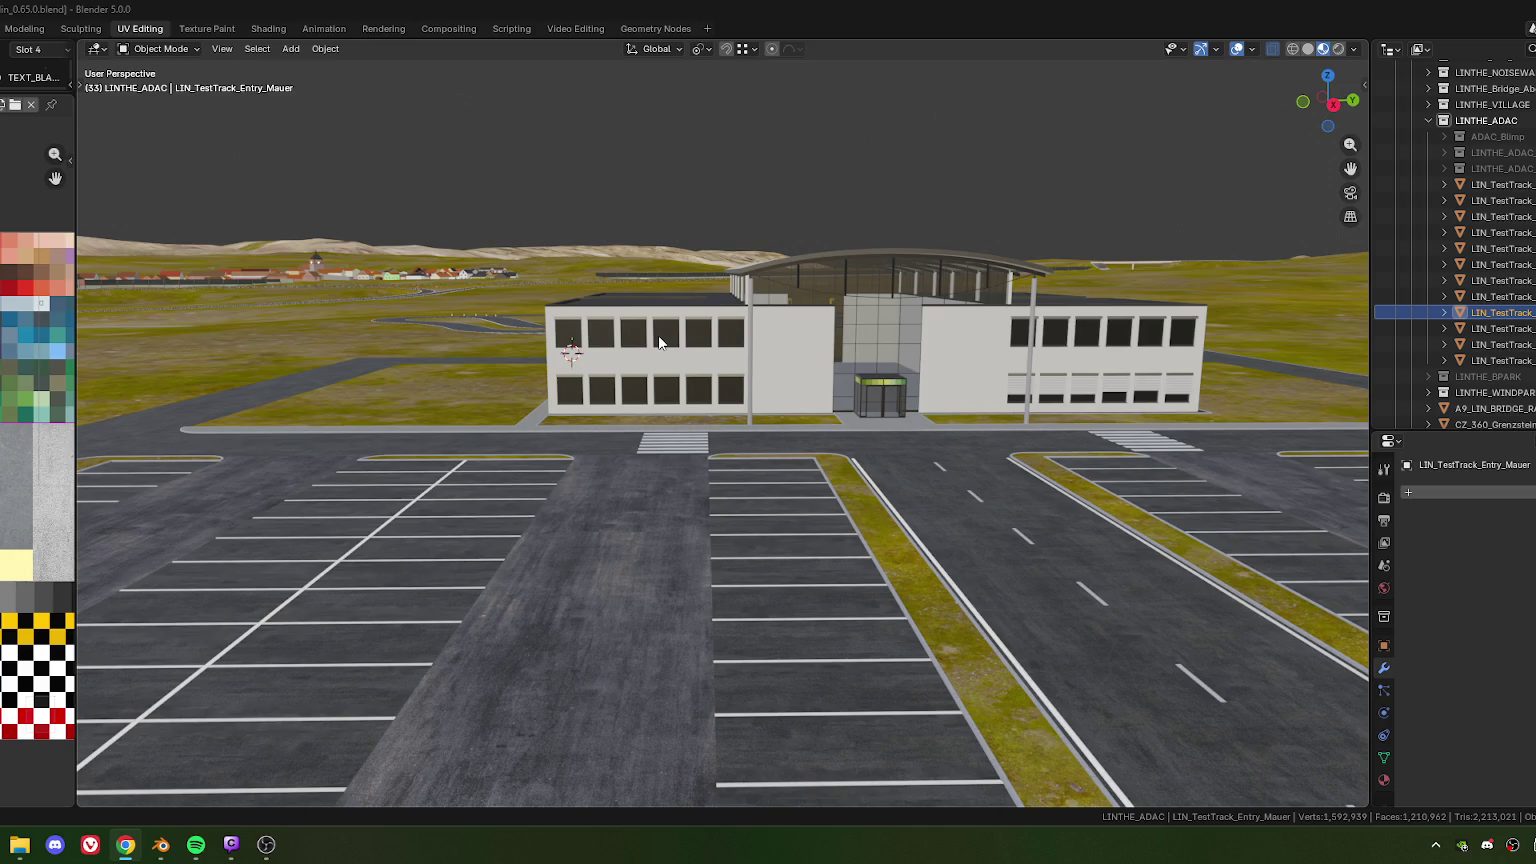
# Zoom and orbit onto the glass entrance doors, then select the LIN_TestTrack_Office object
pyautogui.moveTo(711, 346); pyautogui.dragTo(704, 356, button='middle')
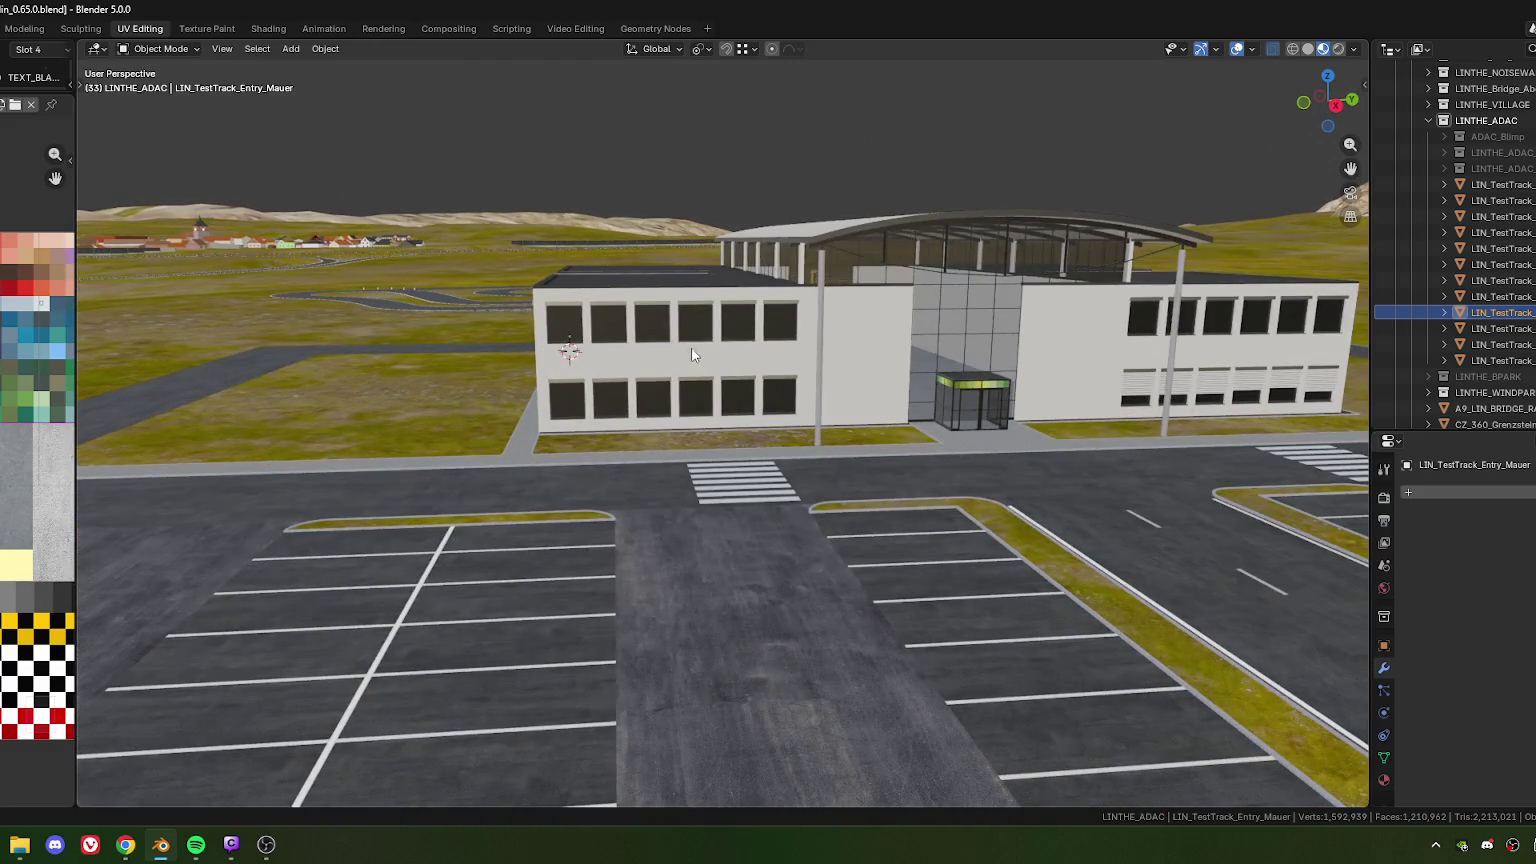
pyautogui.scroll(3, 690, 348)
pyautogui.scroll(2, 686, 344)
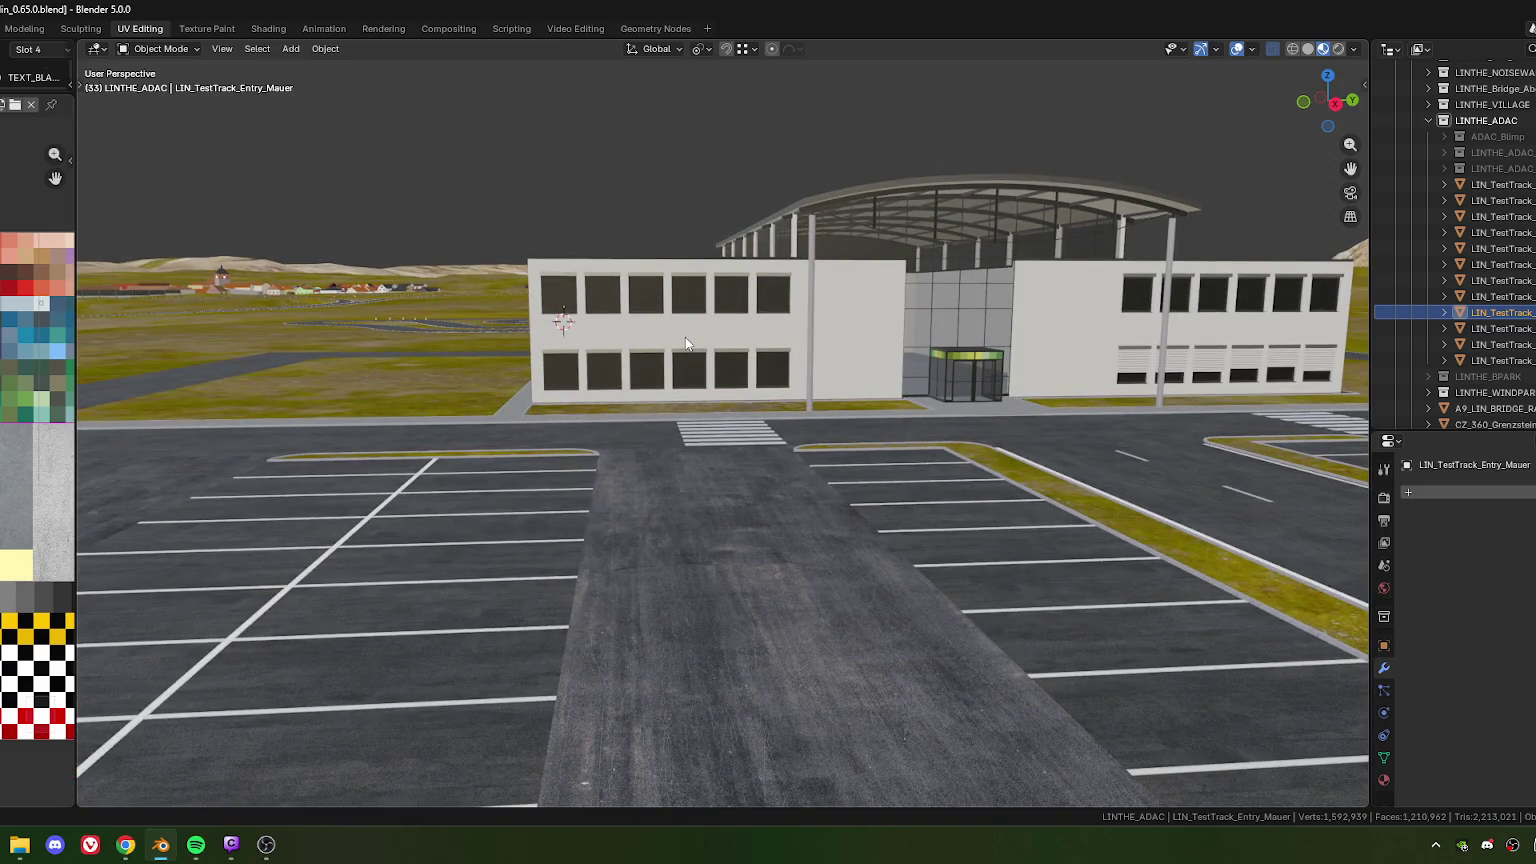
pyautogui.moveTo(685, 337); pyautogui.dragTo(669, 341, button='middle')
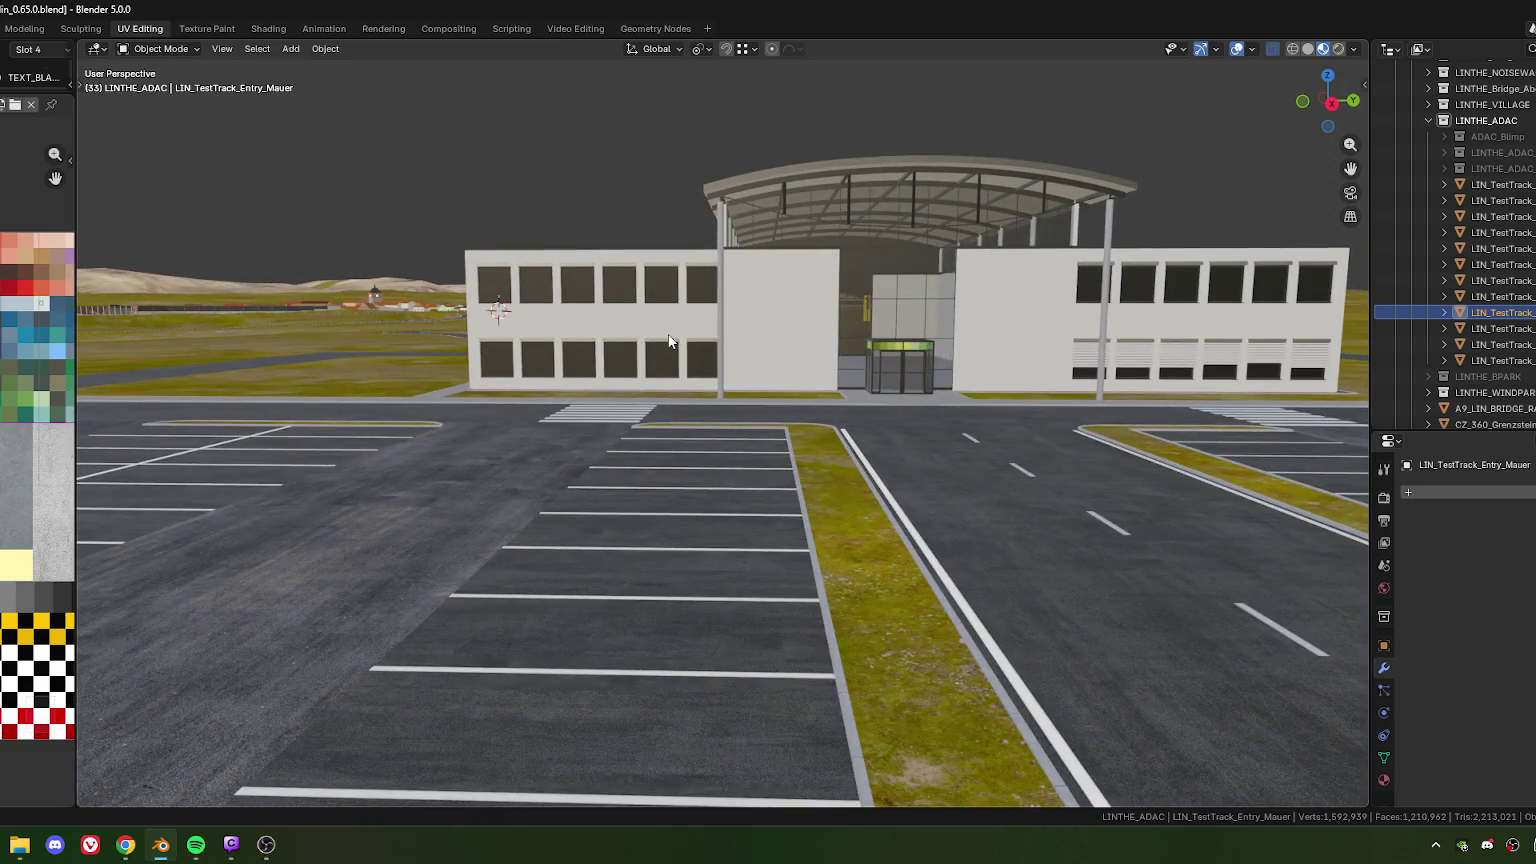
pyautogui.scroll(1, 669, 341)
pyautogui.scroll(1, 669, 341)
pyautogui.scroll(1, 670, 341)
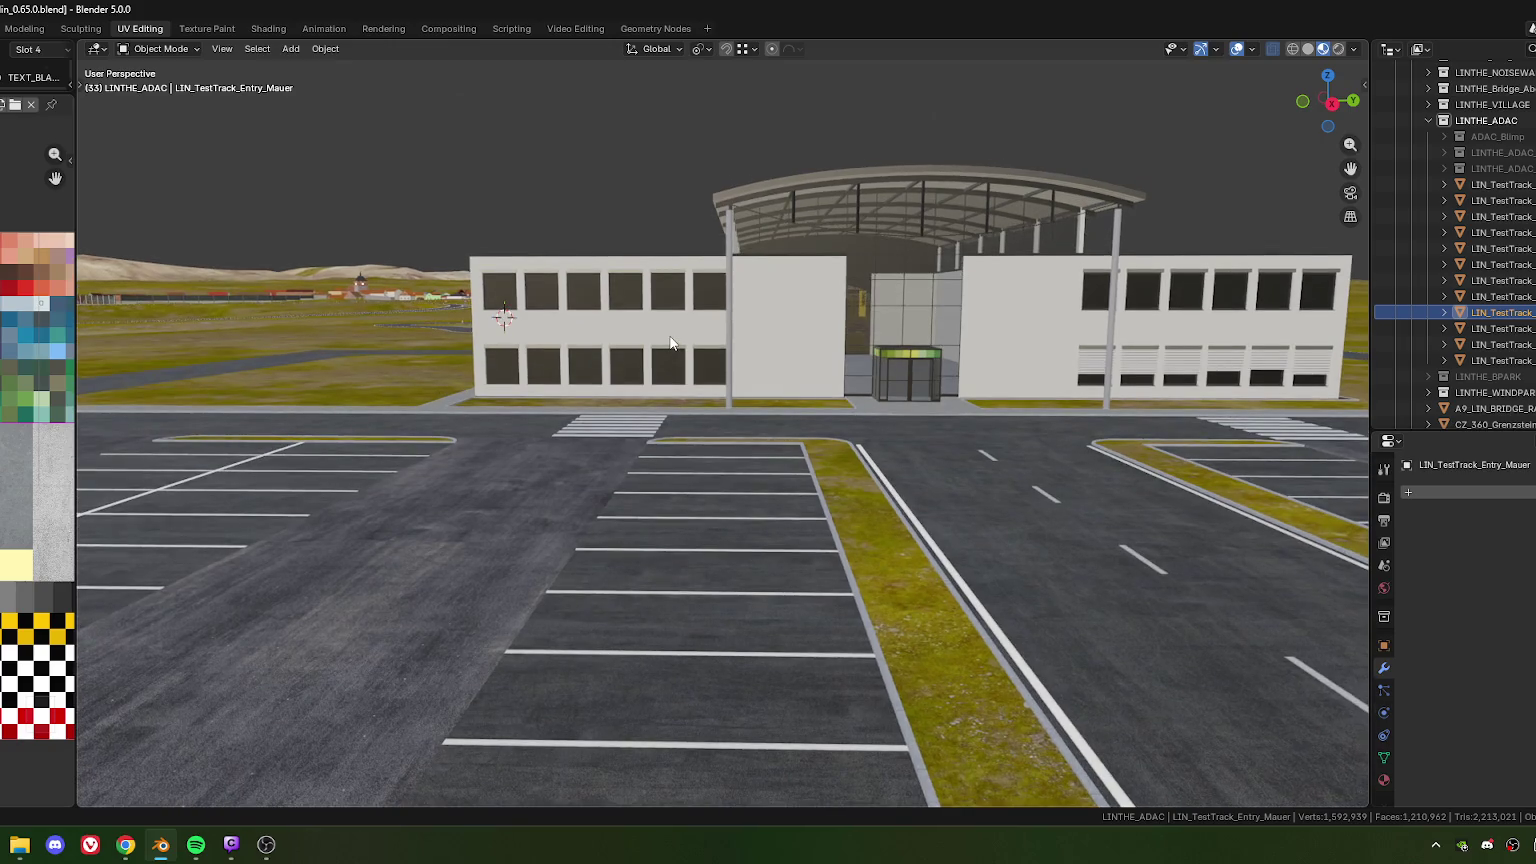
pyautogui.scroll(1, 670, 341)
pyautogui.scroll(1, 866, 336)
pyautogui.moveTo(866, 336)
pyautogui.mouseDown(button='middle')
pyautogui.moveTo(734, 356)
pyautogui.moveTo(673, 442)
pyautogui.mouseUp(button='middle')
pyautogui.scroll(5, 734, 356)
pyautogui.click(707, 416)
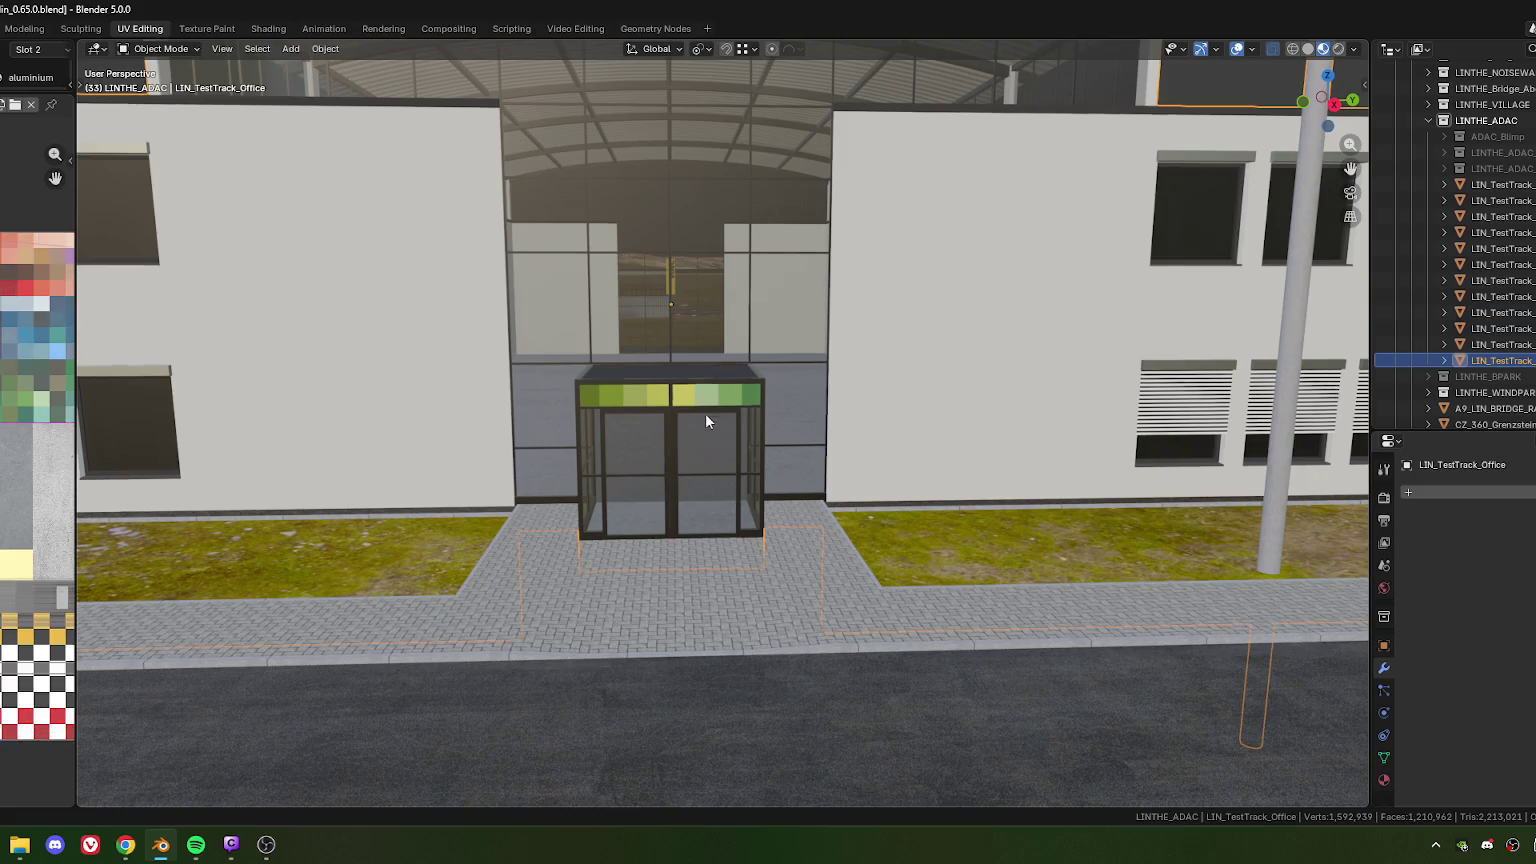
# In Edit Mode with face select, select the horizontal loop across the glass façade
pyautogui.press('Tab')
pyautogui.moveTo(642, 345); pyautogui.dragTo(647, 354, button='middle')
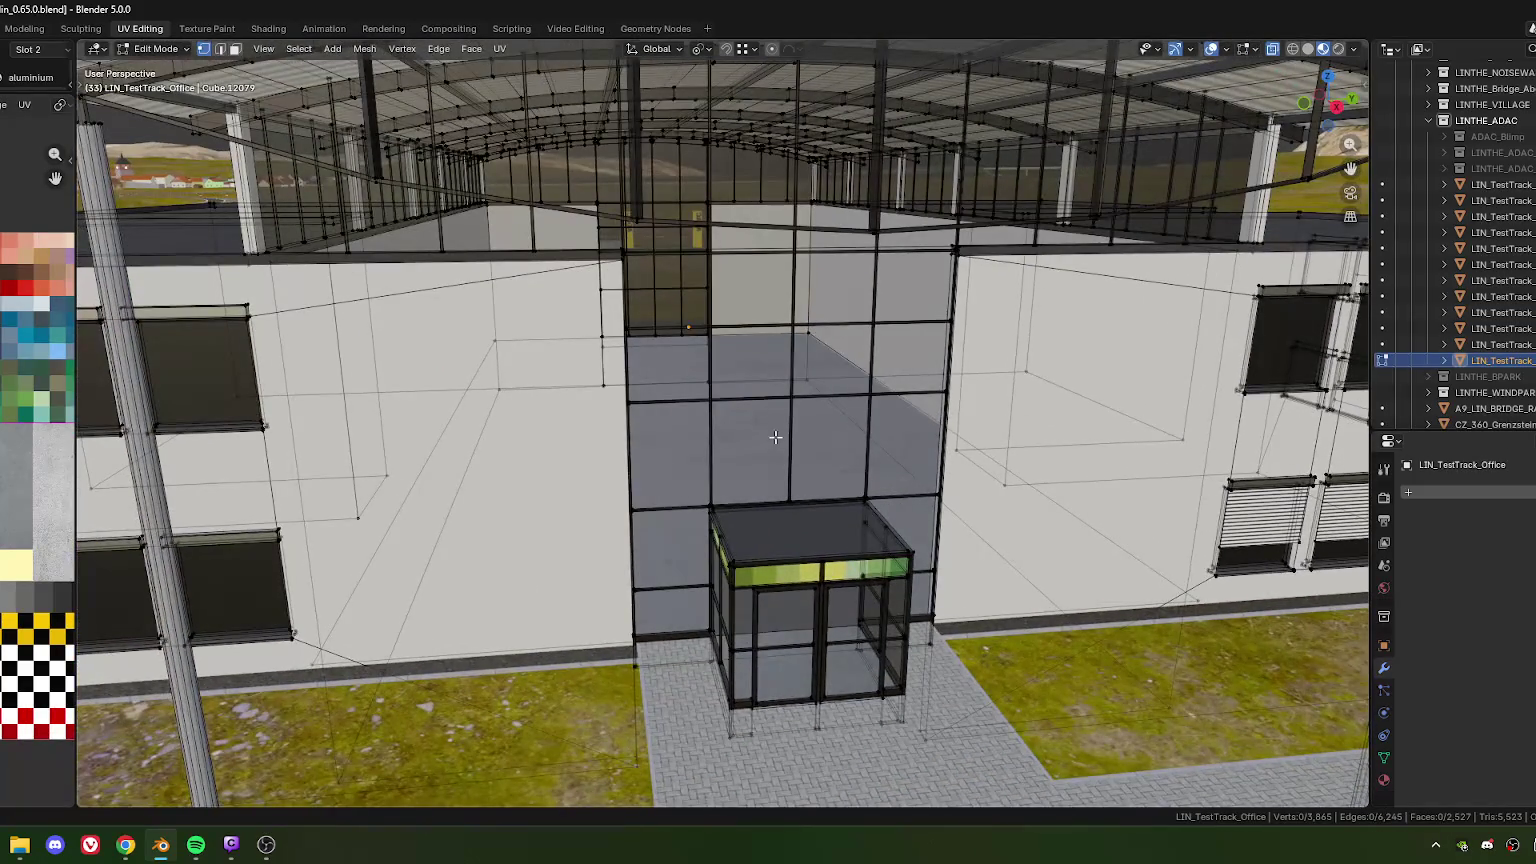
pyautogui.press('3')
pyautogui.keyDown('alt'); pyautogui.click(801, 410); pyautogui.keyUp('alt')
pyautogui.scroll(-5, 801, 410)
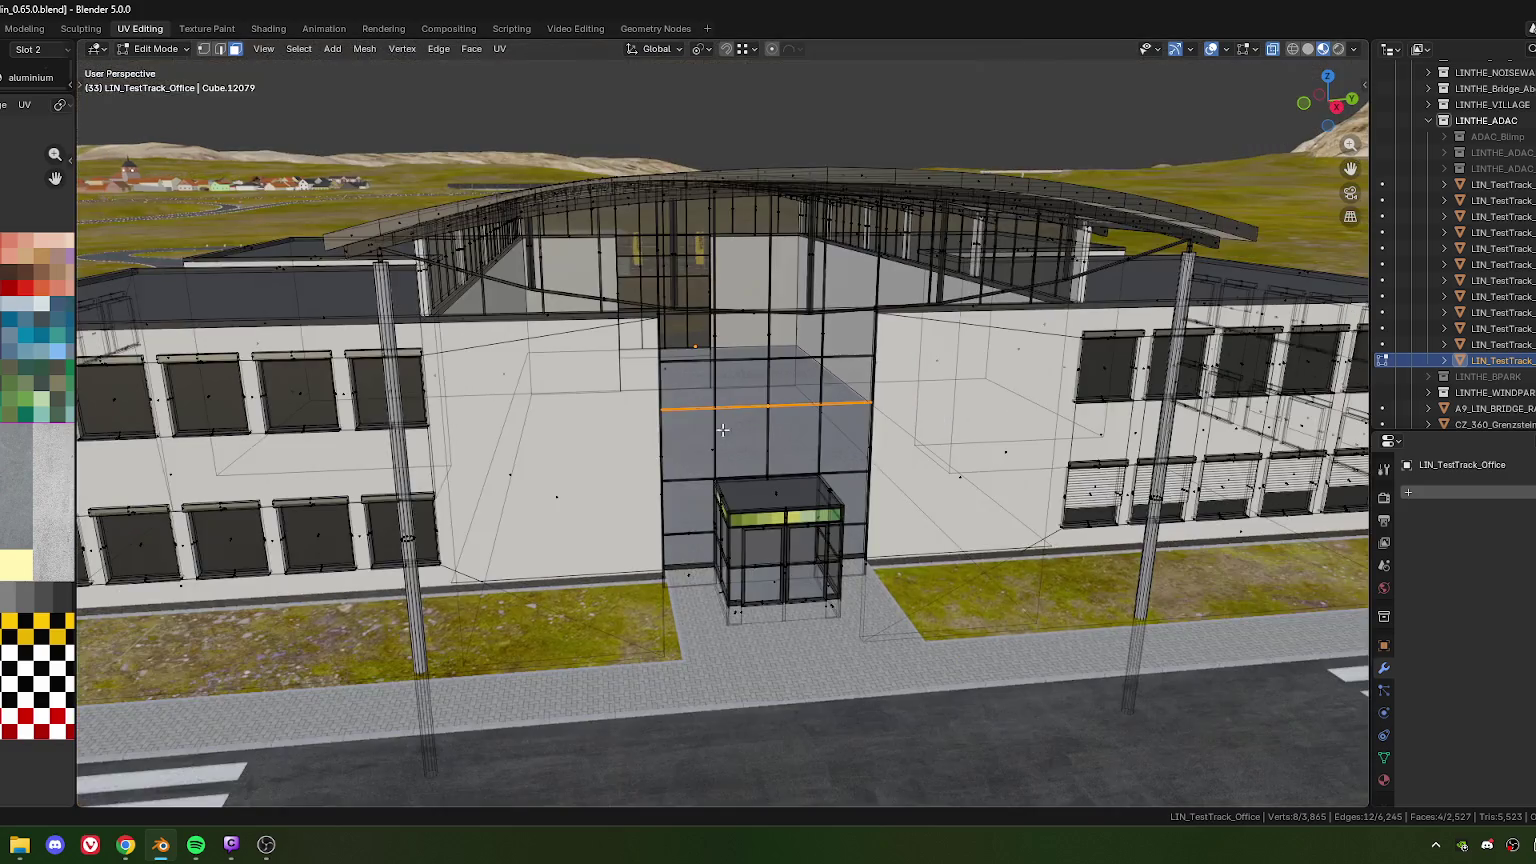
pyautogui.moveTo(735, 432); pyautogui.dragTo(741, 432, button='middle')
pyautogui.scroll(5, 741, 432)
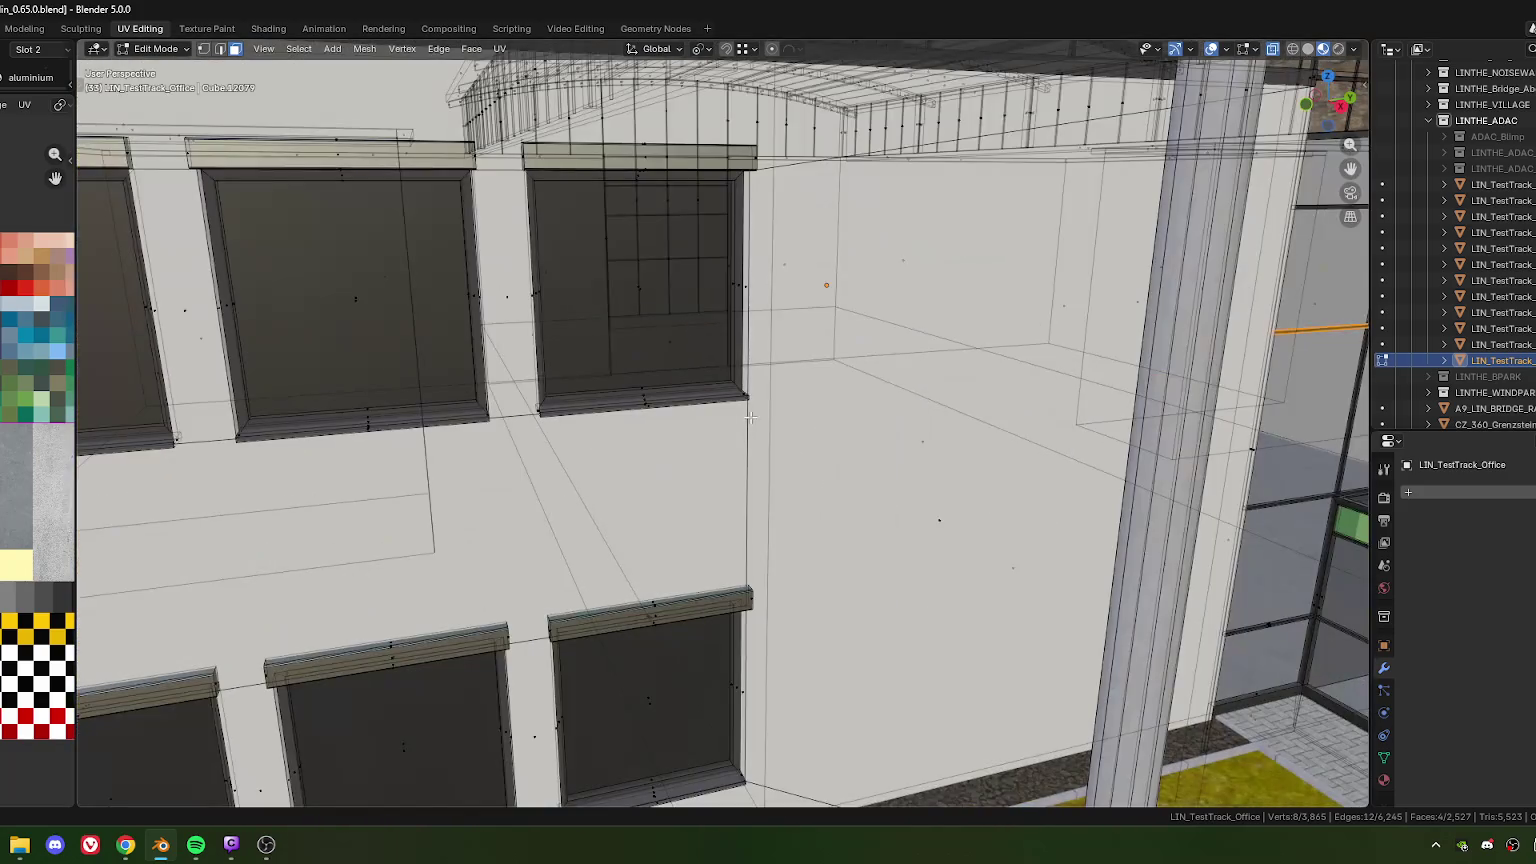
# Try several vertical moves of the loop, cancelling each, and frame the view on it
pyautogui.press('g')
pyautogui.click(752, 399)
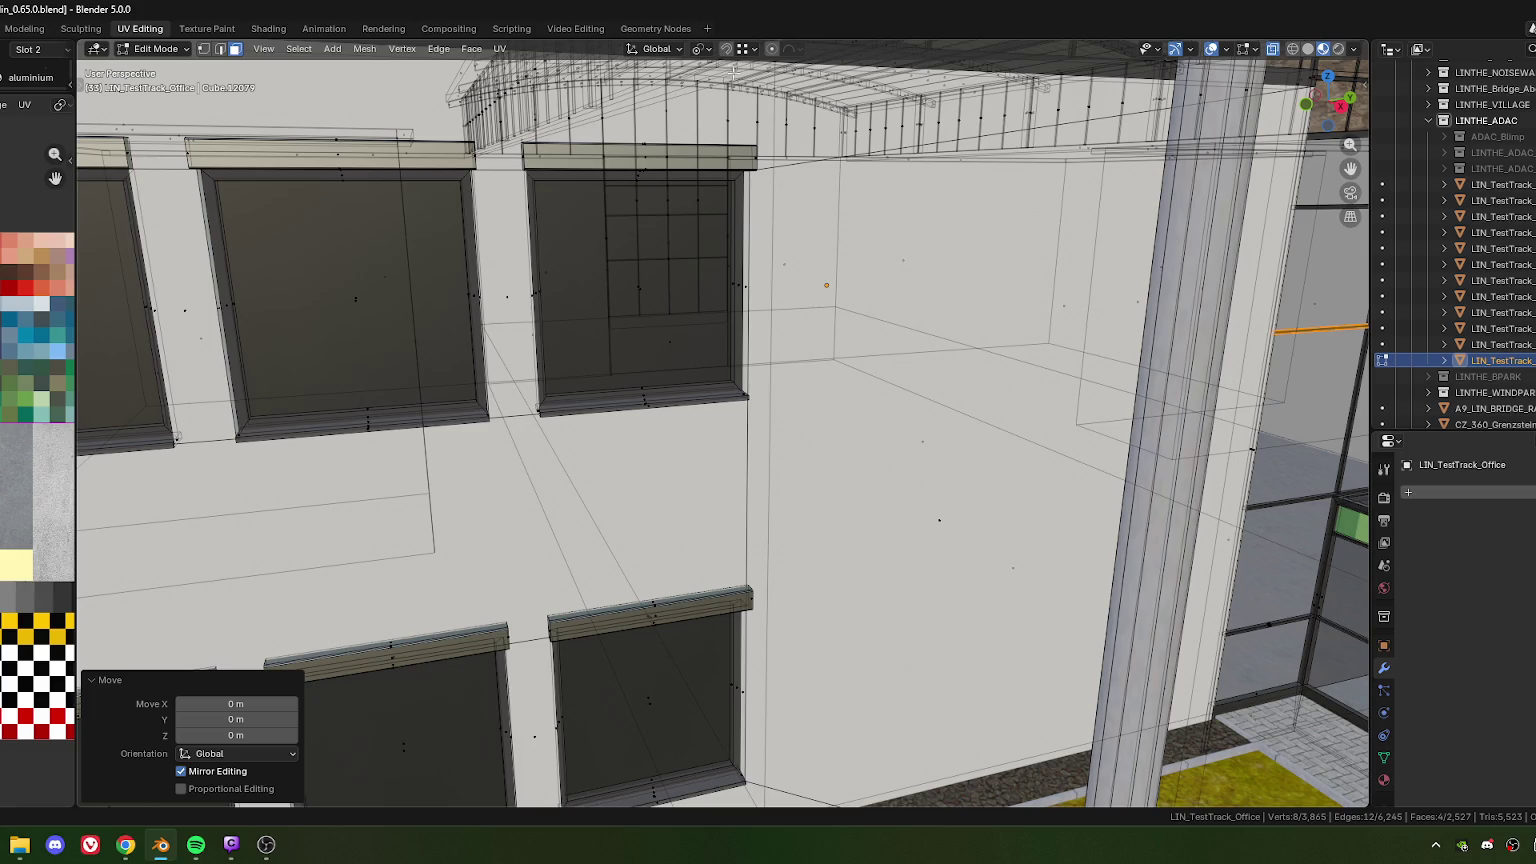
pyautogui.press('g')
pyautogui.press('z')
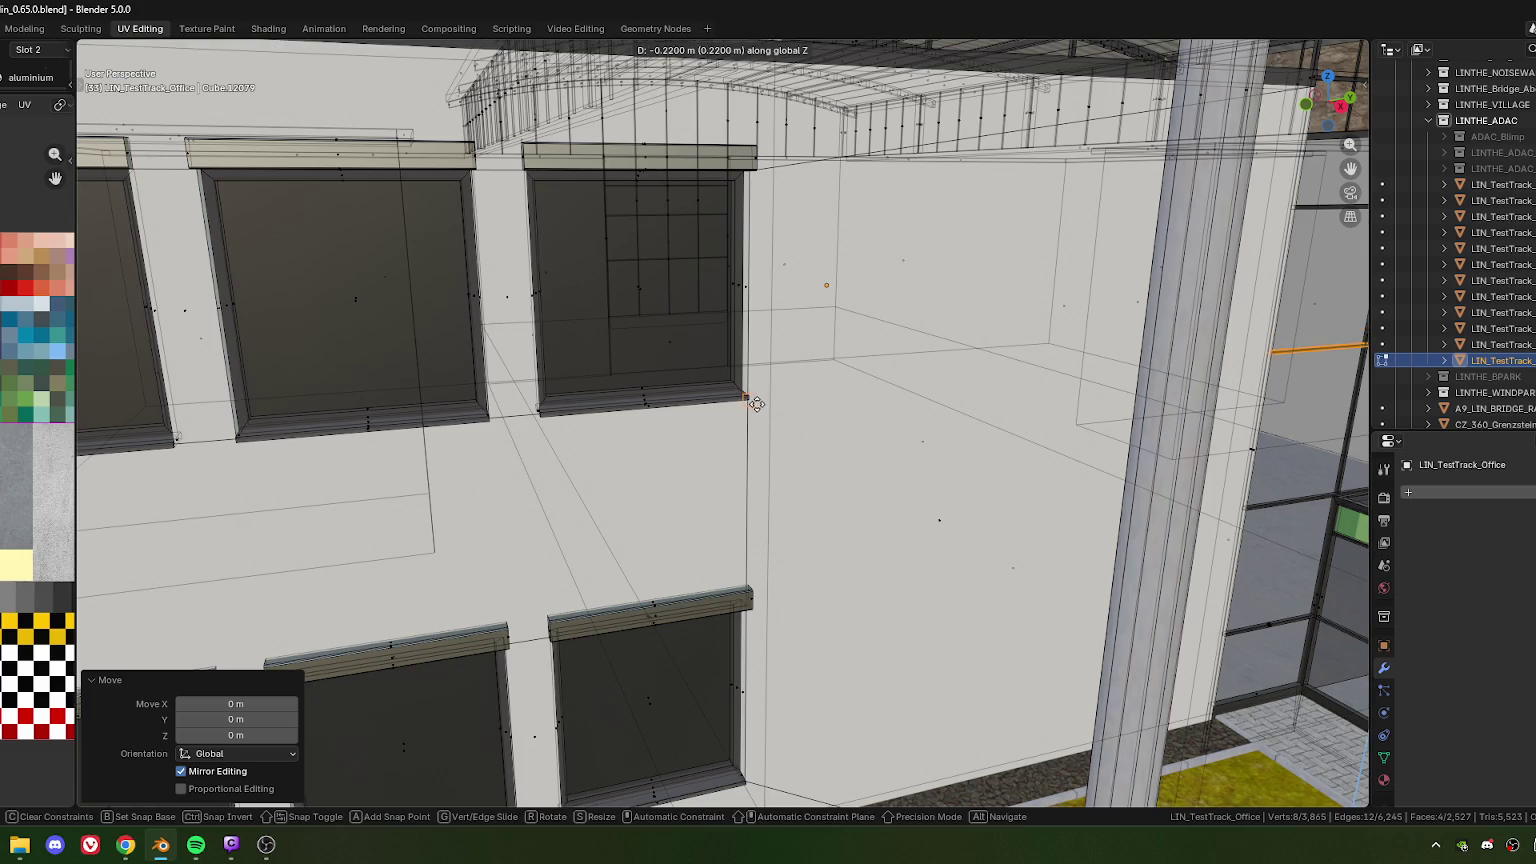
pyautogui.rightClick(757, 403)
pyautogui.press('KP_Decimal')
pyautogui.scroll(-3, 860, 425)
pyautogui.moveTo(860, 425)
pyautogui.mouseDown(button='middle')
pyautogui.moveTo(873, 351)
pyautogui.moveTo(741, 451)
pyautogui.moveTo(720, 512)
pyautogui.mouseUp(button='middle')
pyautogui.scroll(4, 873, 351)
pyautogui.scroll(-4, 873, 351)
pyautogui.scroll(4, 741, 451)
pyautogui.press('g')
pyautogui.press('z')
pyautogui.press('Escape')
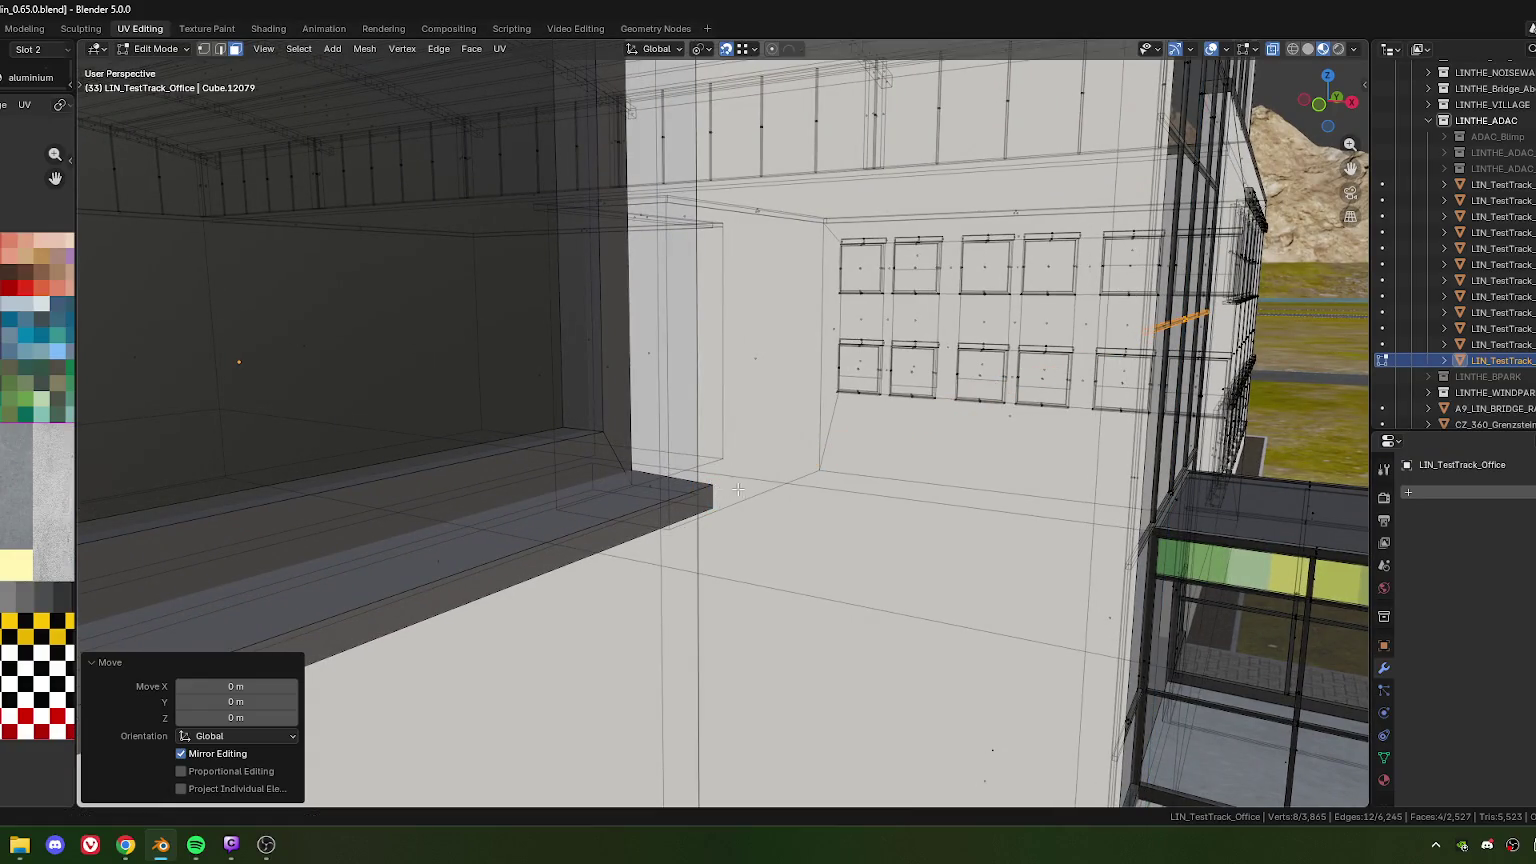
# Raise the façade loop 0.11975 m along Z
pyautogui.scroll(-4, 737, 489)
pyautogui.moveTo(737, 489)
pyautogui.mouseDown(button='middle')
pyautogui.moveTo(703, 458)
pyautogui.moveTo(756, 447)
pyautogui.mouseUp(button='middle')
pyautogui.scroll(2, 703, 458)
pyautogui.scroll(3, 703, 458)
pyautogui.scroll(-3, 703, 458)
pyautogui.scroll(2, 749, 442)
pyautogui.scroll(2, 749, 442)
pyautogui.scroll(-3, 749, 442)
pyautogui.scroll(3, 756, 447)
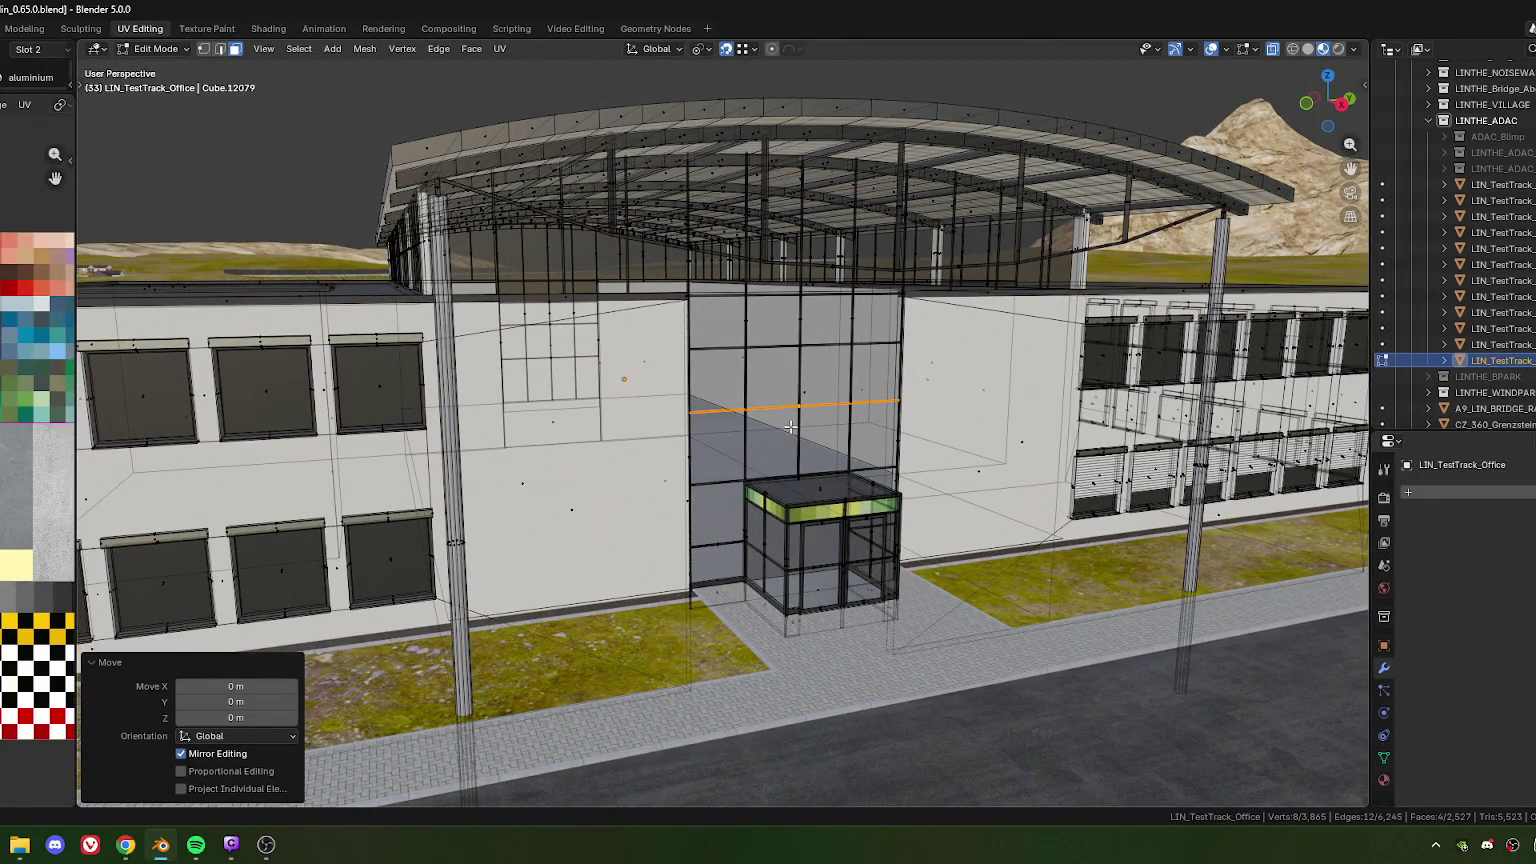
pyautogui.moveTo(790, 427)
pyautogui.mouseDown(button='middle')
pyautogui.moveTo(749, 380)
pyautogui.moveTo(724, 424)
pyautogui.moveTo(770, 425)
pyautogui.mouseUp(button='middle')
pyautogui.press('g')
pyautogui.press('z')
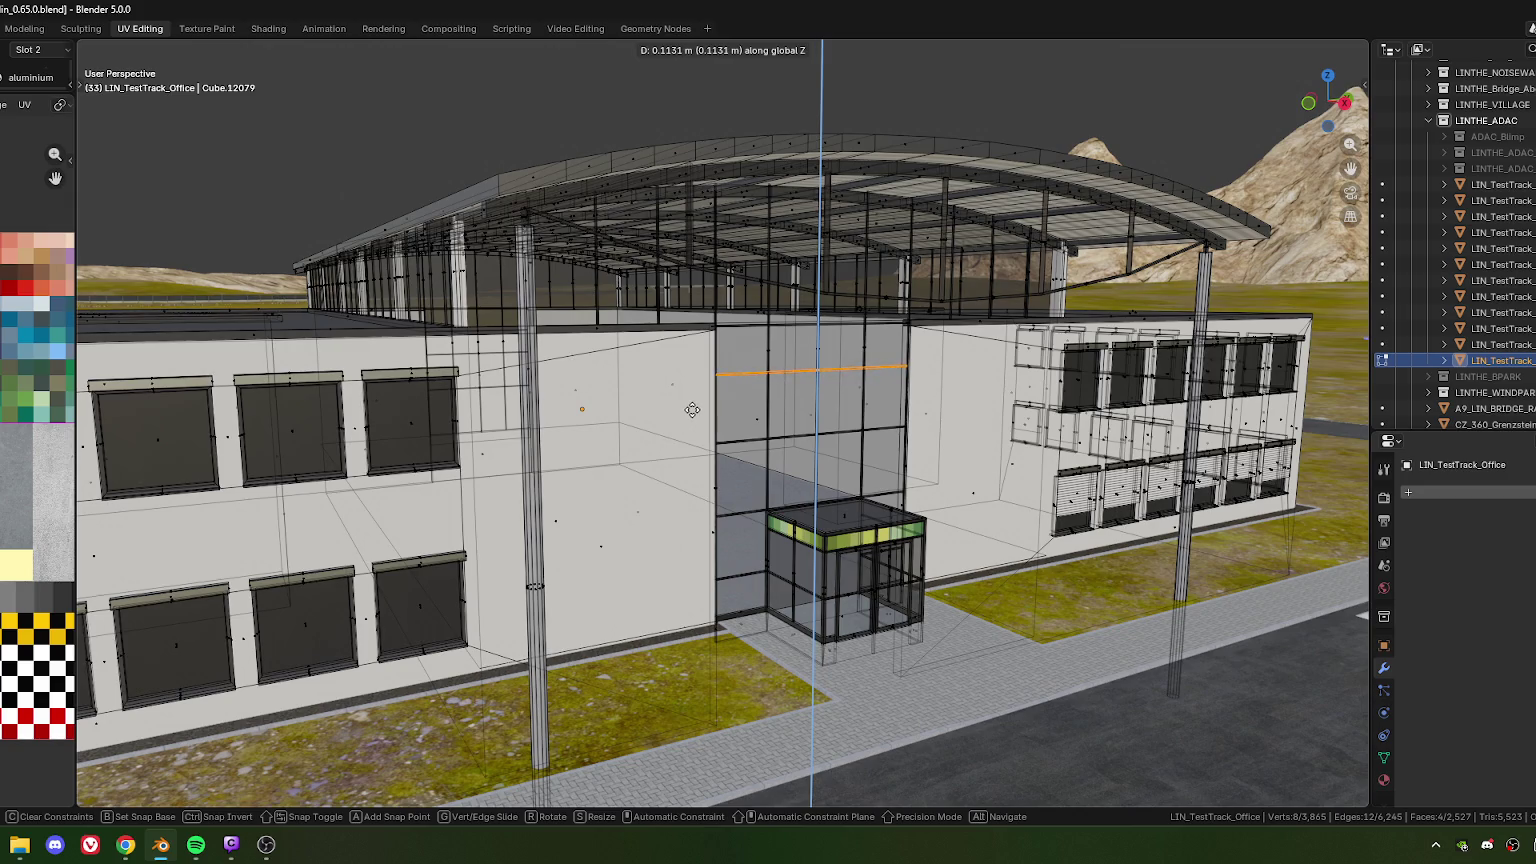
pyautogui.click(688, 410)
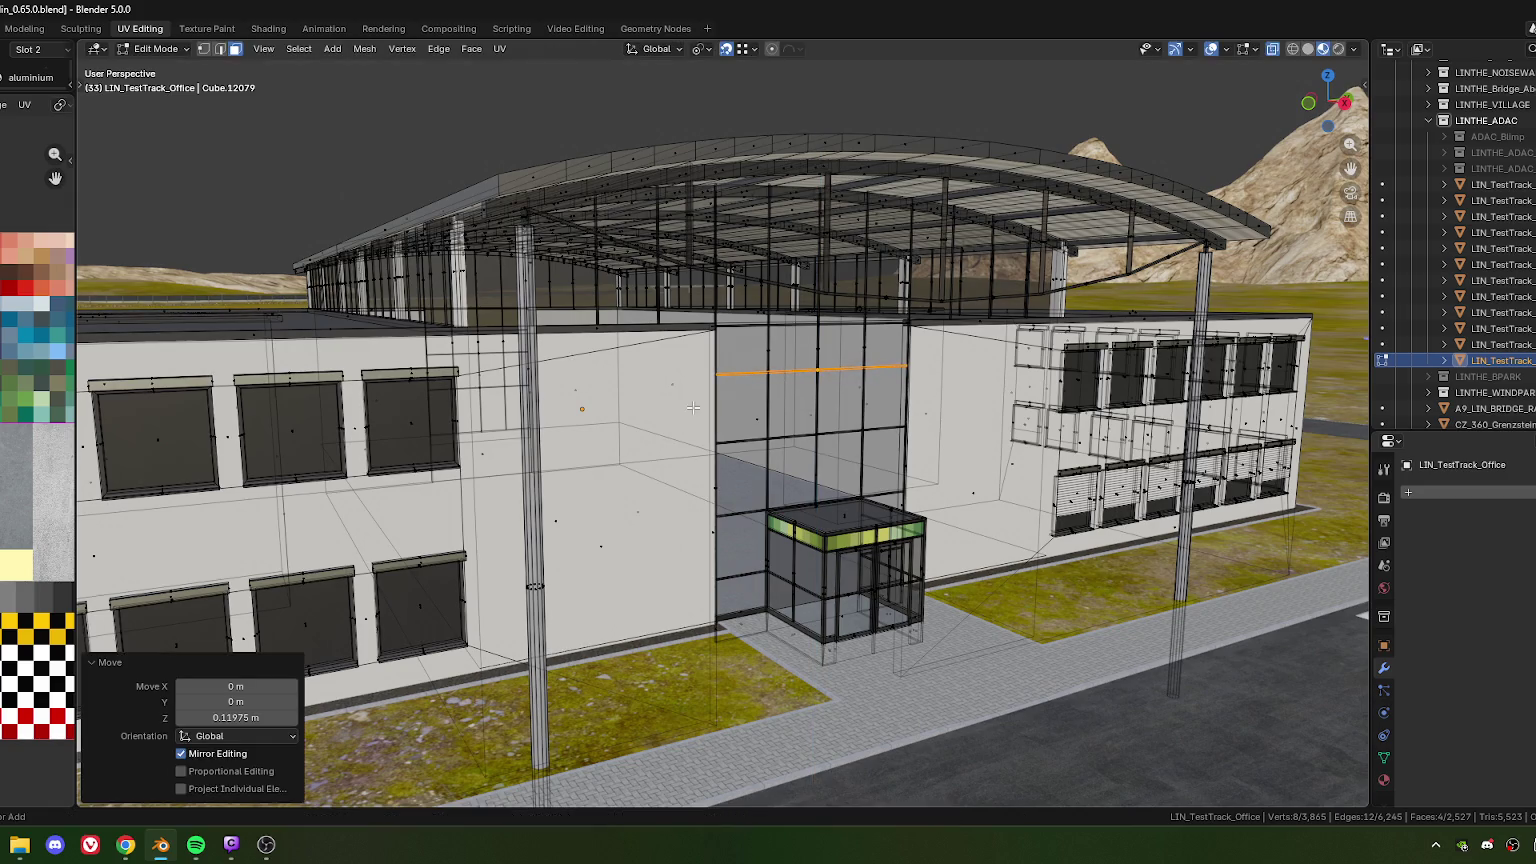
pyautogui.moveTo(895, 444); pyautogui.dragTo(715, 415, button='middle')
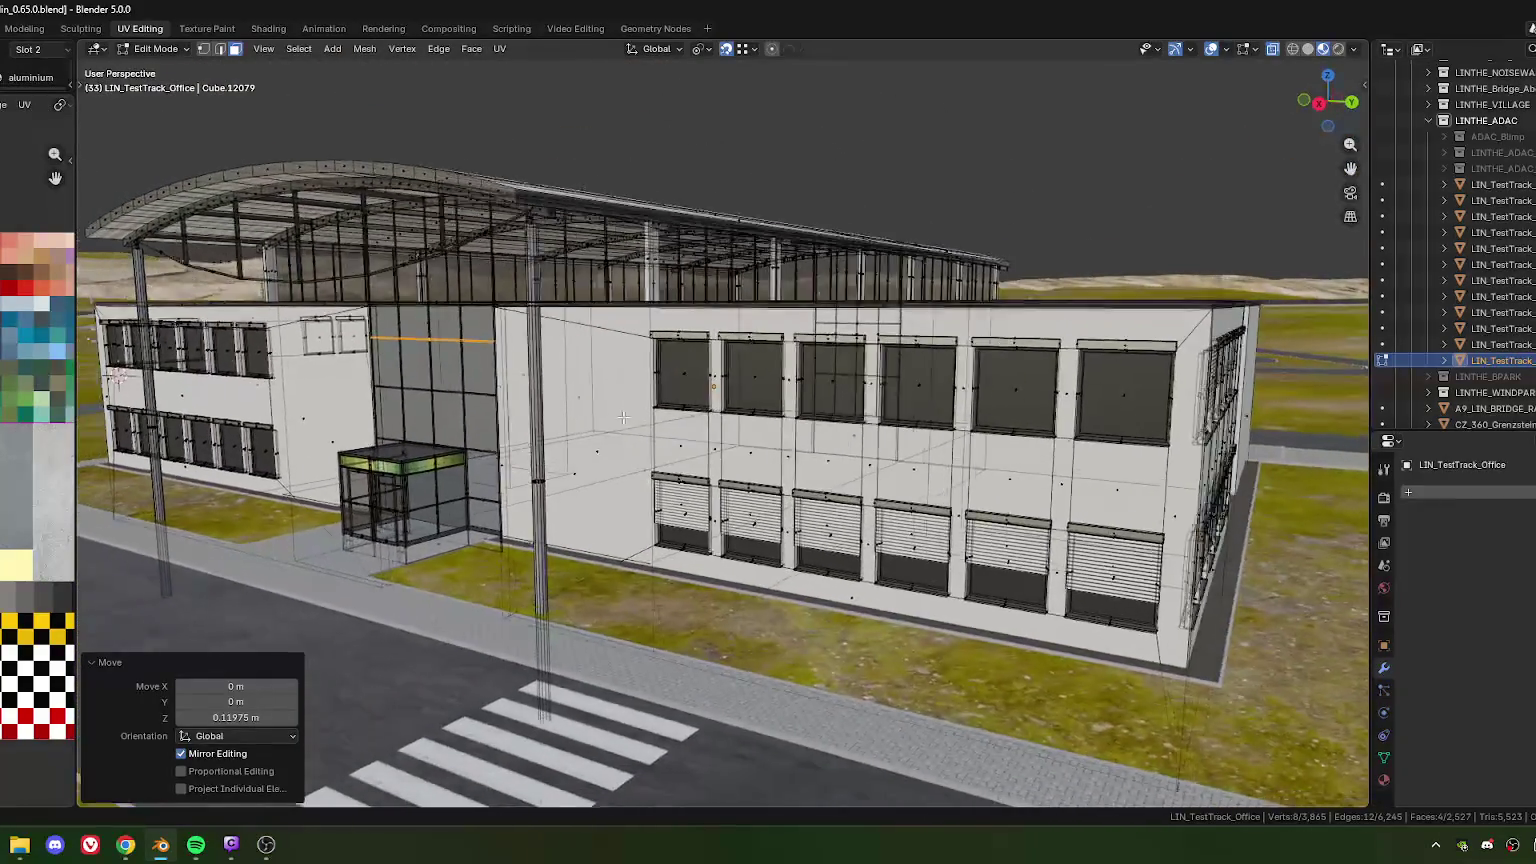
pyautogui.scroll(2, 712, 413)
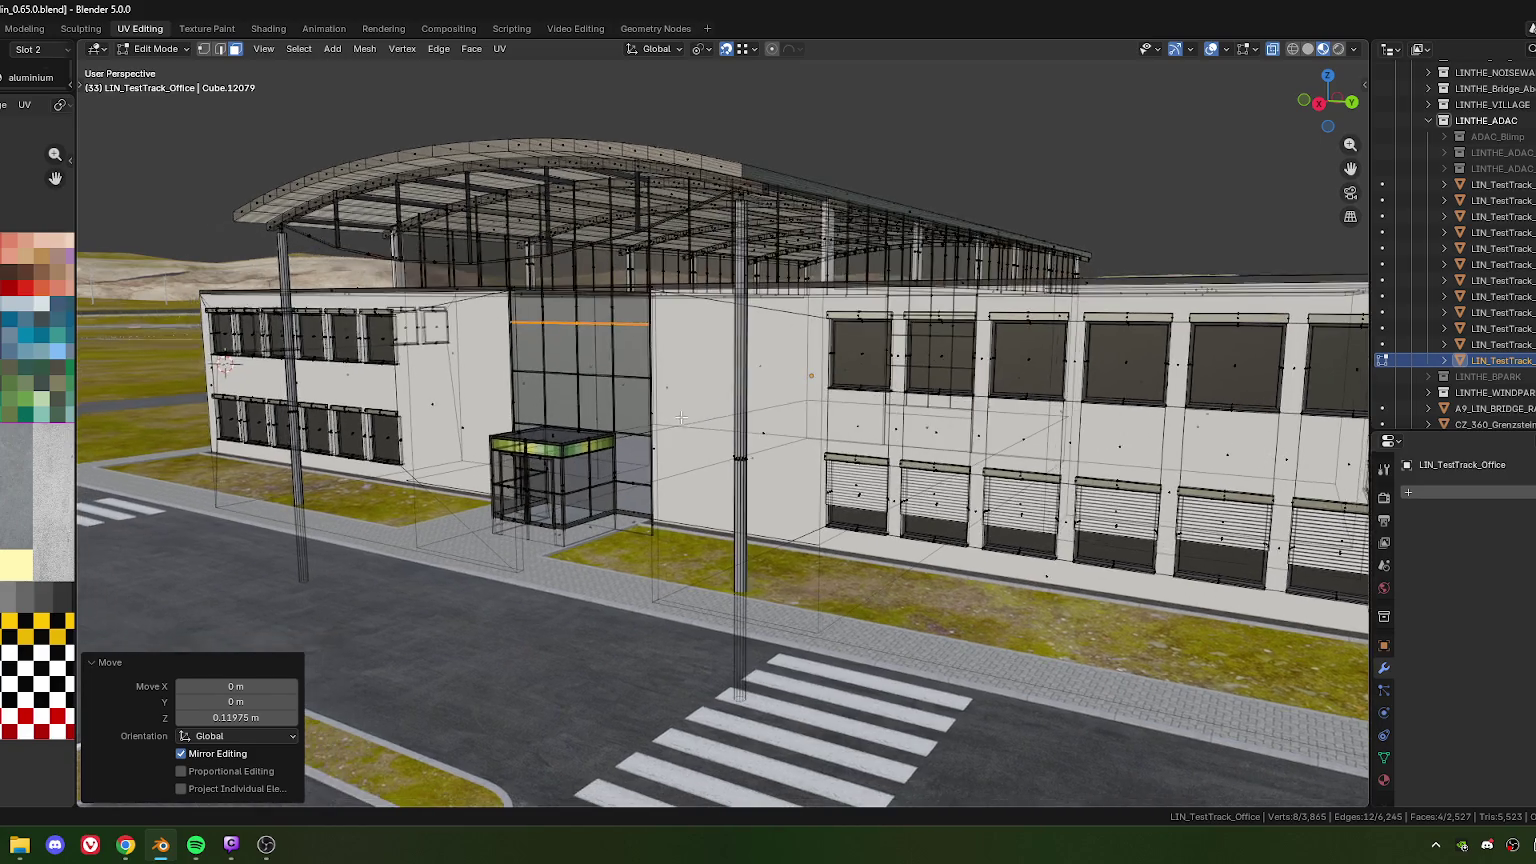
pyautogui.scroll(2, 700, 409)
pyautogui.scroll(2, 685, 405)
pyautogui.moveTo(680, 403)
pyautogui.mouseDown(button='middle')
pyautogui.moveTo(766, 399)
pyautogui.moveTo(520, 115)
pyautogui.mouseUp(button='middle')
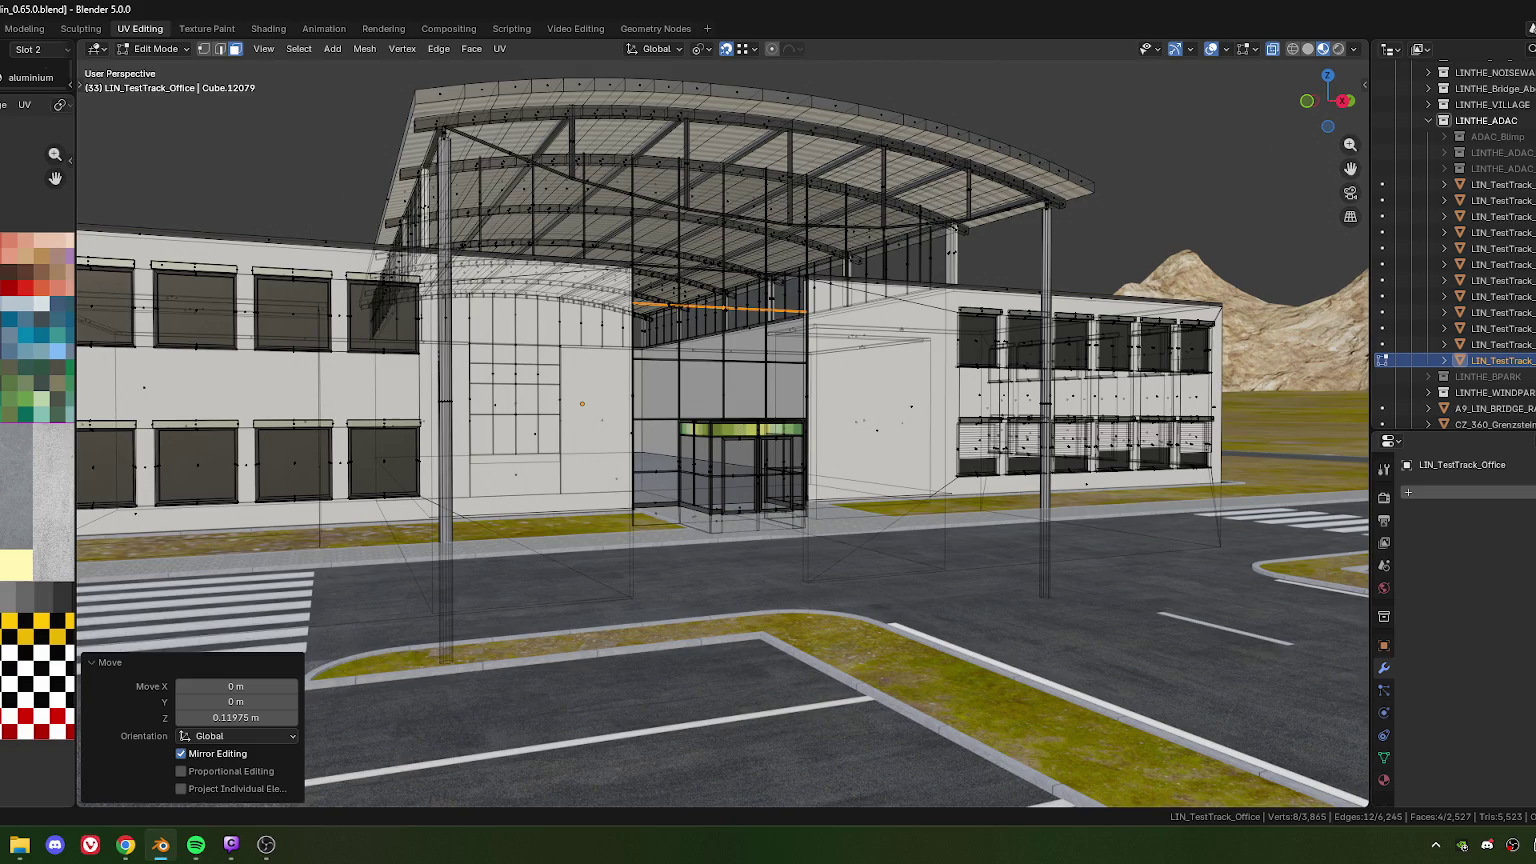
pyautogui.hotkey('alt', 'Tab')
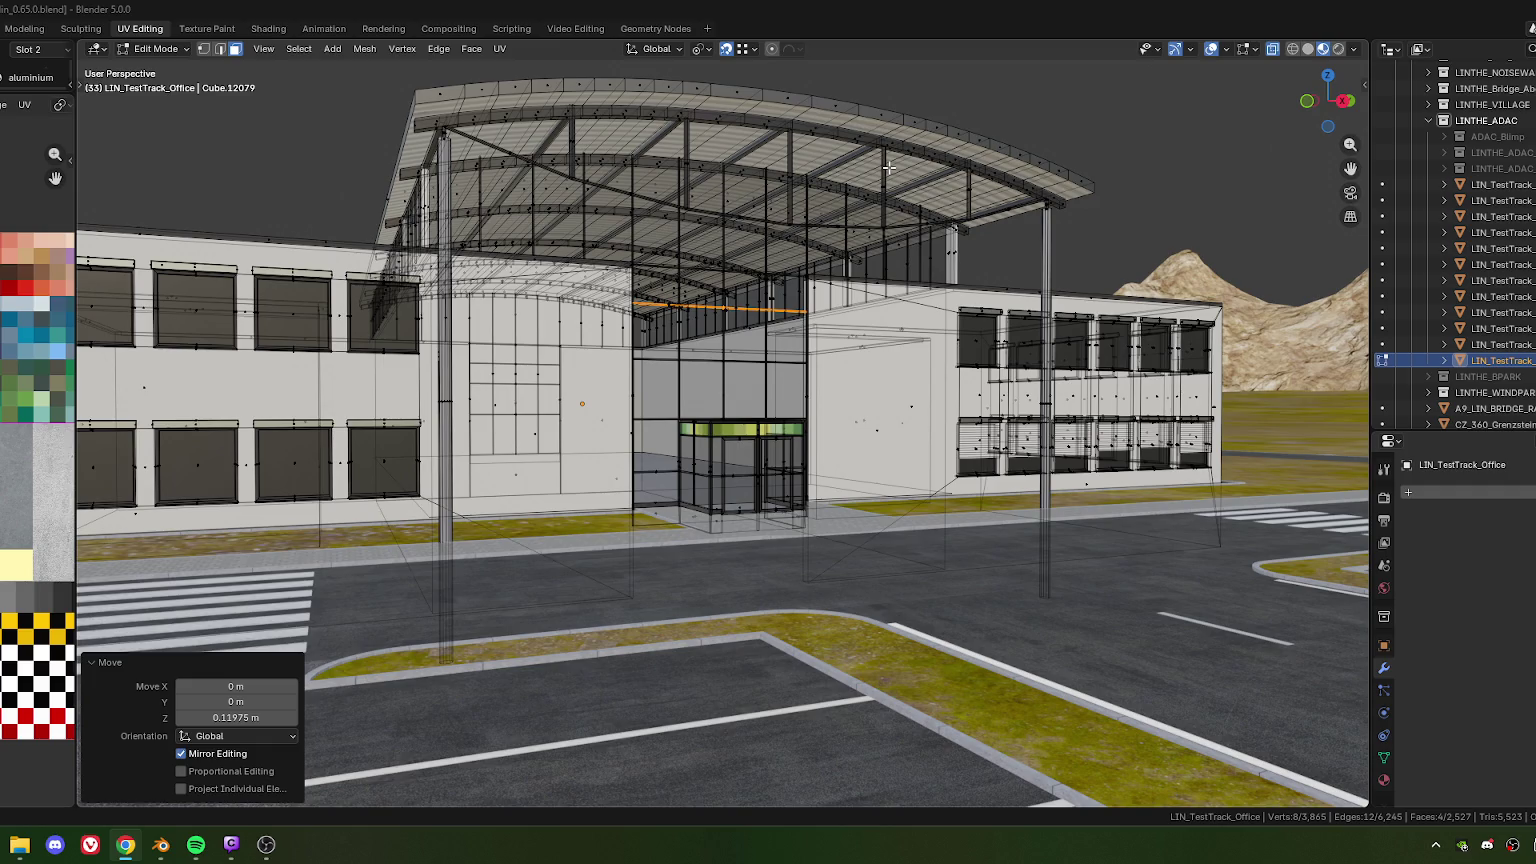
pyautogui.moveTo(610, 177); pyautogui.dragTo(554, 284, button='middle')
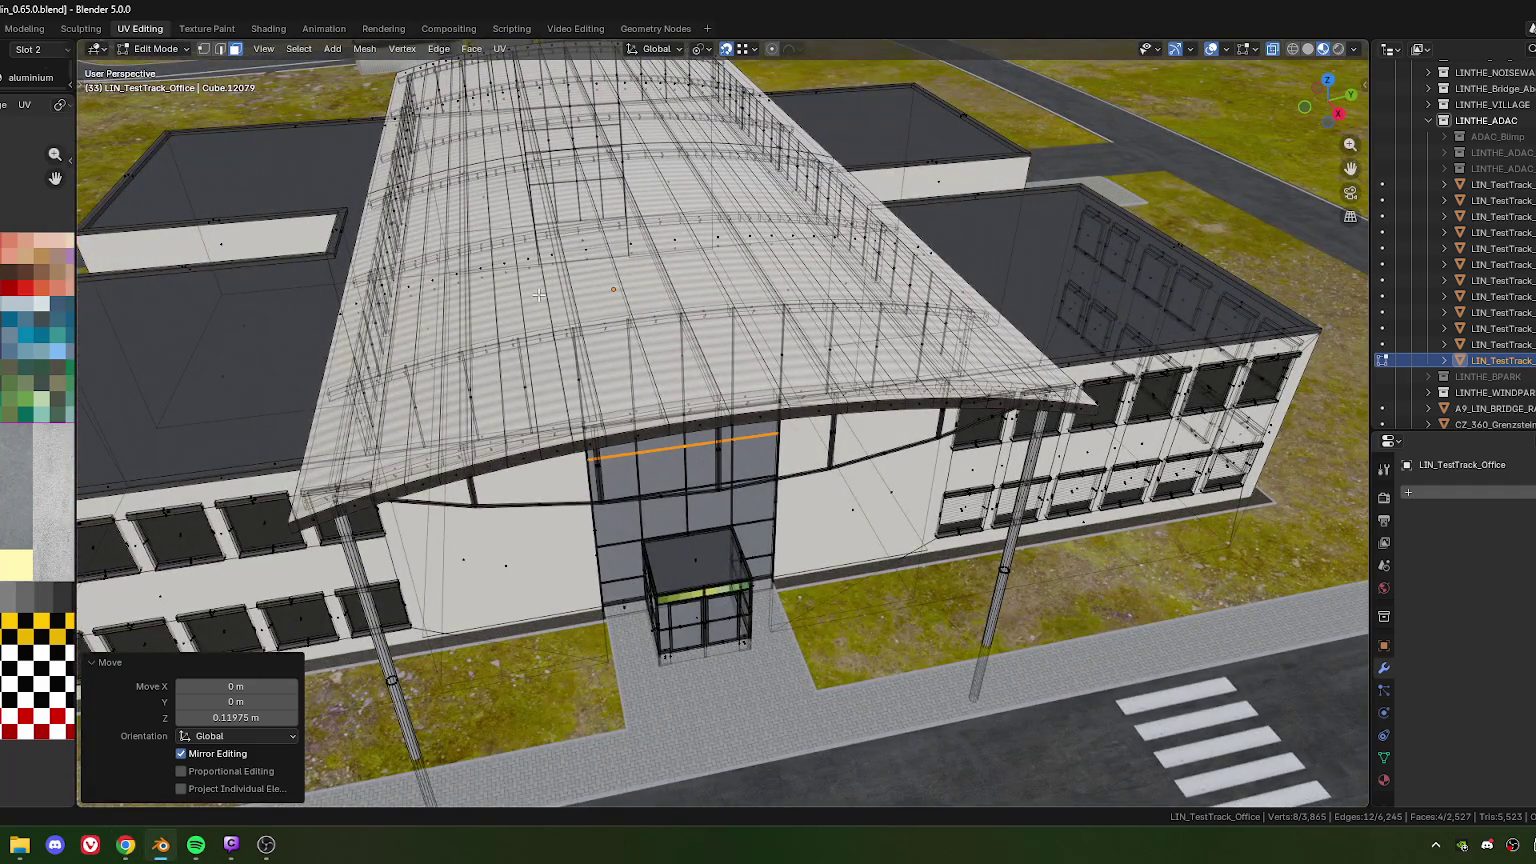
pyautogui.moveTo(539, 296); pyautogui.dragTo(540, 303, button='middle')
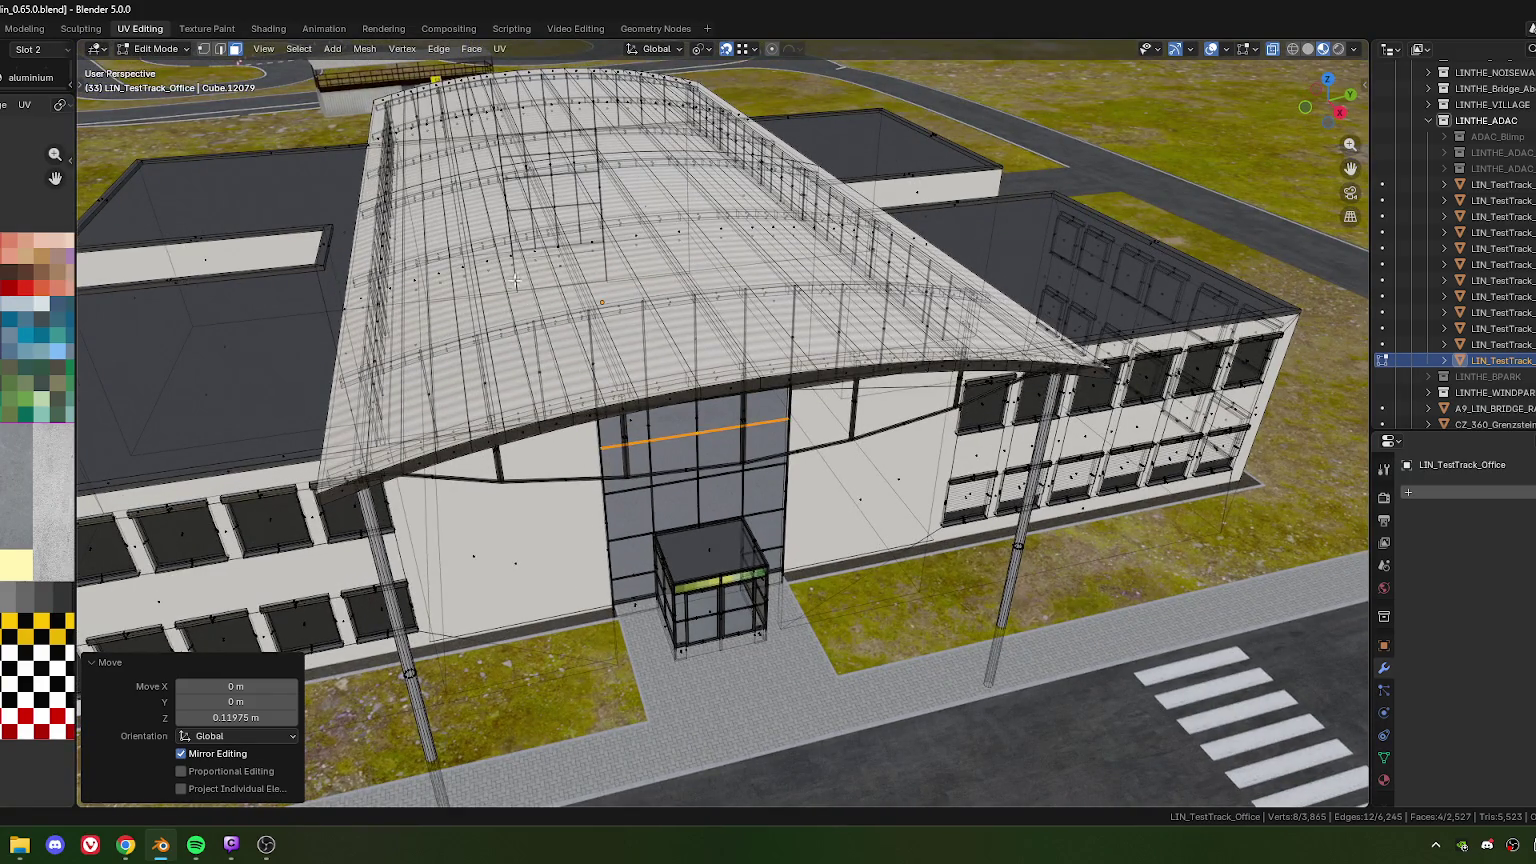
pyautogui.moveTo(562, 275); pyautogui.dragTo(539, 268, button='middle')
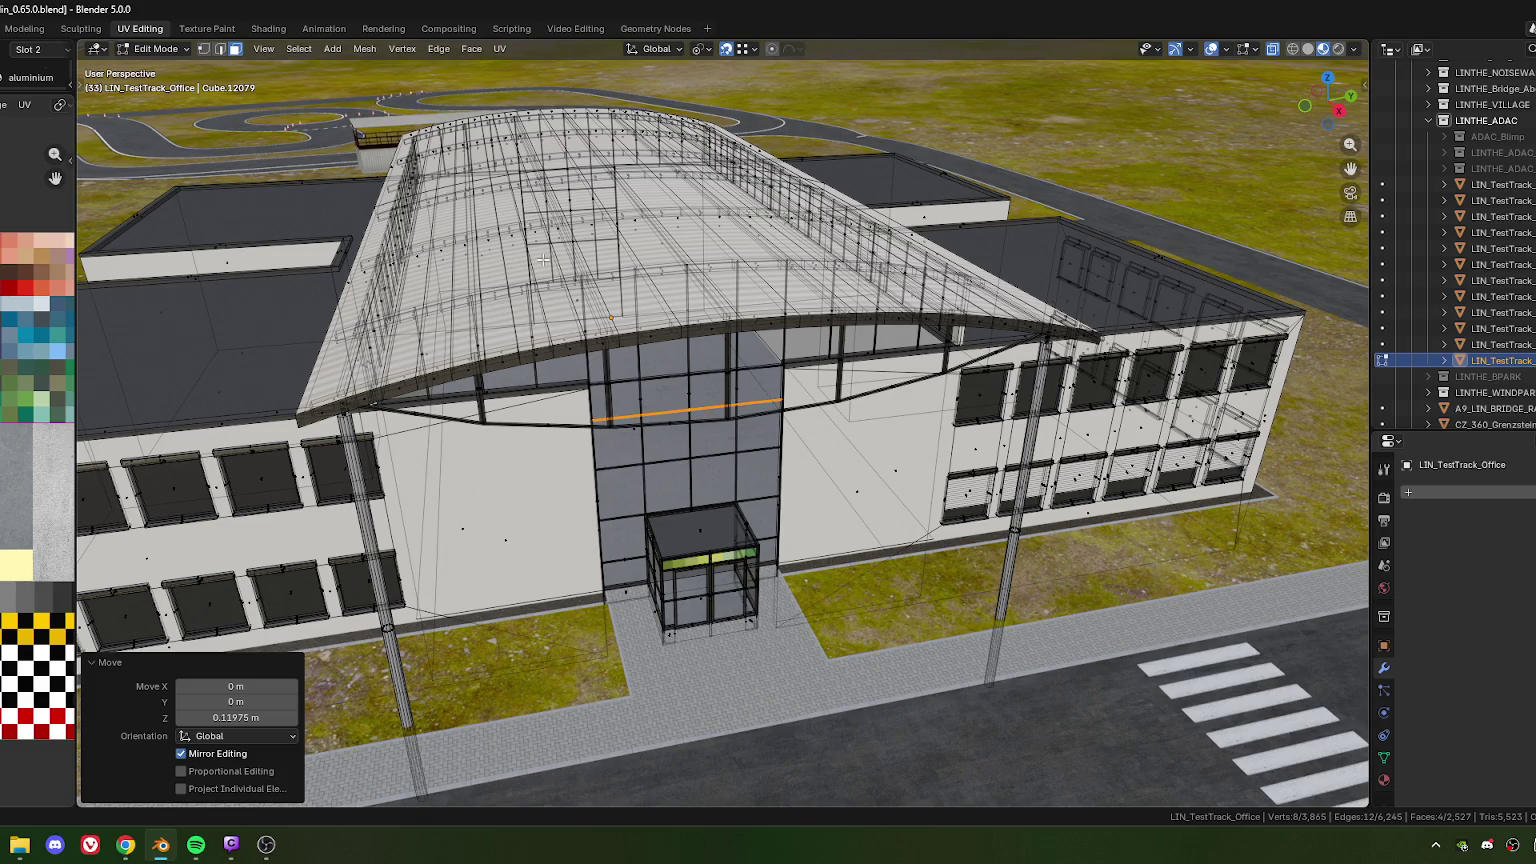
pyautogui.moveTo(820, 262)
pyautogui.mouseDown(button='middle')
pyautogui.moveTo(813, 245)
pyautogui.moveTo(838, 212)
pyautogui.moveTo(807, 220)
pyautogui.mouseUp(button='middle')
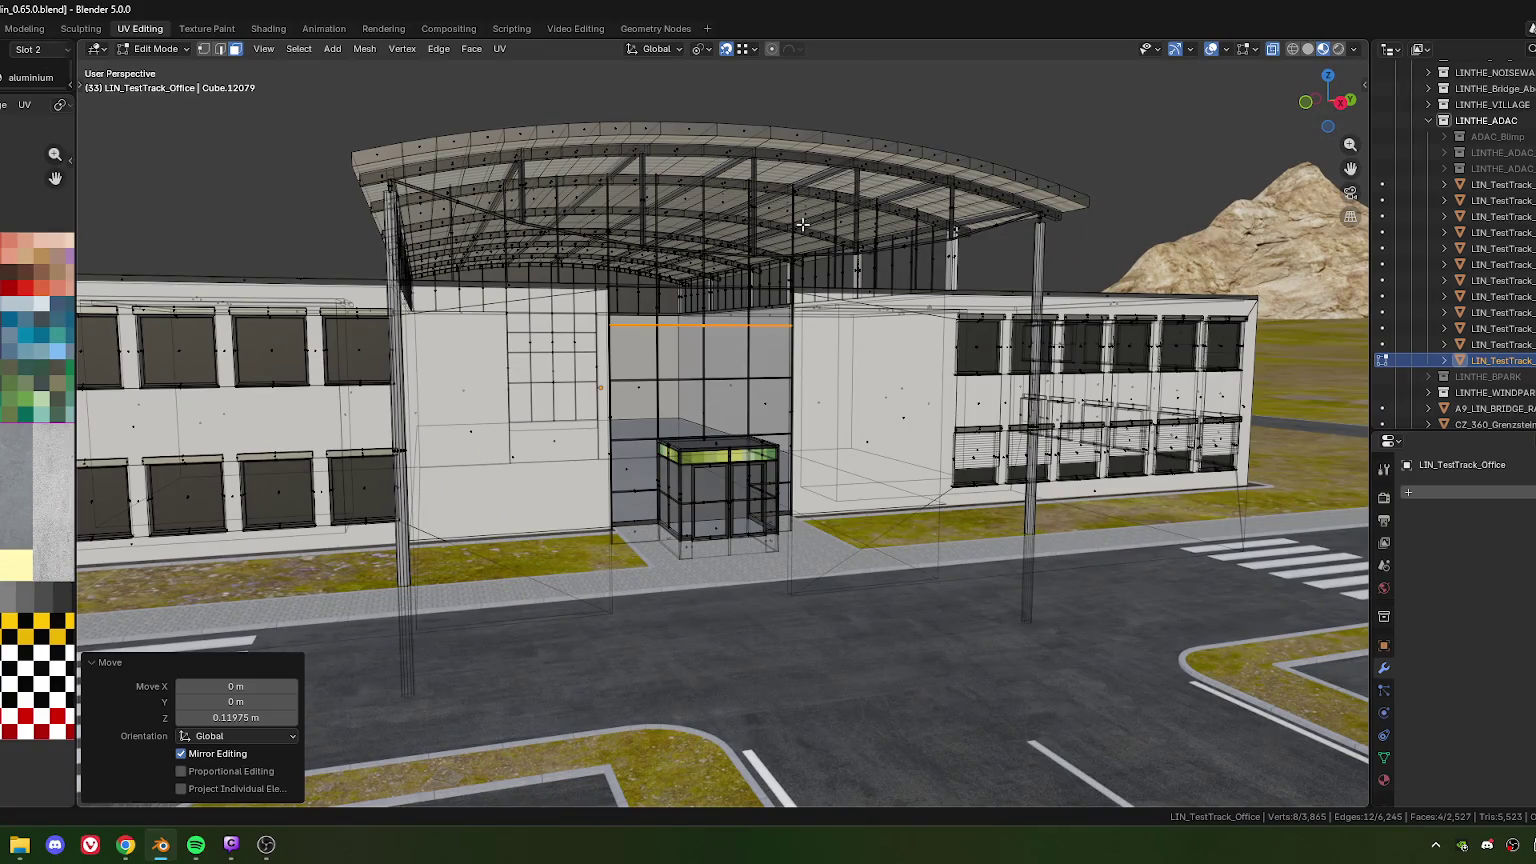
pyautogui.moveTo(763, 303)
pyautogui.mouseDown(button='middle')
pyautogui.moveTo(695, 332)
pyautogui.moveTo(1030, 357)
pyautogui.mouseUp(button='middle')
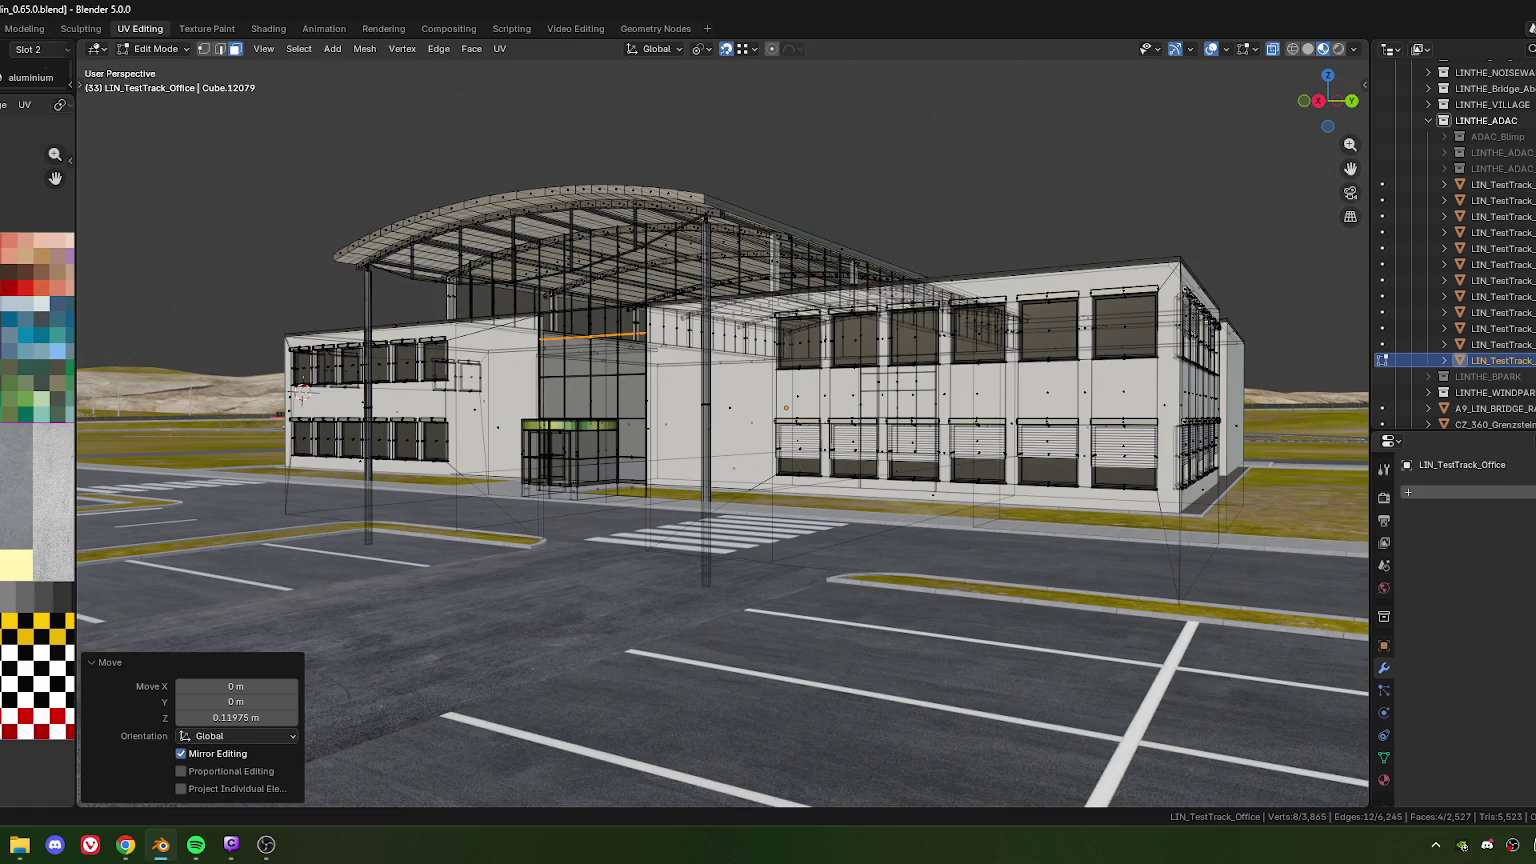
pyautogui.moveTo(613, 374); pyautogui.dragTo(565, 463, button='middle')
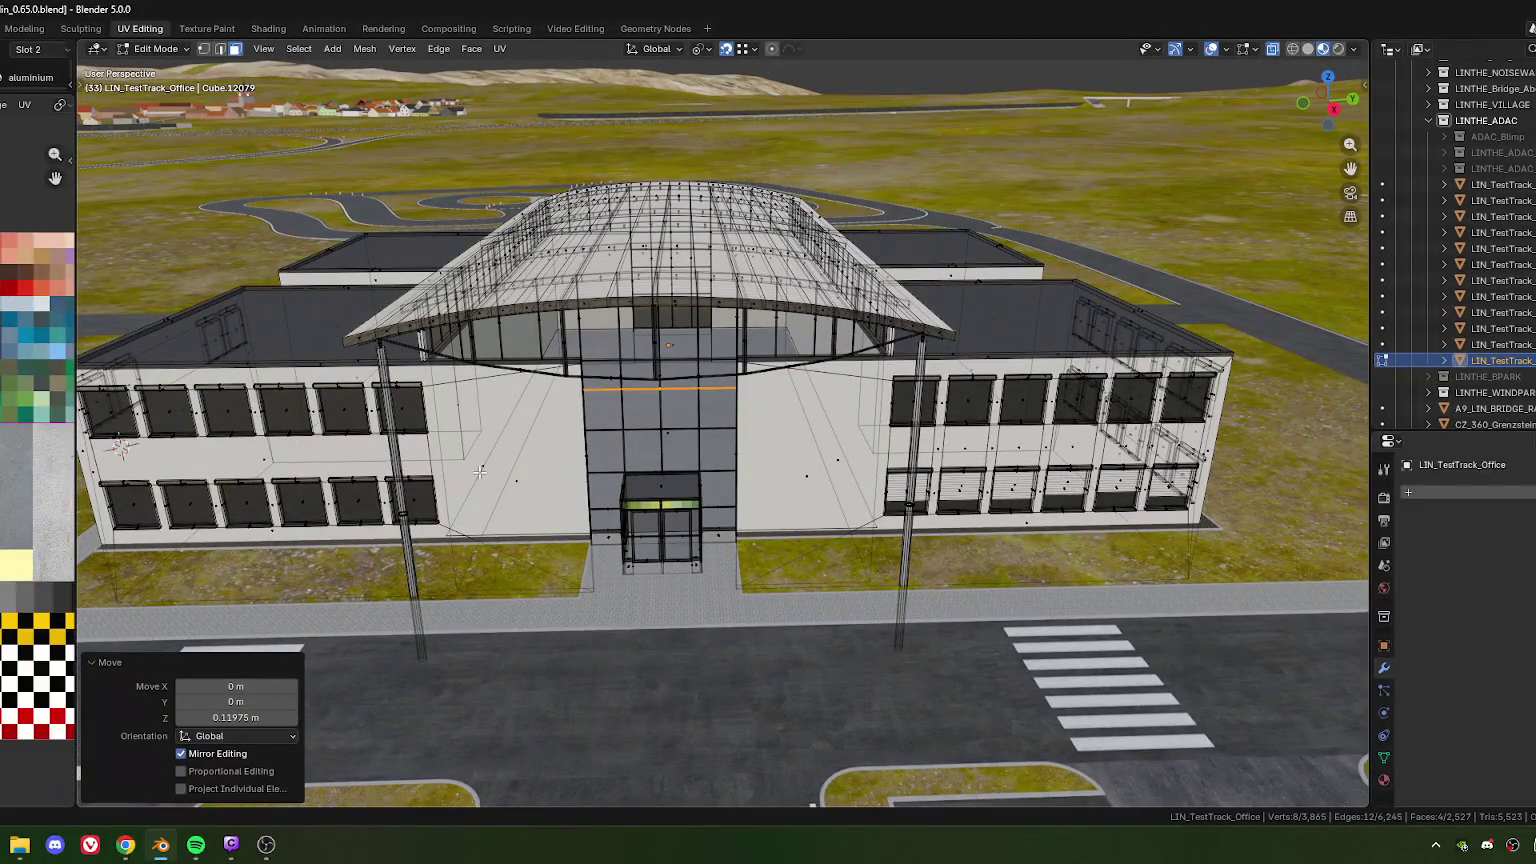
pyautogui.click(541, 458)
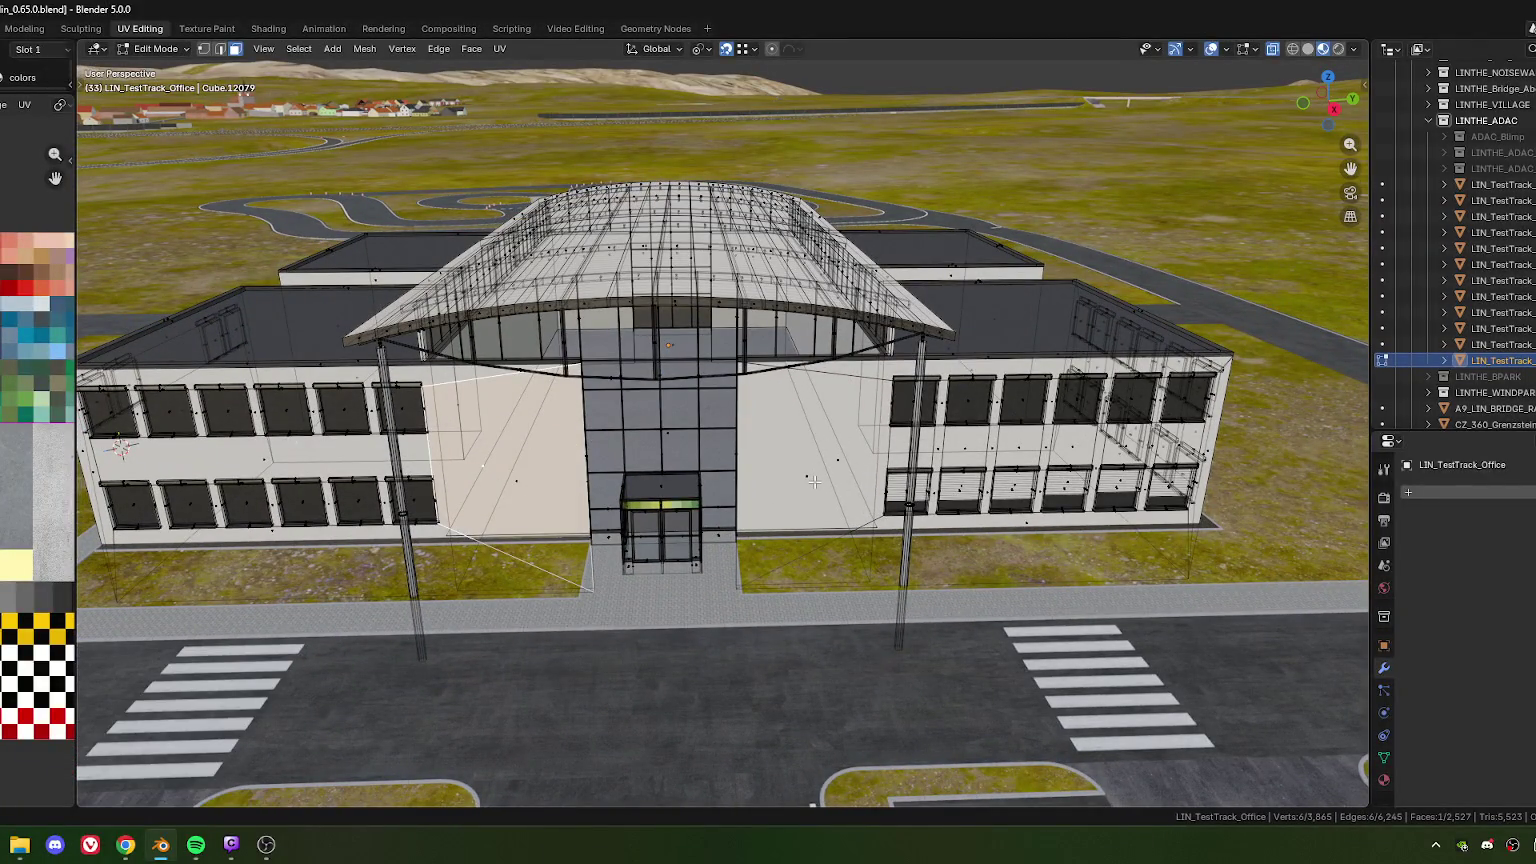
# Select the two wall faces to the left and right of the glass entrance
pyautogui.moveTo(838, 494)
pyautogui.mouseDown(button='middle')
pyautogui.moveTo(471, 469)
pyautogui.moveTo(522, 520)
pyautogui.moveTo(519, 463)
pyautogui.mouseUp(button='middle')
pyautogui.click(513, 481)
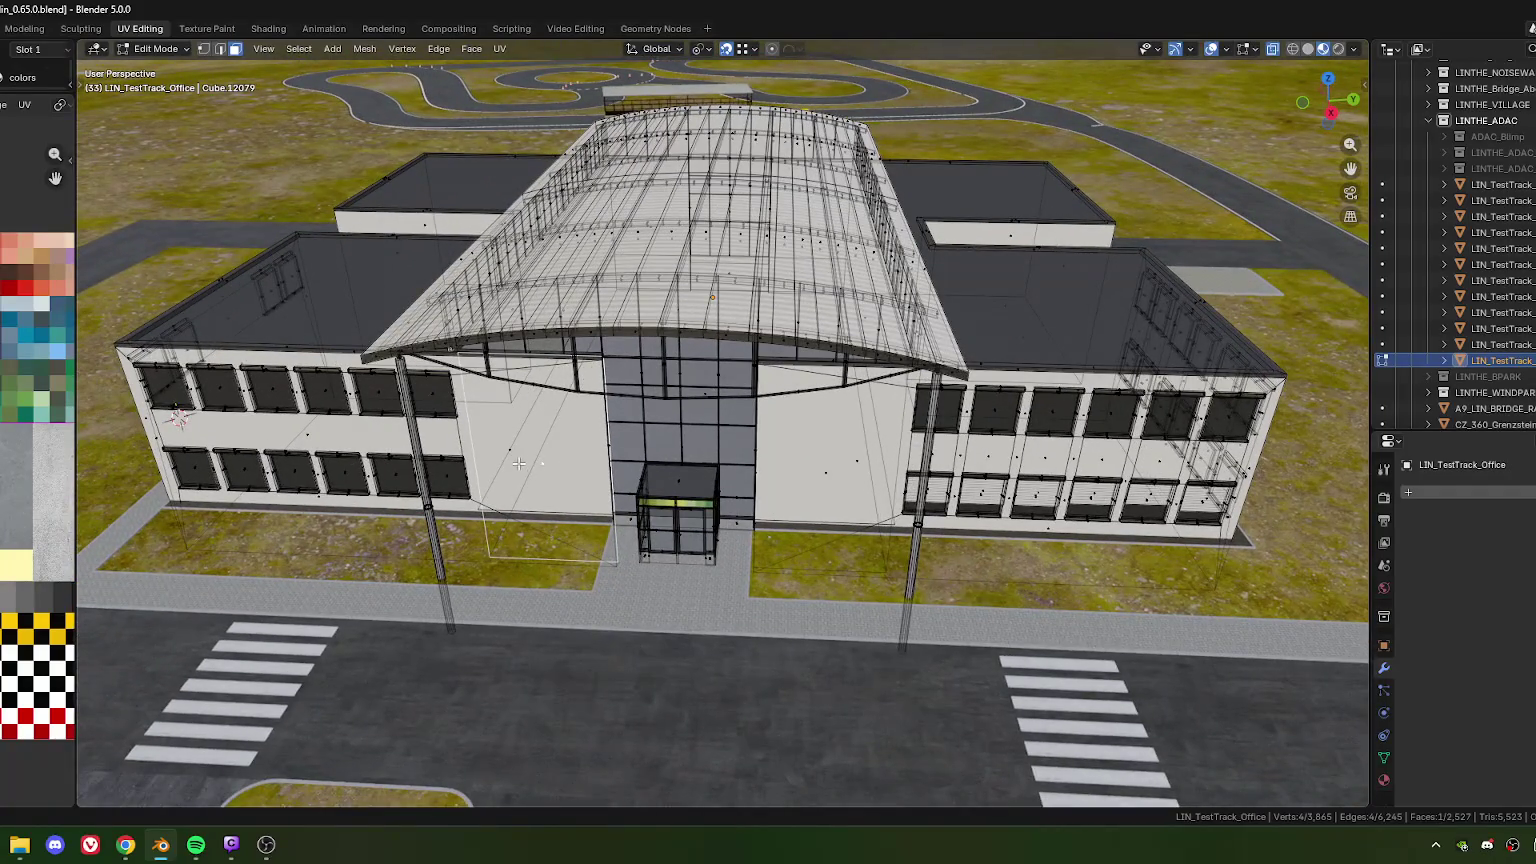
pyautogui.click(581, 483)
pyautogui.click(548, 472)
pyautogui.moveTo(548, 472); pyautogui.dragTo(777, 514, button='middle')
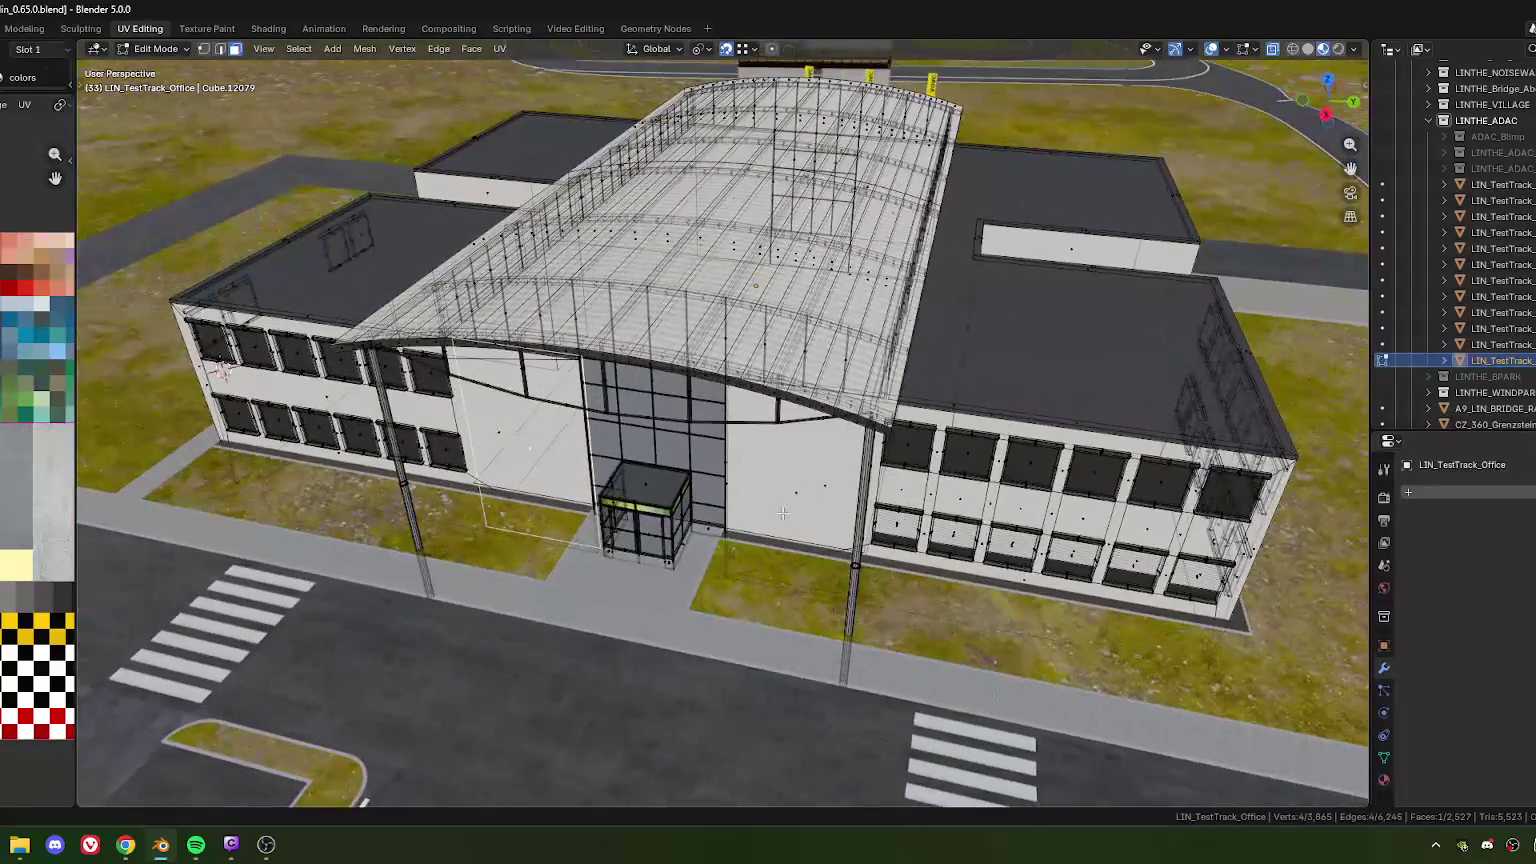
pyautogui.keyDown('shift'); pyautogui.click(793, 493); pyautogui.keyUp('shift')
pyautogui.moveTo(793, 493); pyautogui.dragTo(769, 470, button='middle')
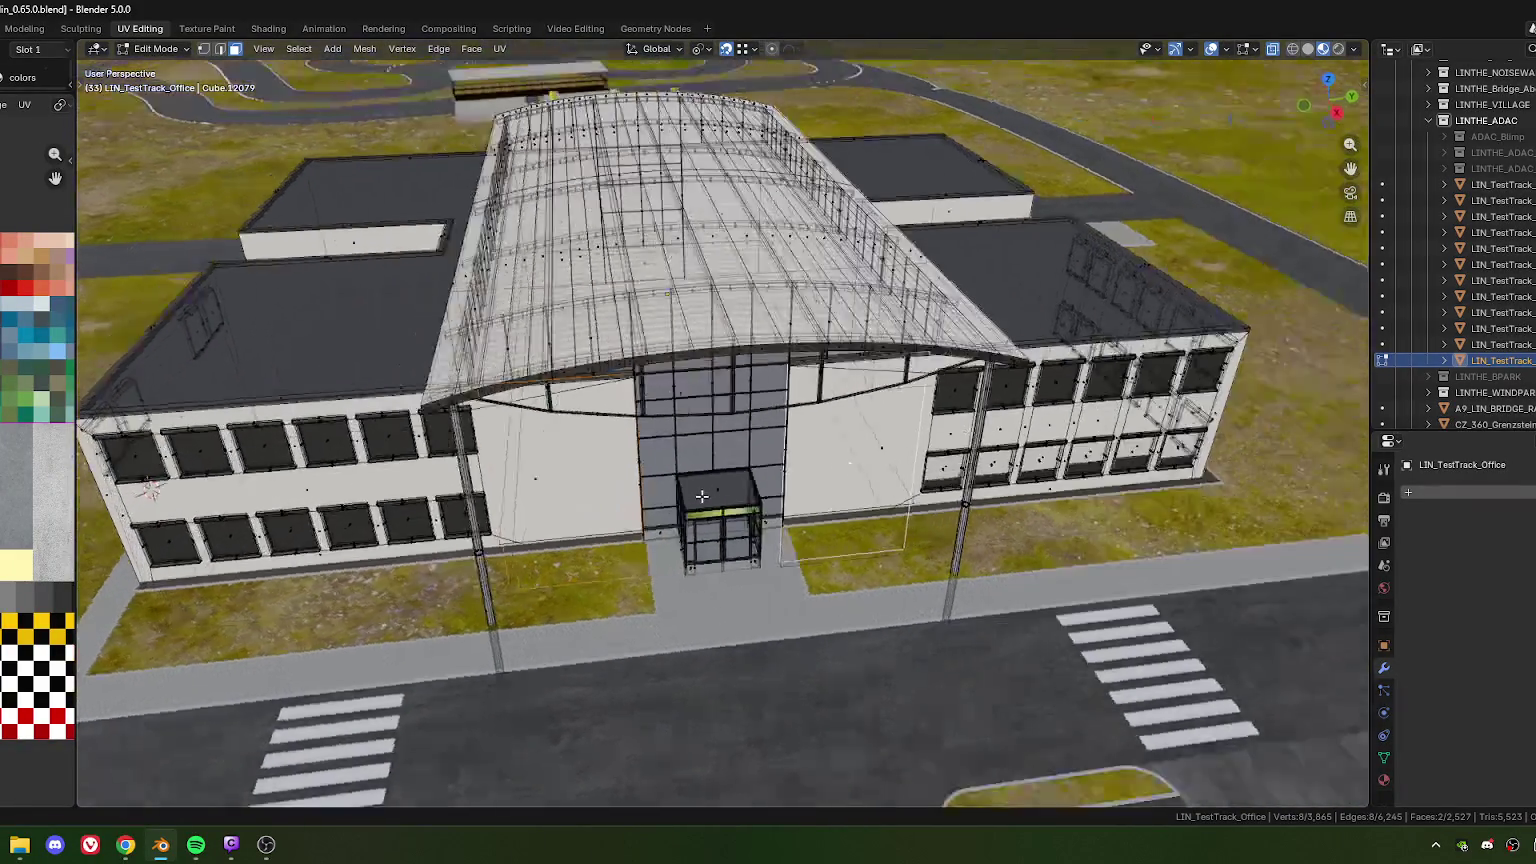
pyautogui.scroll(3, 769, 470)
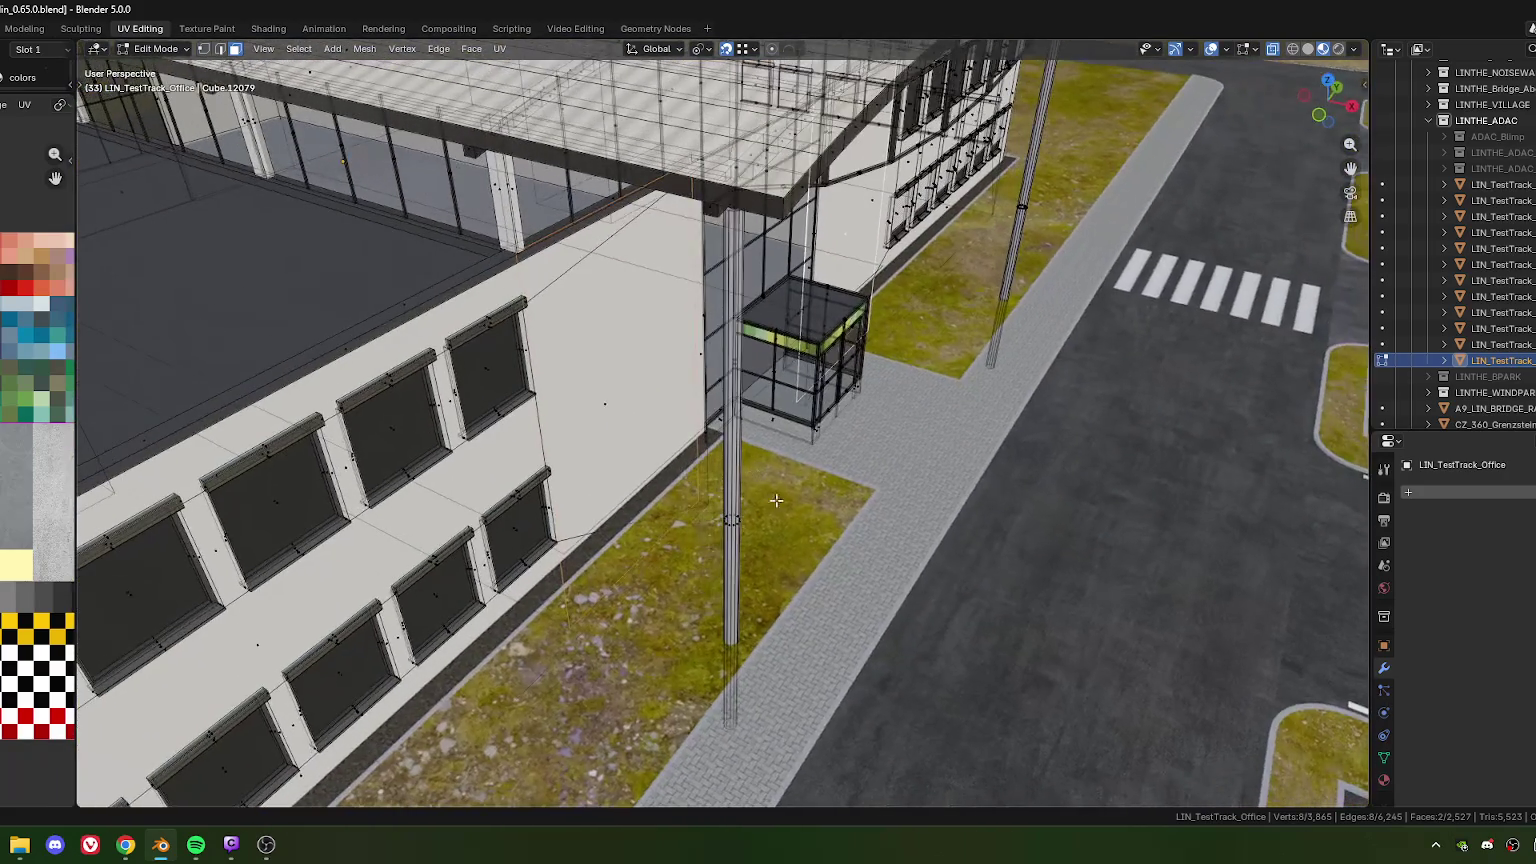
# Duplicate the two wall faces and offset the copies -0.41957 m along local Y
pyautogui.hotkey('shift', 'd')
pyautogui.press('y')
pyautogui.press('y')
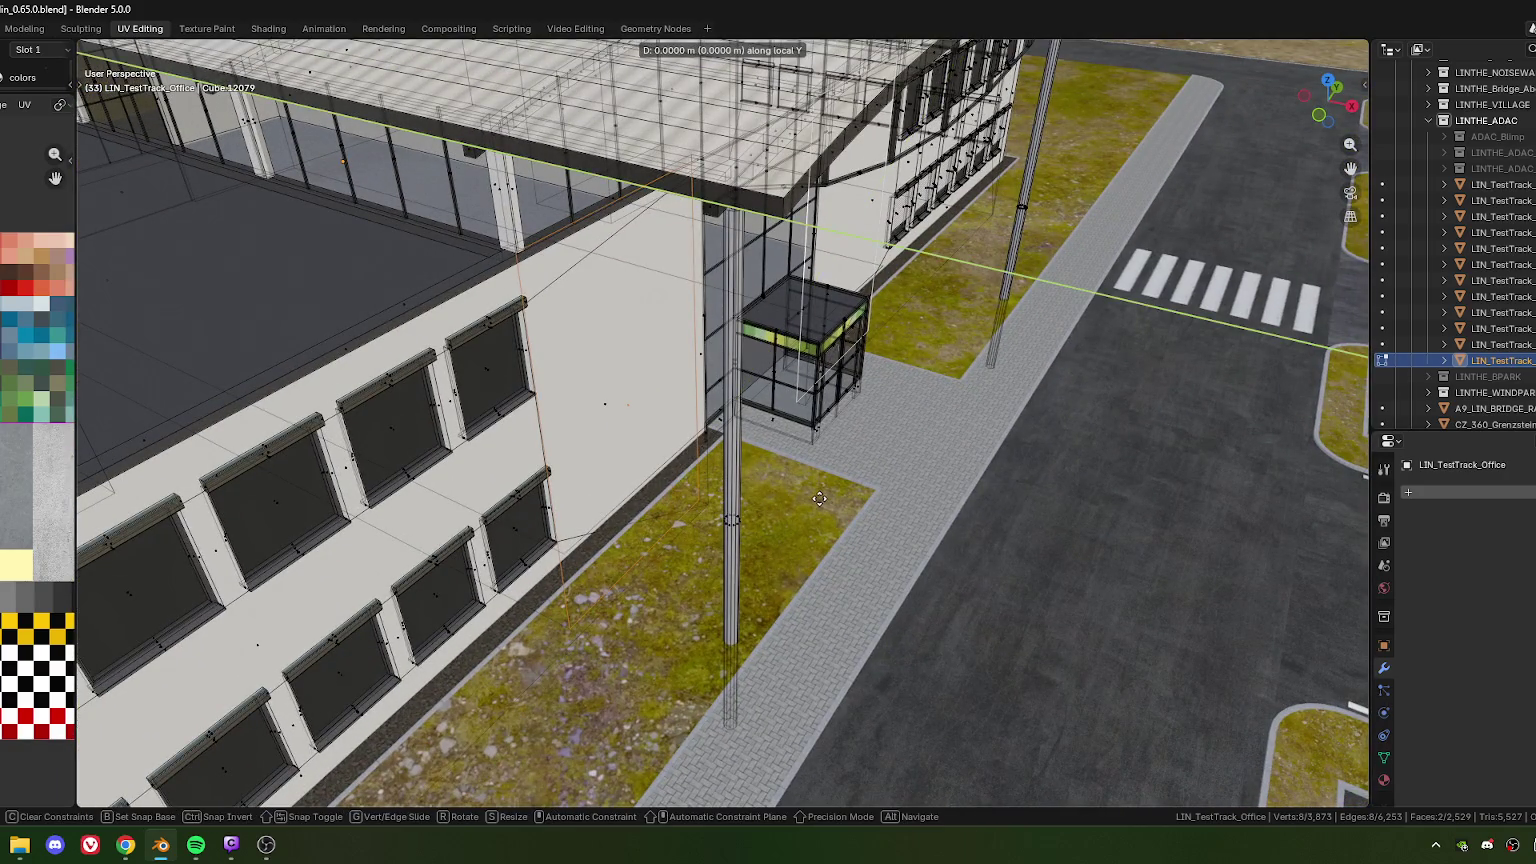
pyautogui.click(830, 503)
pyautogui.moveTo(667, 476)
pyautogui.mouseDown(button='middle')
pyautogui.moveTo(729, 385)
pyautogui.moveTo(666, 392)
pyautogui.mouseUp(button='middle')
pyautogui.scroll(2, 729, 385)
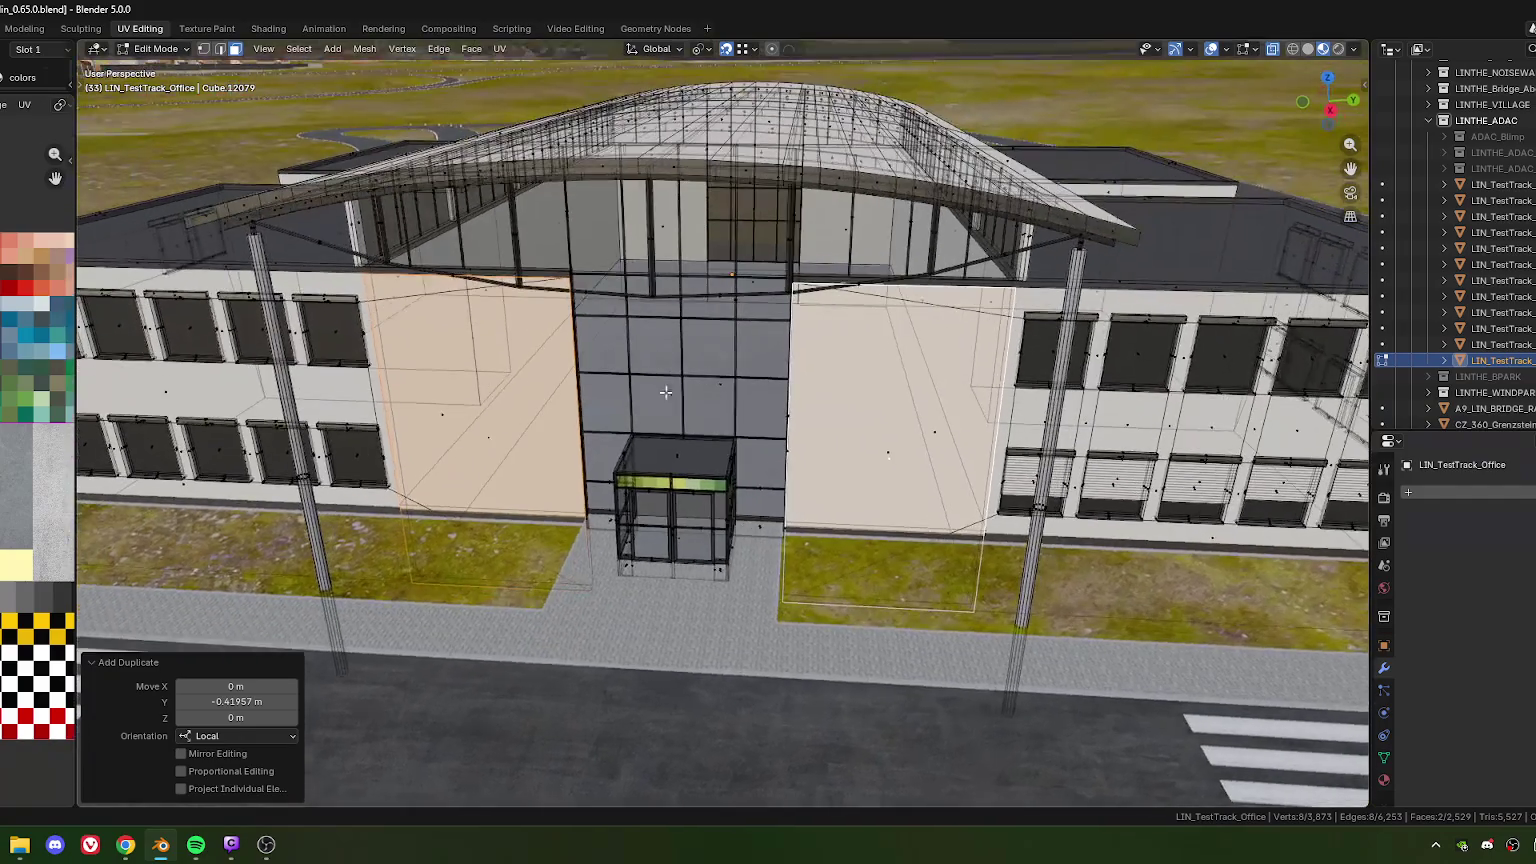
# Change the transform pivot and shrink the duplicated panels to about 0.886 scale
pyautogui.click(697, 49)
pyautogui.click(731, 126)
pyautogui.press('s')
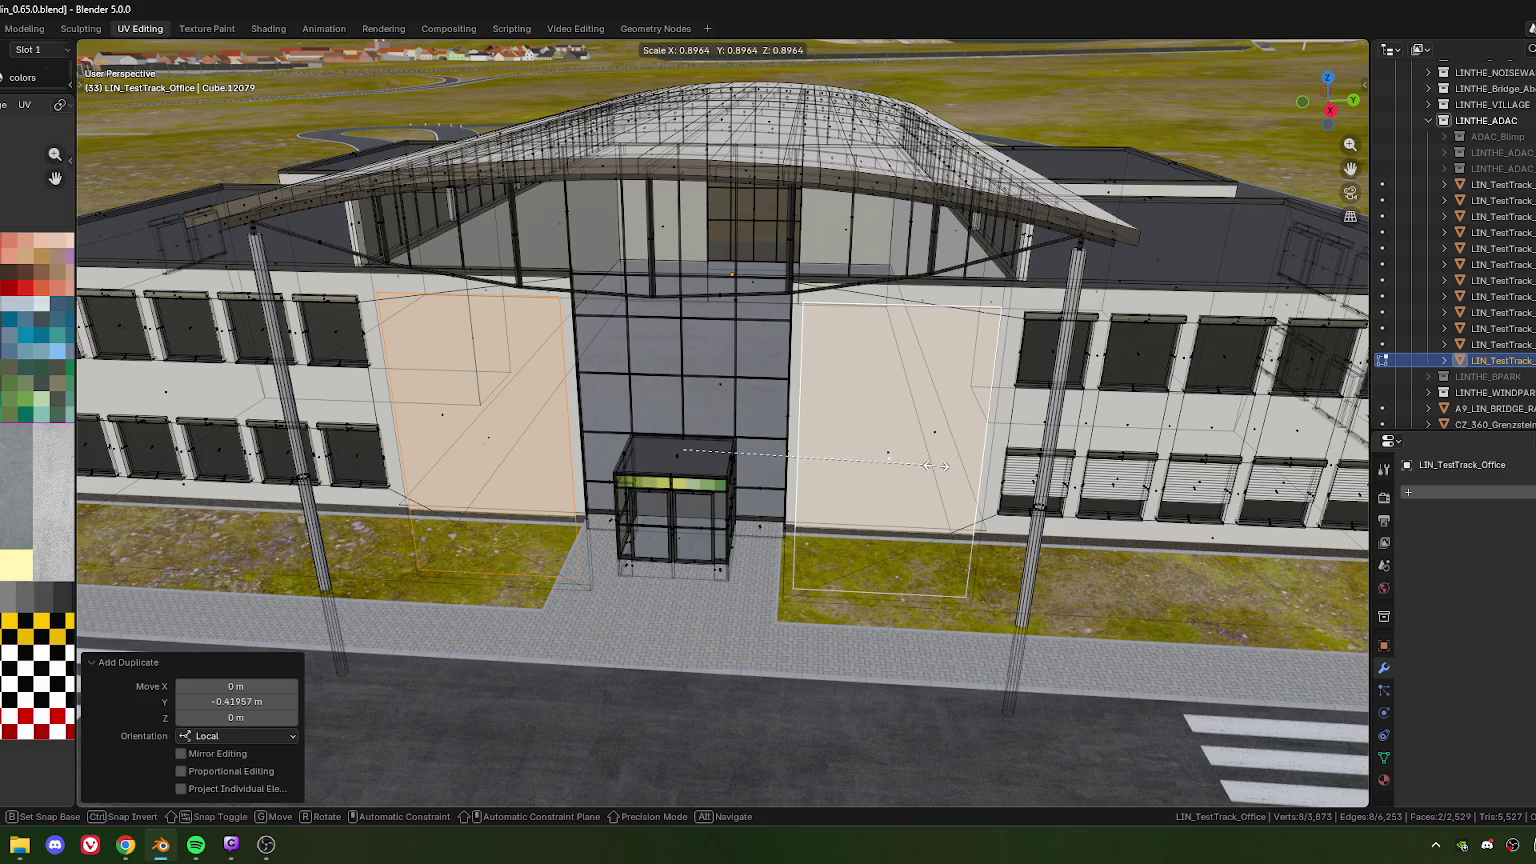
pyautogui.click(930, 466)
pyautogui.moveTo(733, 379); pyautogui.dragTo(676, 402, button='middle')
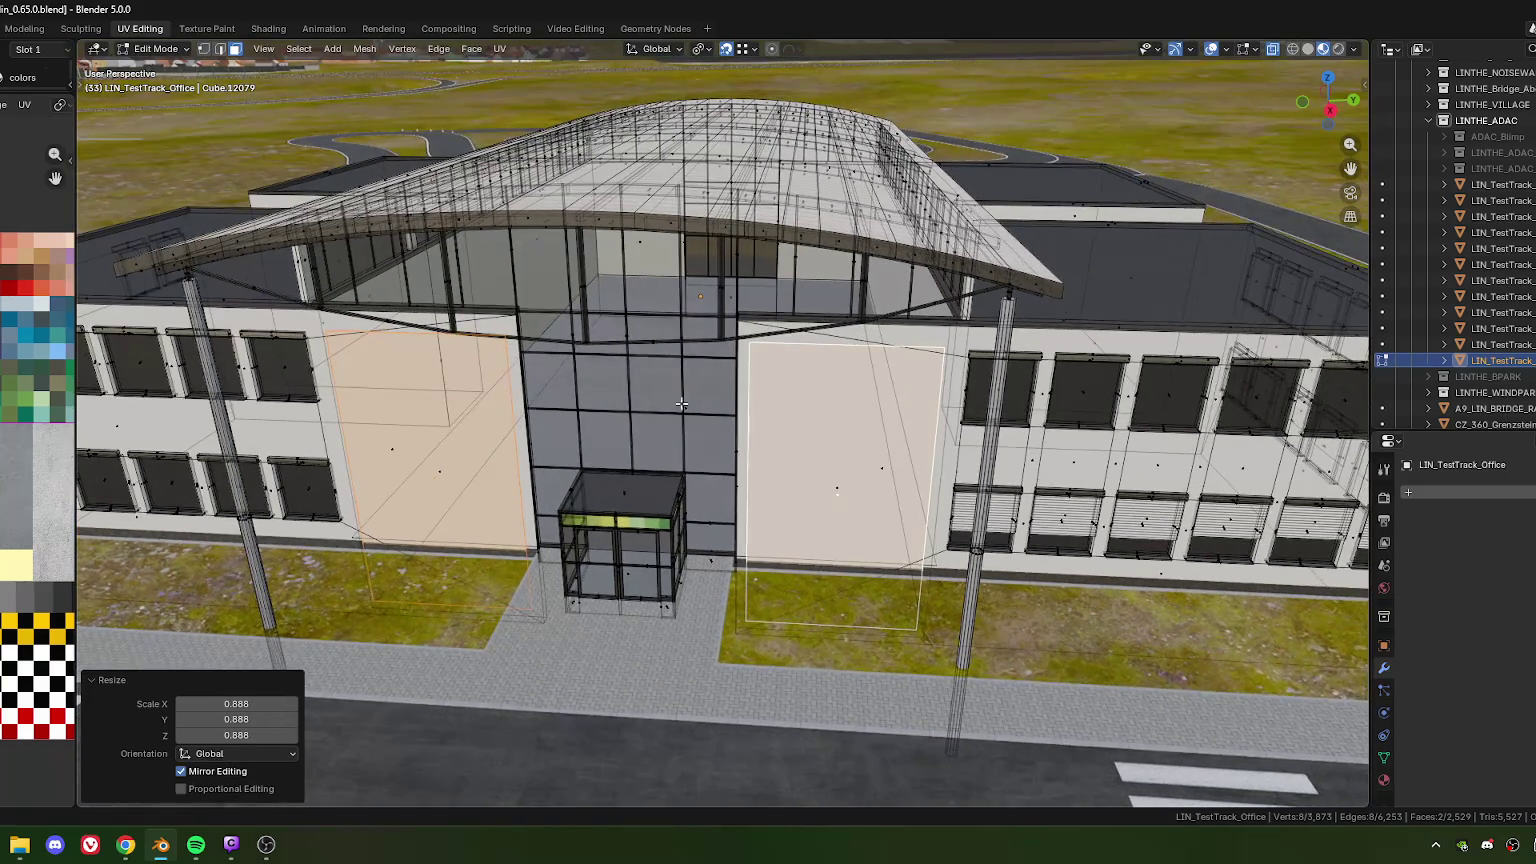
# Try an upward Z move of the duplicated panels, then undo it
pyautogui.scroll(3, 676, 402)
pyautogui.scroll(3, 650, 401)
pyautogui.scroll(3, 625, 400)
pyautogui.scroll(3, 603, 399)
pyautogui.moveTo(603, 399); pyautogui.dragTo(794, 459, button='middle')
pyautogui.press('g')
pyautogui.press('z')
pyautogui.click(797, 462)
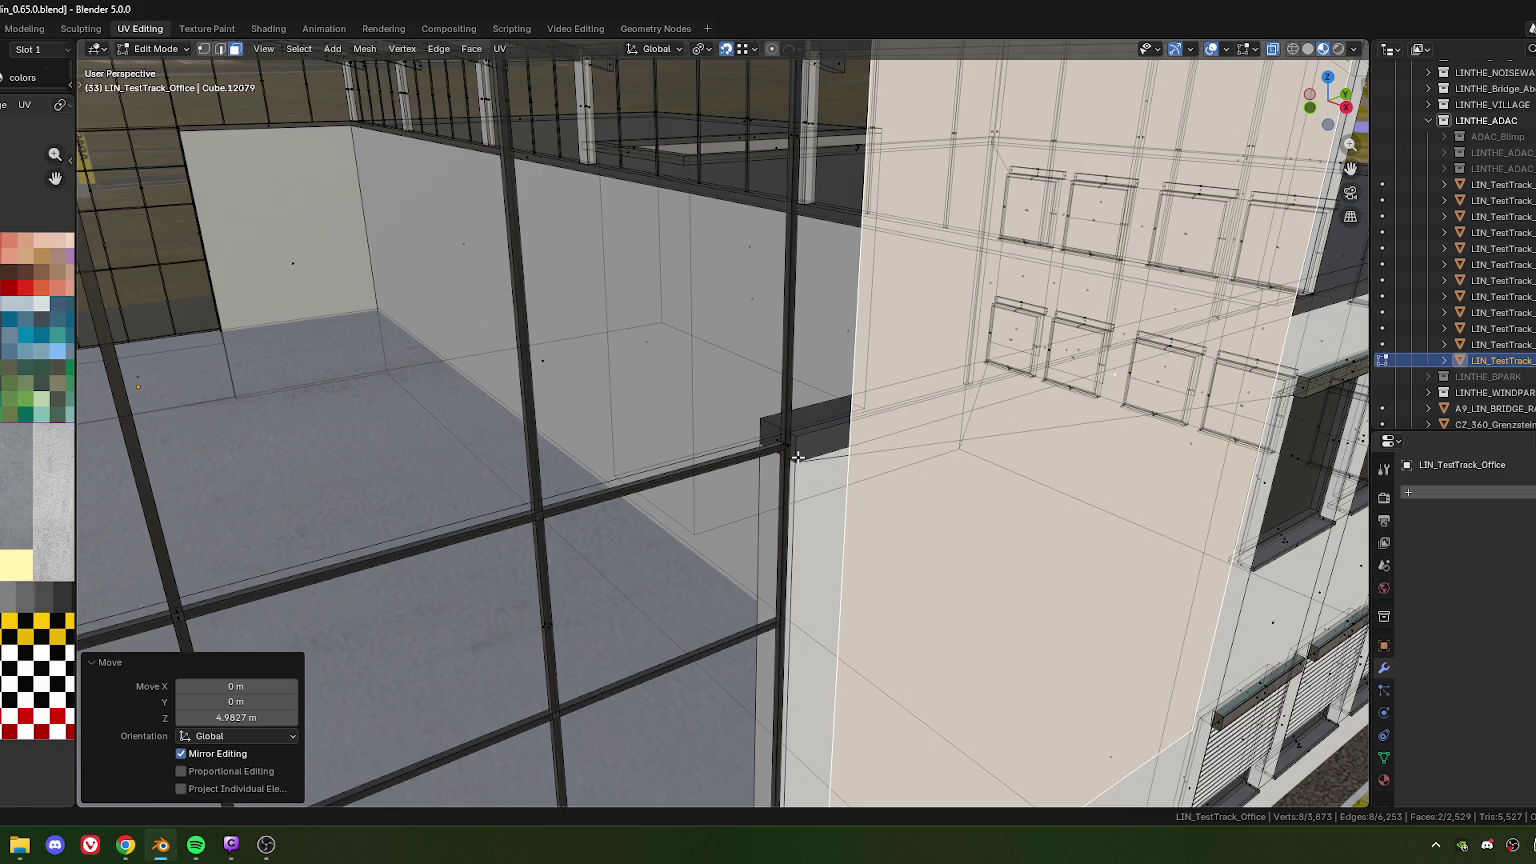
pyautogui.hotkey('ctrl', 'z')
# Set the pivot point to Active Element and nudge the panels vertically
pyautogui.click(705, 49)
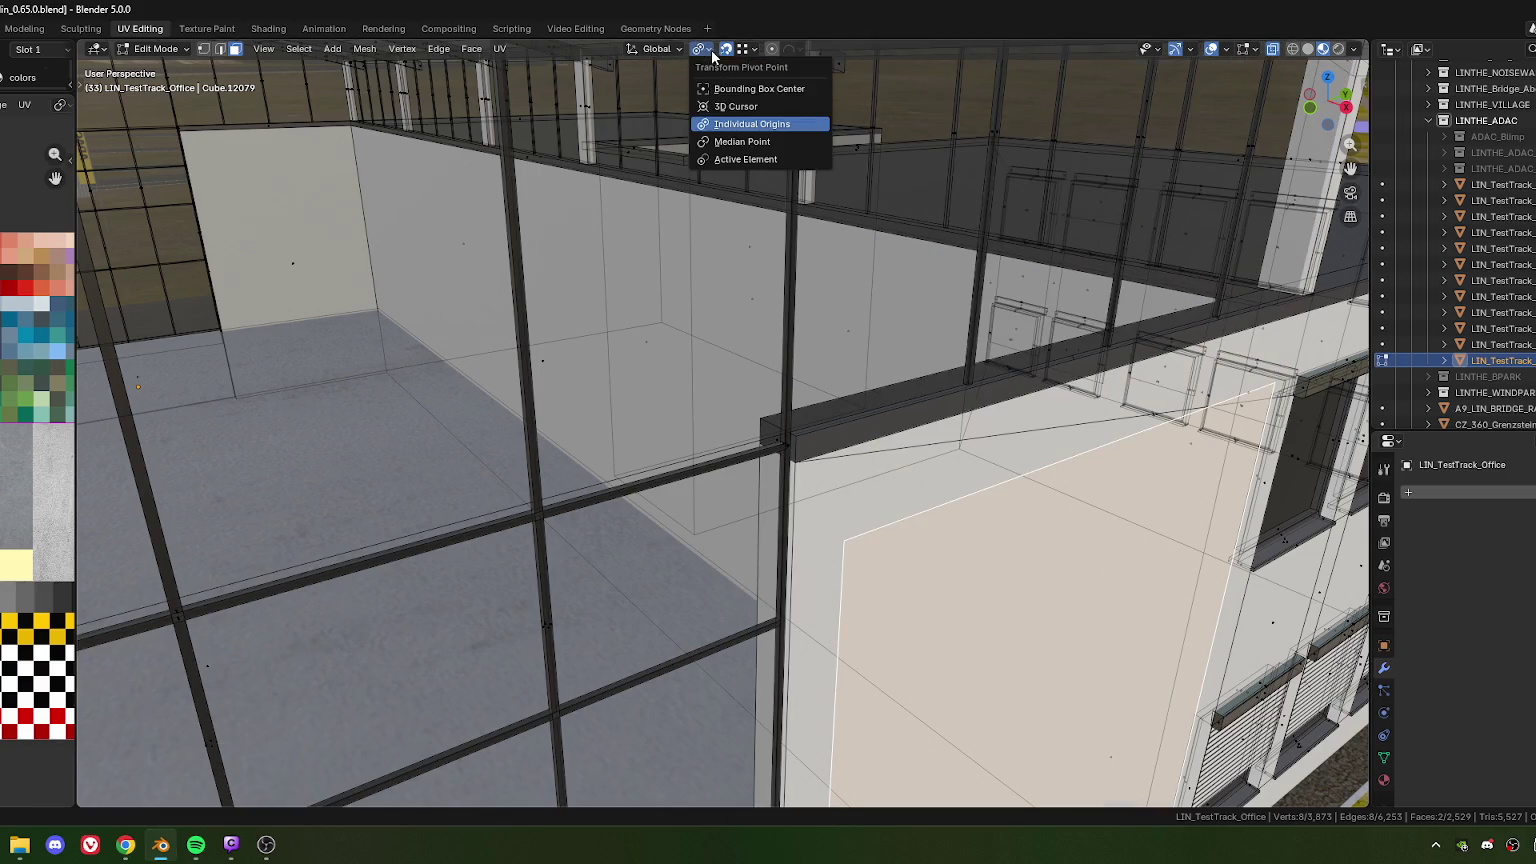
pyautogui.click(722, 160)
pyautogui.press('g')
pyautogui.press('z')
pyautogui.click(808, 460)
# Flip the duplicated panels' normals outward
pyautogui.moveTo(808, 460)
pyautogui.mouseDown(button='middle')
pyautogui.moveTo(673, 404)
pyautogui.moveTo(799, 408)
pyautogui.mouseUp(button='middle')
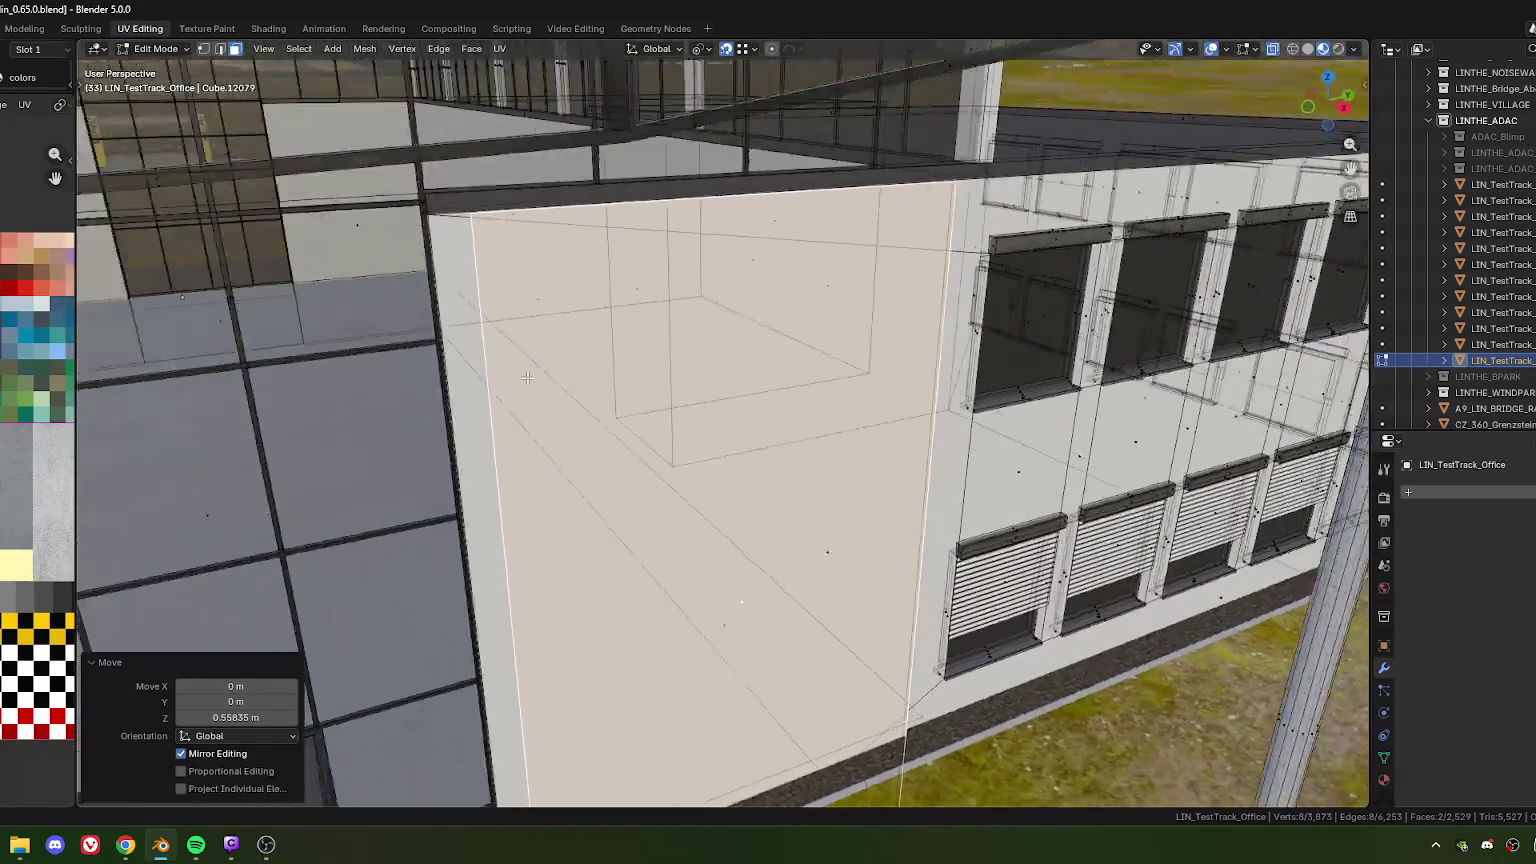
pyautogui.scroll(-4, 799, 408)
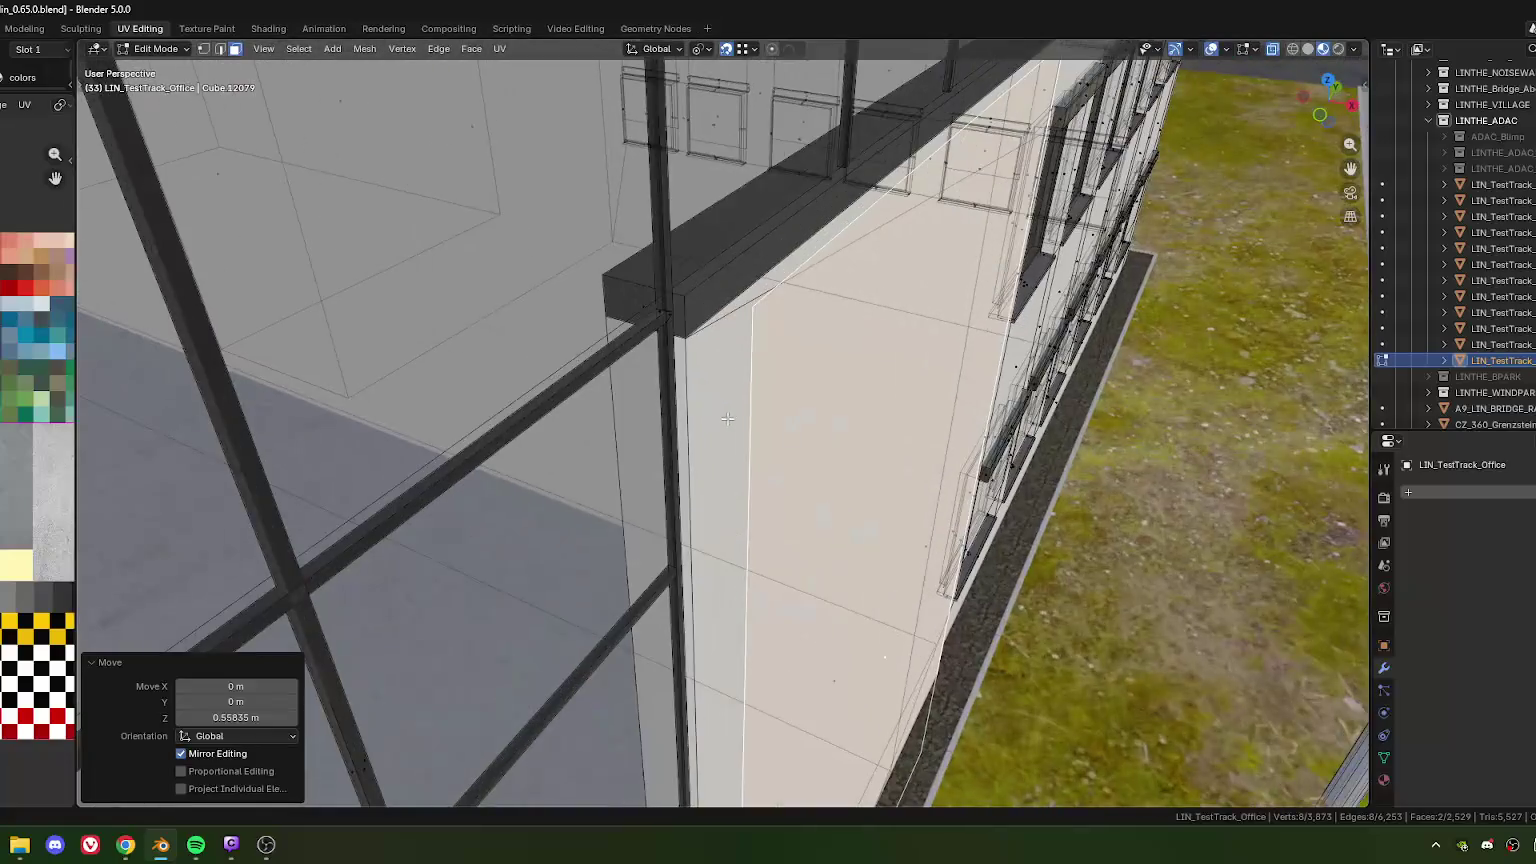
pyautogui.scroll(-1, 799, 408)
pyautogui.rightClick(803, 504)
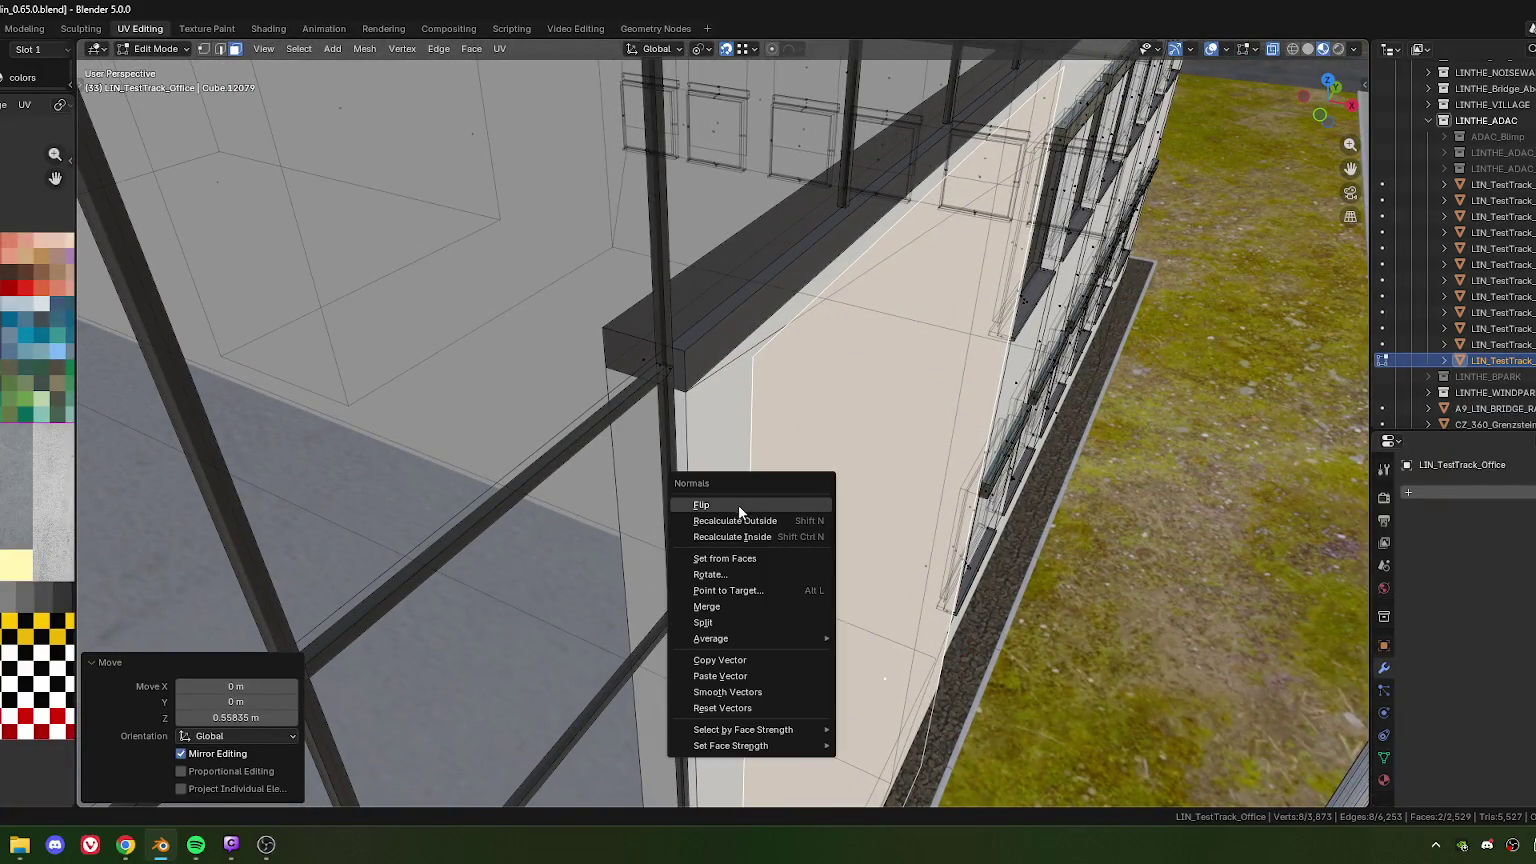
pyautogui.click(732, 502)
# Move the panels along local Y to an exact offset of -0.04 m
pyautogui.press('g')
pyautogui.press('y')
pyautogui.click(697, 388)
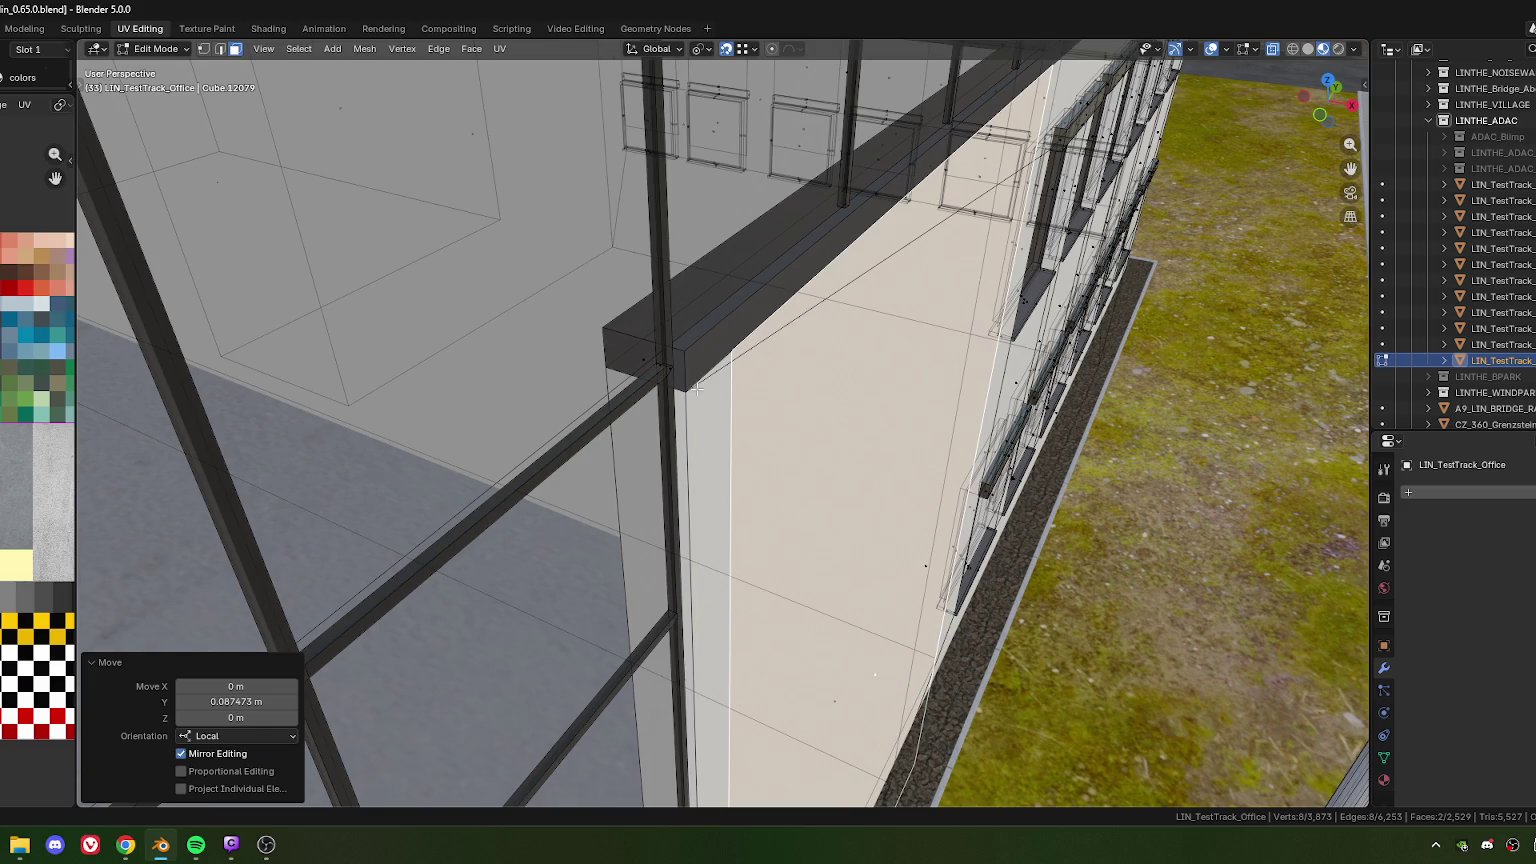
pyautogui.press('g')
pyautogui.press('y')
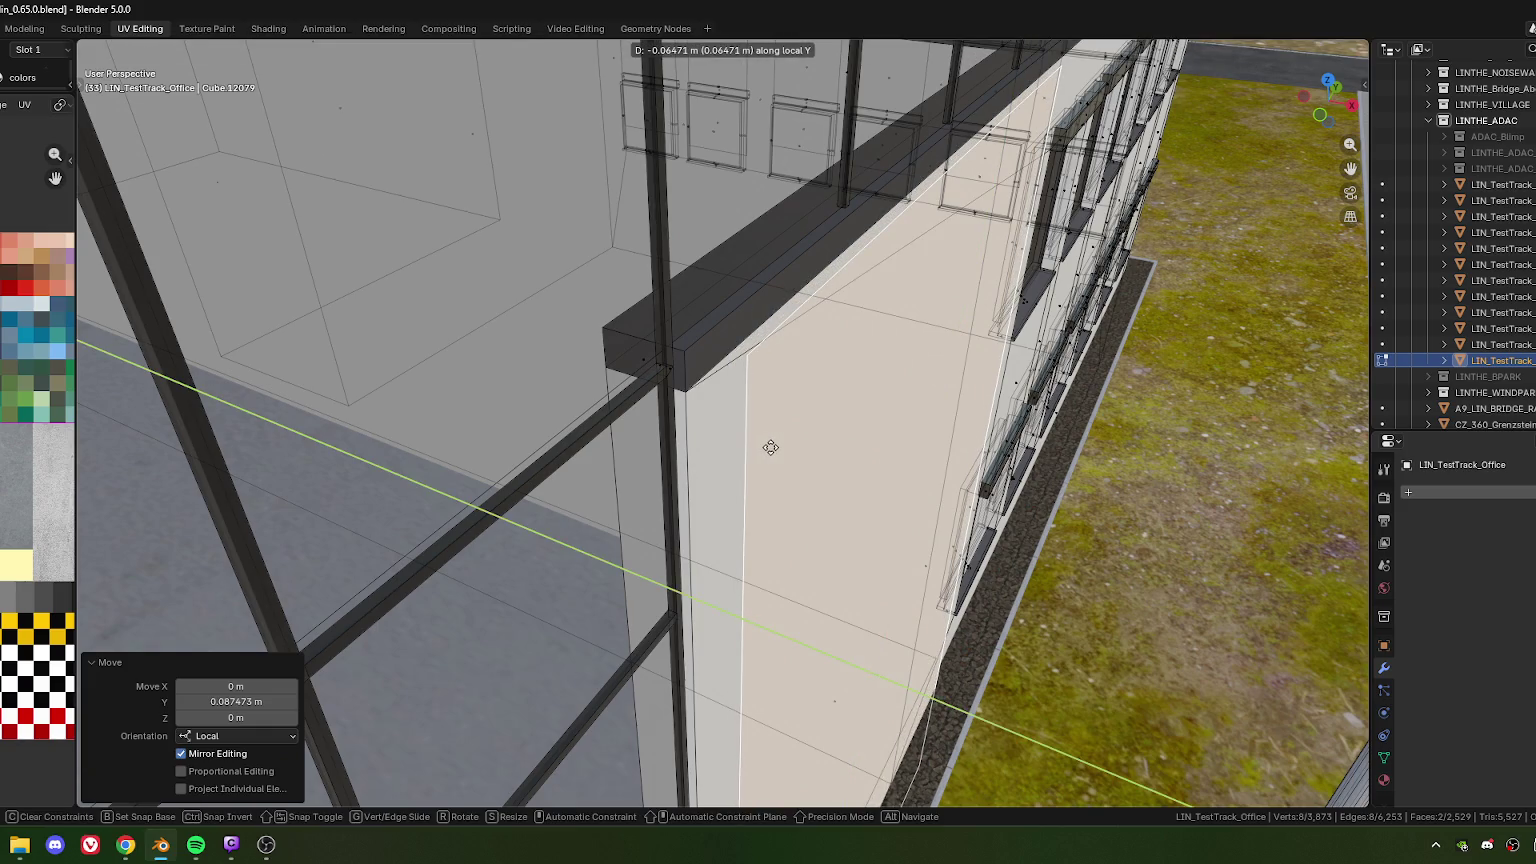
pyautogui.click(770, 447)
pyautogui.click(240, 702)
pyautogui.moveTo(202, 704); pyautogui.dragTo(245, 704)
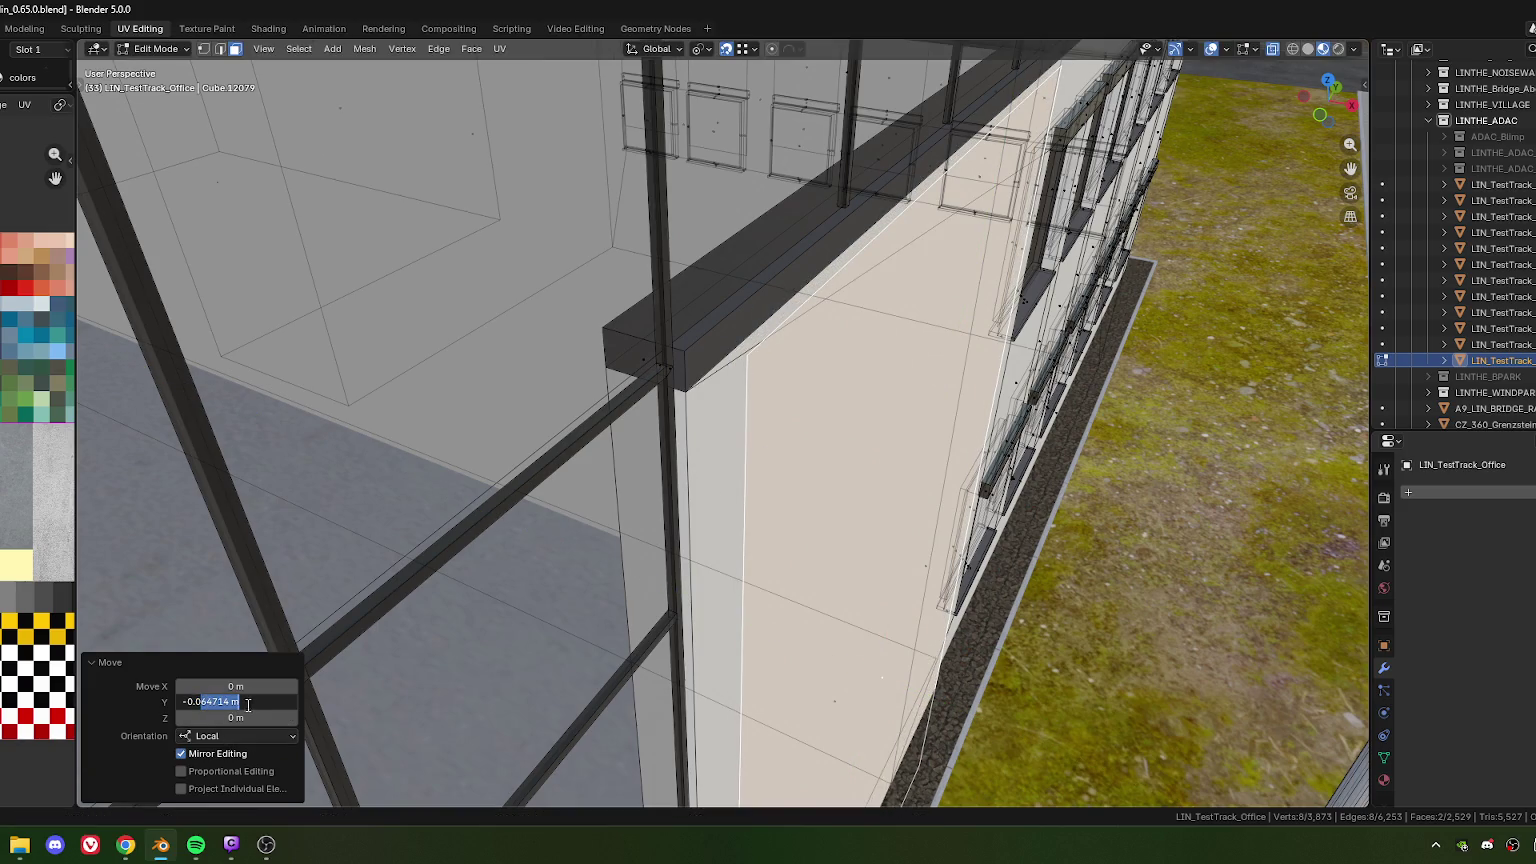
pyautogui.write('04')
pyautogui.press('Return')
# Lower the panels exactly 0.16 m along global Z
pyautogui.moveTo(620, 500)
pyautogui.mouseDown(button='middle')
pyautogui.moveTo(709, 537)
pyautogui.moveTo(615, 361)
pyautogui.moveTo(638, 399)
pyautogui.mouseUp(button='middle')
pyautogui.scroll(2, 615, 361)
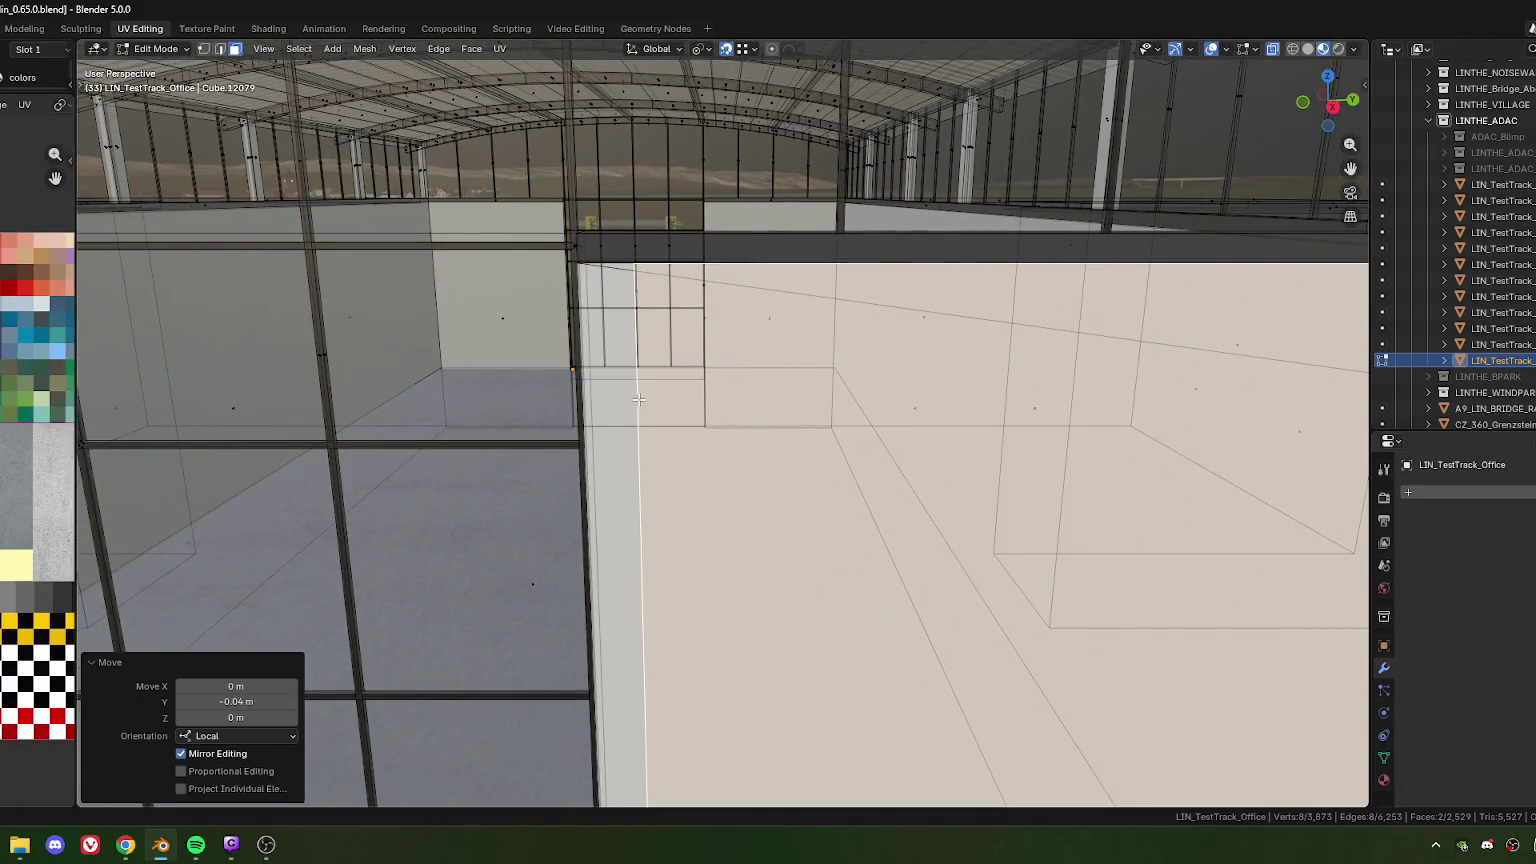
pyautogui.scroll(-3, 632, 401)
pyautogui.scroll(-3, 635, 410)
pyautogui.scroll(-2, 642, 424)
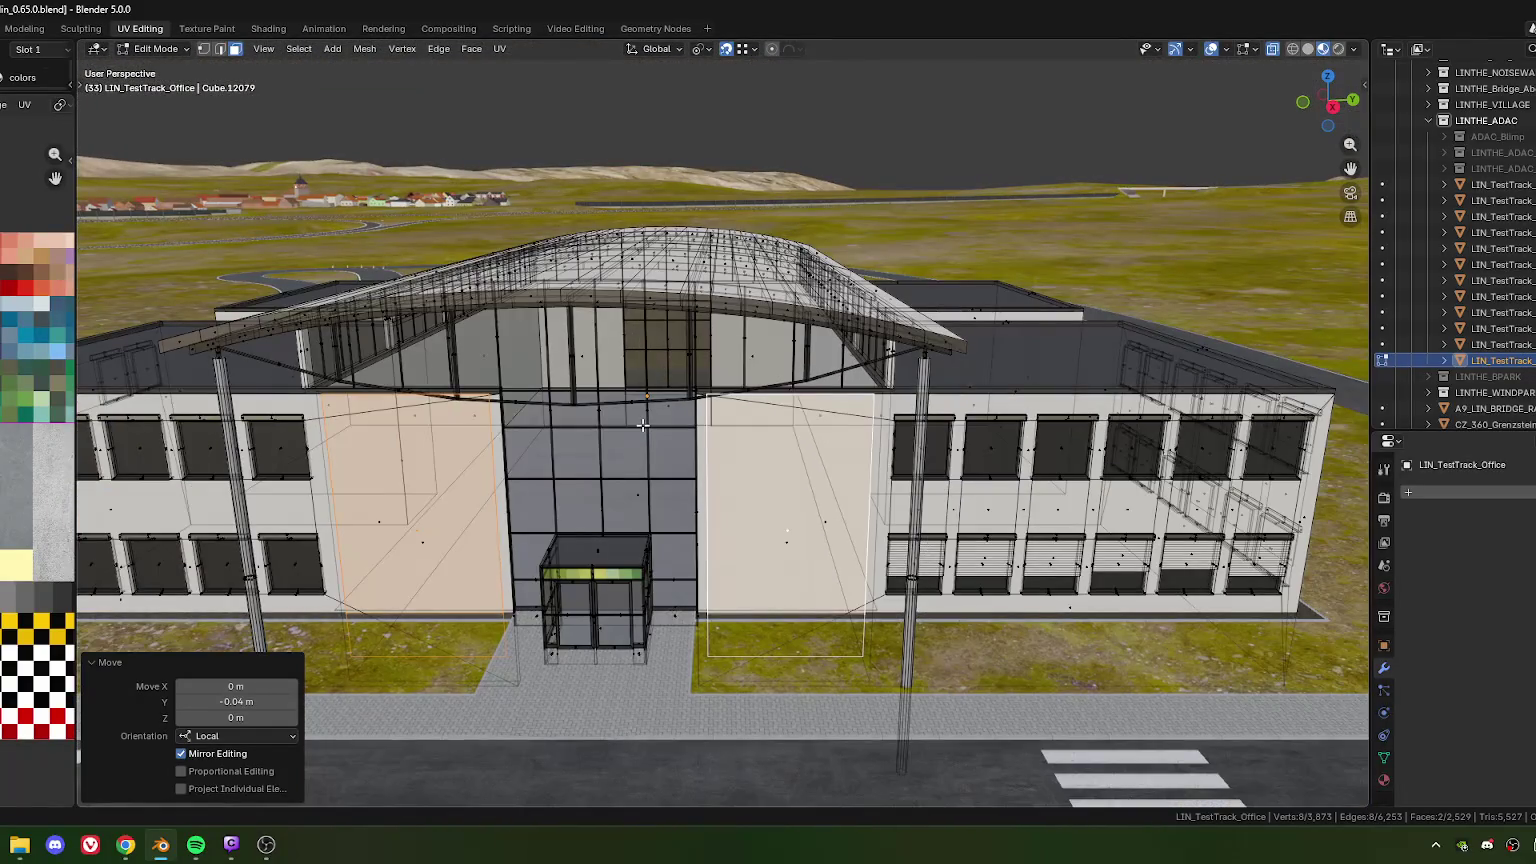
pyautogui.moveTo(643, 425); pyautogui.dragTo(677, 436, button='middle')
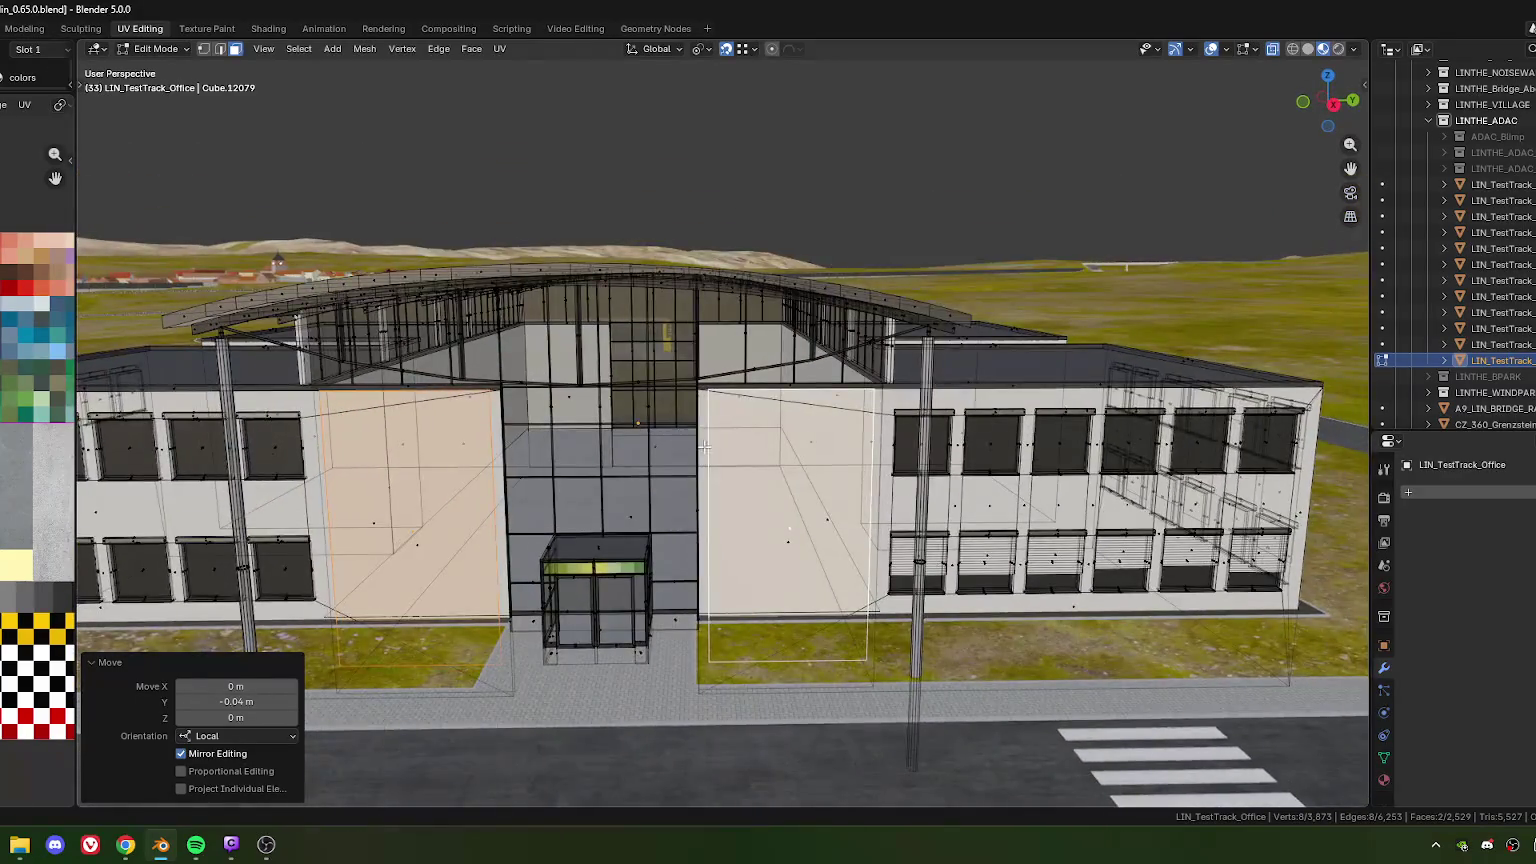
pyautogui.scroll(5, 677, 438)
pyautogui.scroll(1, 678, 445)
pyautogui.scroll(1, 678, 452)
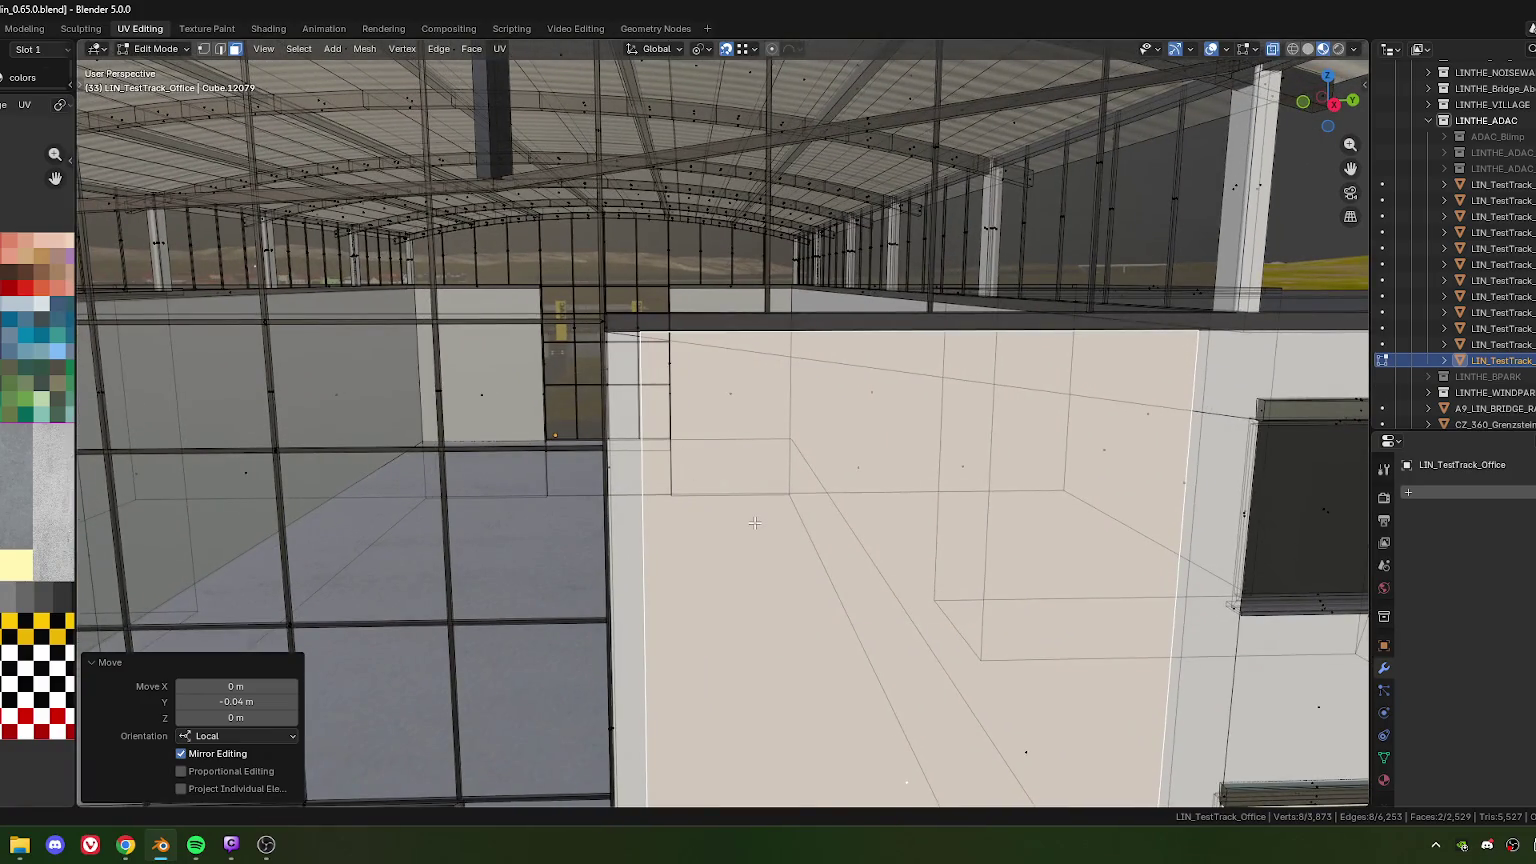
pyautogui.press('g')
pyautogui.press('z')
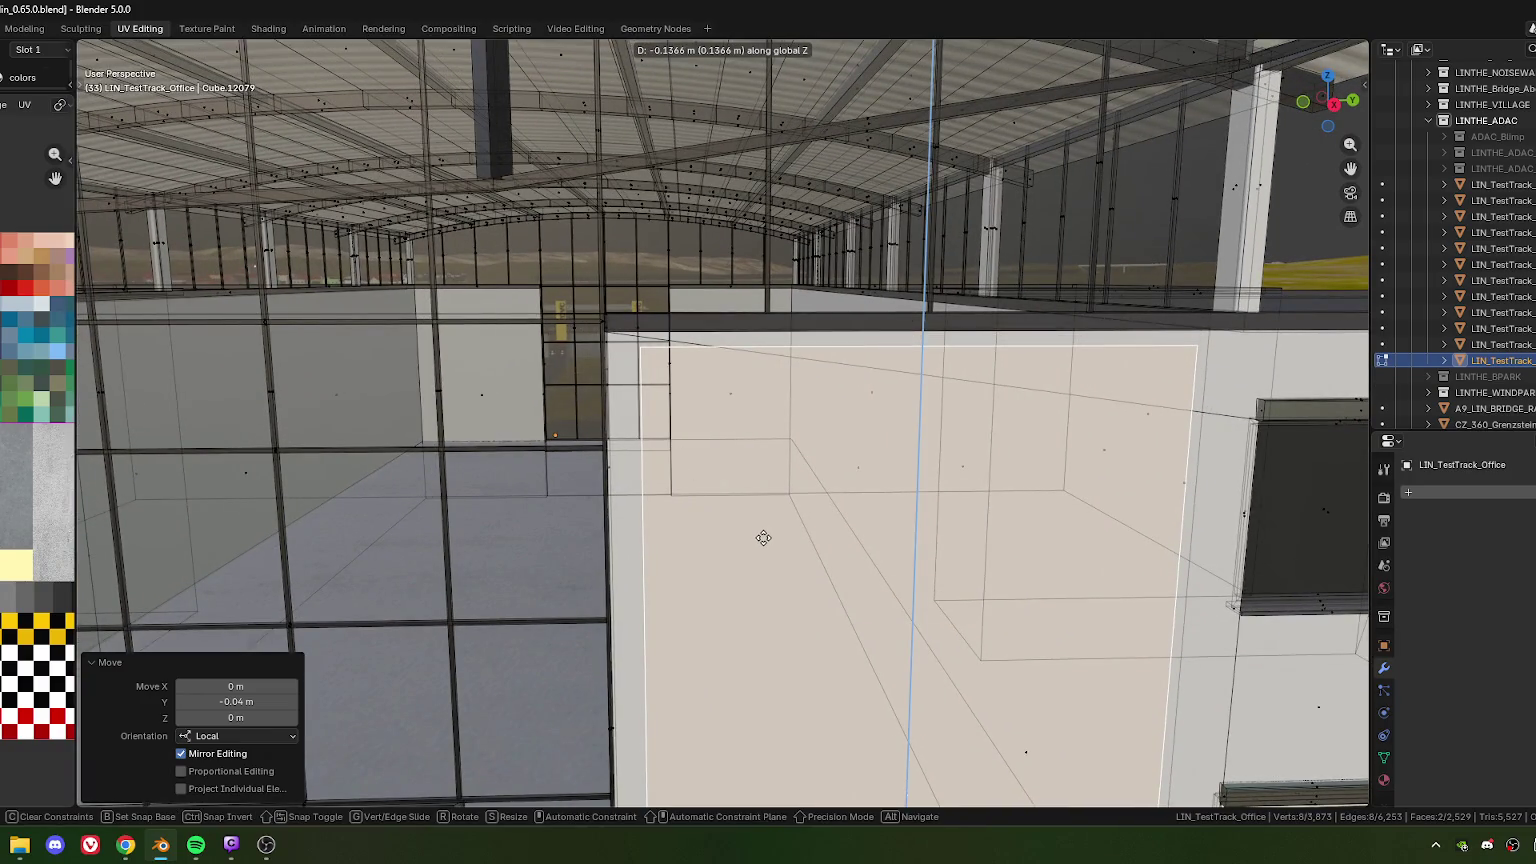
pyautogui.click(763, 538)
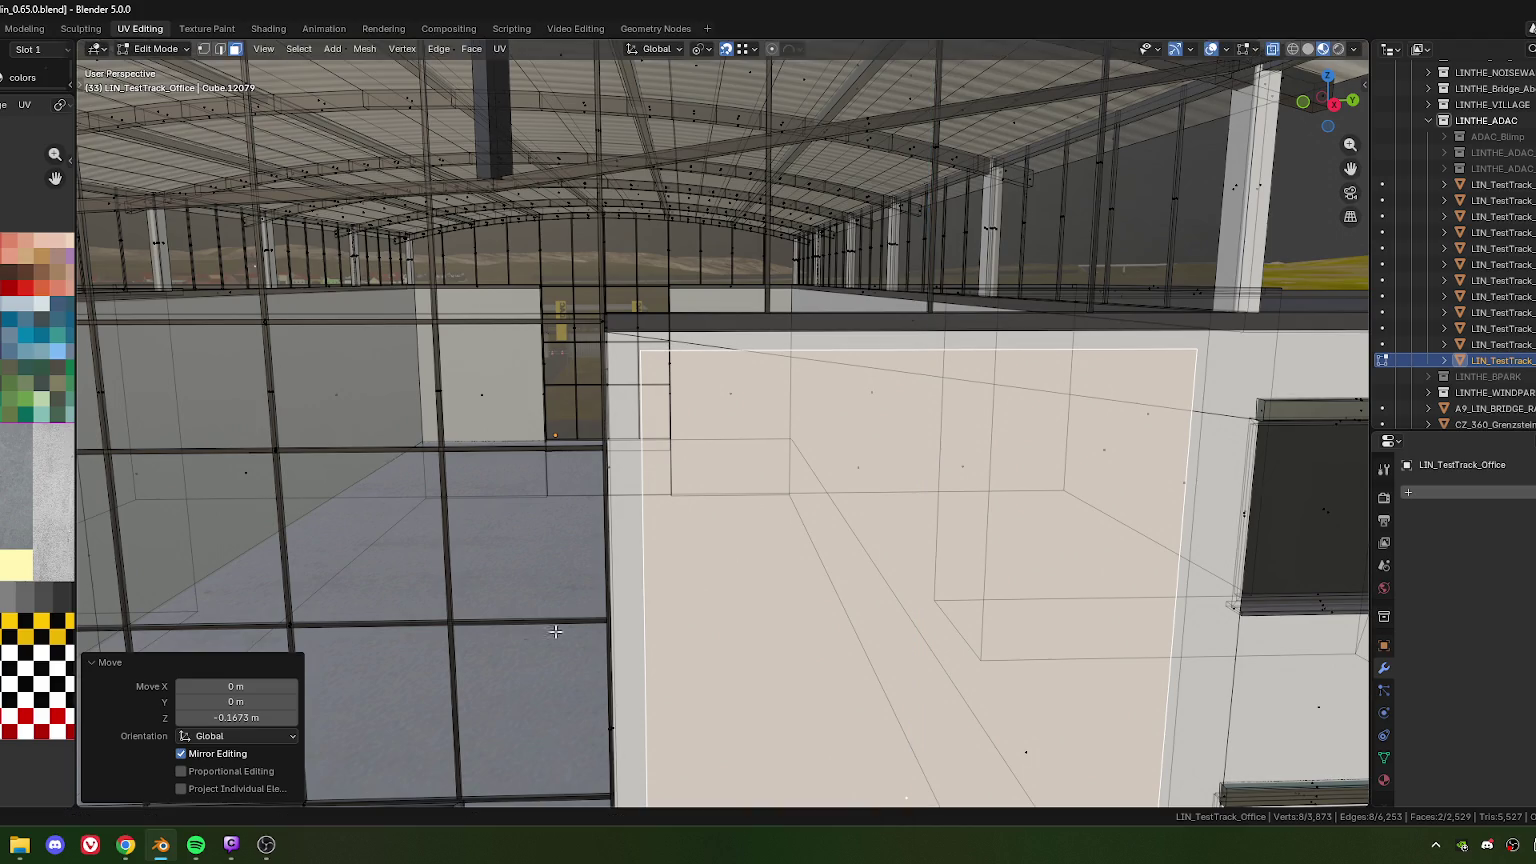
pyautogui.click(235, 717)
pyautogui.write('-0.16')
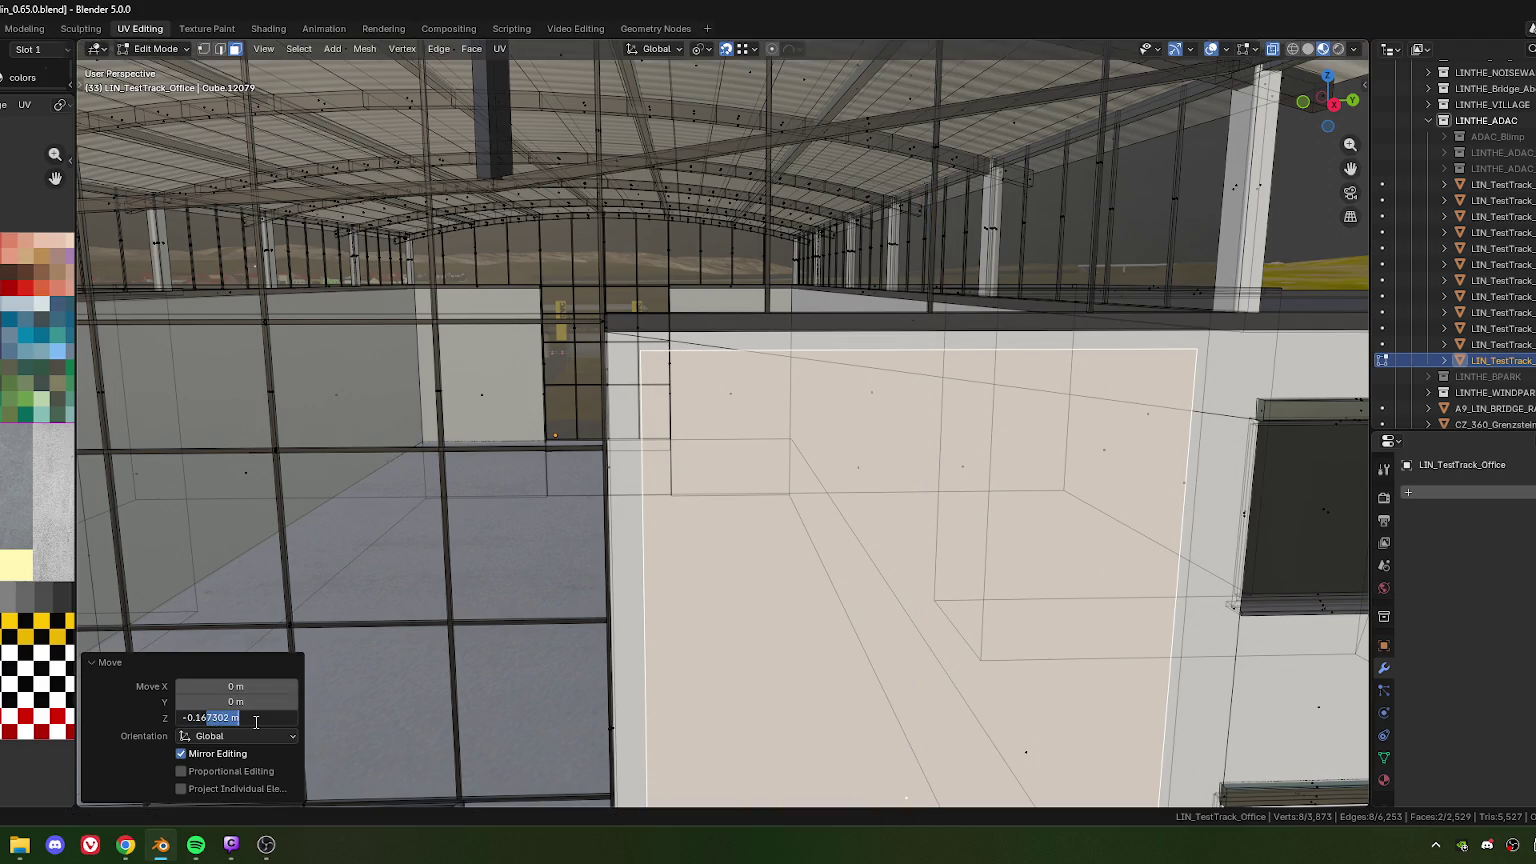
pyautogui.press('Return')
# Switch to edge select and pick the first panel's bottom edge
pyautogui.moveTo(640, 600)
pyautogui.mouseDown(button='middle')
pyautogui.moveTo(737, 571)
pyautogui.moveTo(696, 627)
pyautogui.moveTo(670, 587)
pyautogui.moveTo(715, 672)
pyautogui.moveTo(650, 635)
pyautogui.moveTo(582, 558)
pyautogui.mouseUp(button='middle')
pyautogui.scroll(-5, 737, 571)
pyautogui.scroll(2, 670, 587)
pyautogui.press('2')
pyautogui.click(715, 672)
# Add the second panel's bottom edge and roughly raise both edges along Z
pyautogui.keyDown('shift'); pyautogui.click(355, 624); pyautogui.keyUp('shift')
pyautogui.scroll(2, 560, 570)
pyautogui.scroll(1, 521, 593)
pyautogui.press('g')
pyautogui.press('z')
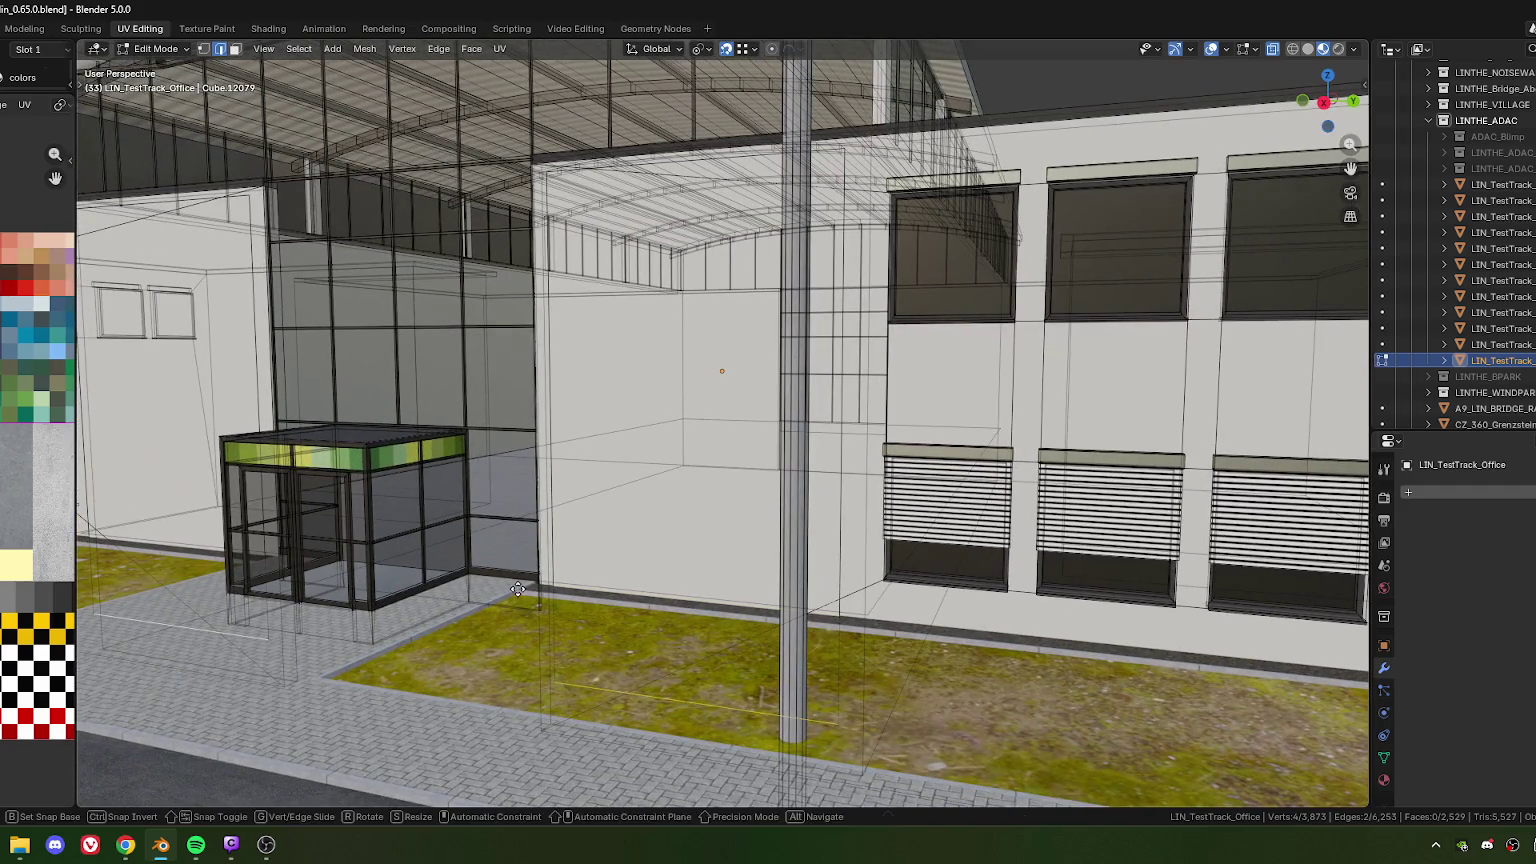
pyautogui.click(518, 590)
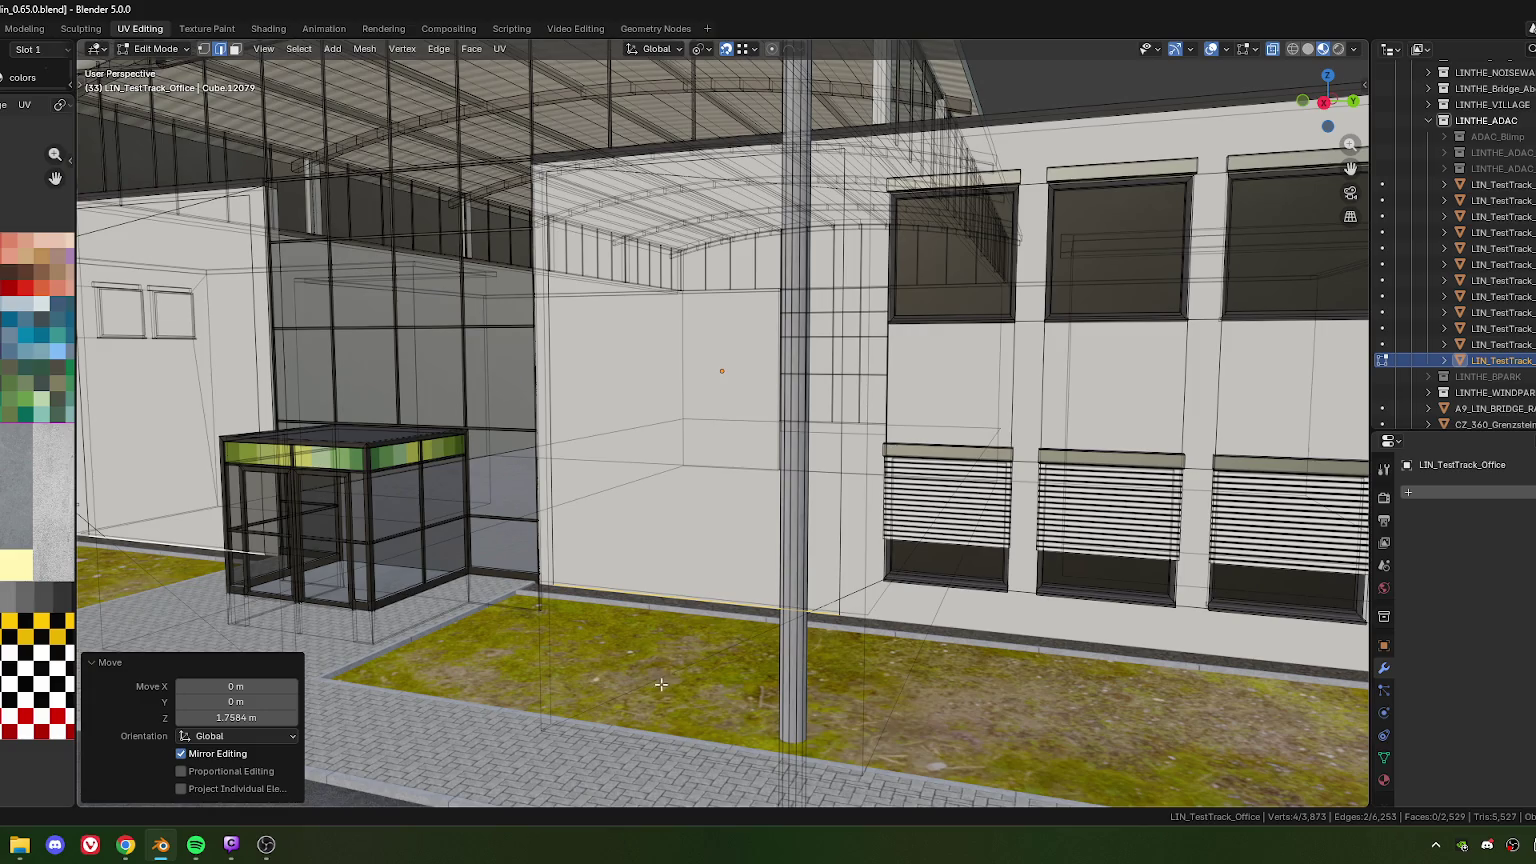
# Move the bottom edges up along global Z by exactly 0.4 m
pyautogui.press('g')
pyautogui.press('z')
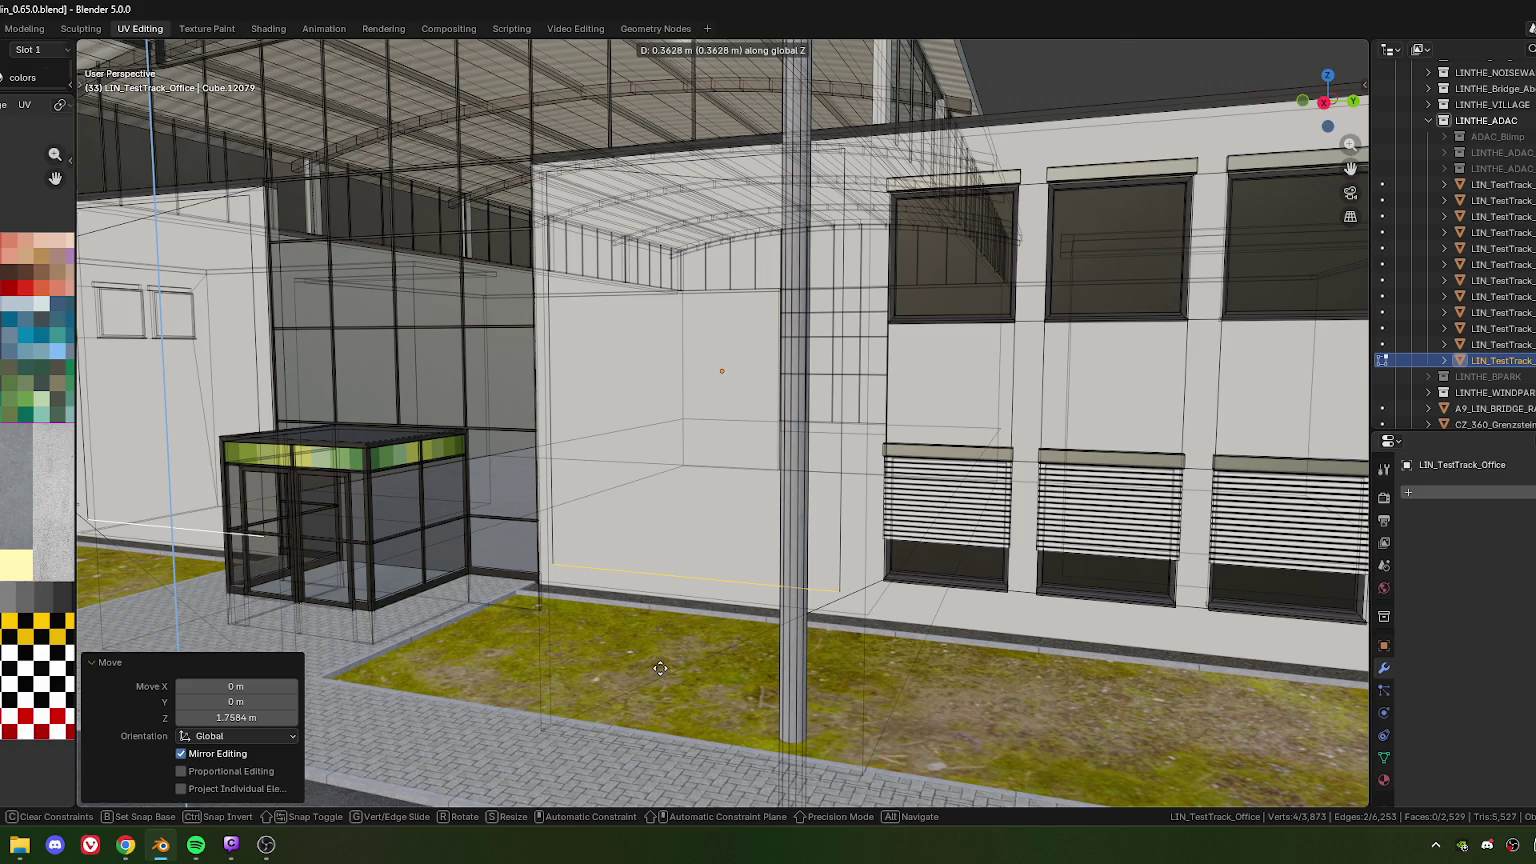
pyautogui.click(660, 668)
pyautogui.click(210, 718)
pyautogui.click(191, 717)
pyautogui.moveTo(191, 717); pyautogui.dragTo(246, 720)
pyautogui.write('4')
pyautogui.press('Return')
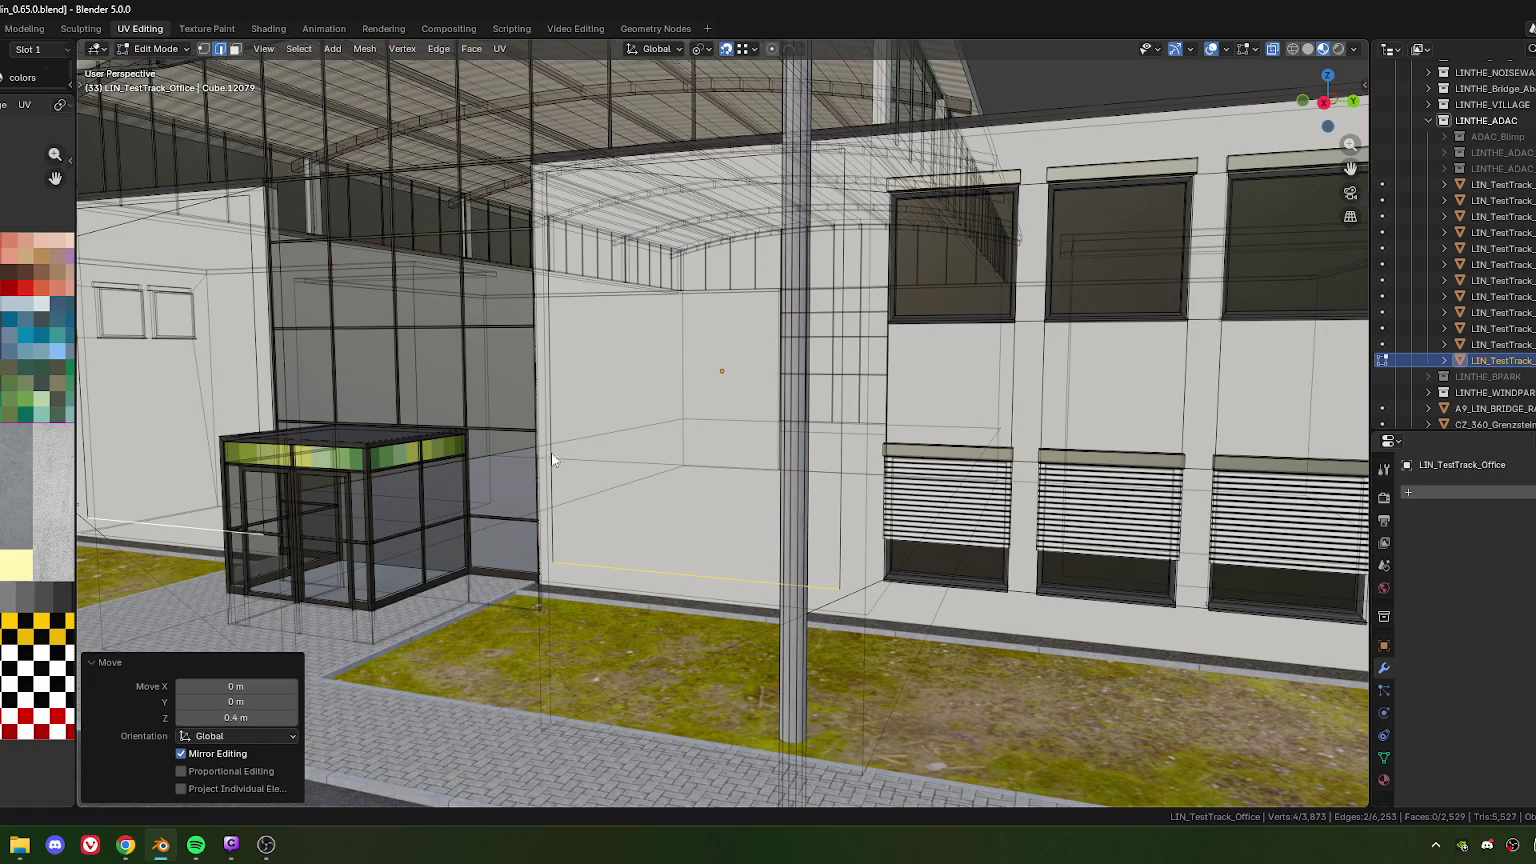
# Select both entrance-side panels as faces and show the object's material slots
pyautogui.scroll(-10, 653, 430)
pyautogui.moveTo(653, 430); pyautogui.dragTo(653, 524, button='middle')
pyautogui.press('3')
pyautogui.click(500, 476)
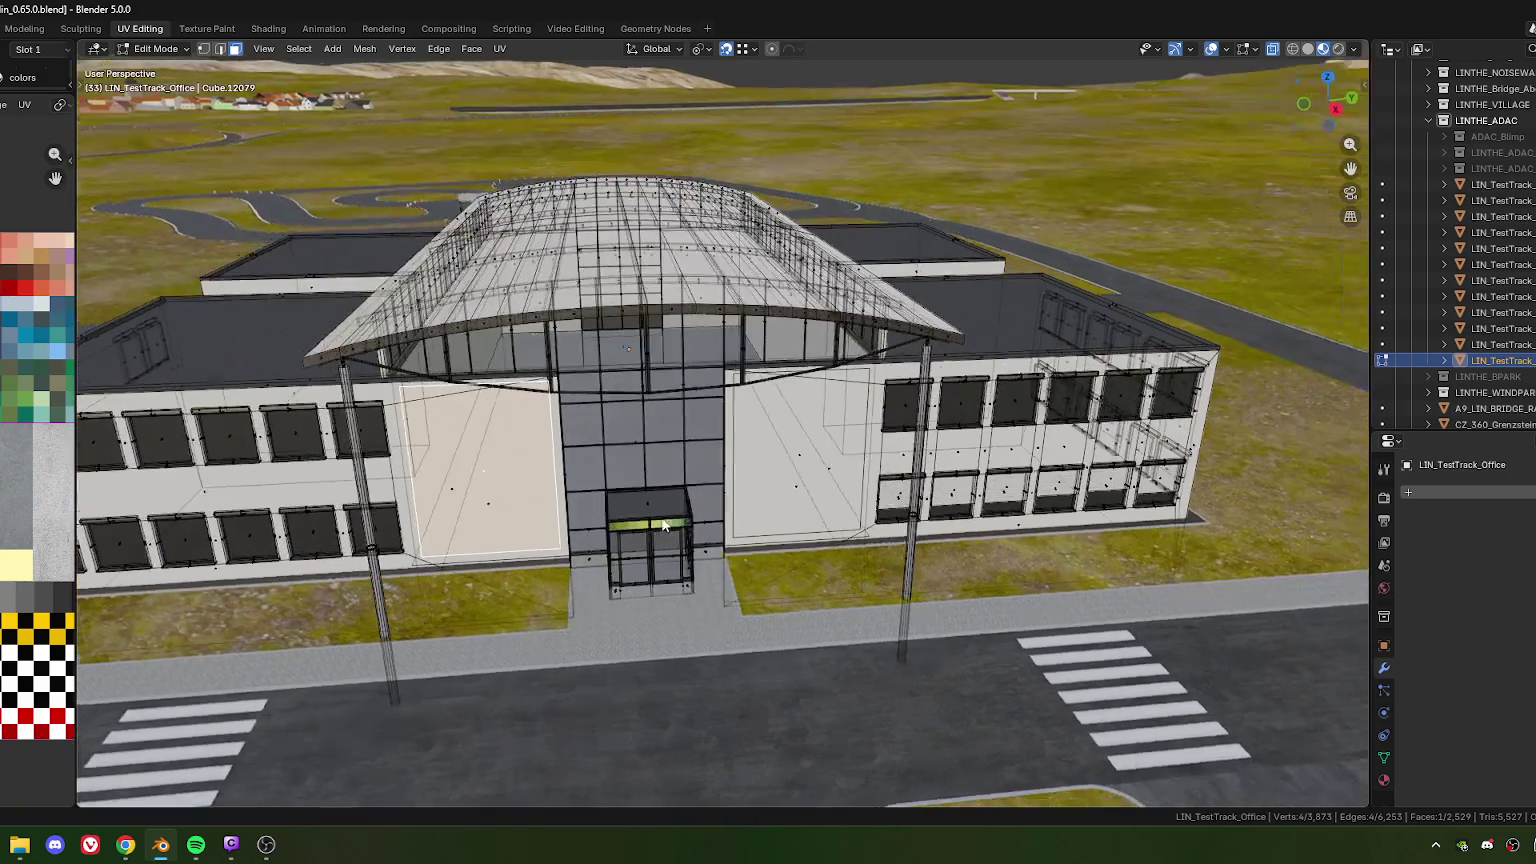
pyautogui.scroll(2, 793, 462)
pyautogui.moveTo(525, 490)
pyautogui.mouseDown(button='middle')
pyautogui.moveTo(793, 462)
pyautogui.moveTo(695, 545)
pyautogui.moveTo(1275, 636)
pyautogui.mouseUp(button='middle')
pyautogui.keyDown('shift'); pyautogui.click(793, 467); pyautogui.keyUp('shift')
pyautogui.click(1385, 779)
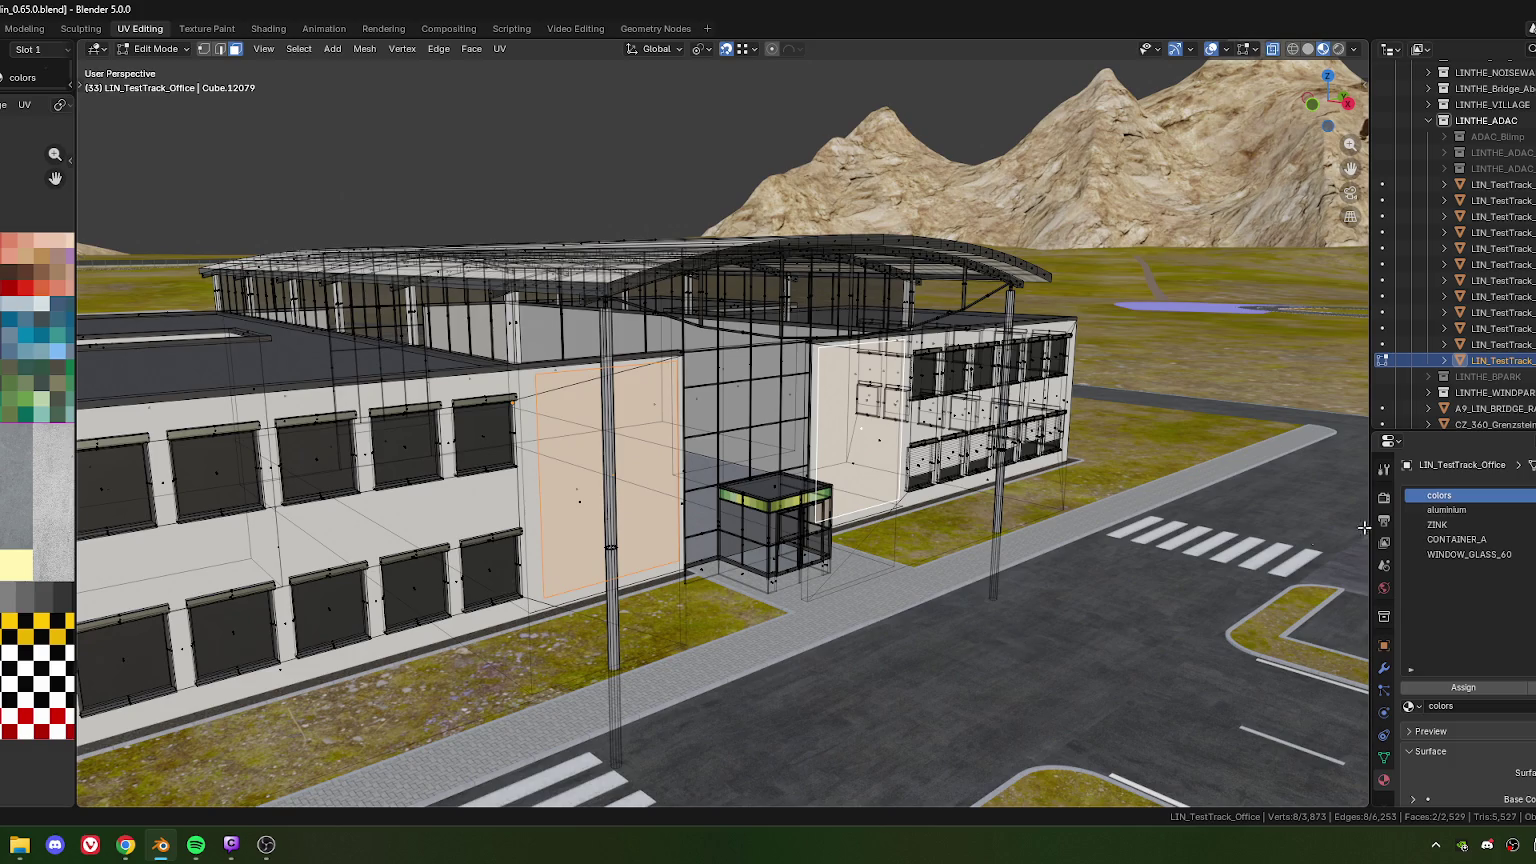
# Assign the aluminium material to the two entrance panels and move their UVs onto yellow
pyautogui.click(1460, 510)
pyautogui.click(1450, 686)
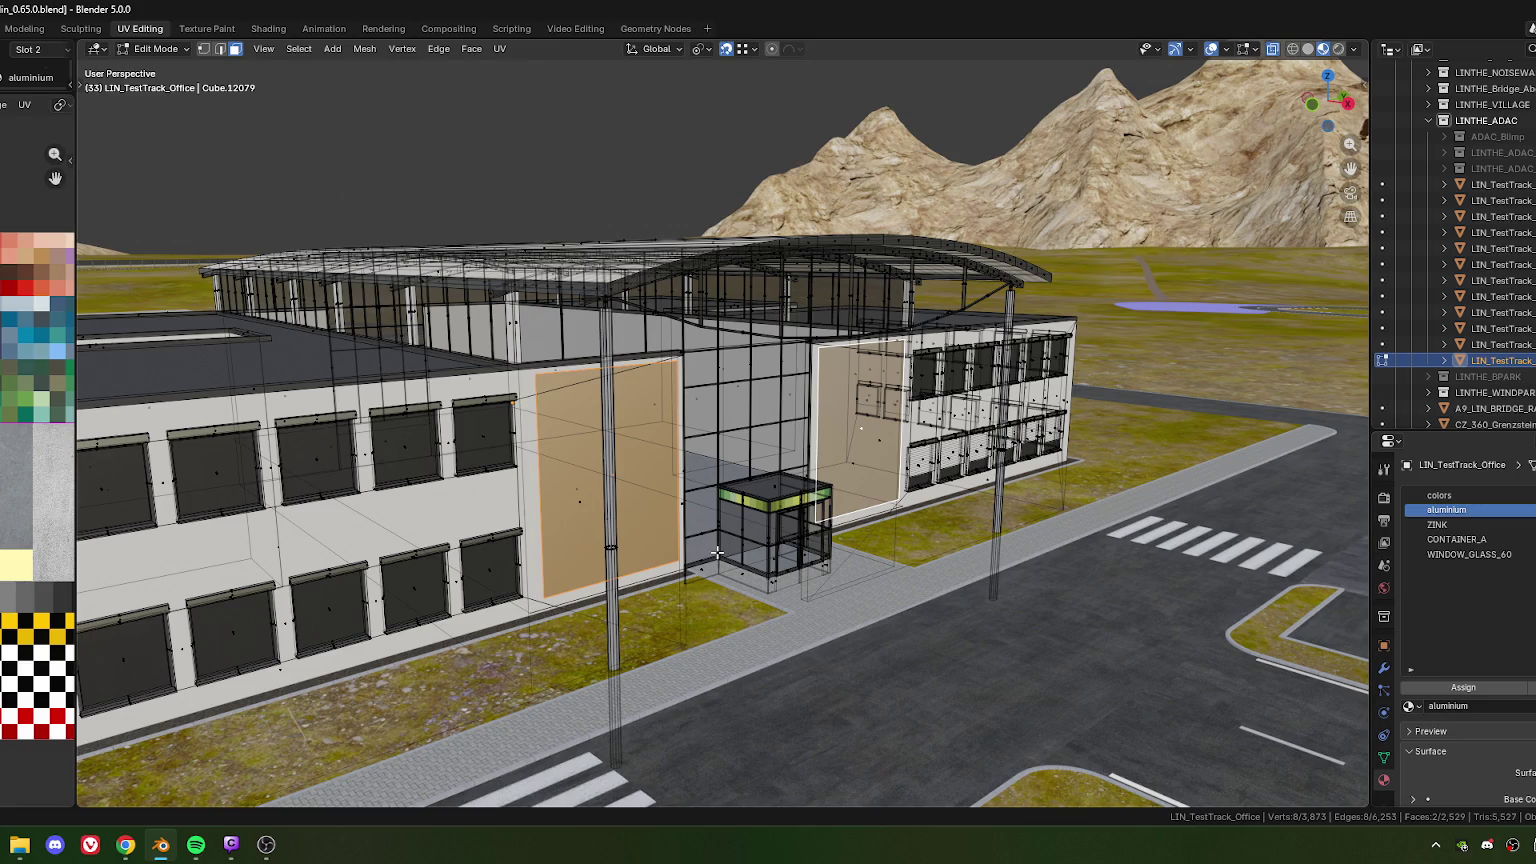
pyautogui.moveTo(717, 525)
pyautogui.mouseDown(button='middle')
pyautogui.moveTo(602, 524)
pyautogui.moveTo(626, 525)
pyautogui.mouseUp(button='middle')
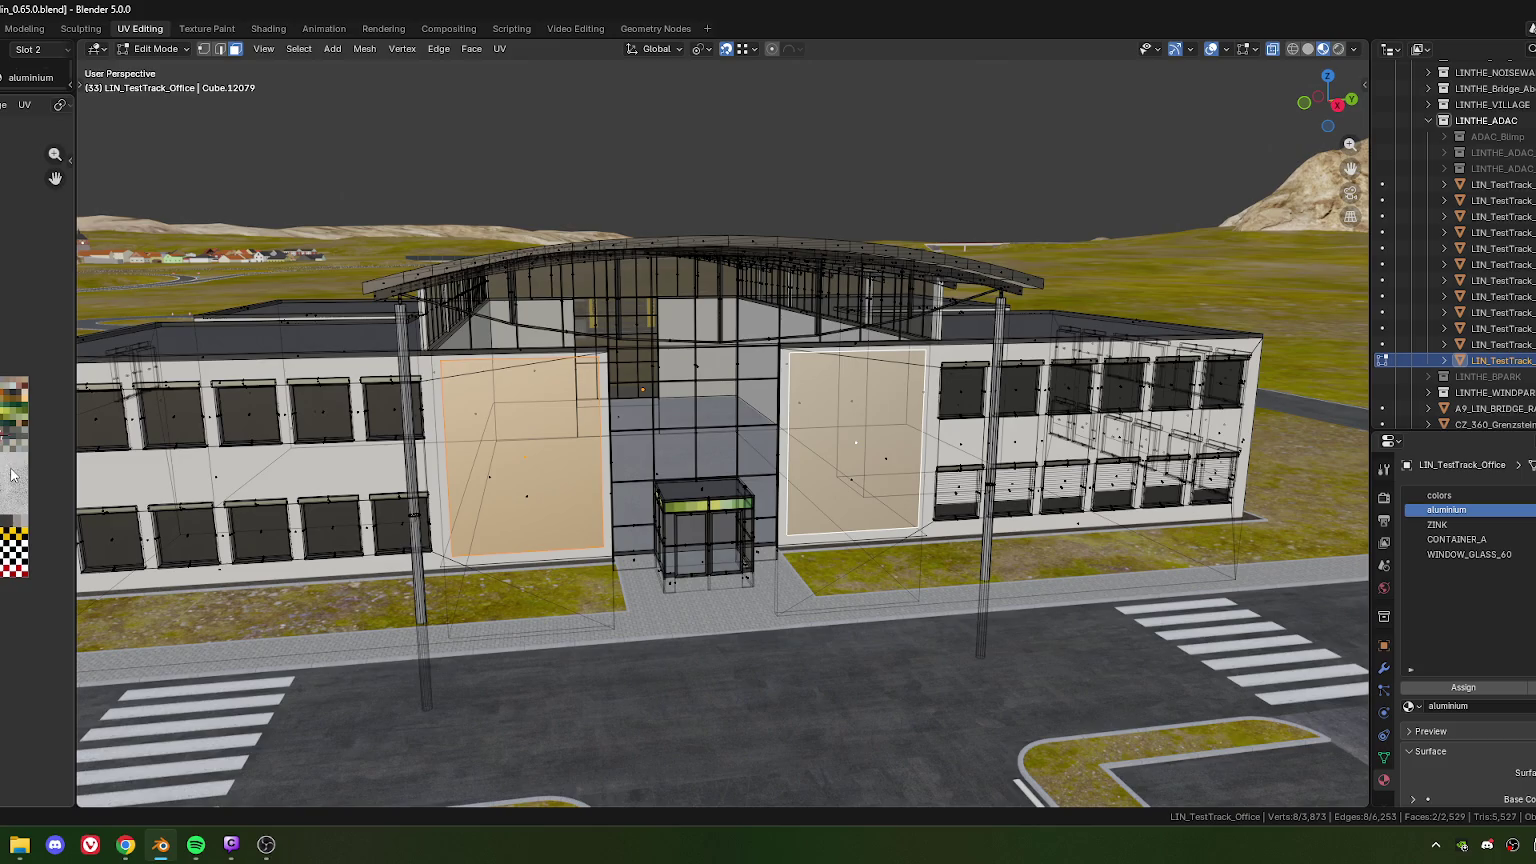
pyautogui.scroll(3, 38, 460)
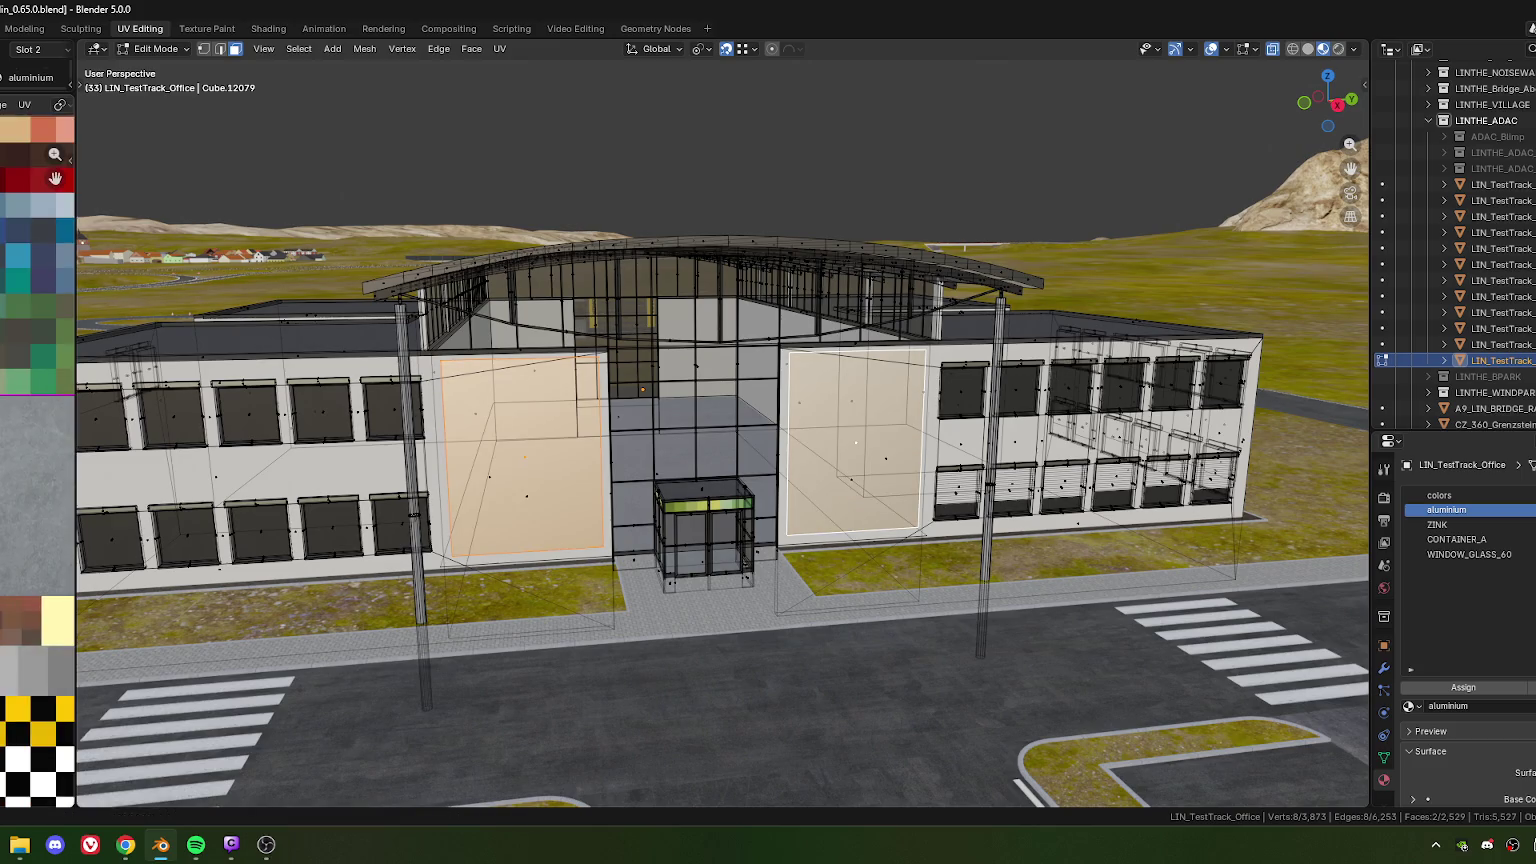
pyautogui.press('g')
pyautogui.press('Return')
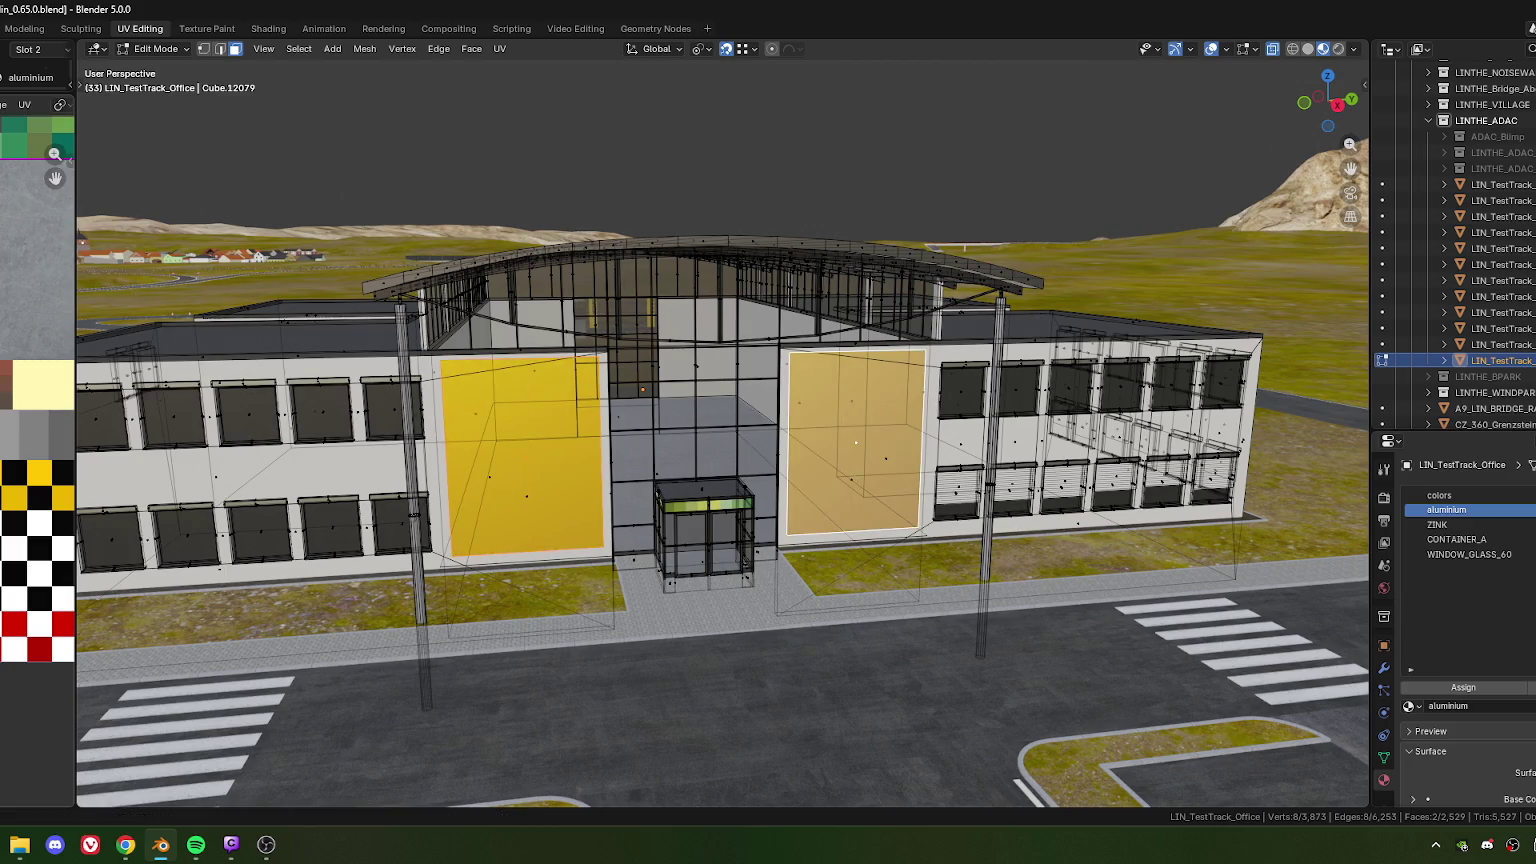
# Switch to Object Mode and orbit around to inspect the yellow panels beside the entrance
pyautogui.press('Tab')
pyautogui.moveTo(698, 510); pyautogui.dragTo(542, 484, button='middle')
pyautogui.press('Tab')
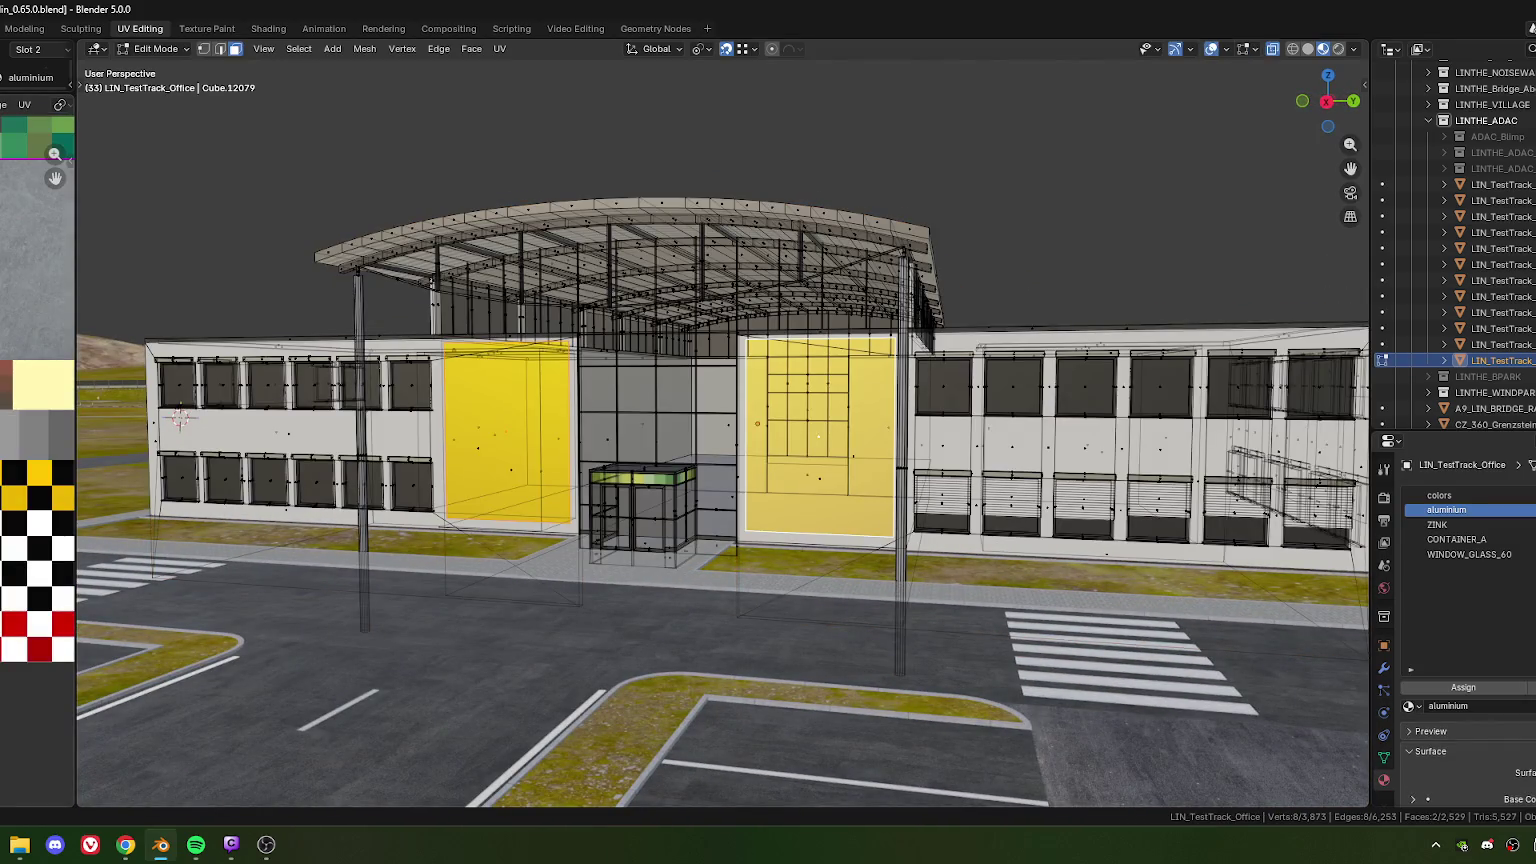
pyautogui.press('g')
pyautogui.press('Escape')
pyautogui.press('Tab')
pyautogui.scroll(-5, 533, 517)
pyautogui.moveTo(533, 517)
pyautogui.mouseDown(button='middle')
pyautogui.moveTo(614, 504)
pyautogui.moveTo(634, 517)
pyautogui.moveTo(683, 467)
pyautogui.moveTo(733, 518)
pyautogui.moveTo(650, 520)
pyautogui.moveTo(695, 521)
pyautogui.mouseUp(button='middle')
pyautogui.scroll(3, 647, 522)
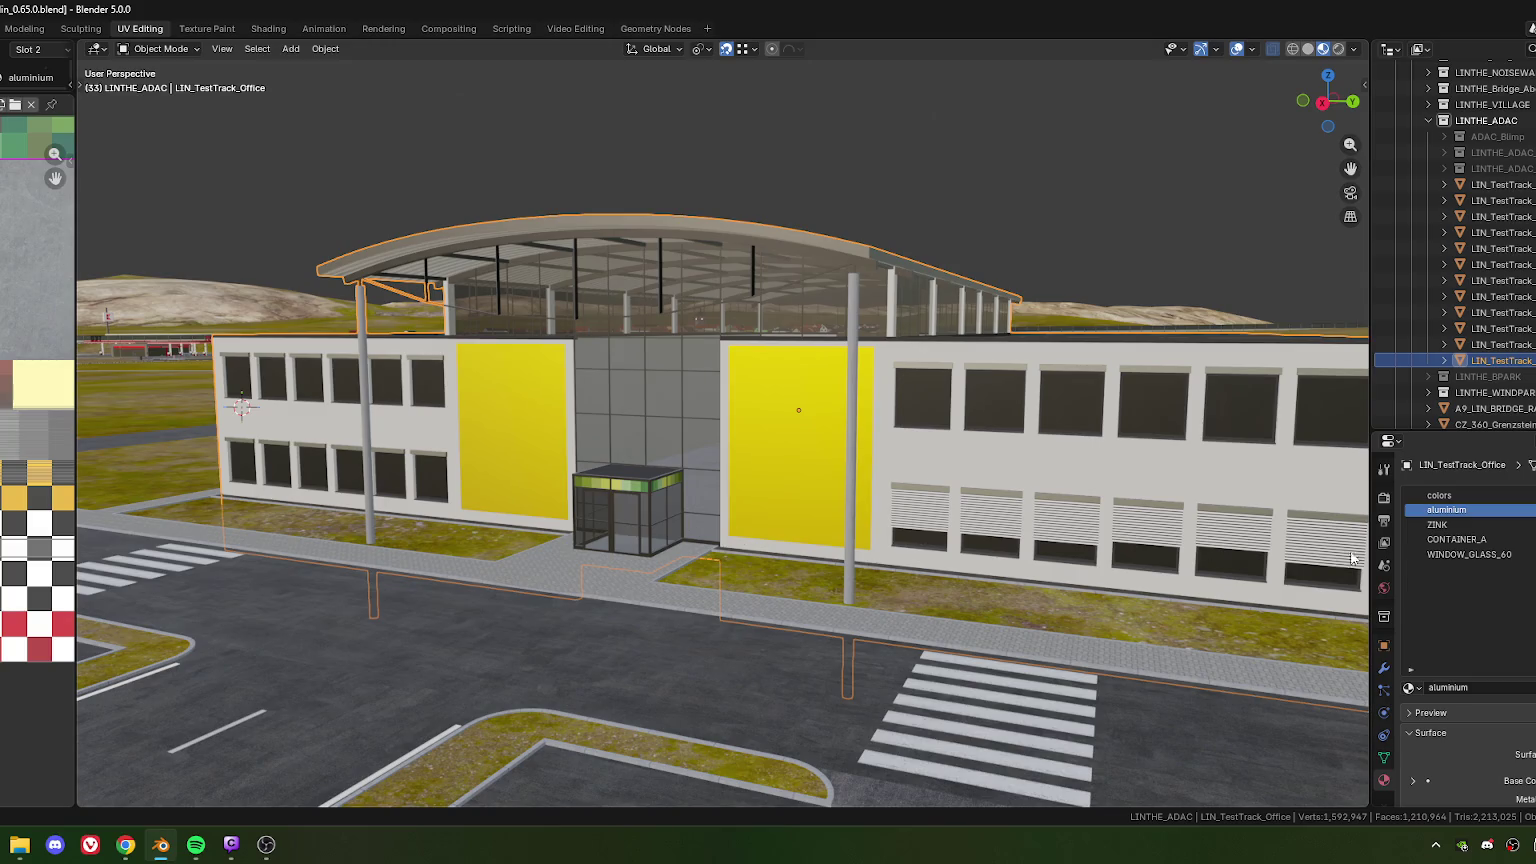
# Select the colors material slot and rescale the front panel's UVs on the colour texture
pyautogui.press('Tab')
pyautogui.click(1439, 495)
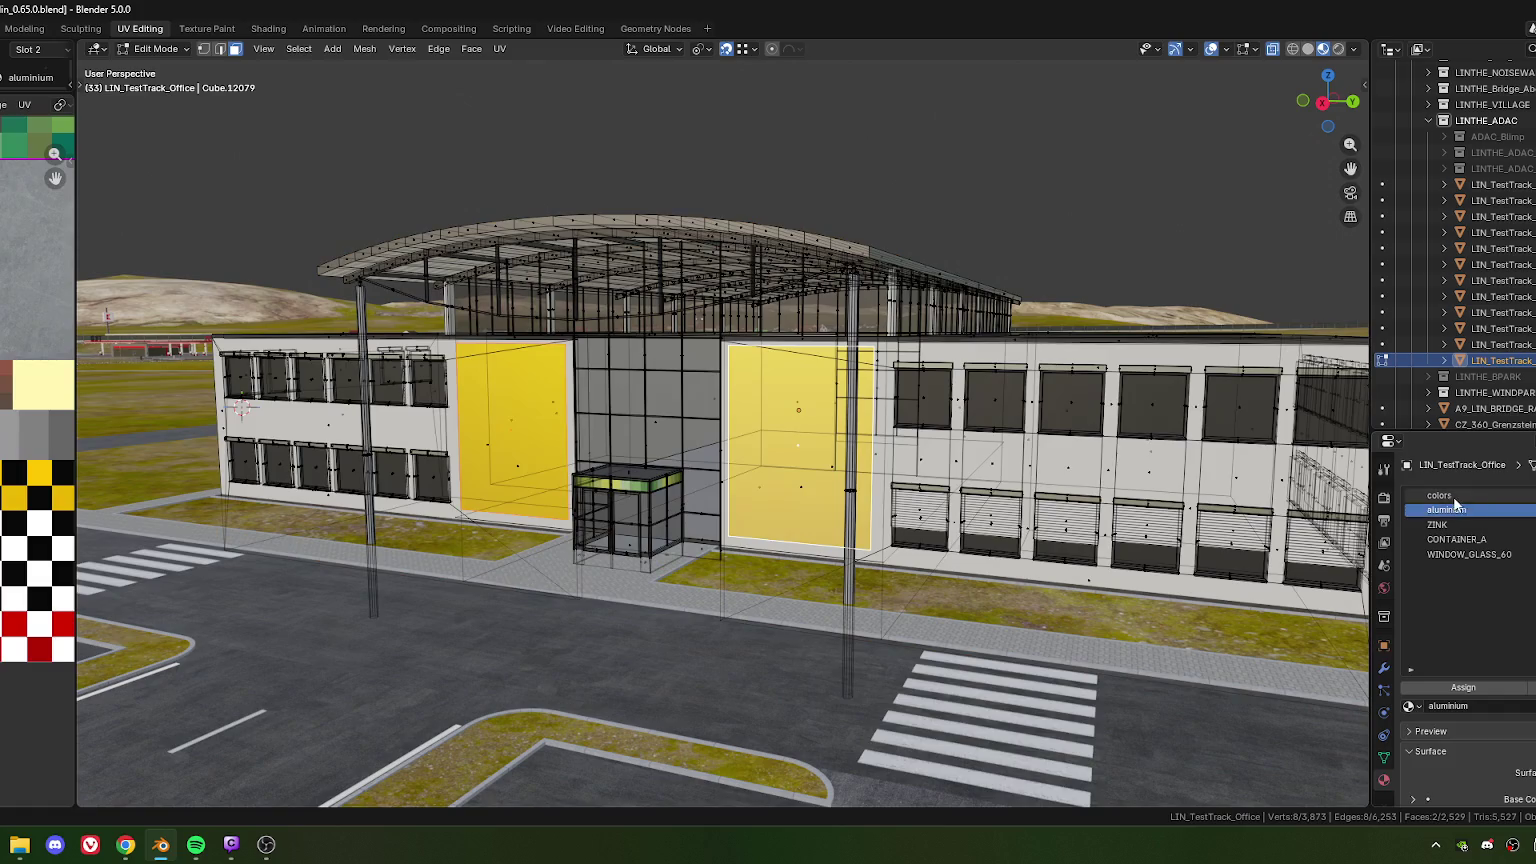
pyautogui.click(1462, 687)
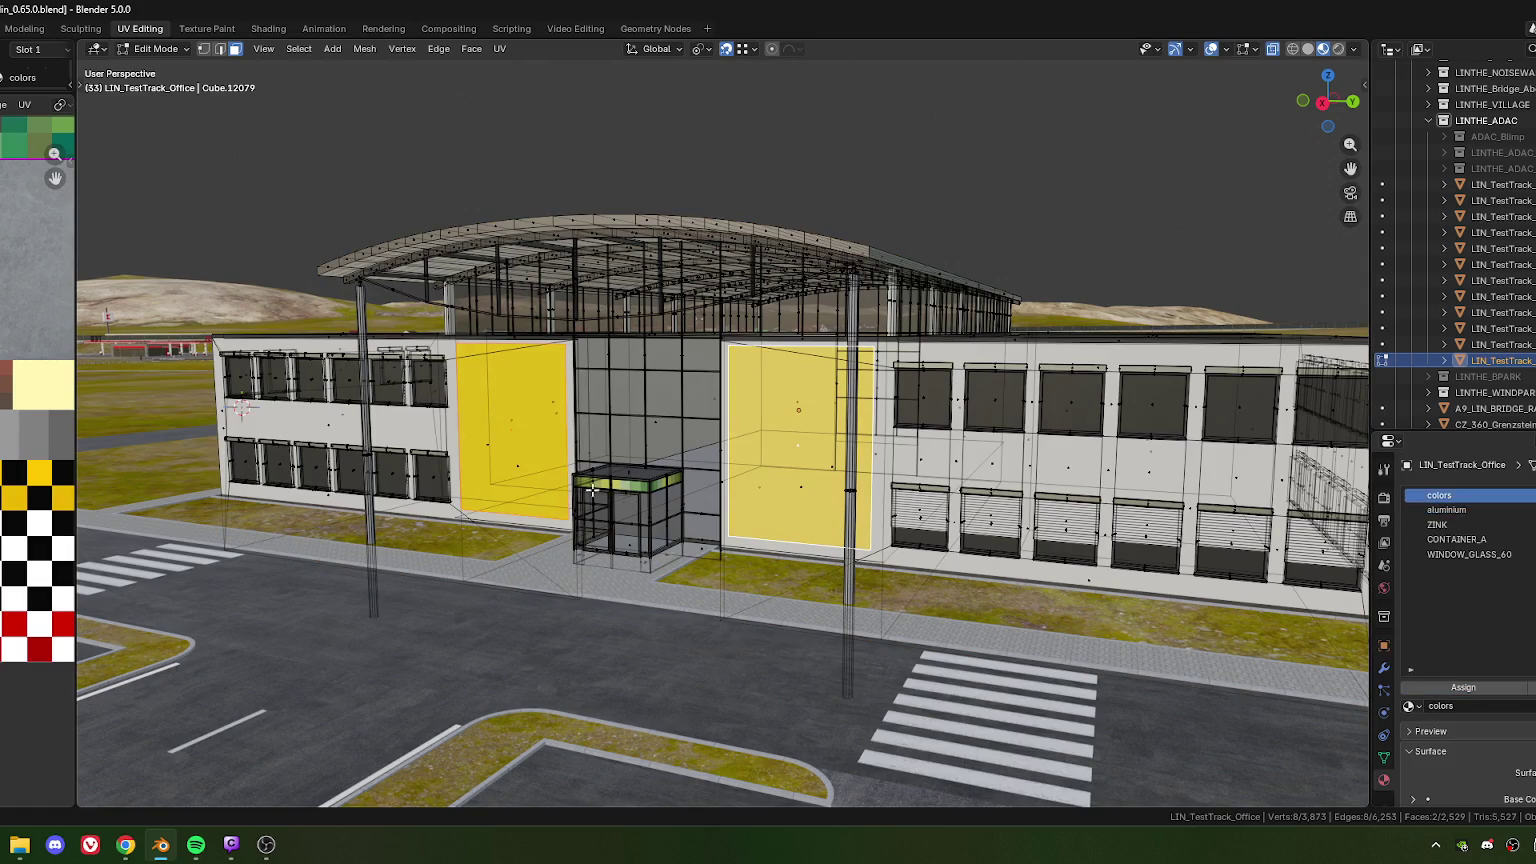
pyautogui.moveTo(666, 471); pyautogui.dragTo(763, 490, button='middle')
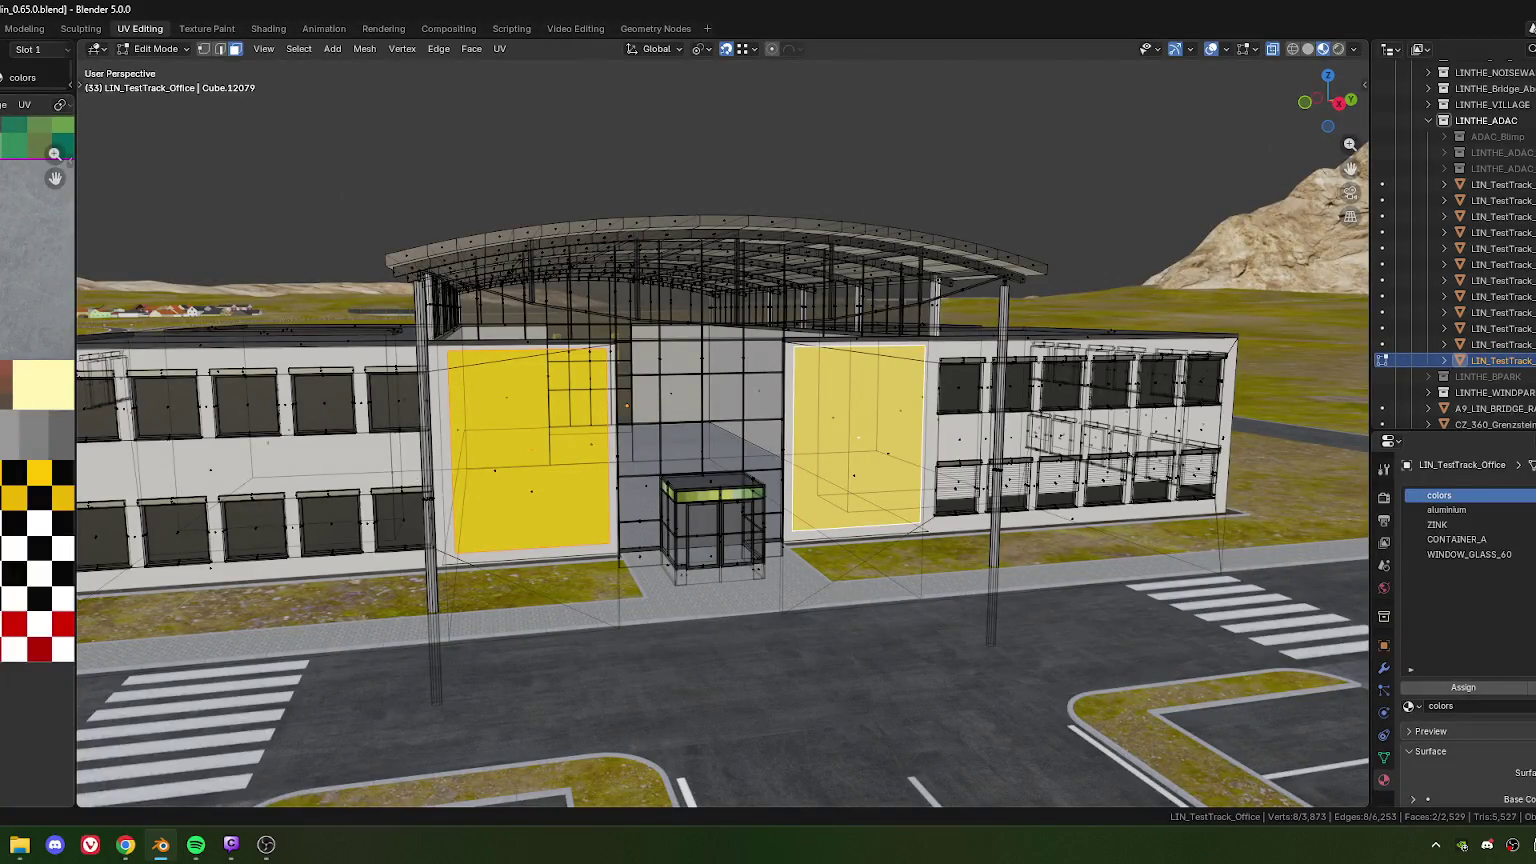
pyautogui.moveTo(55, 154); pyautogui.dragTo(55, 200)
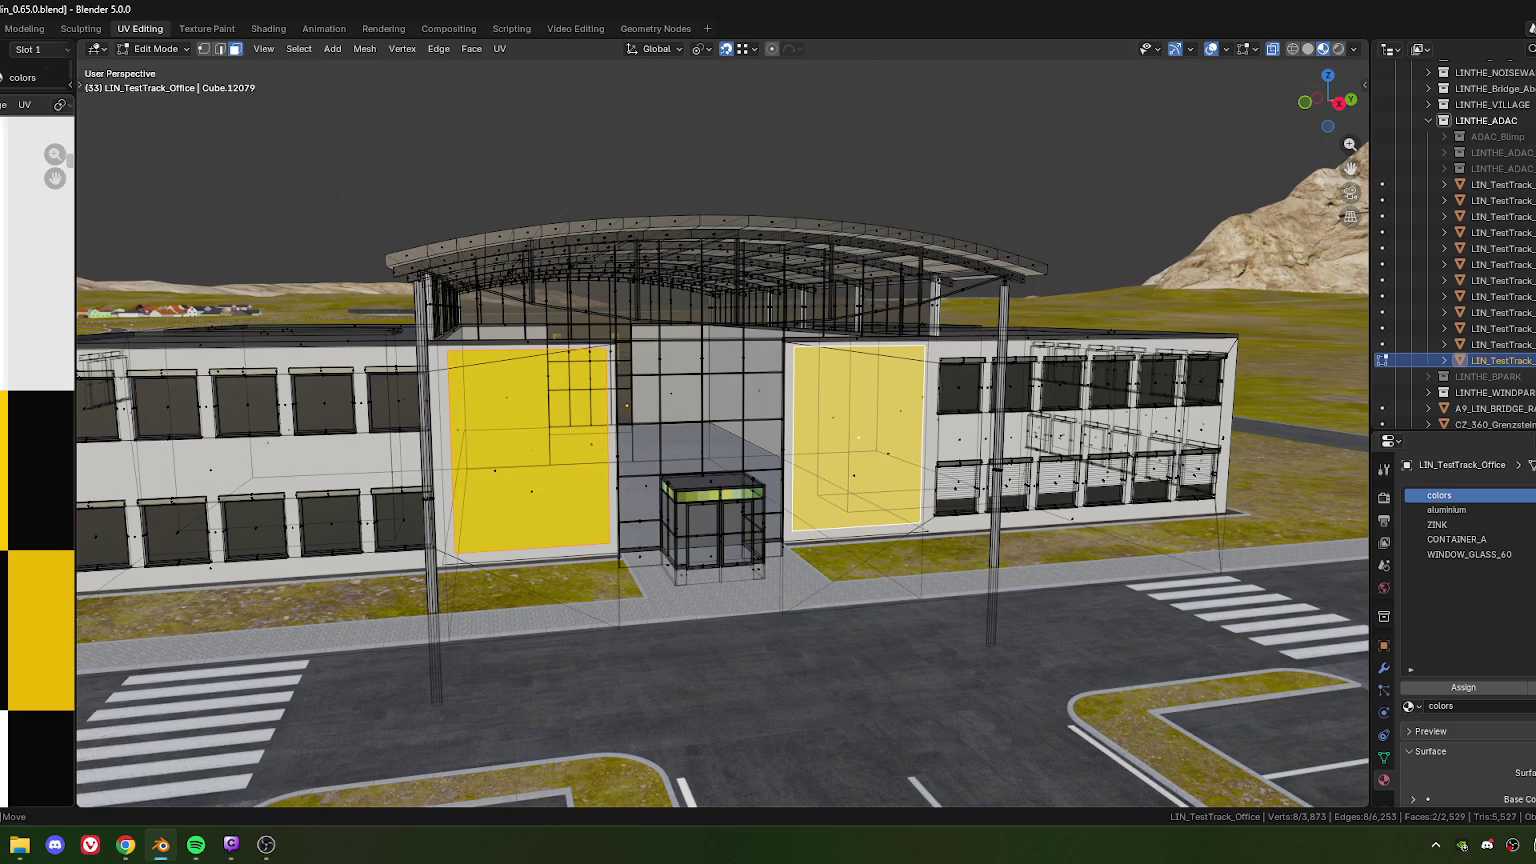
pyautogui.press('g')
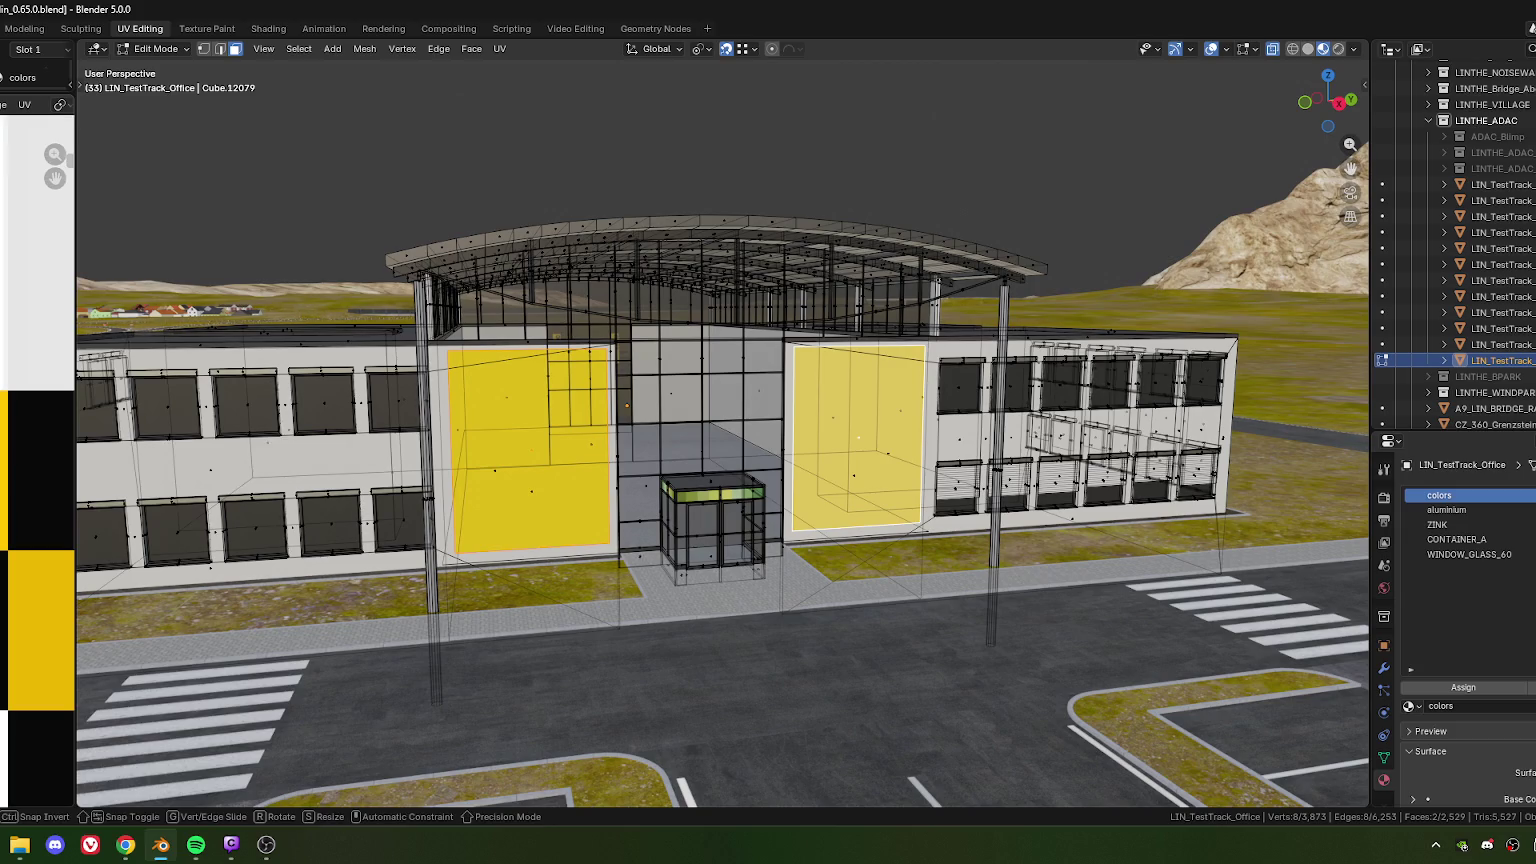
pyautogui.press('Escape')
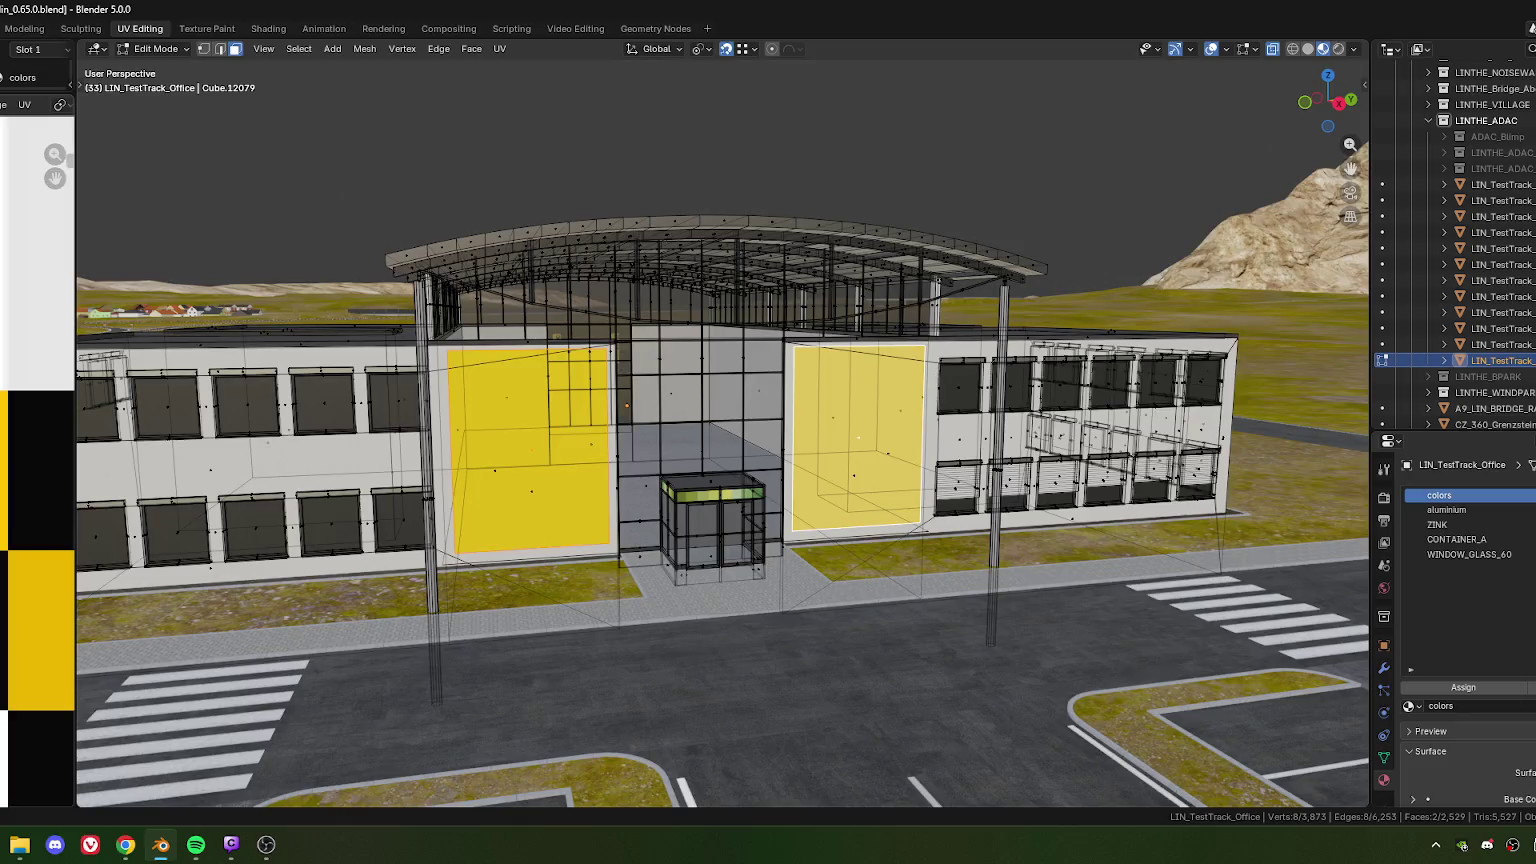
pyautogui.press('s')
pyautogui.click(22, 497)
# Inspect the yellow panels close up from the front, then open the track's texture folder
pyautogui.press('Tab')
pyautogui.scroll(-5, 641, 504)
pyautogui.moveTo(641, 504)
pyautogui.mouseDown(button='middle')
pyautogui.moveTo(670, 502)
pyautogui.moveTo(634, 481)
pyautogui.moveTo(755, 502)
pyautogui.moveTo(542, 450)
pyautogui.moveTo(682, 468)
pyautogui.moveTo(613, 457)
pyautogui.moveTo(578, 472)
pyautogui.moveTo(633, 425)
pyautogui.moveTo(590, 457)
pyautogui.mouseUp(button='middle')
pyautogui.scroll(-3, 755, 502)
pyautogui.scroll(4, 610, 478)
pyautogui.scroll(3, 682, 461)
pyautogui.scroll(1, 647, 473)
pyautogui.press('Tab')
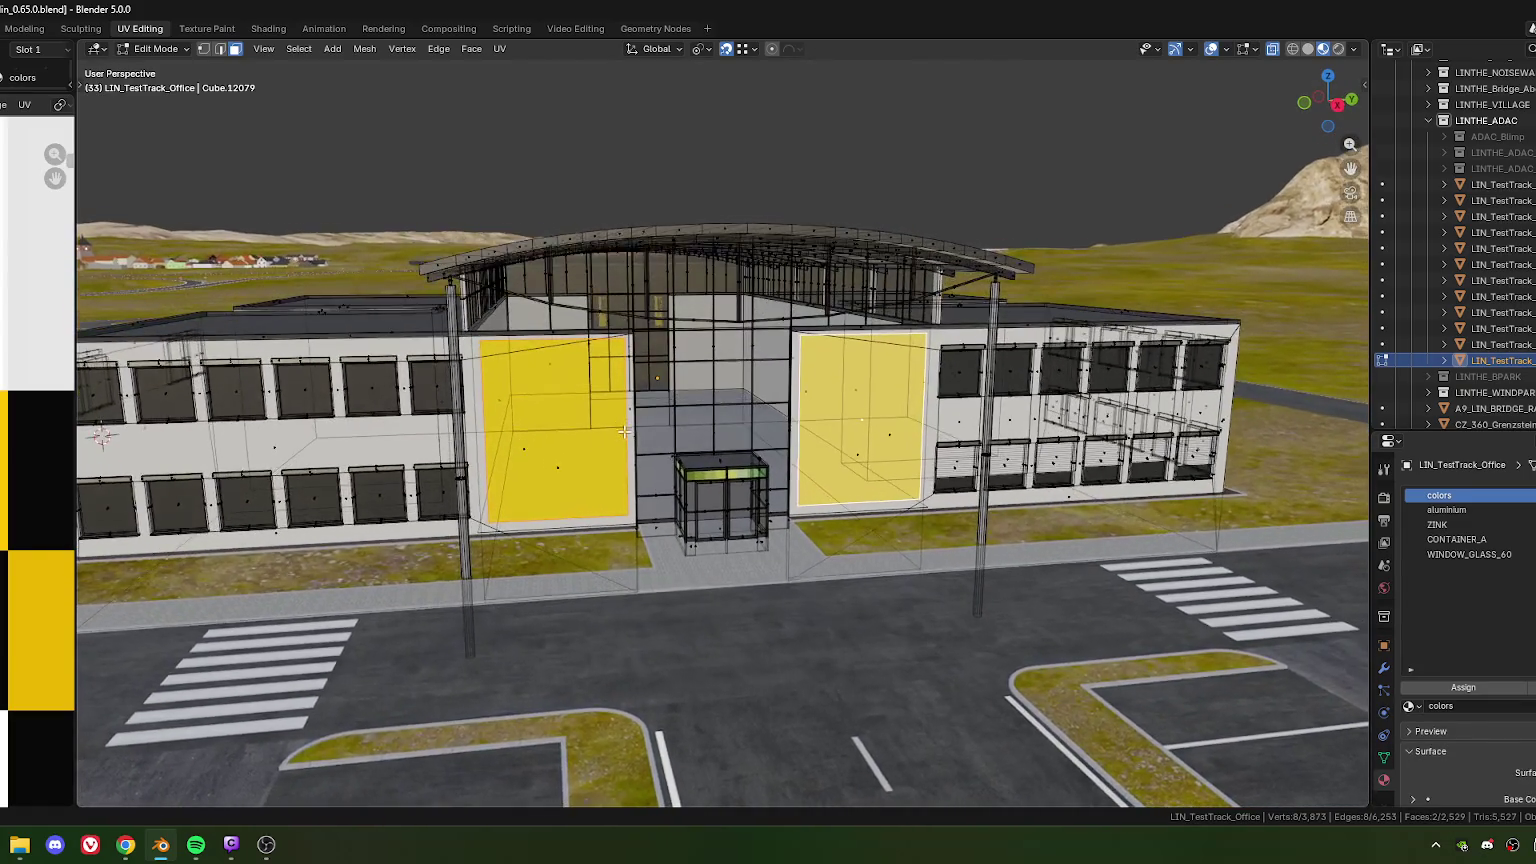
pyautogui.scroll(4, 590, 457)
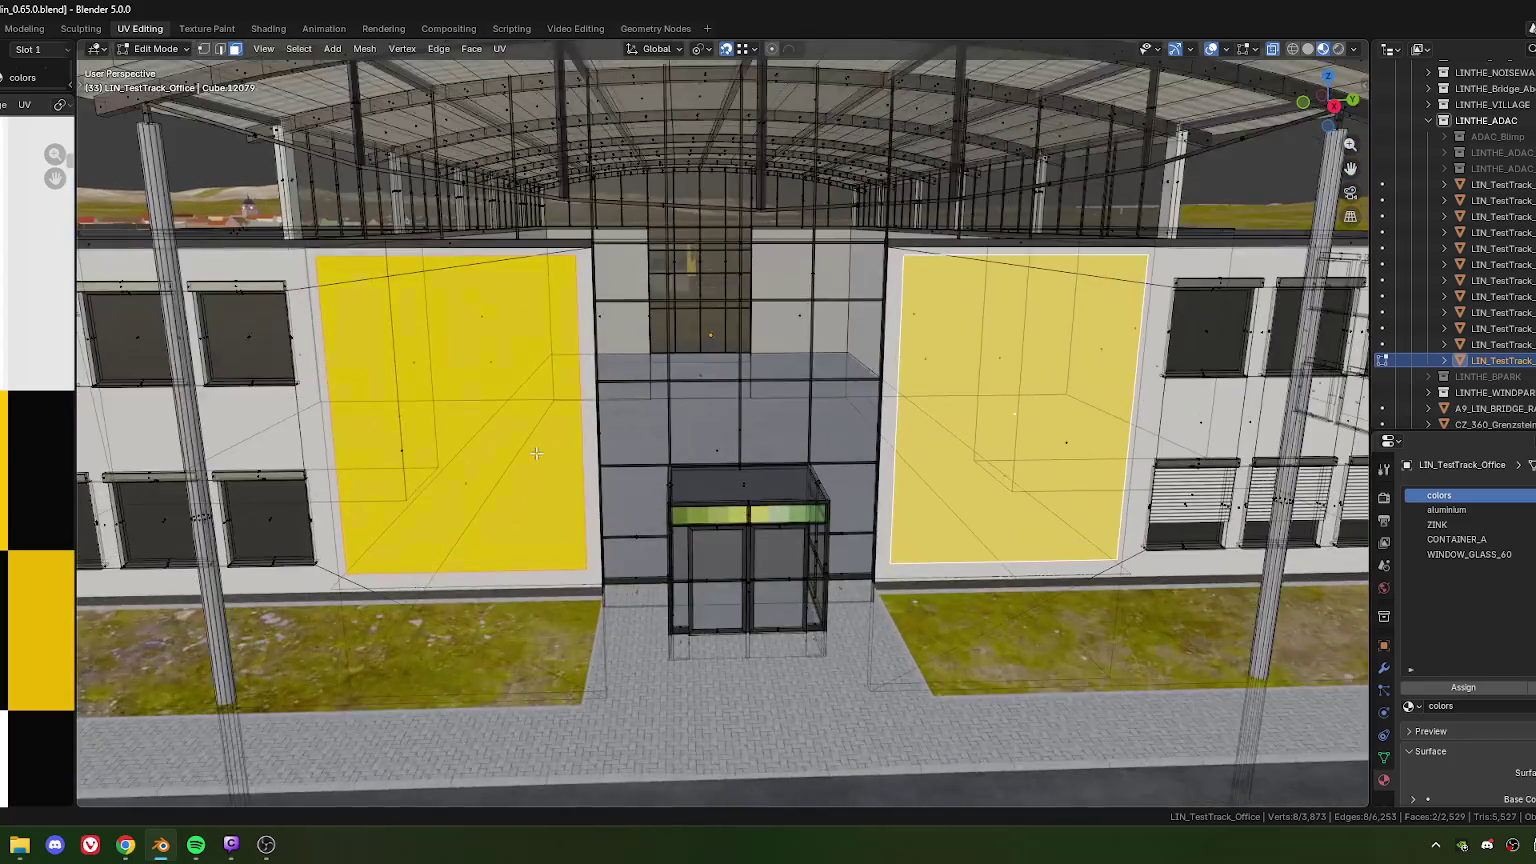
pyautogui.scroll(2, 675, 475)
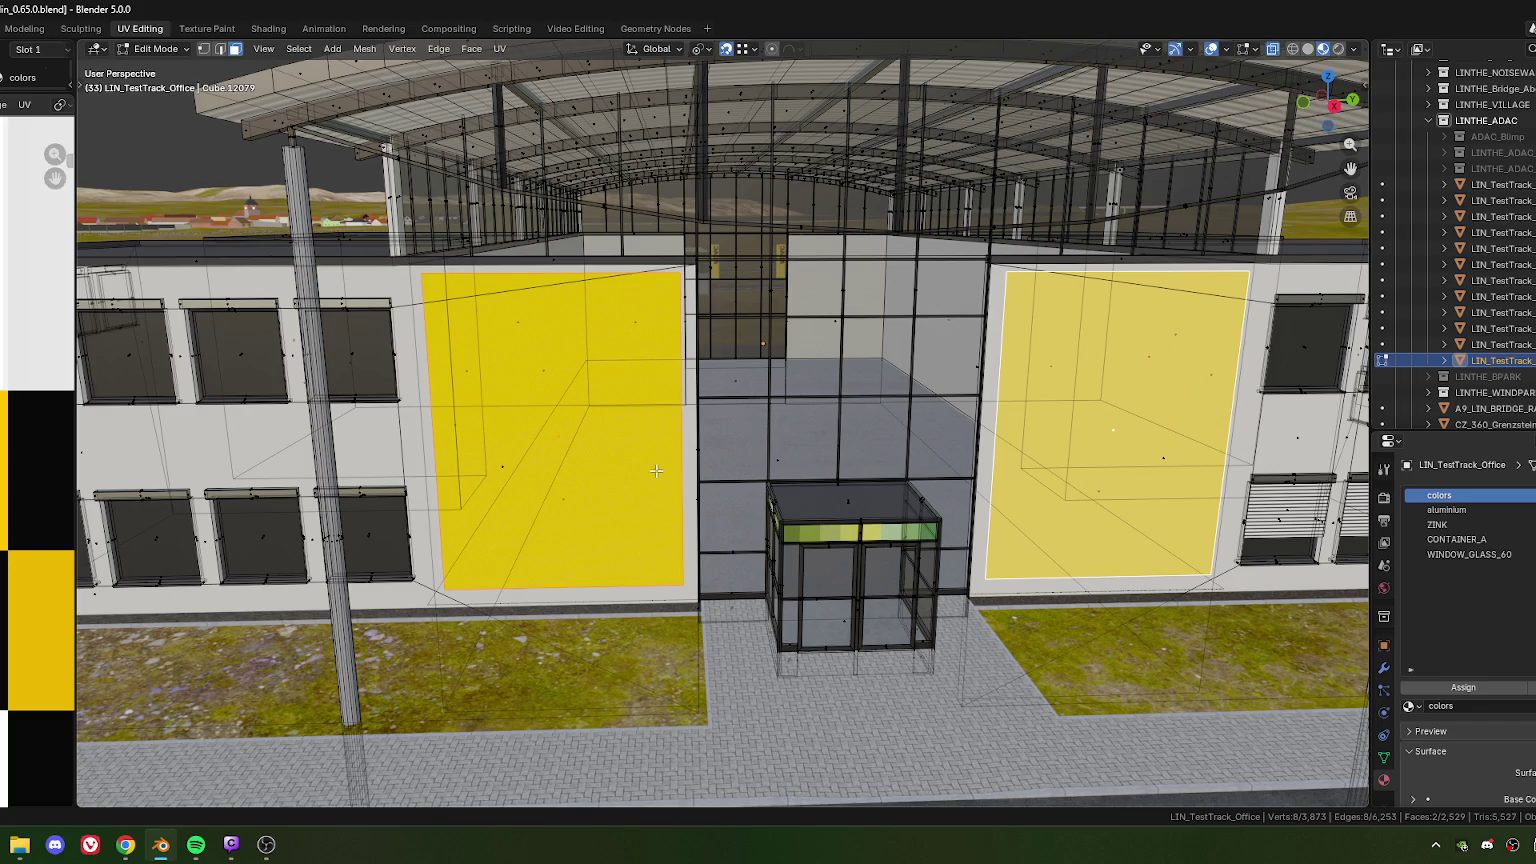
pyautogui.click(19, 845)
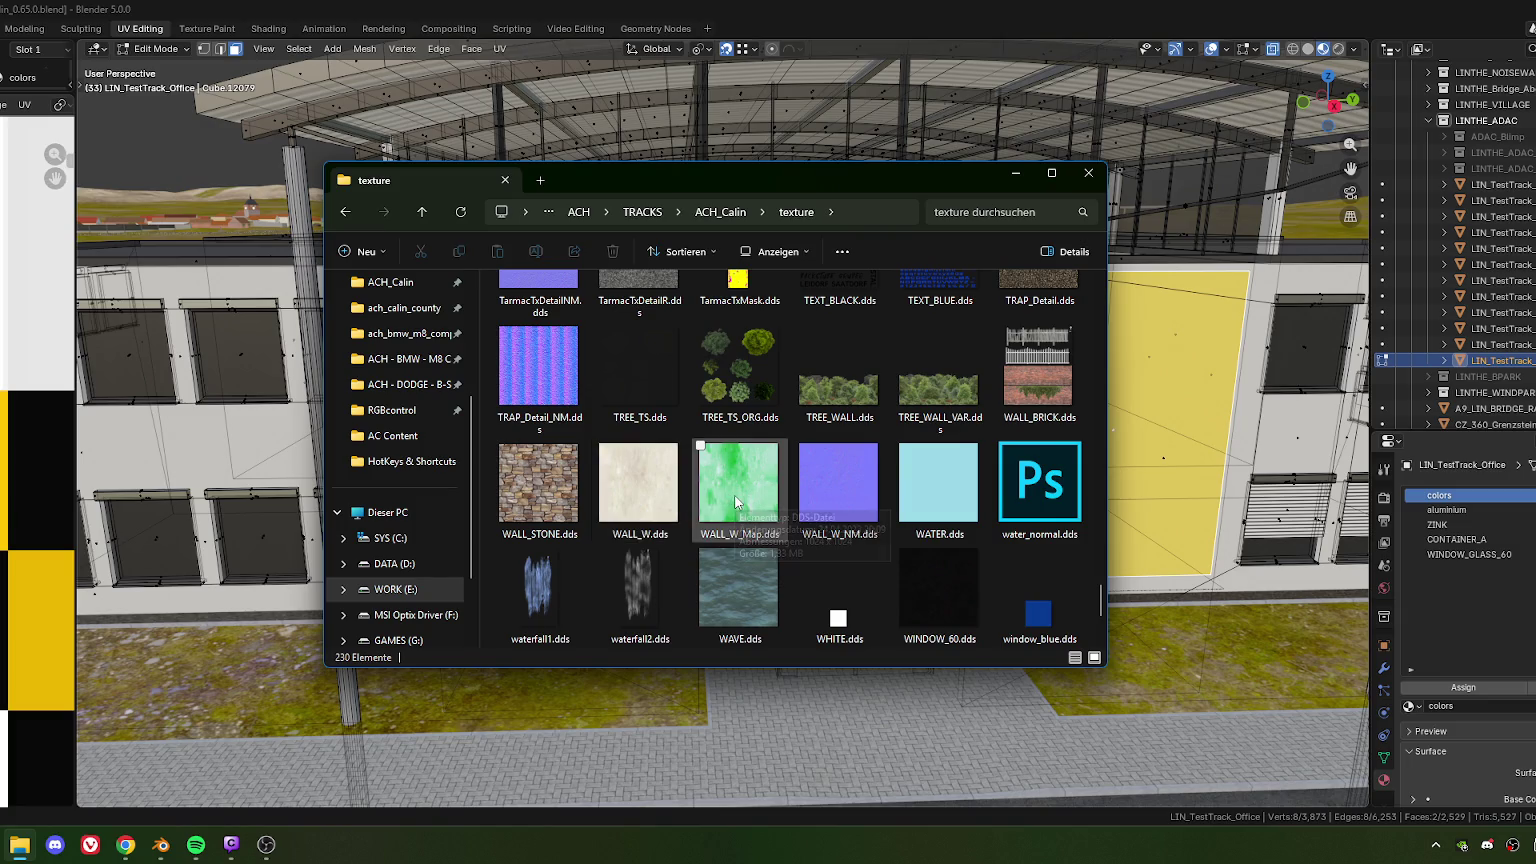
pyautogui.scroll(-2, 650, 450)
pyautogui.scroll(3, 664, 455)
pyautogui.scroll(3, 679, 458)
pyautogui.scroll(3, 680, 462)
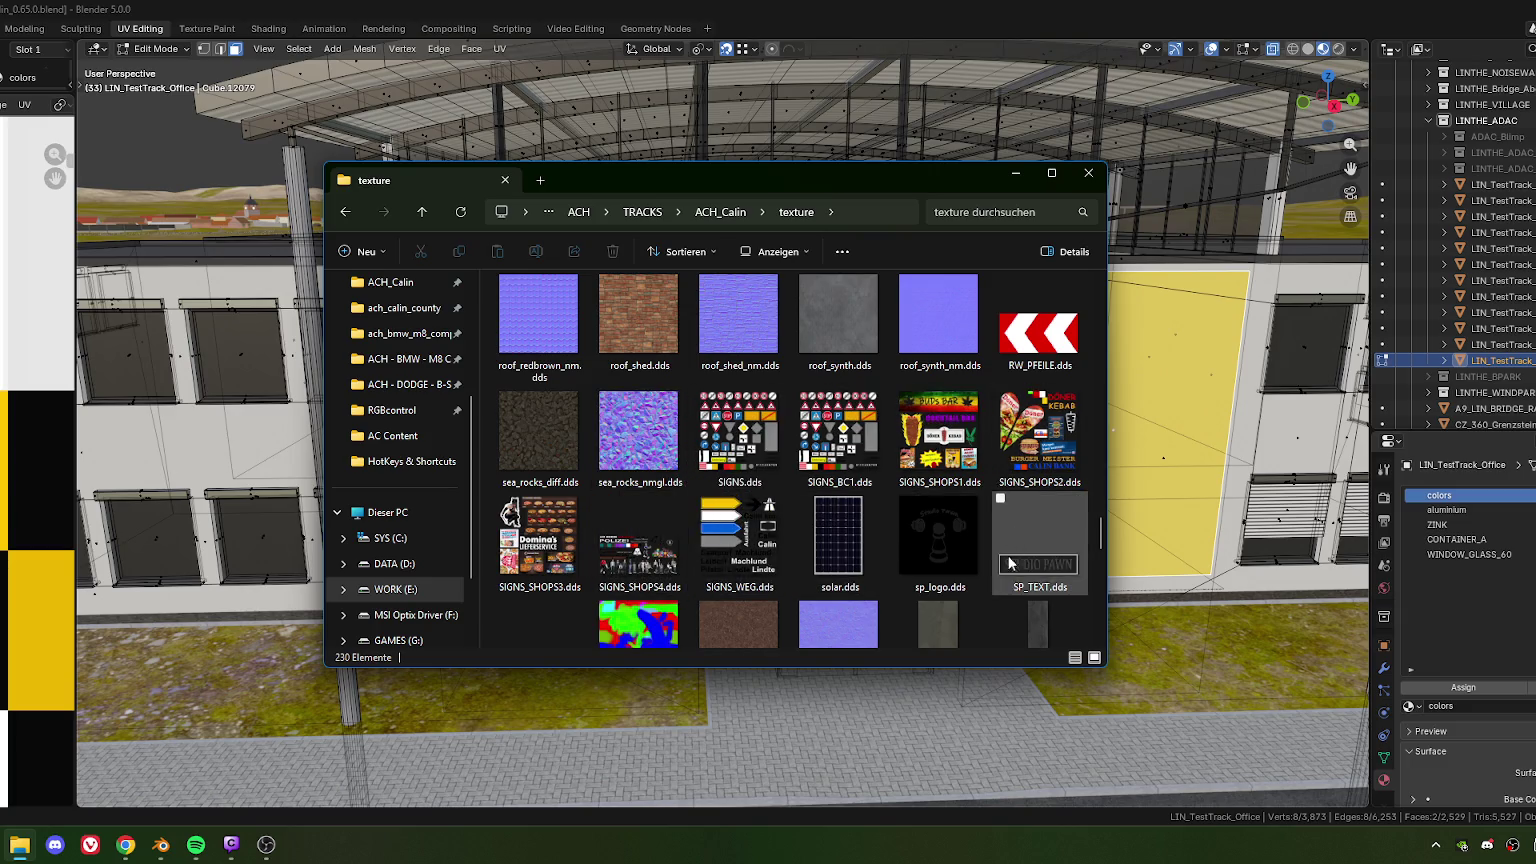
pyautogui.scroll(2, 970, 585)
pyautogui.scroll(-2, 988, 560)
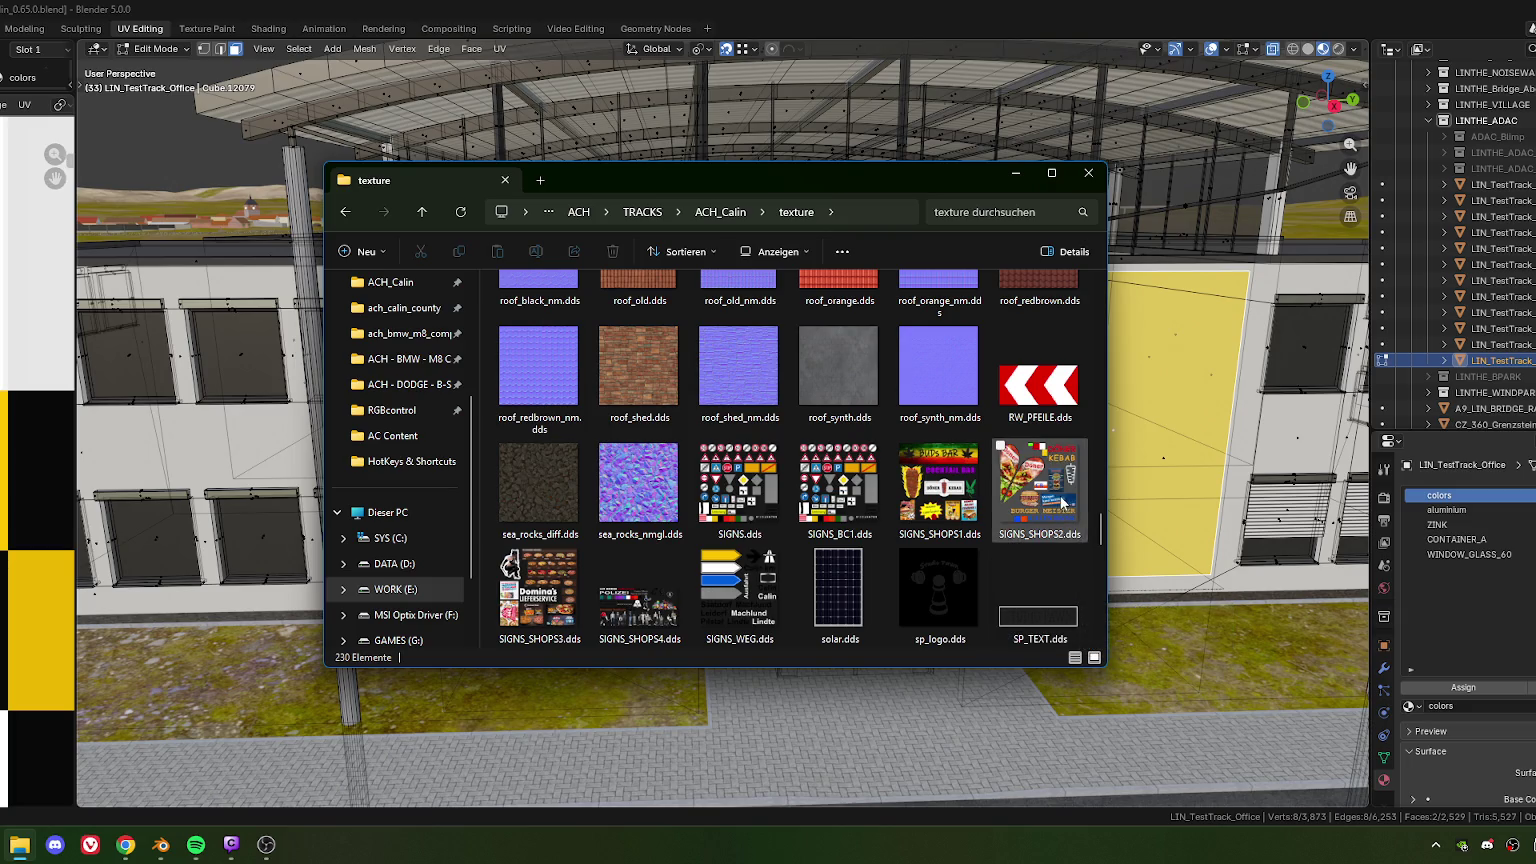
pyautogui.scroll(1, 1040, 488)
pyautogui.scroll(2, 1015, 490)
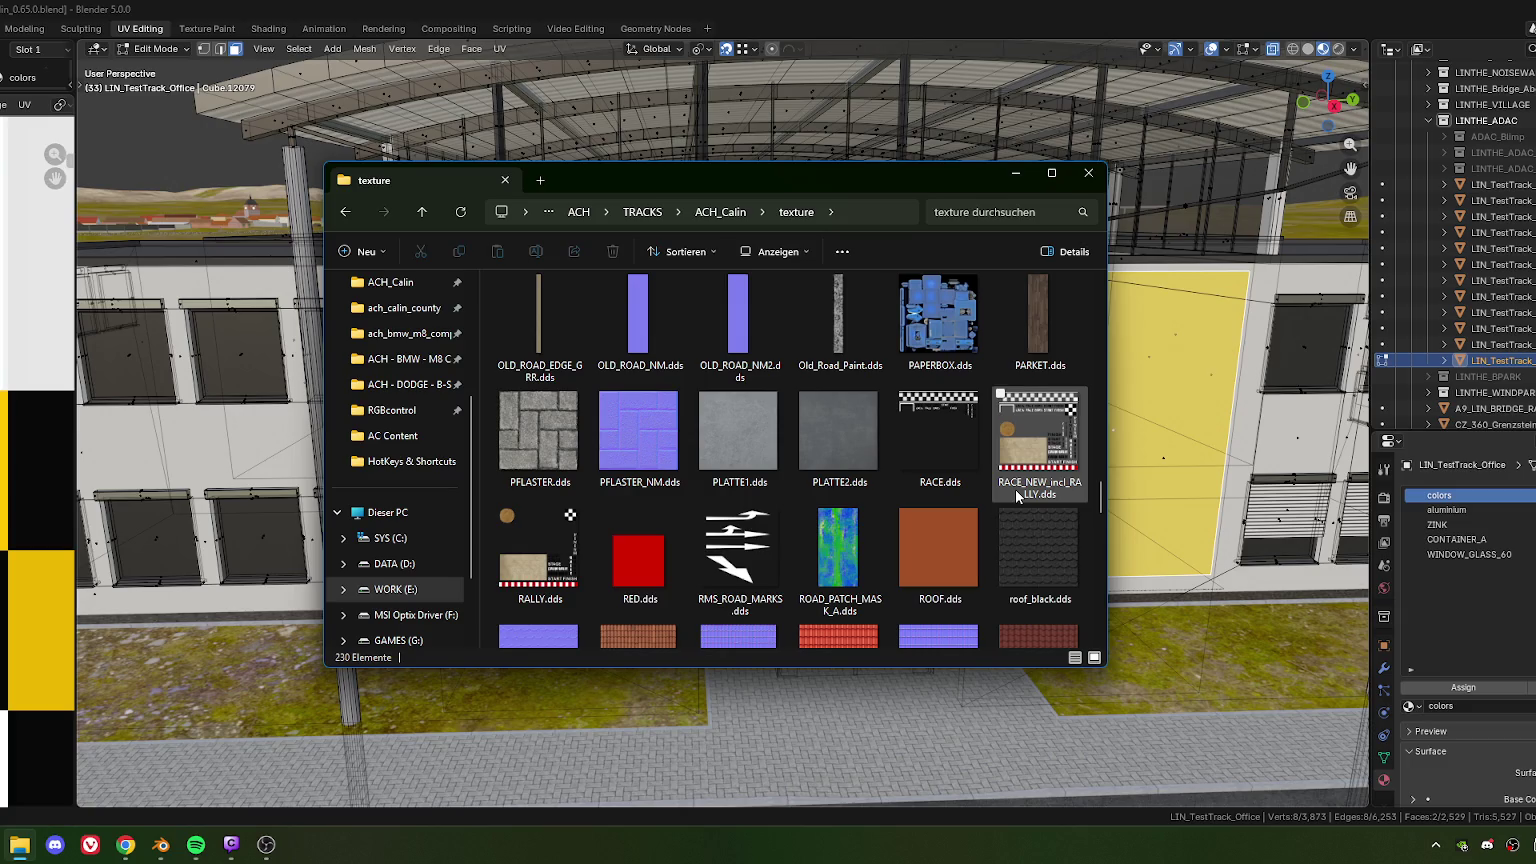
pyautogui.scroll(2, 1015, 490)
pyautogui.scroll(-2, 1018, 500)
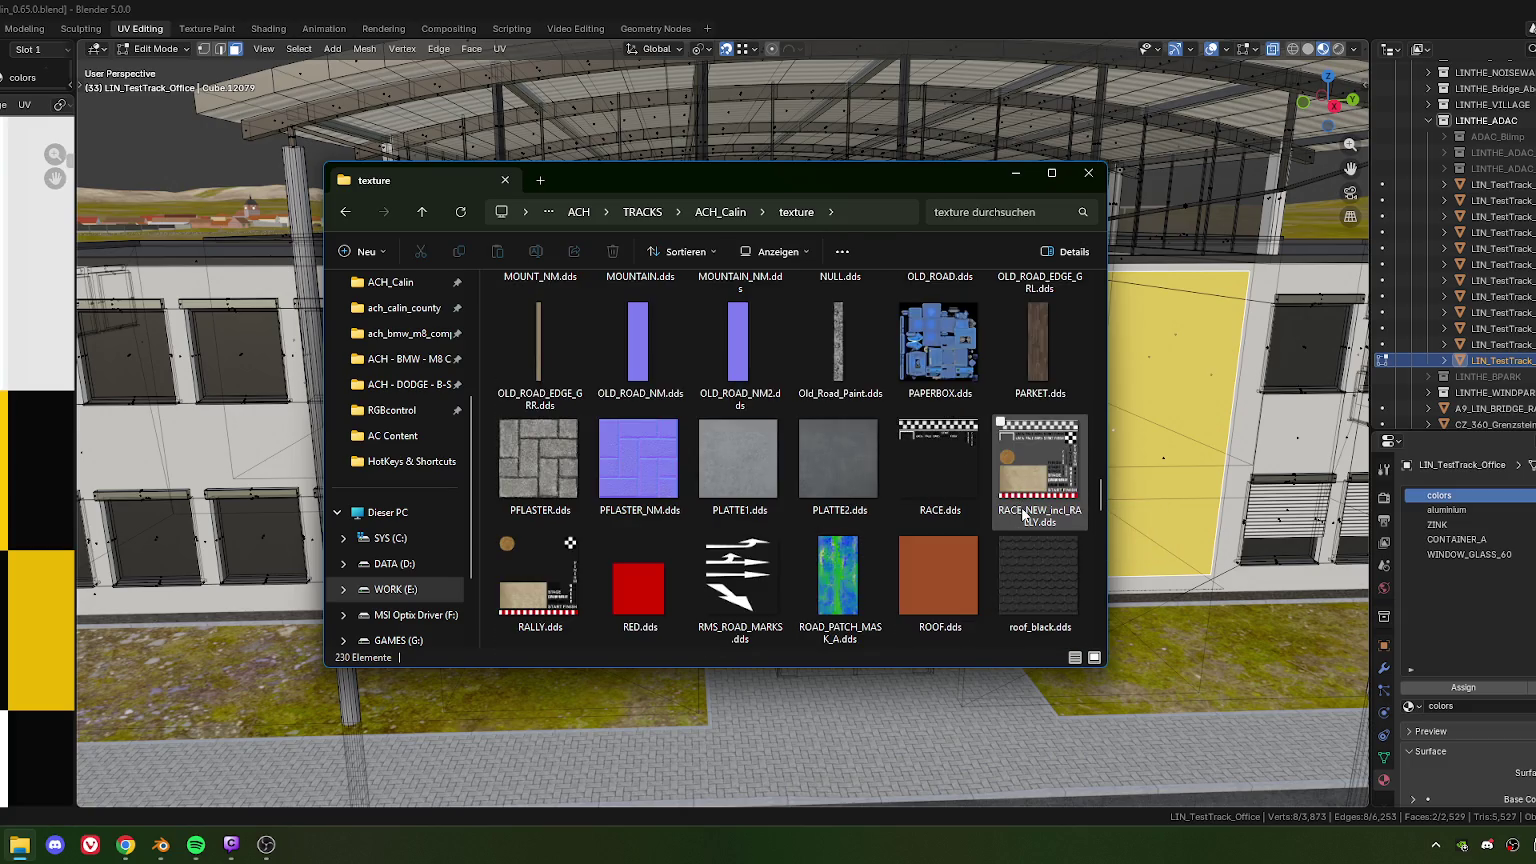
pyautogui.moveTo(1039, 442)
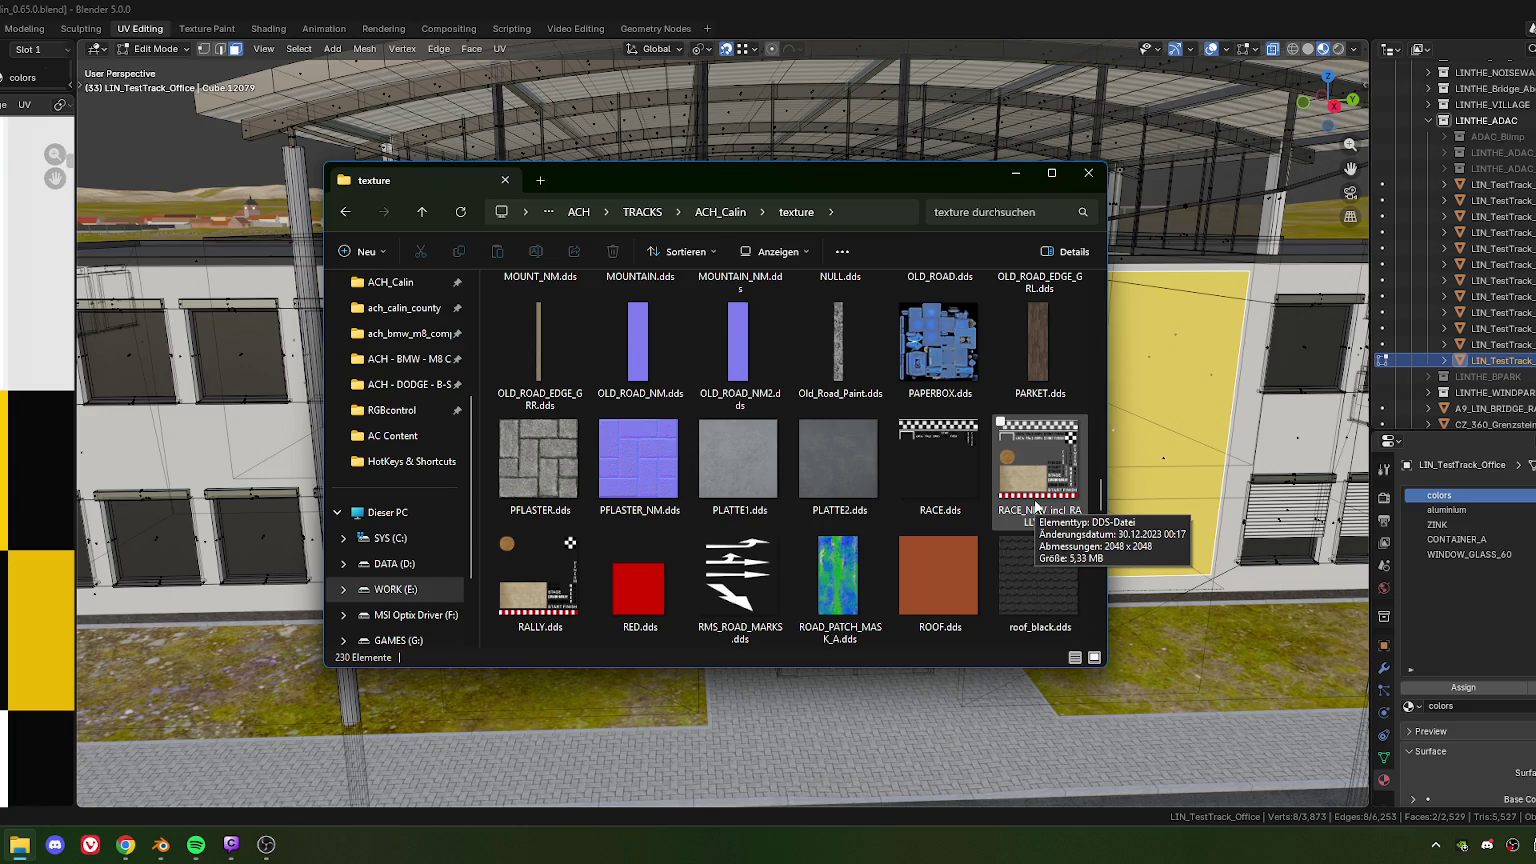
pyautogui.scroll(2, 1035, 505)
pyautogui.scroll(-2, 1030, 502)
pyautogui.scroll(2, 1025, 499)
pyautogui.scroll(2, 1000, 492)
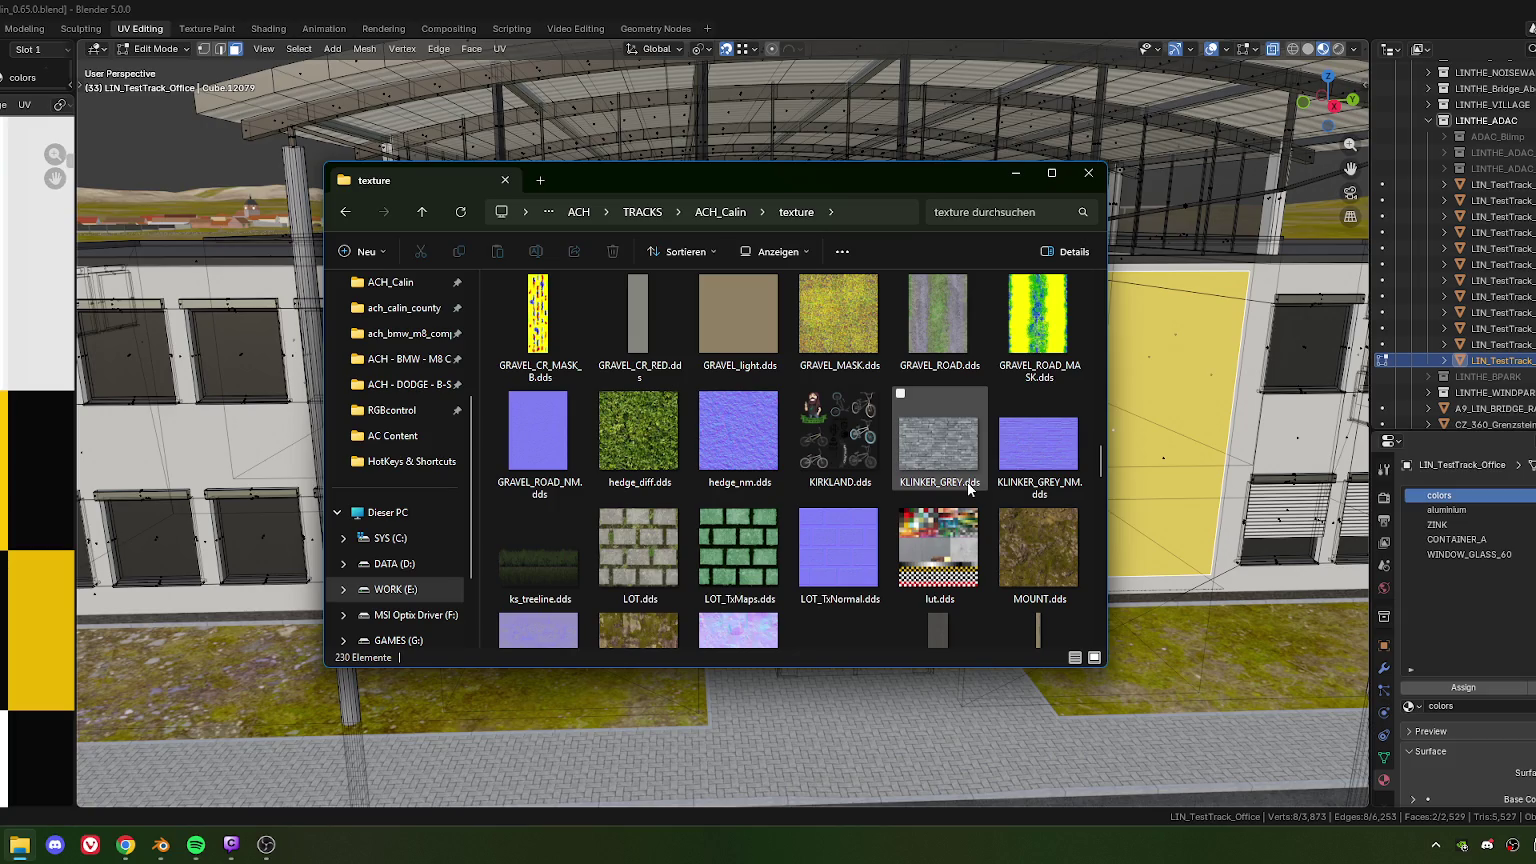
pyautogui.scroll(-2, 870, 450)
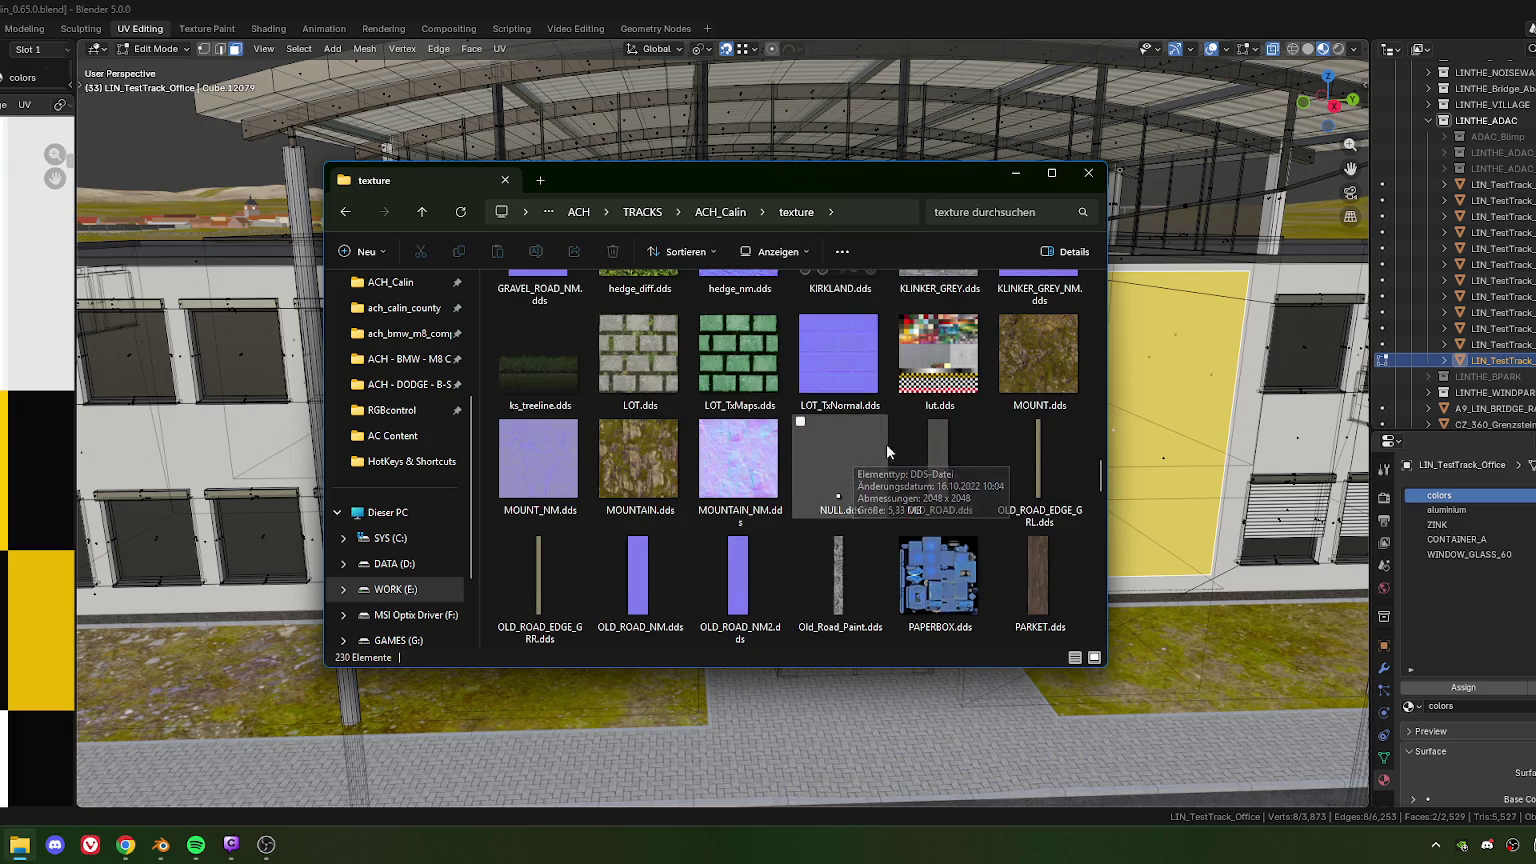
pyautogui.scroll(-2, 1060, 470)
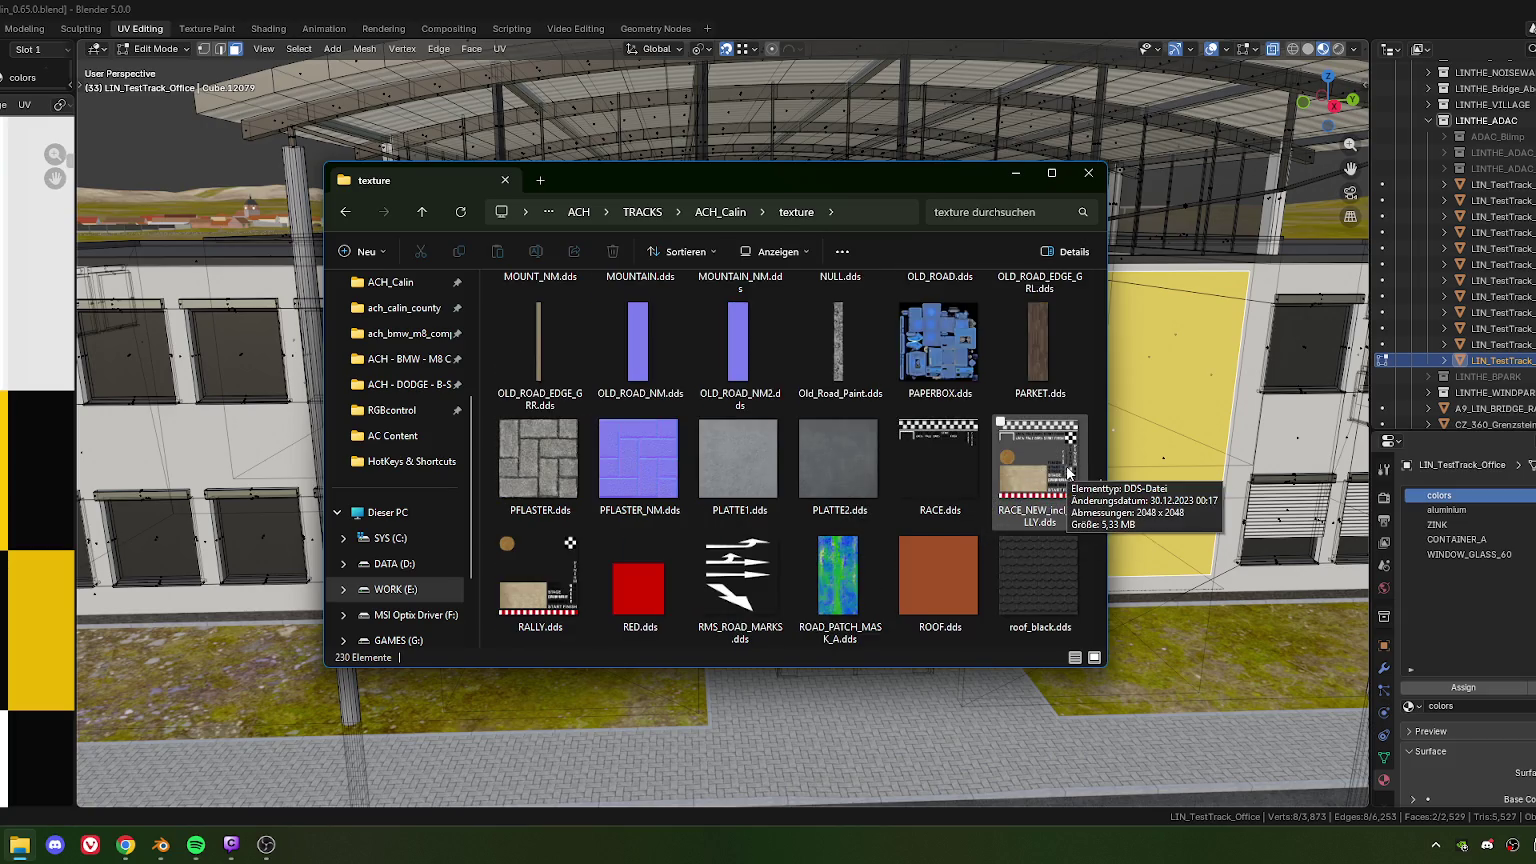
pyautogui.scroll(-2, 1066, 475)
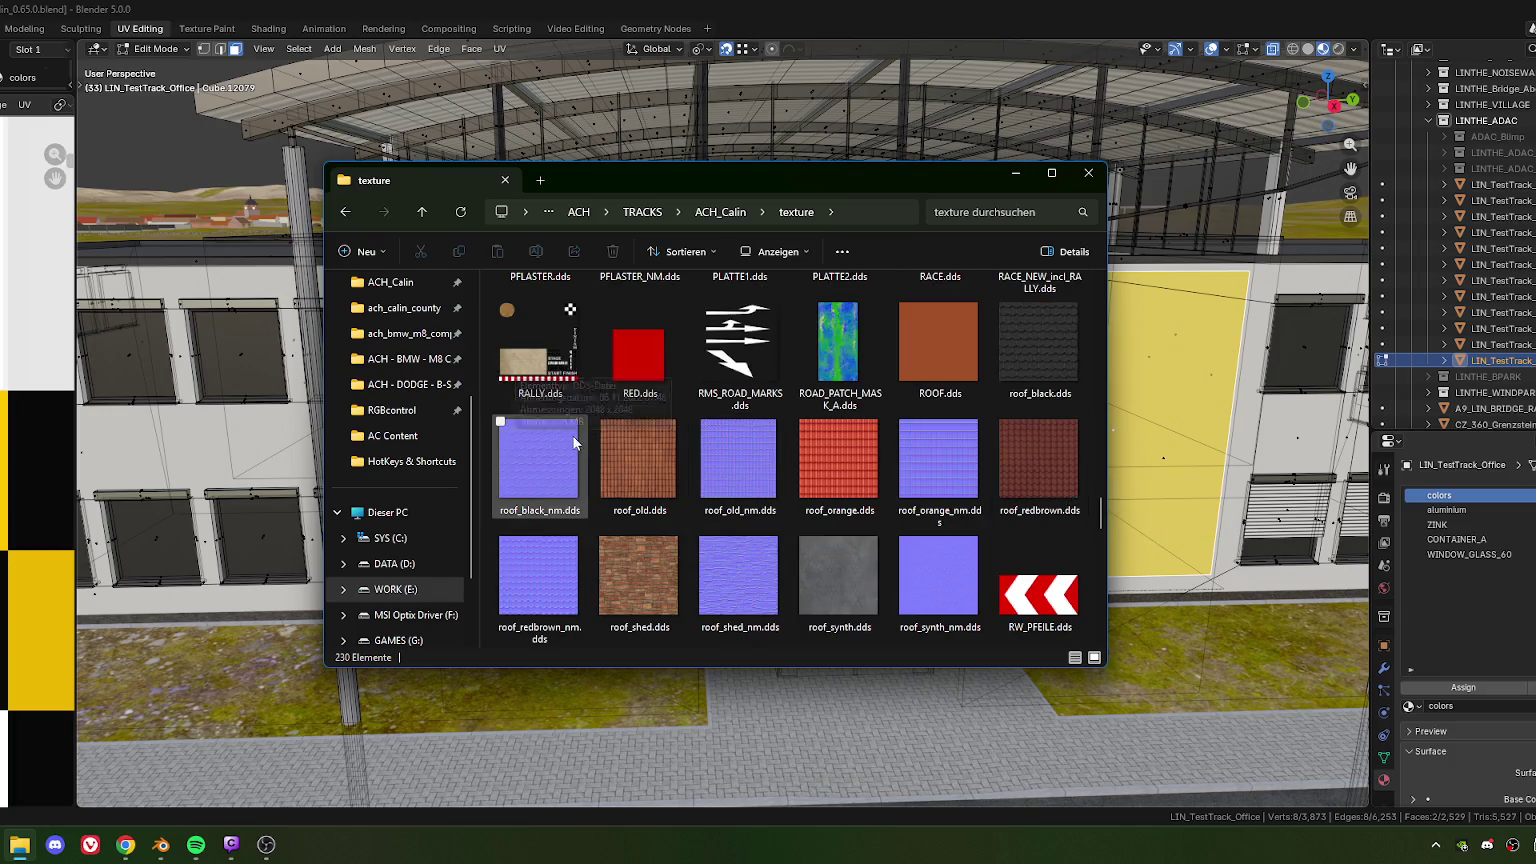
pyautogui.moveTo(542, 364)
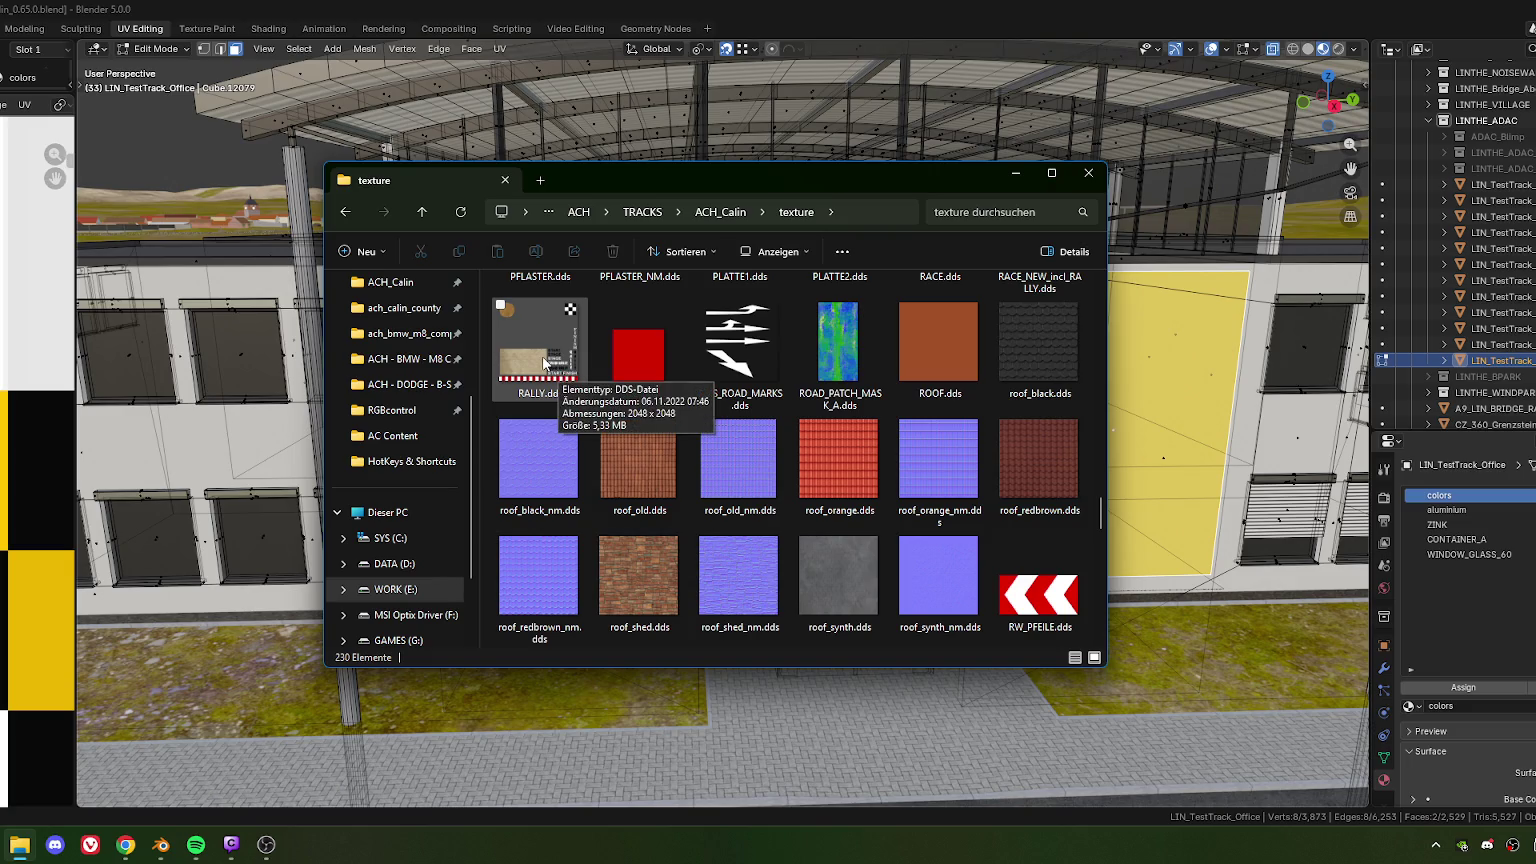
pyautogui.scroll(5, 540, 362)
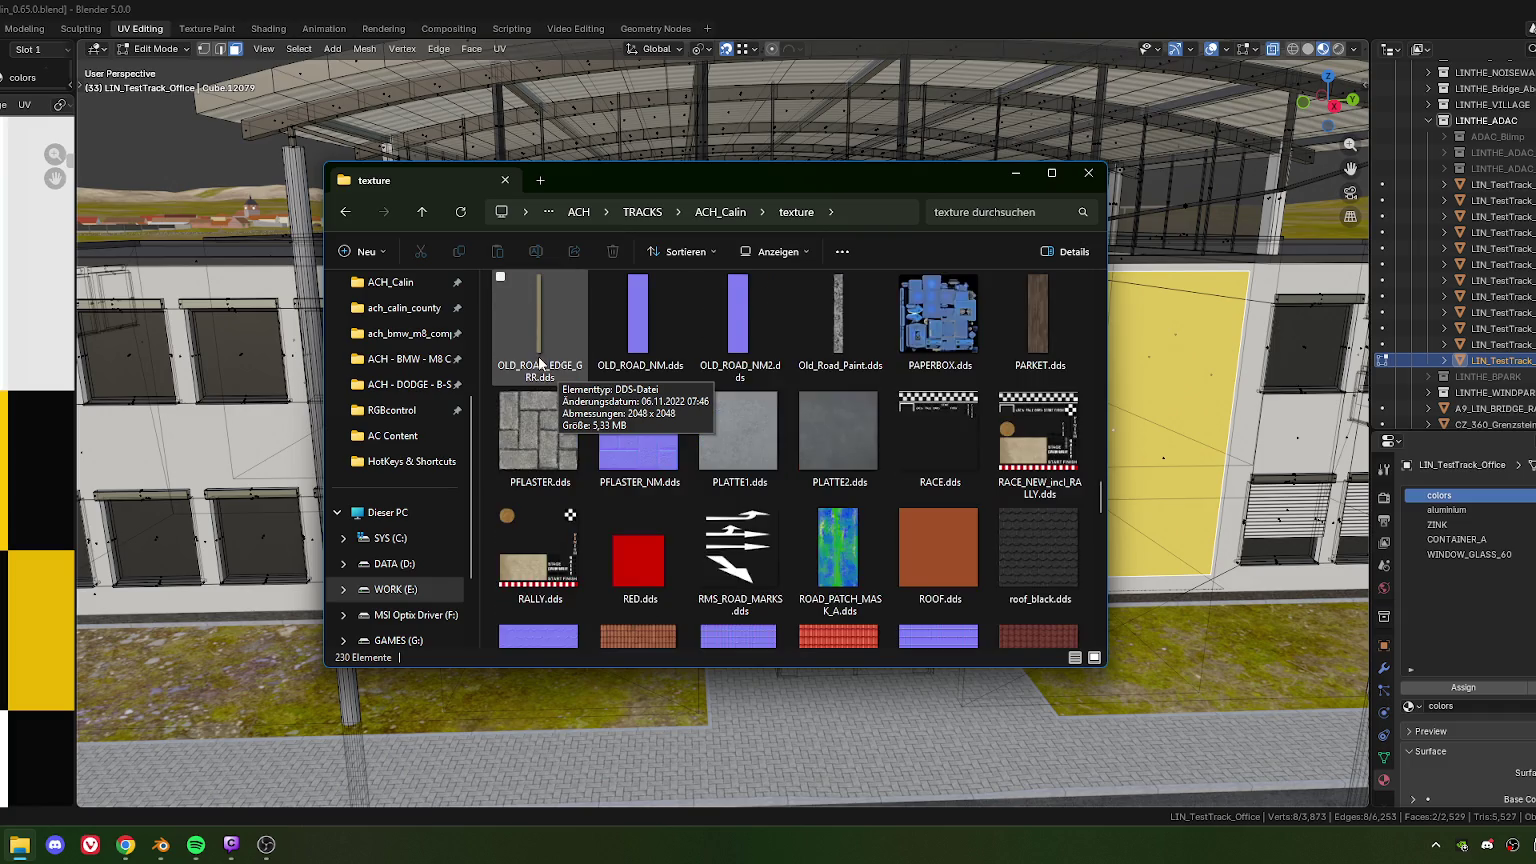
pyautogui.scroll(3, 777, 432)
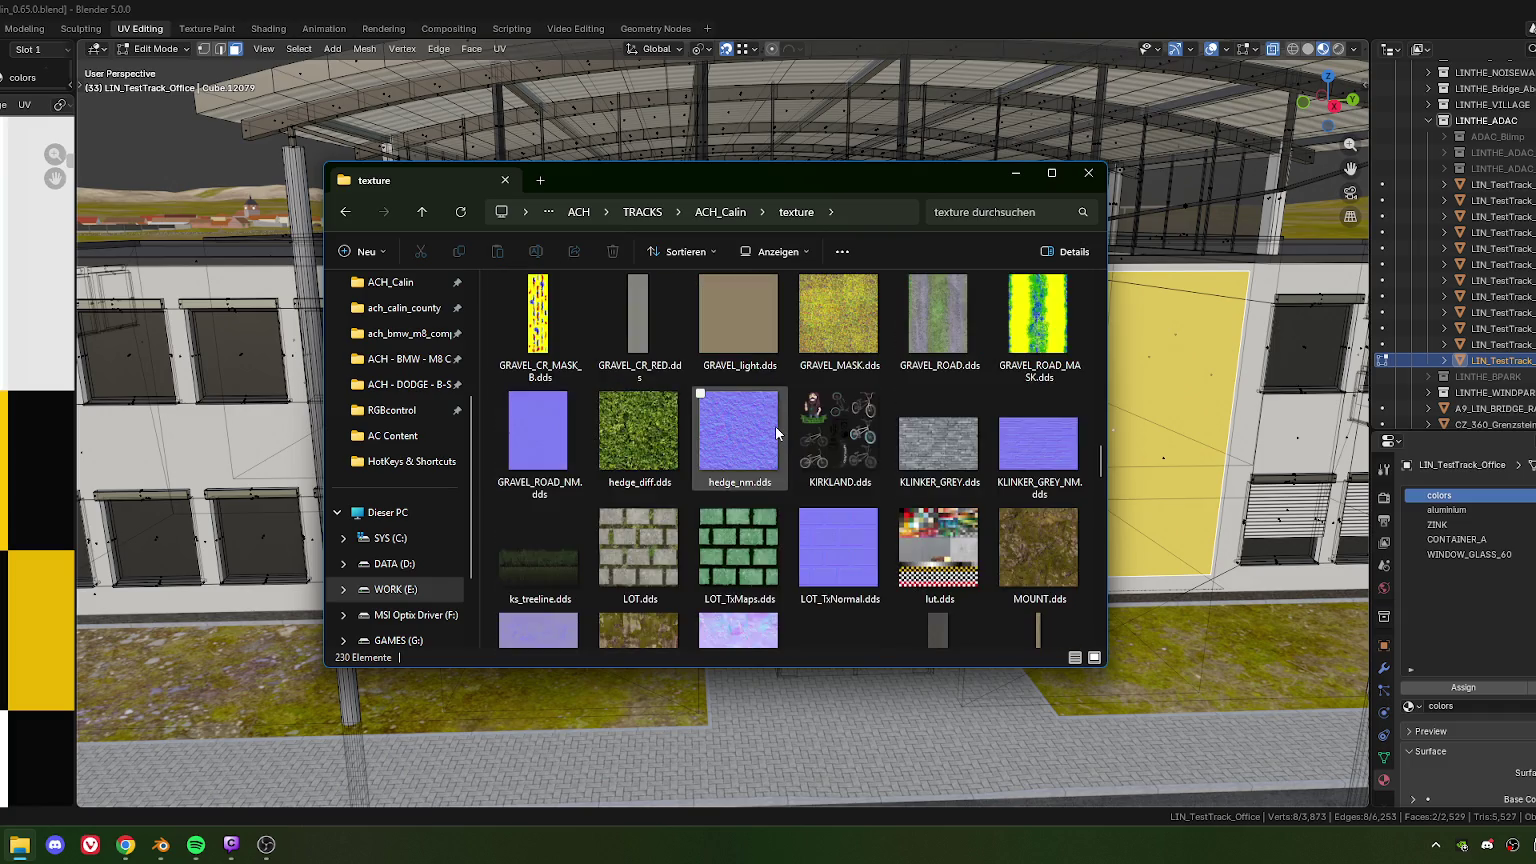
pyautogui.scroll(2, 777, 432)
pyautogui.scroll(2, 777, 432)
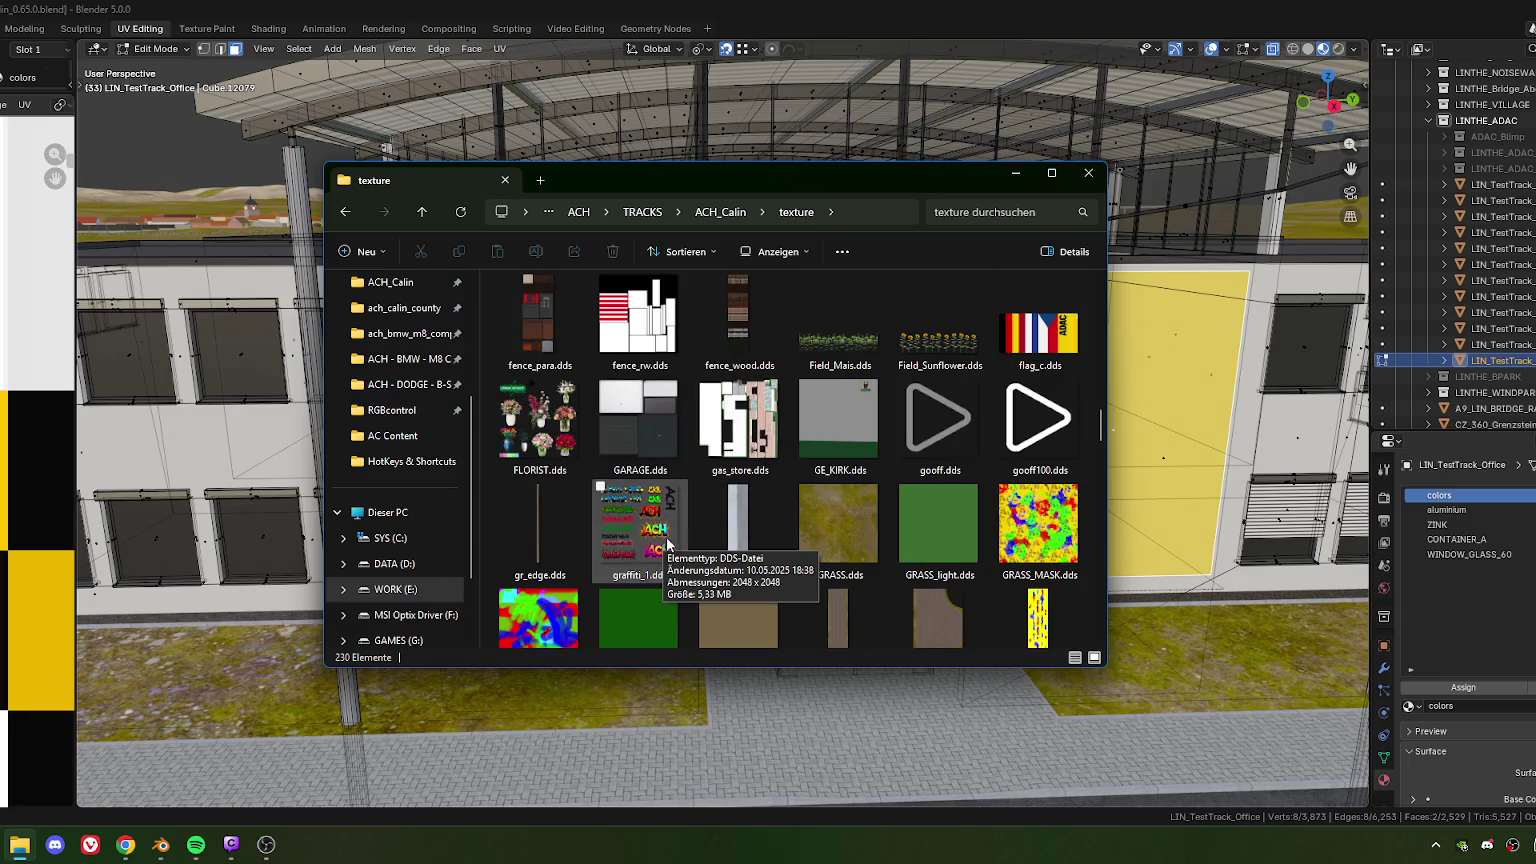
pyautogui.scroll(2, 668, 495)
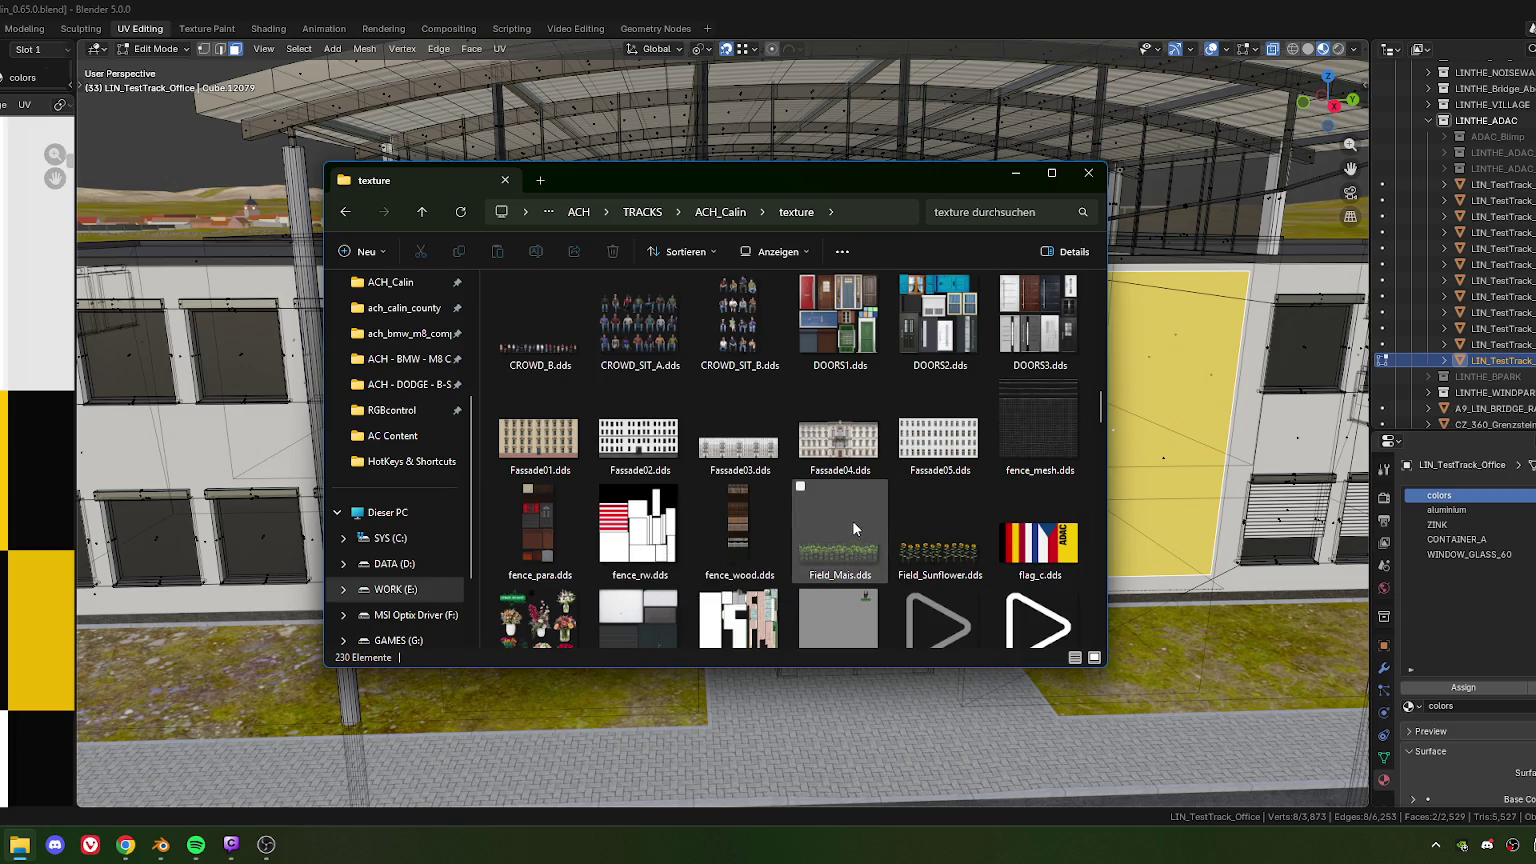
pyautogui.scroll(2, 852, 520)
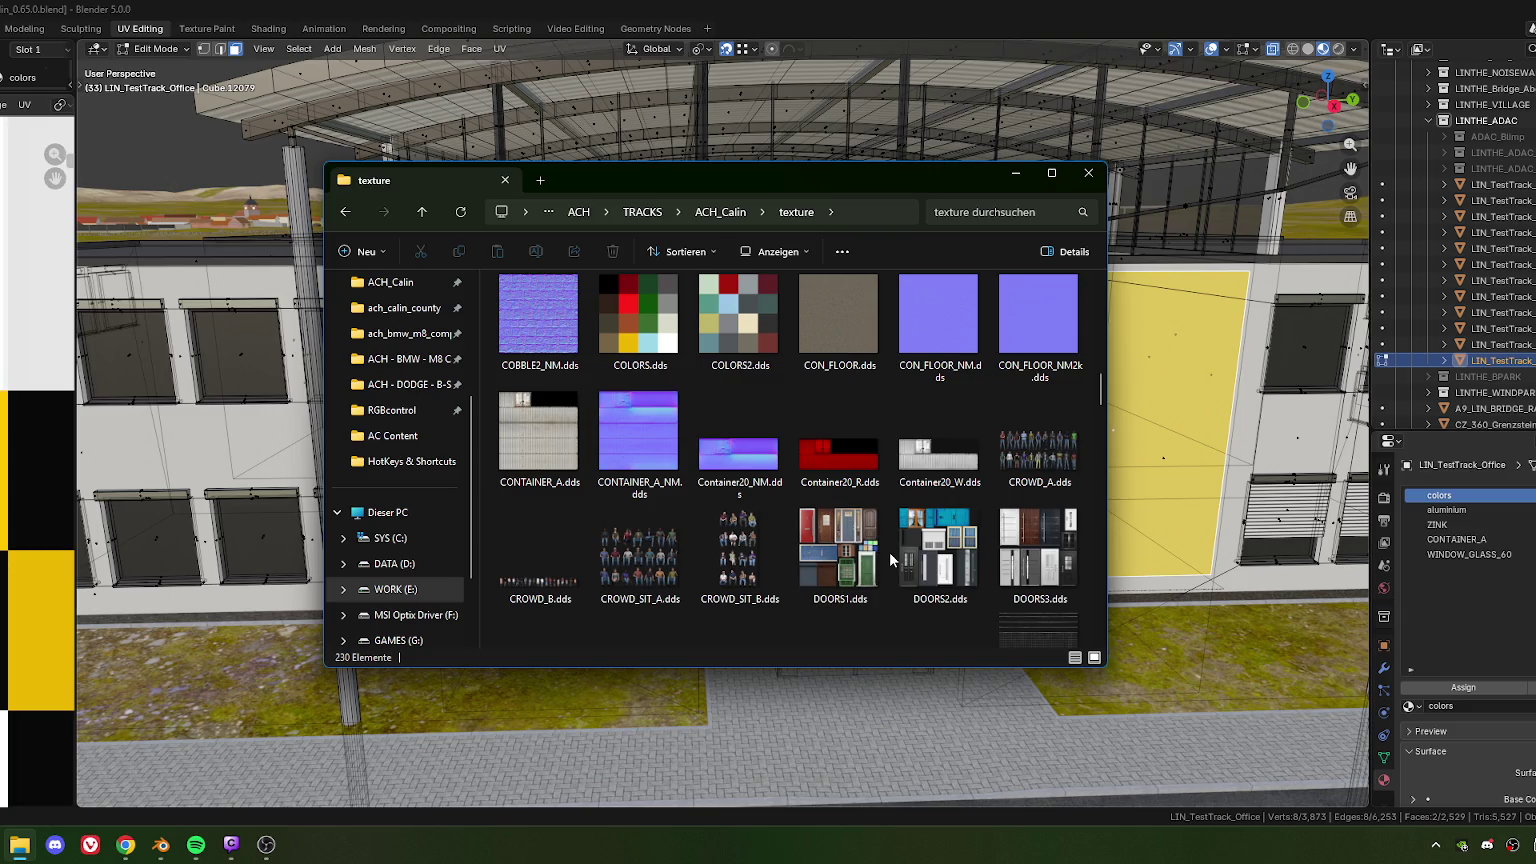
pyautogui.moveTo(839, 318)
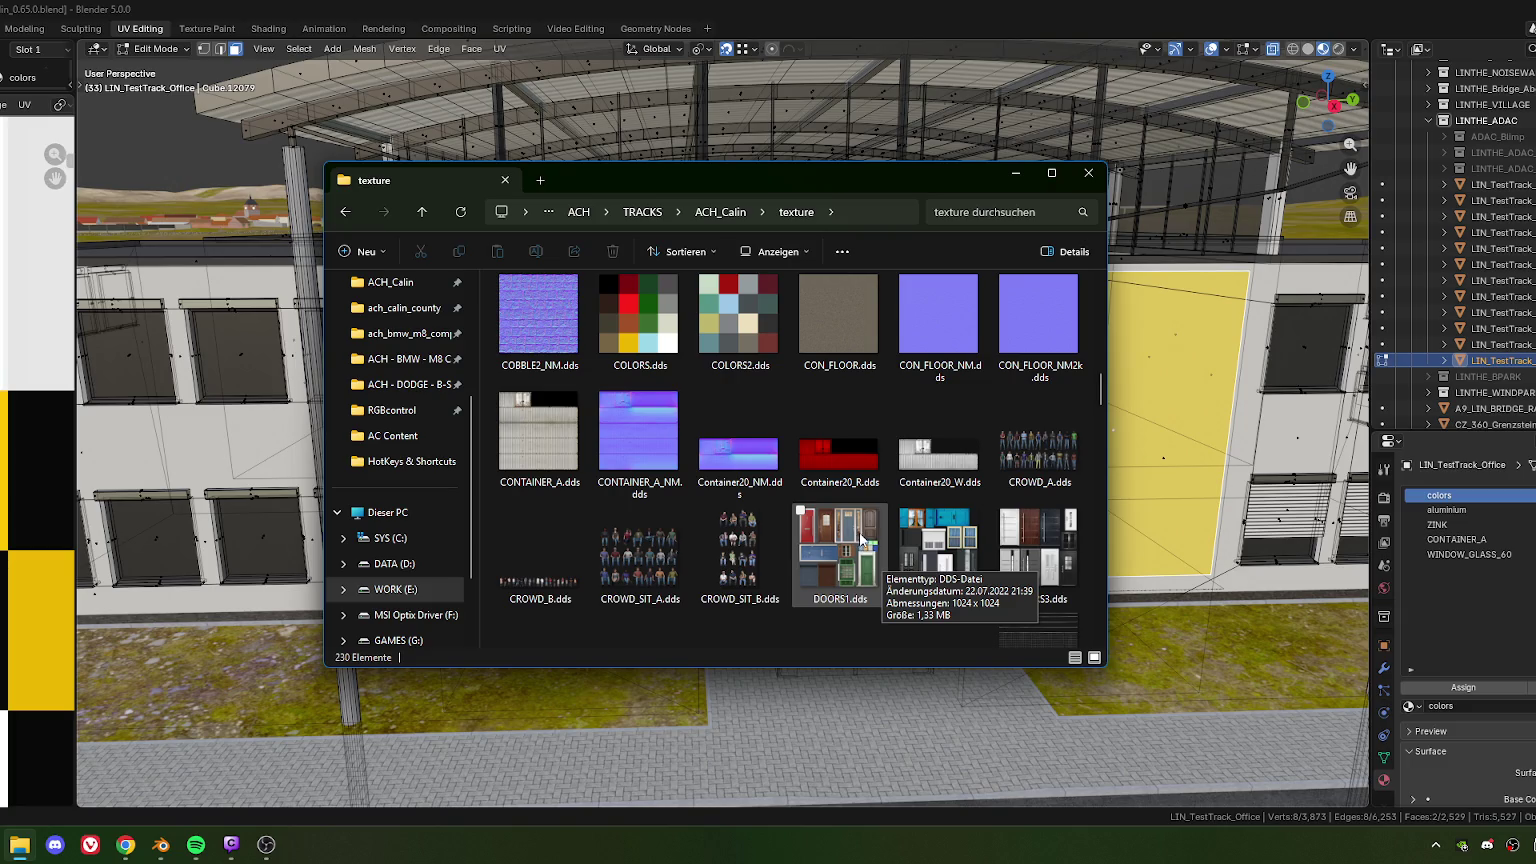
pyautogui.scroll(2, 860, 538)
pyautogui.scroll(2, 859, 537)
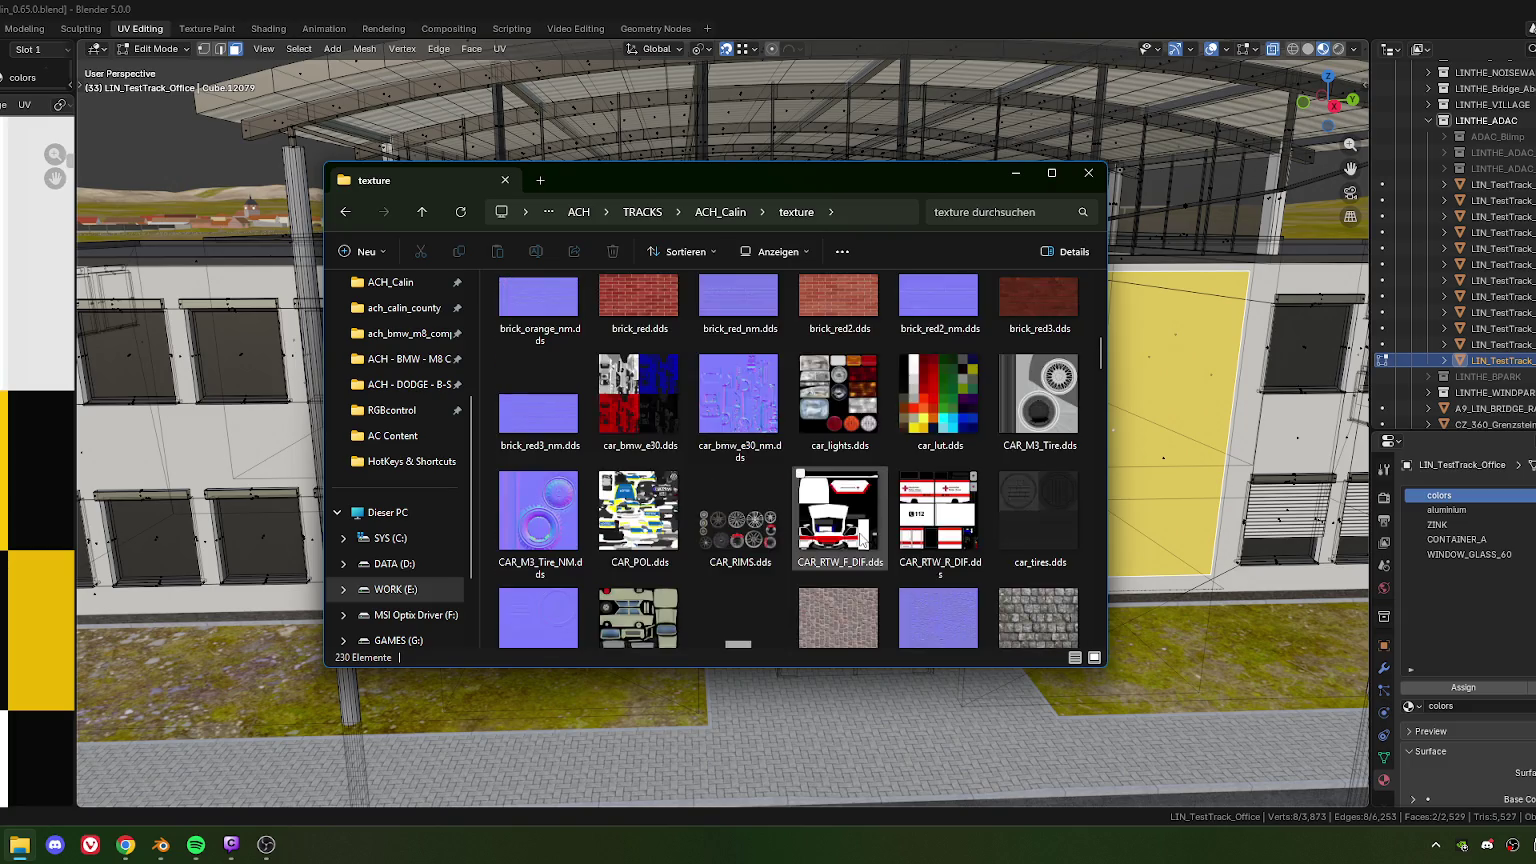
pyautogui.scroll(2, 859, 537)
pyautogui.scroll(2, 859, 537)
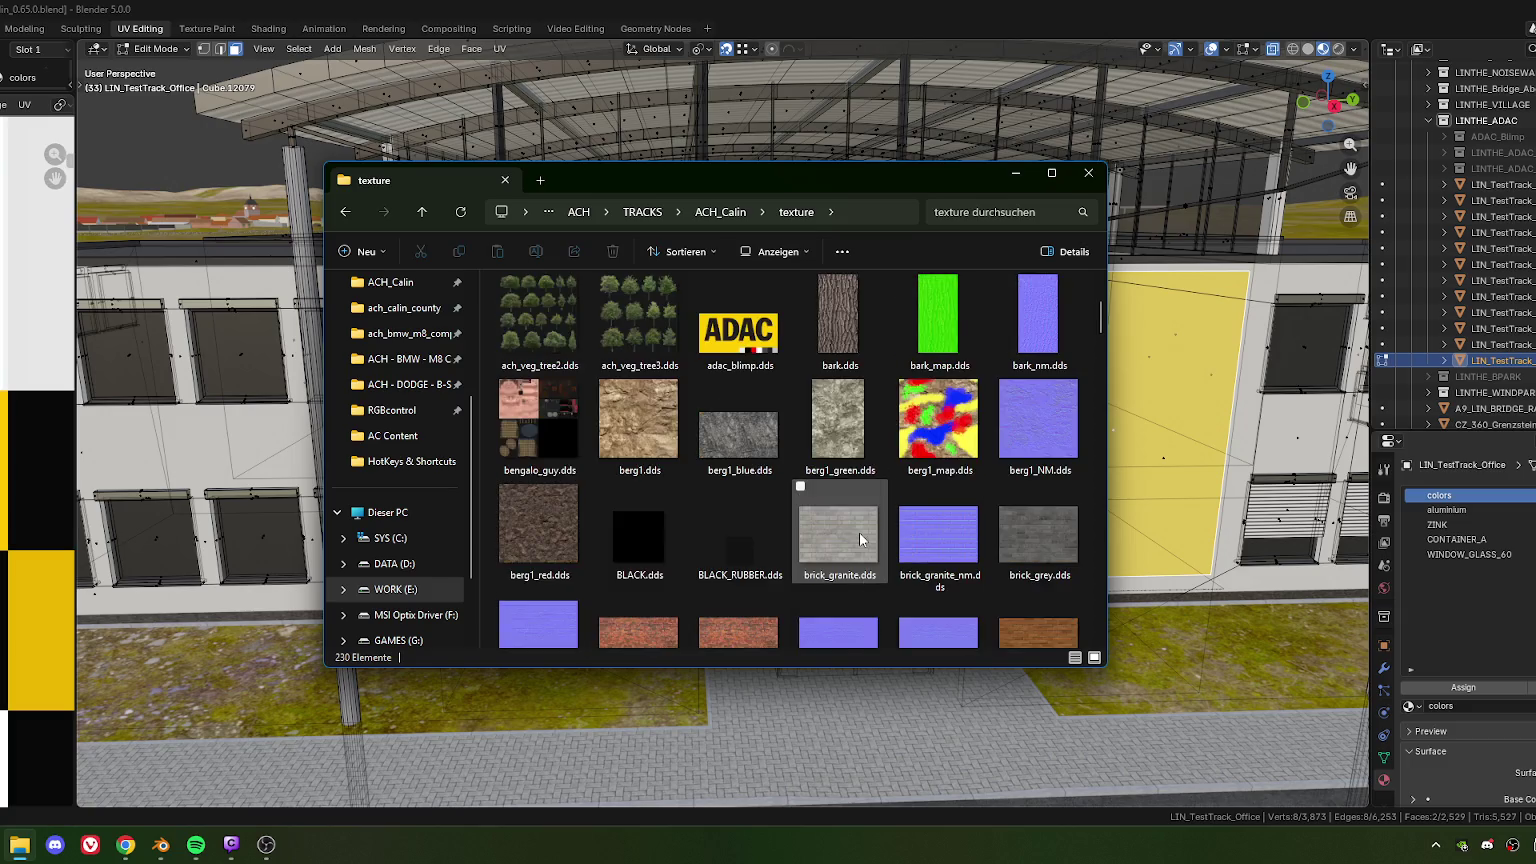
pyautogui.scroll(3, 859, 537)
pyautogui.scroll(-2, 859, 537)
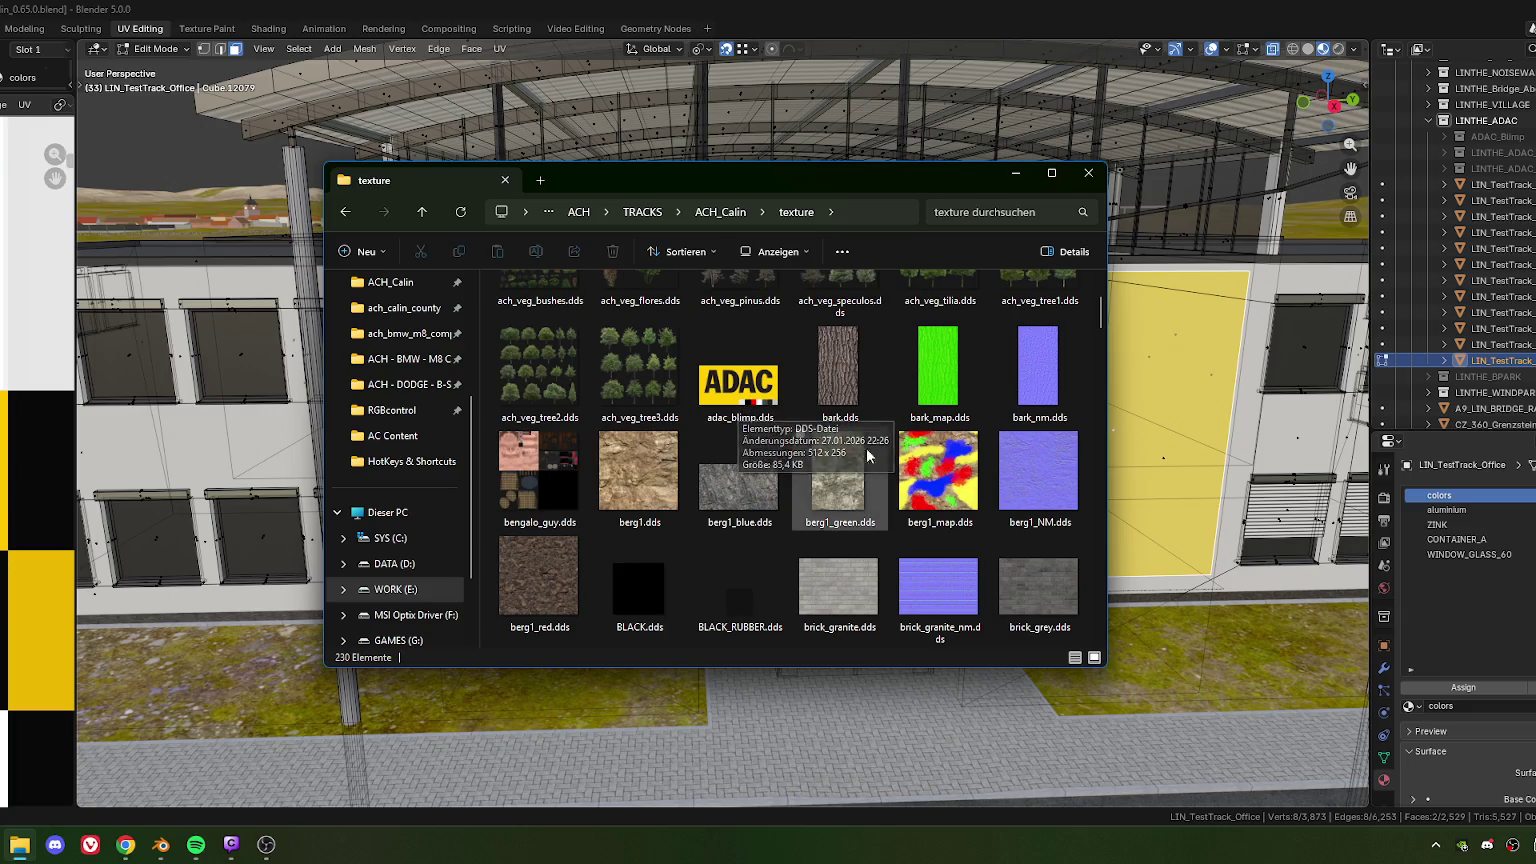
pyautogui.scroll(2, 805, 460)
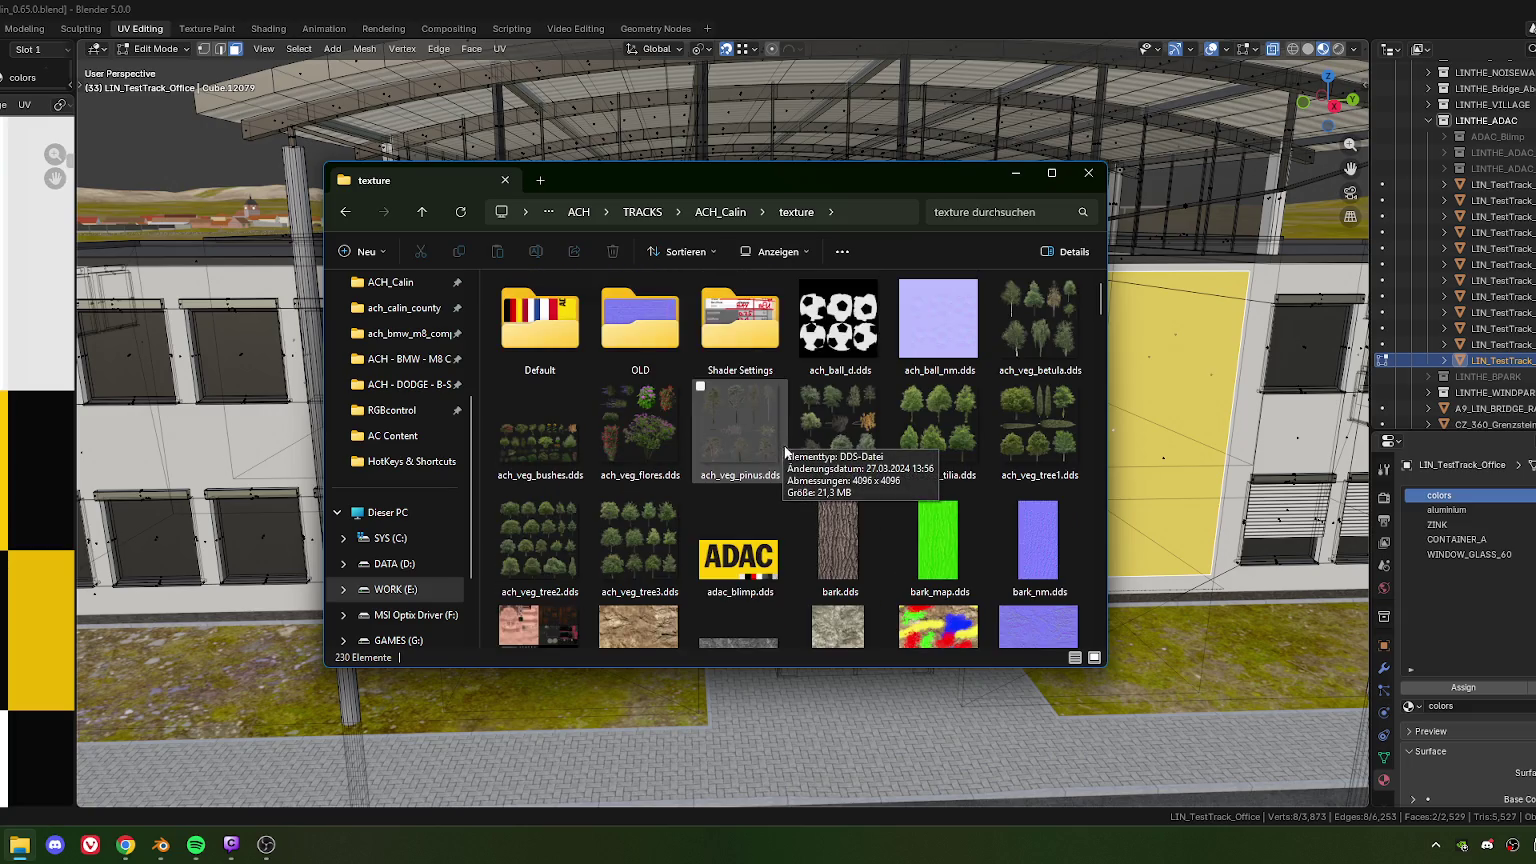
pyautogui.scroll(-2, 810, 450)
pyautogui.scroll(-1, 825, 455)
pyautogui.scroll(-5, 841, 461)
pyautogui.scroll(-4, 842, 461)
pyautogui.scroll(-4, 843, 461)
pyautogui.scroll(-4, 844, 461)
pyautogui.scroll(-4, 844, 461)
pyautogui.scroll(-2, 844, 461)
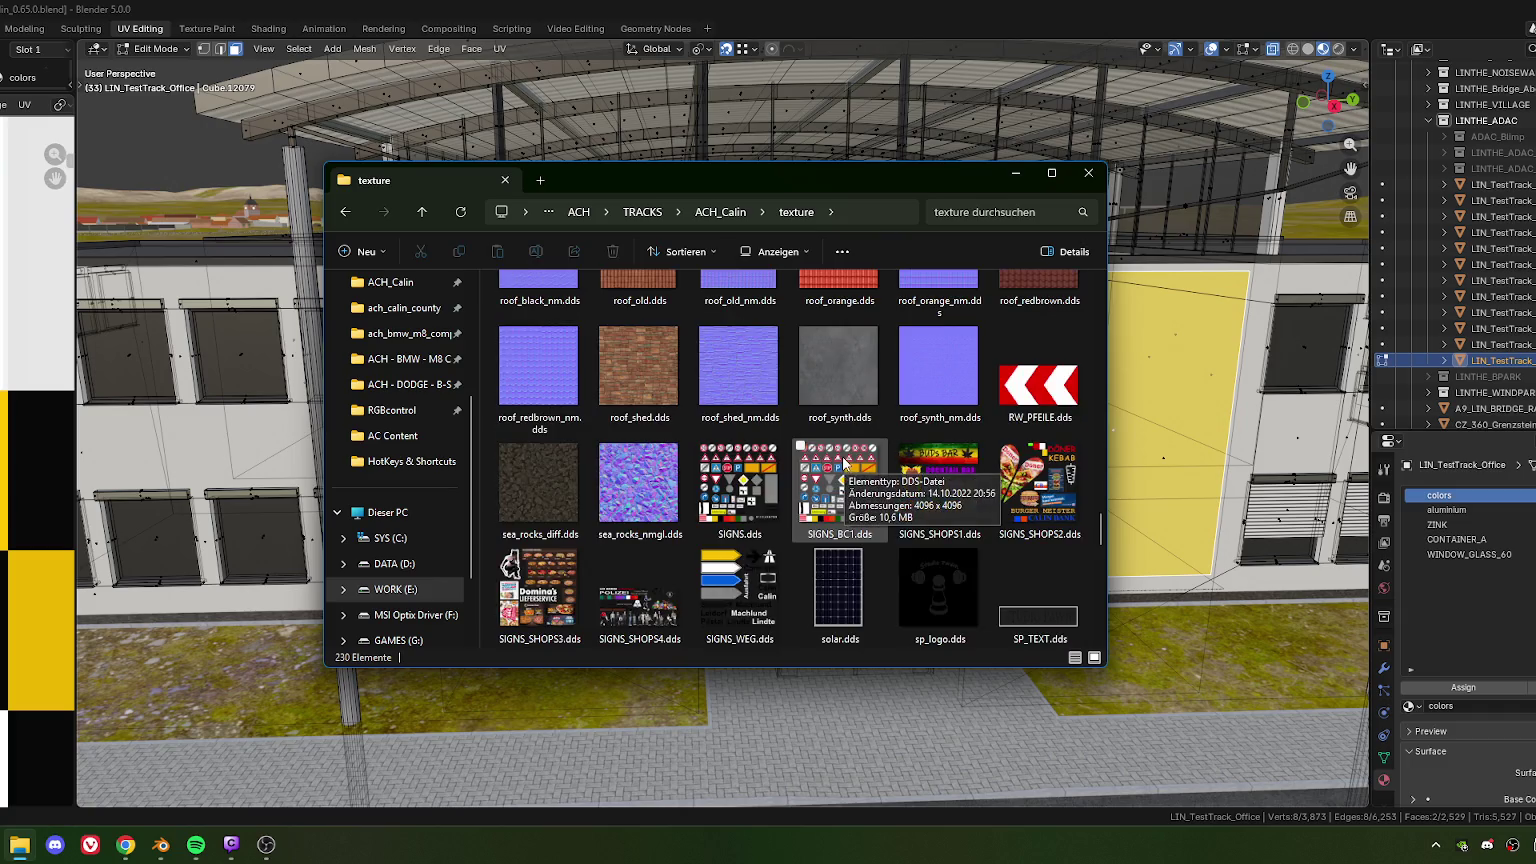
pyautogui.scroll(5, 835, 452)
pyautogui.scroll(5, 828, 446)
pyautogui.scroll(3, 827, 452)
pyautogui.scroll(3, 822, 458)
pyautogui.scroll(3, 822, 460)
pyautogui.scroll(3, 820, 466)
pyautogui.click(723, 446)
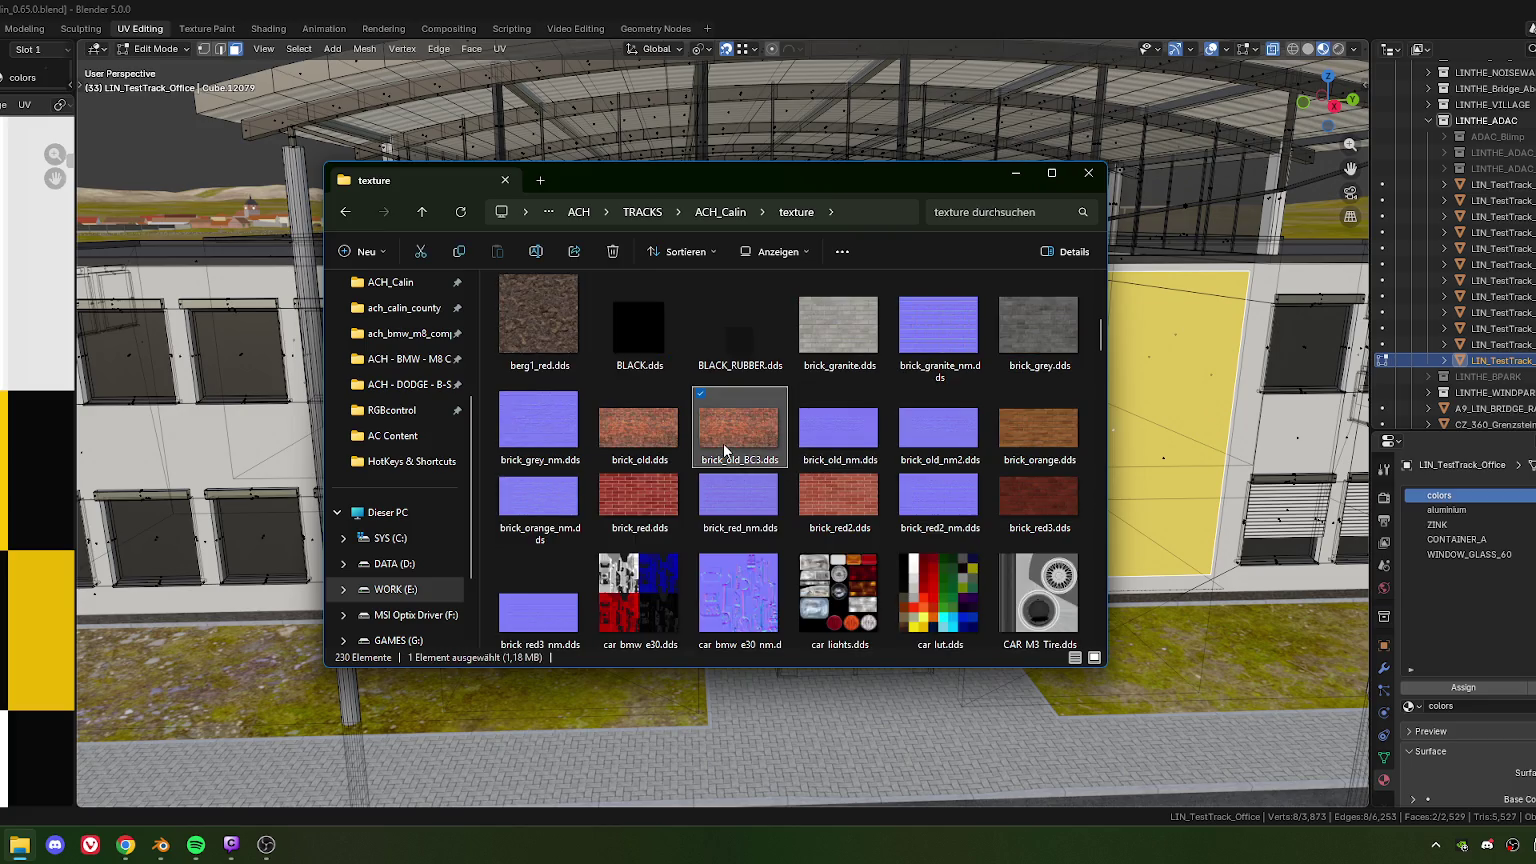
pyautogui.write('wood')
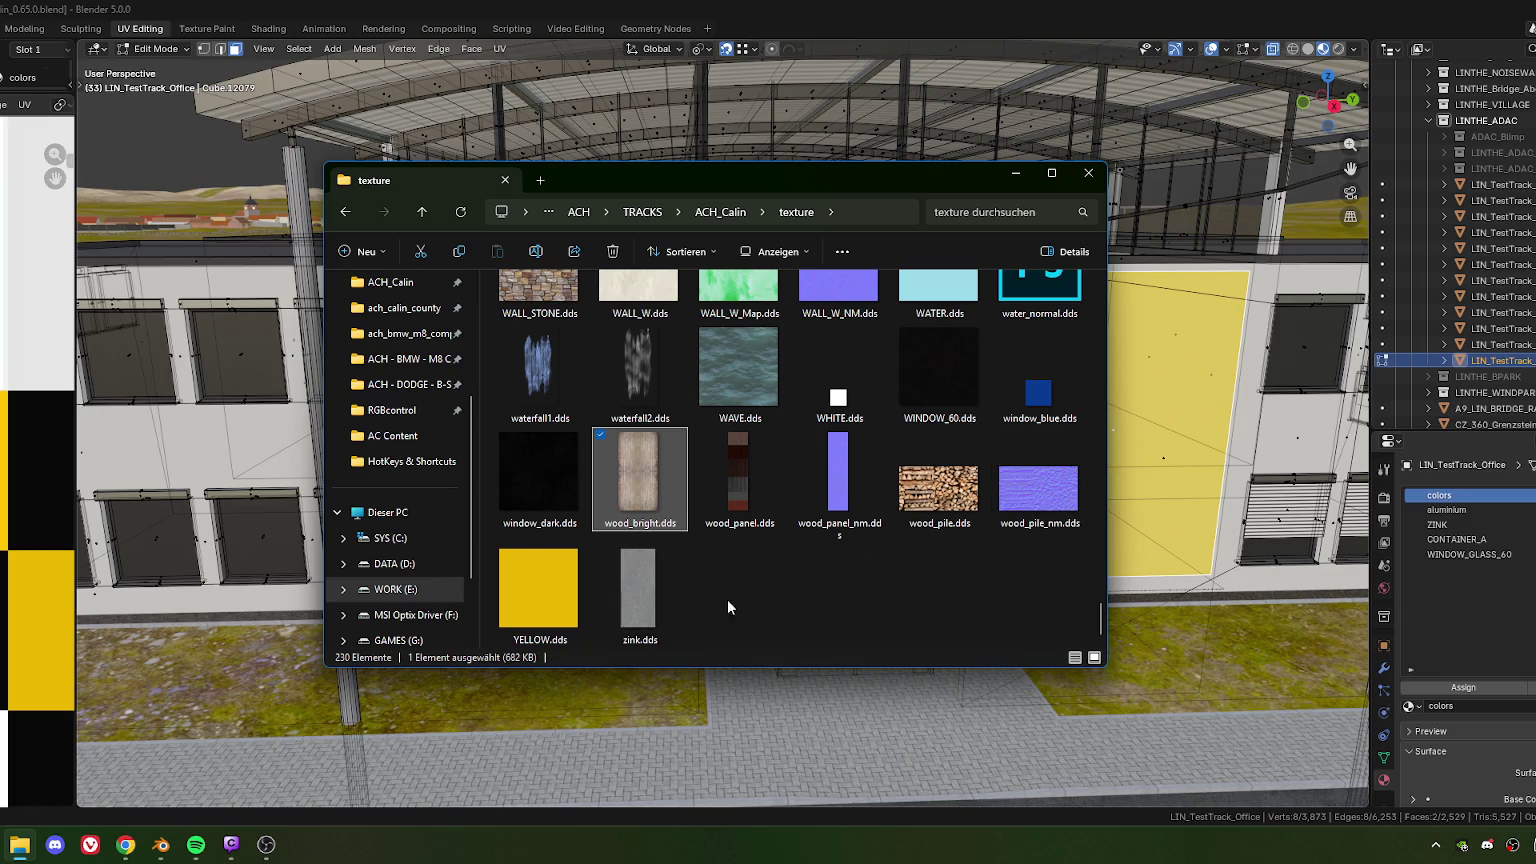
pyautogui.scroll(1, 764, 595)
pyautogui.scroll(2, 826, 590)
pyautogui.scroll(2, 826, 590)
pyautogui.scroll(-2, 824, 583)
pyautogui.scroll(2, 826, 590)
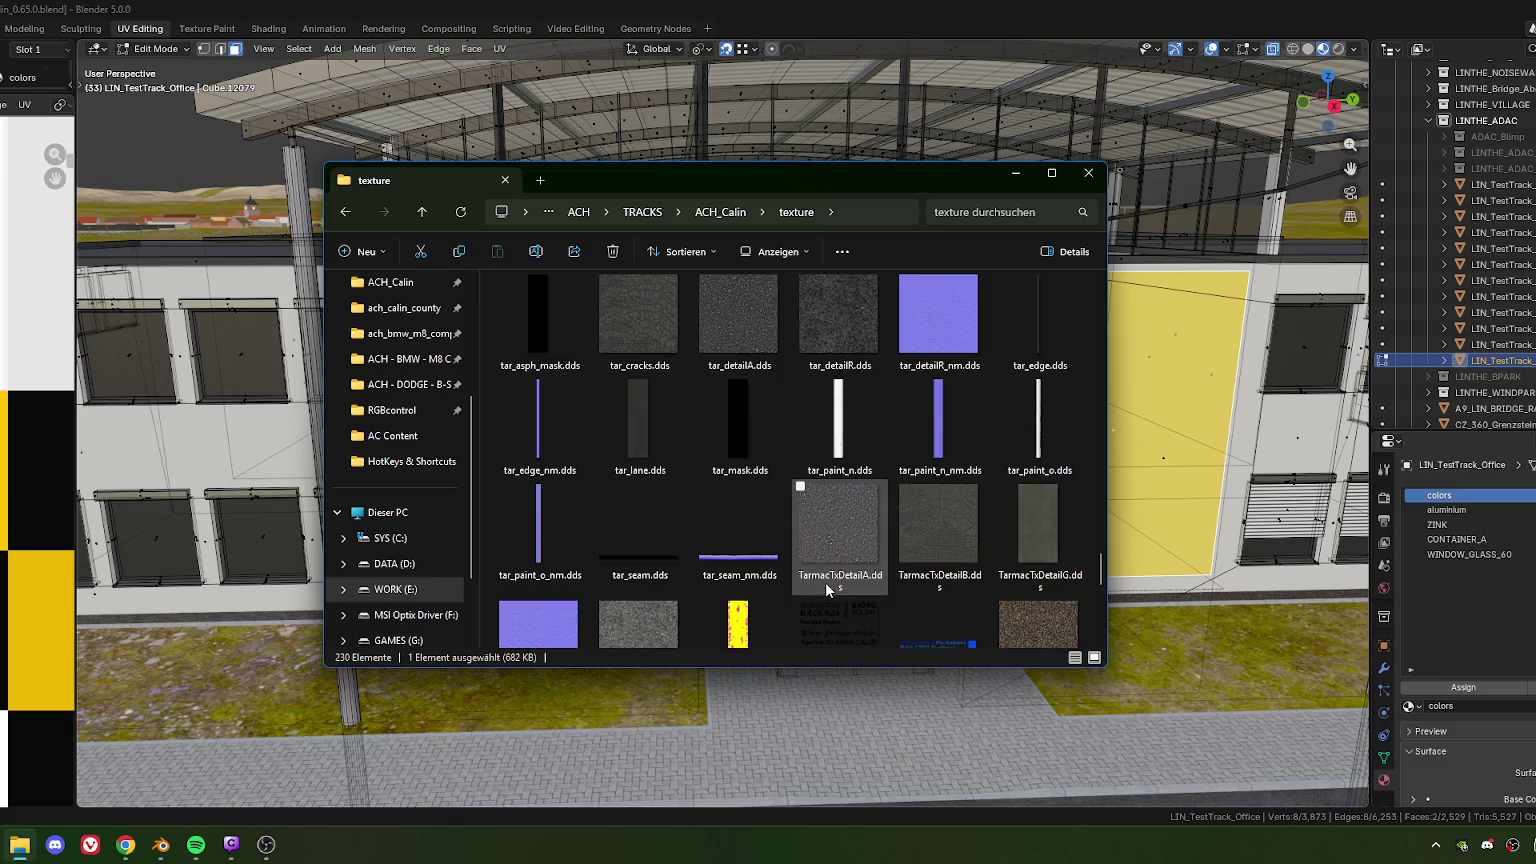
pyautogui.scroll(3, 826, 590)
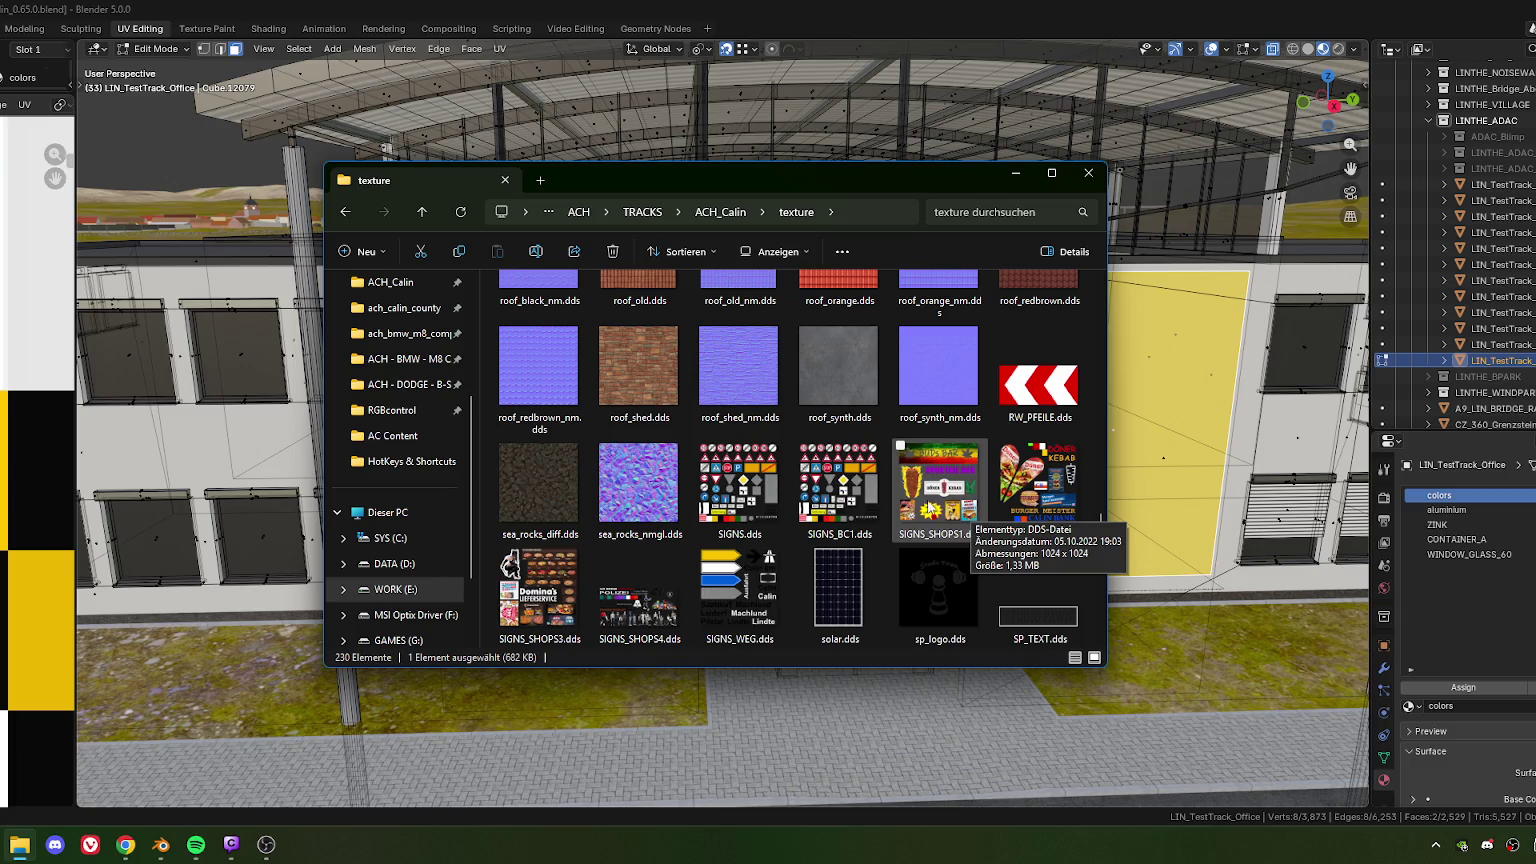
pyautogui.scroll(2, 836, 502)
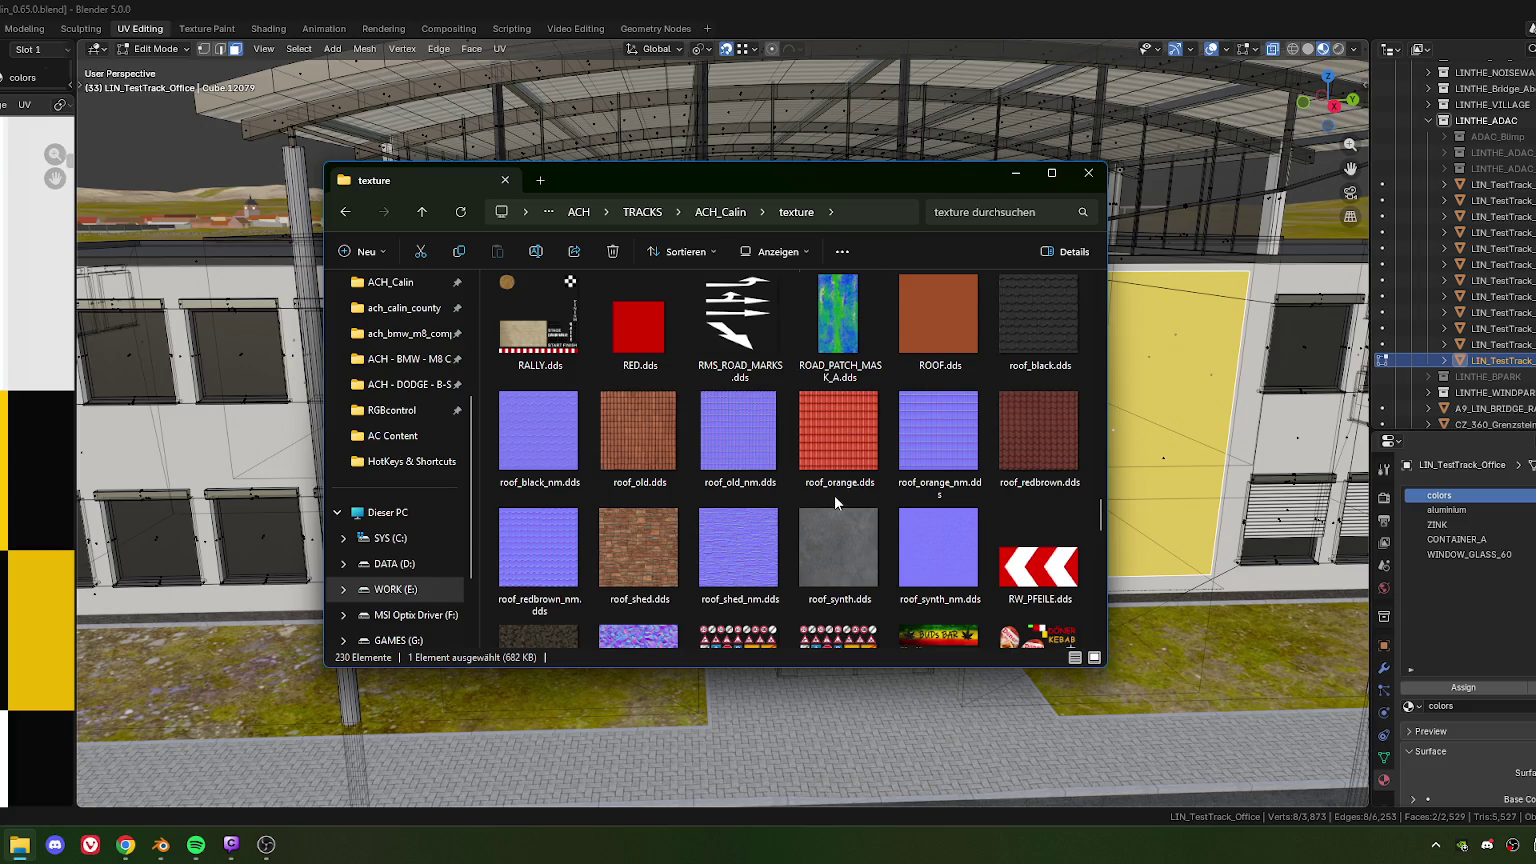
pyautogui.scroll(-2, 834, 494)
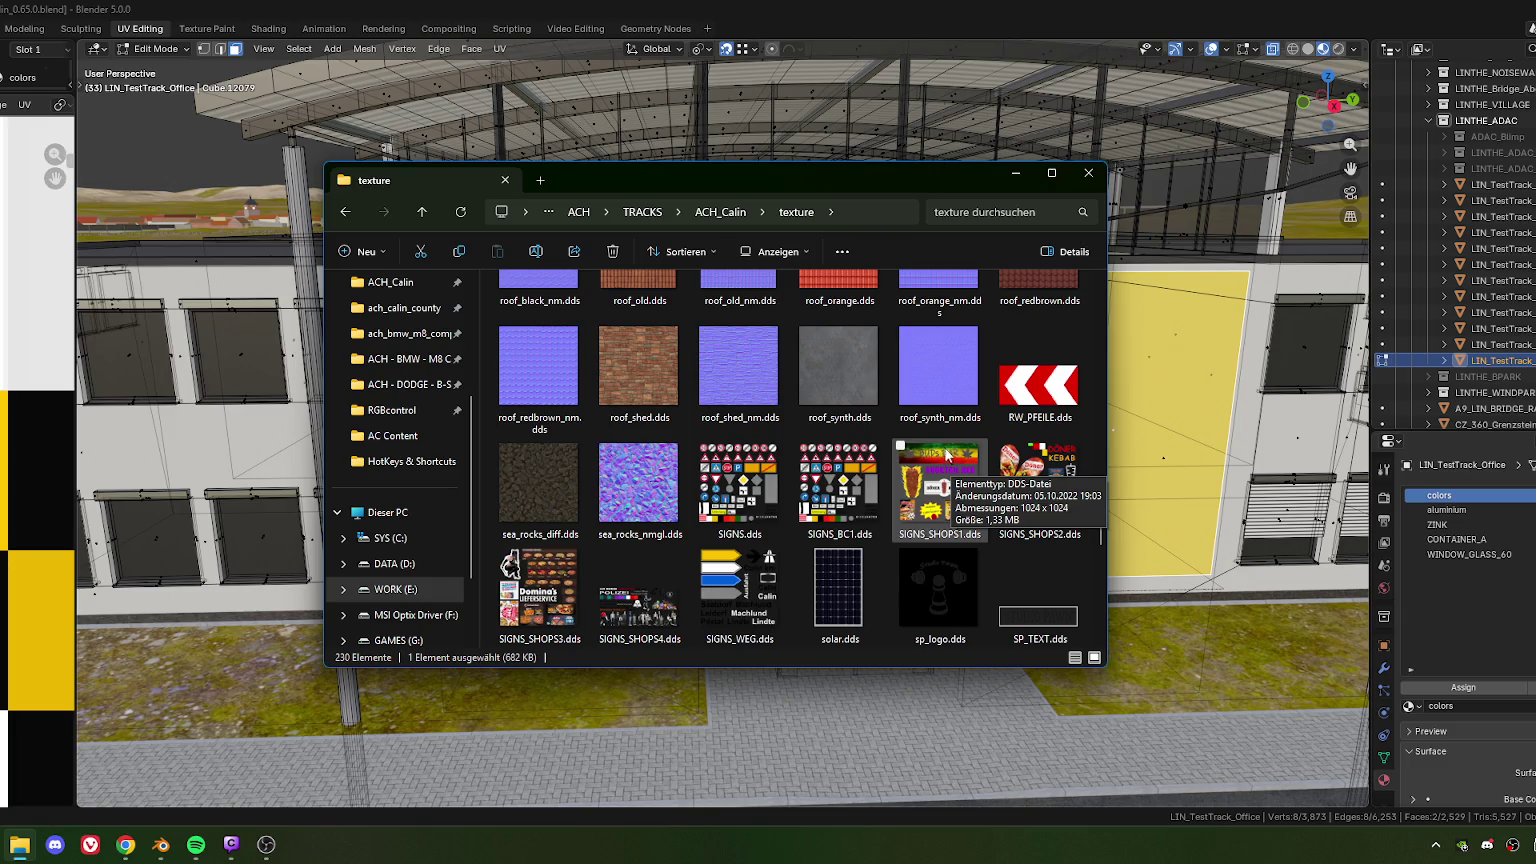
pyautogui.scroll(2, 975, 468)
pyautogui.scroll(2, 964, 460)
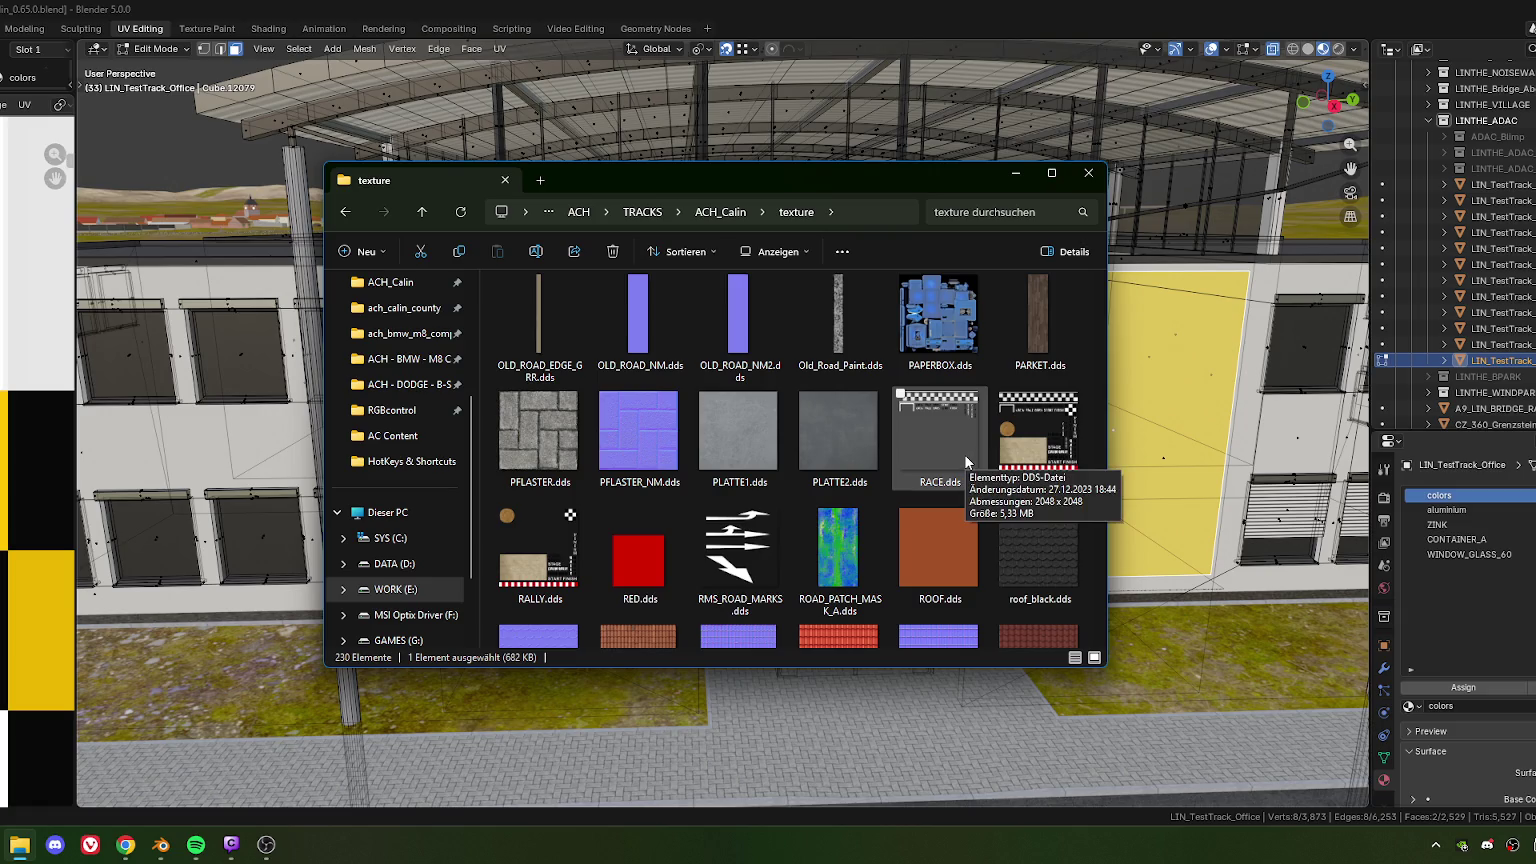
pyautogui.scroll(-3, 638, 480)
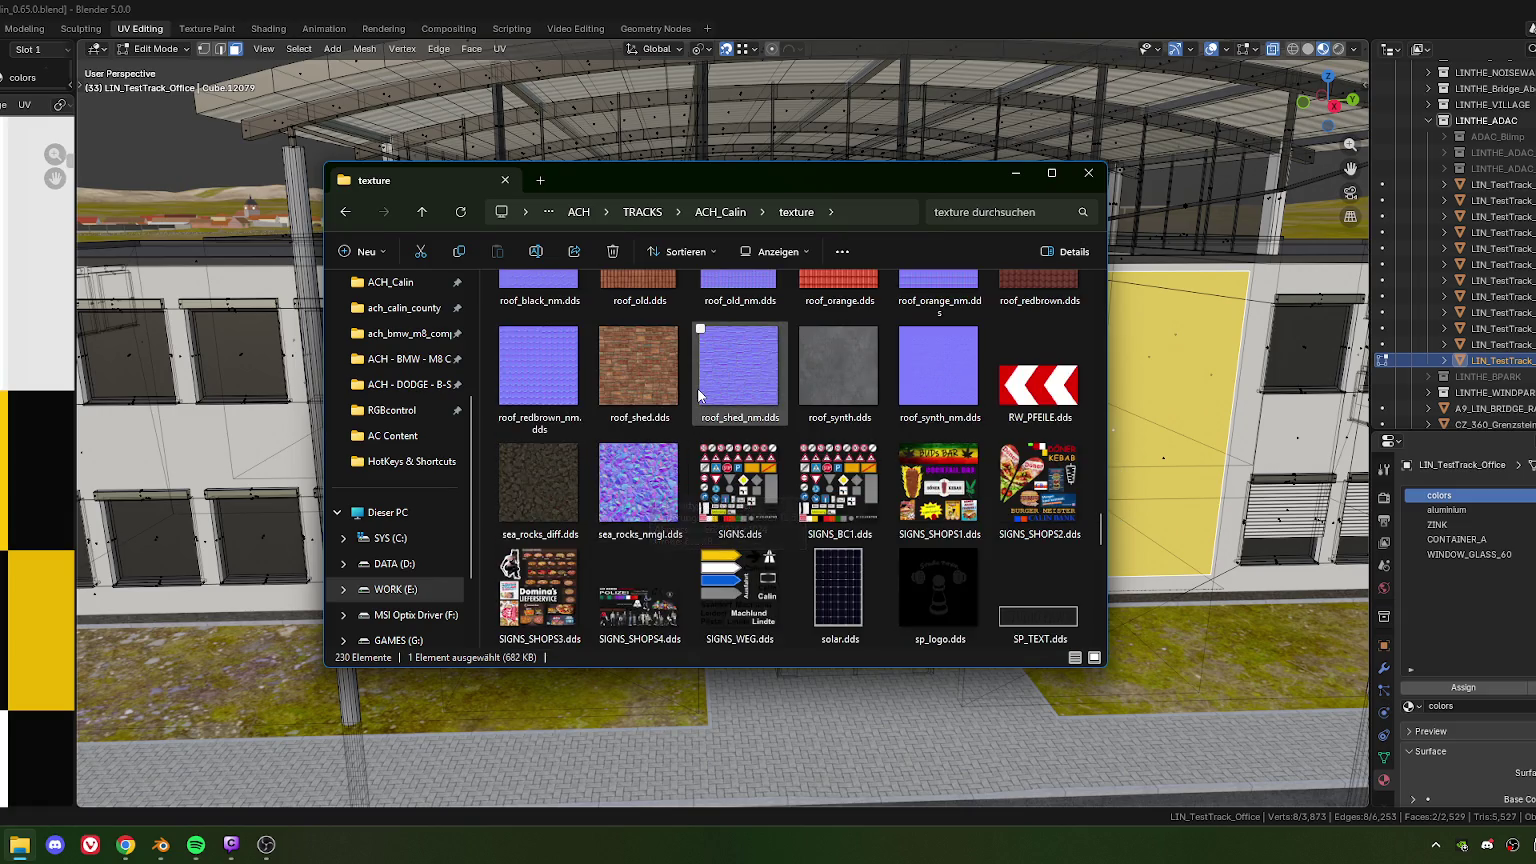
pyautogui.scroll(3, 860, 290)
pyautogui.click(1015, 172)
pyautogui.scroll(-3, 962, 229)
pyautogui.scroll(-2, 962, 229)
pyautogui.moveTo(962, 229); pyautogui.dragTo(723, 549, button='middle')
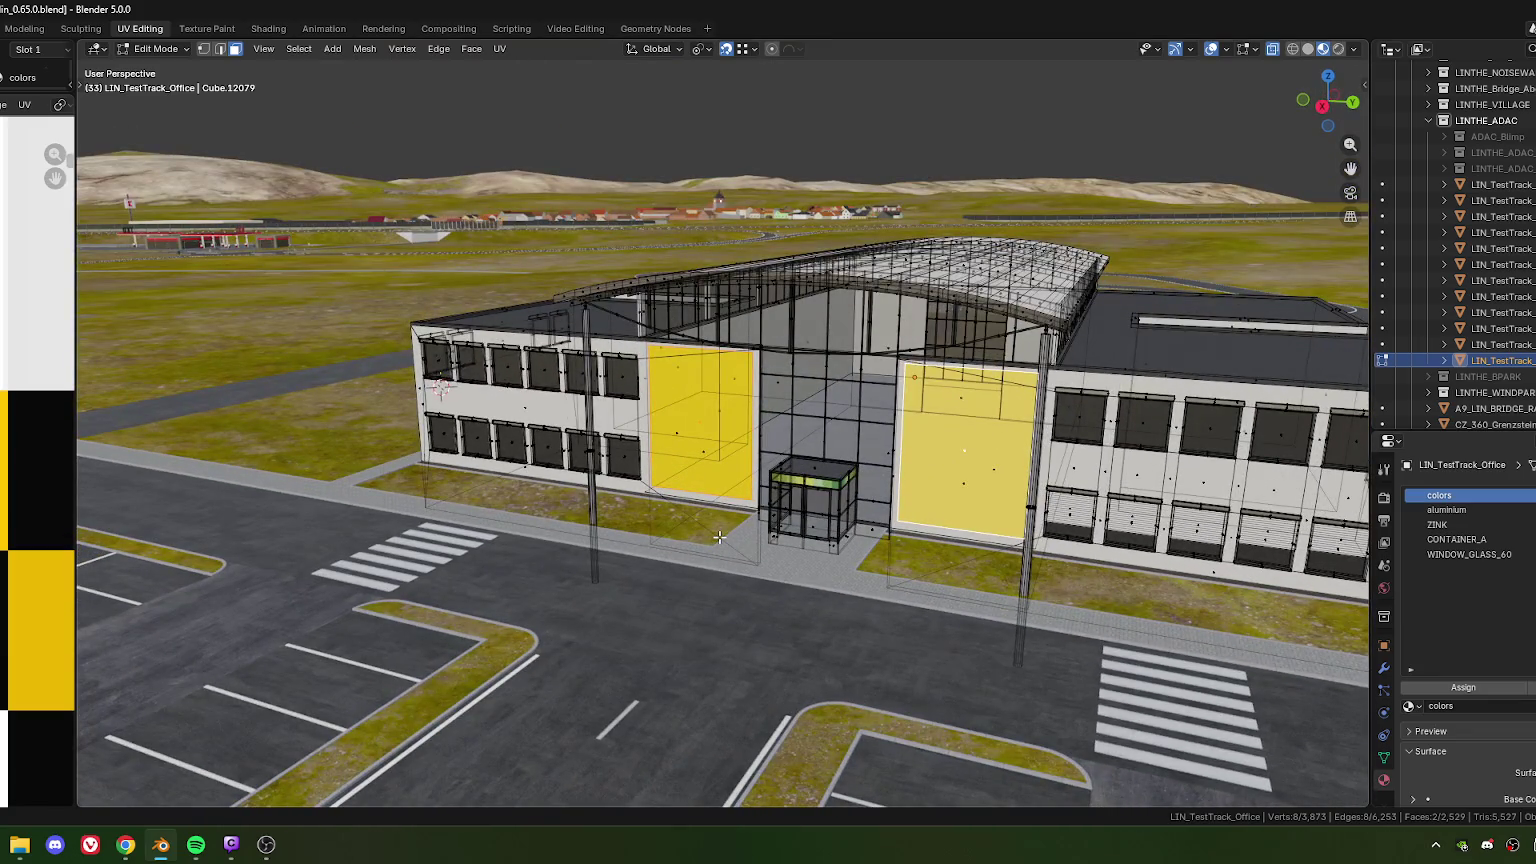
# Select the ADAC banner wall and pick its lettering faces in Edit Mode
pyautogui.press('Tab')
pyautogui.scroll(-5, 724, 534)
pyautogui.moveTo(737, 538)
pyautogui.mouseDown(button='middle')
pyautogui.moveTo(540, 575)
pyautogui.moveTo(772, 517)
pyautogui.moveTo(757, 524)
pyautogui.mouseUp(button='middle')
pyautogui.scroll(3, 578, 503)
pyautogui.scroll(3, 490, 510)
pyautogui.scroll(3, 624, 490)
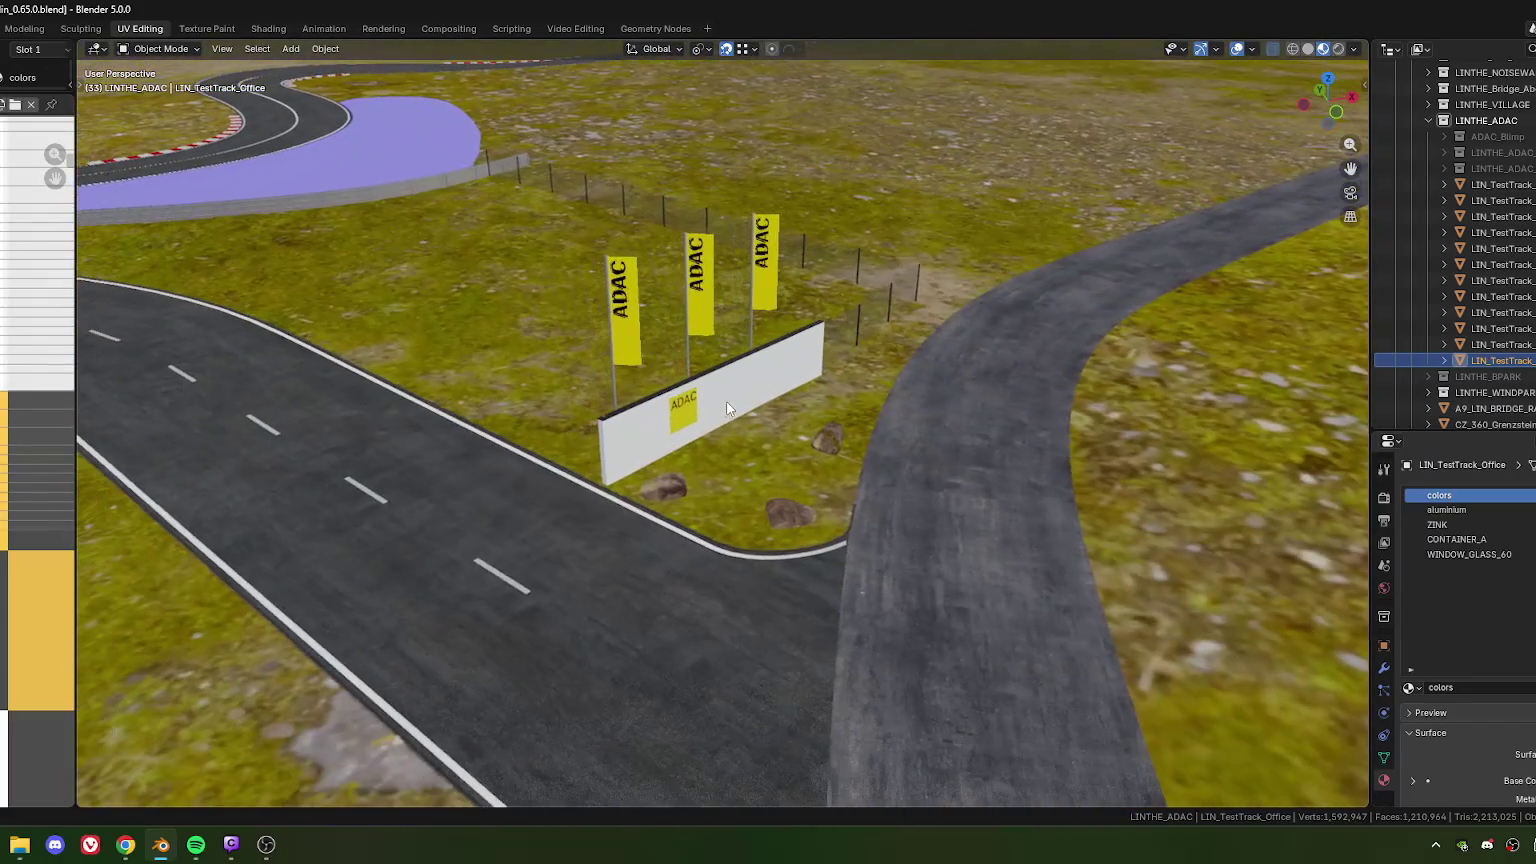
pyautogui.click(714, 452)
pyautogui.press('Tab')
pyautogui.scroll(3, 640, 400)
pyautogui.click(582, 381)
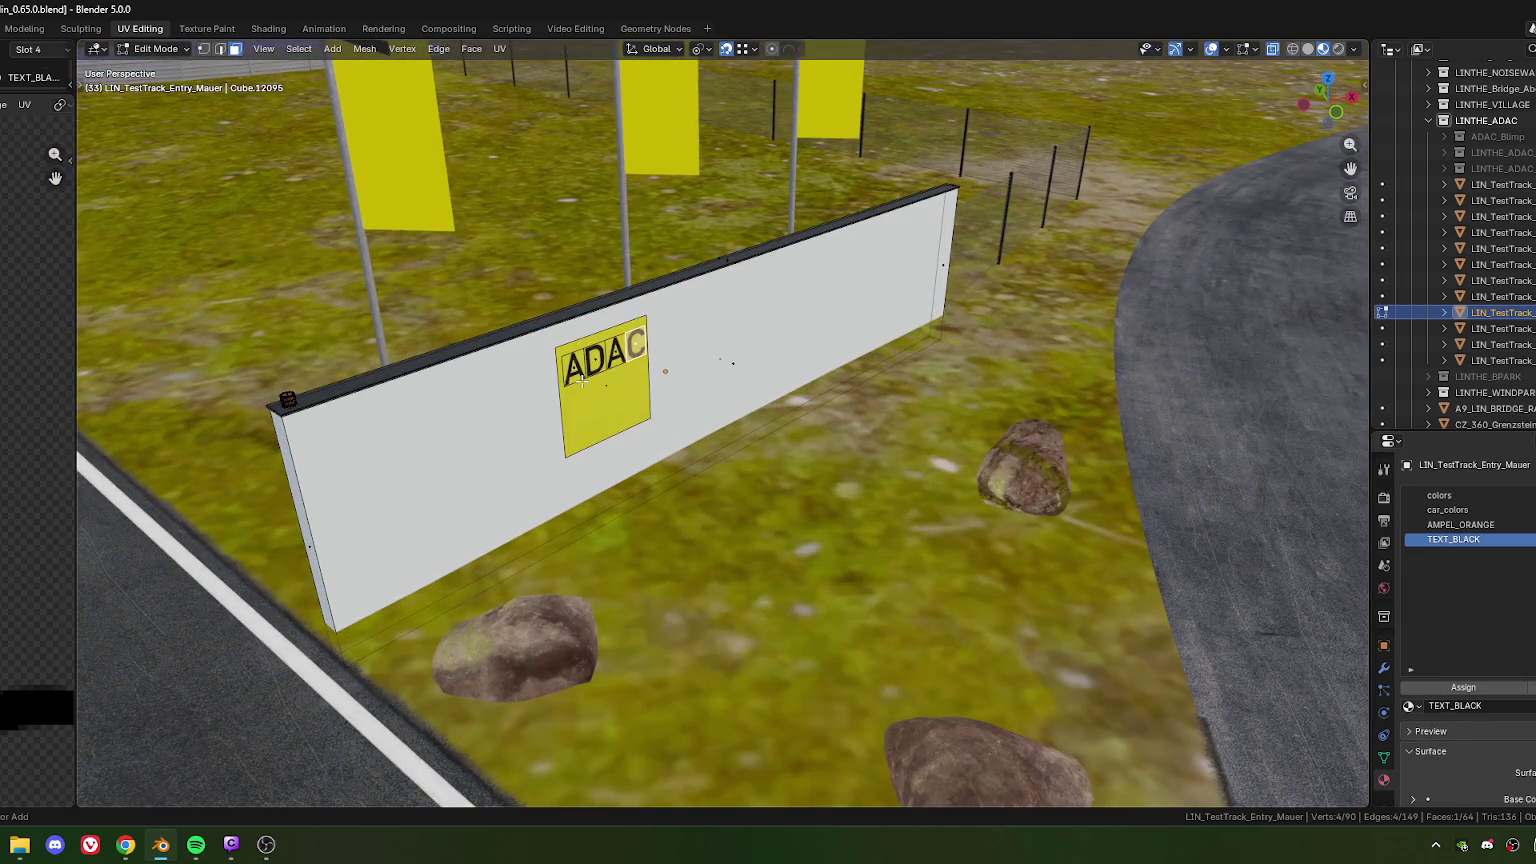
pyautogui.keyDown('ctrl'); pyautogui.click(582, 381); pyautogui.keyUp('ctrl')
# From a top view, duplicate the ADAC letter faces and place the copy near the office
pyautogui.scroll(-5, 600, 400)
pyautogui.moveTo(600, 400); pyautogui.dragTo(644, 462, button='middle')
pyautogui.press('KP_7')
pyautogui.scroll(-5, 644, 462)
pyautogui.keyDown('shift'); pyautogui.moveTo(300, 250); pyautogui.dragTo(664, 397, button='middle'); pyautogui.keyUp('shift')
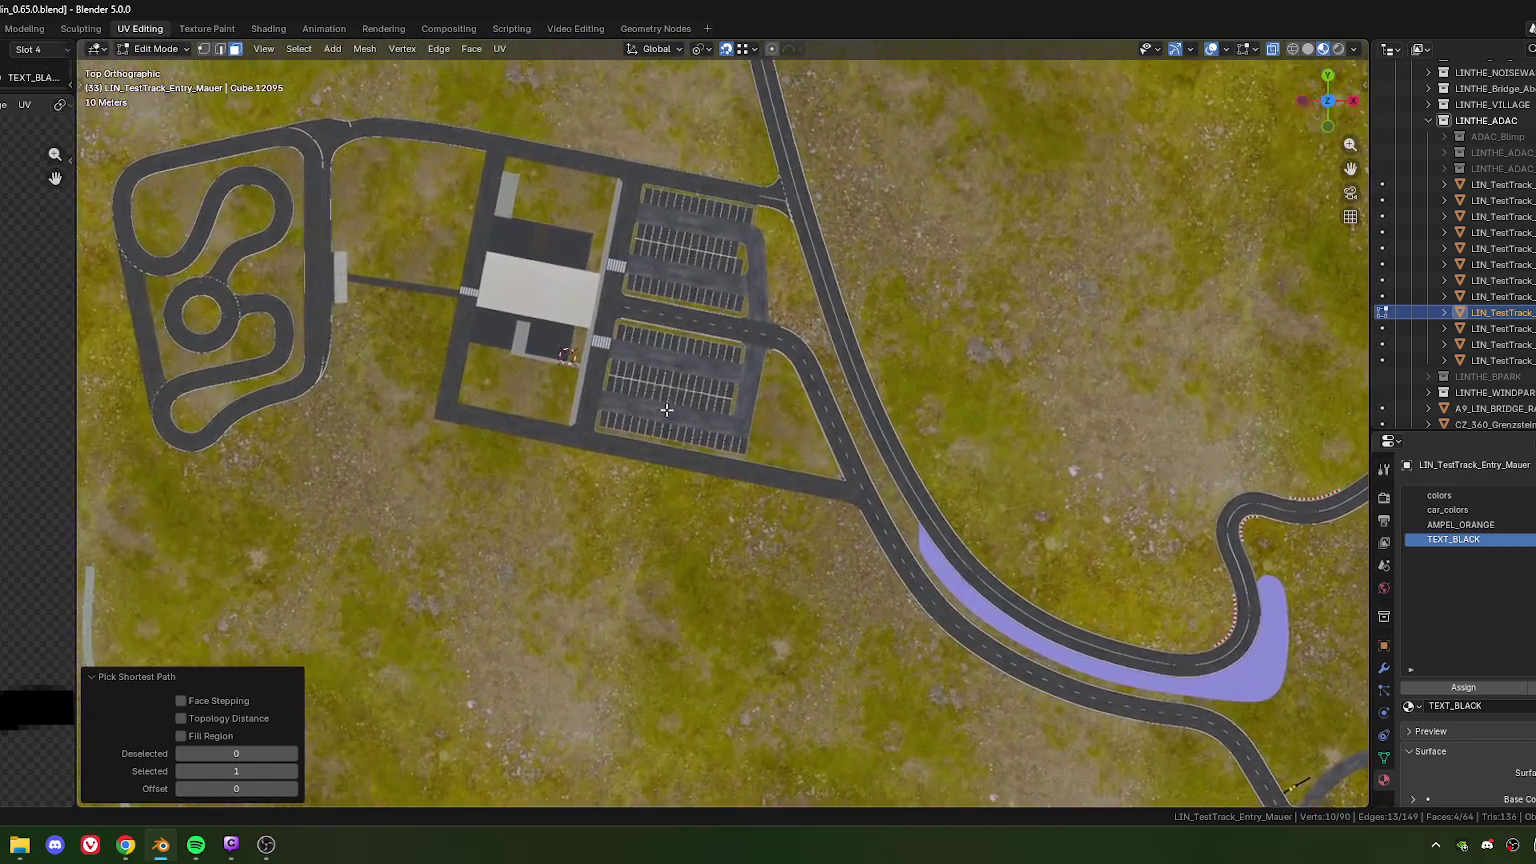
pyautogui.scroll(3, 664, 397)
pyautogui.scroll(2, 660, 420)
pyautogui.scroll(3, 655, 440)
pyautogui.scroll(3, 648, 462)
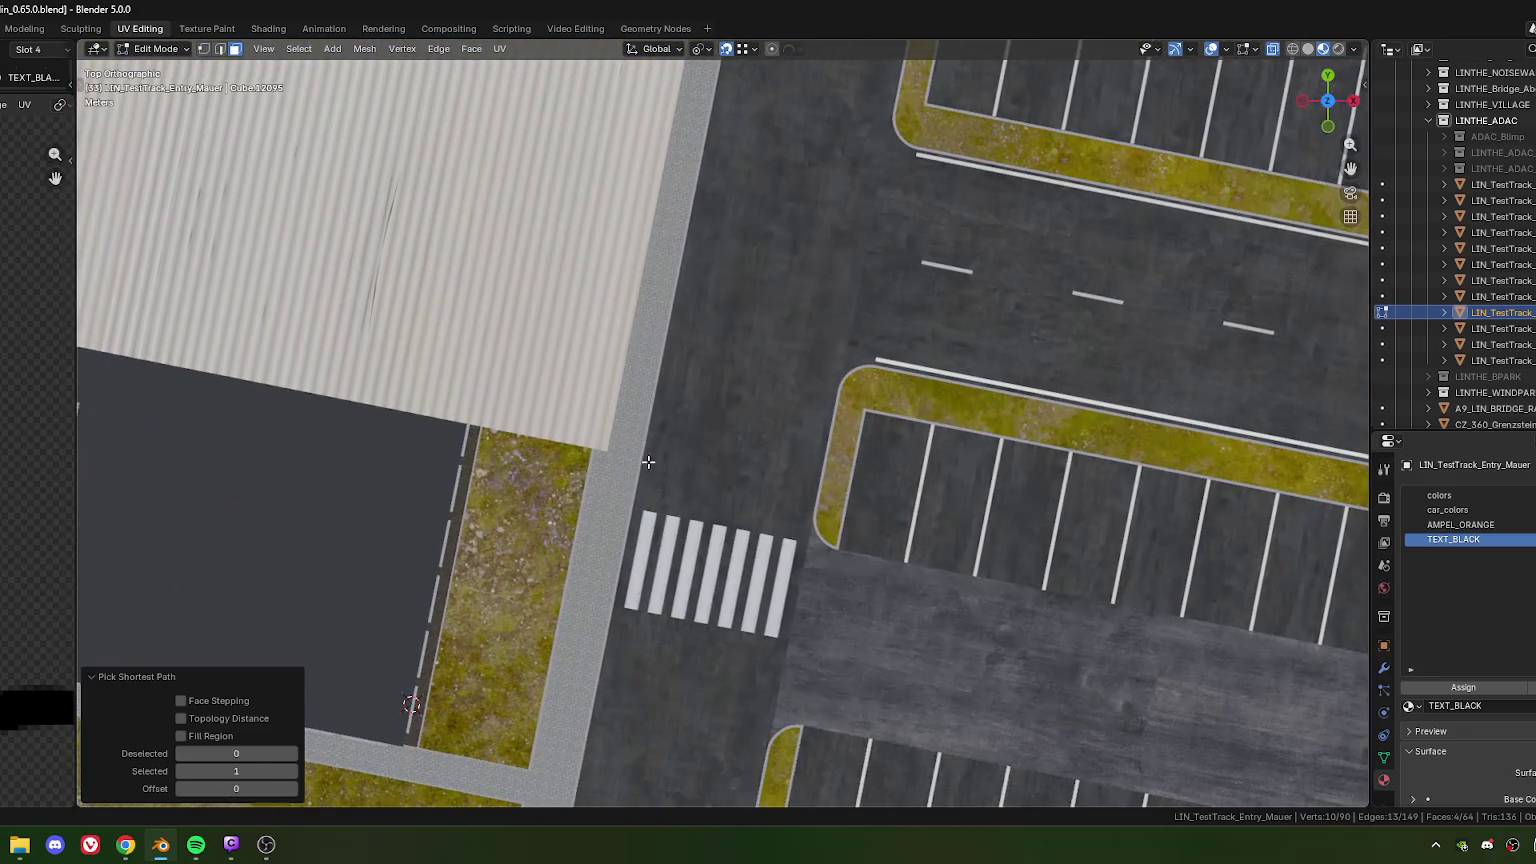
pyautogui.hotkey('shift', 'd')
pyautogui.click(645, 465)
# Separate the copied letters into their own object and set its origin to geometry
pyautogui.moveTo(645, 465)
pyautogui.keyDown('shift'); pyautogui.mouseDown(button='middle')
pyautogui.moveTo(710, 544)
pyautogui.moveTo(706, 507)
pyautogui.mouseUp(button='middle'); pyautogui.keyUp('shift')
pyautogui.rightClick(580, 386)
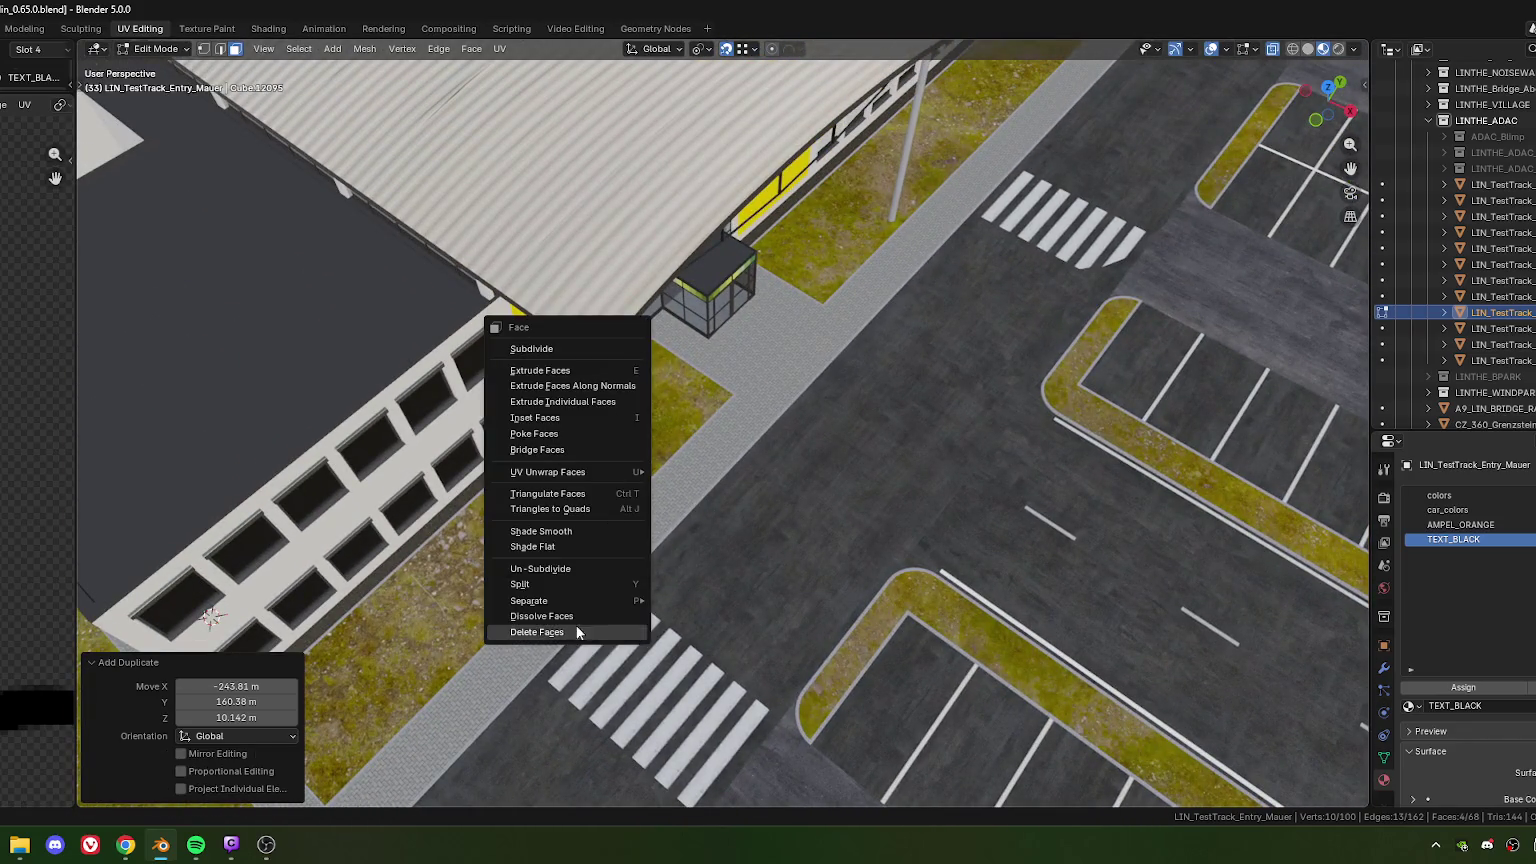
pyautogui.moveTo(529, 600)
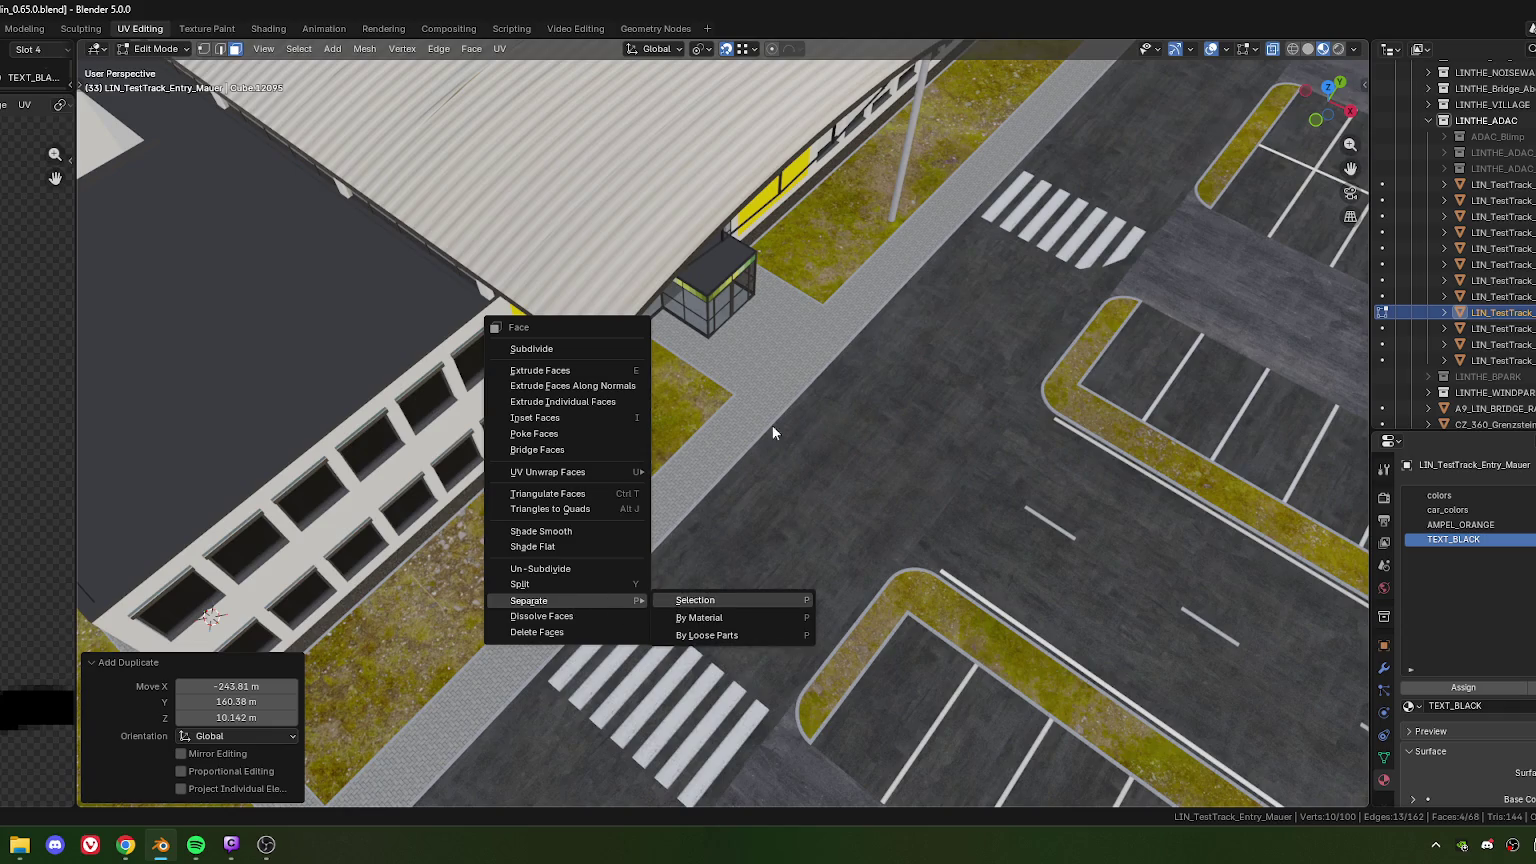
pyautogui.press('Return')
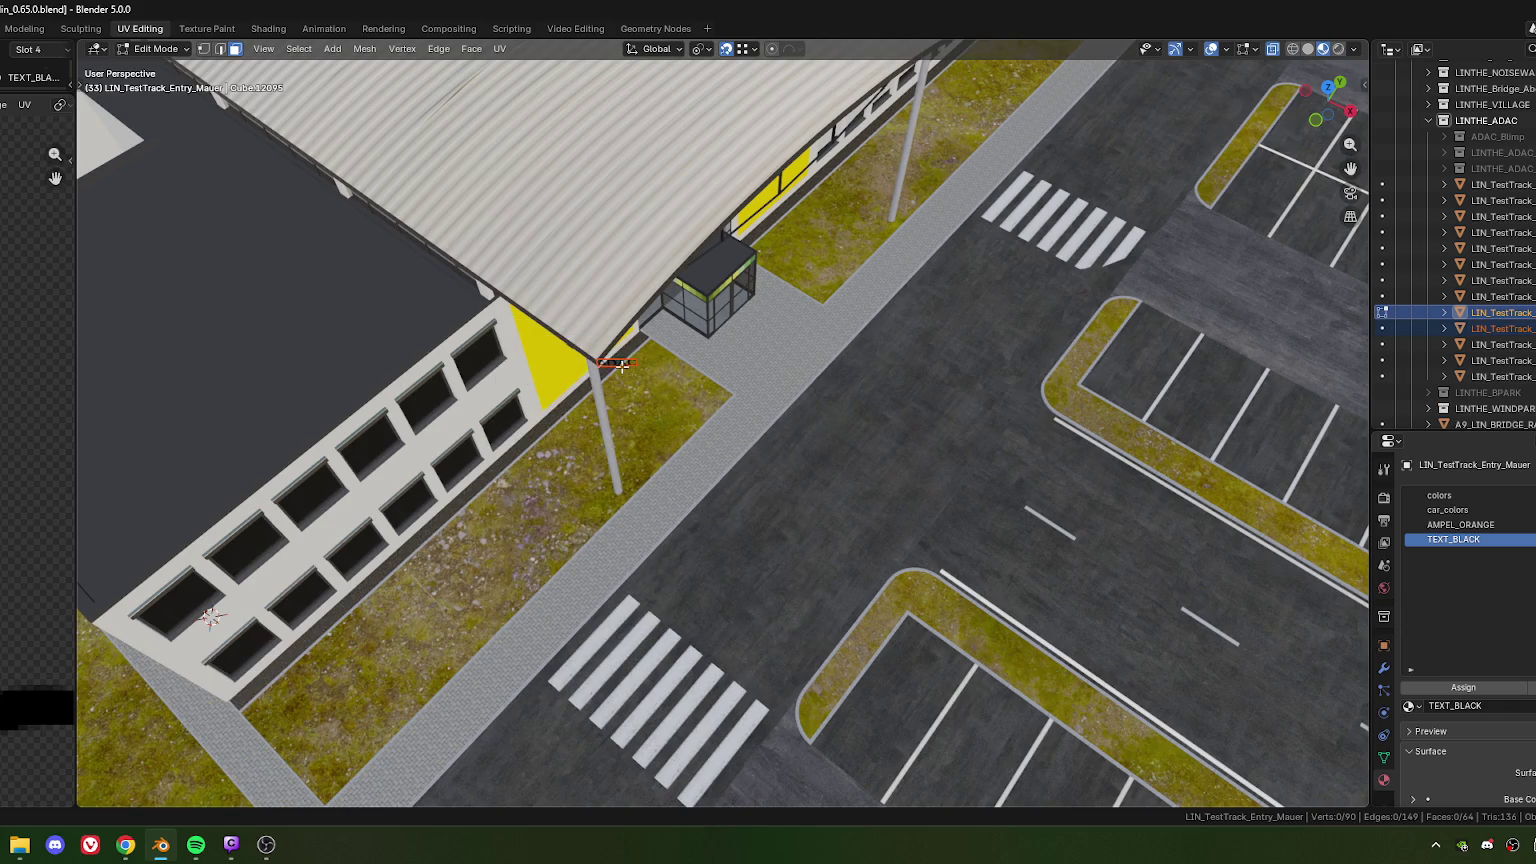
pyautogui.press('Tab')
pyautogui.click(618, 368)
pyautogui.rightClick(618, 368)
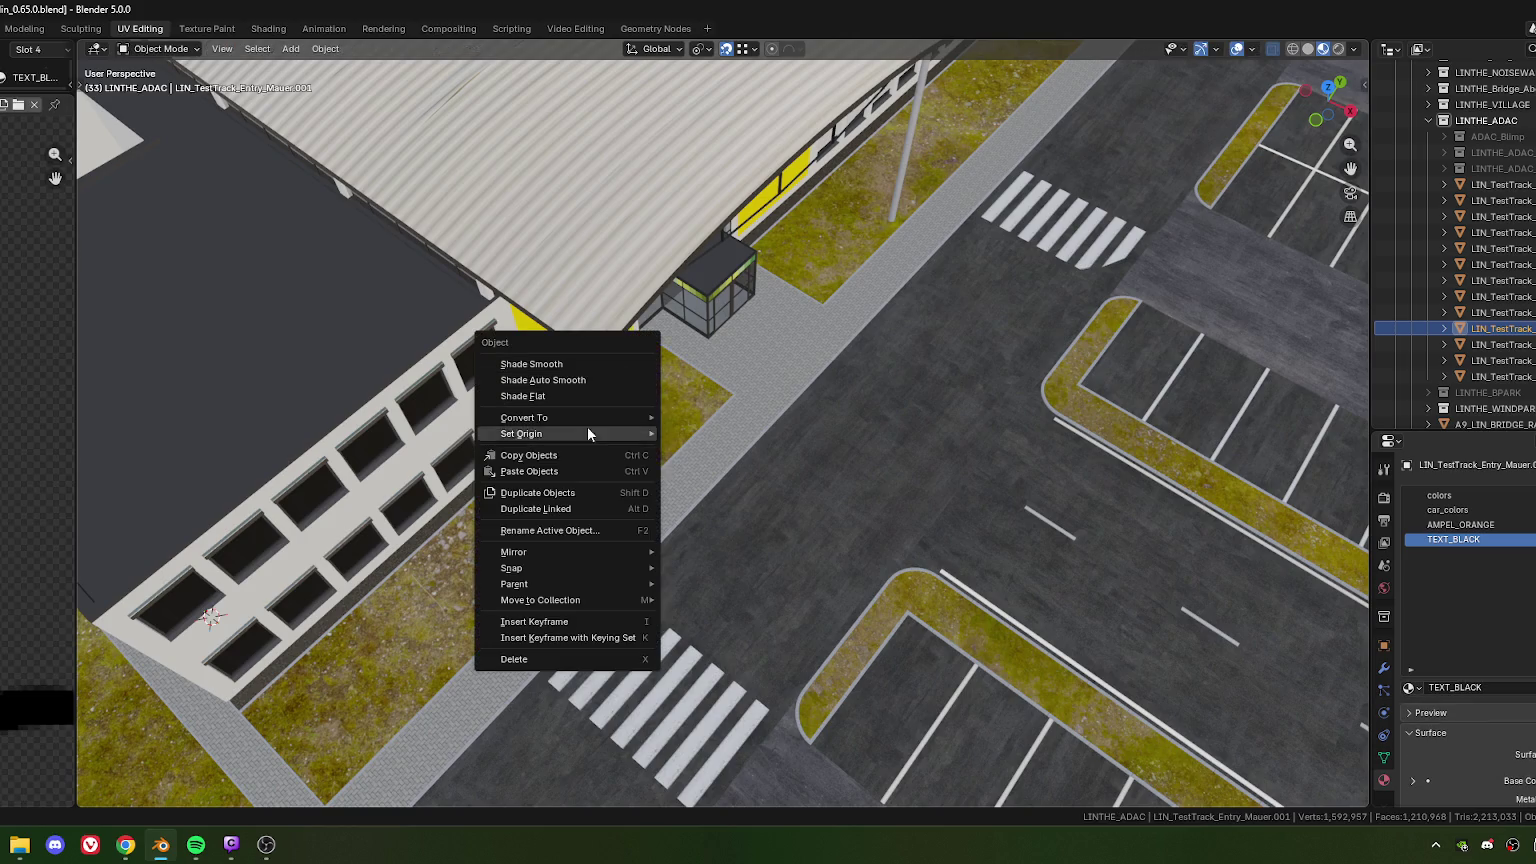
pyautogui.click(749, 450)
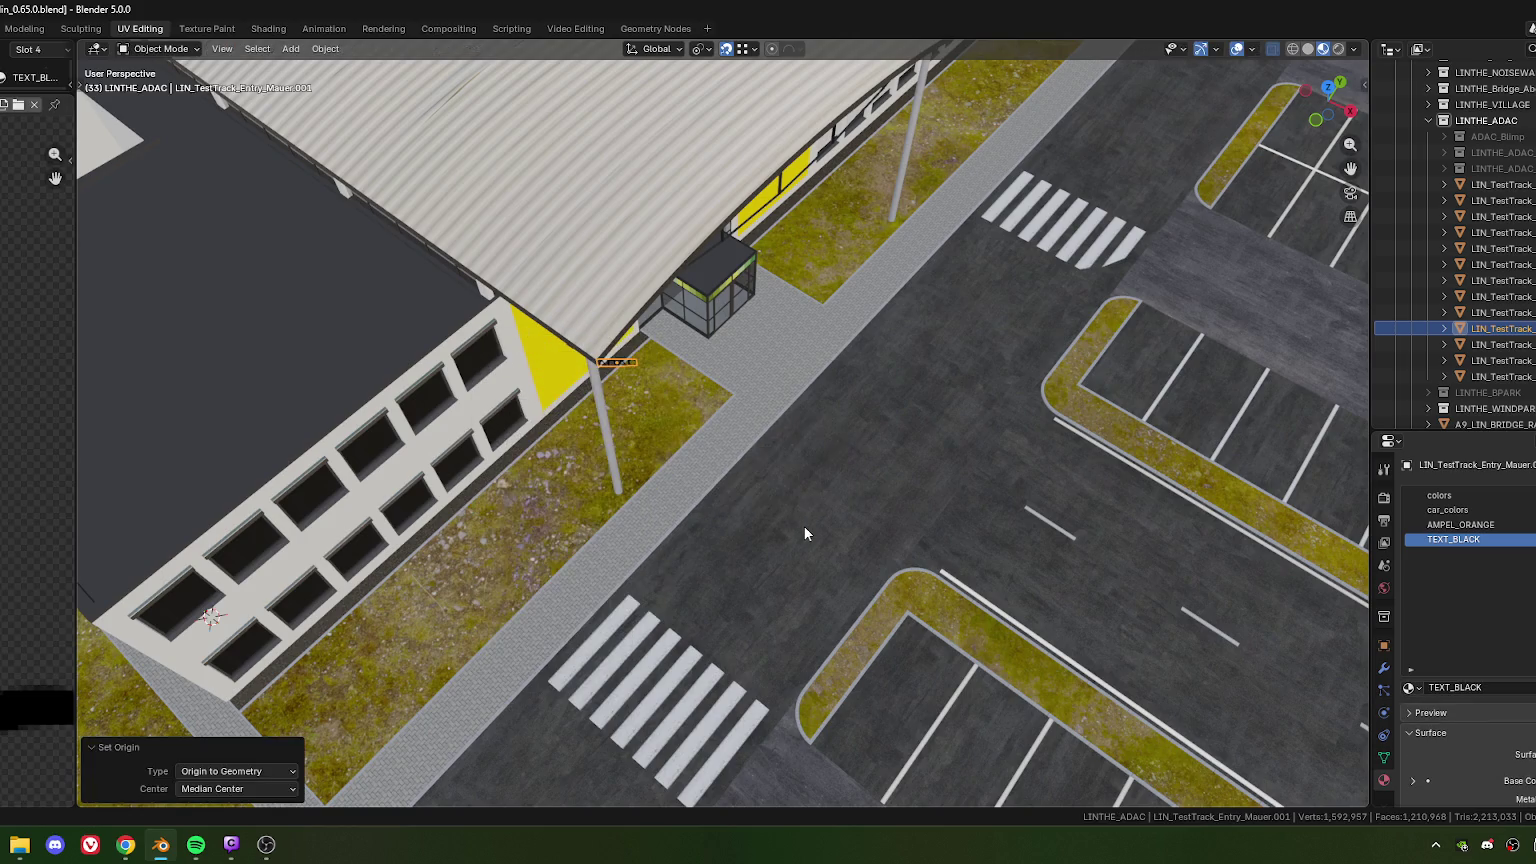
# Rotate the lettering 9 degrees in top view and show its transform properties
pyautogui.press('KP_7')
pyautogui.press('r')
pyautogui.press('9')
pyautogui.press('Return')
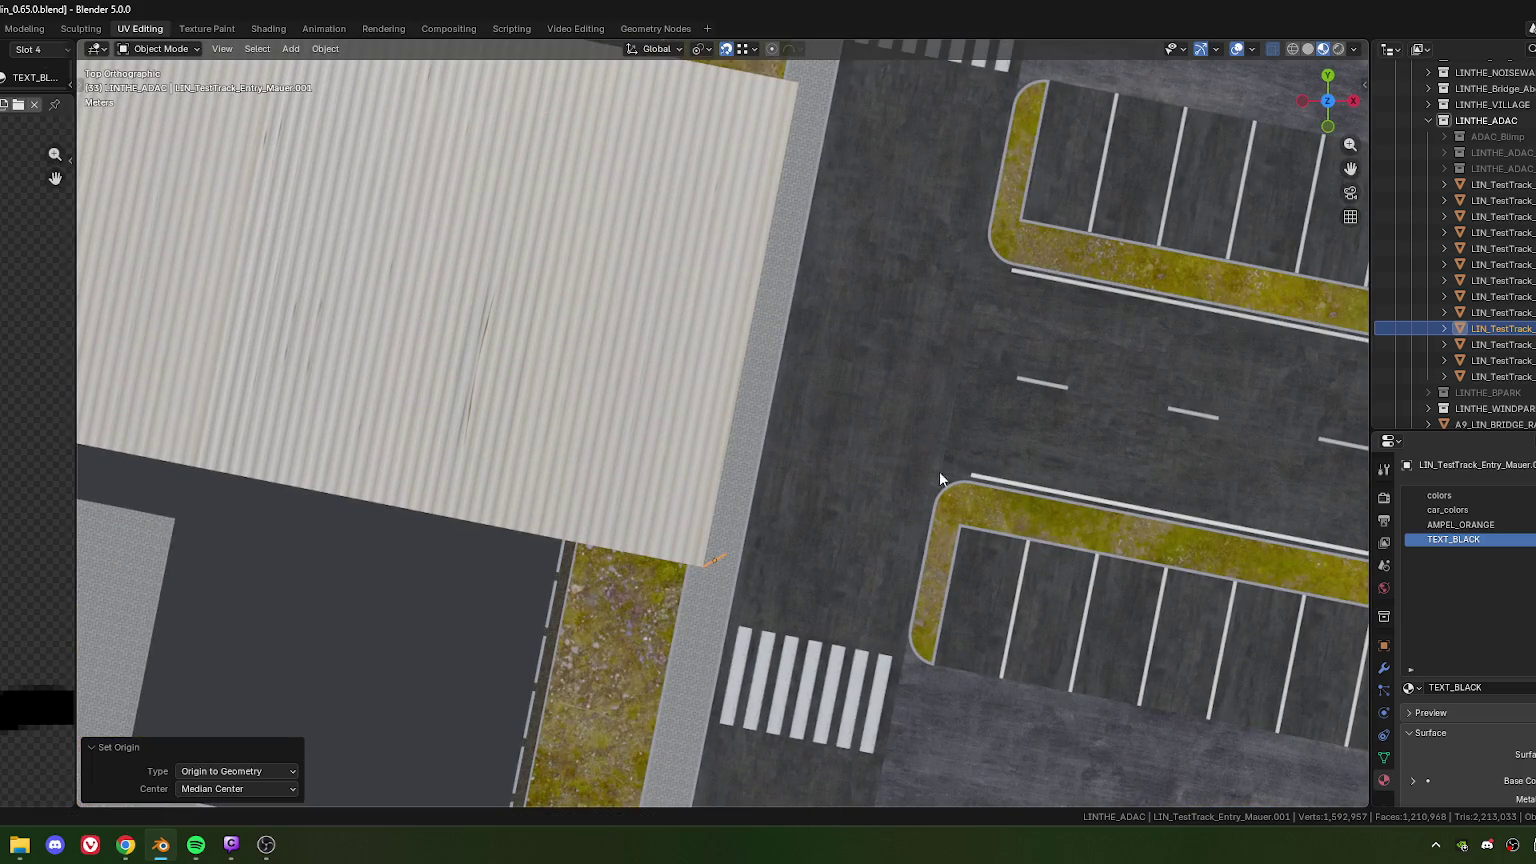
pyautogui.click(1385, 646)
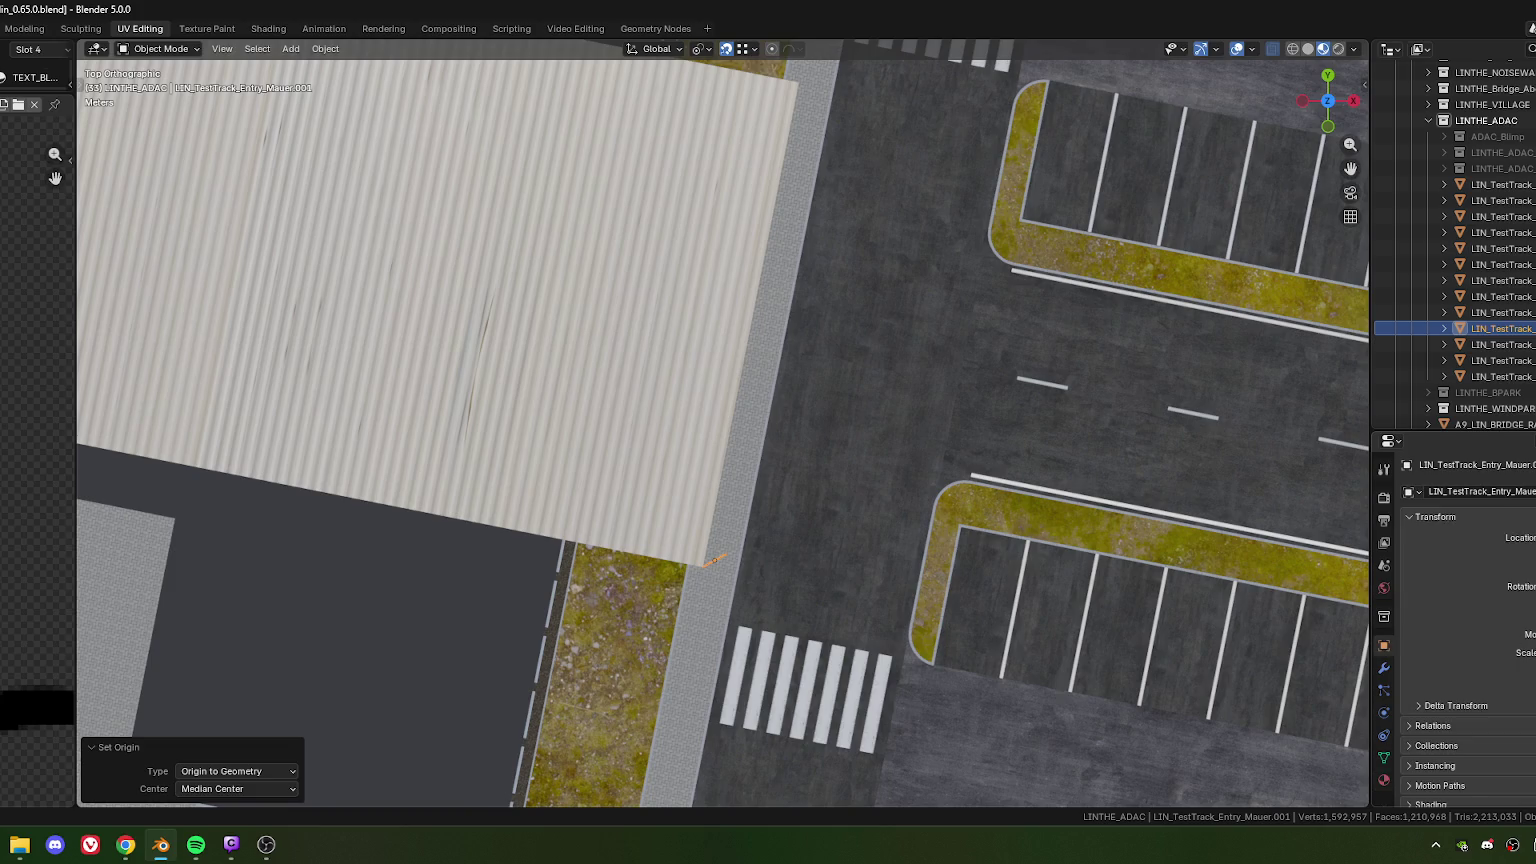
pyautogui.press('Return')
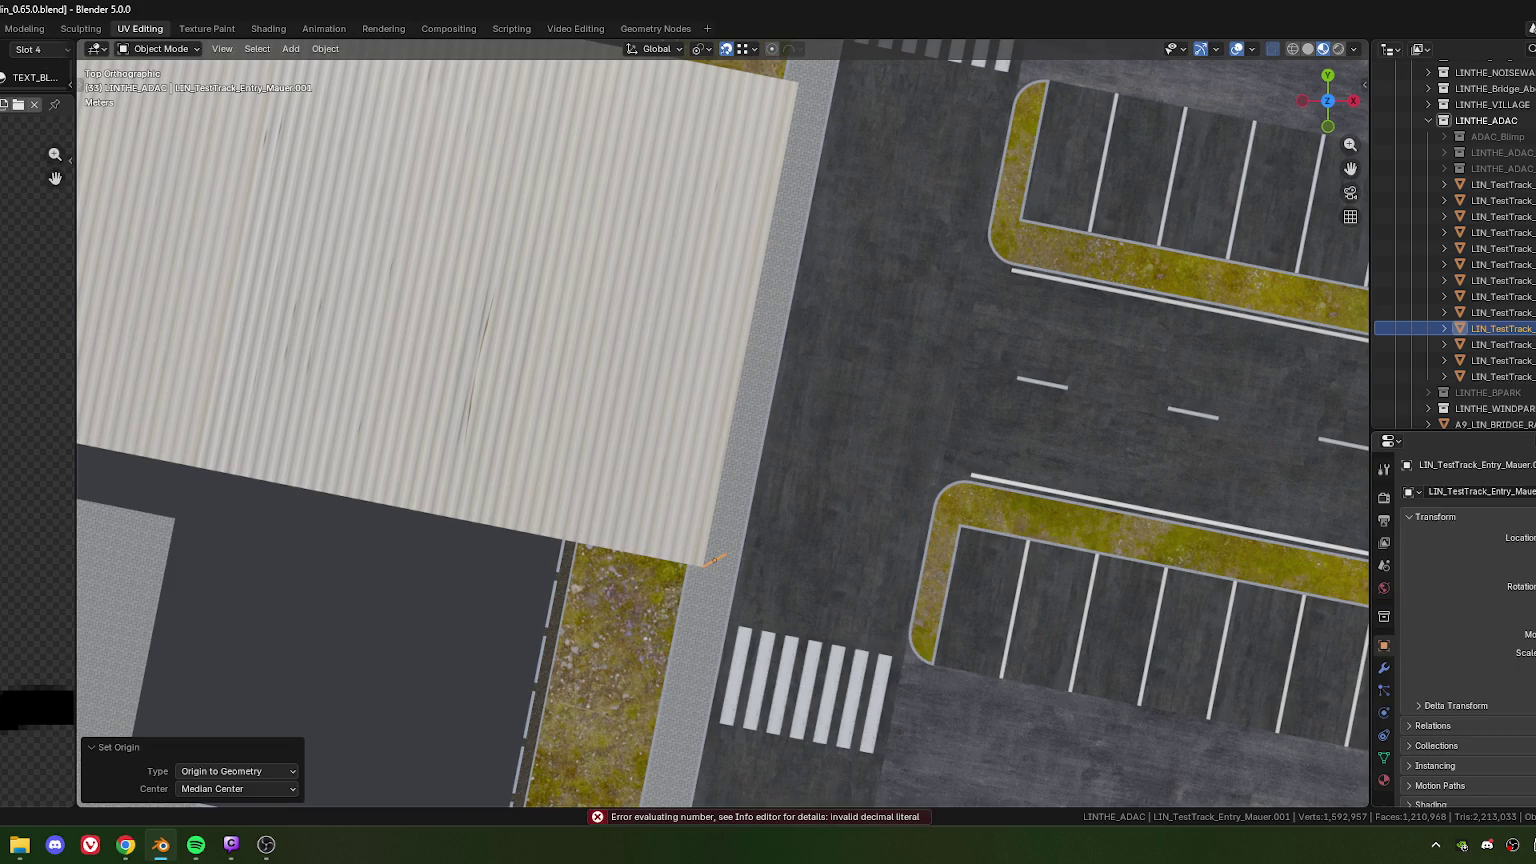
# Select the copied ADAC lettering and give it a first resize from the entrance view
pyautogui.scroll(3, 701, 524)
pyautogui.scroll(2, 640, 530)
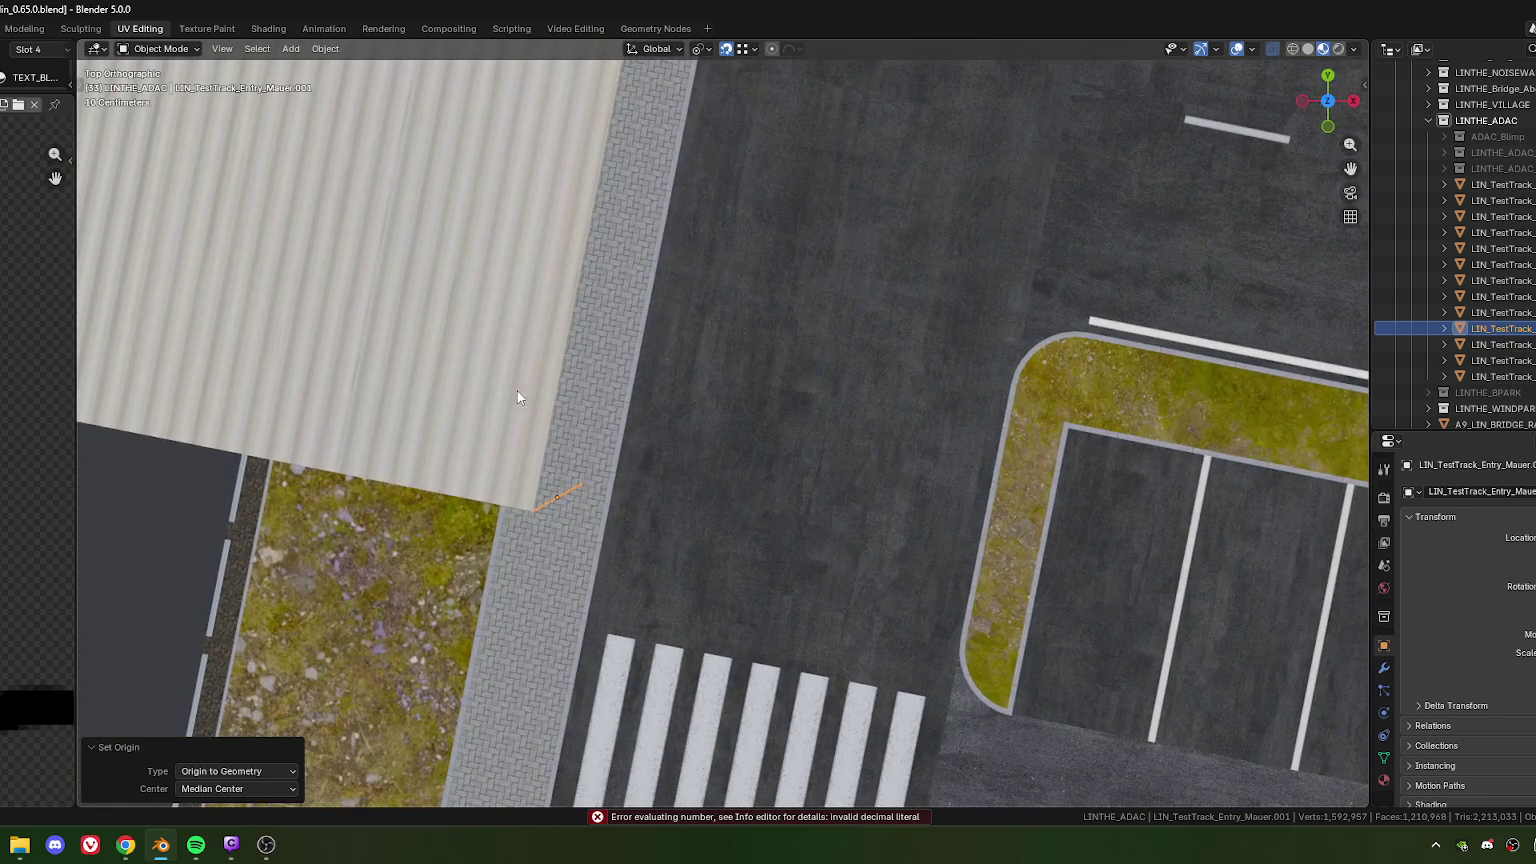
pyautogui.click(450, 400)
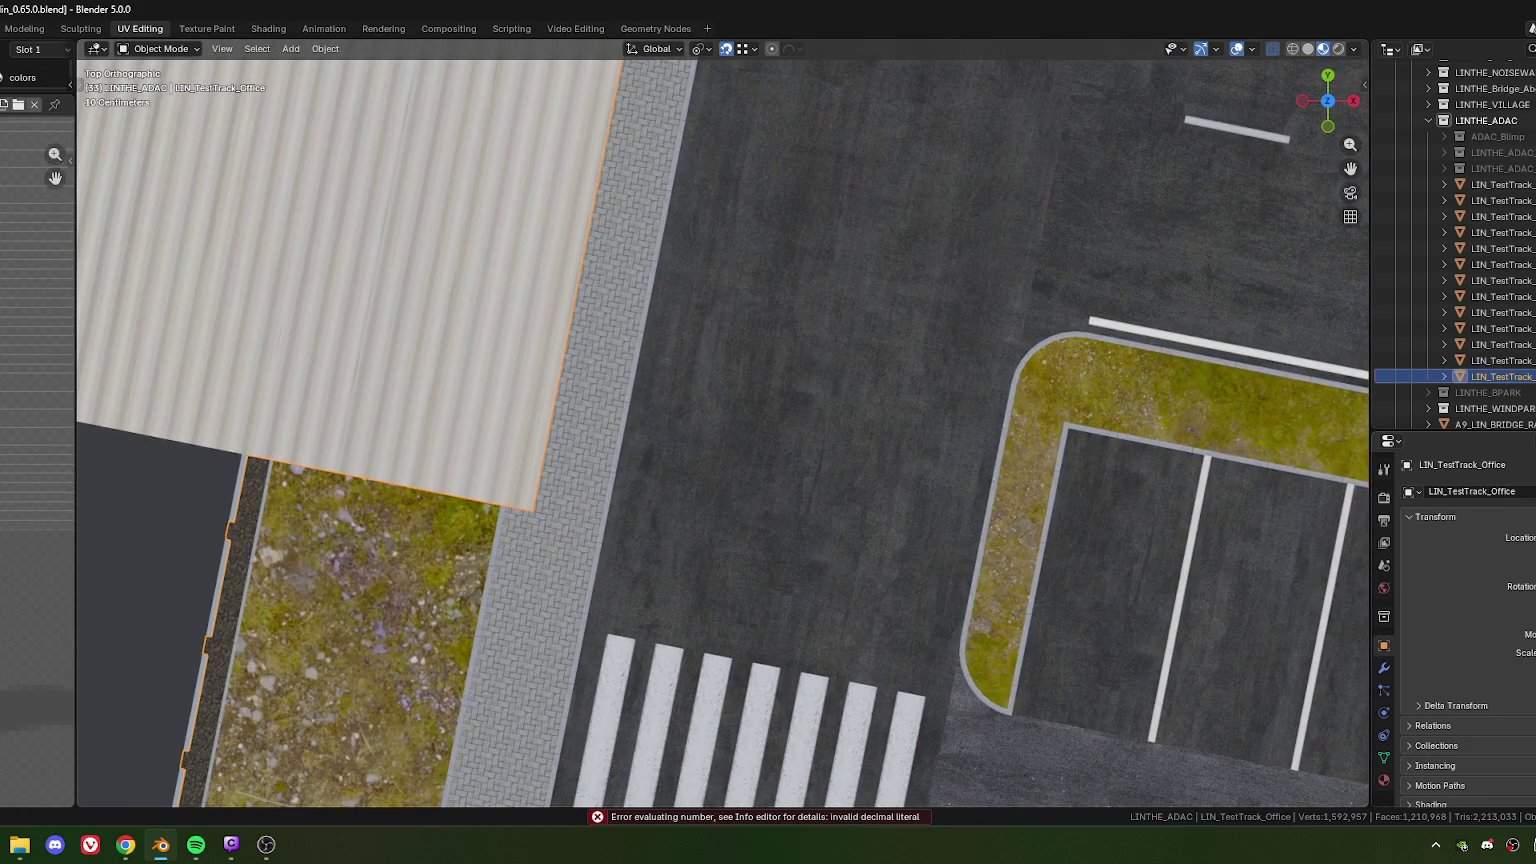
pyautogui.moveTo(755, 636)
pyautogui.mouseDown(button='middle')
pyautogui.moveTo(661, 557)
pyautogui.moveTo(690, 558)
pyautogui.mouseUp(button='middle')
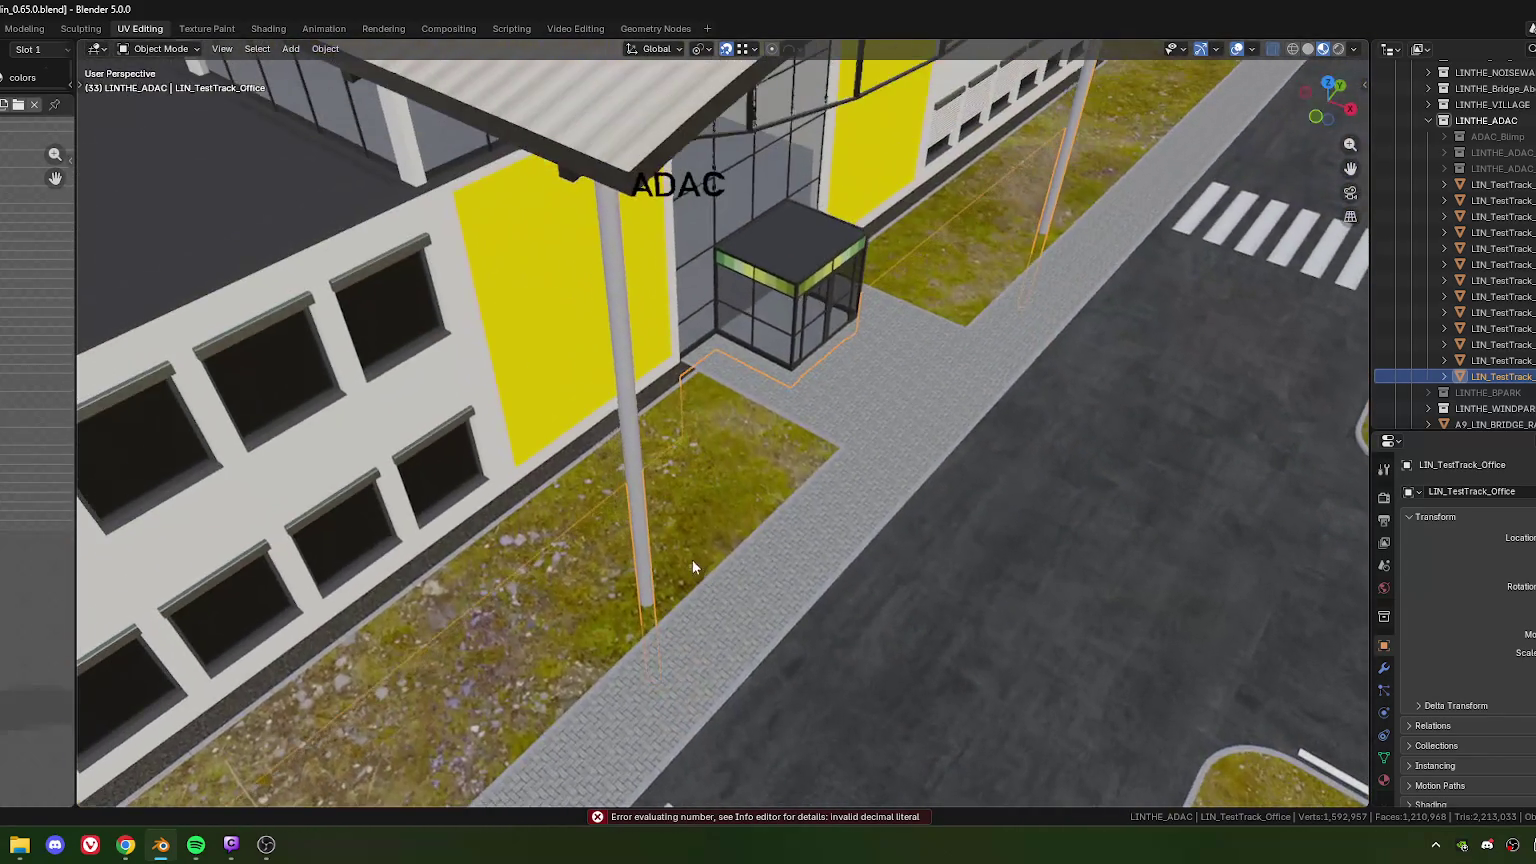
pyautogui.click(686, 180)
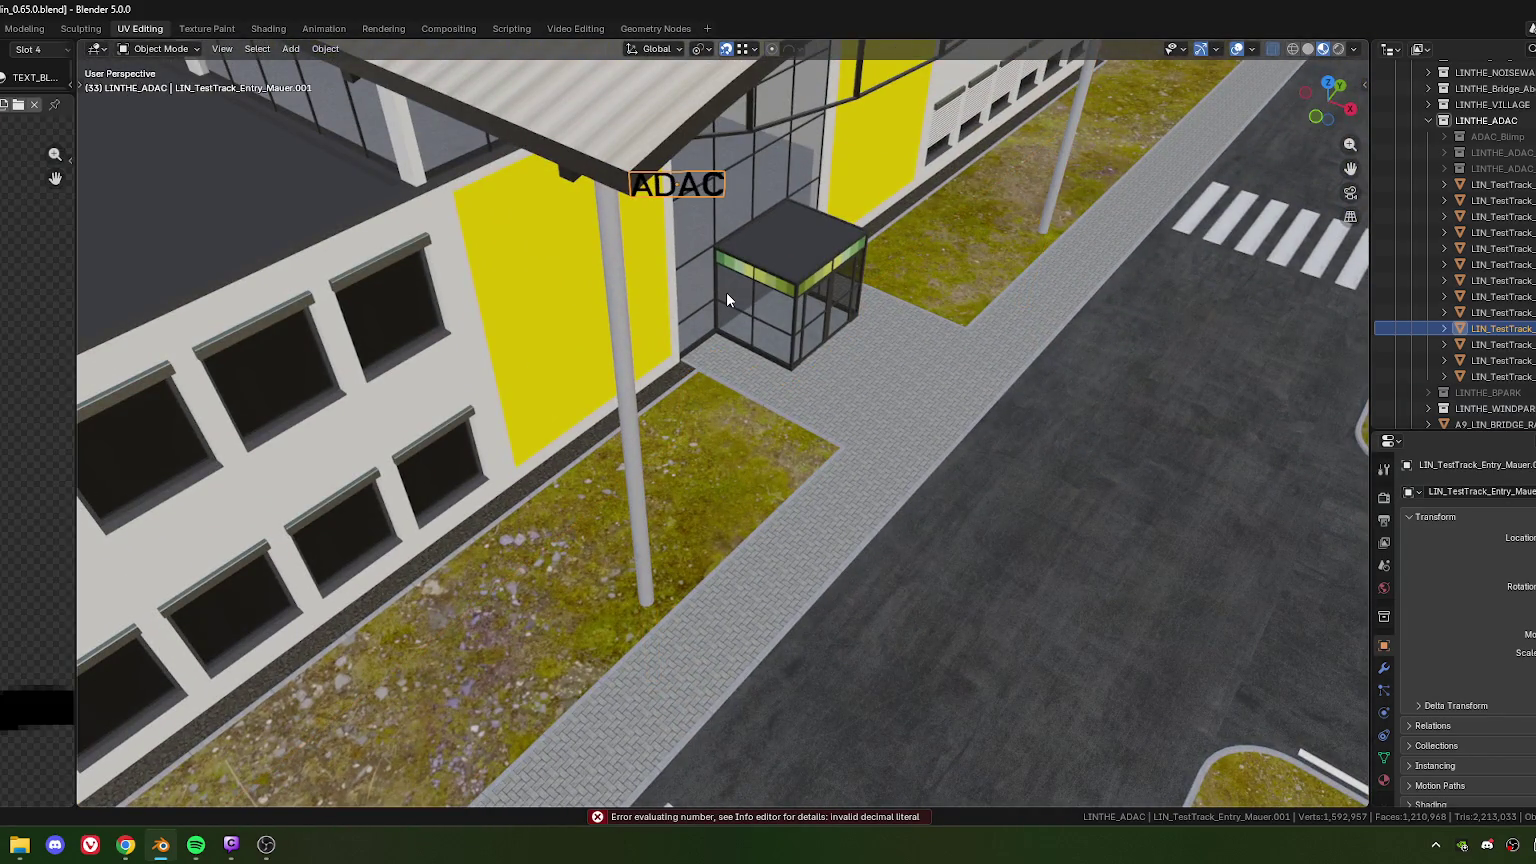
pyautogui.press('KP_7')
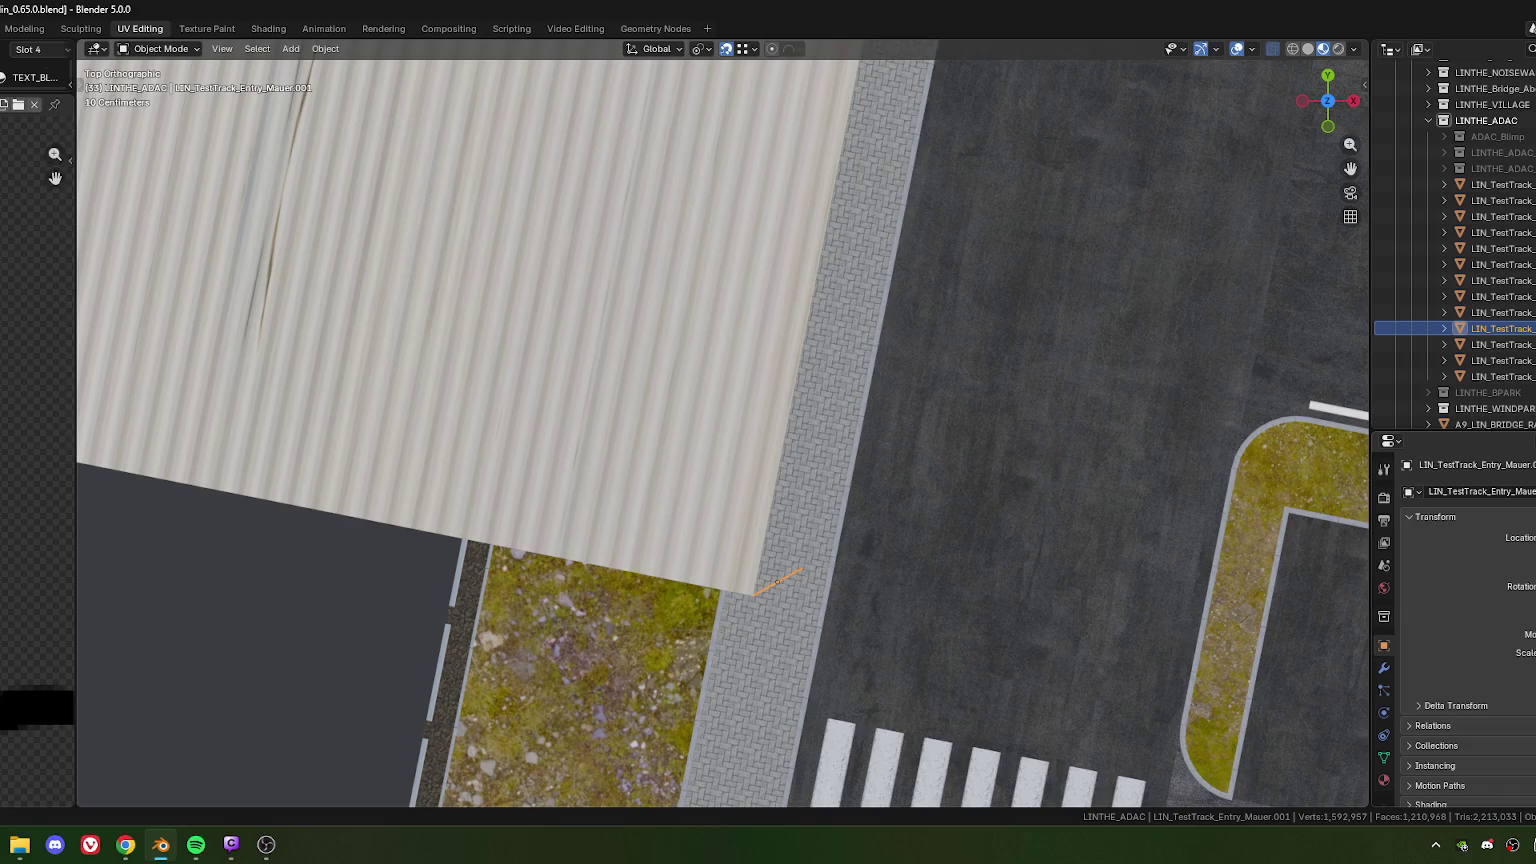
pyautogui.moveTo(936, 531)
pyautogui.mouseDown(button='middle')
pyautogui.moveTo(864, 607)
pyautogui.moveTo(655, 531)
pyautogui.moveTo(658, 464)
pyautogui.mouseUp(button='middle')
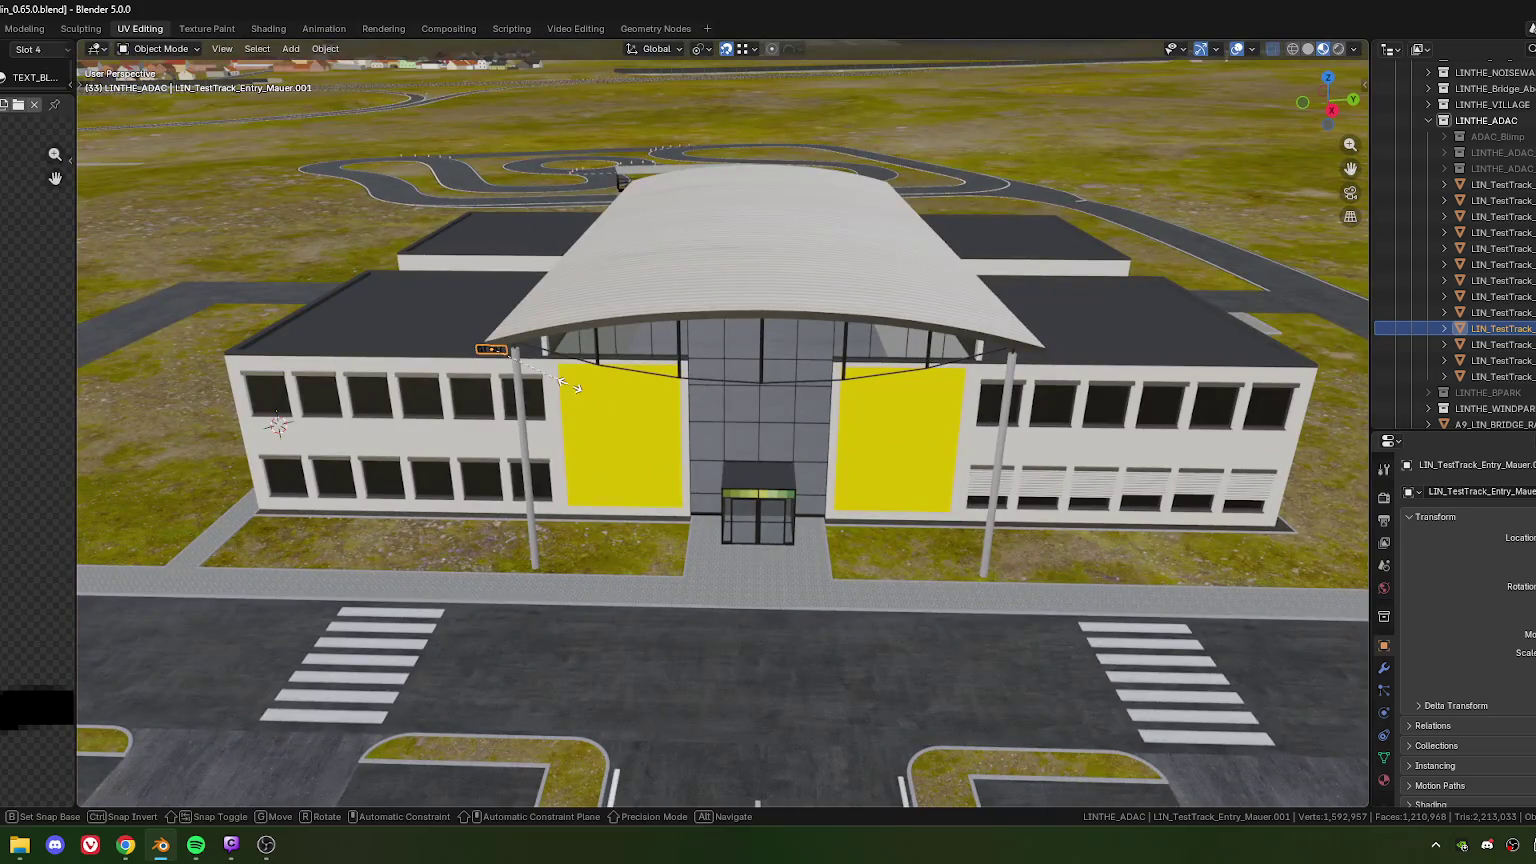
pyautogui.press('s')
pyautogui.click(671, 399)
pyautogui.moveTo(671, 399)
pyautogui.mouseDown(button='middle')
pyautogui.moveTo(722, 500)
pyautogui.moveTo(718, 460)
pyautogui.moveTo(654, 494)
pyautogui.mouseUp(button='middle')
# Place the lettering above the left yellow panel, scale it 1.806, and shift it along local X
pyautogui.press('g')
pyautogui.click(674, 488)
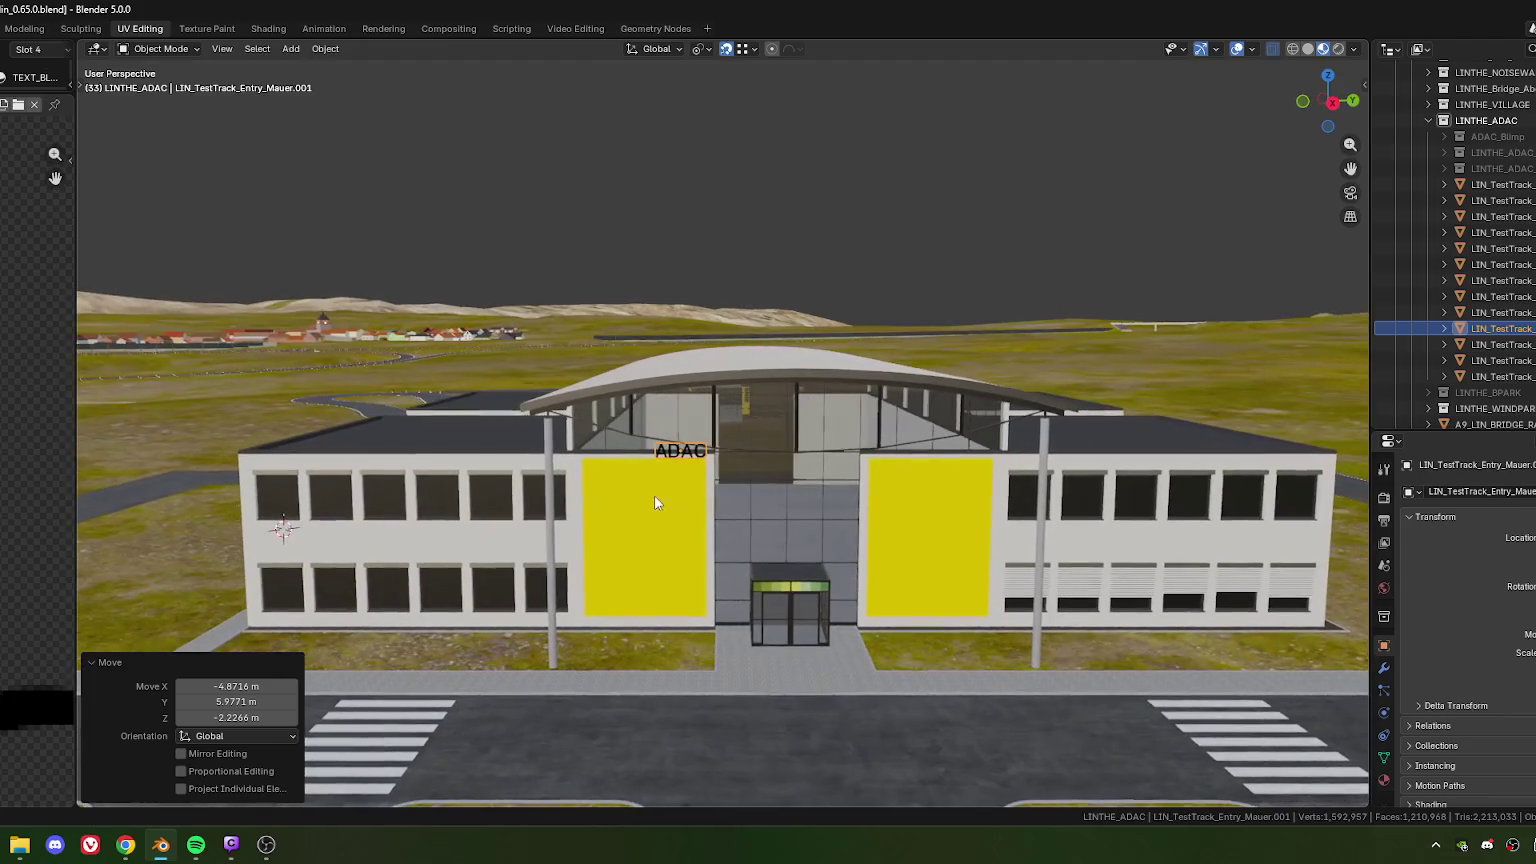
pyautogui.press('s')
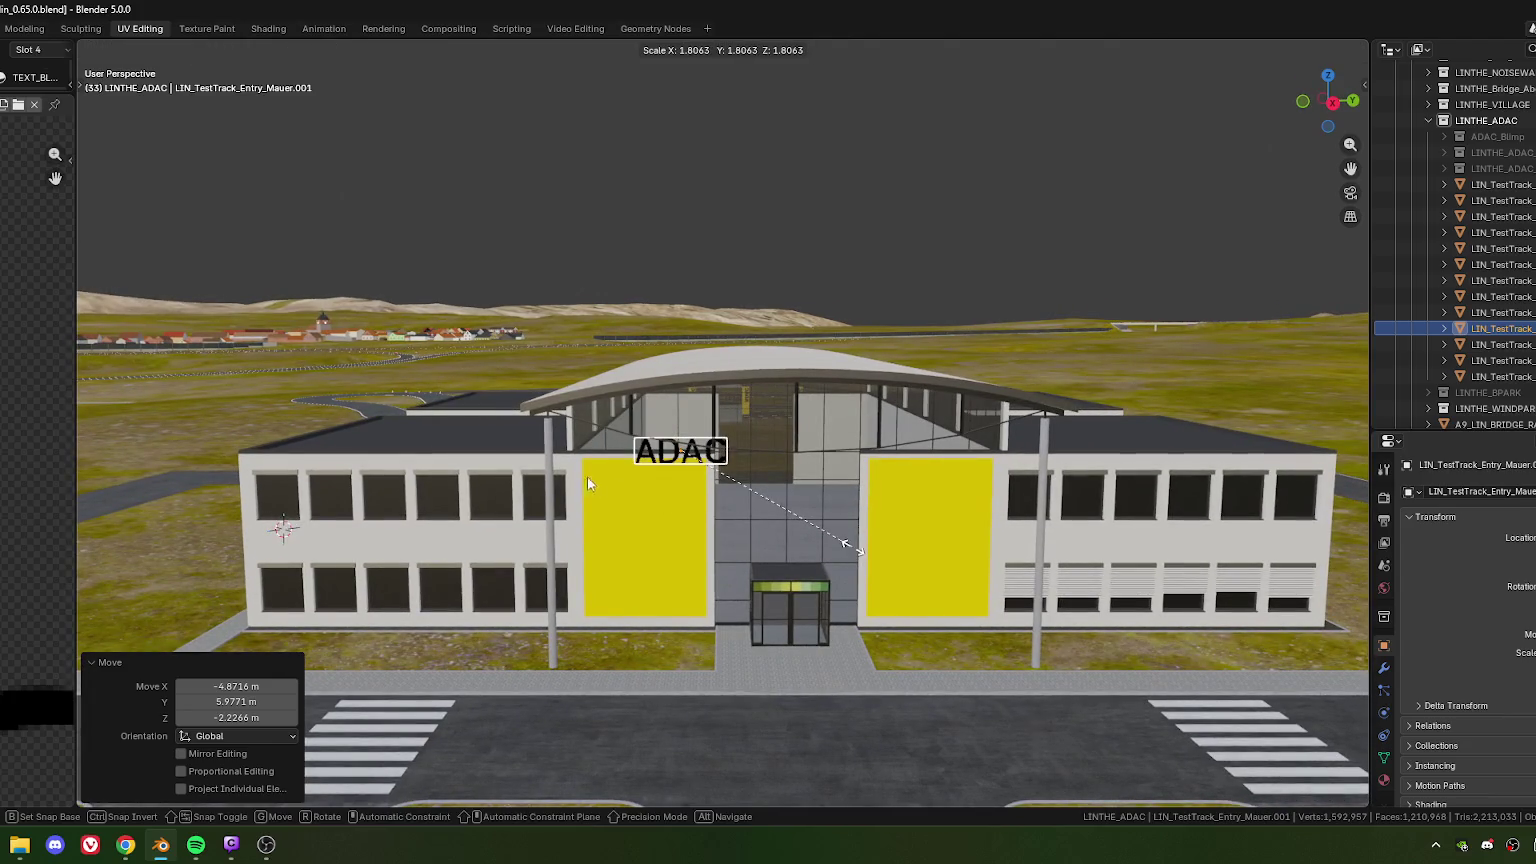
pyautogui.click(592, 478)
pyautogui.press('x')
pyautogui.press('x')
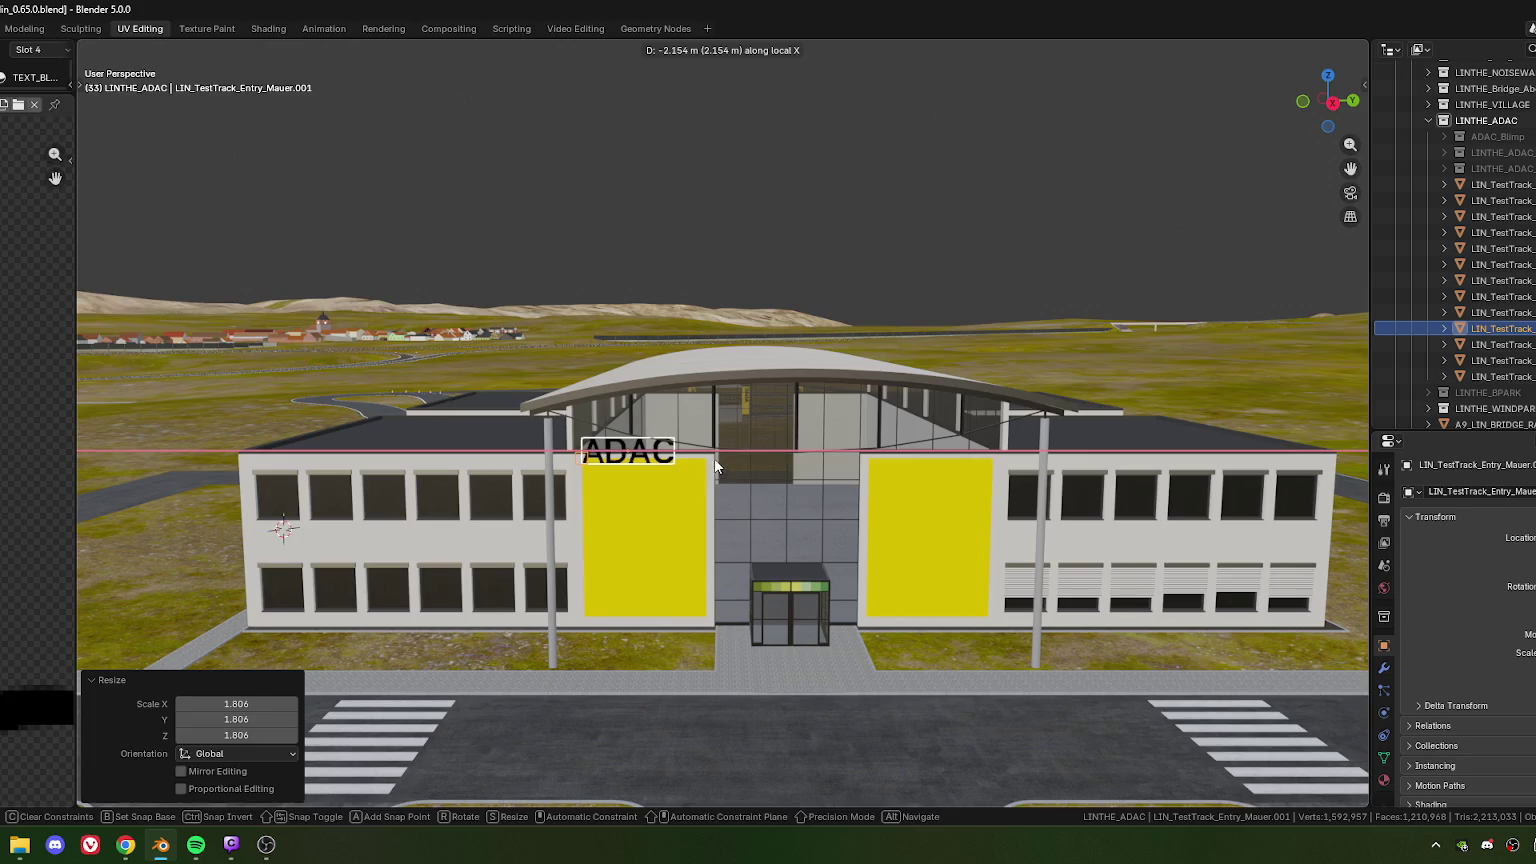
pyautogui.click(716, 465)
pyautogui.press('g')
pyautogui.press('x')
pyautogui.press('x')
pyautogui.click(709, 465)
pyautogui.click(253, 687)
pyautogui.doubleClick(236, 686)
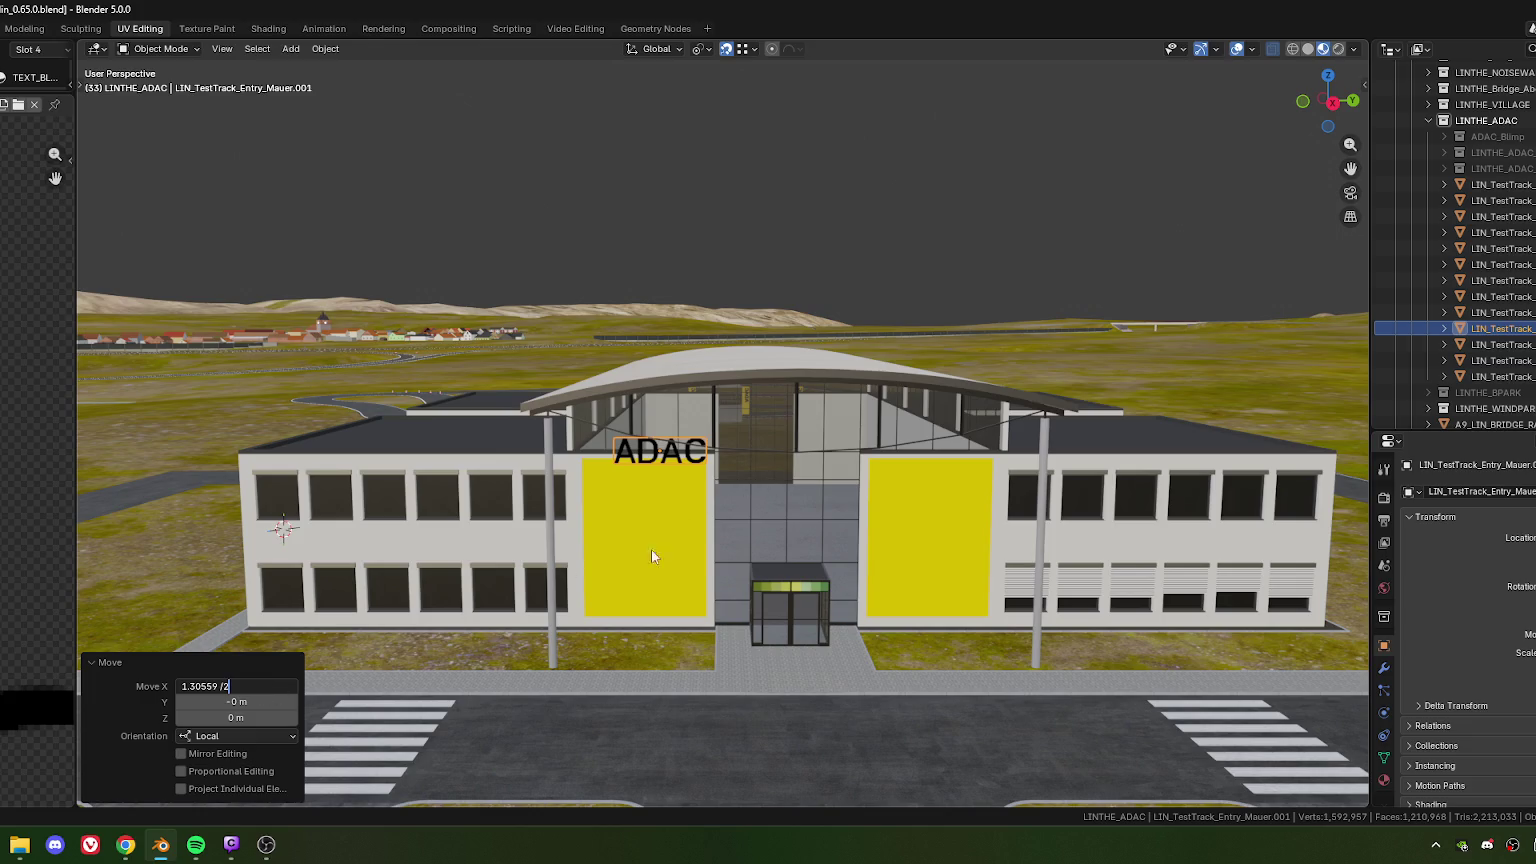
# Apply the halved X distance and make first vertical Z adjustments to the lettering
pyautogui.press('Return')
pyautogui.press('g')
pyautogui.press('z')
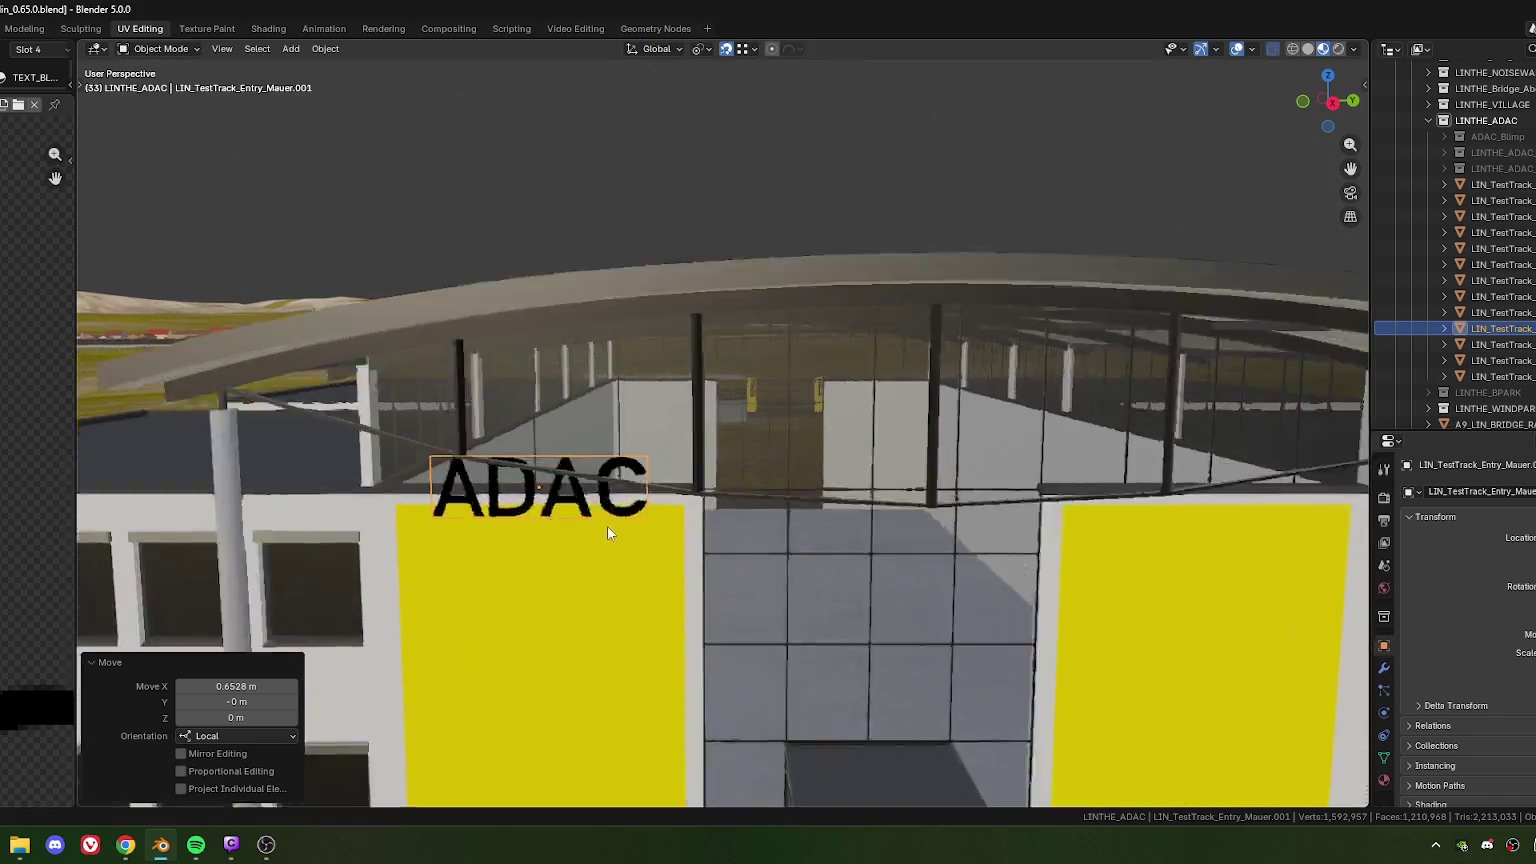
pyautogui.keyDown('alt'); pyautogui.moveTo(642, 531); pyautogui.dragTo(639, 569, button='middle'); pyautogui.keyUp('alt')
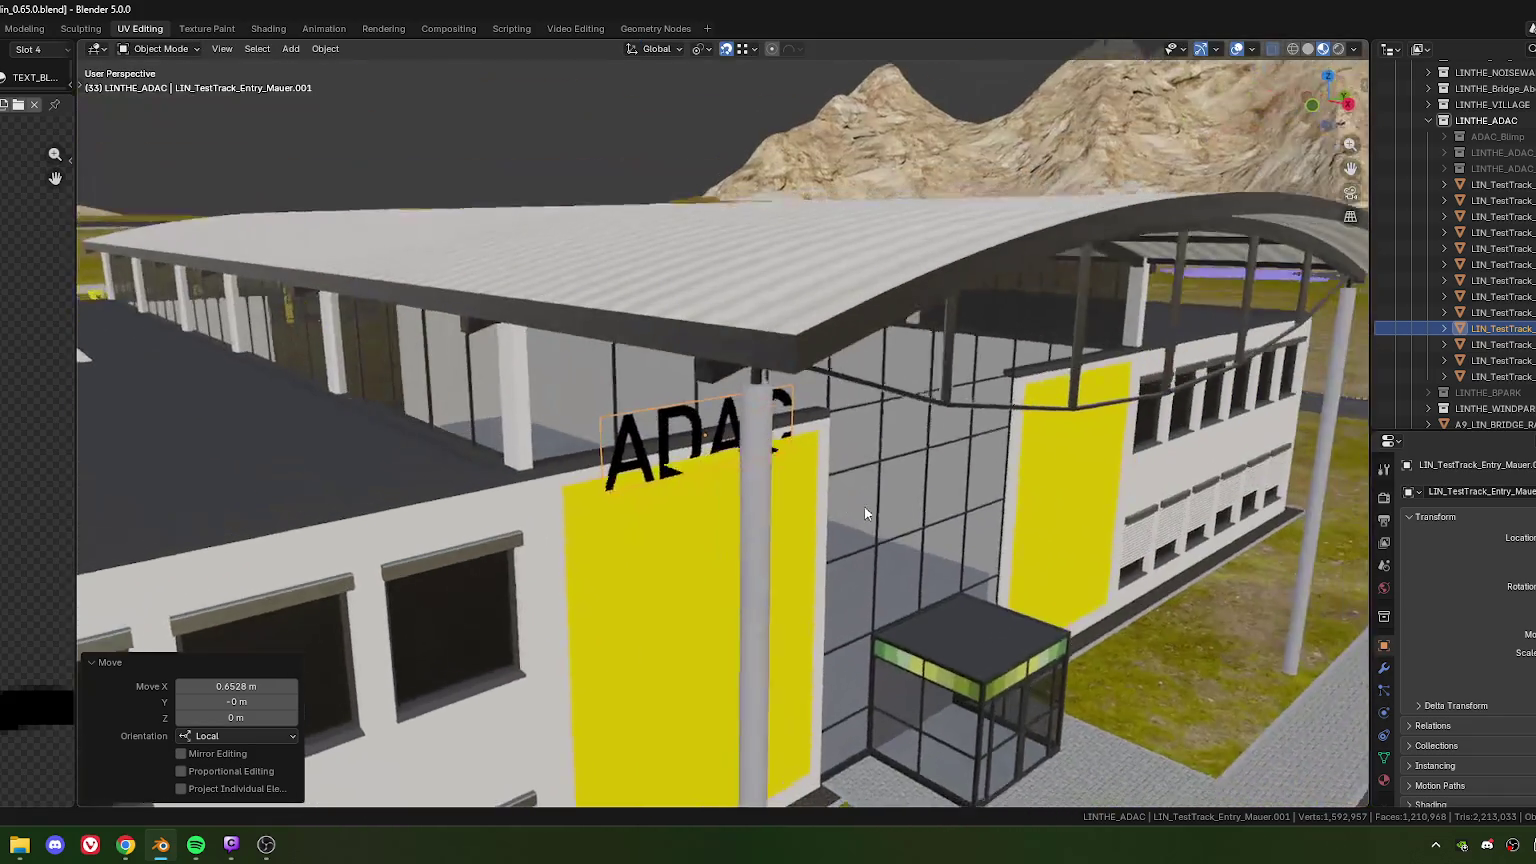
pyautogui.press('z')
pyautogui.click(574, 514)
pyautogui.press('g')
pyautogui.press('z')
pyautogui.click(690, 588)
pyautogui.moveTo(690, 588); pyautogui.dragTo(720, 484, button='middle')
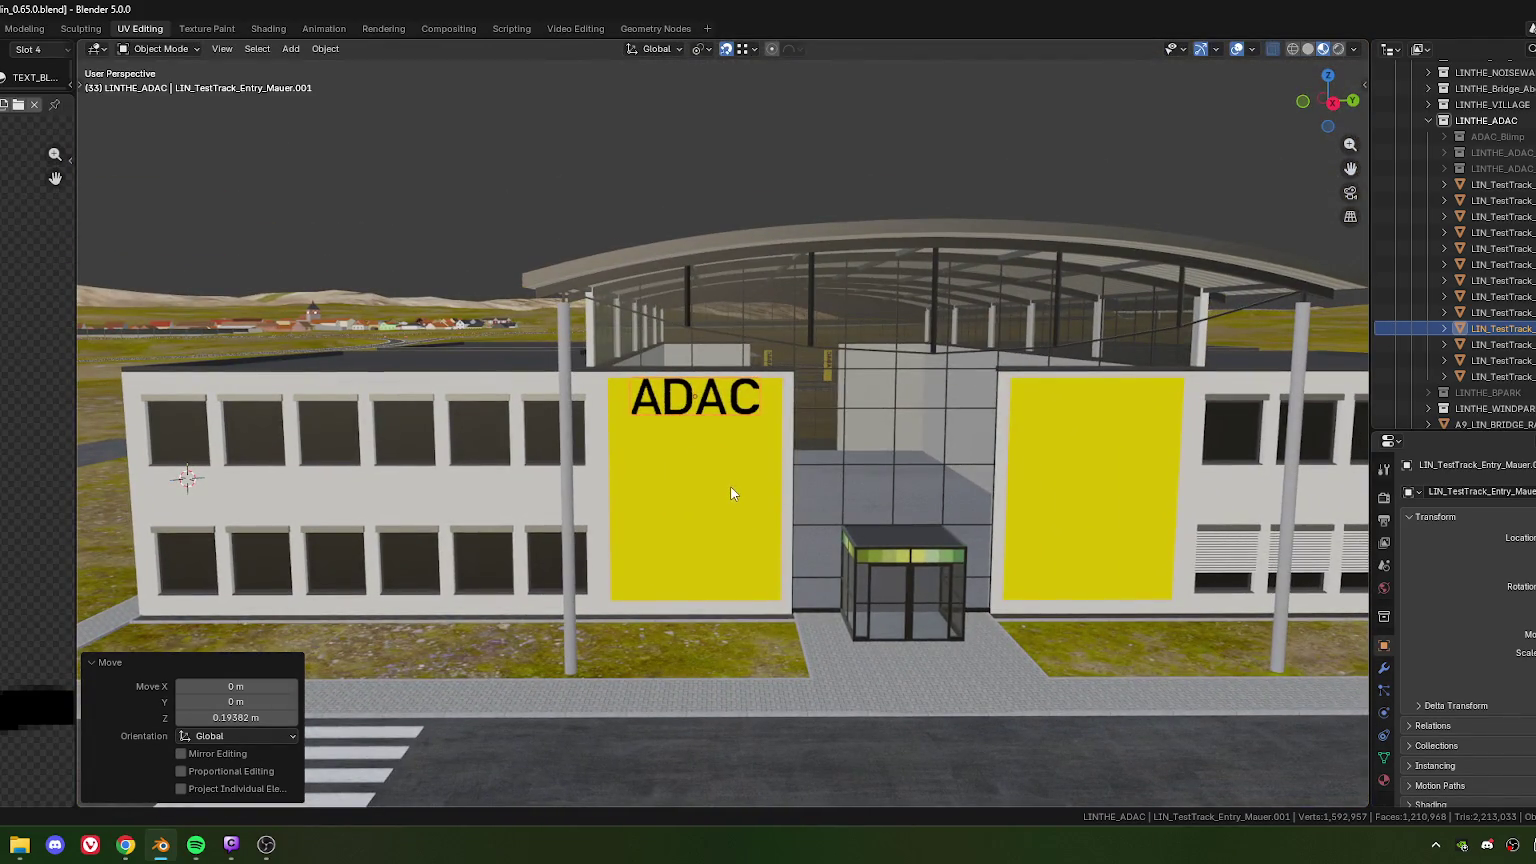
pyautogui.moveTo(604, 446)
pyautogui.mouseDown(button='middle')
pyautogui.moveTo(696, 450)
pyautogui.moveTo(598, 460)
pyautogui.mouseUp(button='middle')
# Fine-tune the lettering's height along Z until it sits on the yellow panel
pyautogui.press('g')
pyautogui.press('z')
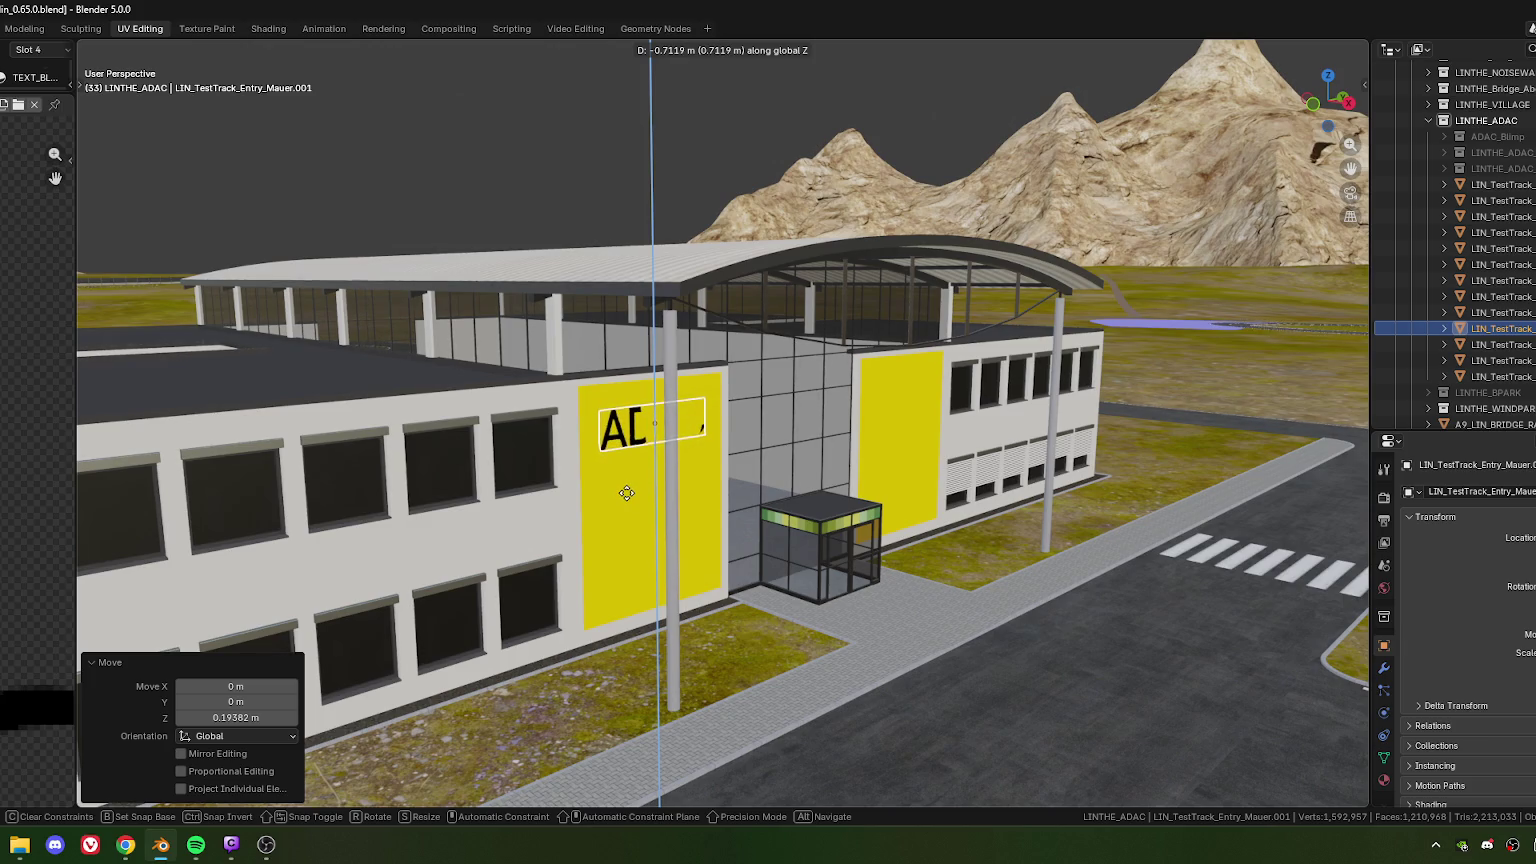
pyautogui.click(614, 466)
pyautogui.scroll(2, 614, 466)
pyautogui.scroll(3, 610, 476)
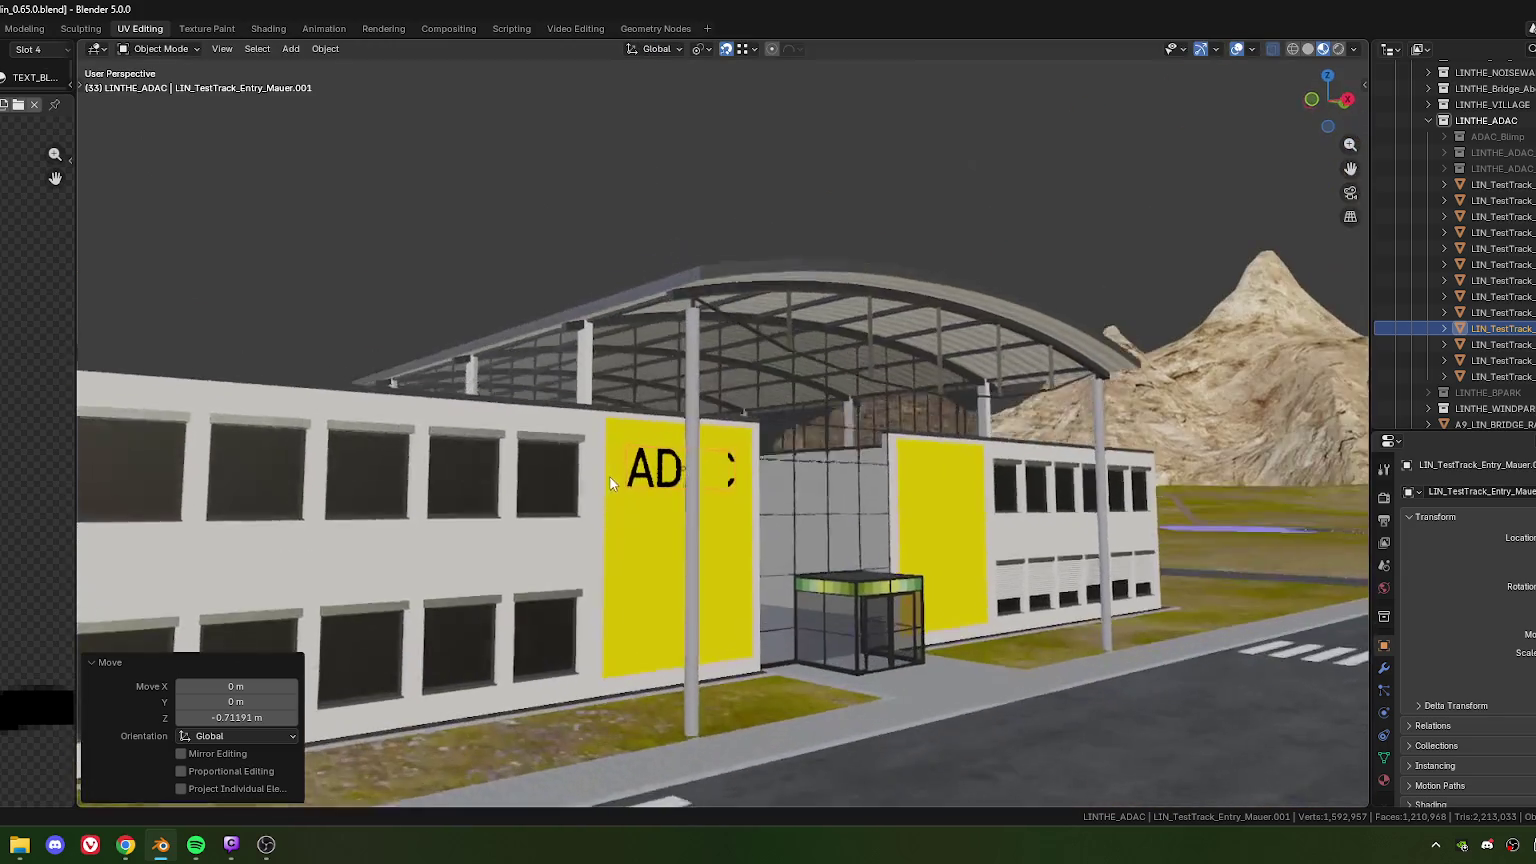
pyautogui.scroll(3, 610, 476)
pyautogui.scroll(3, 640, 480)
pyautogui.moveTo(669, 486); pyautogui.dragTo(616, 449, button='middle')
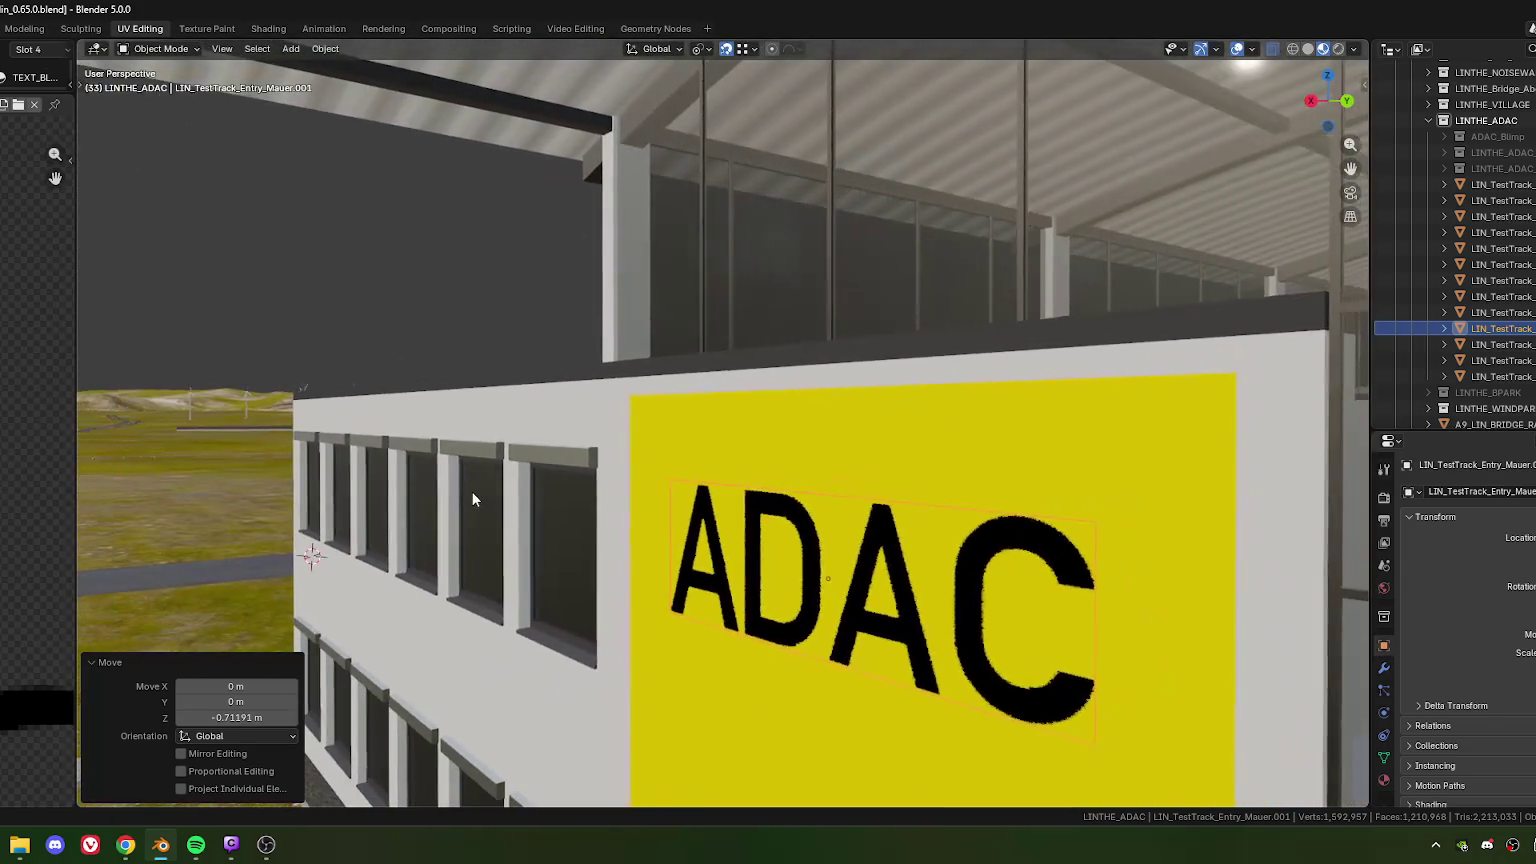
pyautogui.press('g')
pyautogui.press('z')
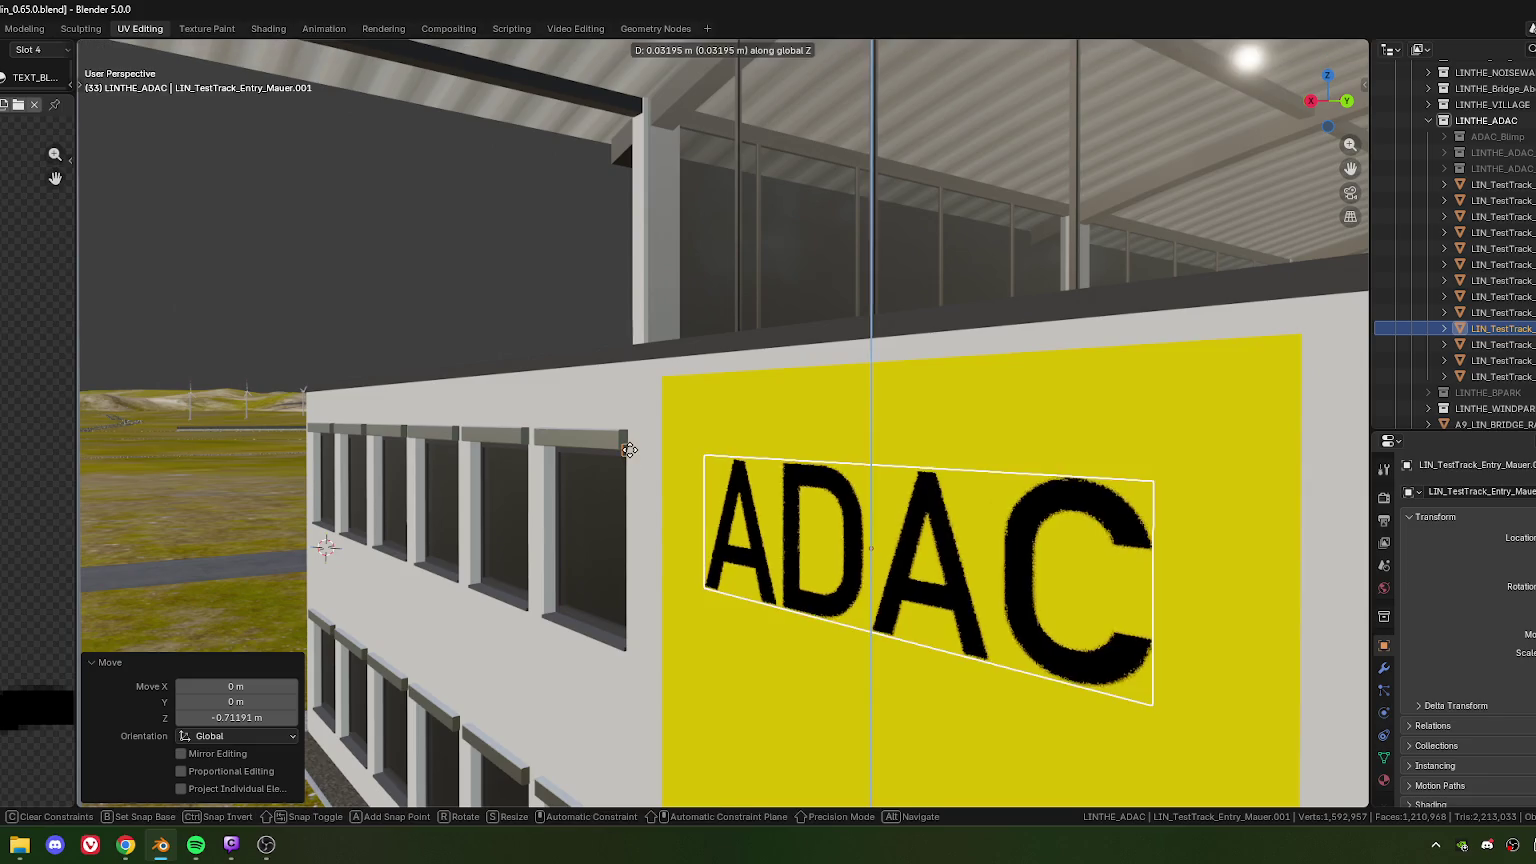
pyautogui.click(634, 456)
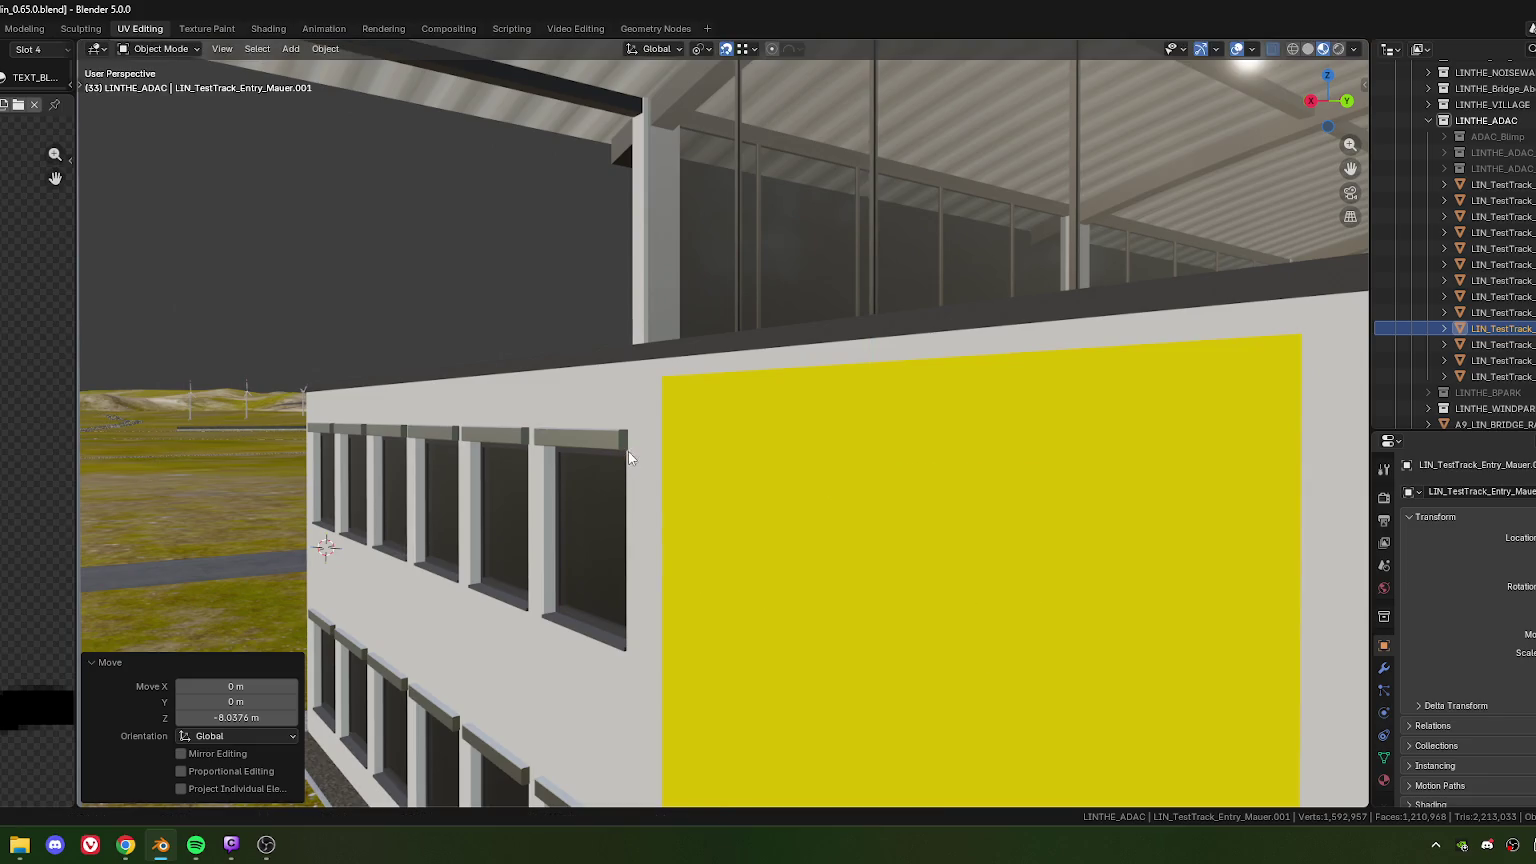
pyautogui.press('g')
pyautogui.press('z')
pyautogui.click(628, 456)
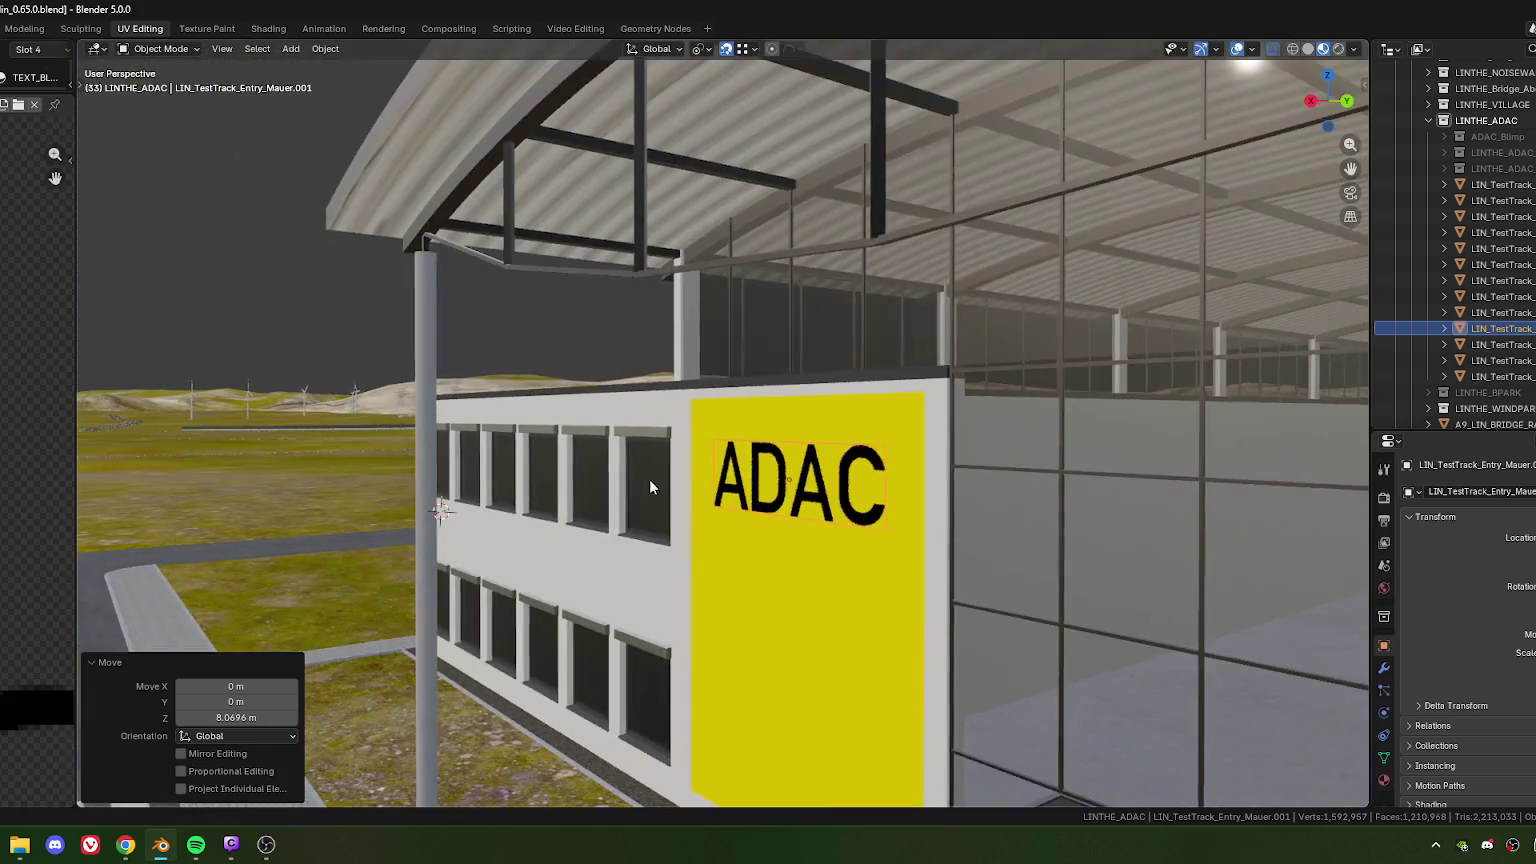
# Move the lettering along Y and set the depth value to -0.04 m
pyautogui.scroll(-5, 698, 490)
pyautogui.moveTo(698, 490); pyautogui.dragTo(836, 523, button='middle')
pyautogui.scroll(8, 784, 527)
pyautogui.scroll(-5, 784, 527)
pyautogui.moveTo(644, 472); pyautogui.dragTo(700, 473, button='middle')
pyautogui.press('g')
pyautogui.press('y')
pyautogui.press('y')
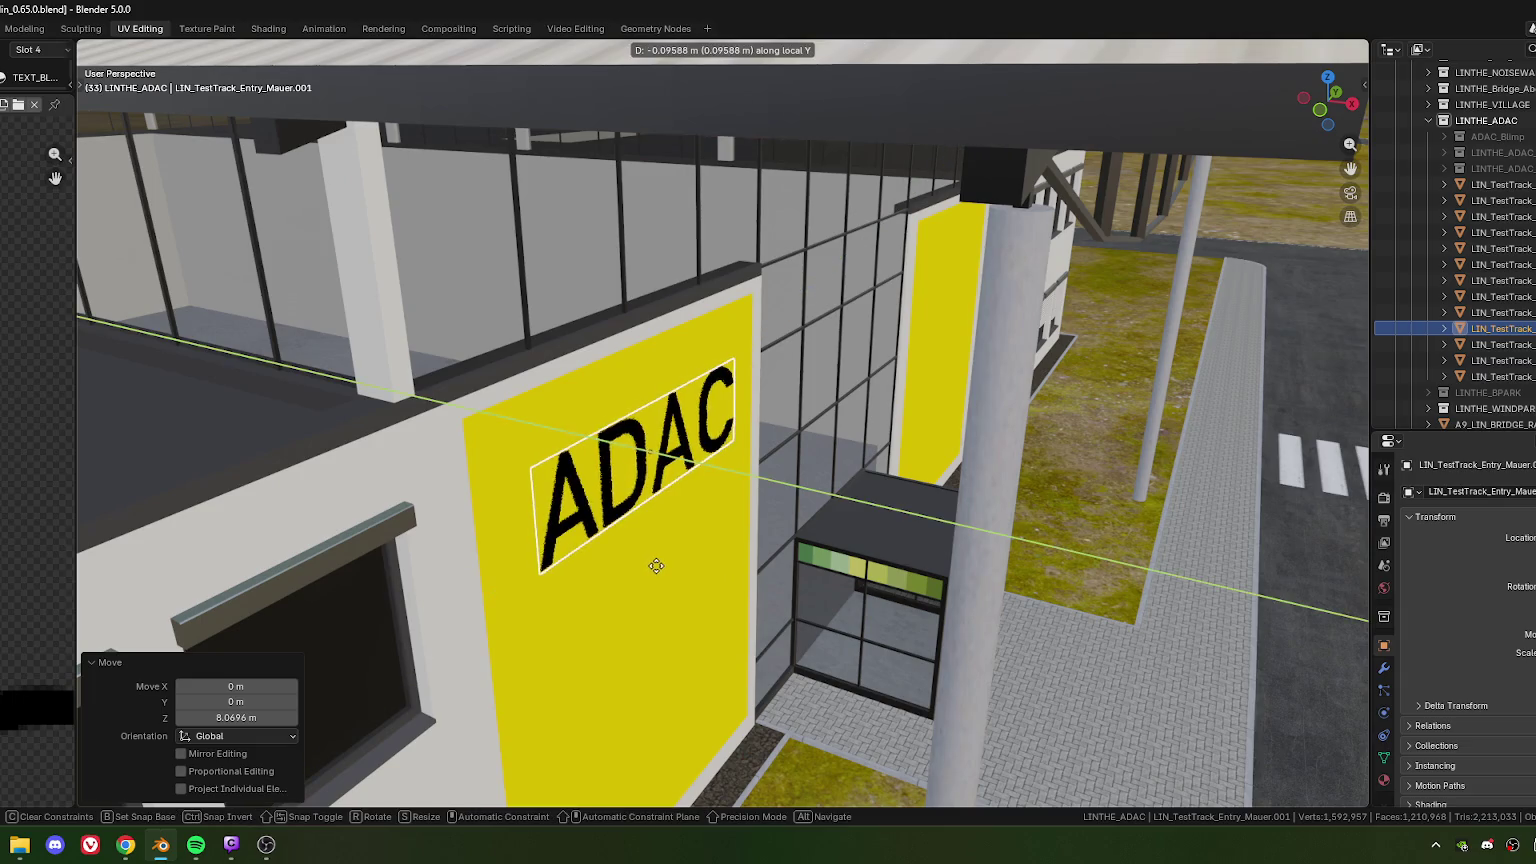
pyautogui.click(472, 688)
pyautogui.doubleClick(236, 701)
pyautogui.moveTo(196, 701); pyautogui.dragTo(274, 707)
pyautogui.write('0.04')
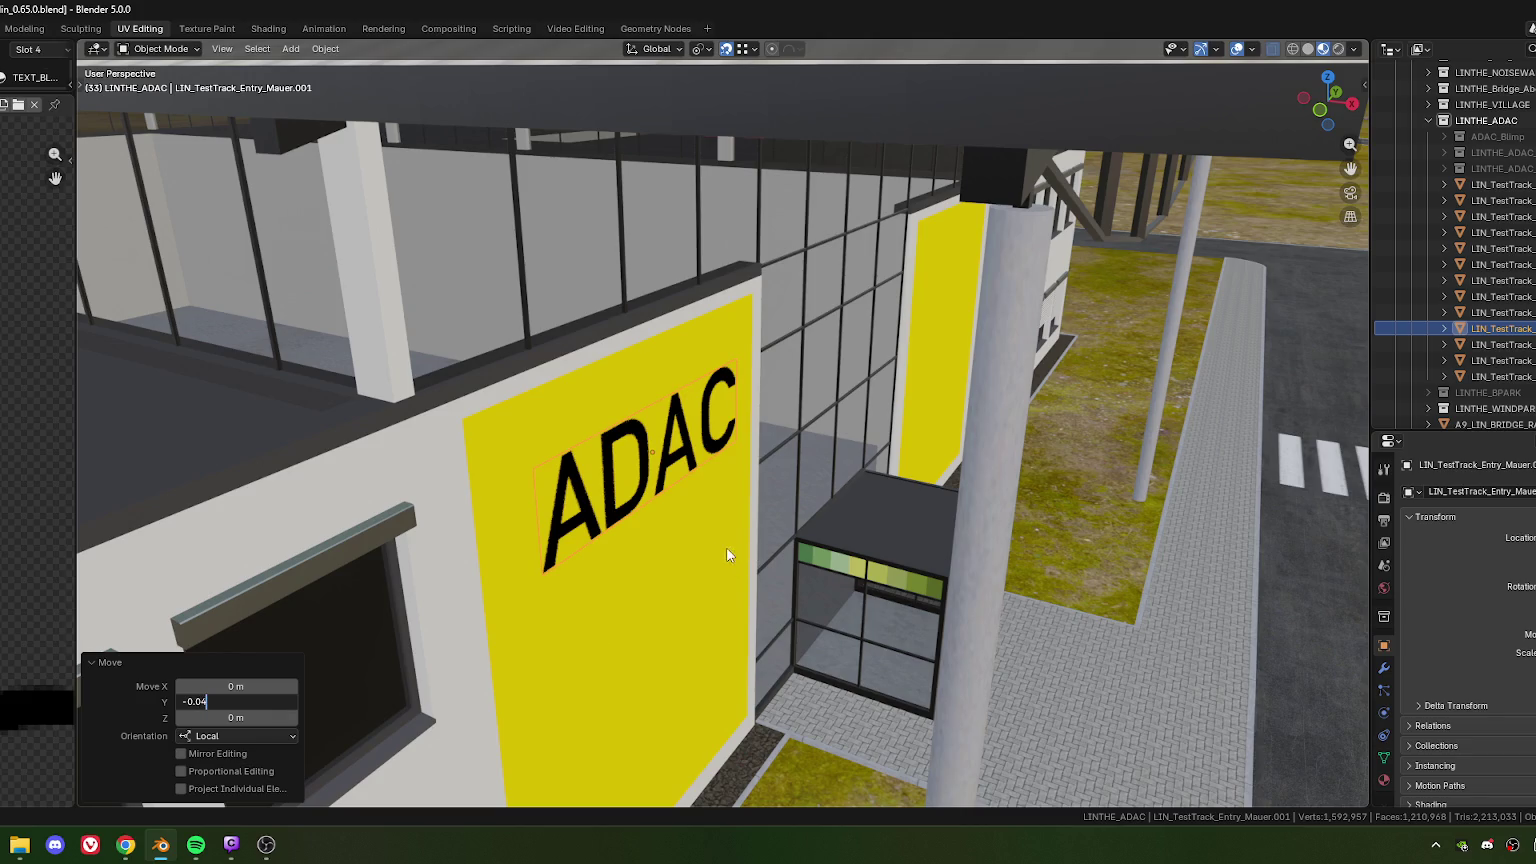
pyautogui.press('Return')
# Deselect everything and orbit back to an elevated front view of the entrance
pyautogui.scroll(-5, 682, 526)
pyautogui.moveTo(682, 526)
pyautogui.mouseDown(button='middle')
pyautogui.moveTo(836, 538)
pyautogui.moveTo(761, 508)
pyautogui.mouseUp(button='middle')
pyautogui.hotkey('alt', 'a')
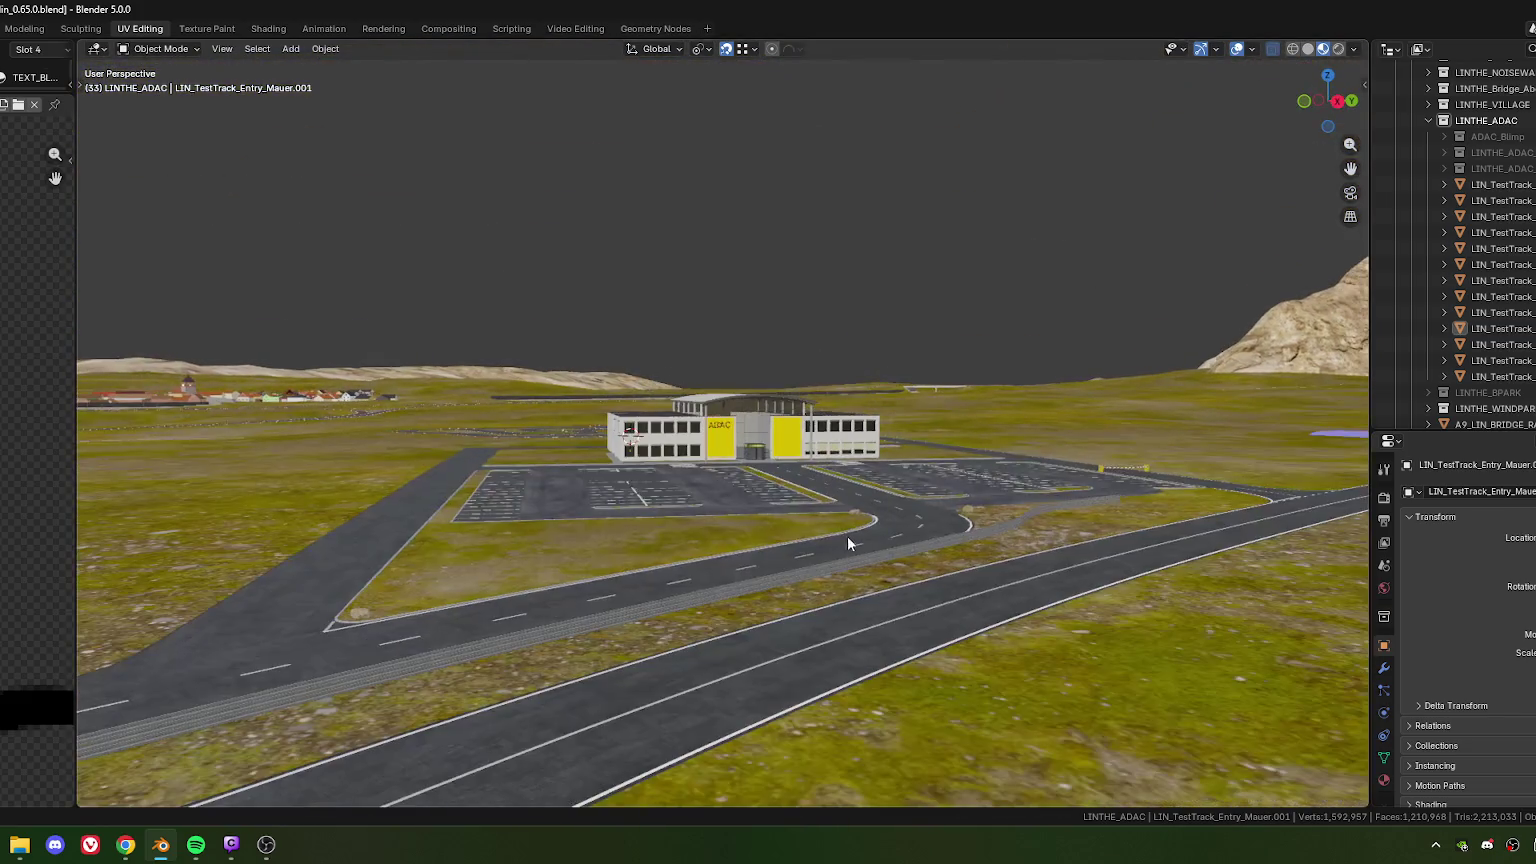
pyautogui.scroll(-5, 850, 536)
pyautogui.scroll(5, 857, 532)
pyautogui.scroll(-4, 859, 526)
pyautogui.moveTo(846, 526); pyautogui.dragTo(790, 535, button='middle')
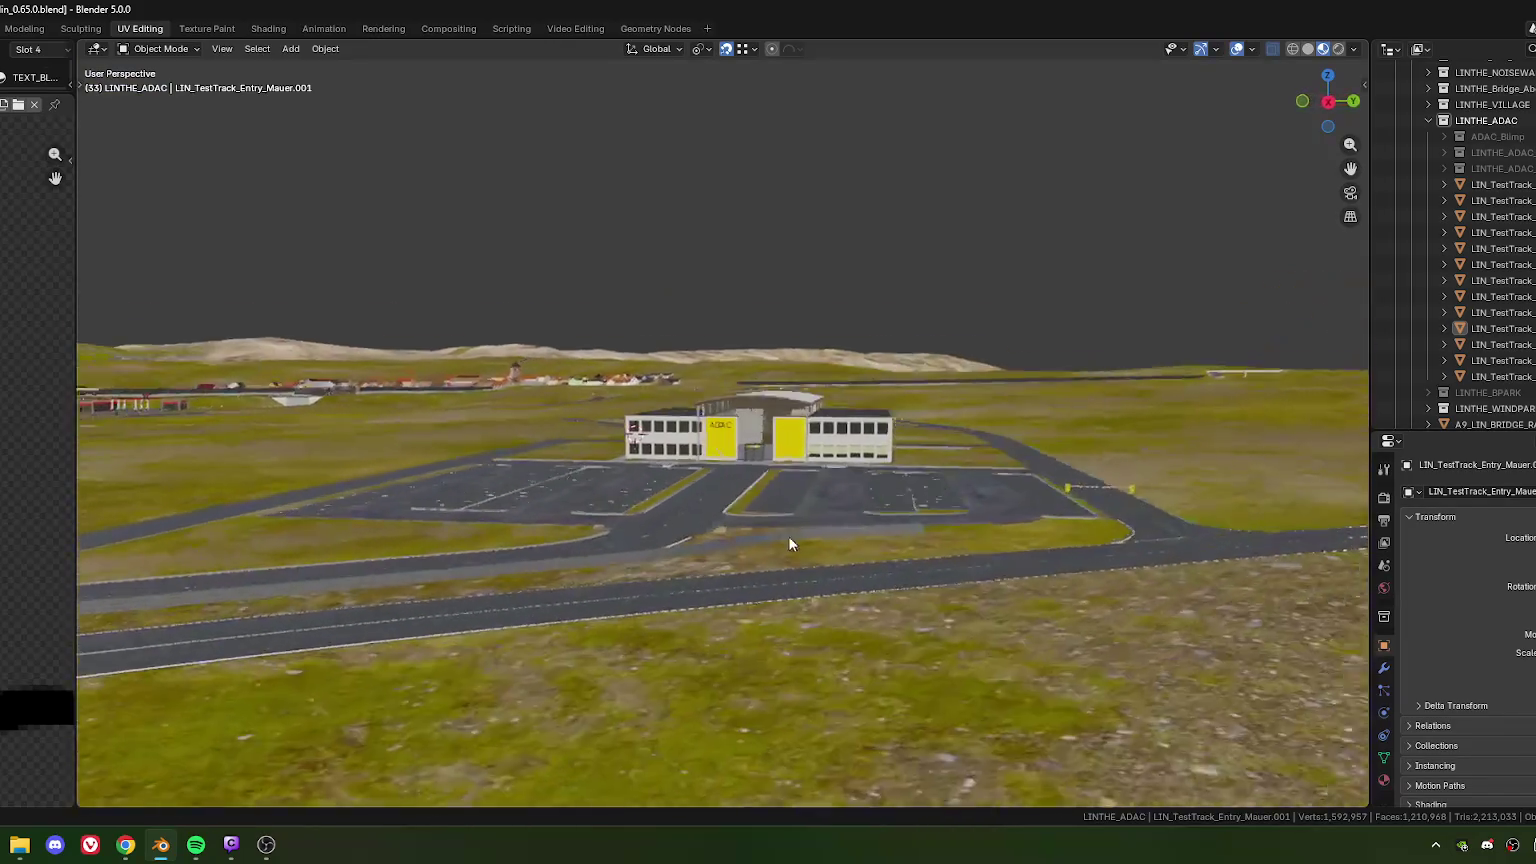
pyautogui.scroll(5, 770, 532)
pyautogui.scroll(4, 757, 536)
pyautogui.scroll(2, 690, 470)
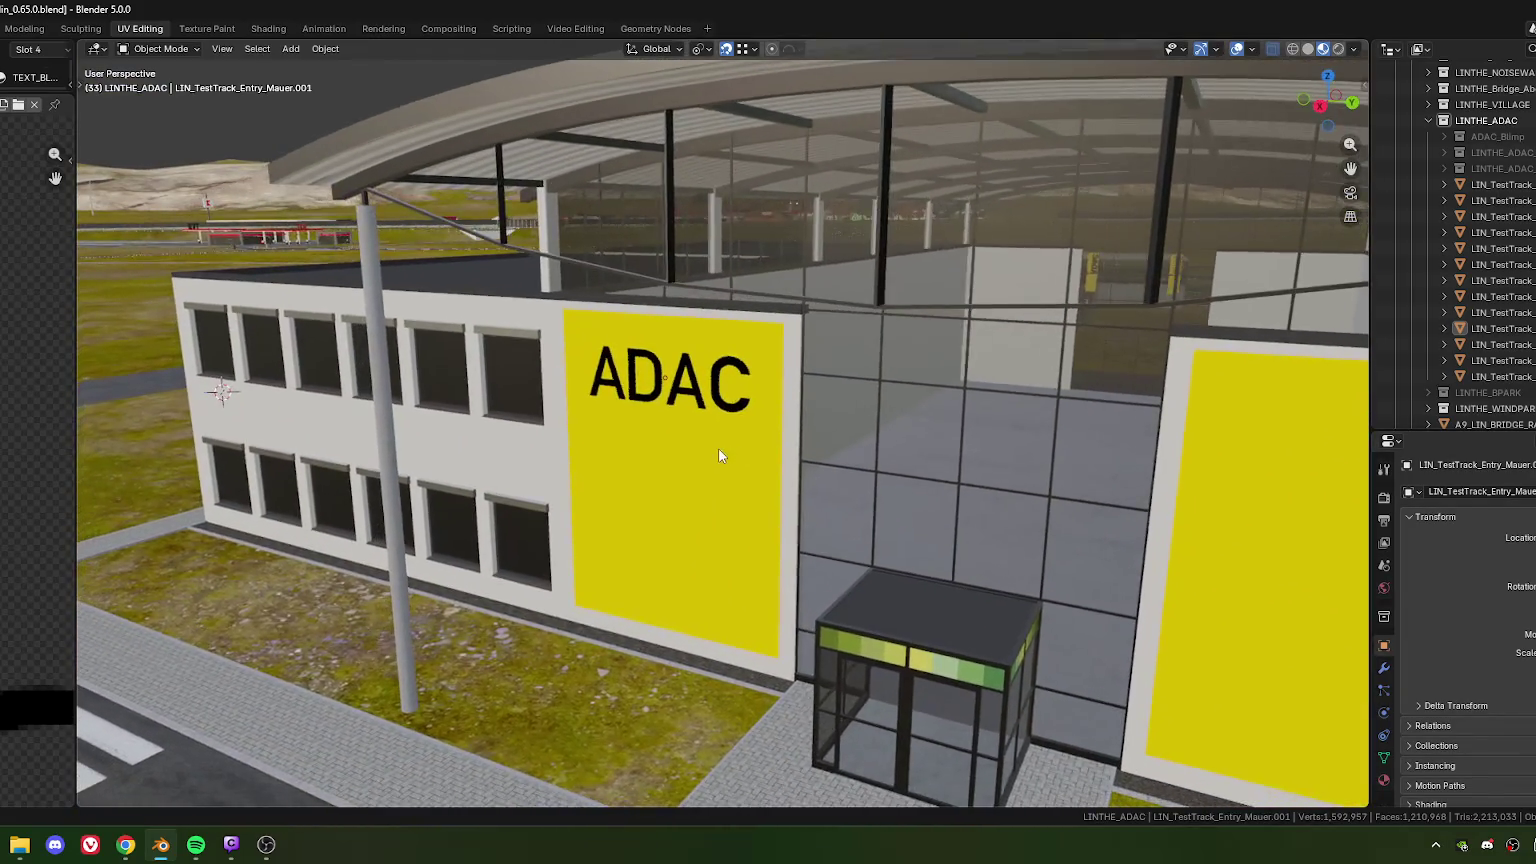
pyautogui.scroll(2, 727, 453)
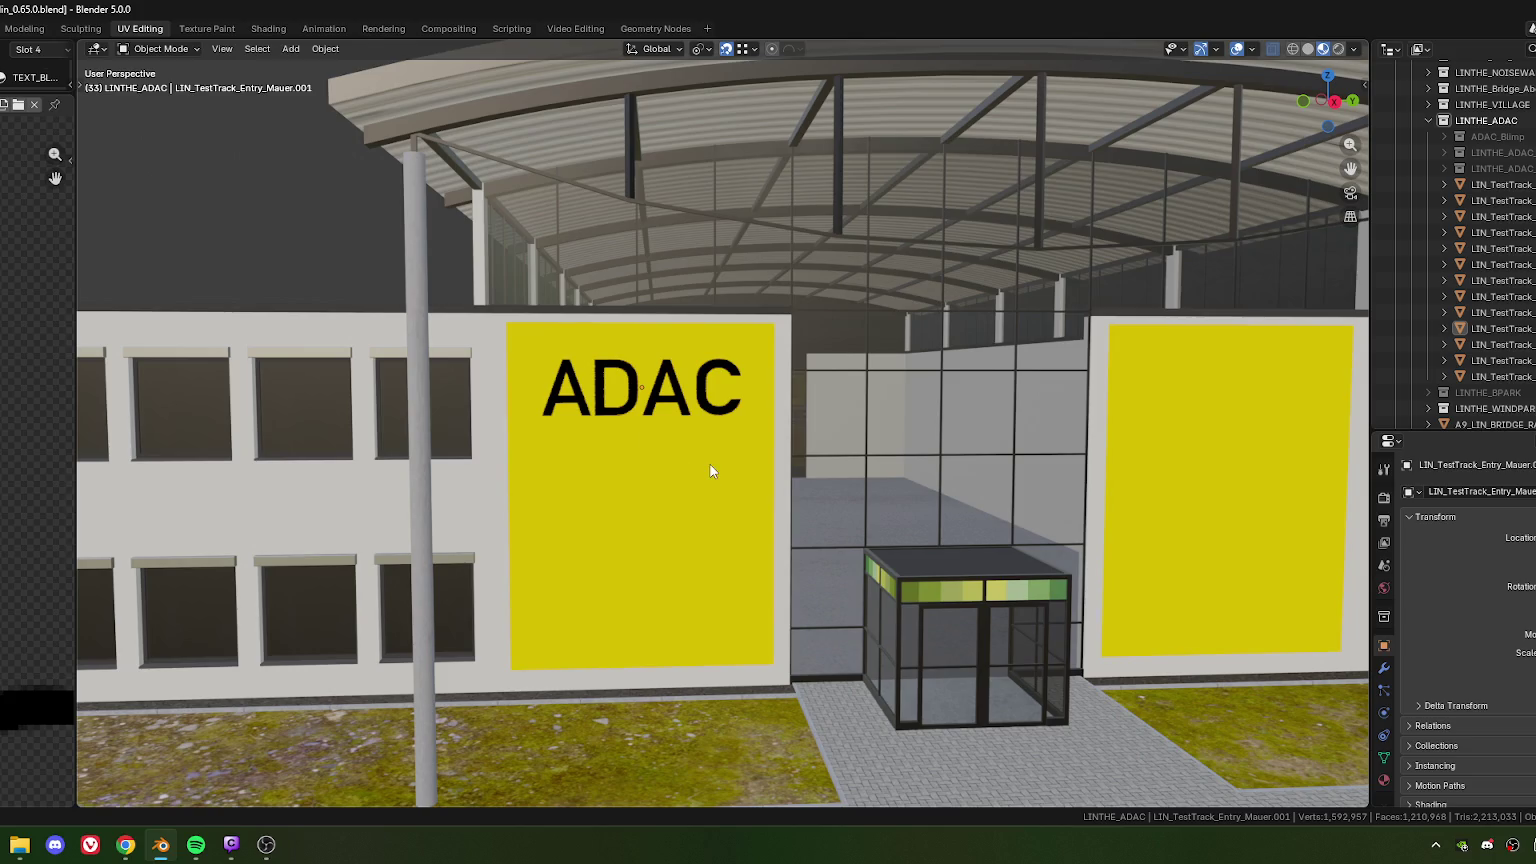
# Scale the ADAC lettering on the left yellow panel uniformly to 1.037
pyautogui.click(720, 400)
pyautogui.press('s')
pyautogui.press('x')
pyautogui.press('x')
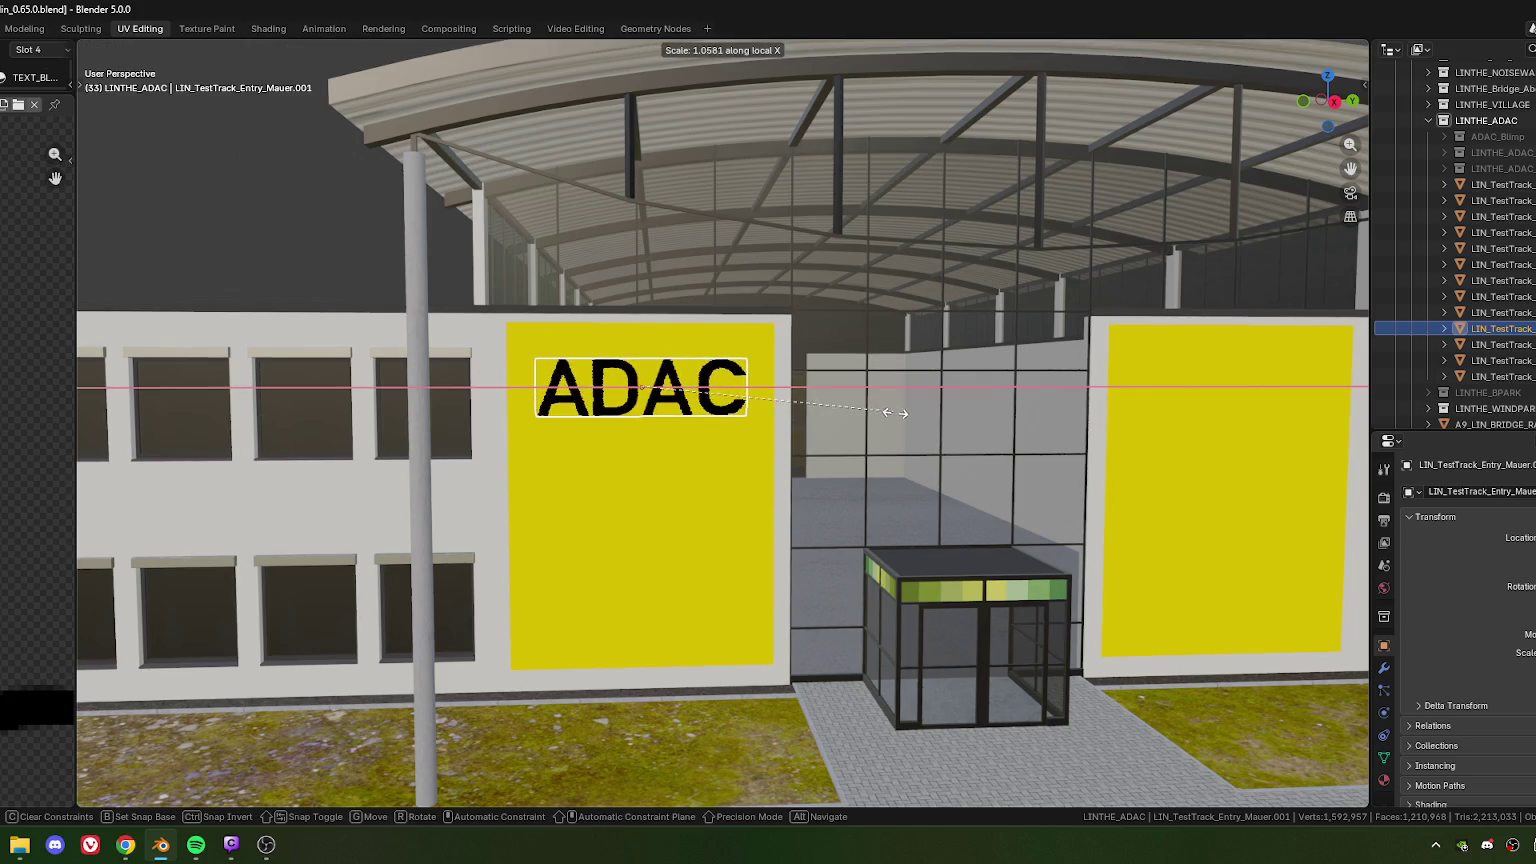
pyautogui.press('Escape')
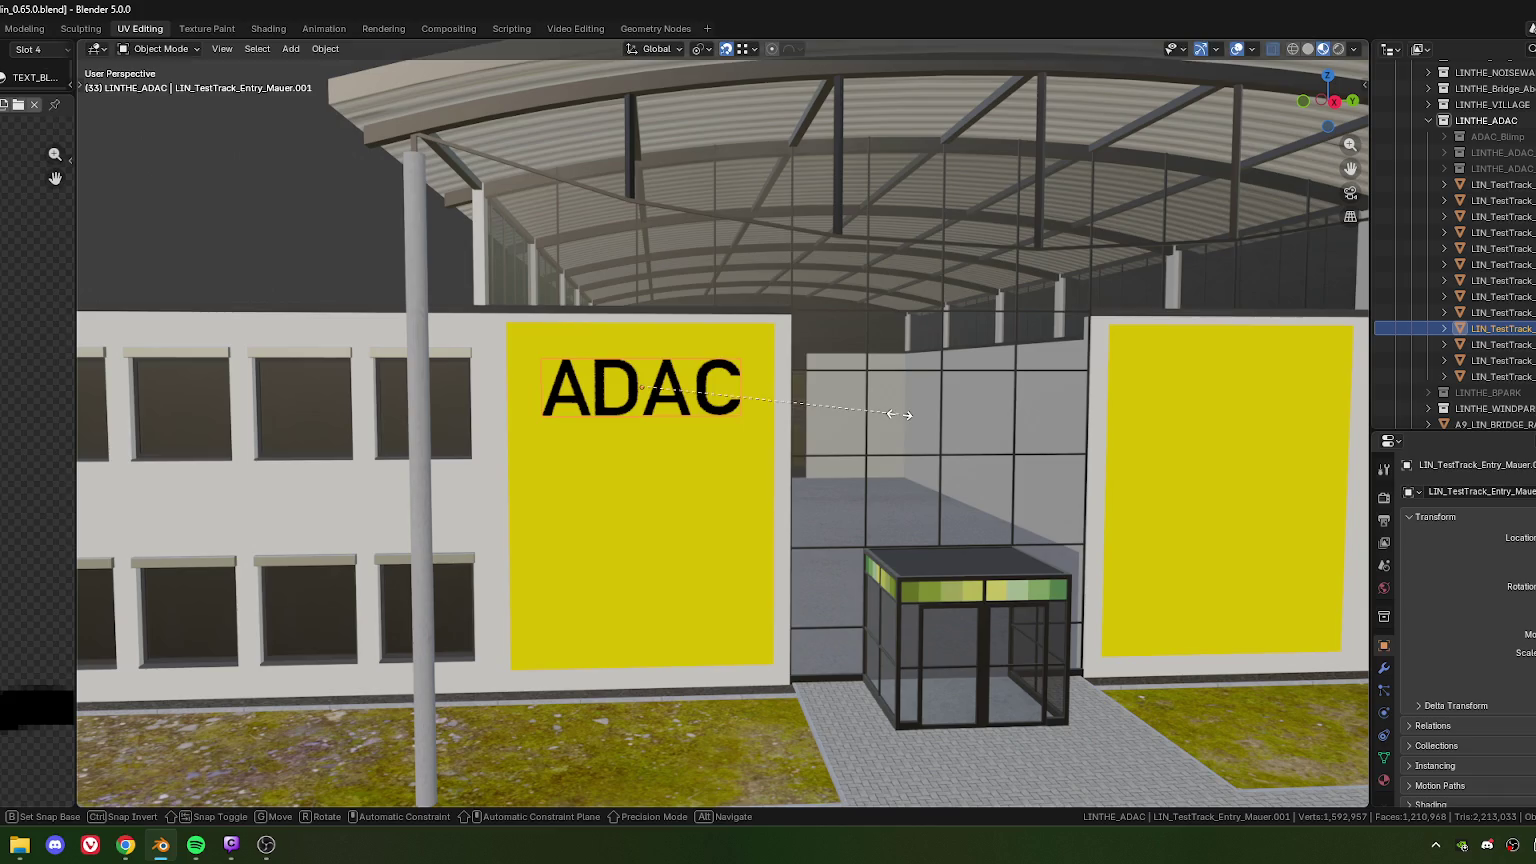
pyautogui.press('s')
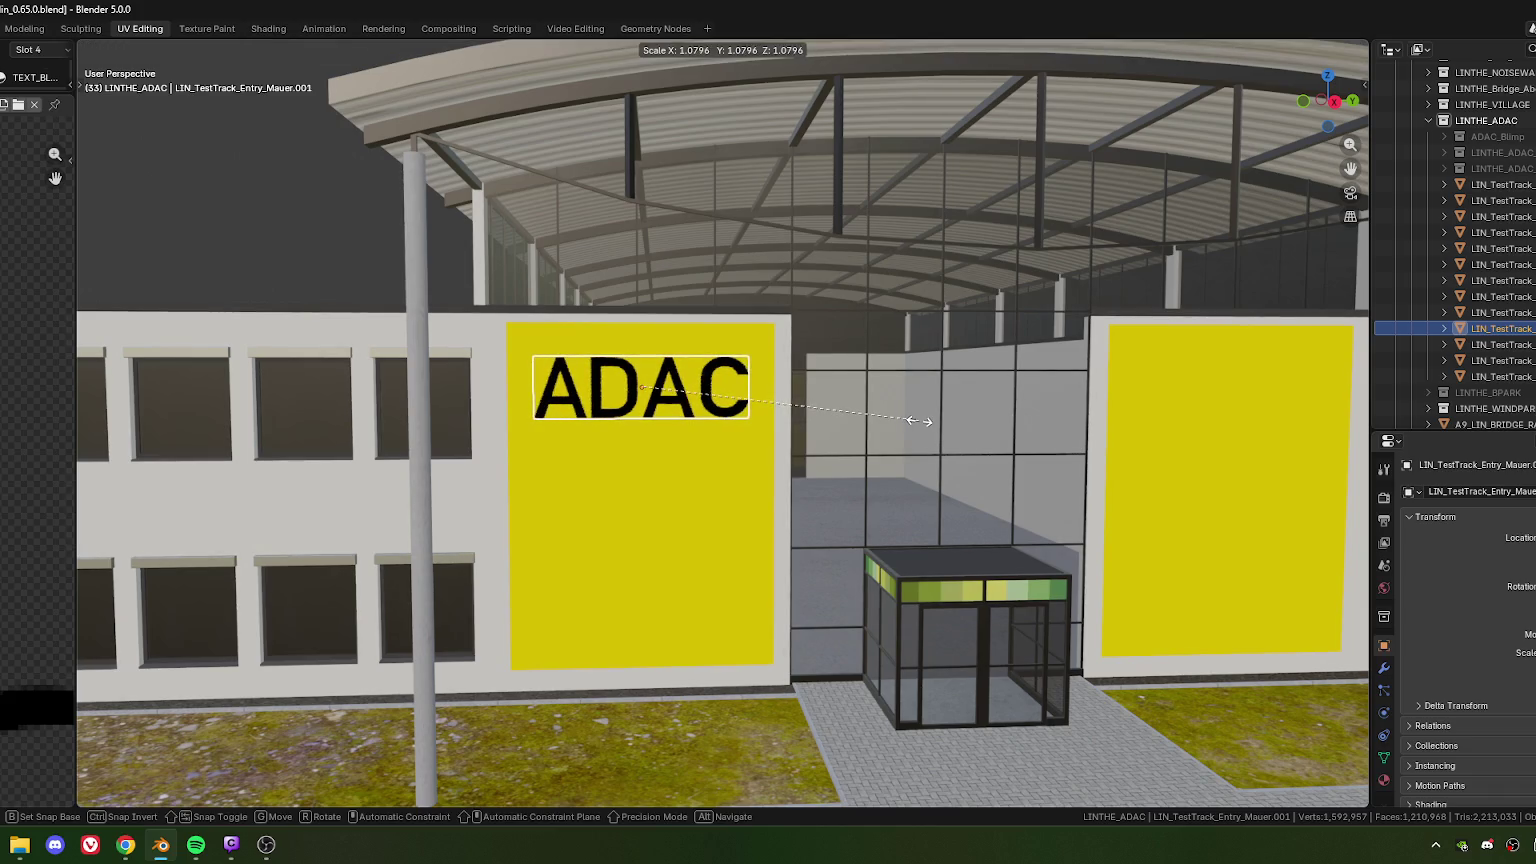
pyautogui.click(984, 425)
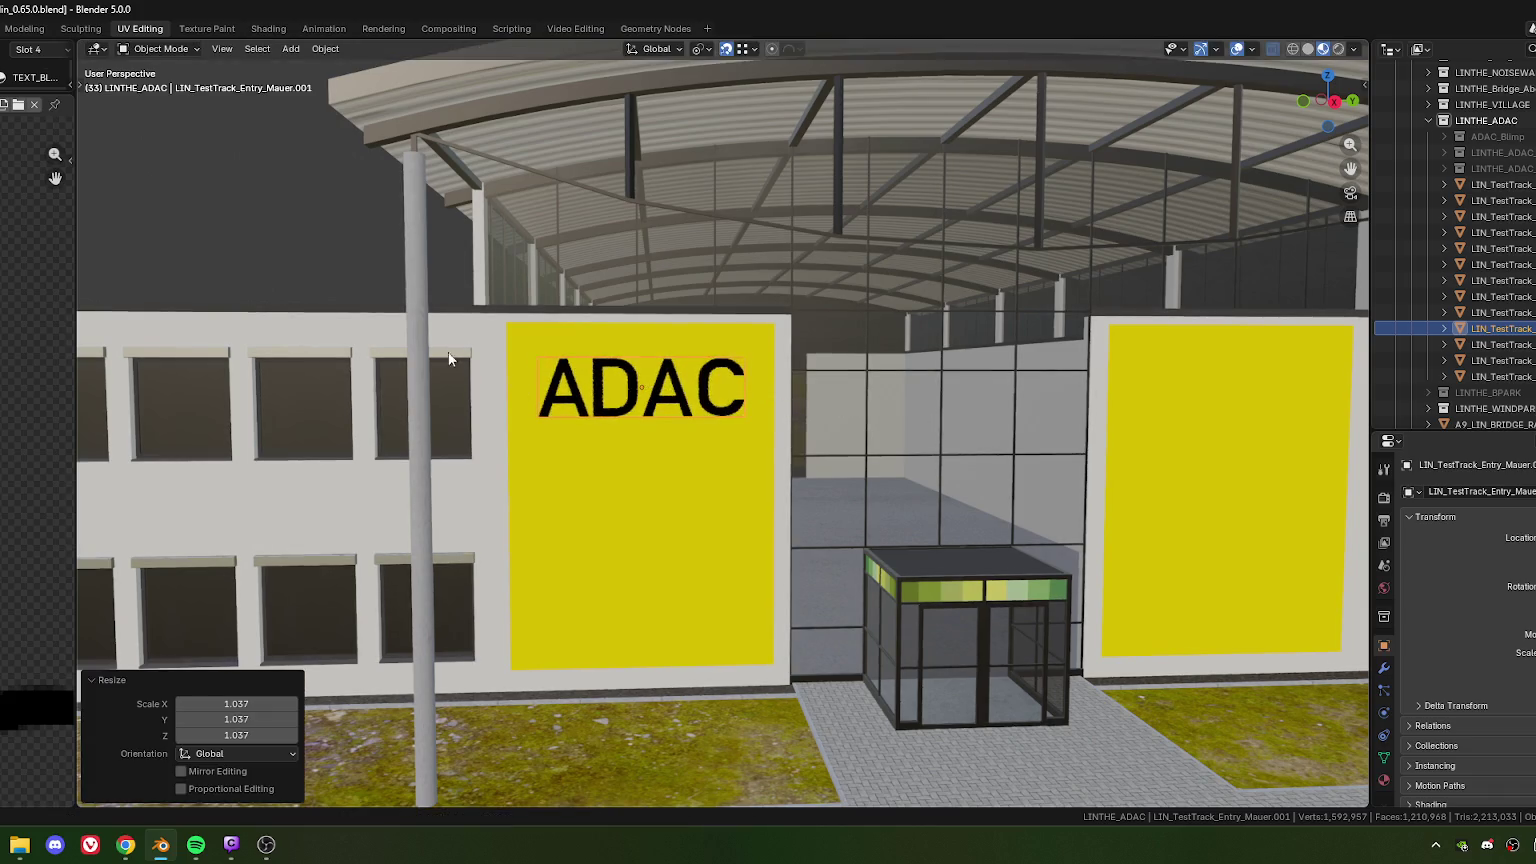
# Raise the ADAC lettering 0.0603 m along Z on the left panel
pyautogui.scroll(3, 686, 478)
pyautogui.scroll(3, 686, 478)
pyautogui.scroll(-5, 686, 478)
pyautogui.moveTo(686, 478); pyautogui.dragTo(688, 421, button='middle')
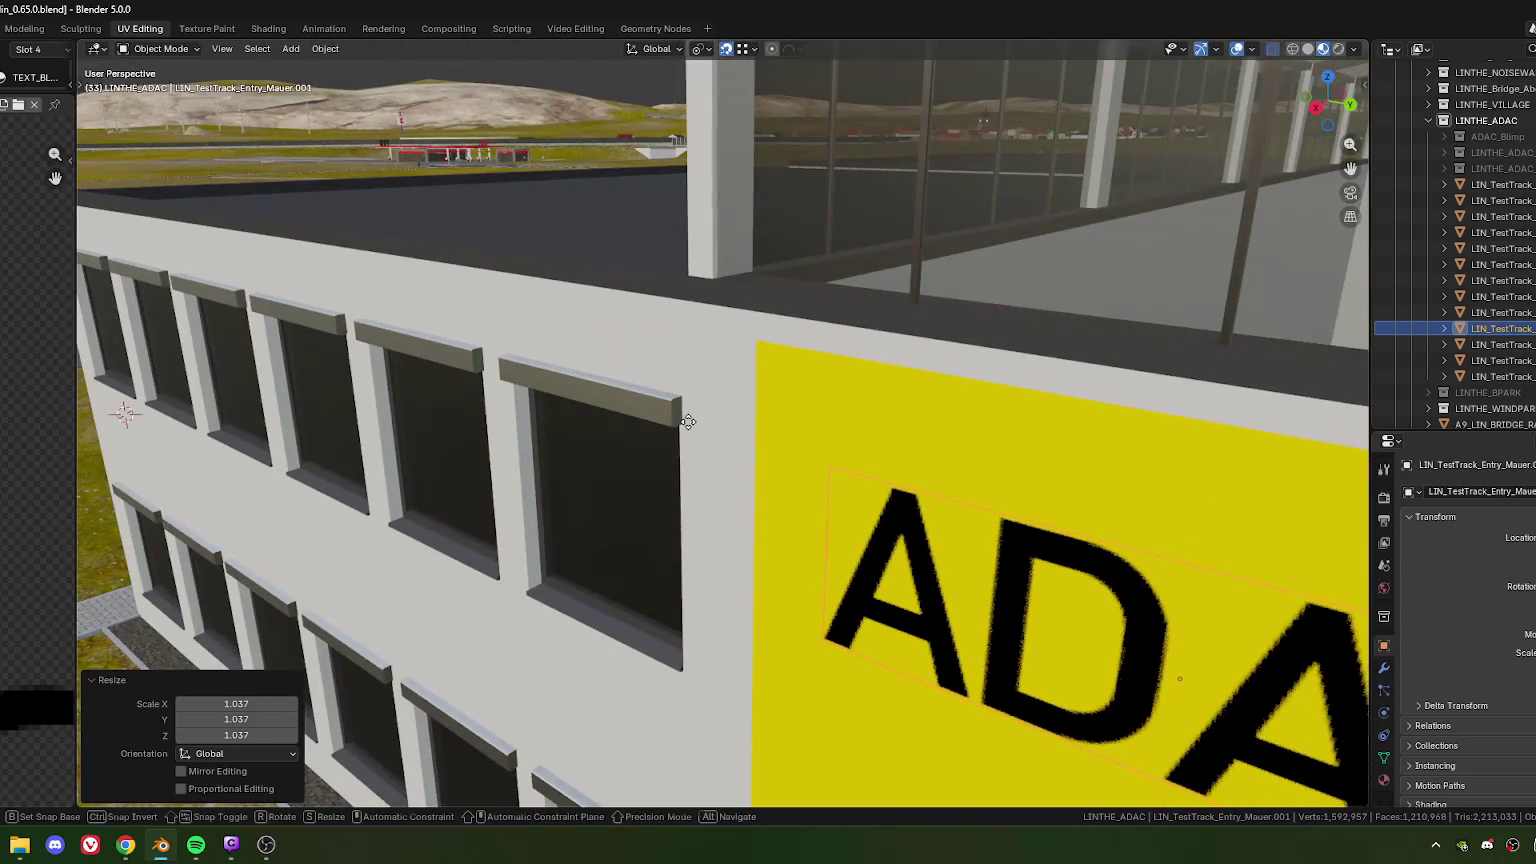
pyautogui.press('g')
pyautogui.press('z')
pyautogui.click(689, 422)
pyautogui.scroll(4, 680, 430)
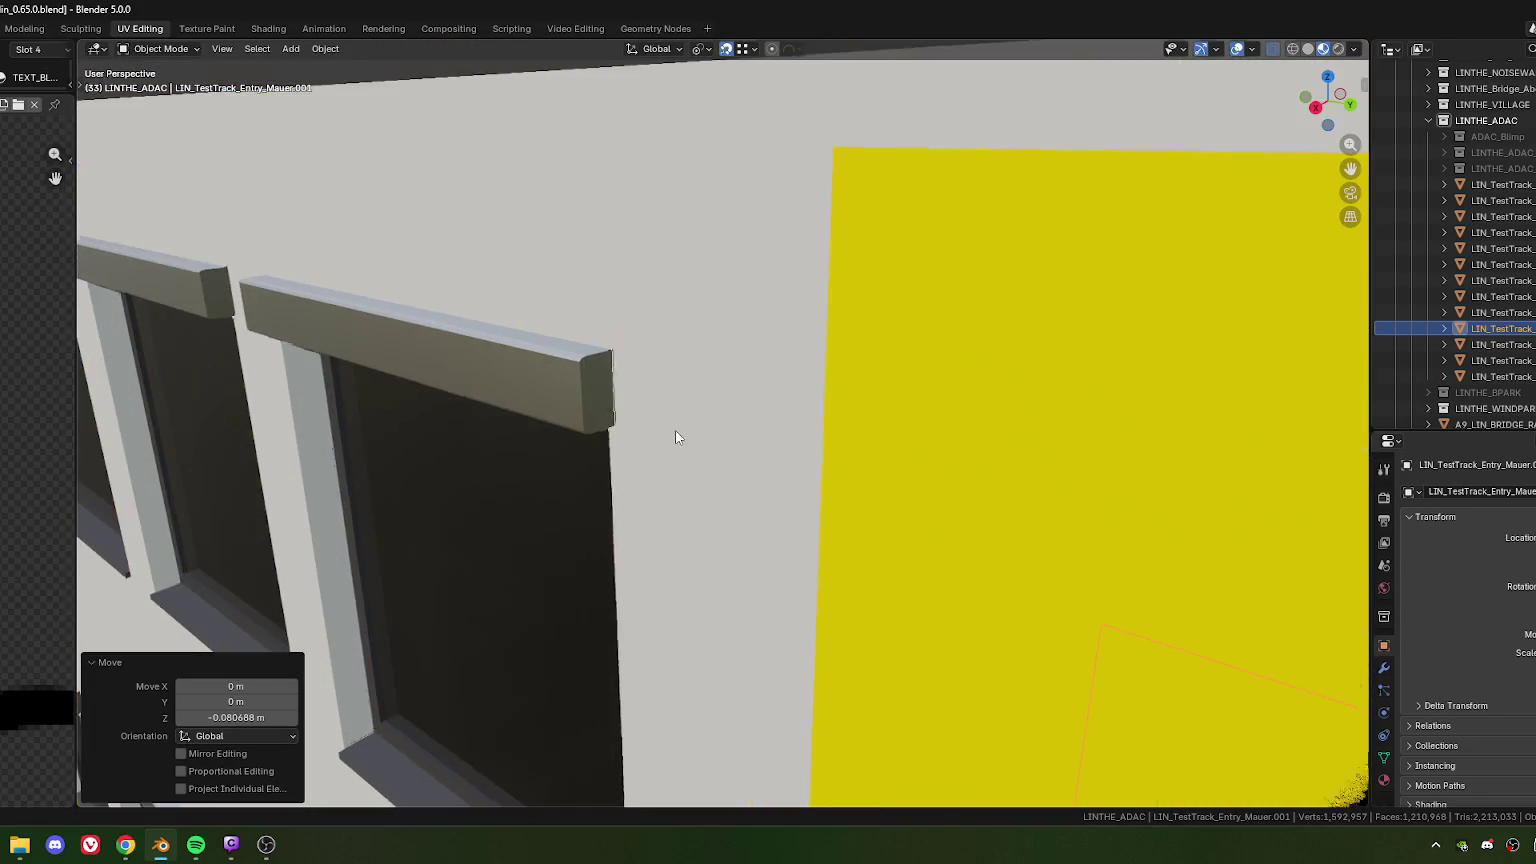
pyautogui.press('g')
pyautogui.press('z')
pyautogui.click(616, 425)
pyautogui.scroll(-3, 658, 463)
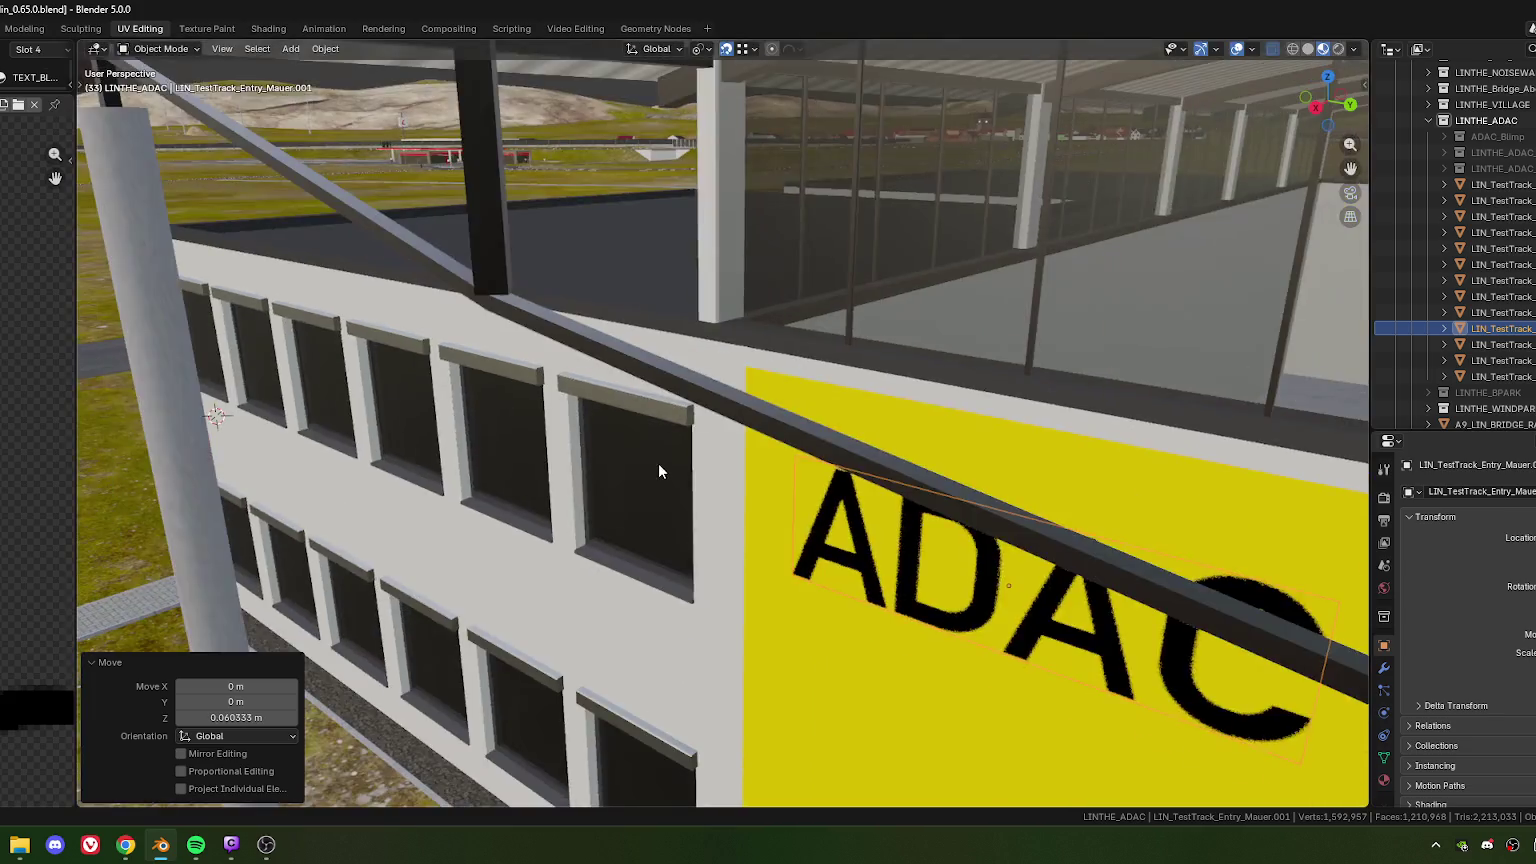
pyautogui.scroll(-3, 714, 516)
pyautogui.scroll(1, 658, 410)
pyautogui.moveTo(658, 412)
pyautogui.mouseDown(button='middle')
pyautogui.moveTo(583, 414)
pyautogui.moveTo(686, 430)
pyautogui.mouseUp(button='middle')
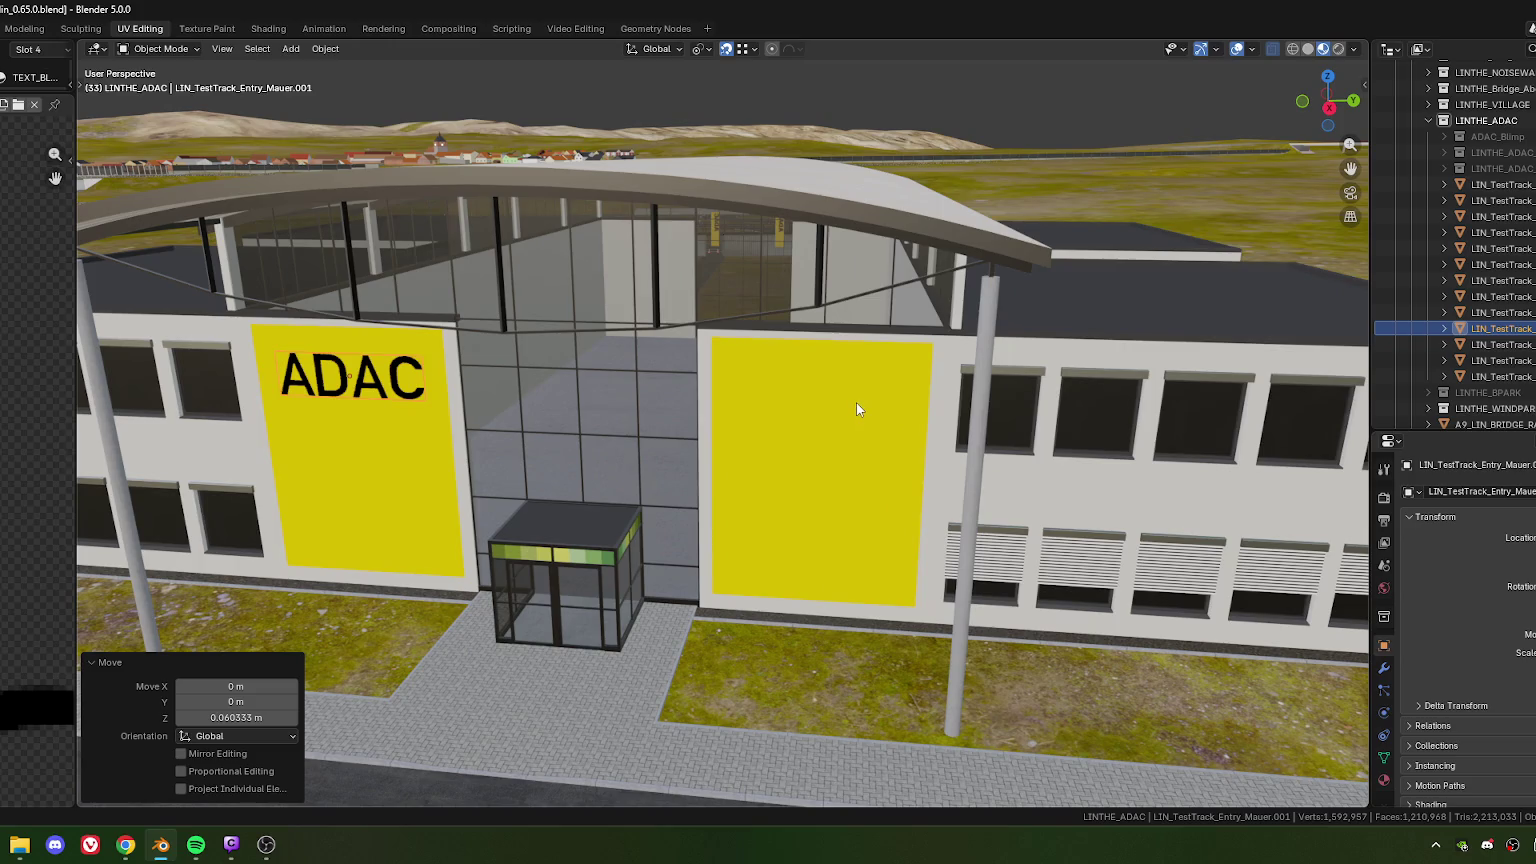
pyautogui.hotkey('shift', 'd')
# Slide the duplicated ADAC lettering along local X onto the right yellow panel
pyautogui.press('x')
pyautogui.press('x')
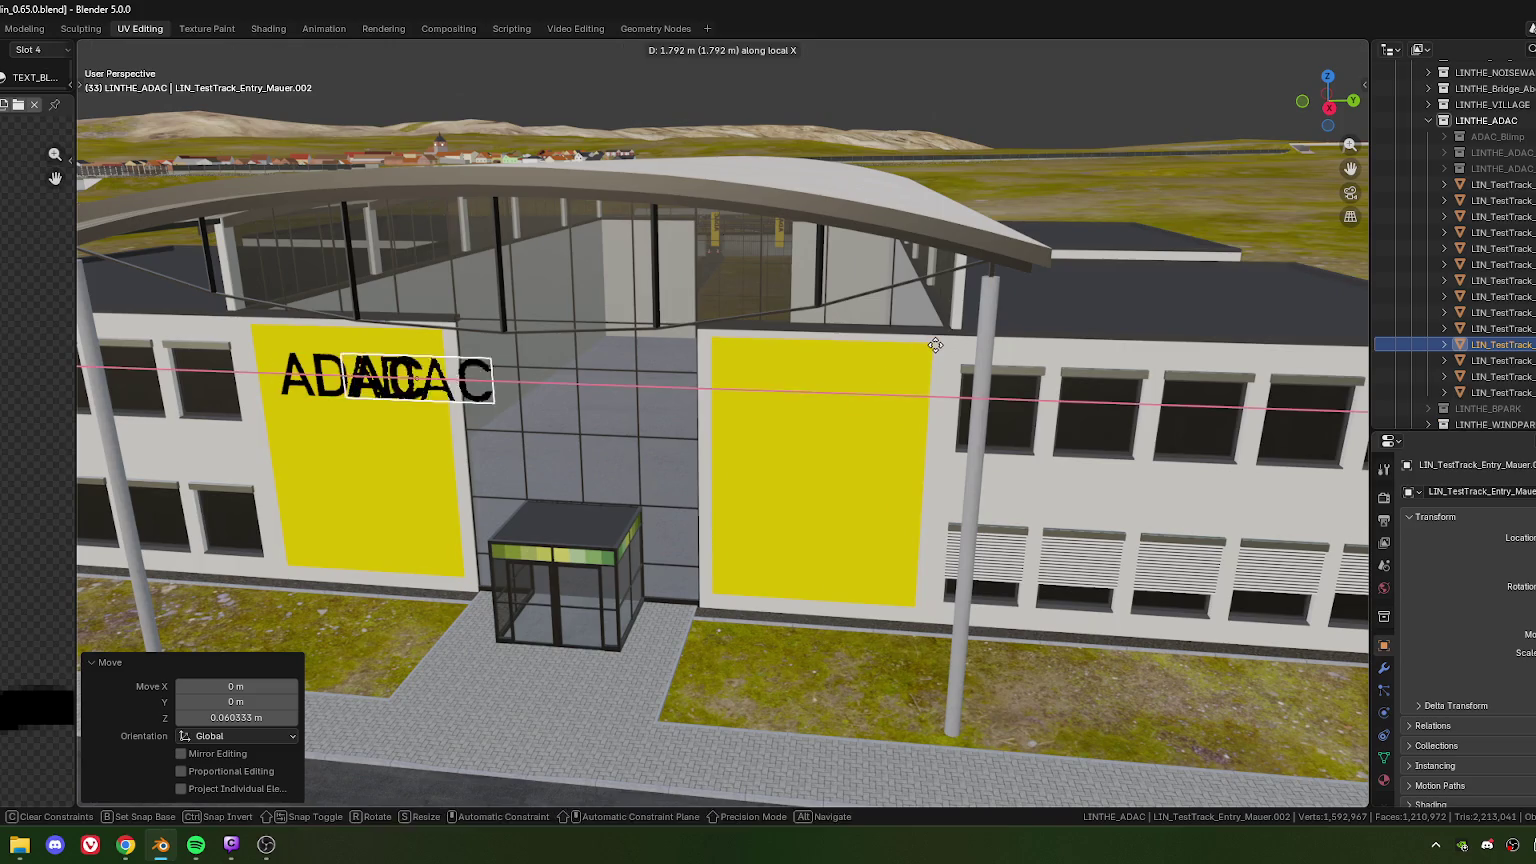
pyautogui.click(818, 394)
pyautogui.scroll(5, 770, 358)
pyautogui.scroll(2, 768, 461)
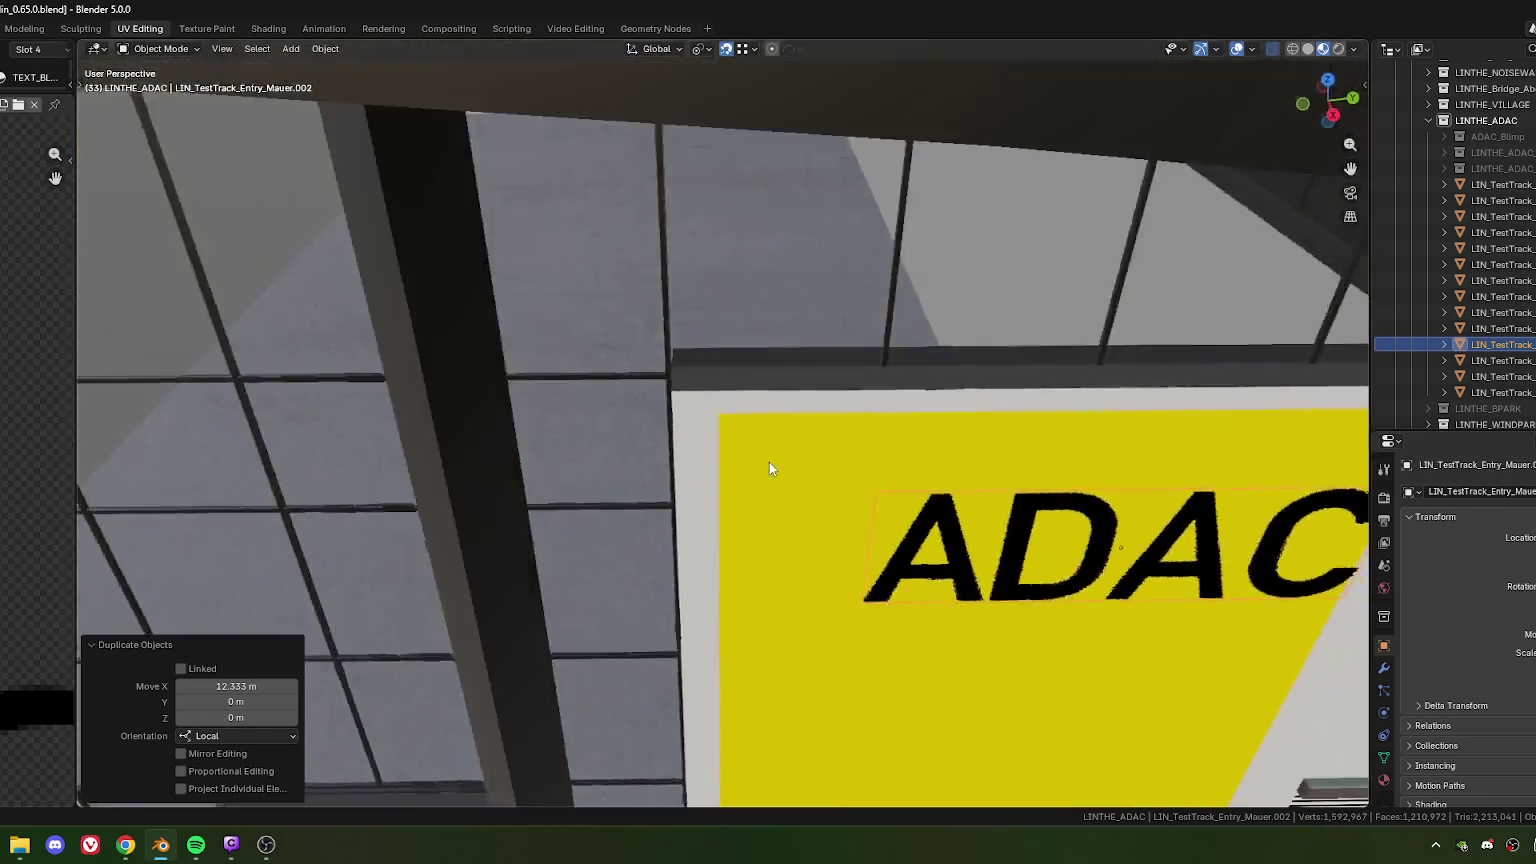
pyautogui.scroll(2, 746, 460)
pyautogui.scroll(-2, 734, 469)
pyautogui.scroll(-1, 722, 440)
# Move the copy along local X again and divide the Move X value to centre it at -0.58262 m
pyautogui.press('g')
pyautogui.press('x')
pyautogui.press('x')
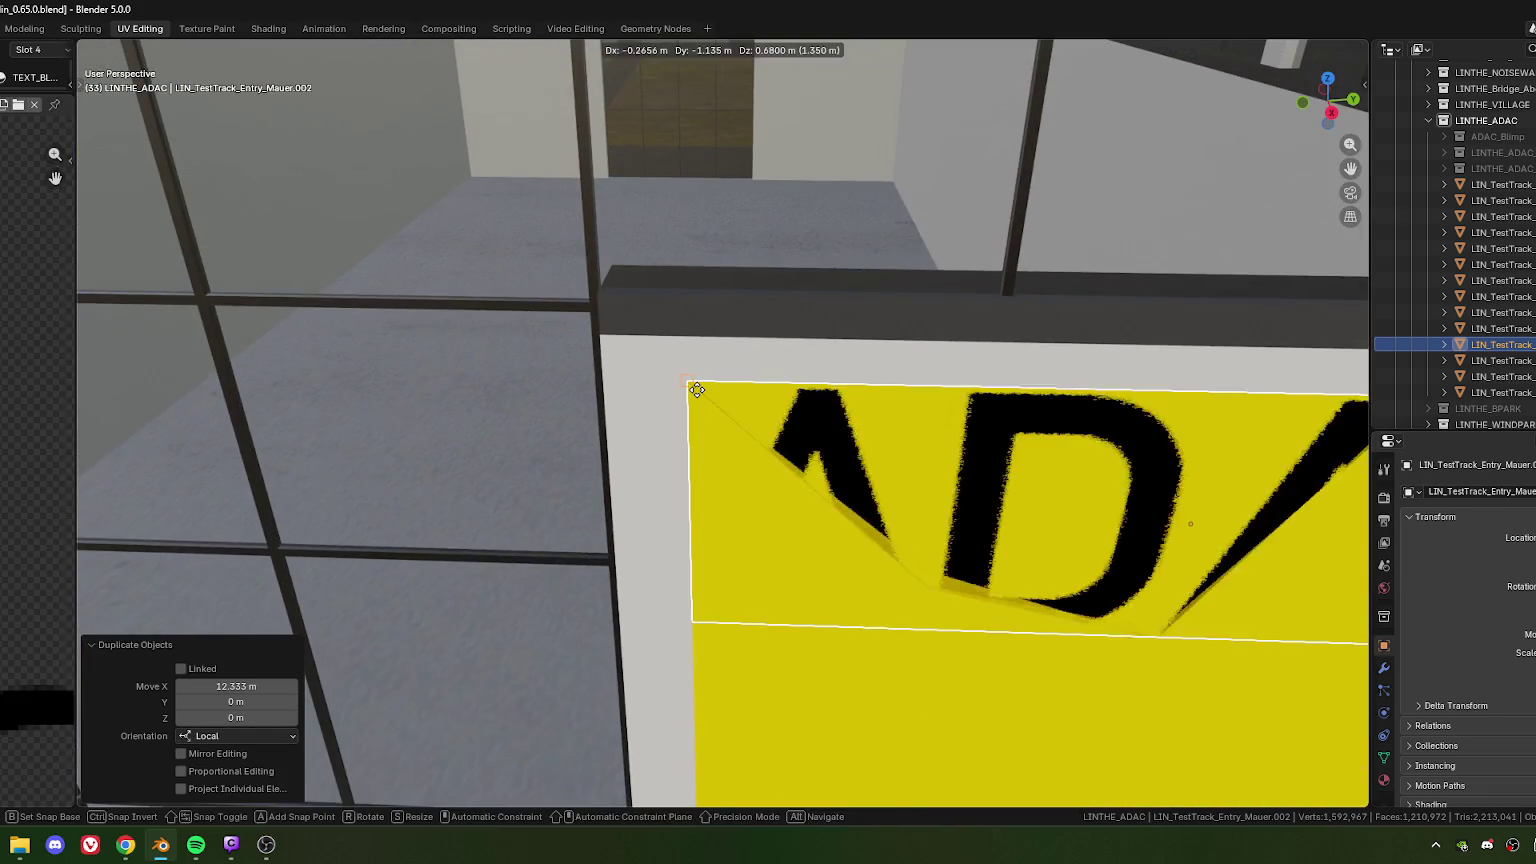
pyautogui.click(656, 609)
pyautogui.click(240, 688)
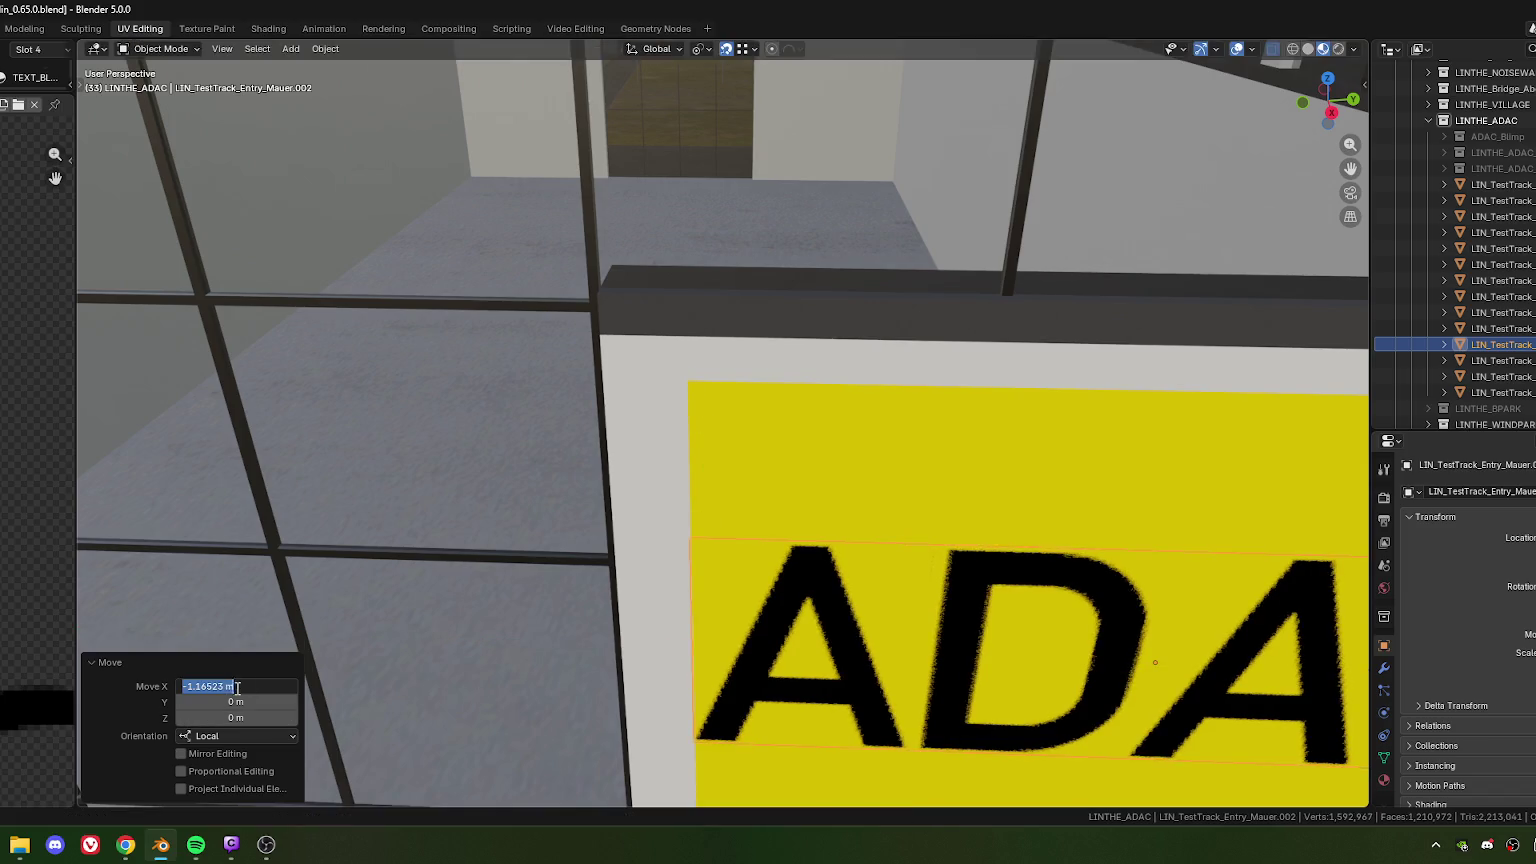
pyautogui.moveTo(222, 688); pyautogui.dragTo(269, 690)
pyautogui.write('/23')
pyautogui.press('Return')
# Select only the right ADAC lettering from a full view of the building front
pyautogui.scroll(-10, 900, 555)
pyautogui.moveTo(908, 565); pyautogui.dragTo(800, 448, button='middle')
pyautogui.scroll(3, 740, 442)
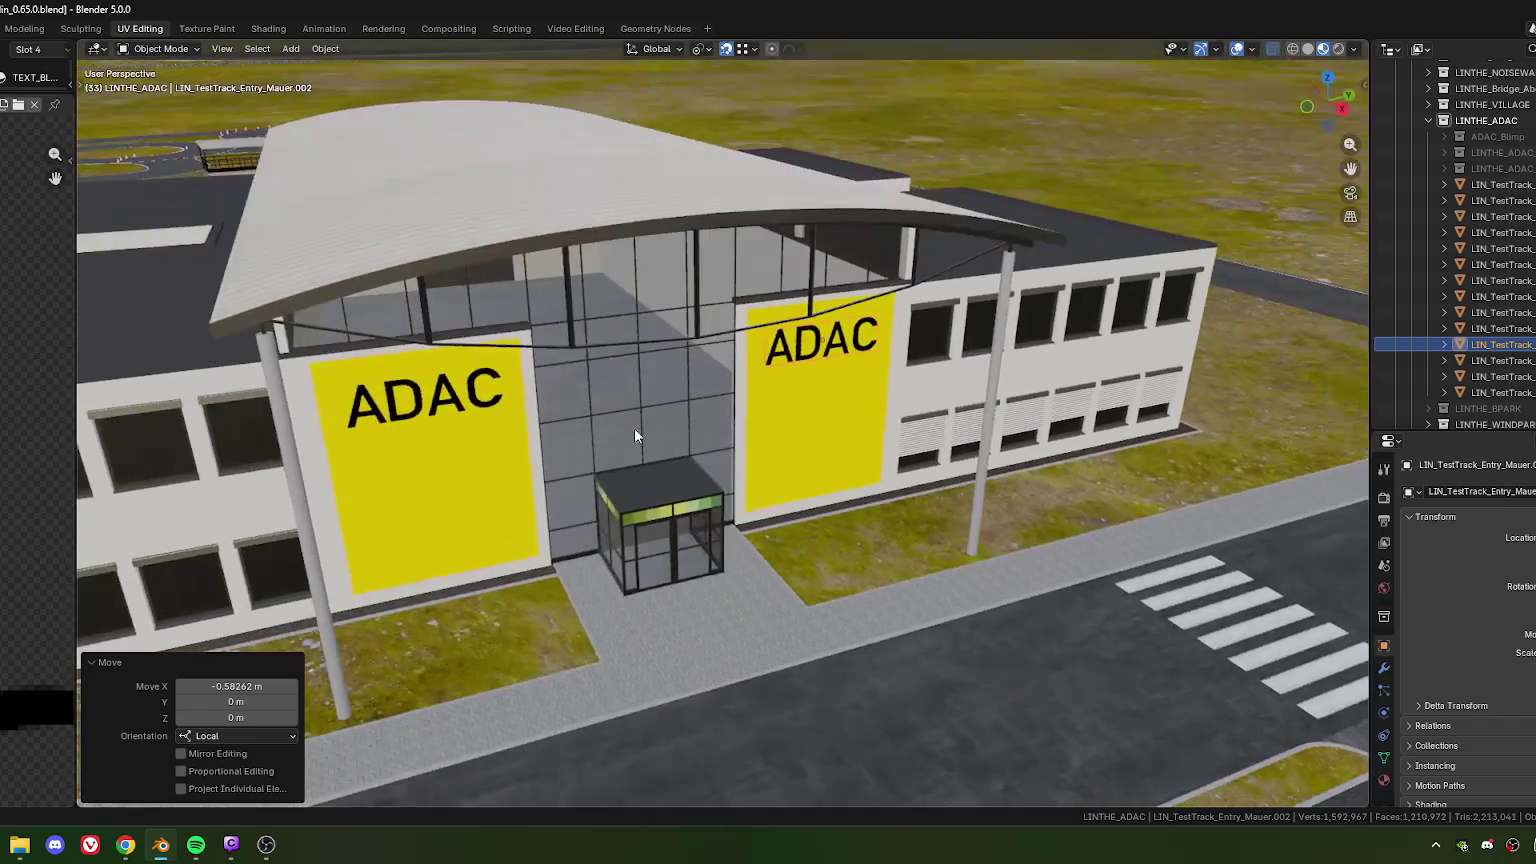
pyautogui.keyDown('shift'); pyautogui.click(461, 474); pyautogui.keyUp('shift')
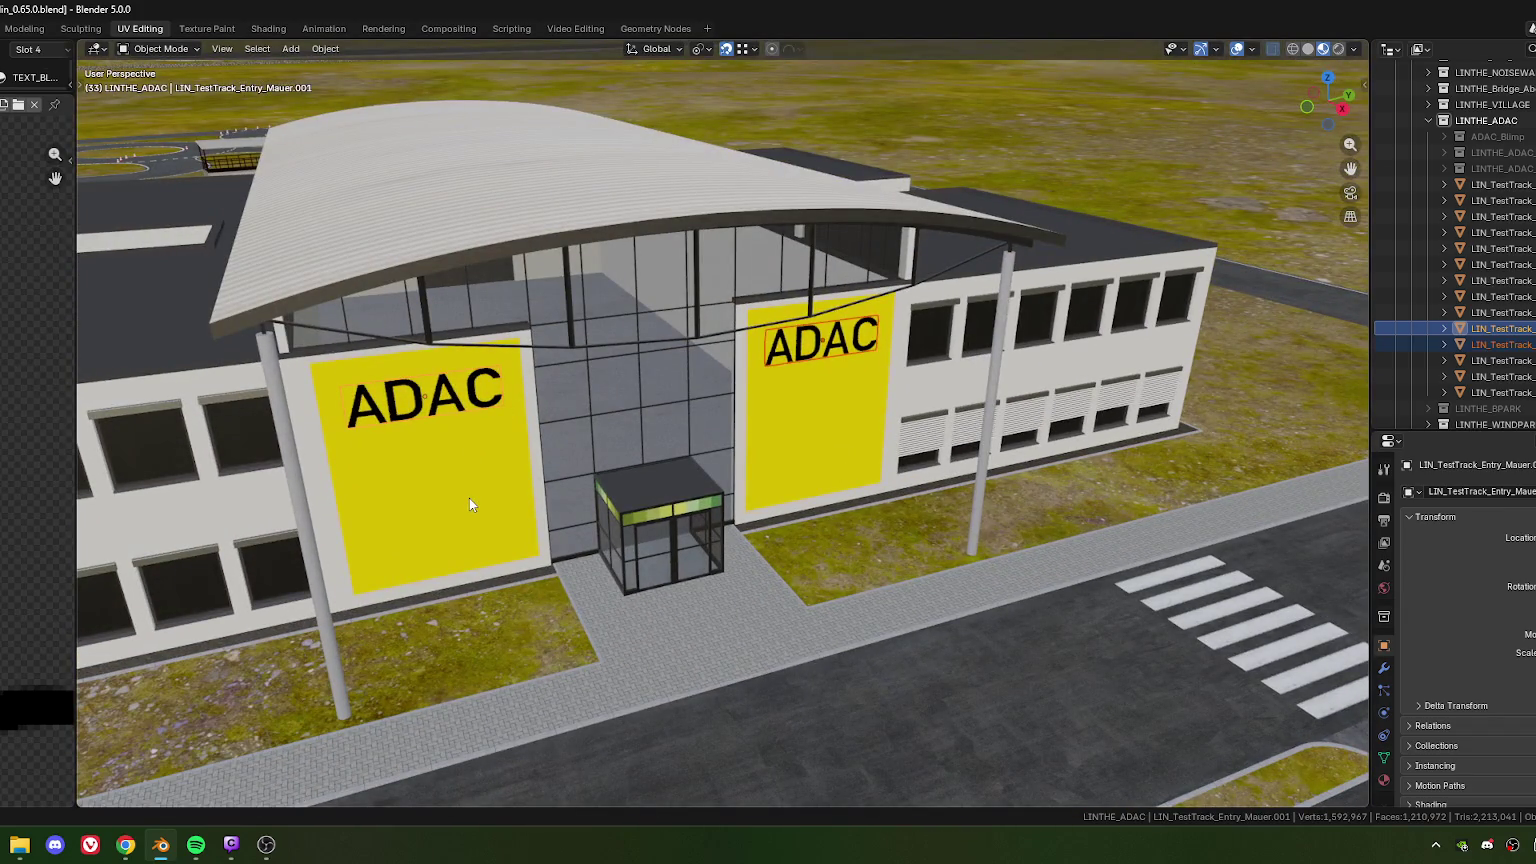
pyautogui.keyDown('shift'); pyautogui.click(472, 502); pyautogui.keyUp('shift')
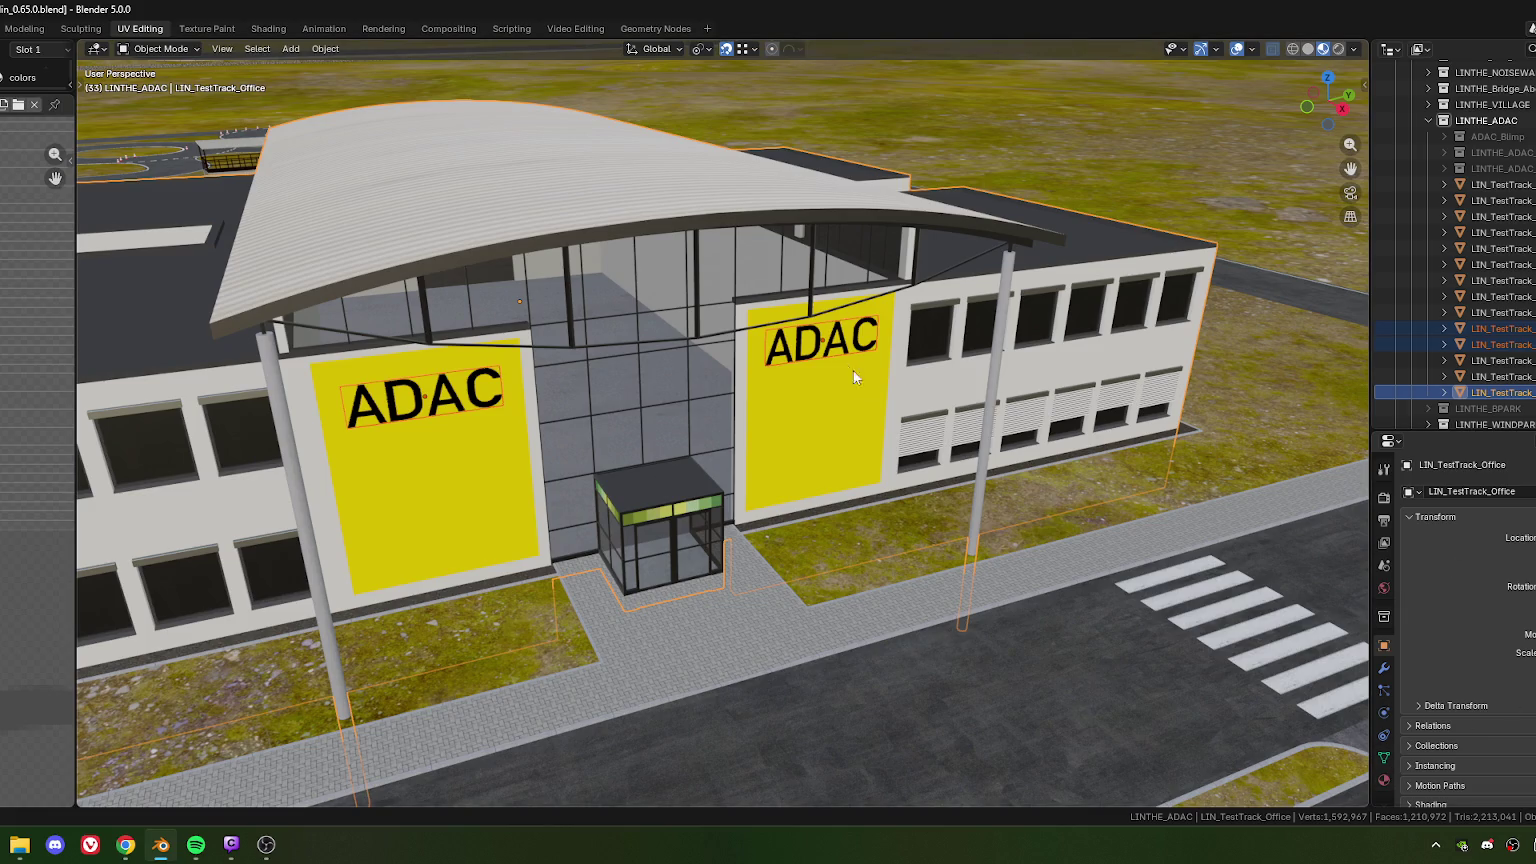
pyautogui.click(806, 384)
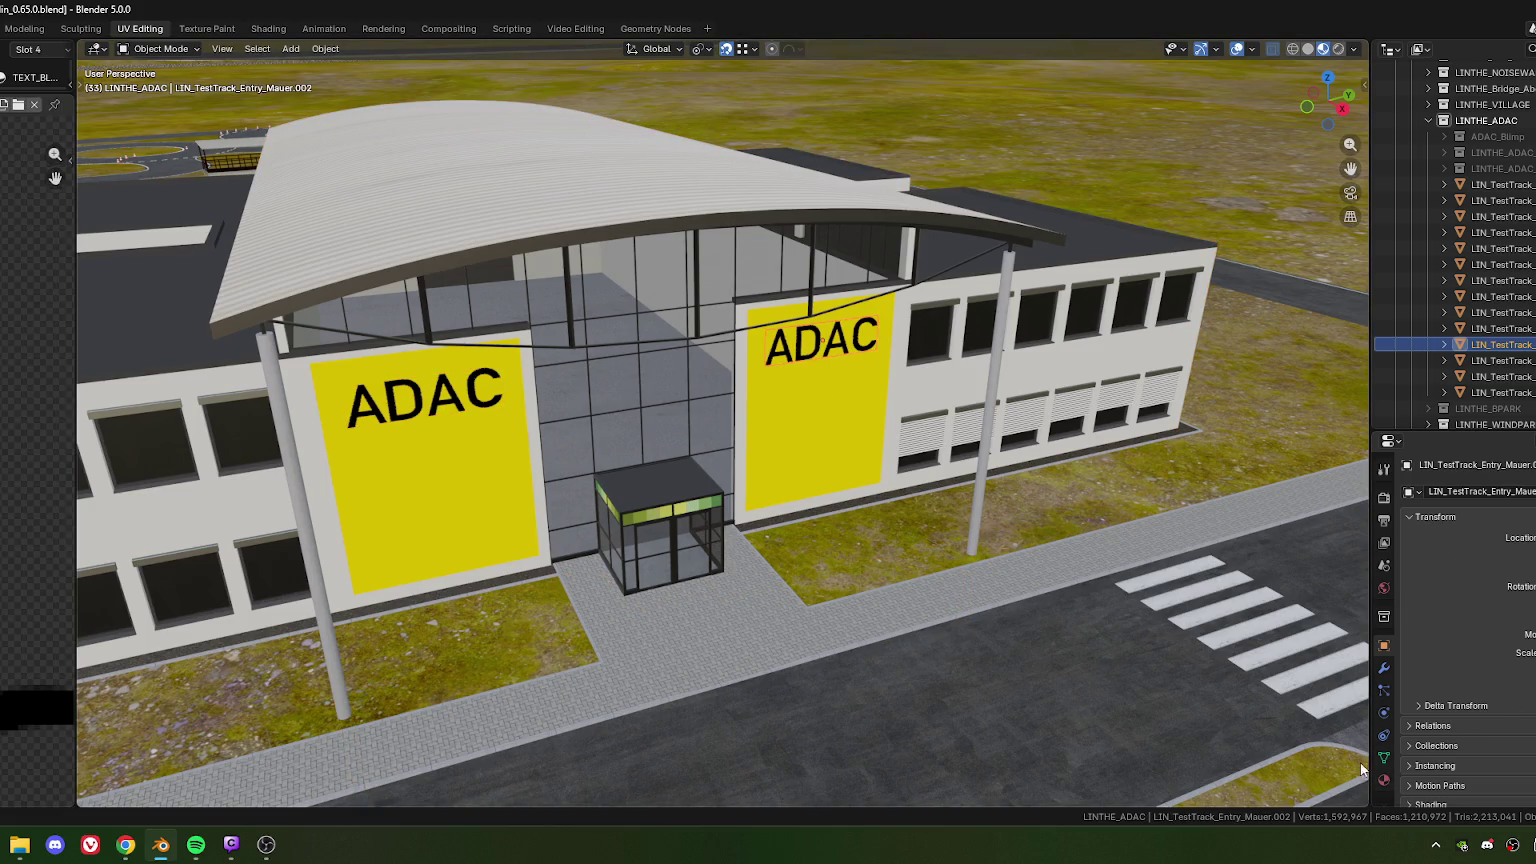
# Delete the colors, car_colors and AMPEL_ORANGE slots from the right lettering, keeping TEXT_BLACK
pyautogui.click(1384, 781)
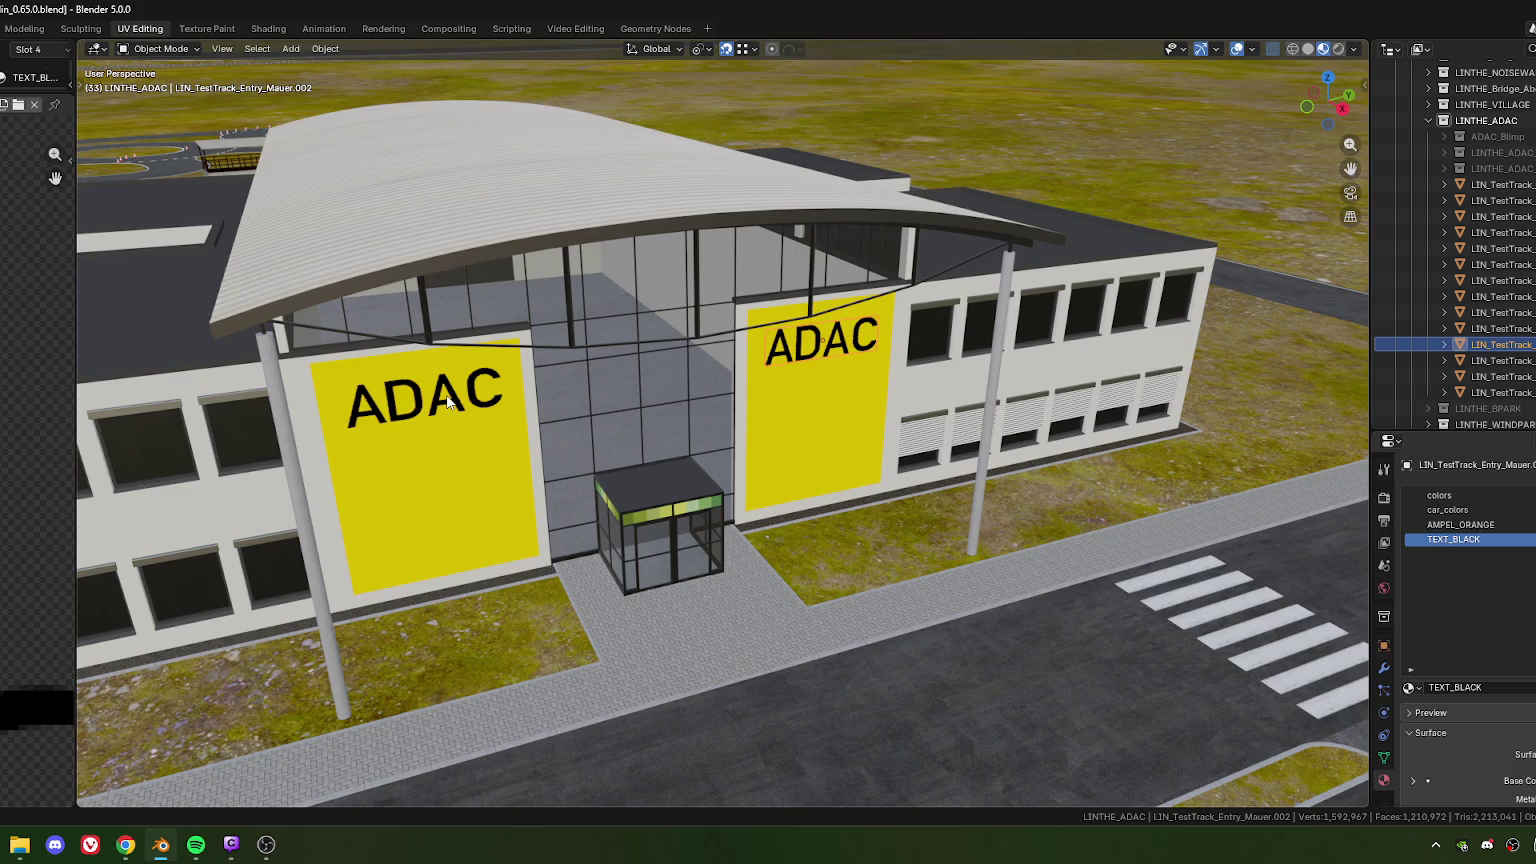
pyautogui.click(1462, 526)
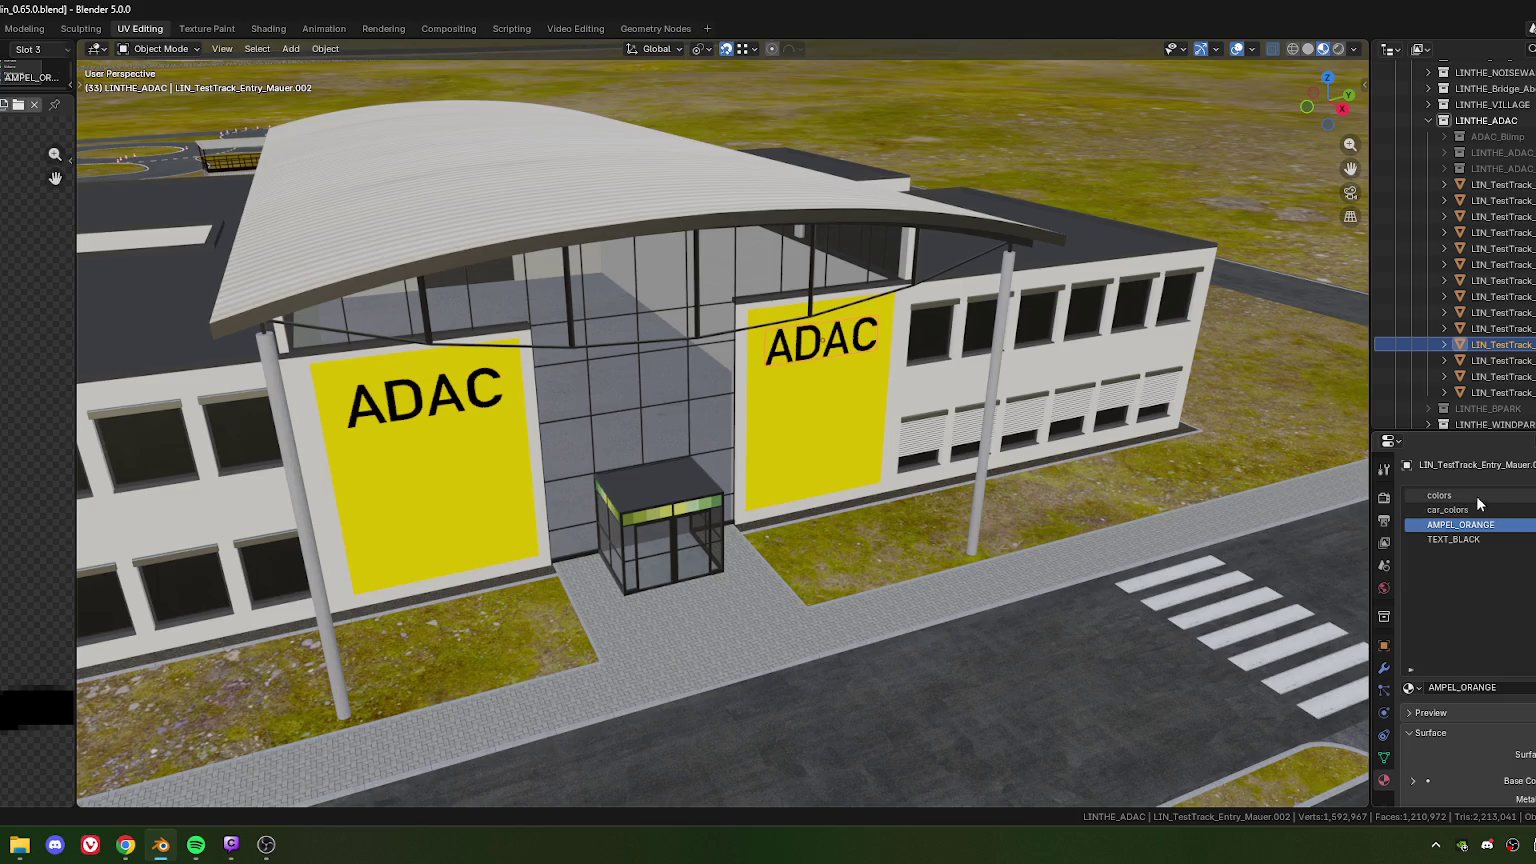
pyautogui.click(1476, 494)
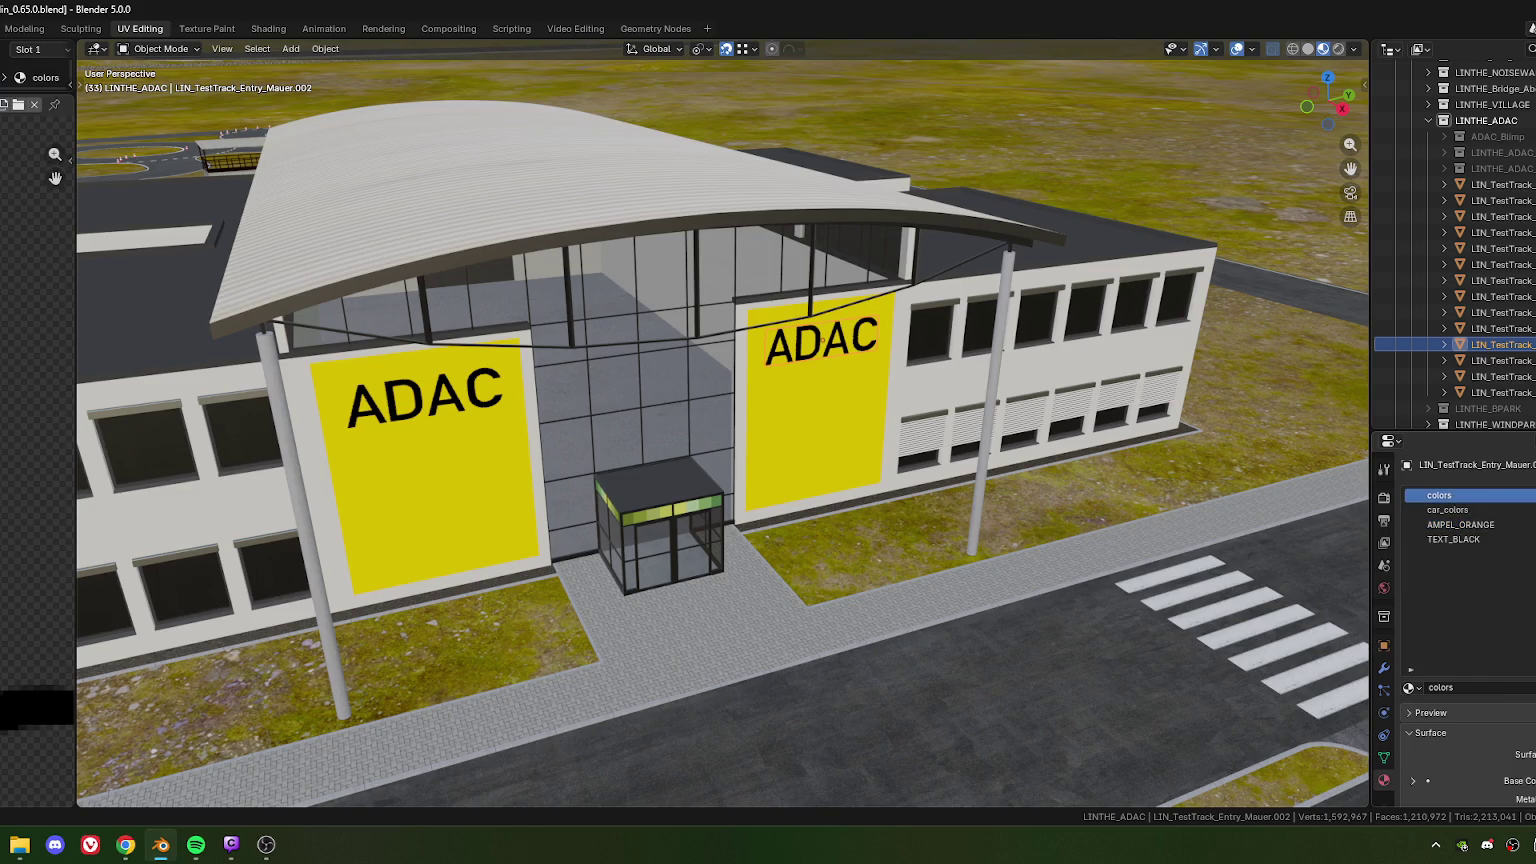
pyautogui.click(1533, 517)
pyautogui.click(1533, 517)
pyautogui.click(1533, 517)
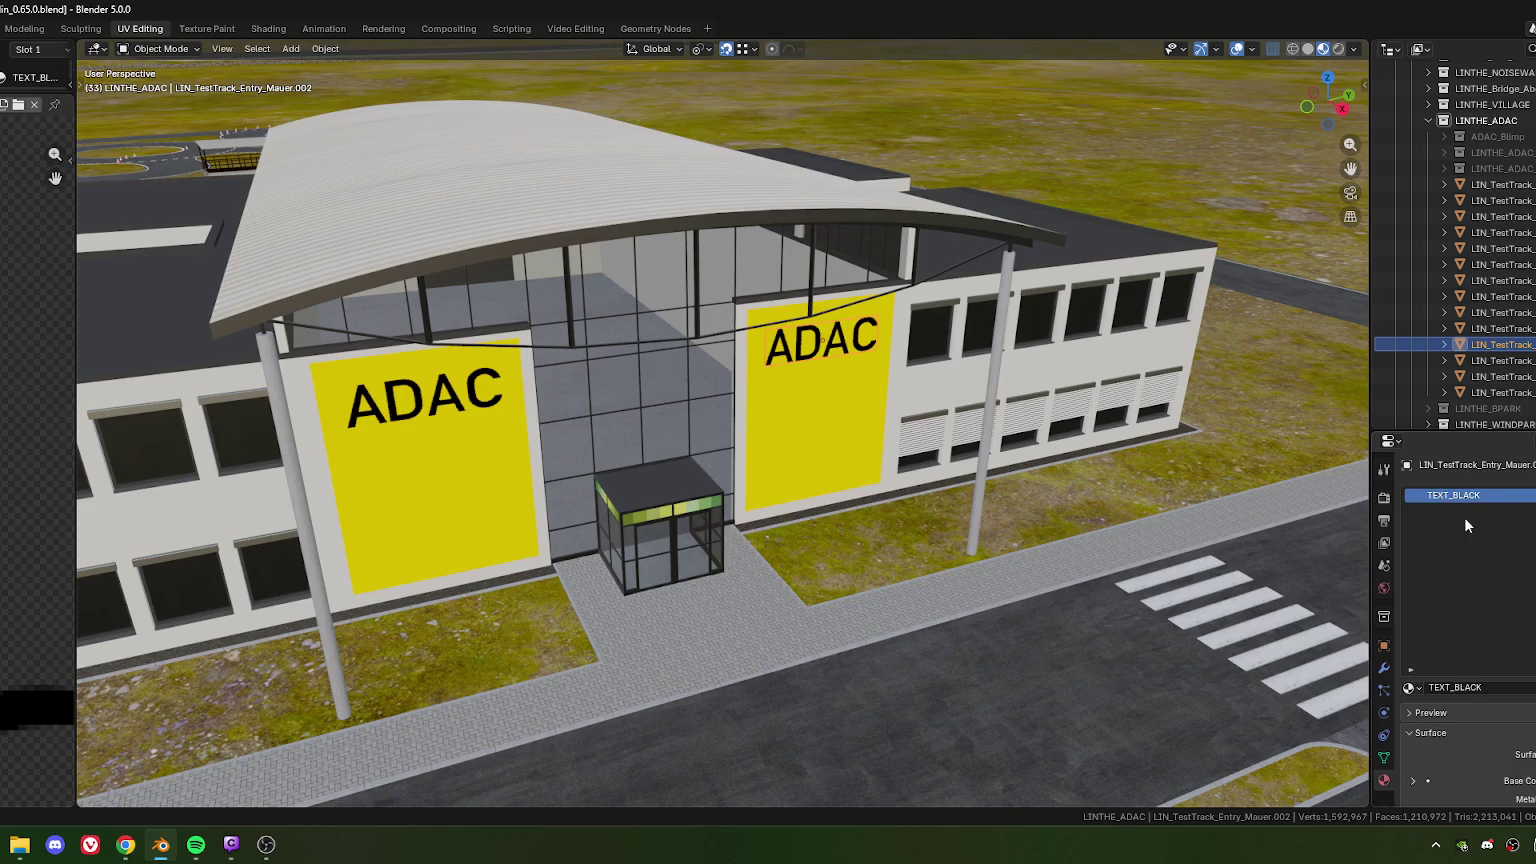
pyautogui.scroll(-3, 600, 538)
pyautogui.scroll(-2, 630, 508)
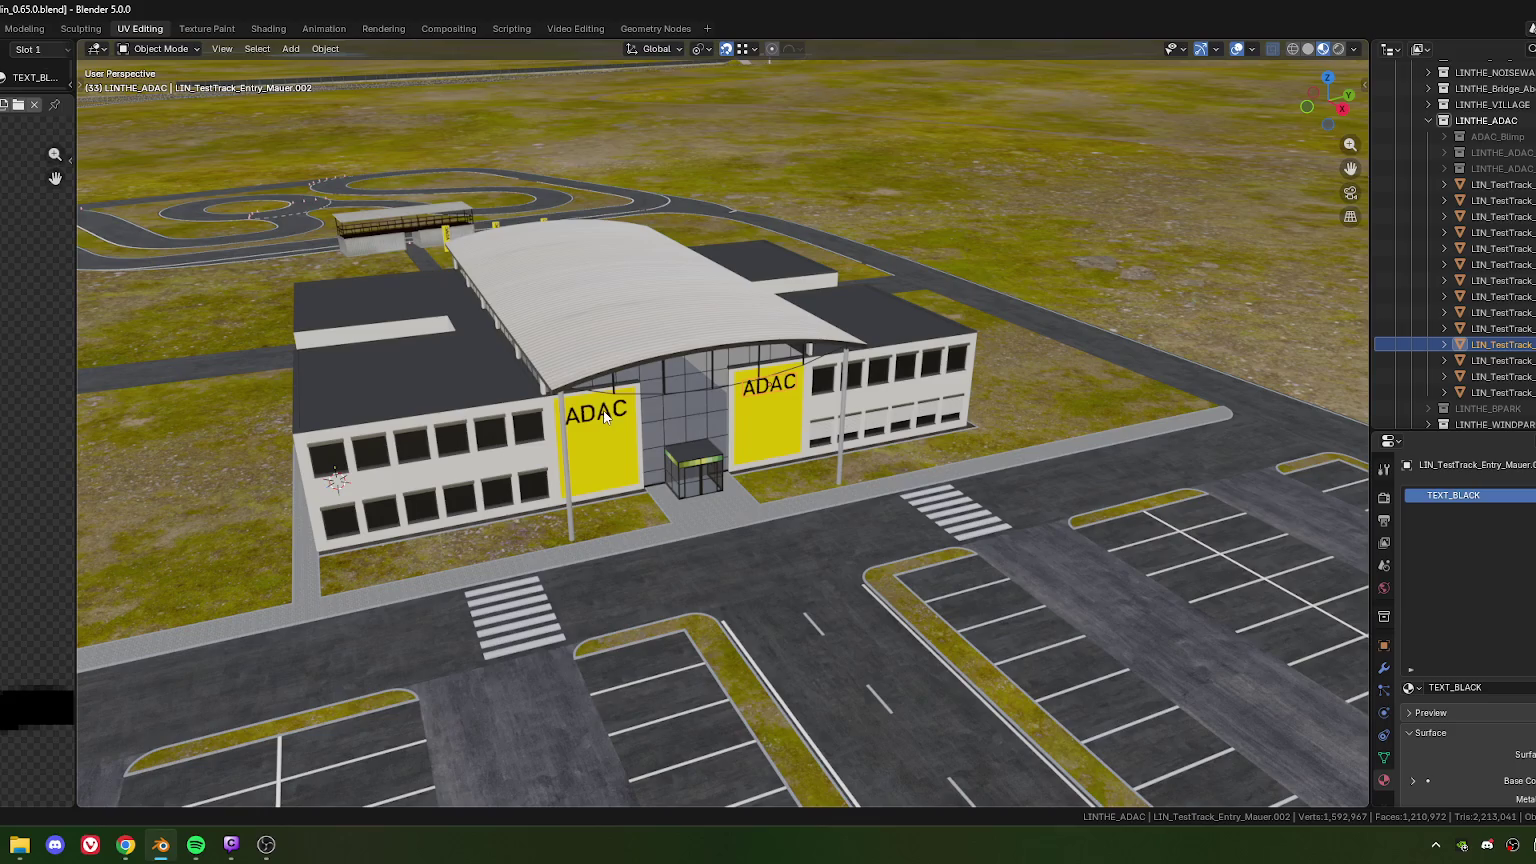
# Select the left ADAC lettering and frame the view behind the building
pyautogui.click(612, 442)
pyautogui.scroll(-4, 612, 442)
pyautogui.moveTo(612, 442)
pyautogui.mouseDown(button='middle')
pyautogui.moveTo(583, 474)
pyautogui.moveTo(878, 526)
pyautogui.moveTo(619, 526)
pyautogui.moveTo(612, 470)
pyautogui.moveTo(665, 458)
pyautogui.moveTo(614, 386)
pyautogui.moveTo(632, 446)
pyautogui.moveTo(668, 448)
pyautogui.mouseUp(button='middle')
pyautogui.press('KP_Decimal')
pyautogui.scroll(3, 614, 386)
pyautogui.scroll(3, 668, 452)
pyautogui.scroll(2, 698, 454)
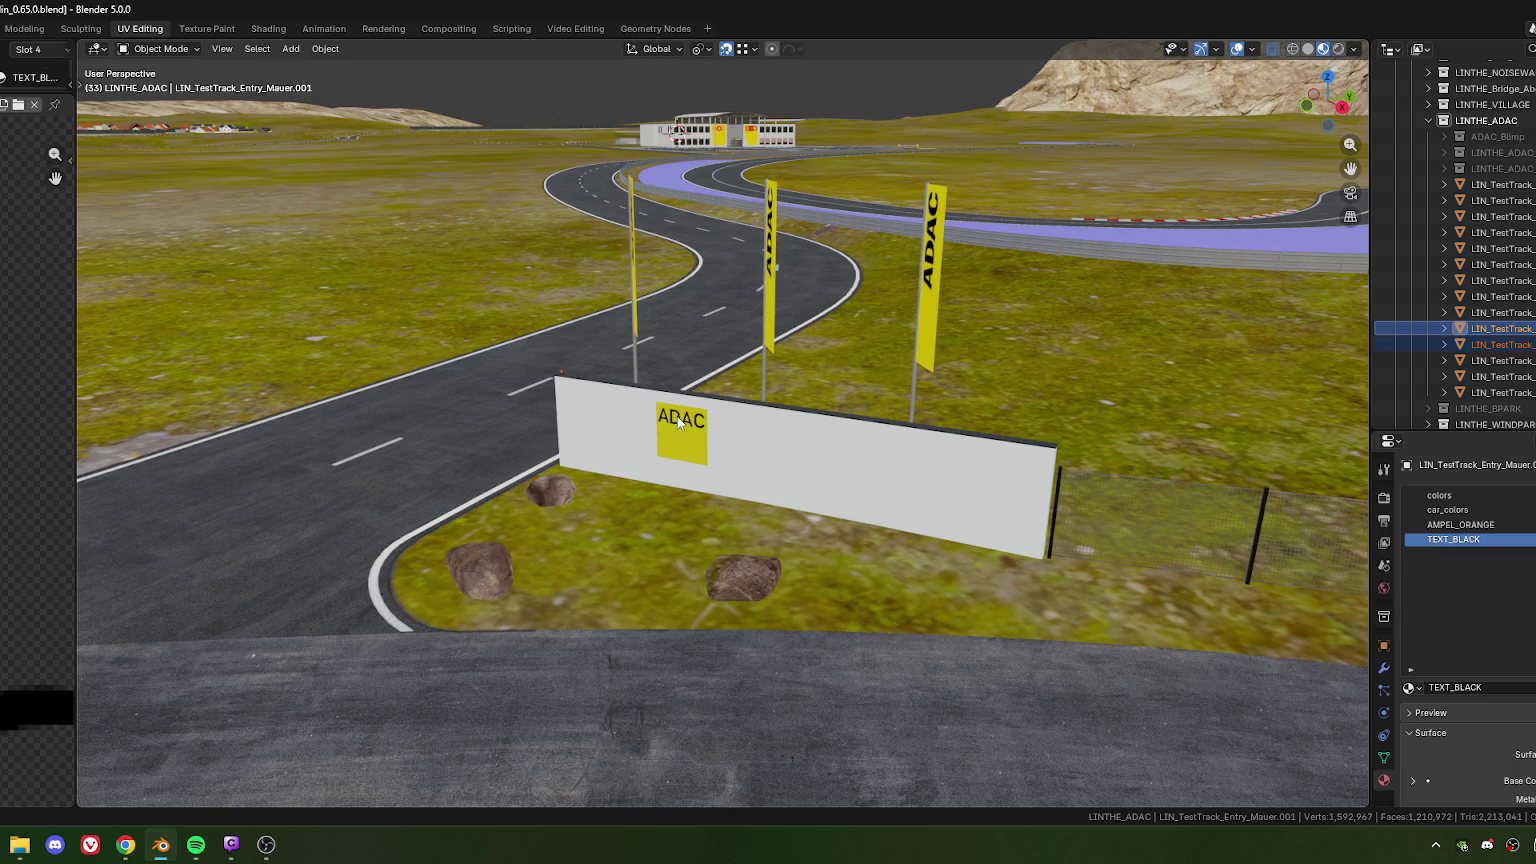
# Separate the ADAC sign faces from the white roadside wall into their own object
pyautogui.click(680, 422)
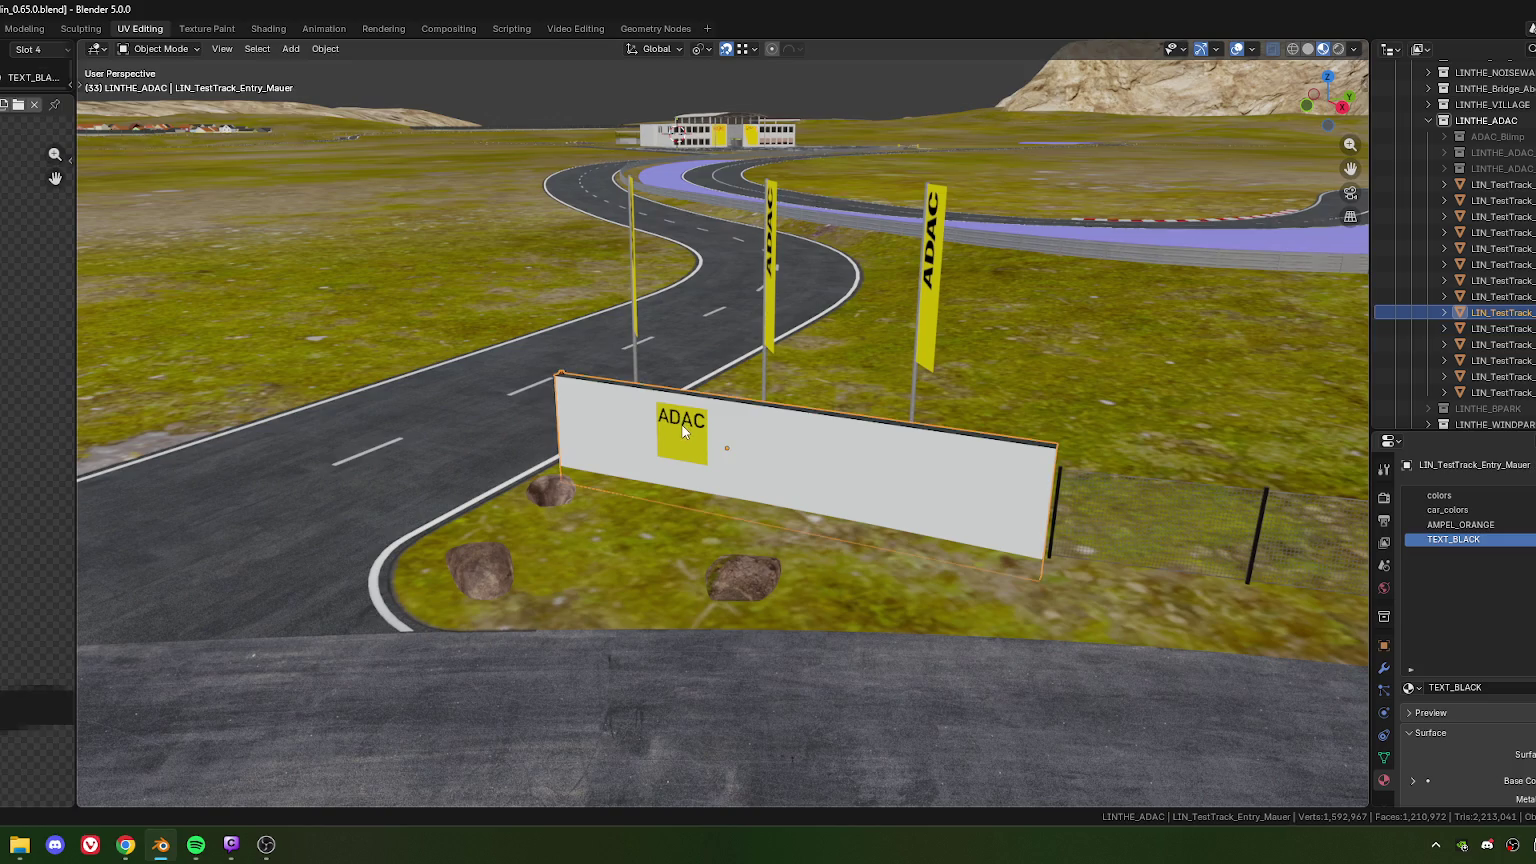
pyautogui.press('Tab')
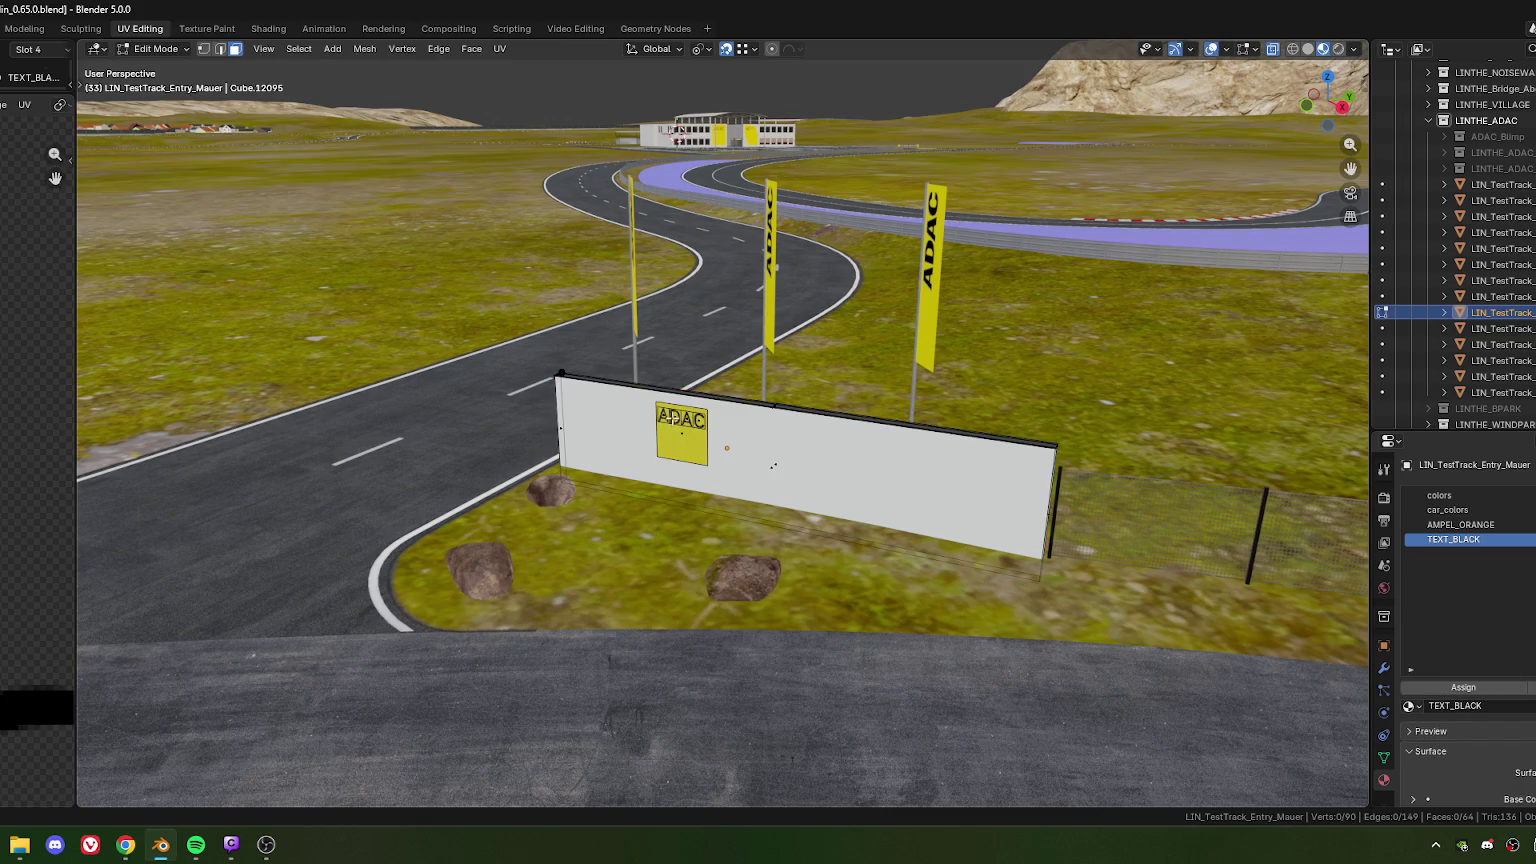
pyautogui.keyDown('ctrl'); pyautogui.click(696, 430); pyautogui.keyUp('ctrl')
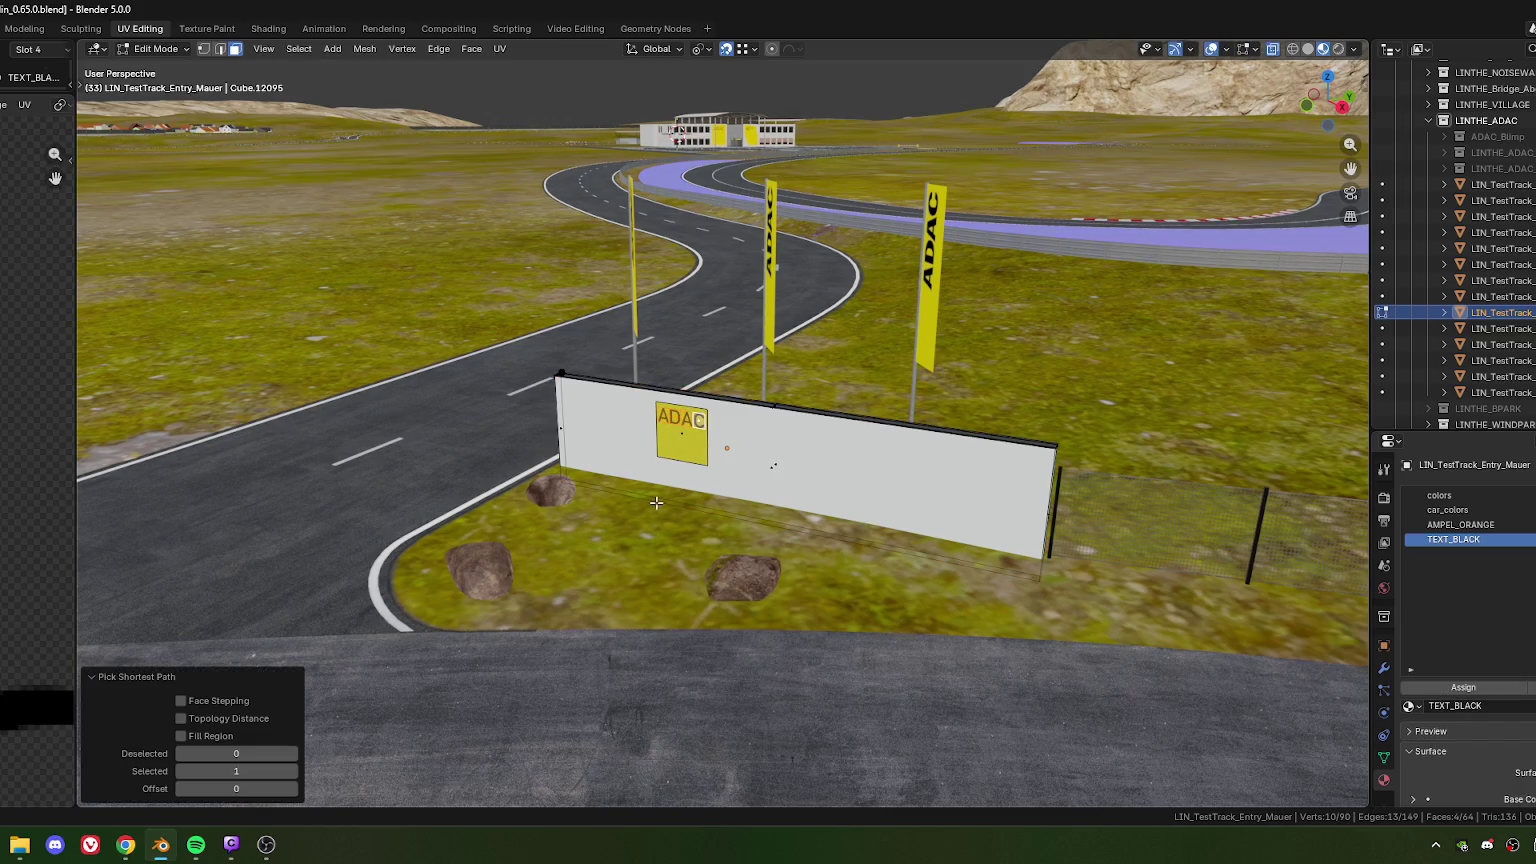
pyautogui.rightClick(600, 421)
pyautogui.moveTo(593, 673)
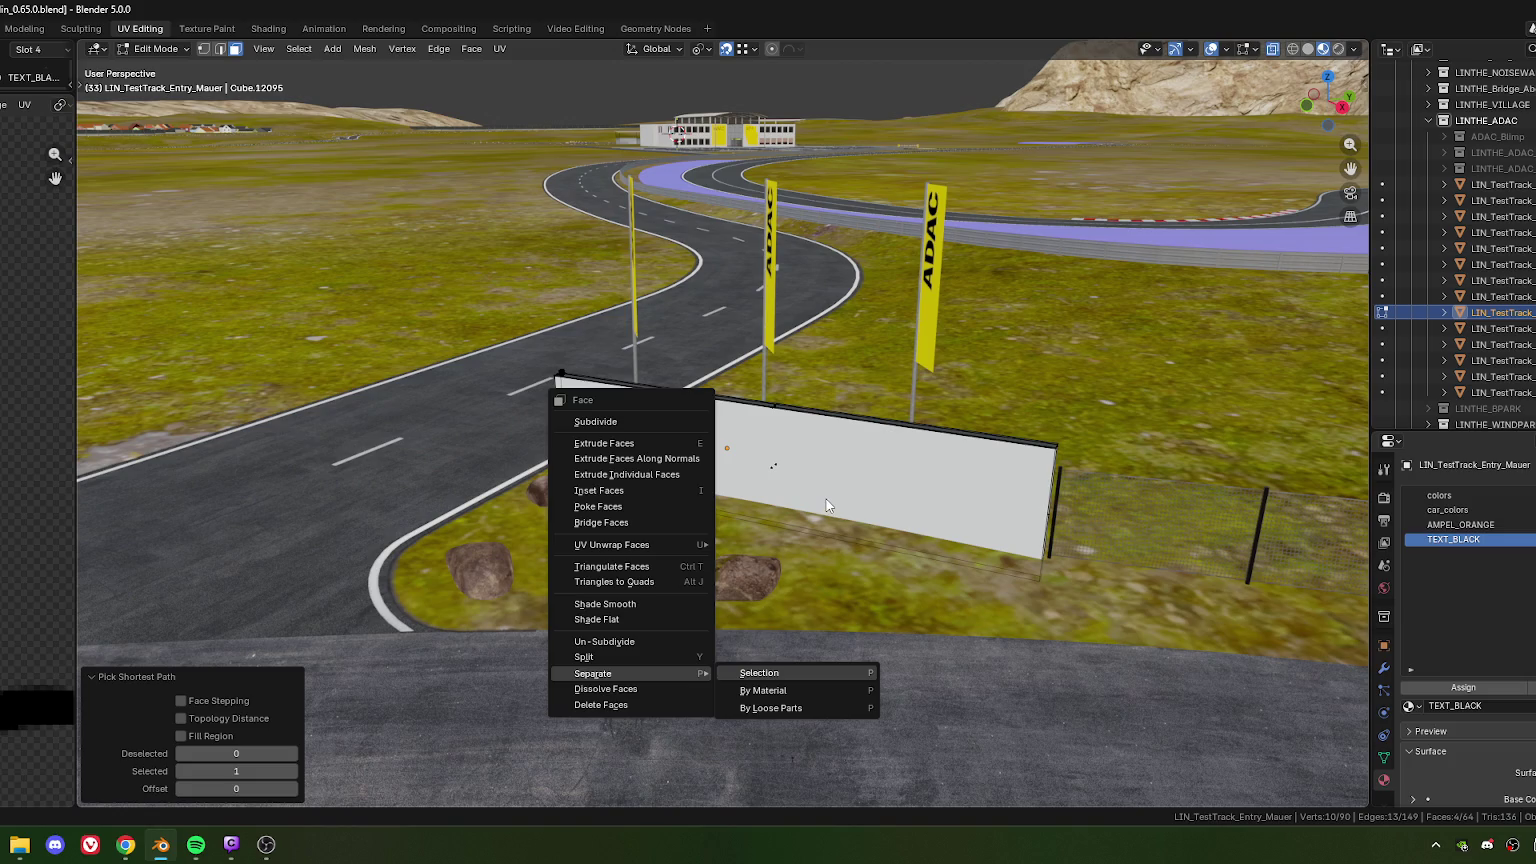
pyautogui.press('Return')
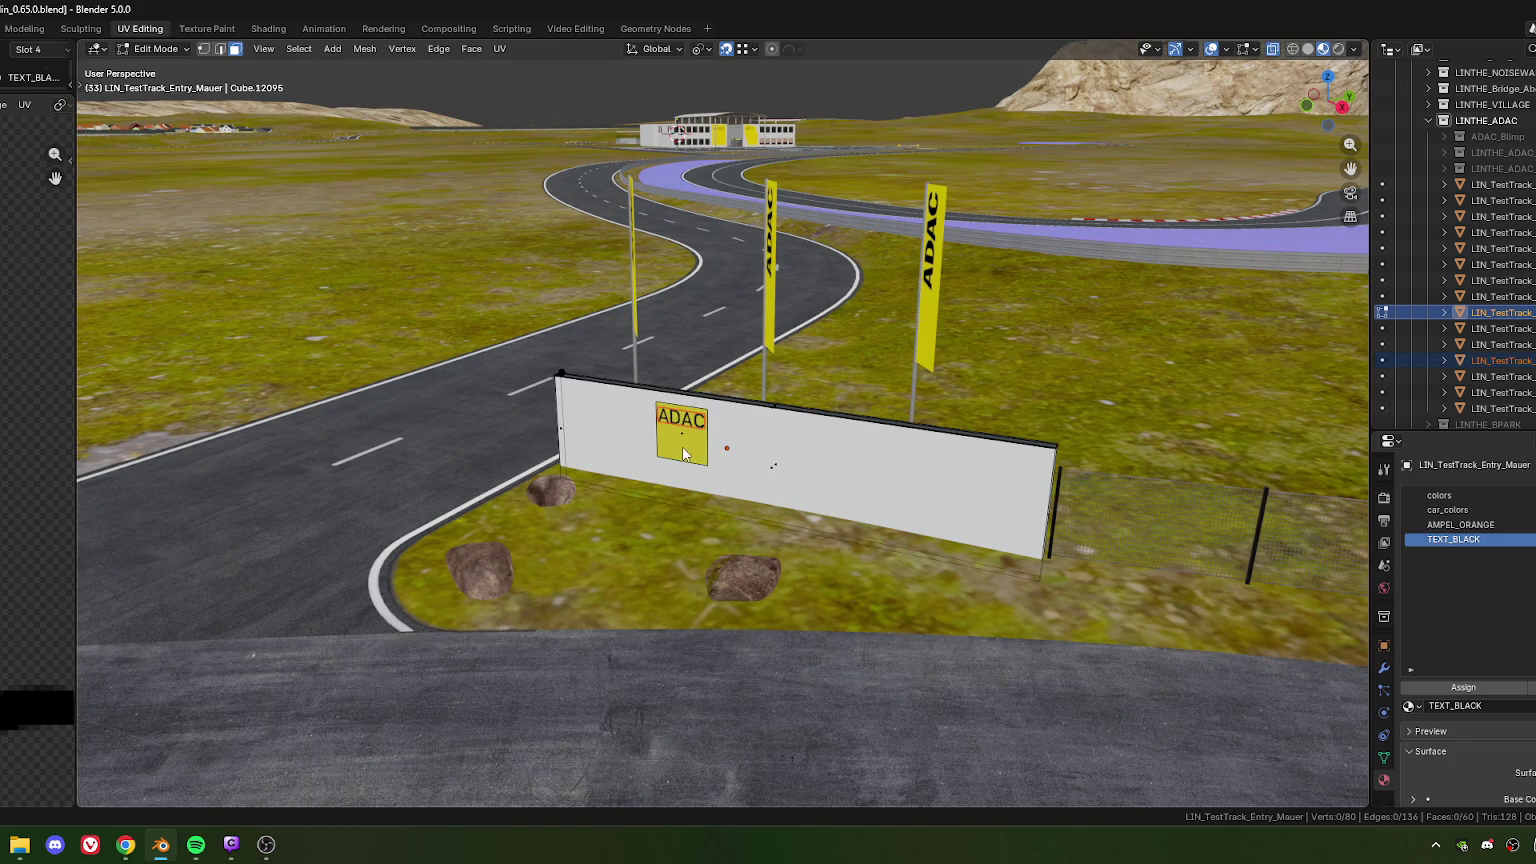
pyautogui.press('Tab')
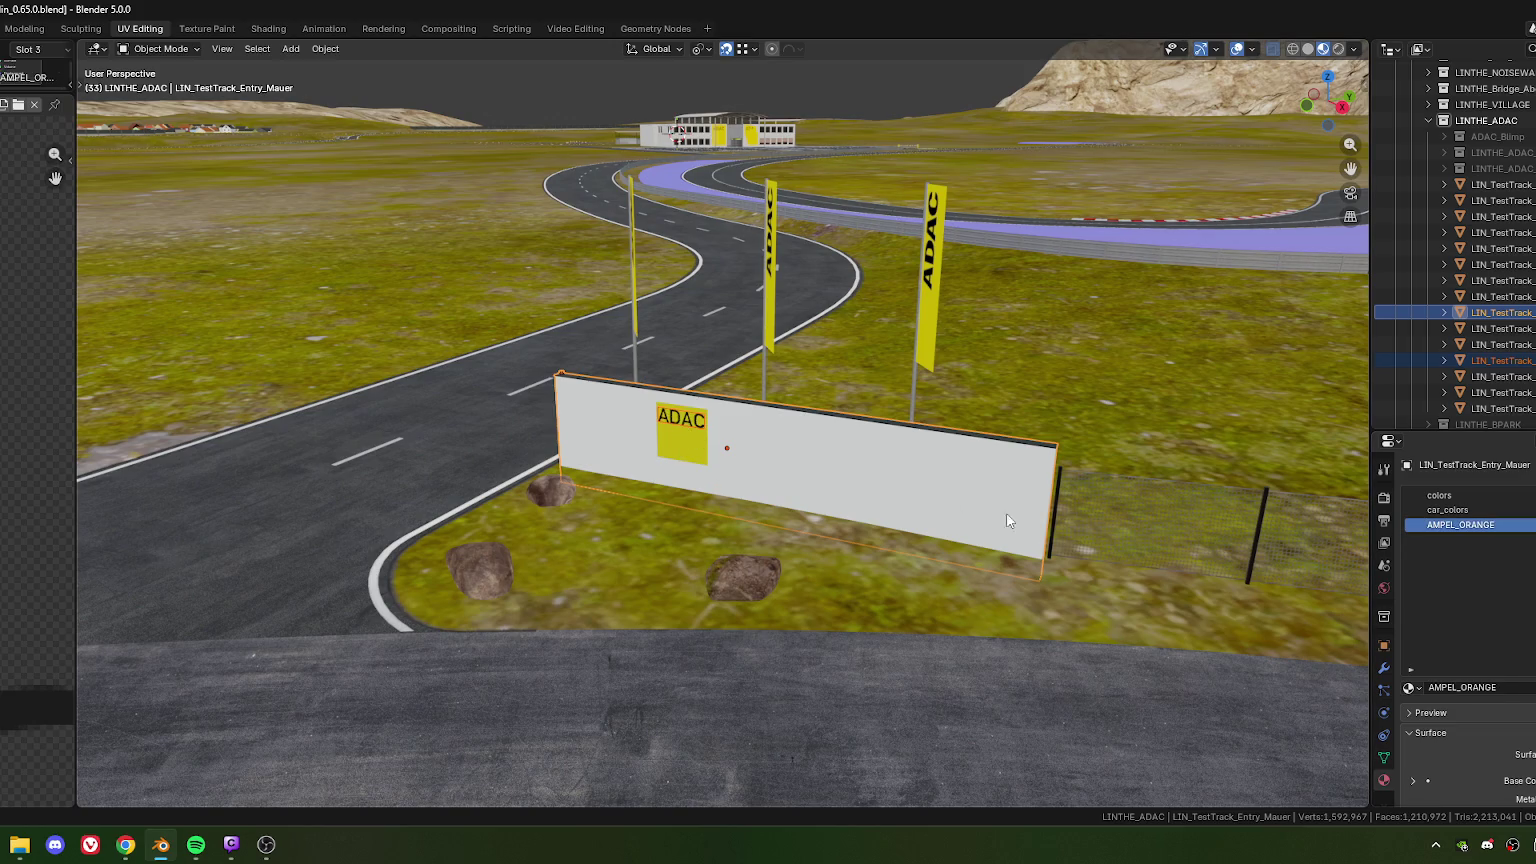
# Remove the extra material slots from LIN_TestTrack_Entry_Mauer.003, leaving only TEXT_BLACK
pyautogui.click(953, 514)
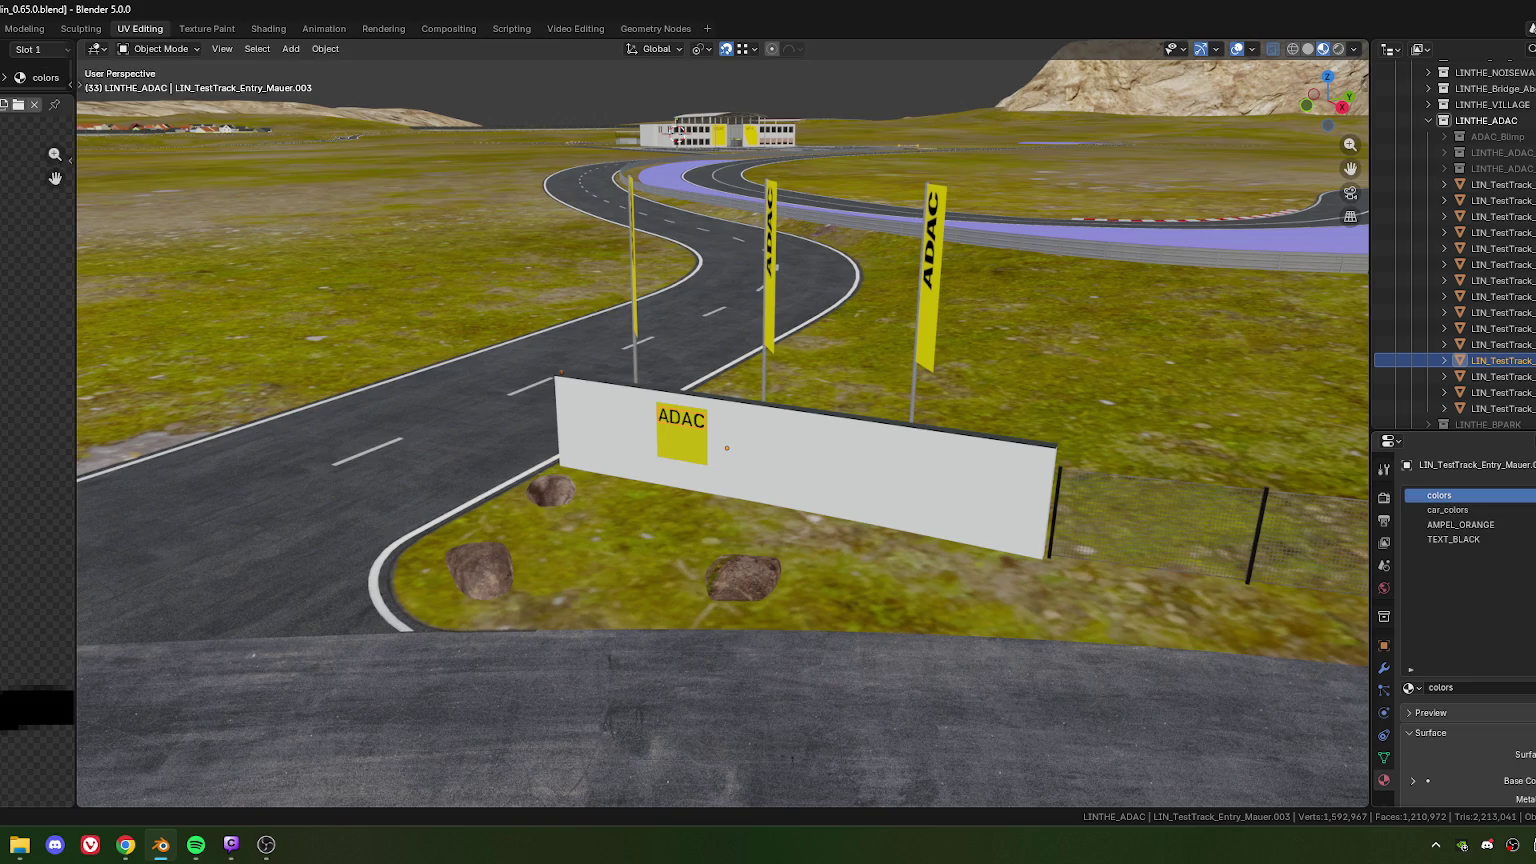
pyautogui.press('Delete')
pyautogui.press('Delete')
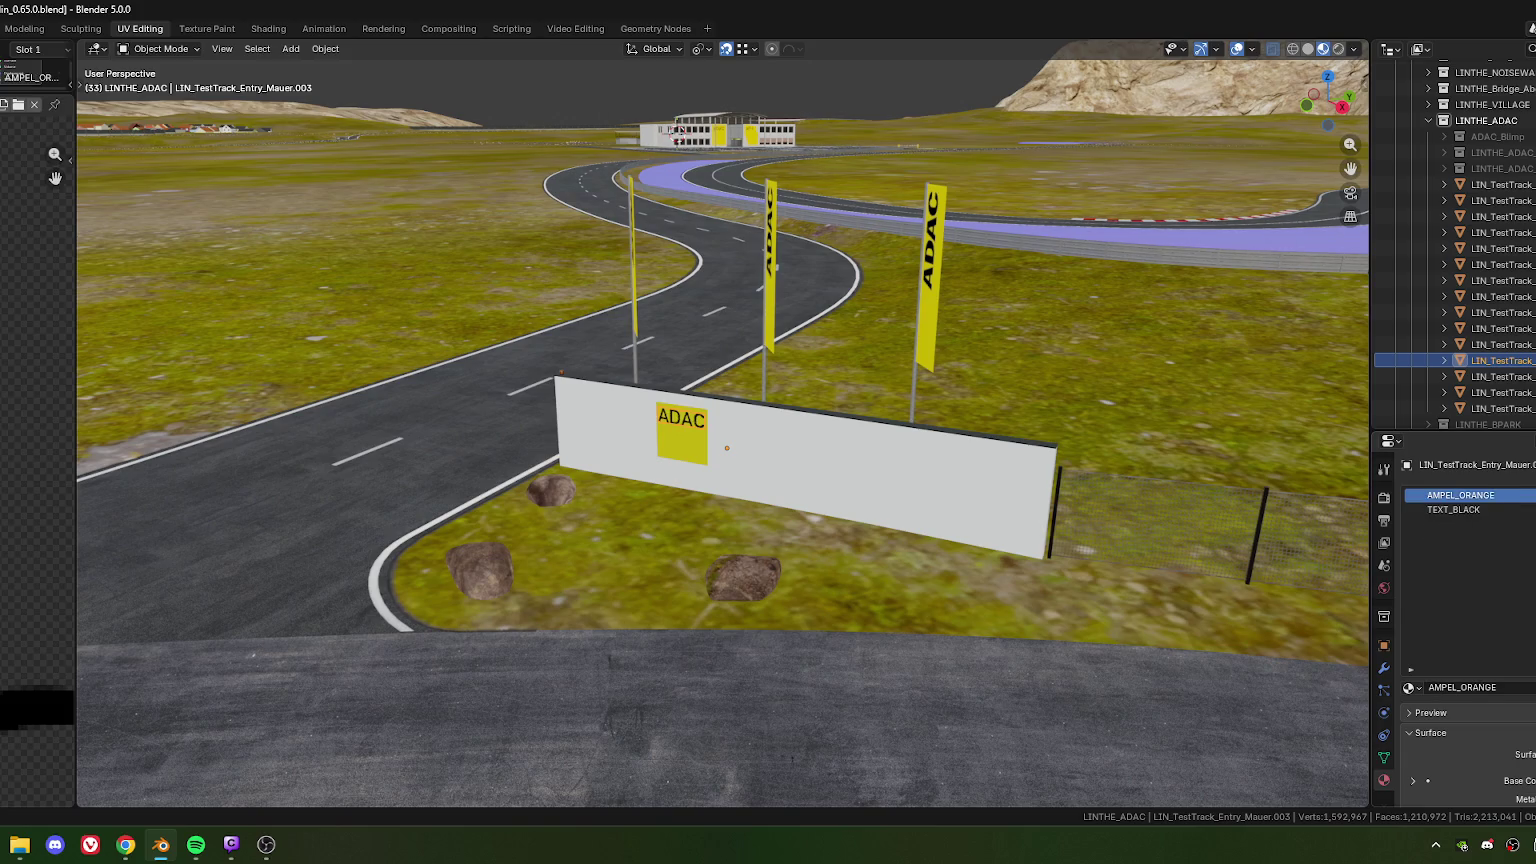
pyautogui.press('Delete')
pyautogui.moveTo(706, 378)
pyautogui.mouseDown(button='middle')
pyautogui.moveTo(696, 367)
pyautogui.moveTo(718, 382)
pyautogui.moveTo(587, 448)
pyautogui.moveTo(556, 440)
pyautogui.moveTo(702, 419)
pyautogui.moveTo(402, 433)
pyautogui.moveTo(767, 493)
pyautogui.moveTo(857, 394)
pyautogui.moveTo(570, 410)
pyautogui.mouseUp(button='middle')
# Join the left and right ADAC letterings into a single object
pyautogui.scroll(5, 570, 410)
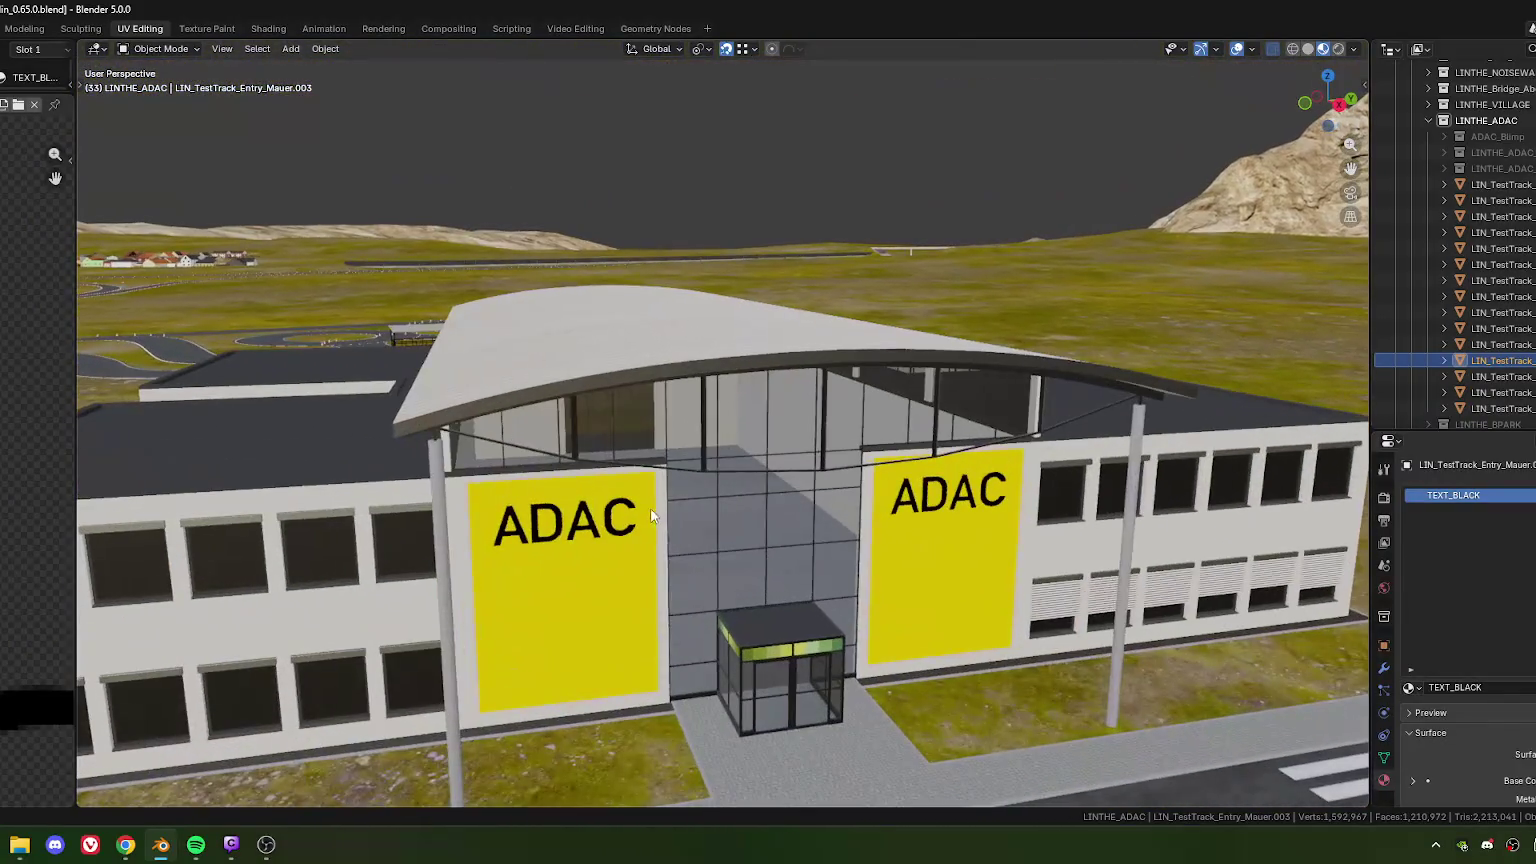
pyautogui.click(592, 542)
pyautogui.rightClick(592, 542)
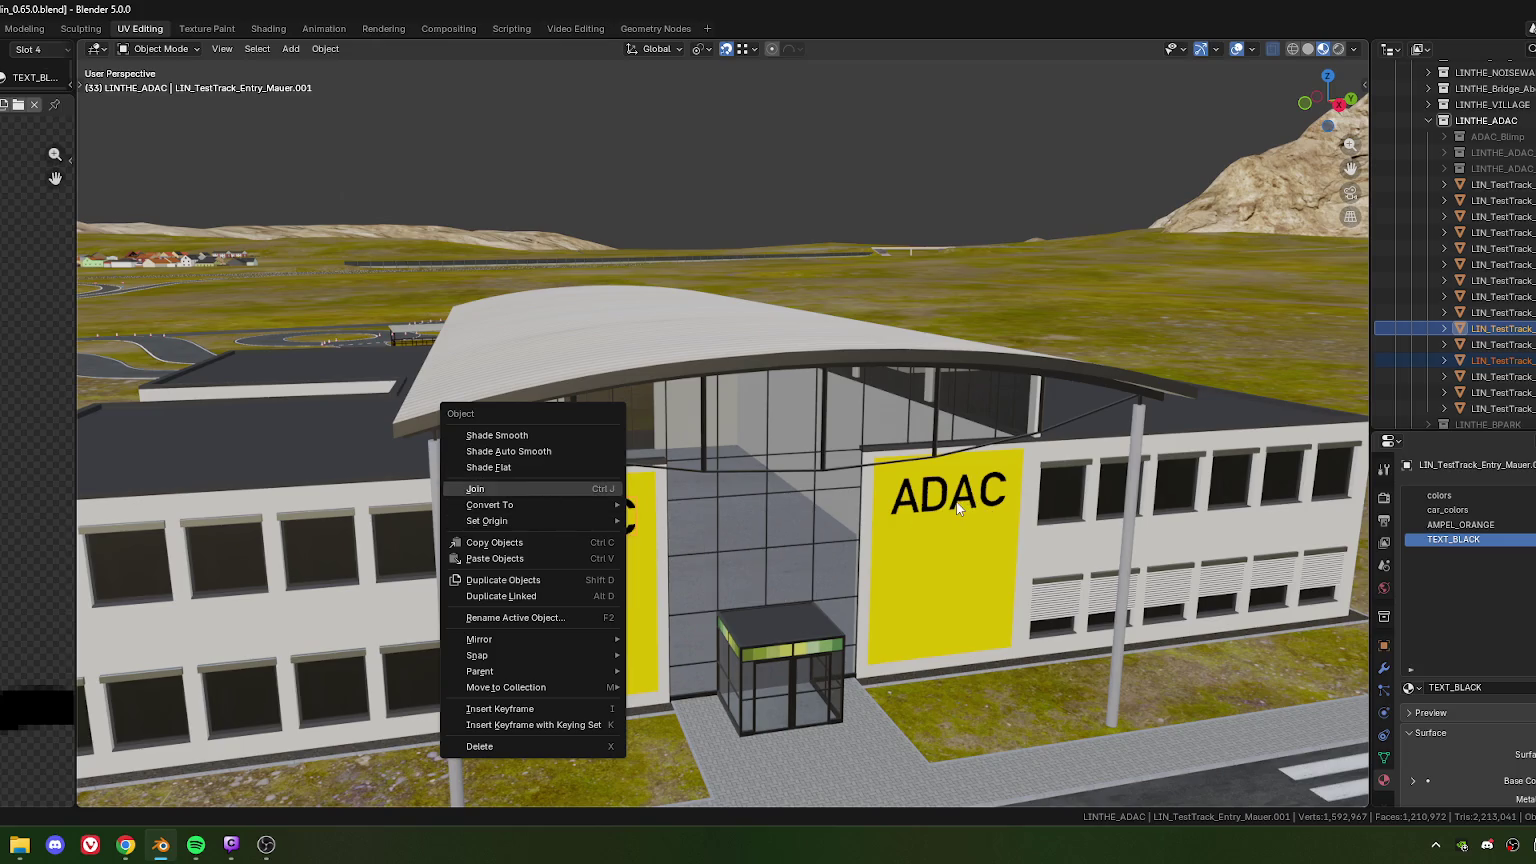
pyautogui.press('Return')
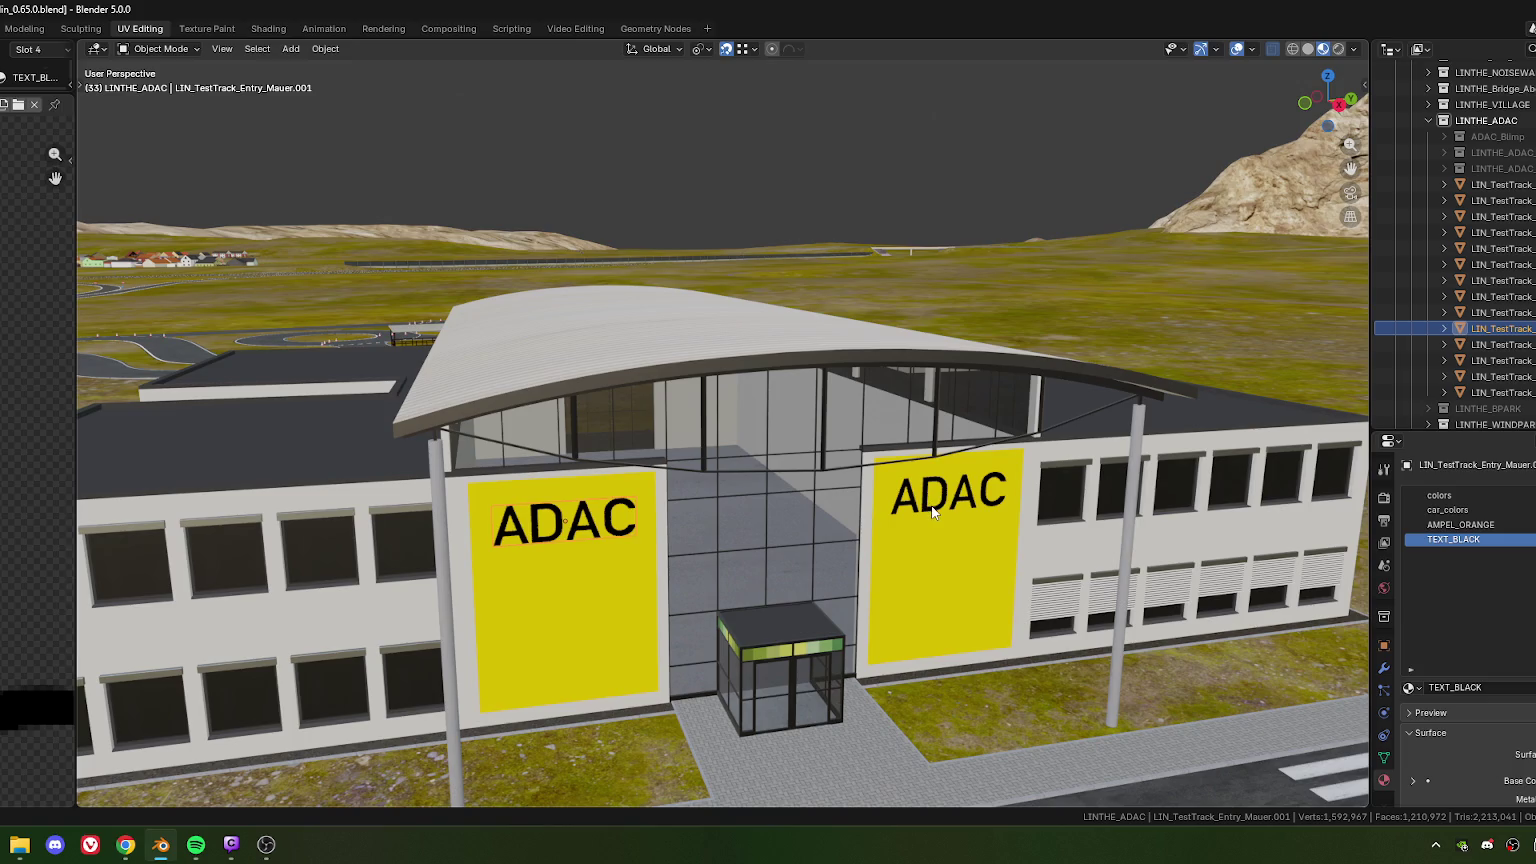
pyautogui.keyDown('shift'); pyautogui.click(932, 512); pyautogui.keyUp('shift')
pyautogui.rightClick(932, 510)
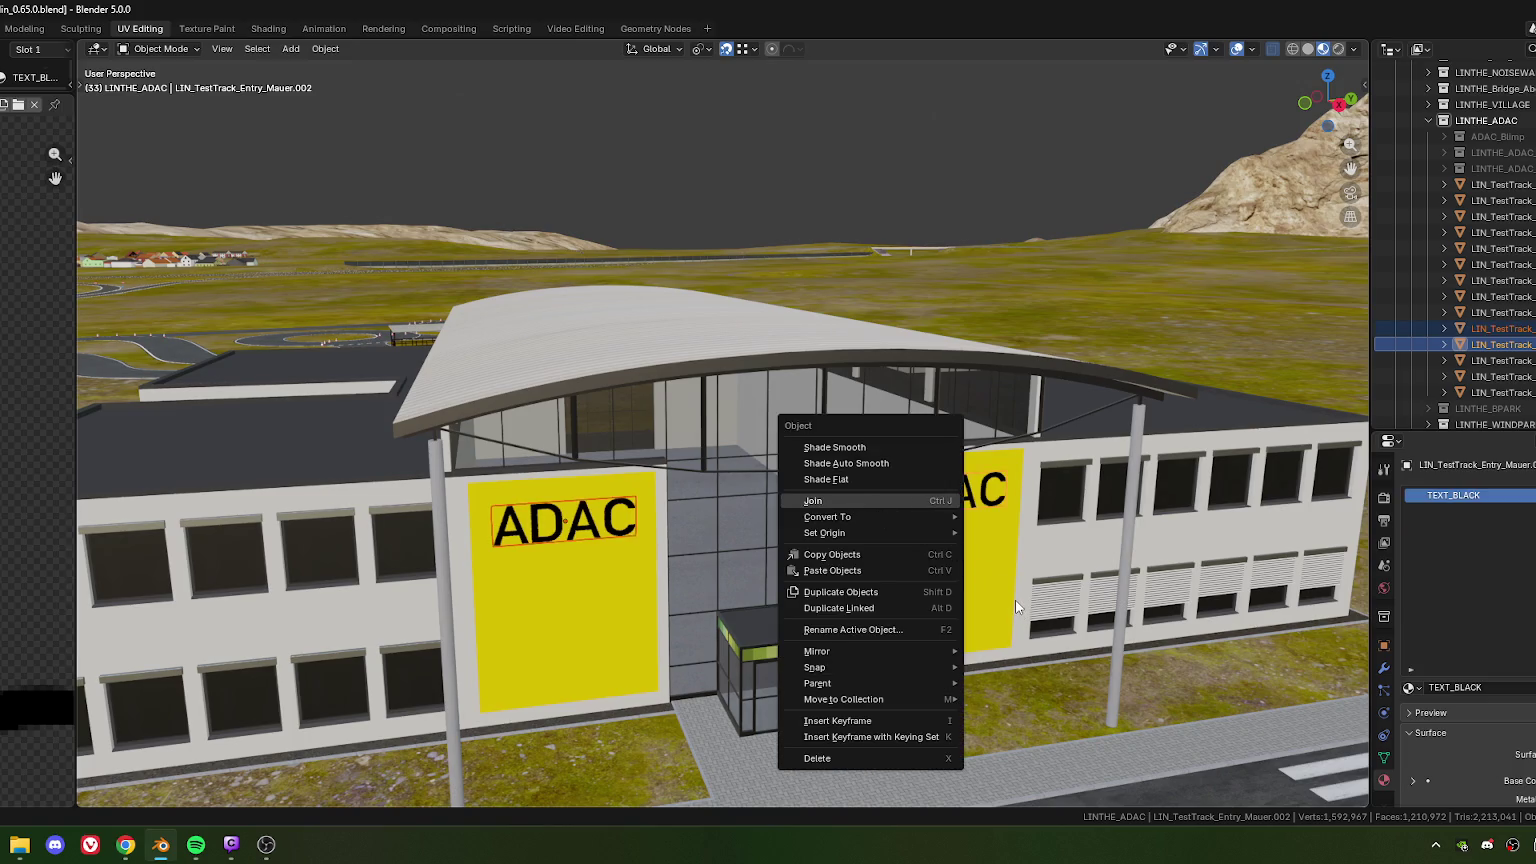
pyautogui.press('Return')
pyautogui.scroll(-3, 1010, 596)
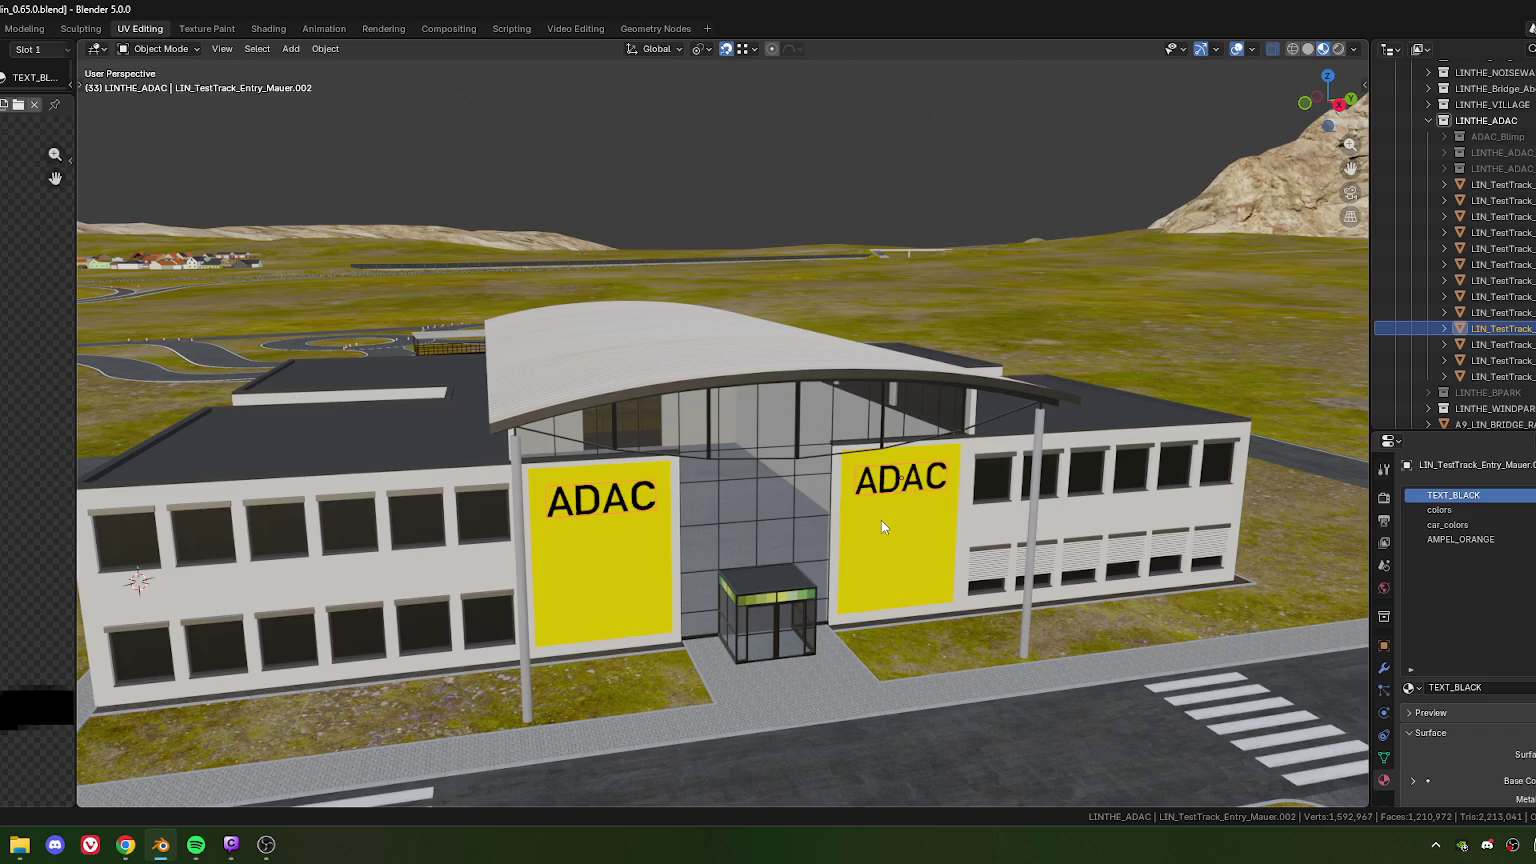
# Apply the joined lettering's scale and set its origin to geometry
pyautogui.hotkey('ctrl', 'a')
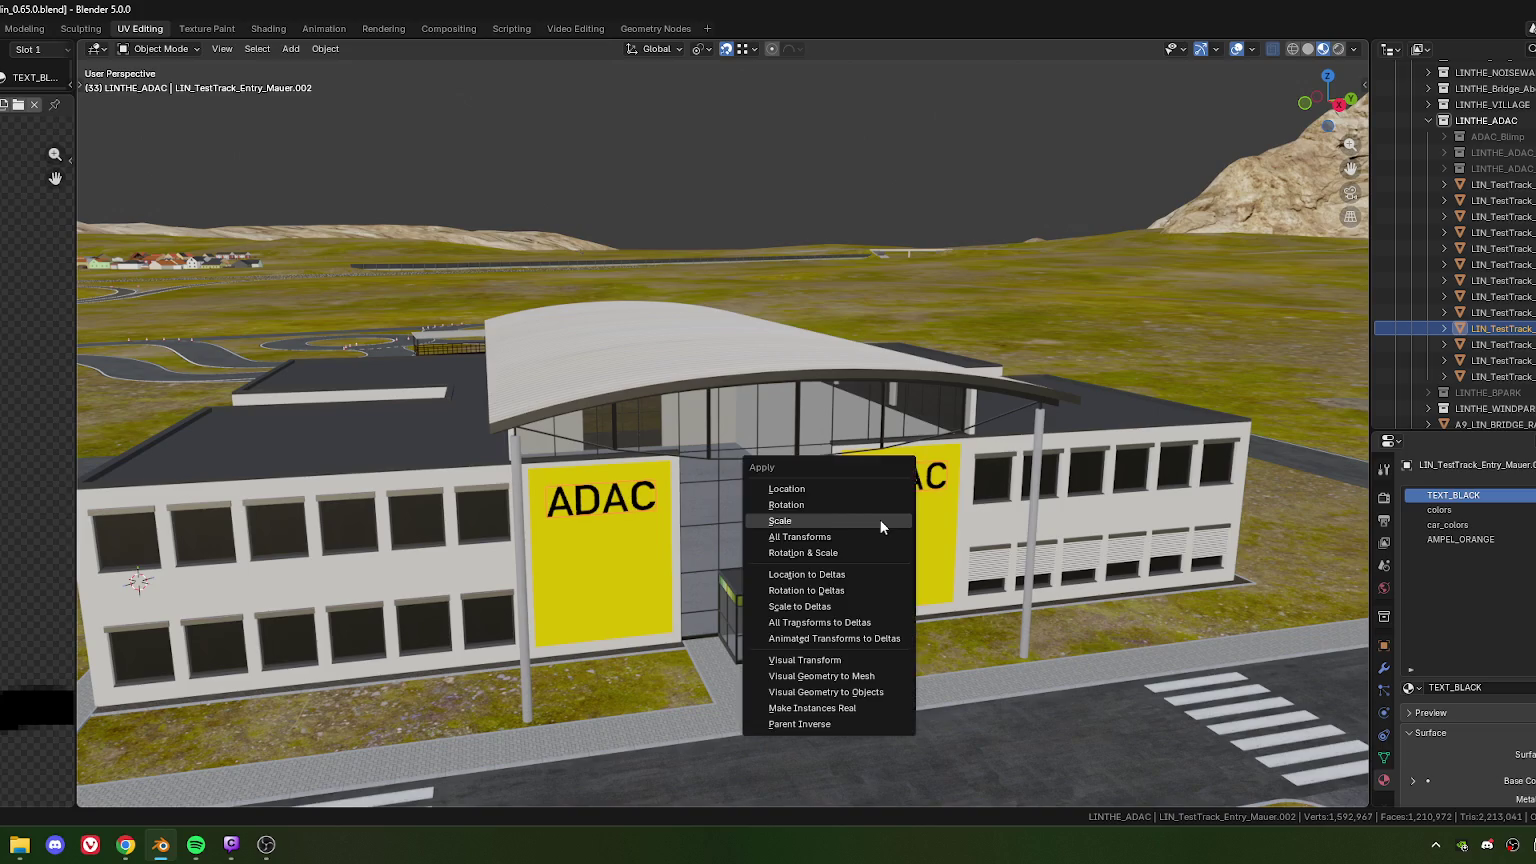
pyautogui.click(799, 519)
pyautogui.moveTo(780, 521)
pyautogui.rightClick(589, 486)
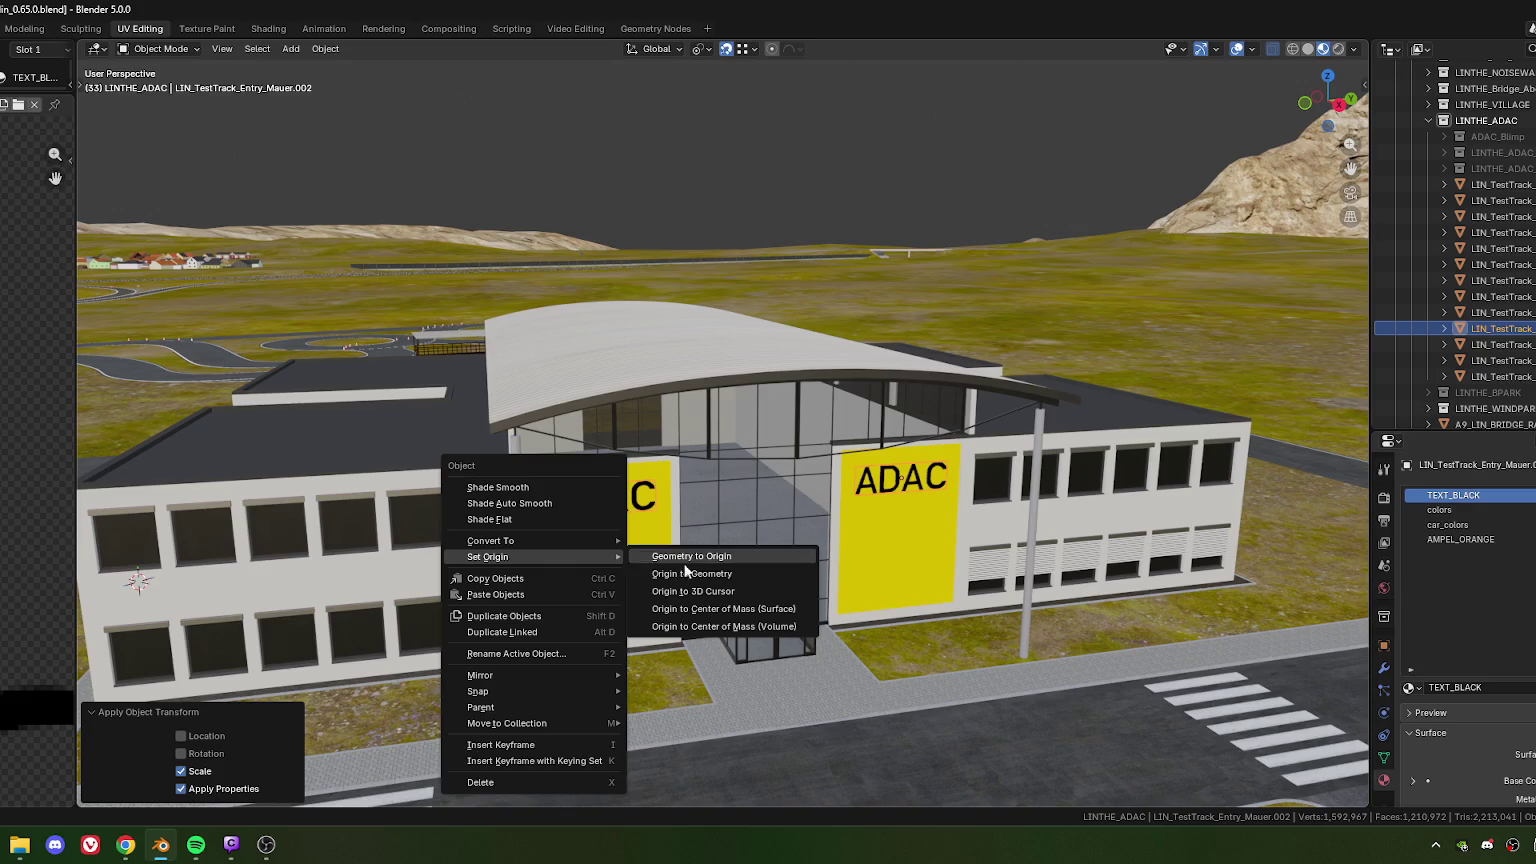
pyautogui.click(706, 573)
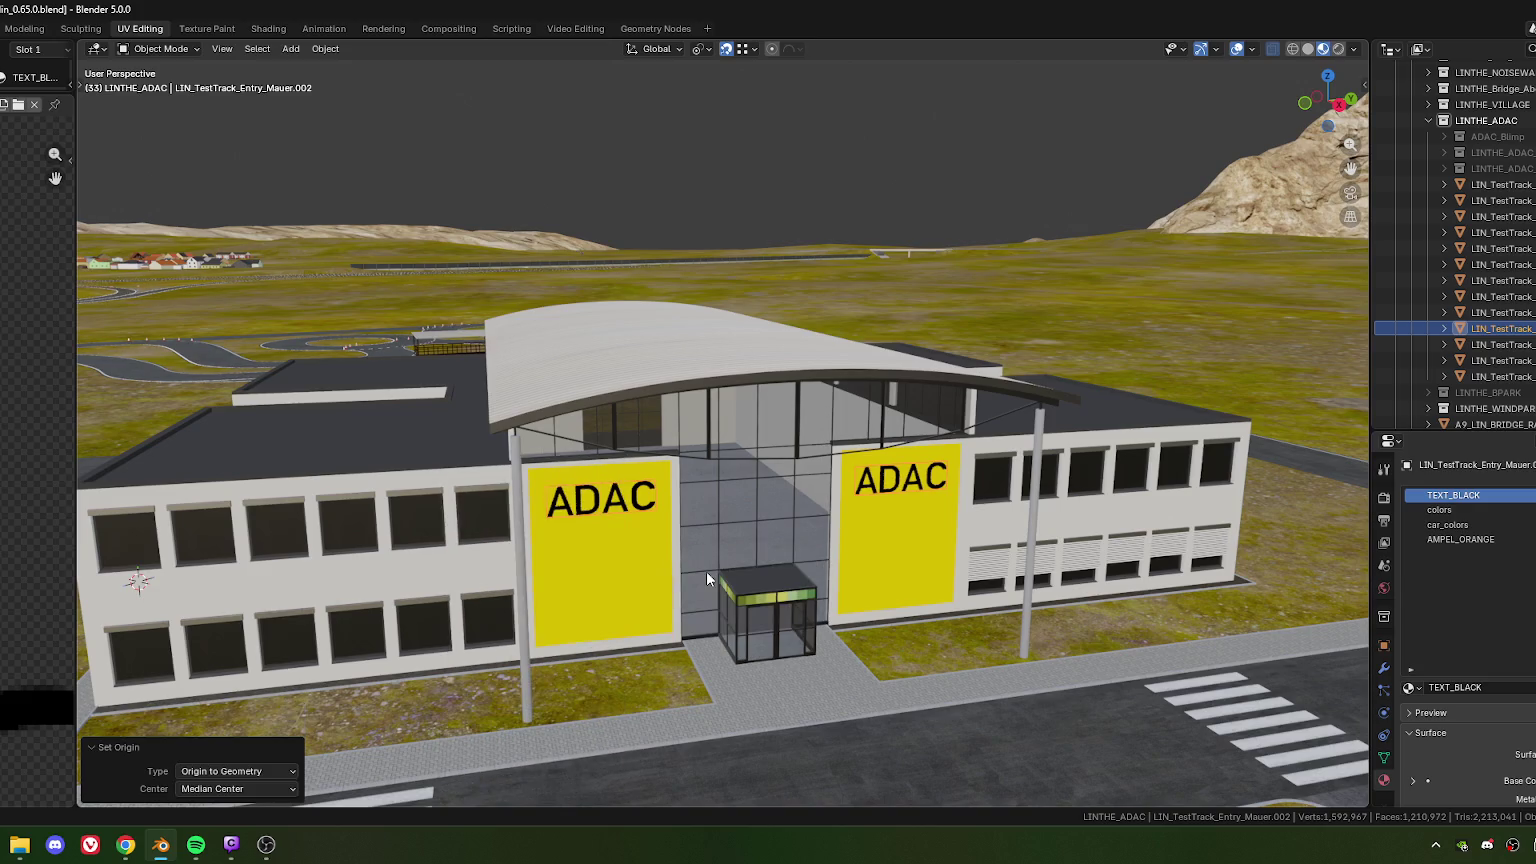
pyautogui.scroll(-5, 706, 571)
pyautogui.scroll(-3, 708, 566)
pyautogui.moveTo(706, 564)
pyautogui.mouseDown(button='middle')
pyautogui.moveTo(962, 565)
pyautogui.moveTo(842, 572)
pyautogui.moveTo(701, 531)
pyautogui.moveTo(706, 488)
pyautogui.moveTo(786, 494)
pyautogui.moveTo(438, 504)
pyautogui.moveTo(472, 547)
pyautogui.moveTo(680, 495)
pyautogui.mouseUp(button='middle')
pyautogui.scroll(8, 704, 528)
pyautogui.scroll(3, 438, 504)
pyautogui.scroll(4, 661, 488)
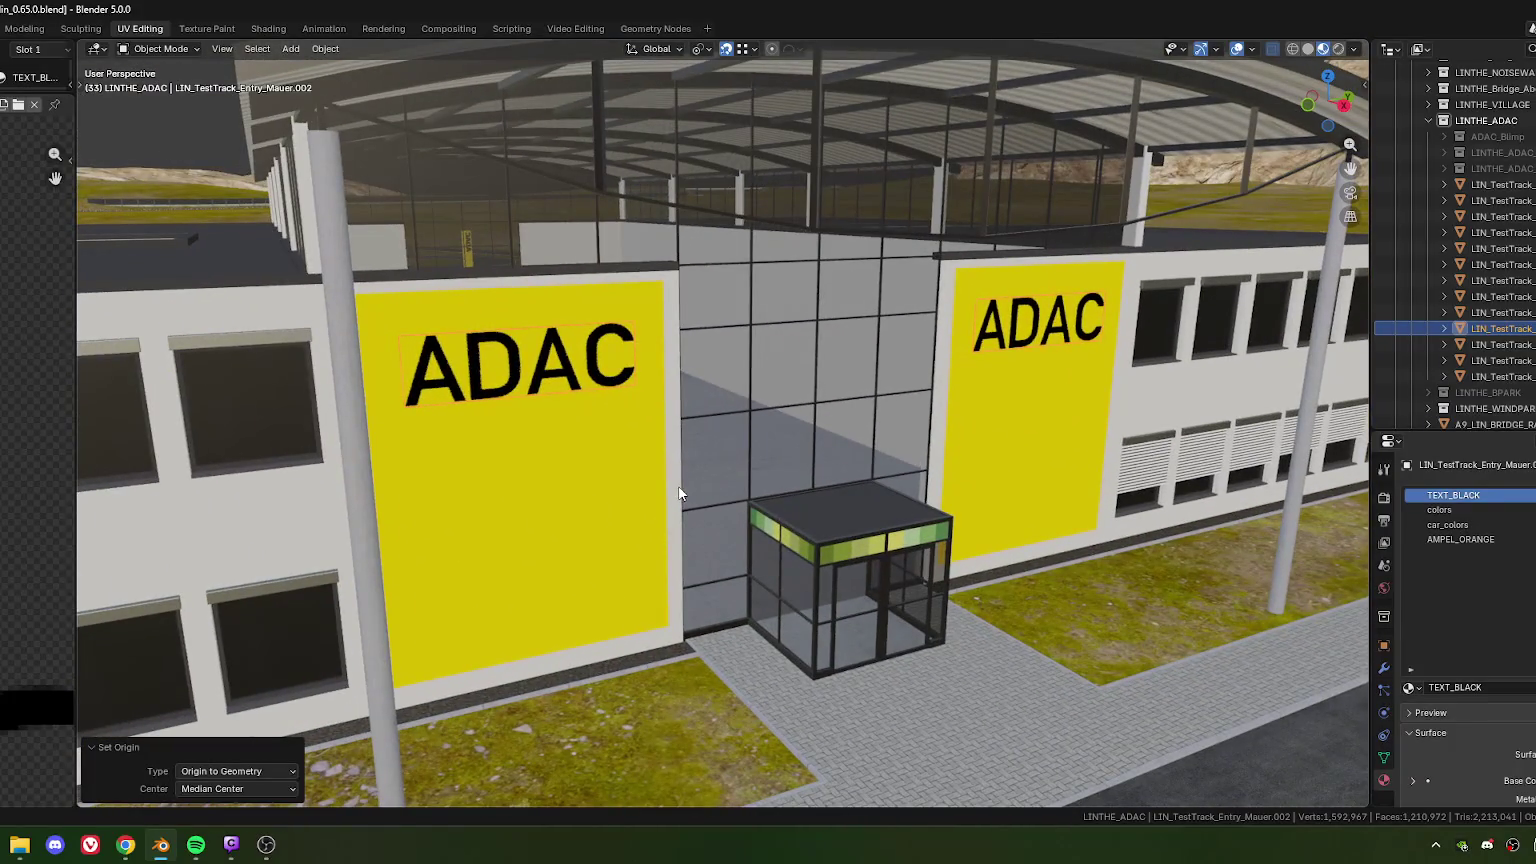
pyautogui.scroll(-5, 648, 431)
pyautogui.moveTo(648, 431)
pyautogui.mouseDown(button='middle')
pyautogui.moveTo(569, 443)
pyautogui.moveTo(634, 428)
pyautogui.moveTo(926, 431)
pyautogui.mouseUp(button='middle')
pyautogui.scroll(-3, 569, 441)
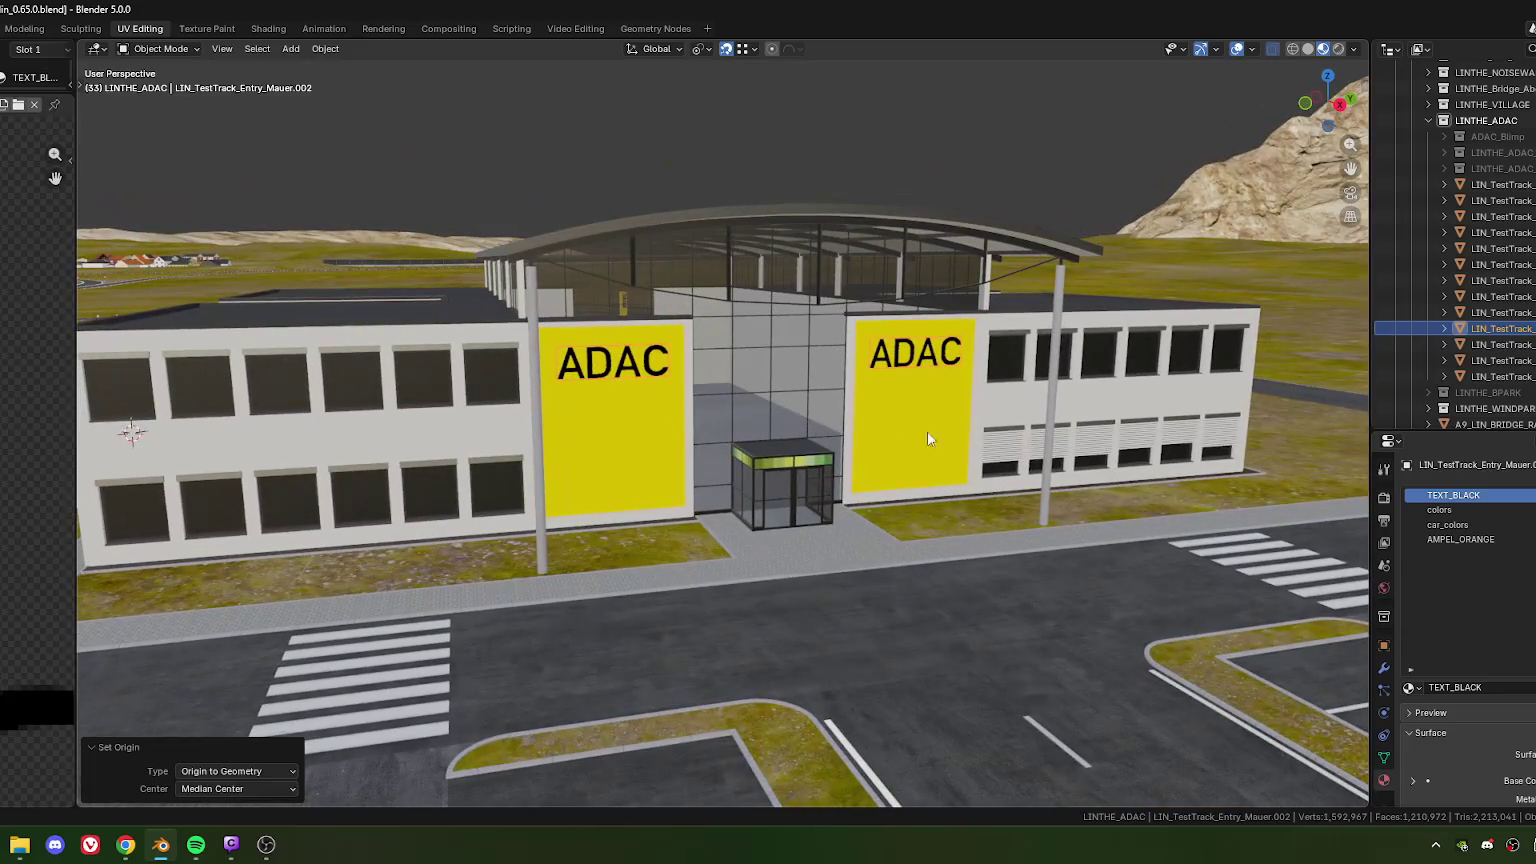
# Delete the colors, car_colors and AMPEL_ORANGE slots from the merged lettering
pyautogui.click(1440, 510)
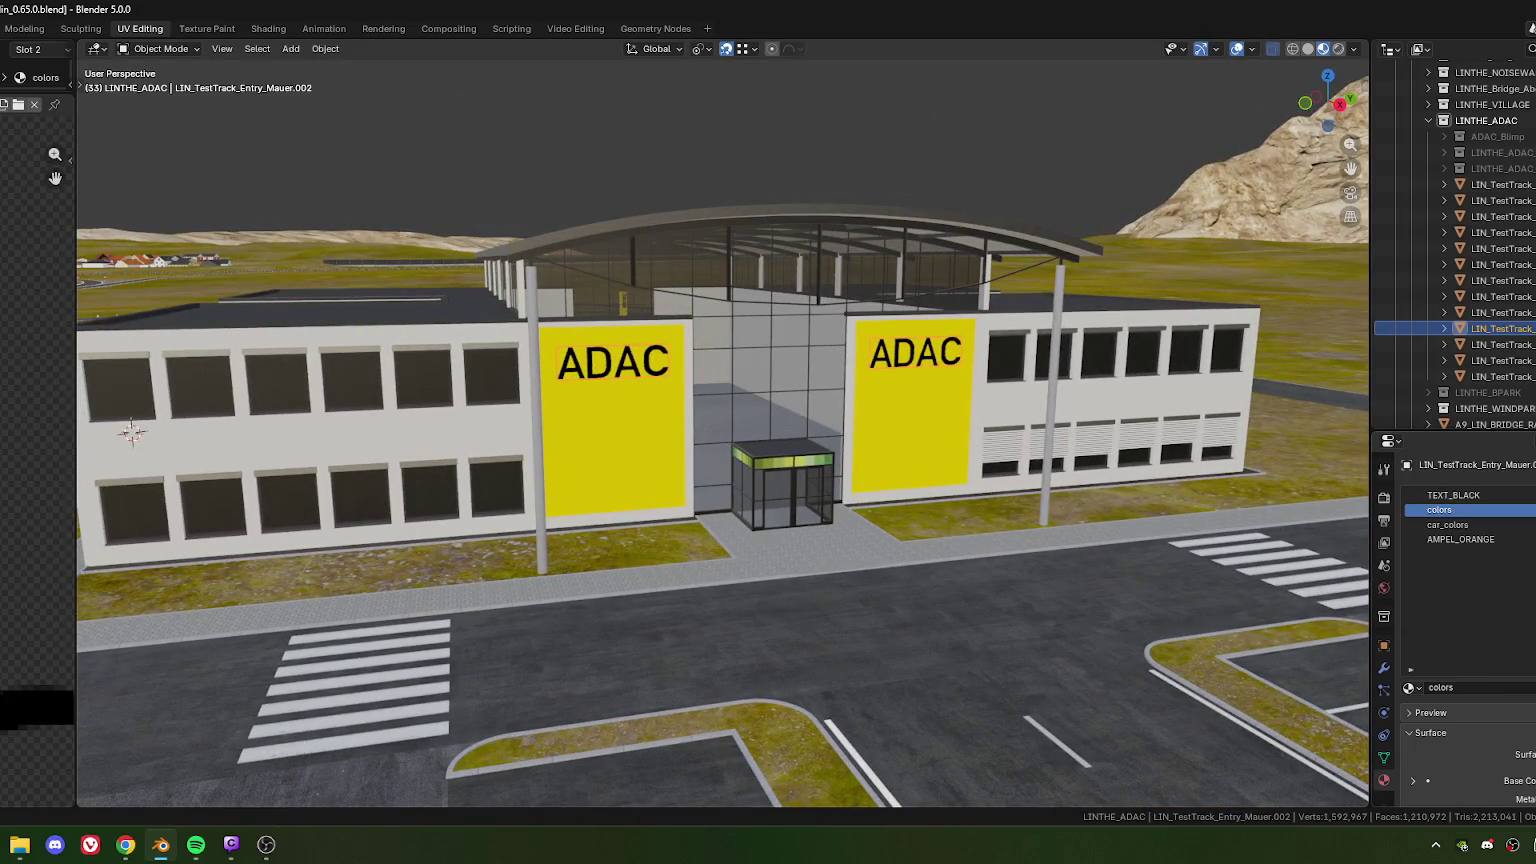
pyautogui.click(1530, 525)
pyautogui.click(1530, 520)
pyautogui.click(1530, 520)
pyautogui.scroll(-4, 874, 502)
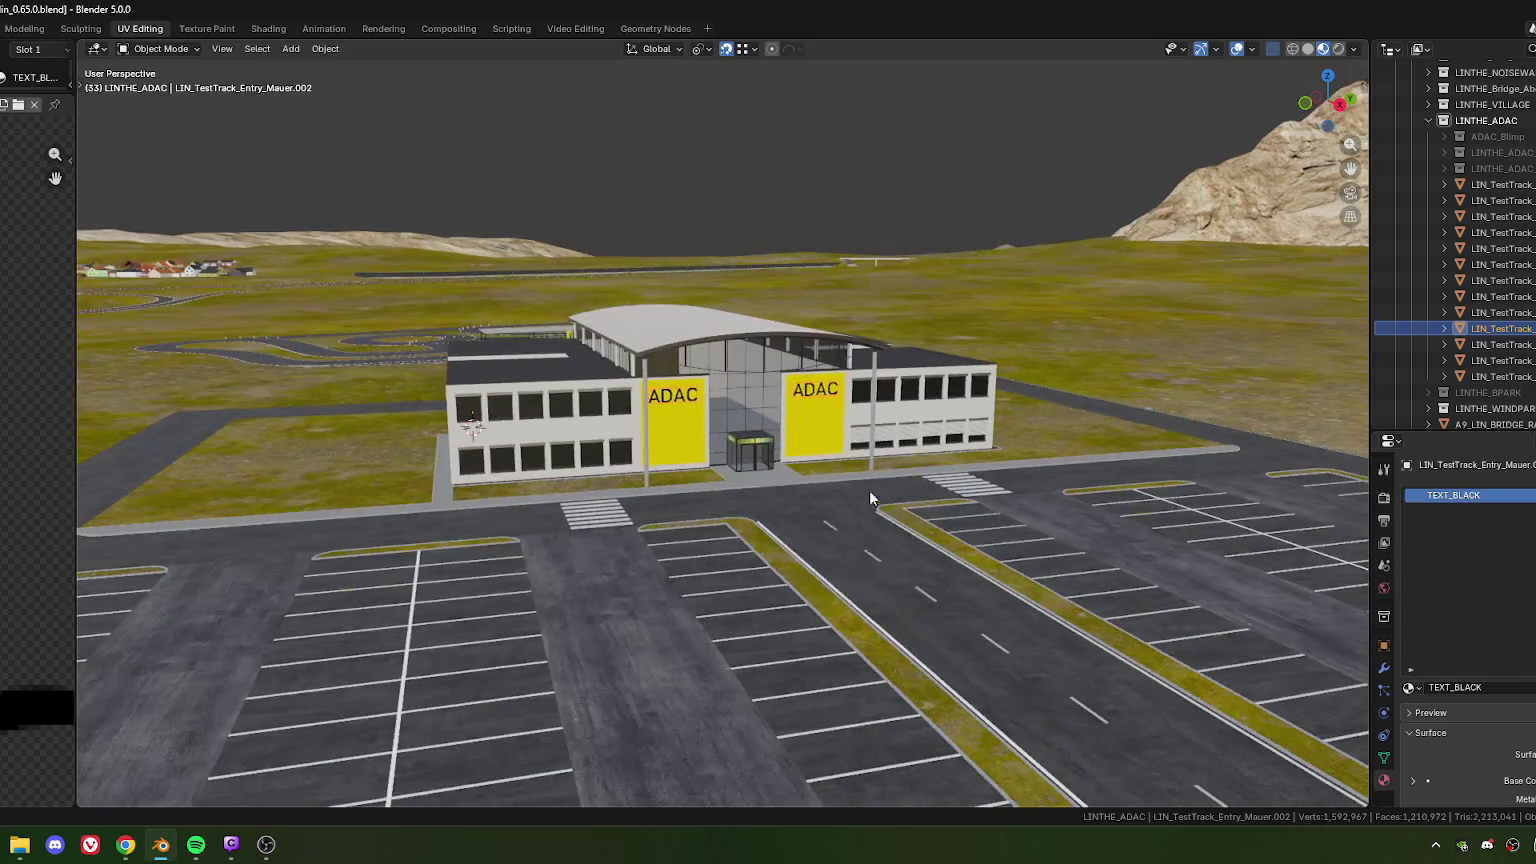
pyautogui.scroll(-5, 874, 502)
pyautogui.scroll(-3, 829, 514)
pyautogui.scroll(2, 824, 520)
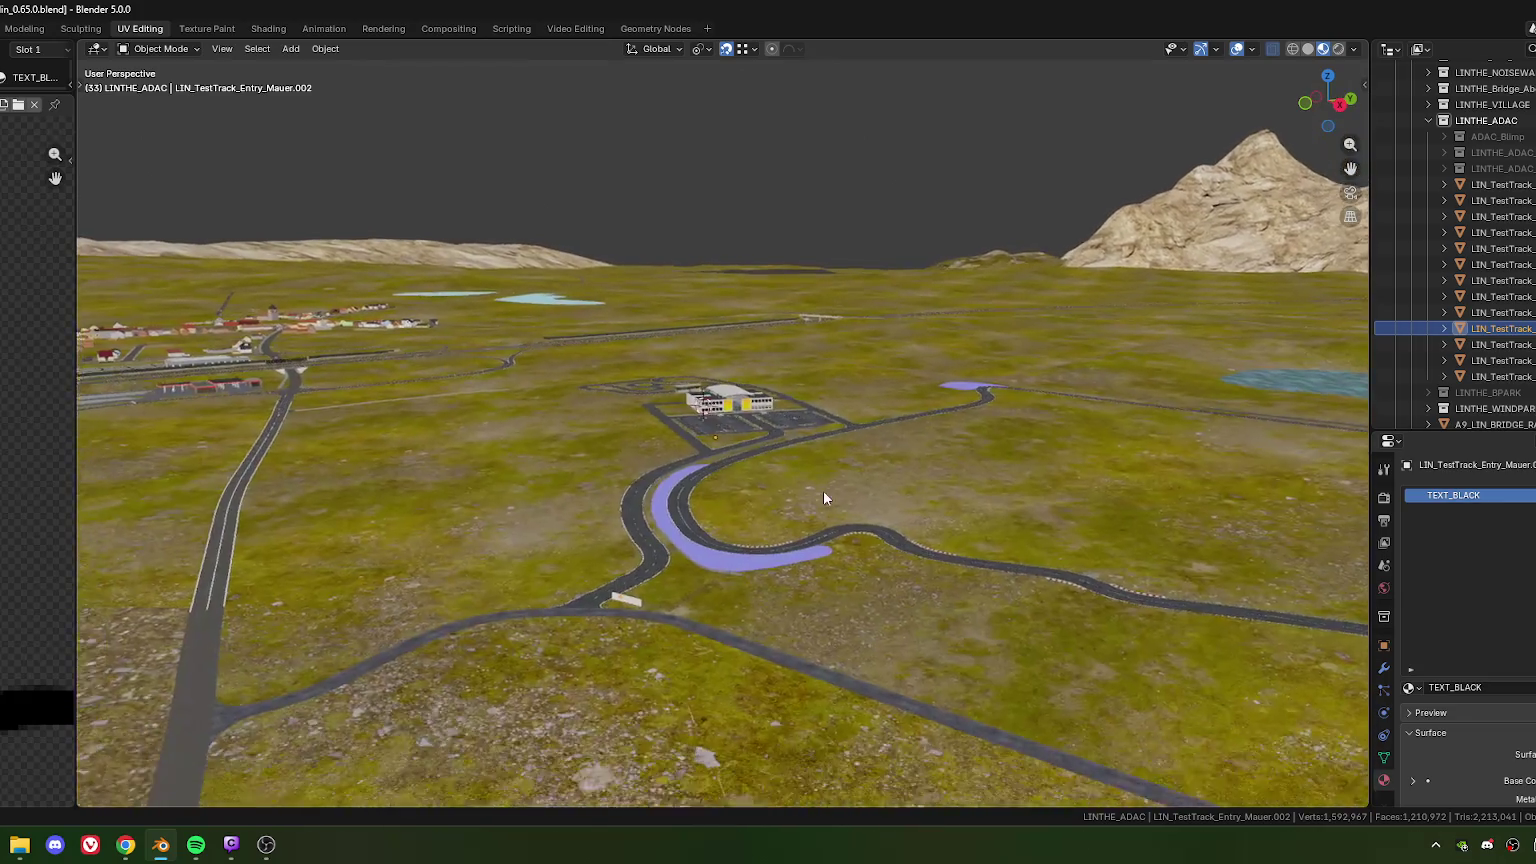
pyautogui.scroll(2, 820, 500)
pyautogui.scroll(2, 851, 466)
pyautogui.scroll(3, 776, 533)
pyautogui.scroll(2, 710, 539)
pyautogui.scroll(2, 708, 496)
pyautogui.scroll(-1, 570, 517)
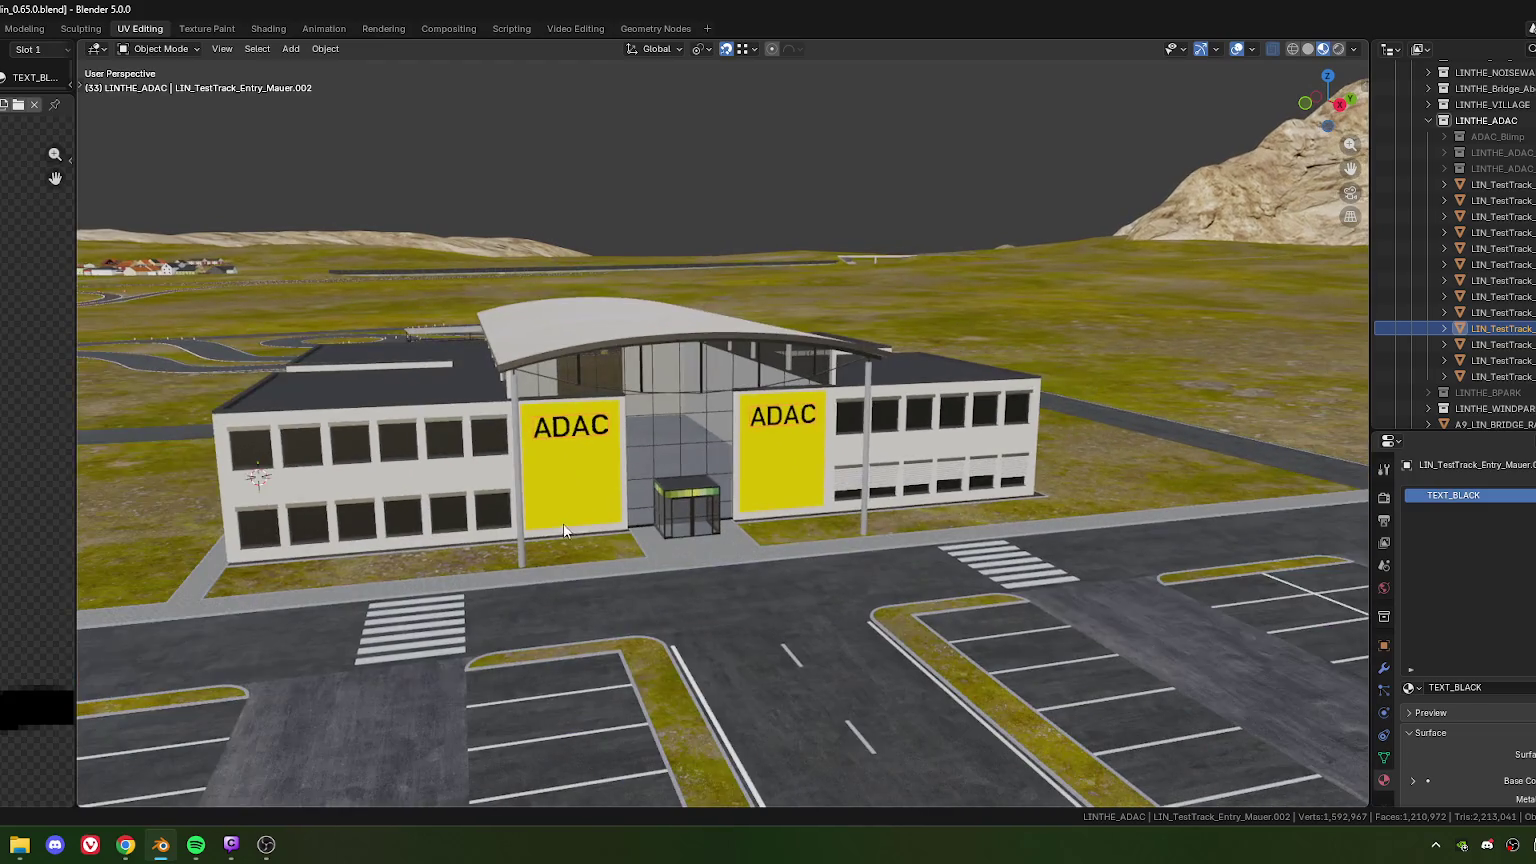
# Deselect the lettering, widen the view, and select LIN_TestTrack_Text in the Outliner
pyautogui.moveTo(629, 504); pyautogui.dragTo(682, 300, button='middle')
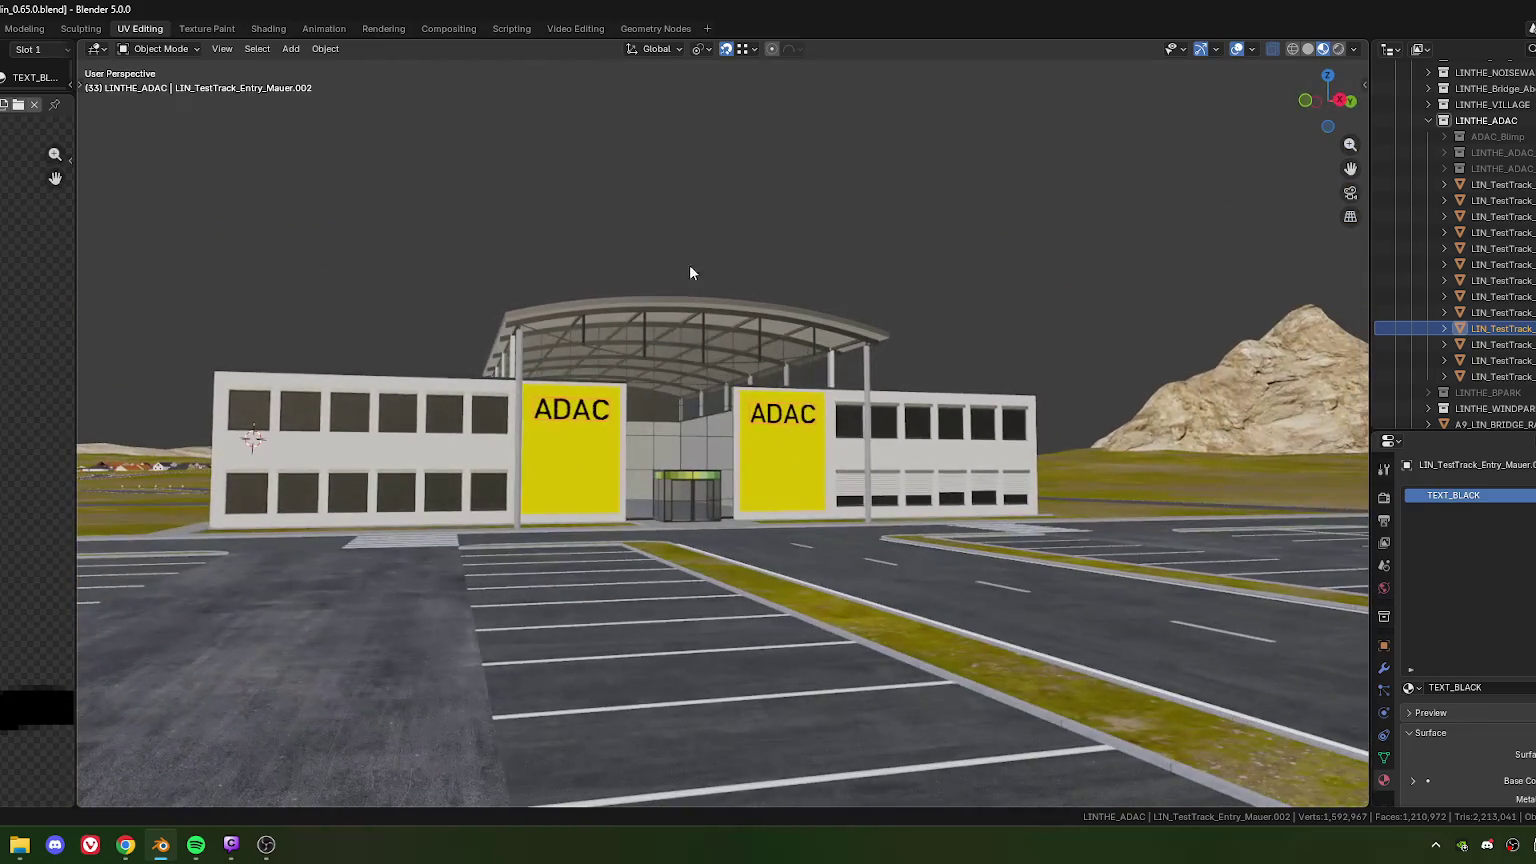
pyautogui.click(744, 468)
pyautogui.moveTo(744, 468)
pyautogui.mouseDown(button='middle')
pyautogui.moveTo(757, 488)
pyautogui.moveTo(636, 486)
pyautogui.moveTo(766, 502)
pyautogui.moveTo(694, 530)
pyautogui.moveTo(719, 509)
pyautogui.moveTo(683, 505)
pyautogui.moveTo(713, 500)
pyautogui.mouseUp(button='middle')
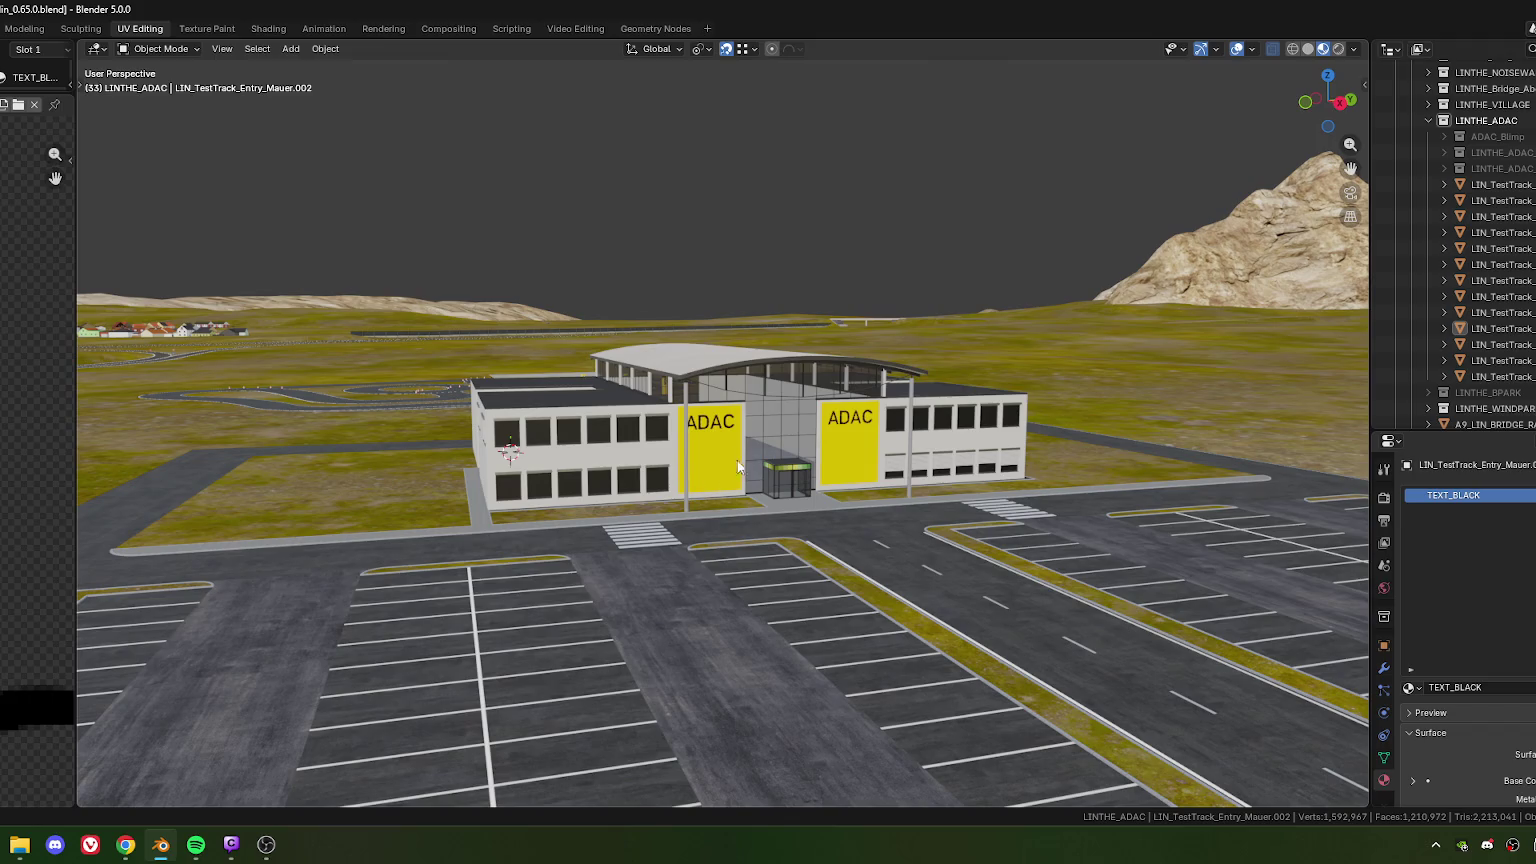
pyautogui.click(1513, 330)
pyautogui.scroll(-3, 1513, 338)
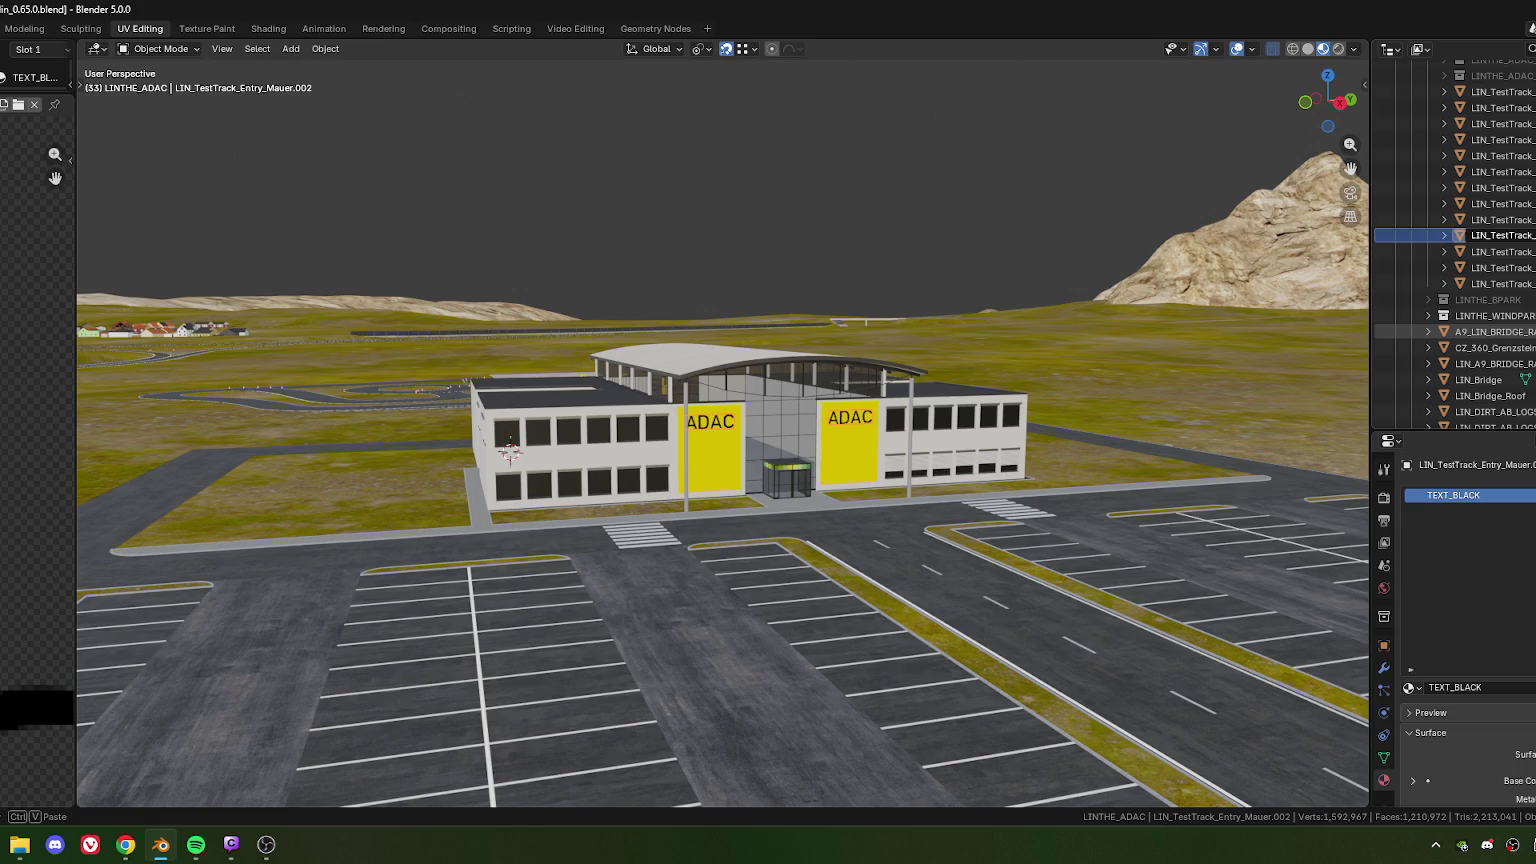
pyautogui.click(1500, 283)
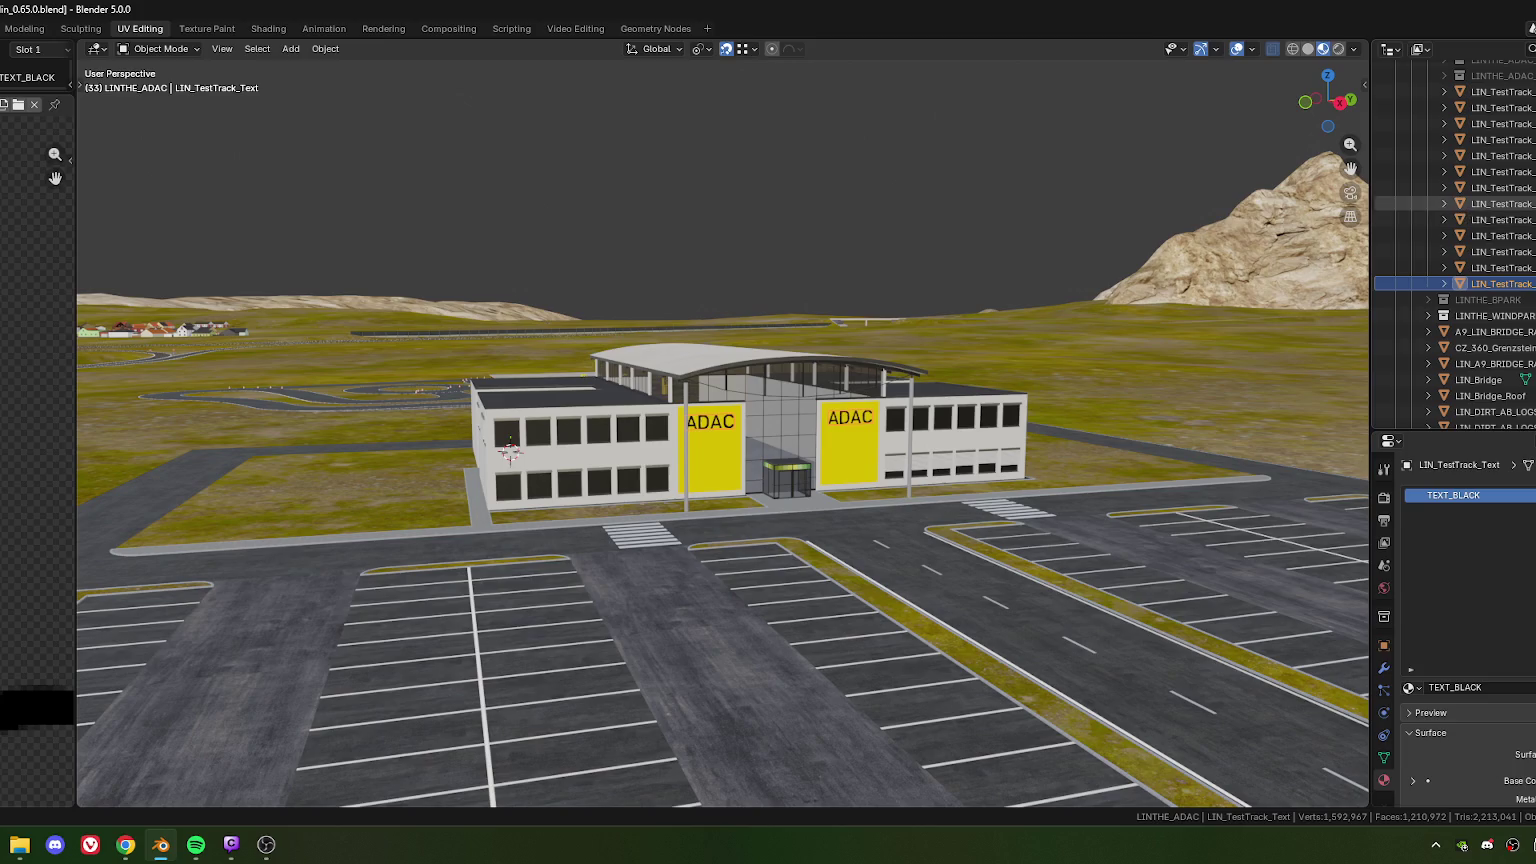
# Orbit and zoom onto the glass entrance vestibule between the two ADAC panels
pyautogui.moveTo(950, 515)
pyautogui.mouseDown(button='middle')
pyautogui.moveTo(542, 476)
pyautogui.moveTo(858, 480)
pyautogui.moveTo(543, 530)
pyautogui.mouseUp(button='middle')
pyautogui.moveTo(847, 486)
pyautogui.mouseDown(button='middle')
pyautogui.moveTo(820, 550)
pyautogui.moveTo(601, 499)
pyautogui.mouseUp(button='middle')
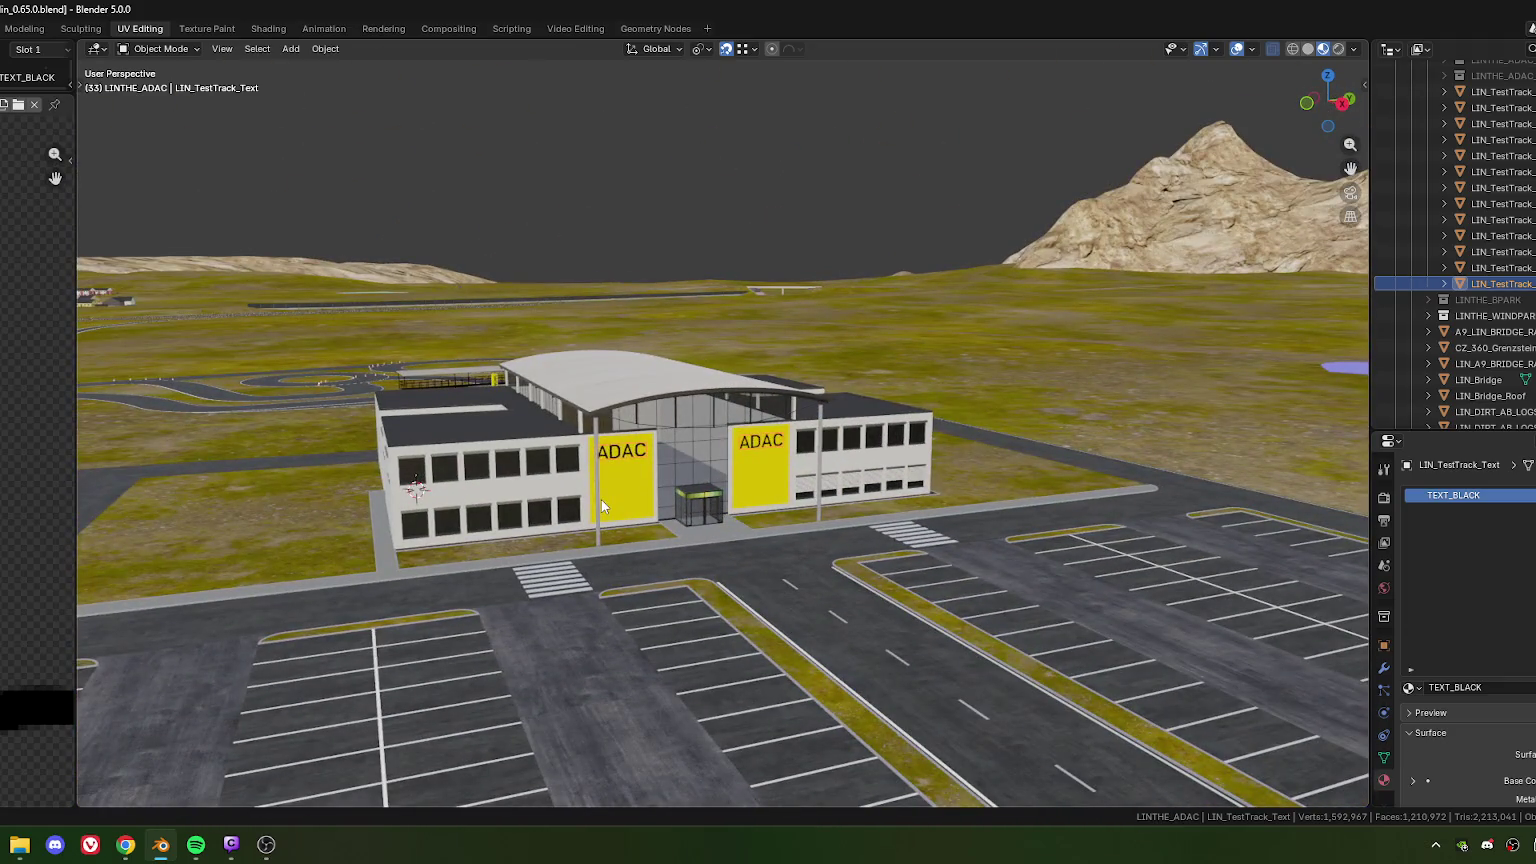
pyautogui.scroll(3, 720, 442)
pyautogui.scroll(3, 632, 410)
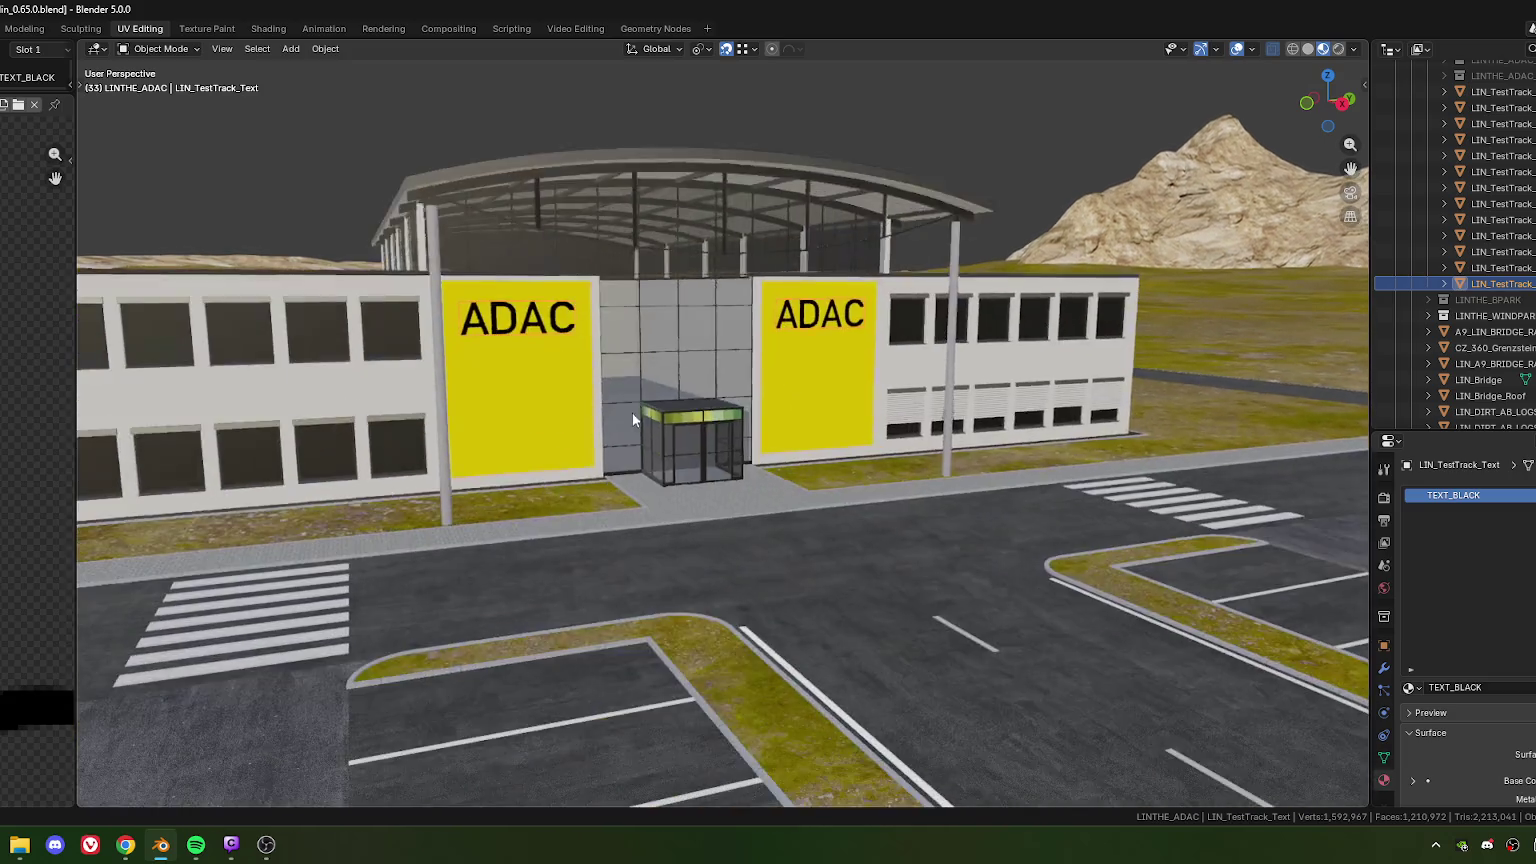
pyautogui.scroll(3, 582, 398)
pyautogui.scroll(5, 582, 398)
pyautogui.scroll(2, 606, 434)
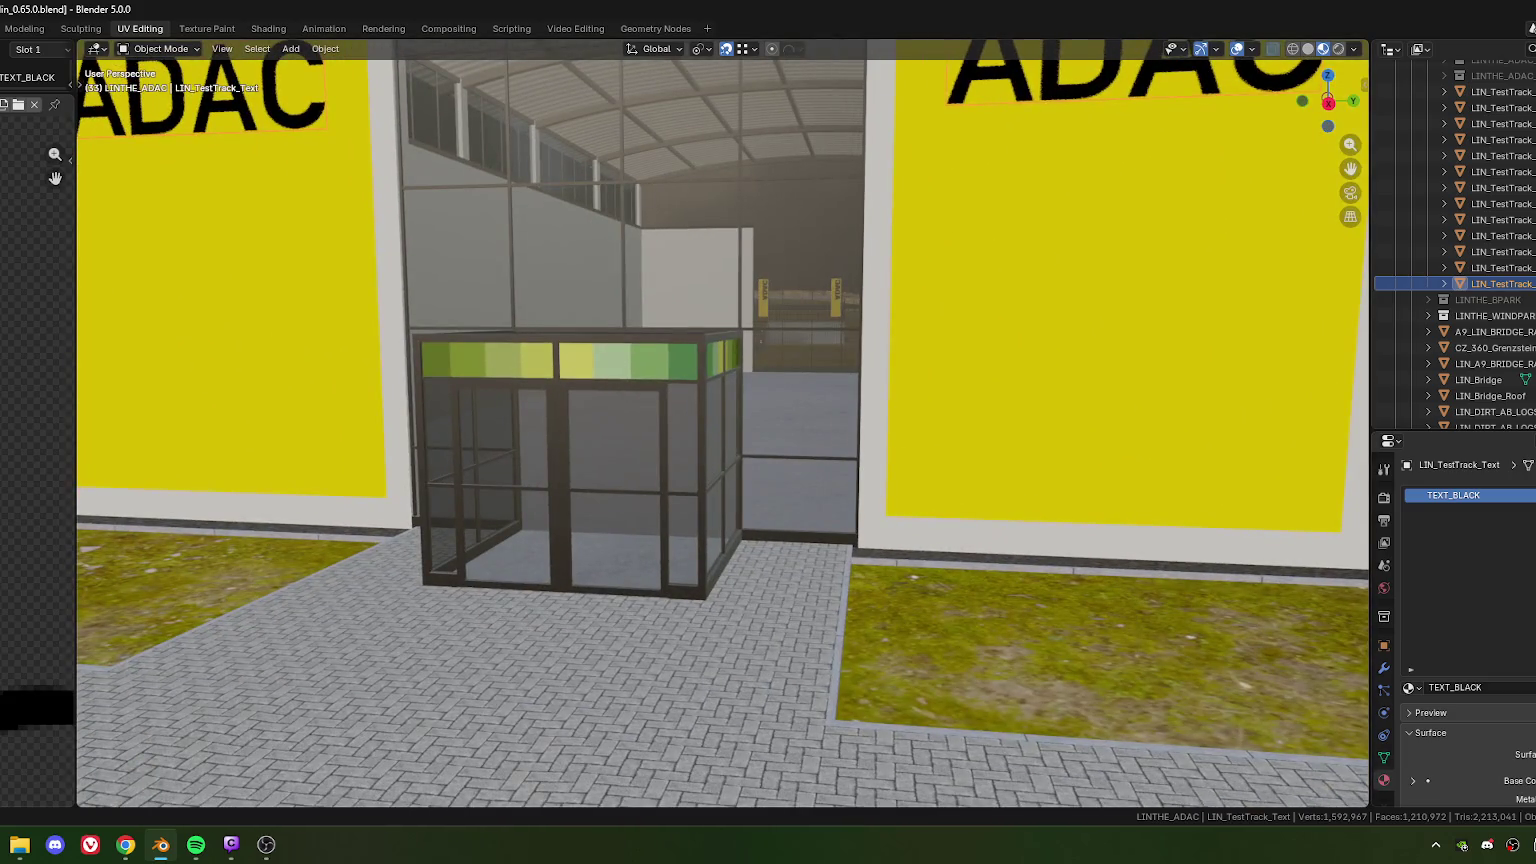
pyautogui.moveTo(829, 549)
pyautogui.mouseDown(button='middle')
pyautogui.moveTo(703, 470)
pyautogui.moveTo(600, 470)
pyautogui.moveTo(656, 403)
pyautogui.mouseUp(button='middle')
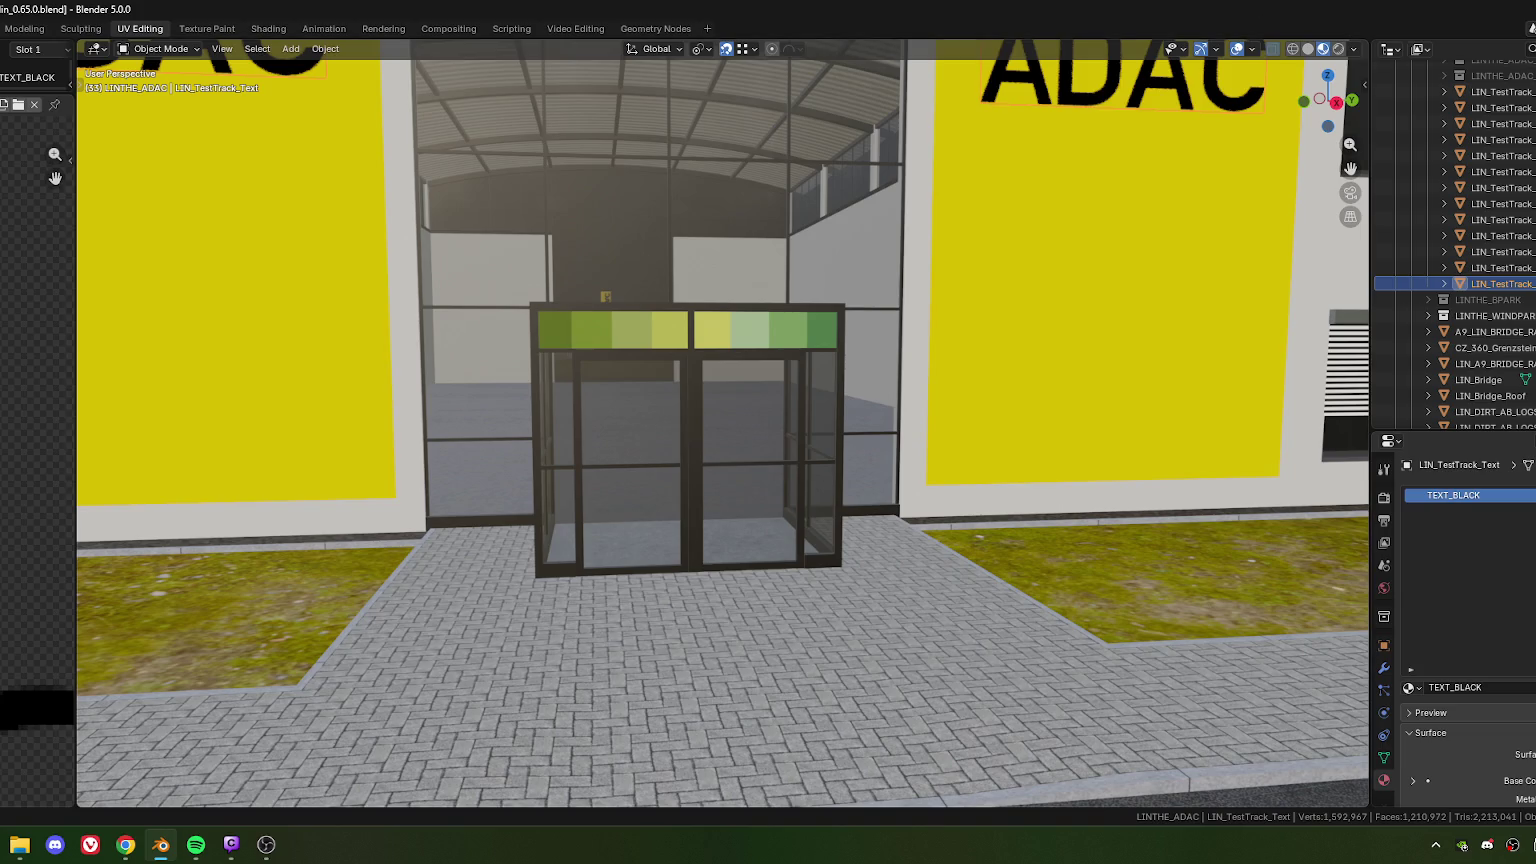
pyautogui.hotkey('alt', 'Tab')
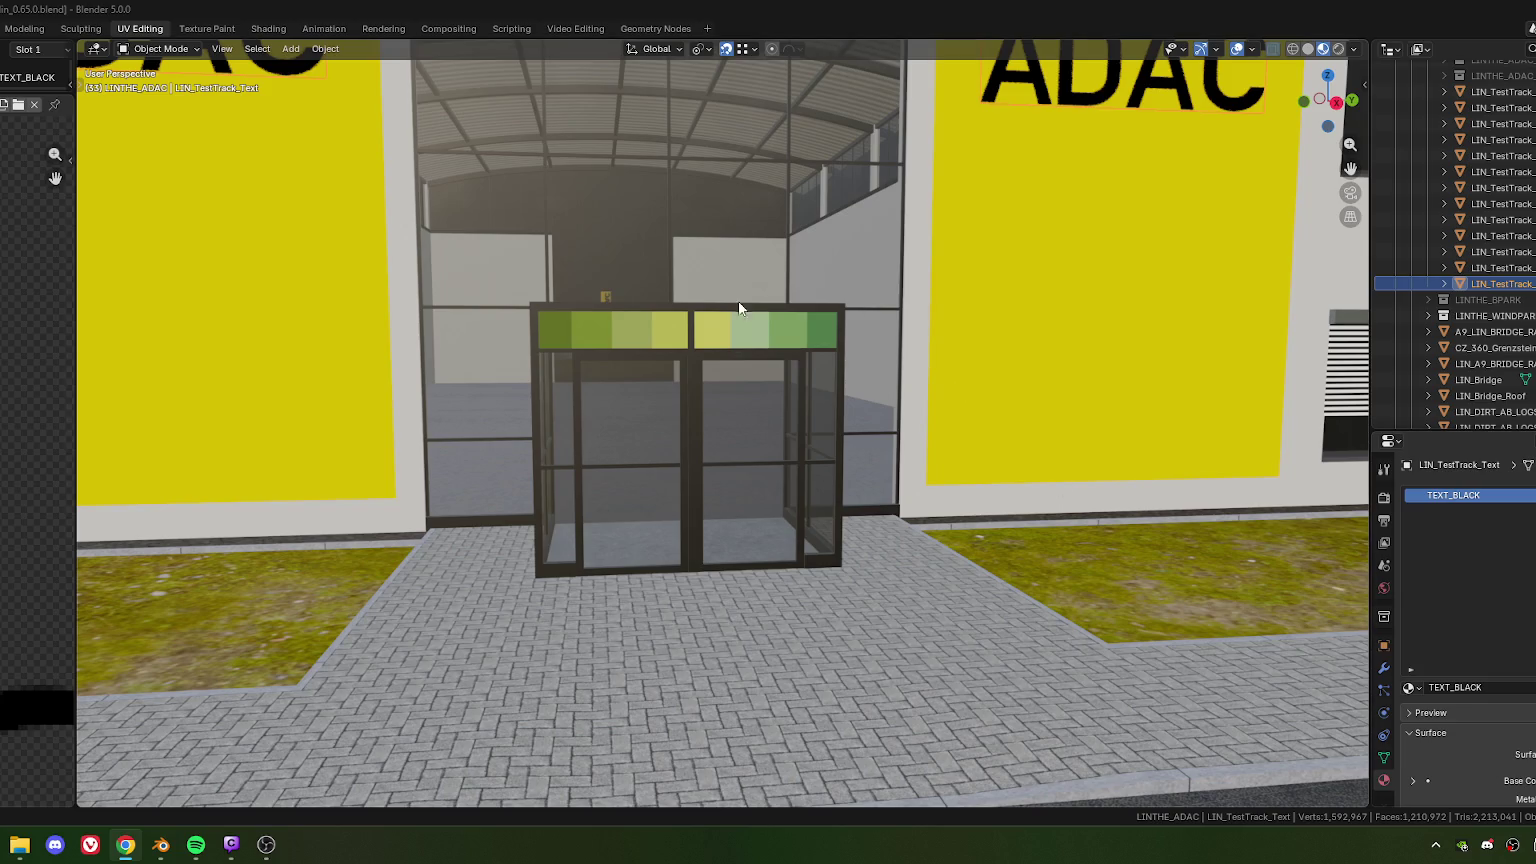
pyautogui.moveTo(672, 419); pyautogui.dragTo(635, 452, button='middle')
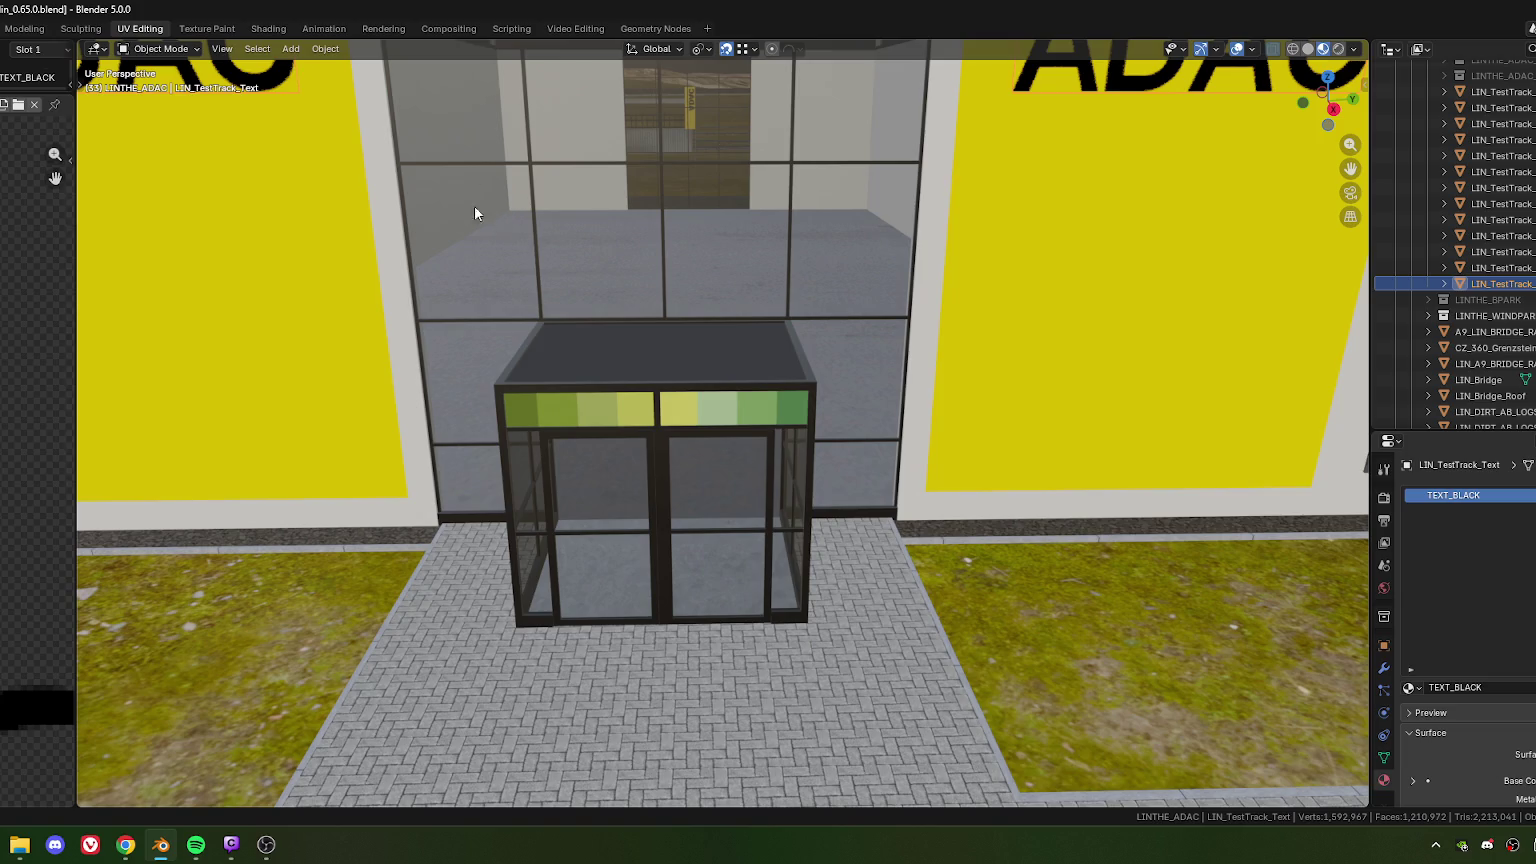
# Zoom out to the full building front and make the office building the active object
pyautogui.scroll(-4, 550, 262)
pyautogui.moveTo(520, 251); pyautogui.dragTo(542, 265, button='middle')
pyautogui.scroll(3, 550, 269)
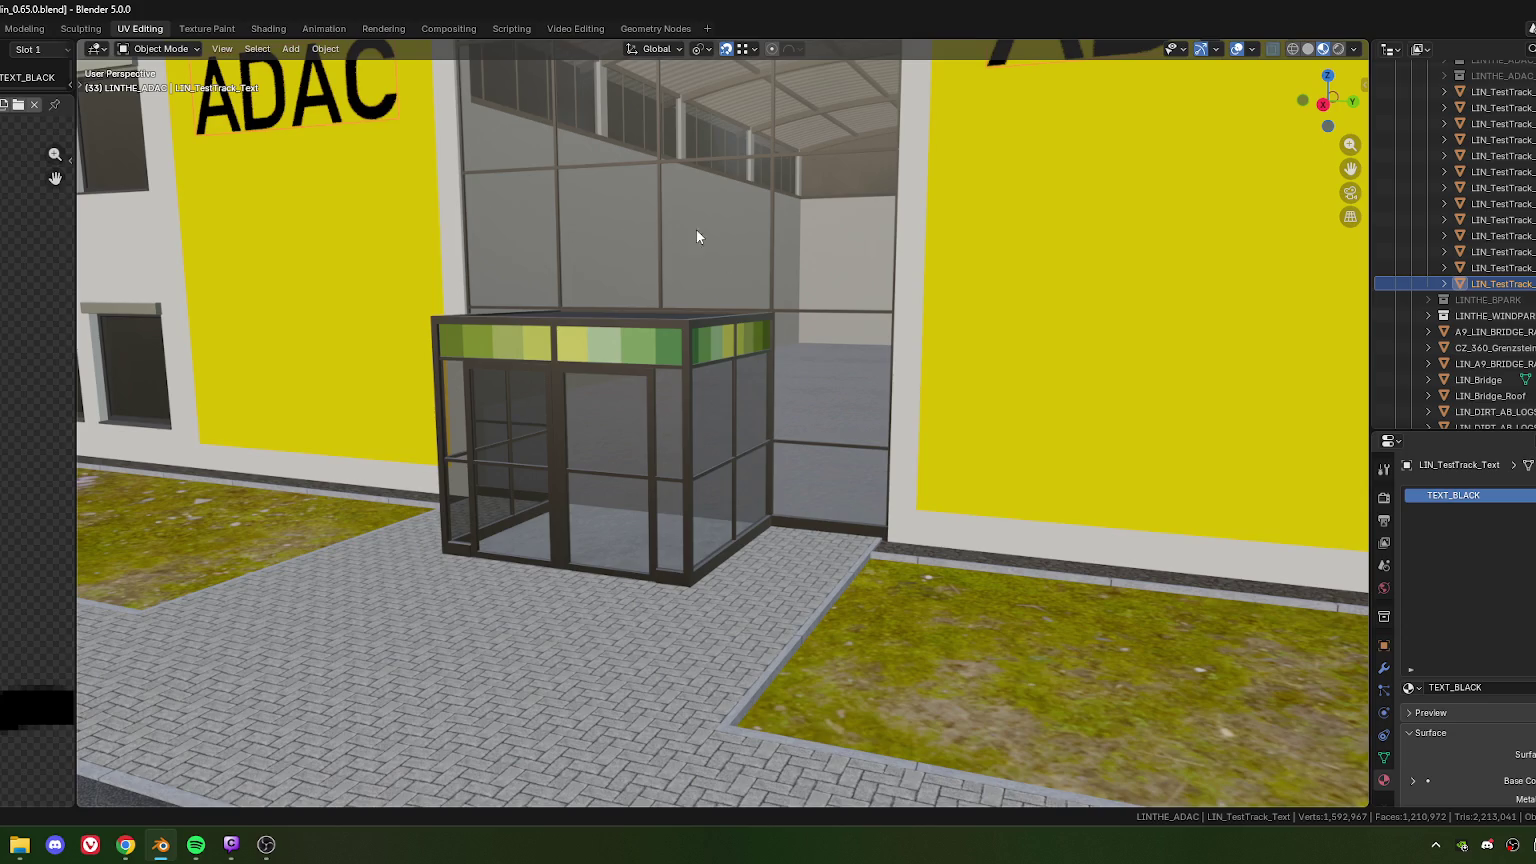
pyautogui.moveTo(720, 240)
pyautogui.mouseDown(button='middle')
pyautogui.moveTo(622, 236)
pyautogui.moveTo(681, 239)
pyautogui.moveTo(523, 125)
pyautogui.mouseUp(button='middle')
pyautogui.scroll(-5, 676, 237)
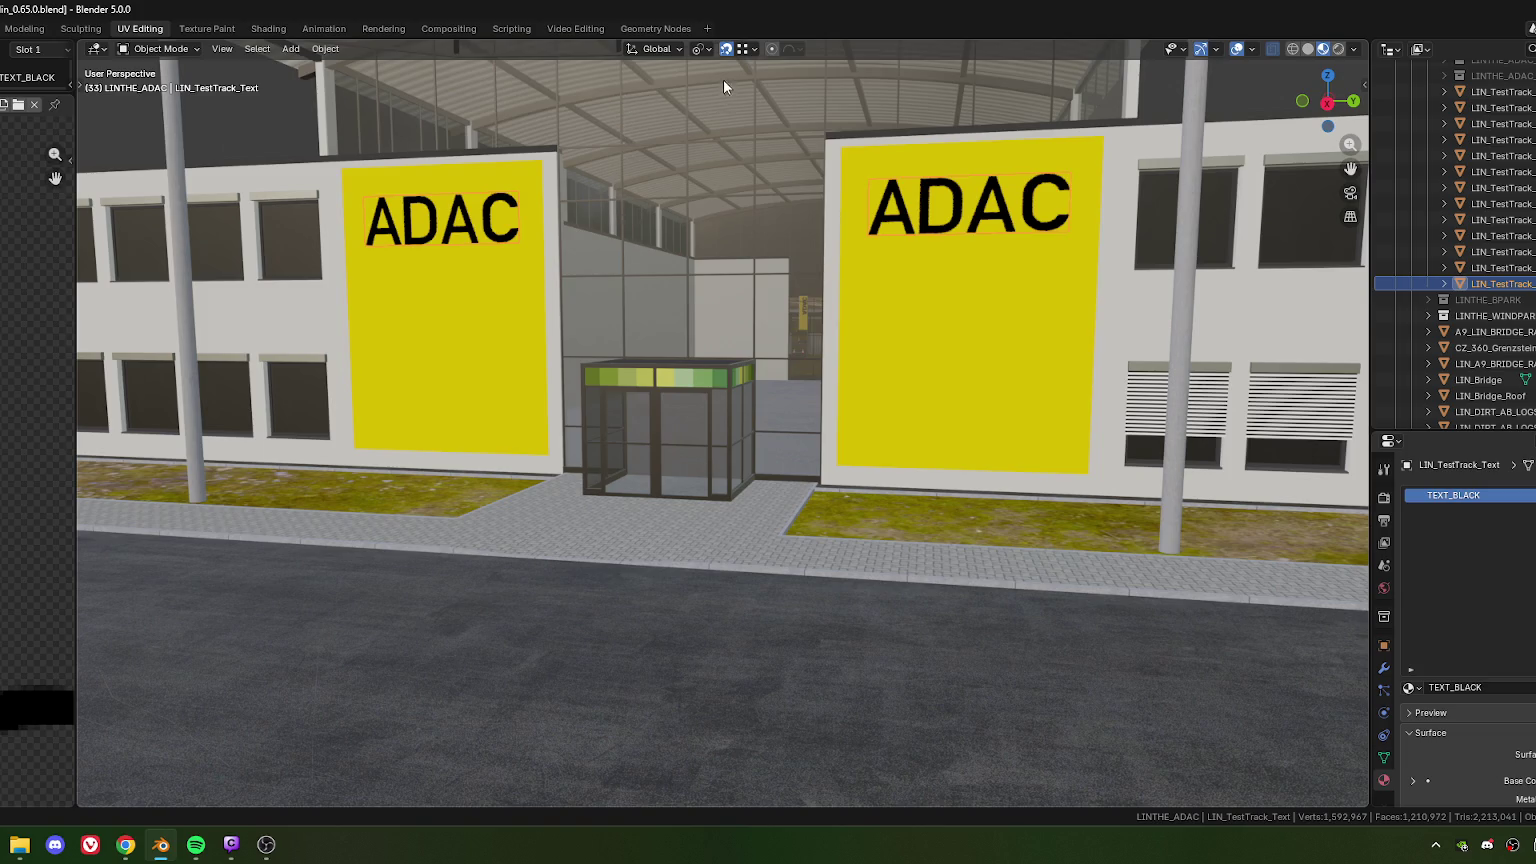
pyautogui.moveTo(734, 250)
pyautogui.mouseDown(button='middle')
pyautogui.moveTo(731, 197)
pyautogui.moveTo(677, 86)
pyautogui.mouseUp(button='middle')
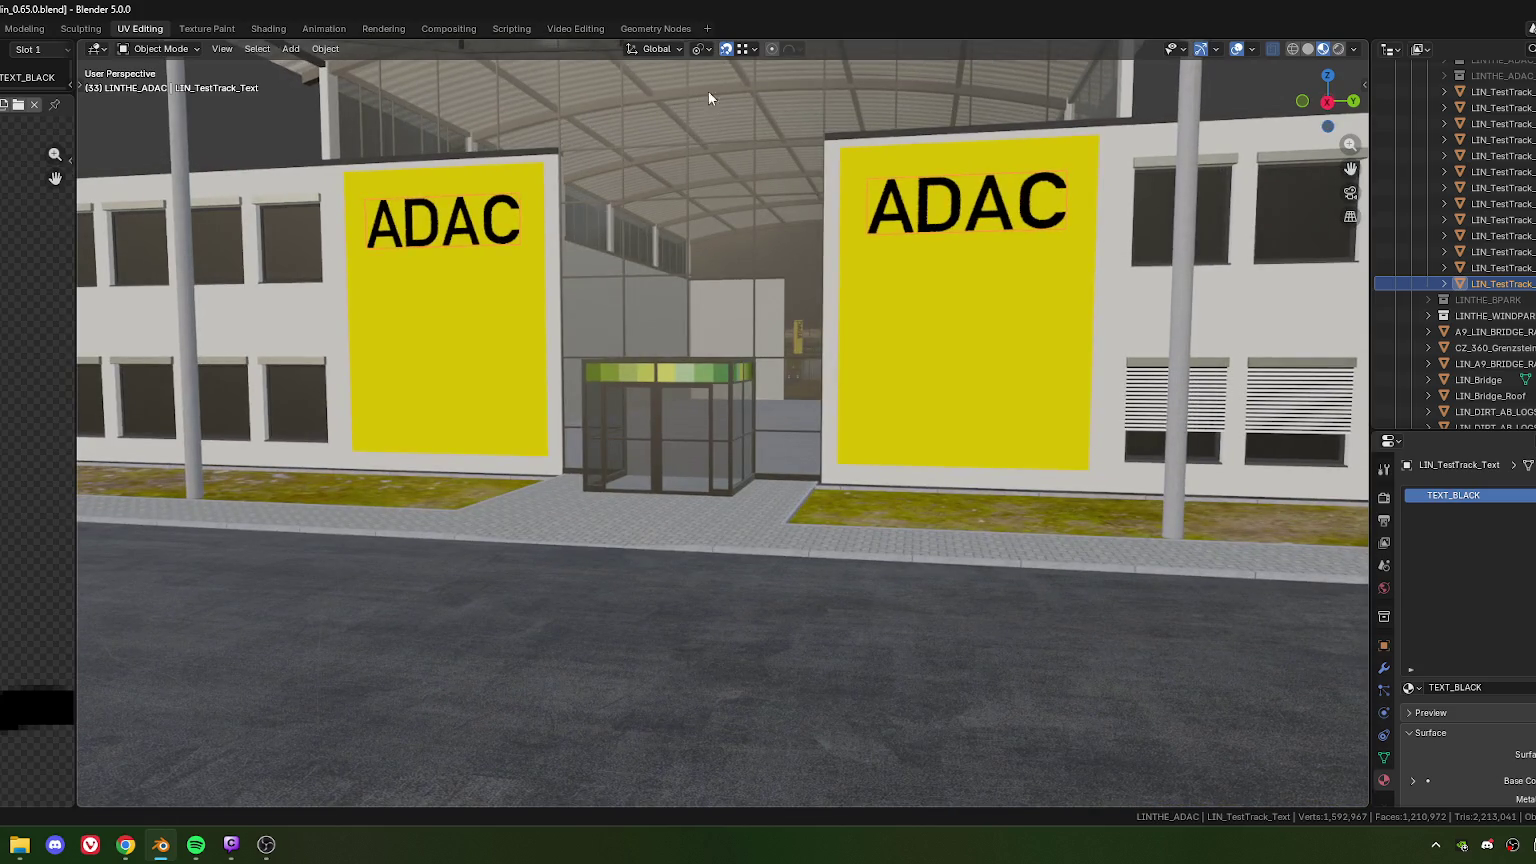
pyautogui.scroll(1, 766, 190)
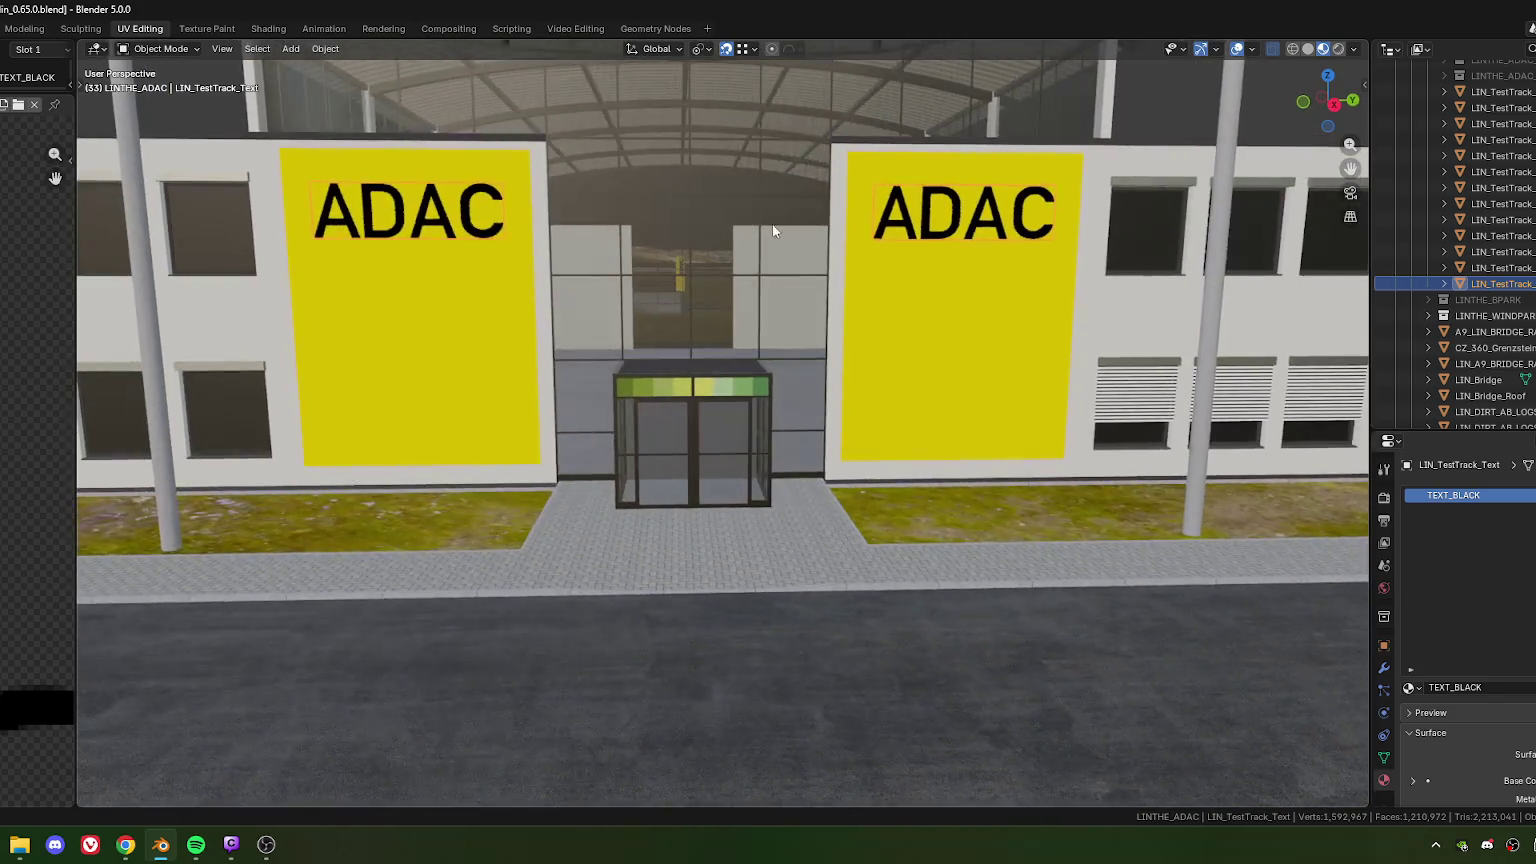
pyautogui.scroll(3, 752, 225)
pyautogui.scroll(1, 746, 216)
pyautogui.scroll(2, 740, 214)
pyautogui.scroll(1, 741, 216)
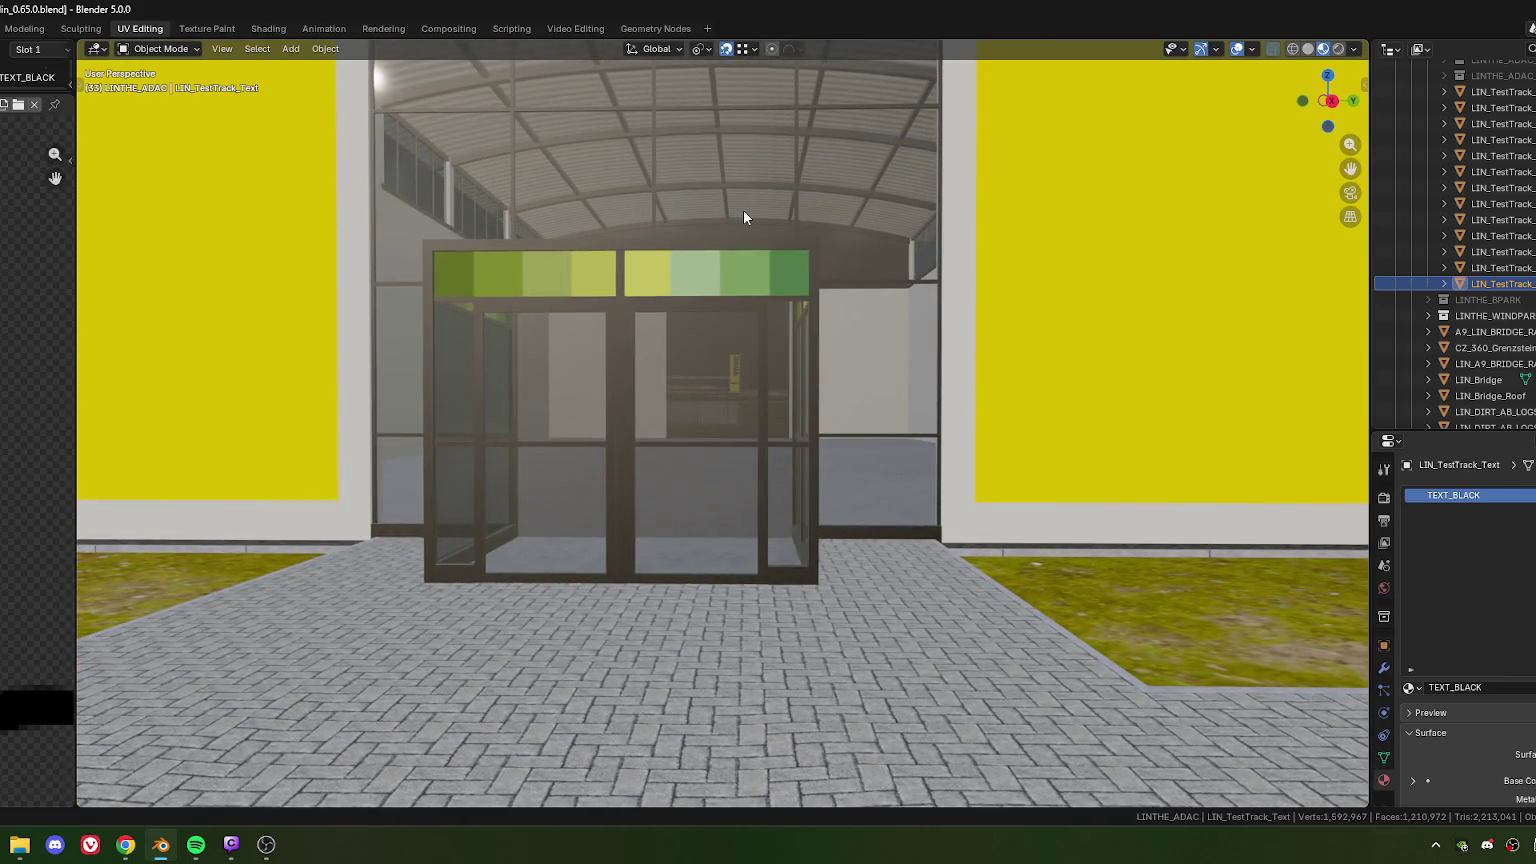
pyautogui.scroll(-1, 743, 209)
pyautogui.scroll(-1, 742, 209)
pyautogui.scroll(-2, 736, 214)
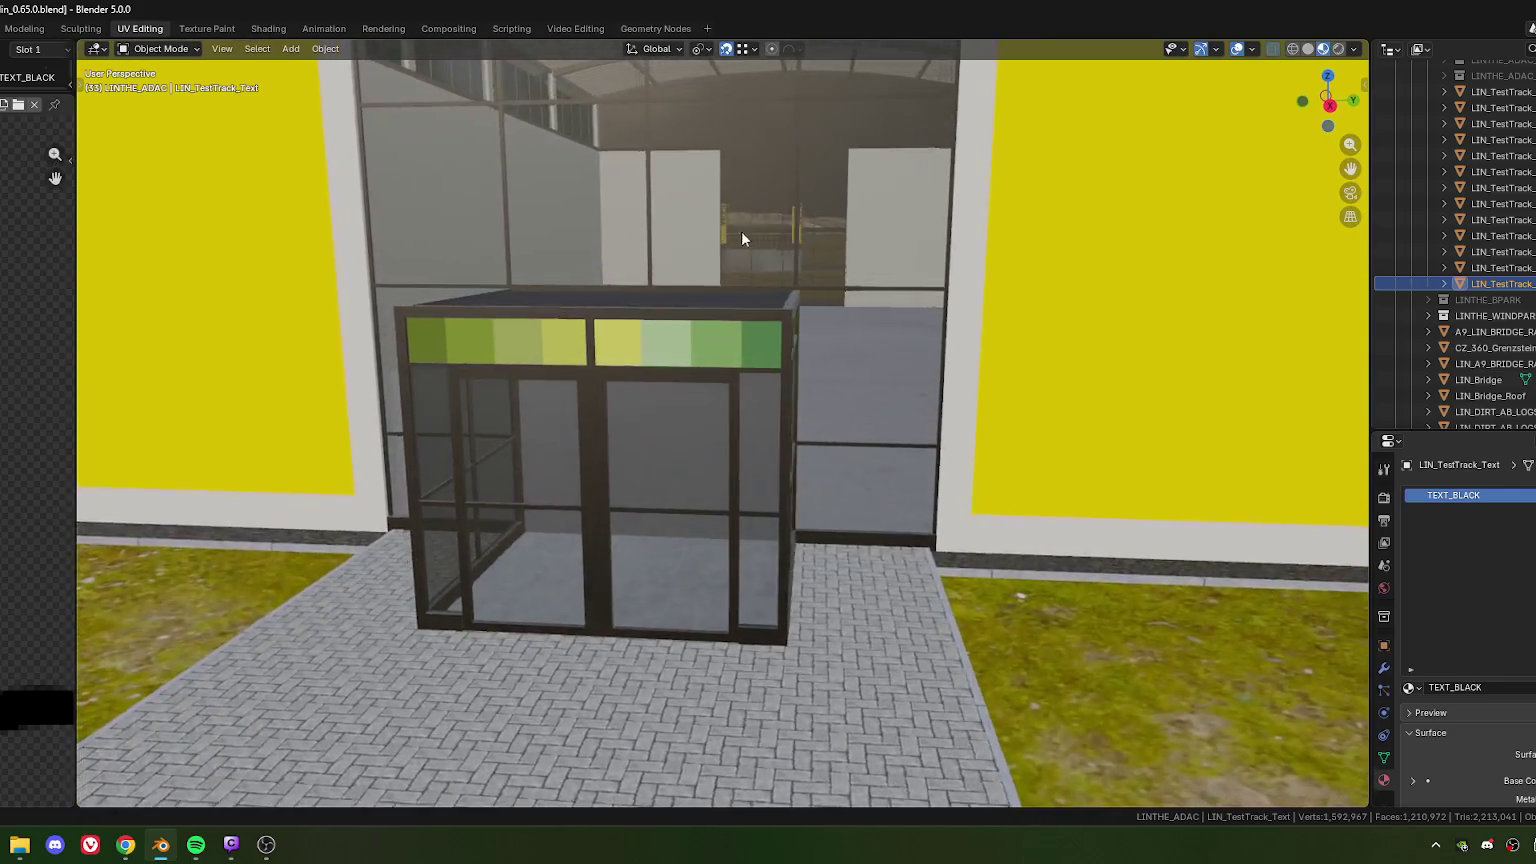
pyautogui.scroll(-3, 739, 230)
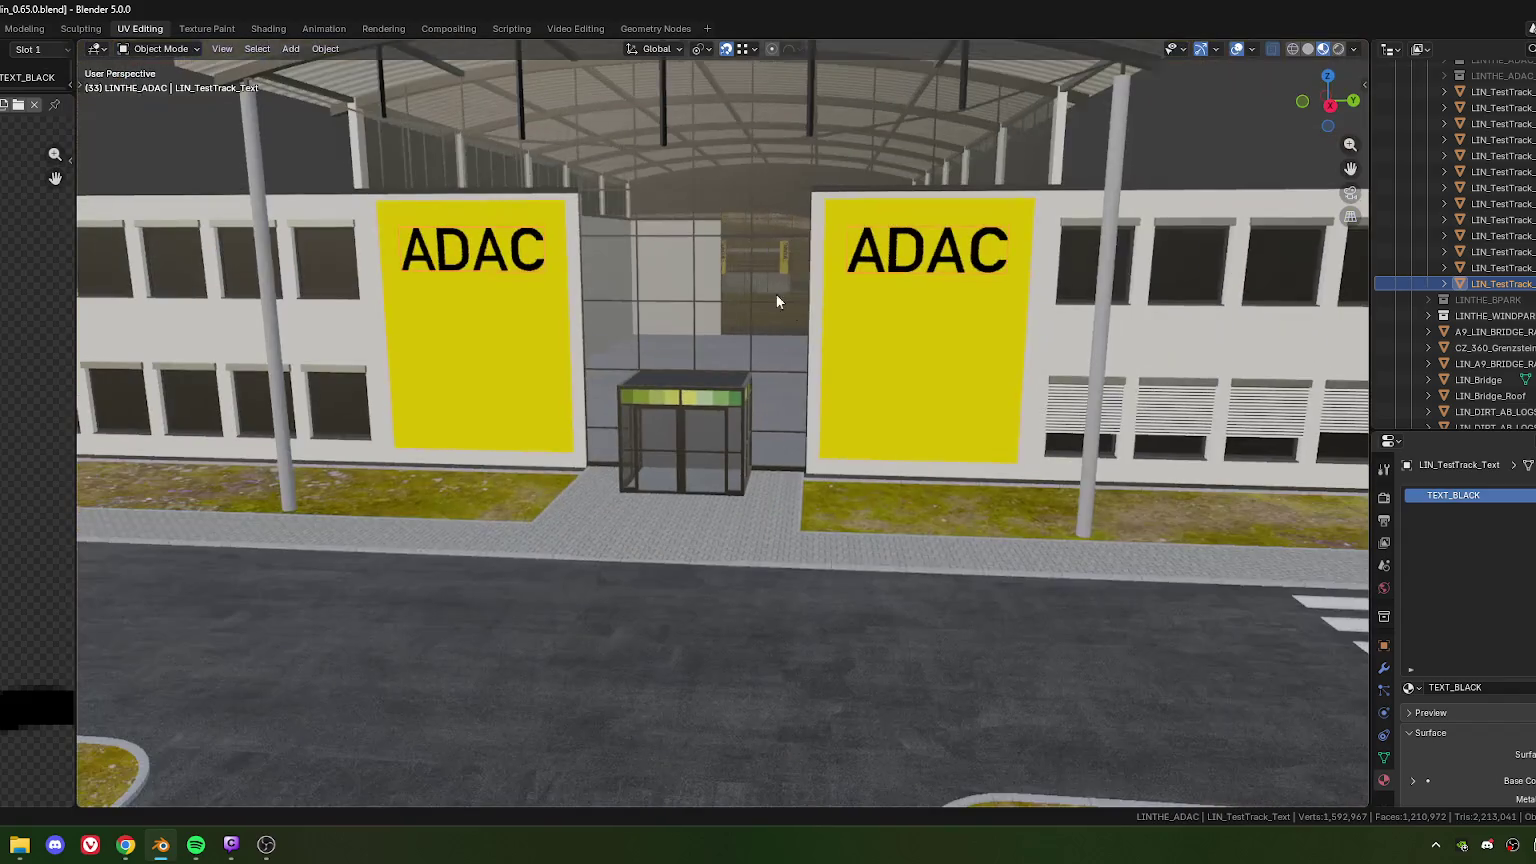
pyautogui.click(871, 344)
# Select all of the office building's mesh in Edit Mode, return to Object Mode, and orbit to the rear
pyautogui.press('Tab')
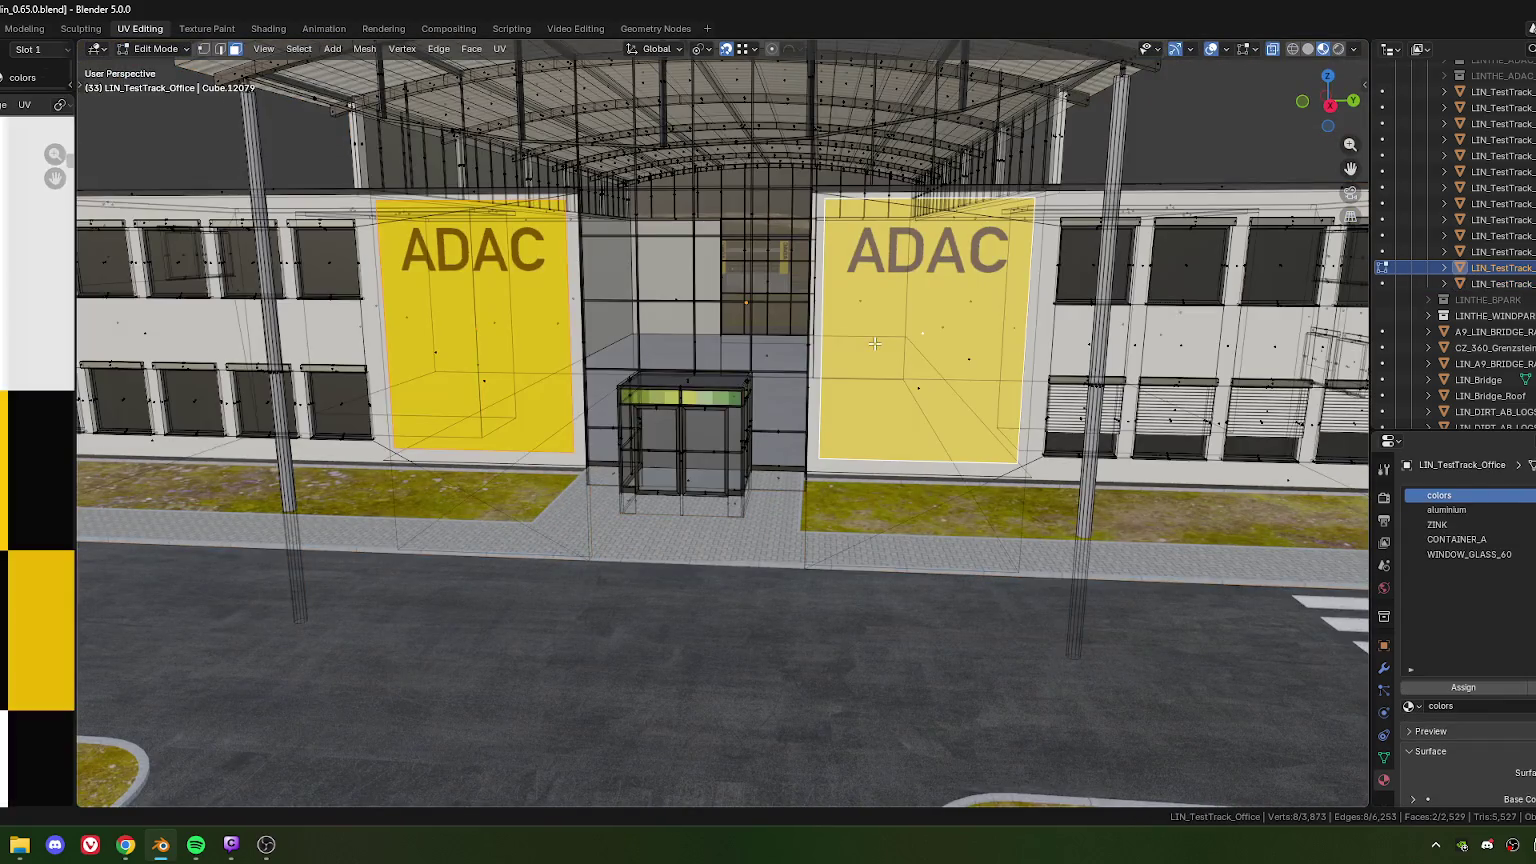
pyautogui.press('a')
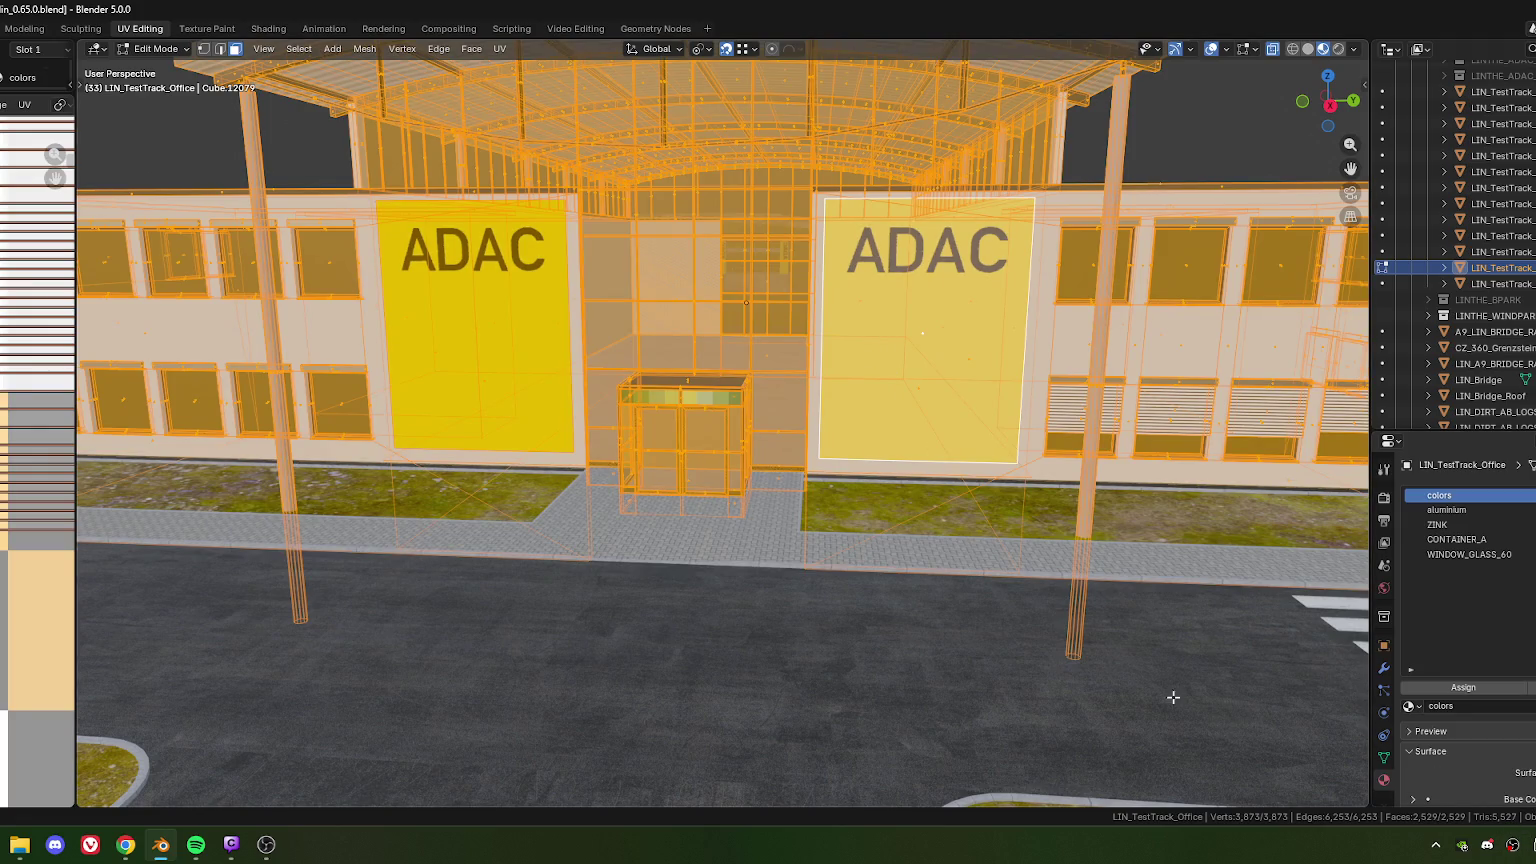
pyautogui.scroll(-2, 900, 540)
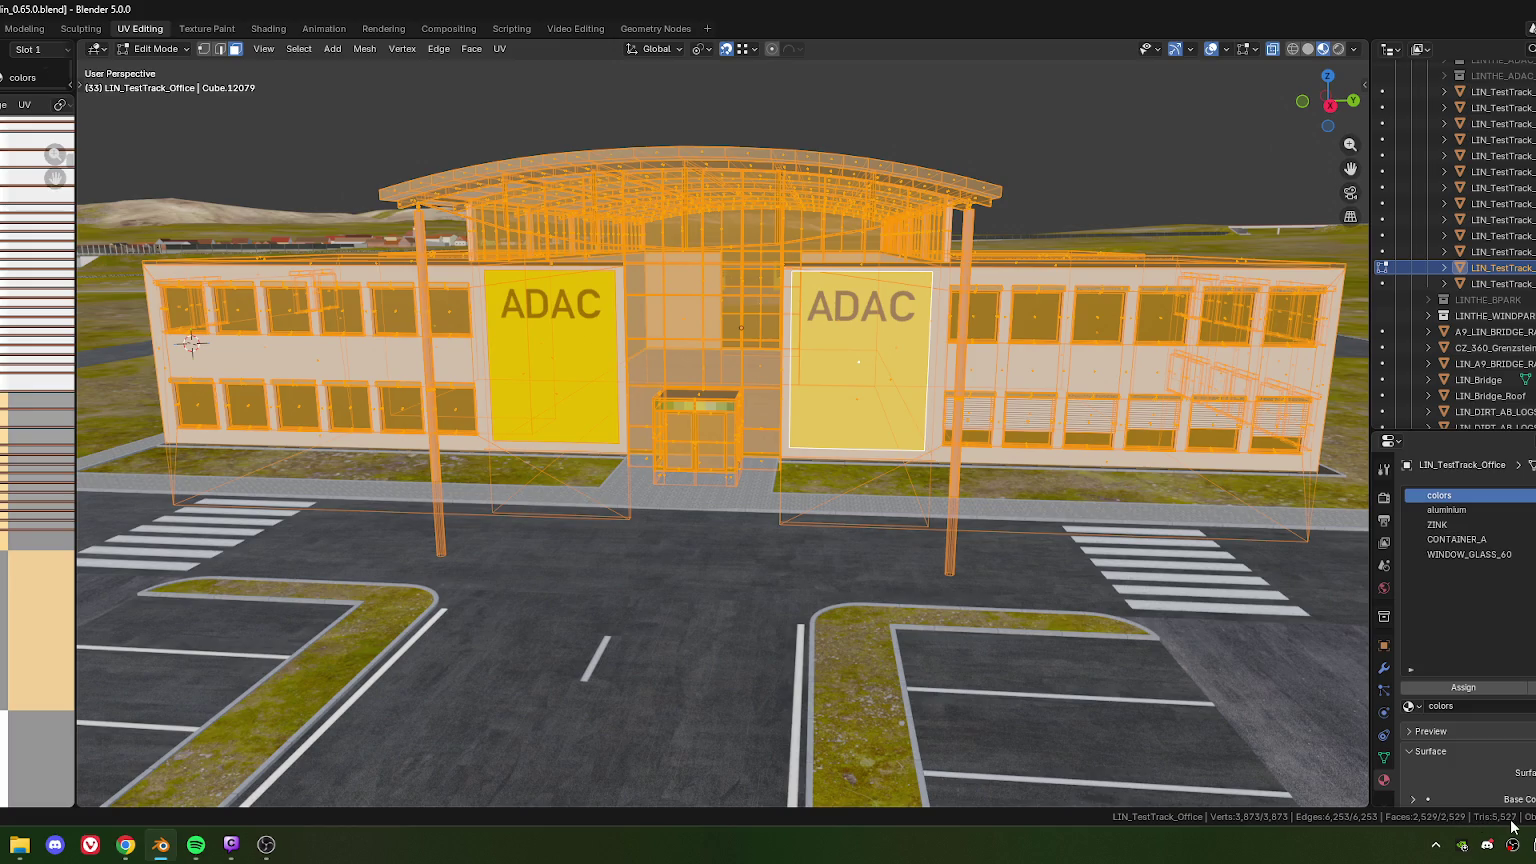
pyautogui.moveTo(480, 325)
pyautogui.keyDown('shift'); pyautogui.mouseDown(button='middle')
pyautogui.moveTo(556, 350)
pyautogui.moveTo(562, 460)
pyautogui.mouseUp(button='middle'); pyautogui.keyUp('shift')
pyautogui.press('Tab')
pyautogui.scroll(-5, 530, 359)
pyautogui.scroll(3, 562, 460)
pyautogui.moveTo(410, 478)
pyautogui.mouseDown(button='middle')
pyautogui.moveTo(644, 500)
pyautogui.moveTo(586, 490)
pyautogui.moveTo(629, 500)
pyautogui.moveTo(610, 454)
pyautogui.moveTo(611, 521)
pyautogui.moveTo(760, 446)
pyautogui.moveTo(776, 462)
pyautogui.moveTo(670, 449)
pyautogui.moveTo(781, 470)
pyautogui.moveTo(586, 456)
pyautogui.moveTo(536, 376)
pyautogui.moveTo(802, 373)
pyautogui.moveTo(641, 381)
pyautogui.moveTo(723, 401)
pyautogui.moveTo(686, 411)
pyautogui.mouseUp(button='middle')
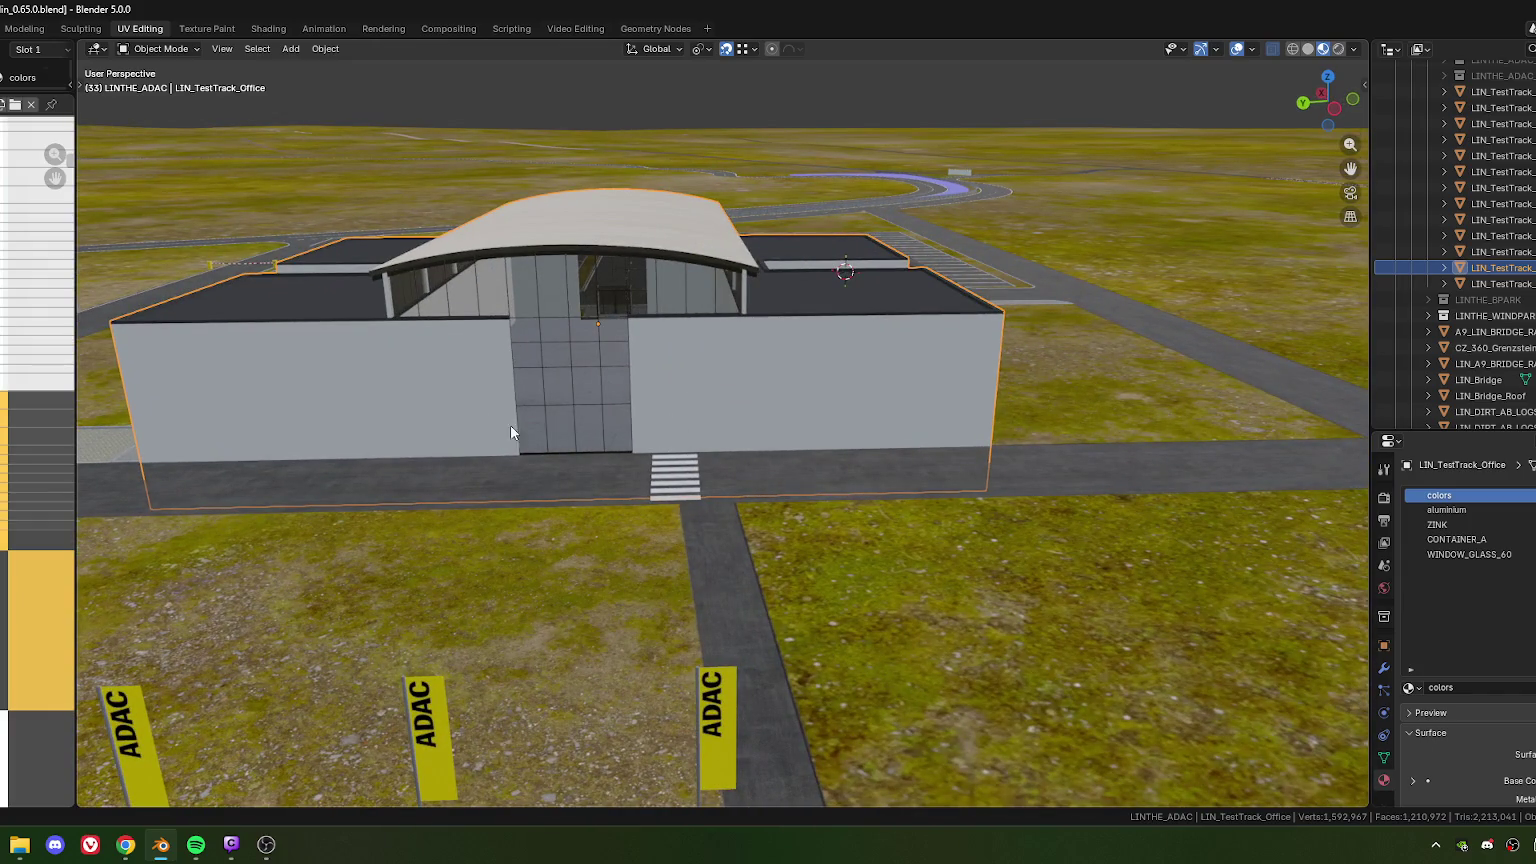
# Orbit and zoom toward the tall gridded glass section between the two grey wall blocks
pyautogui.keyDown('shift'); pyautogui.moveTo(505, 432); pyautogui.dragTo(601, 405, button='middle'); pyautogui.keyUp('shift')
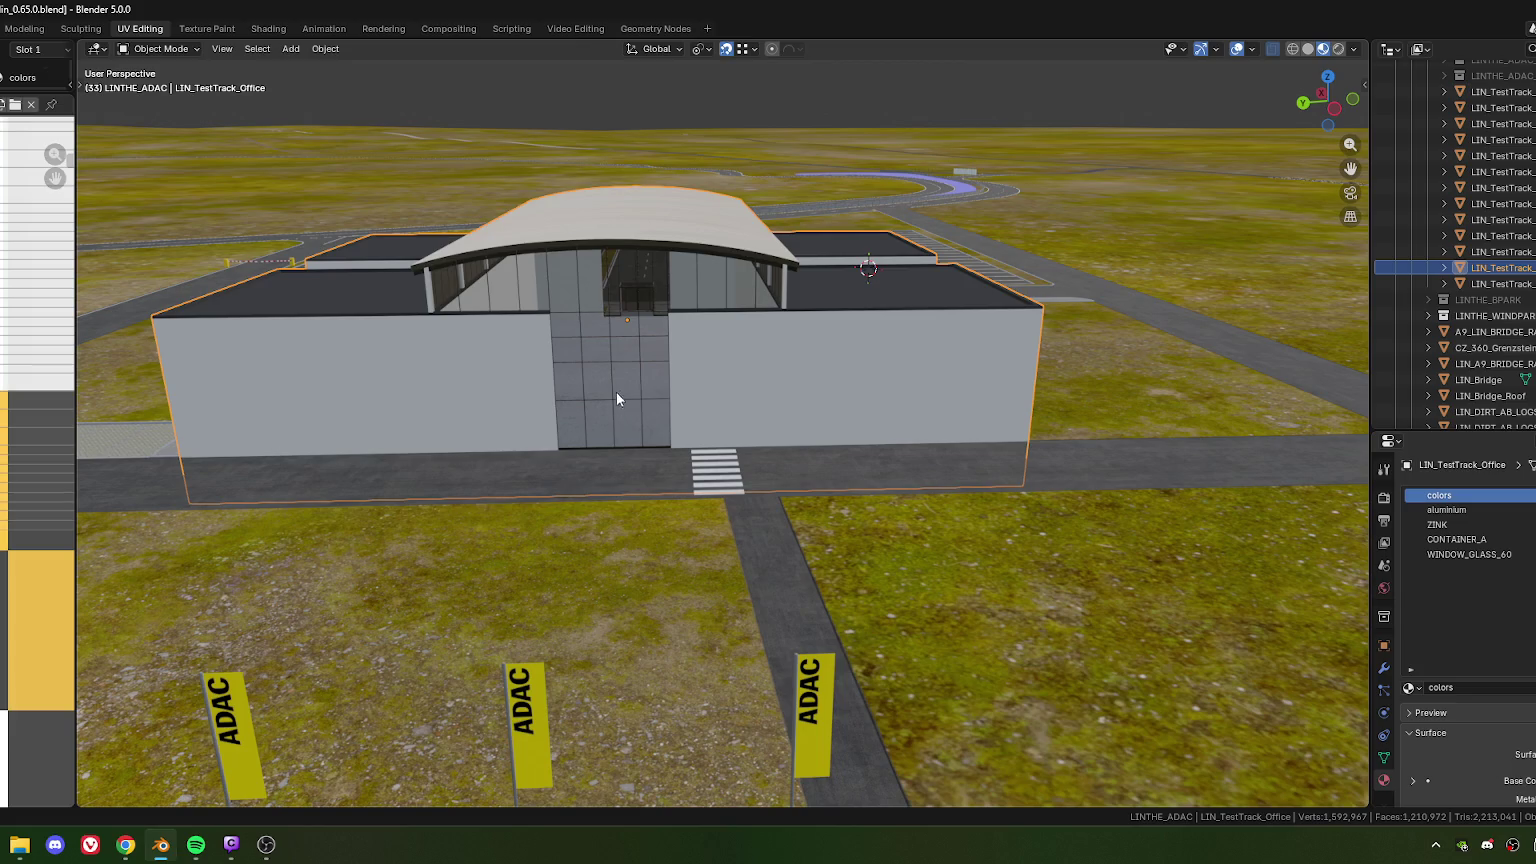
pyautogui.moveTo(564, 388)
pyautogui.mouseDown(button='middle')
pyautogui.moveTo(700, 420)
pyautogui.moveTo(628, 425)
pyautogui.moveTo(596, 421)
pyautogui.moveTo(913, 397)
pyautogui.moveTo(824, 418)
pyautogui.moveTo(712, 410)
pyautogui.moveTo(869, 439)
pyautogui.moveTo(617, 450)
pyautogui.moveTo(752, 362)
pyautogui.moveTo(703, 415)
pyautogui.moveTo(689, 480)
pyautogui.moveTo(716, 441)
pyautogui.moveTo(726, 480)
pyautogui.moveTo(719, 465)
pyautogui.mouseUp(button='middle')
pyautogui.scroll(-2, 709, 410)
pyautogui.scroll(5, 869, 439)
pyautogui.scroll(3, 710, 440)
pyautogui.scroll(3, 730, 465)
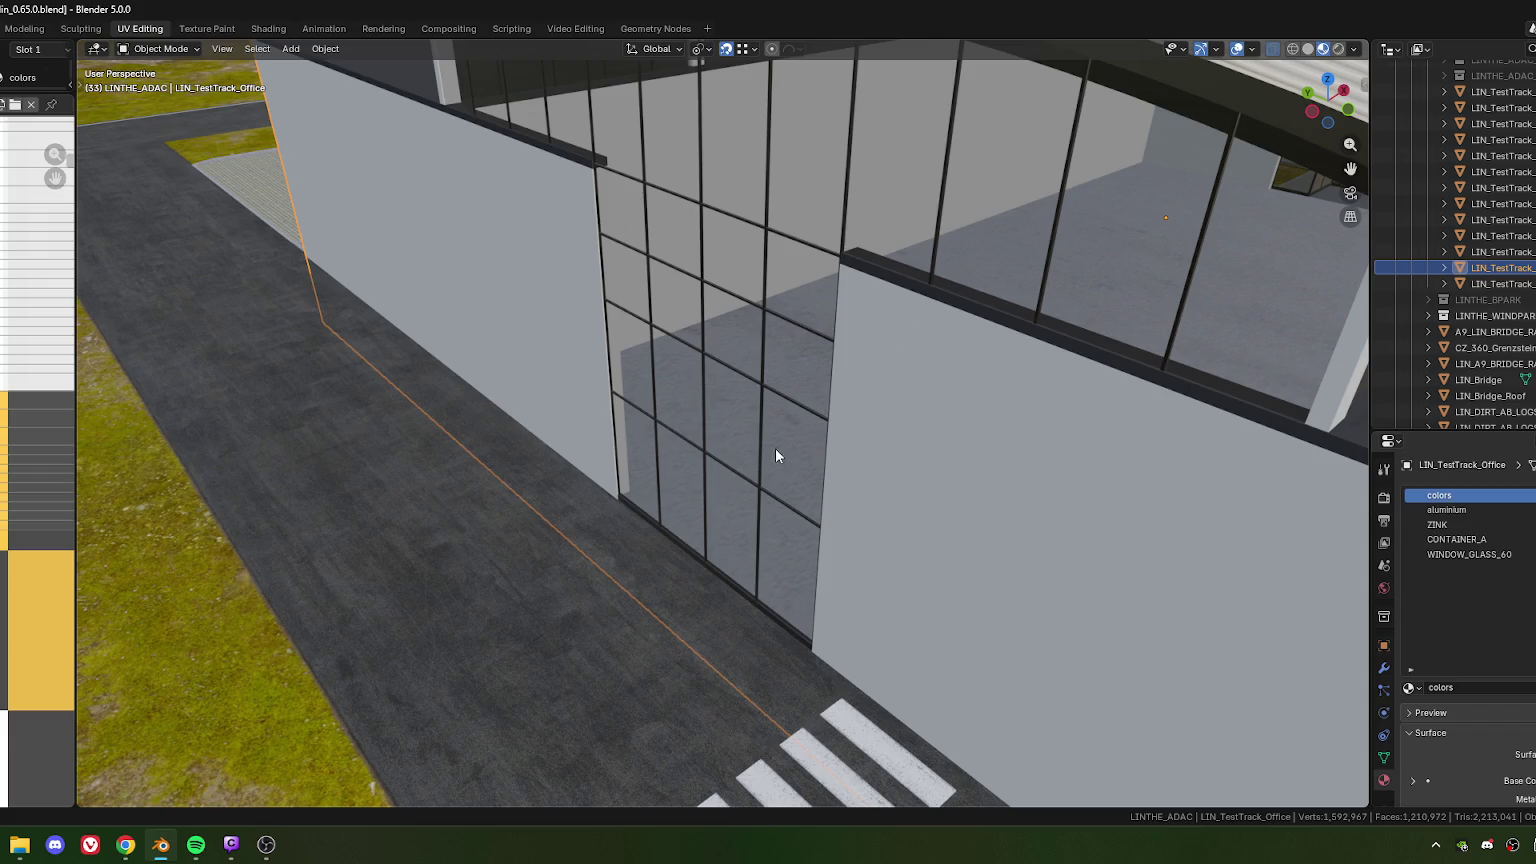
pyautogui.moveTo(862, 476)
pyautogui.mouseDown(button='middle')
pyautogui.moveTo(858, 452)
pyautogui.moveTo(859, 472)
pyautogui.mouseUp(button='middle')
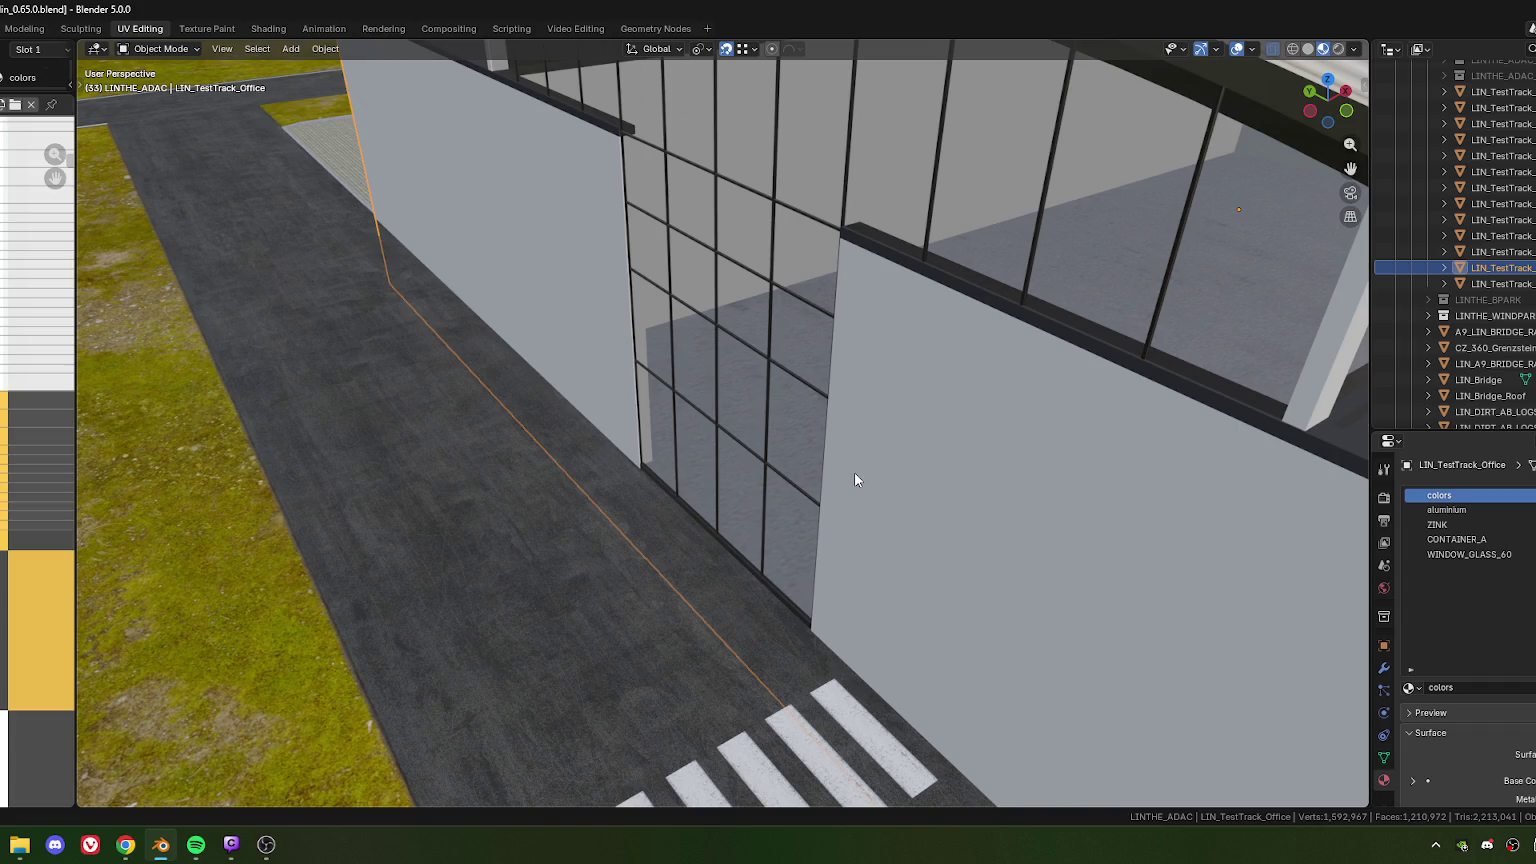
pyautogui.scroll(-3, 854, 472)
# Frame the rear glass façade head-on at its right-wall joint and enter Edit Mode
pyautogui.moveTo(874, 457)
pyautogui.mouseDown(button='middle')
pyautogui.moveTo(782, 482)
pyautogui.moveTo(752, 451)
pyautogui.moveTo(730, 464)
pyautogui.moveTo(847, 446)
pyautogui.moveTo(802, 484)
pyautogui.moveTo(840, 421)
pyautogui.mouseUp(button='middle')
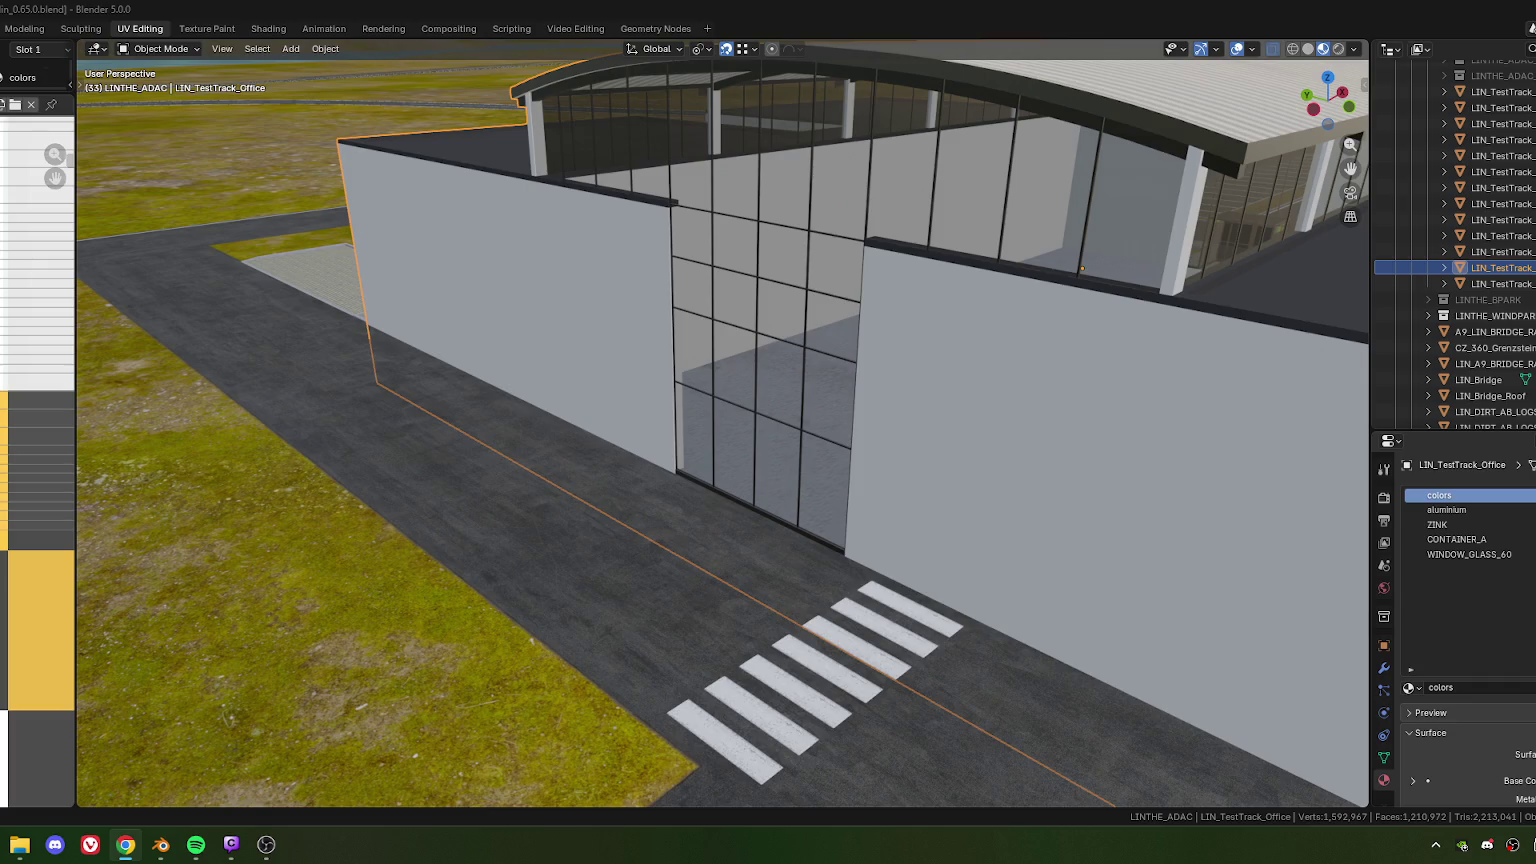
pyautogui.moveTo(1059, 319)
pyautogui.mouseDown(button='middle')
pyautogui.moveTo(919, 367)
pyautogui.moveTo(799, 267)
pyautogui.mouseUp(button='middle')
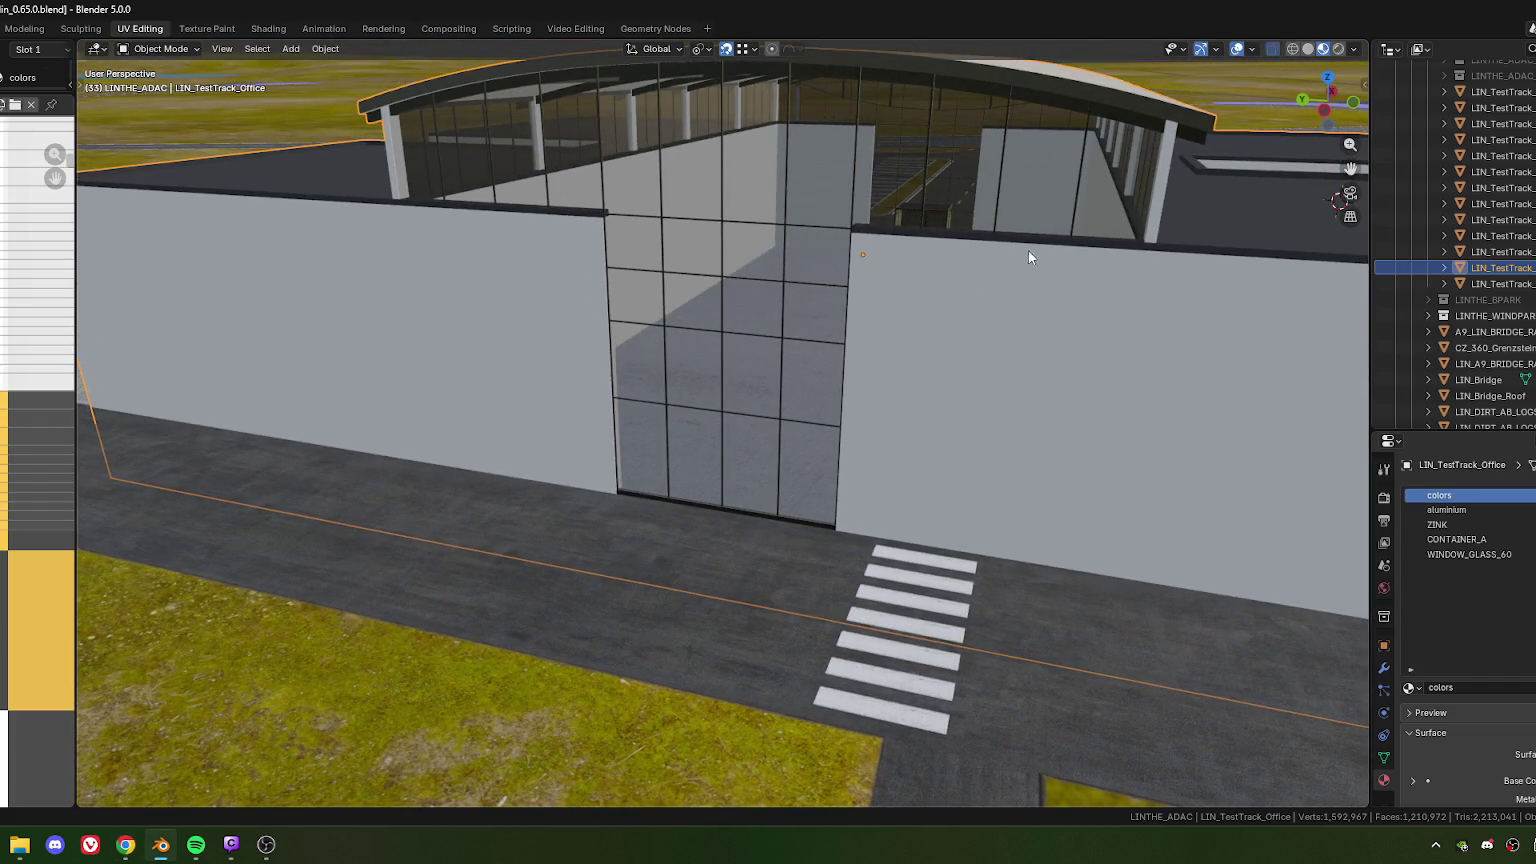
pyautogui.moveTo(979, 268); pyautogui.dragTo(962, 235, button='middle')
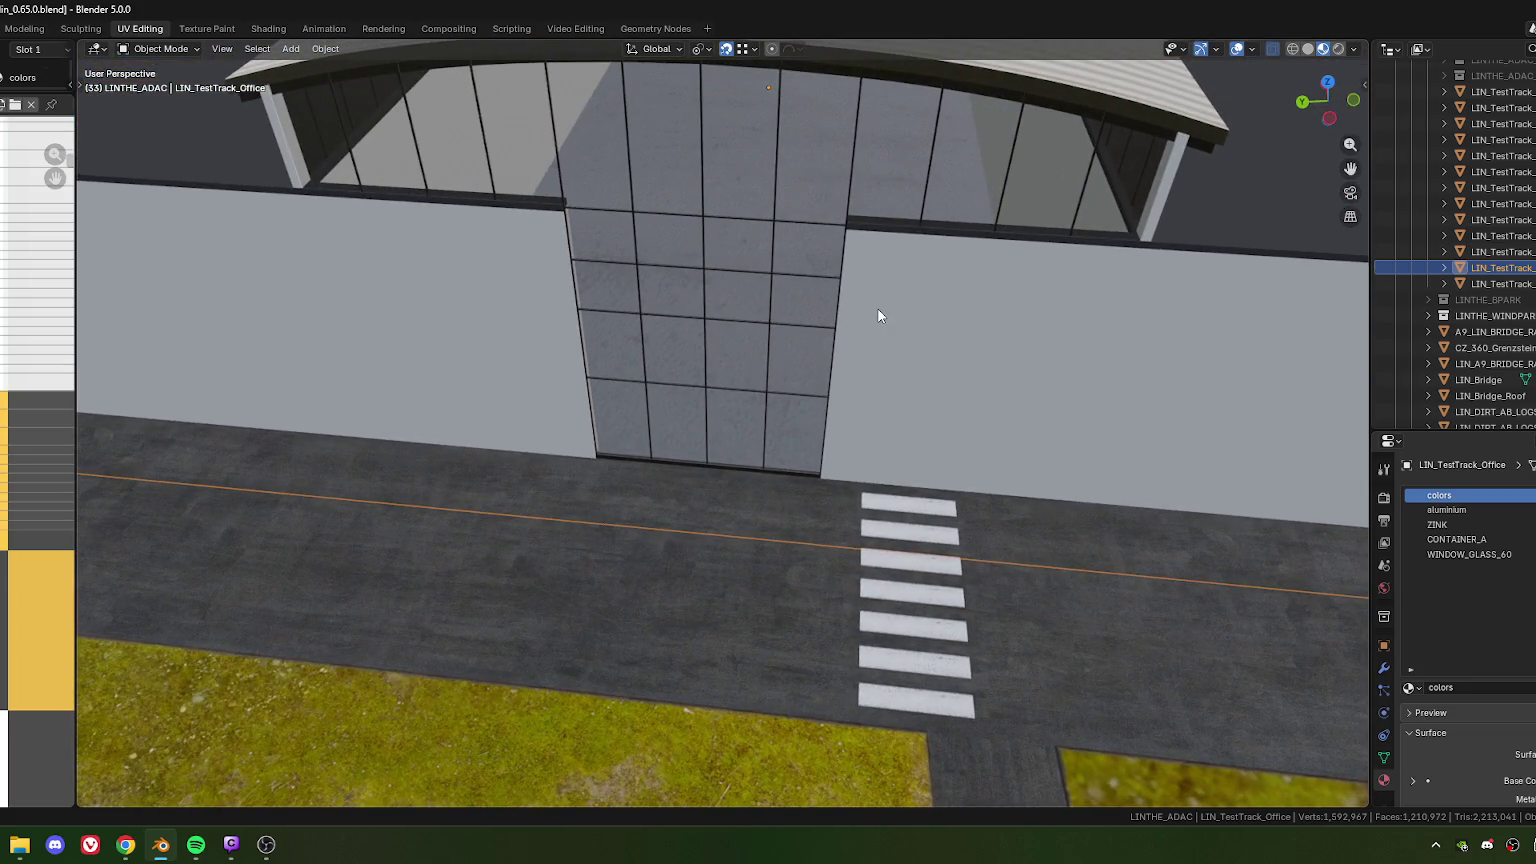
pyautogui.scroll(-2, 878, 305)
pyautogui.scroll(-3, 949, 296)
pyautogui.scroll(-3, 795, 332)
pyautogui.scroll(8, 780, 345)
pyautogui.moveTo(772, 332); pyautogui.dragTo(728, 314, button='middle')
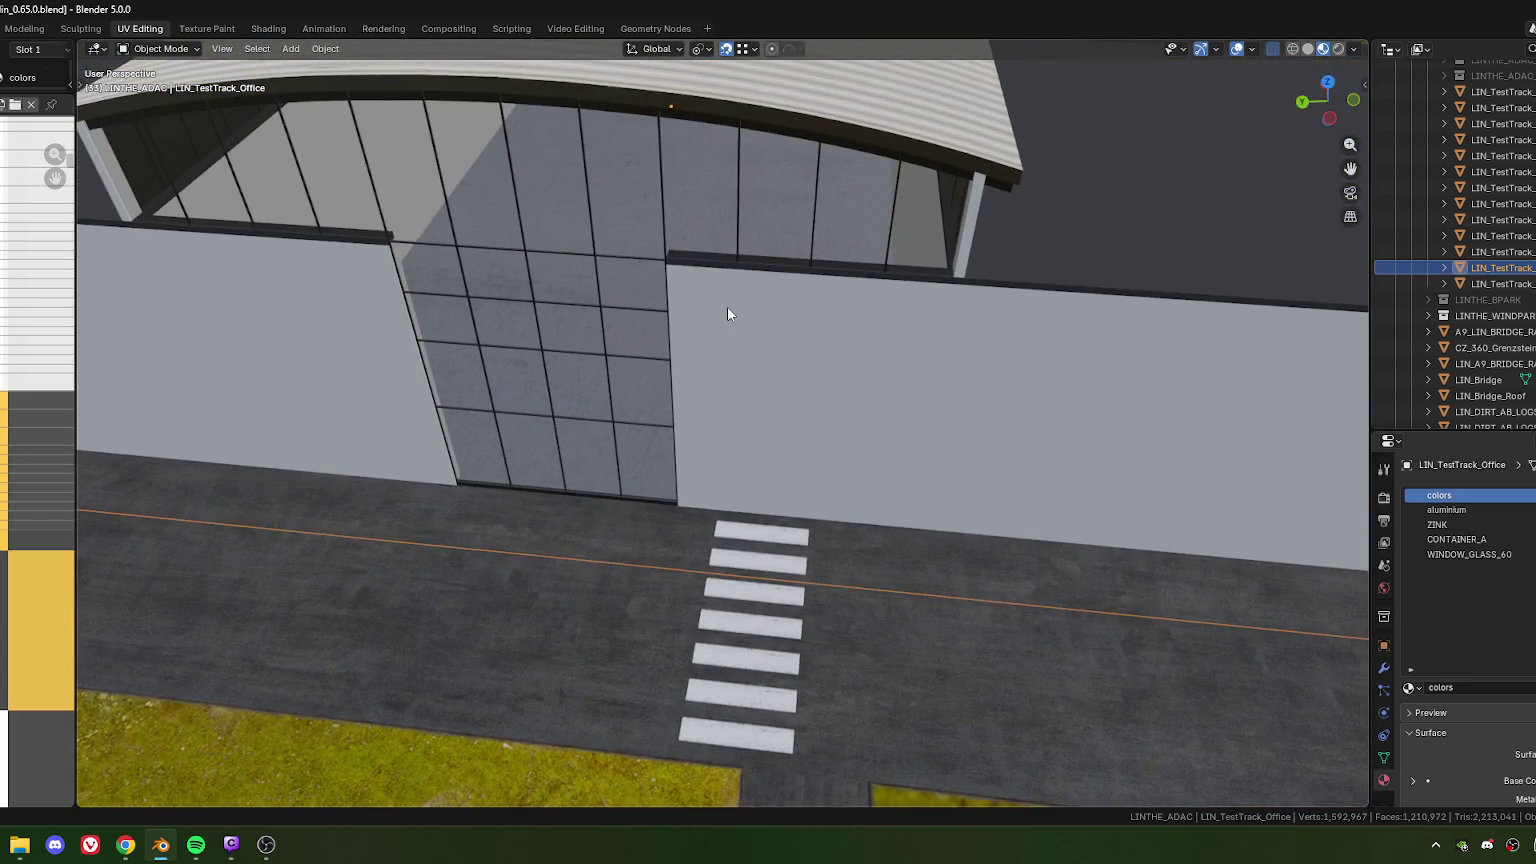
pyautogui.keyDown('alt'); pyautogui.middleClick(606, 368); pyautogui.keyUp('alt')
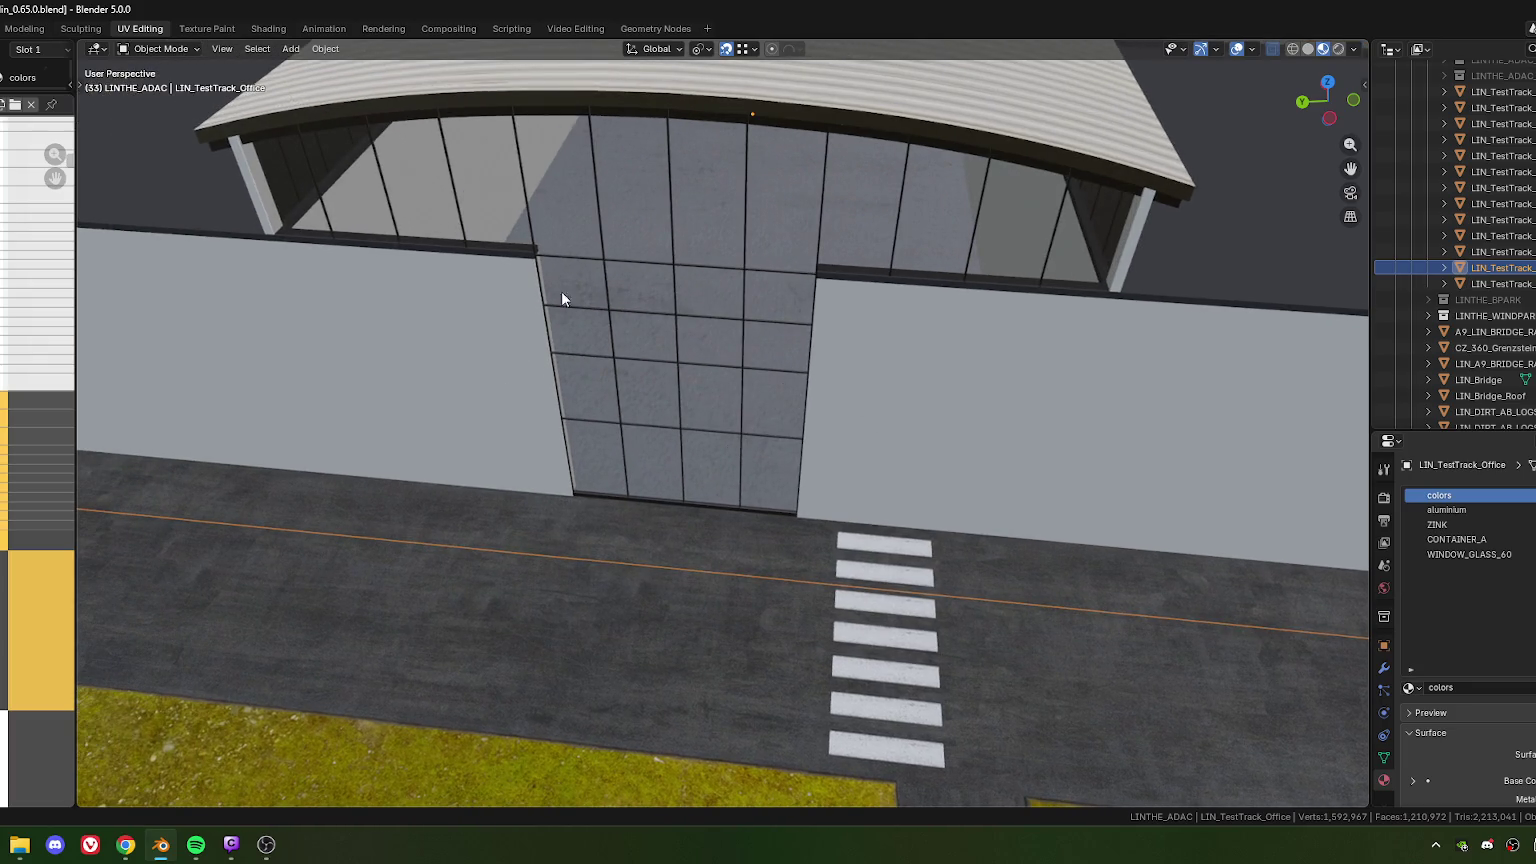
pyautogui.moveTo(822, 392)
pyautogui.keyDown('shift'); pyautogui.mouseDown(button='middle')
pyautogui.moveTo(786, 342)
pyautogui.moveTo(741, 374)
pyautogui.moveTo(778, 363)
pyautogui.moveTo(678, 291)
pyautogui.moveTo(625, 276)
pyautogui.moveTo(782, 298)
pyautogui.moveTo(729, 285)
pyautogui.mouseUp(button='middle'); pyautogui.keyUp('shift')
pyautogui.press('Tab')
# Select an edge loop on the glass grid and box-select the surrounding frame edges
pyautogui.scroll(3, 625, 276)
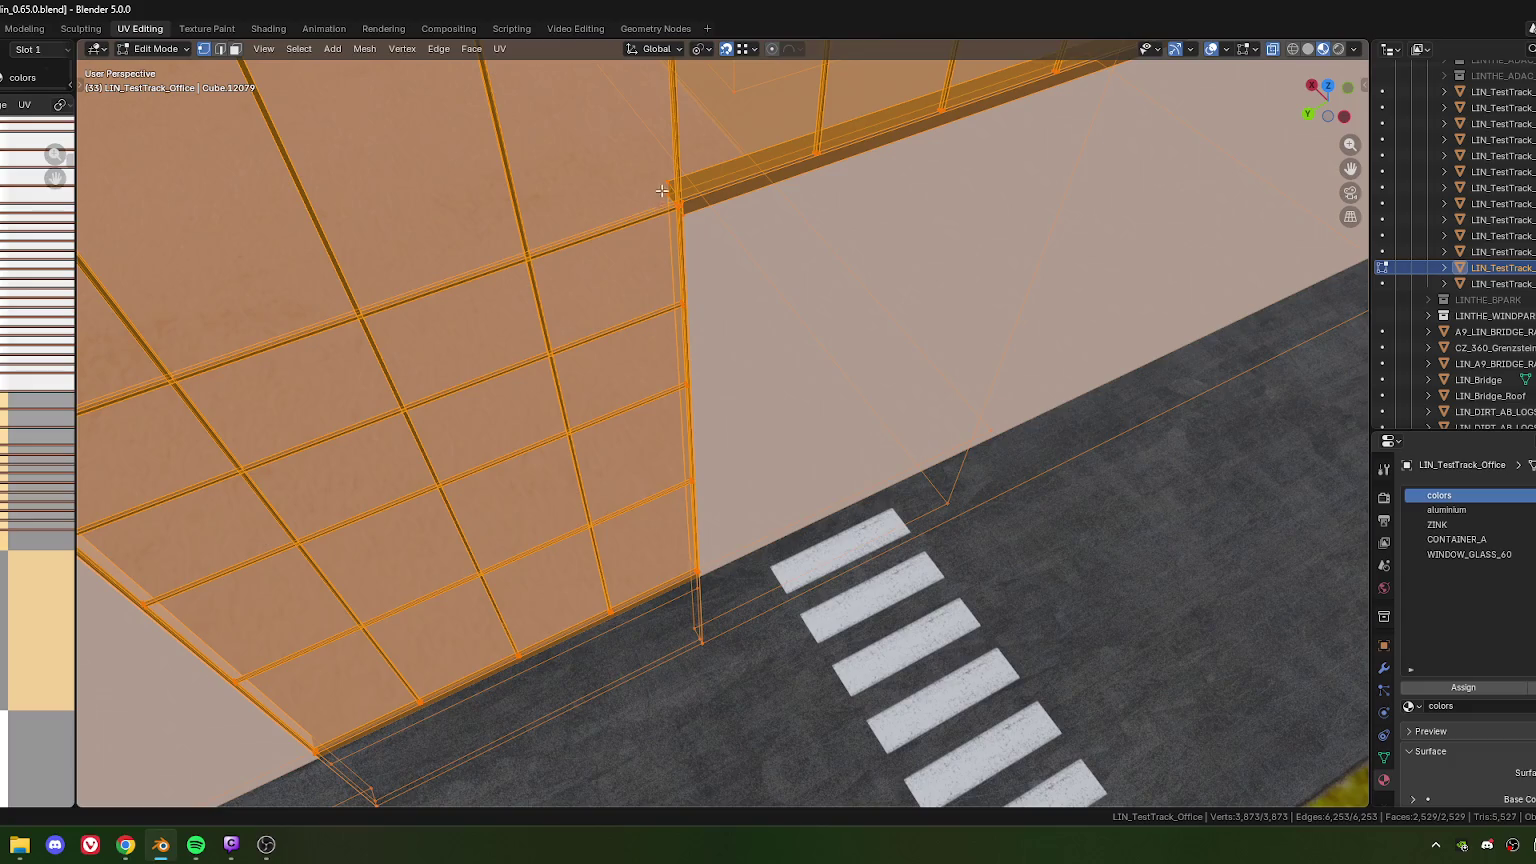
pyautogui.keyDown('alt'); pyautogui.click(684, 224); pyautogui.keyUp('alt')
pyautogui.scroll(-4, 757, 408)
pyautogui.moveTo(757, 408)
pyautogui.mouseDown(button='middle')
pyautogui.moveTo(700, 370)
pyautogui.moveTo(738, 177)
pyautogui.mouseUp(button='middle')
pyautogui.scroll(3, 700, 370)
pyautogui.scroll(-2, 704, 379)
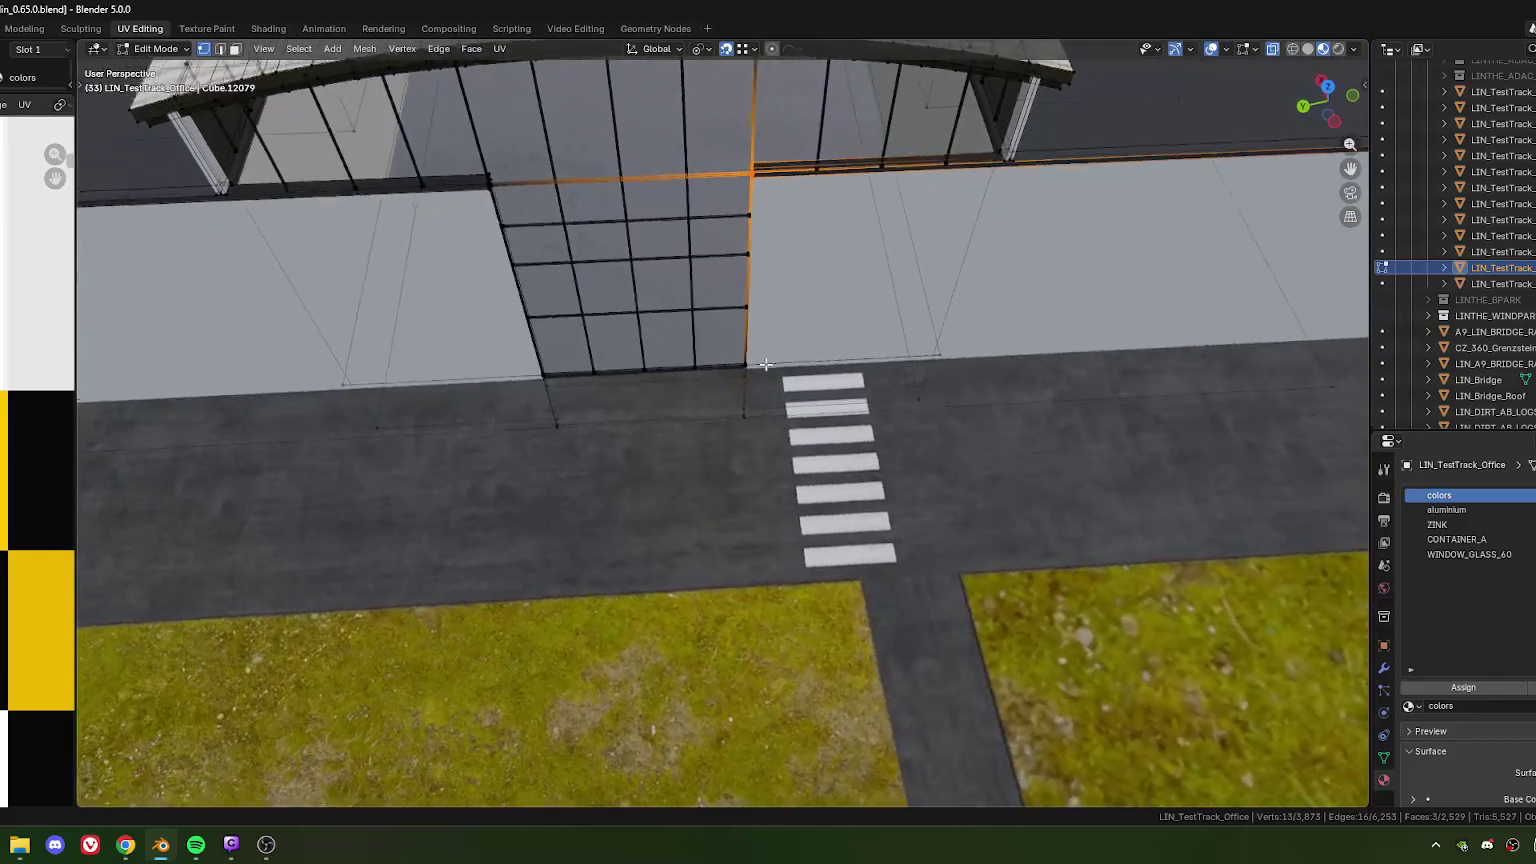
pyautogui.moveTo(738, 177); pyautogui.dragTo(796, 503)
pyautogui.moveTo(796, 503); pyautogui.dragTo(670, 340, button='middle')
# Slide the selected glass-frame edges along local X
pyautogui.scroll(2, 656, 317)
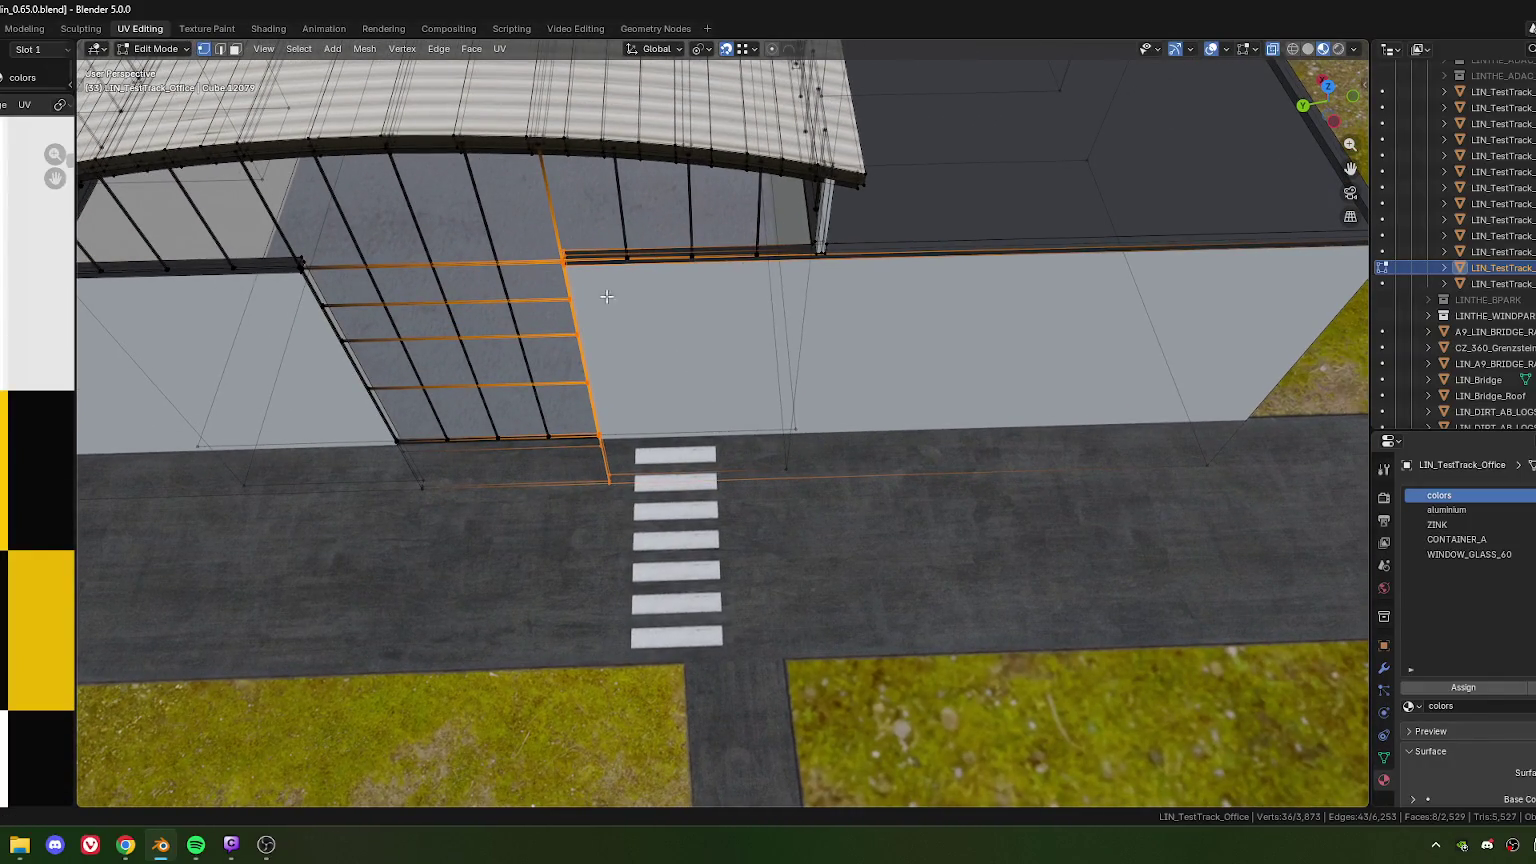
pyautogui.scroll(3, 618, 300)
pyautogui.scroll(2, 790, 440)
pyautogui.scroll(2, 750, 380)
pyautogui.scroll(-1, 735, 368)
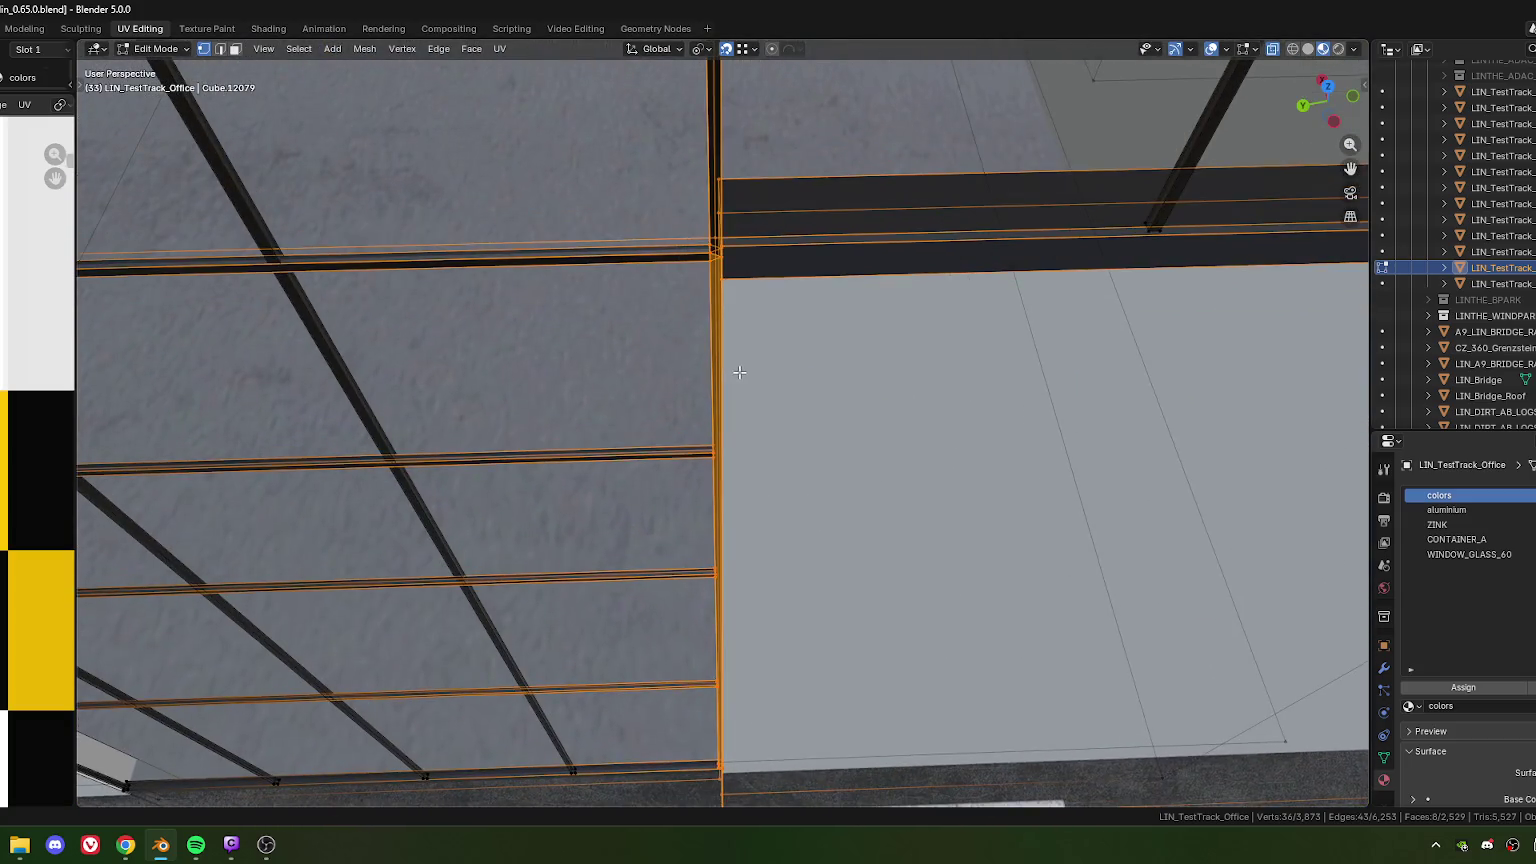
pyautogui.scroll(-3, 735, 368)
pyautogui.moveTo(735, 368); pyautogui.dragTo(681, 400, button='middle')
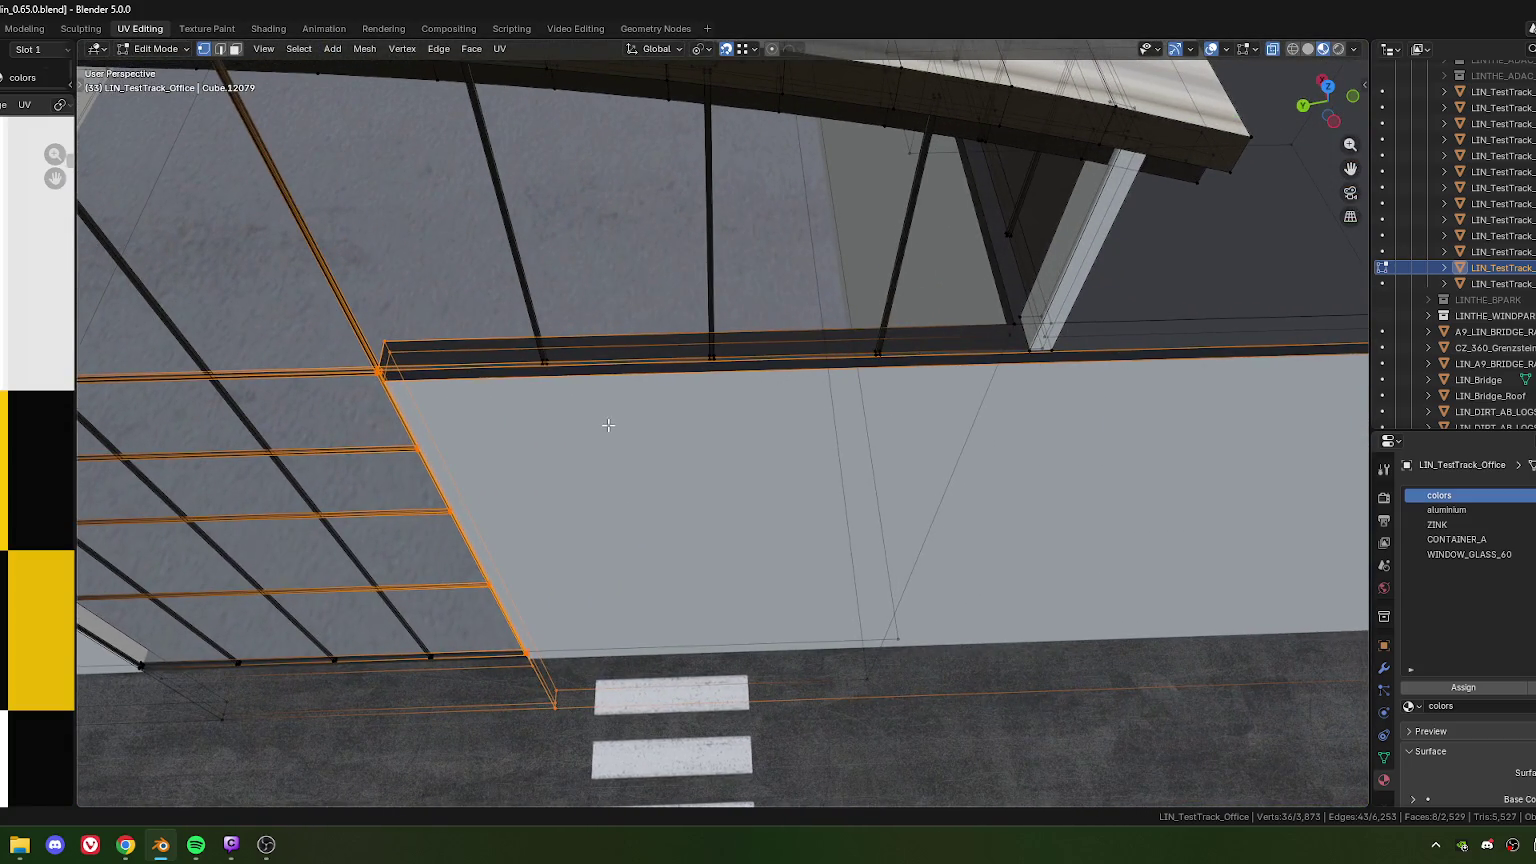
pyautogui.press('g')
pyautogui.press('x')
pyautogui.press('x')
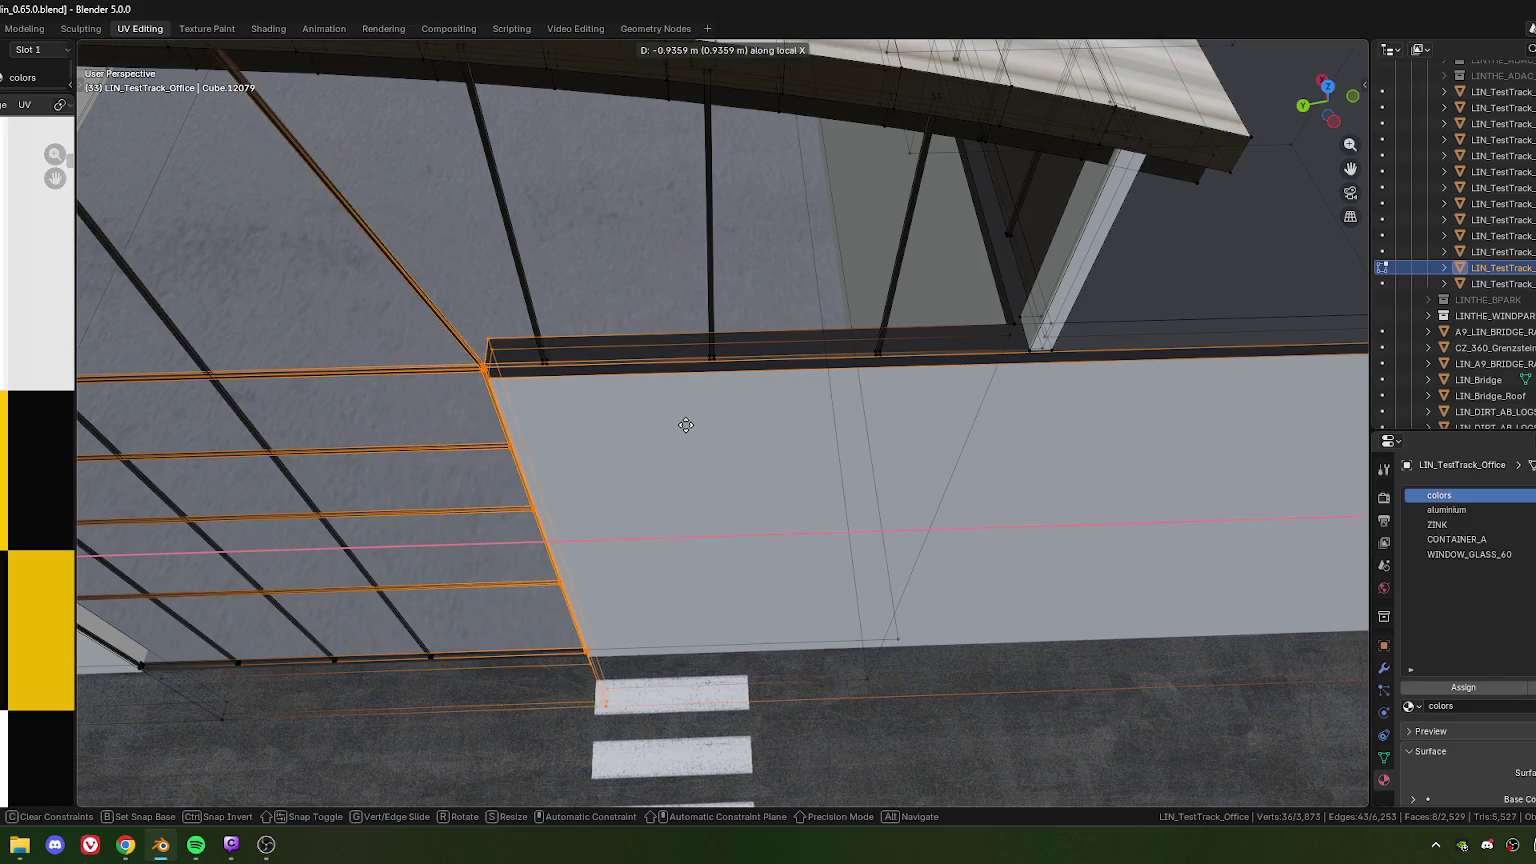
pyautogui.click(686, 425)
# Box-select the post's edges near its base and slide the post along local X
pyautogui.moveTo(543, 415)
pyautogui.mouseDown(button='middle')
pyautogui.moveTo(789, 400)
pyautogui.moveTo(760, 420)
pyautogui.moveTo(723, 384)
pyautogui.moveTo(729, 531)
pyautogui.moveTo(760, 450)
pyautogui.moveTo(796, 446)
pyautogui.moveTo(775, 460)
pyautogui.moveTo(675, 435)
pyautogui.mouseUp(button='middle')
pyautogui.moveTo(785, 490)
pyautogui.mouseDown(button='middle')
pyautogui.moveTo(751, 463)
pyautogui.moveTo(735, 396)
pyautogui.moveTo(754, 439)
pyautogui.moveTo(768, 343)
pyautogui.moveTo(921, 97)
pyautogui.moveTo(812, 439)
pyautogui.moveTo(760, 410)
pyautogui.mouseUp(button='middle')
pyautogui.moveTo(749, 398); pyautogui.dragTo(795, 466)
pyautogui.moveTo(795, 466)
pyautogui.mouseDown(button='middle')
pyautogui.moveTo(885, 411)
pyautogui.moveTo(759, 441)
pyautogui.moveTo(672, 435)
pyautogui.mouseUp(button='middle')
pyautogui.scroll(-5, 824, 451)
pyautogui.press('g')
pyautogui.press('x')
pyautogui.press('x')
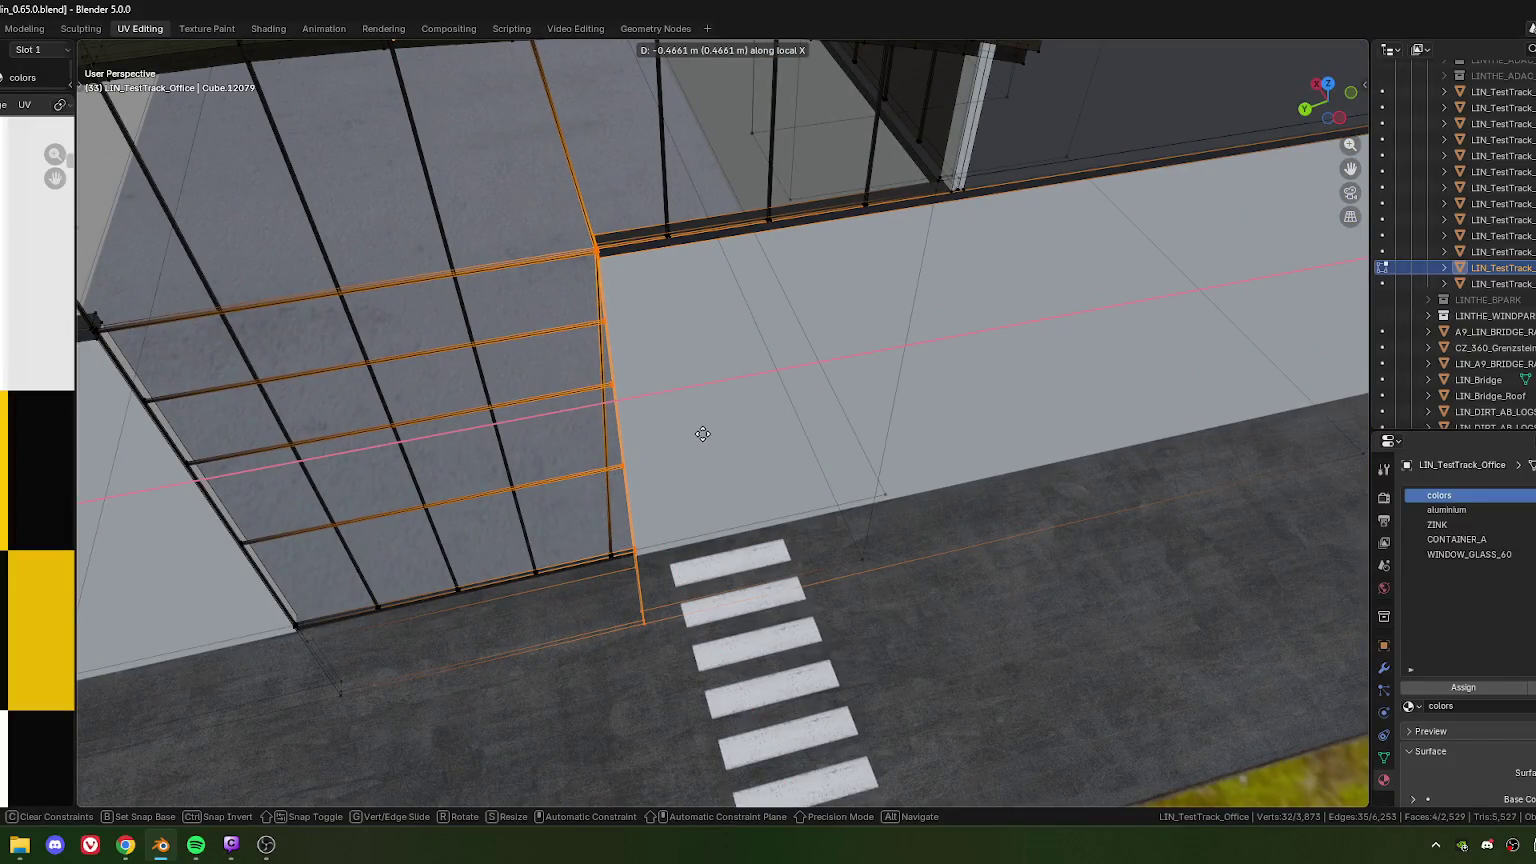
pyautogui.click(703, 433)
# Reselect the frame's end edges and slide them along local X
pyautogui.scroll(4, 701, 328)
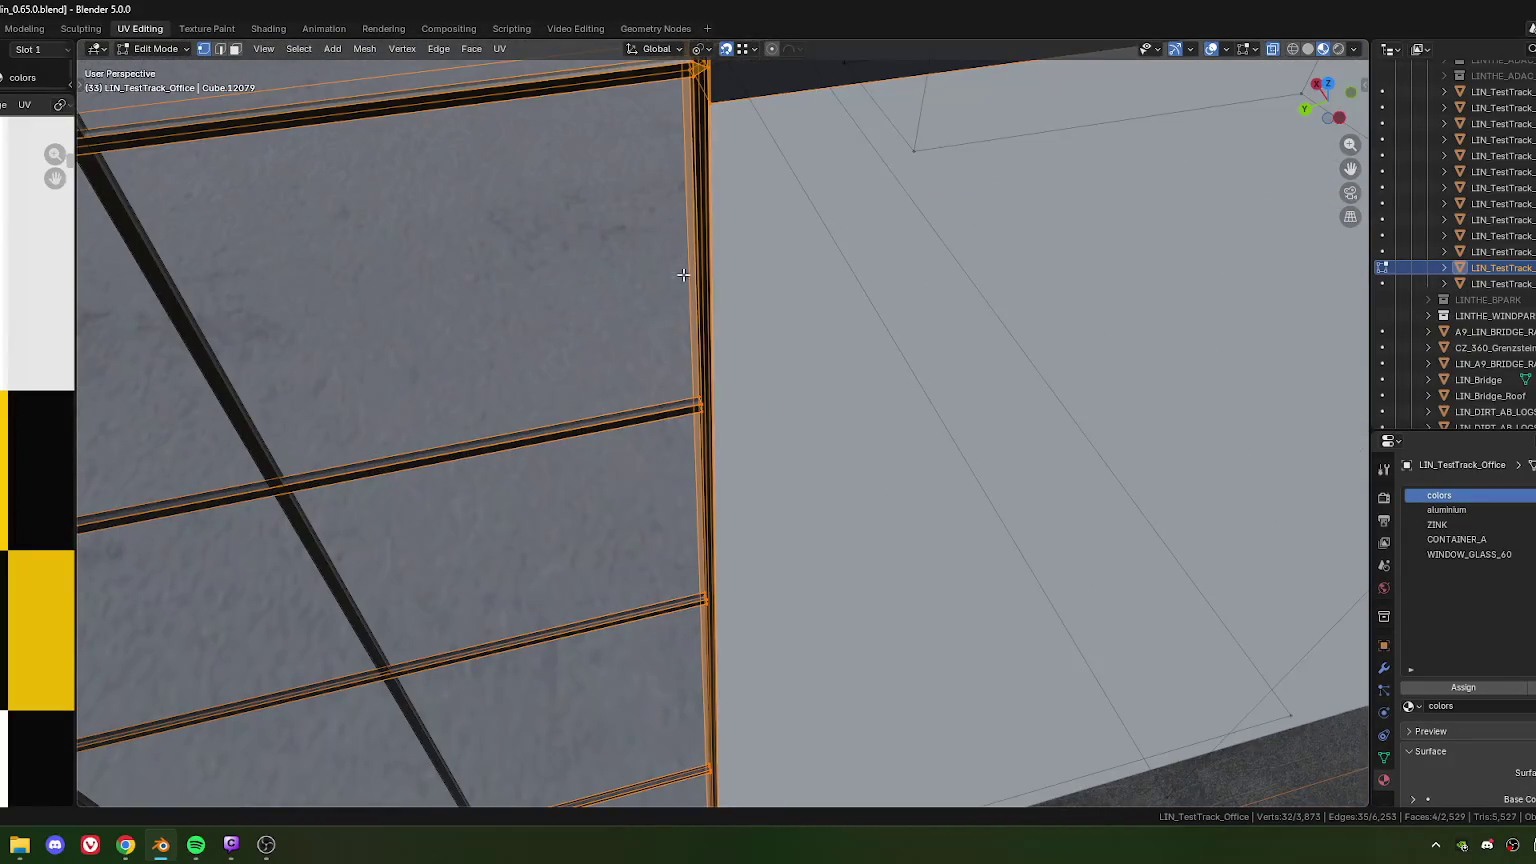
pyautogui.scroll(2, 701, 328)
pyautogui.moveTo(701, 328); pyautogui.dragTo(705, 326, button='middle')
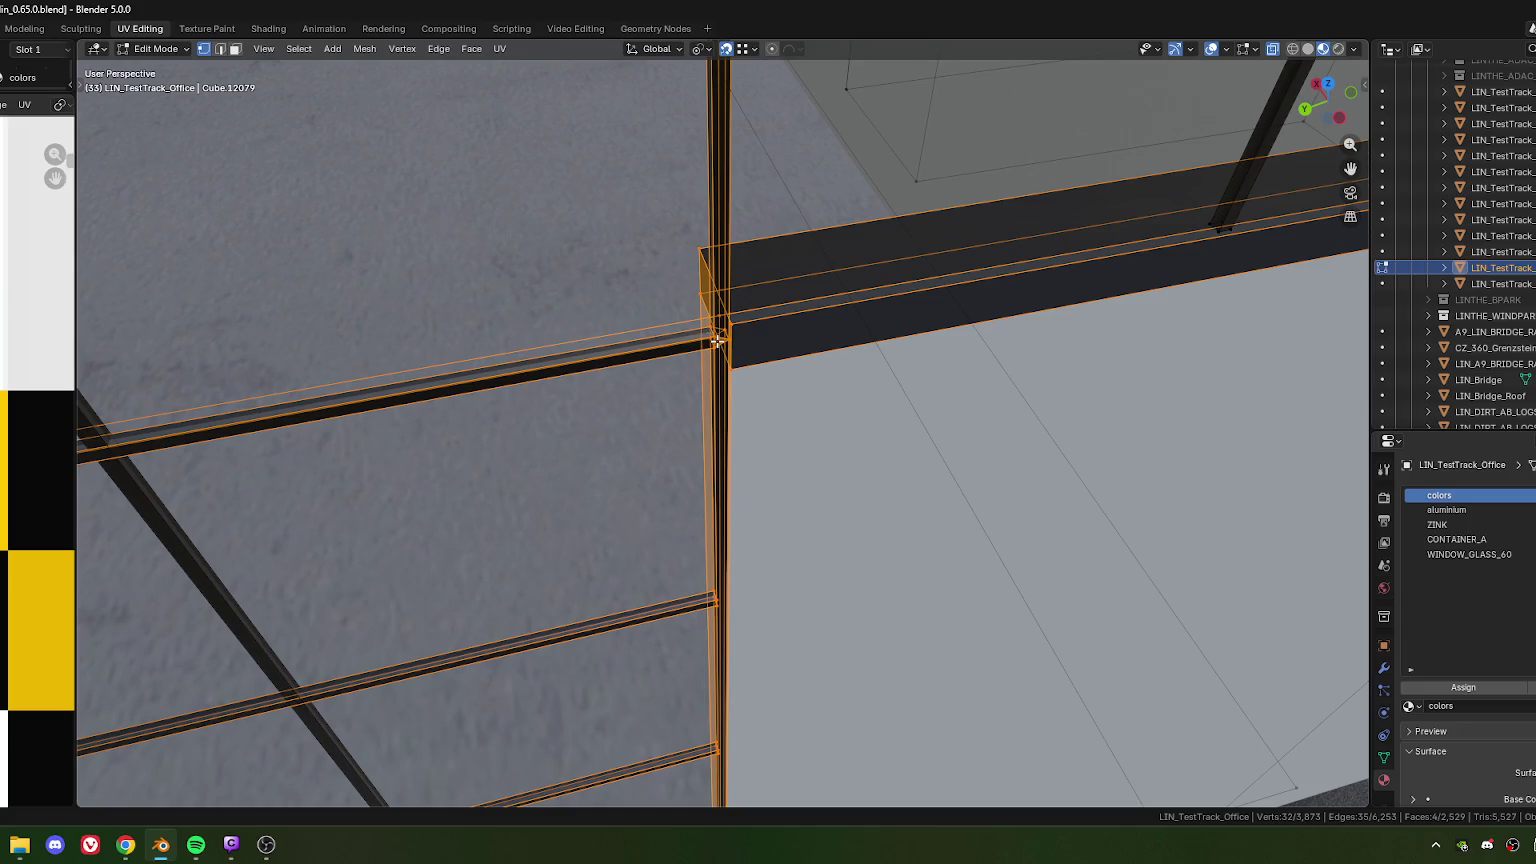
pyautogui.scroll(5, 725, 299)
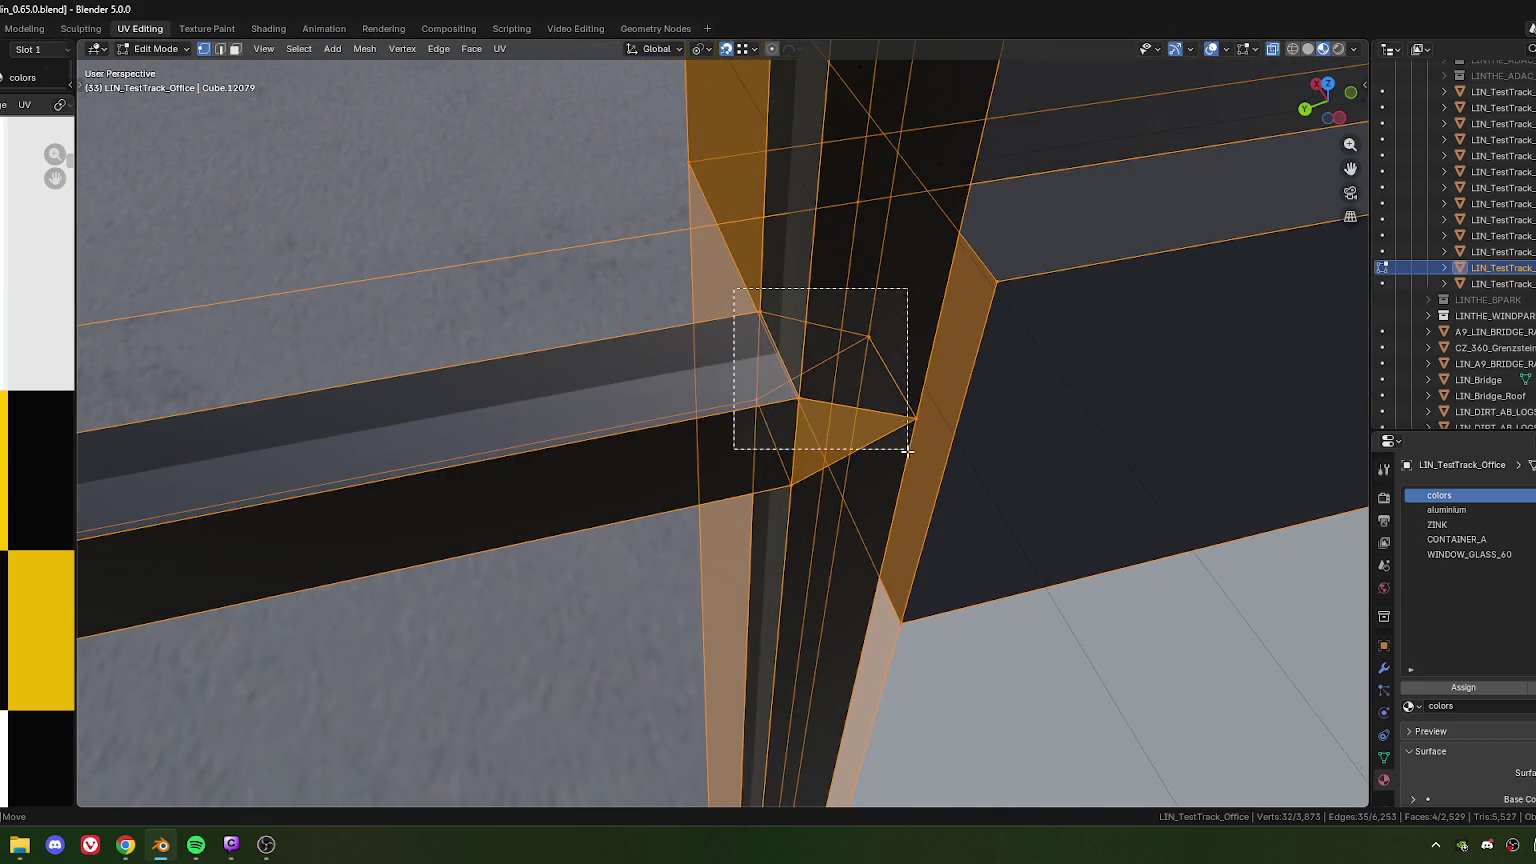
pyautogui.moveTo(736, 290); pyautogui.dragTo(932, 495)
pyautogui.scroll(-2, 929, 492)
pyautogui.scroll(-4, 855, 455)
pyautogui.moveTo(855, 455); pyautogui.dragTo(816, 456, button='middle')
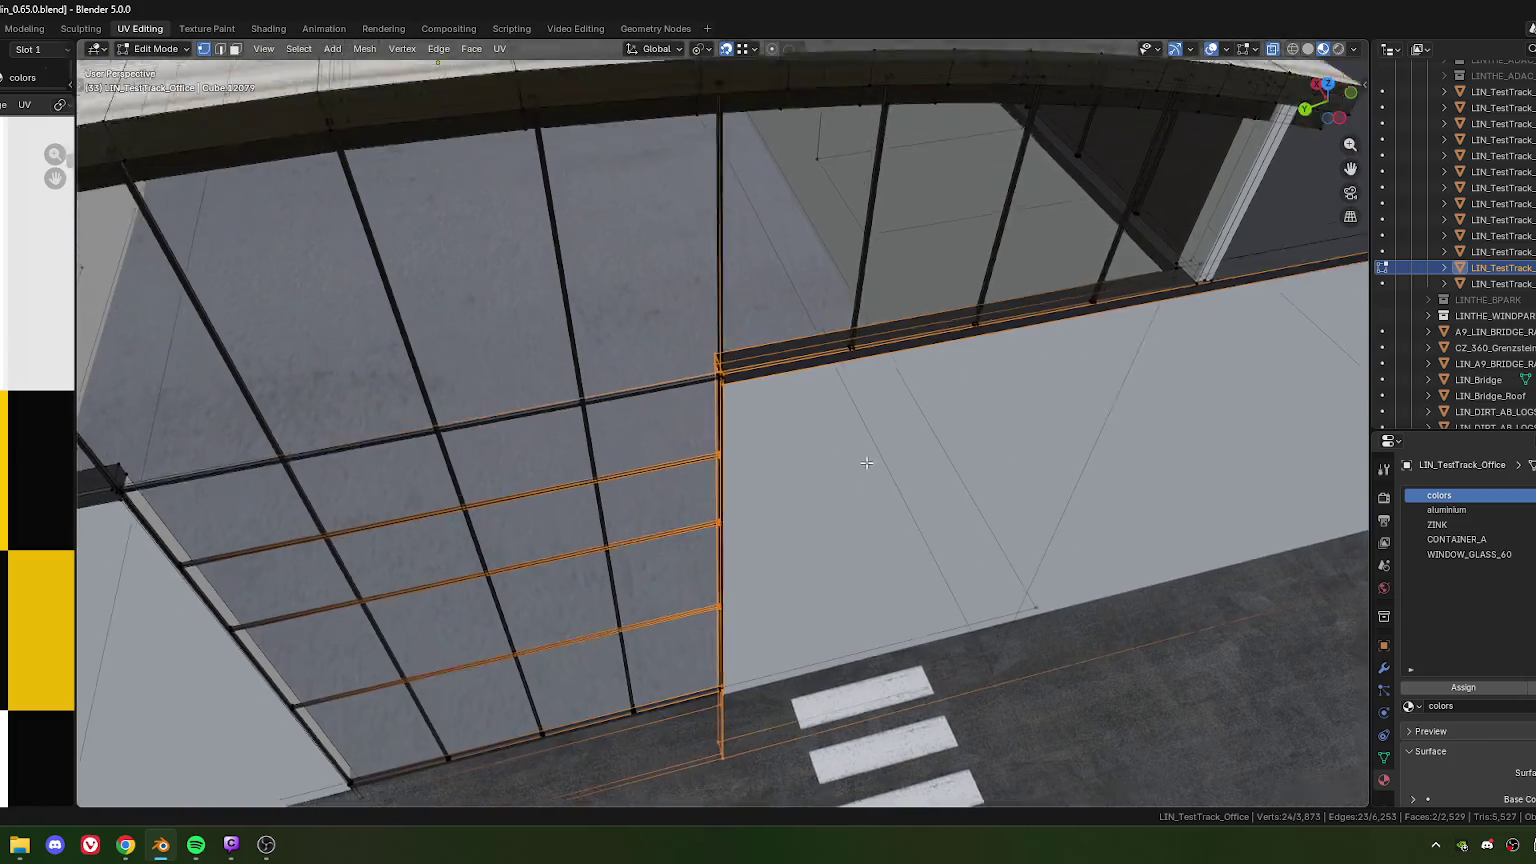
pyautogui.press('g')
pyautogui.press('x')
pyautogui.press('x')
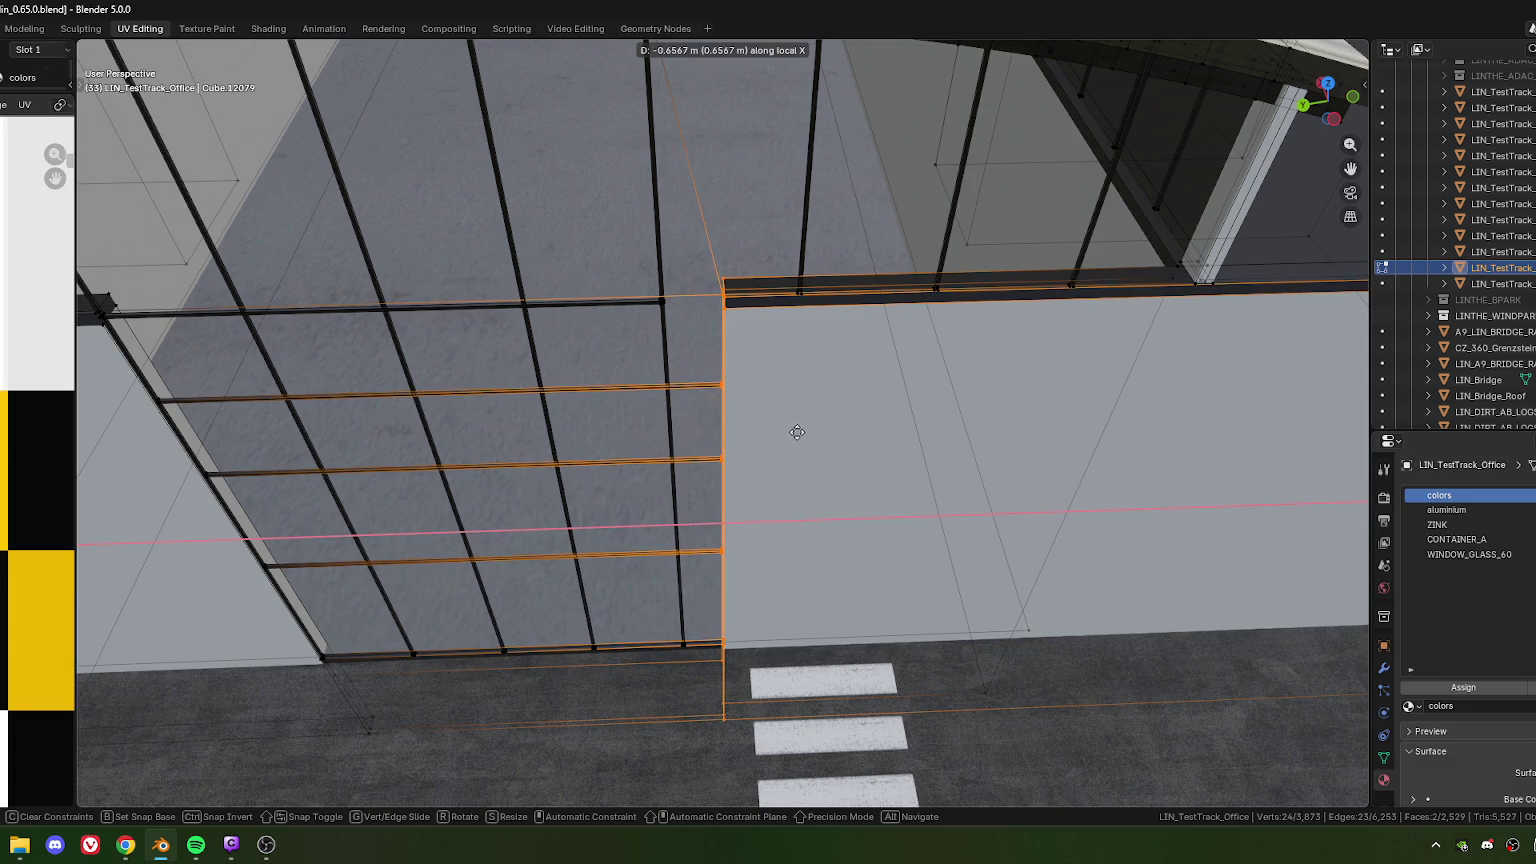
pyautogui.click(970, 435)
# Snap the frame edge onto the pole corner, then align it flush with the wall corner
pyautogui.moveTo(970, 435)
pyautogui.mouseDown(button='middle')
pyautogui.moveTo(906, 328)
pyautogui.moveTo(640, 305)
pyautogui.mouseUp(button='middle')
pyautogui.scroll(3, 640, 305)
pyautogui.scroll(-1, 703, 336)
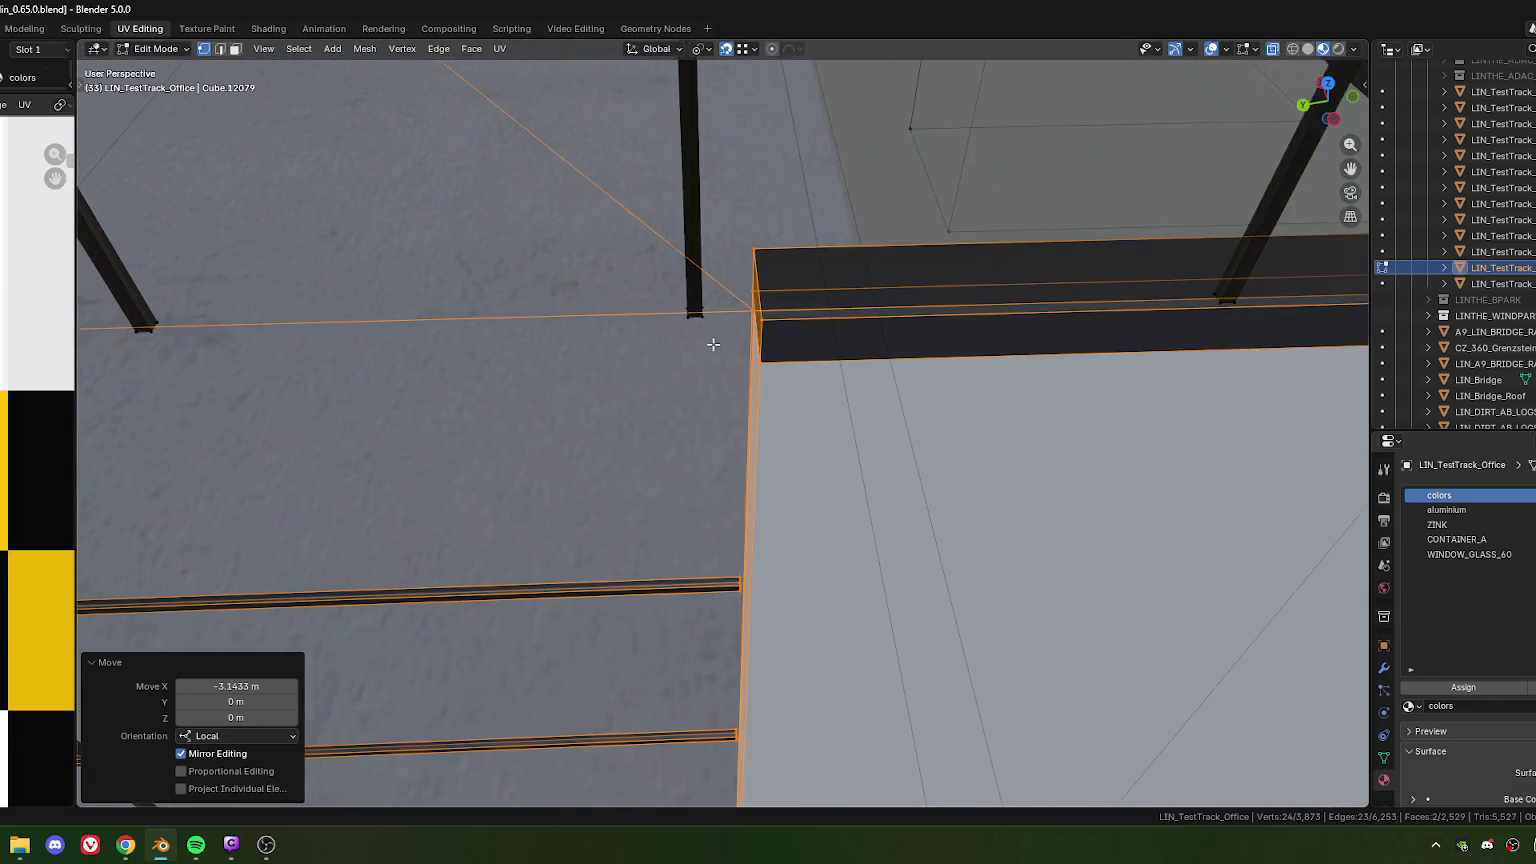
pyautogui.press('g')
pyautogui.press('x')
pyautogui.click(713, 354)
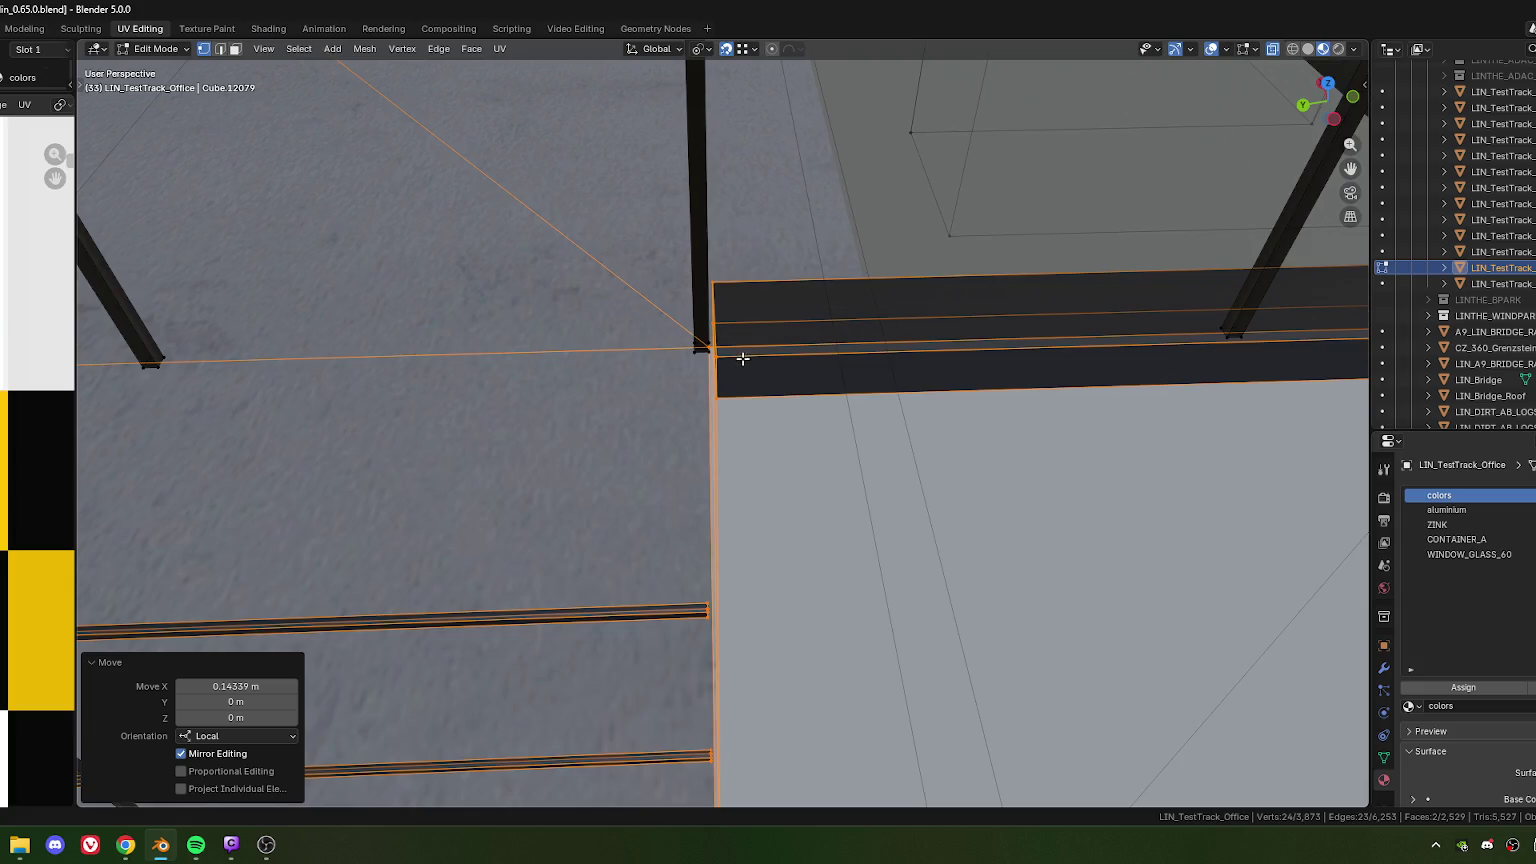
pyautogui.scroll(3, 742, 360)
pyautogui.scroll(-1, 700, 340)
pyautogui.press('g')
pyautogui.press('x')
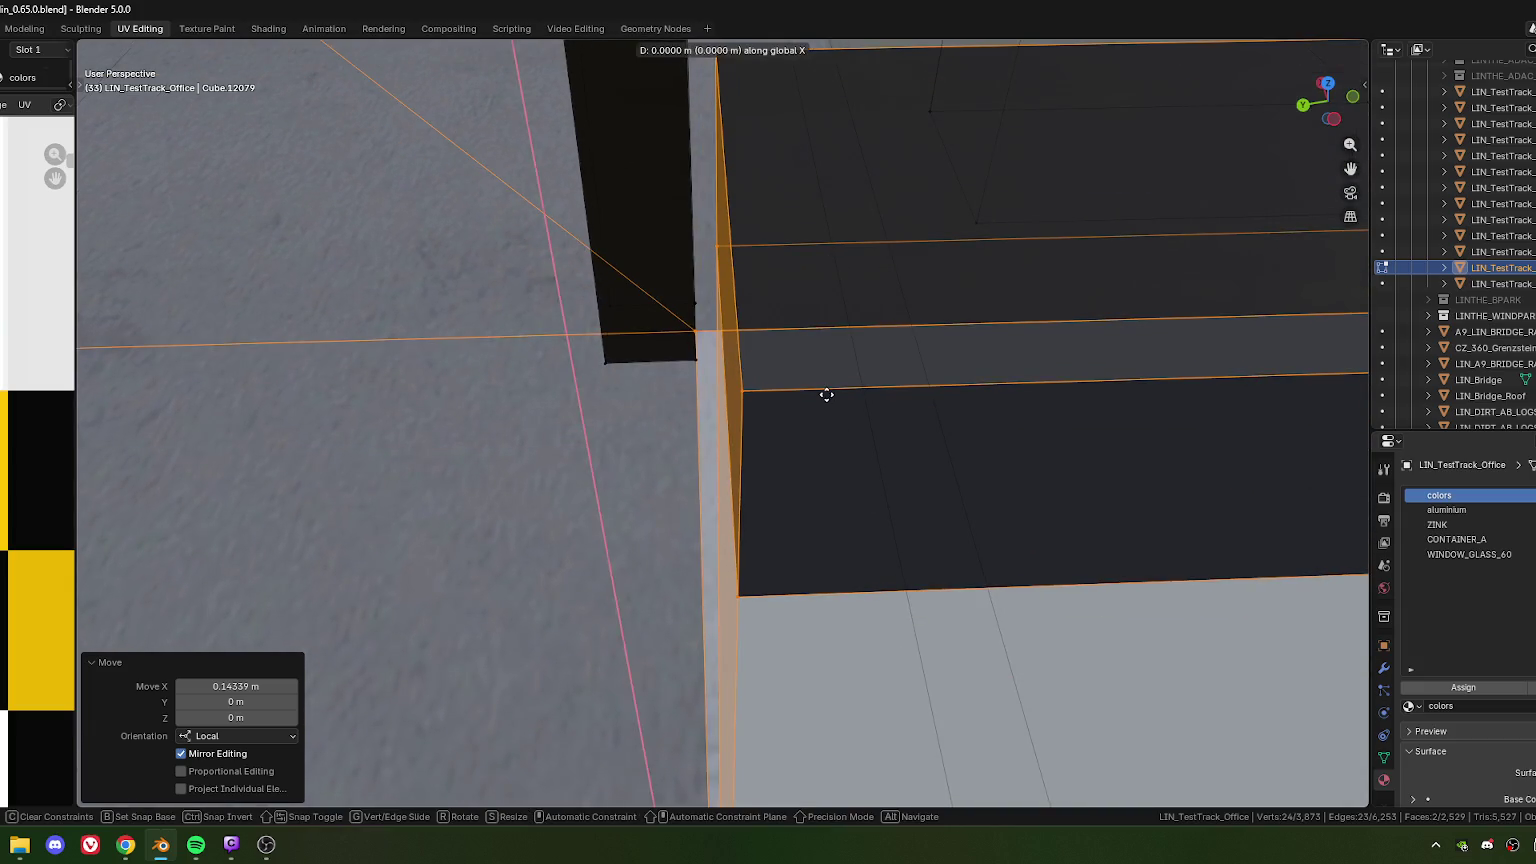
pyautogui.click(699, 364)
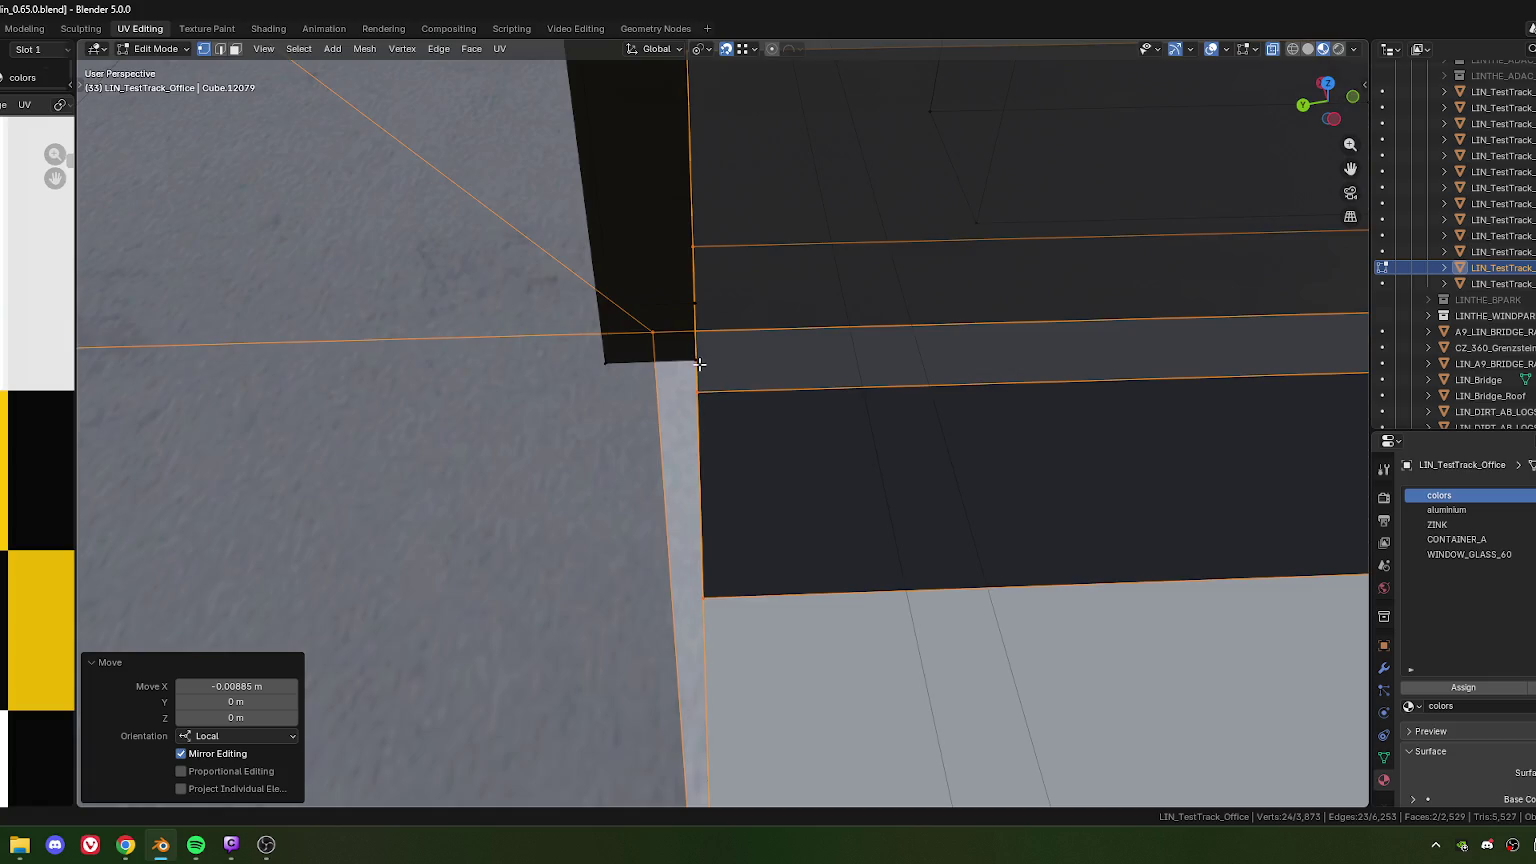
# Box-select the vertical frame edge of the glass façade
pyautogui.scroll(-10, 699, 364)
pyautogui.moveTo(700, 366)
pyautogui.mouseDown(button='middle')
pyautogui.moveTo(750, 400)
pyautogui.moveTo(694, 371)
pyautogui.mouseUp(button='middle')
pyautogui.scroll(4, 750, 400)
pyautogui.scroll(2, 813, 392)
pyautogui.scroll(3, 813, 392)
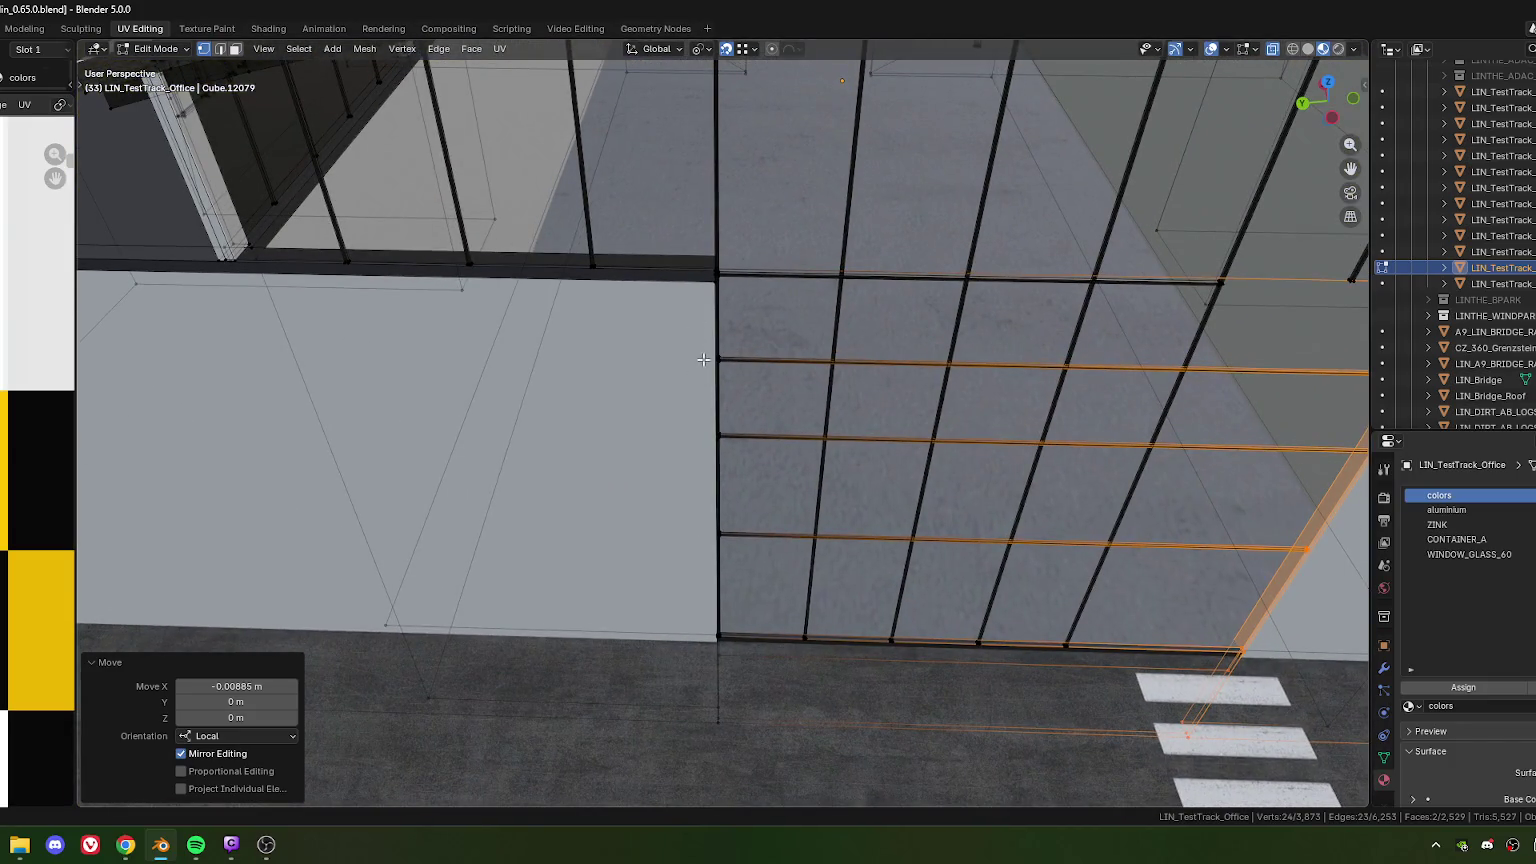
pyautogui.moveTo(687, 221); pyautogui.dragTo(783, 771)
pyautogui.scroll(3, 731, 243)
pyautogui.scroll(3, 731, 243)
pyautogui.scroll(2, 731, 243)
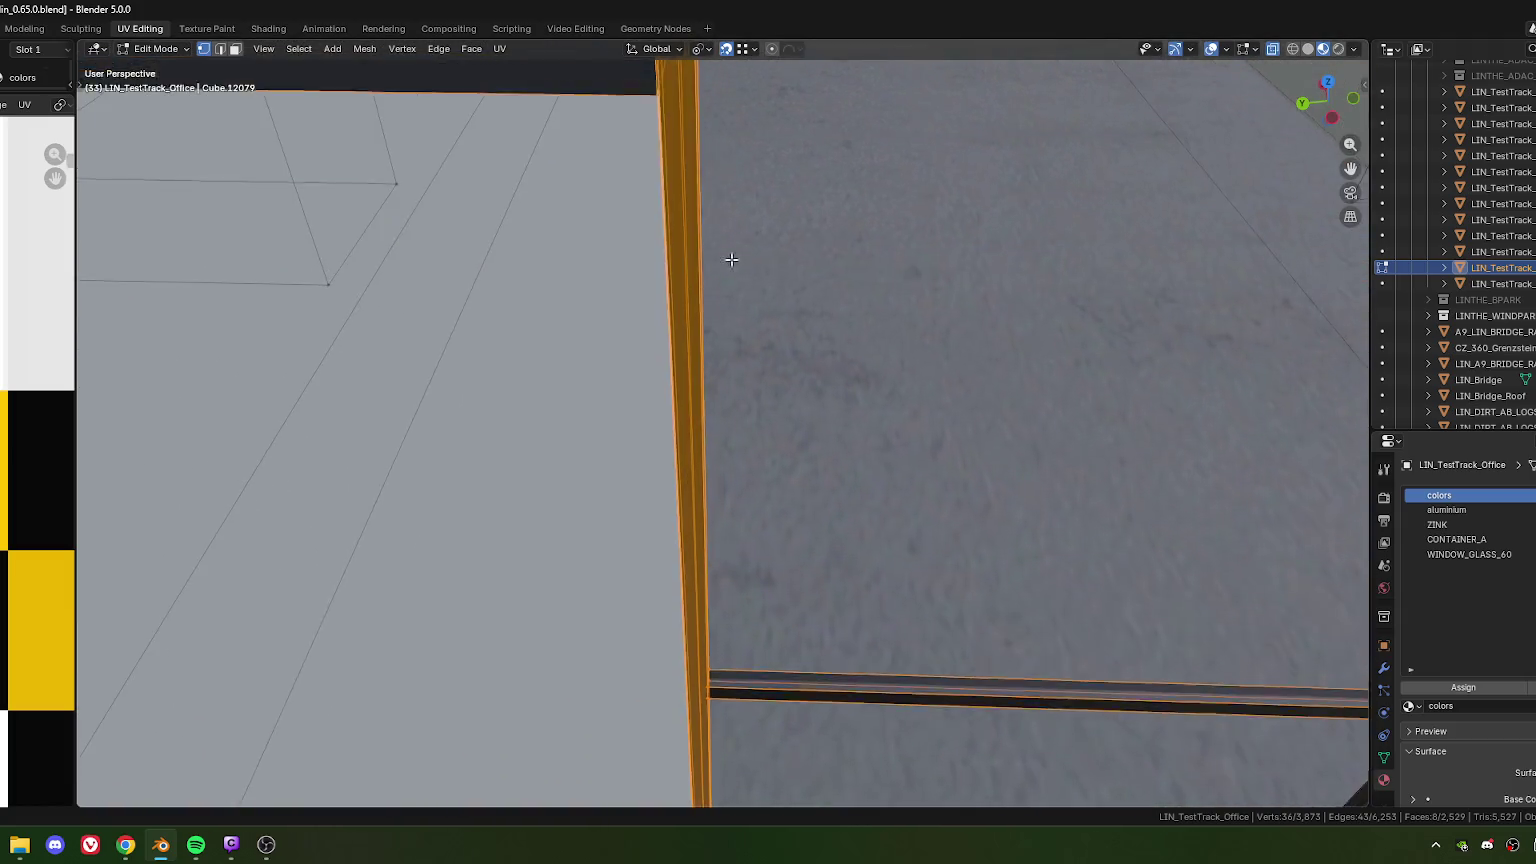
pyautogui.scroll(-2, 700, 429)
pyautogui.scroll(-2, 700, 405)
pyautogui.scroll(-1, 684, 366)
pyautogui.moveTo(655, 302)
pyautogui.mouseDown(button='middle')
pyautogui.moveTo(607, 343)
pyautogui.moveTo(730, 404)
pyautogui.moveTo(730, 375)
pyautogui.mouseUp(button='middle')
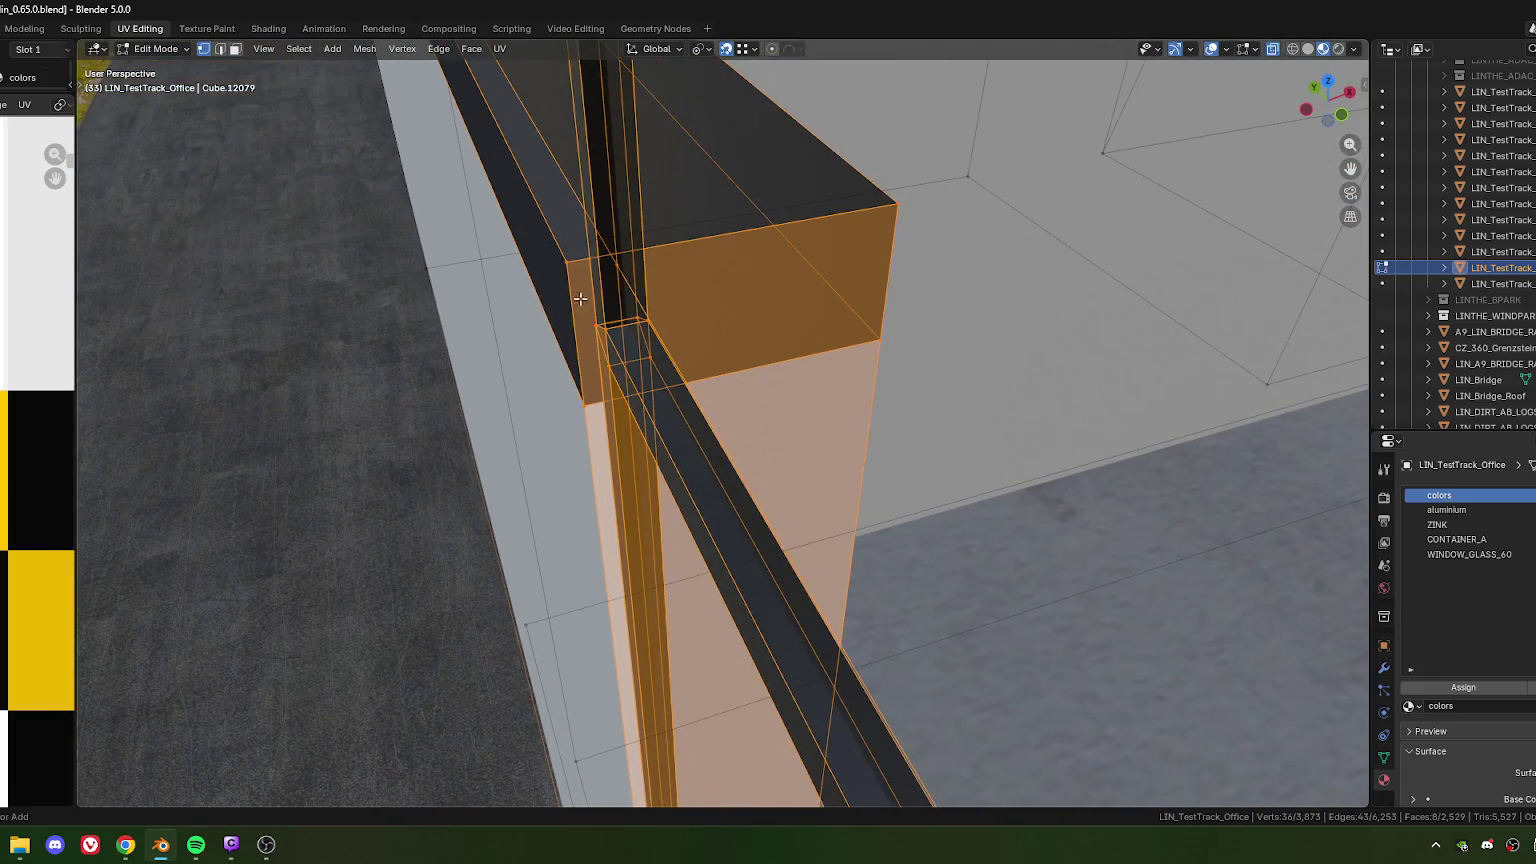
# Narrow the selection to the pillar faces and pull back to a building overview
pyautogui.moveTo(581, 294); pyautogui.dragTo(689, 376)
pyautogui.moveTo(689, 376)
pyautogui.mouseDown(button='middle')
pyautogui.moveTo(669, 411)
pyautogui.moveTo(703, 370)
pyautogui.moveTo(756, 395)
pyautogui.moveTo(758, 445)
pyautogui.mouseUp(button='middle')
pyautogui.moveTo(761, 573)
pyautogui.mouseDown(button='middle')
pyautogui.moveTo(716, 453)
pyautogui.moveTo(713, 607)
pyautogui.moveTo(686, 391)
pyautogui.moveTo(744, 274)
pyautogui.moveTo(681, 343)
pyautogui.moveTo(727, 309)
pyautogui.moveTo(741, 274)
pyautogui.moveTo(668, 326)
pyautogui.mouseUp(button='middle')
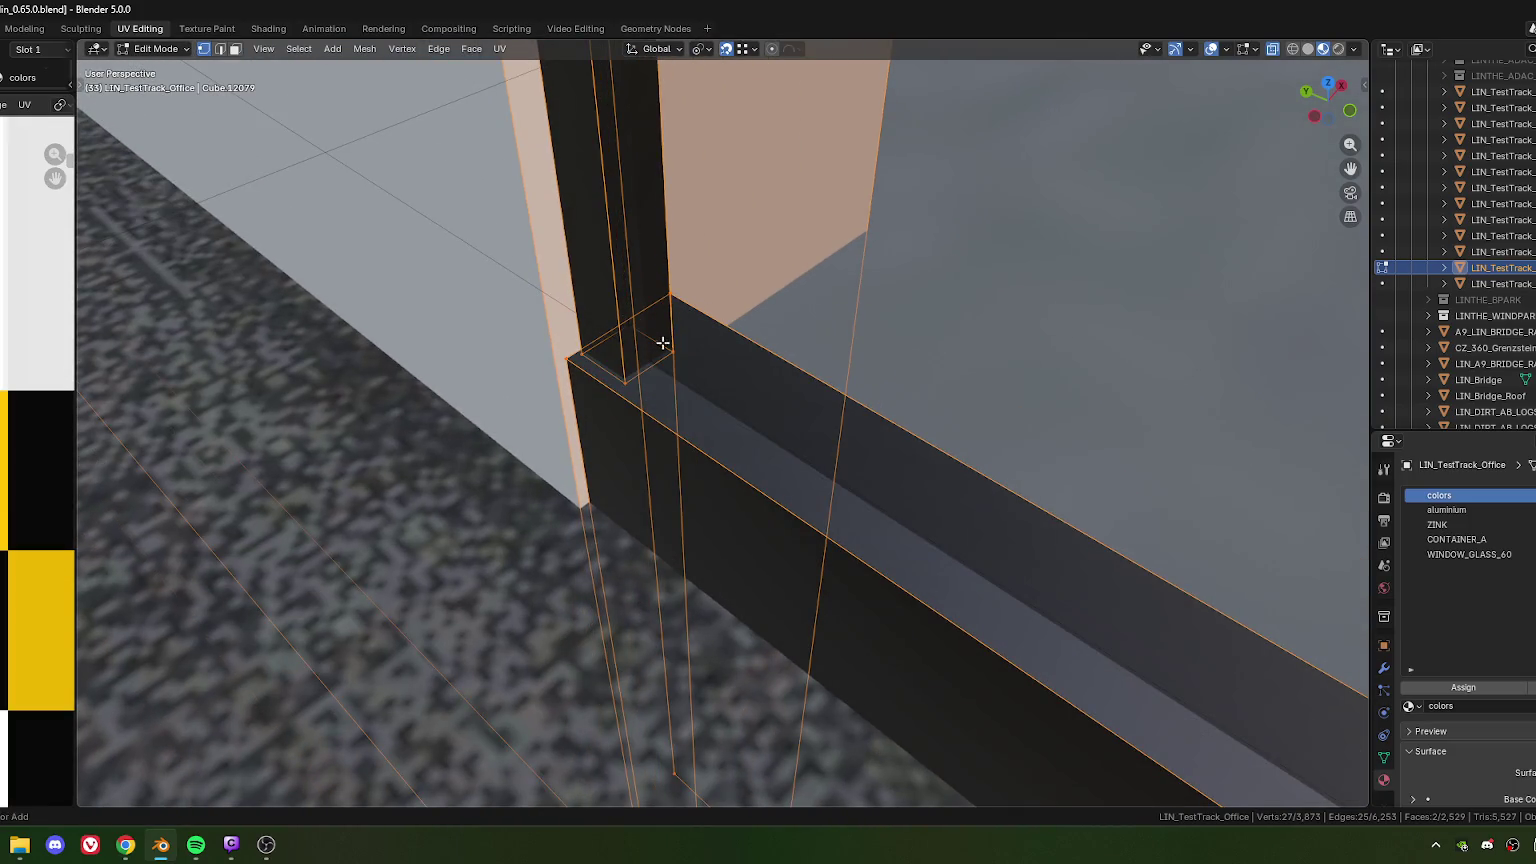
pyautogui.scroll(-4, 577, 348)
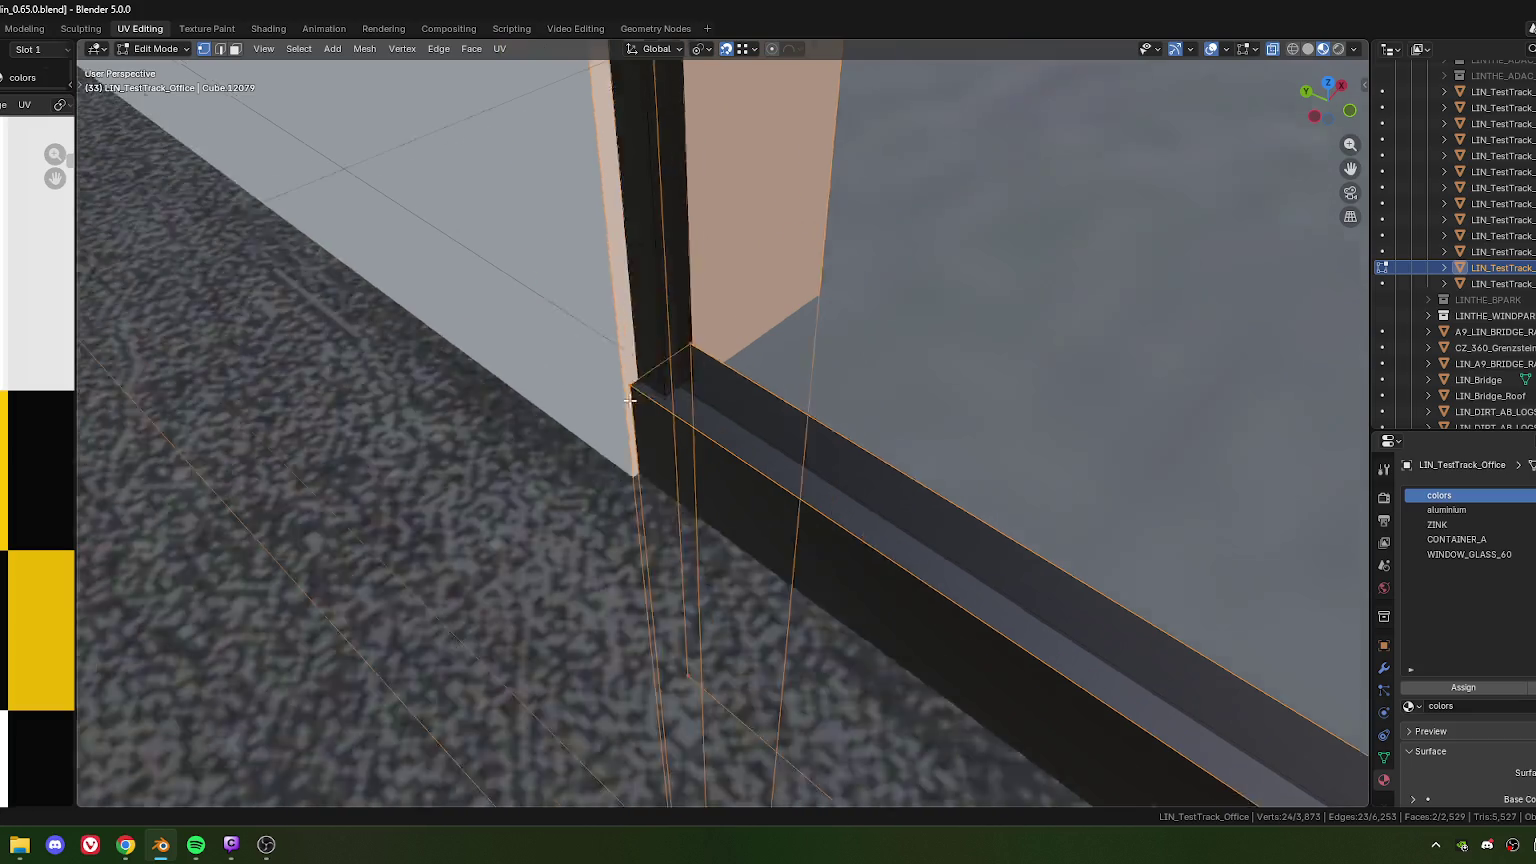
pyautogui.scroll(-5, 761, 411)
pyautogui.moveTo(761, 411)
pyautogui.mouseDown(button='middle')
pyautogui.moveTo(782, 483)
pyautogui.moveTo(843, 505)
pyautogui.mouseUp(button='middle')
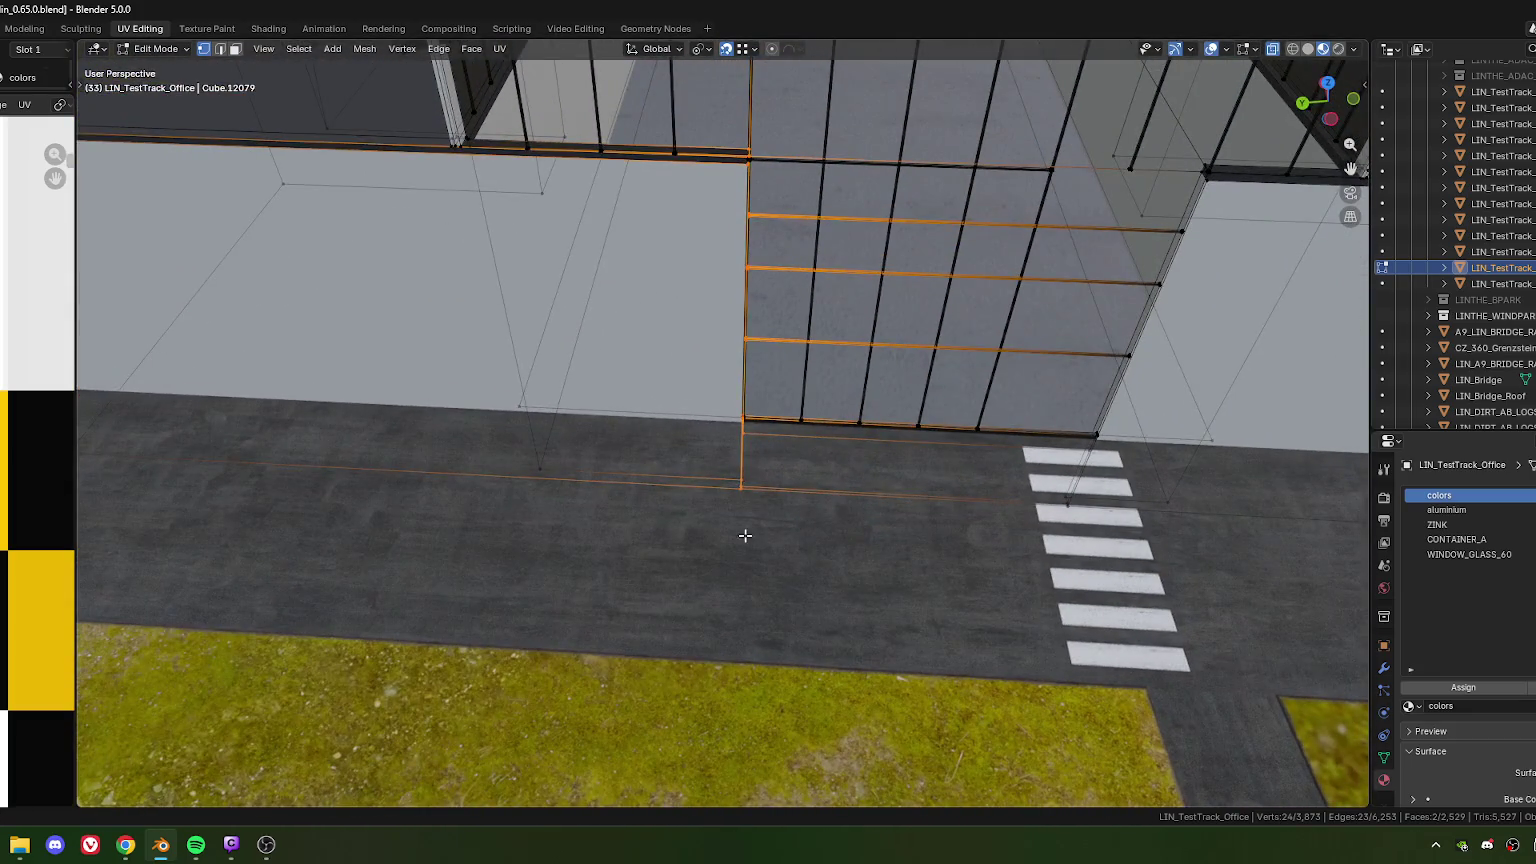
# Shift the left frame edge of the rear glass façade along local X three times
pyautogui.press('g')
pyautogui.press('x')
pyautogui.press('x')
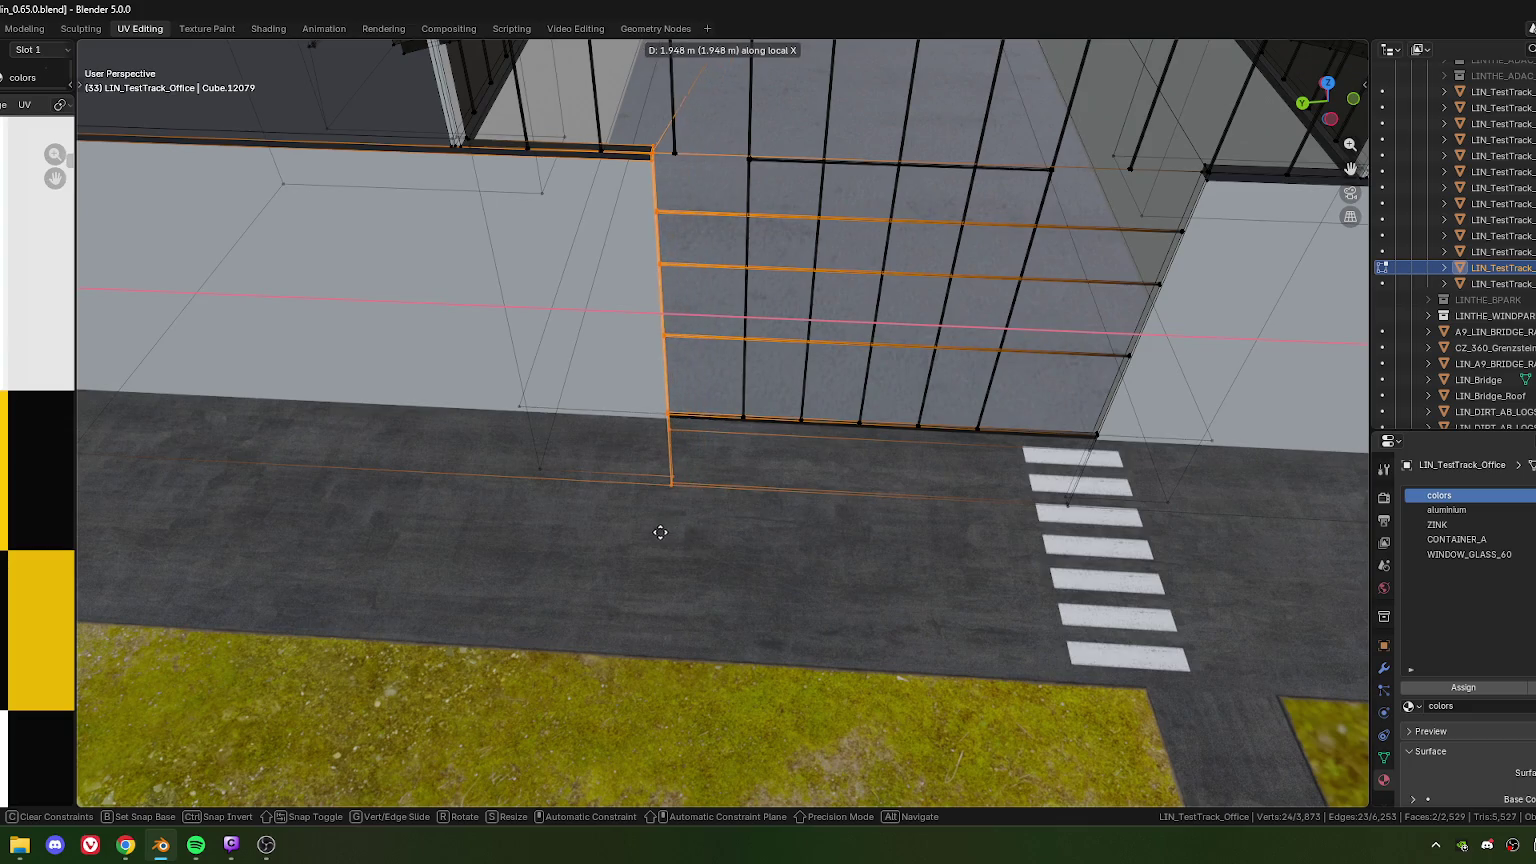
pyautogui.click(611, 521)
pyautogui.scroll(5, 698, 251)
pyautogui.scroll(-3, 698, 251)
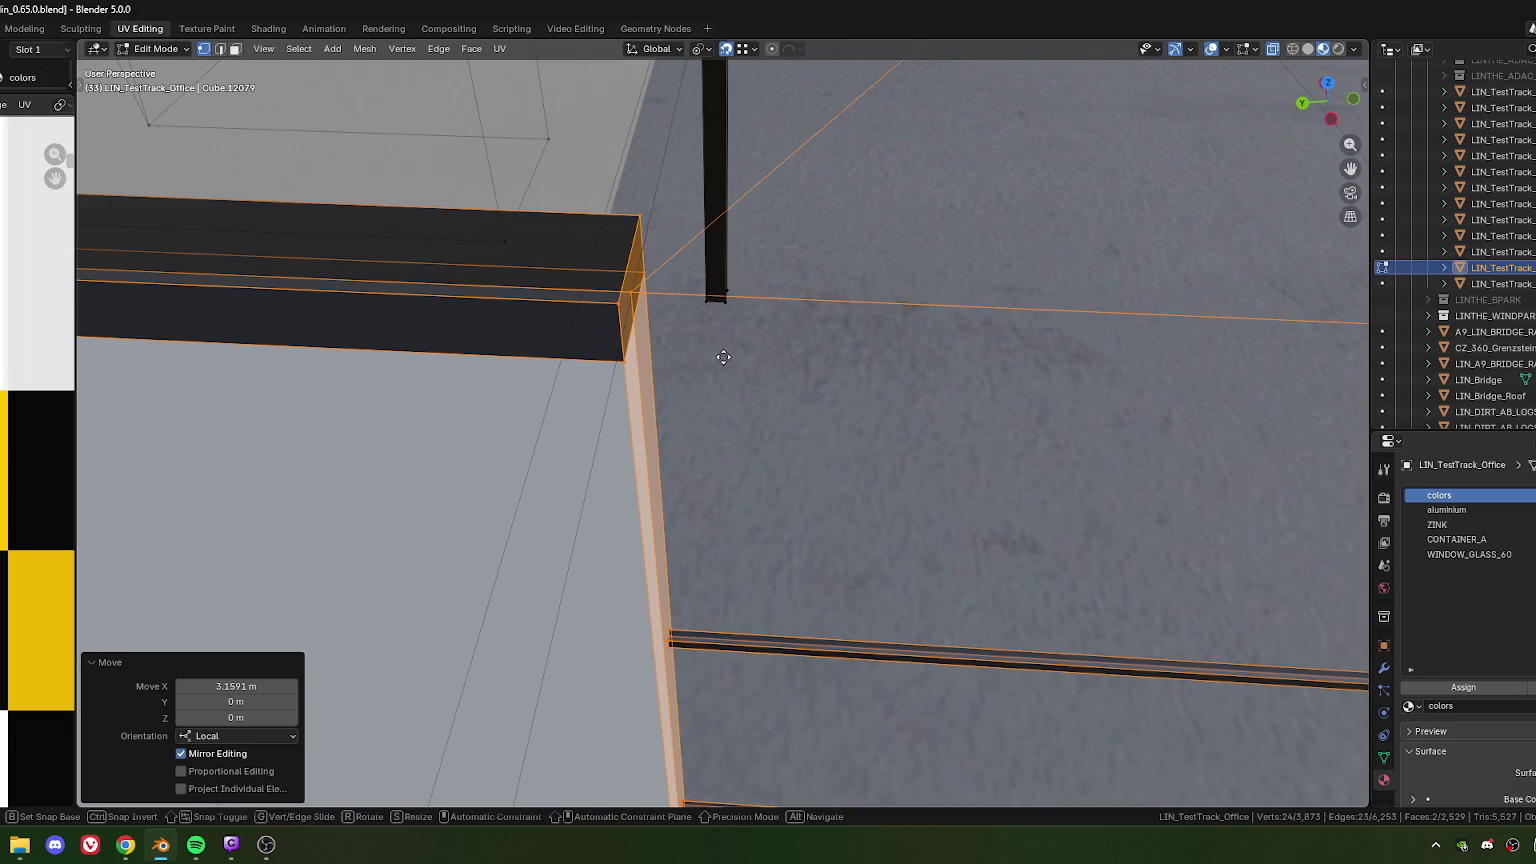
pyautogui.press('g')
pyautogui.press('x')
pyautogui.press('x')
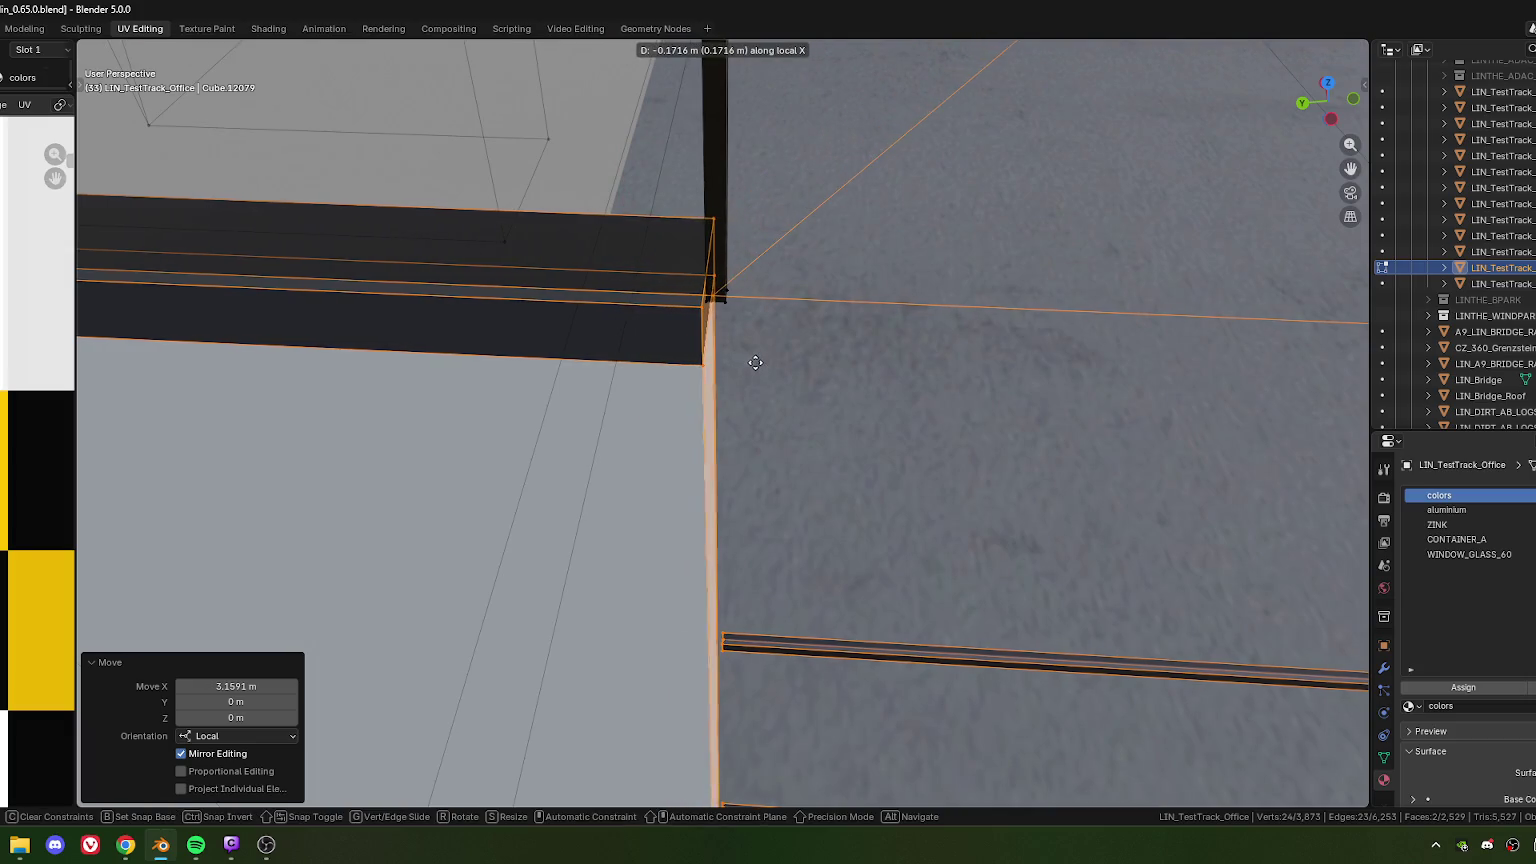
pyautogui.click(744, 334)
pyautogui.press('g')
pyautogui.press('x')
pyautogui.press('x')
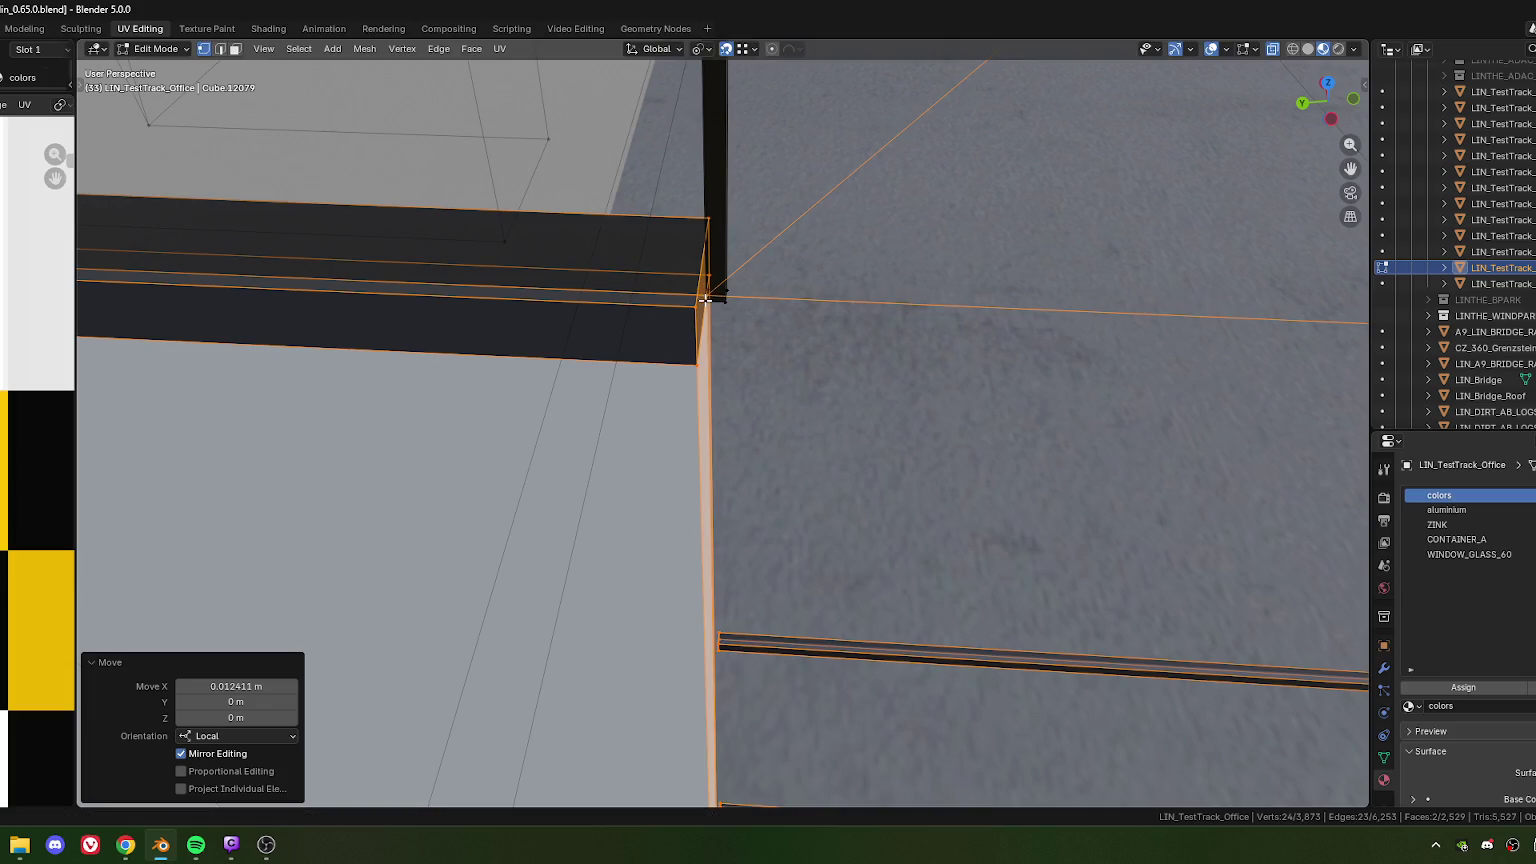
pyautogui.click(705, 342)
# Close in on the beam end and slide the frame edge along local X onto the wall corner vertex
pyautogui.moveTo(705, 322); pyautogui.dragTo(951, 190, button='middle')
pyautogui.scroll(-3, 951, 190)
pyautogui.scroll(3, 785, 300)
pyautogui.scroll(3, 720, 302)
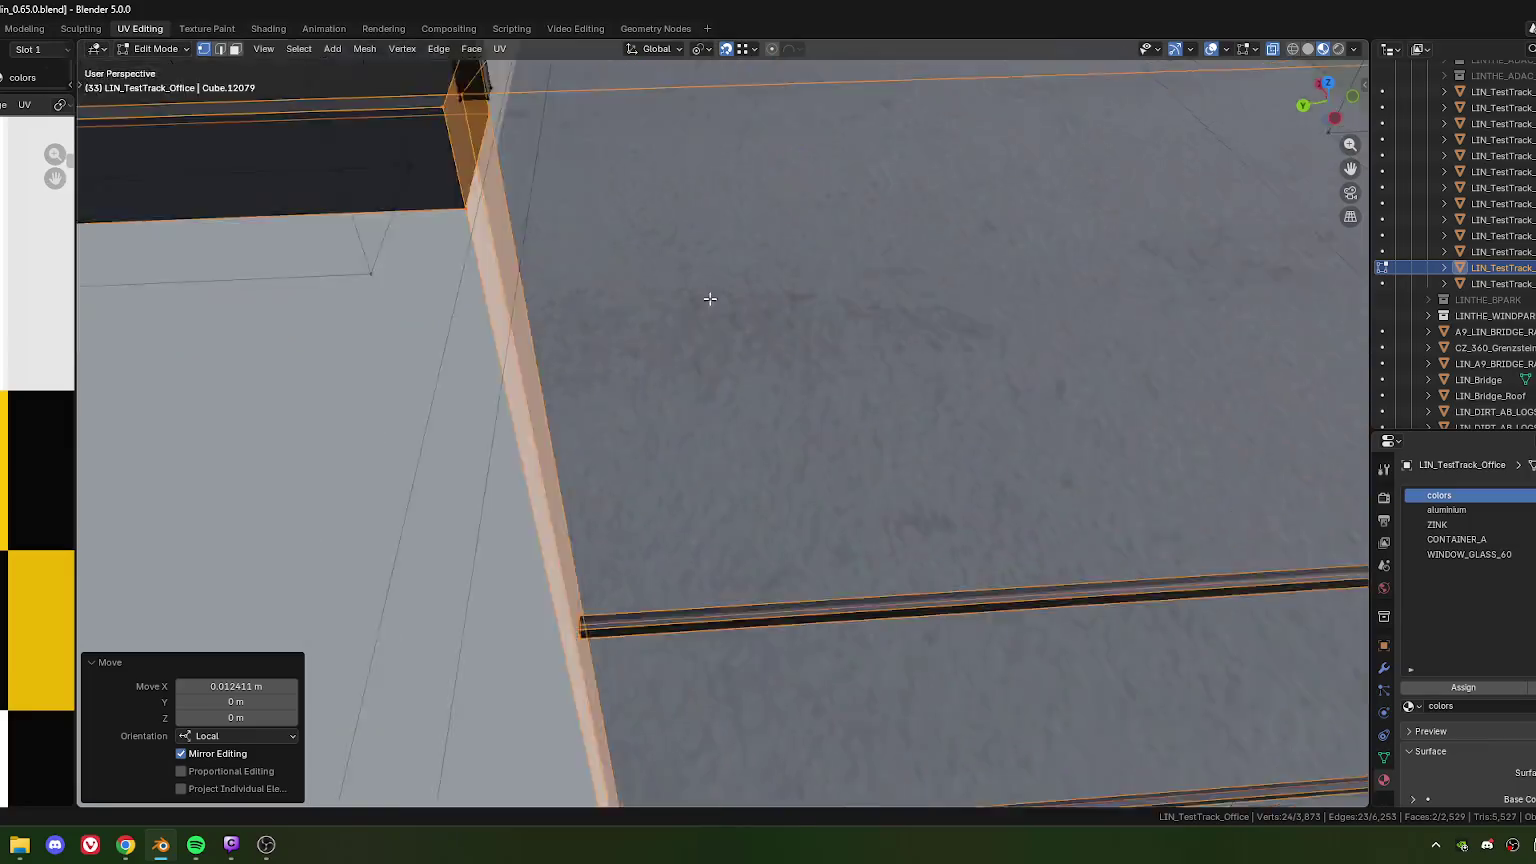
pyautogui.scroll(3, 771, 440)
pyautogui.moveTo(785, 433)
pyautogui.mouseDown(button='middle')
pyautogui.moveTo(737, 343)
pyautogui.moveTo(783, 382)
pyautogui.mouseUp(button='middle')
pyautogui.scroll(3, 737, 343)
pyautogui.press('g')
pyautogui.press('x')
pyautogui.press('x')
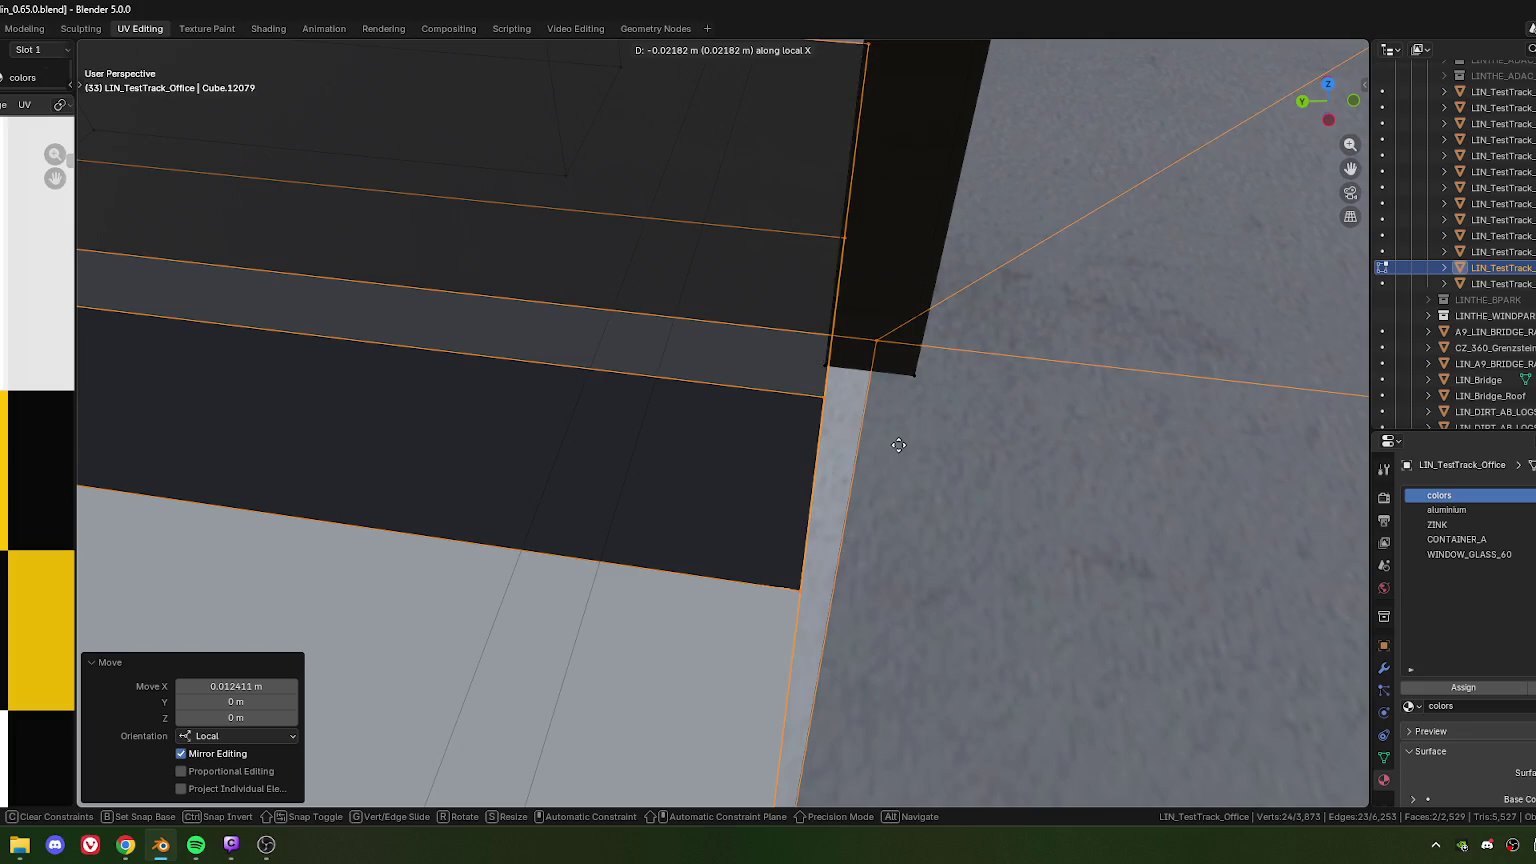
pyautogui.click(812, 360)
pyautogui.press('g')
pyautogui.press('x')
pyautogui.press('x')
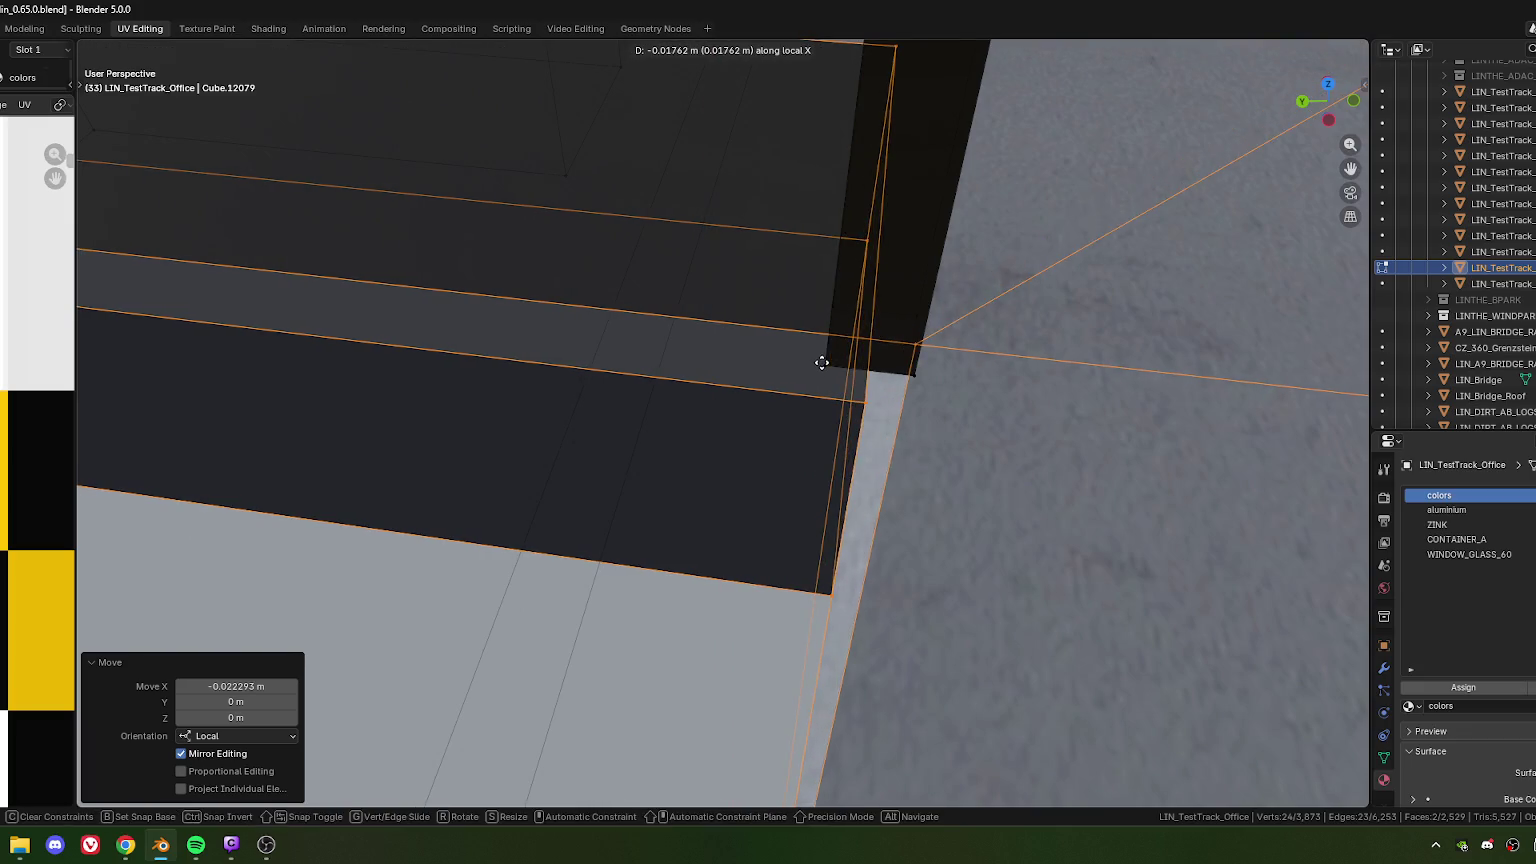
pyautogui.click(825, 366)
# Check the alignment, undo the last edge move, and view the beam top from above
pyautogui.scroll(-5, 825, 380)
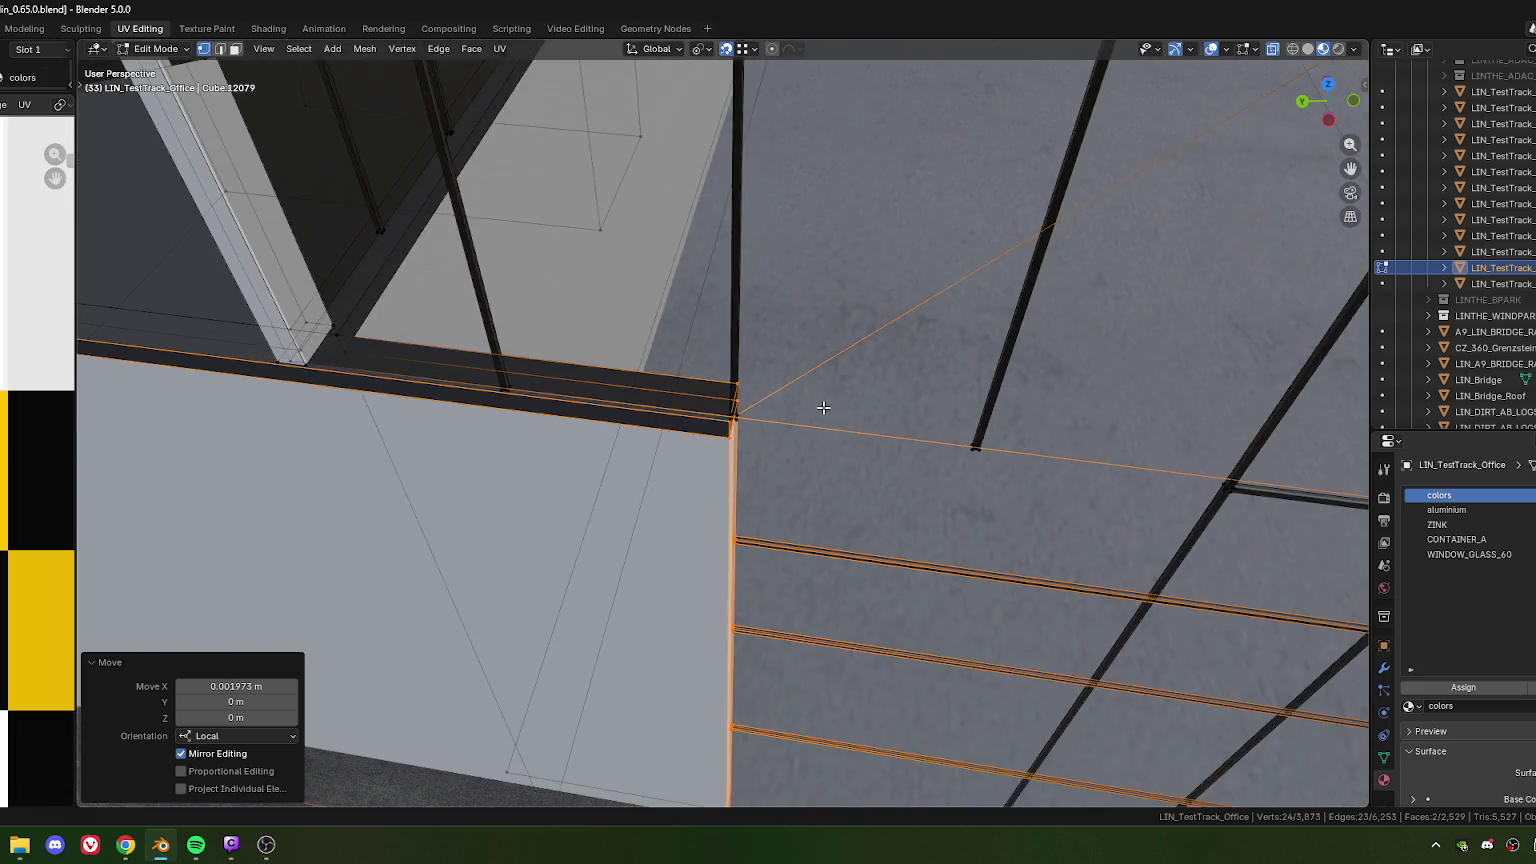
pyautogui.scroll(-3, 790, 400)
pyautogui.moveTo(760, 420)
pyautogui.mouseDown(button='middle')
pyautogui.moveTo(725, 383)
pyautogui.moveTo(654, 401)
pyautogui.mouseUp(button='middle')
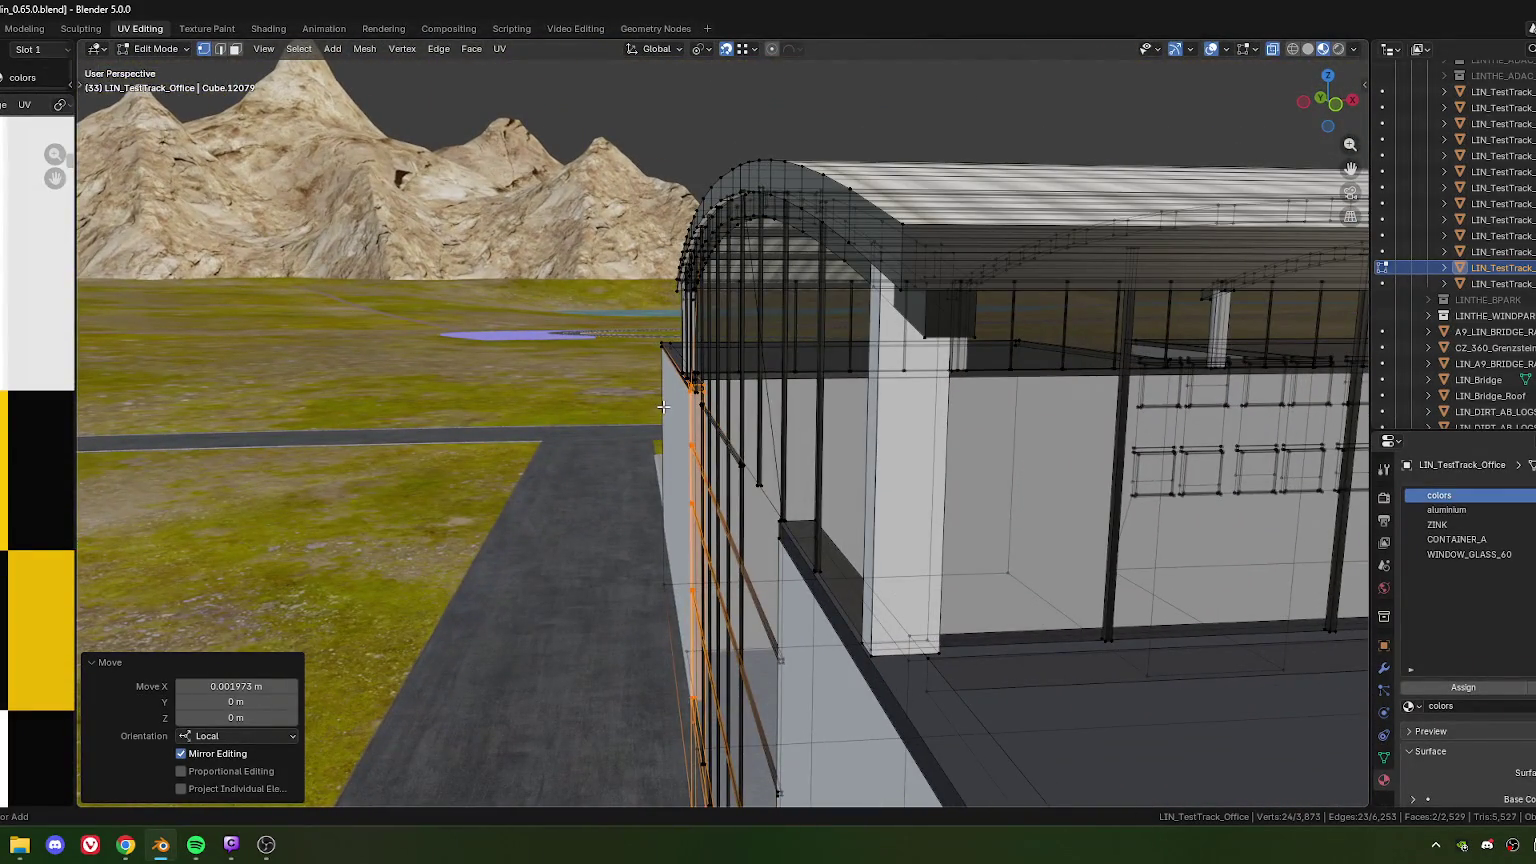
pyautogui.hotkey('ctrl', 'z')
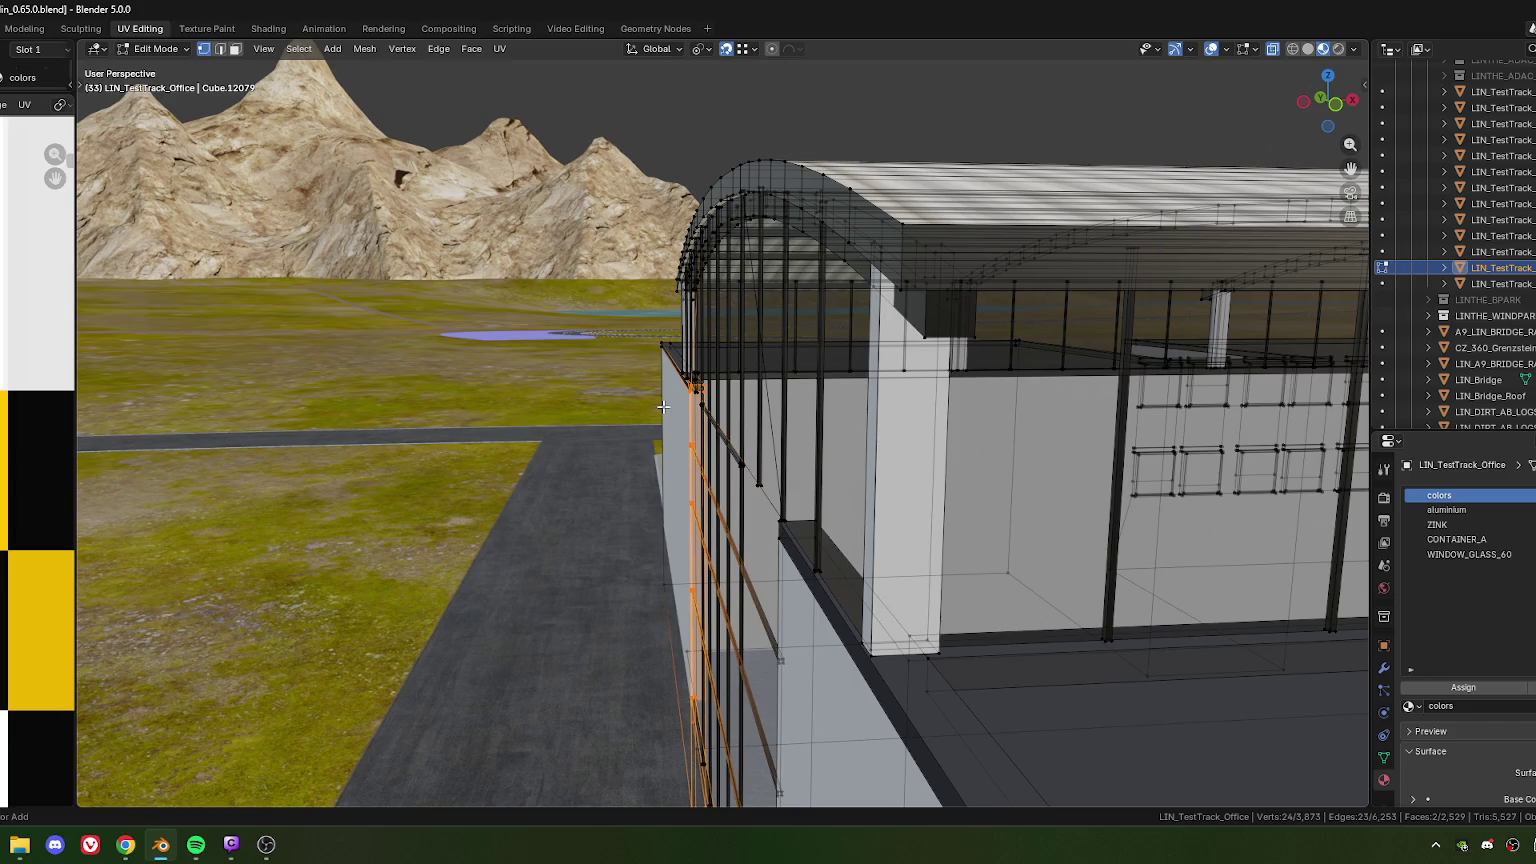
pyautogui.scroll(5, 663, 406)
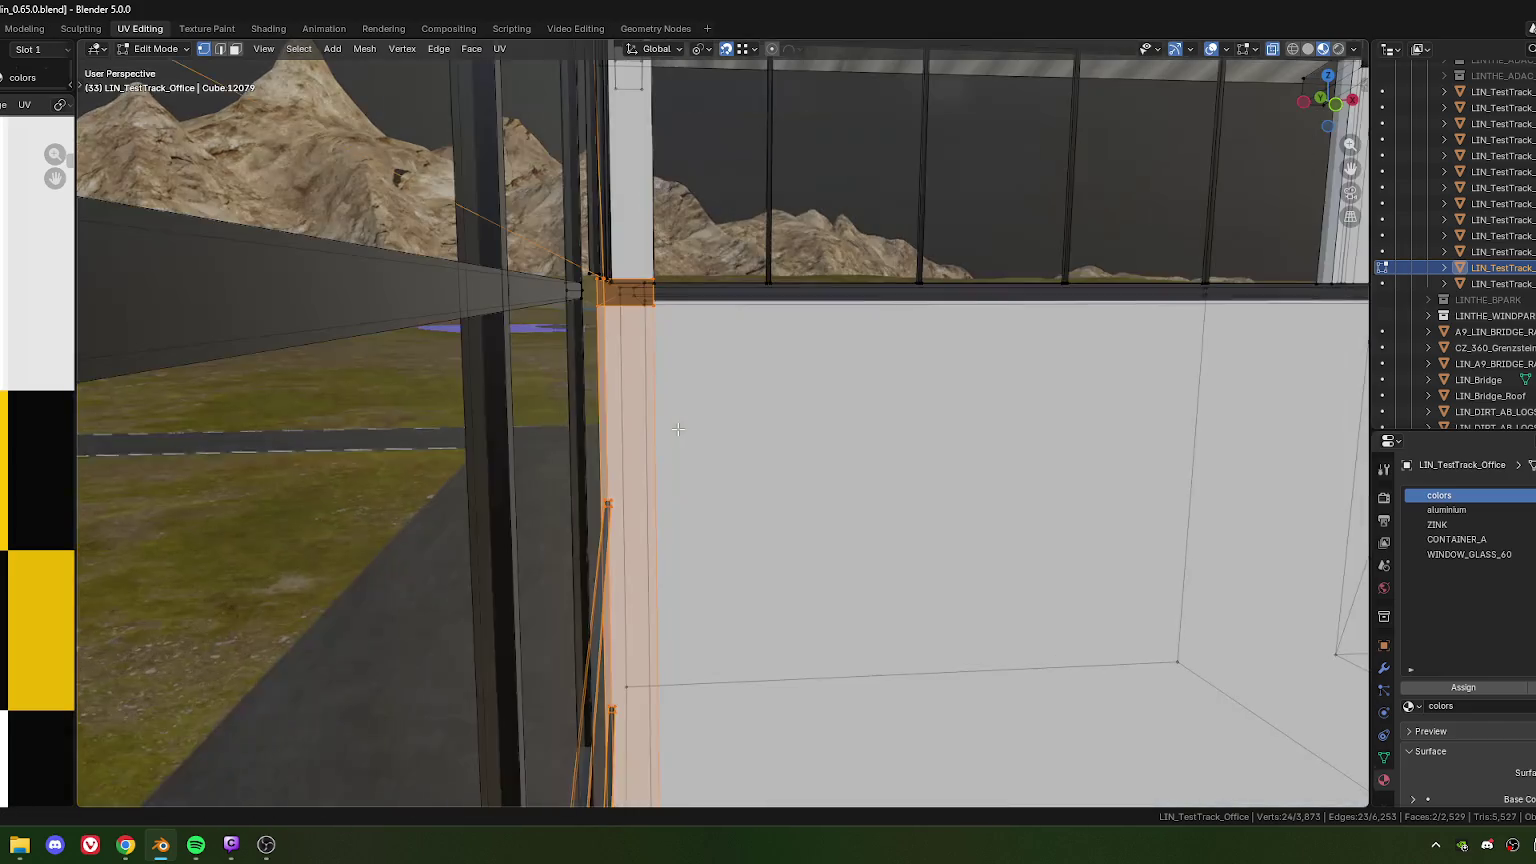
pyautogui.scroll(-2, 618, 383)
pyautogui.scroll(-1, 640, 395)
pyautogui.scroll(-2, 655, 405)
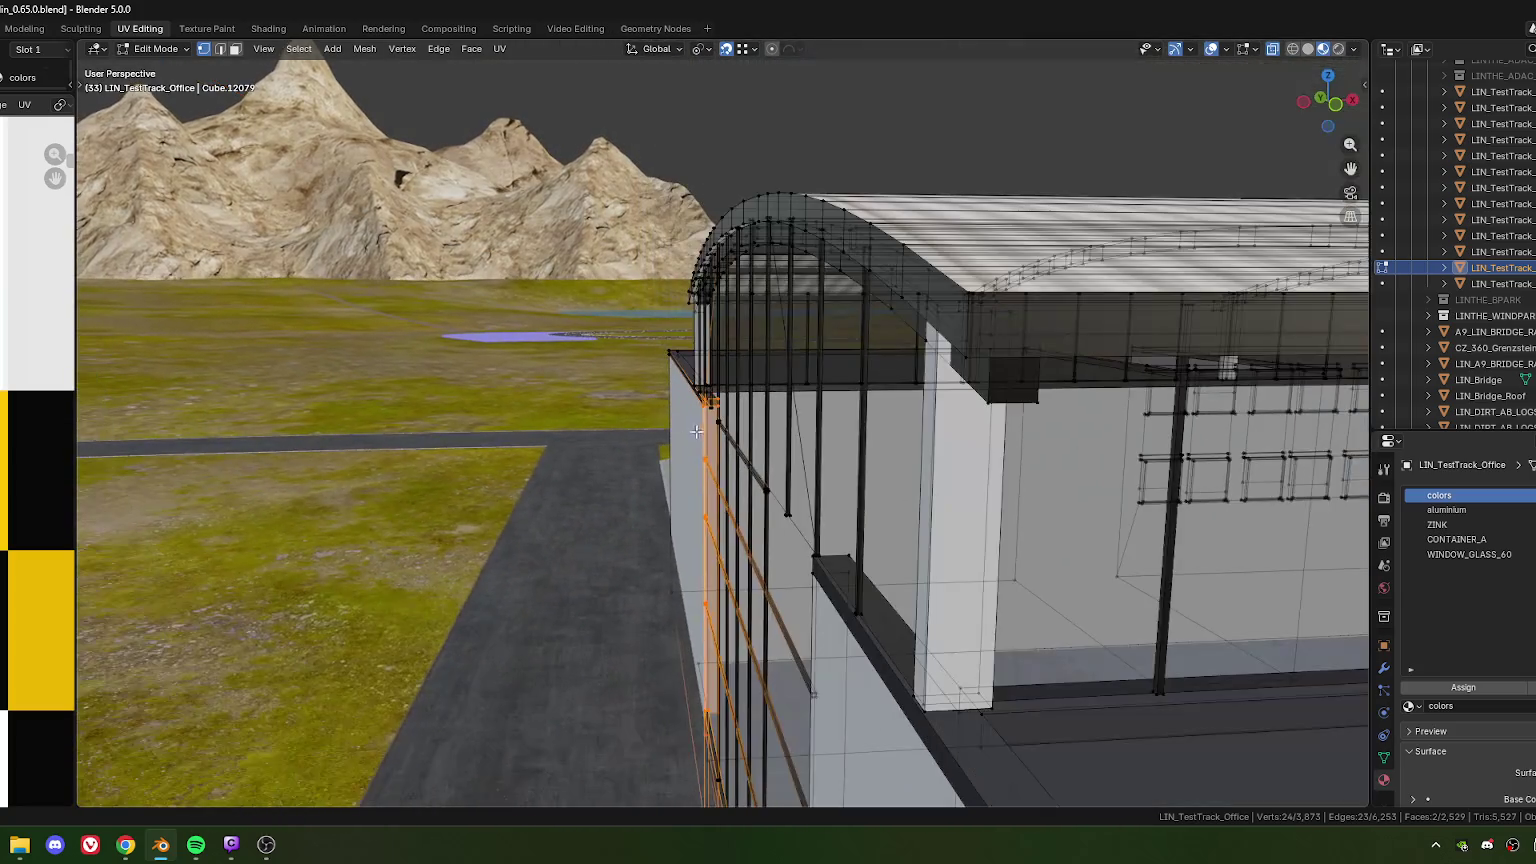
pyautogui.scroll(-1, 664, 411)
pyautogui.scroll(2, 664, 411)
pyautogui.scroll(-1, 690, 430)
pyautogui.scroll(4, 727, 451)
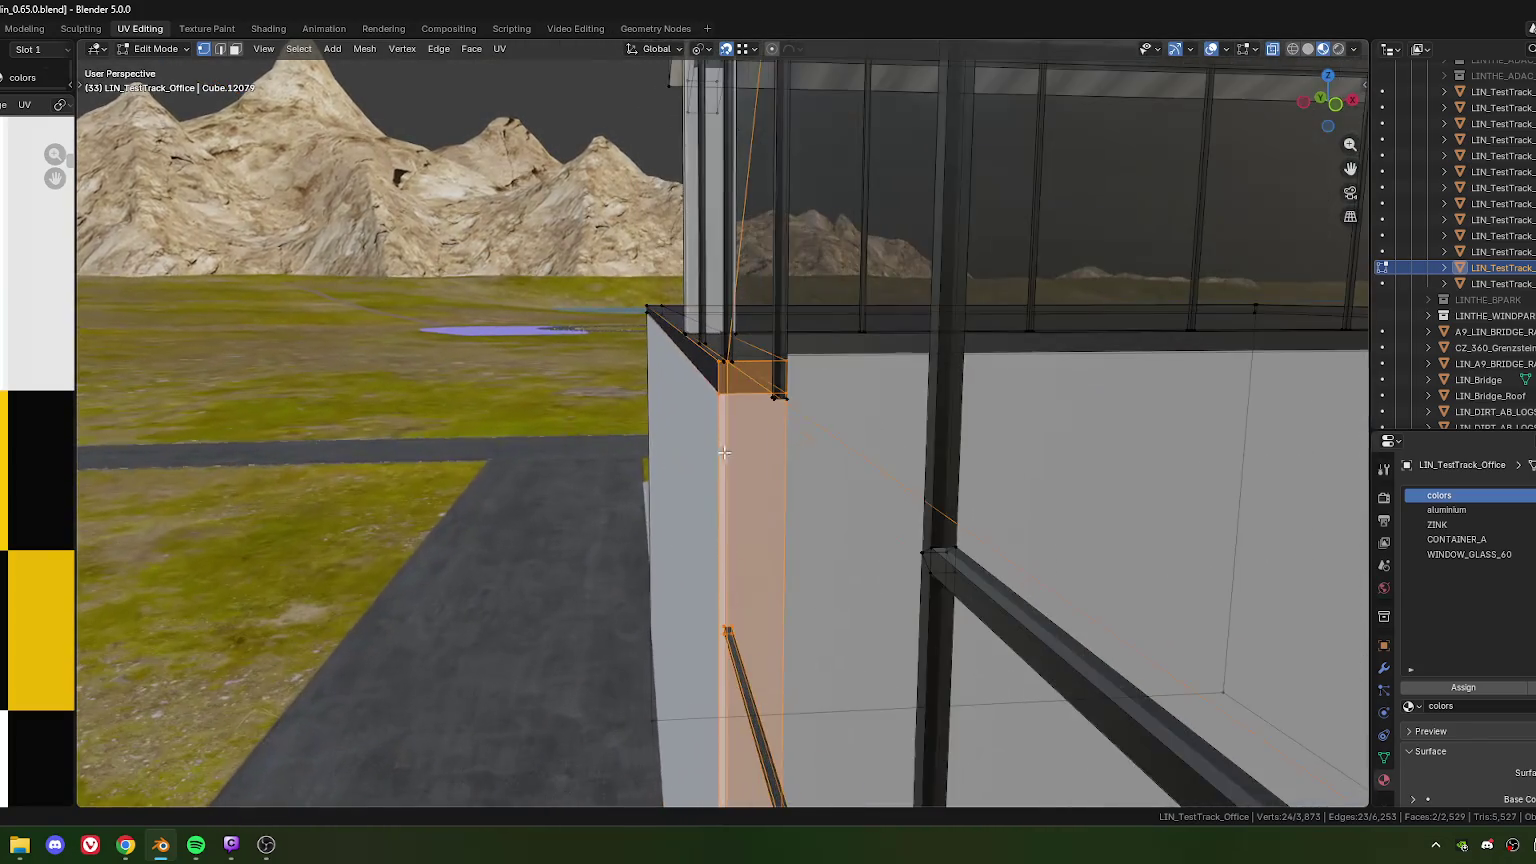
pyautogui.moveTo(733, 386); pyautogui.dragTo(866, 356, button='middle')
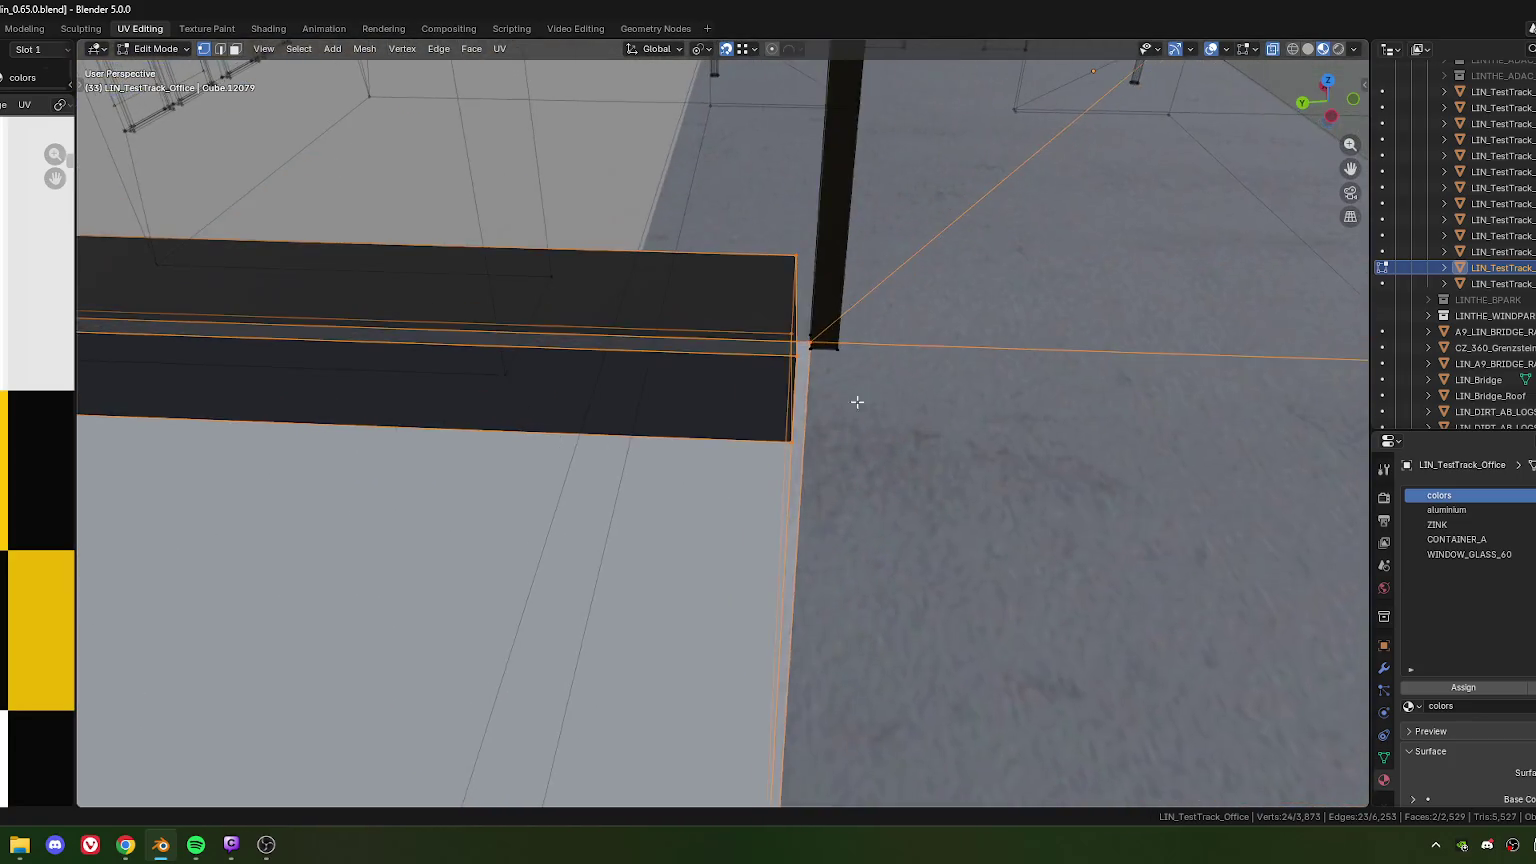
pyautogui.scroll(3, 866, 356)
# Nudge the edge along local X until flush with the grey side wall, 0.003504 m total
pyautogui.press('g')
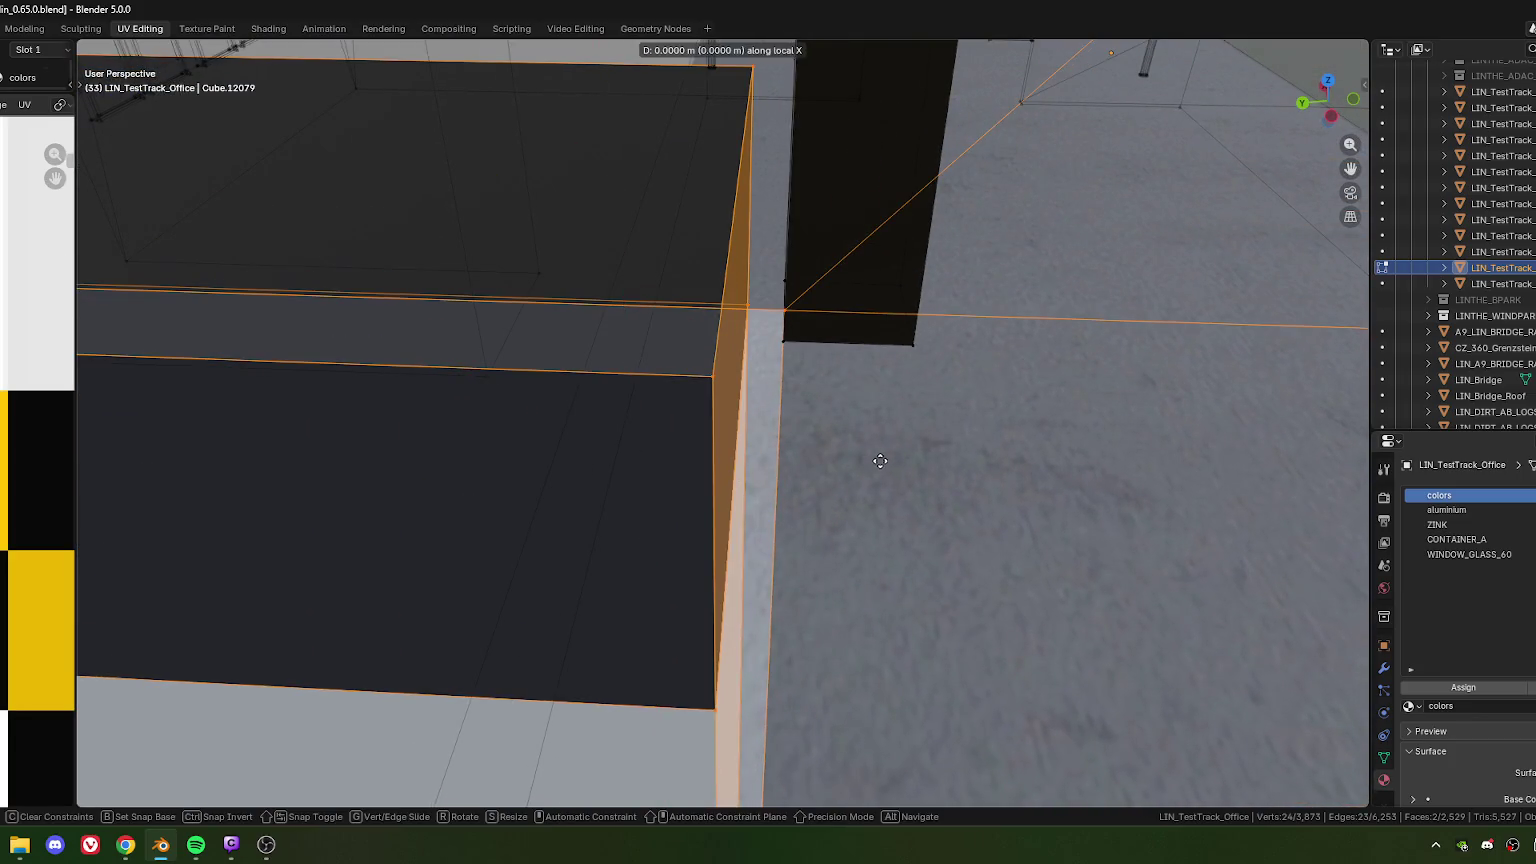
pyautogui.press('x')
pyautogui.press('x')
pyautogui.click(859, 447)
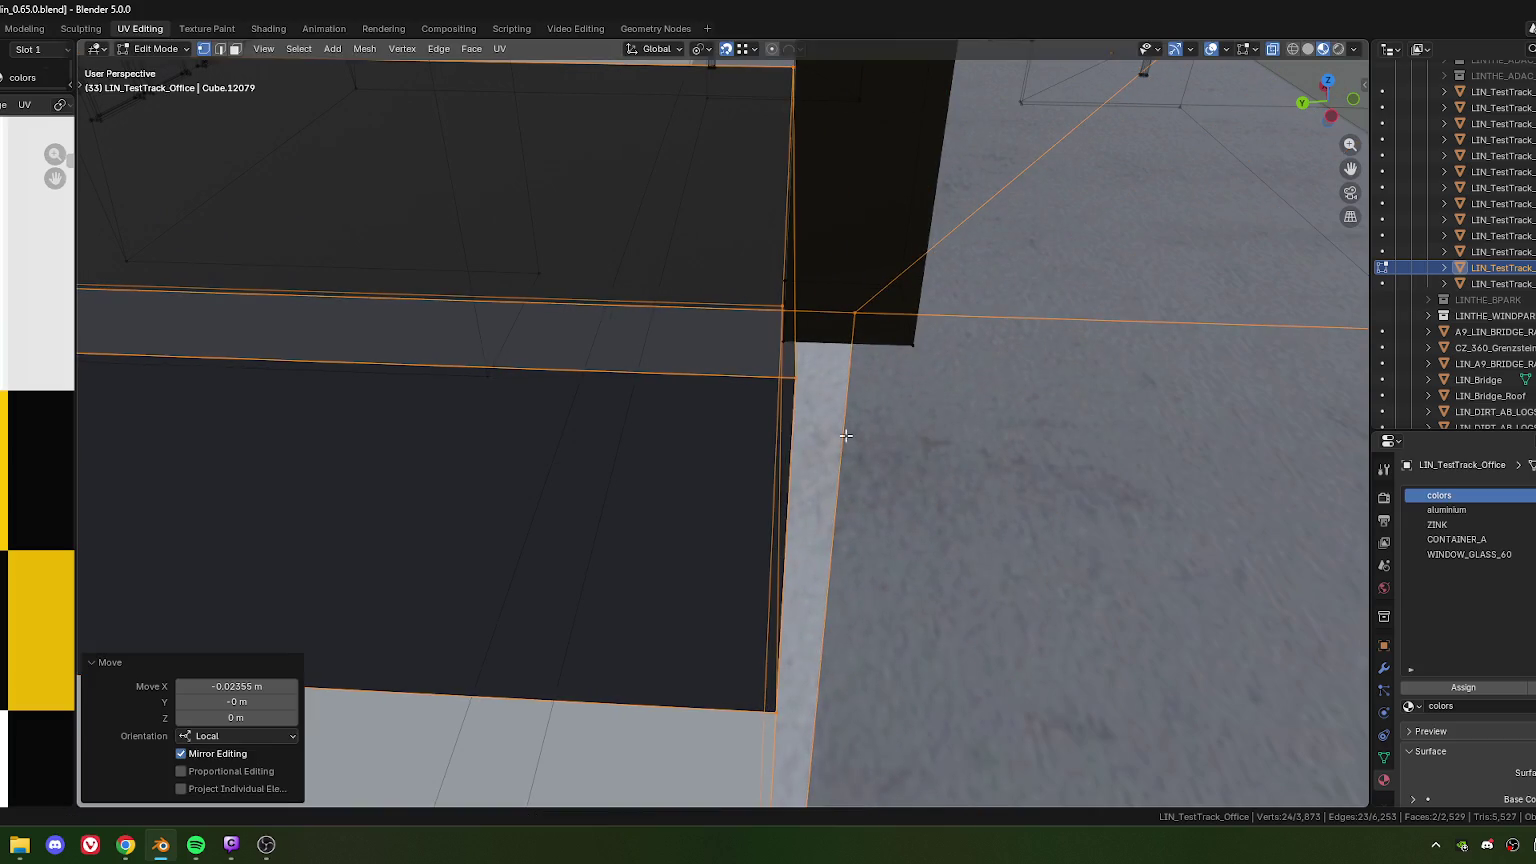
pyautogui.press('g')
pyautogui.press('x')
pyautogui.click(786, 342)
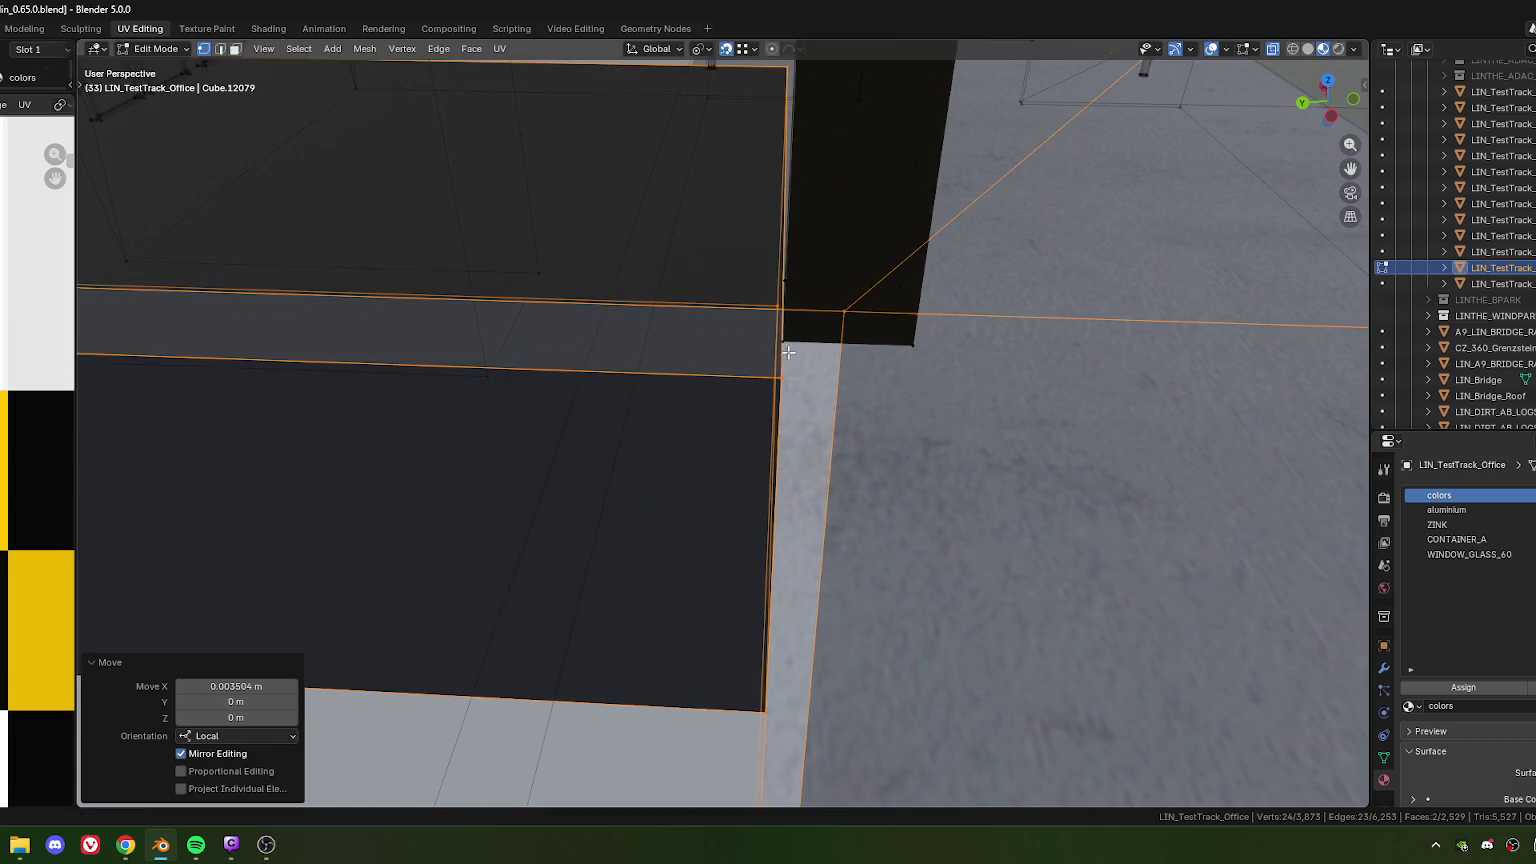
pyautogui.moveTo(786, 342); pyautogui.dragTo(819, 436, button='middle')
pyautogui.scroll(-5, 819, 436)
pyautogui.scroll(1, 770, 430)
pyautogui.scroll(4, 727, 421)
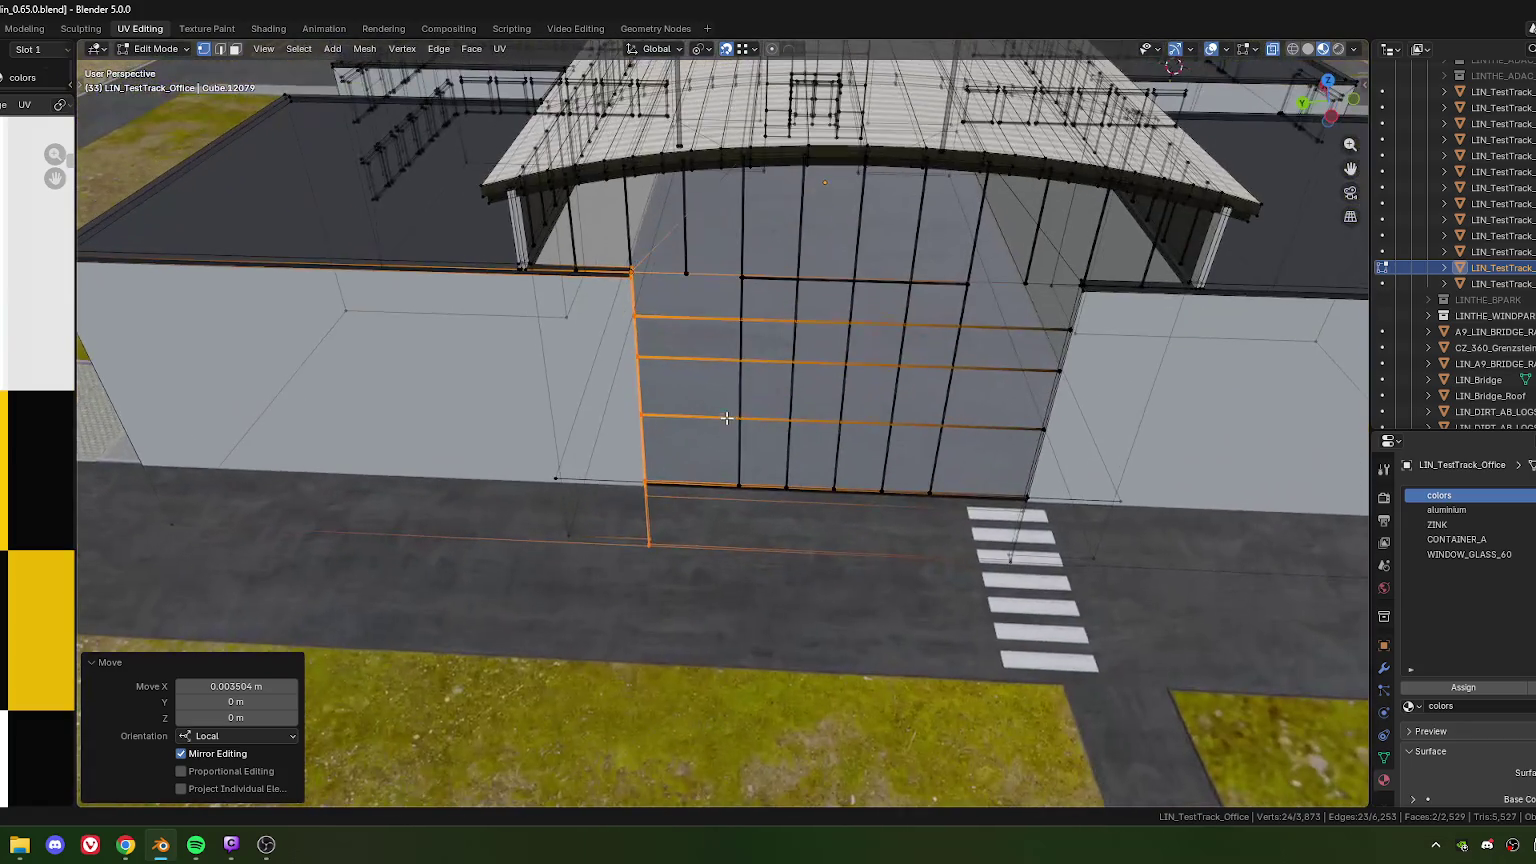
pyautogui.click(705, 298)
# Select the bottom vertices of the two façade posts and lower them -7.3433 m along Z
pyautogui.moveTo(750, 310); pyautogui.dragTo(826, 308, button='middle')
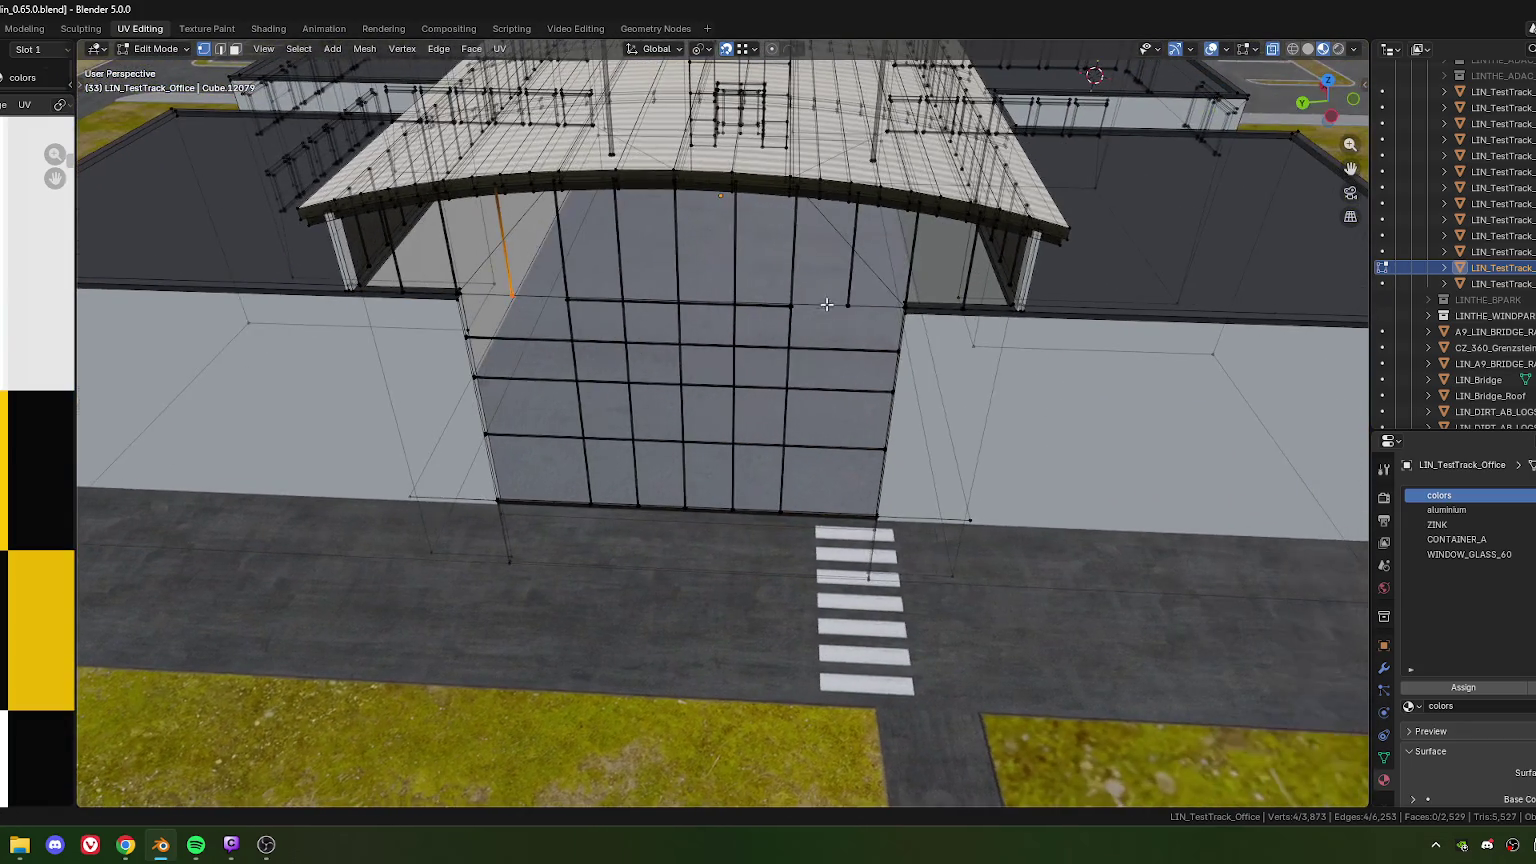
pyautogui.keyDown('shift'); pyautogui.moveTo(832, 288); pyautogui.dragTo(852, 346); pyautogui.keyUp('shift')
pyautogui.moveTo(852, 346); pyautogui.dragTo(823, 456, button='middle')
pyautogui.scroll(3, 823, 456)
pyautogui.scroll(3, 850, 420)
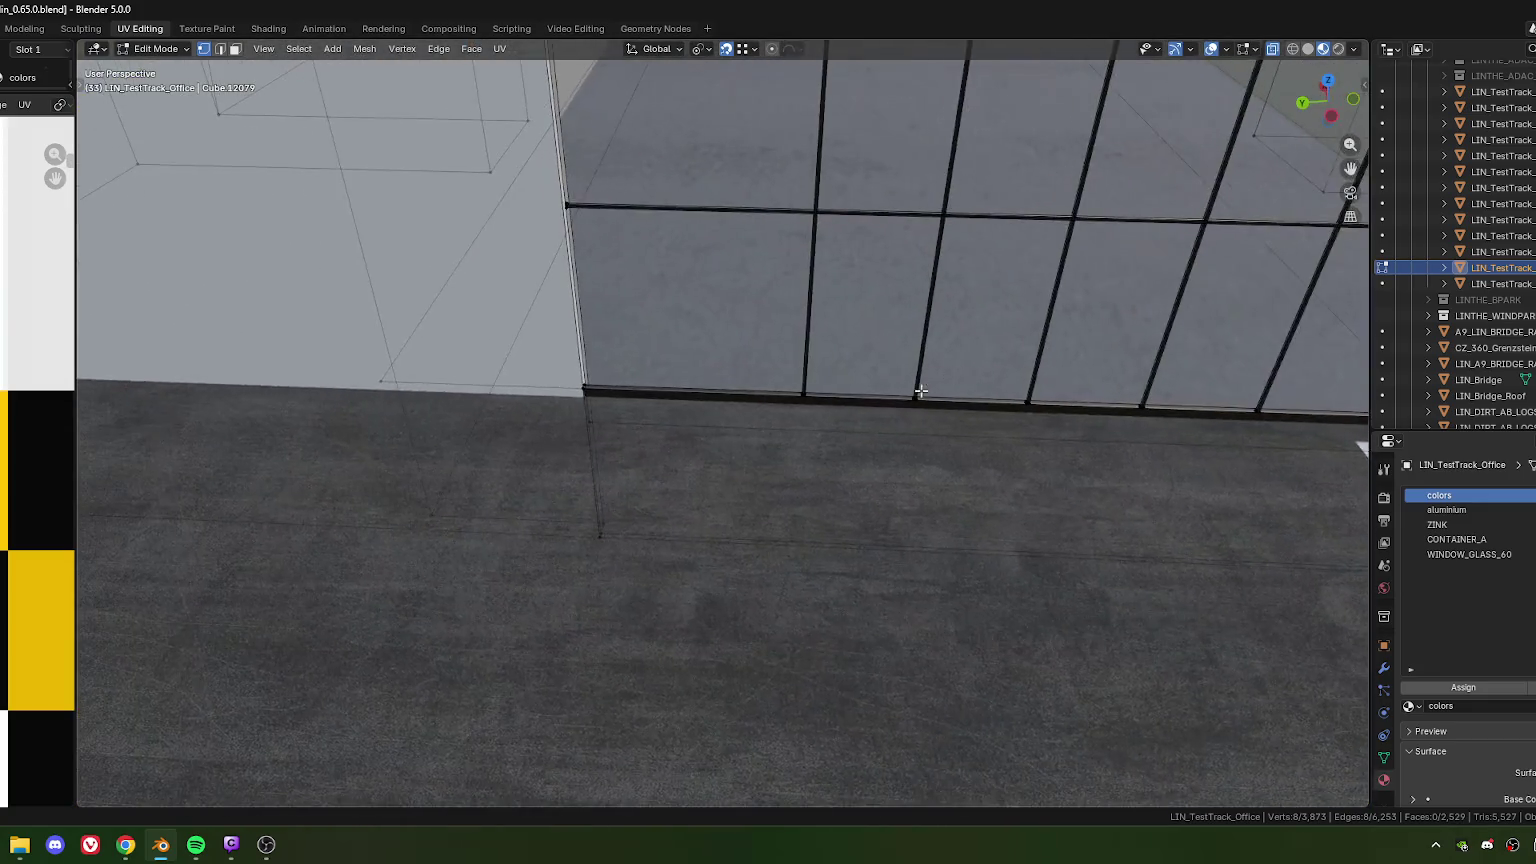
pyautogui.scroll(3, 890, 378)
pyautogui.scroll(-2, 890, 378)
pyautogui.press('g')
pyautogui.press('z')
pyautogui.click(850, 385)
# Orbit and pan out to check the lengthened posts and the building overview
pyautogui.scroll(-3, 830, 388)
pyautogui.moveTo(820, 400)
pyautogui.mouseDown(button='middle')
pyautogui.moveTo(779, 380)
pyautogui.moveTo(769, 398)
pyautogui.moveTo(778, 383)
pyautogui.mouseUp(button='middle')
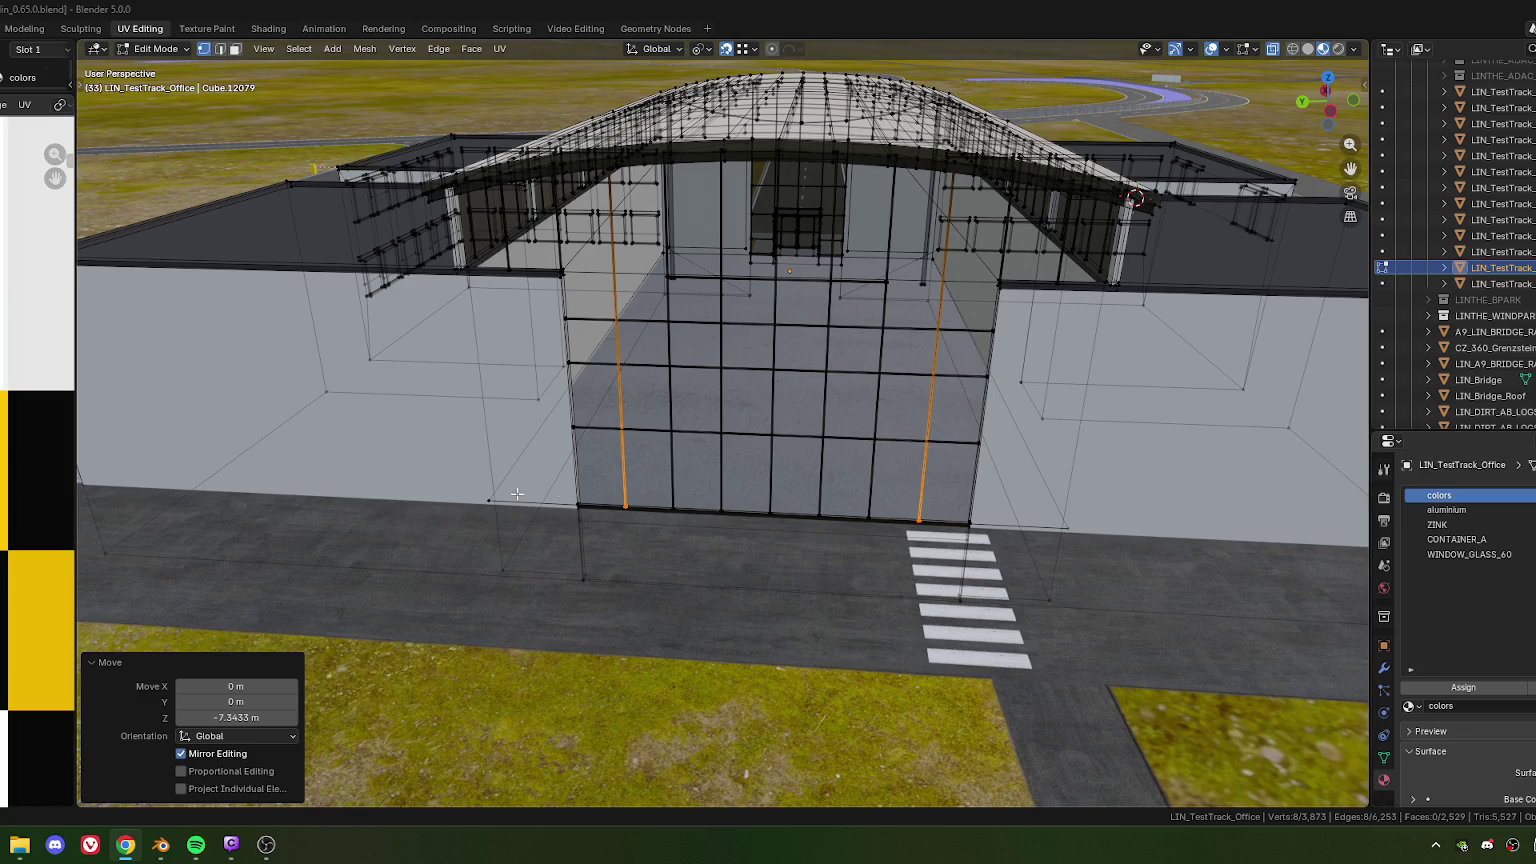
pyautogui.moveTo(539, 496); pyautogui.dragTo(639, 423, button='middle')
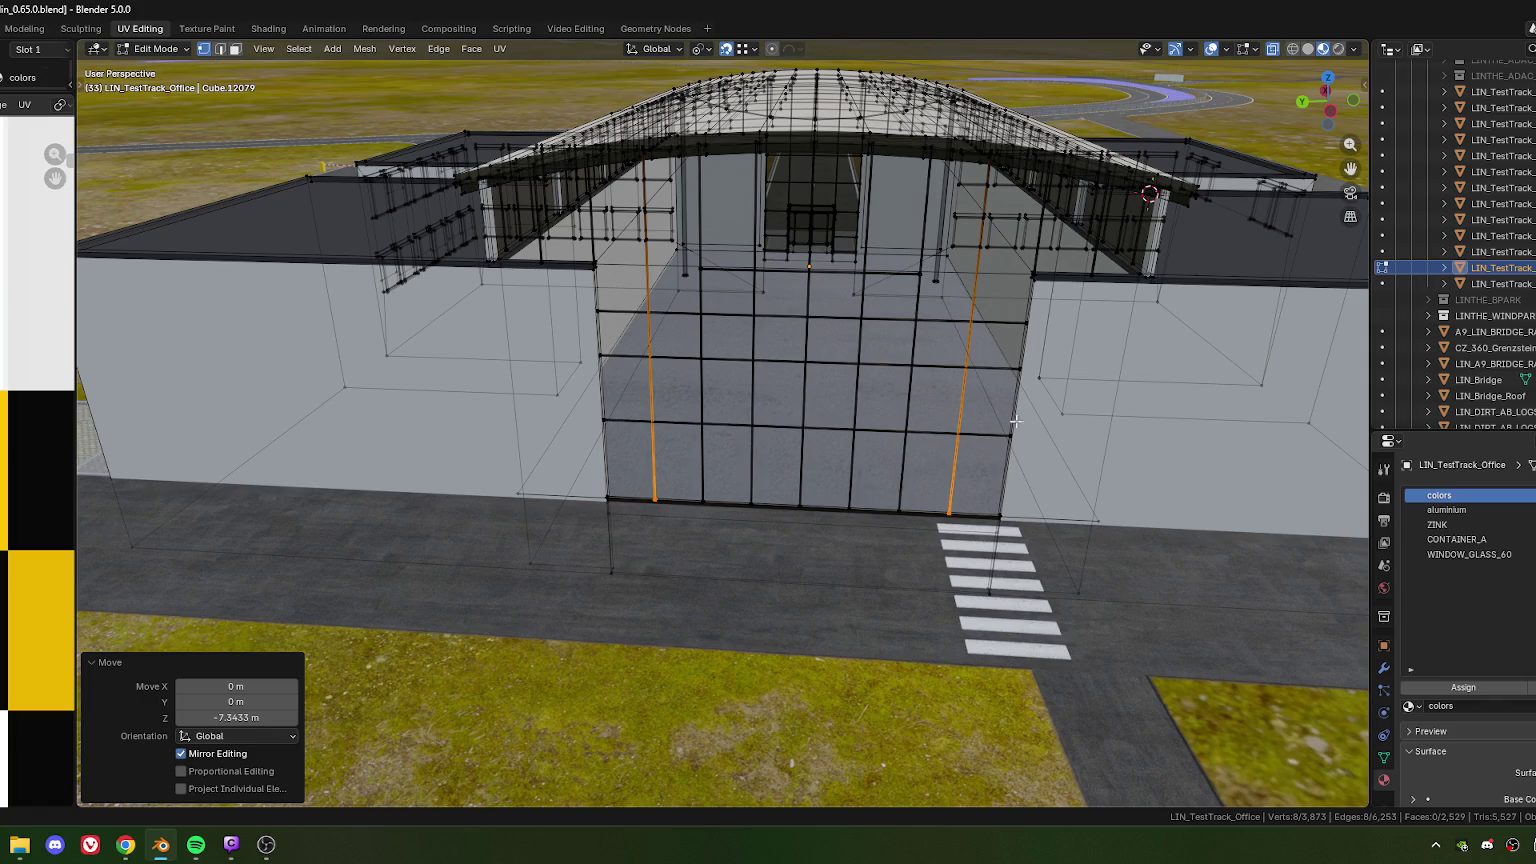
pyautogui.keyDown('shift'); pyautogui.moveTo(1024, 543); pyautogui.dragTo(754, 454, button='middle'); pyautogui.keyUp('shift')
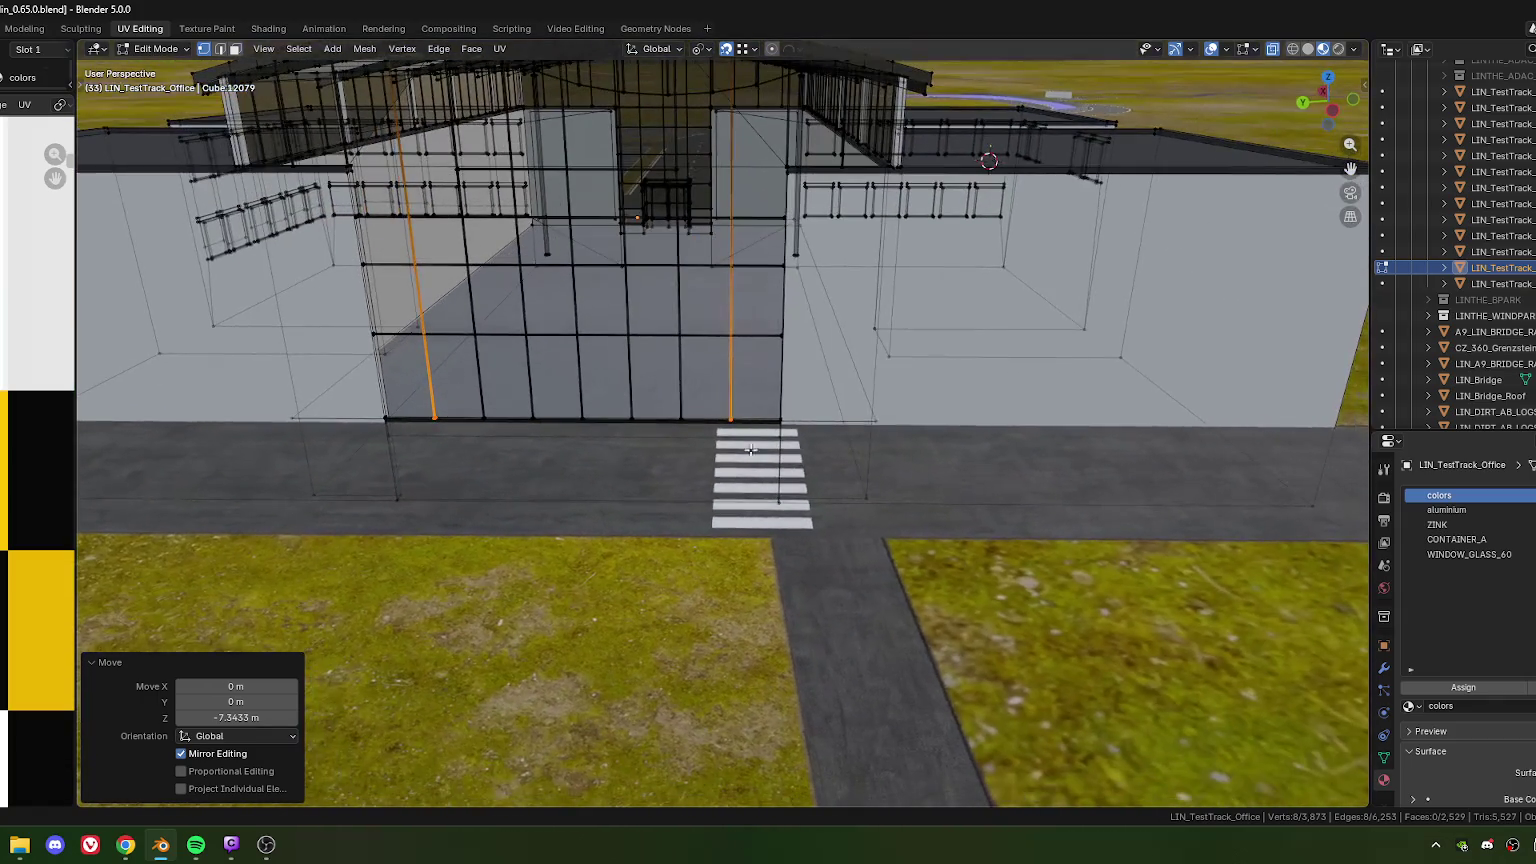
pyautogui.scroll(3, 758, 462)
pyautogui.scroll(2, 707, 396)
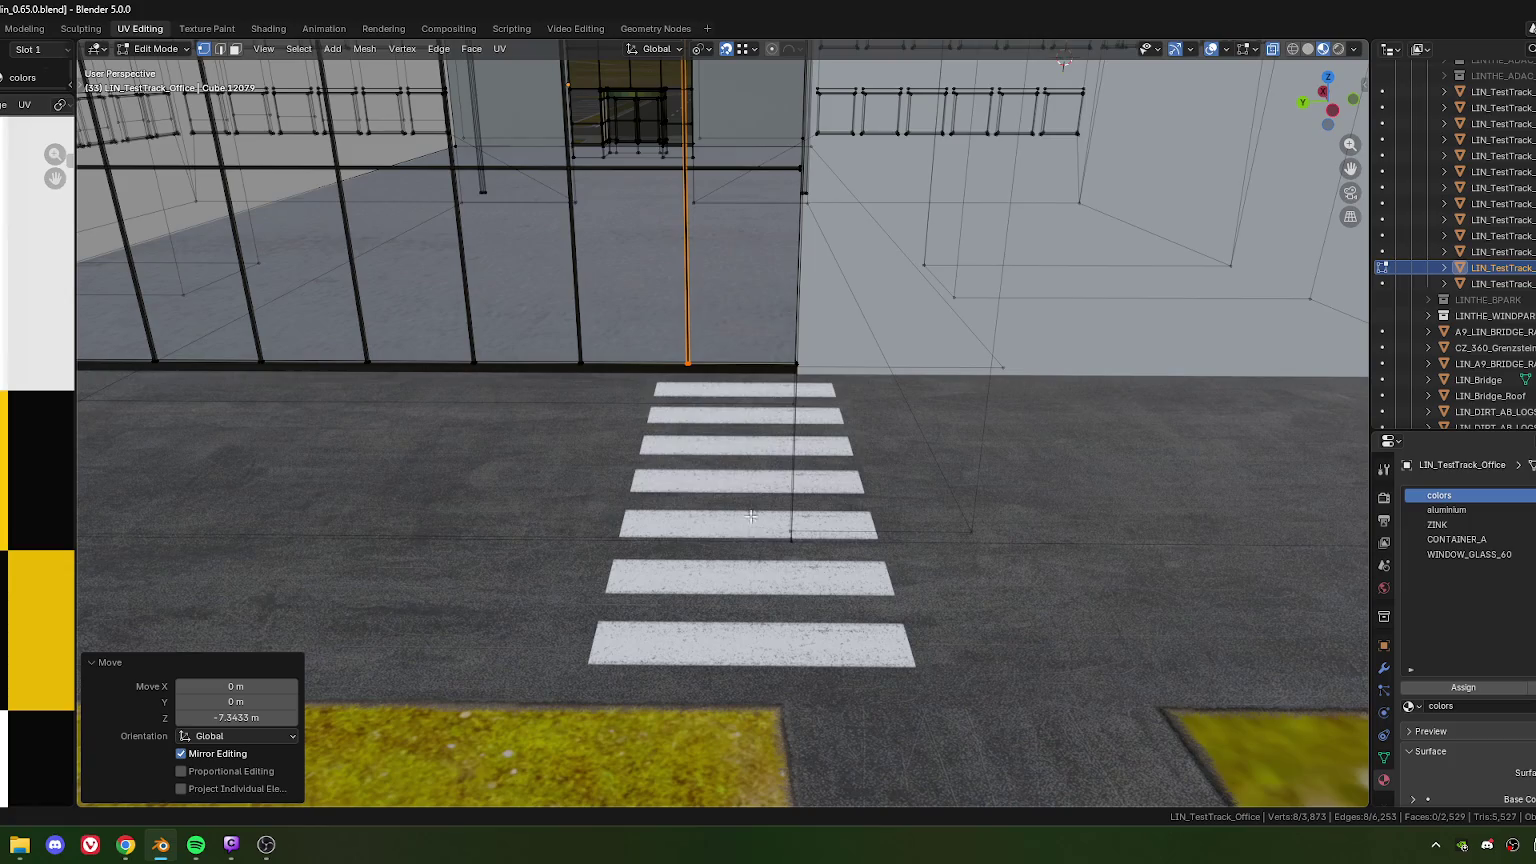